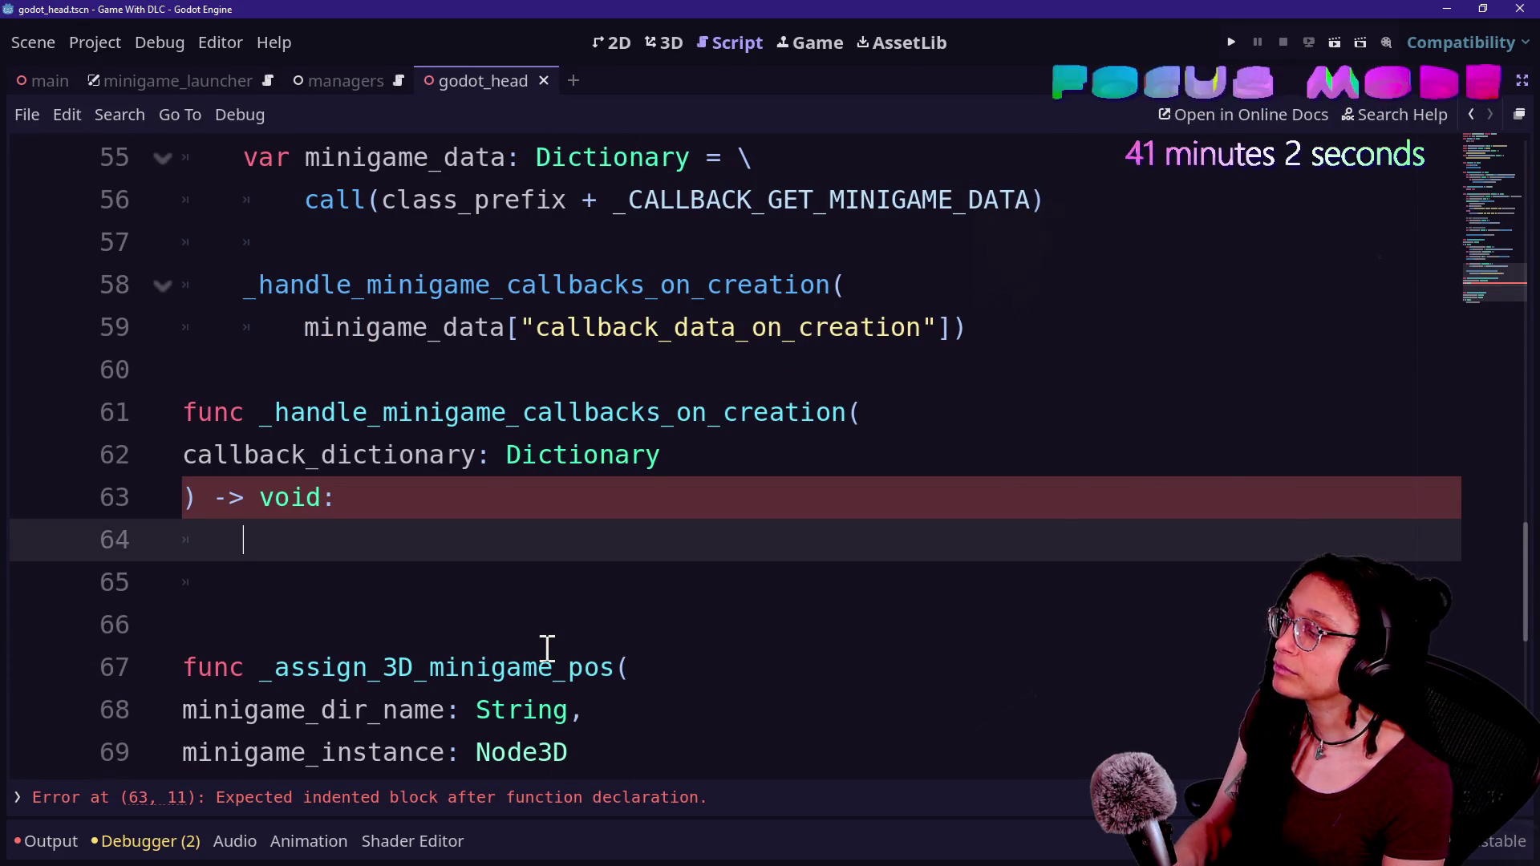
- Write a for loop header over callback_dictionary with a String-typed loop variable
key(alt+Tab)
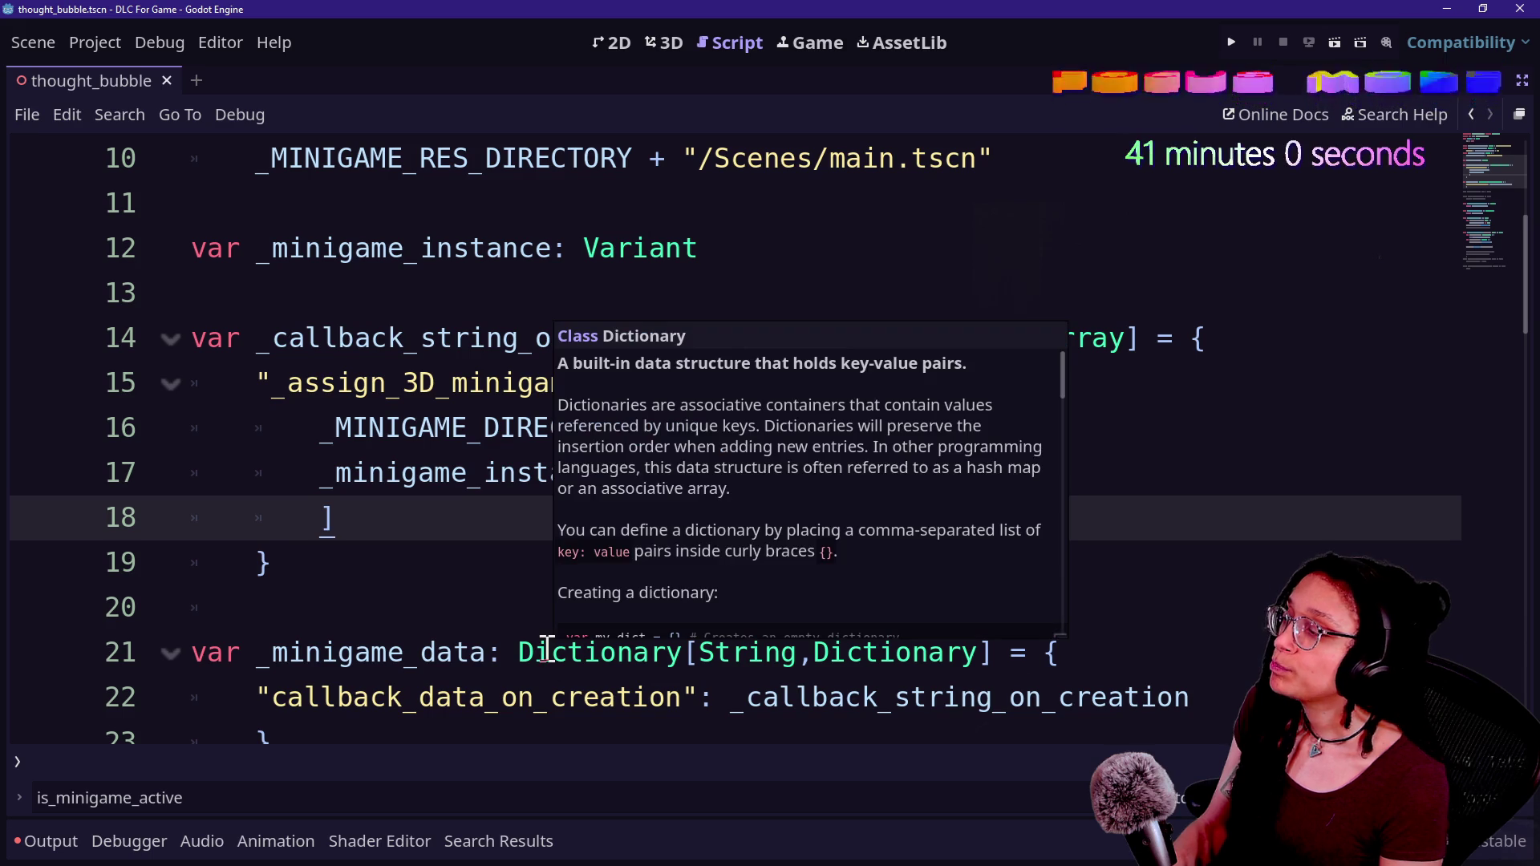
key(alt+Tab)
text(f)
key(BackSpace)
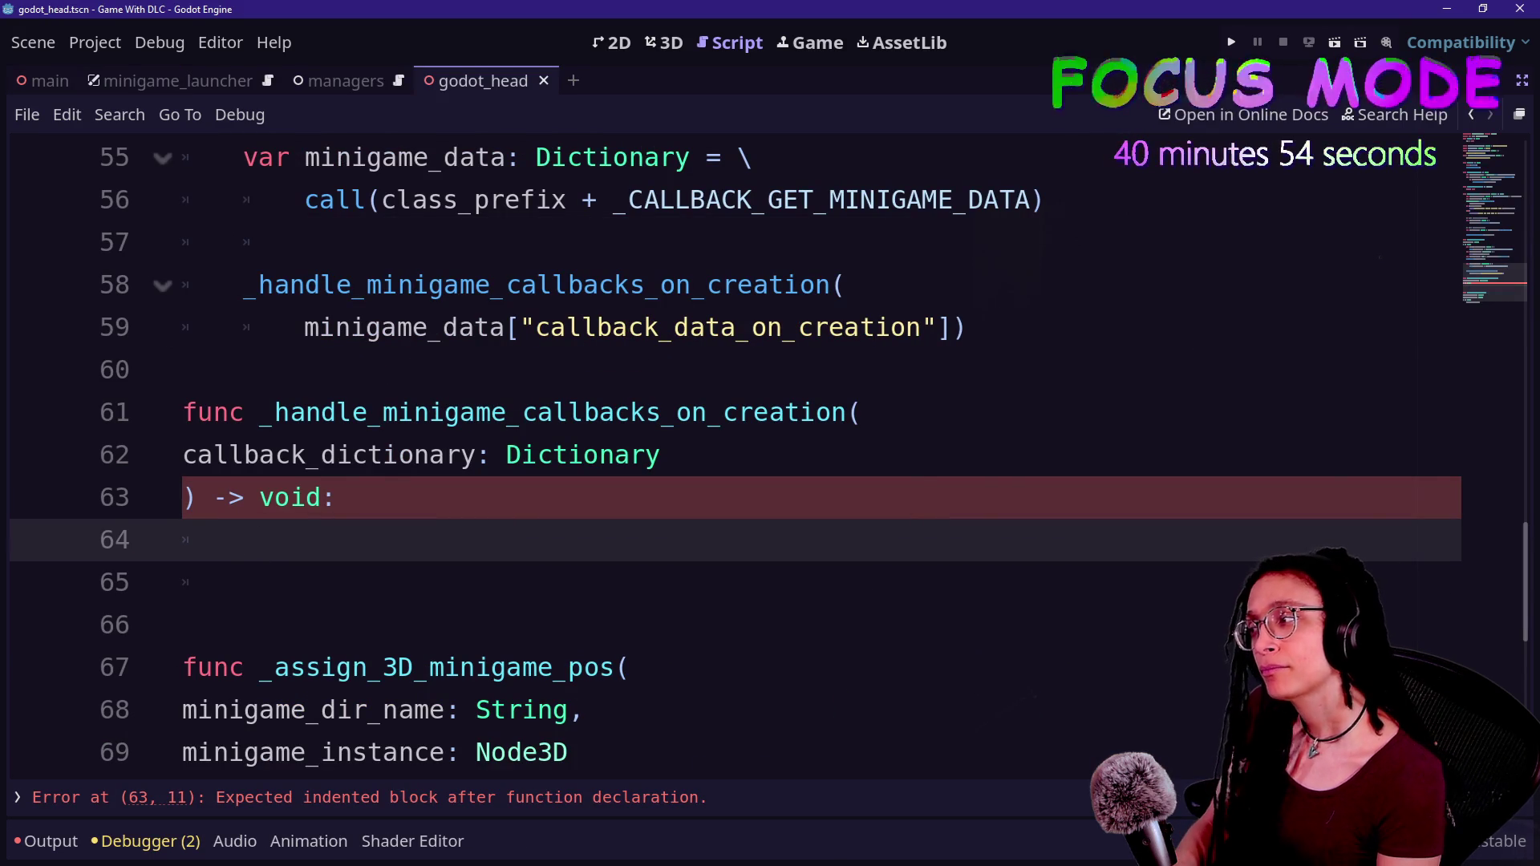
text(for )
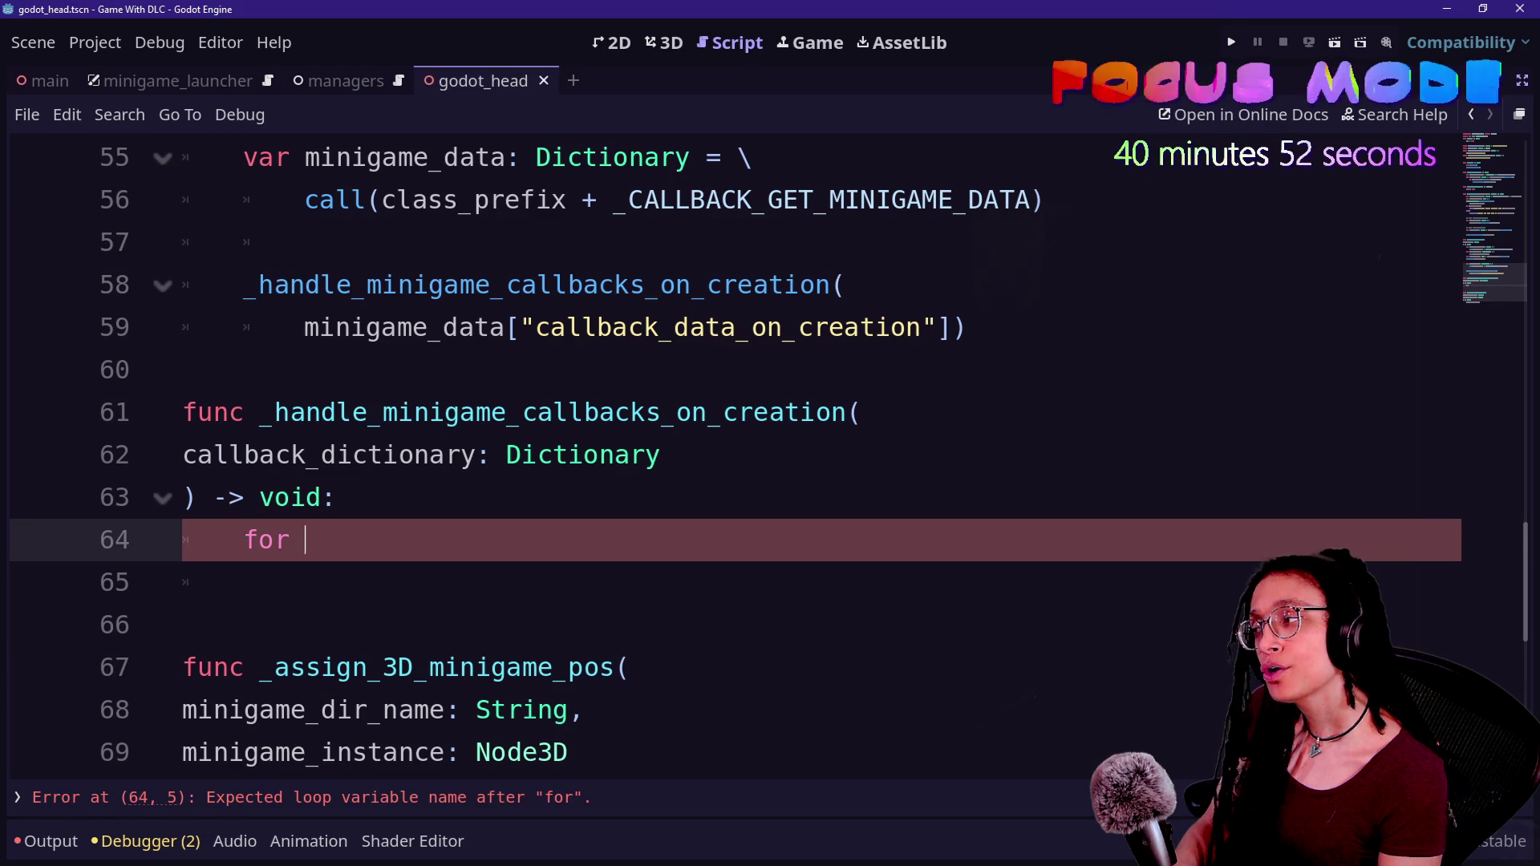
text(callback:)
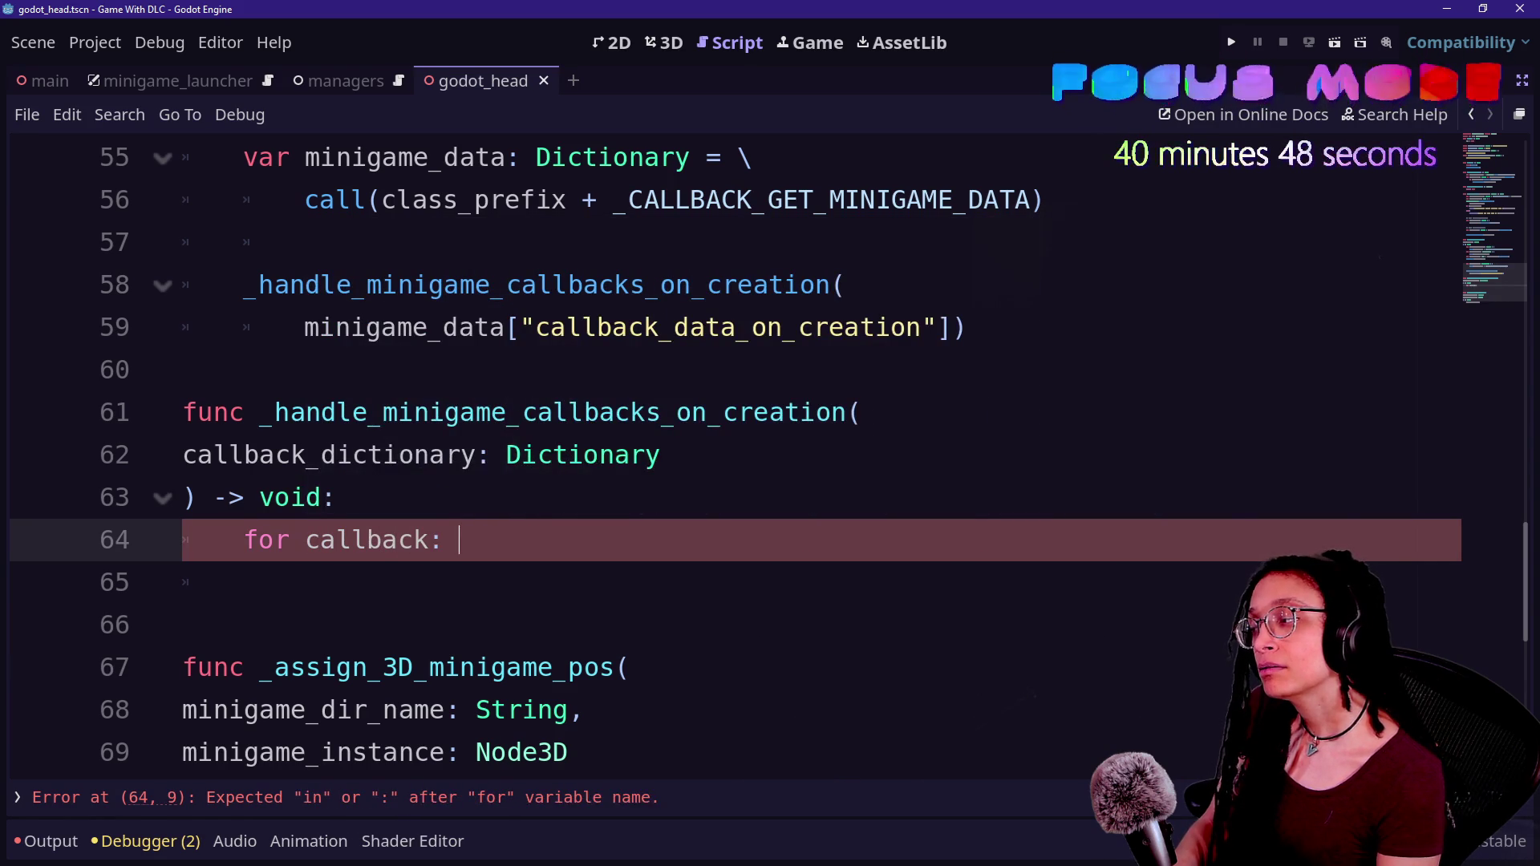
text(tr)
key(BackSpace)
key(BackSpace)
key(BackSpace)
text(k Strin)
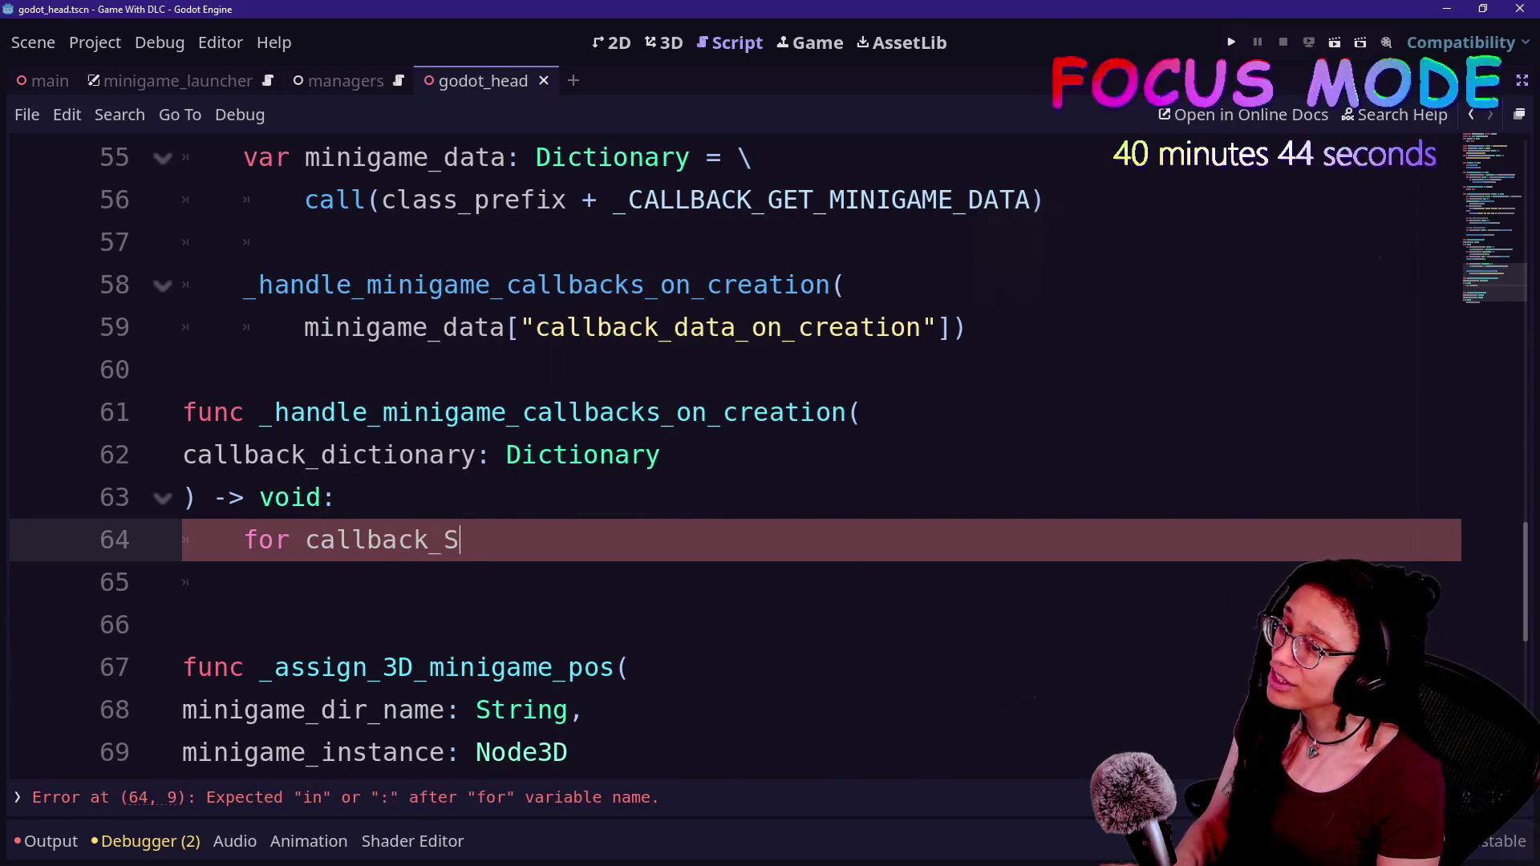
key(BackSpace)
key(BackSpace)
key(BackSpace)
text(ring:)
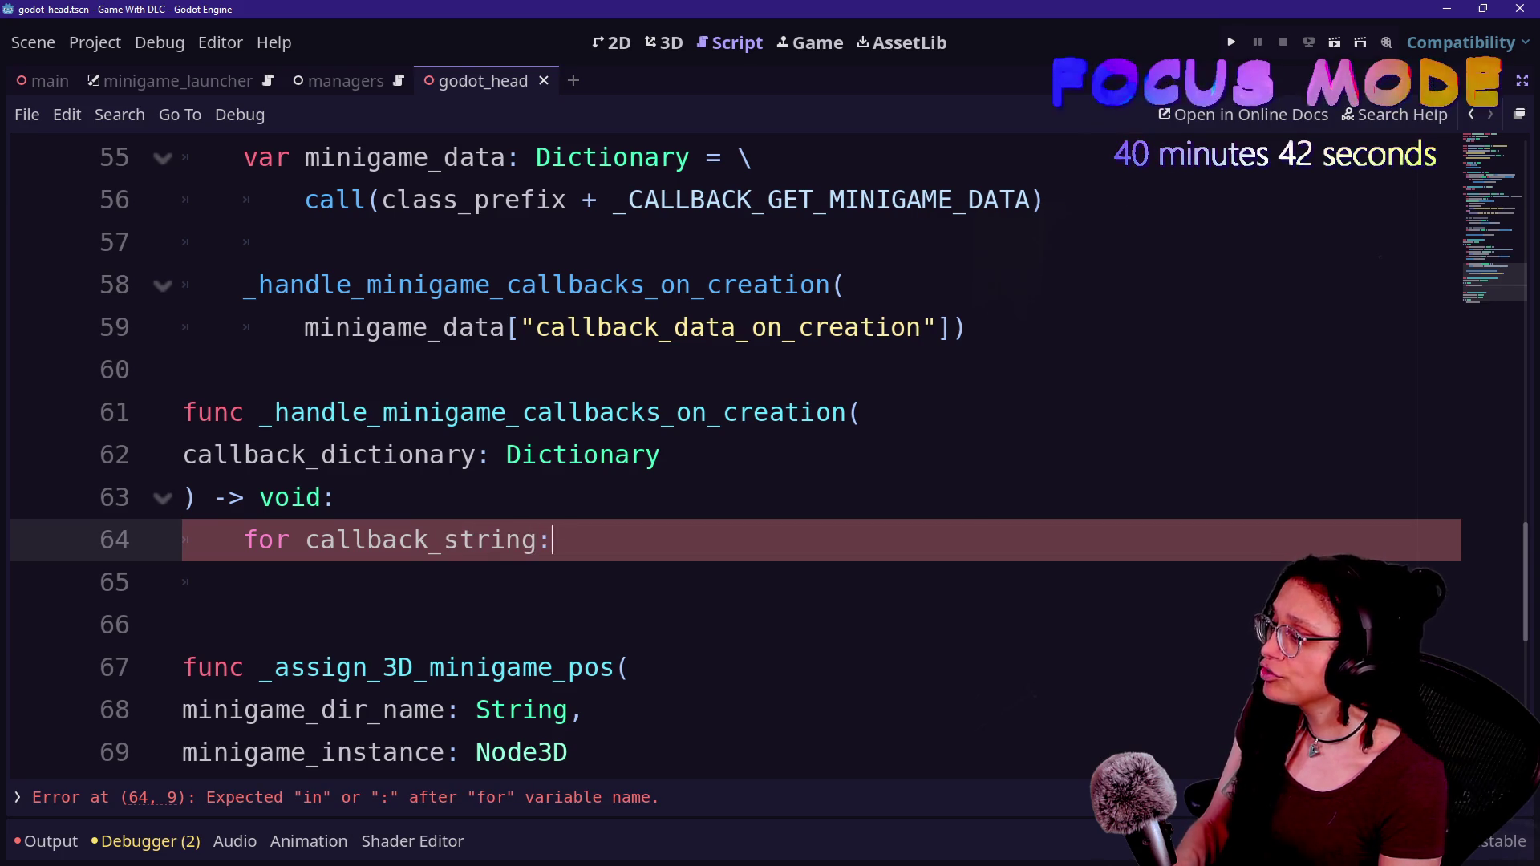
text( String in)
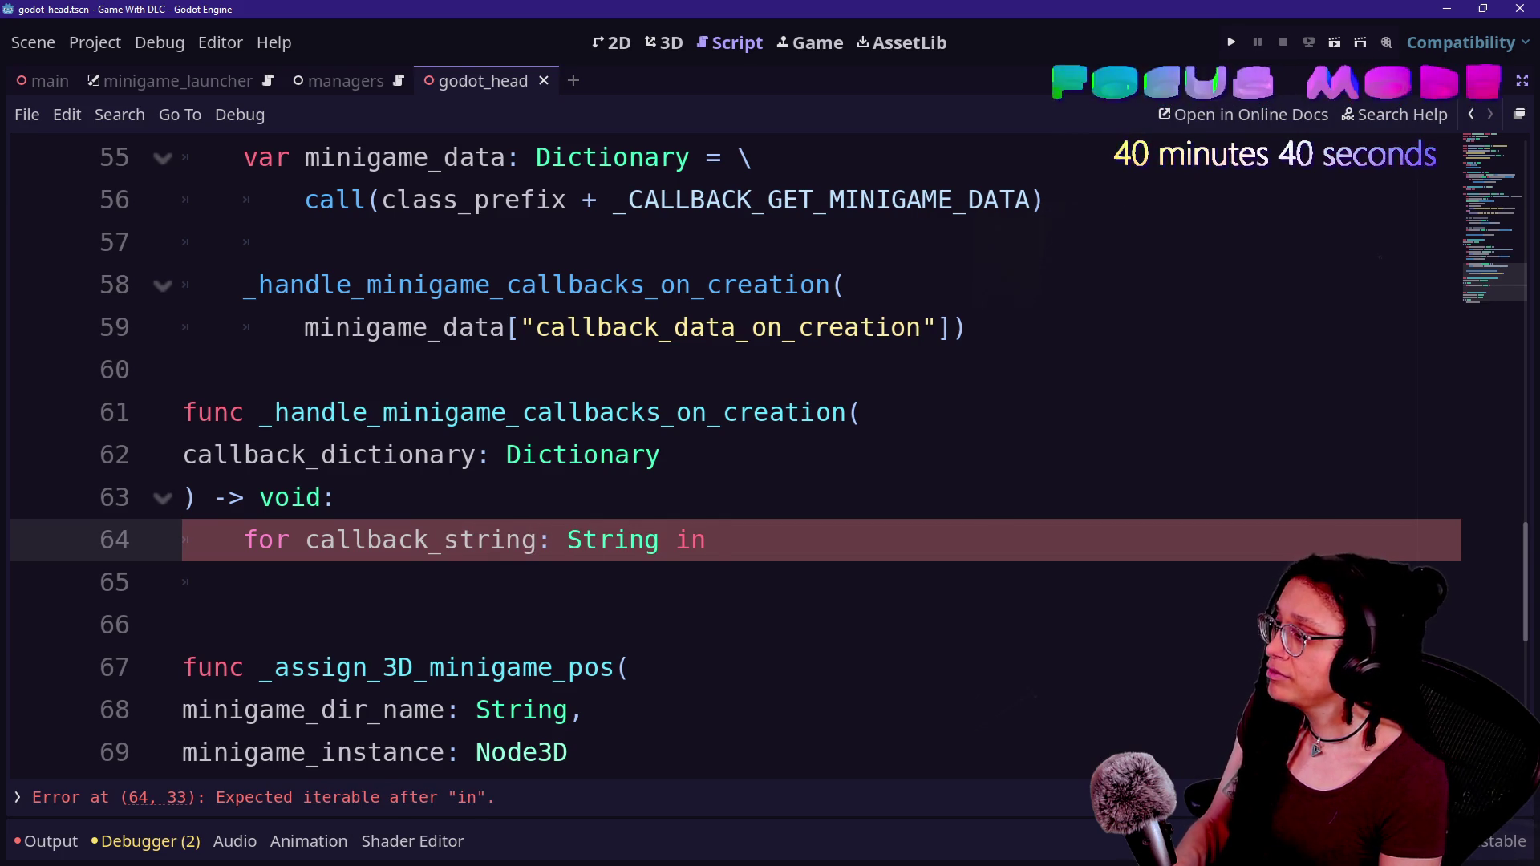
key(Return)
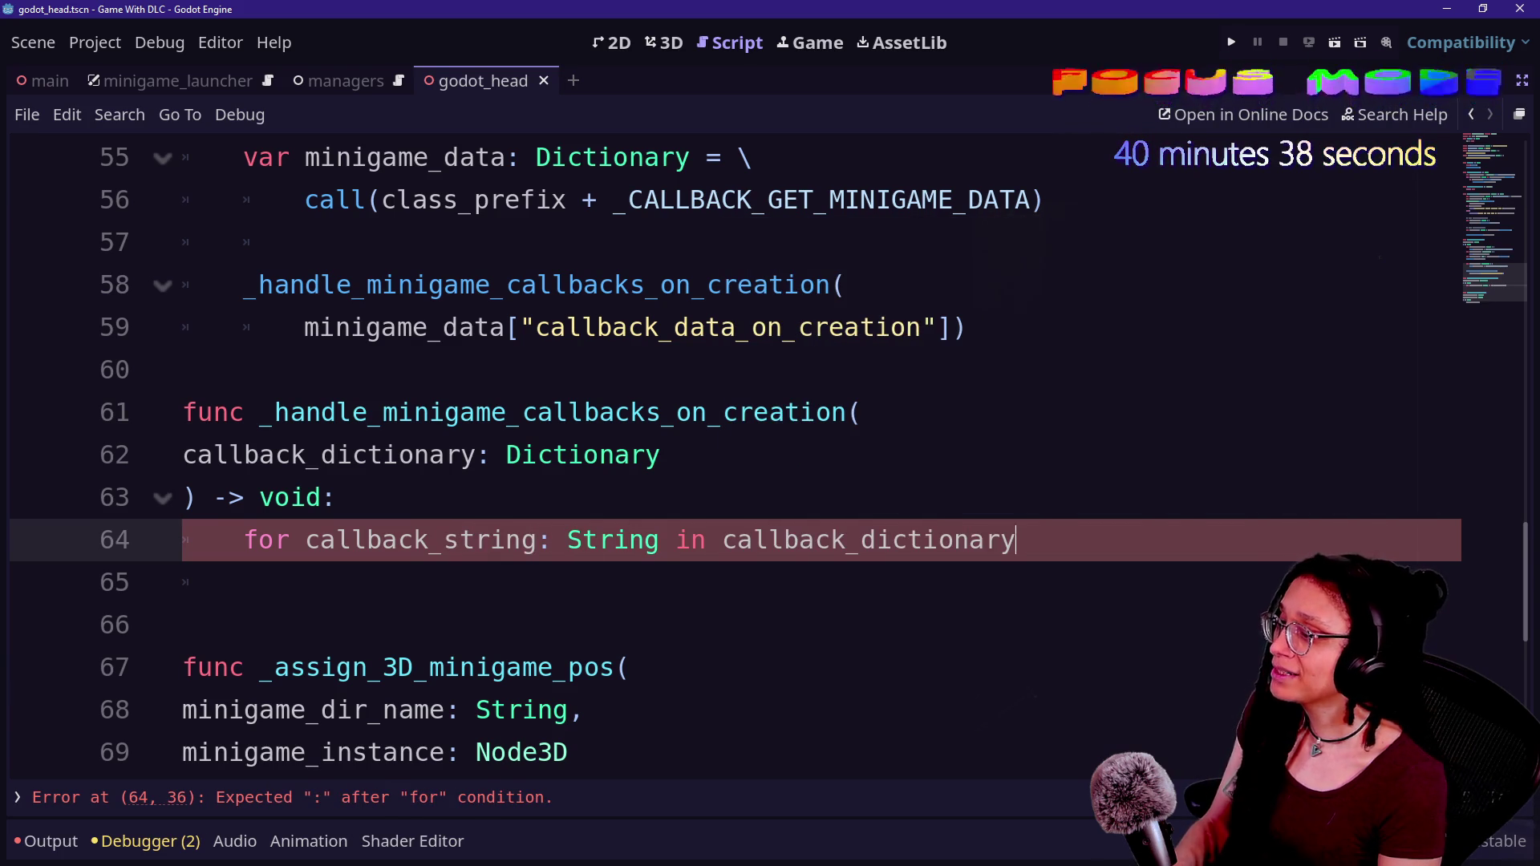
text(:)
key(Return)
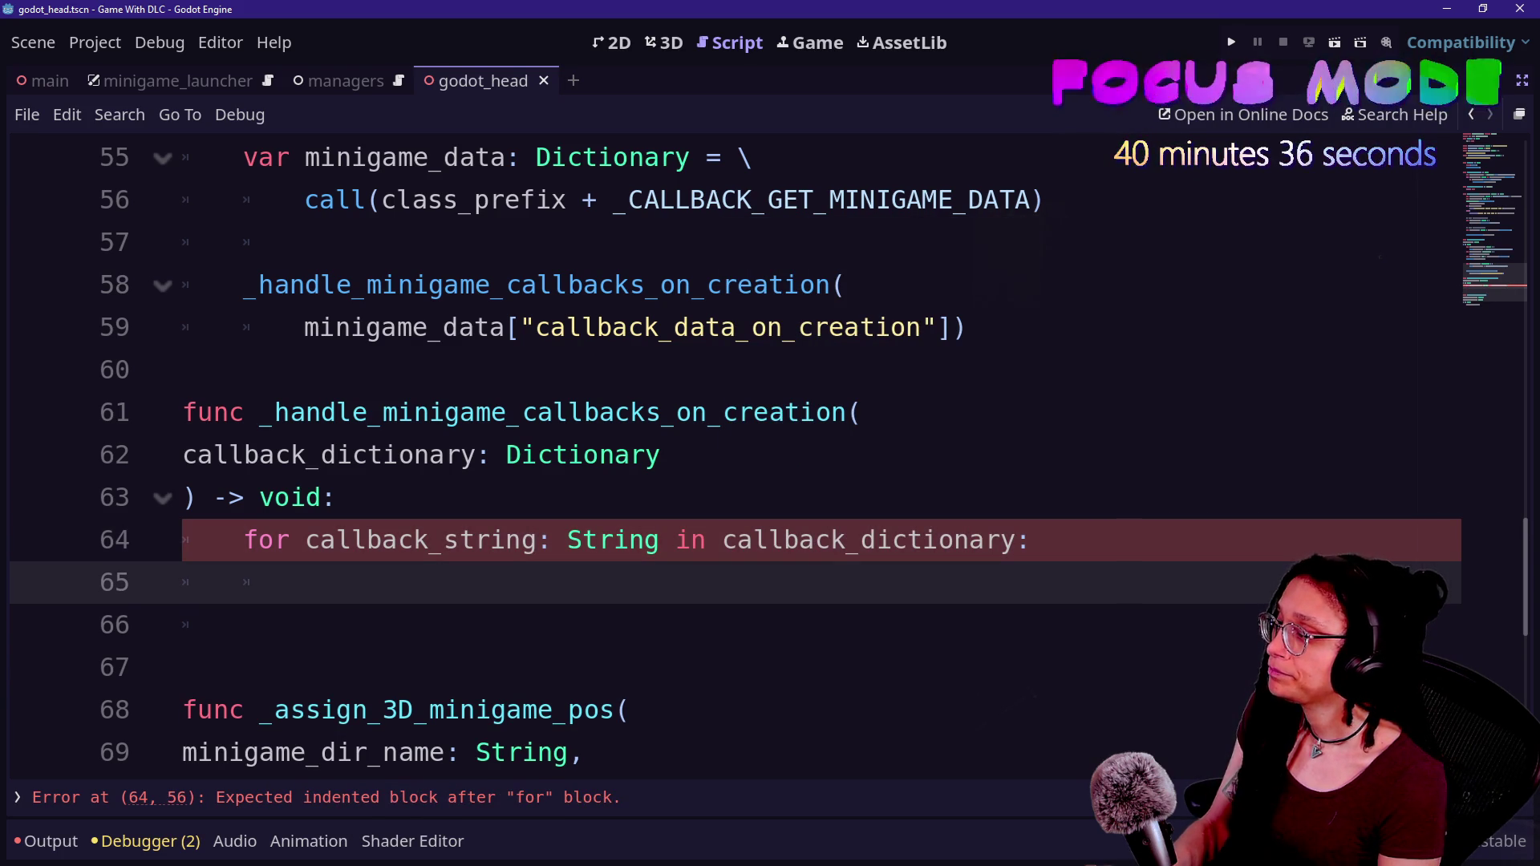
- Add 'var callback_string: String' above the loop and rename the loop variable to callback_data
text(var ca)
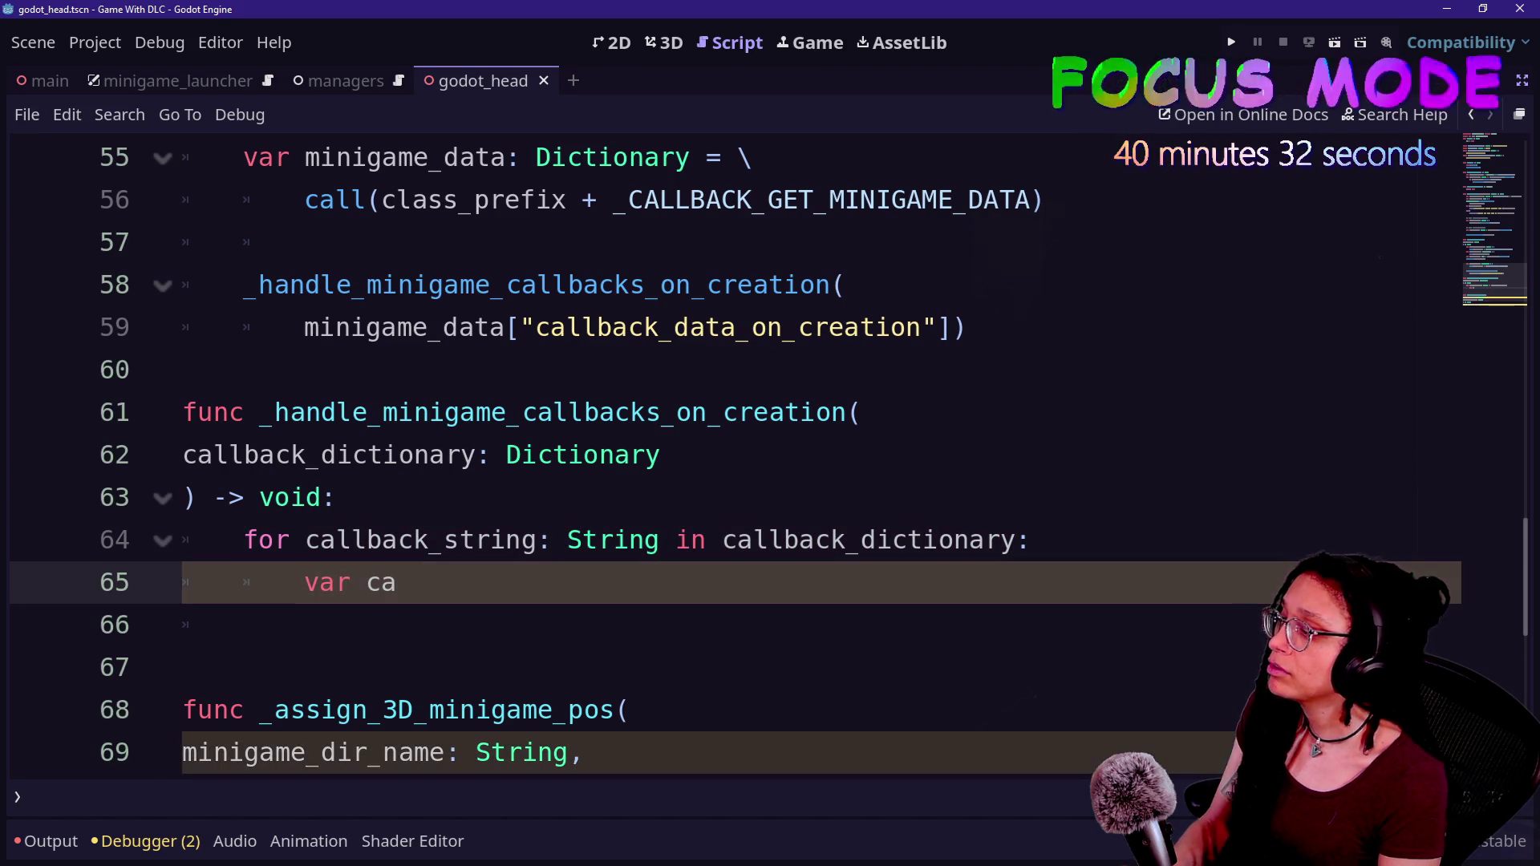
key(BackSpace)
key(BackSpace)
key(BackSpace)
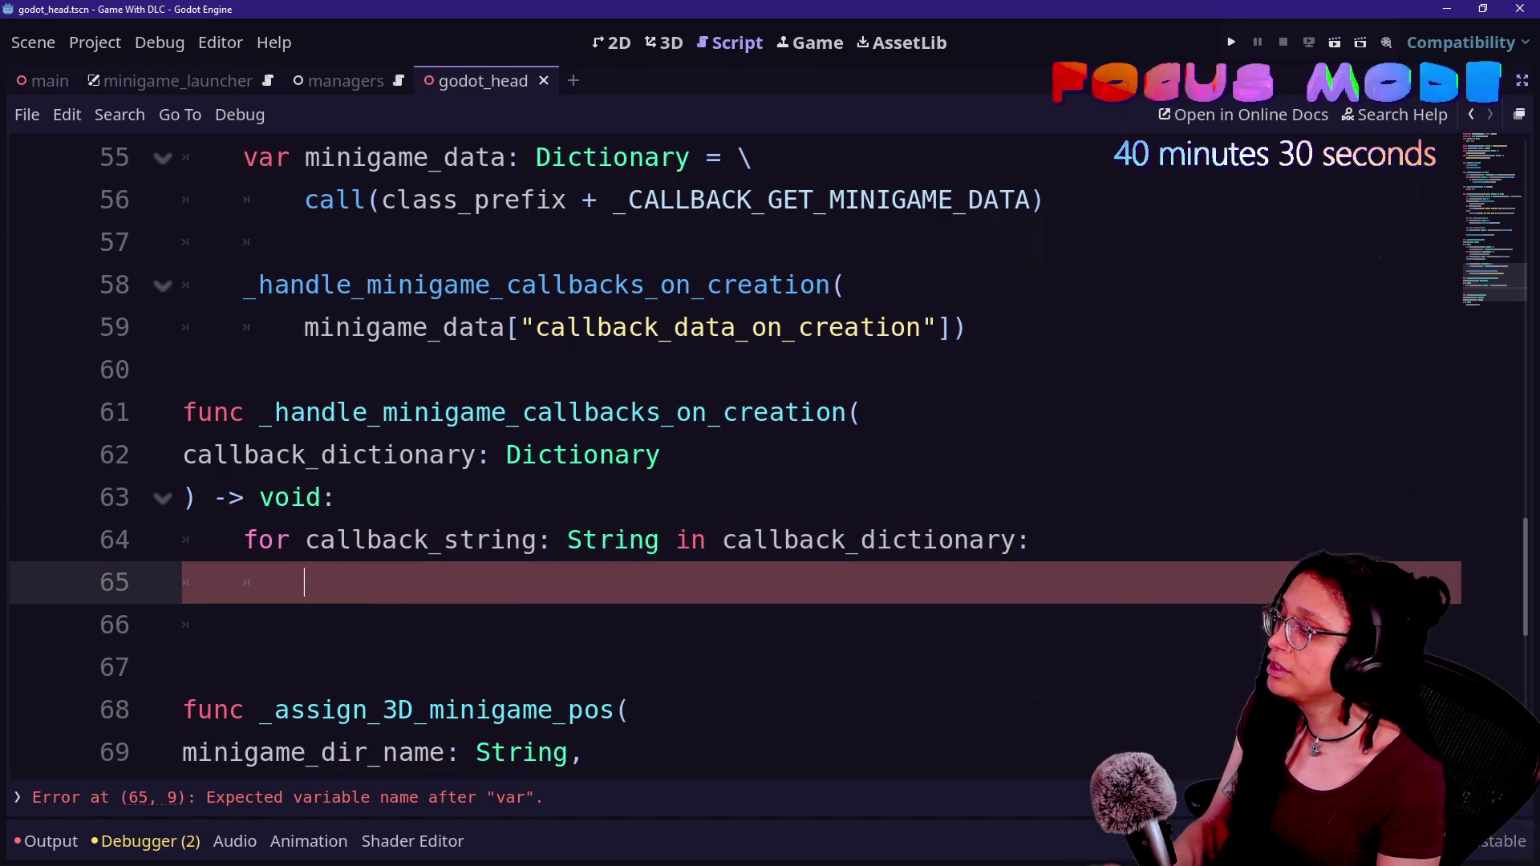
click(848, 503)
key(Return)
text(va)
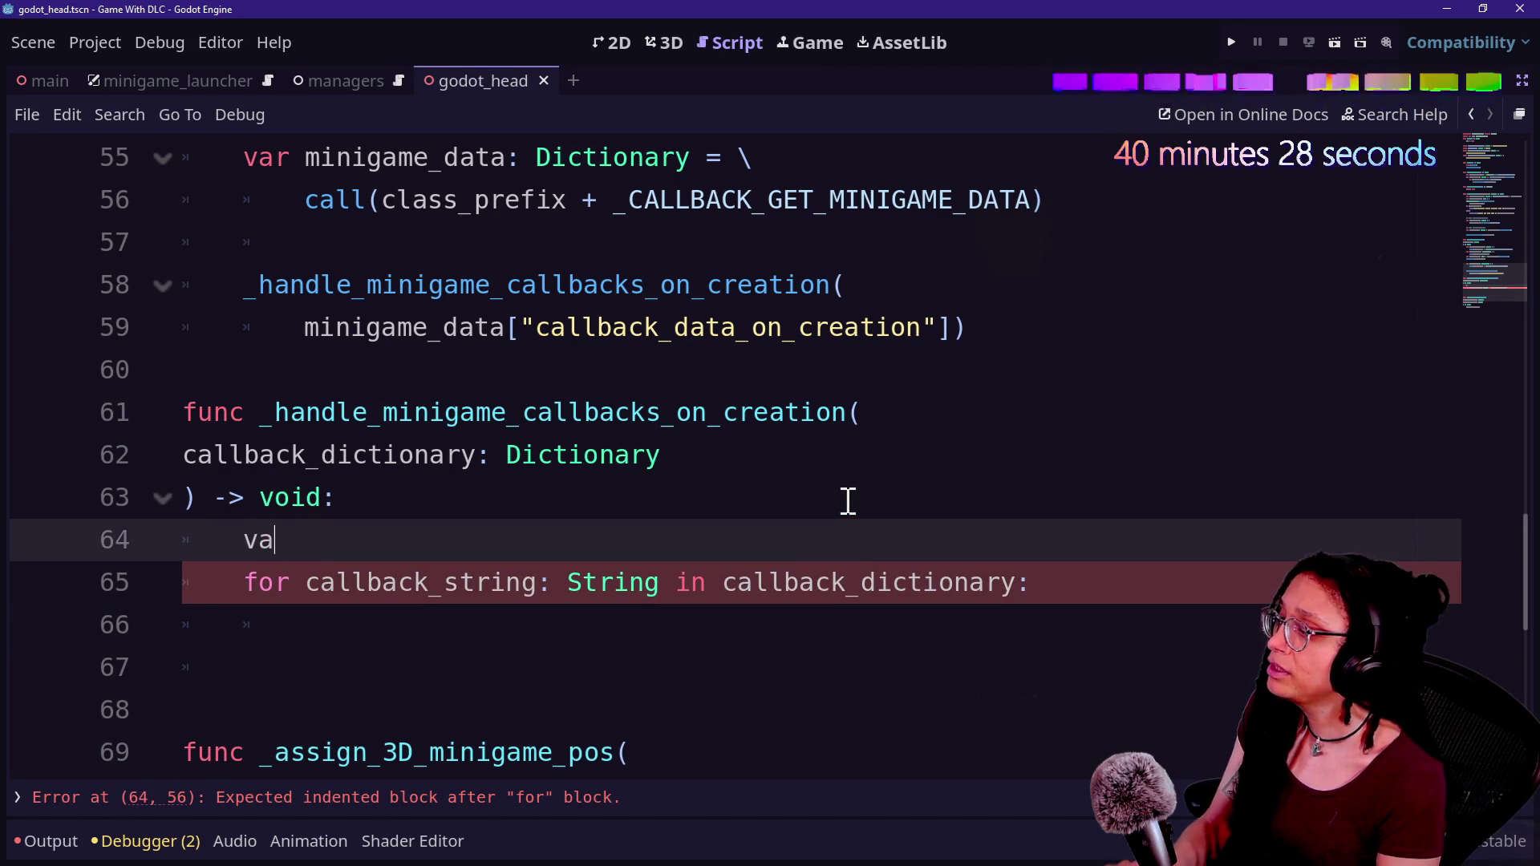
text(r callback)
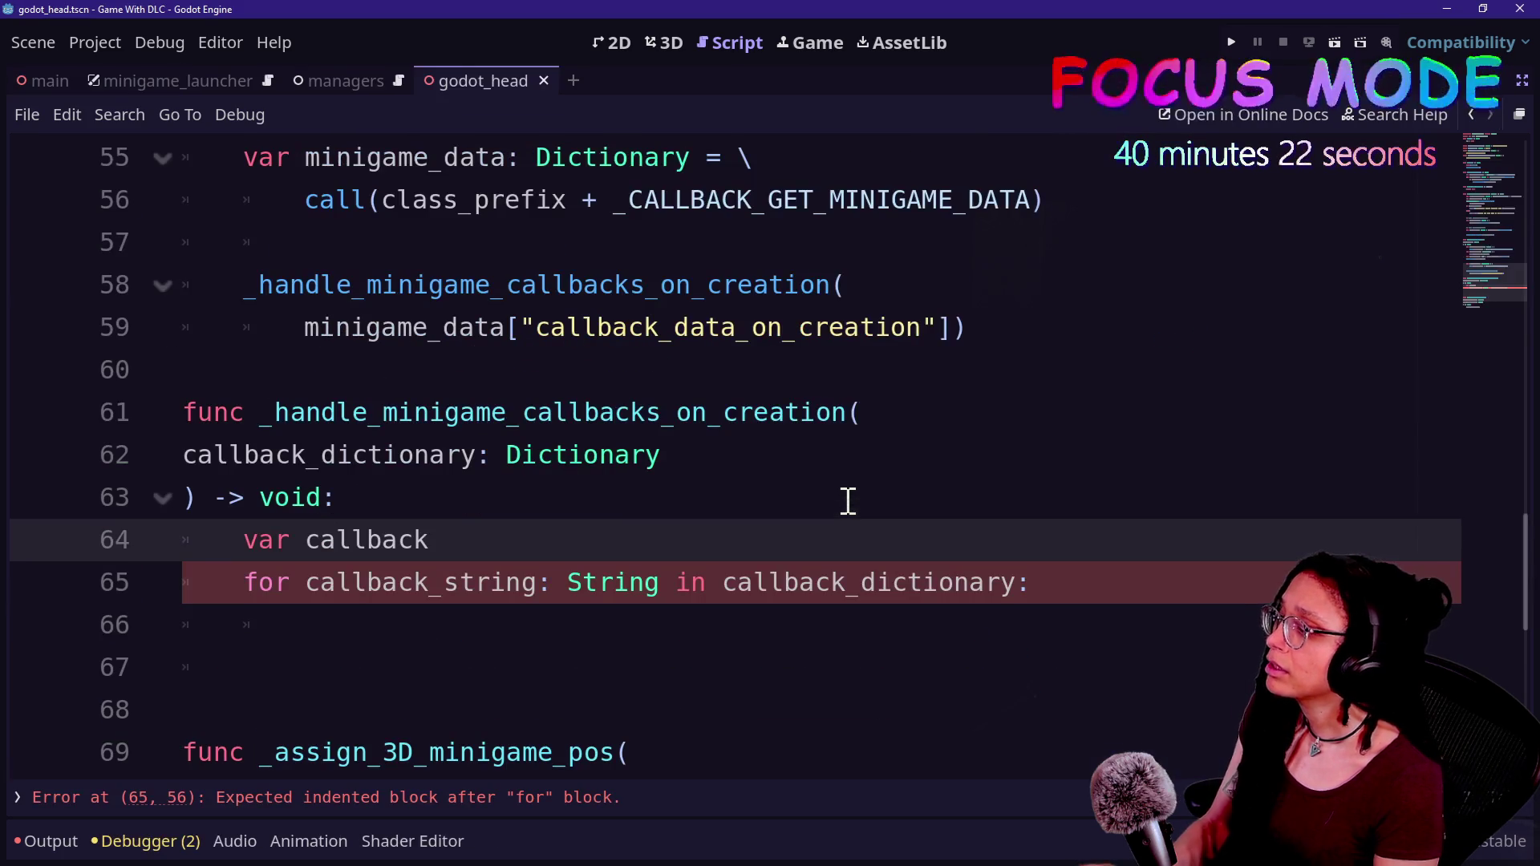
click(540, 588)
key(BackSpace)
key(BackSpace)
key(BackSpace)
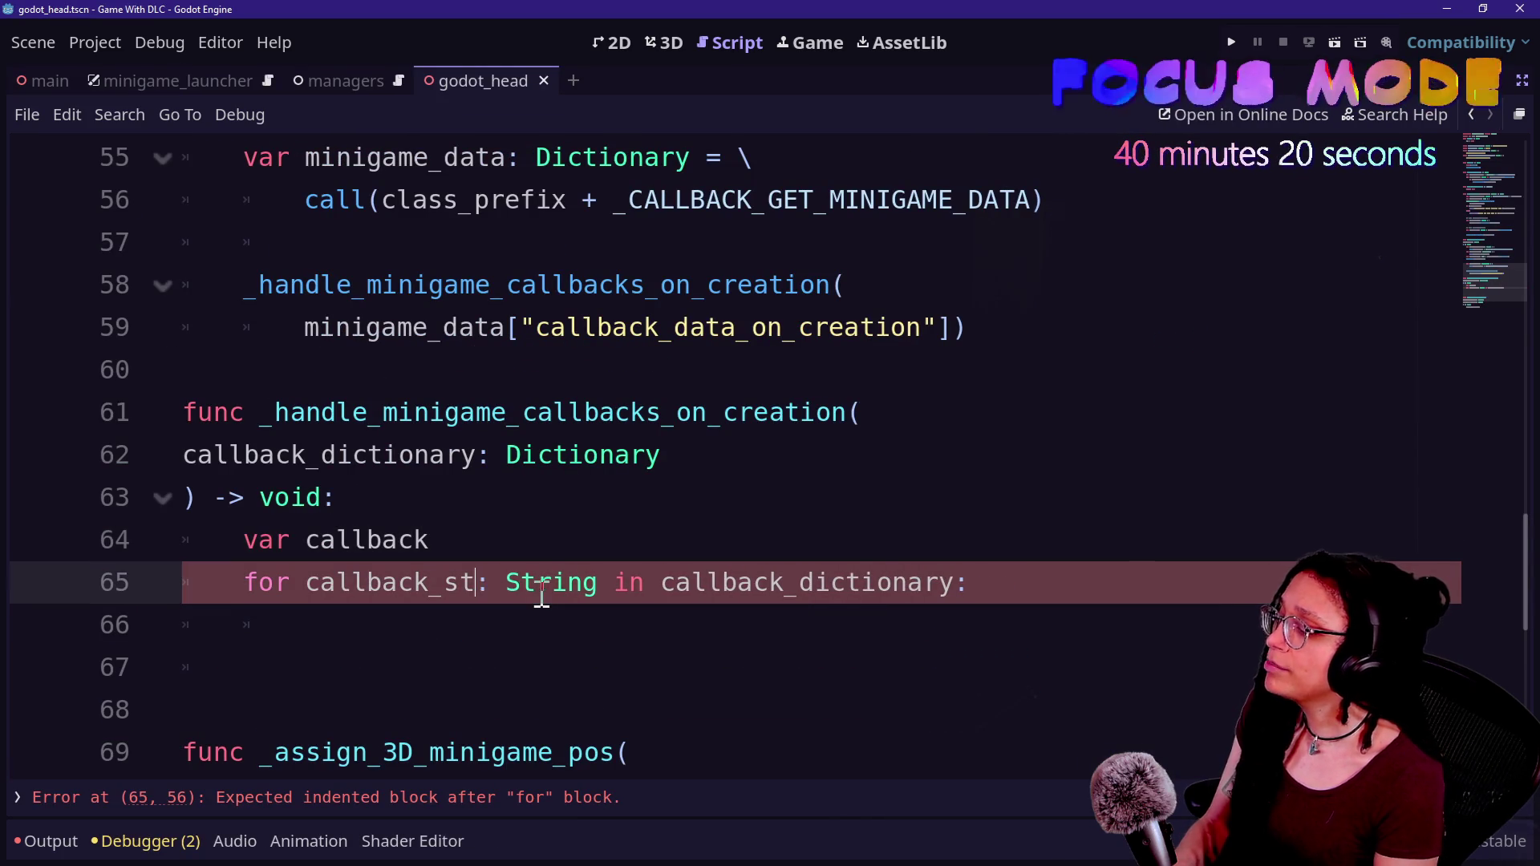
key(BackSpace)
text(data)
click(485, 543)
text(_string: String)
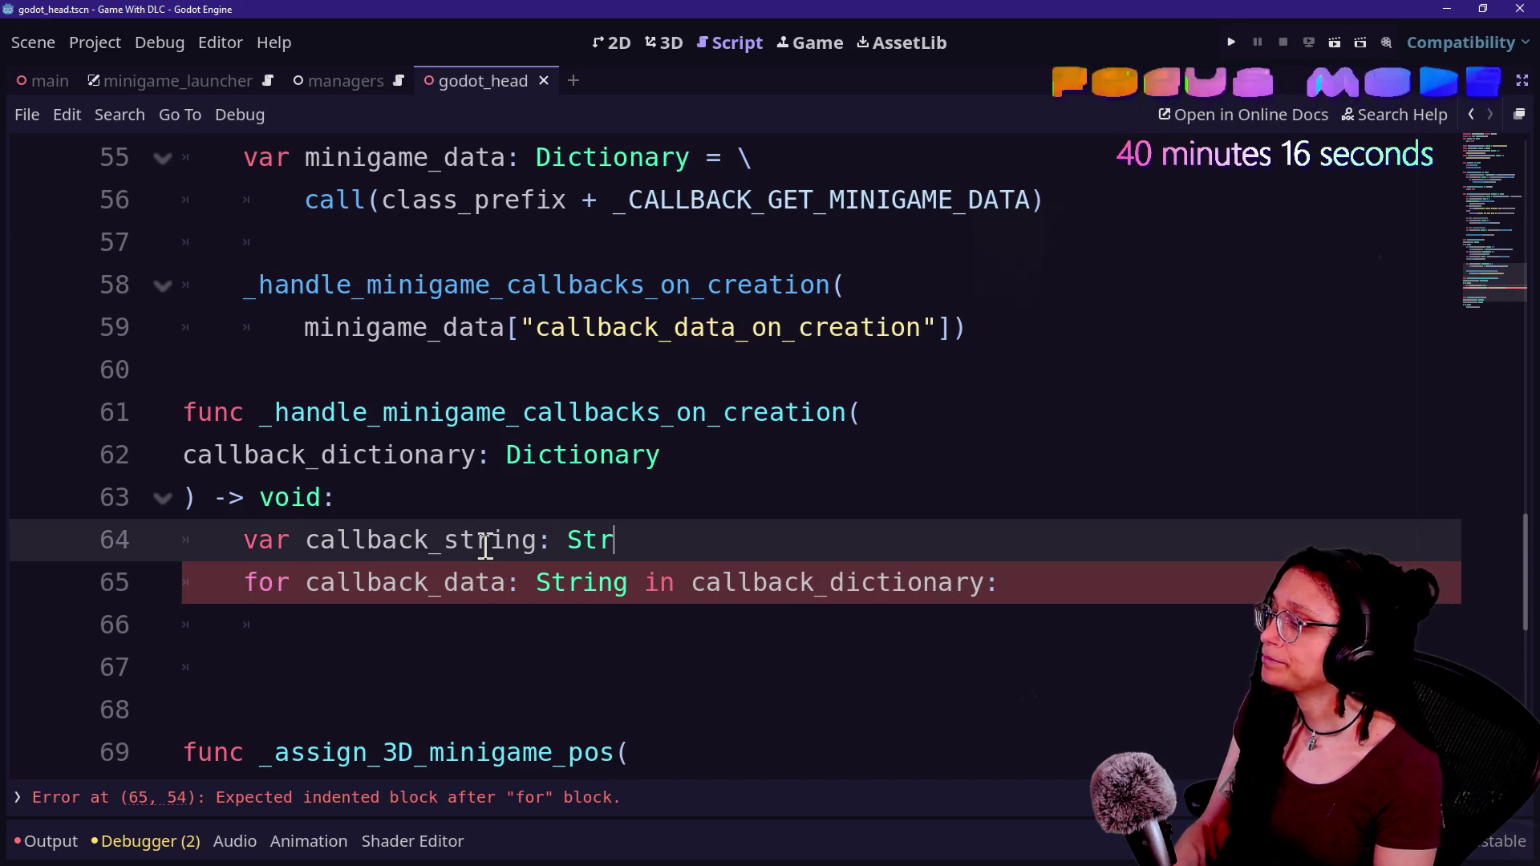
click(552, 582)
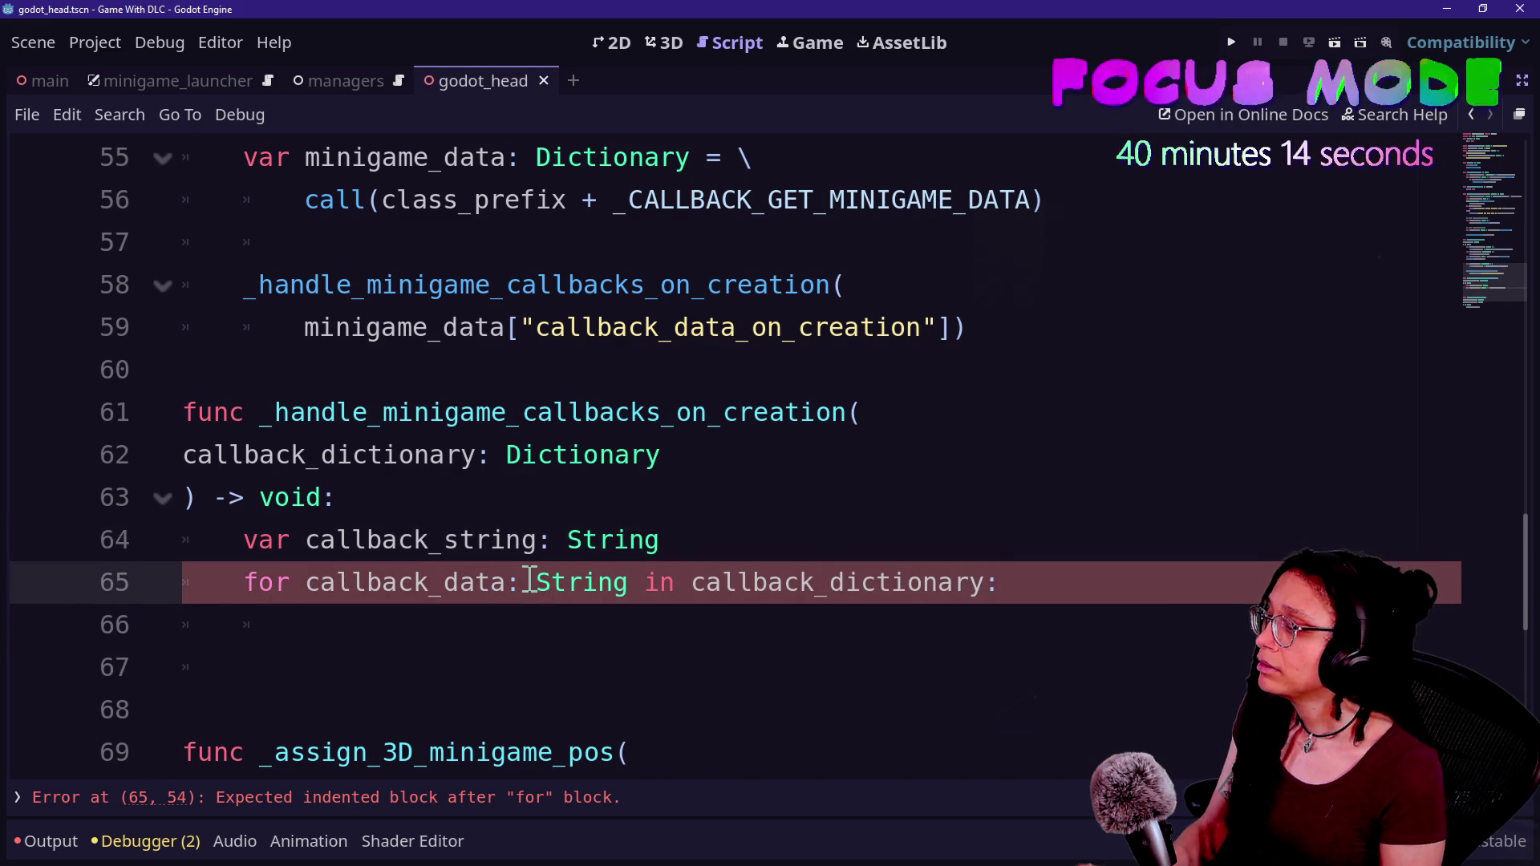
key(alt+Tab)
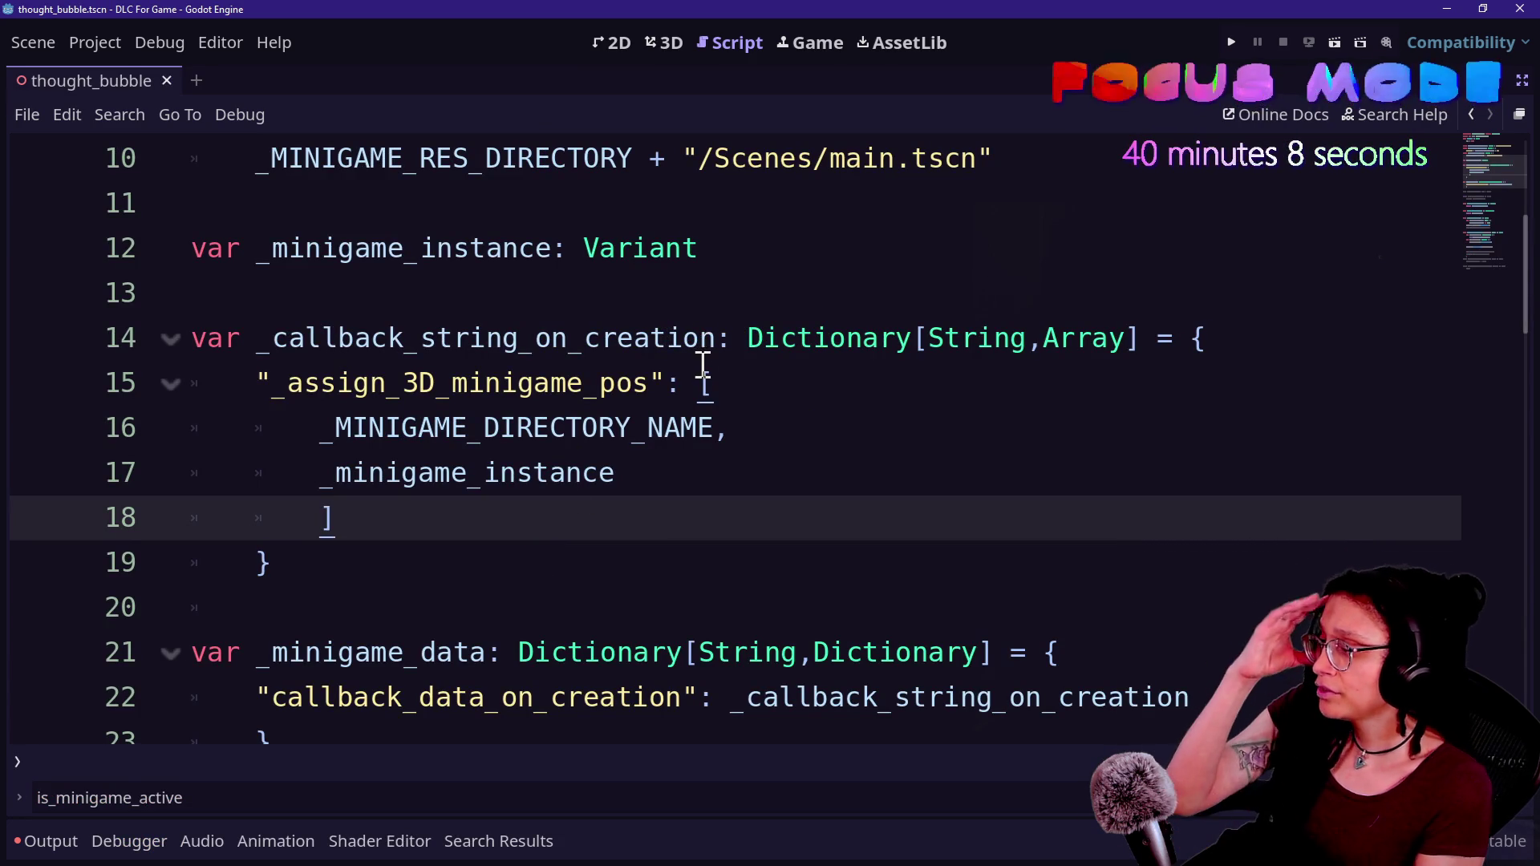
- Copy the _callback_string_on_creation dictionary block (lines 14–19) from thought_bubble
click(831, 332)
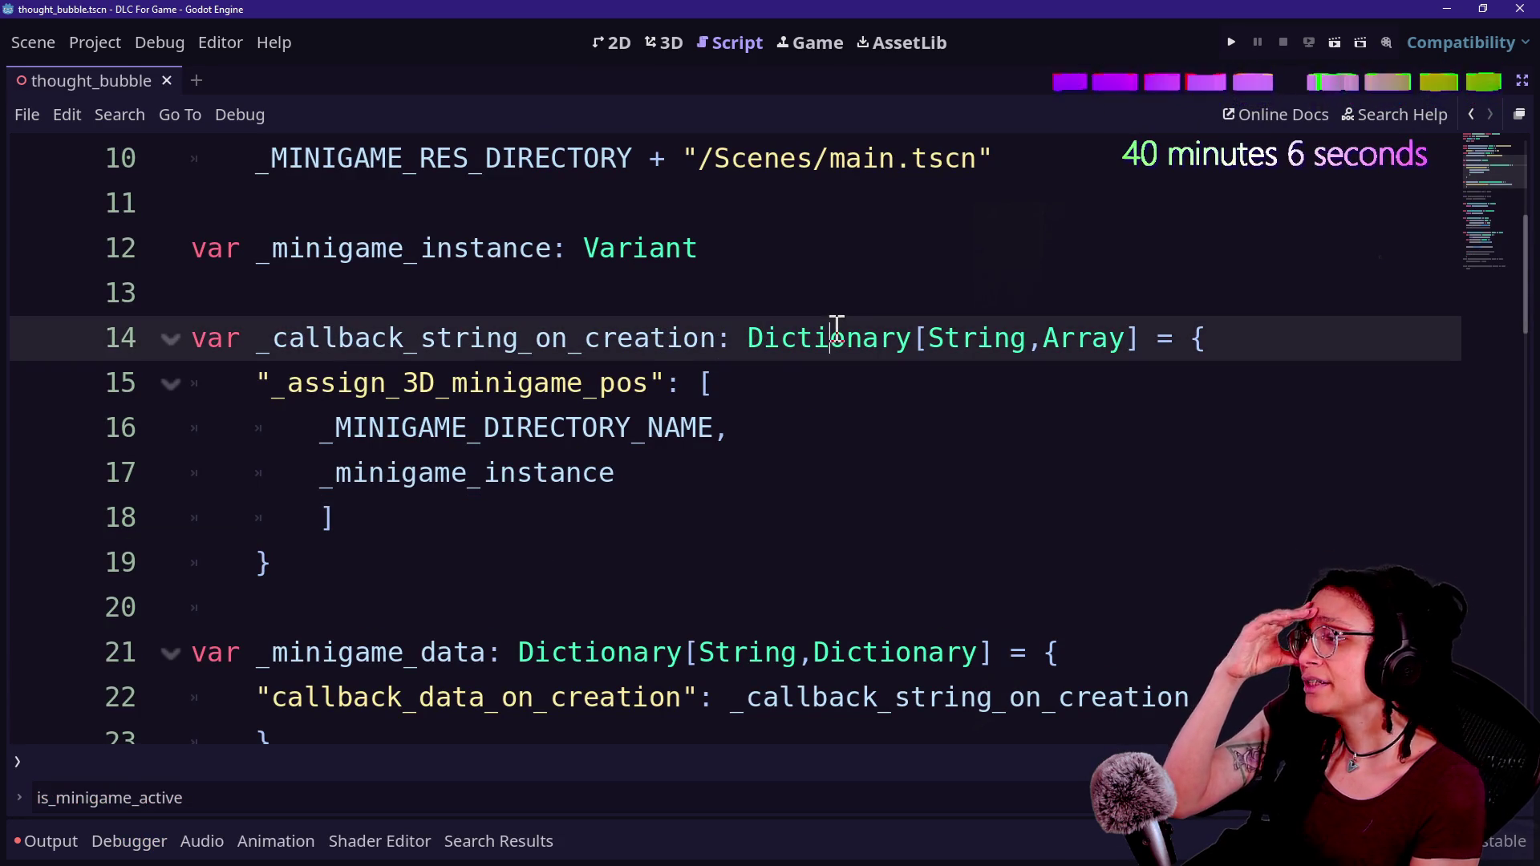
mouse_move(743, 338)
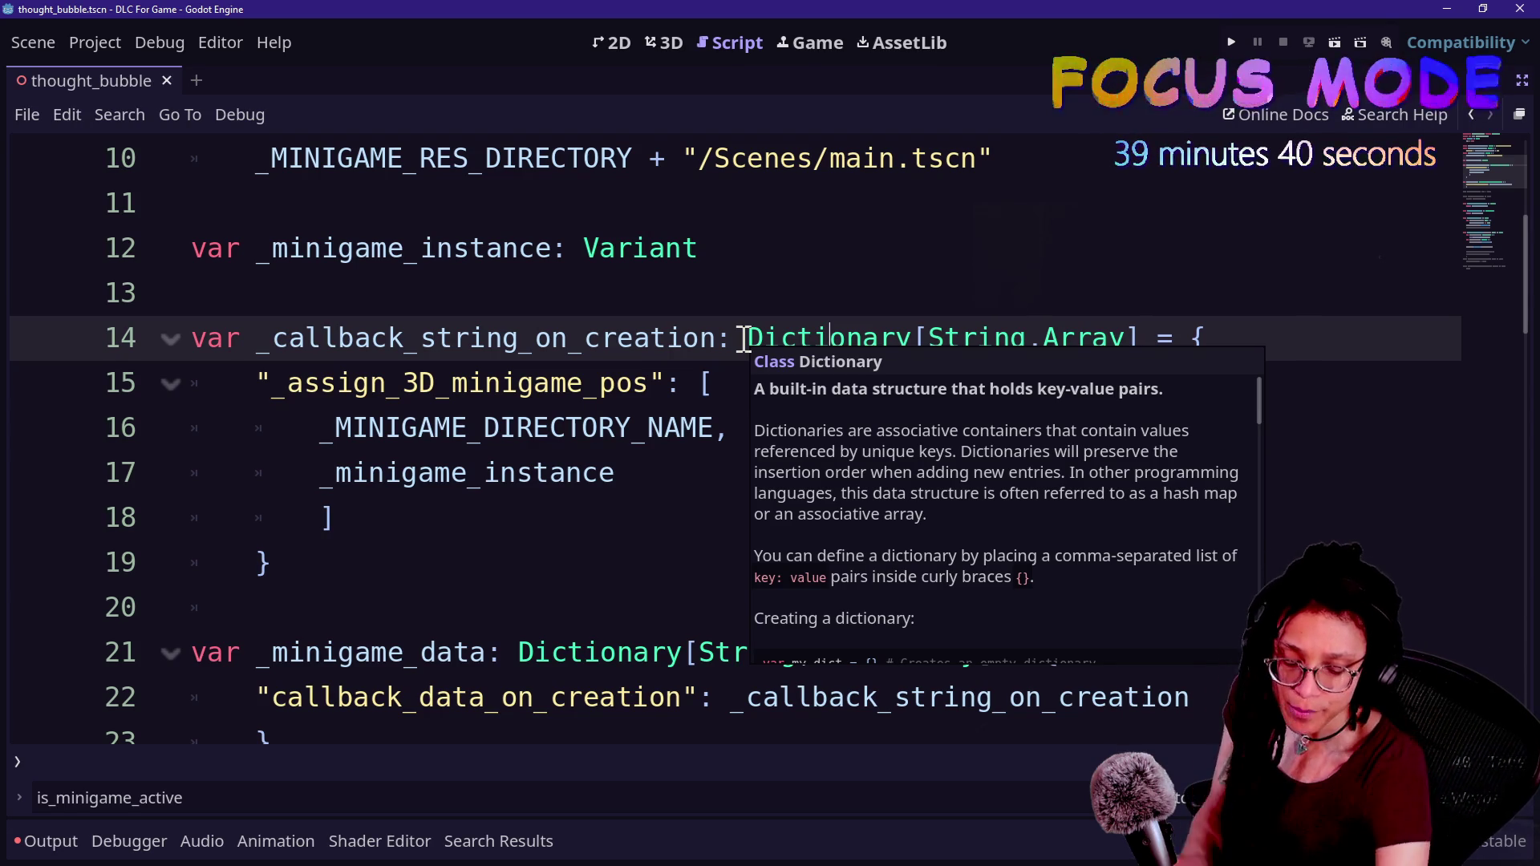
key(alt+Tab)
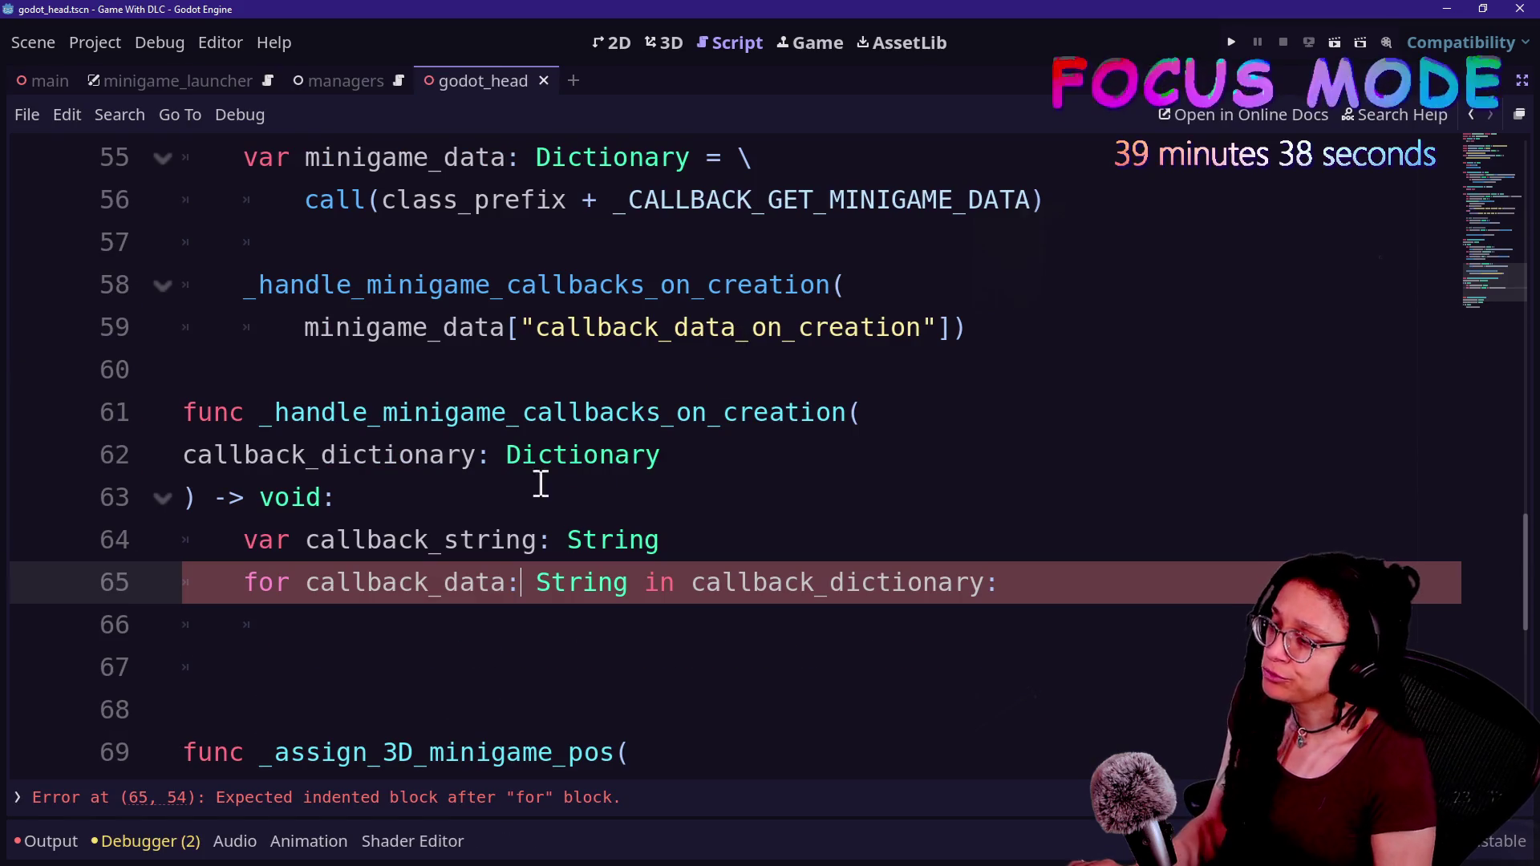
key(alt+Tab)
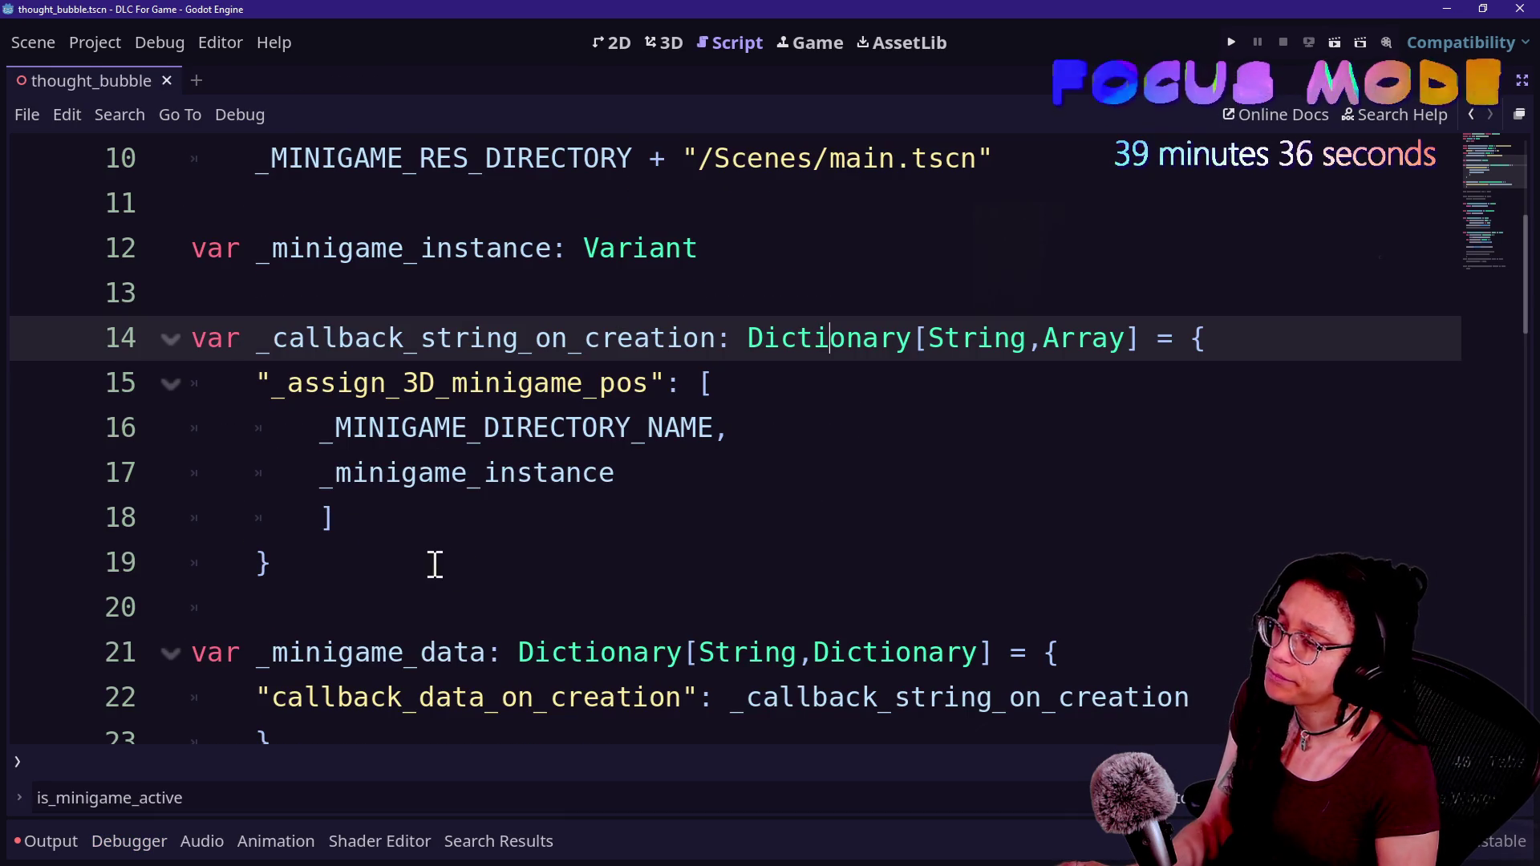
mouse_move(425, 571)
mouse_down()
mouse_move(165, 368)
mouse_move(195, 354)
mouse_up()
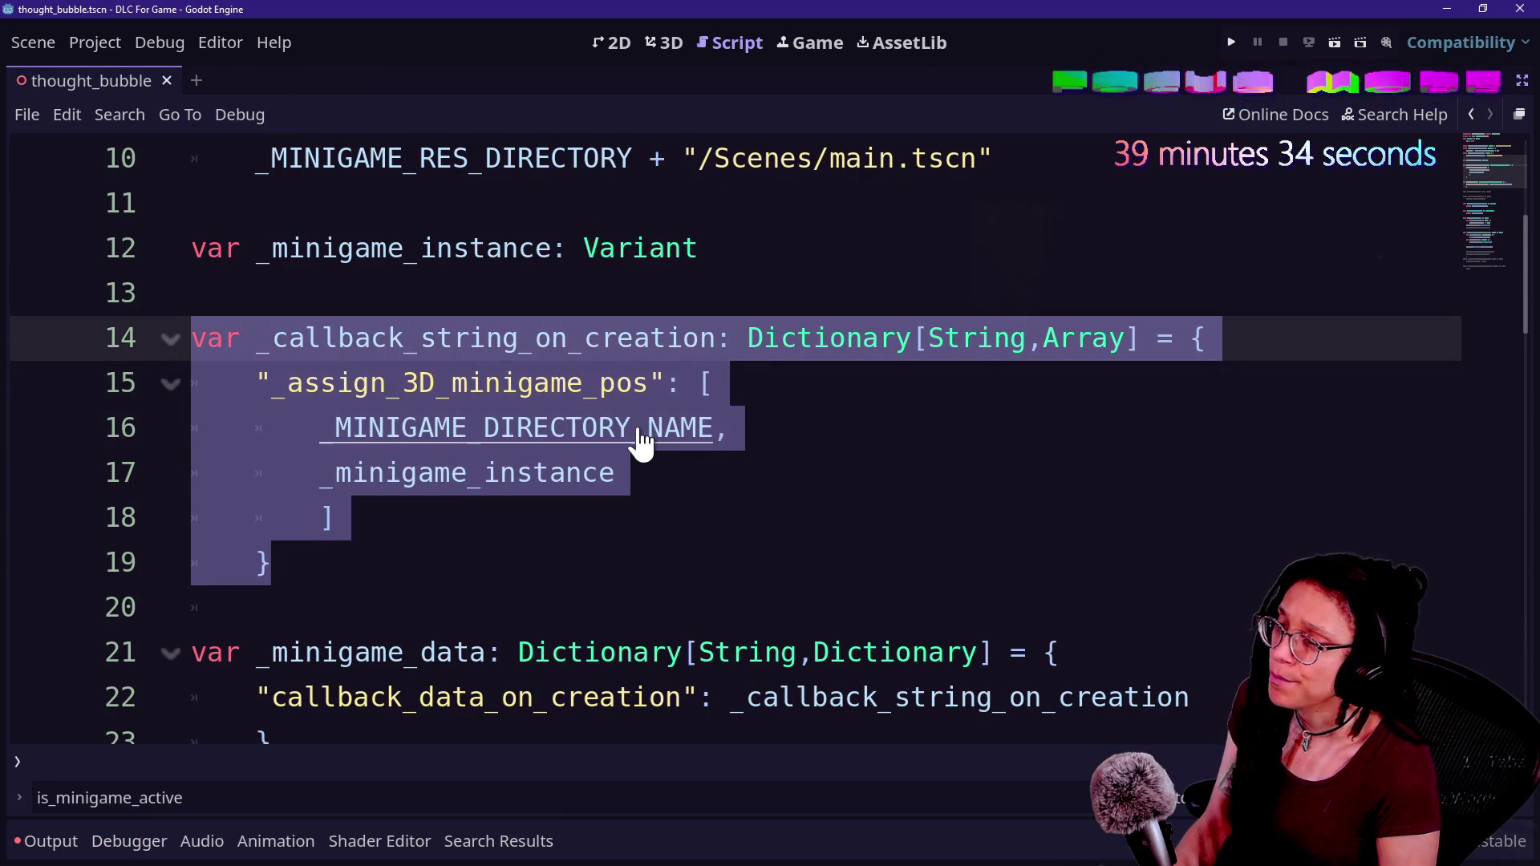
key(alt+Tab)
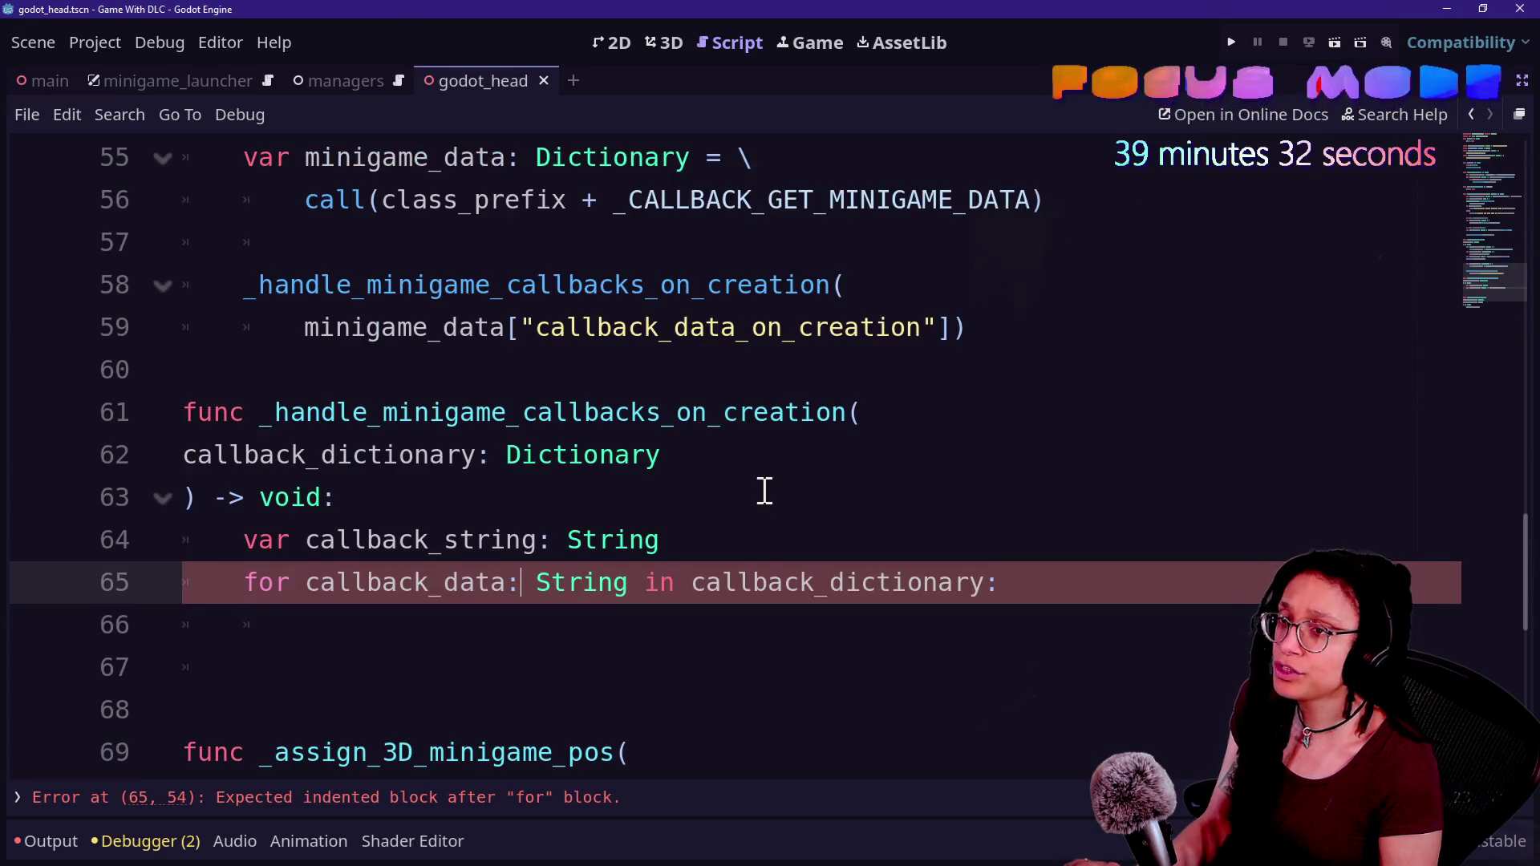
key(alt+Tab)
- Paste the _callback_string_on_creation dictionary over main's two body lines, with the var declaration on its own line
click(451, 602)
drag(451, 594, 425, 540)
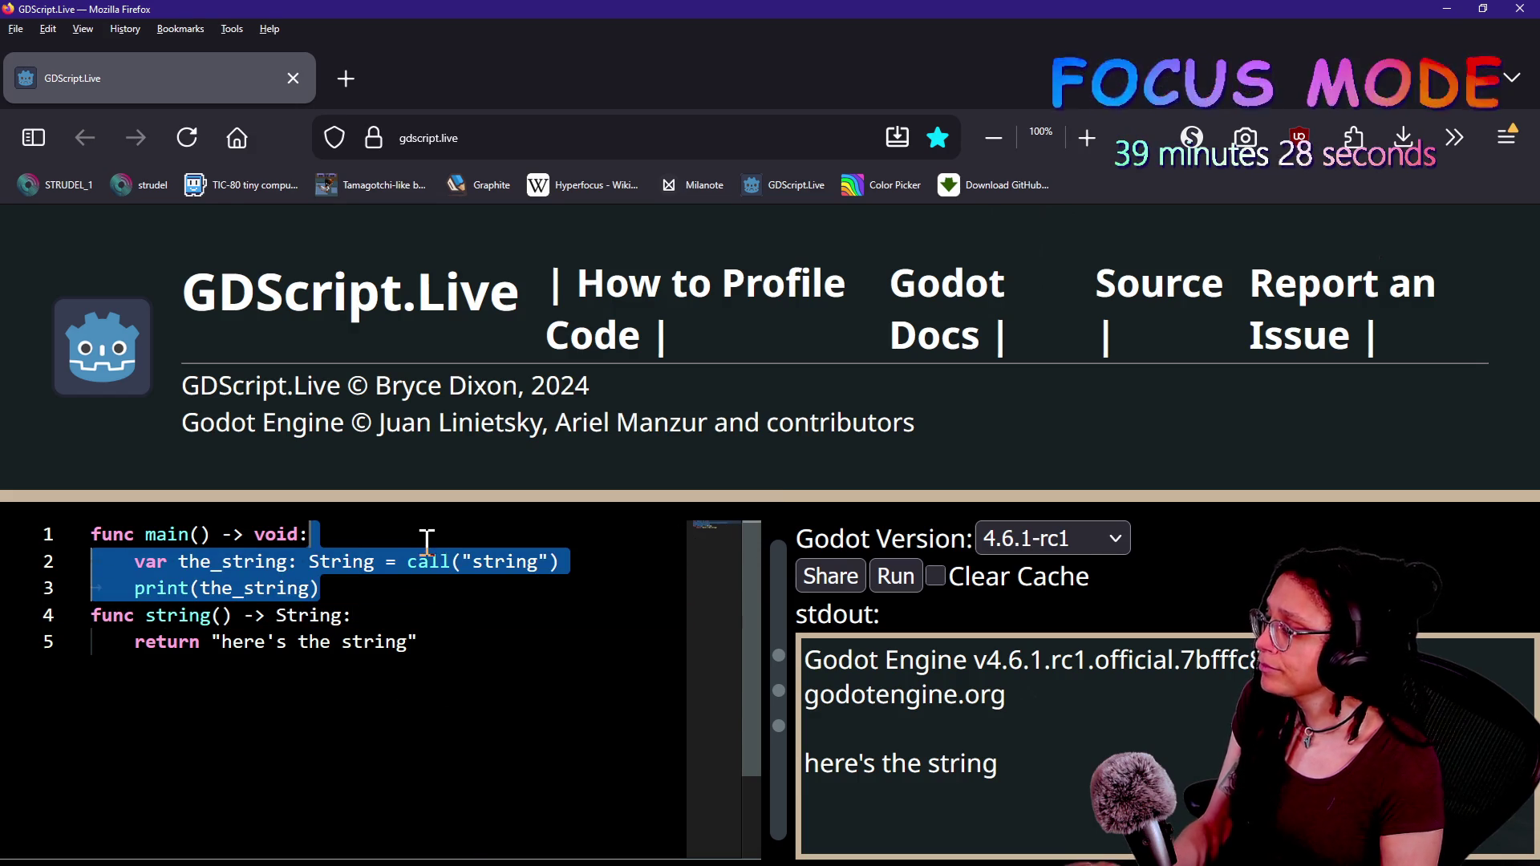
key(ctrl+v)
click(313, 534)
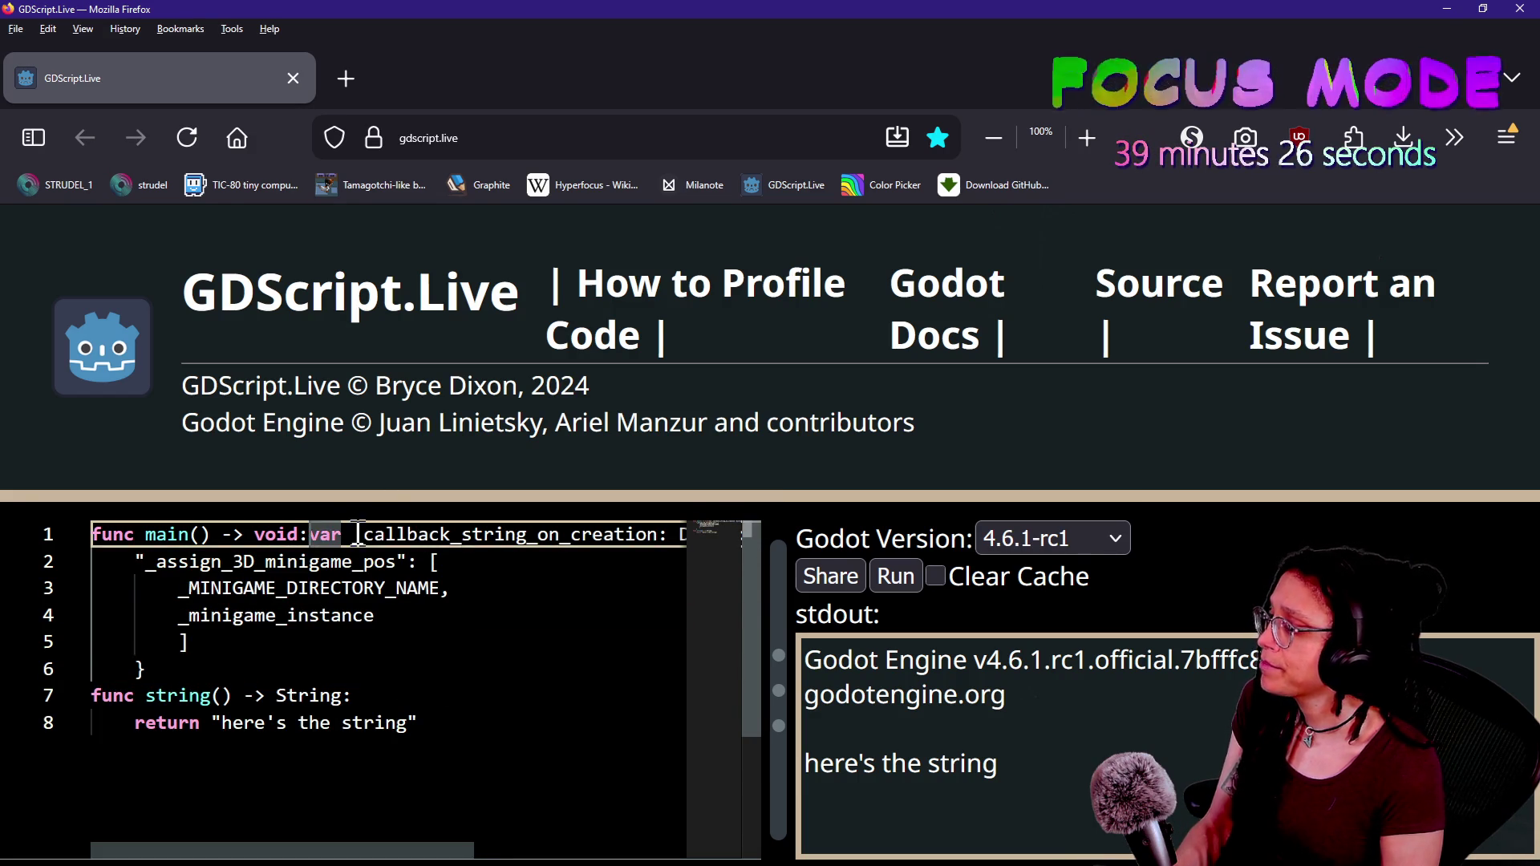
key(Return)
click(373, 589)
double_click(183, 618)
click(313, 668)
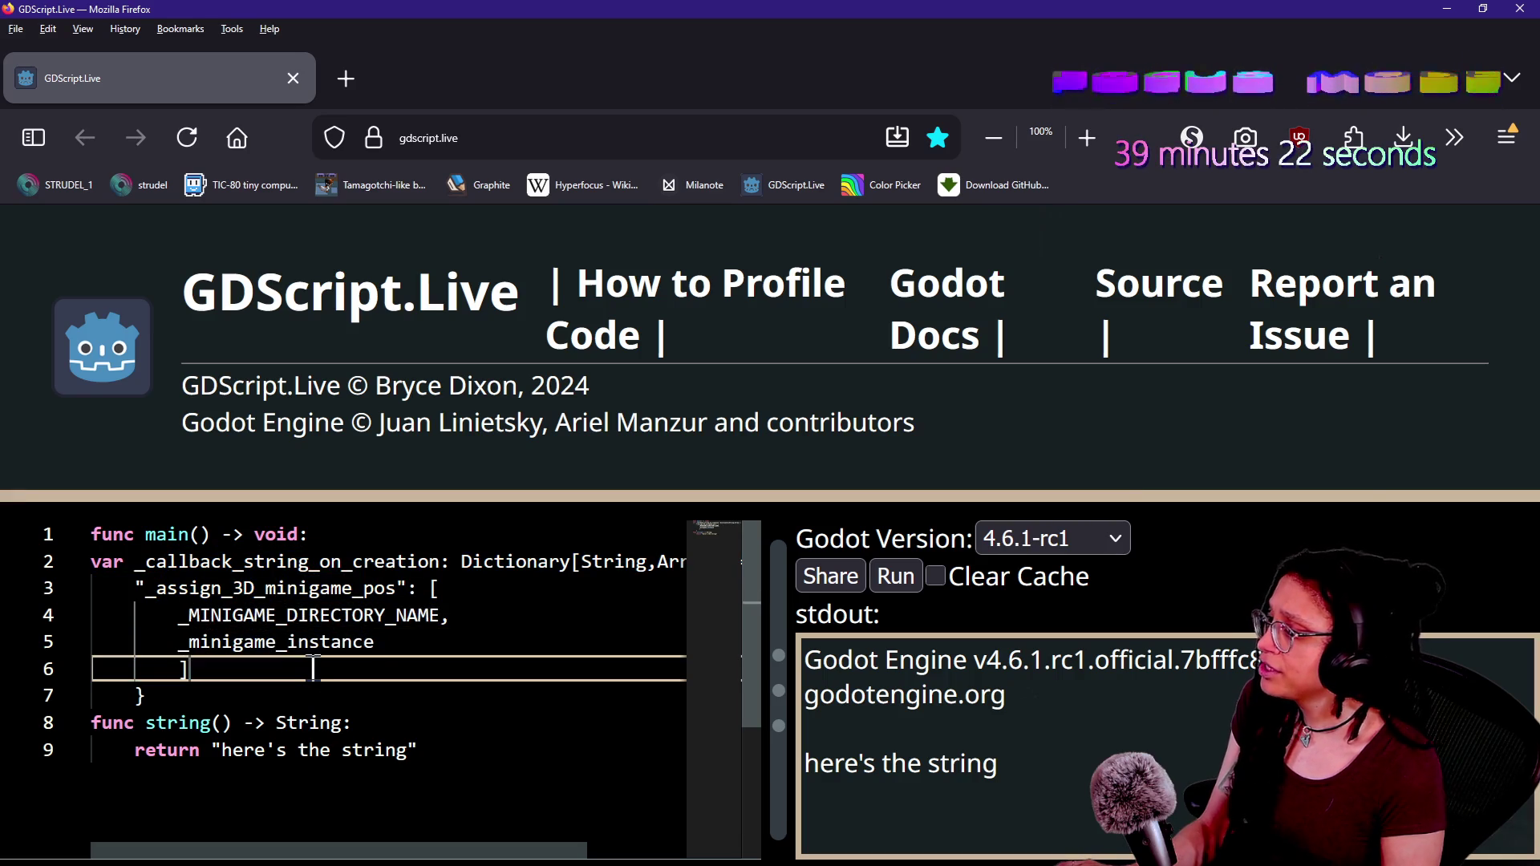
key(ctrl+shift+bracketleft)
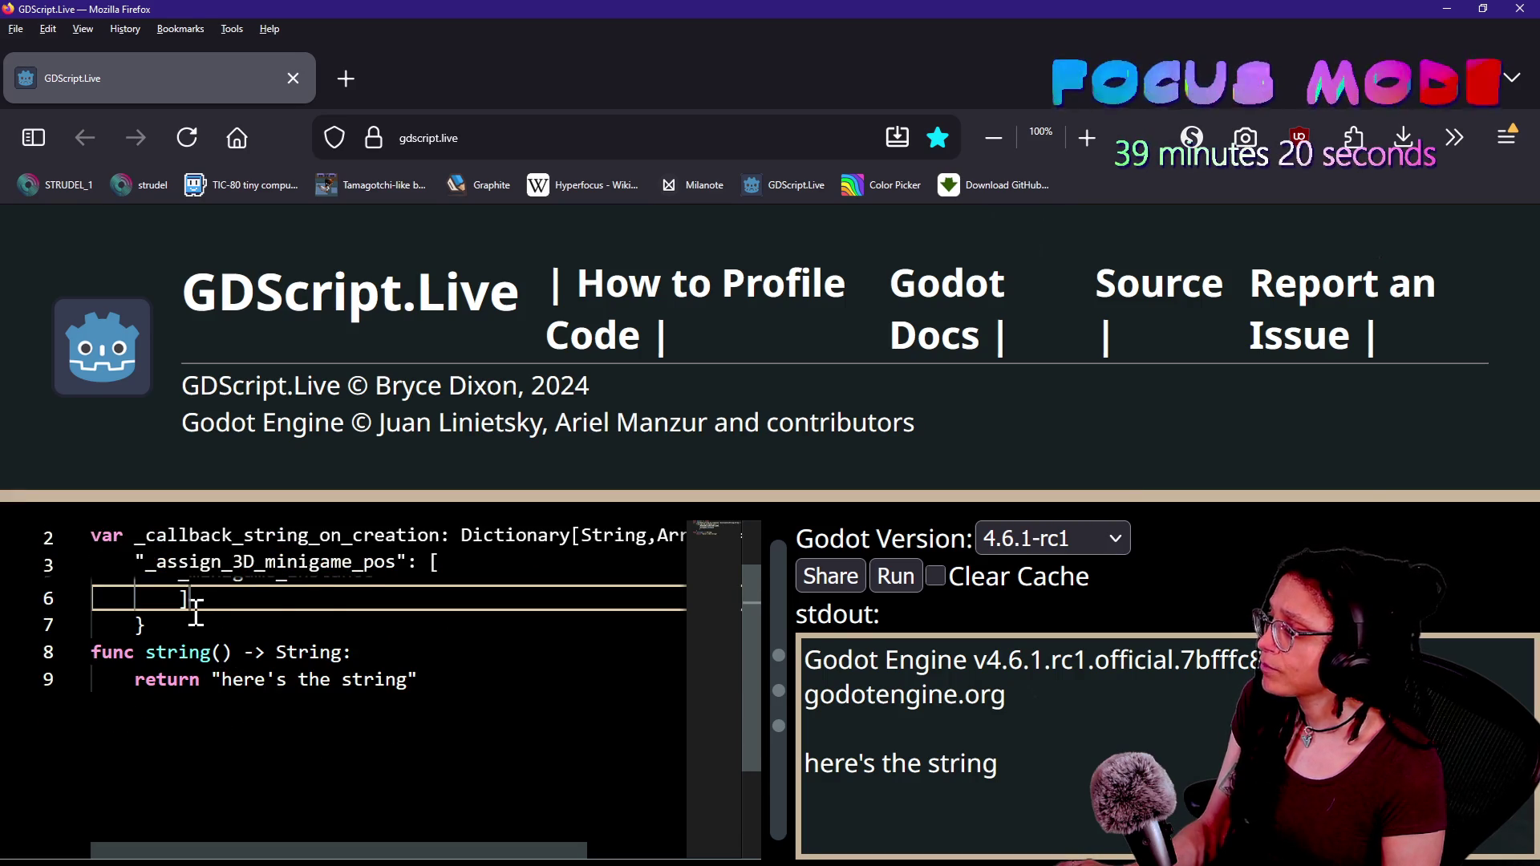
key(ctrl+shift+bracketright)
- Delete the string() helper function and indent the dictionary block inside main
drag(461, 761, 454, 681)
click(454, 681)
drag(477, 746, 482, 684)
key(Delete)
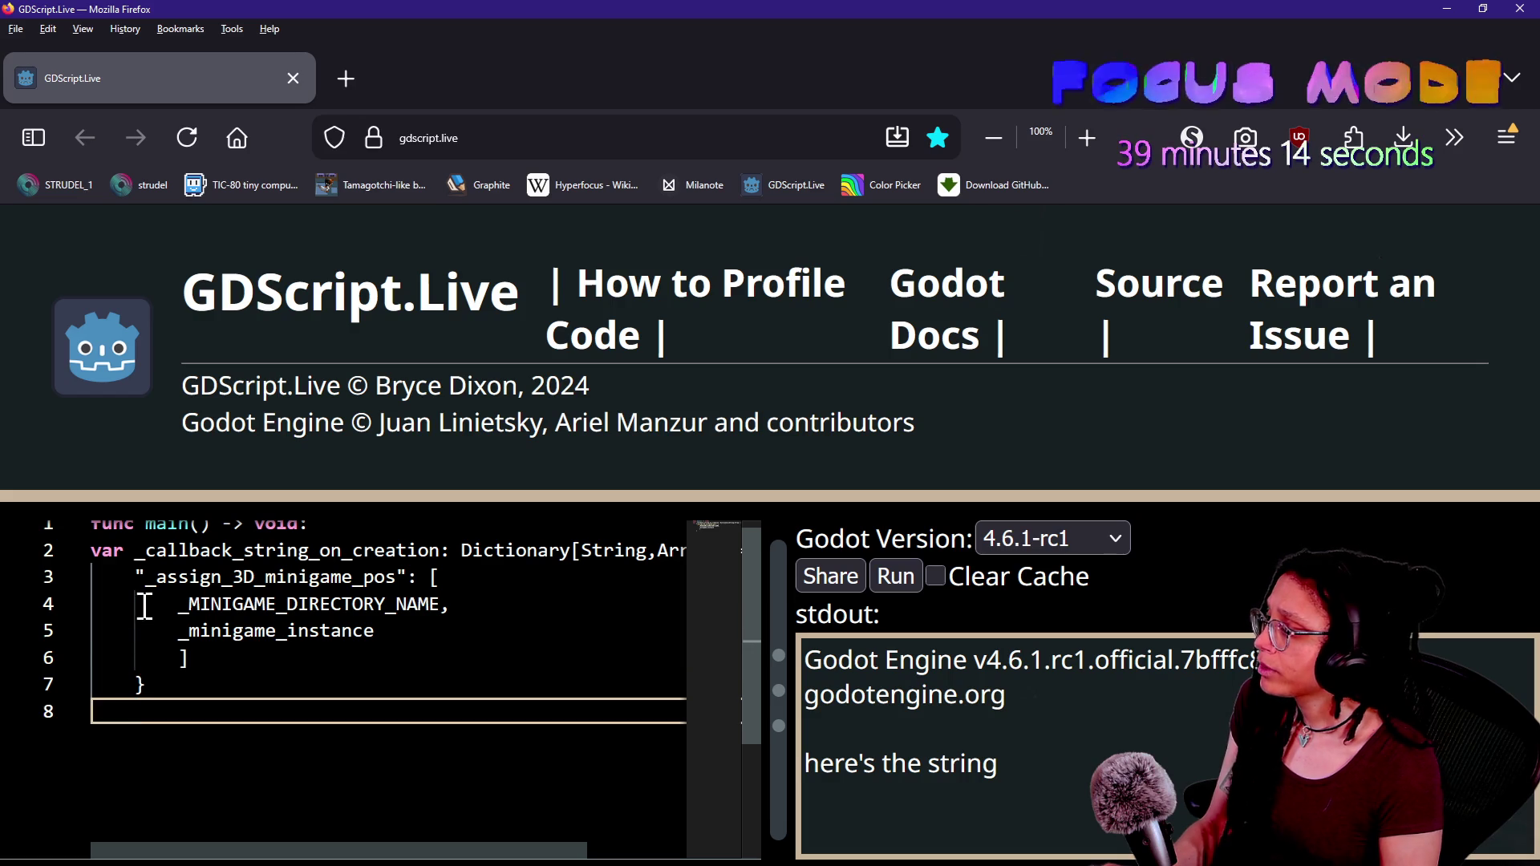
drag(153, 552, 196, 678)
key(Tab)
click(243, 709)
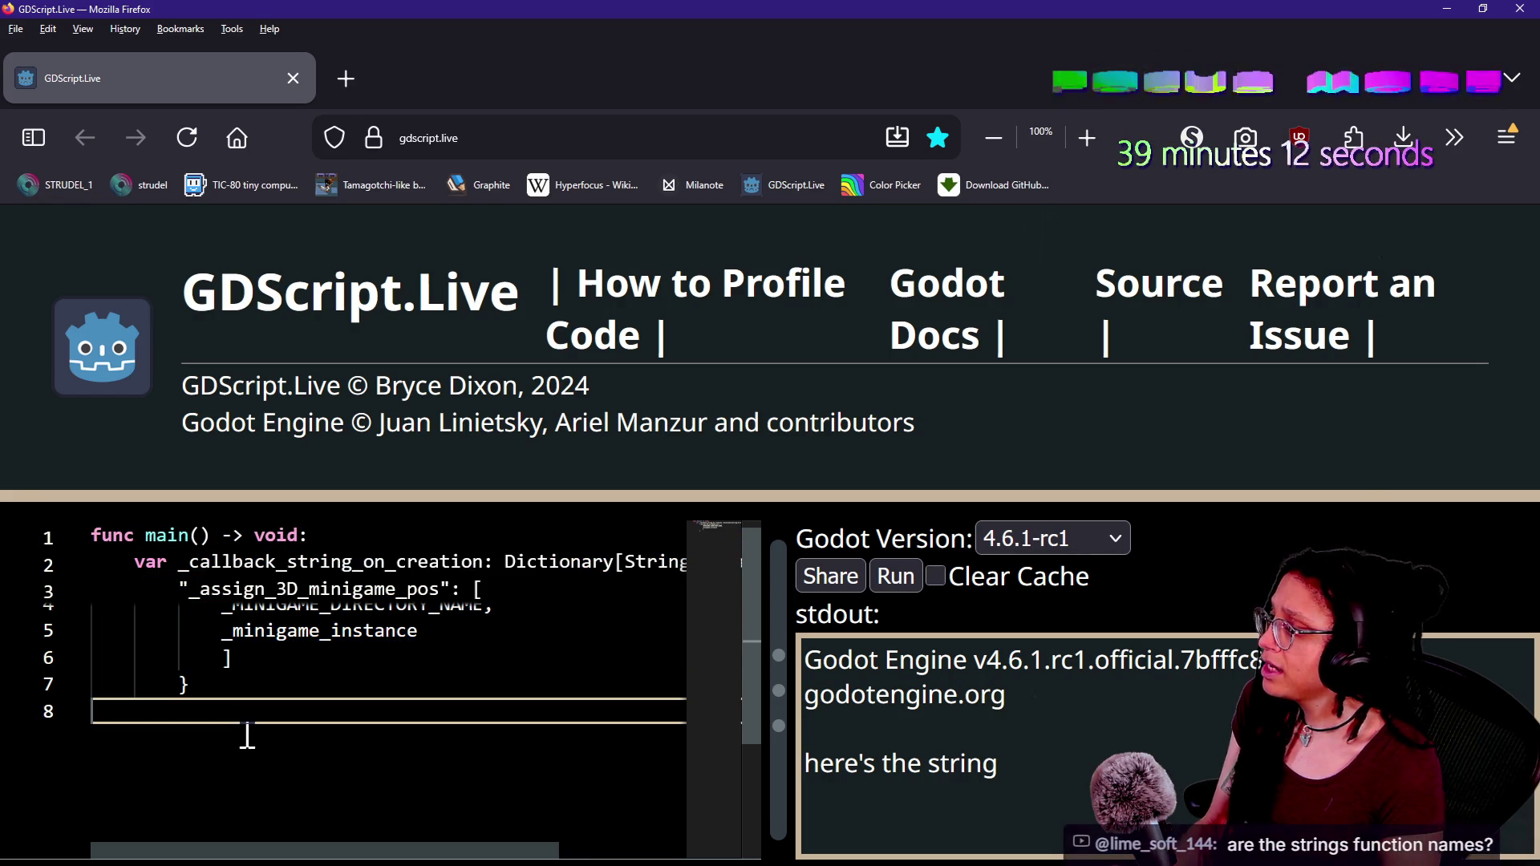
- Write a loop 'for string: String in _callbacks:' printing each string, and shorten line 2's variable to _callback
key(Tab)
text(for)
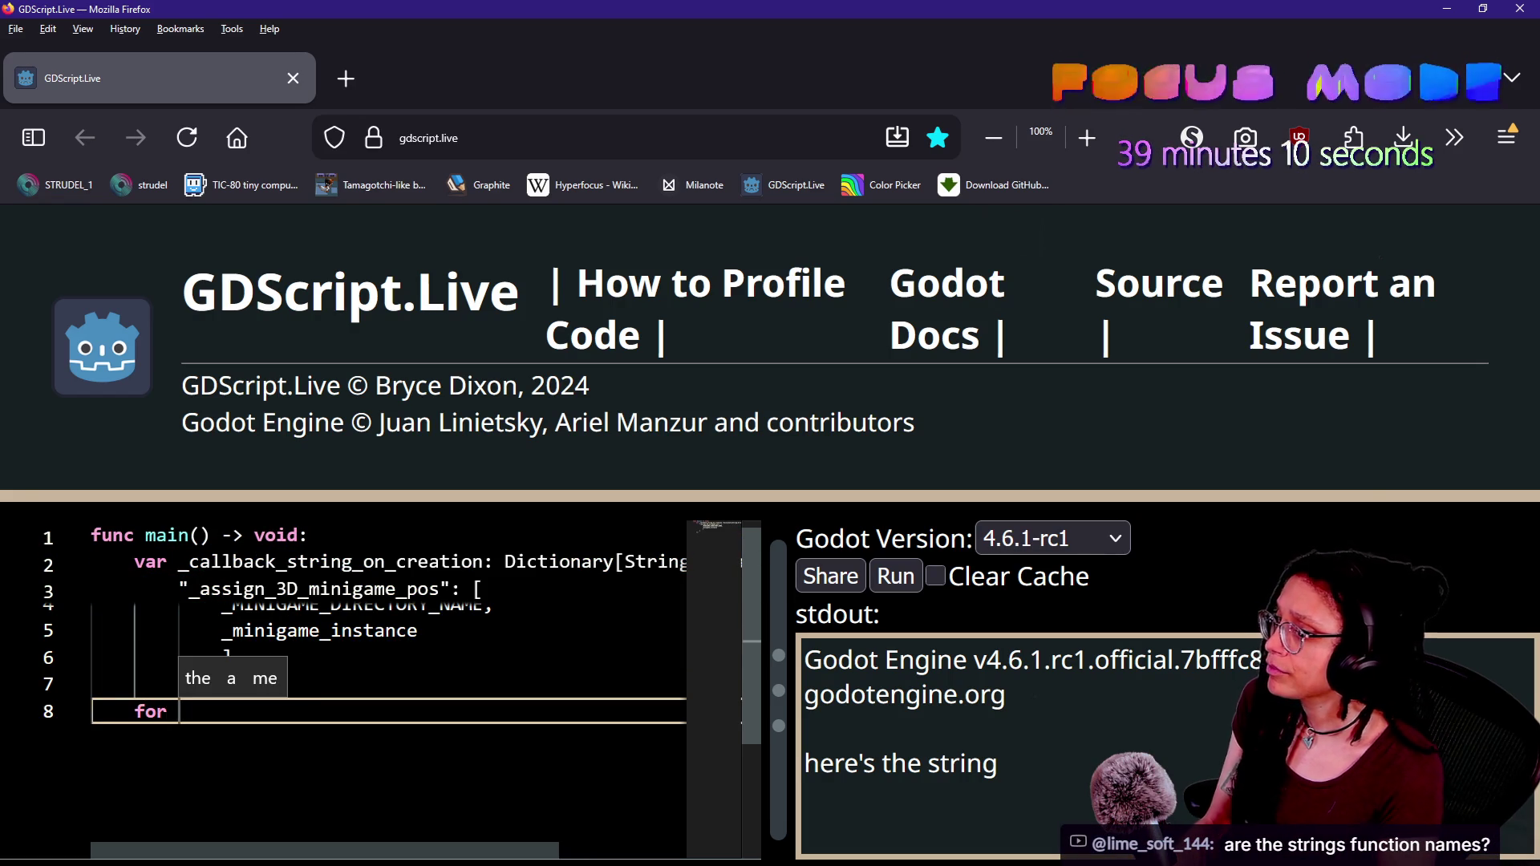
text(f)
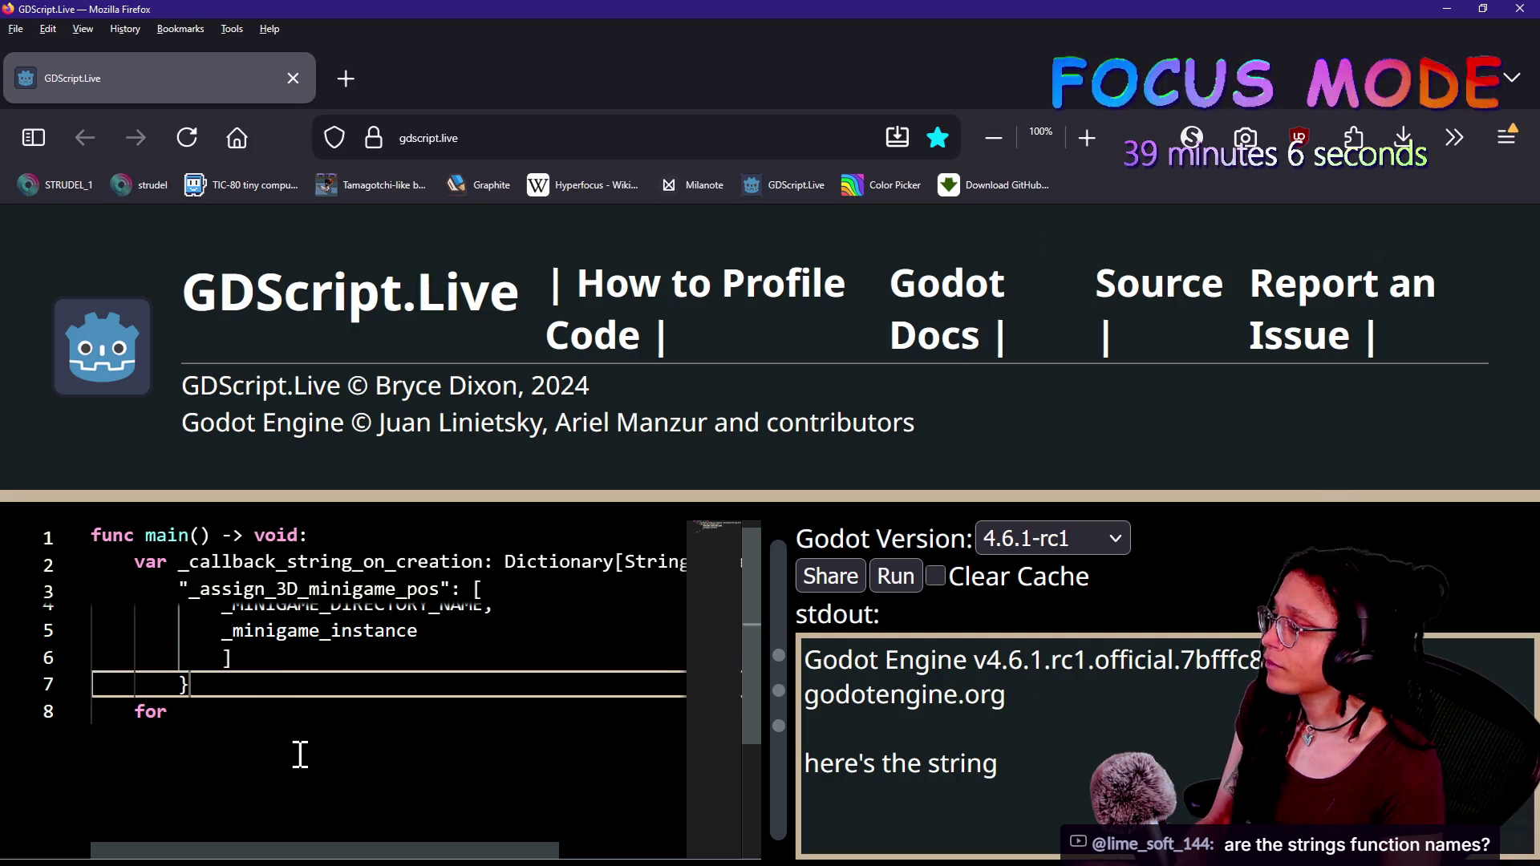
text( f)
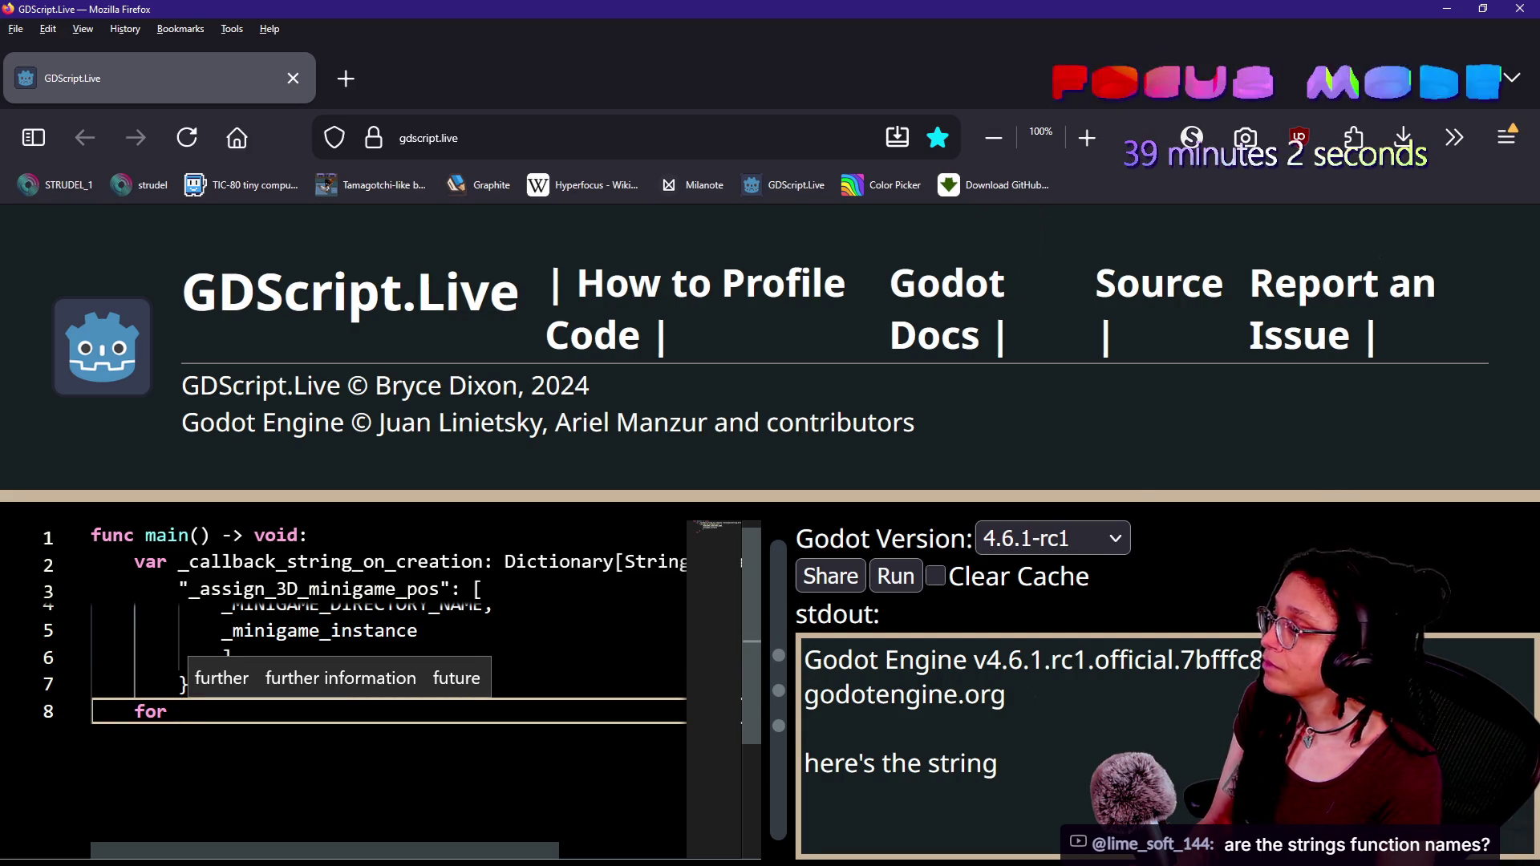
text(_ca)
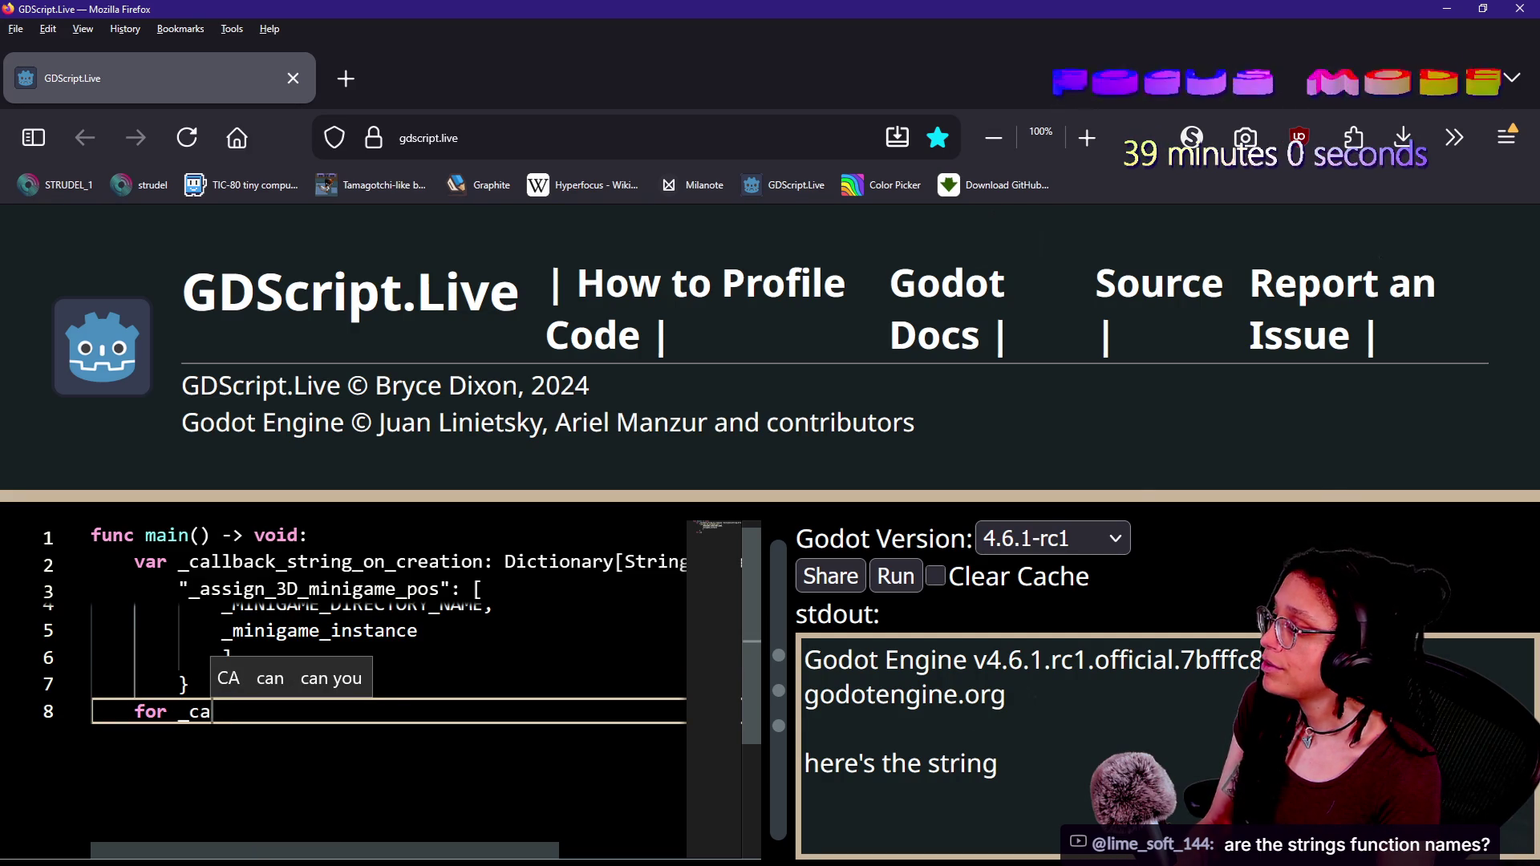
text(llba)
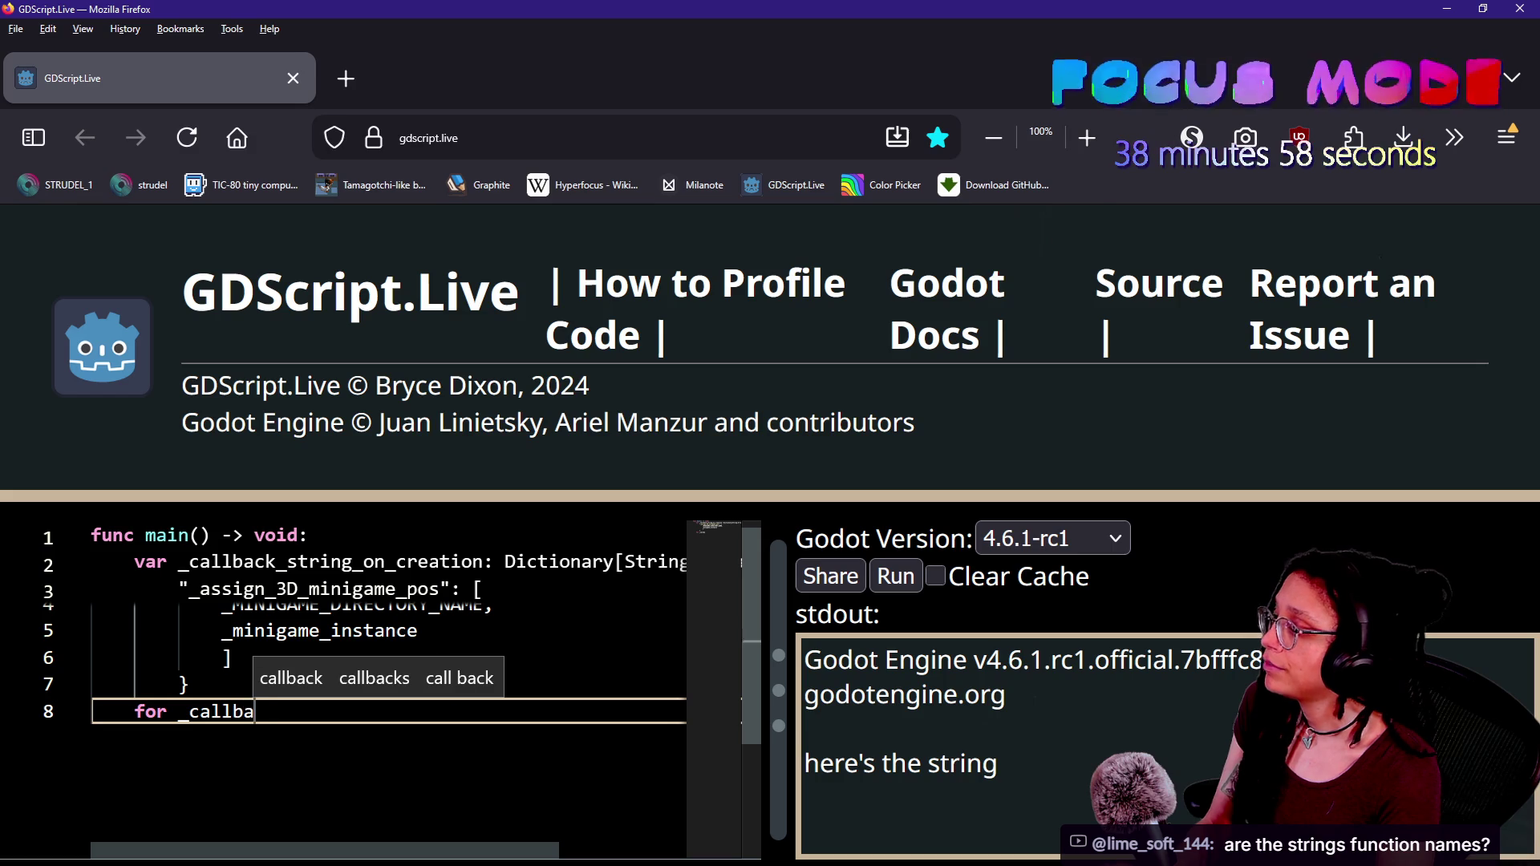
key(BackSpace)
key(BackSpace)
key(BackSpace)
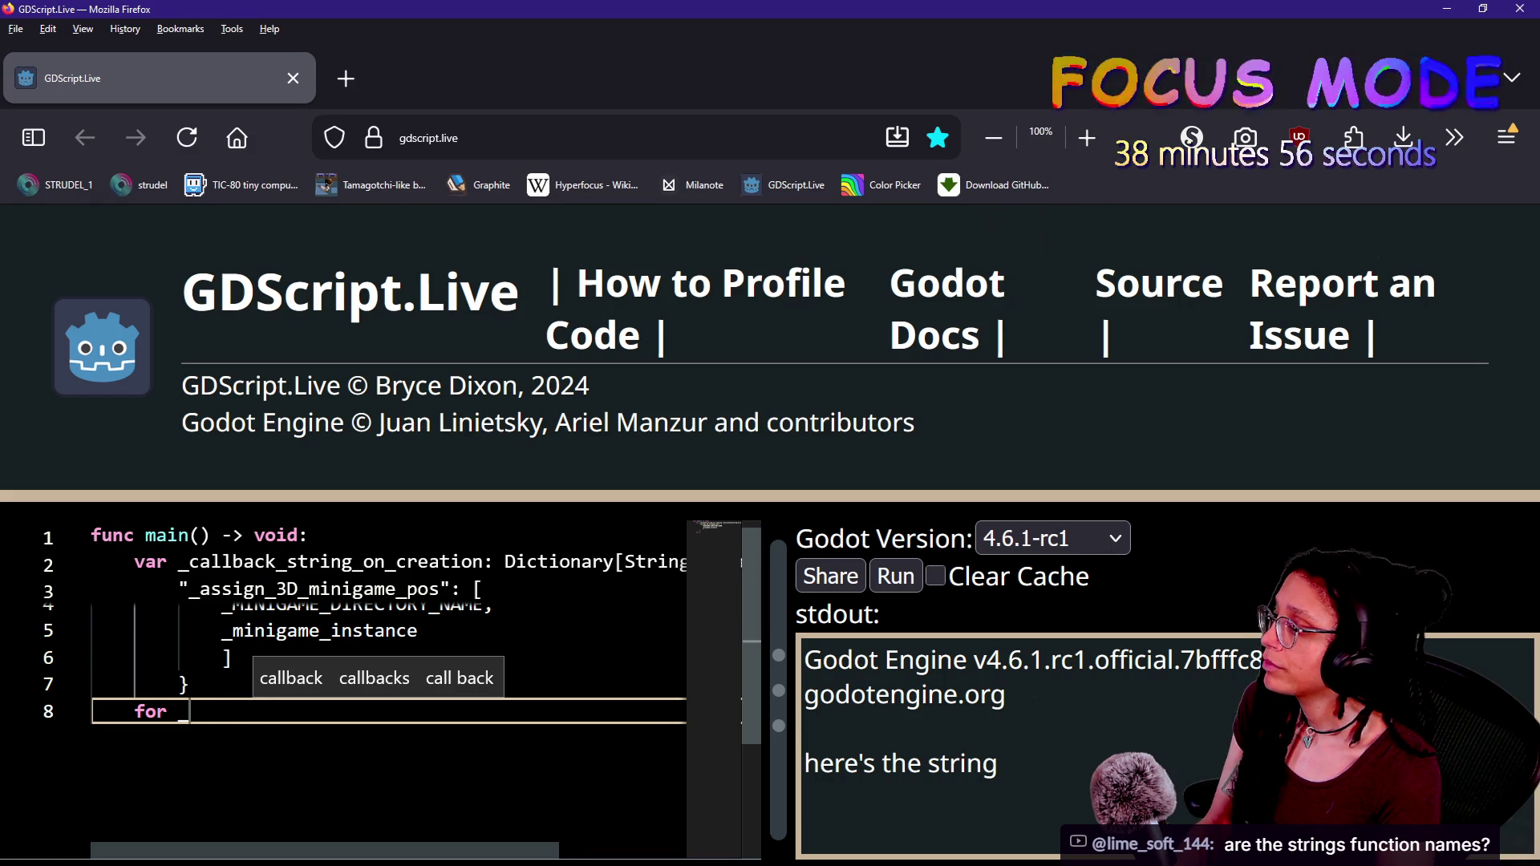
text(string)
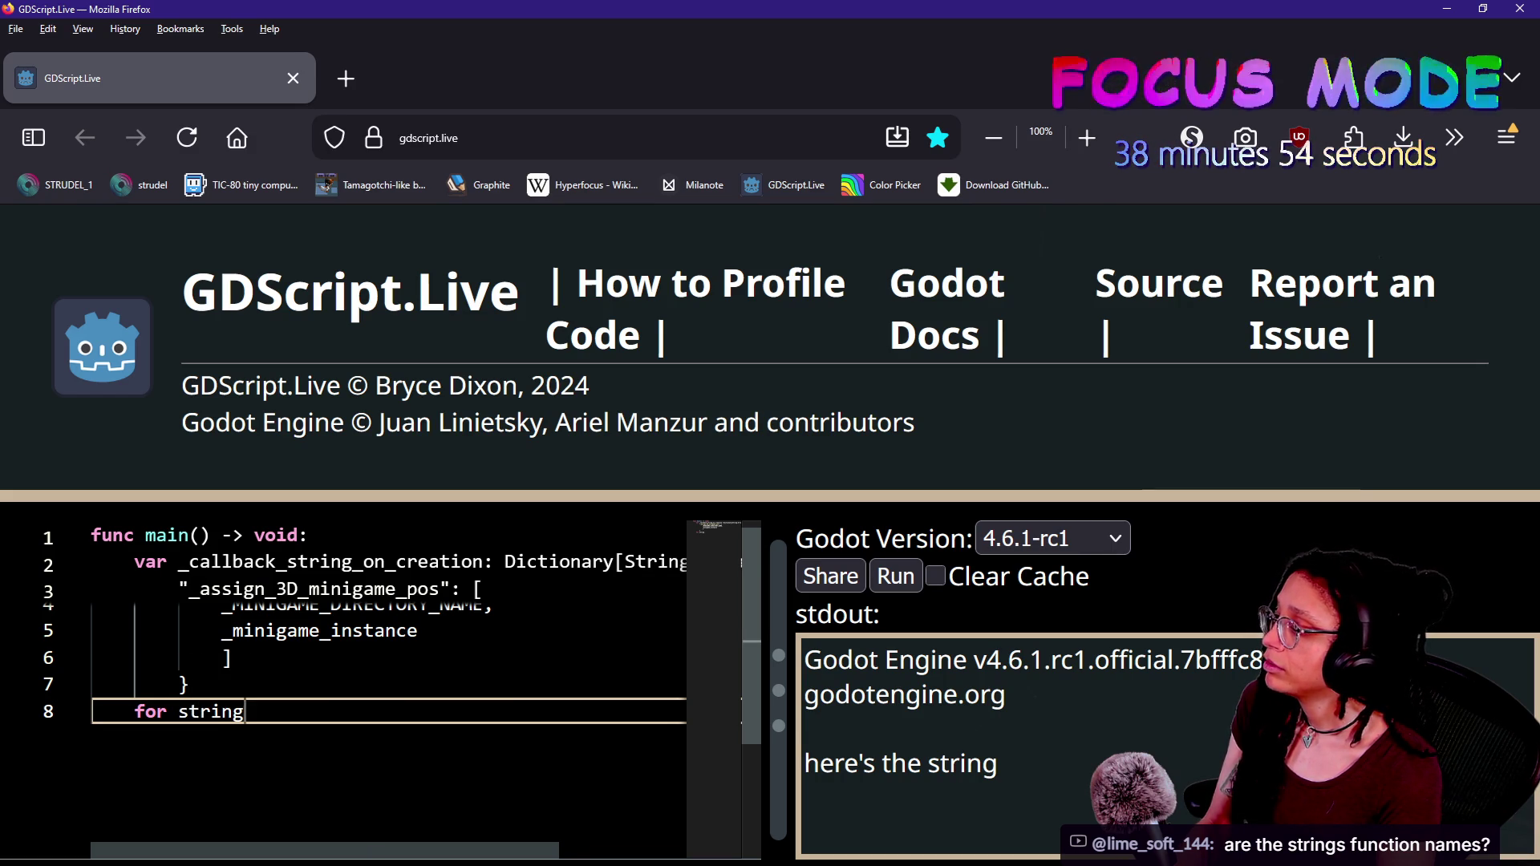
text(: String in)
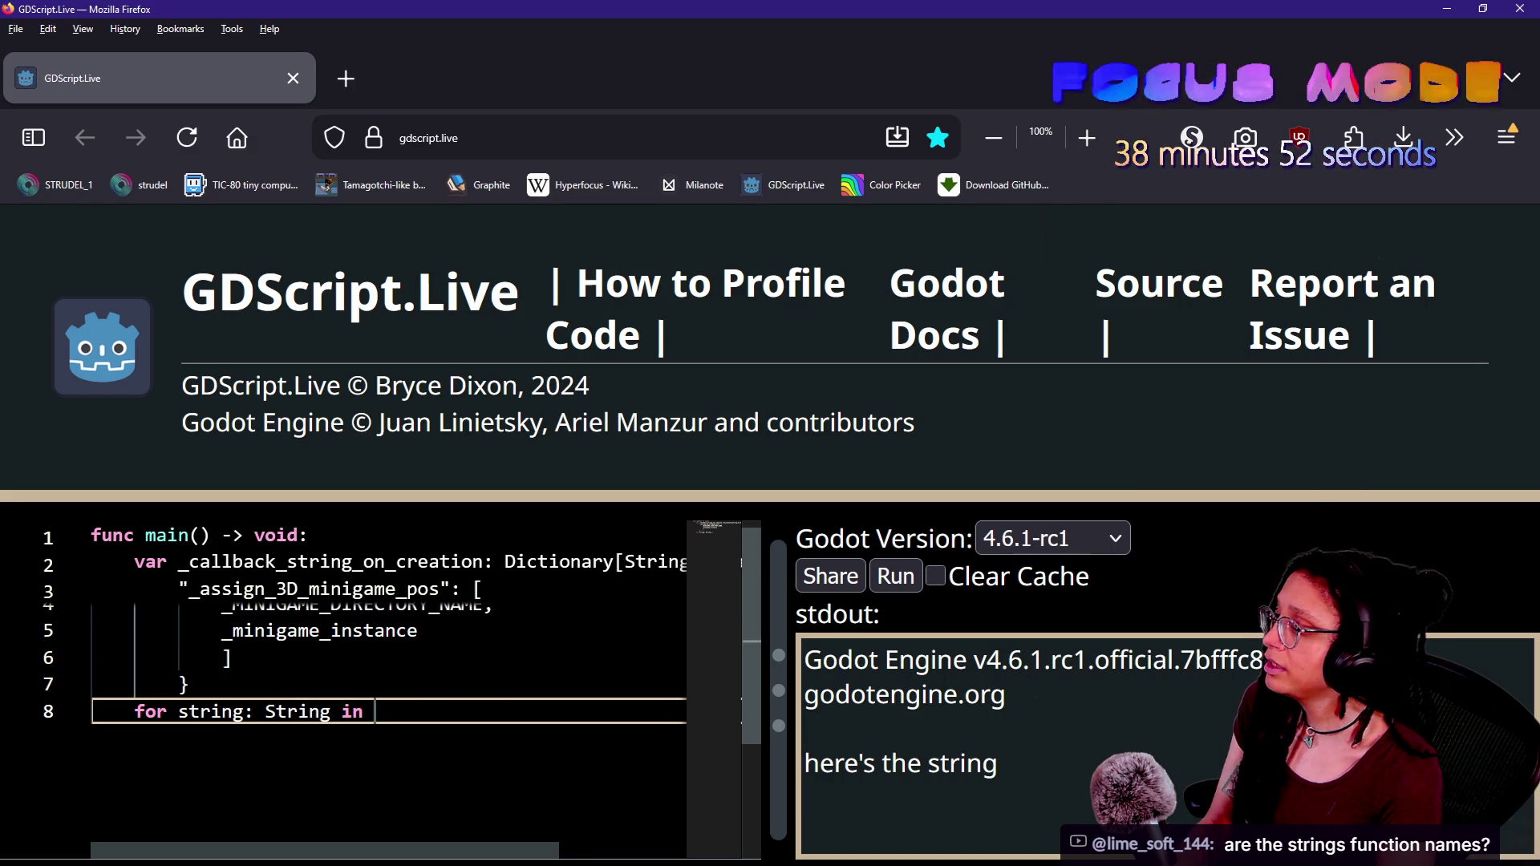
text(c)
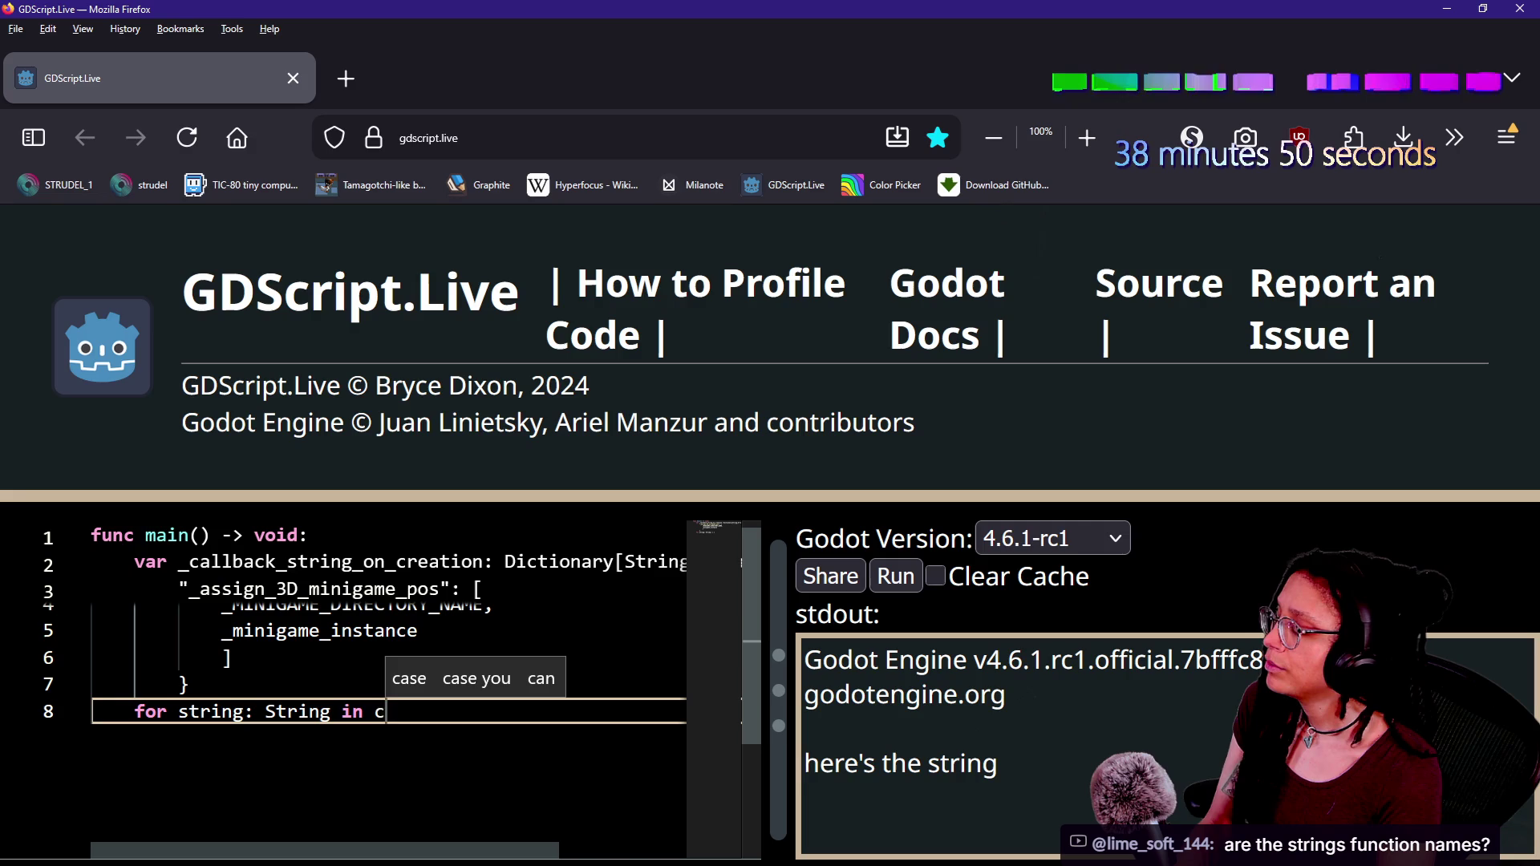
text(_callbac)
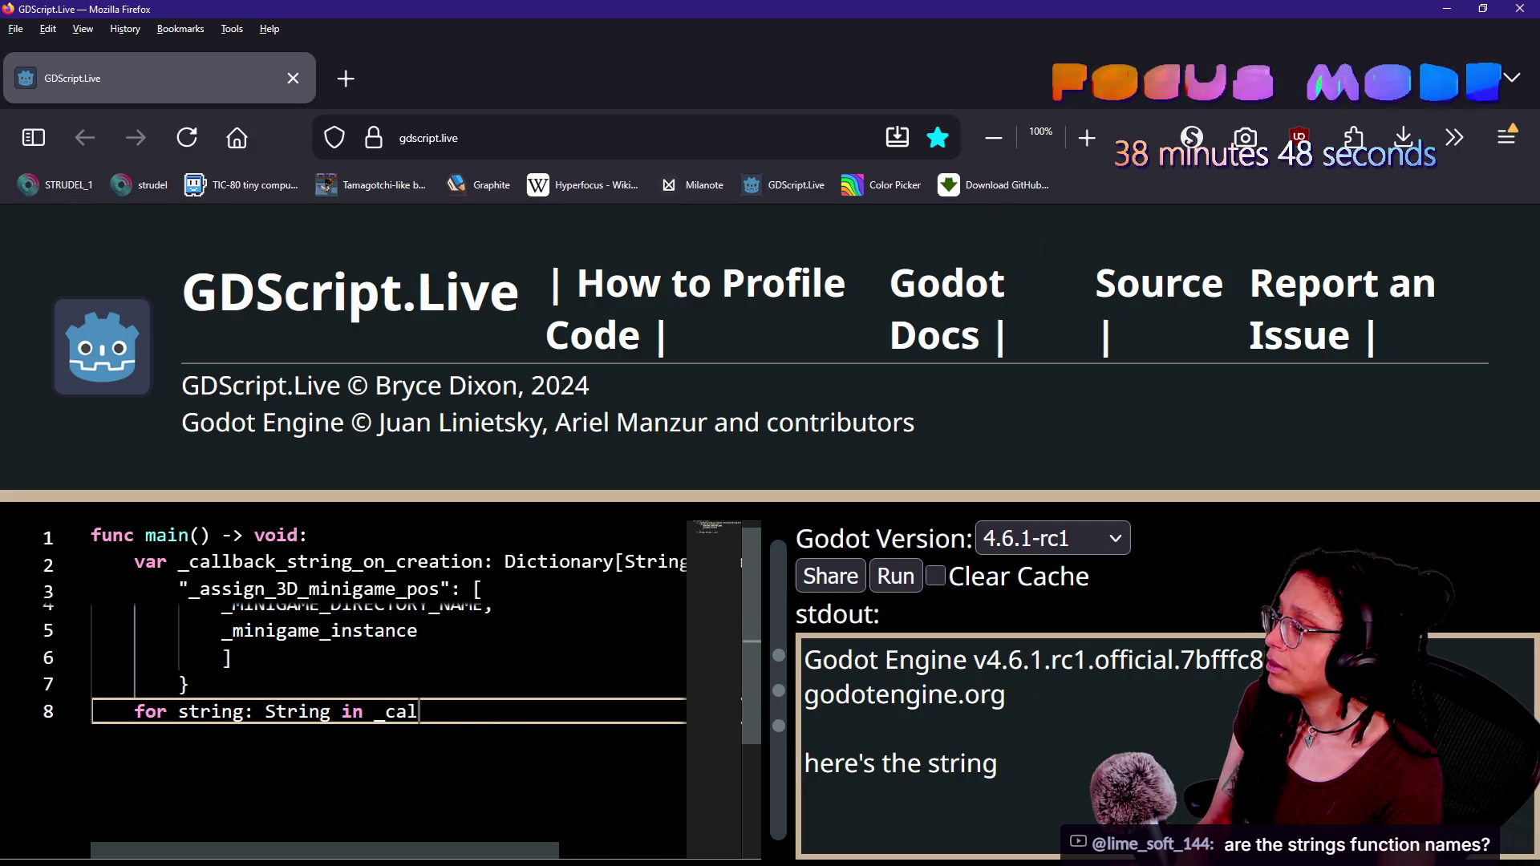
click(292, 561)
key(BackSpace)
key(BackSpace)
key(BackSpace)
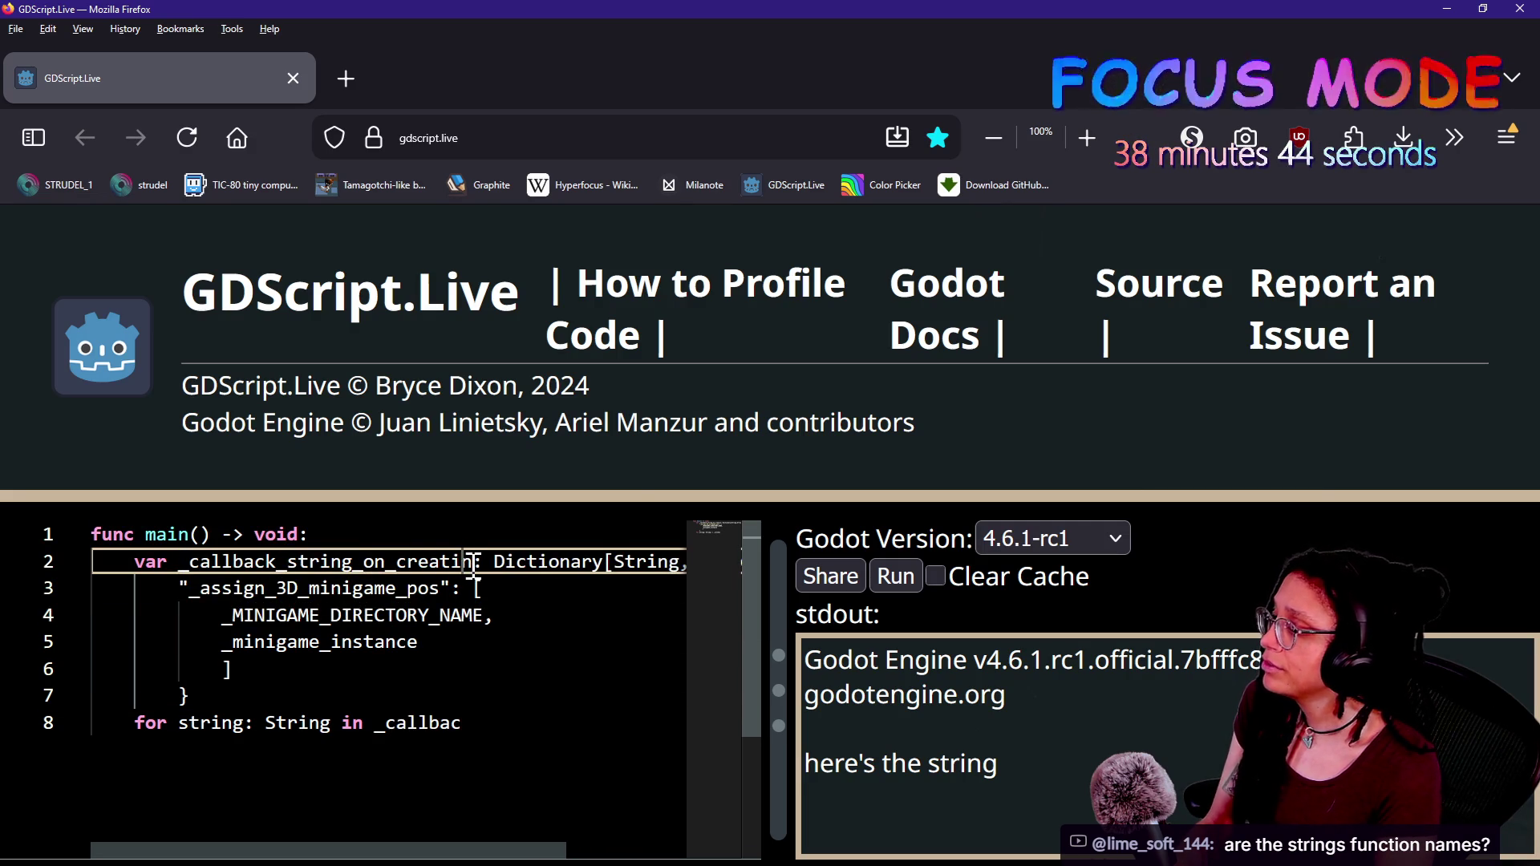
click(532, 722)
text(ks)
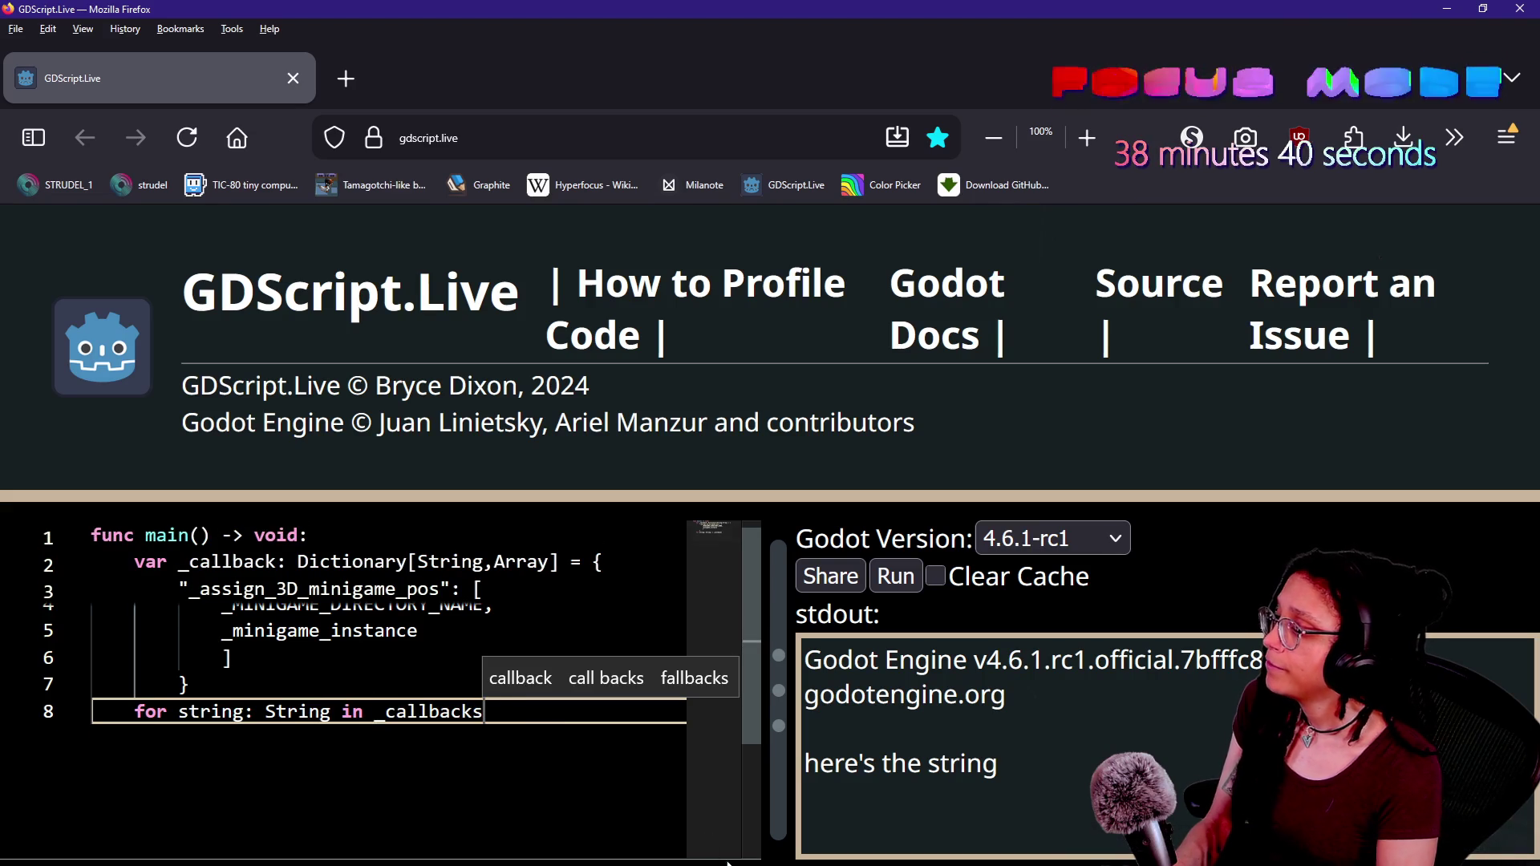
key(Escape)
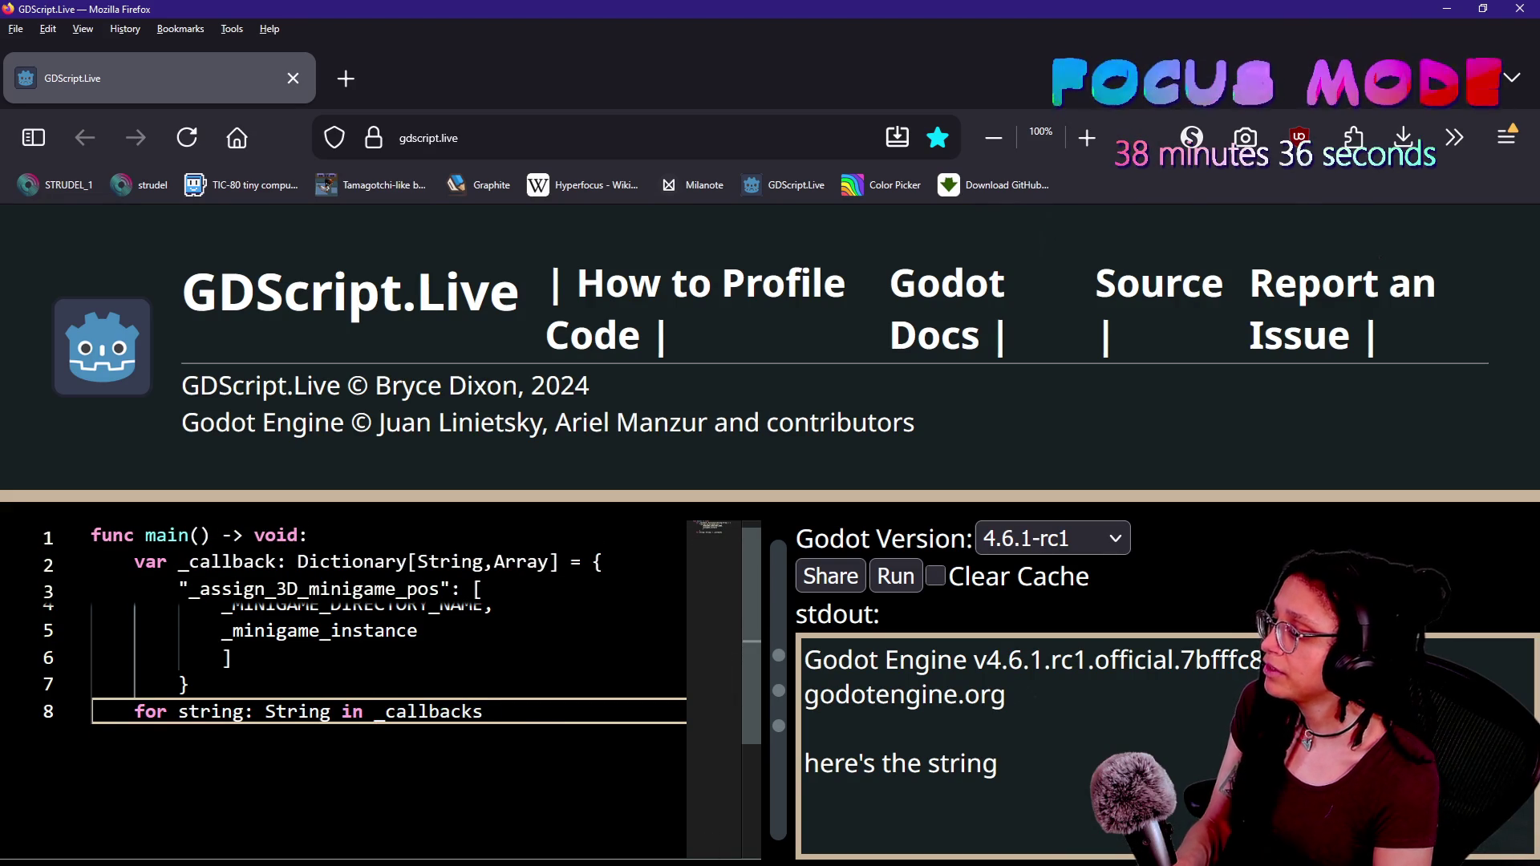
key(BackSpace)
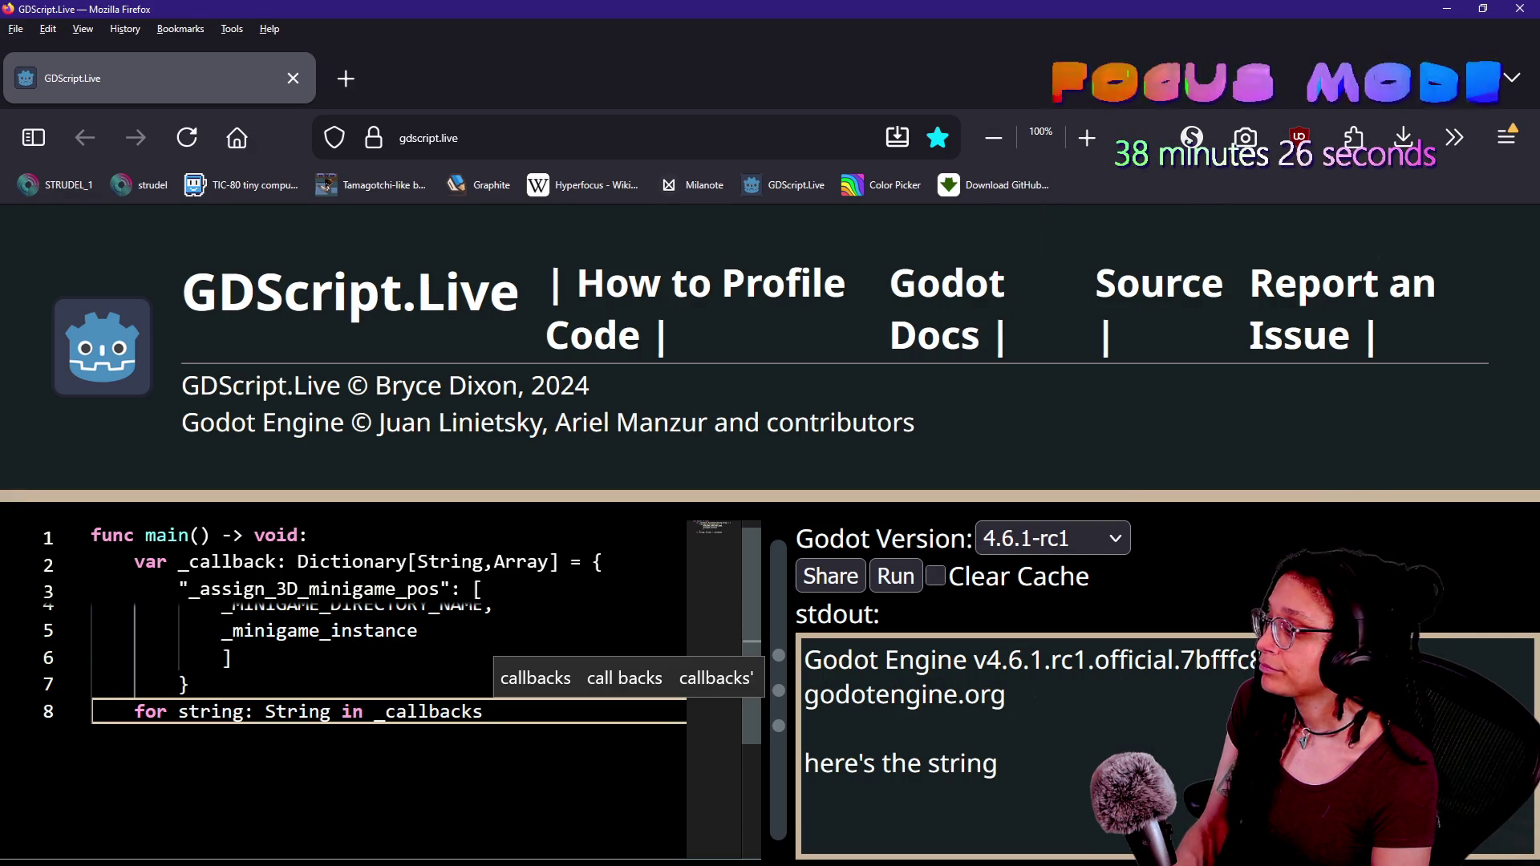
text(:)
key(Return)
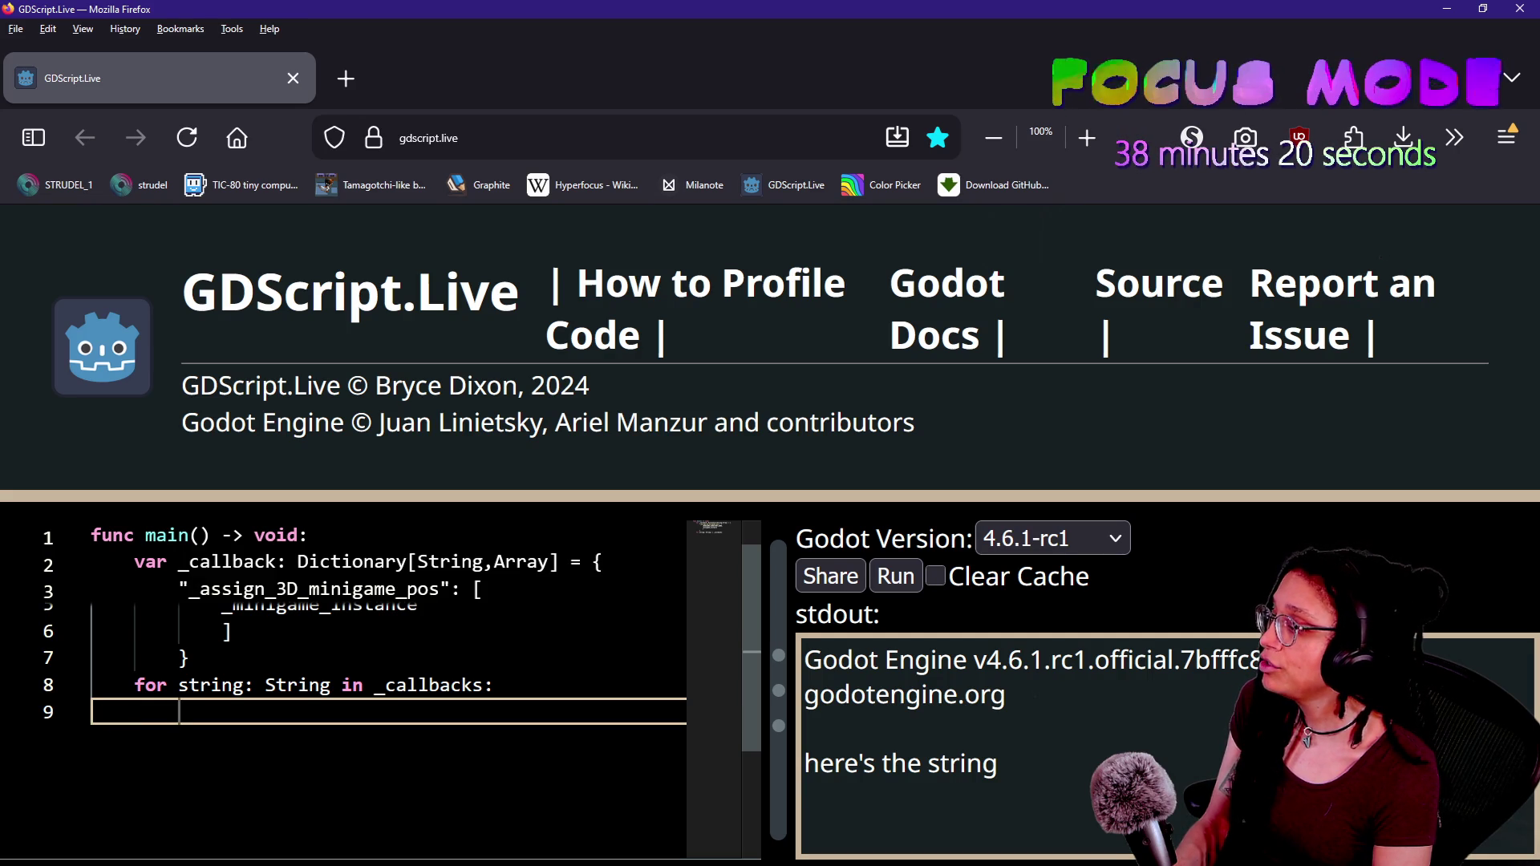
text(pr)
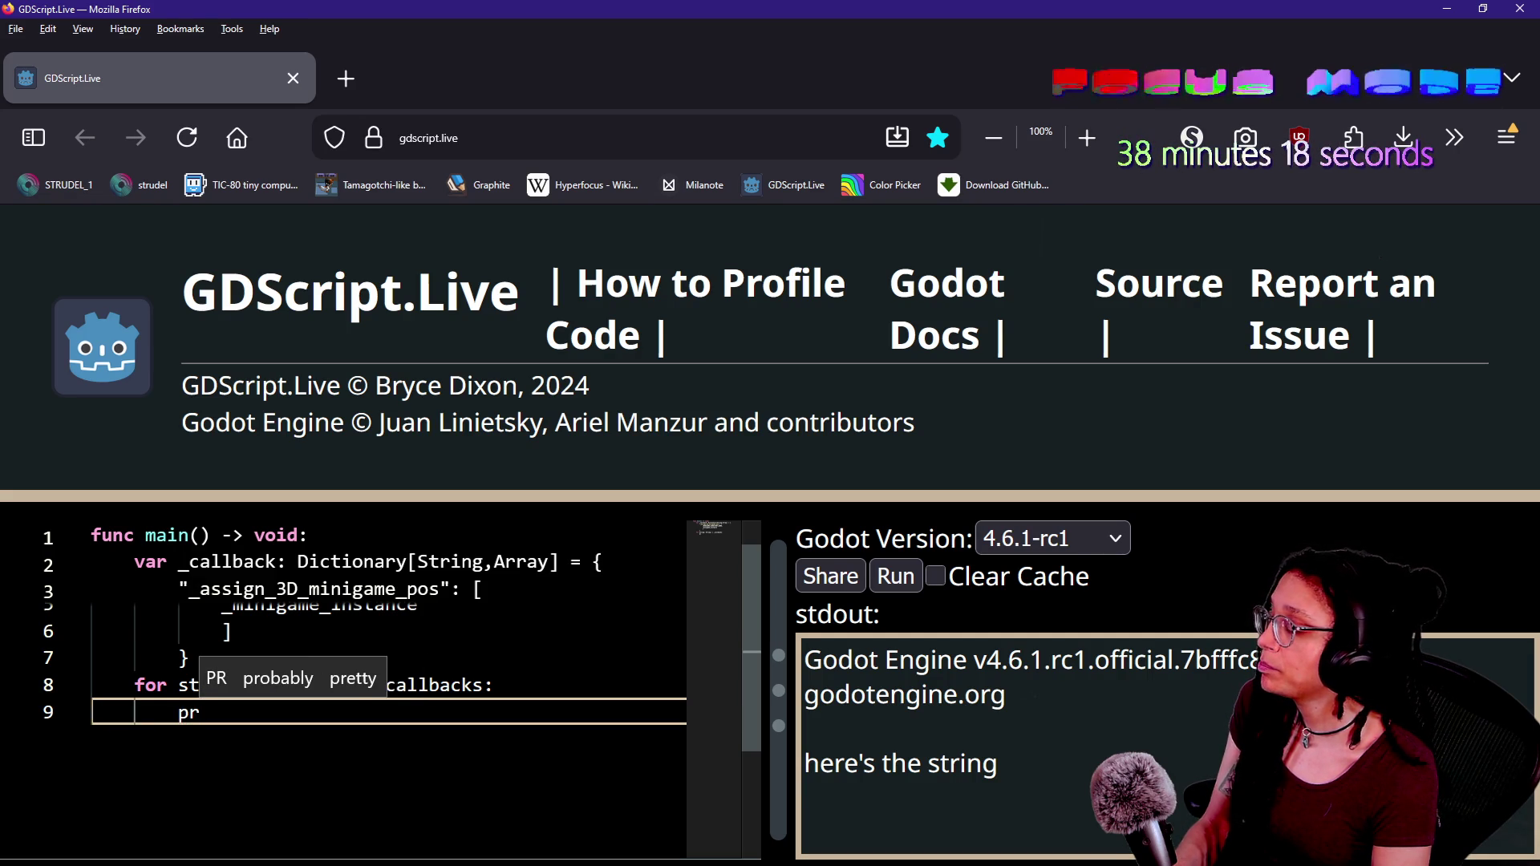
text(int(string))
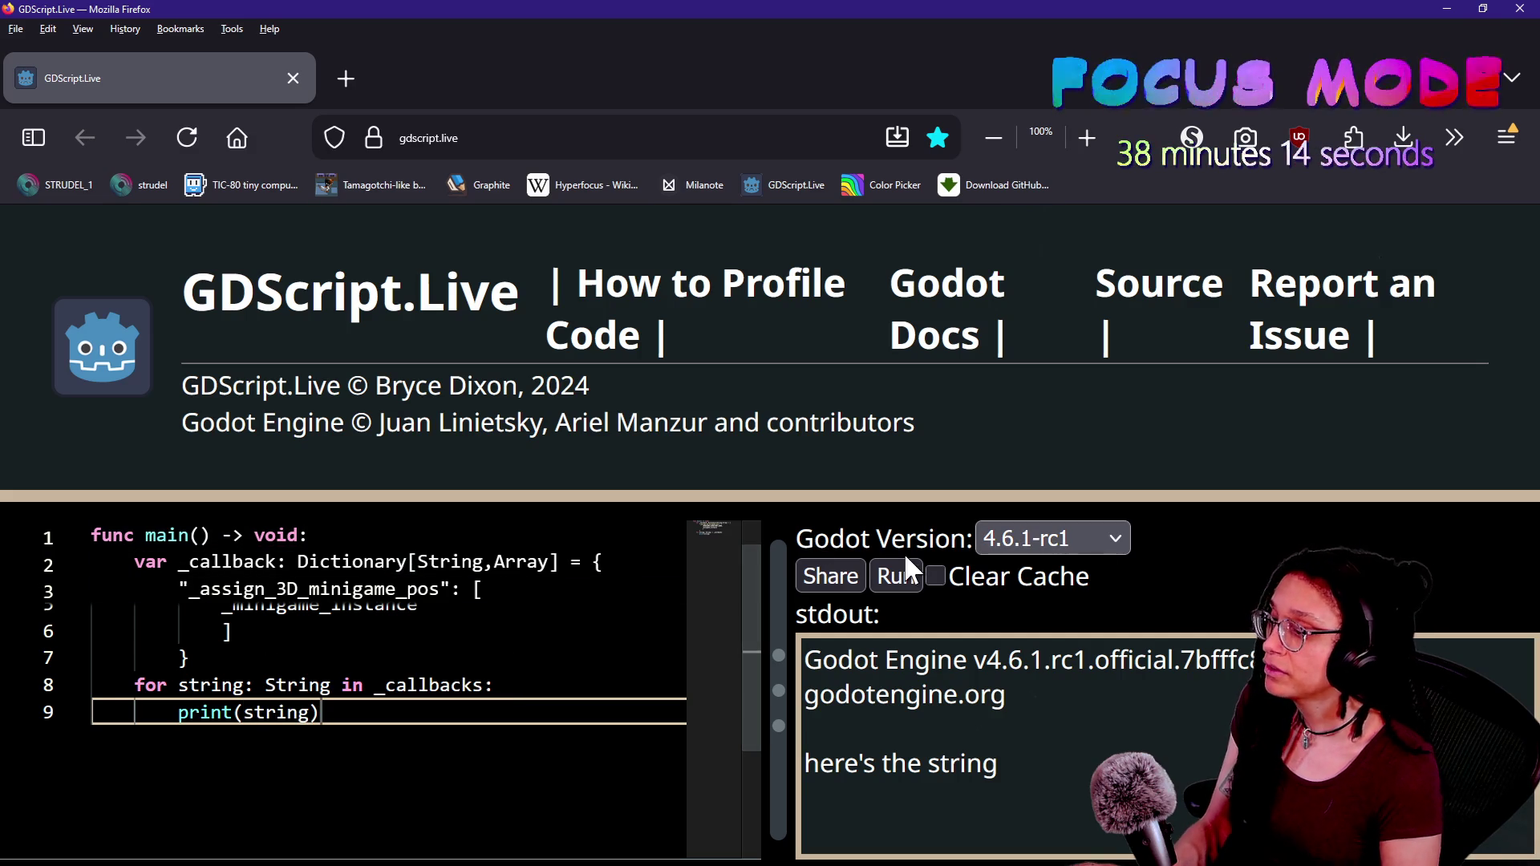
- Run the script and see the '_MINIGAME_DIRECTORY_NAME not declared' parse error
click(904, 559)
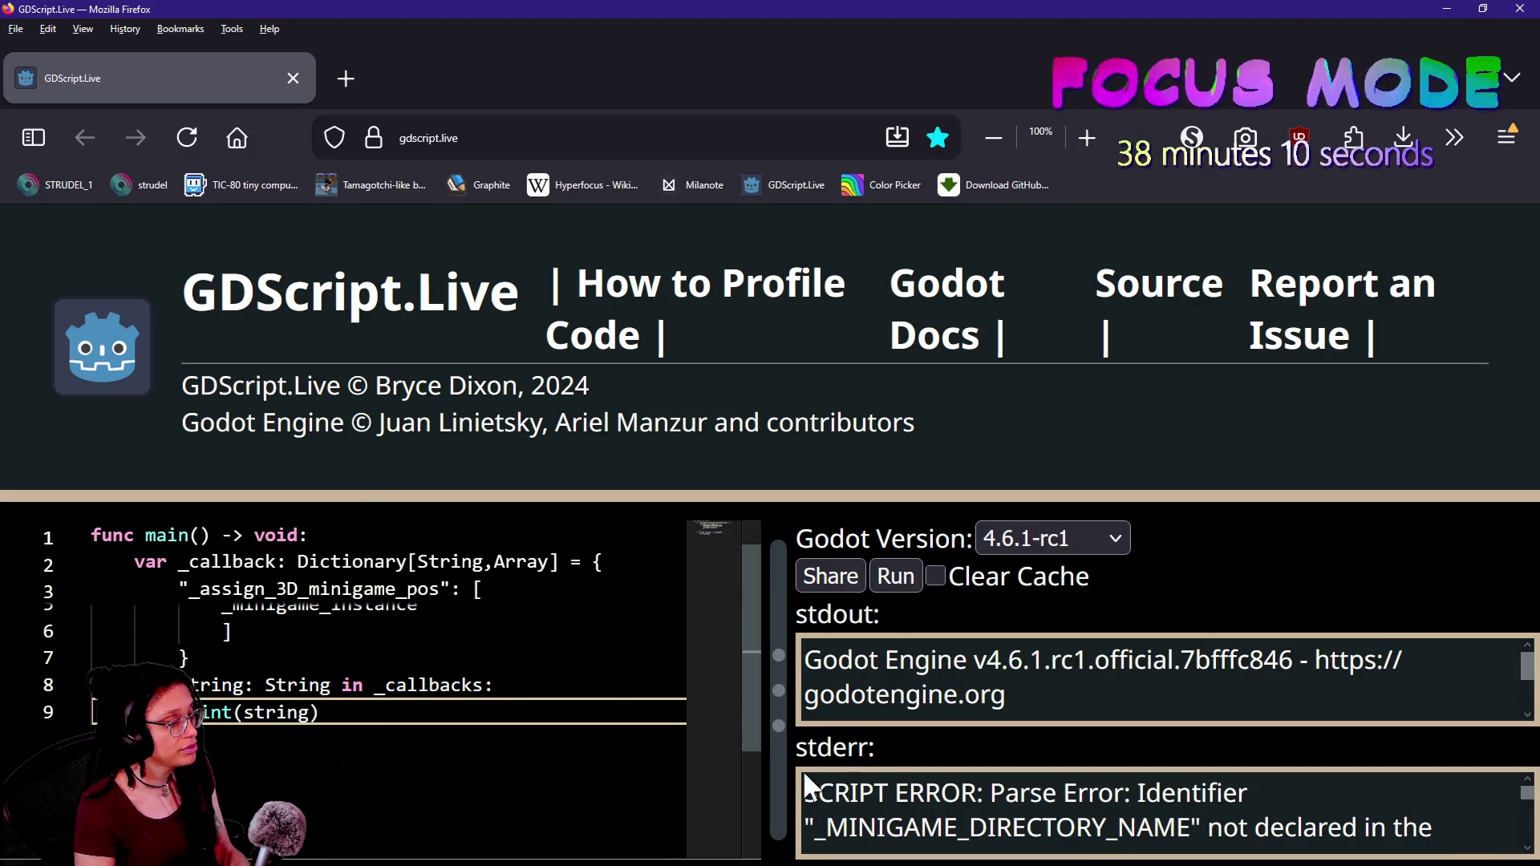
scroll(936, 798, down, 2)
scroll(956, 802, up, 1)
scroll(955, 802, up, 1)
click(334, 632)
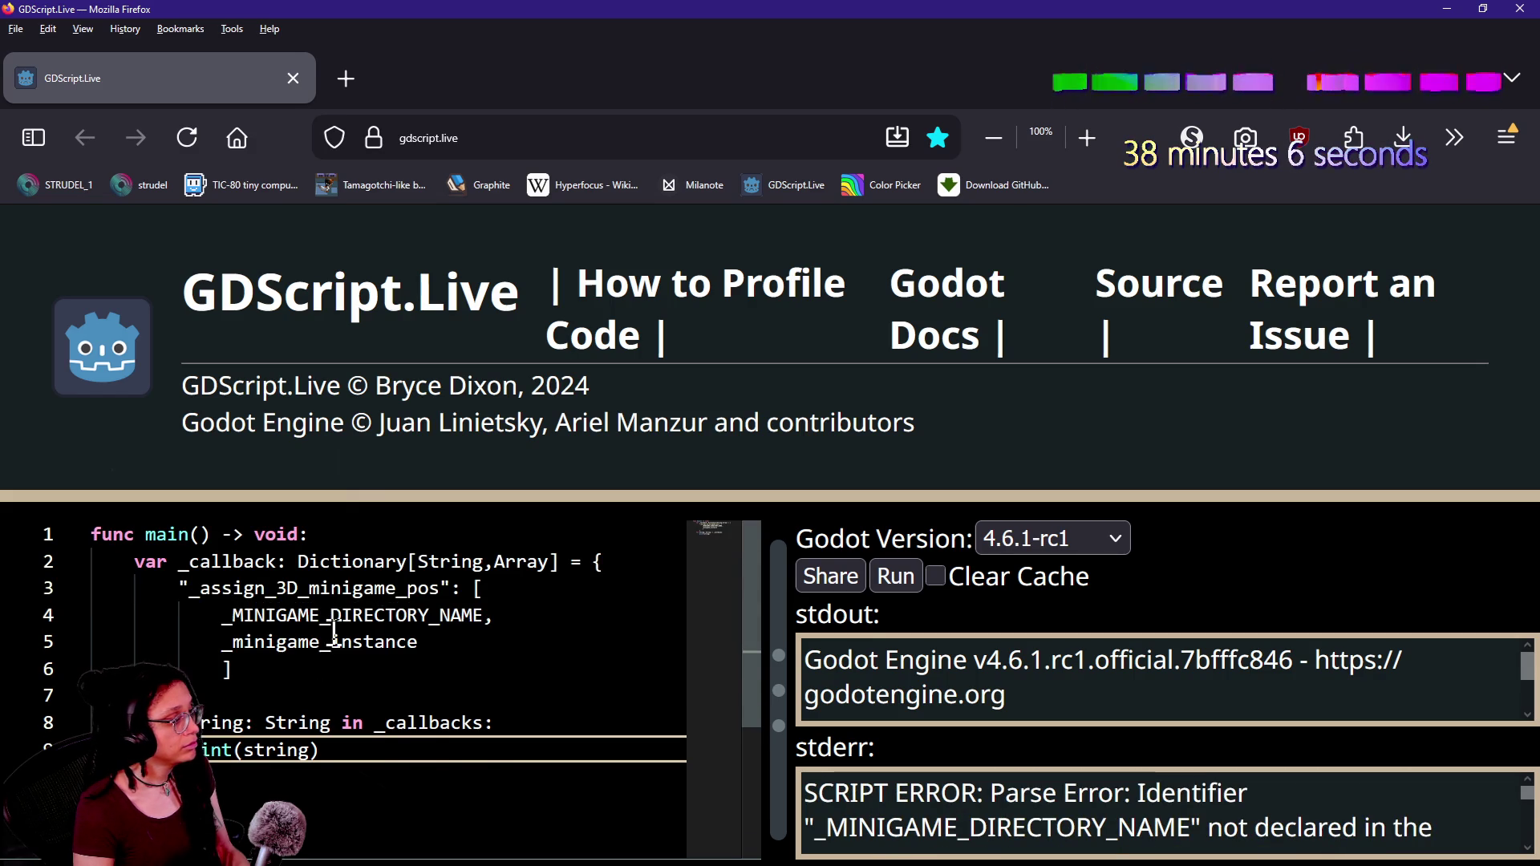
- Replace the array entries with 1,2,3 and run the script
drag(449, 642, 222, 616)
text(1,2,3)
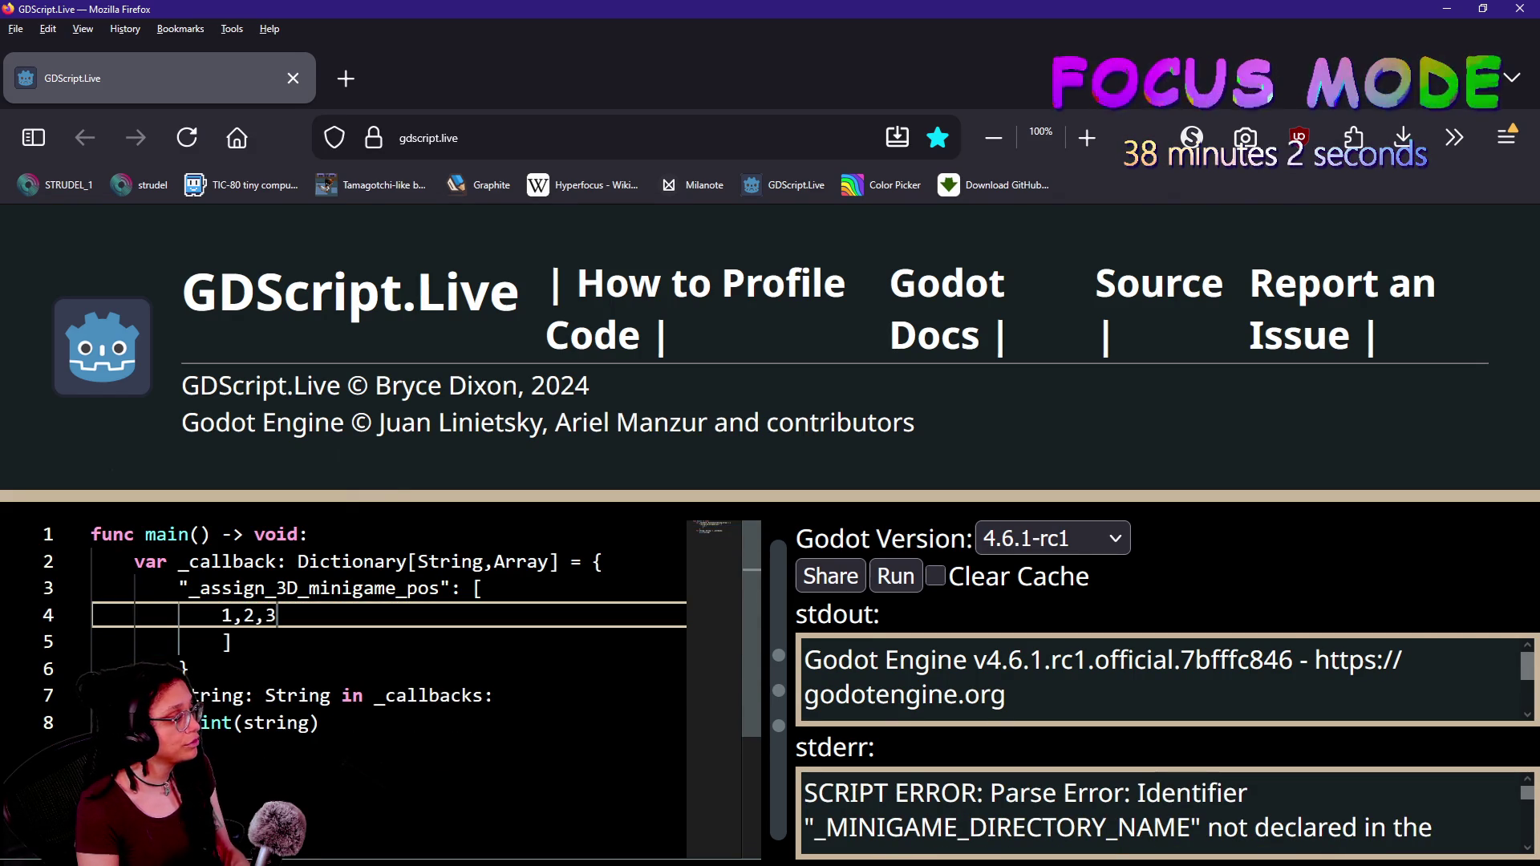
click(898, 577)
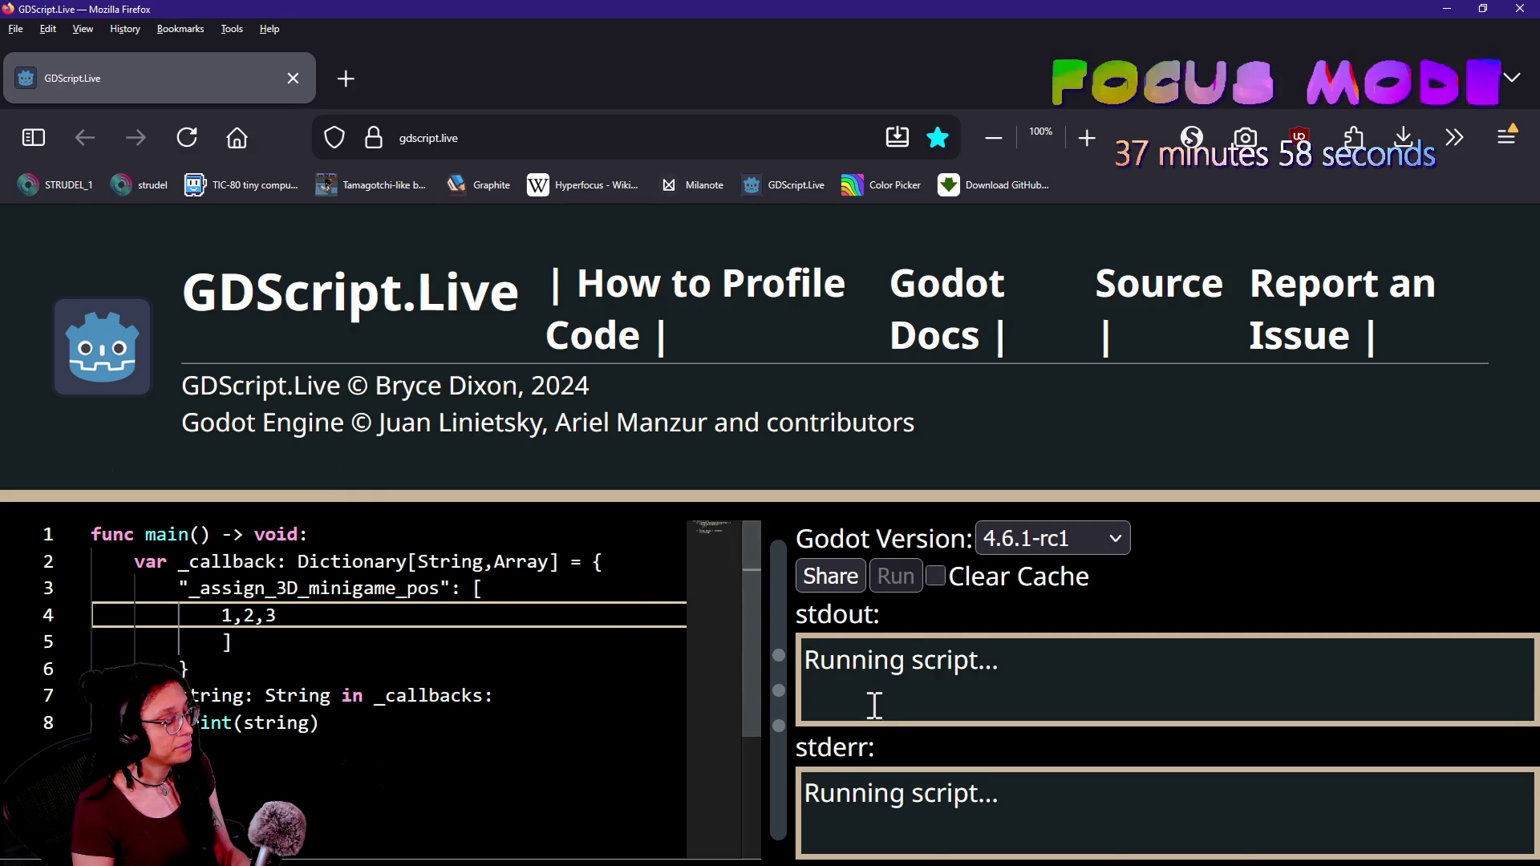
scroll(869, 706, down, 1)
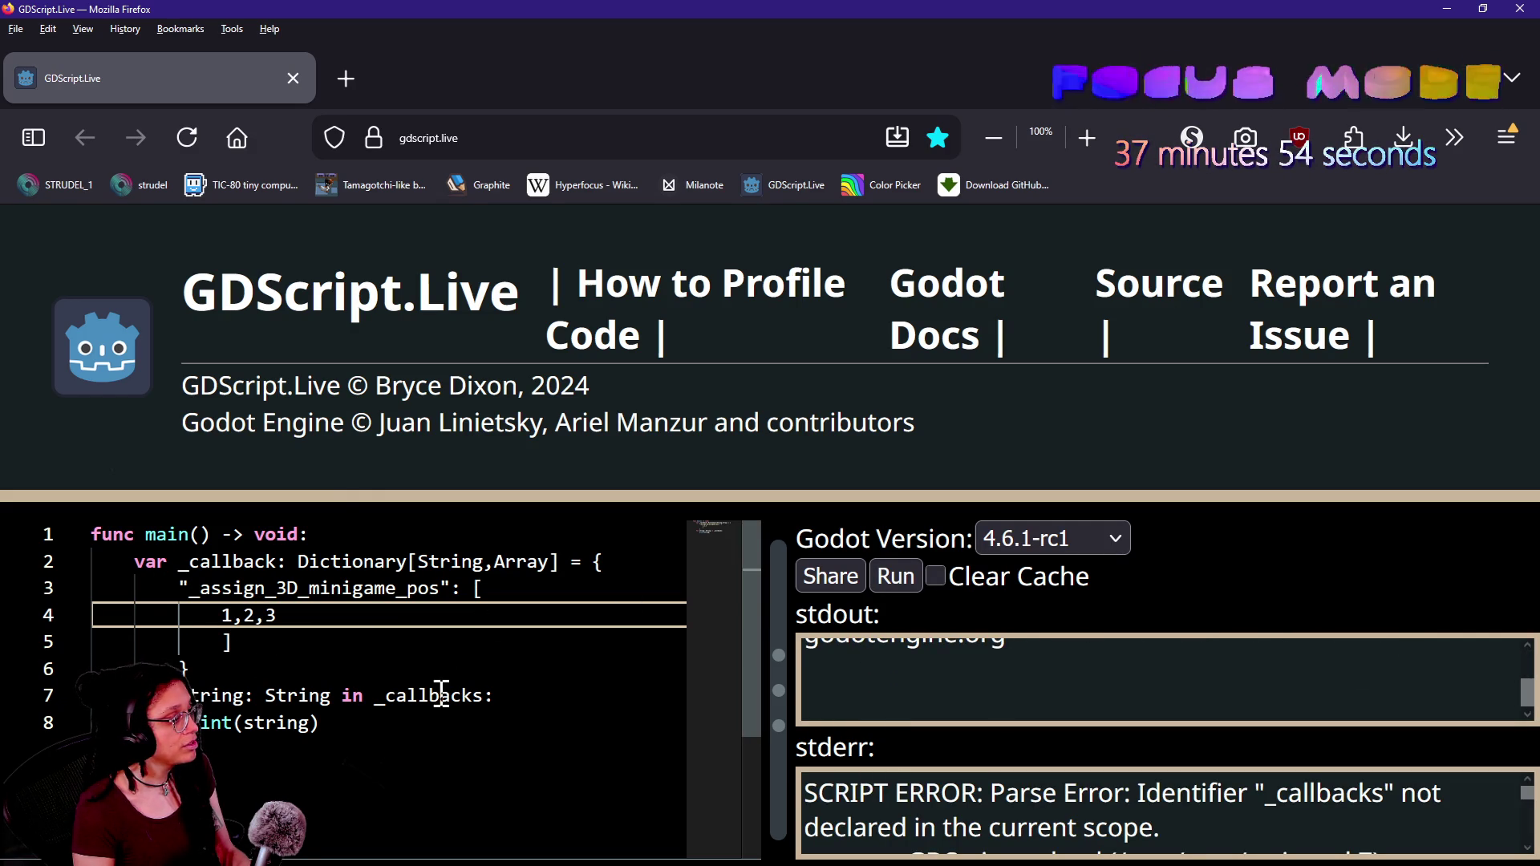
- Rename the line-2 dictionary to _callbacks and rerun, printing _assign_3D_minigame_pos
click(482, 696)
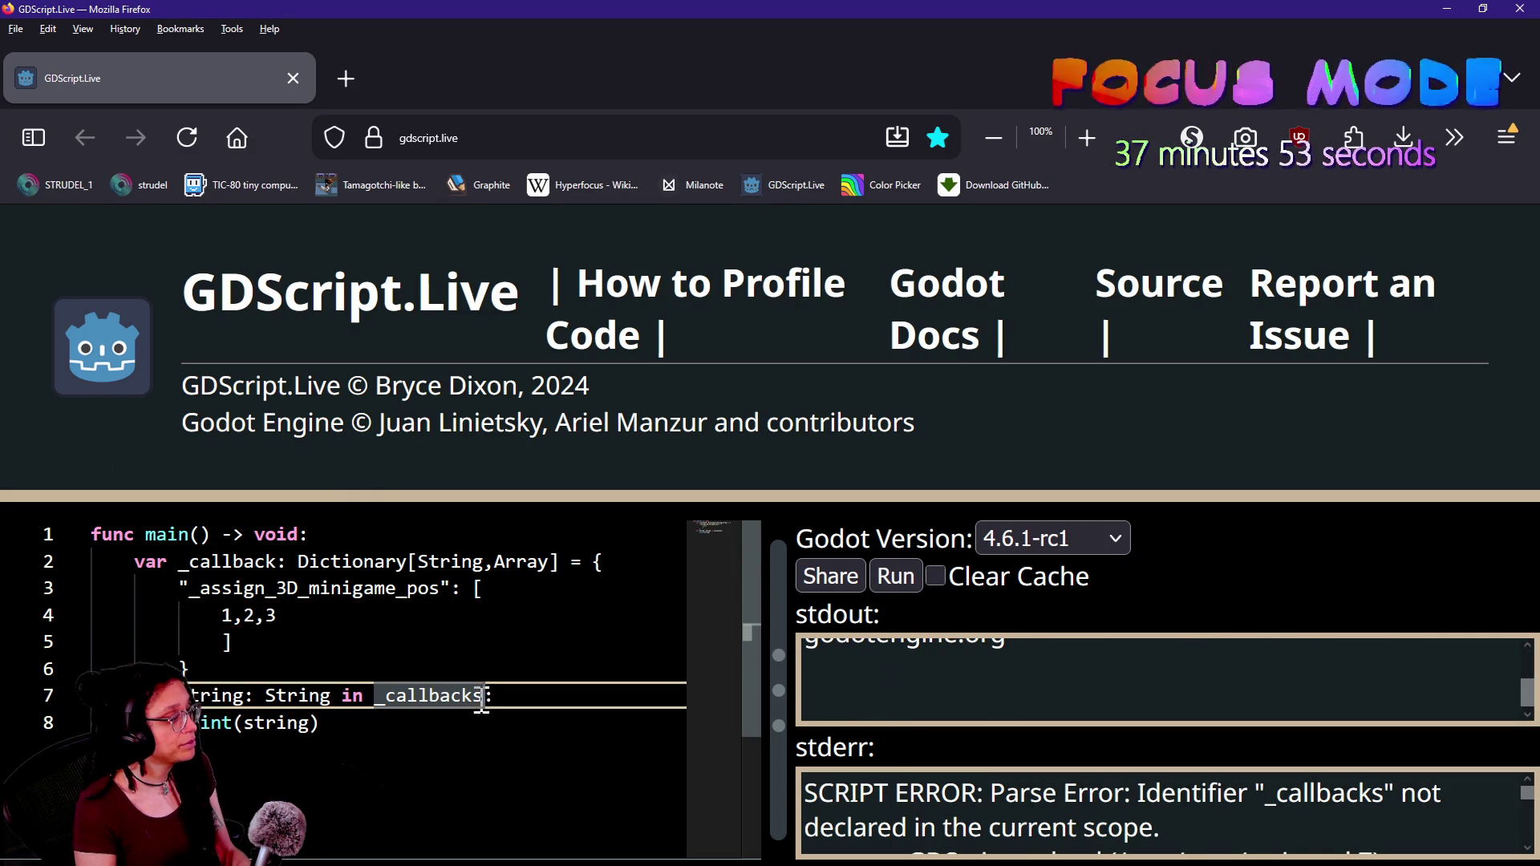
click(283, 563)
text(s)
click(896, 575)
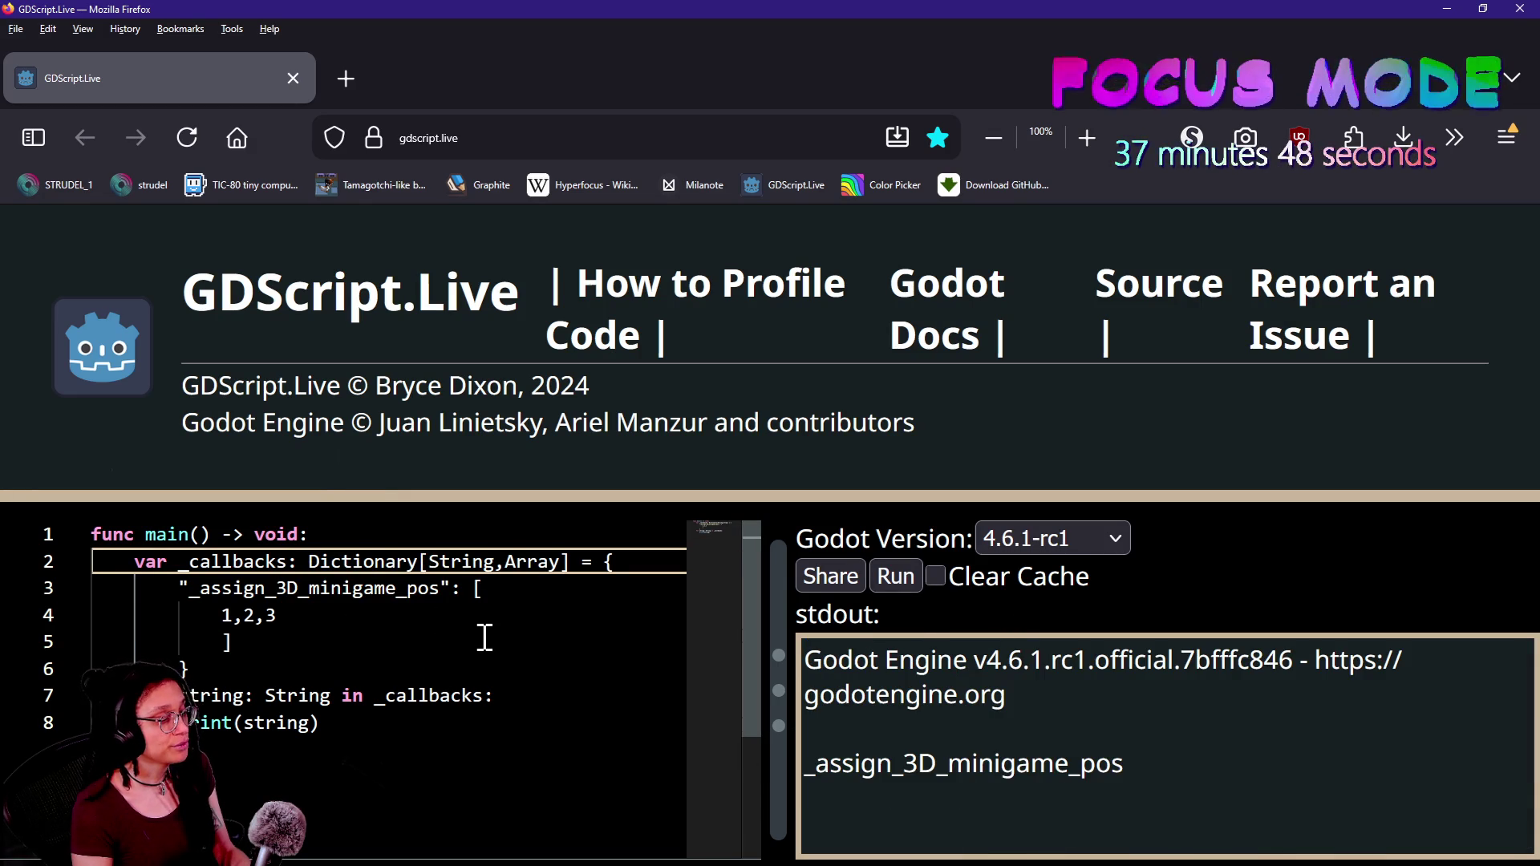
drag(1185, 758, 877, 757)
click(842, 761)
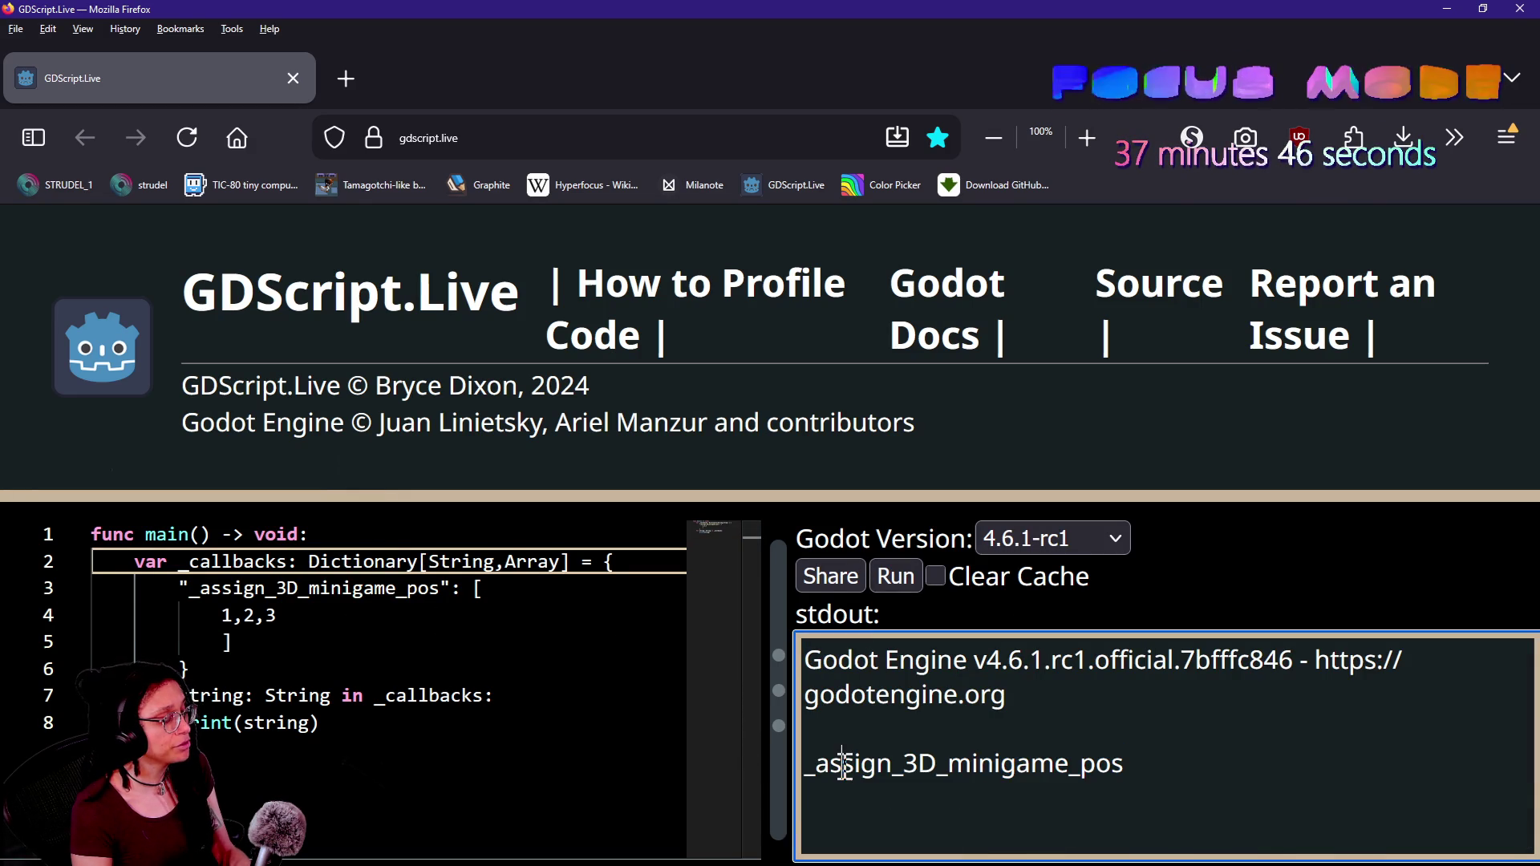
click(389, 719)
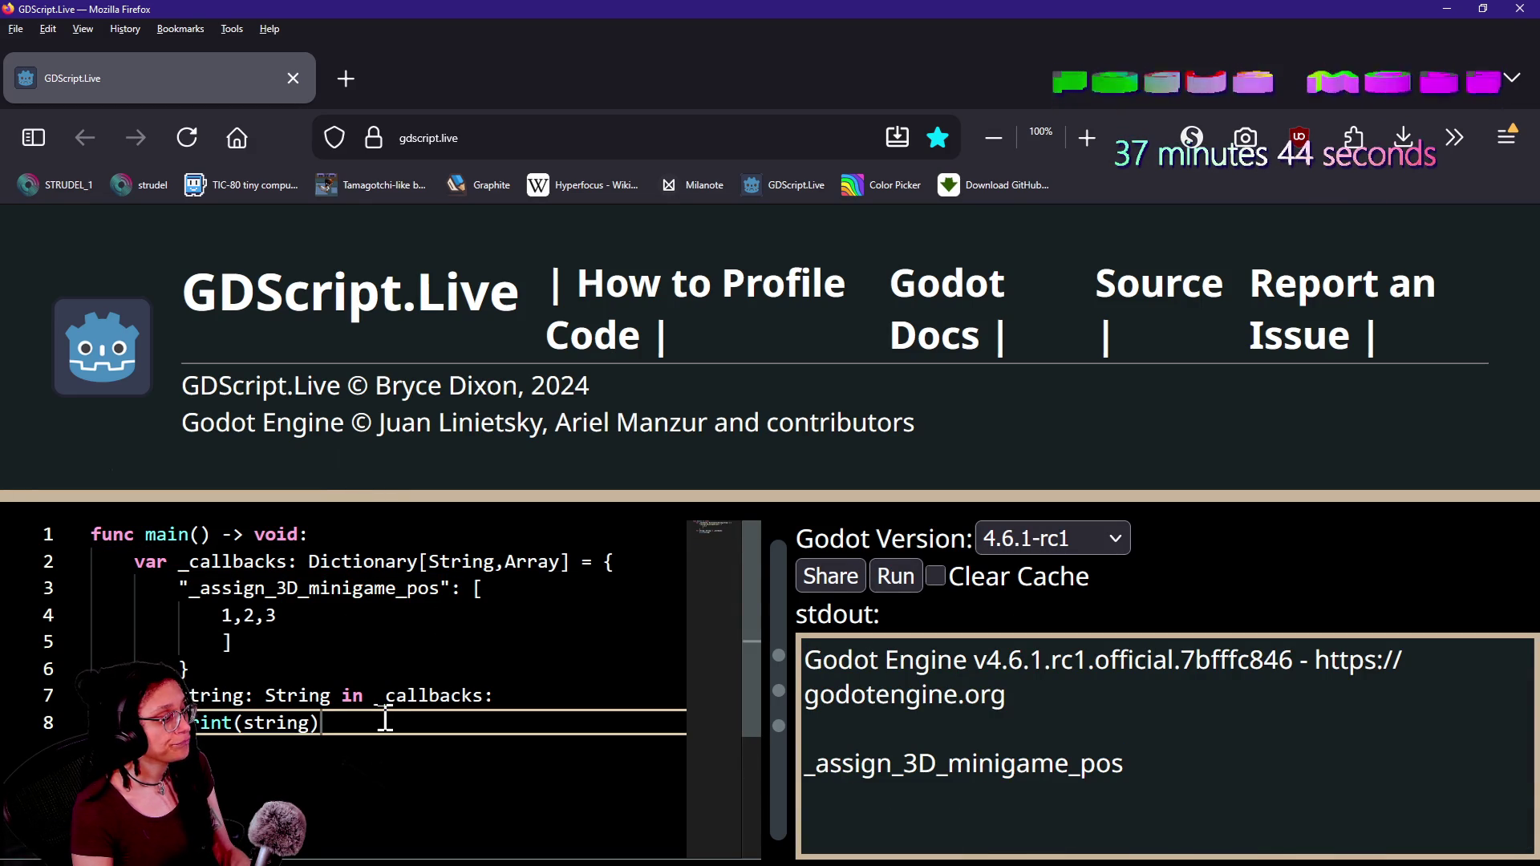
scroll(385, 719, down, 1)
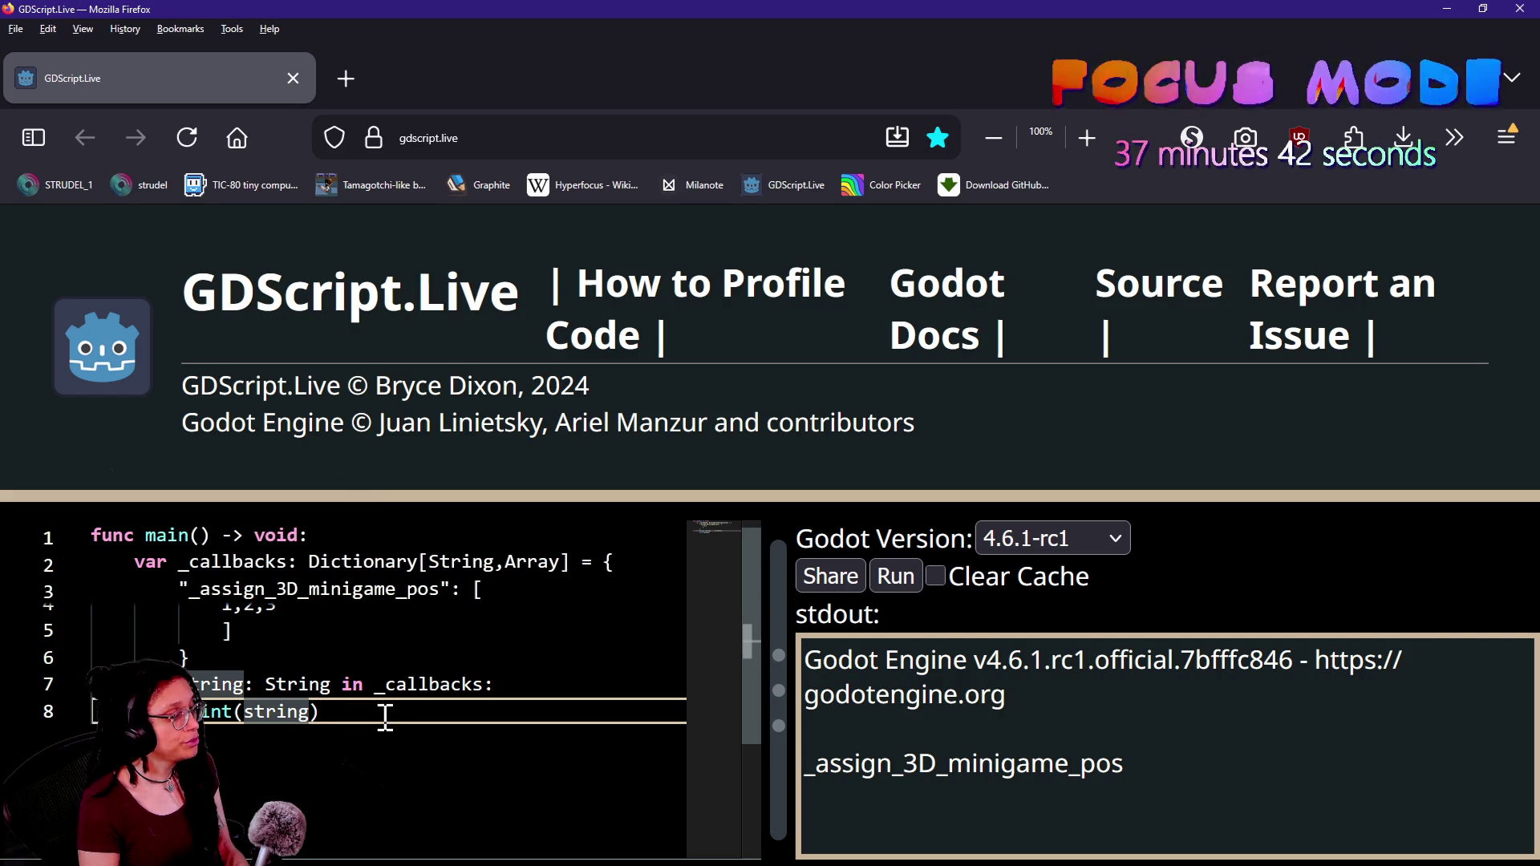
- Add print(_callbacks[string]) on line 9 and run the script
key(Left)
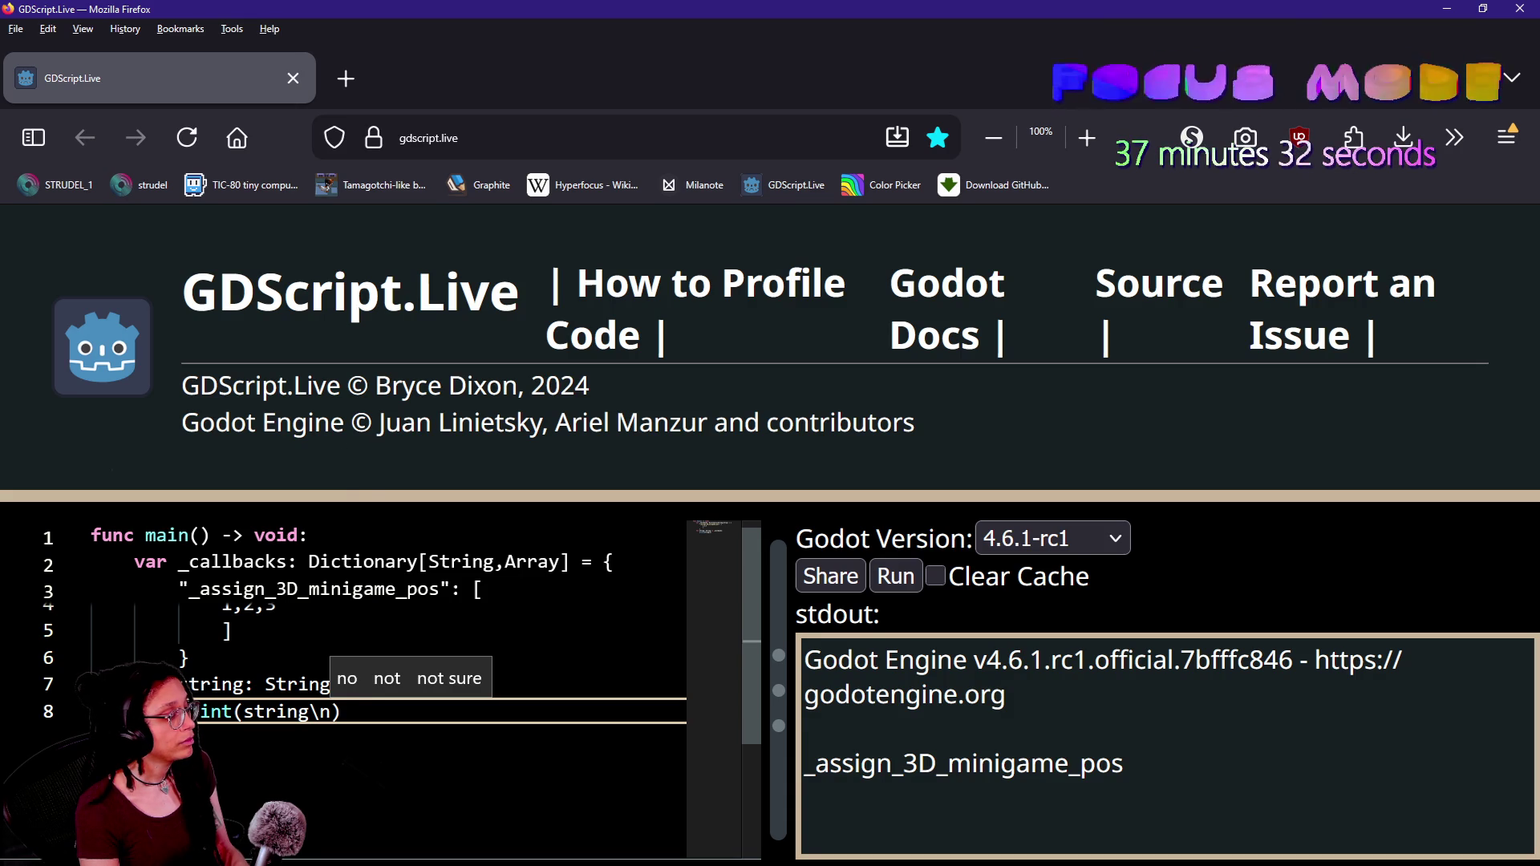
text(_callbacks)
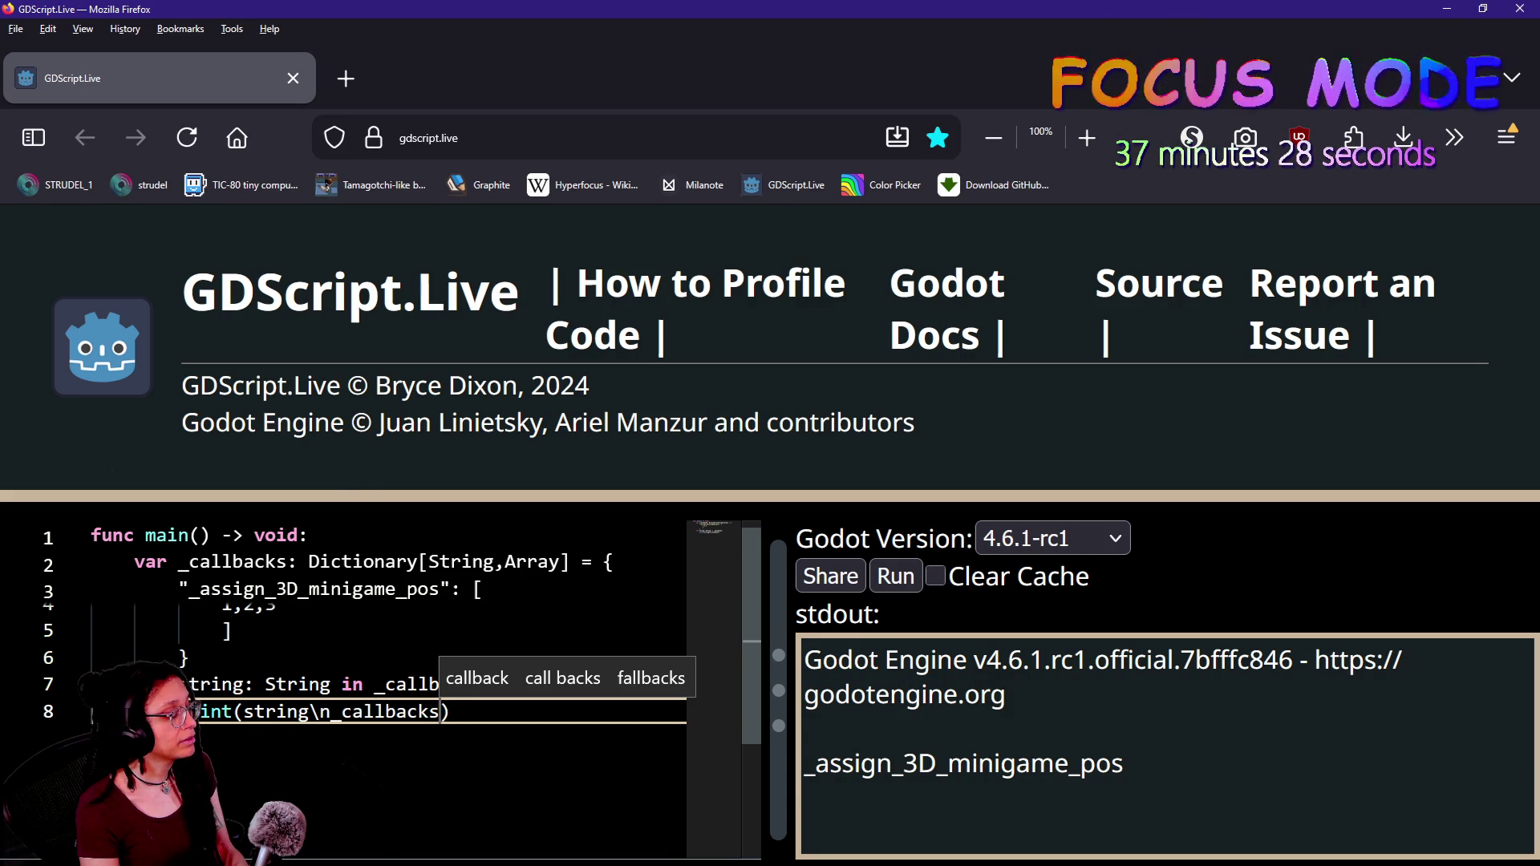
key(BackSpace)
key(BackSpace)
key(BackSpace)
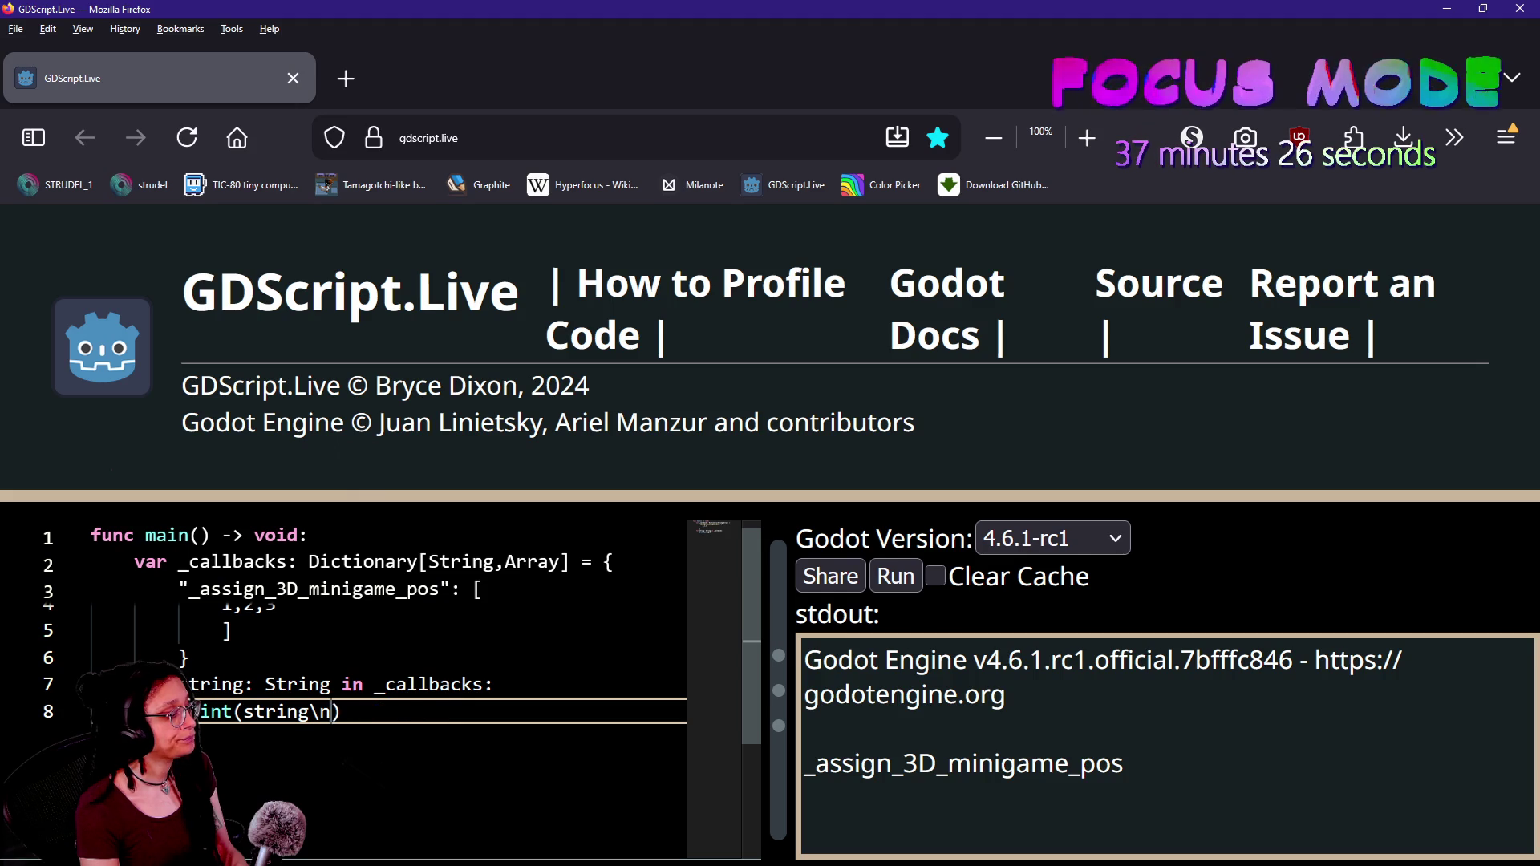
key(Return)
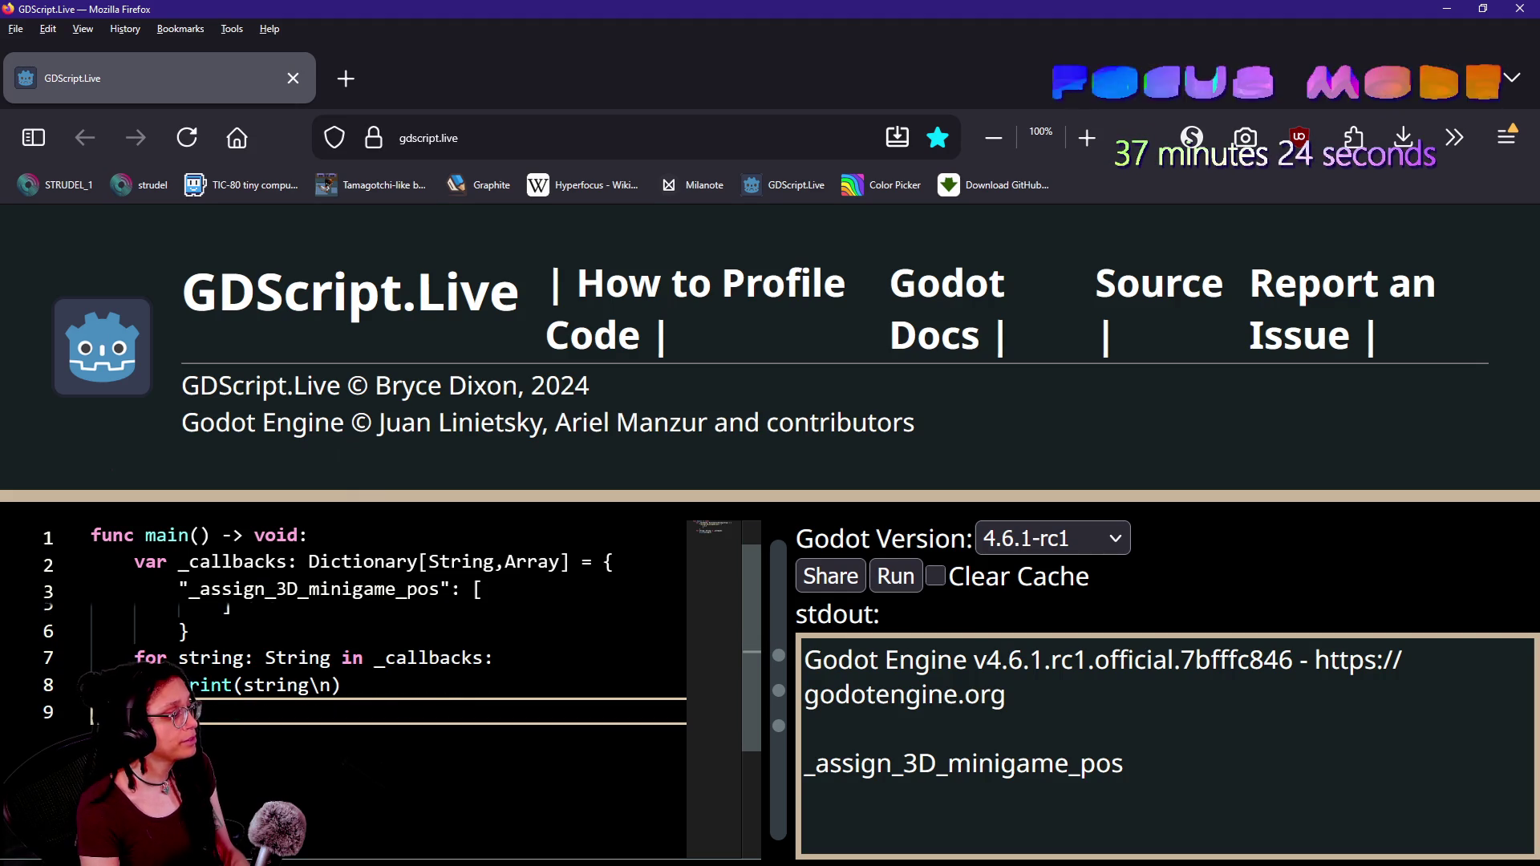
text(print(callbacks)
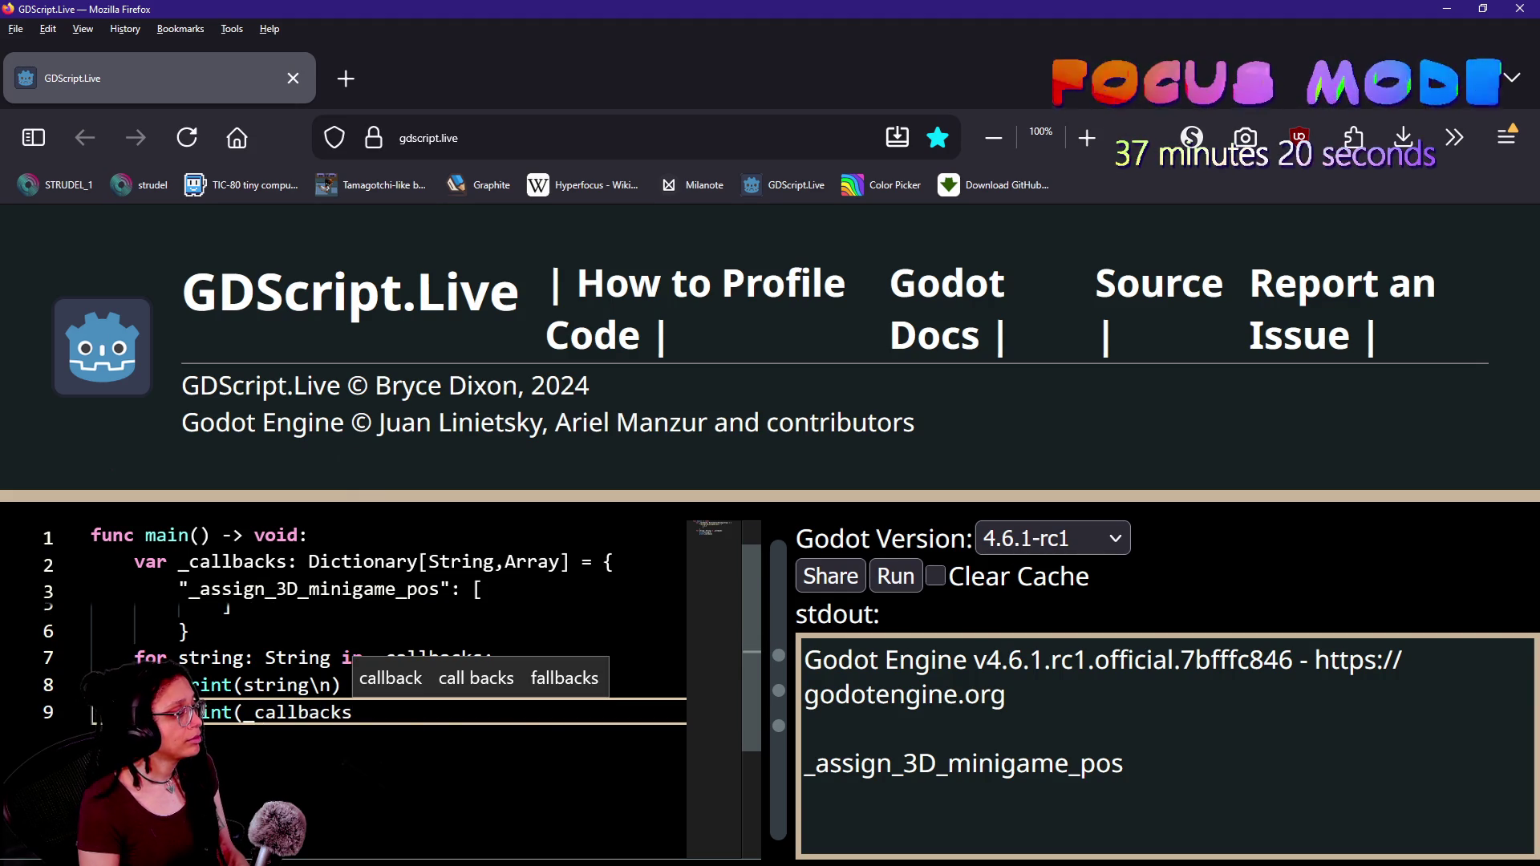
click(462, 754)
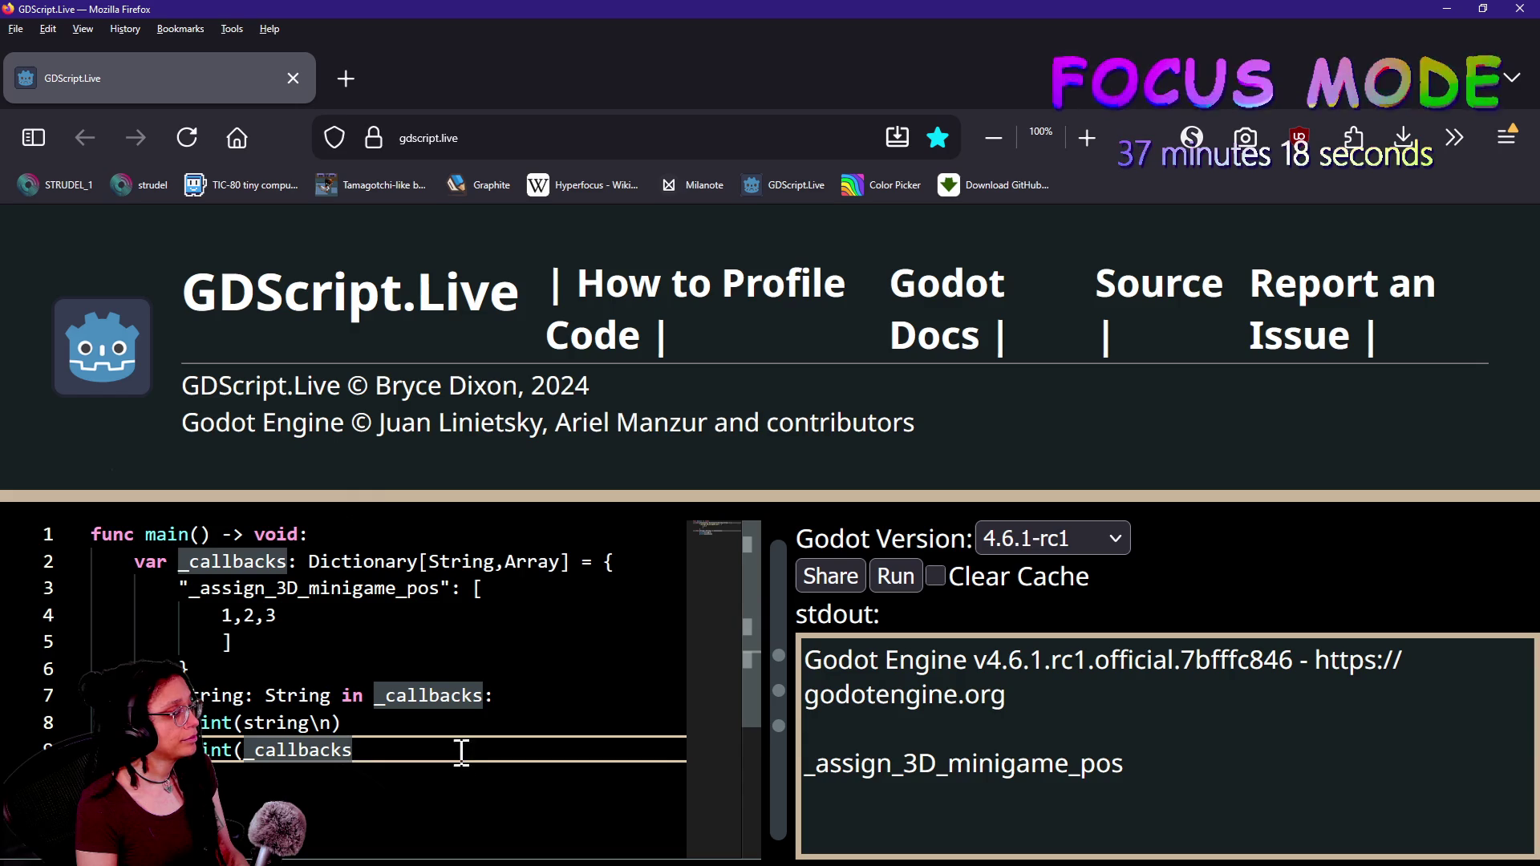
key(Up)
click(469, 739)
text([string])
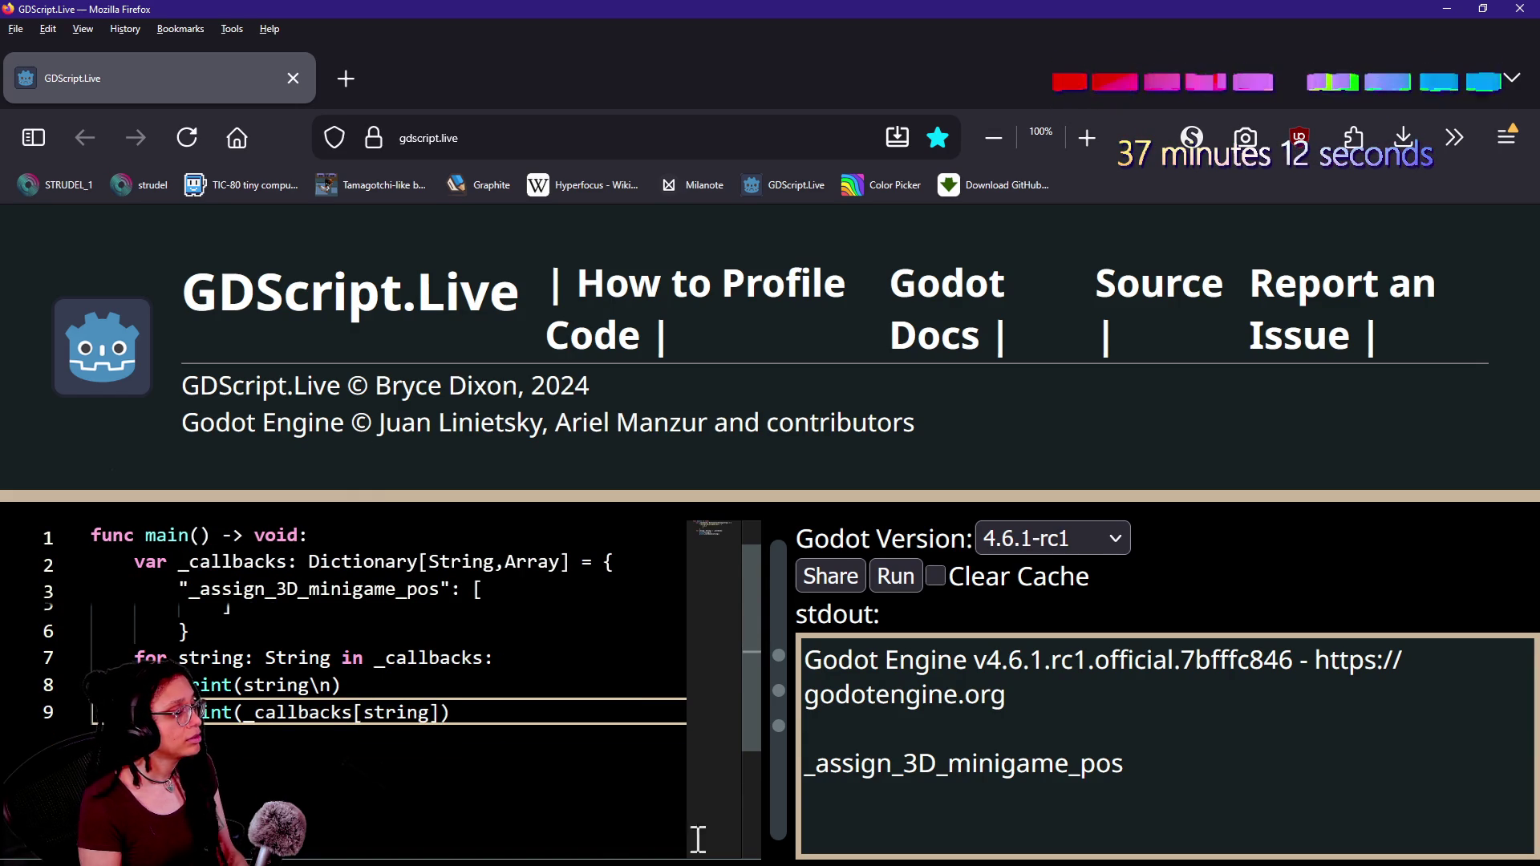
click(895, 576)
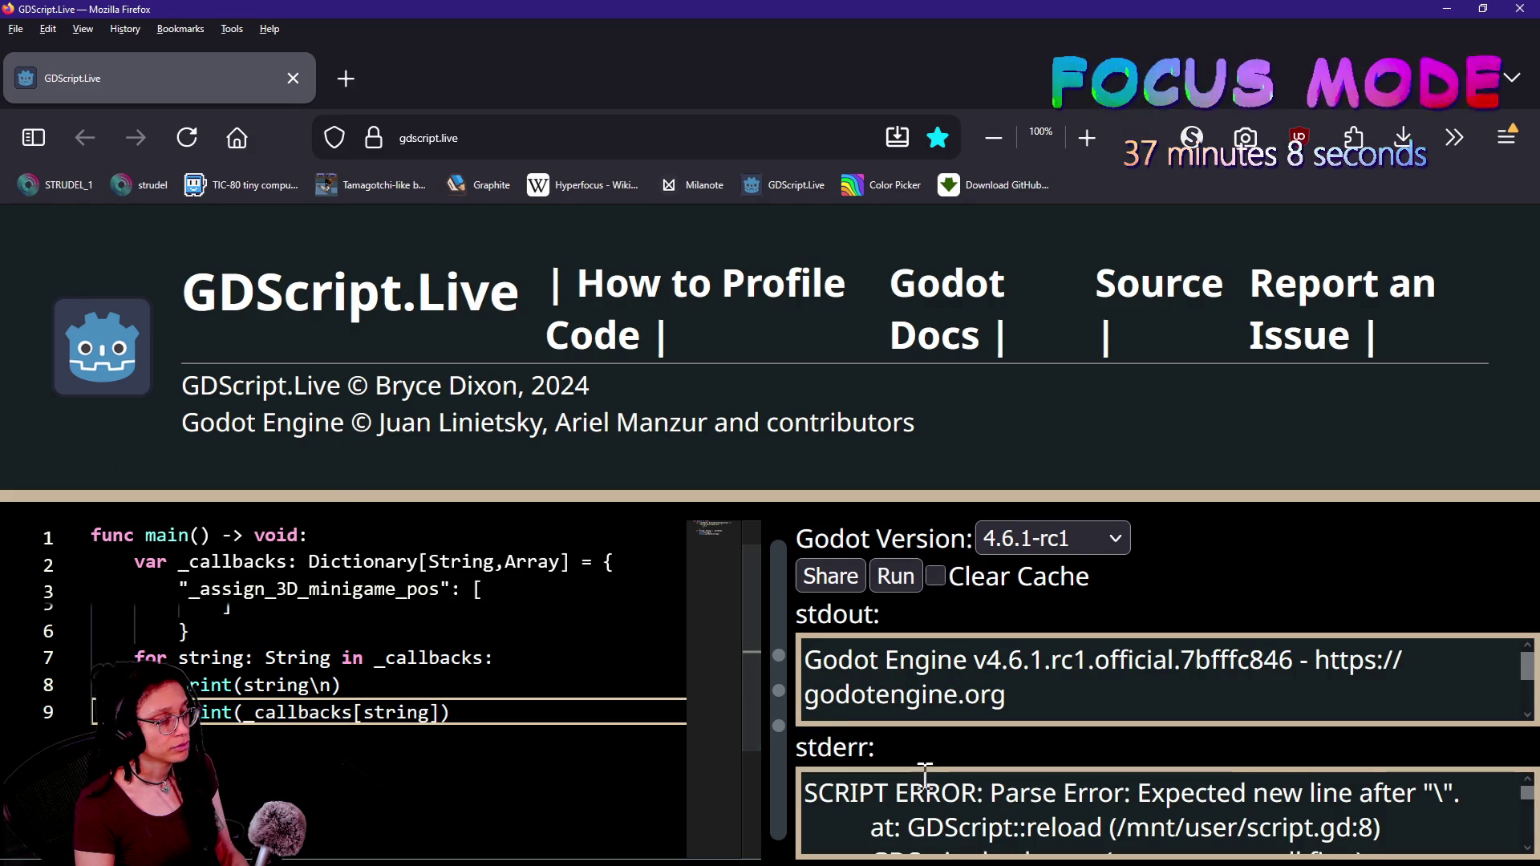
- Fix line 8 to print(string,"\n") after the backslash parse error and rerun
scroll(898, 796, down, 1)
scroll(898, 796, up, 1)
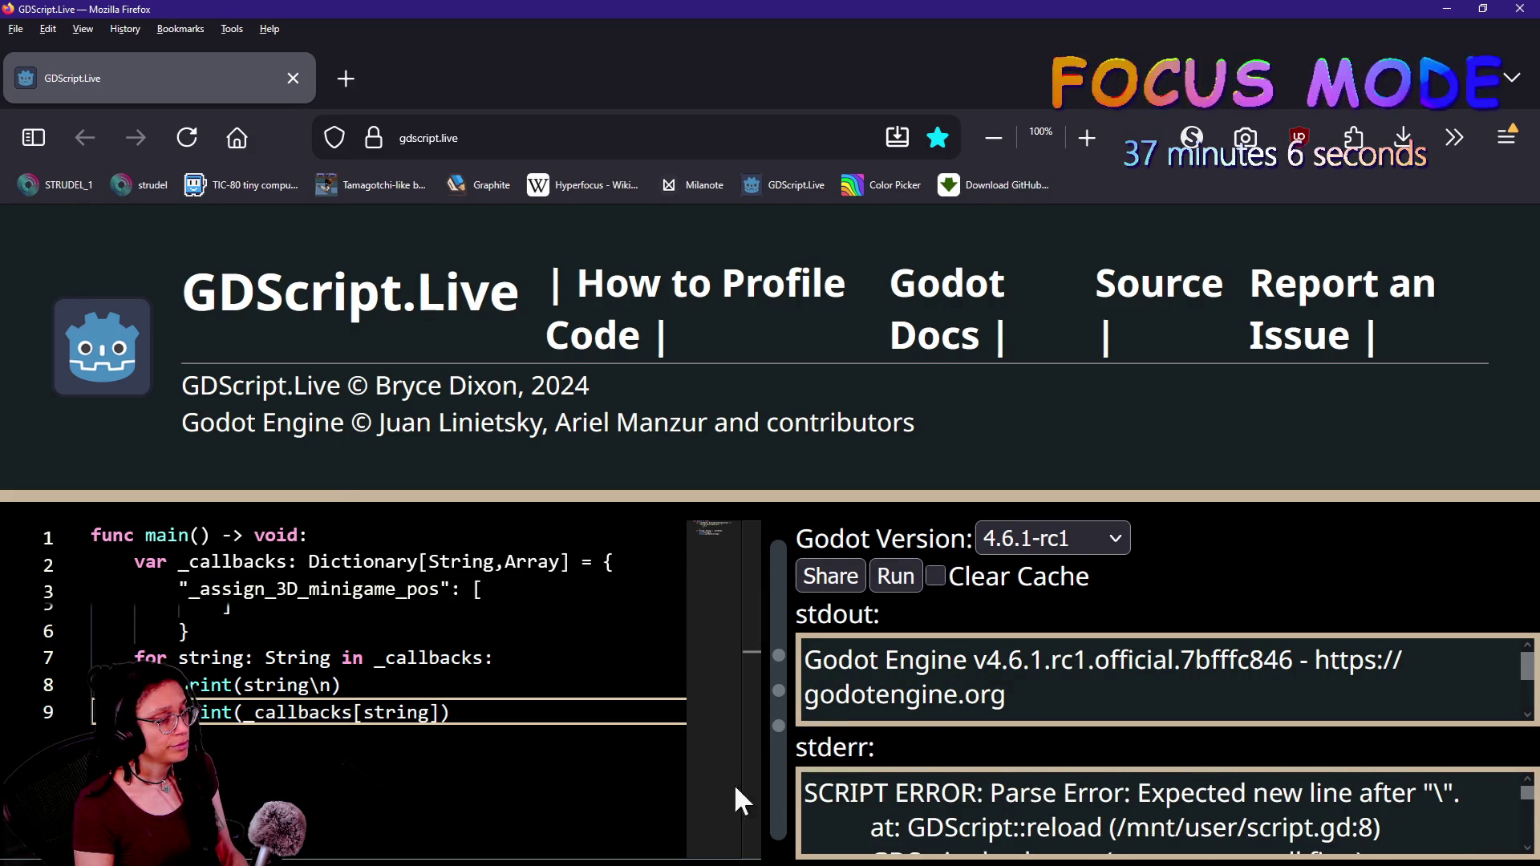
click(318, 687)
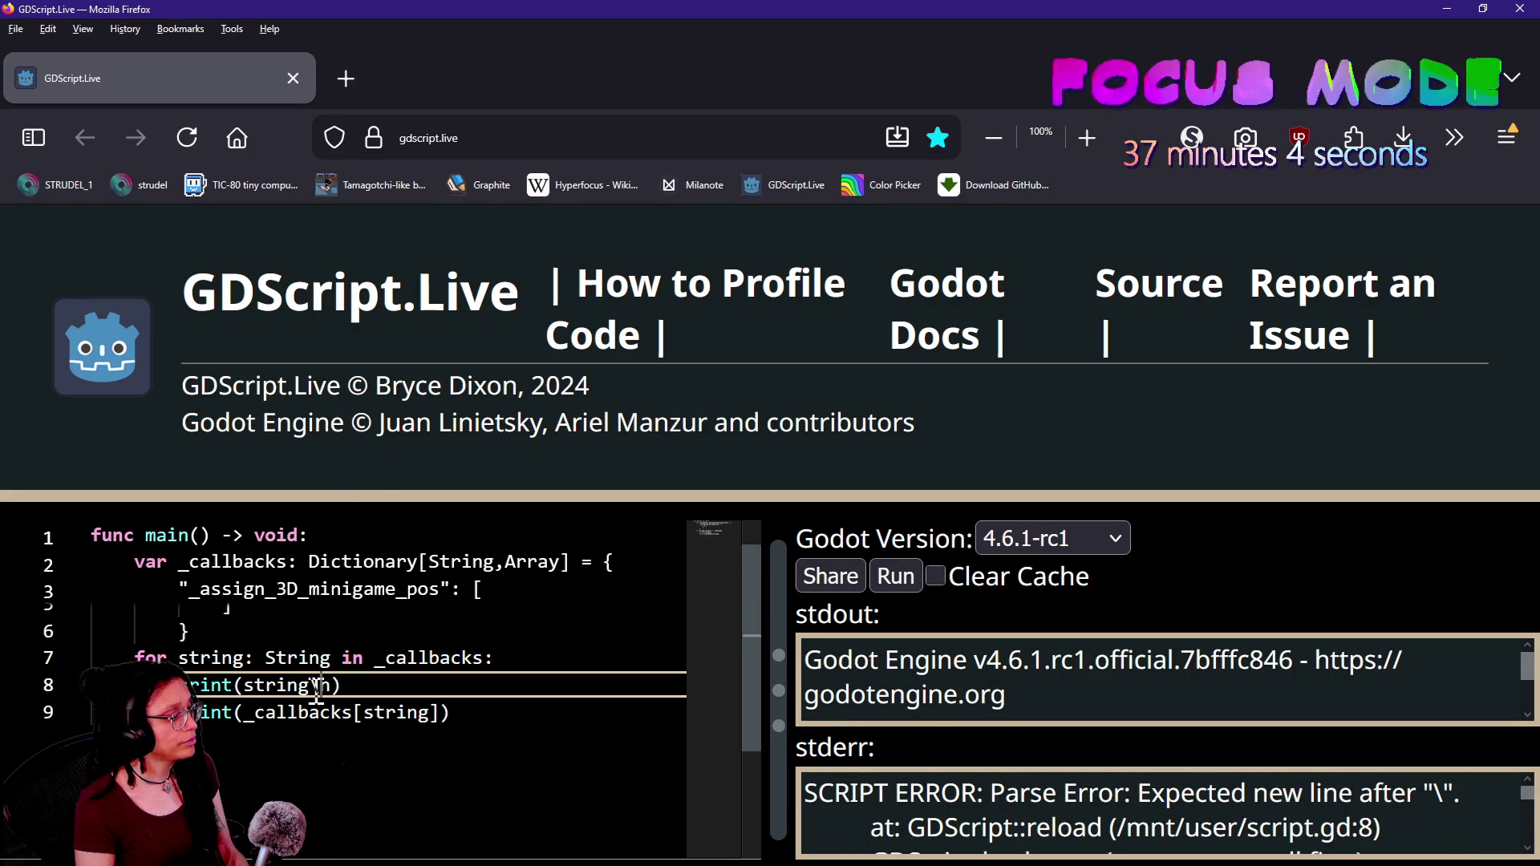
key(BackSpace)
text(/)
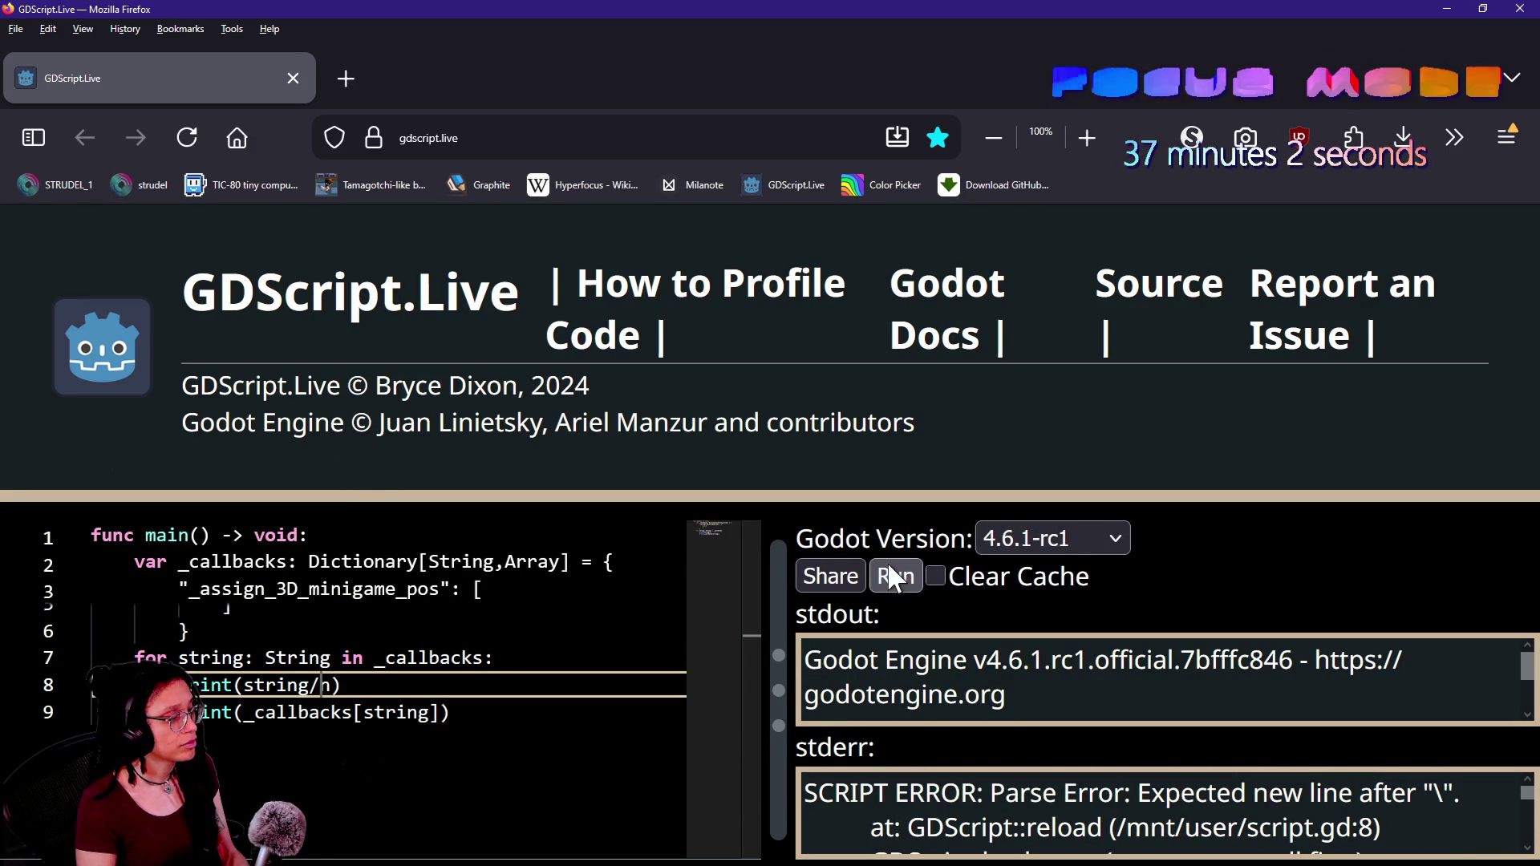
key(BackSpace)
text(\)
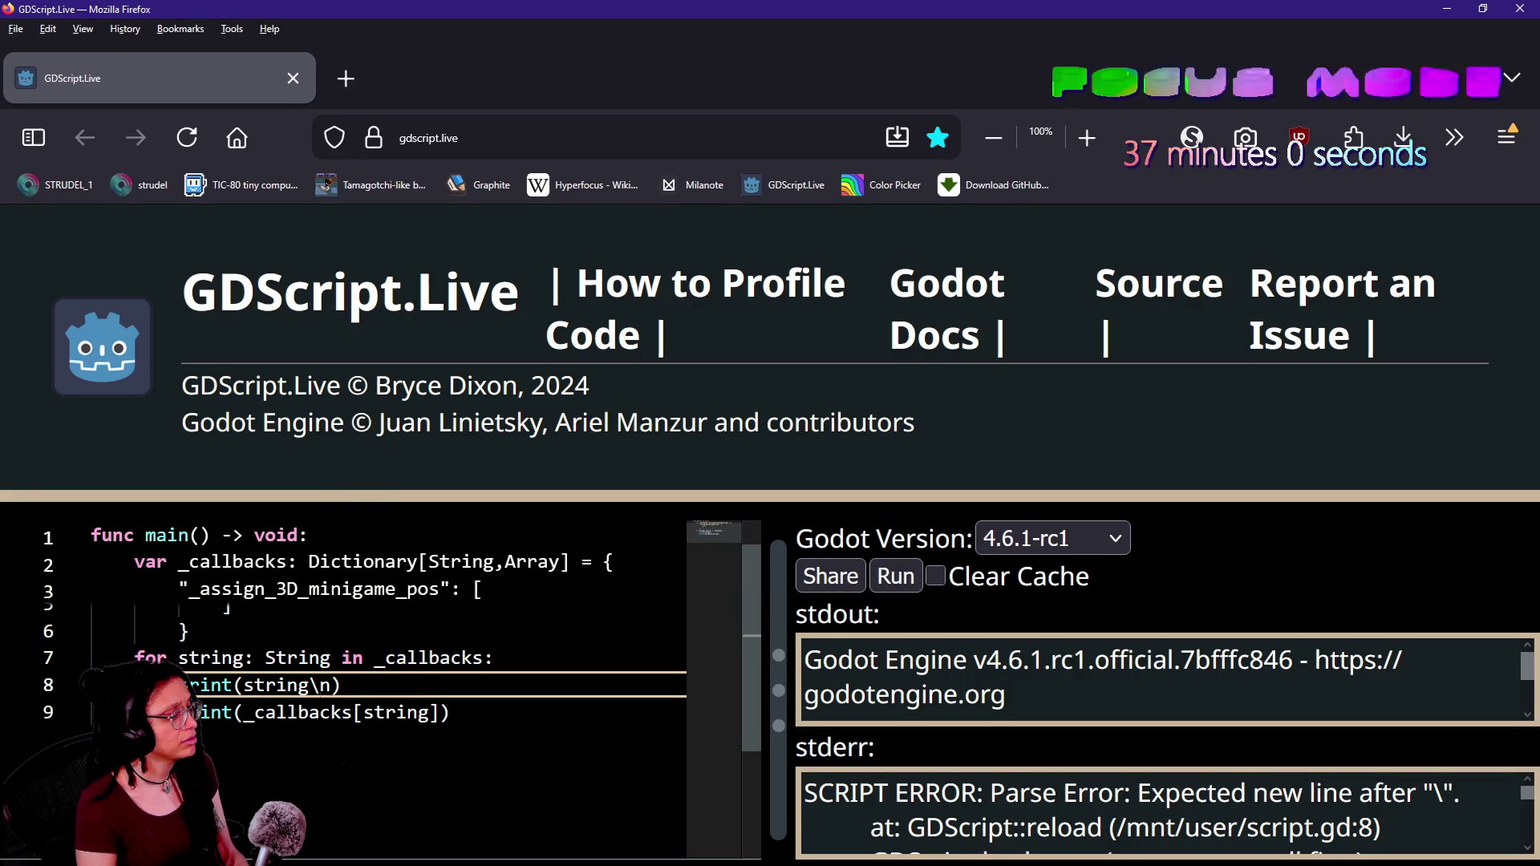
text(")
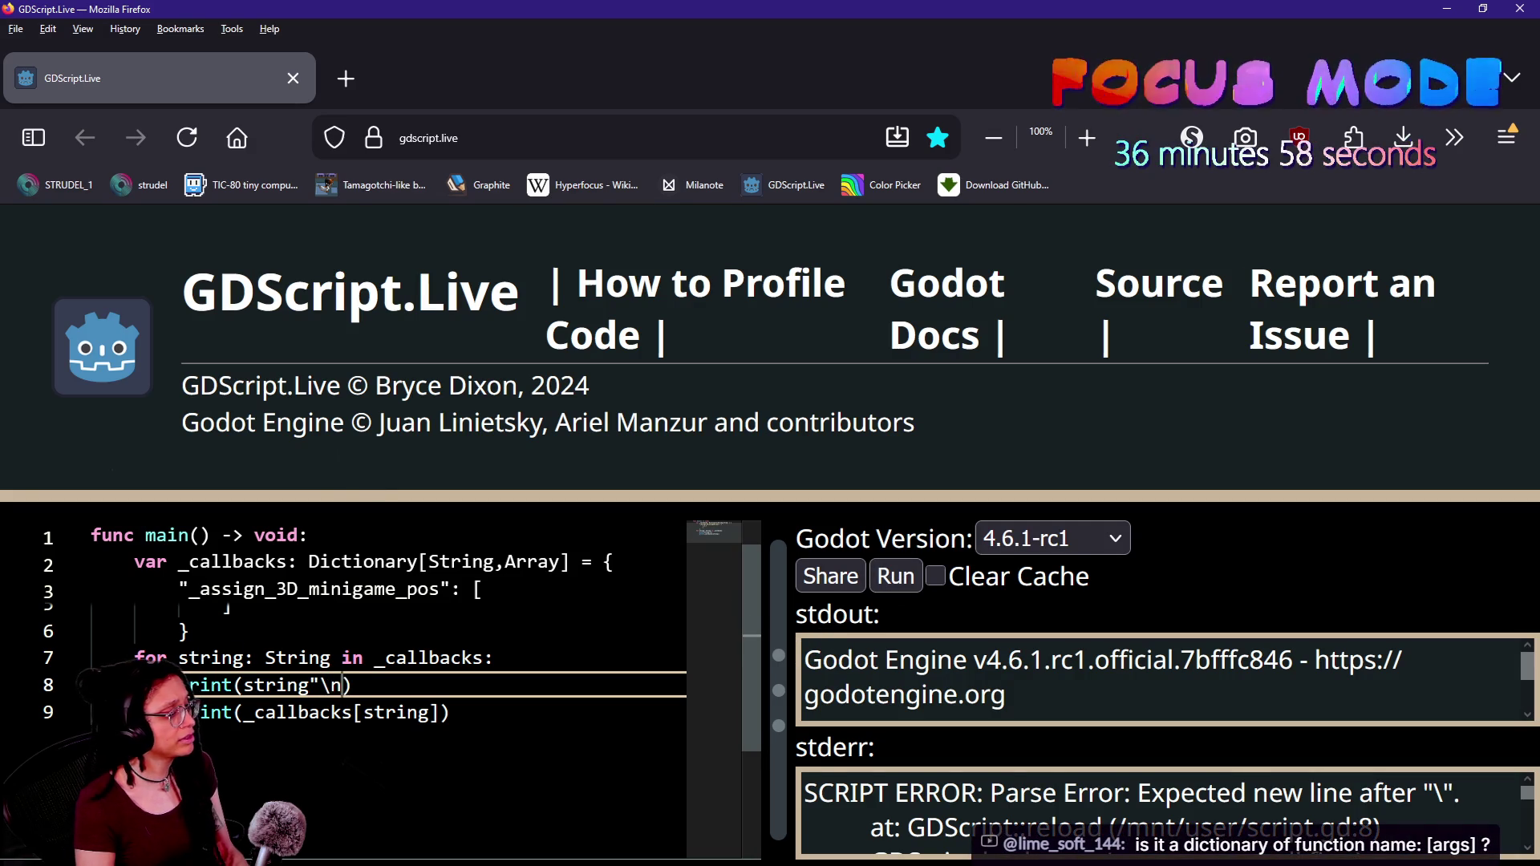
click(314, 684)
text(,)
click(477, 754)
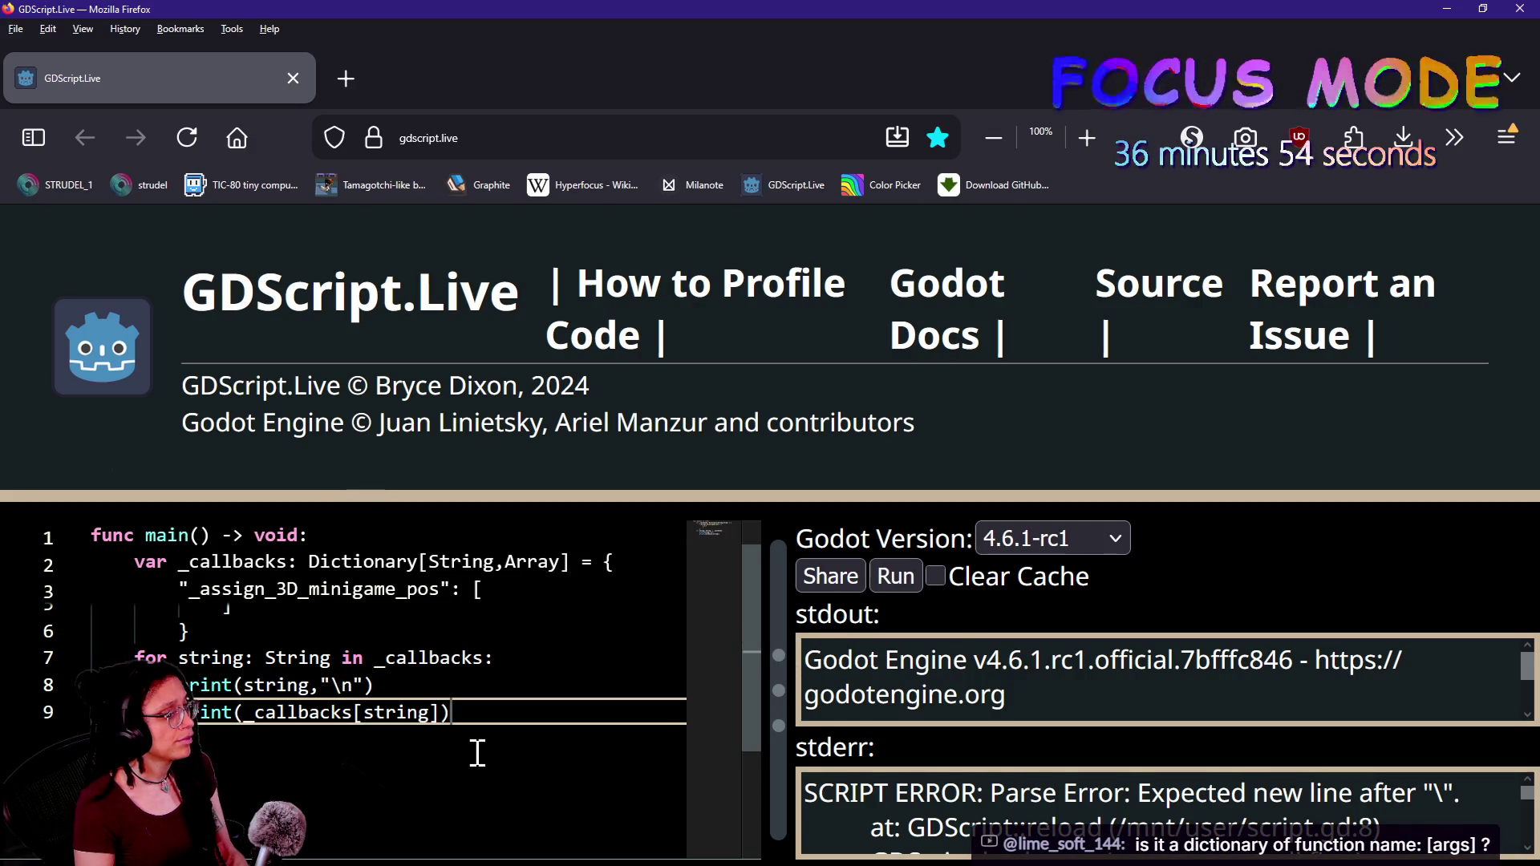
click(896, 576)
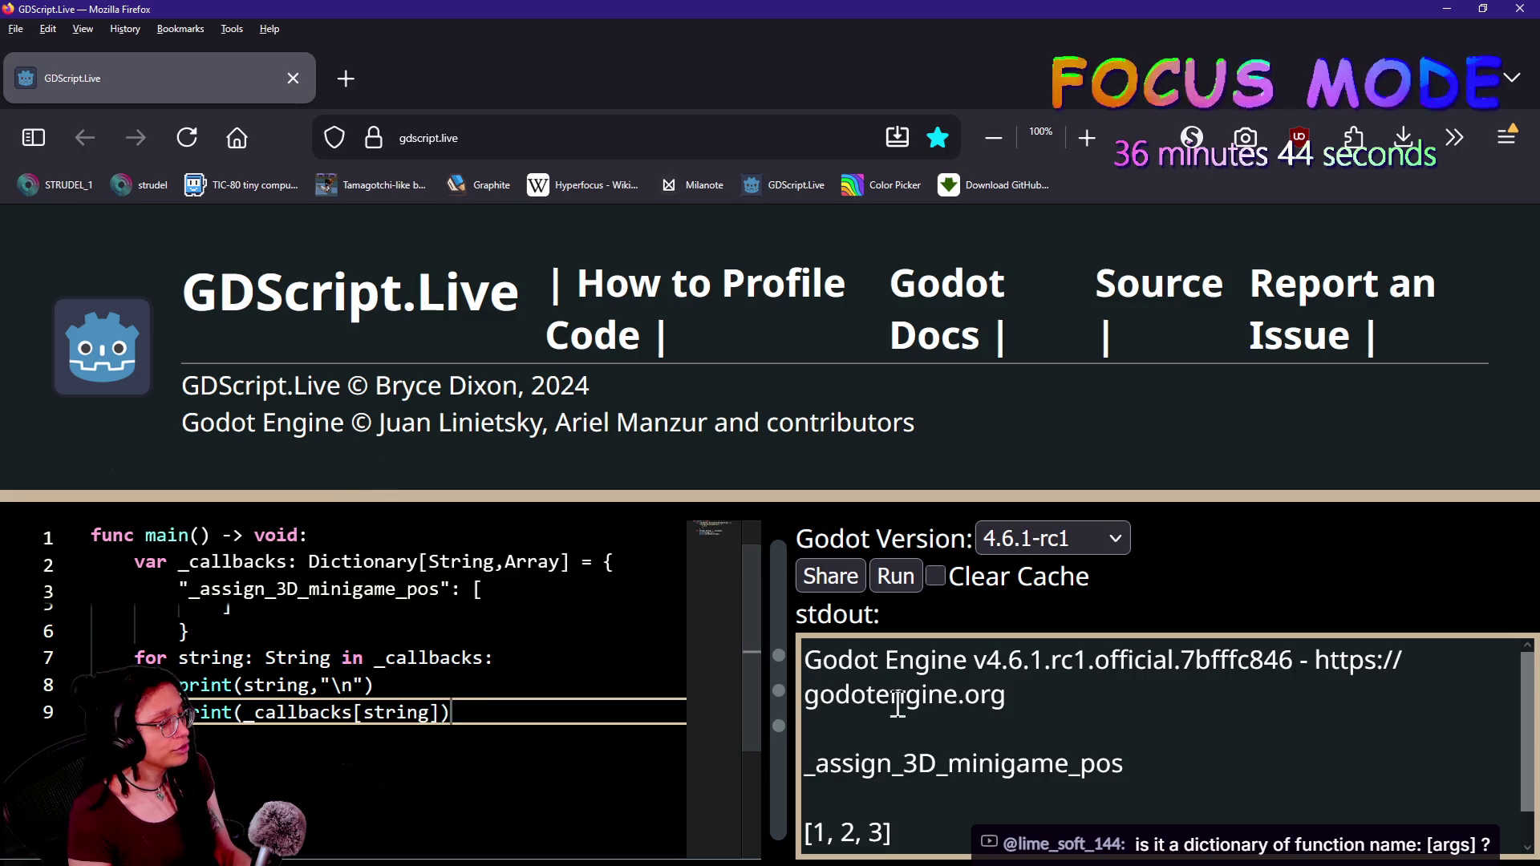
- Inspect the output: _assign_3D_minigame_pos, a blank line, then [1, 2, 3]; return to godot_head
double_click(807, 758)
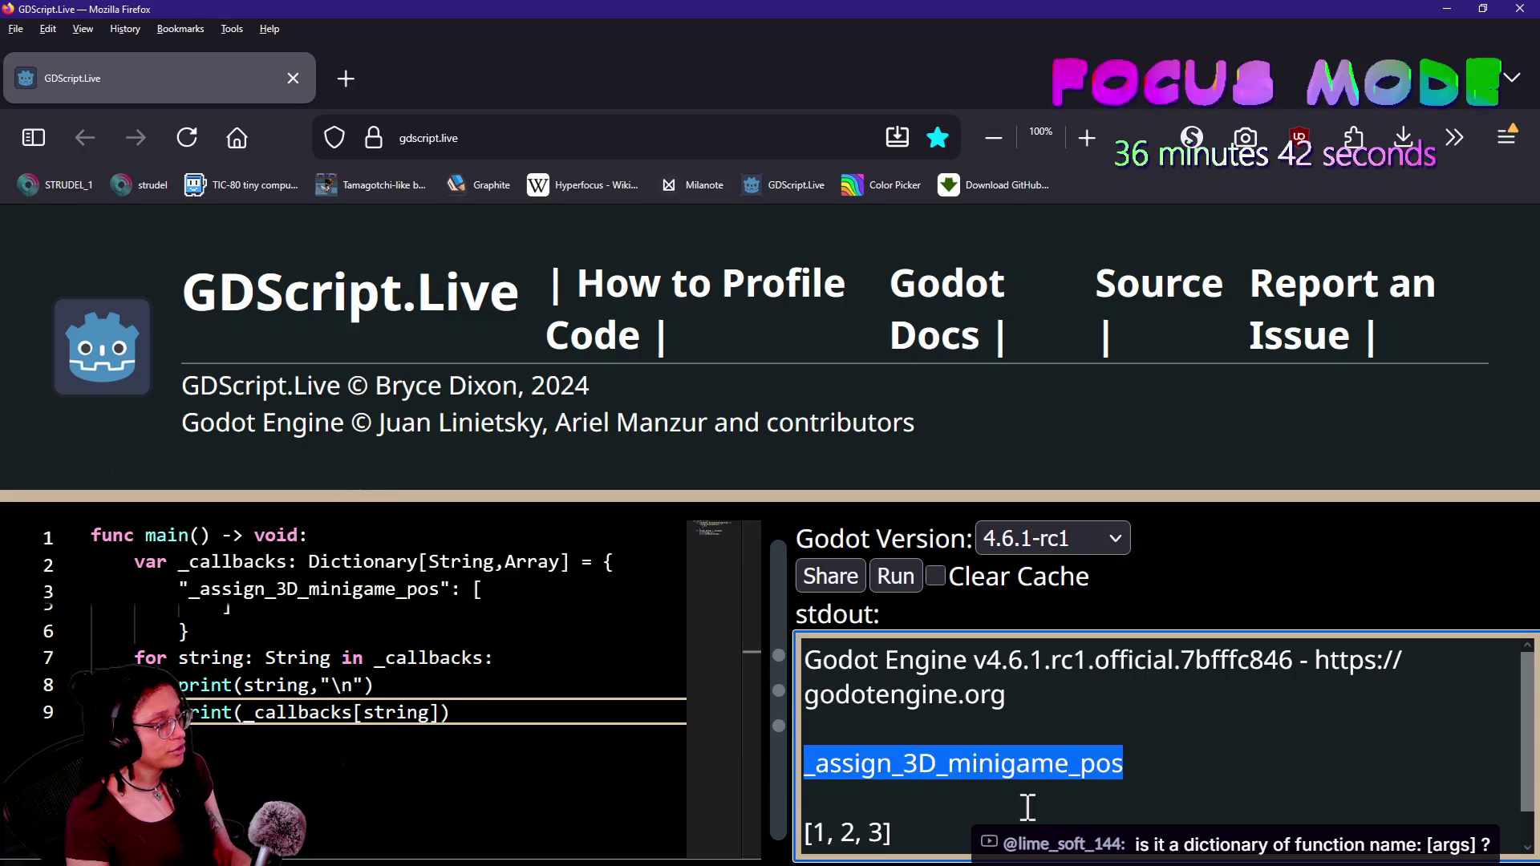
click(984, 809)
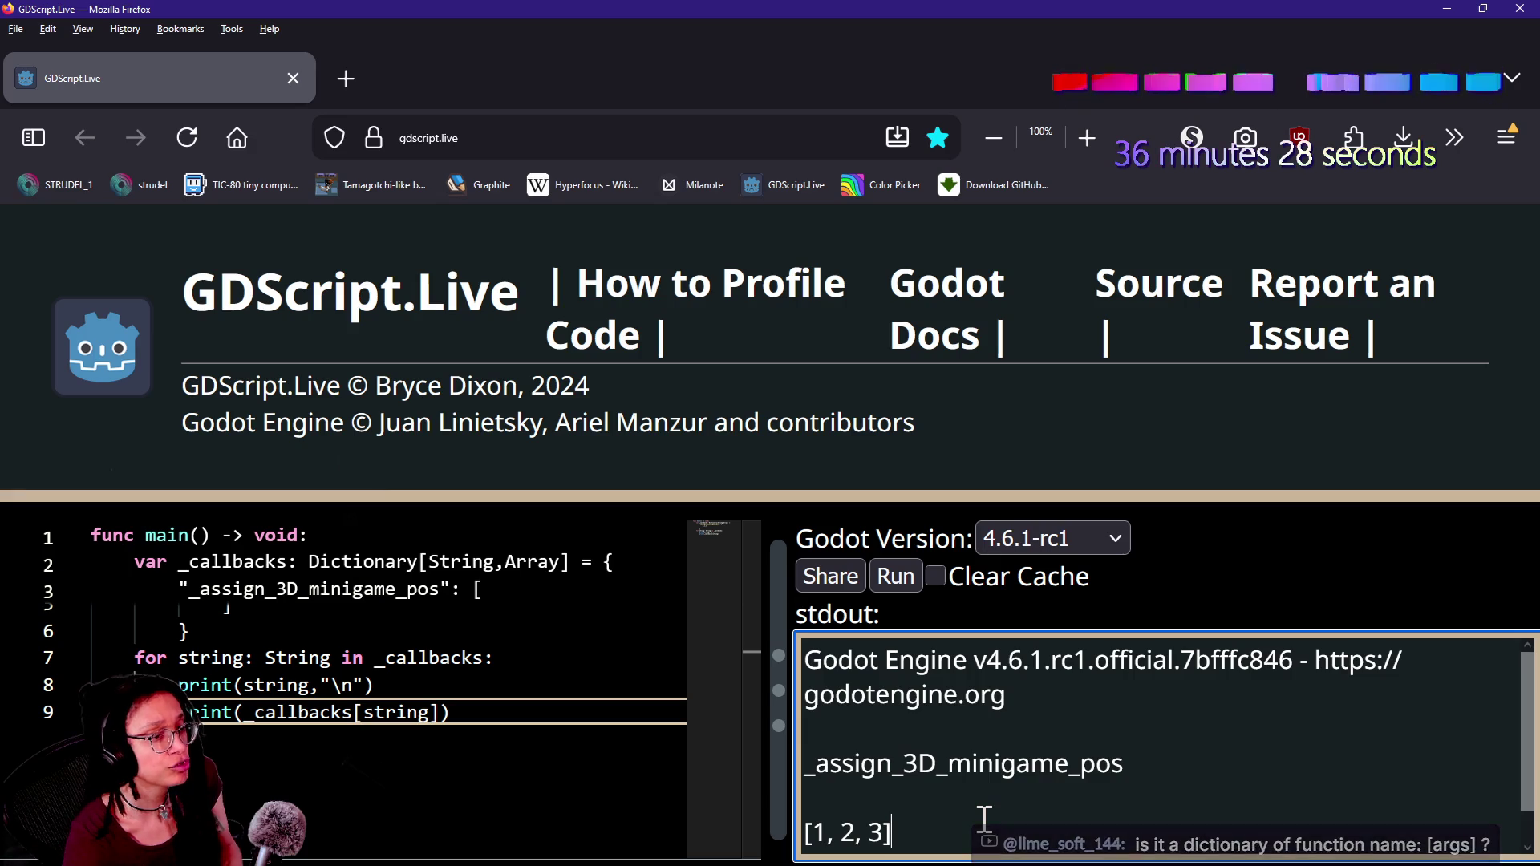
click(1086, 792)
mouse_move(941, 779)
mouse_down()
mouse_move(935, 818)
mouse_move(887, 826)
mouse_move(973, 784)
mouse_up()
click(888, 826)
click(982, 786)
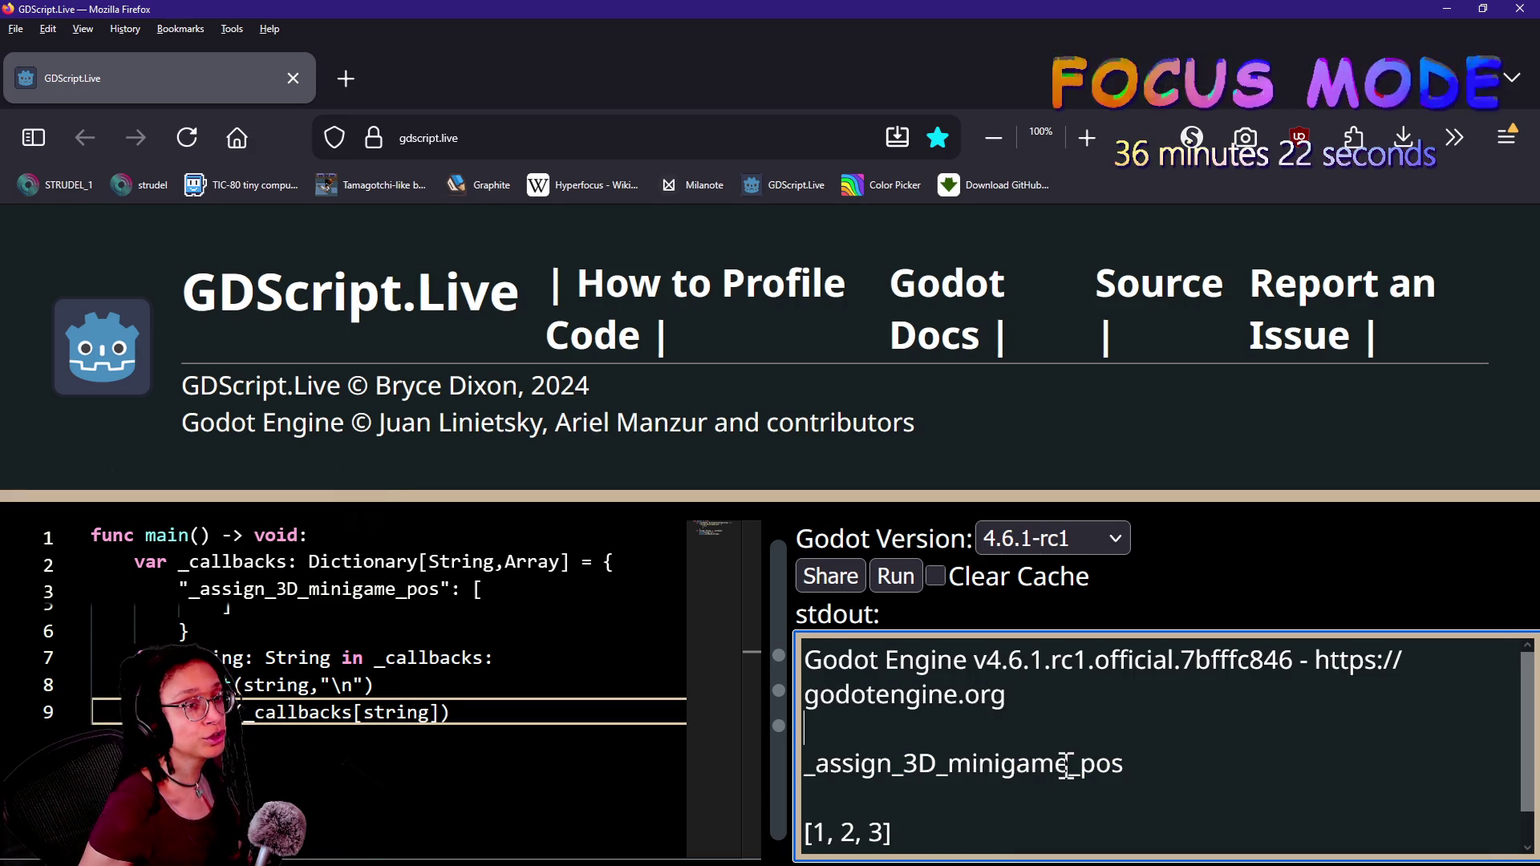
drag(1114, 763, 806, 763)
click(877, 763)
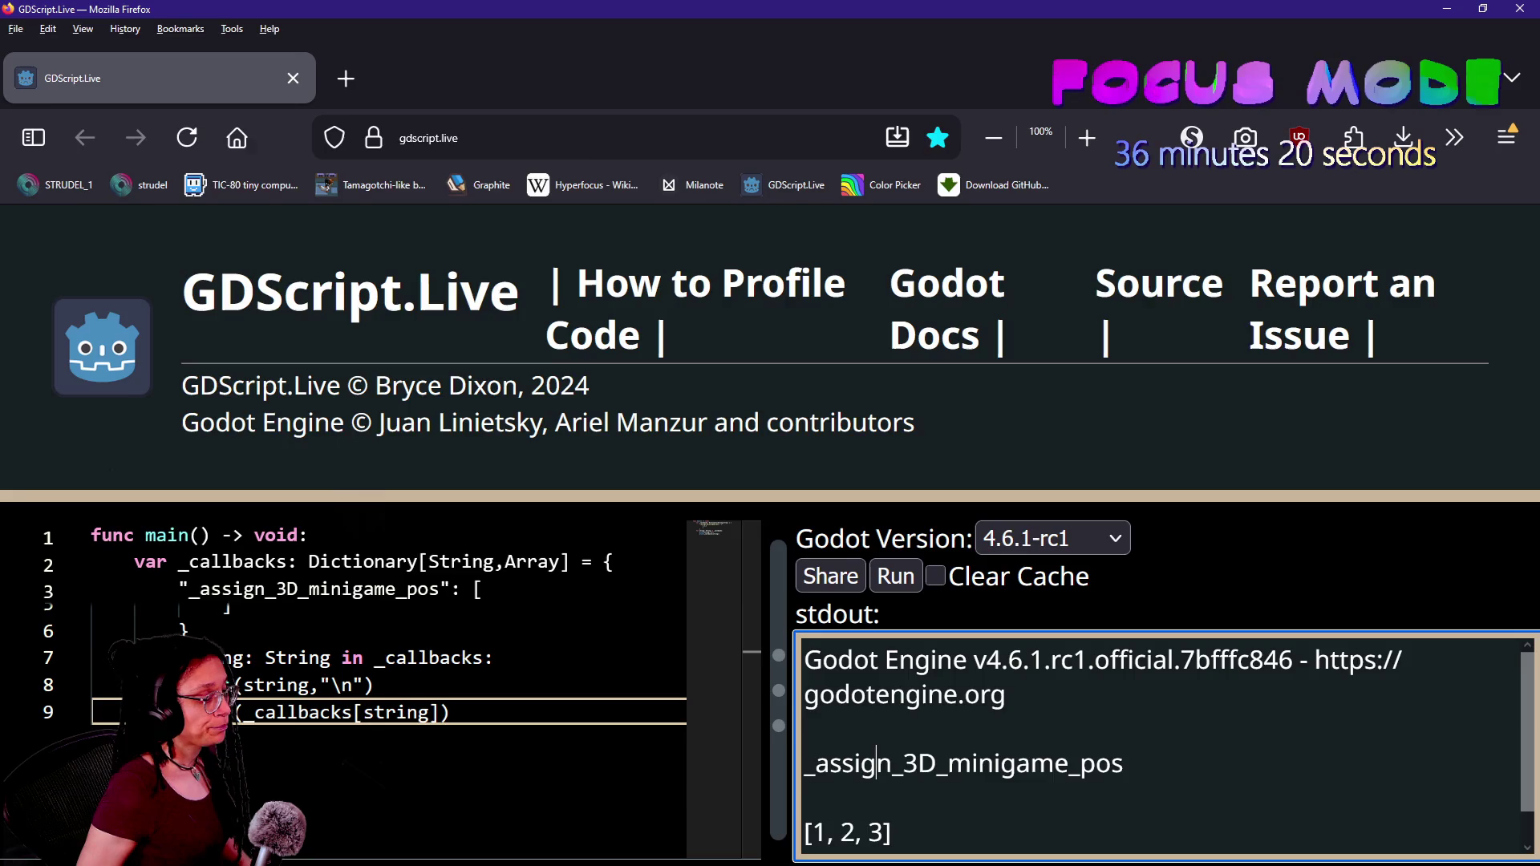
key(alt+Tab)
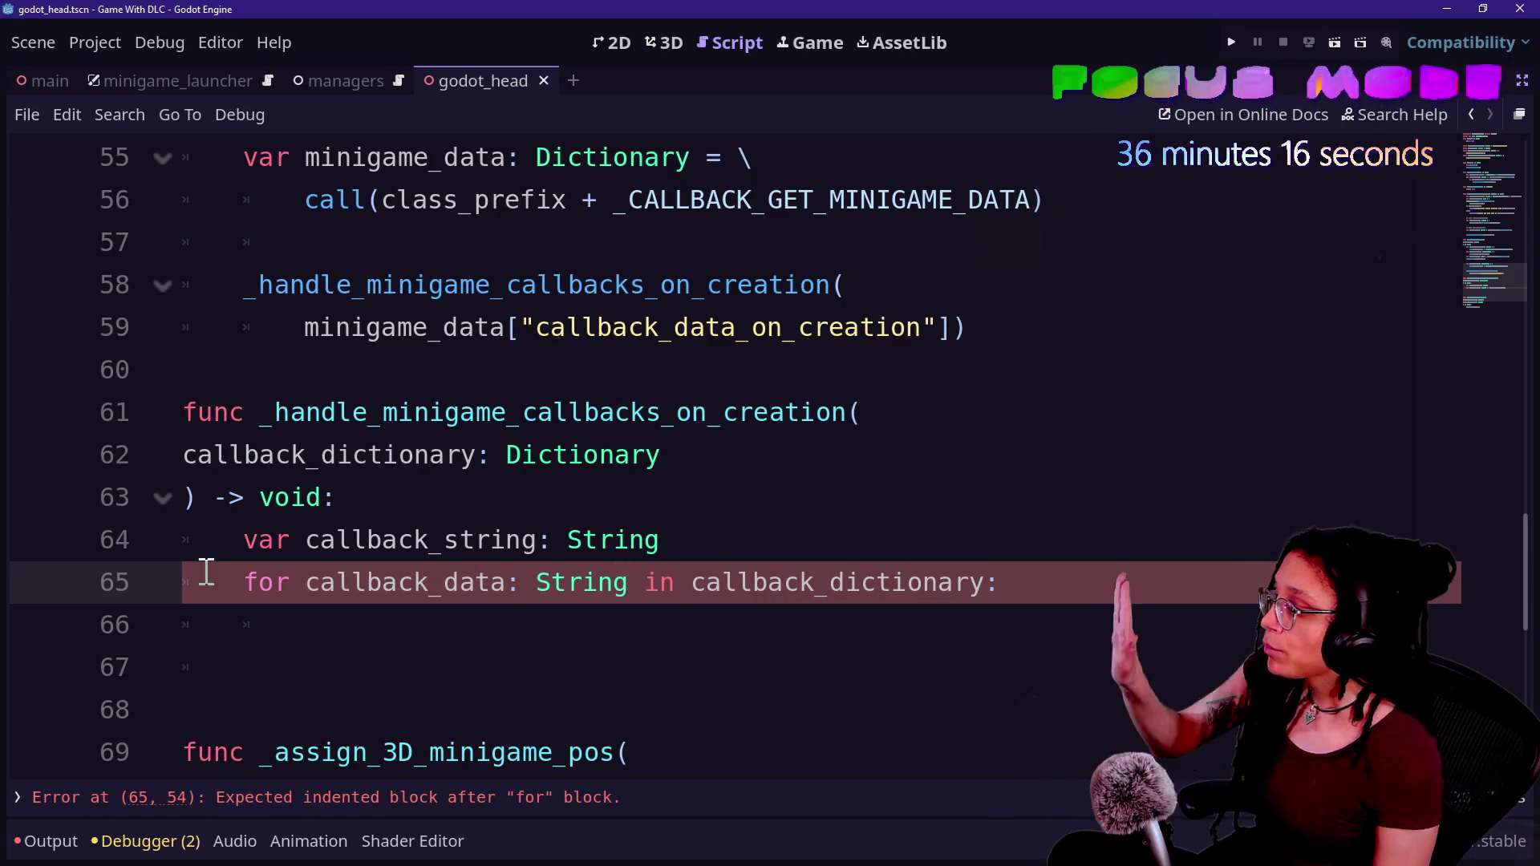
- Compare the godot_head for loop with the thought_bubble script's contents
click(290, 579)
key(Home)
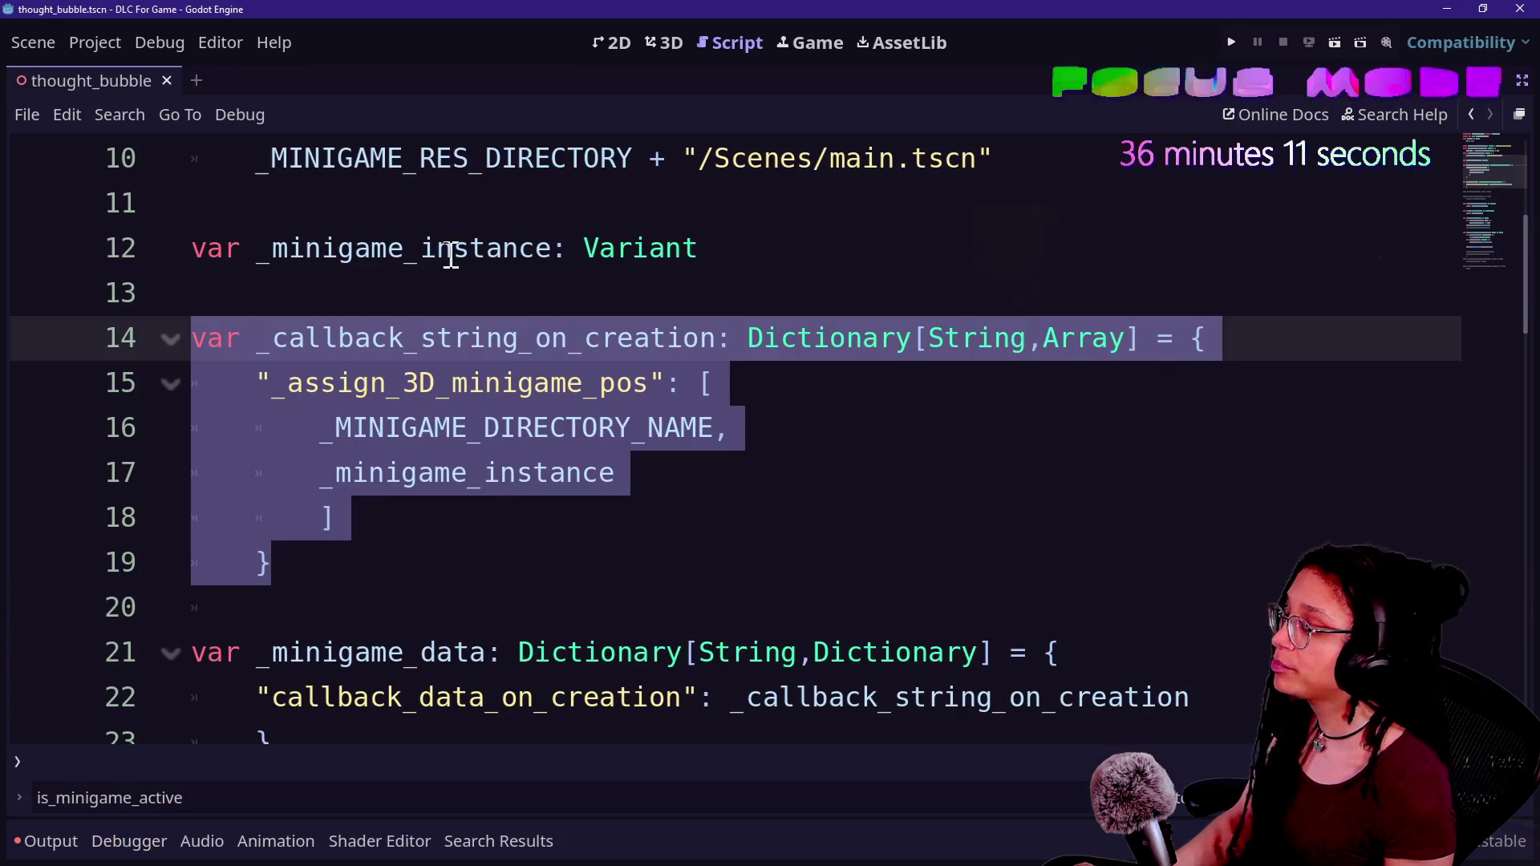
click(605, 401)
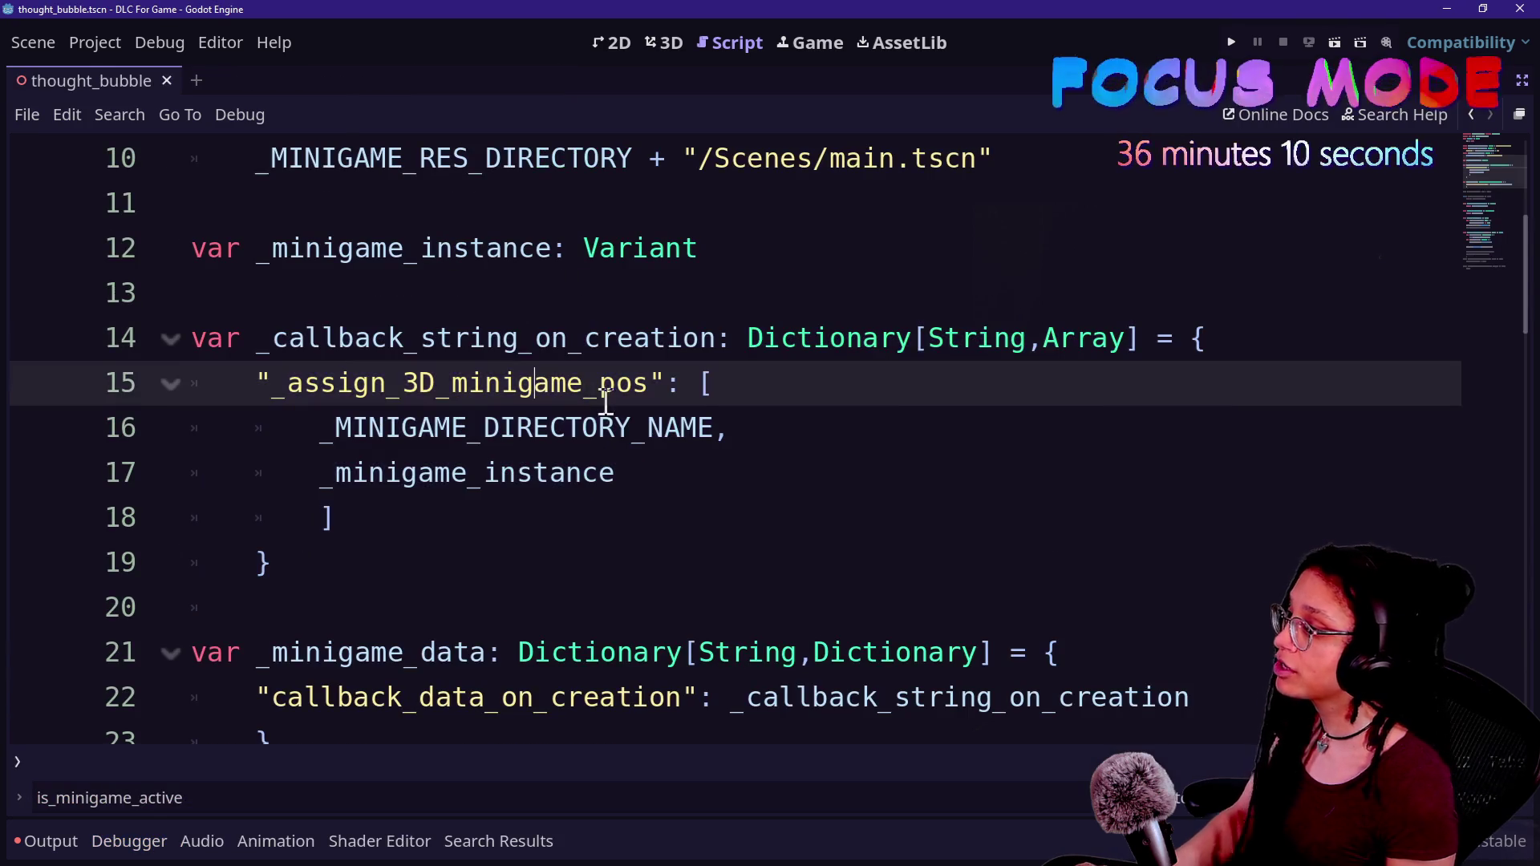
click(637, 645)
scroll(429, 458, up, 1)
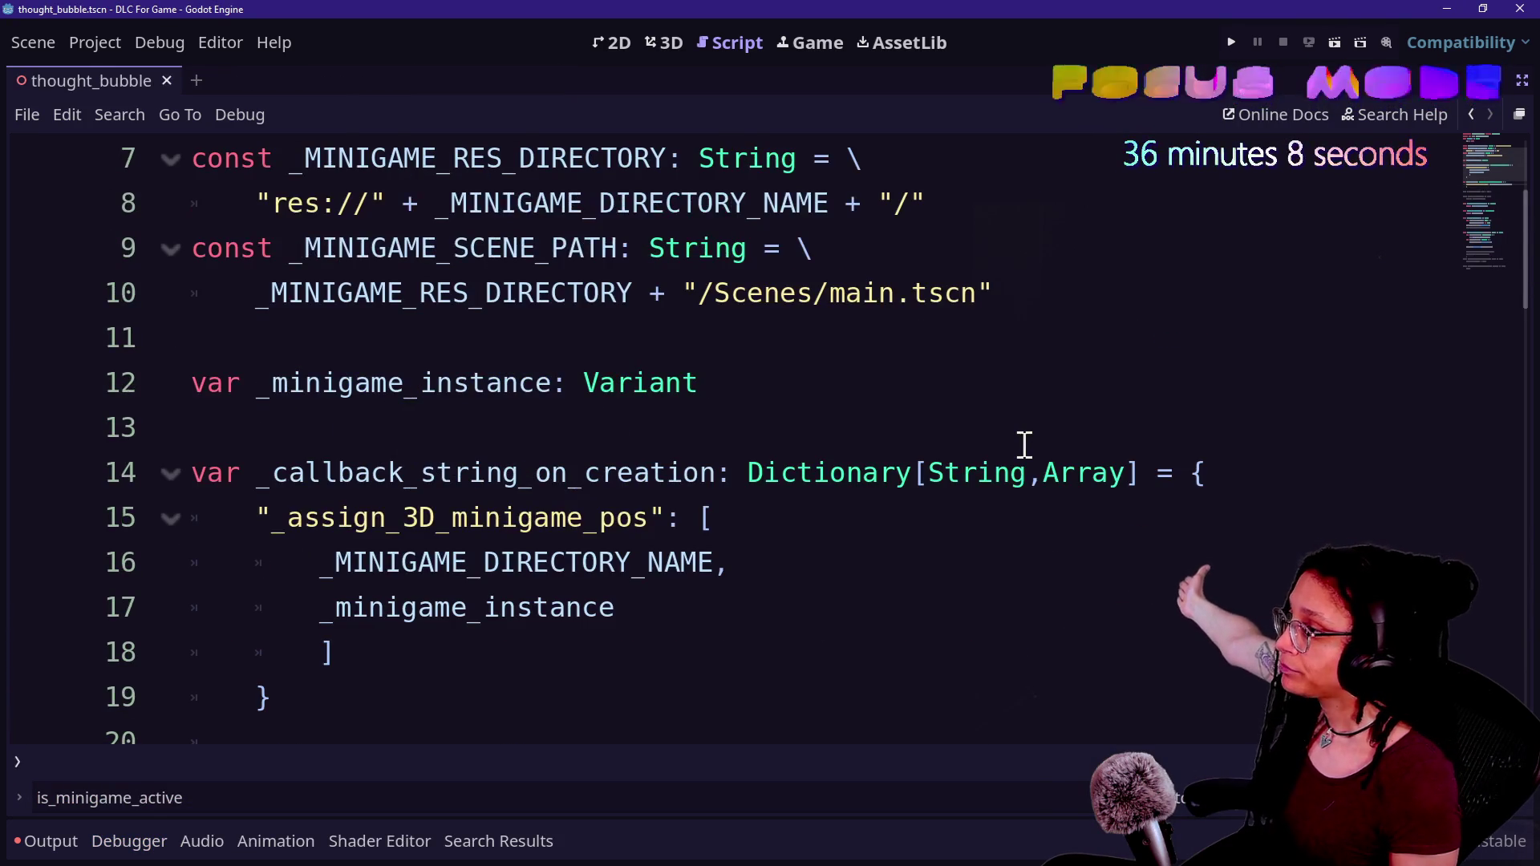
scroll(1021, 447, up, 1)
scroll(1080, 429, down, 1)
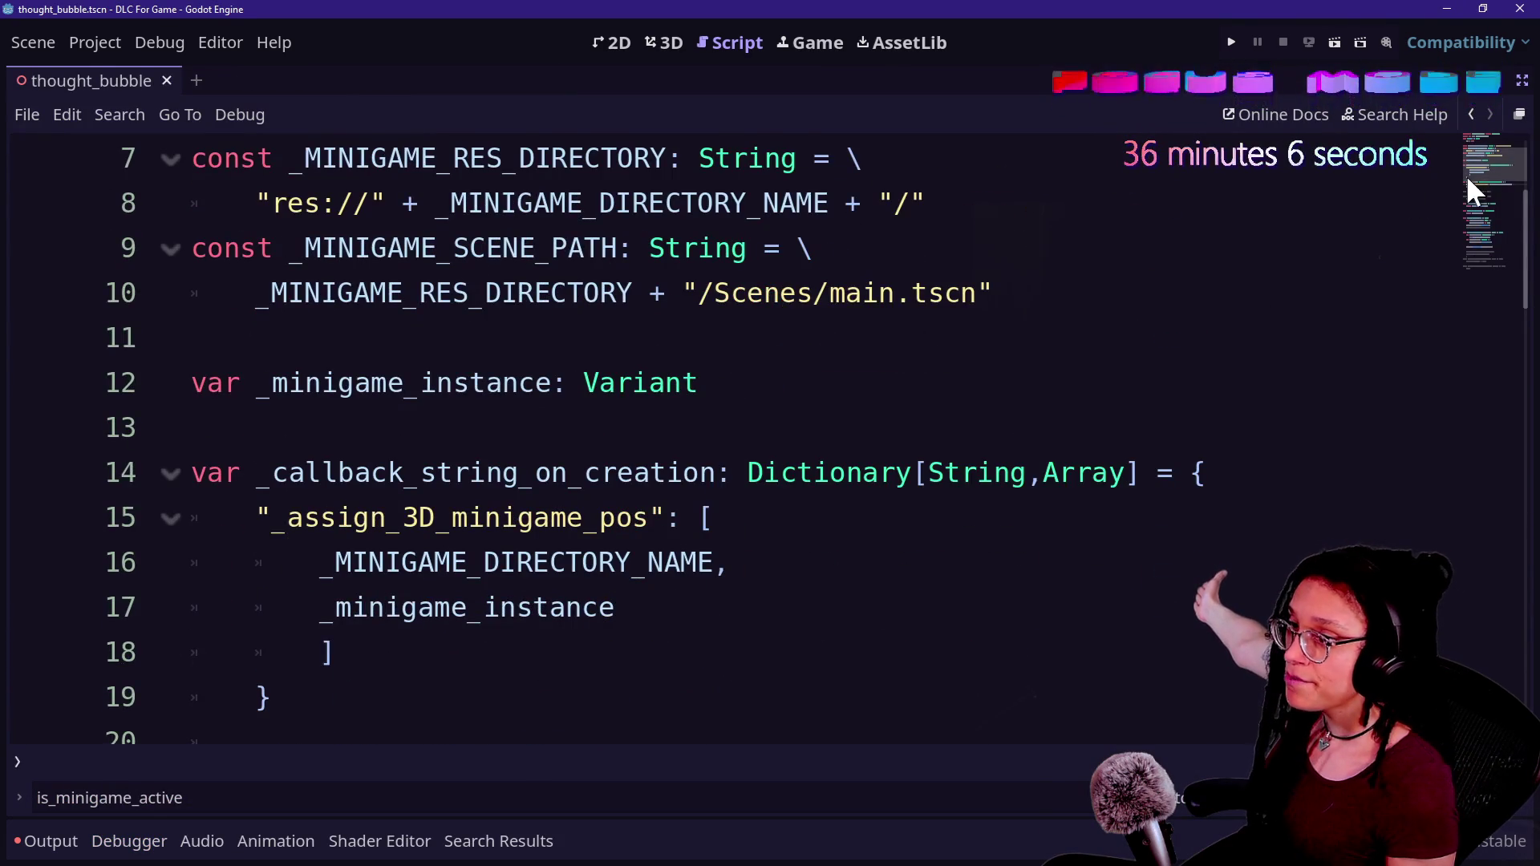
scroll(1480, 168, up, 1)
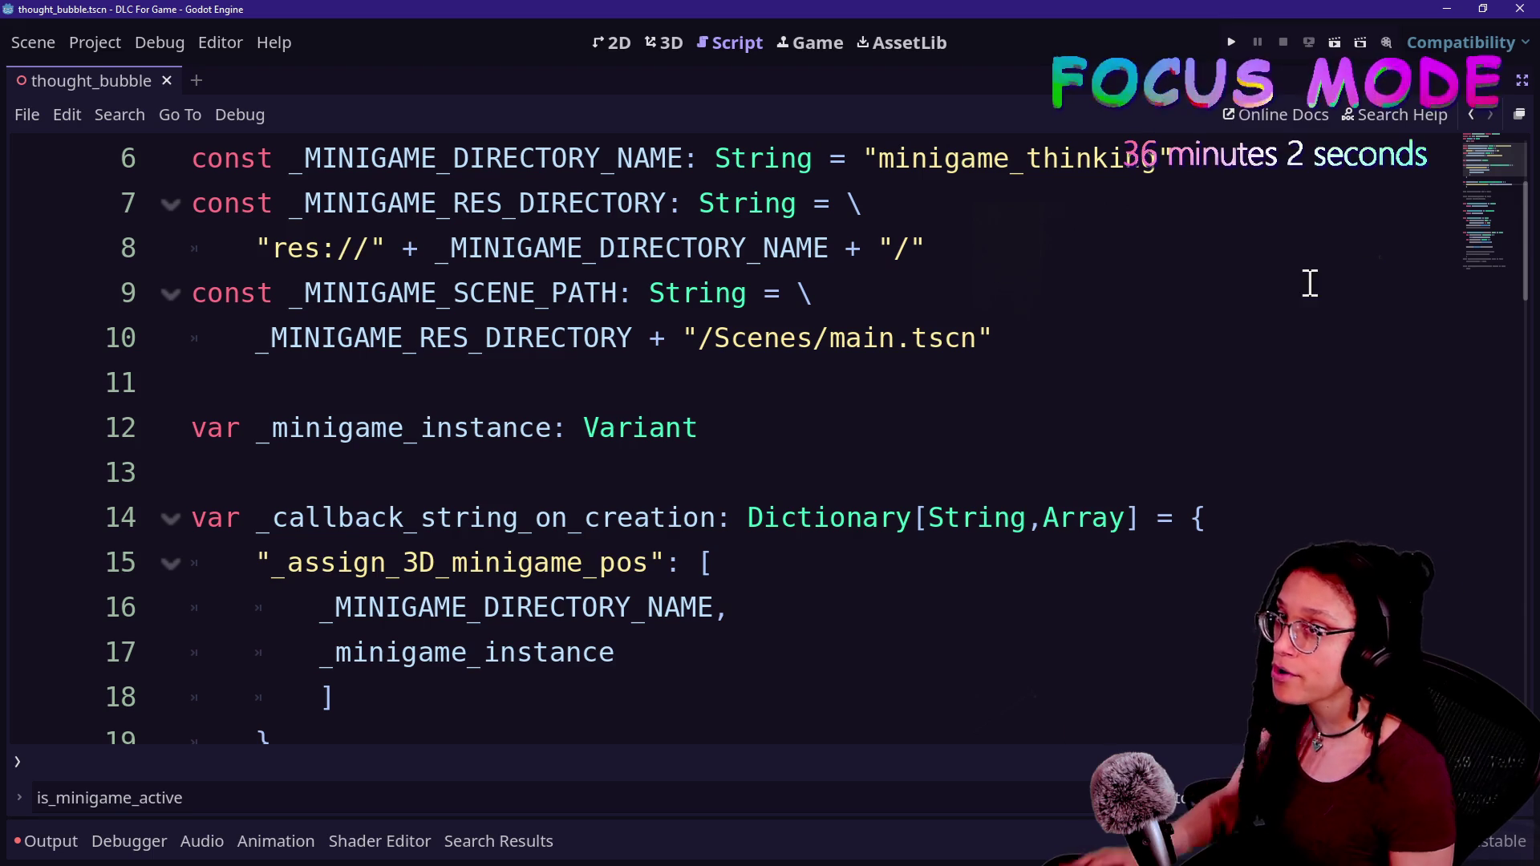
- Open an empty loop-body line under the for loop header in godot_head
key(alt+Tab)
click(822, 529)
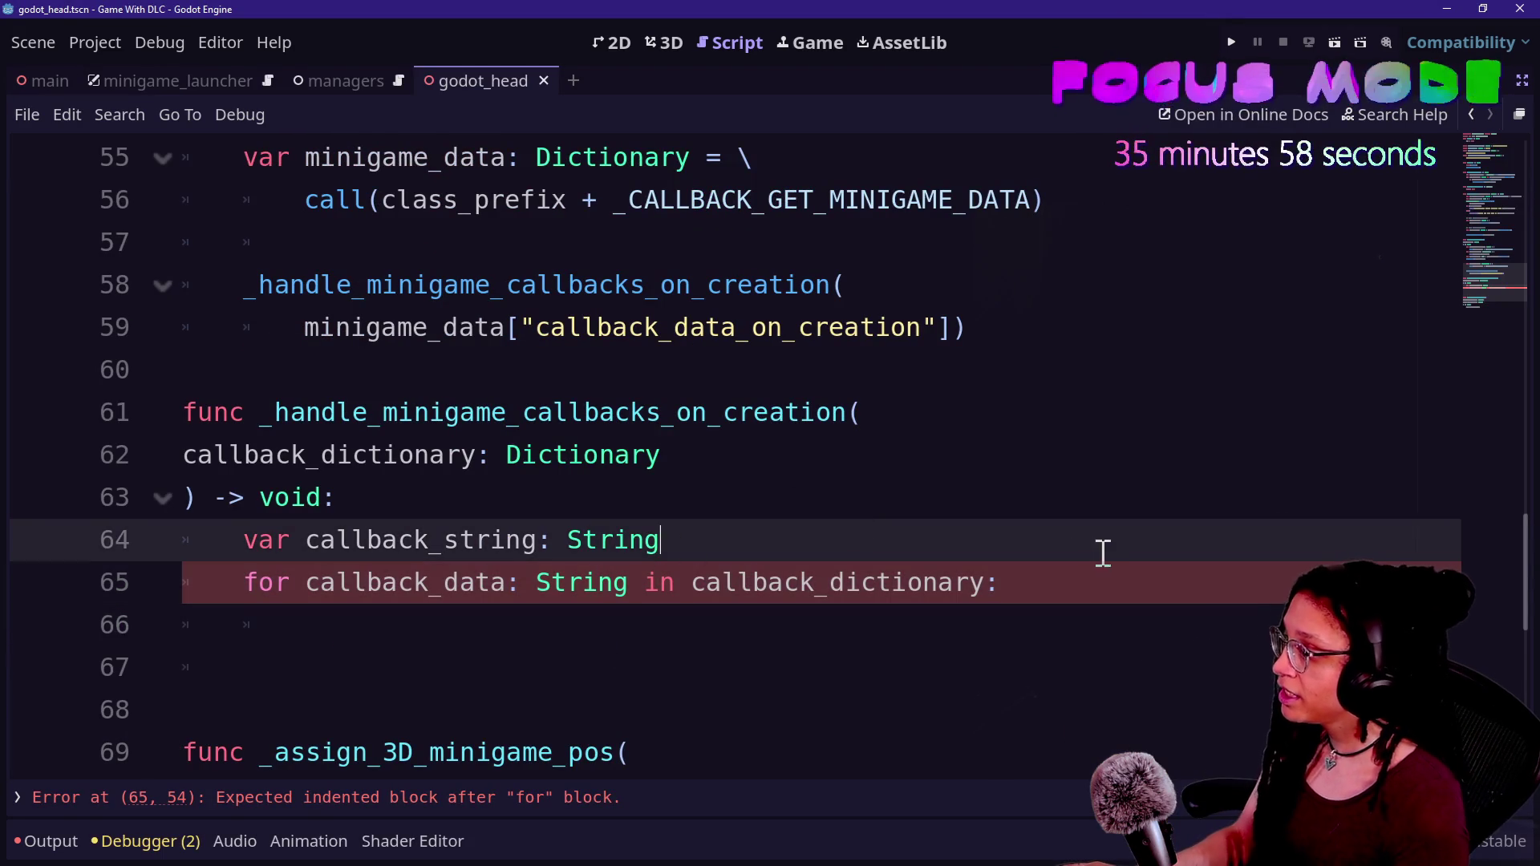
click(1123, 569)
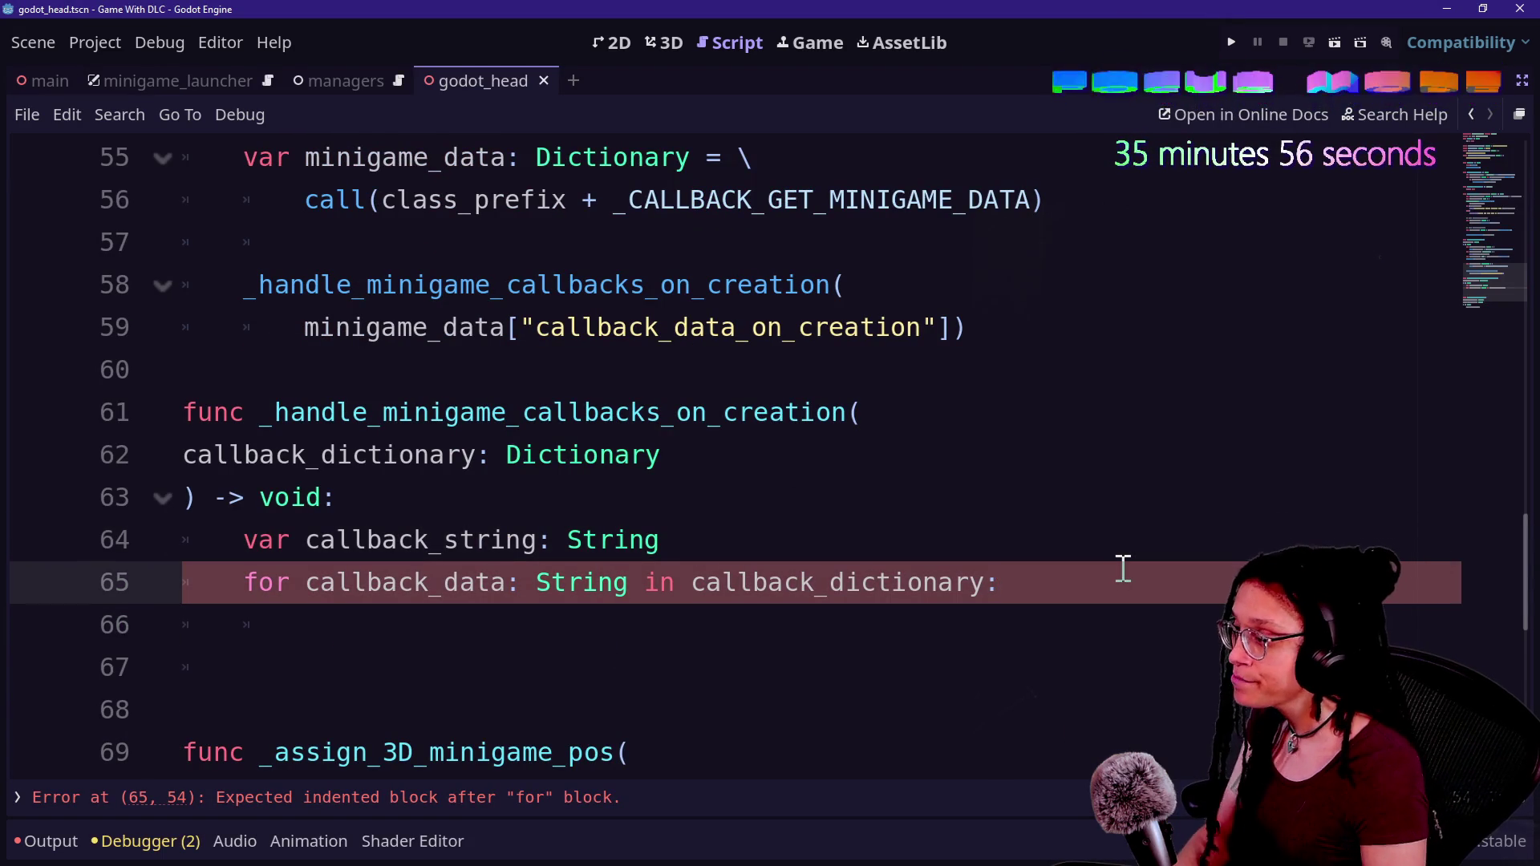
key(Return)
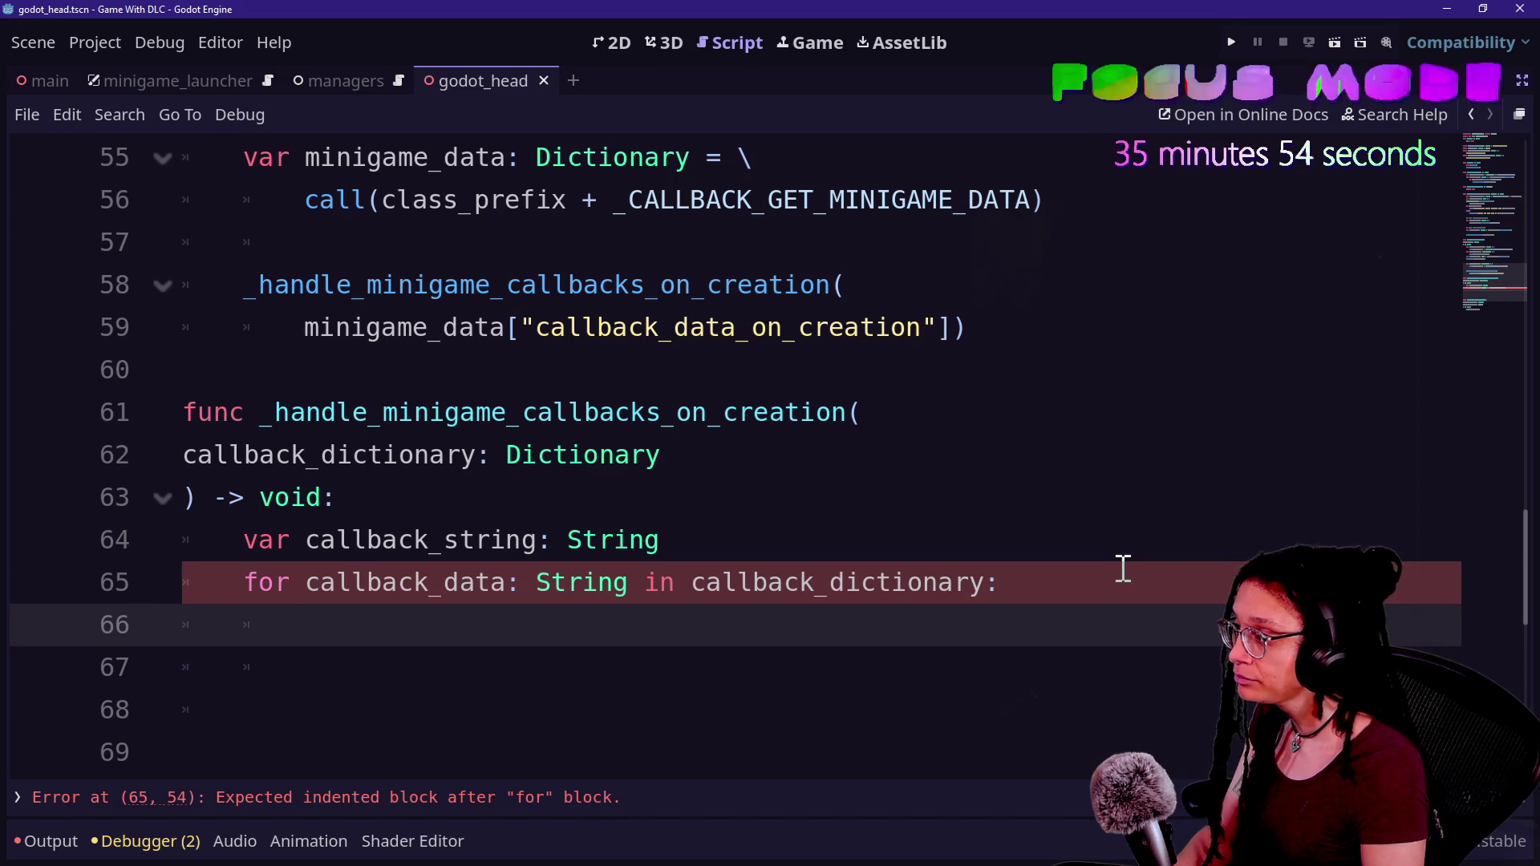
text(c)
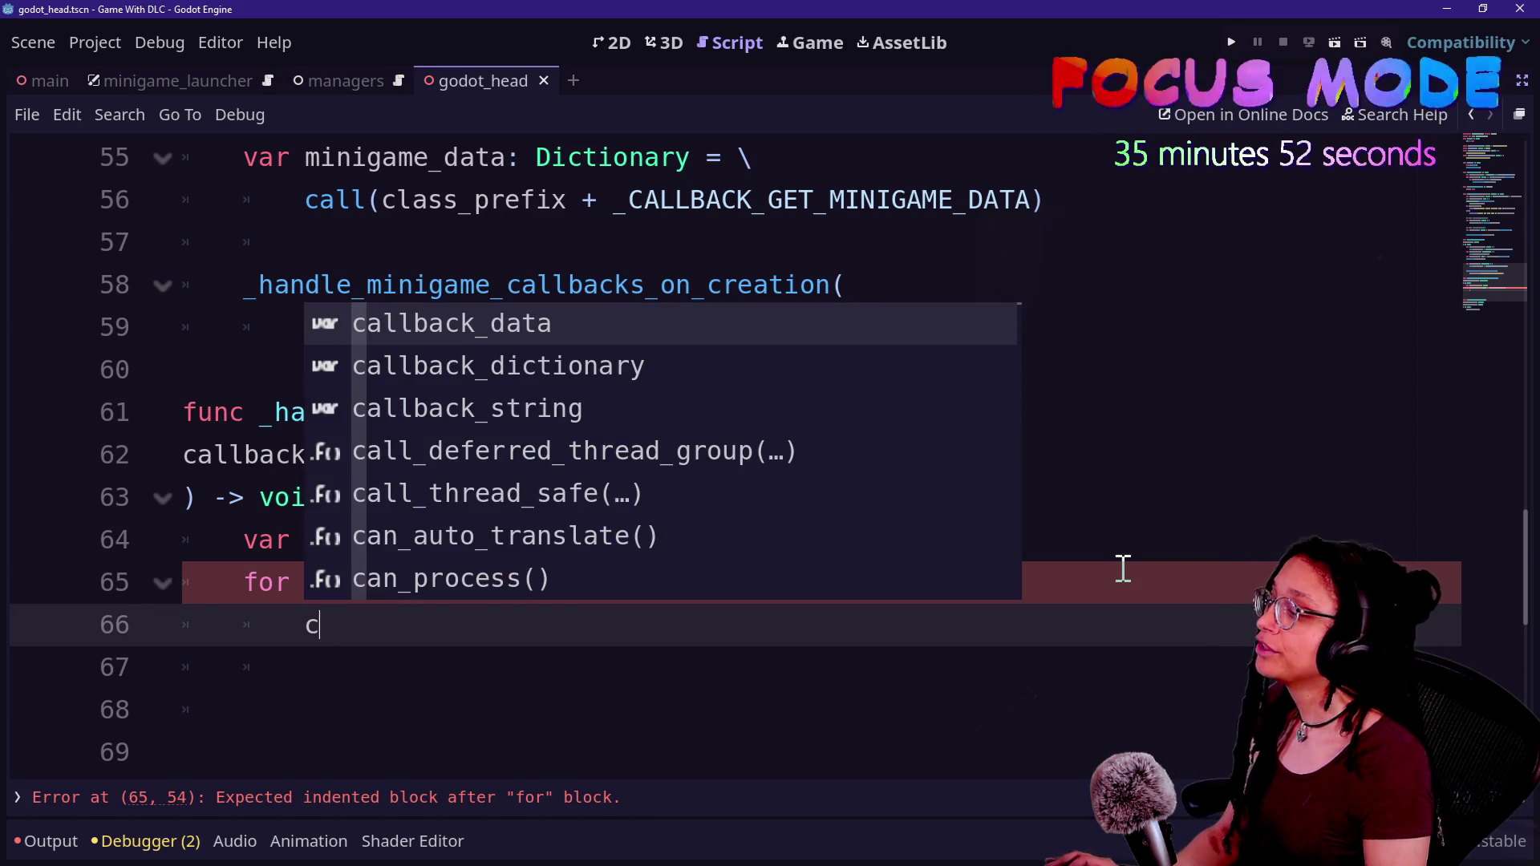
text(all)
key(BackSpace)
key(BackSpace)
key(BackSpace)
text(call)
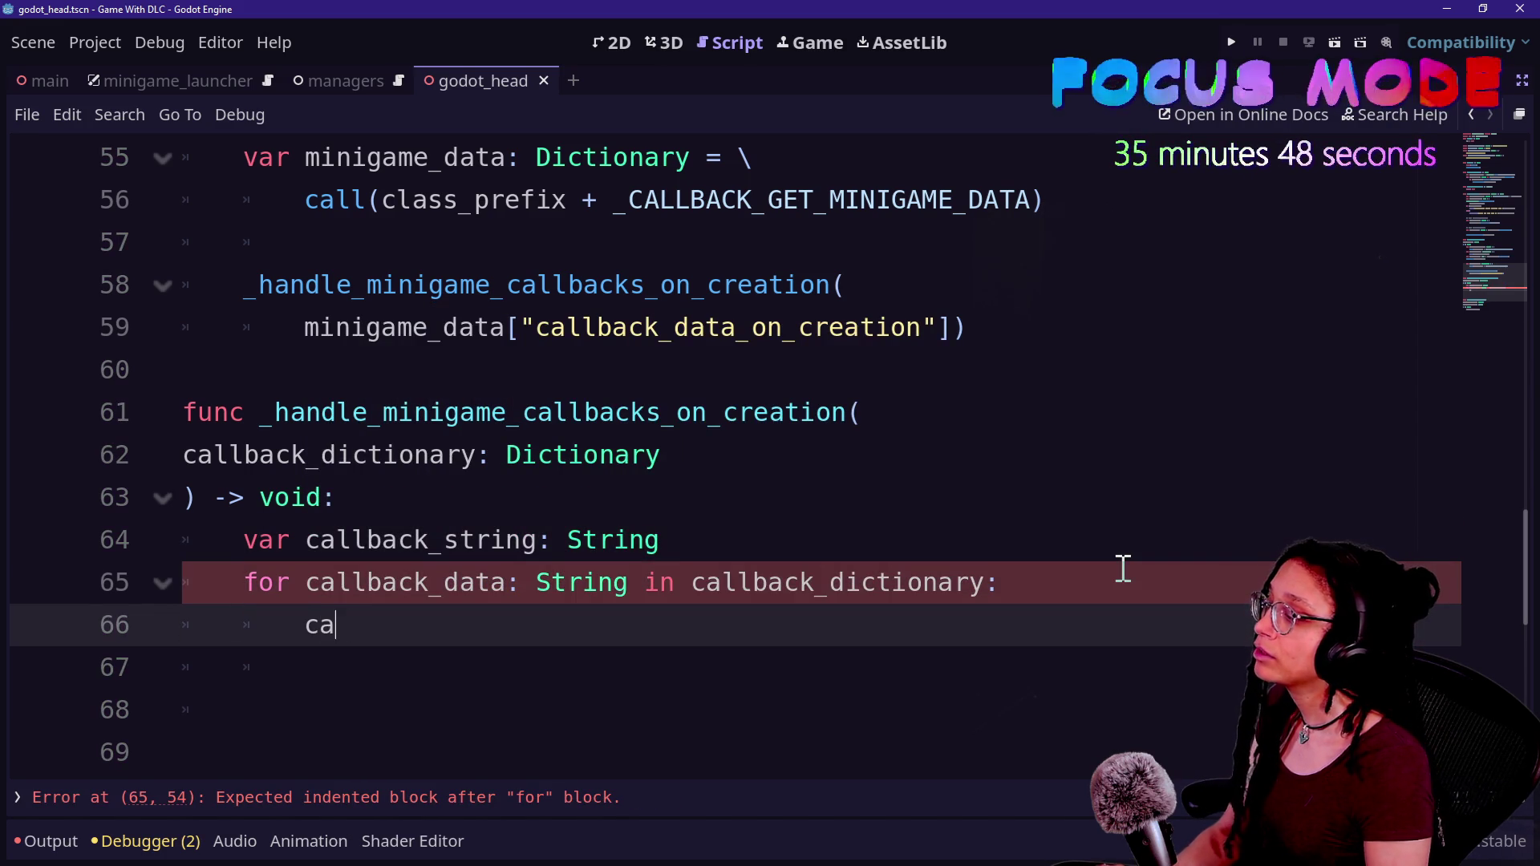
key(BackSpace)
key(BackSpace)
key(BackSpace)
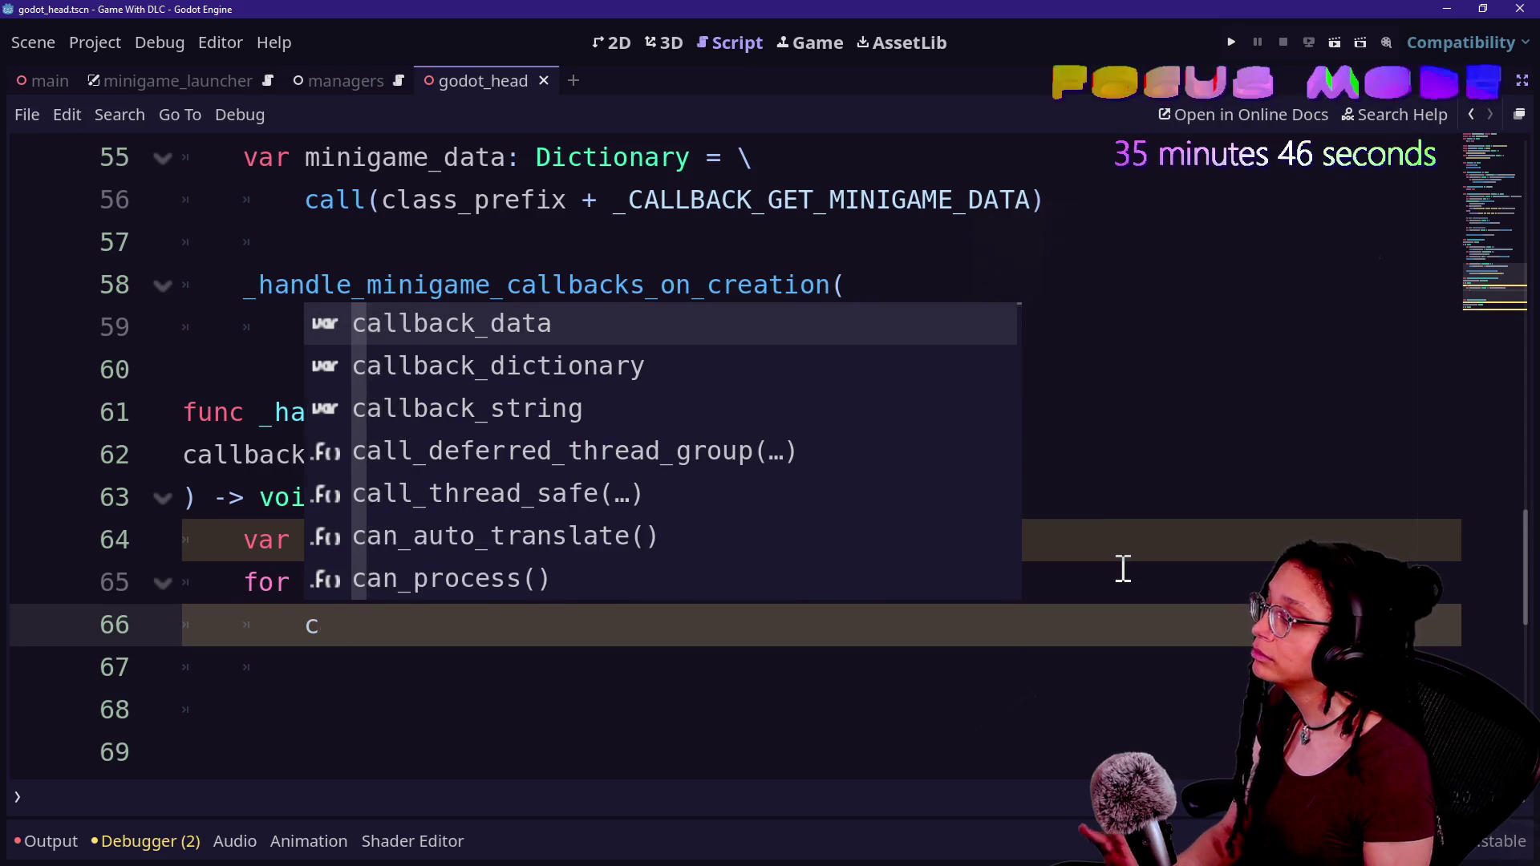
key(alt+Tab)
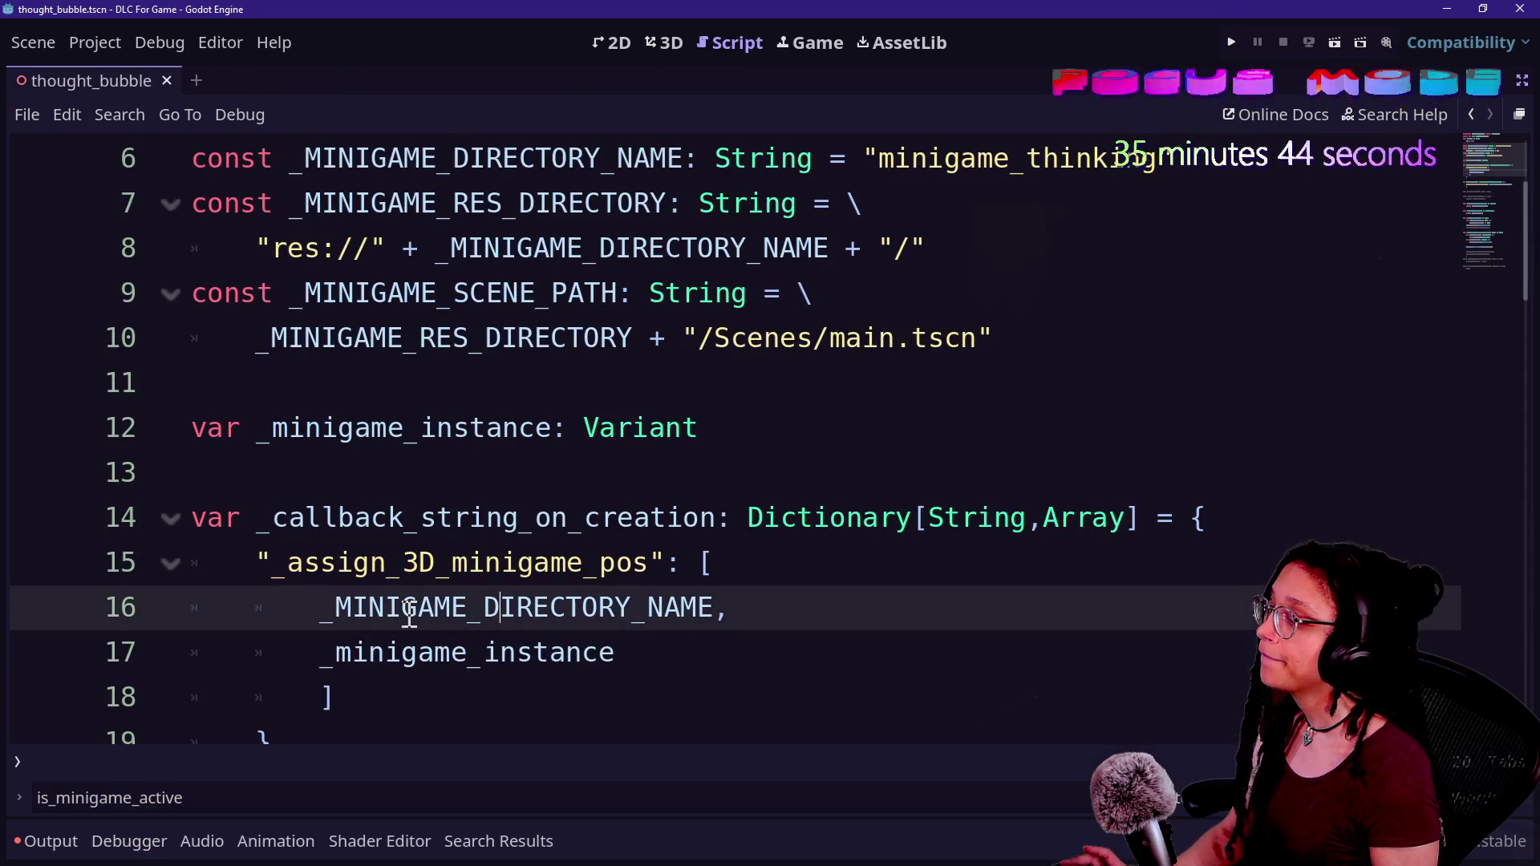
key(alt+Tab)
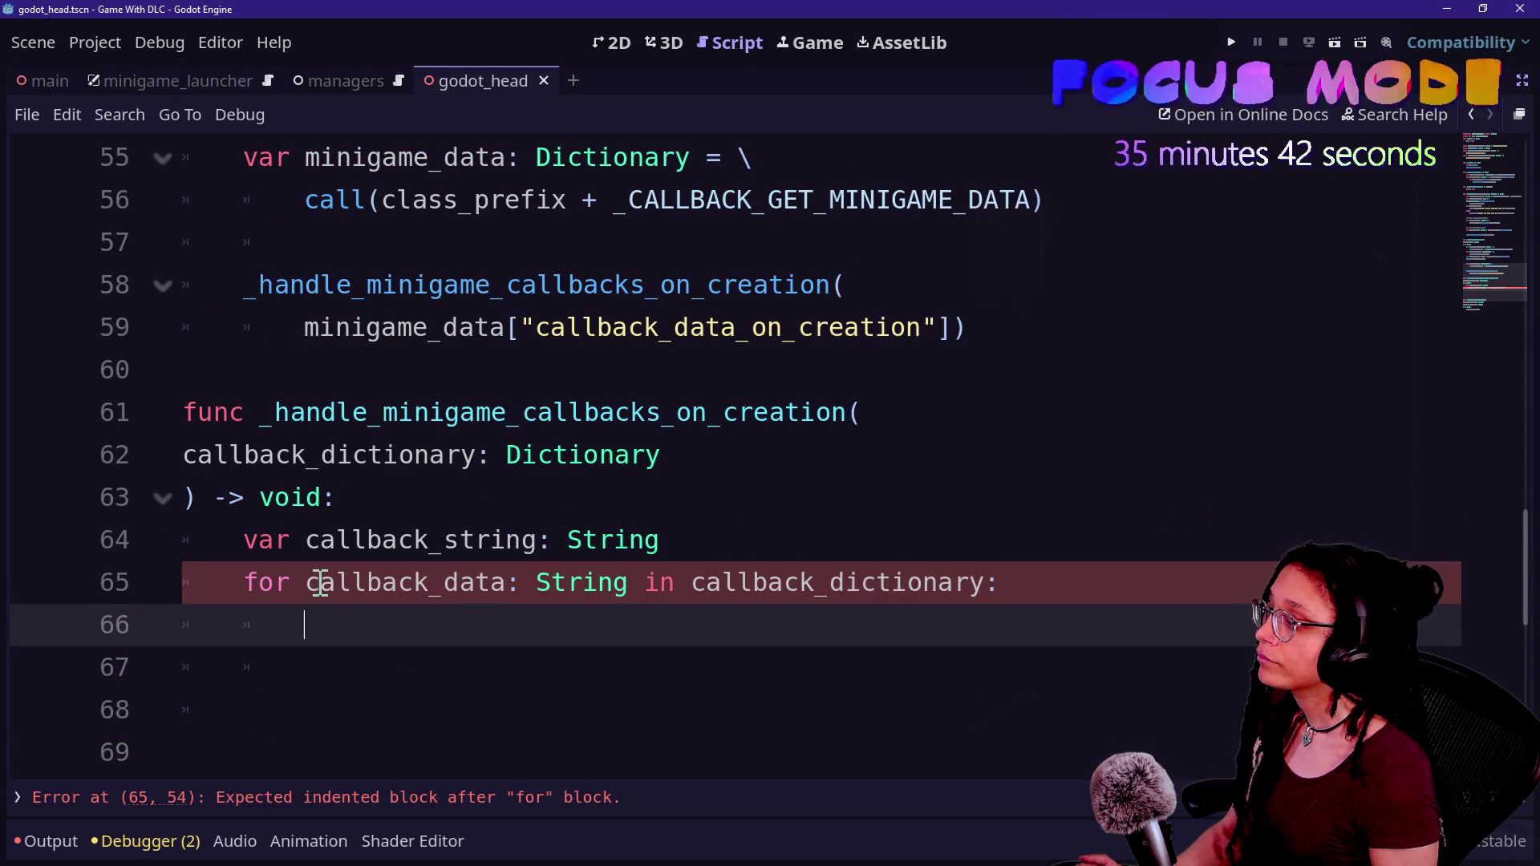
- Rename the loop variable callback_data to callback_data_string
double_click(320, 583)
click(515, 585)
key(BackSpace)
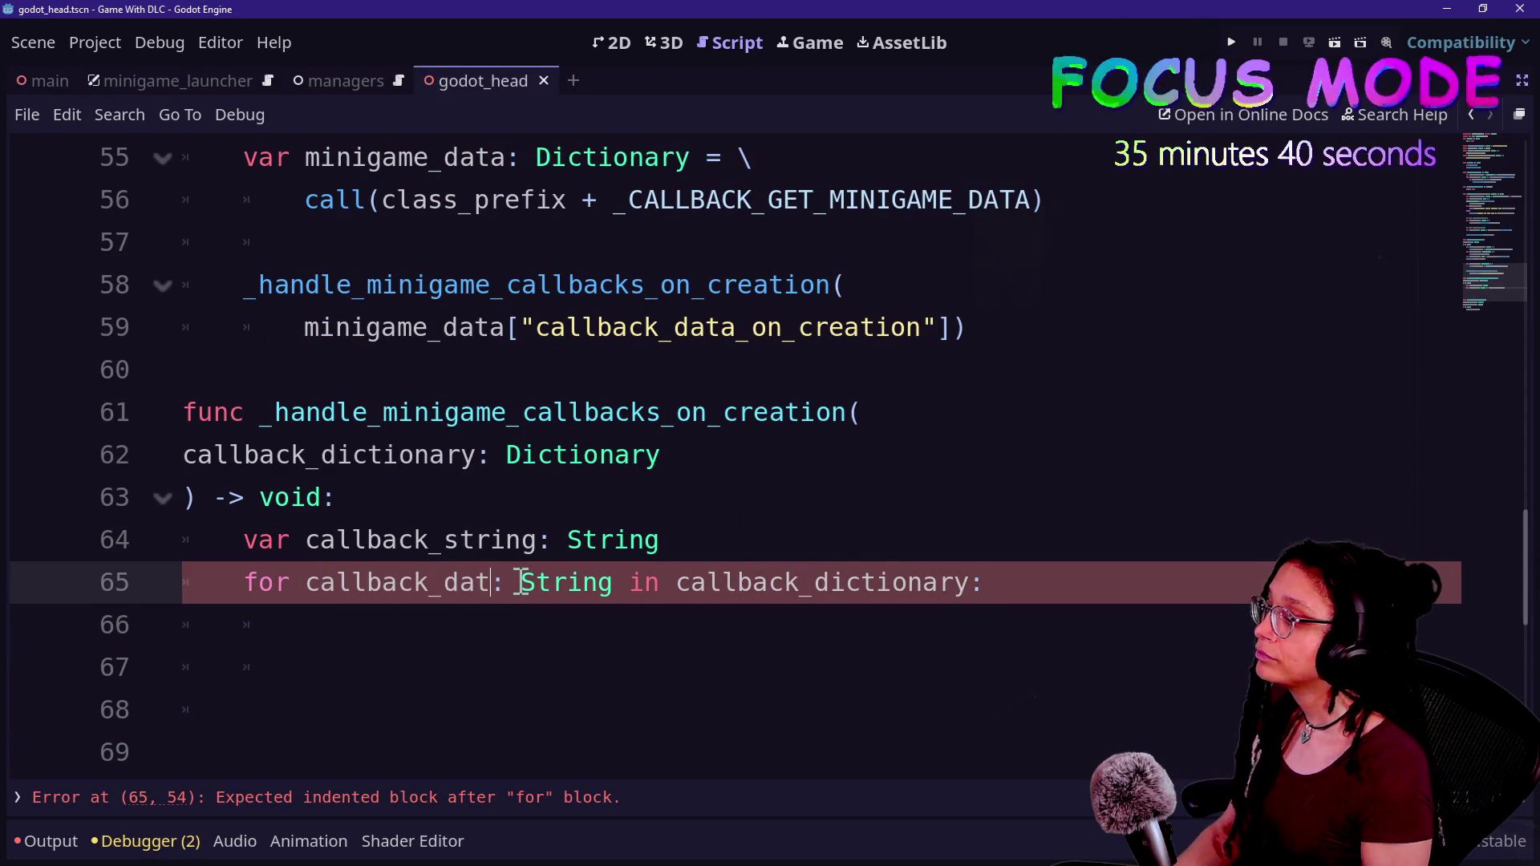
text(a)
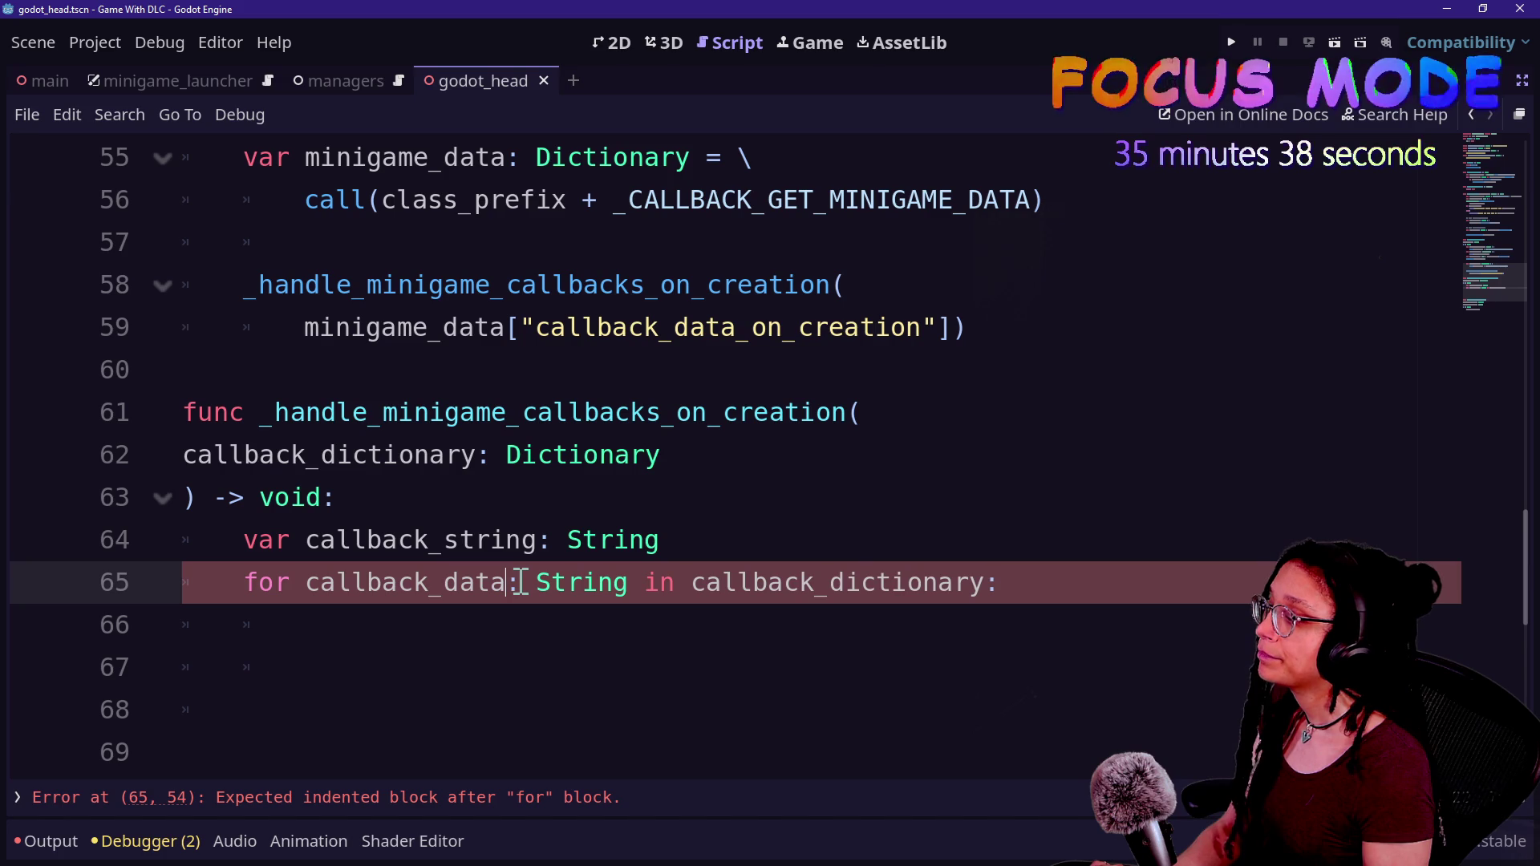
click(444, 641)
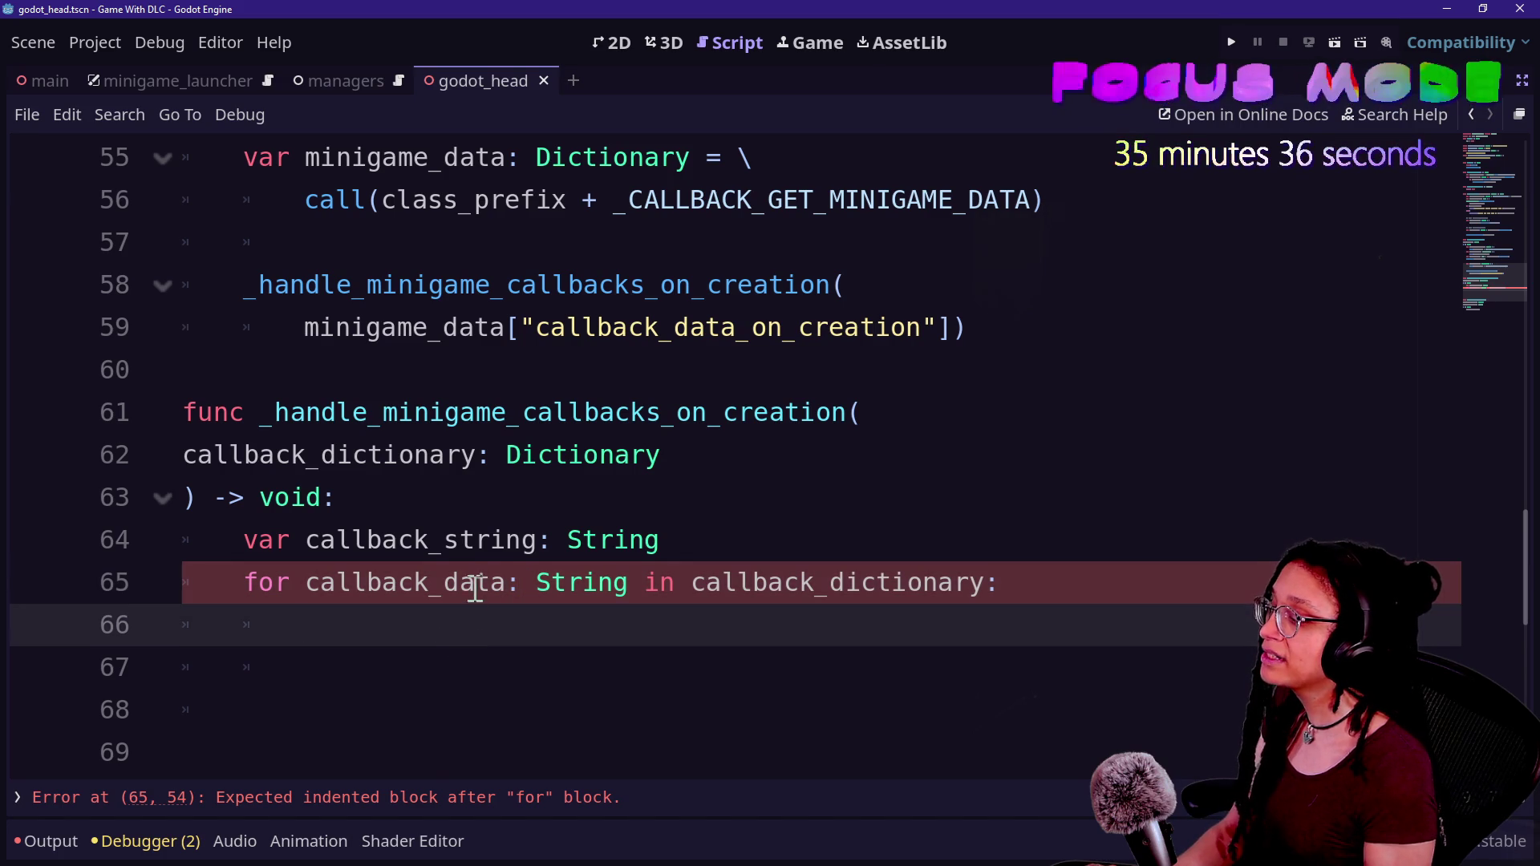
click(525, 572)
text(_s)
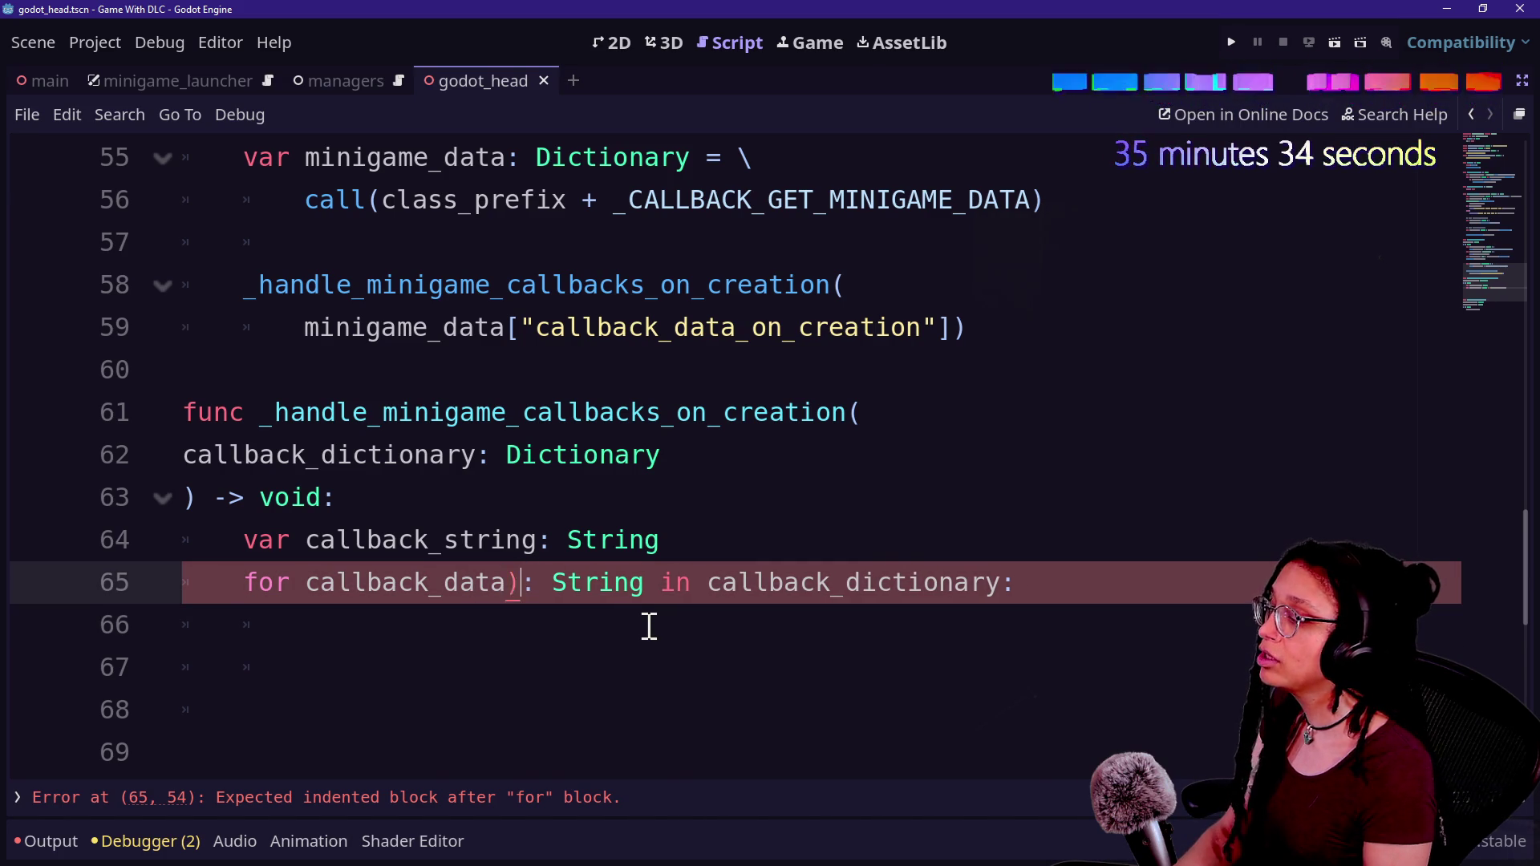
text(tring)
- Begin the loop body with call(callback_data_string, on line 66
click(454, 663)
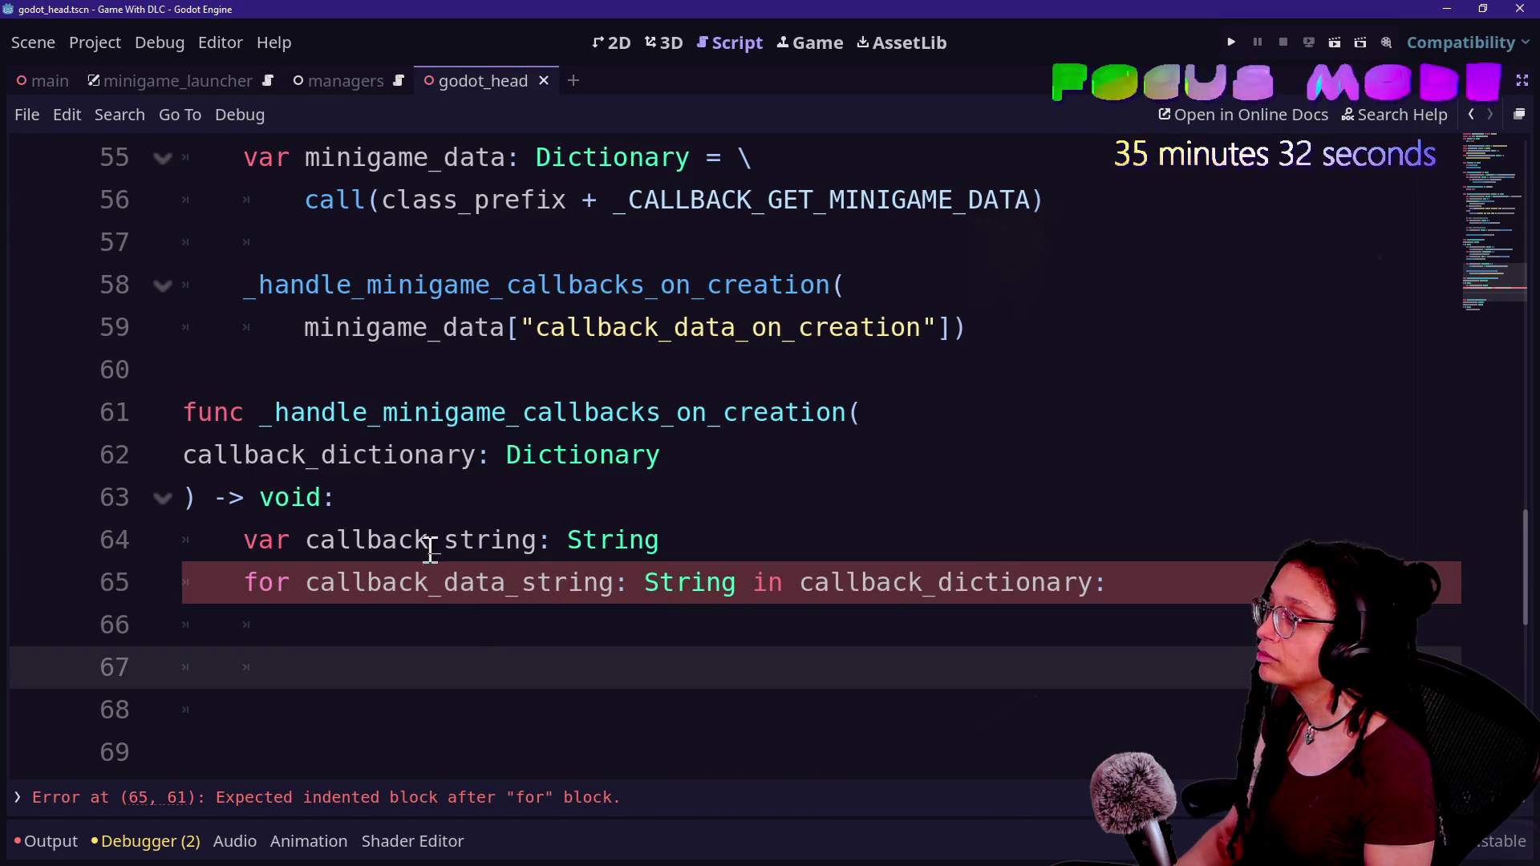
click(443, 624)
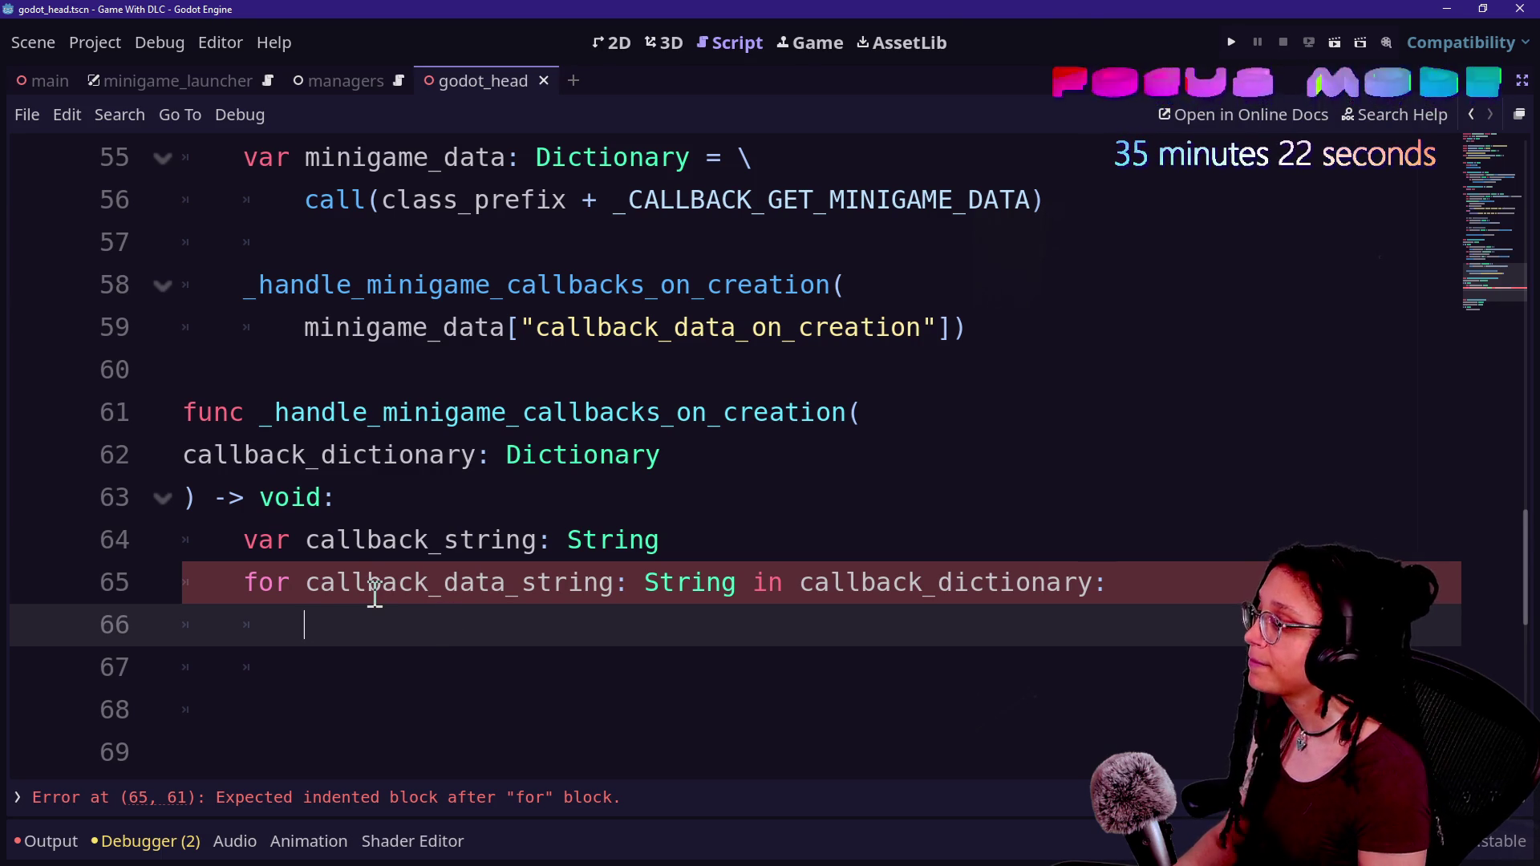
text(c)
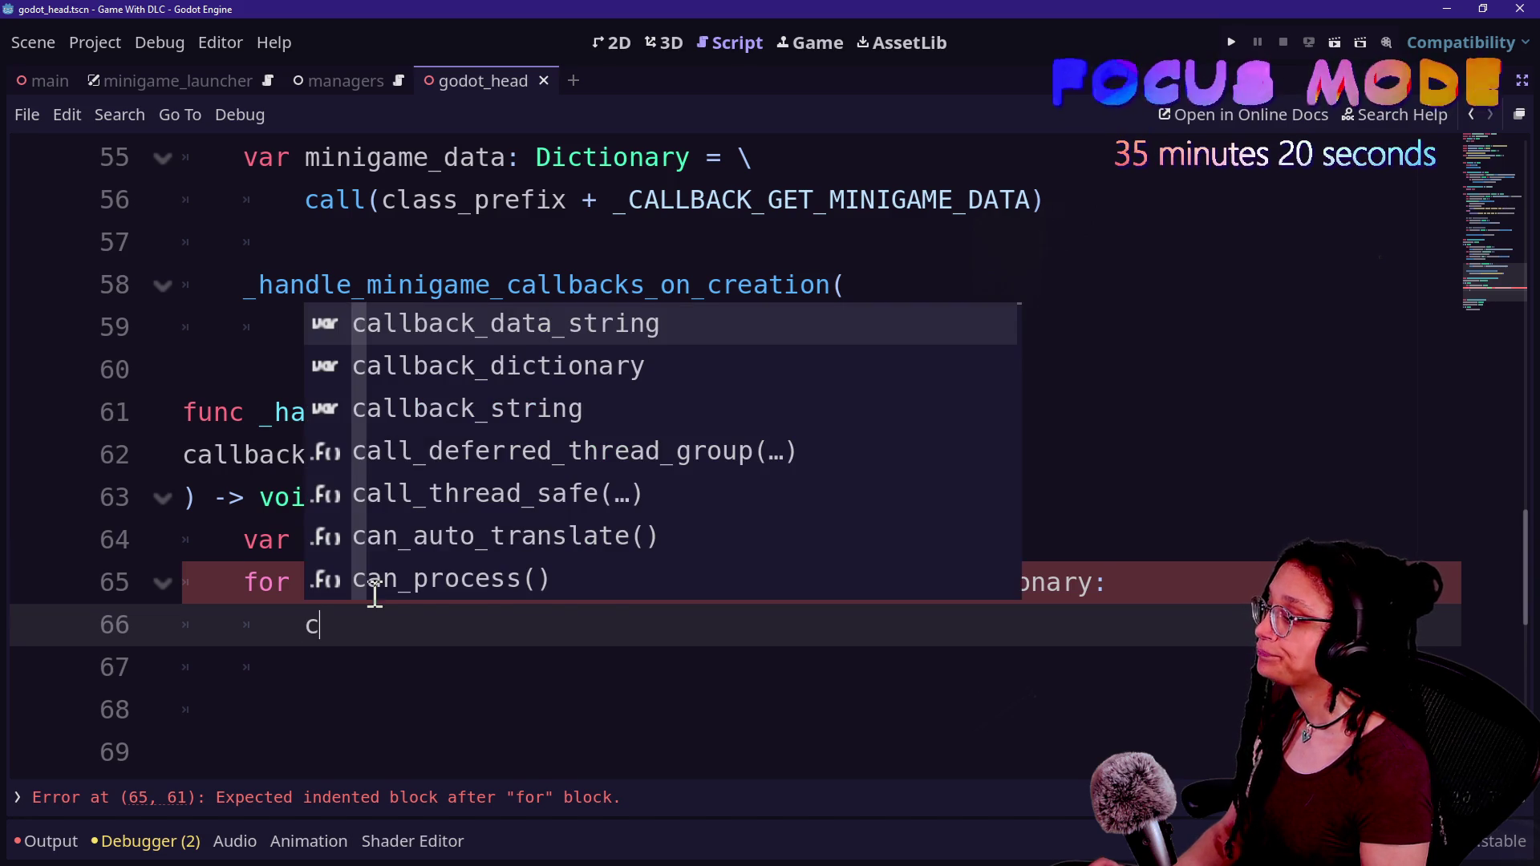
text(all()
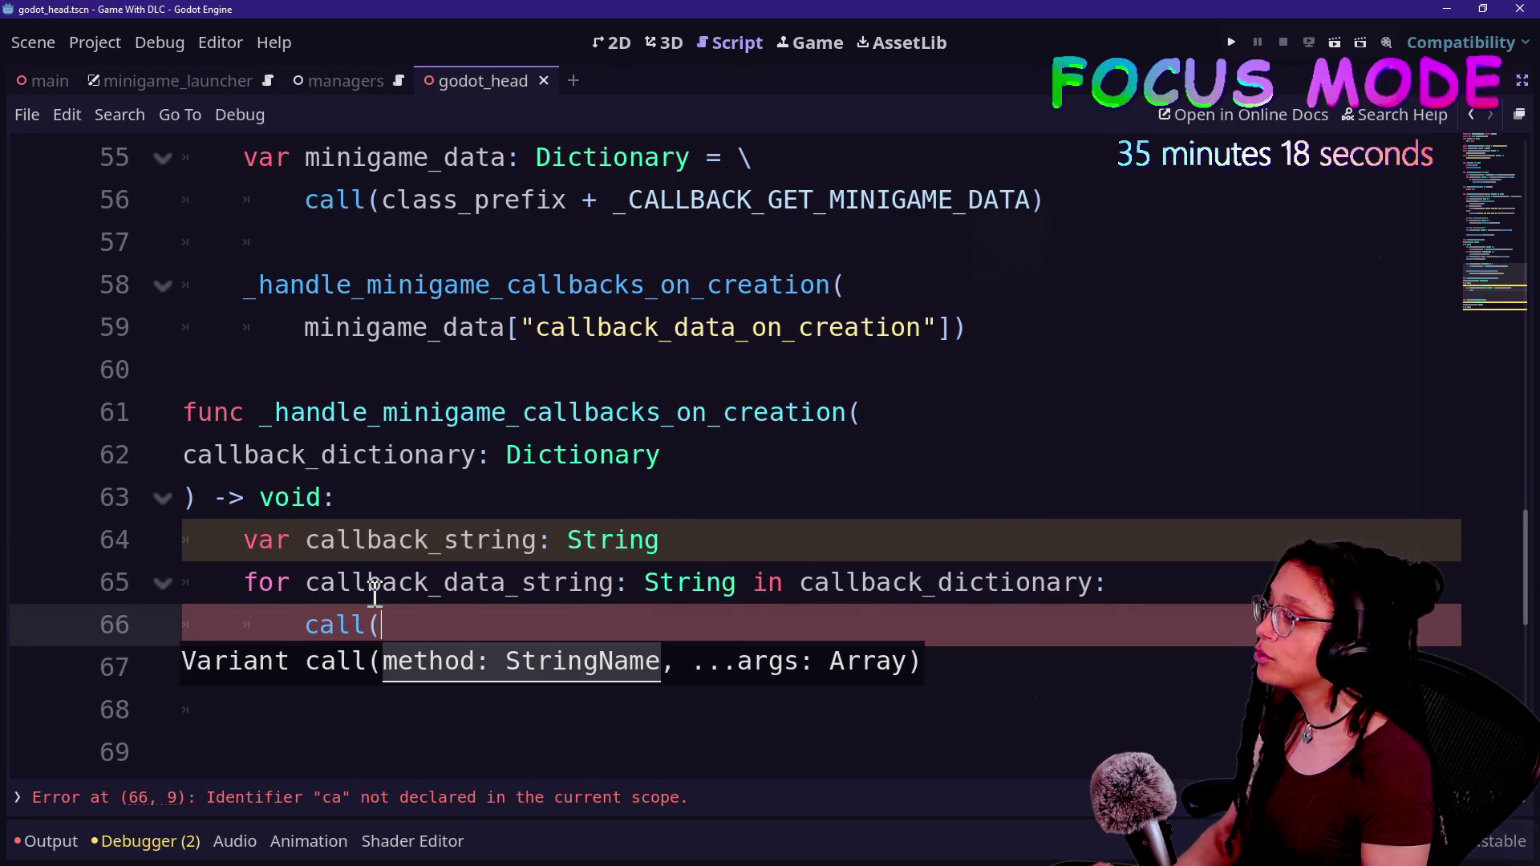
text(callb)
key(Return)
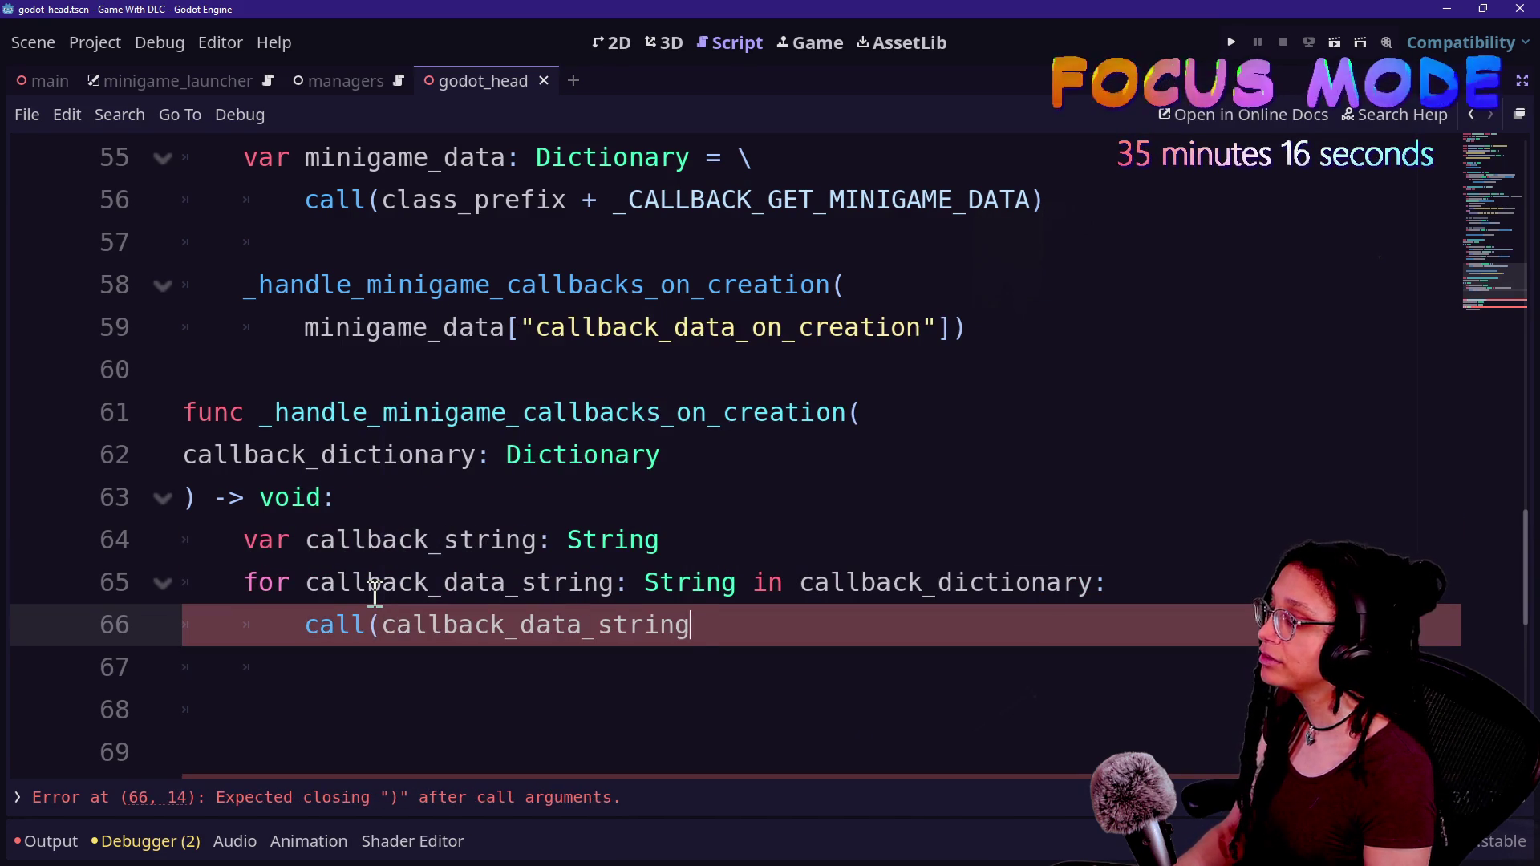
text().bind()
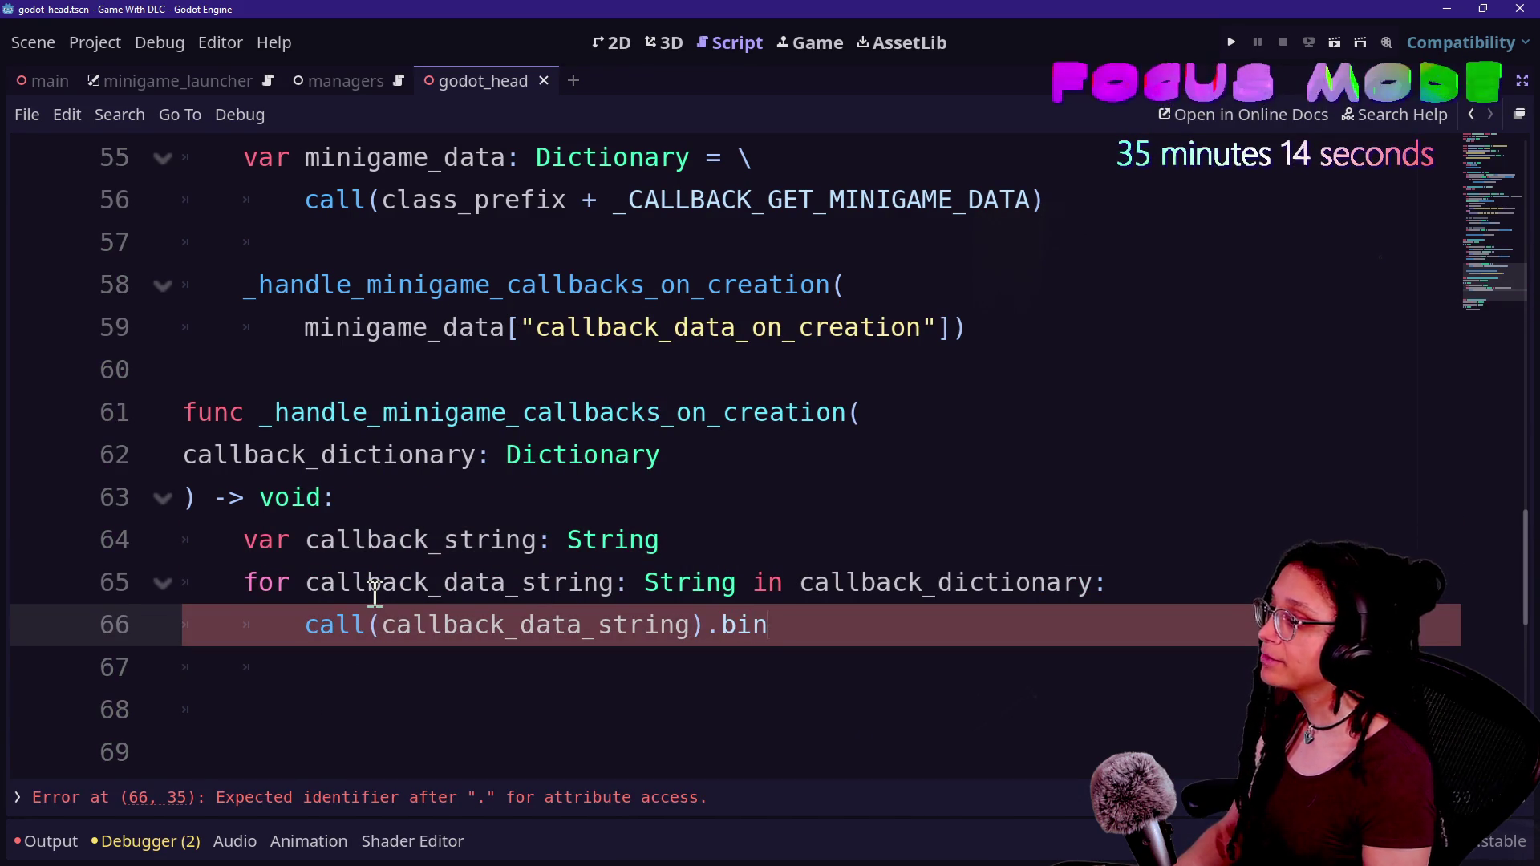
key(BackSpace)
key(BackSpace)
key(BackSpace)
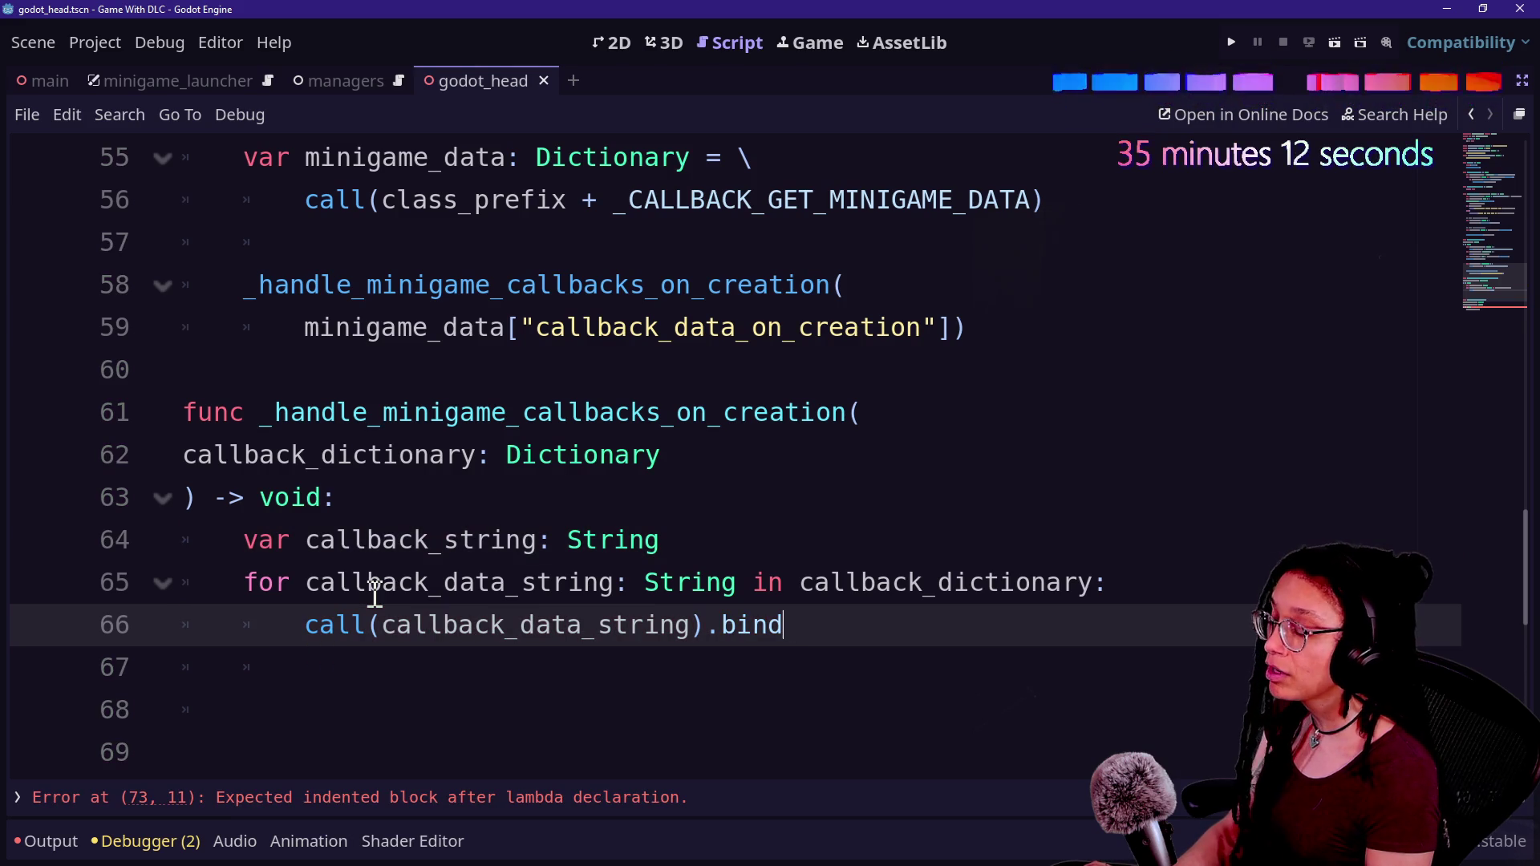
text(,)
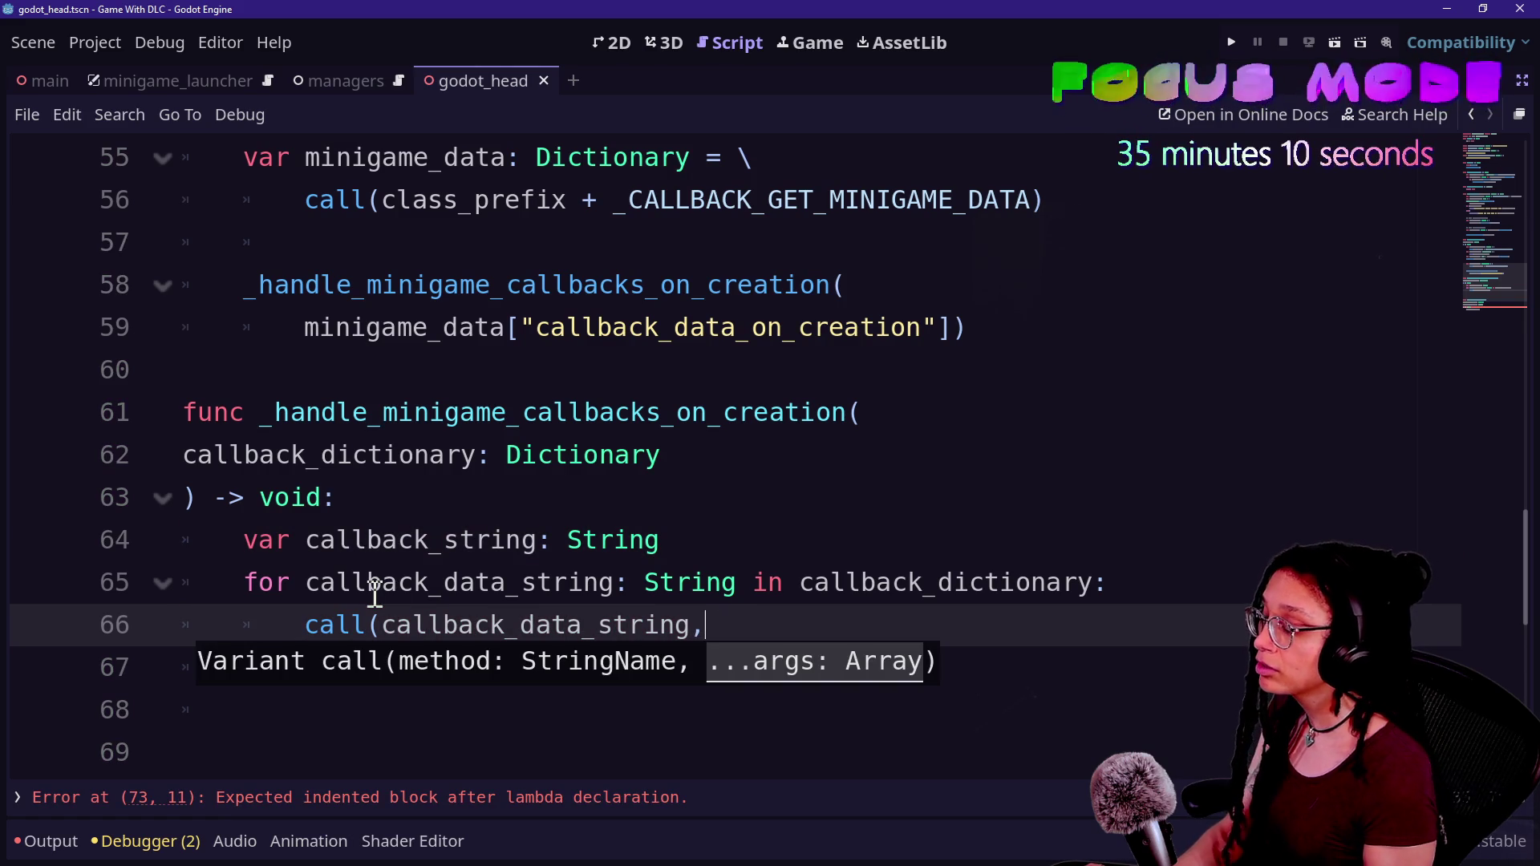
- Drop the stray period and continue the call with callback_dictionary[ on the next line
scroll(619, 573, down, 1)
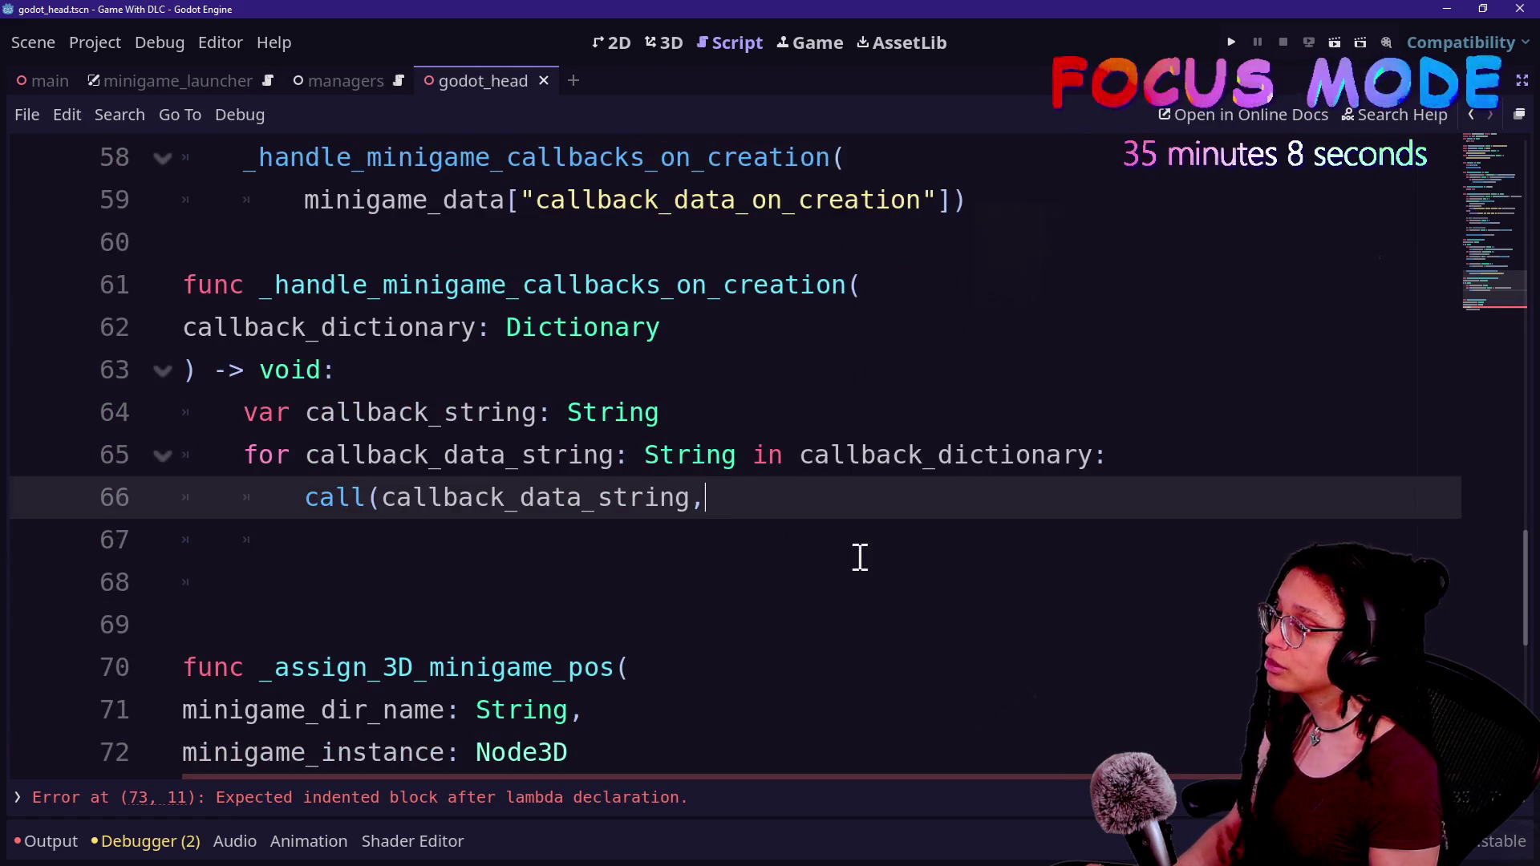
click(826, 473)
click(786, 486)
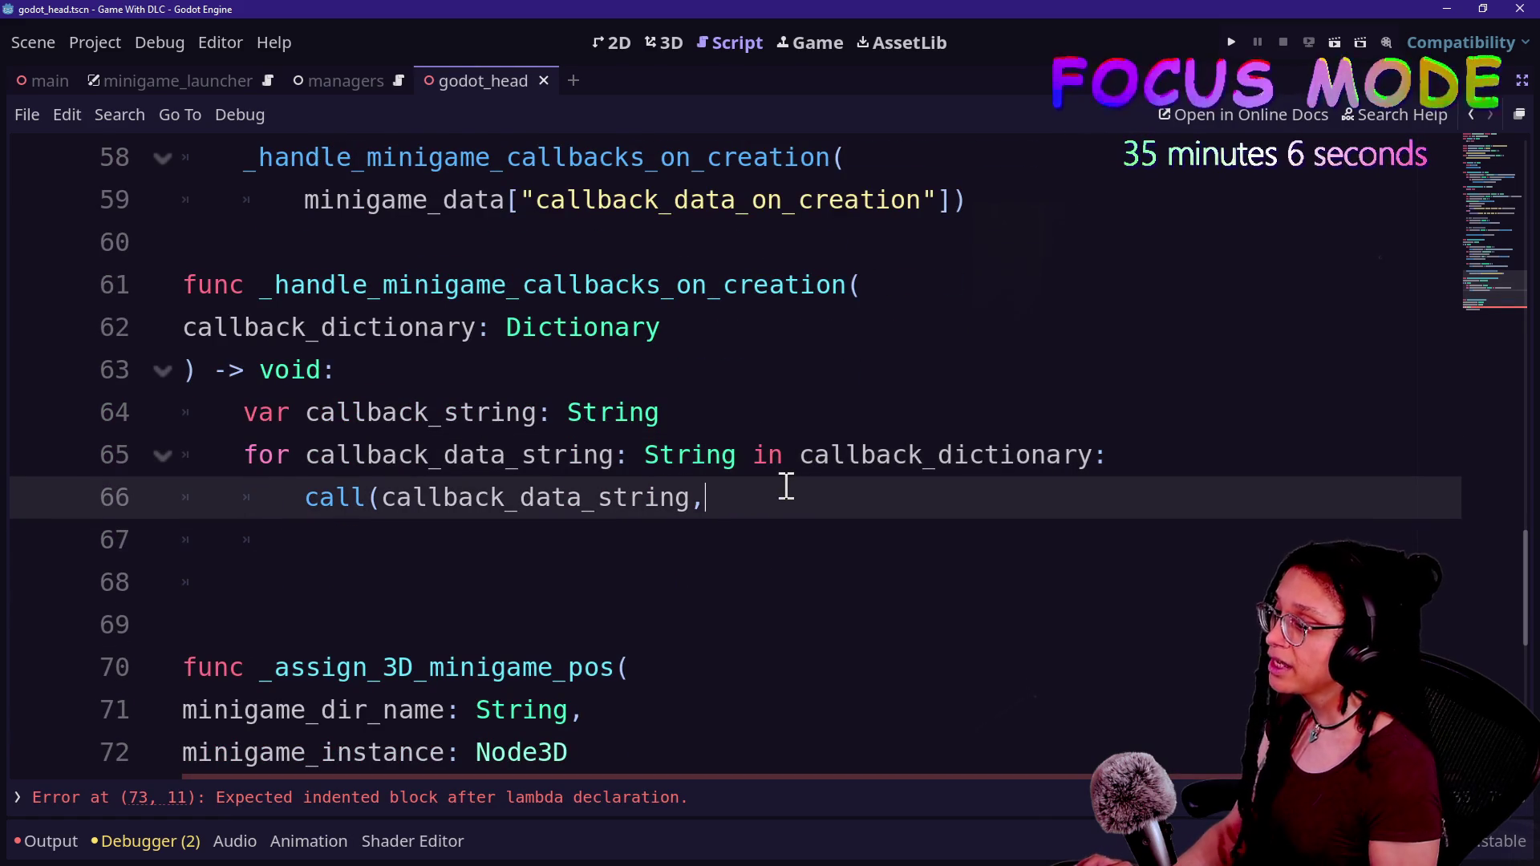
text(.)
key(BackSpace)
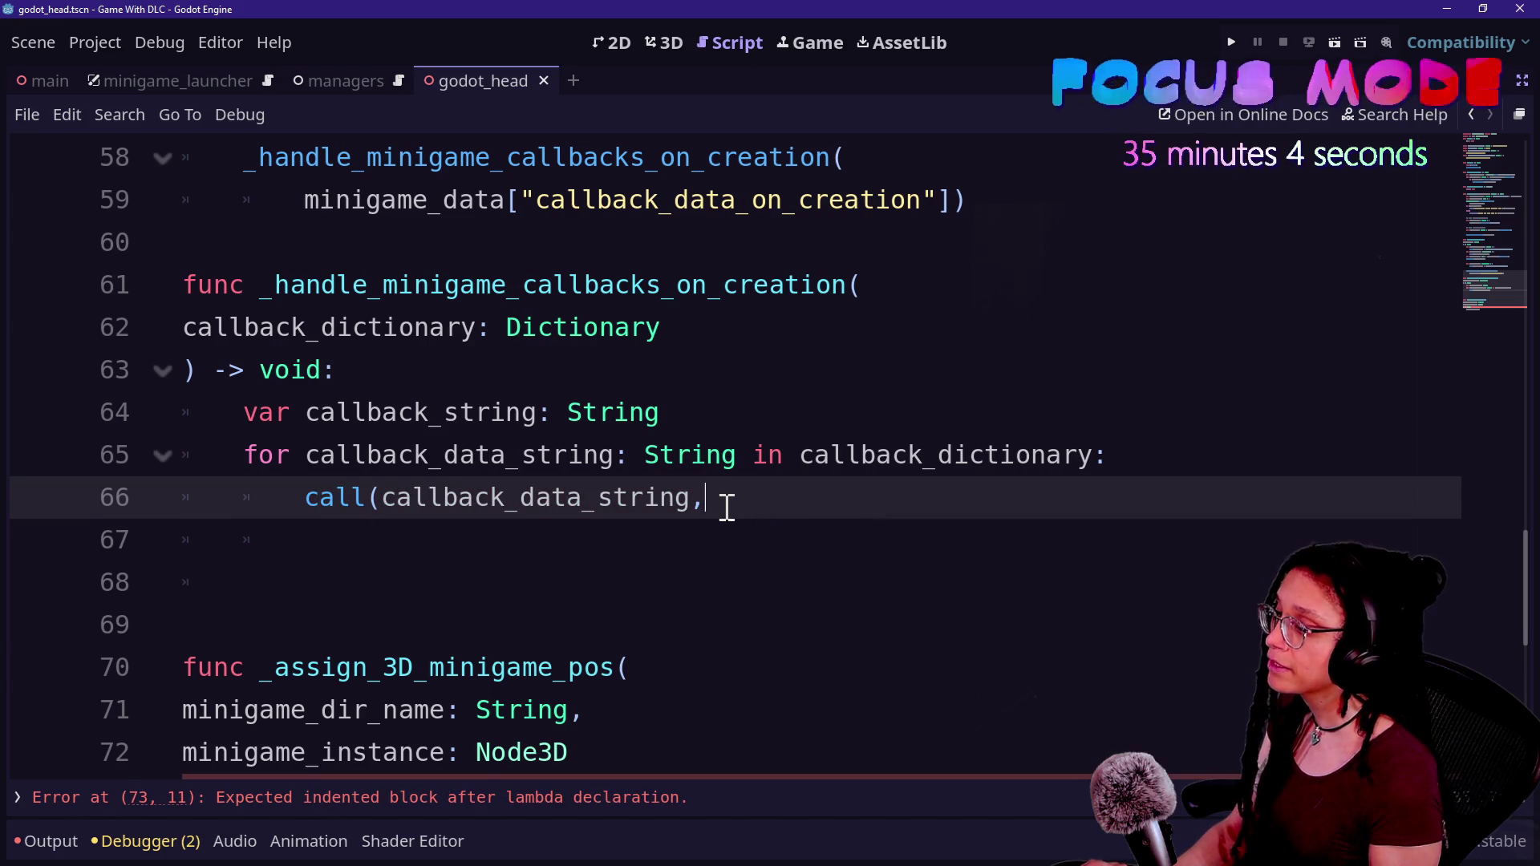
key(Return)
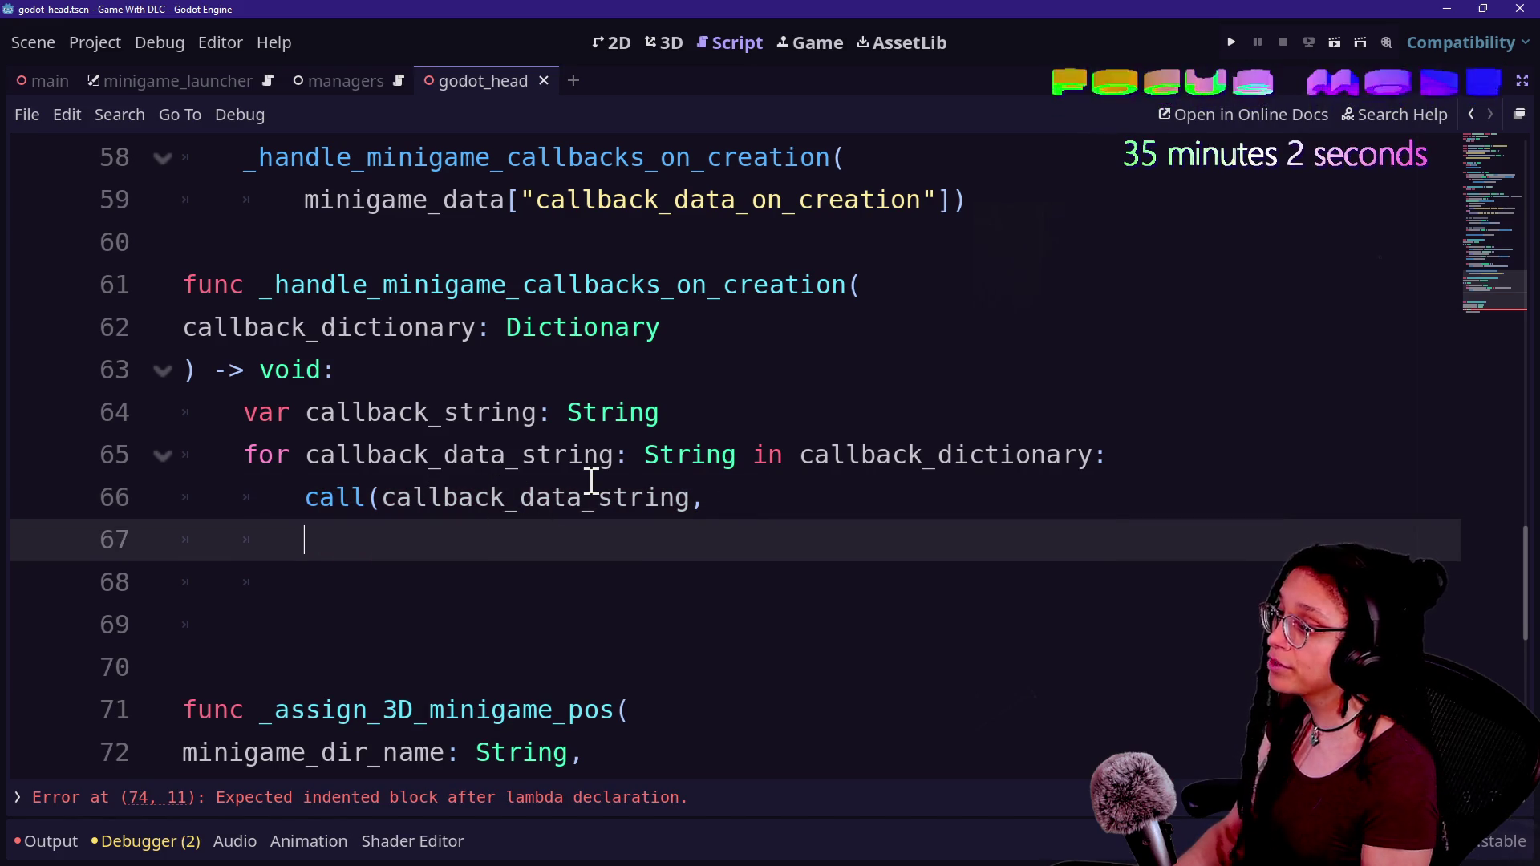
text(call)
key(Down)
key(Return)
text([)
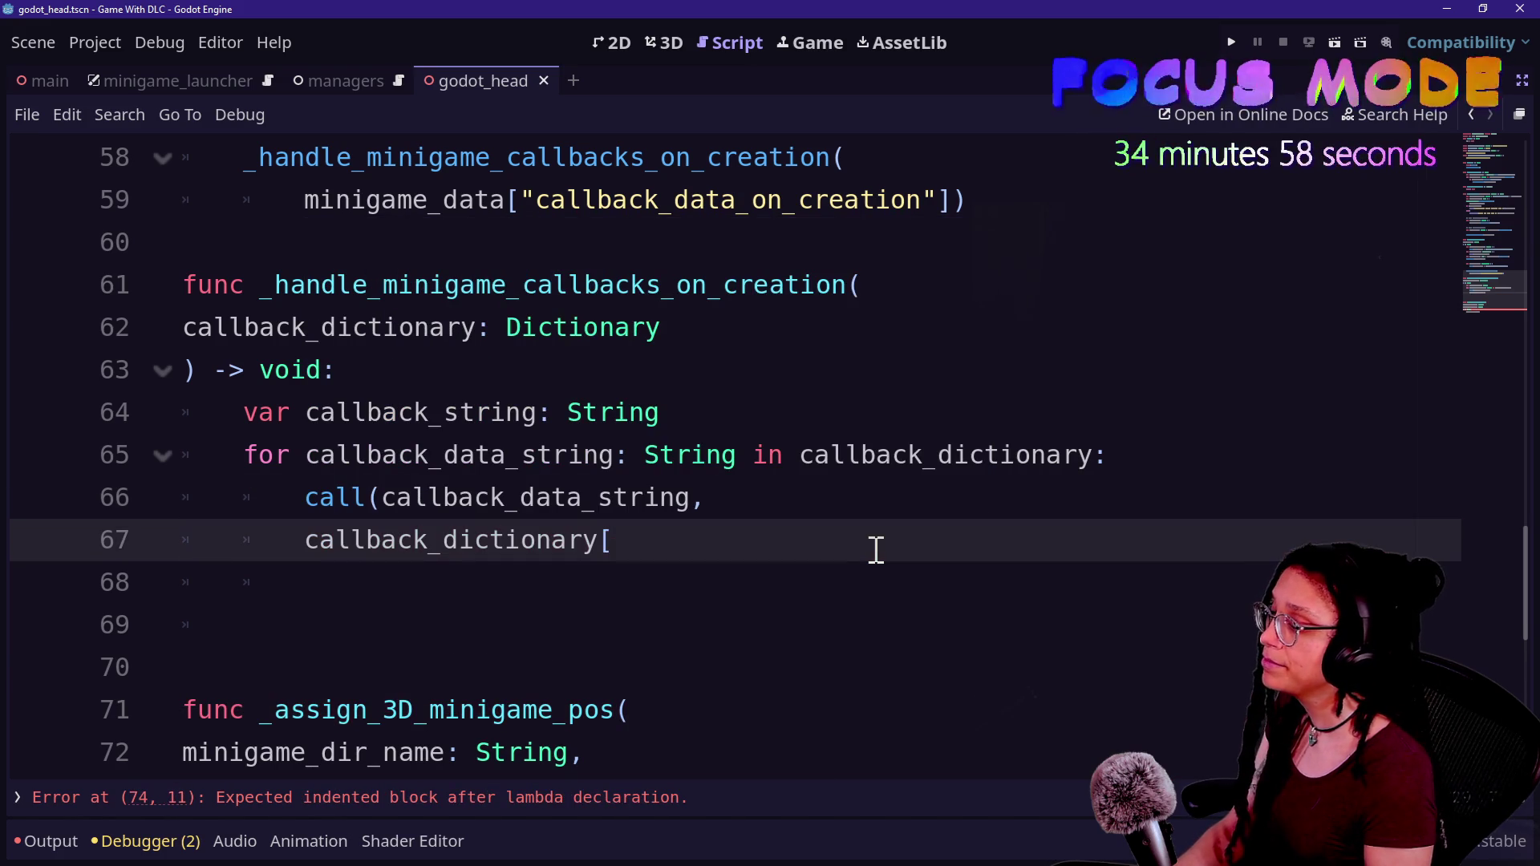
key(alt+Tab)
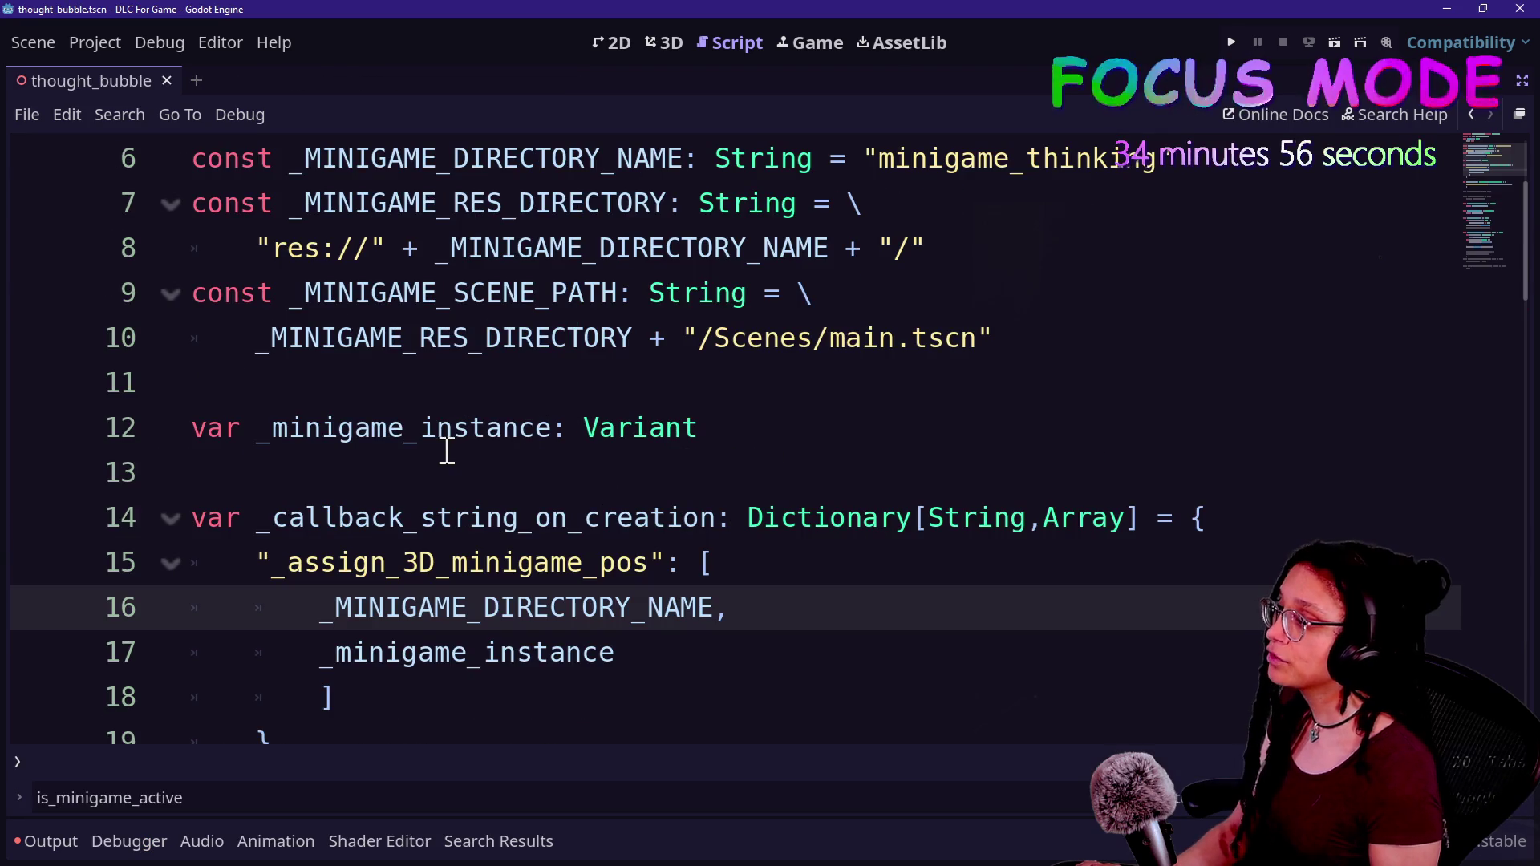
- Add a ## doc comment above the dictionary: 'Keys are functions on the parent project.'
click(529, 463)
key(Return)
text(##)
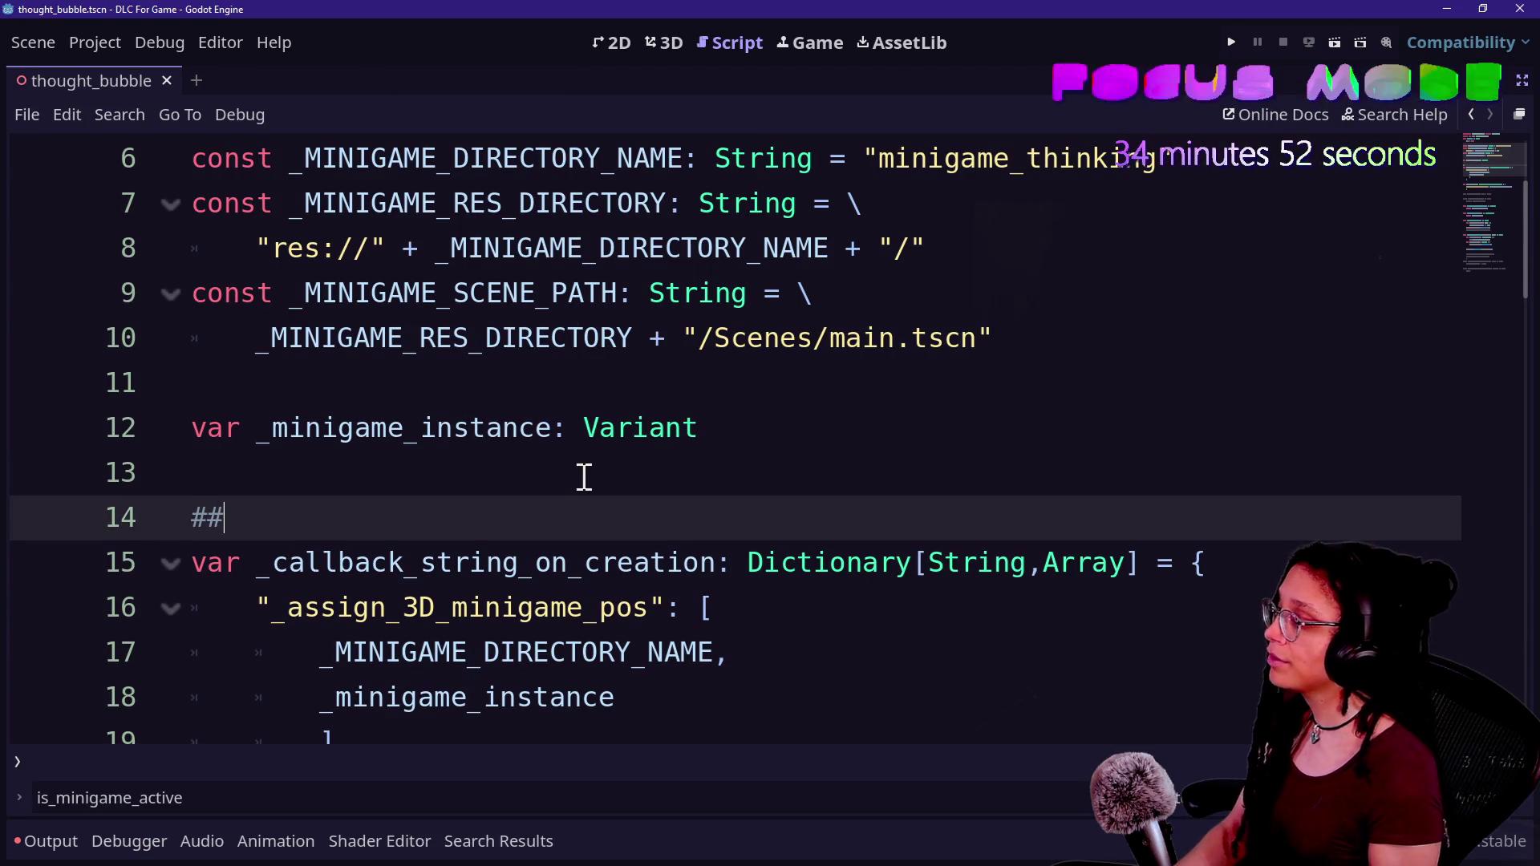
key(Down)
key(Down)
key(Down)
key(Down)
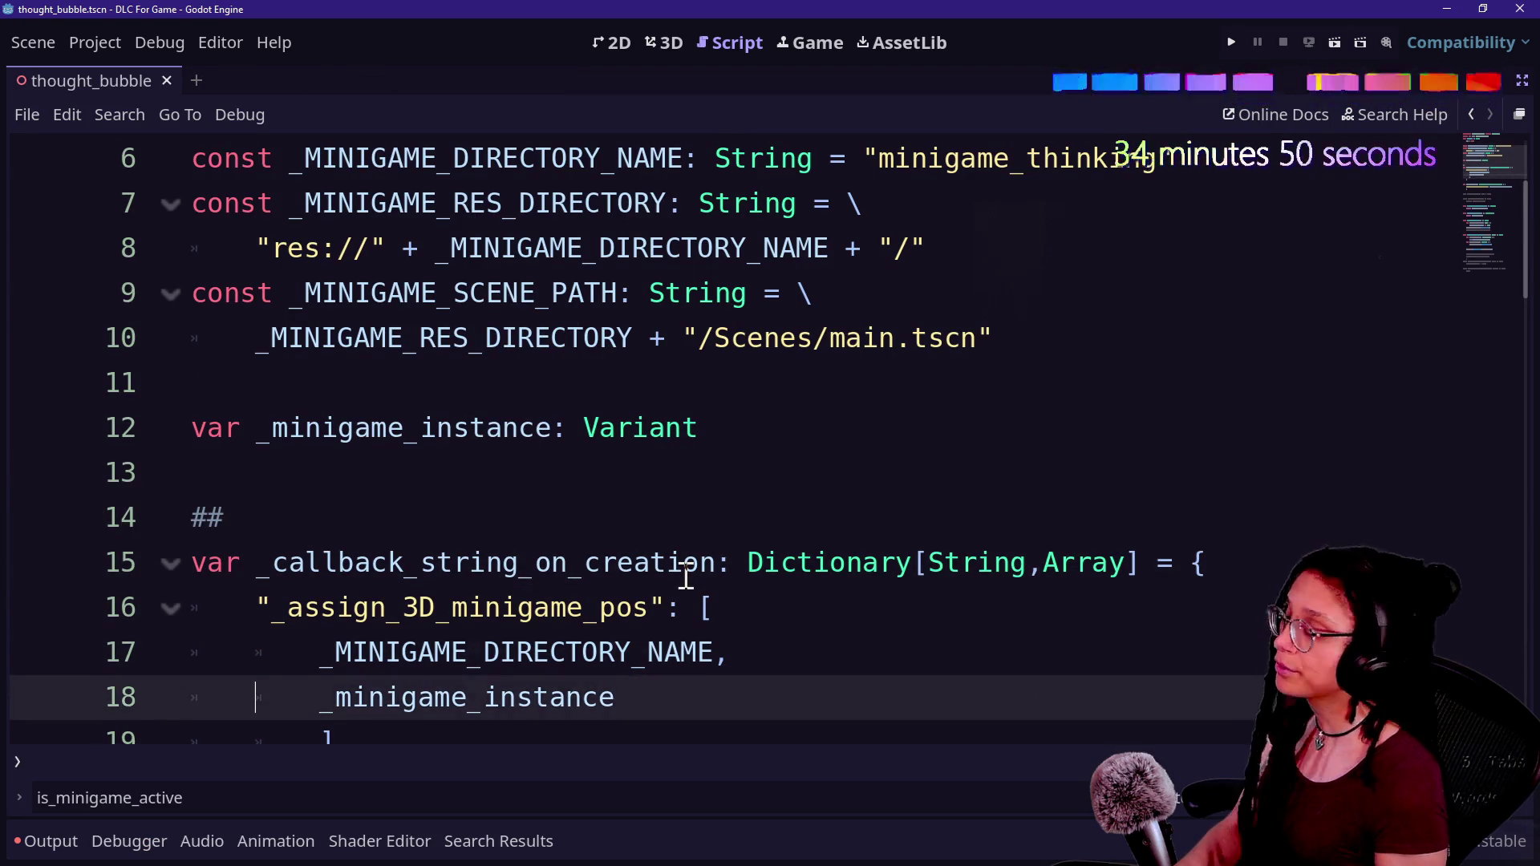
click(482, 413)
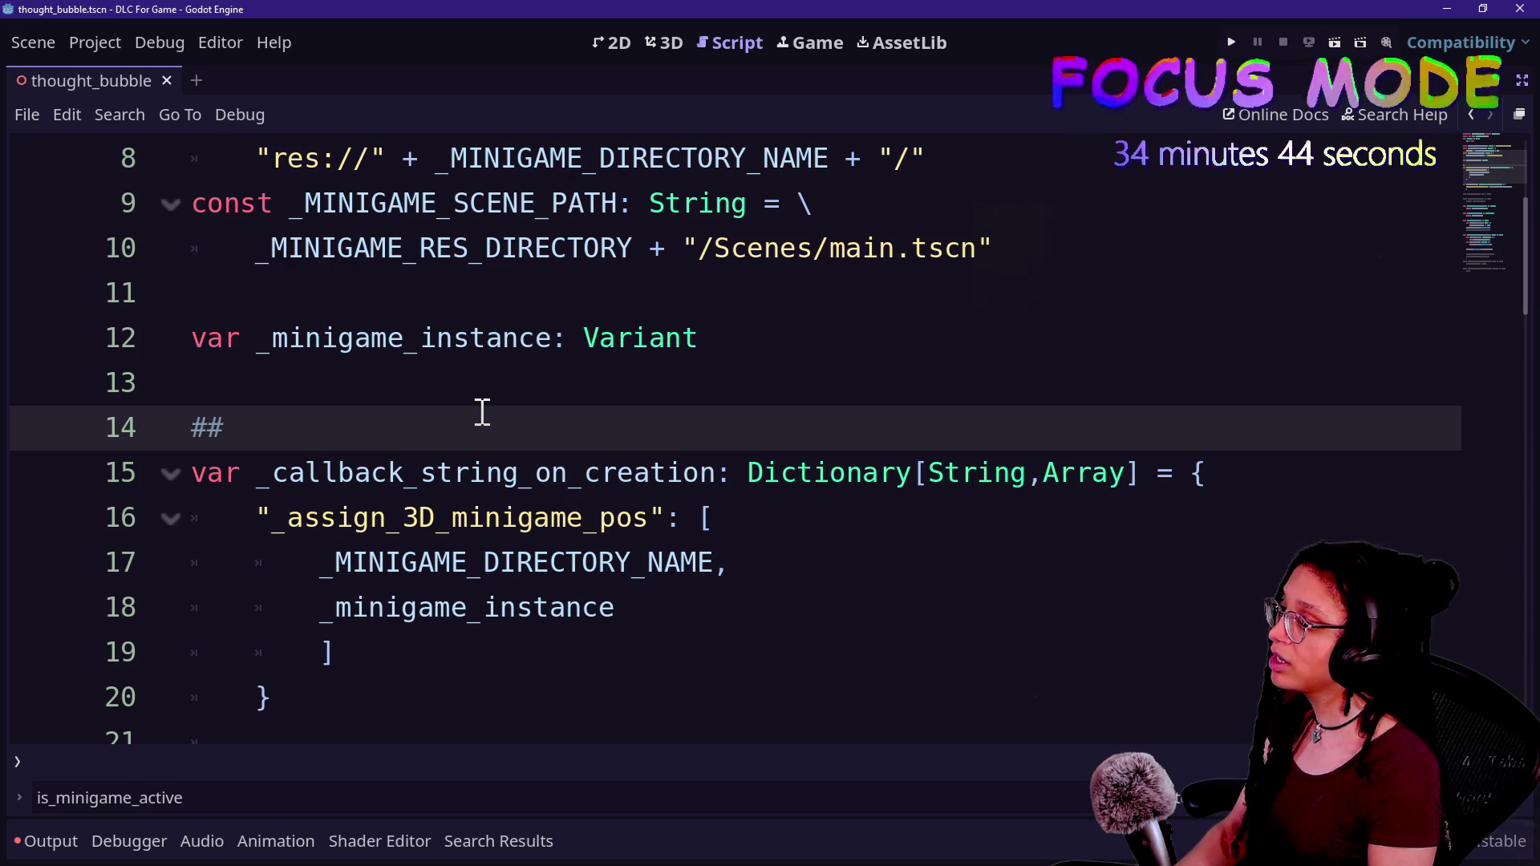
text(Kets)
key(BackSpace)
key(BackSpace)
text(ys are )
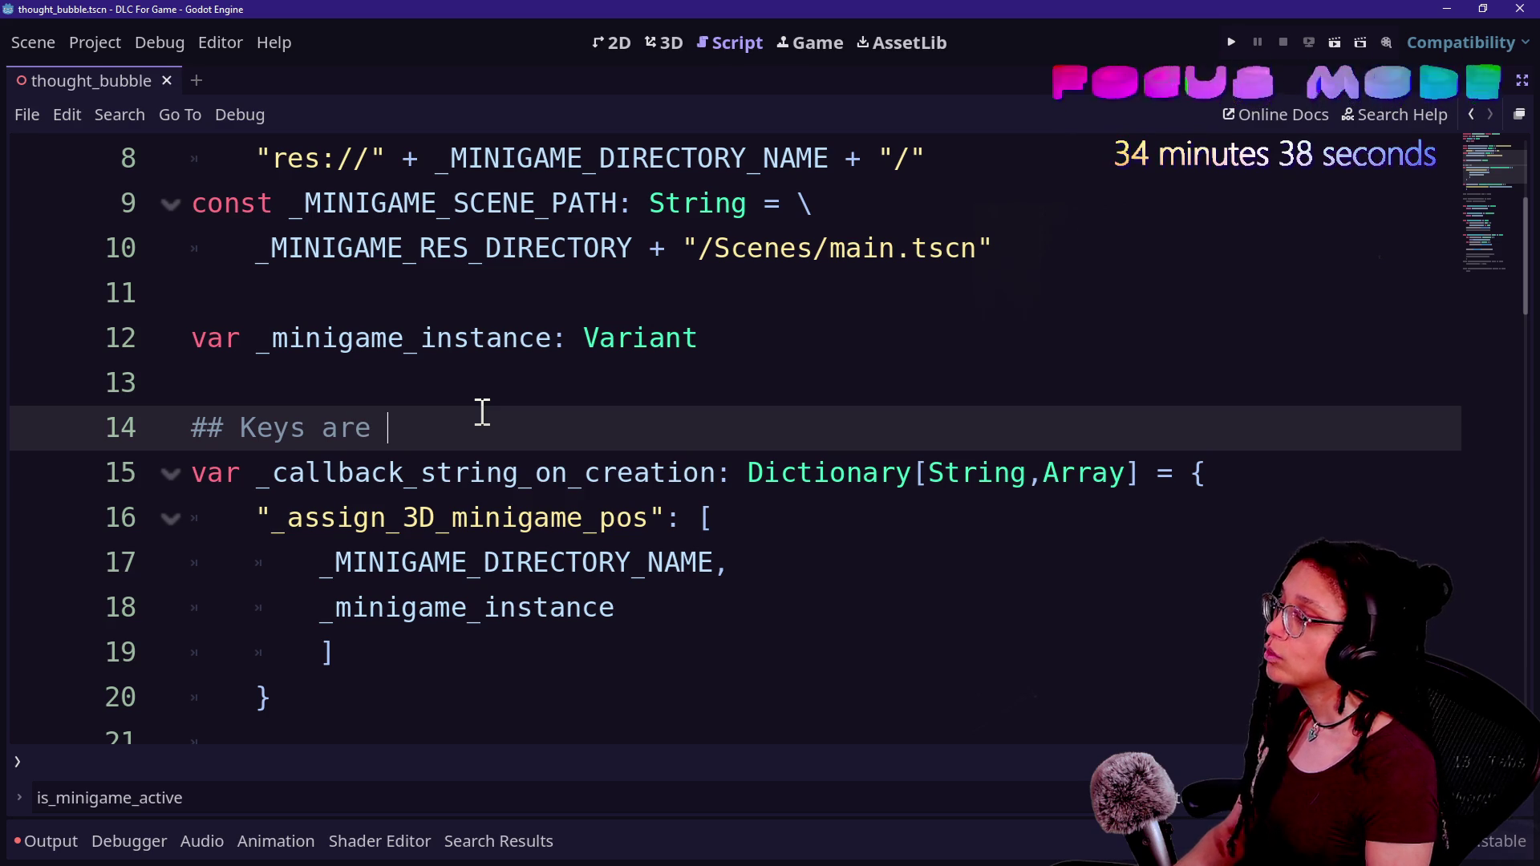
text(funcio)
key(BackSpace)
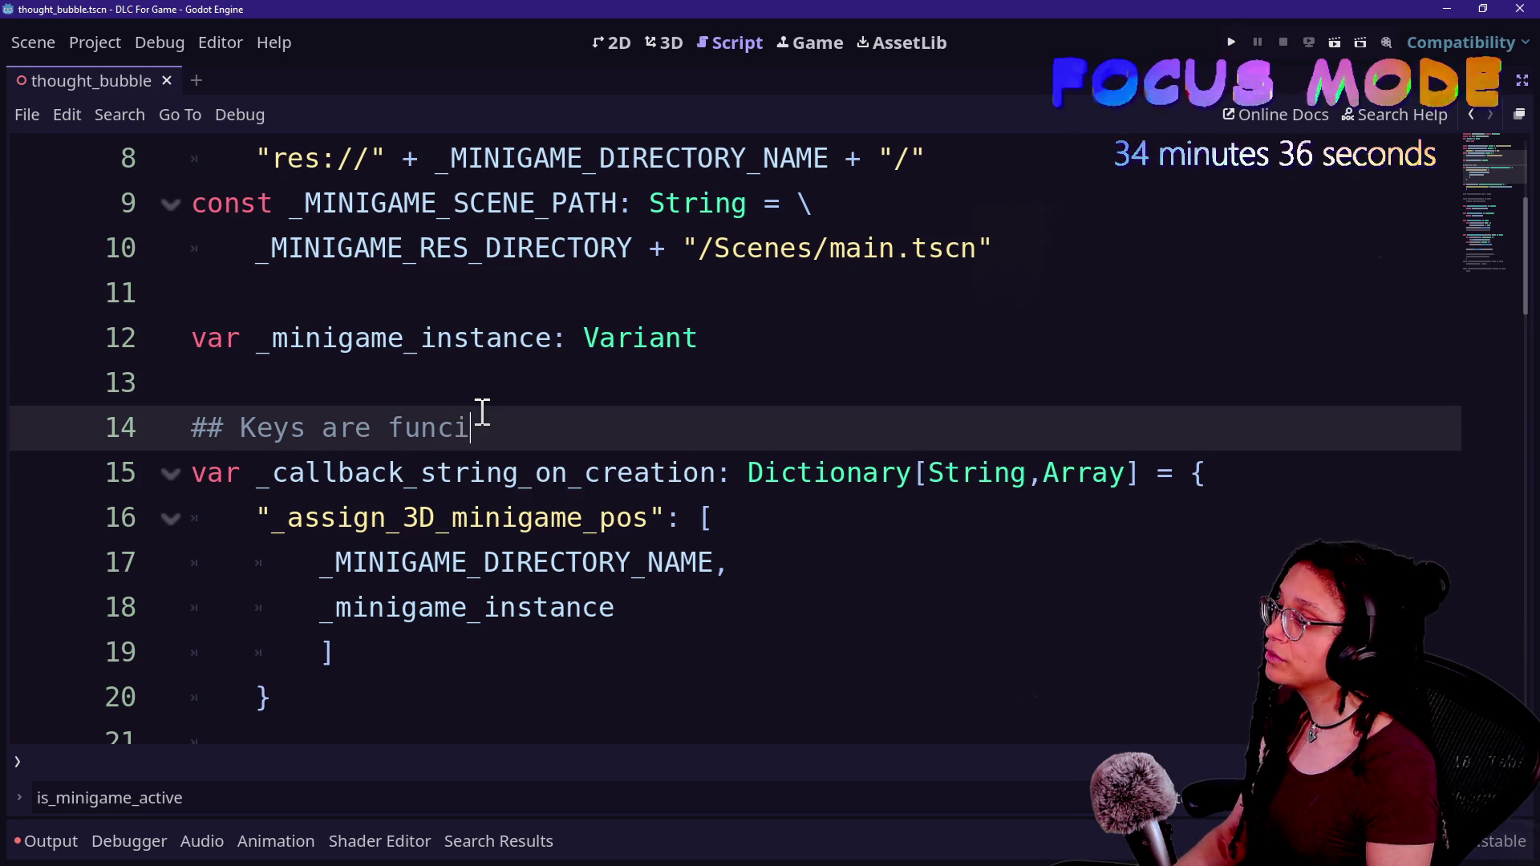
key(BackSpace)
text(tions on t)
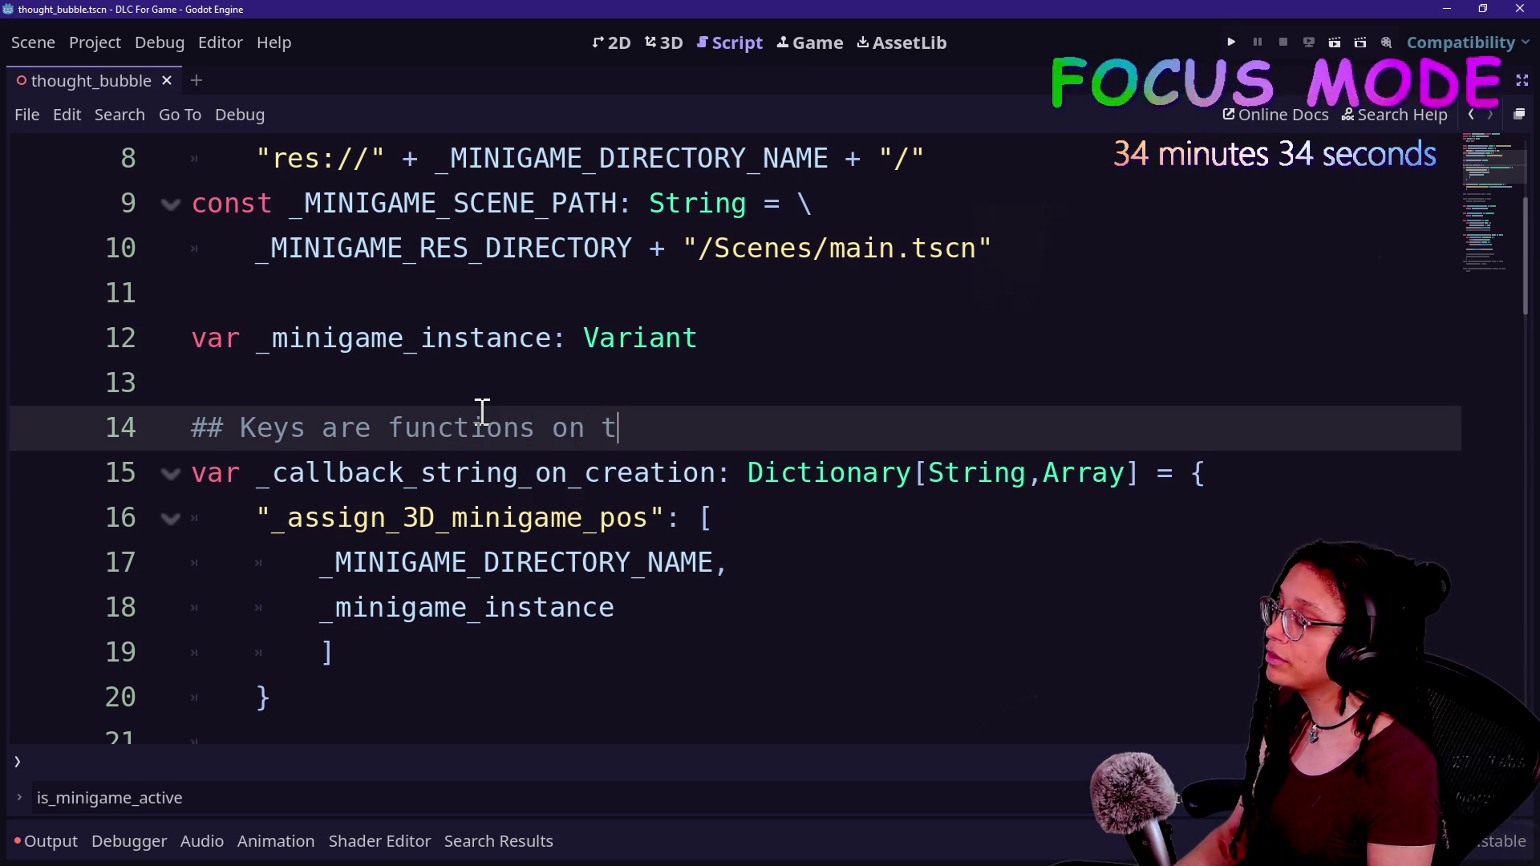
text(he parent project.)
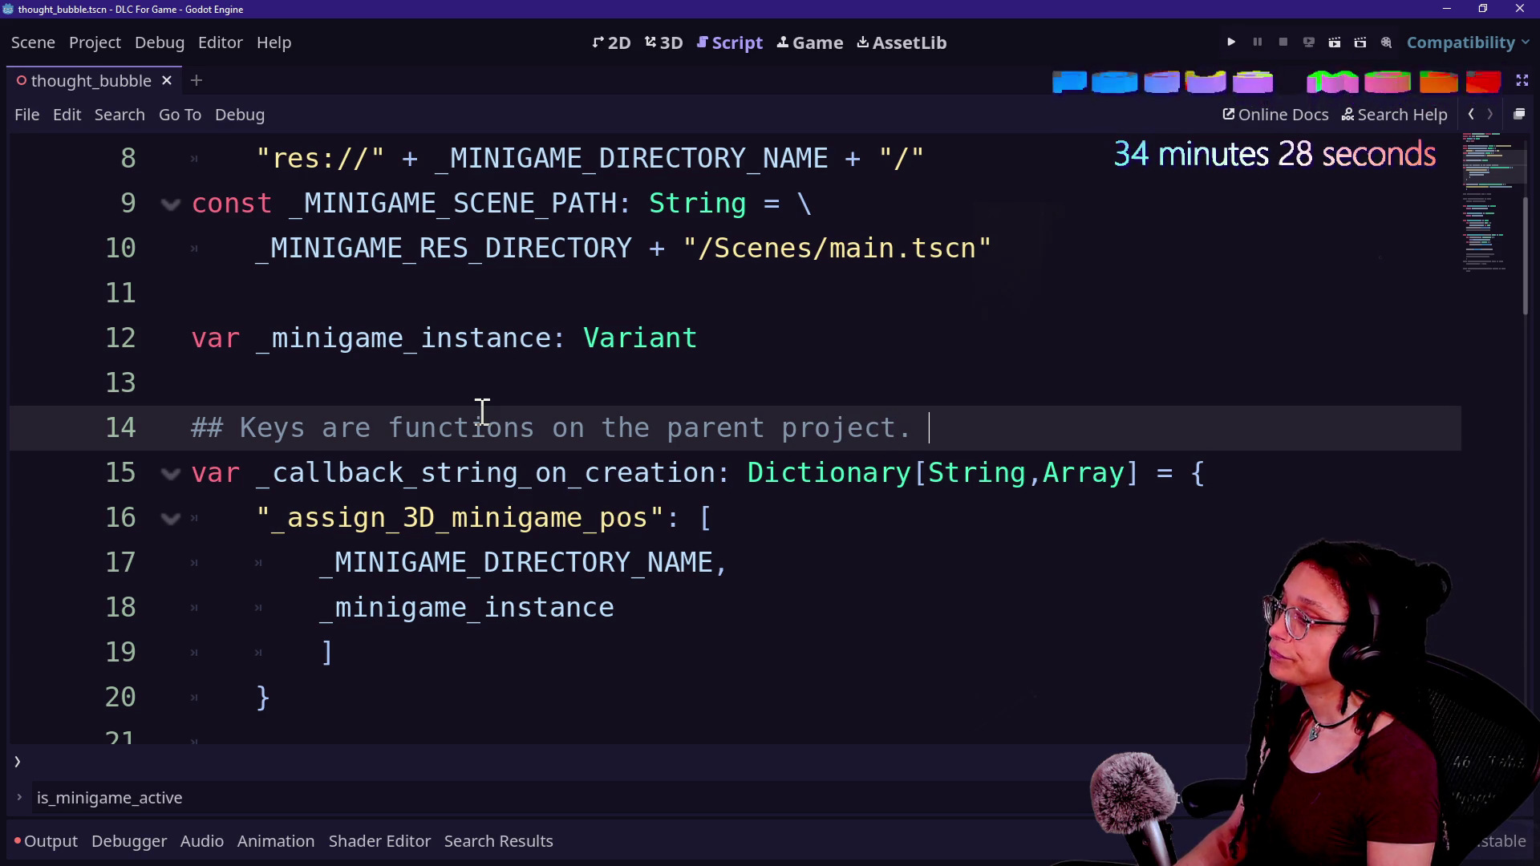
- Continue the comment with 'Values are arrays of those functions parameters'
text(Values a)
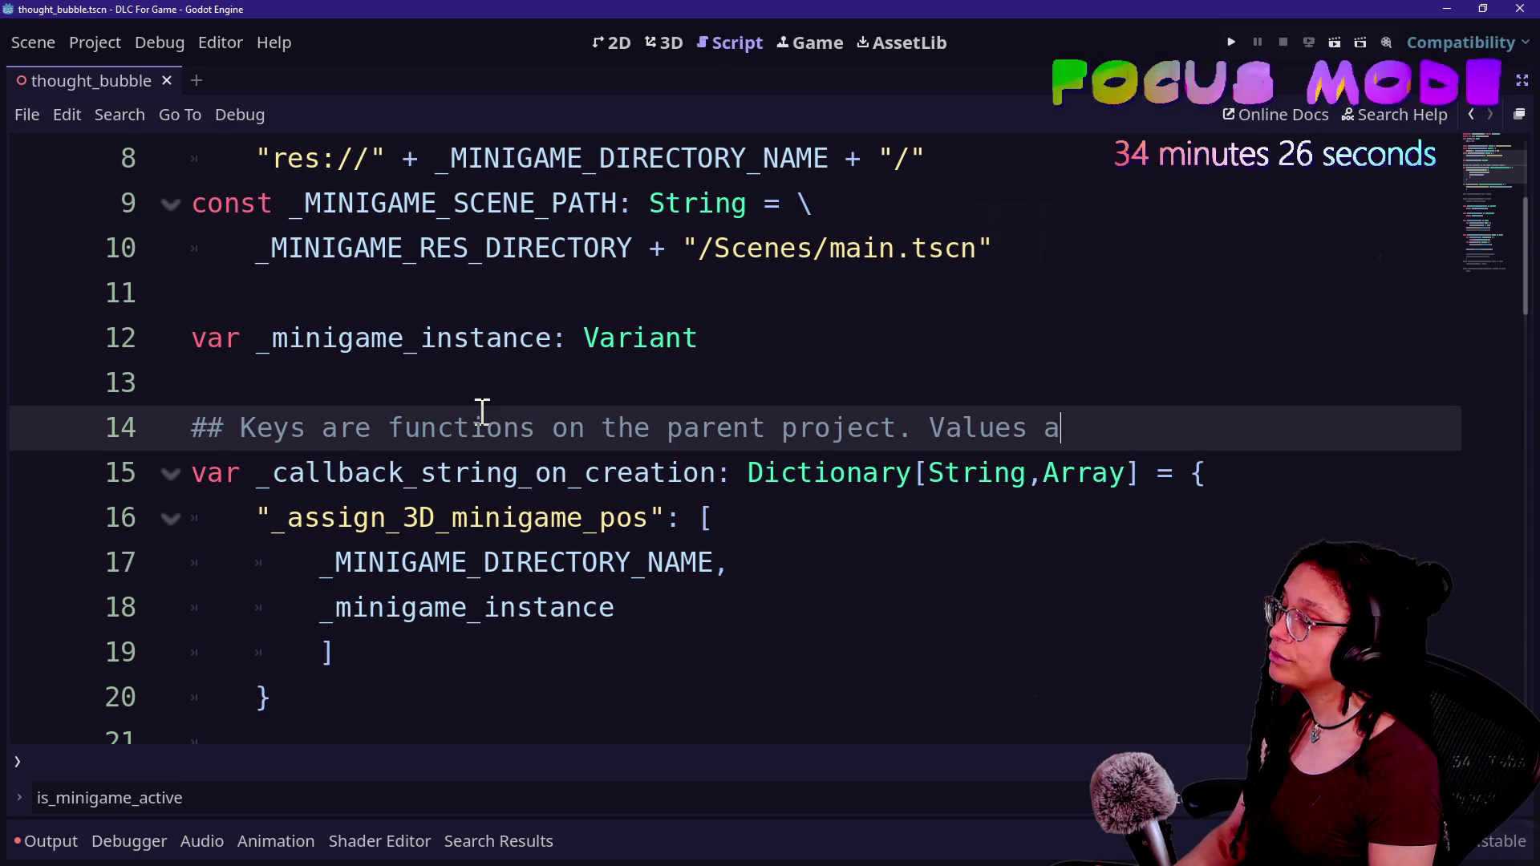
text(re arrays of )
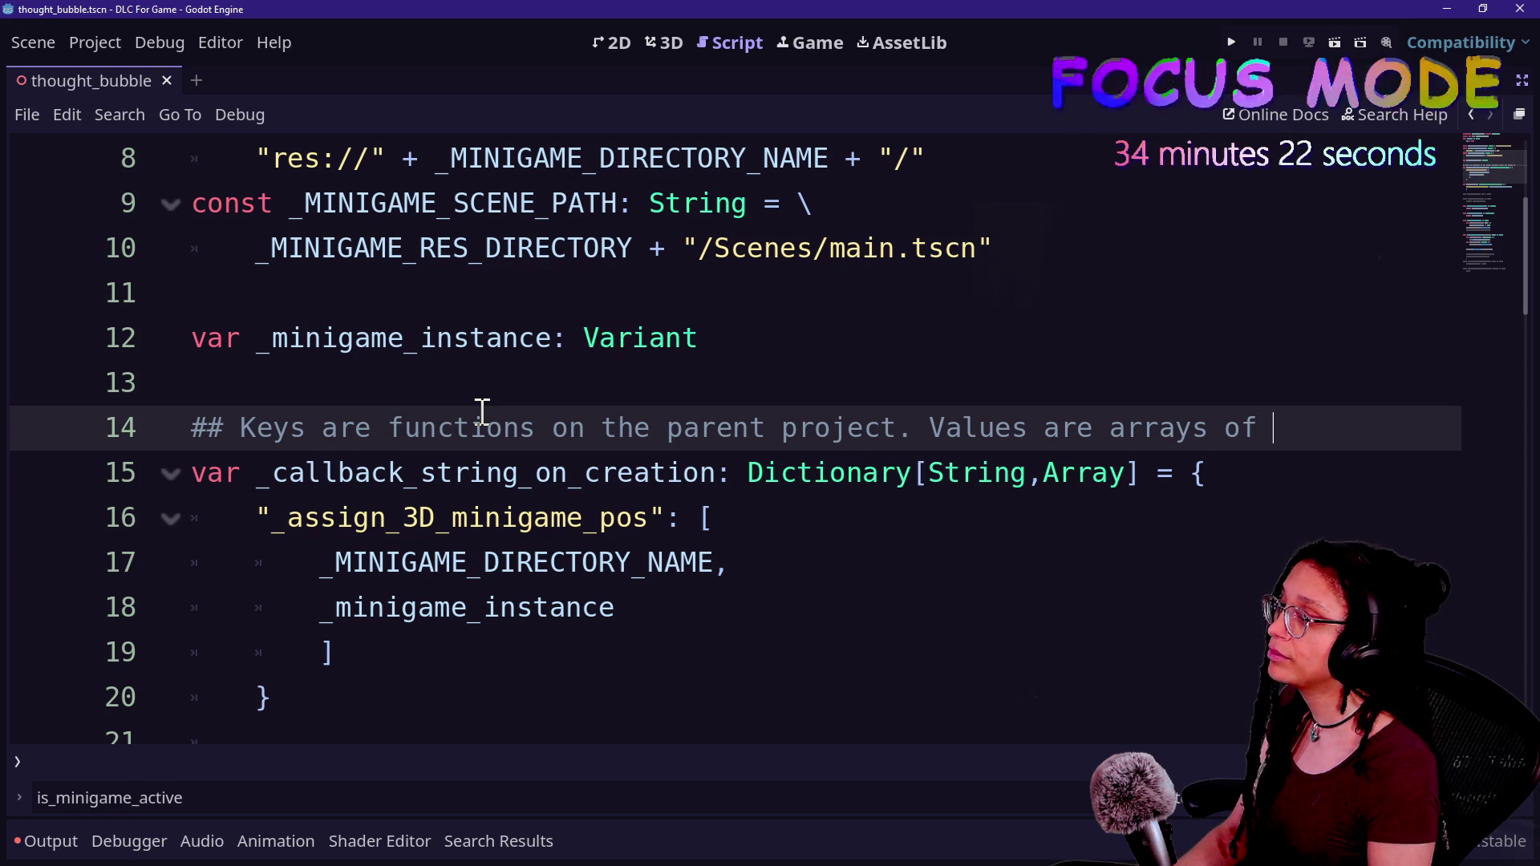
text(those functions pa)
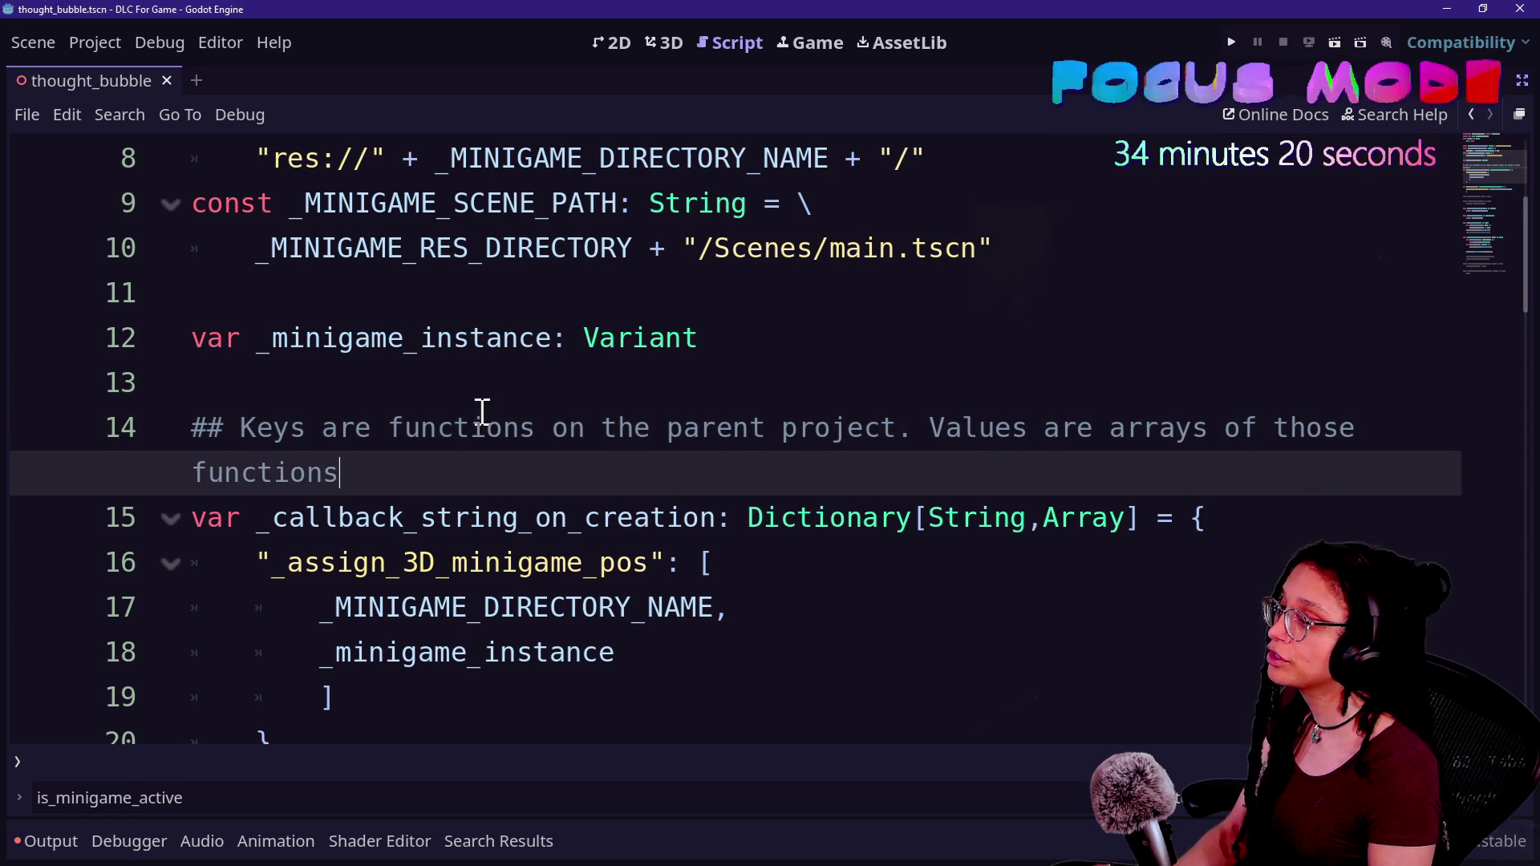
text(rameters)
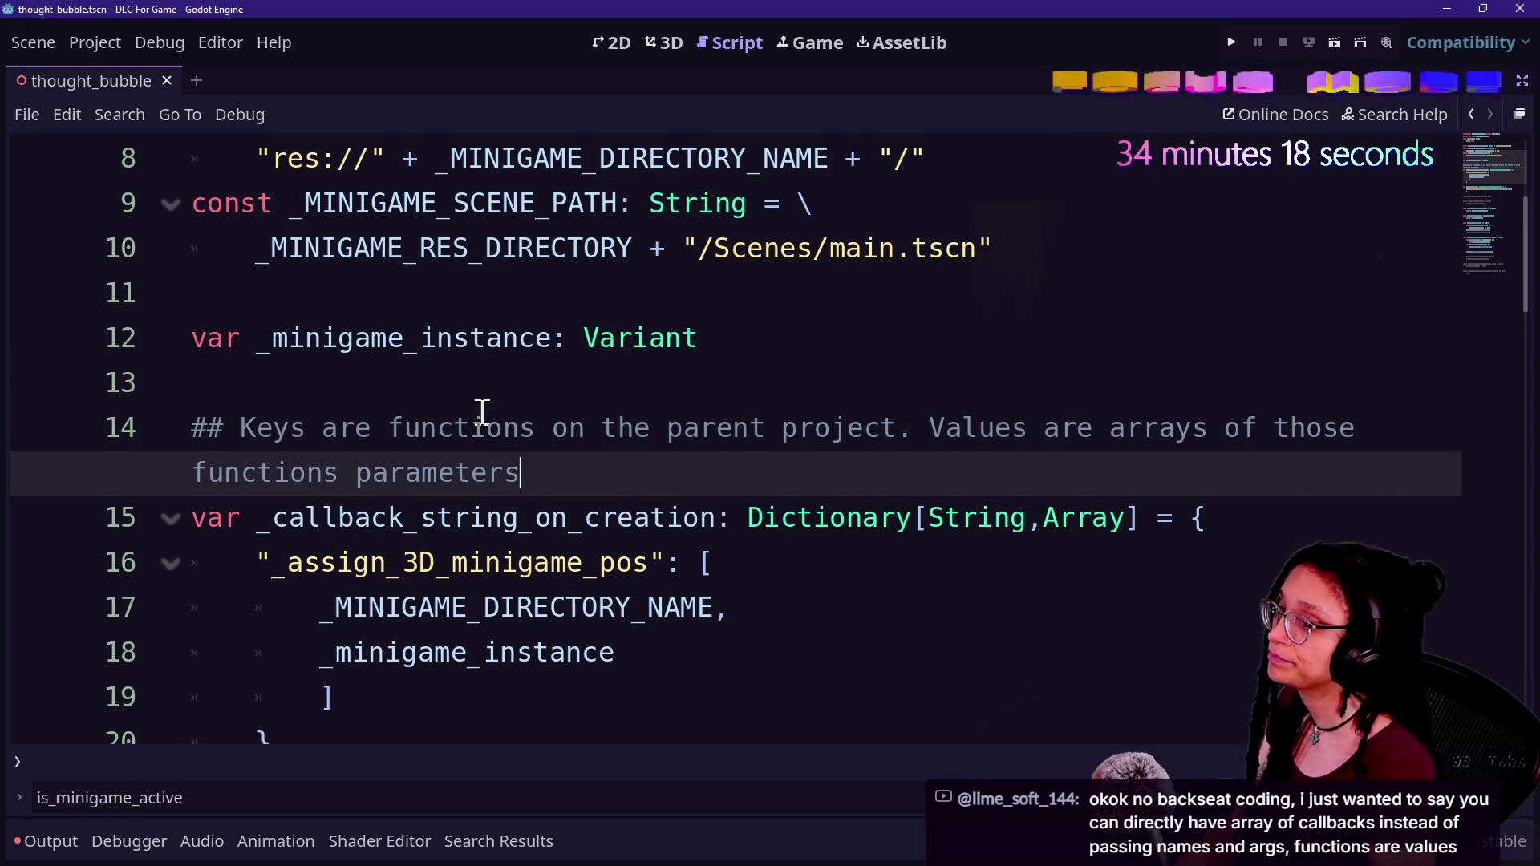
key(Up)
key(Home)
key(Down)
key(Down)
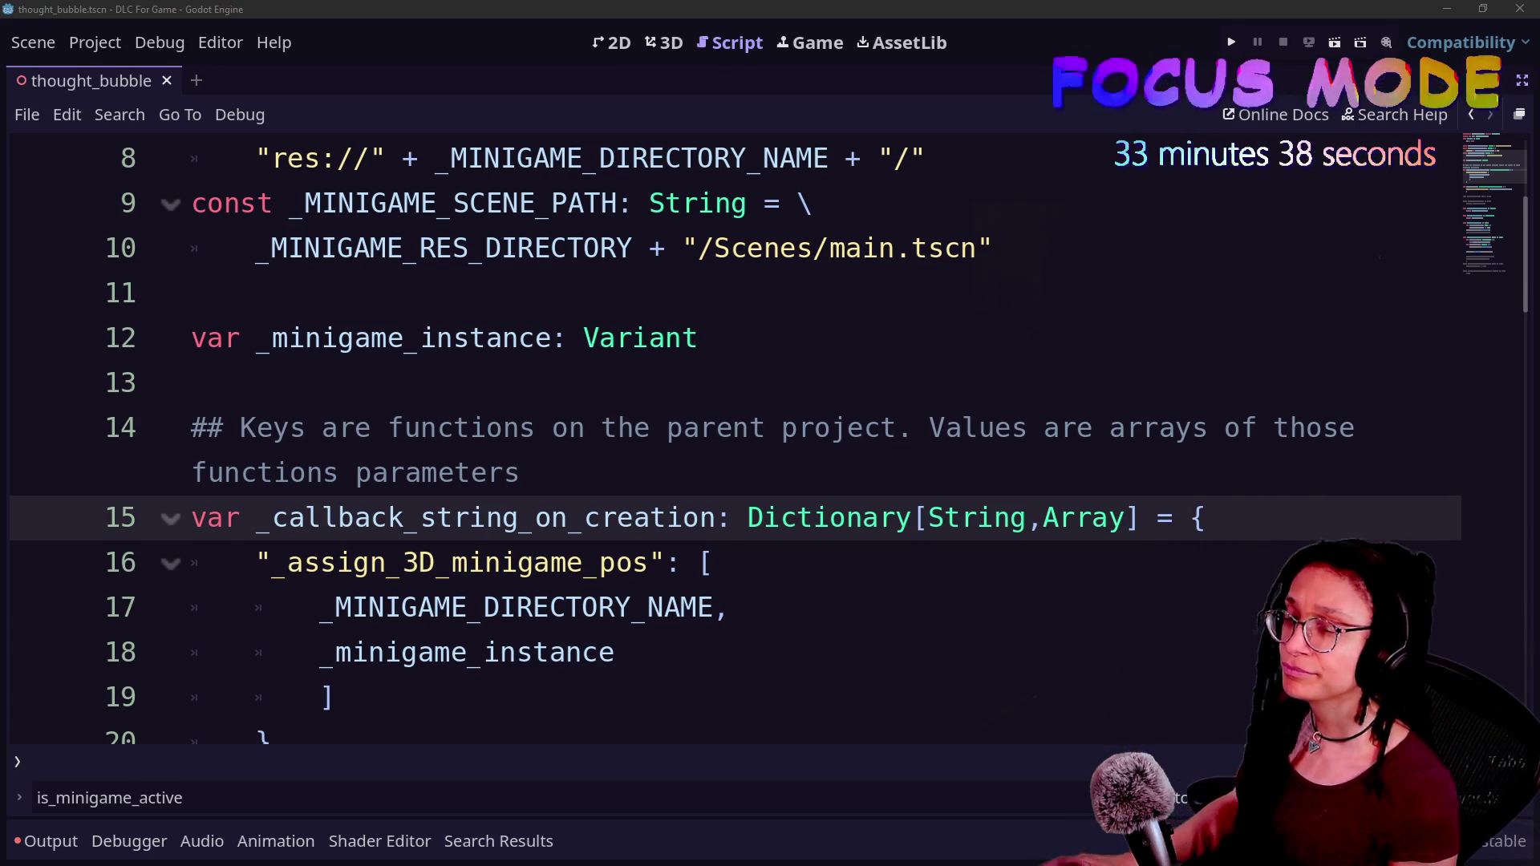
click(690, 664)
key(Down)
key(Up)
key(Left)
key(Left)
key(Left)
click(742, 691)
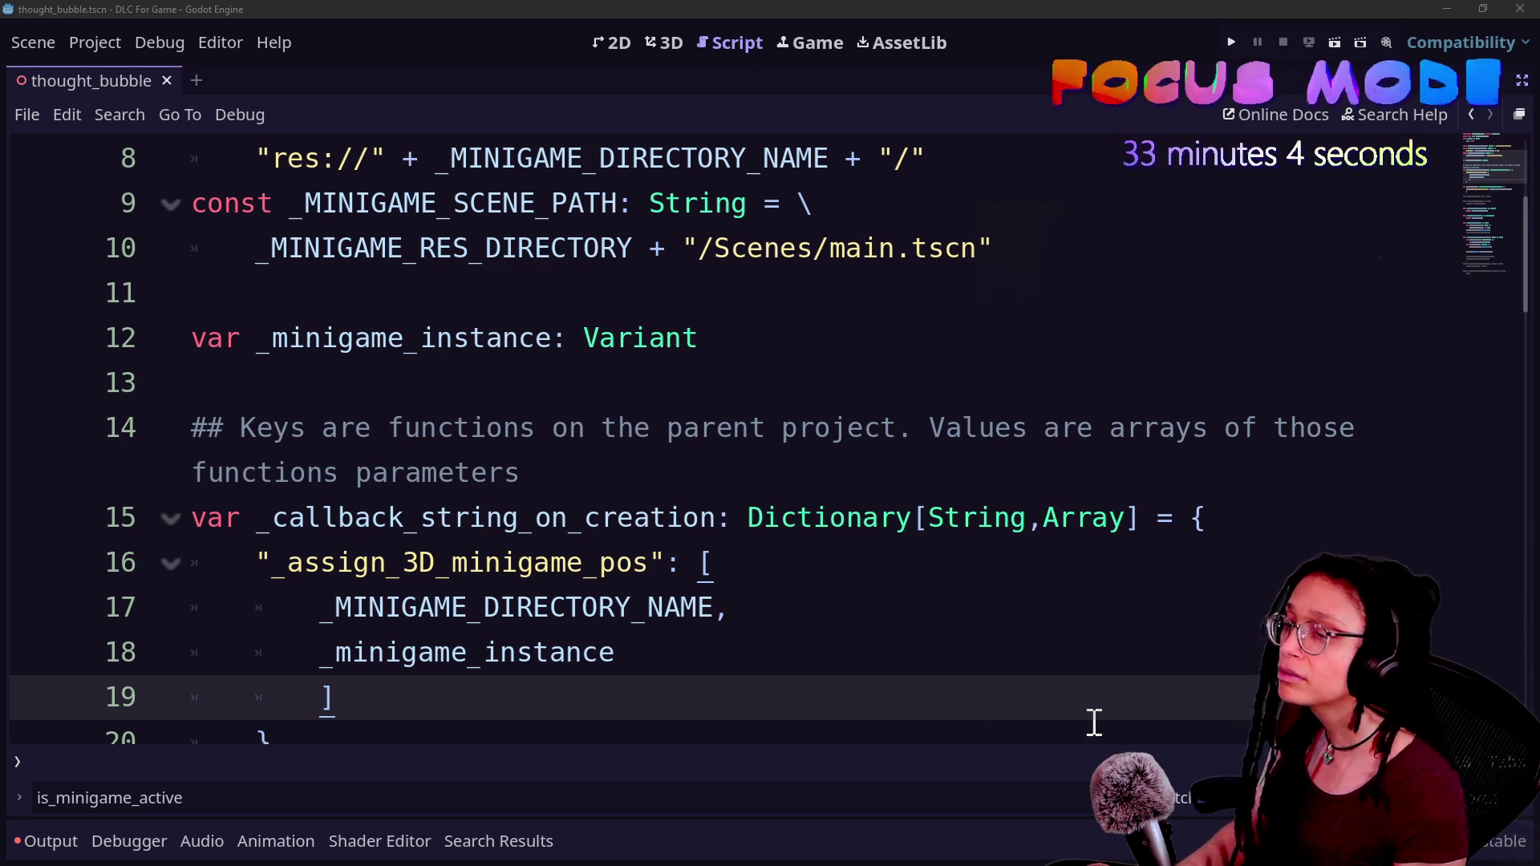
- Step through the _callback_string_on_creation entries on lines 15–19 of thought_bubble
click(816, 617)
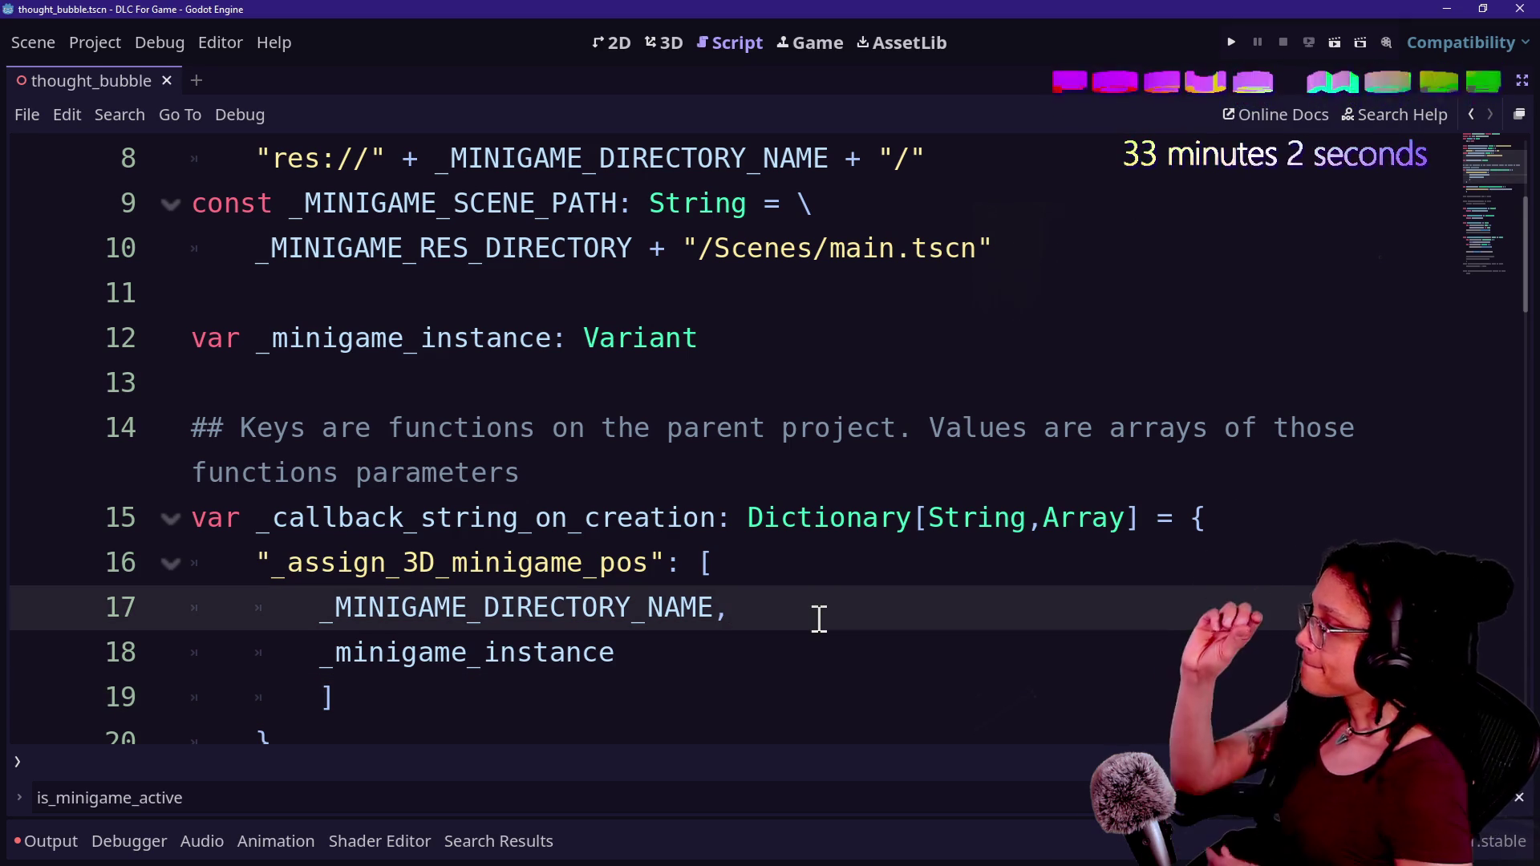
key(Down)
key(Down)
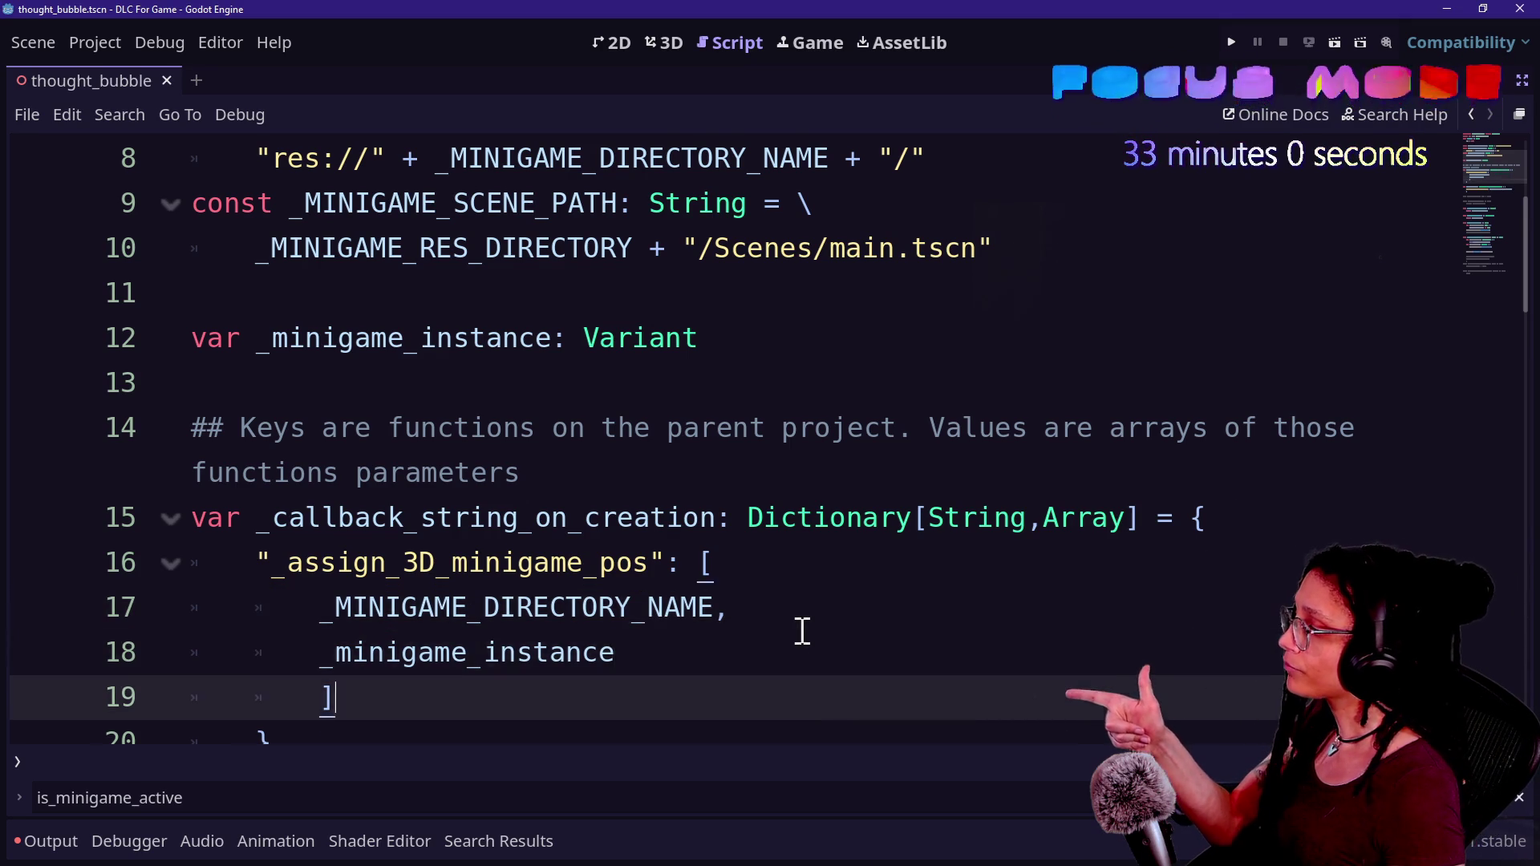
scroll(800, 630, down, 1)
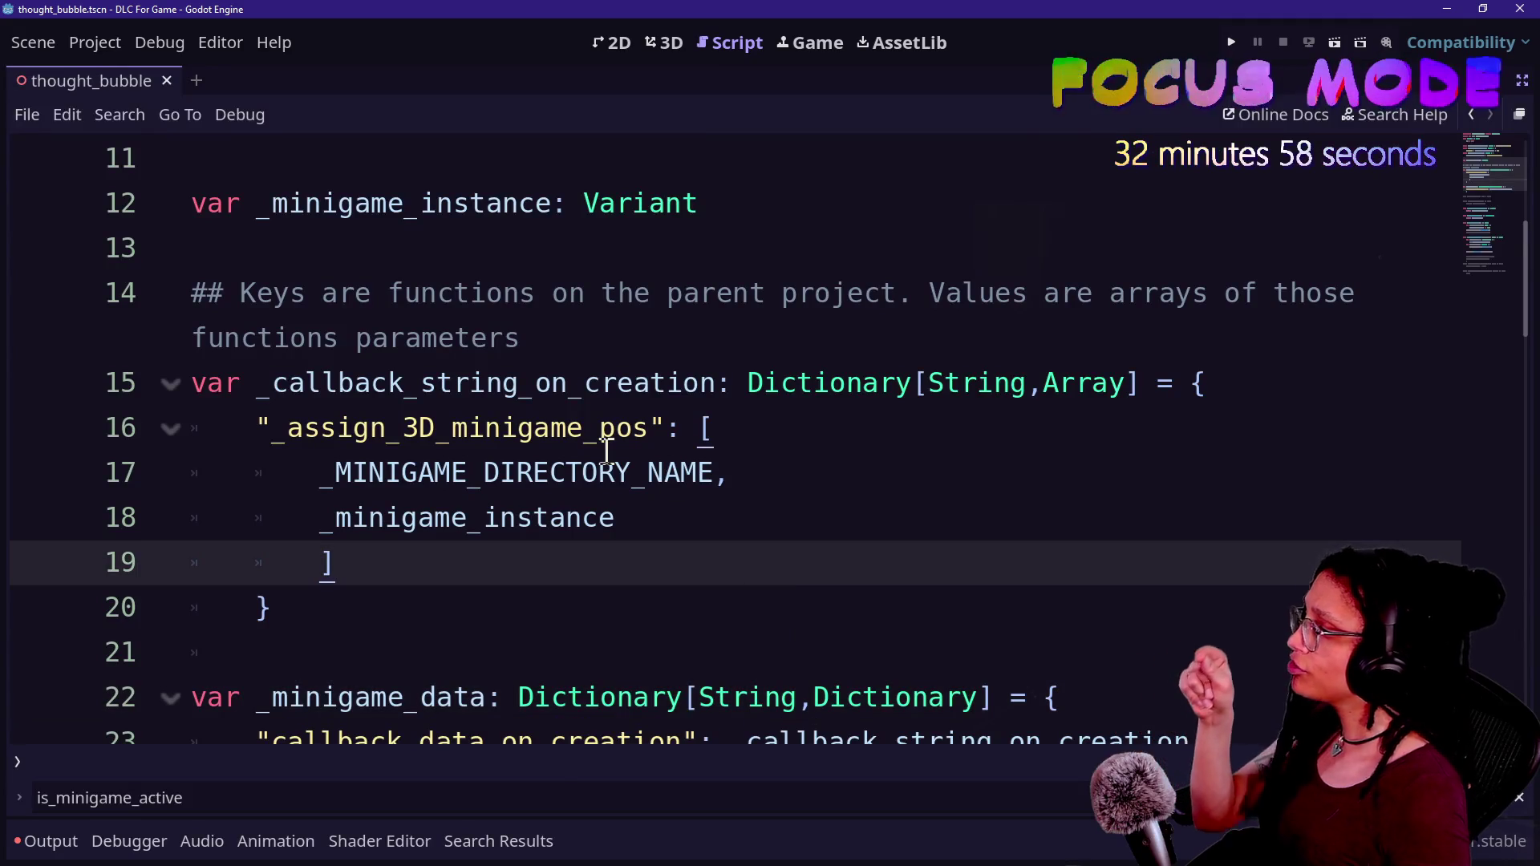
click(411, 383)
click(591, 429)
click(711, 521)
key(Down)
key(Down)
click(633, 474)
click(650, 502)
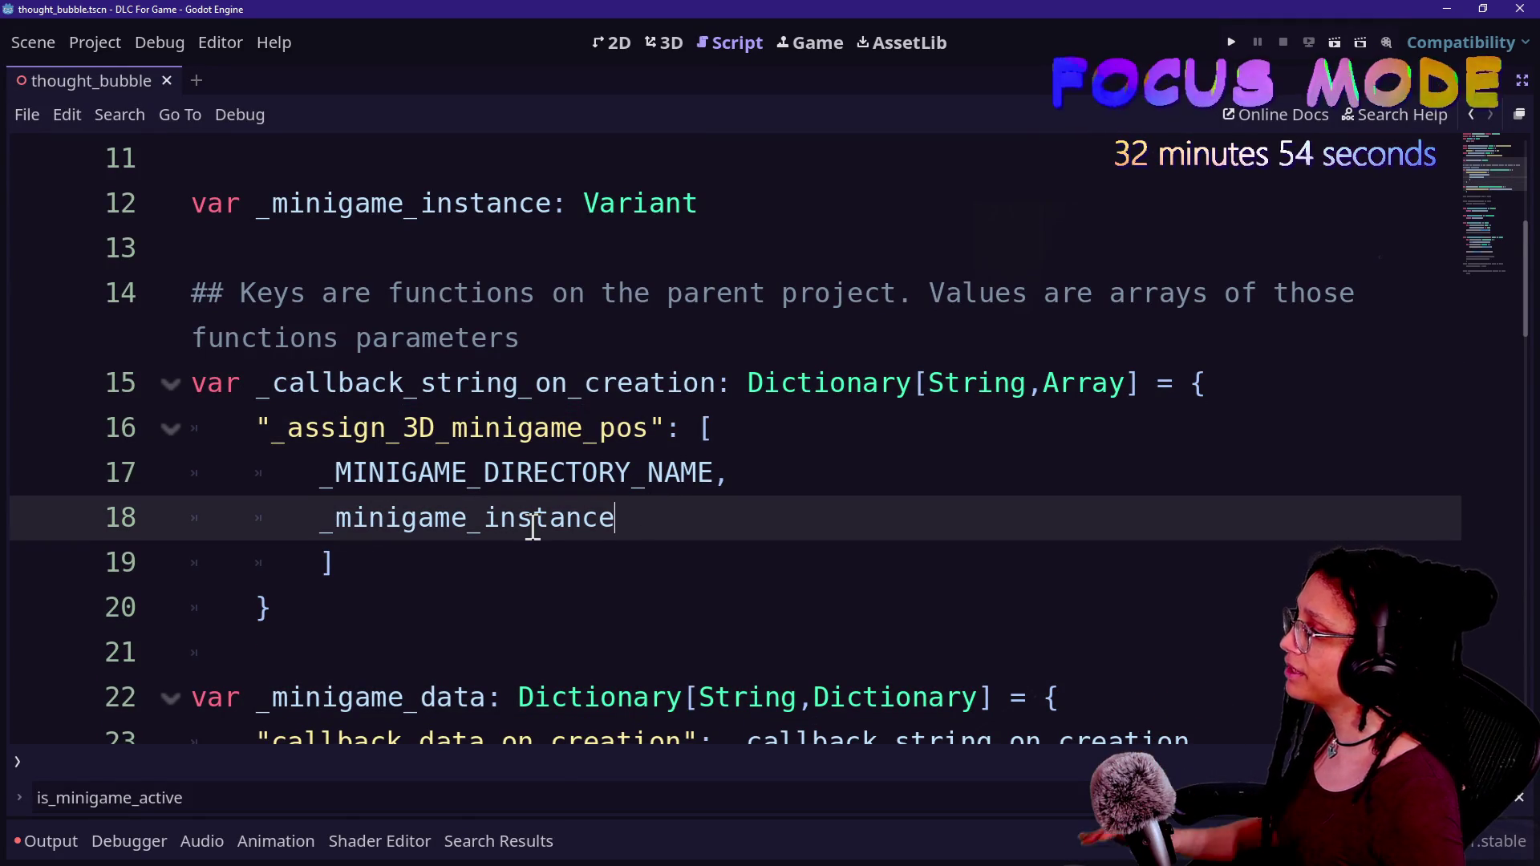
- Select the _MINIGAME_DIRECTORY_NAME and _minigame_instance array elements, undoing a stray edit
drag(330, 454, 674, 495)
key(End)
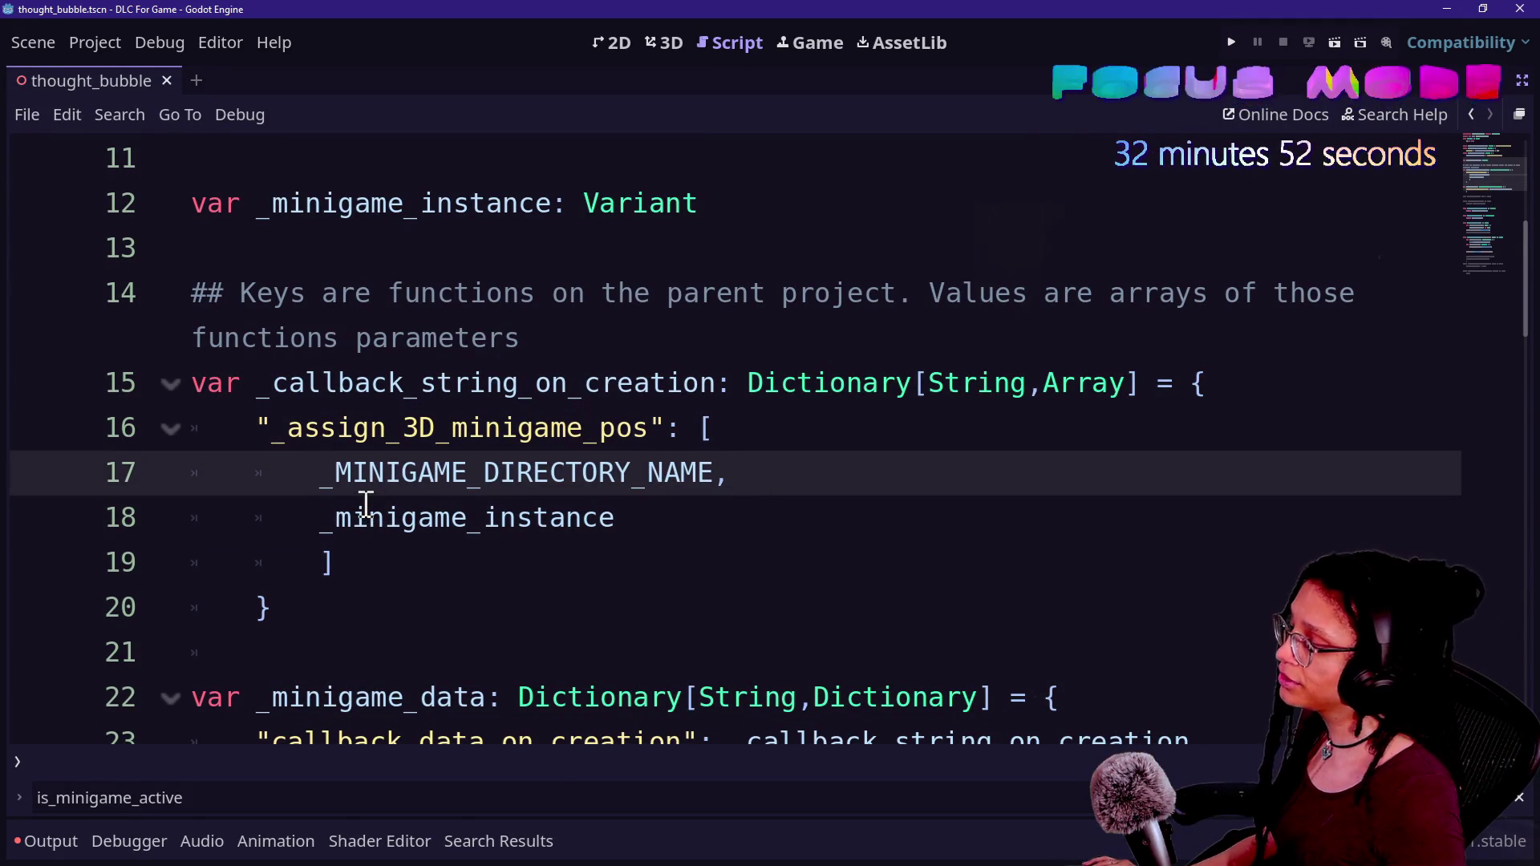
drag(335, 481, 805, 474)
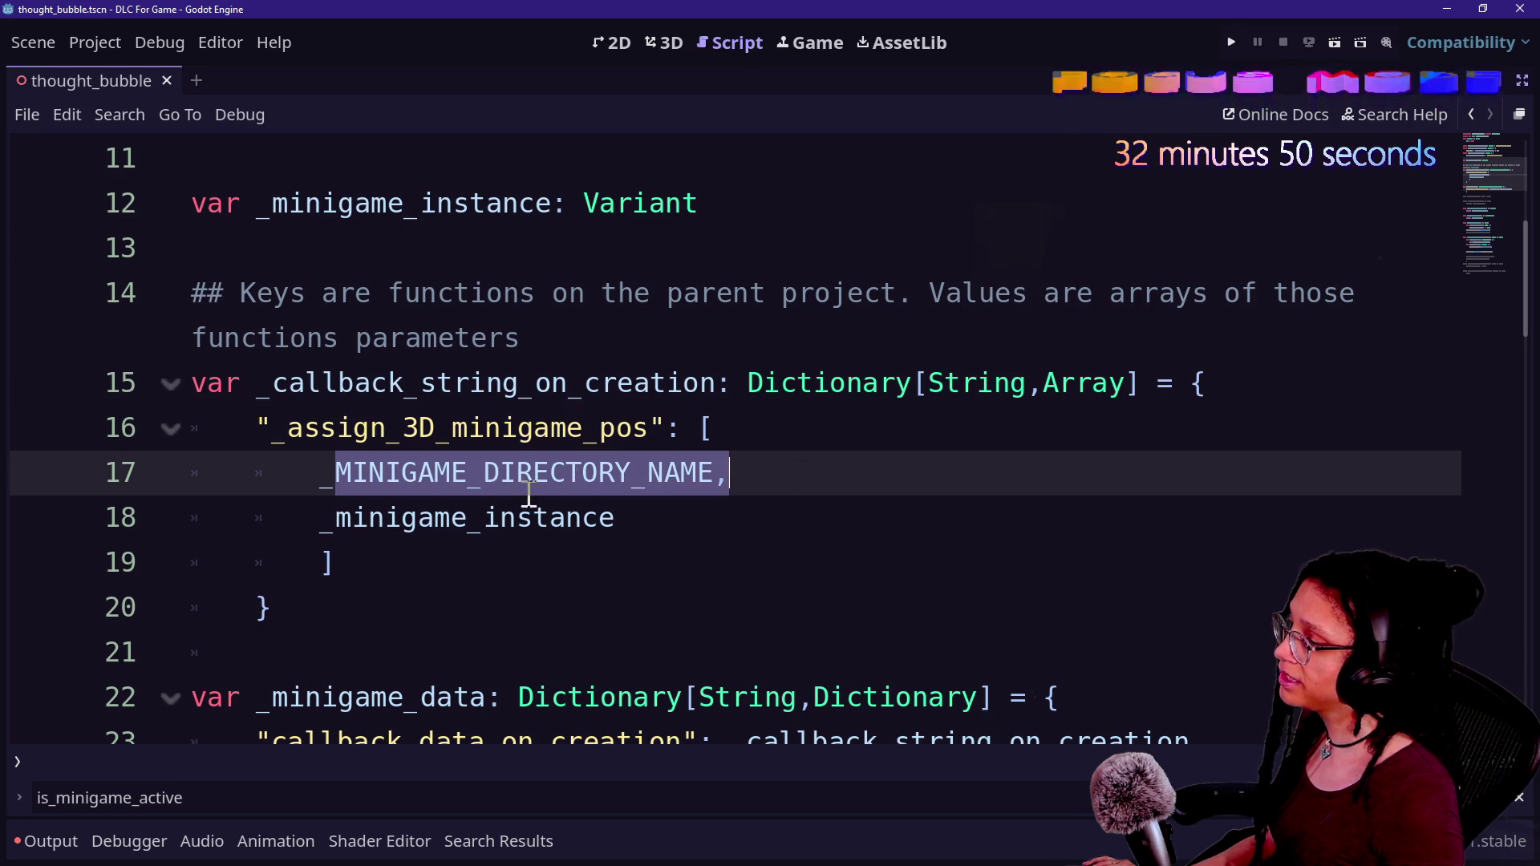
click(364, 514)
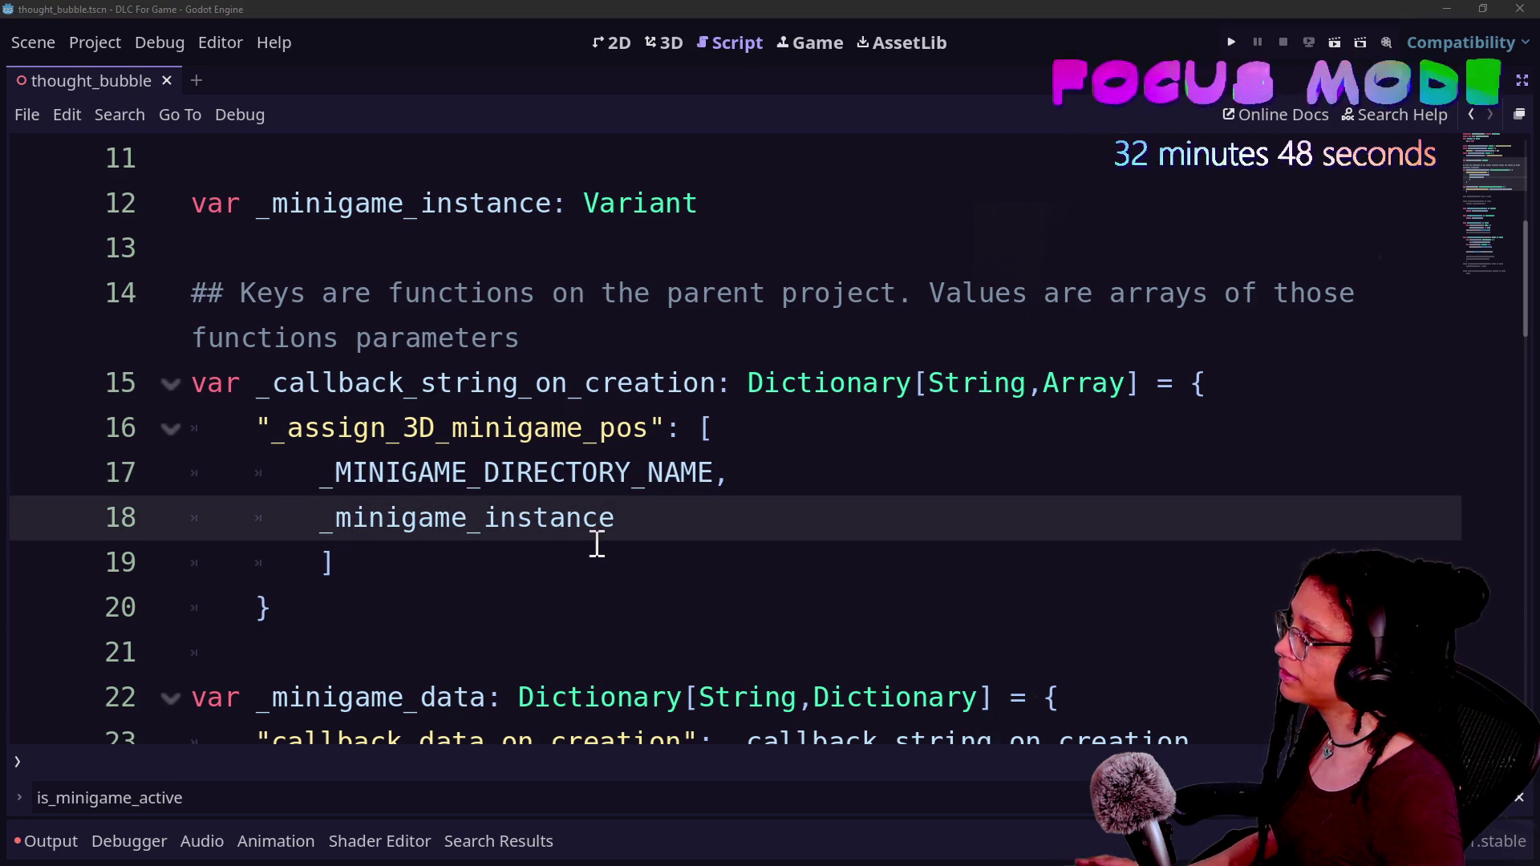
drag(574, 557, 802, 474)
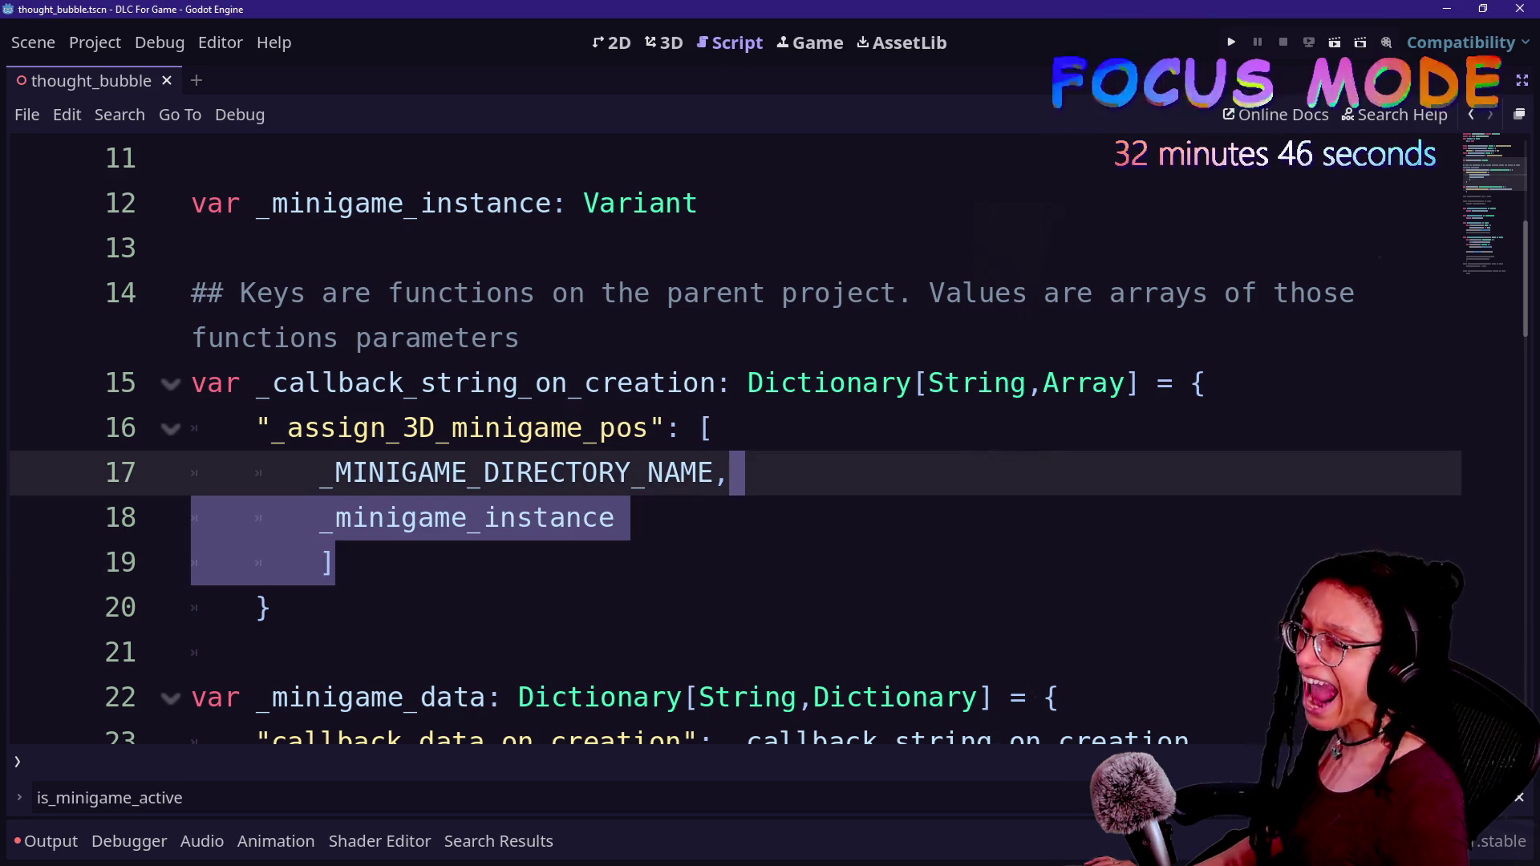
key(ctrl+z)
click(849, 585)
key(Up)
key(Up)
key(Up)
key(Up)
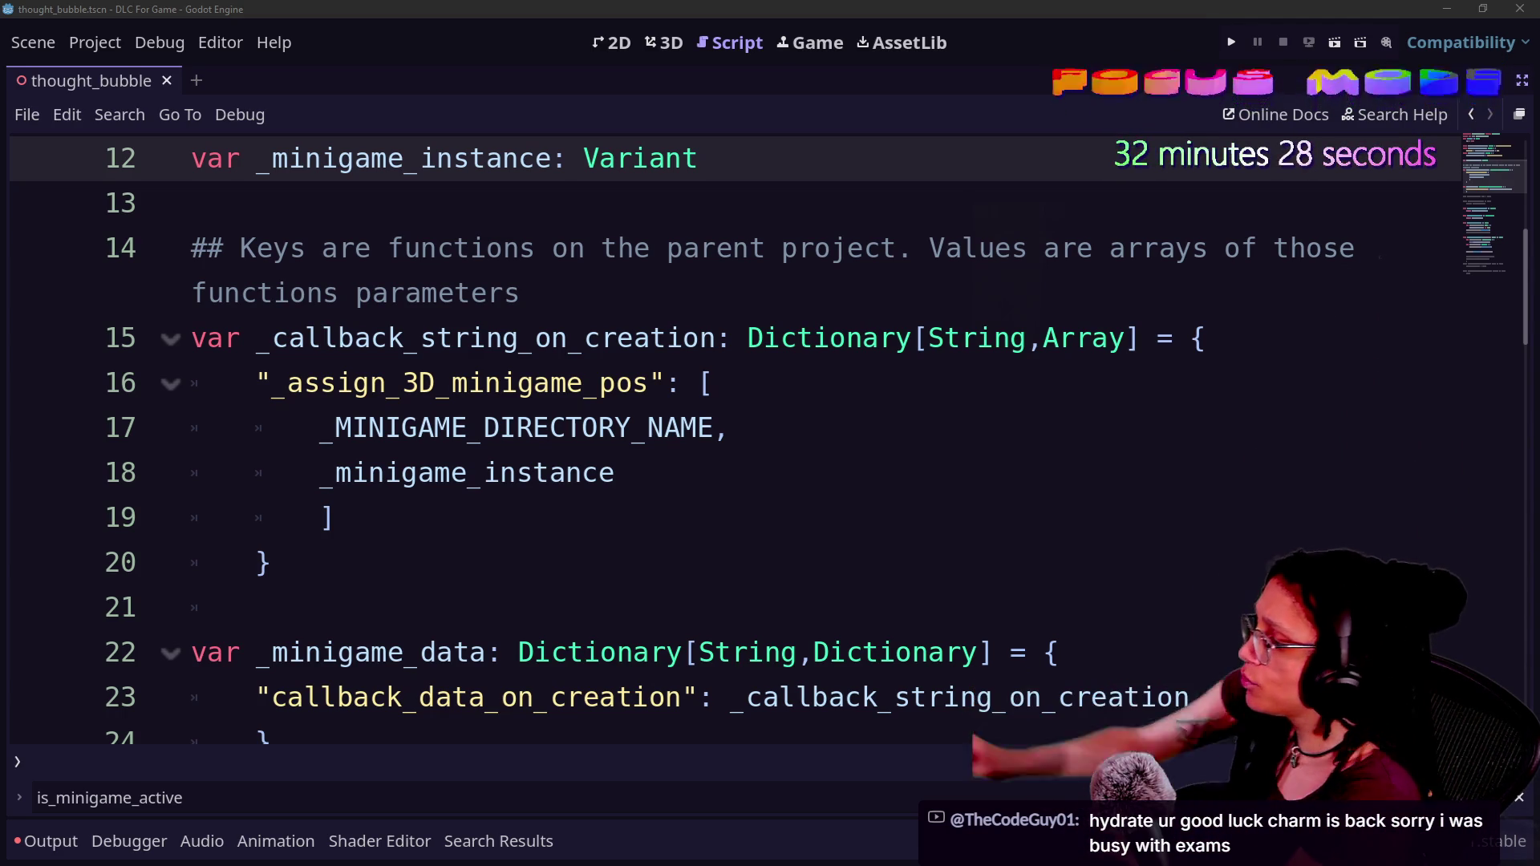
click(751, 603)
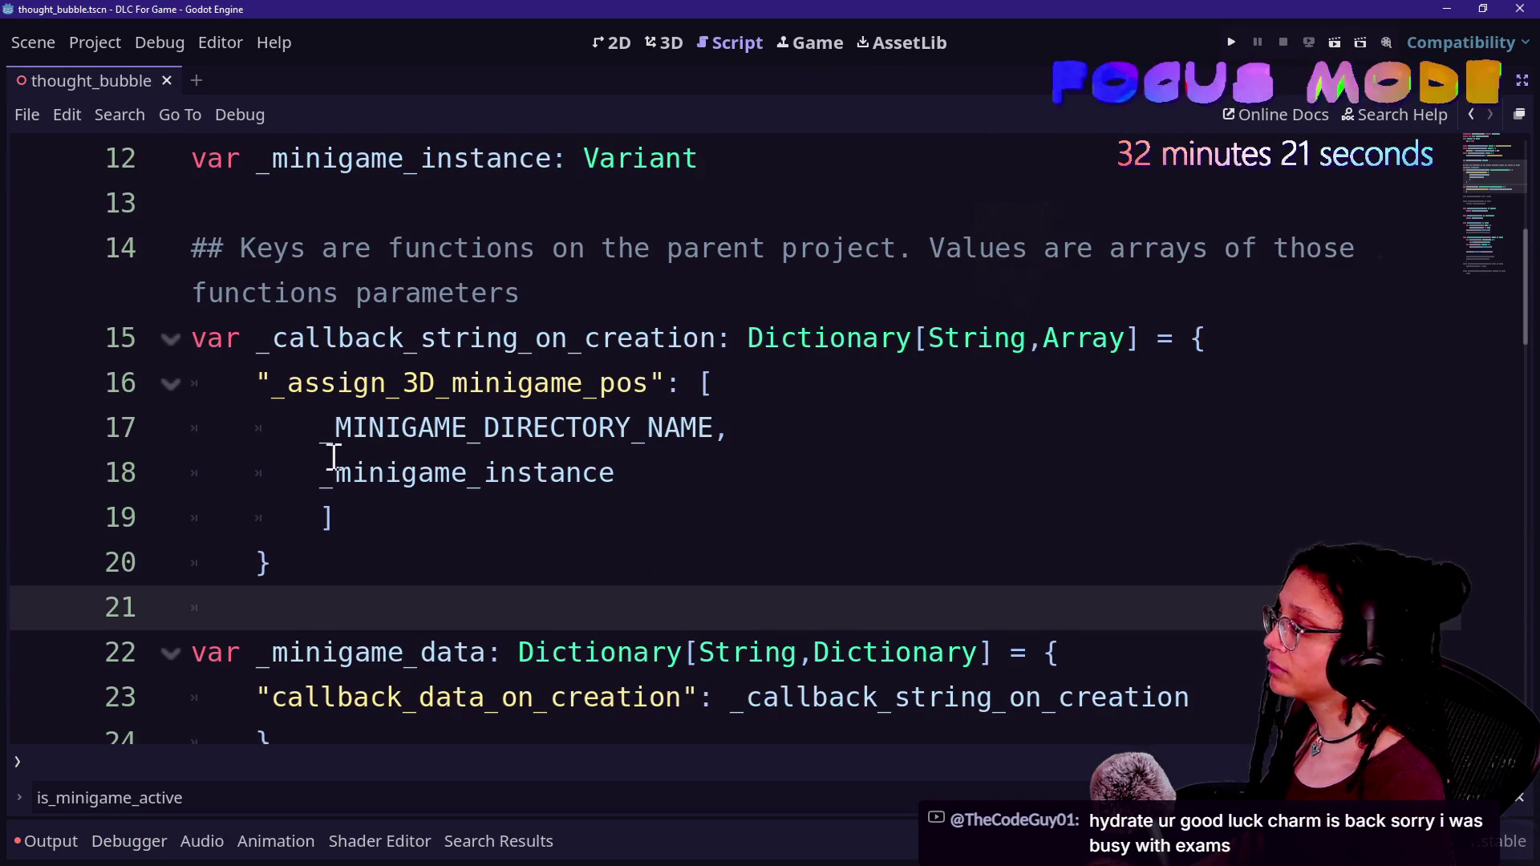
- Recheck the array elements and closing brackets, then return to the godot_head script
click(330, 428)
click(386, 427)
key(Down)
key(Up)
key(Down)
key(Down)
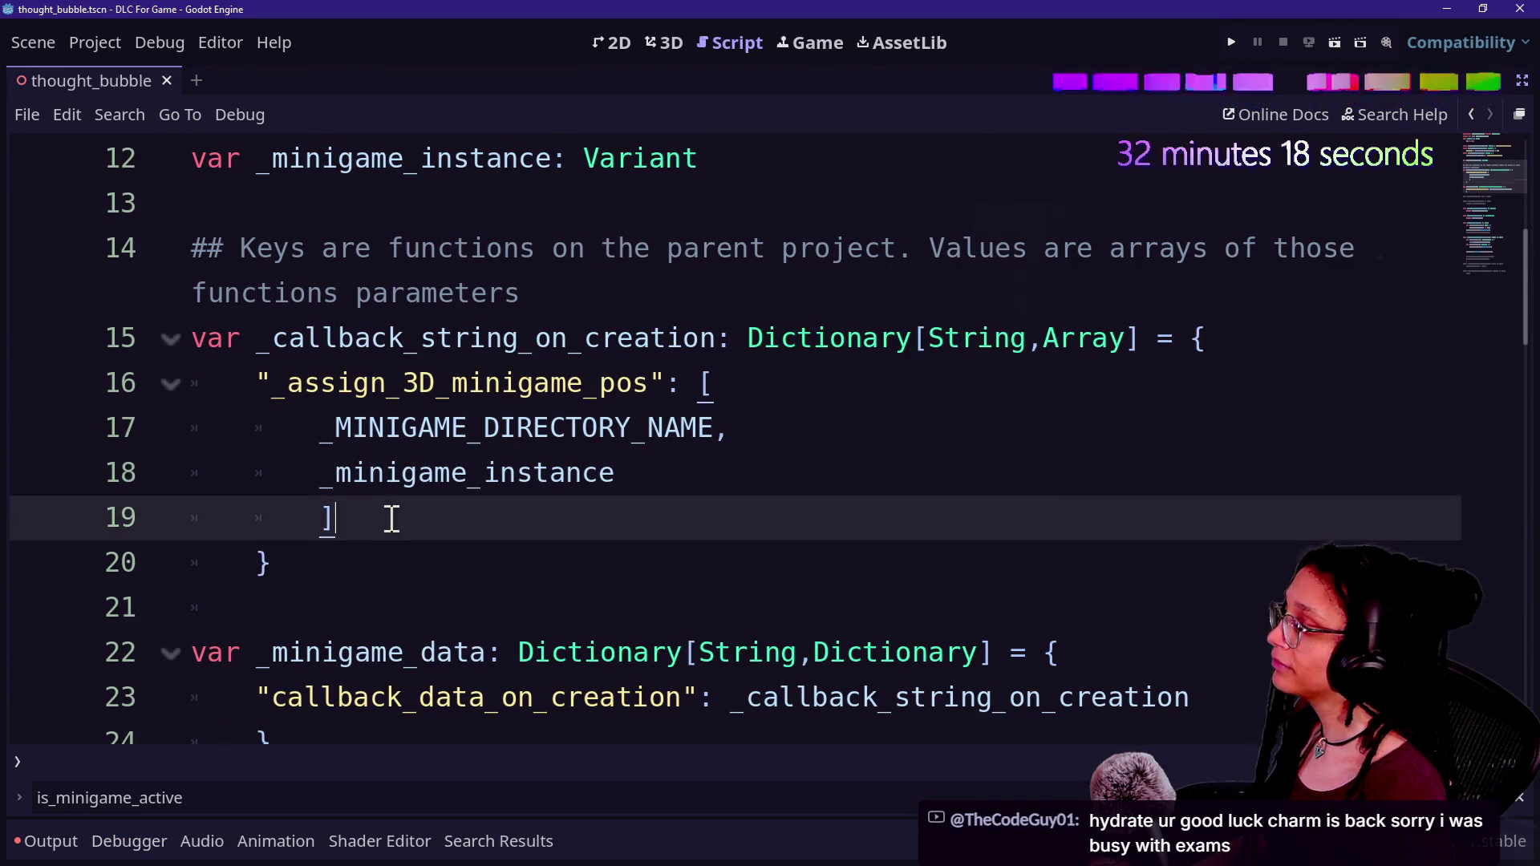
key(Down)
key(Down)
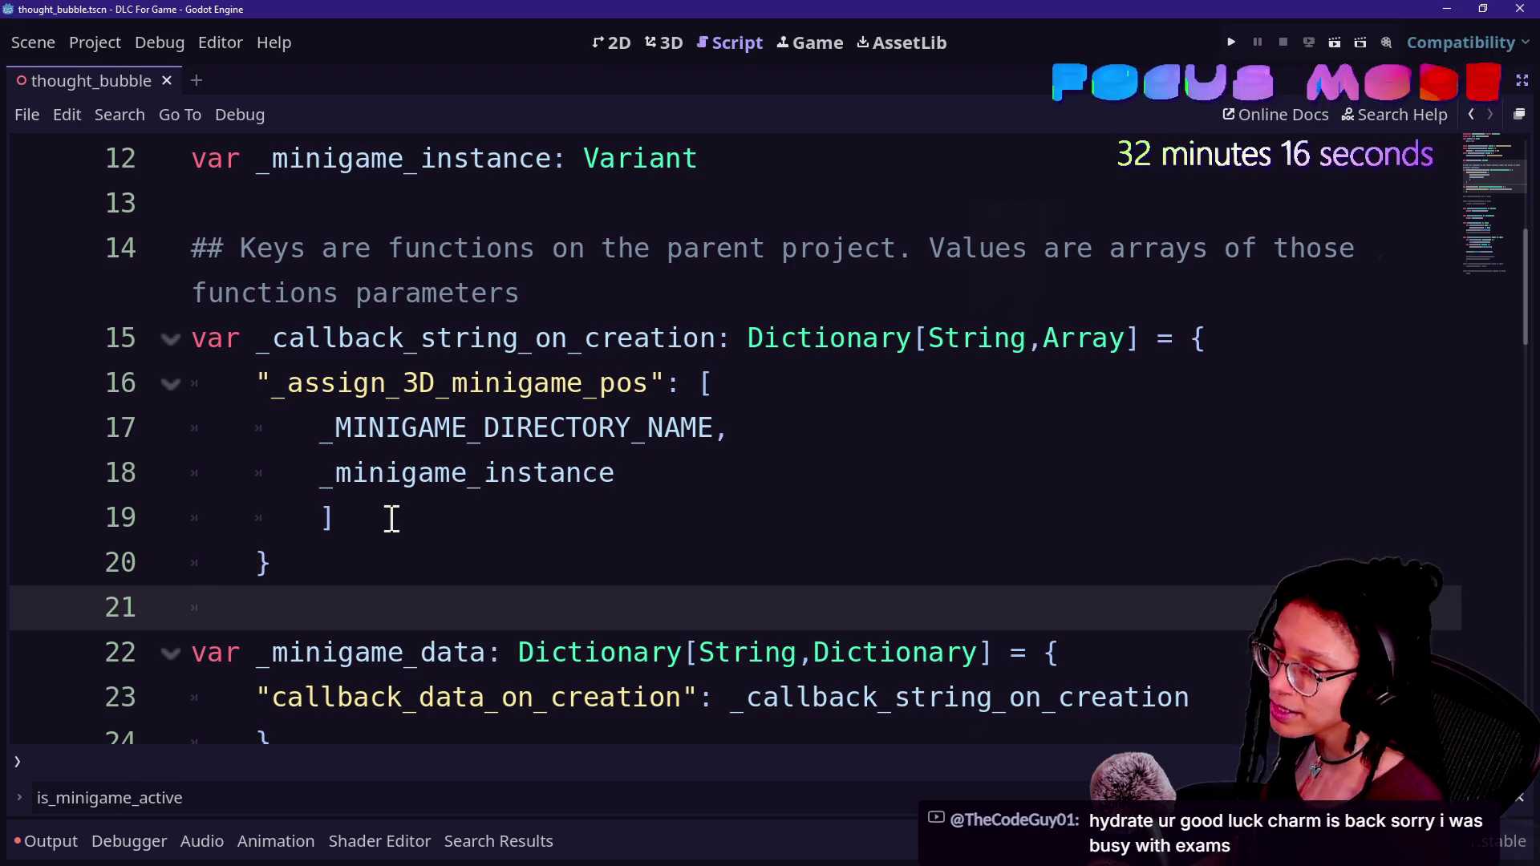
click(397, 551)
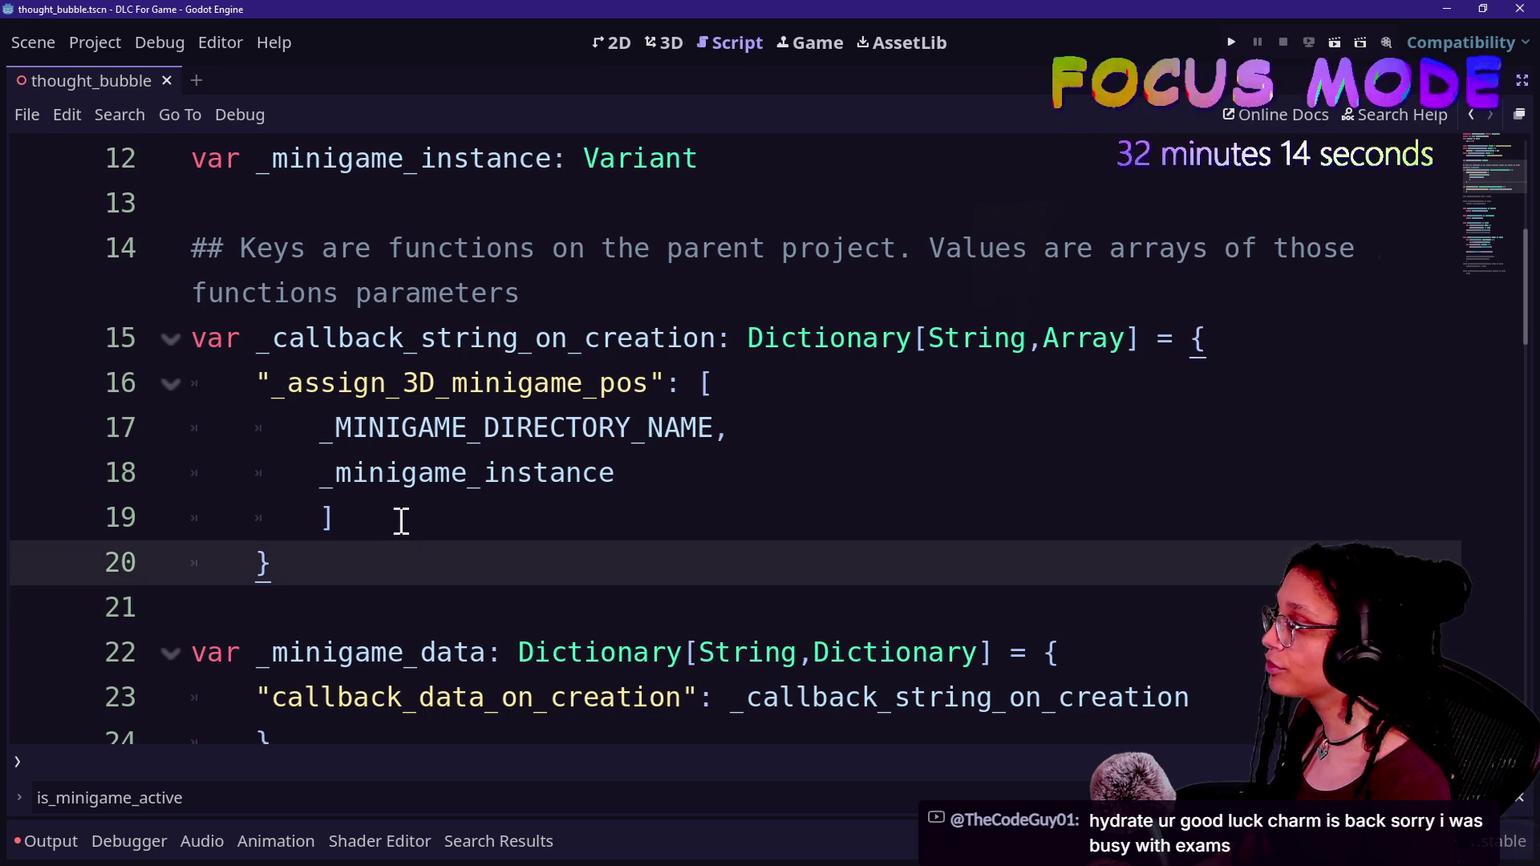
drag(292, 413, 662, 428)
click(416, 475)
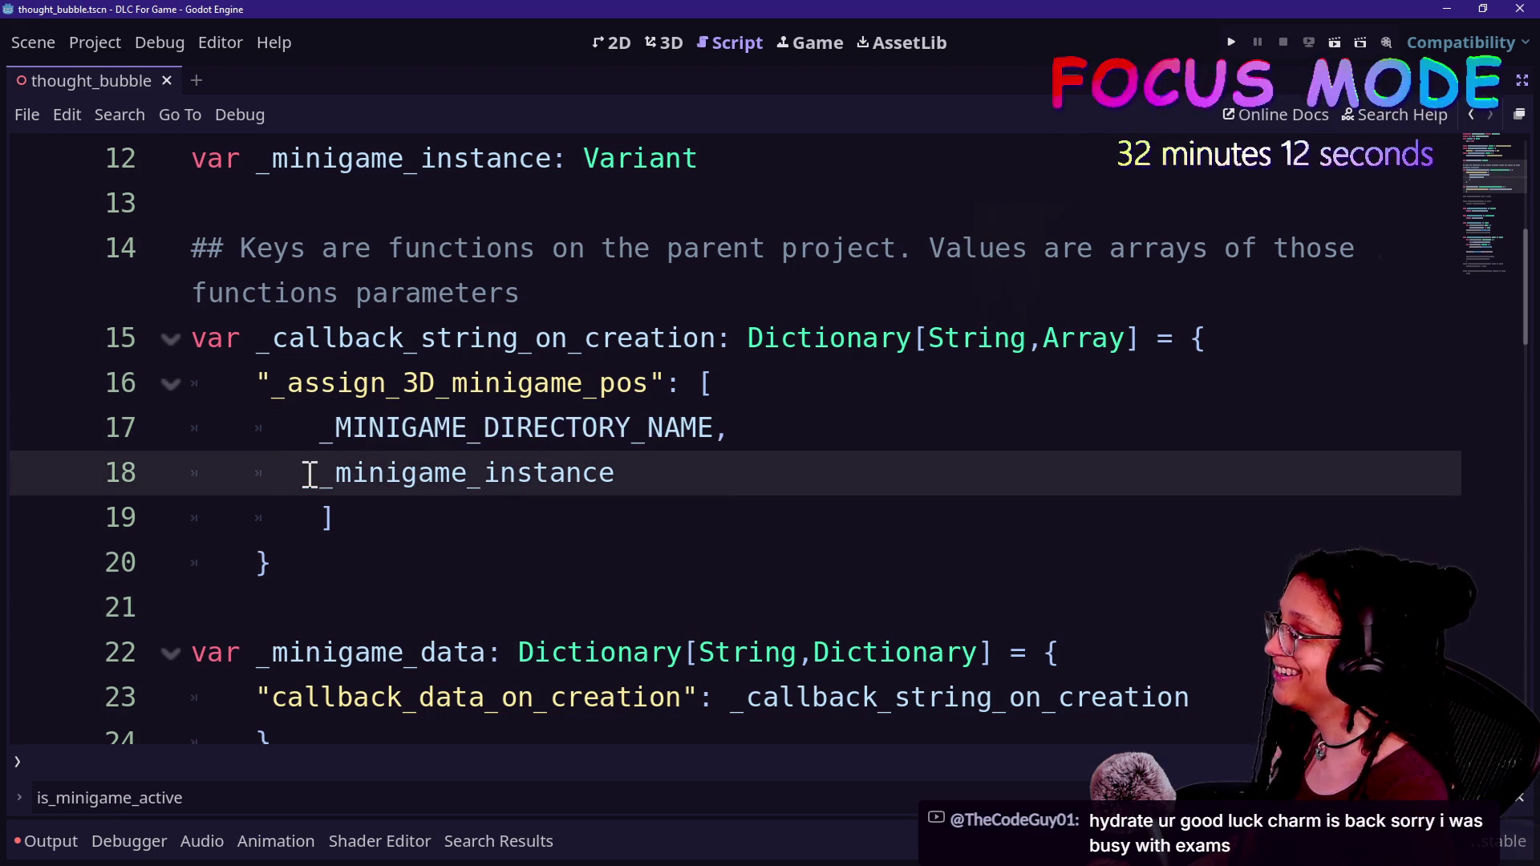
key(alt+Tab)
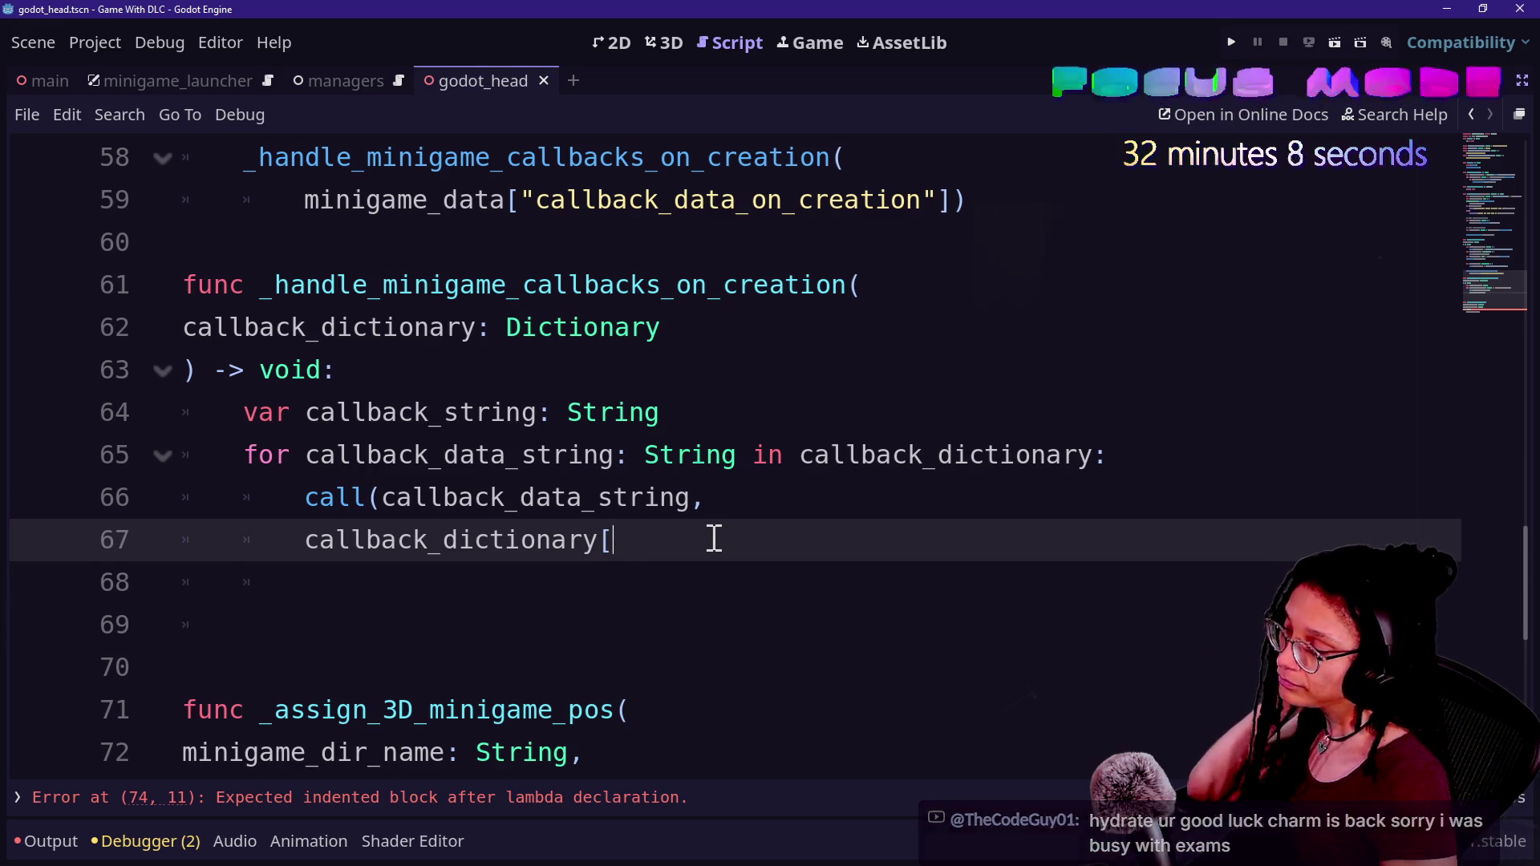
mouse_move(542, 558)
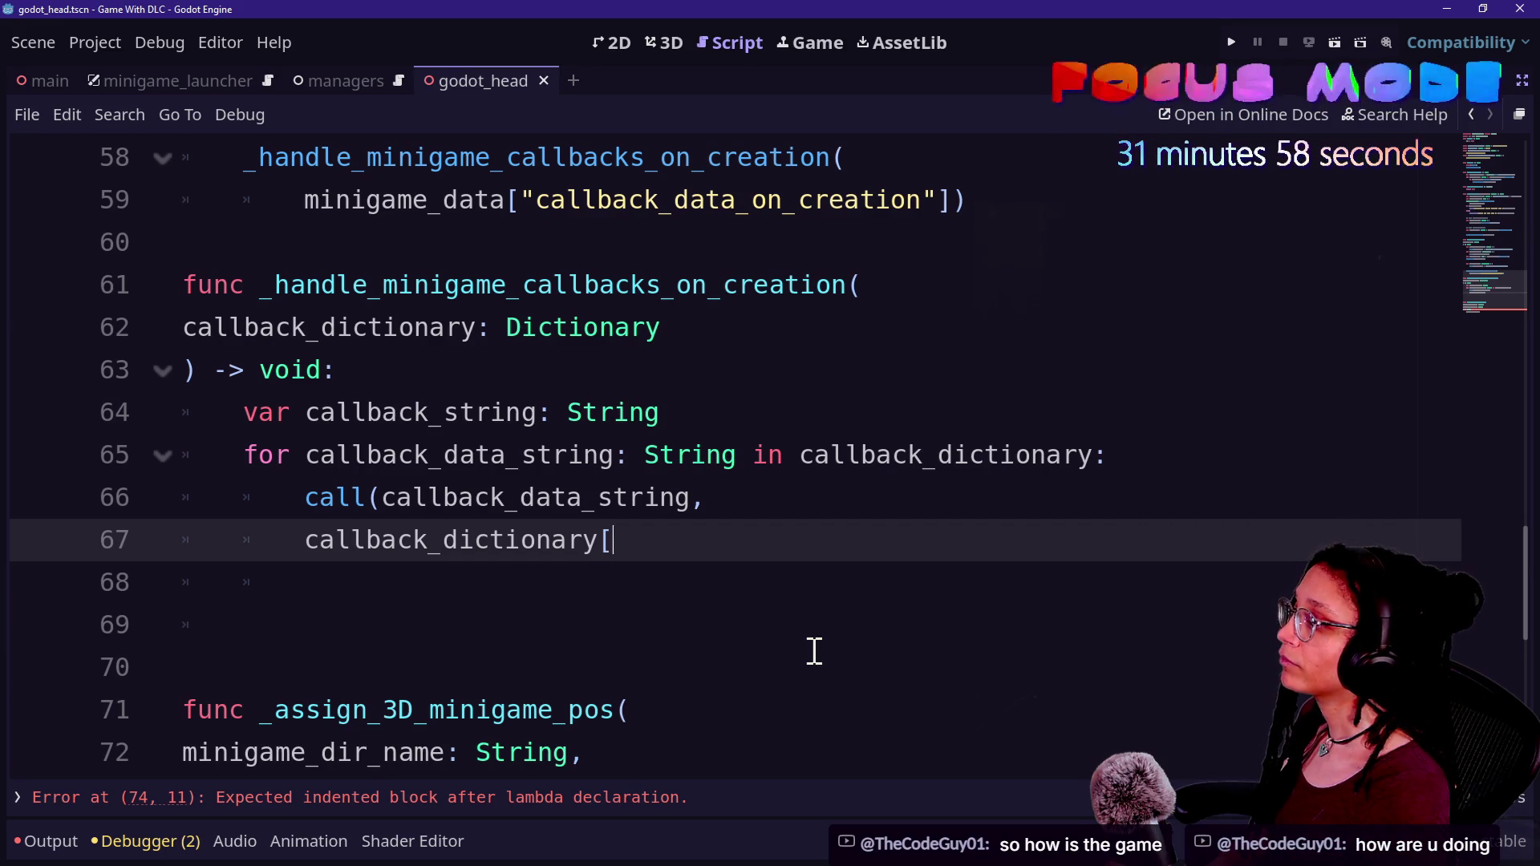
- Finish the call with callback_data_string]) as the callback_dictionary index
text(ca)
text(ll_back)
text(_string)
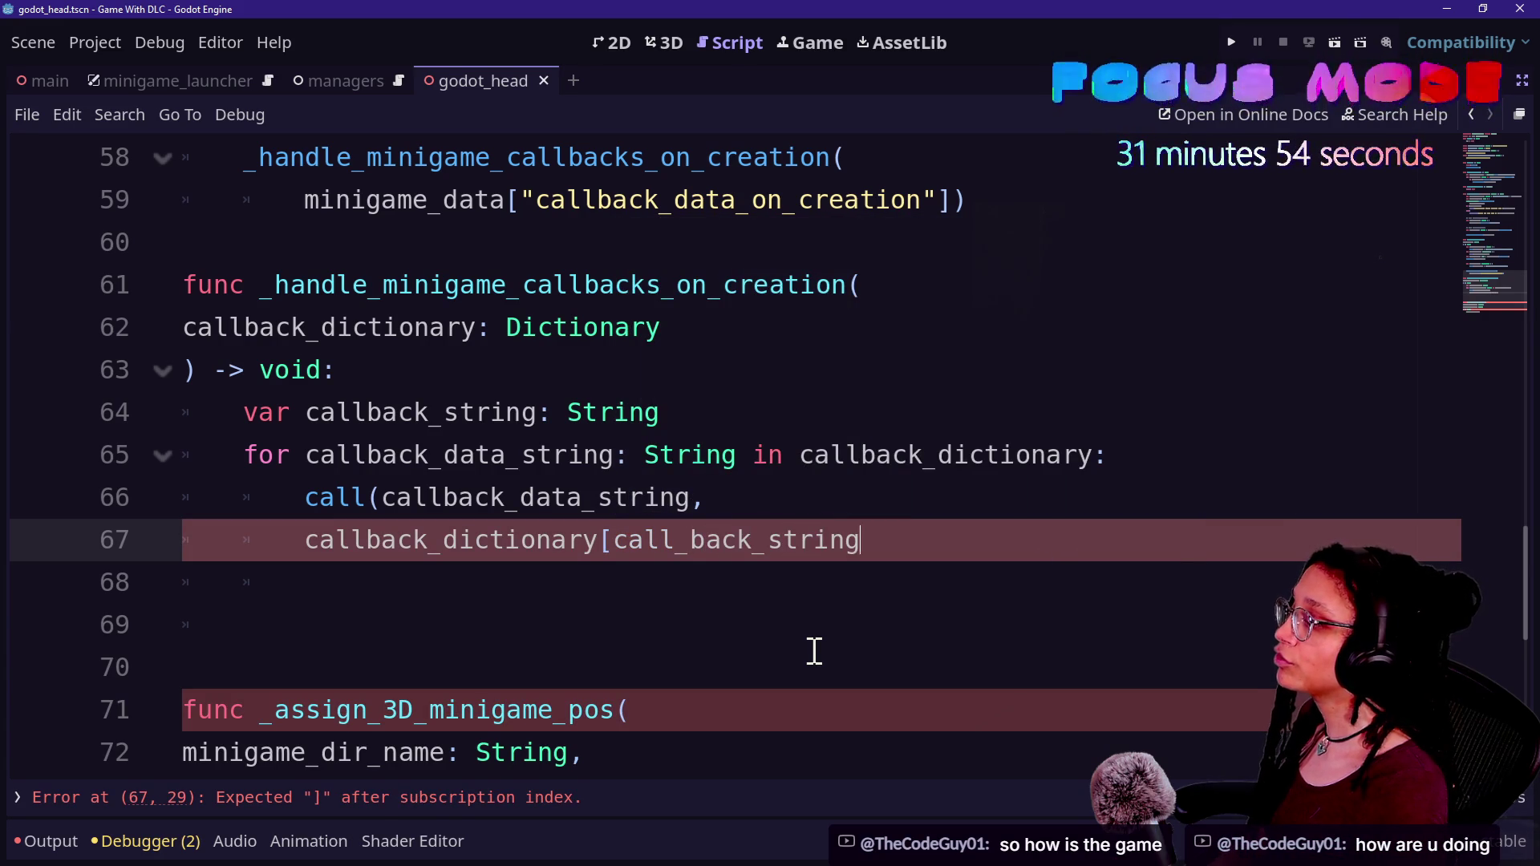
text(])
key(BackSpace)
key(BackSpace)
key(BackSpace)
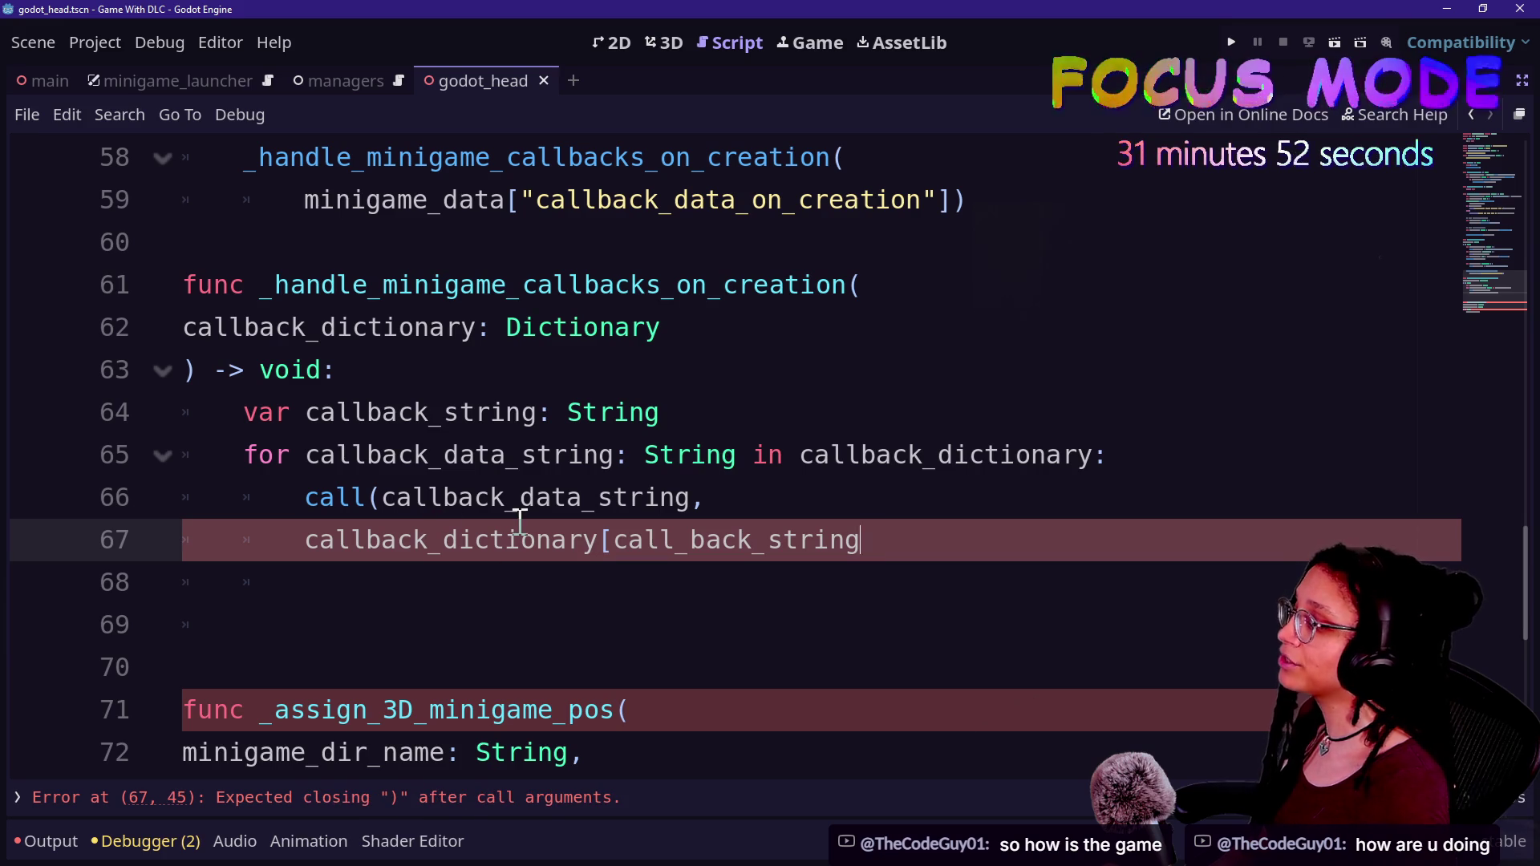
key(BackSpace)
key(BackSpace)
key(BackSpace)
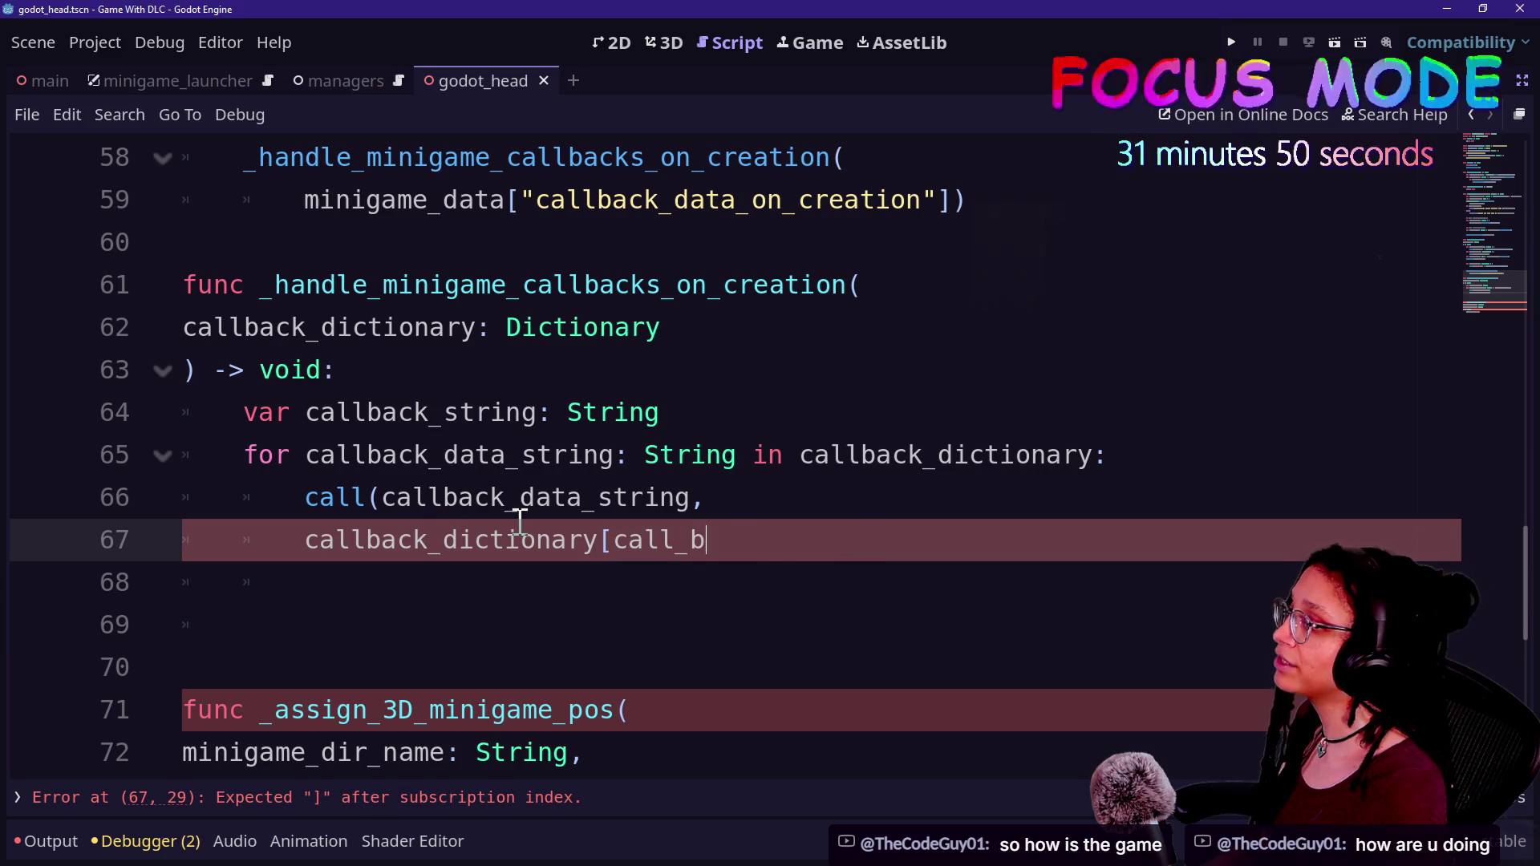
key(BackSpace)
key(BackSpace)
text(back_d)
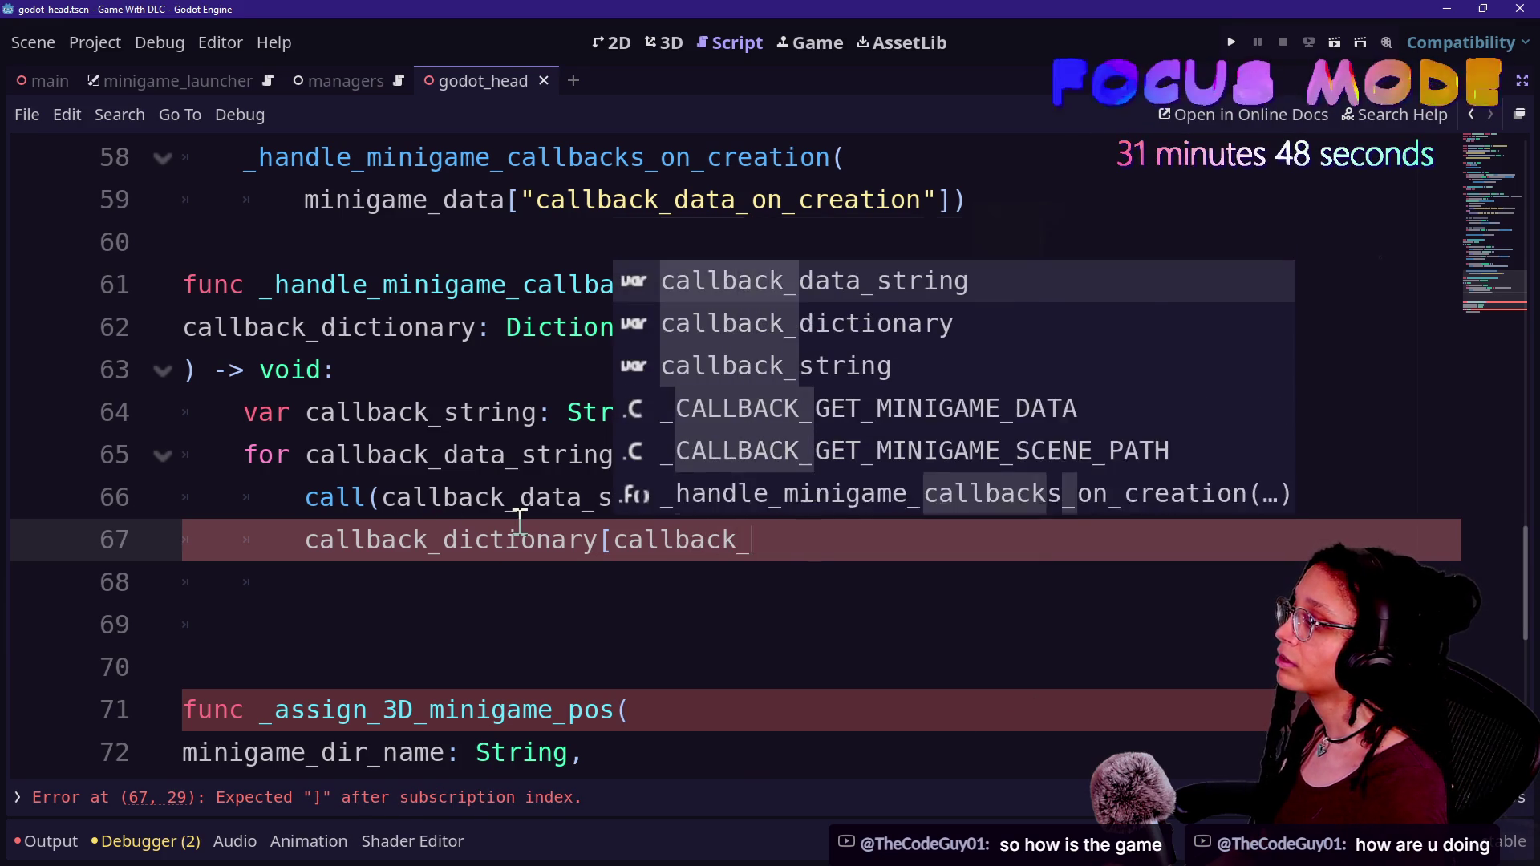
text(ata_string])
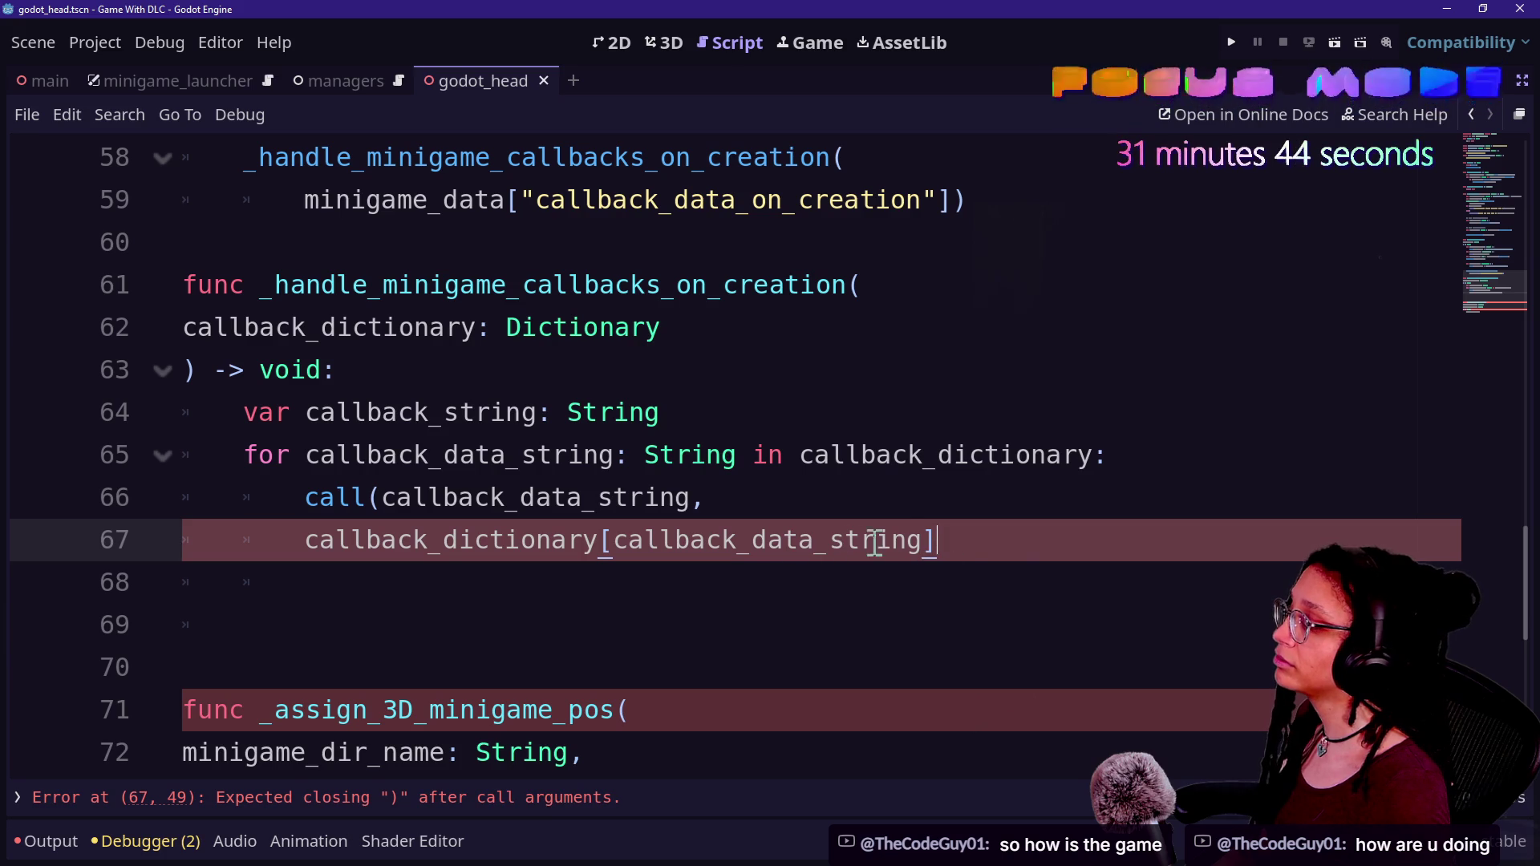
text())
- Select the unused var callback_string declaration line
drag(367, 501, 579, 513)
click(599, 507)
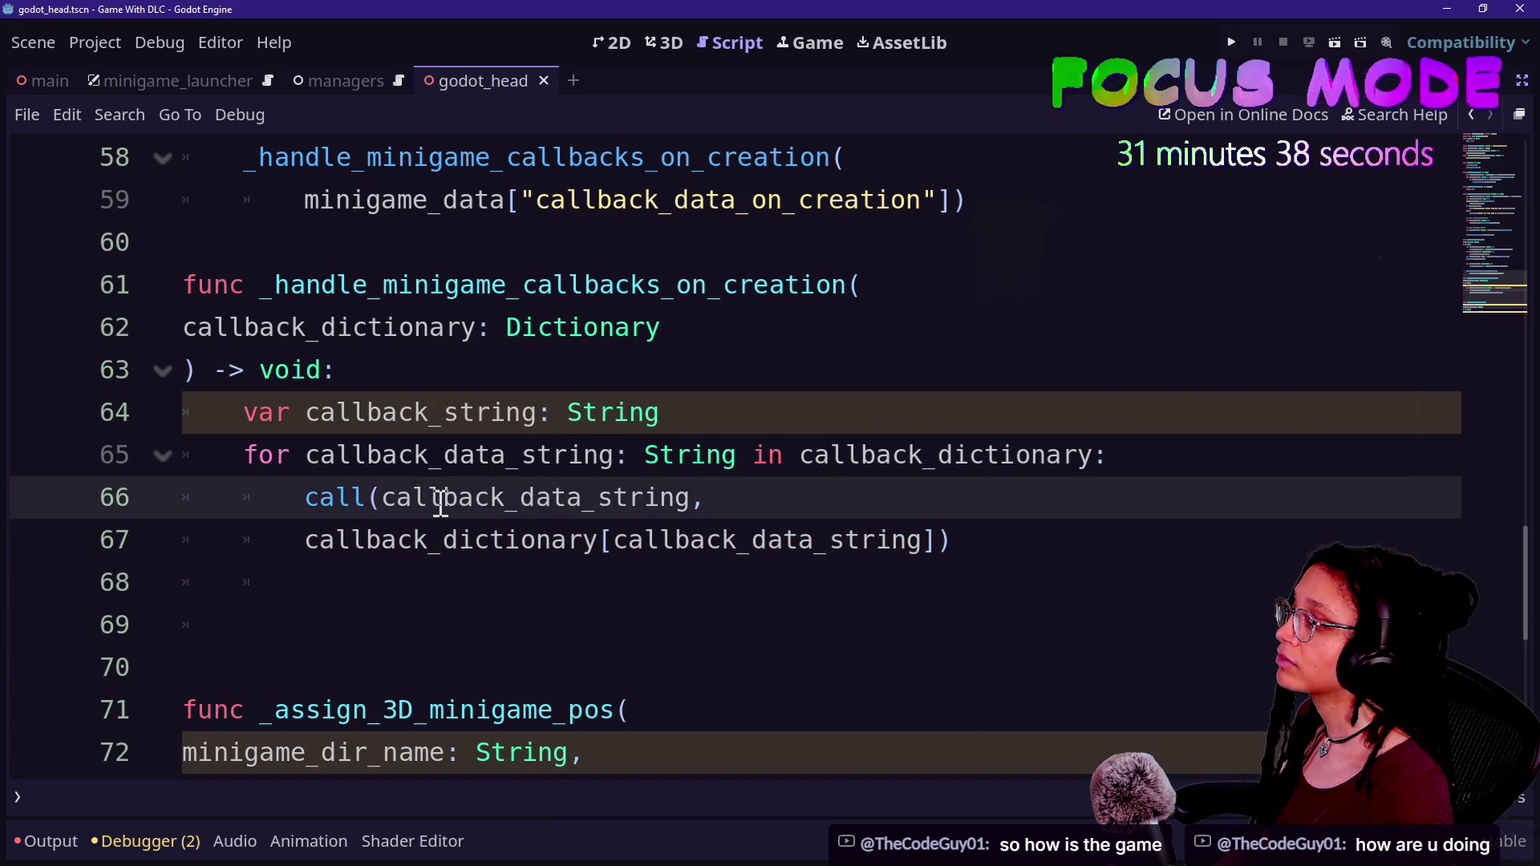
drag(758, 408, 761, 379)
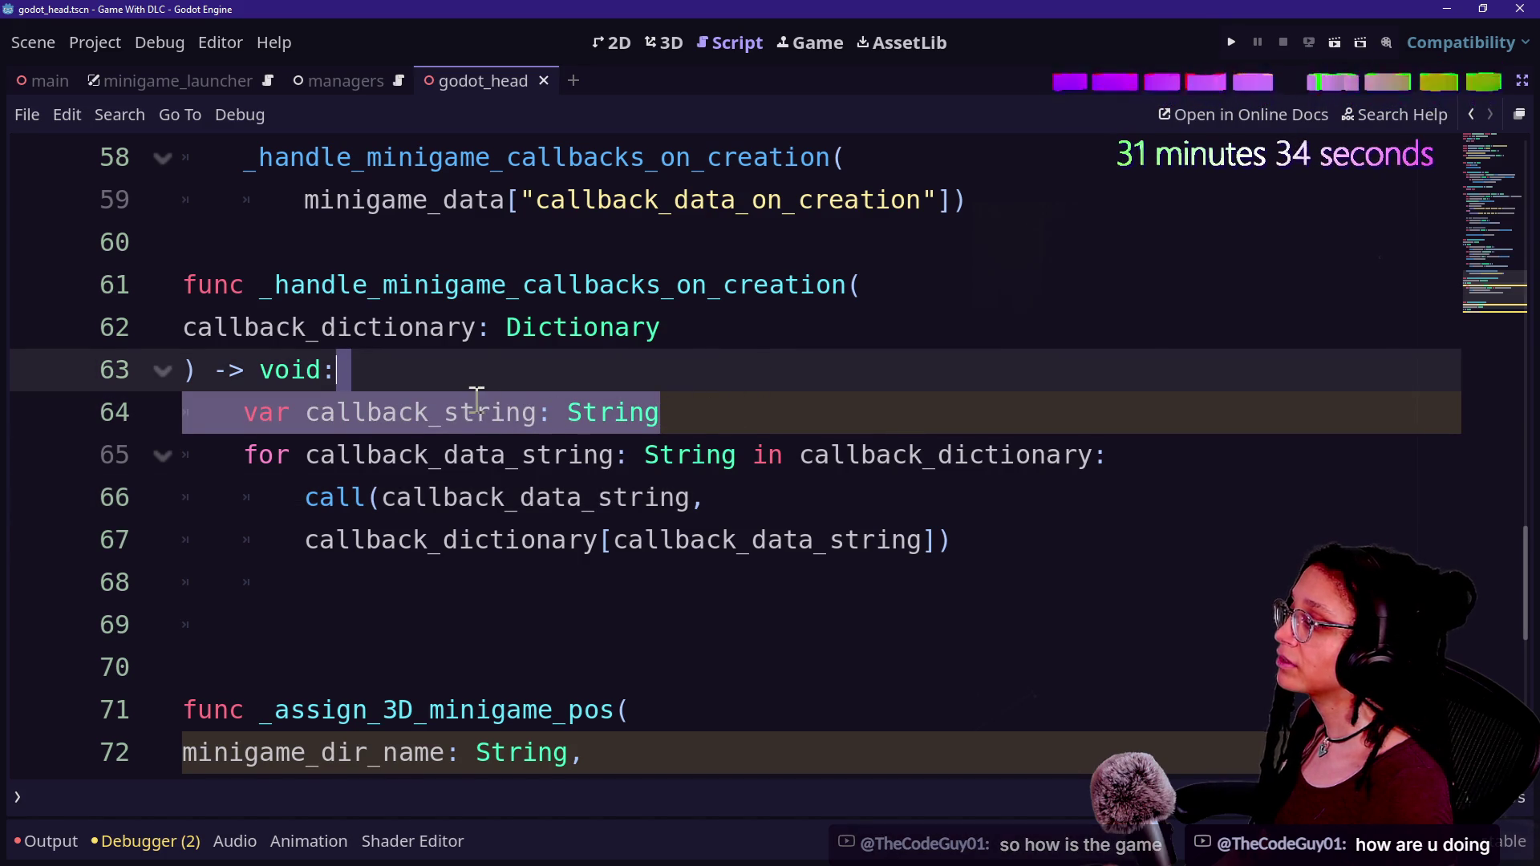
- Delete the unused callback_string line and save the script
key(BackSpace)
click(406, 497)
click(559, 437)
click(935, 454)
key(ctrl+s)
- Check the loop variable and highlight every use of callback_data_string
click(1033, 514)
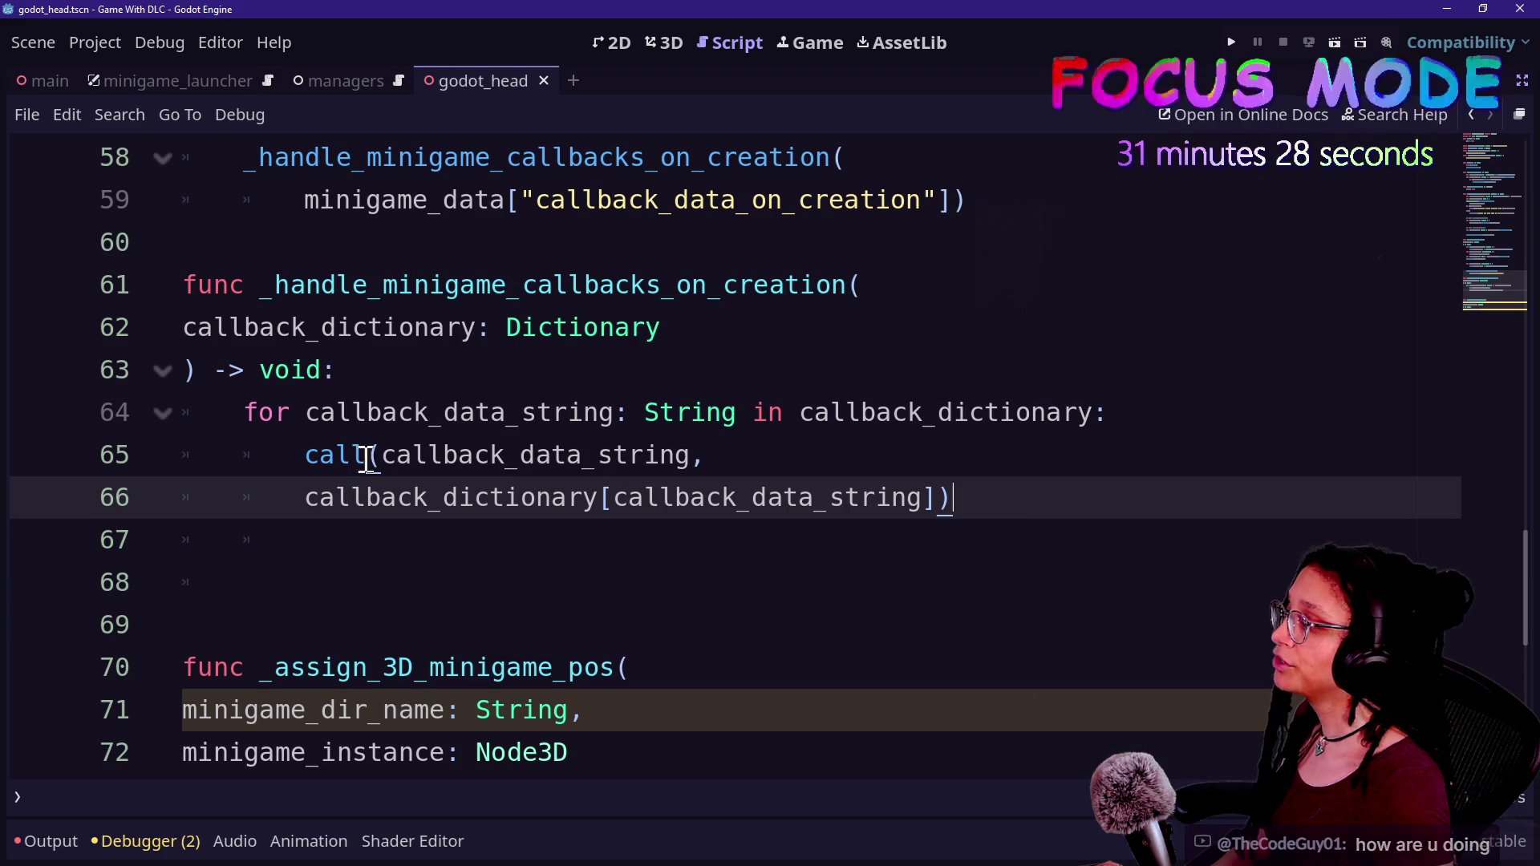
drag(443, 417, 721, 434)
click(571, 431)
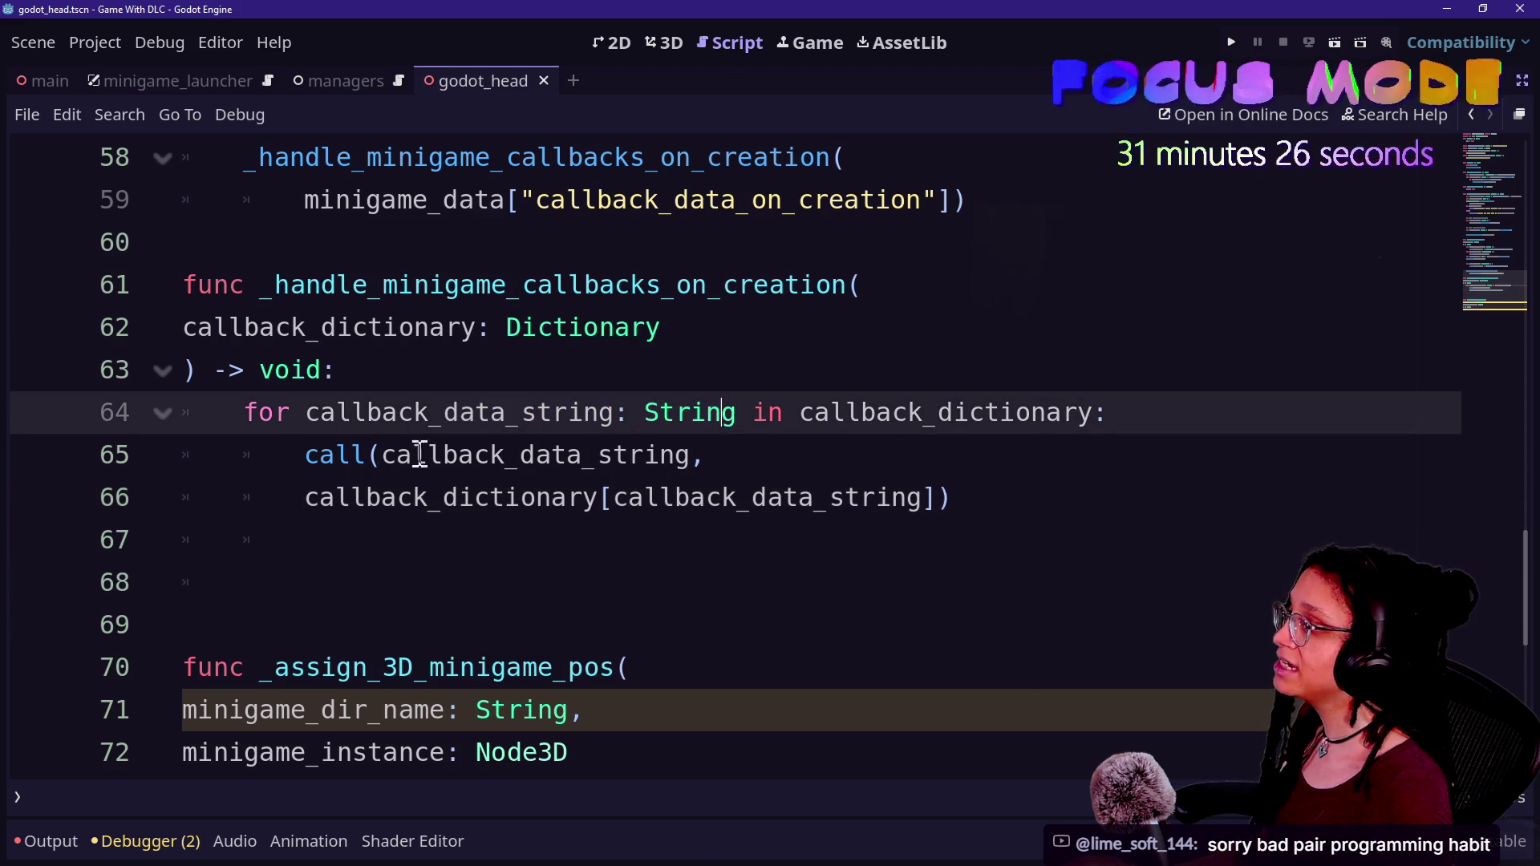
drag(365, 455, 550, 454)
click(551, 454)
click(580, 420)
drag(381, 455, 602, 474)
click(377, 457)
drag(377, 457, 681, 452)
click(681, 452)
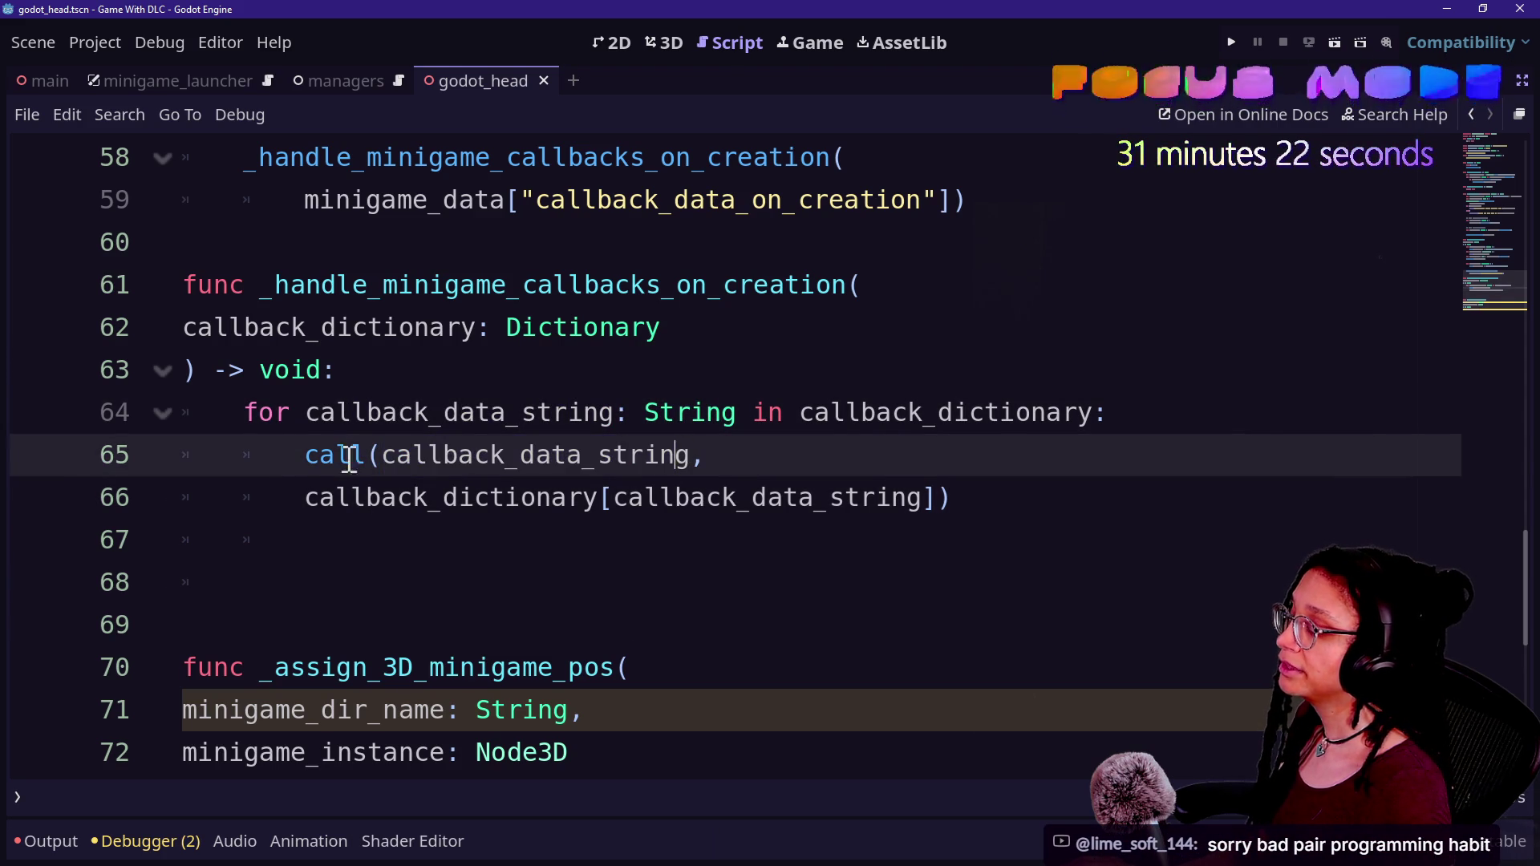
drag(380, 455, 692, 454)
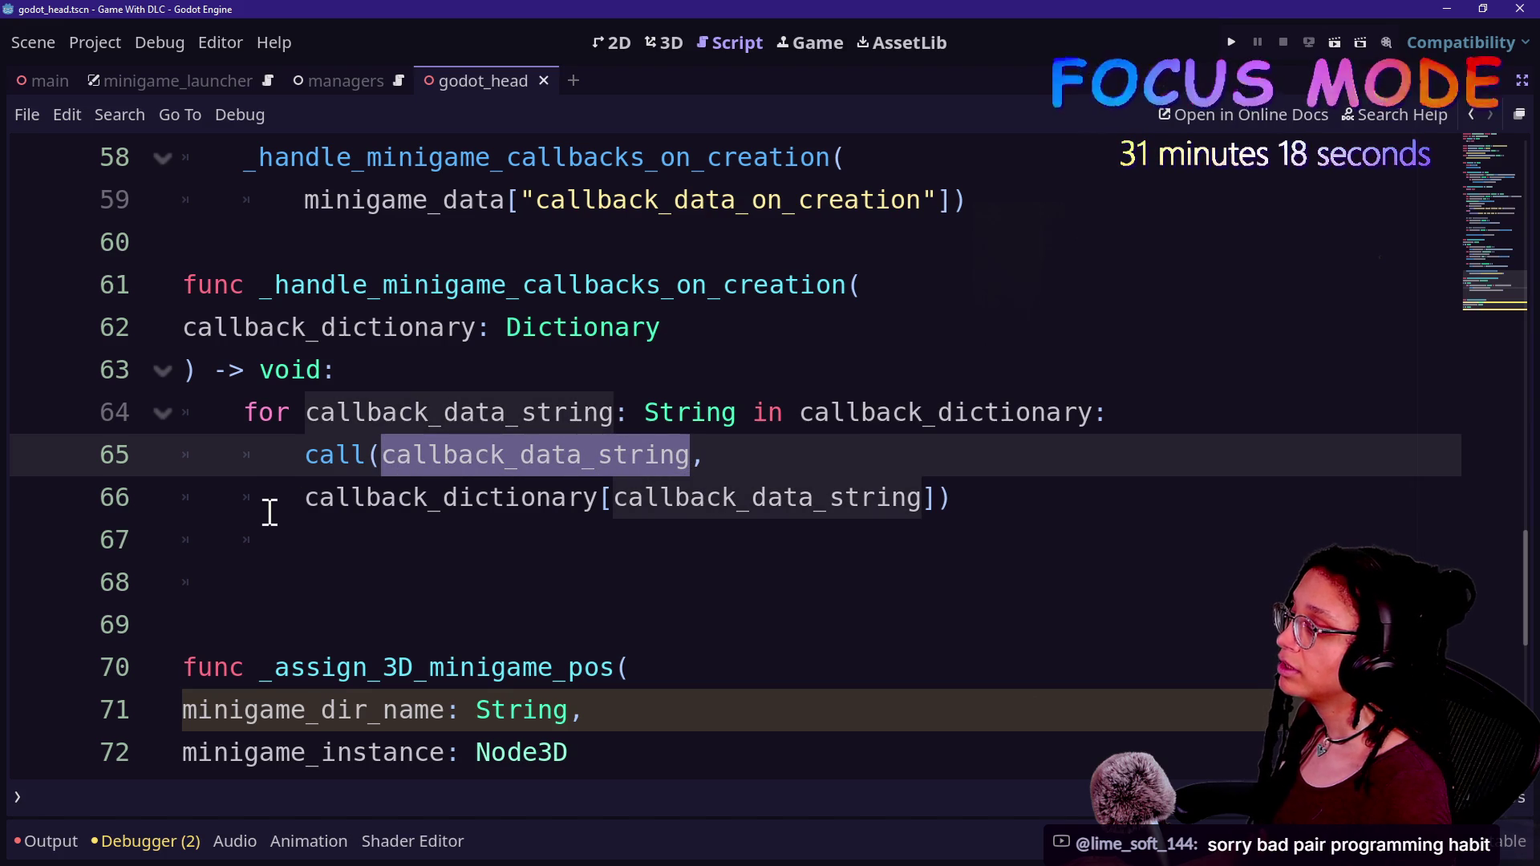
- Inspect the callback_dictionary[callback_data_string] lookup on line 66
drag(304, 498, 733, 498)
click(610, 493)
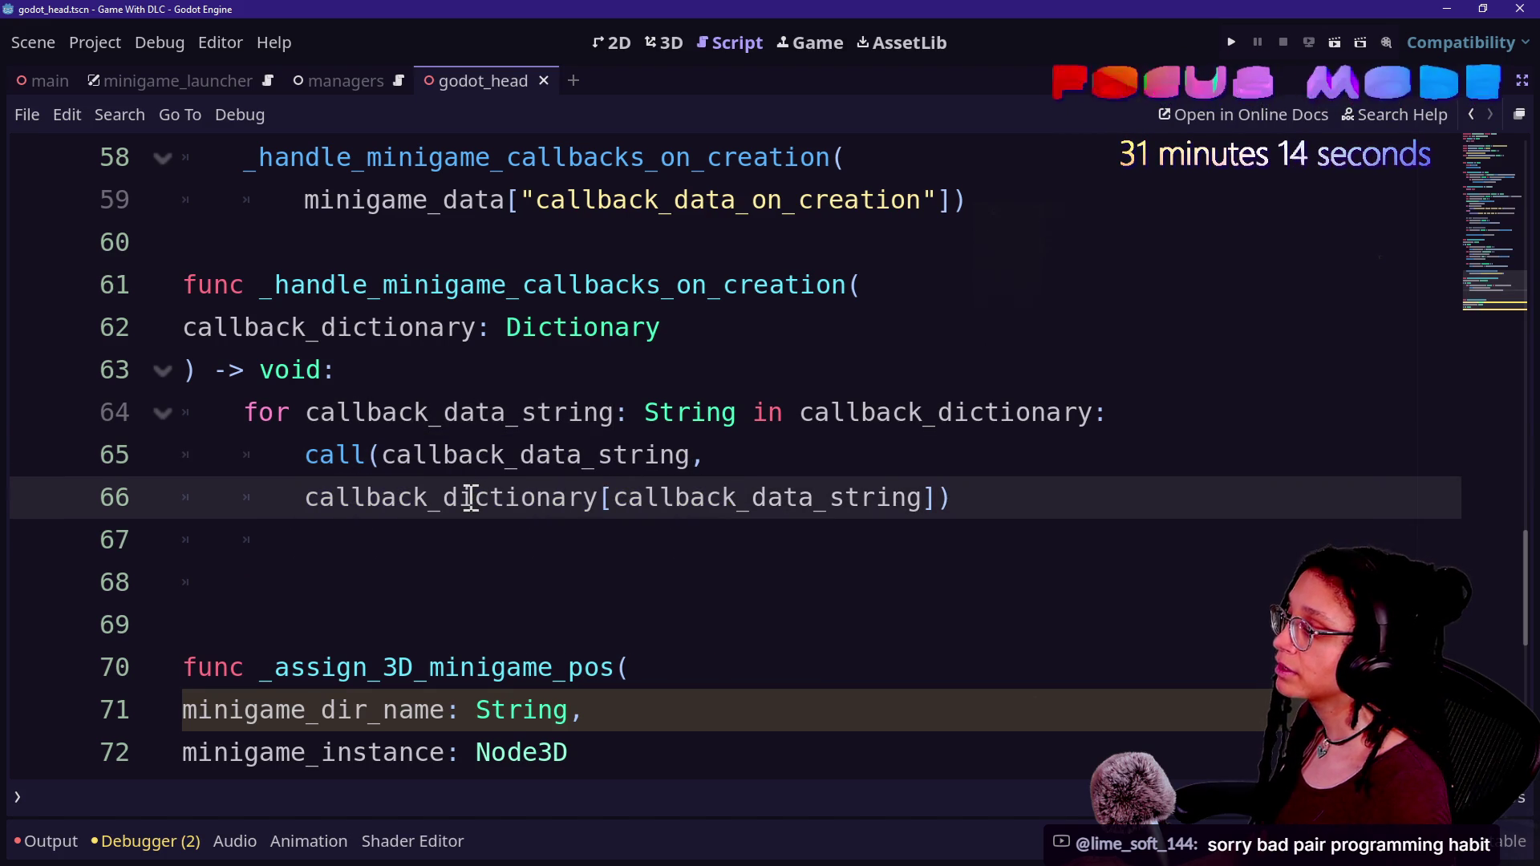
click(476, 472)
drag(611, 497, 925, 498)
drag(305, 499, 590, 499)
key(Right)
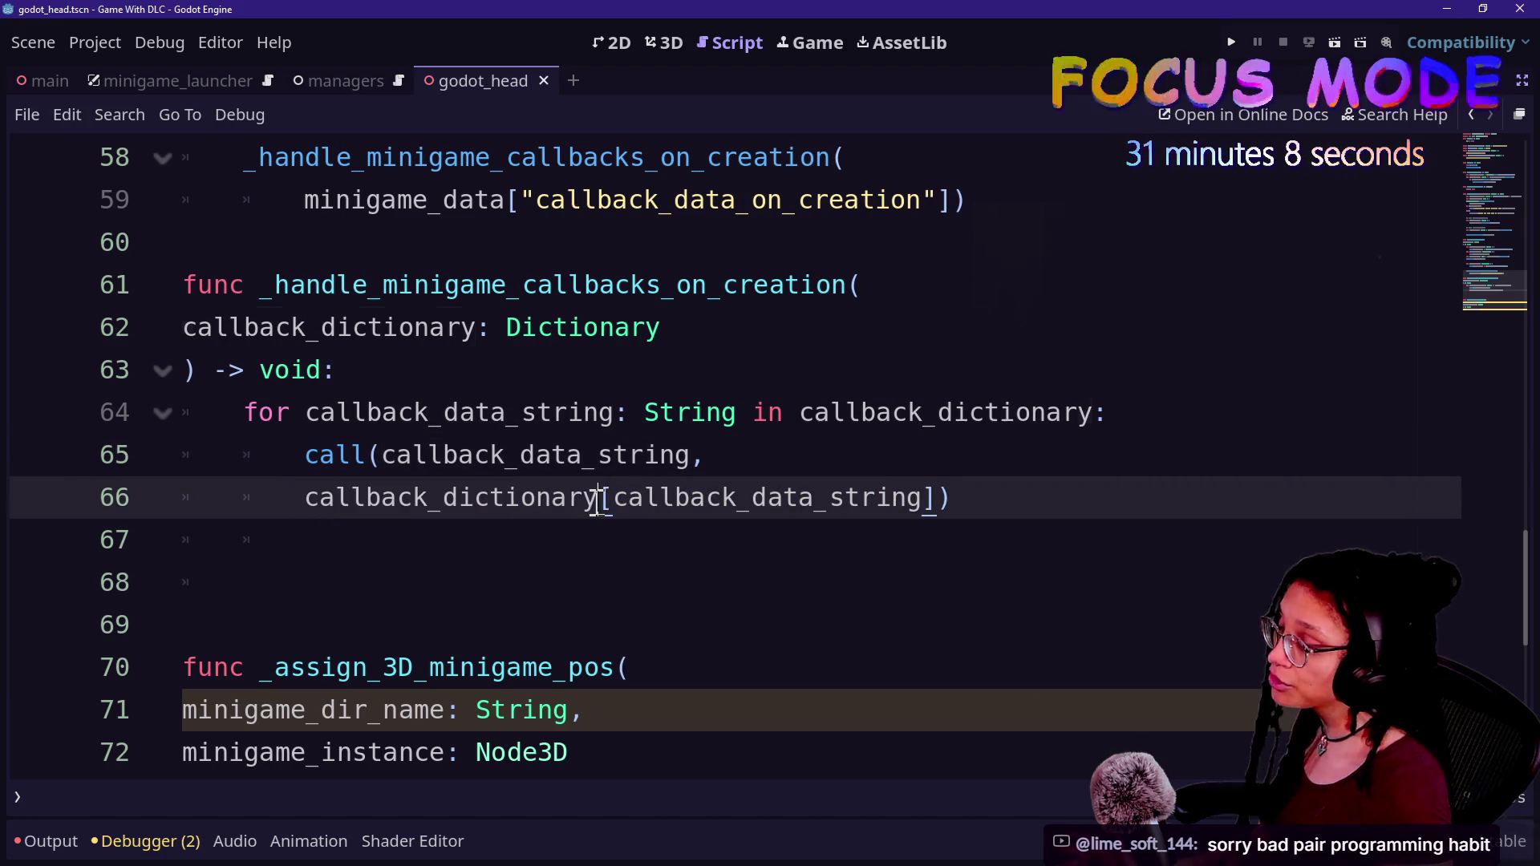
drag(377, 455, 791, 438)
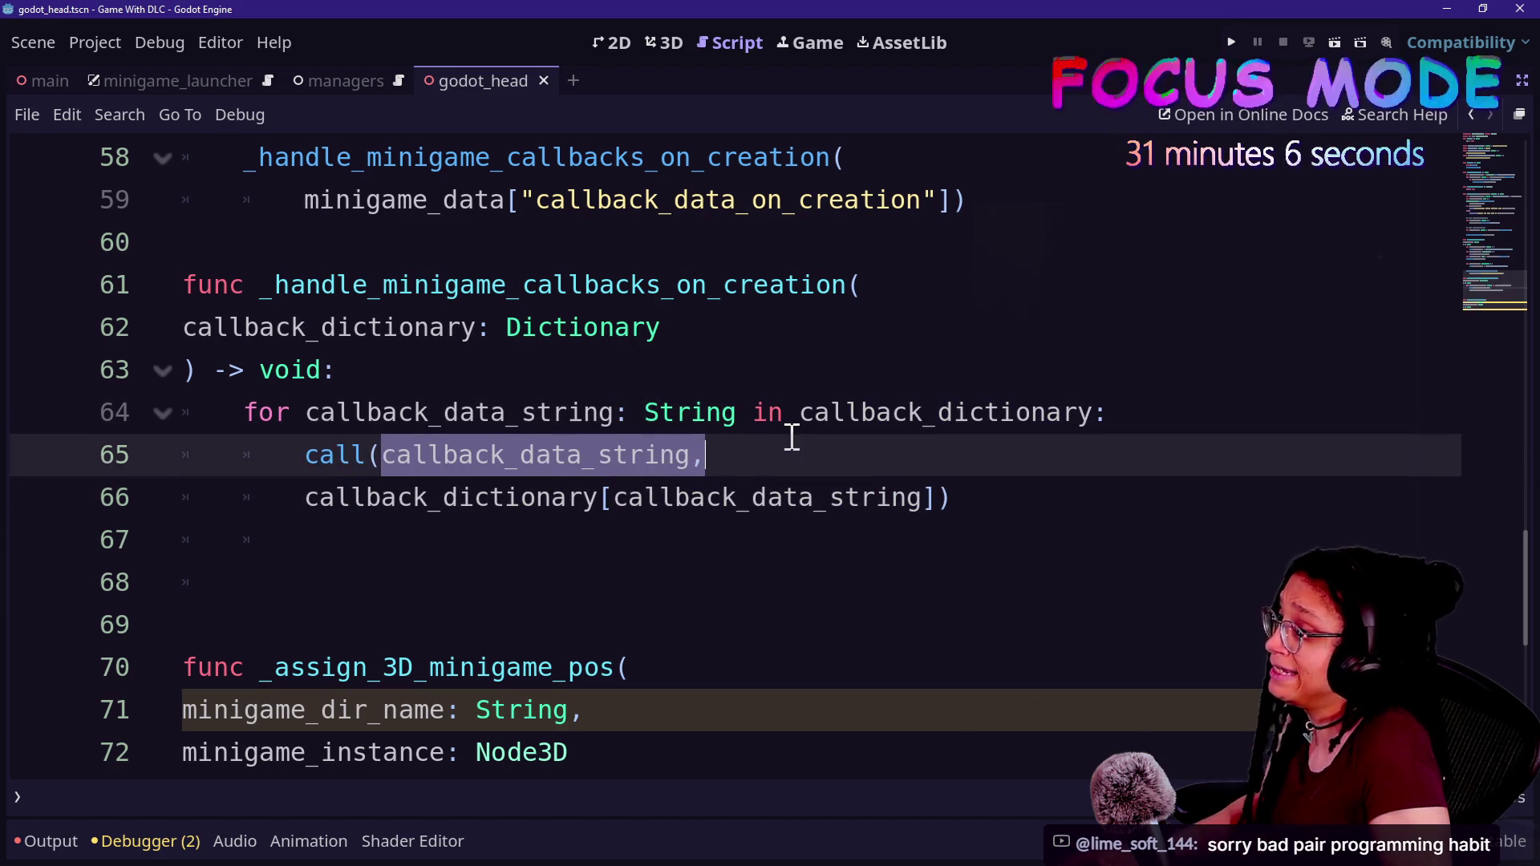
- Delete the extra blank line 67 below the call
click(982, 516)
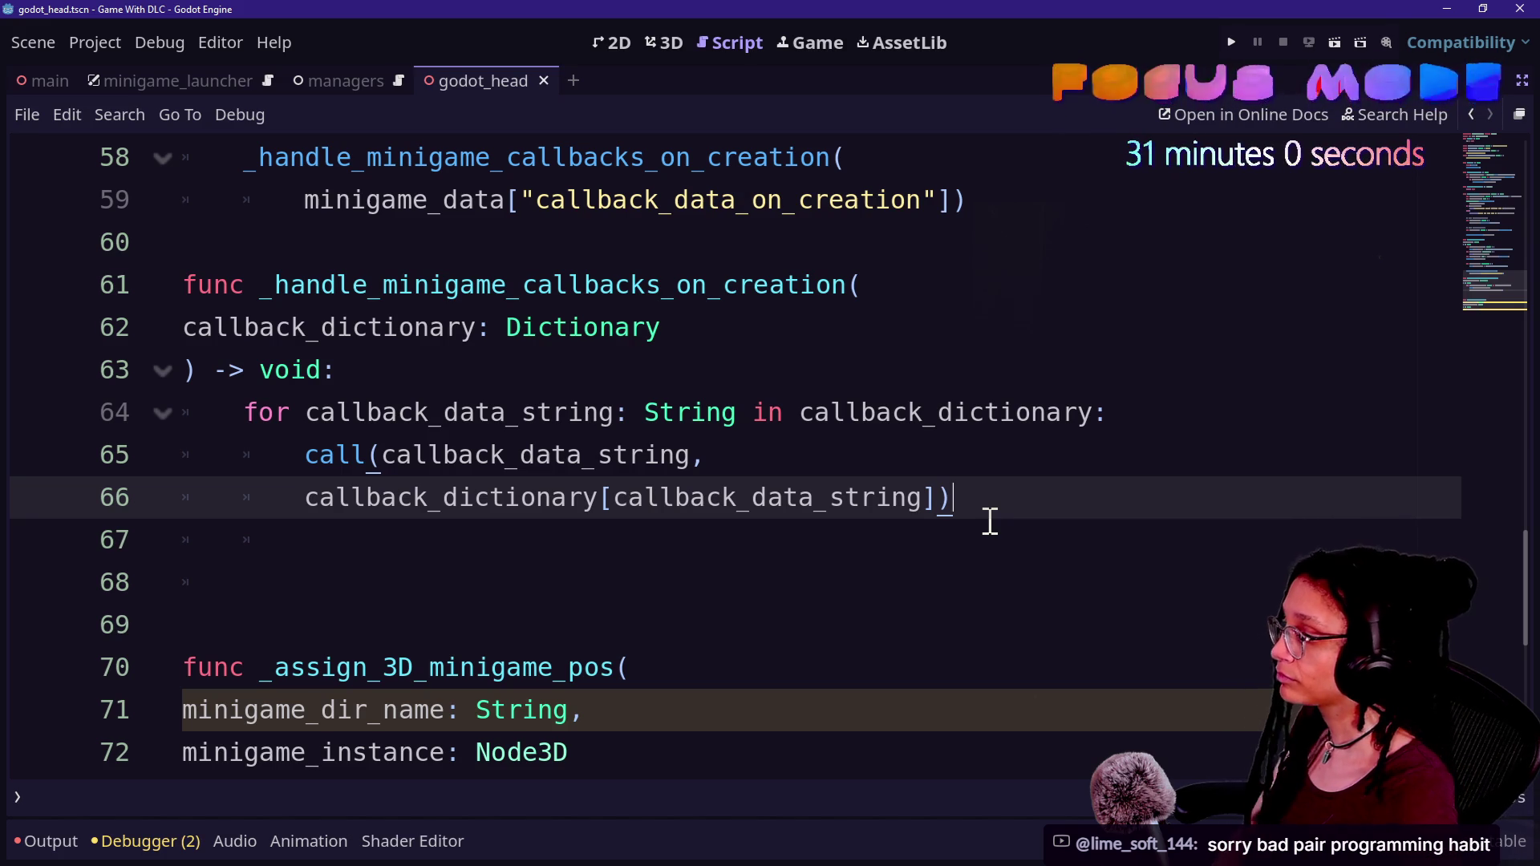
click(974, 537)
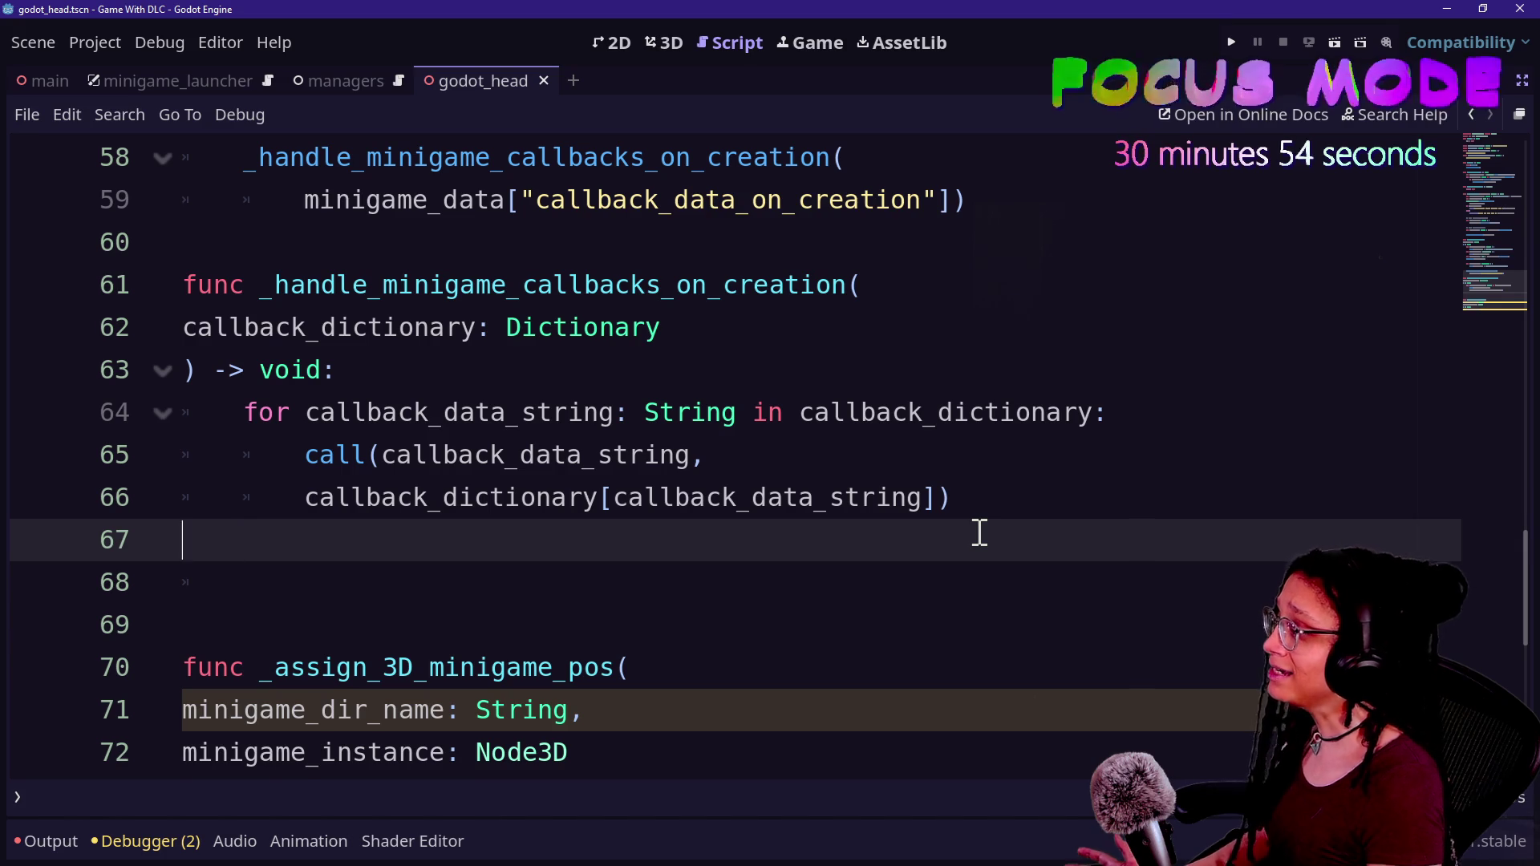
key(BackSpace)
key(BackSpace)
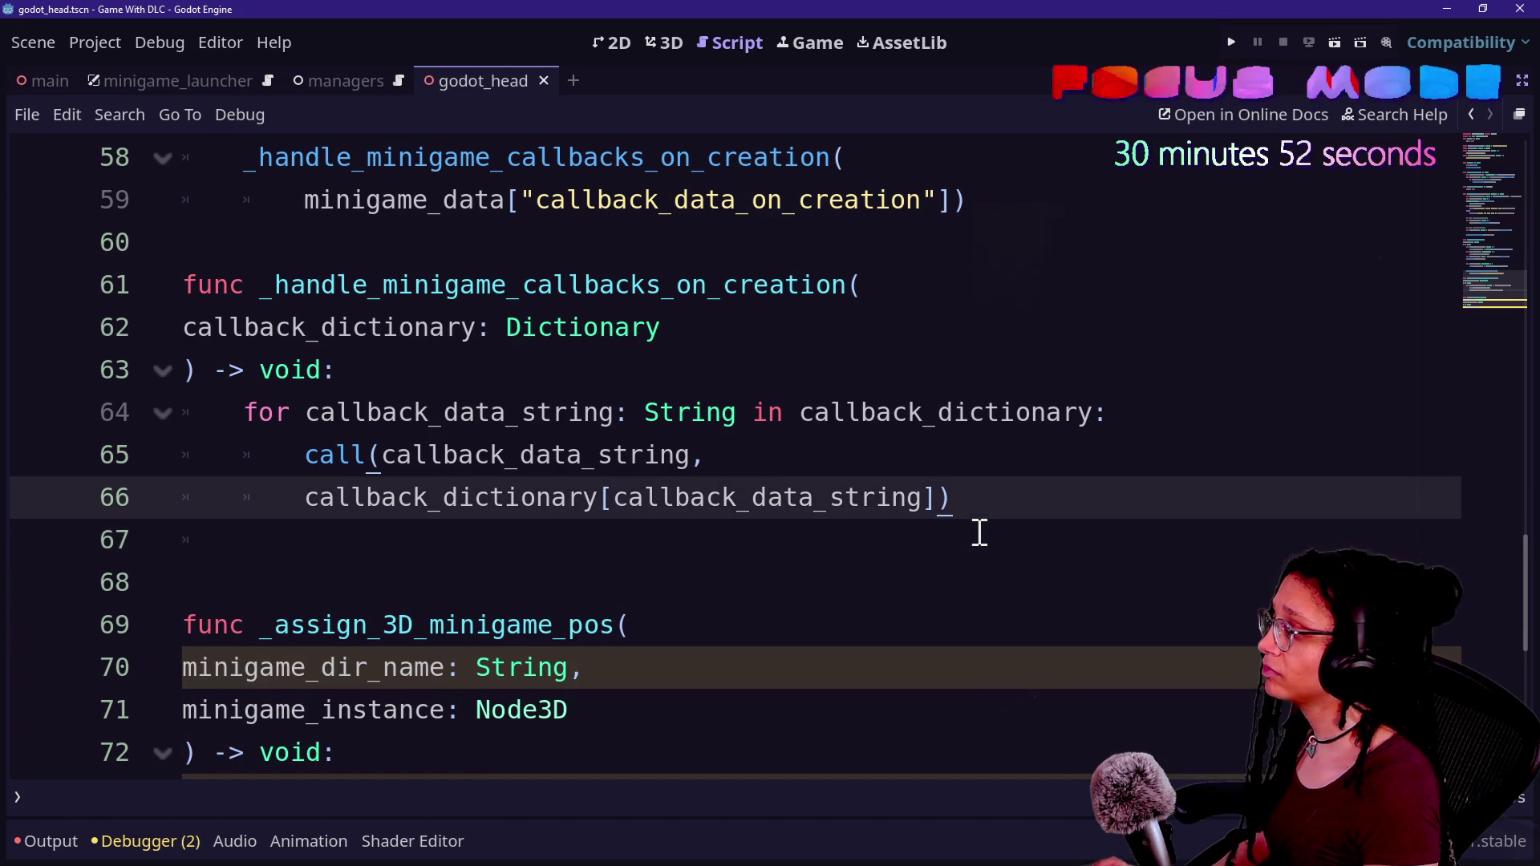
click(766, 536)
- Remove the extra blank line so only one precedes _assign_3D_minigame_pos
key(BackSpace)
key(BackSpace)
click(535, 545)
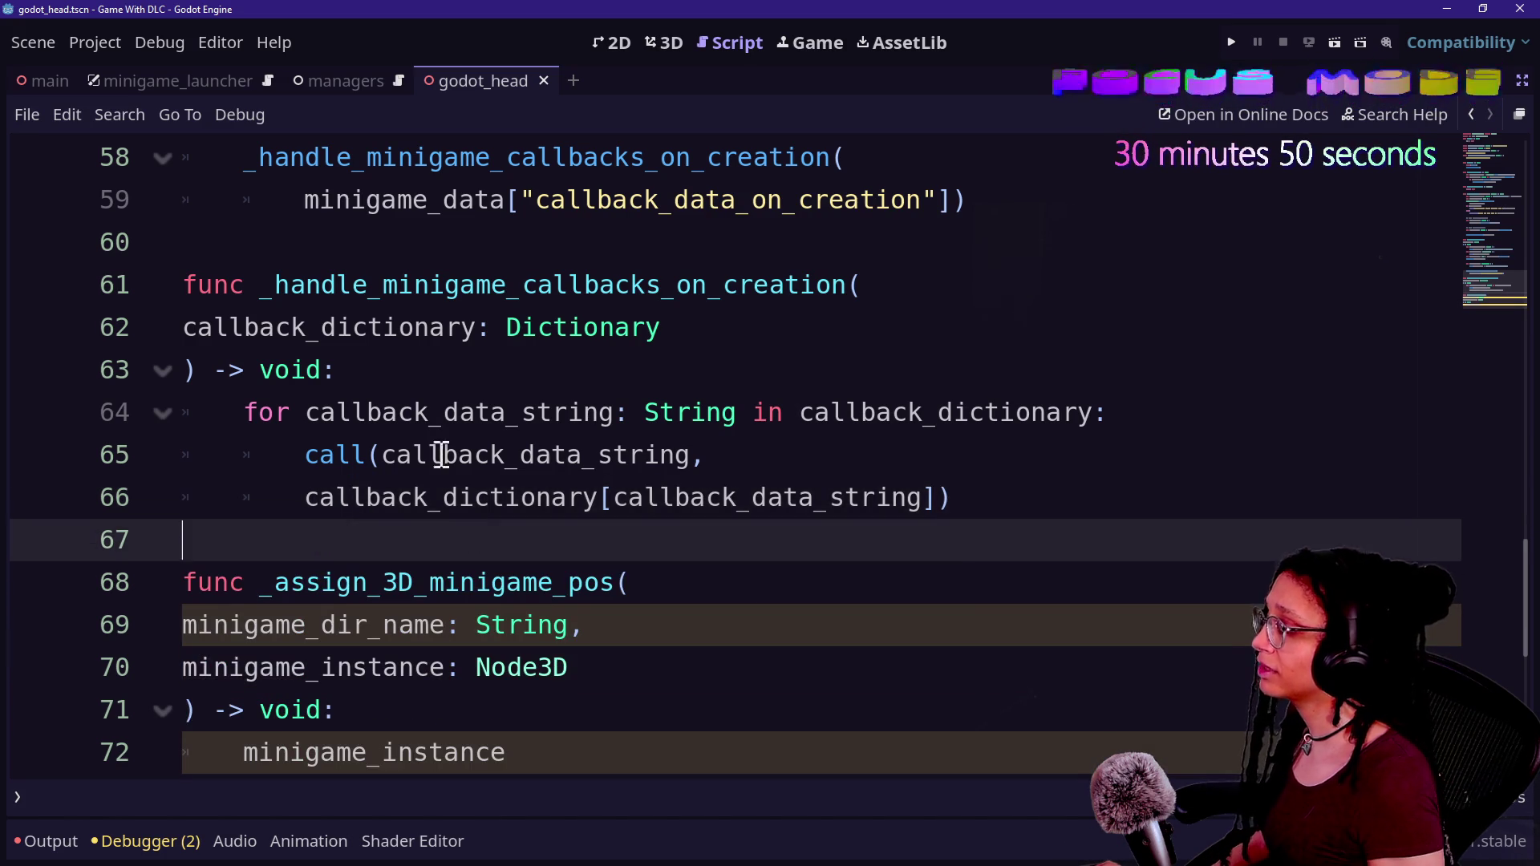
click(938, 509)
scroll(945, 516, down, 2)
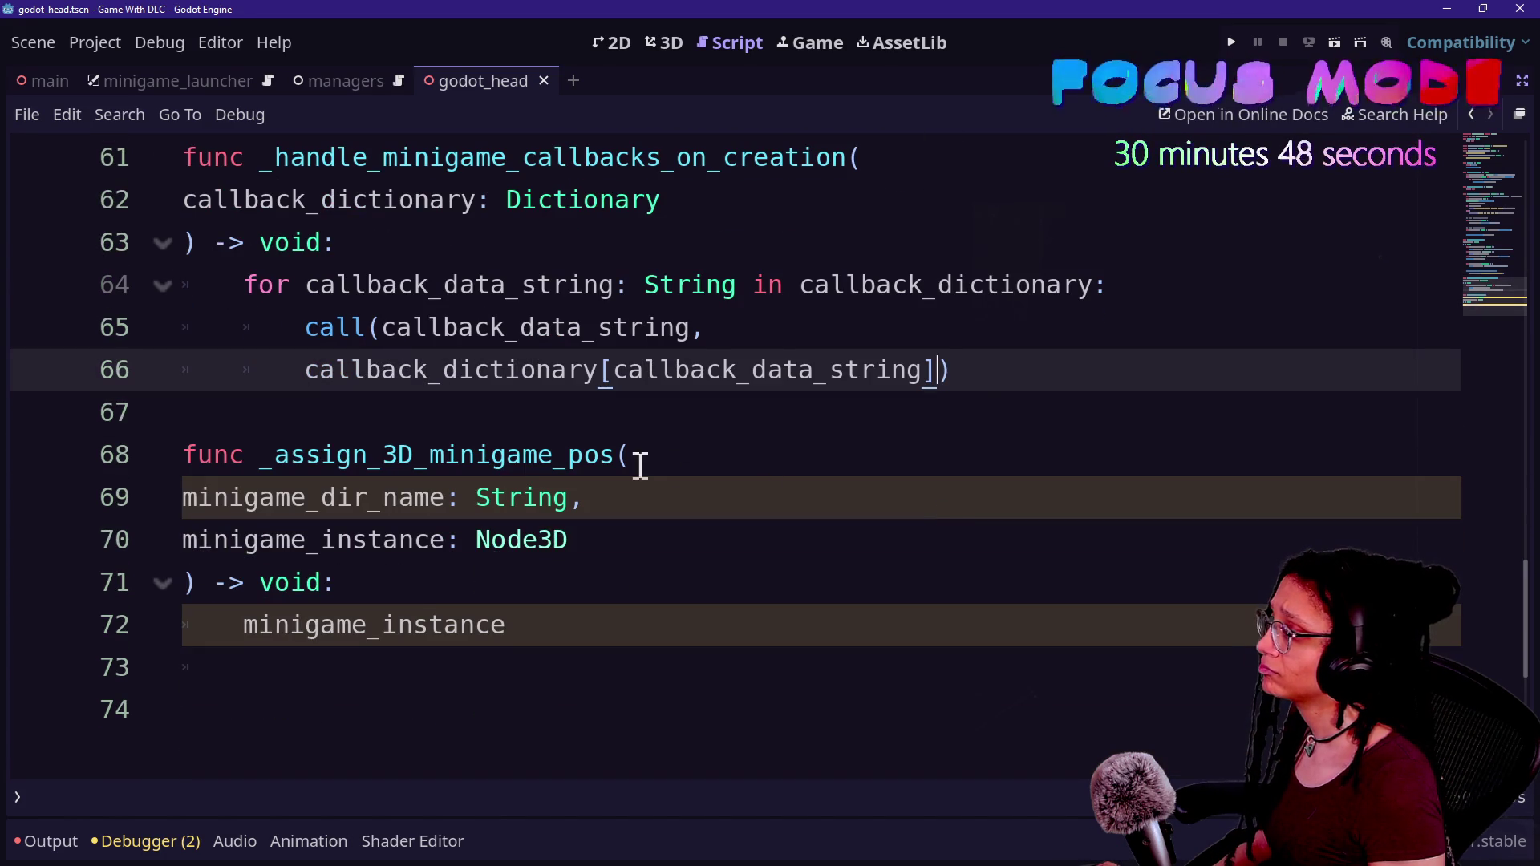
click(348, 496)
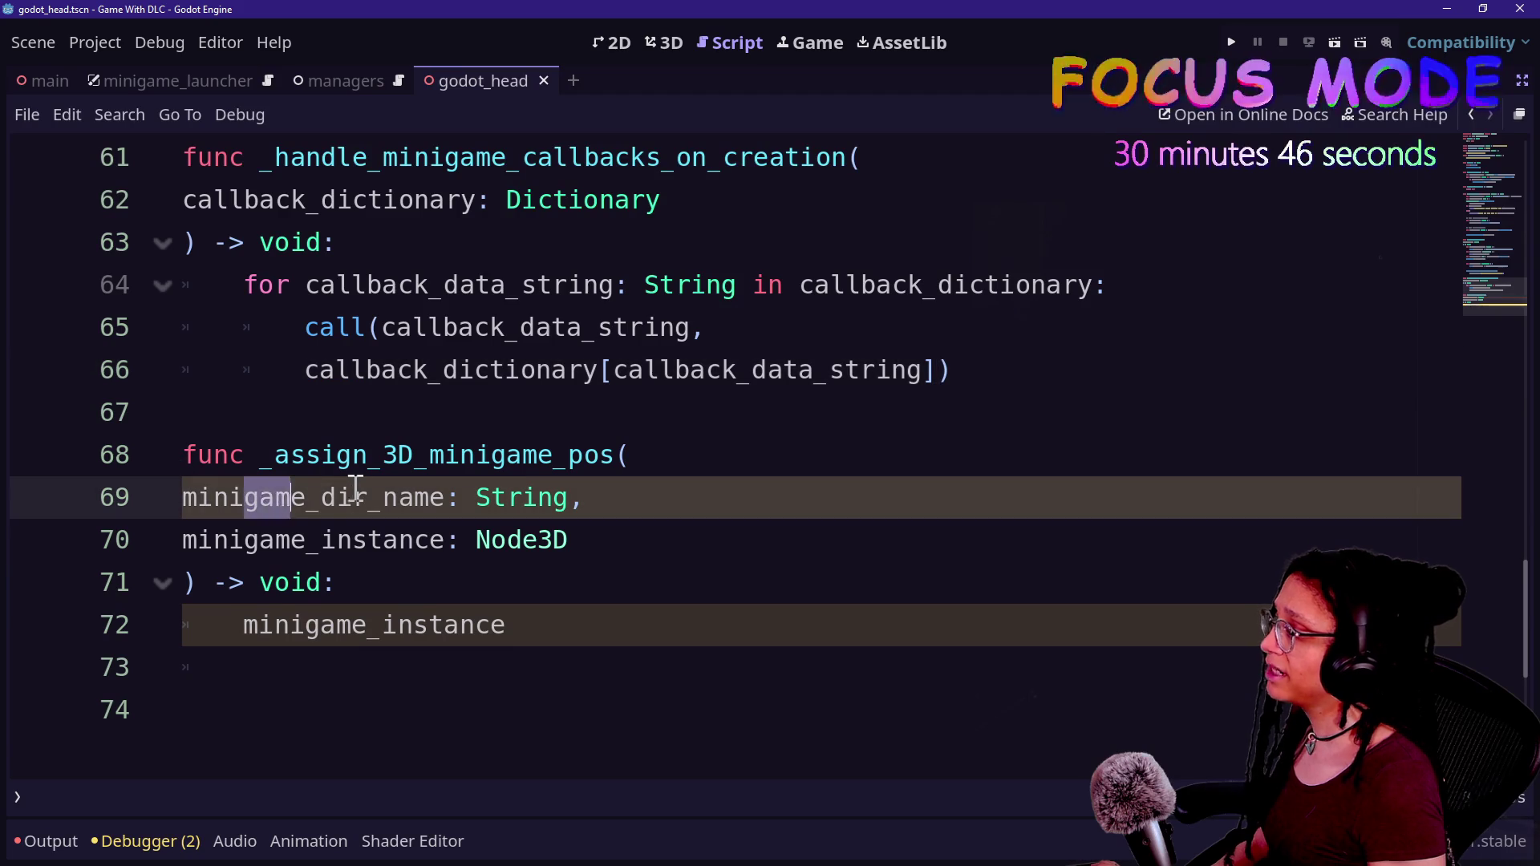
click(399, 538)
- Compare the function's parameters against thought_bubble's _MINIGAME_DIRECTORY_NAME and _minigame_instance arguments
key(alt+Tab)
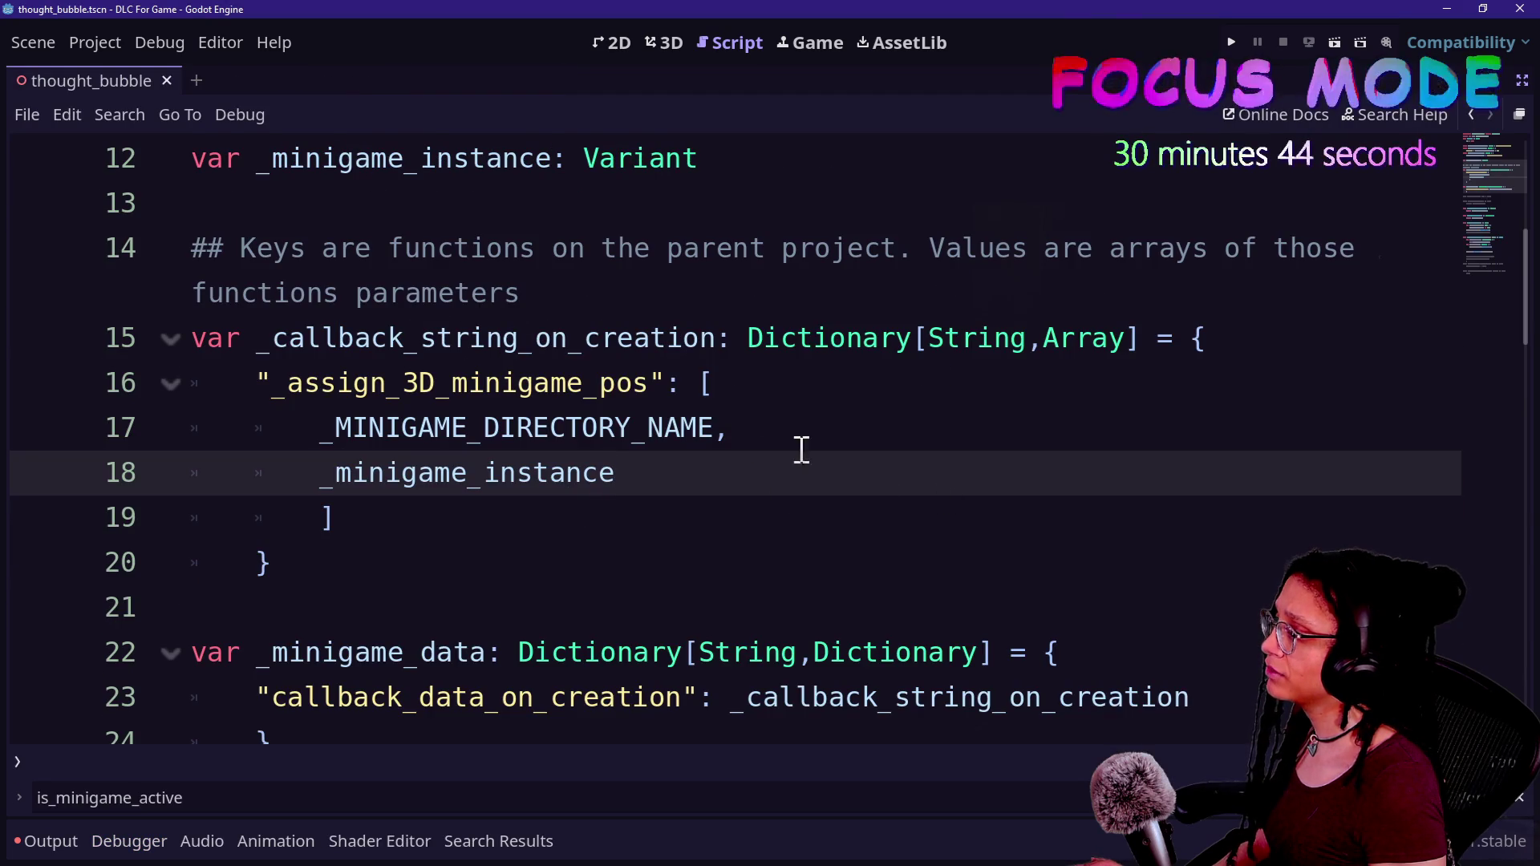
drag(340, 430, 638, 429)
click(664, 428)
double_click(363, 473)
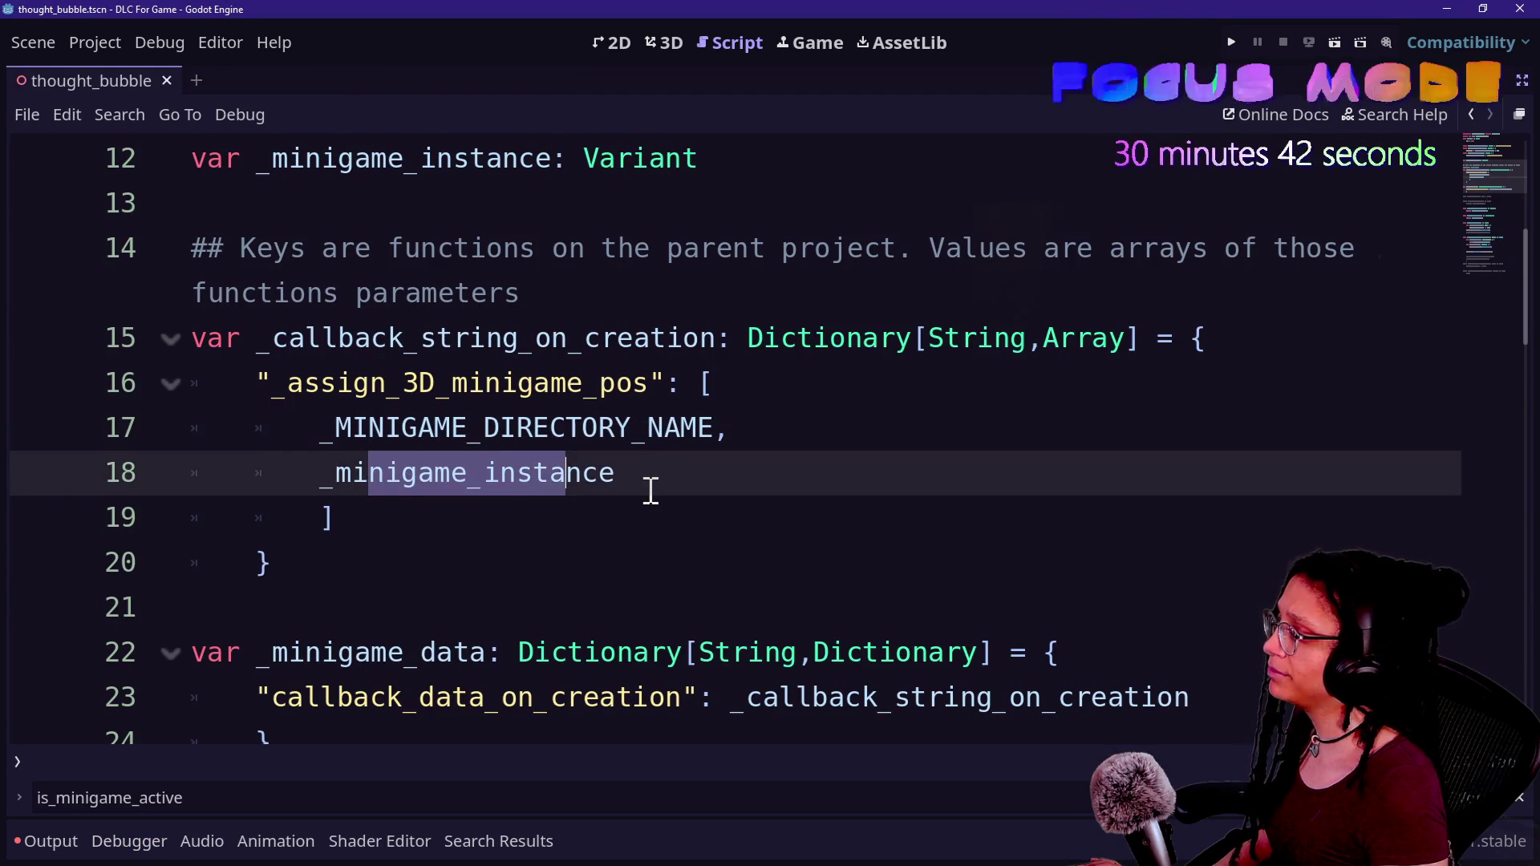
key(alt+Tab)
drag(183, 497, 447, 517)
click(250, 544)
click(368, 419)
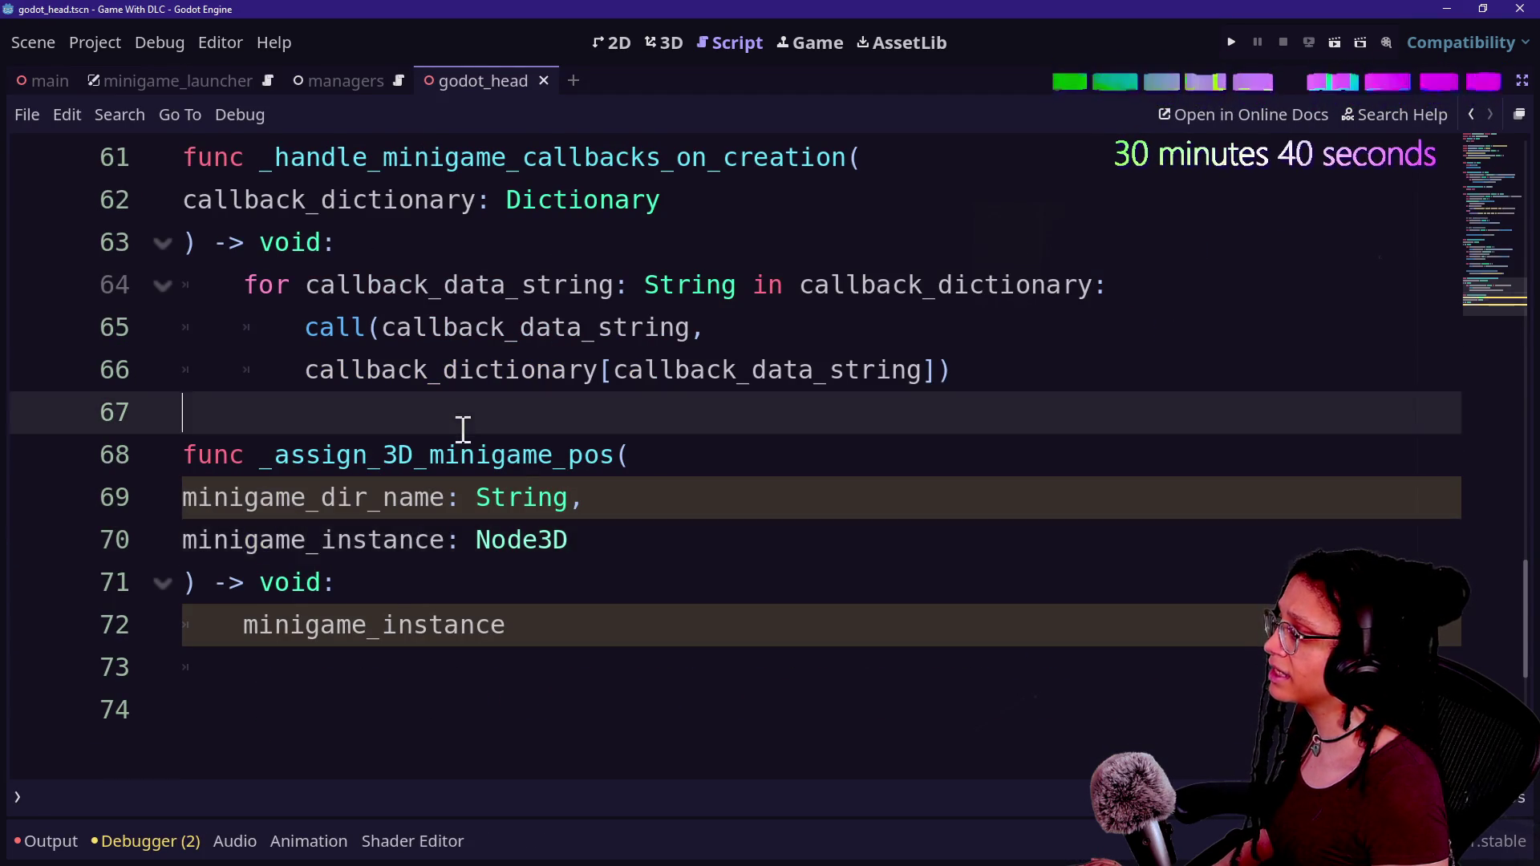
- Delete the leftover minigame_instance on line 72 and the extra trailing blank line 73
click(595, 619)
double_click(249, 634)
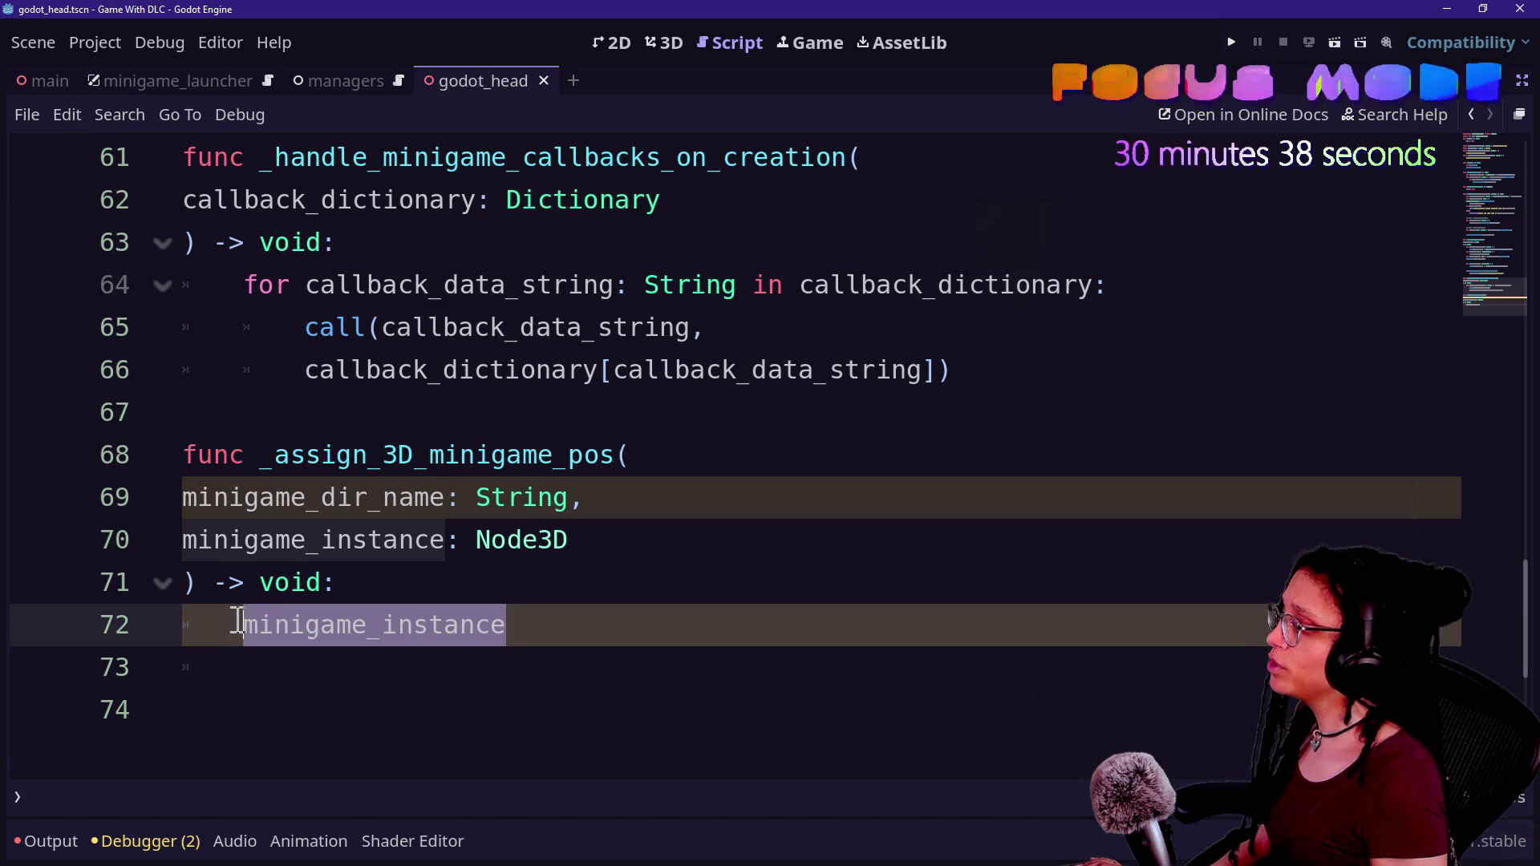
key(BackSpace)
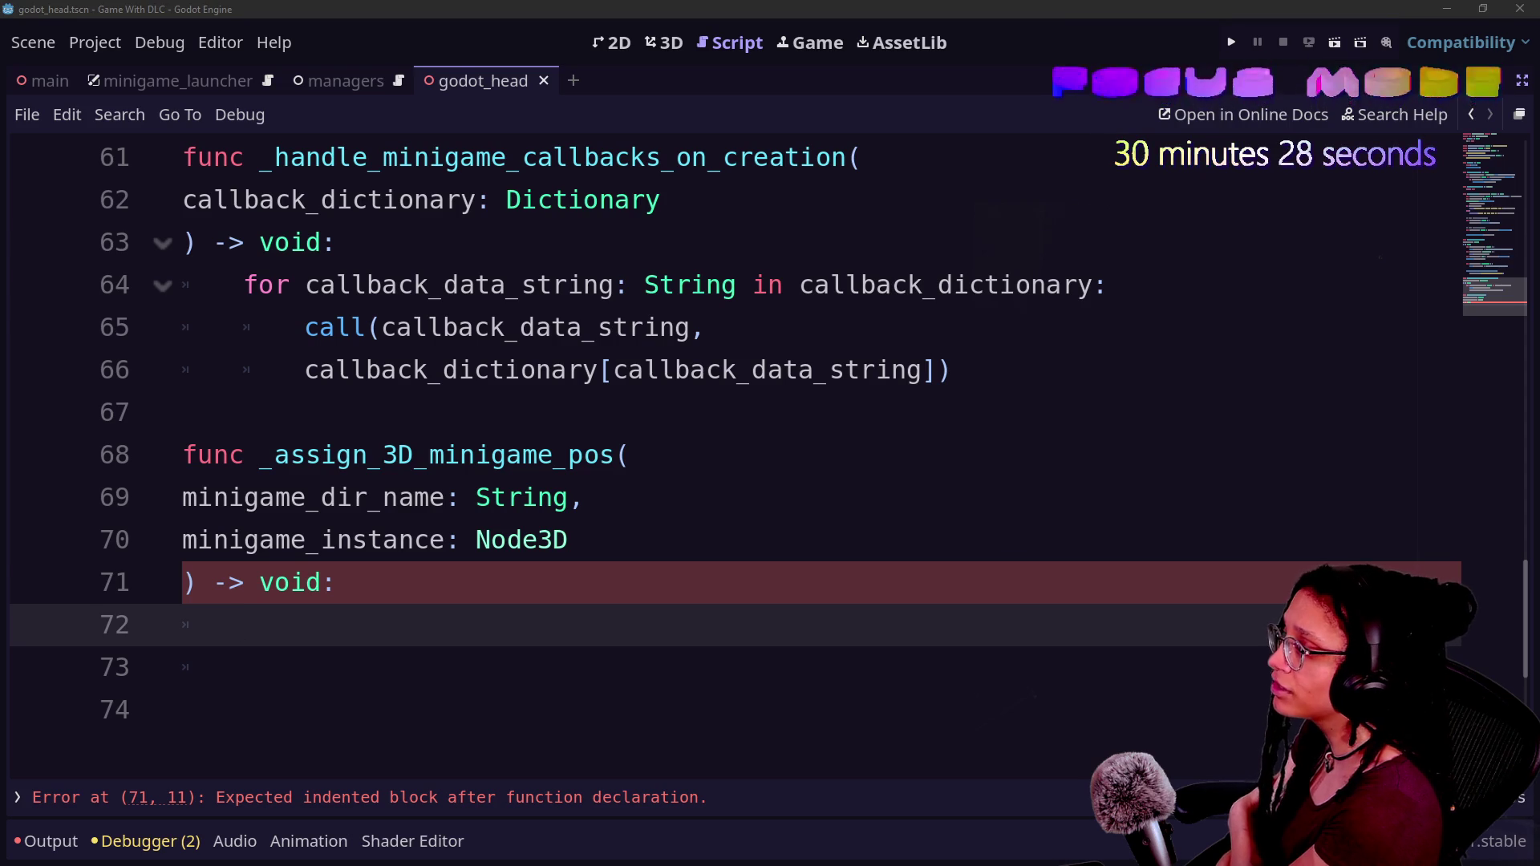
click(866, 729)
click(962, 615)
click(958, 672)
key(BackSpace)
key(BackSpace)
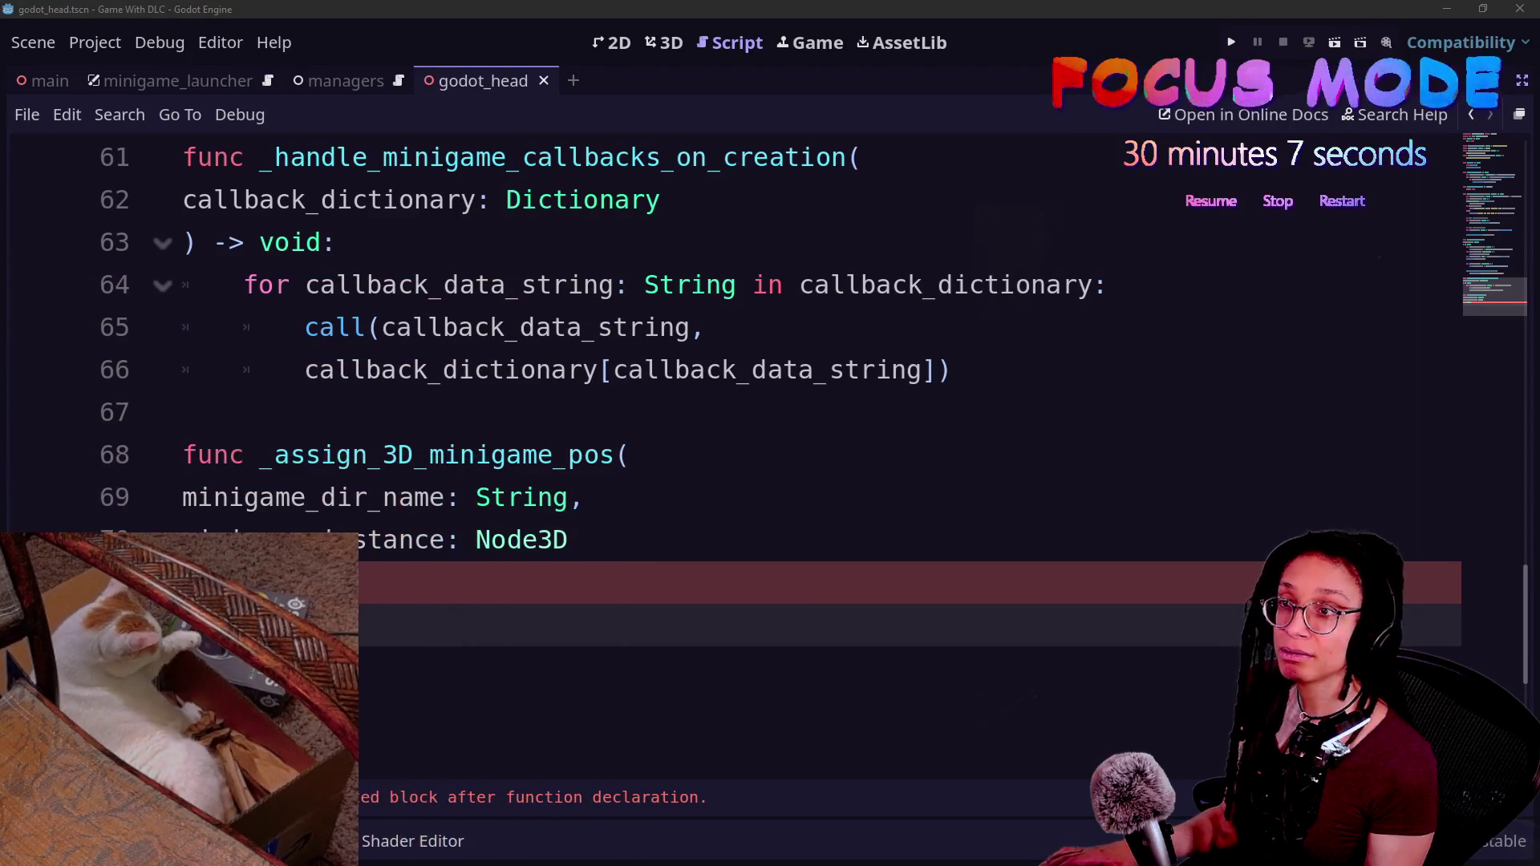
click(789, 344)
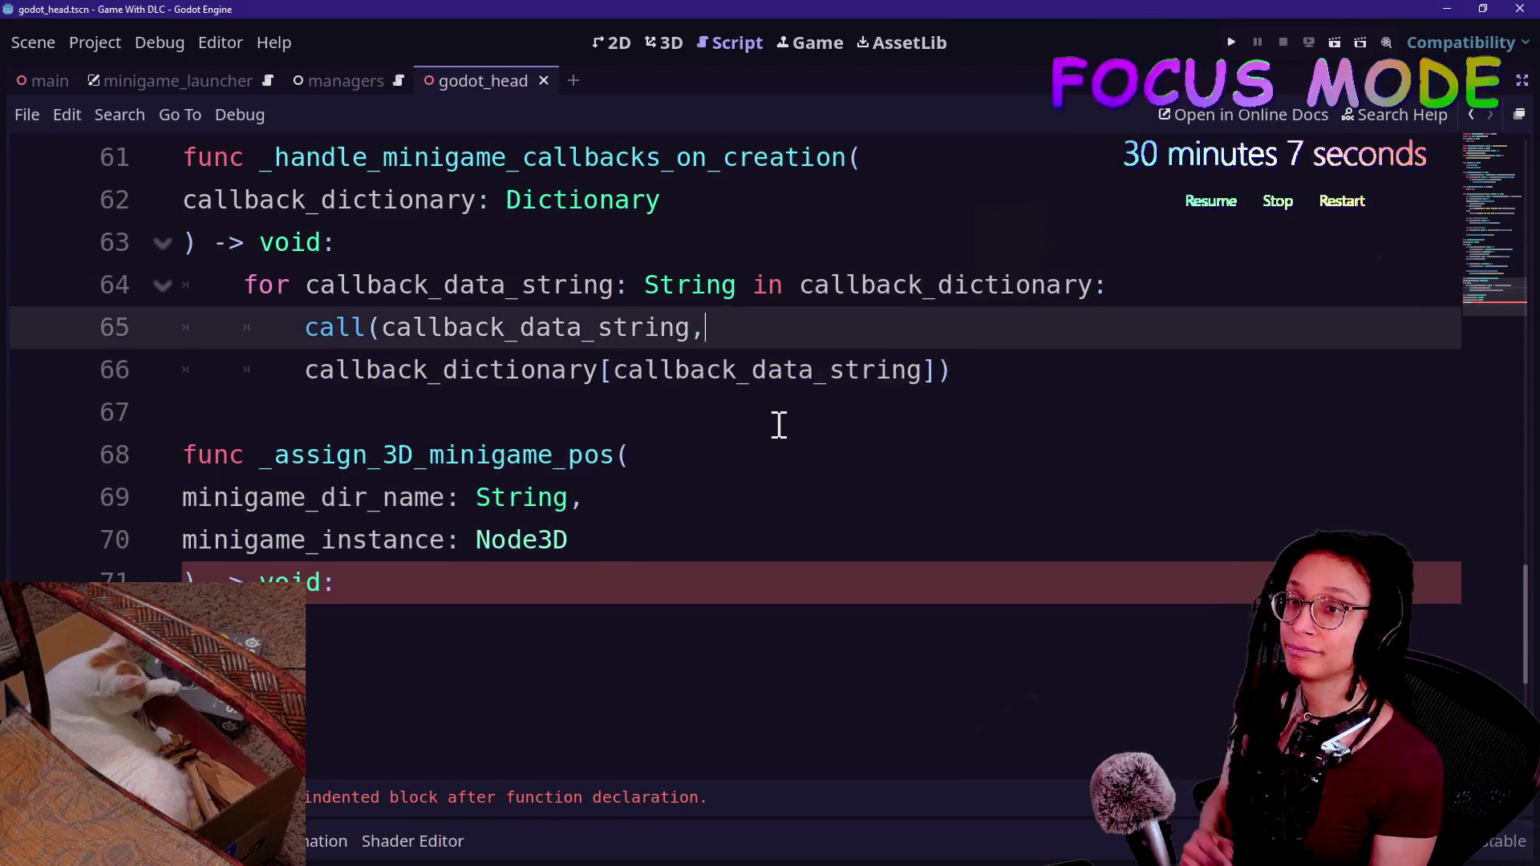
click(763, 384)
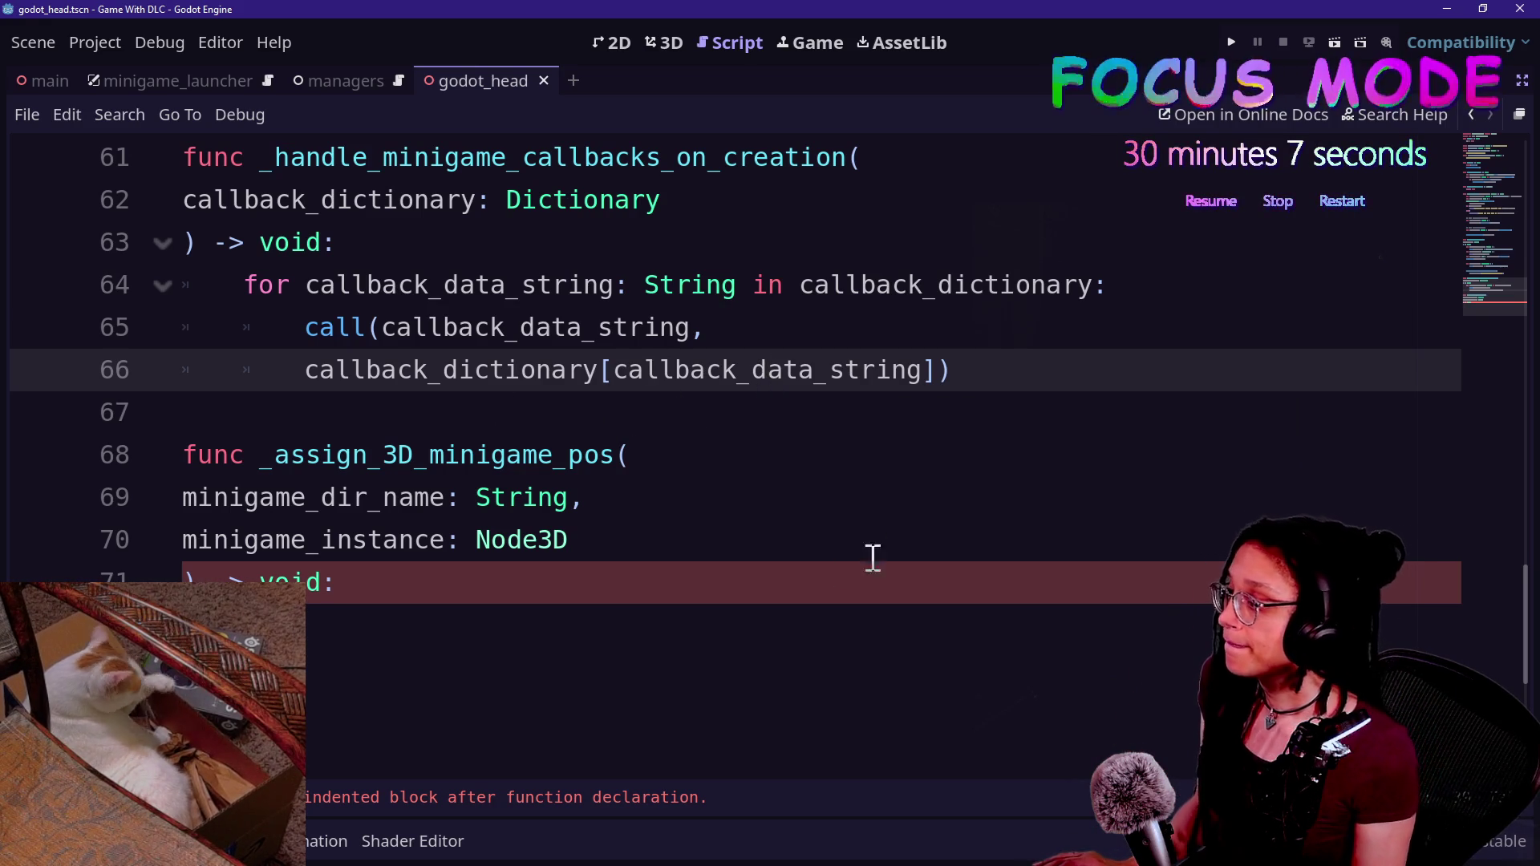
click(814, 590)
click(261, 458)
click(584, 505)
click(587, 571)
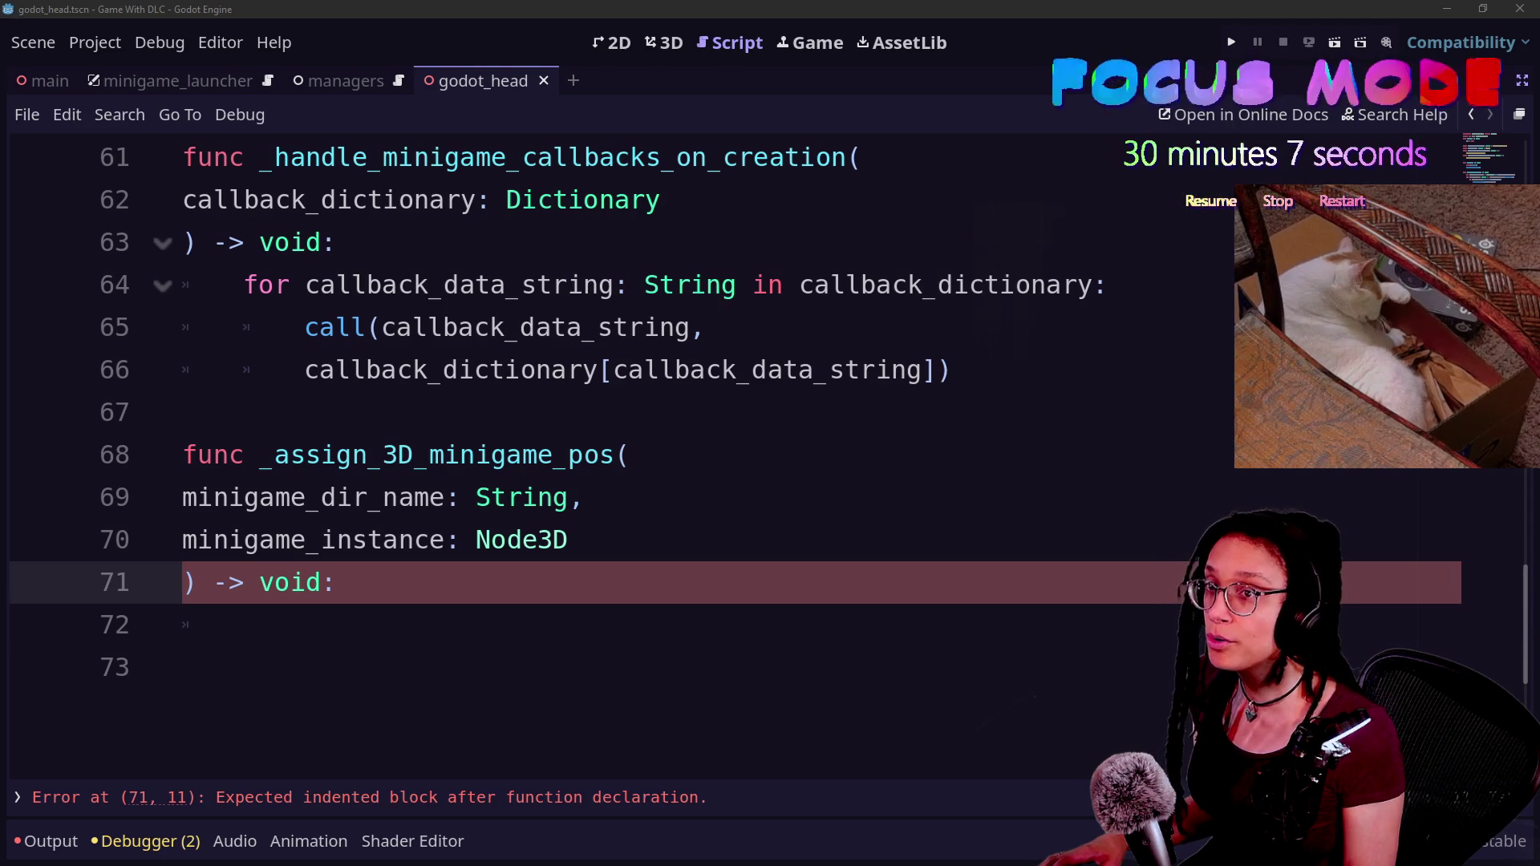
click(642, 663)
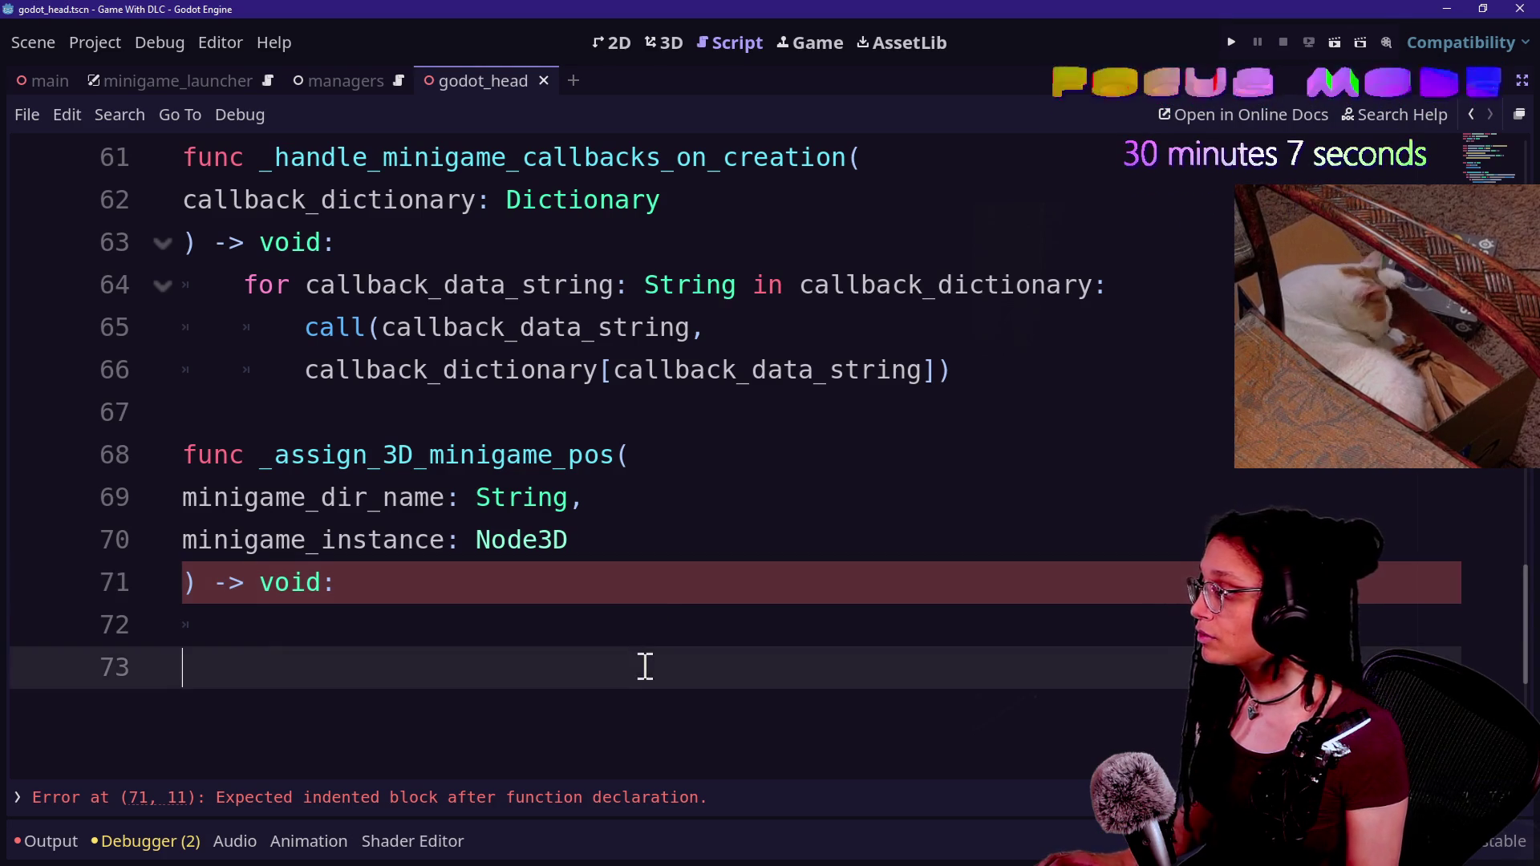
click(638, 645)
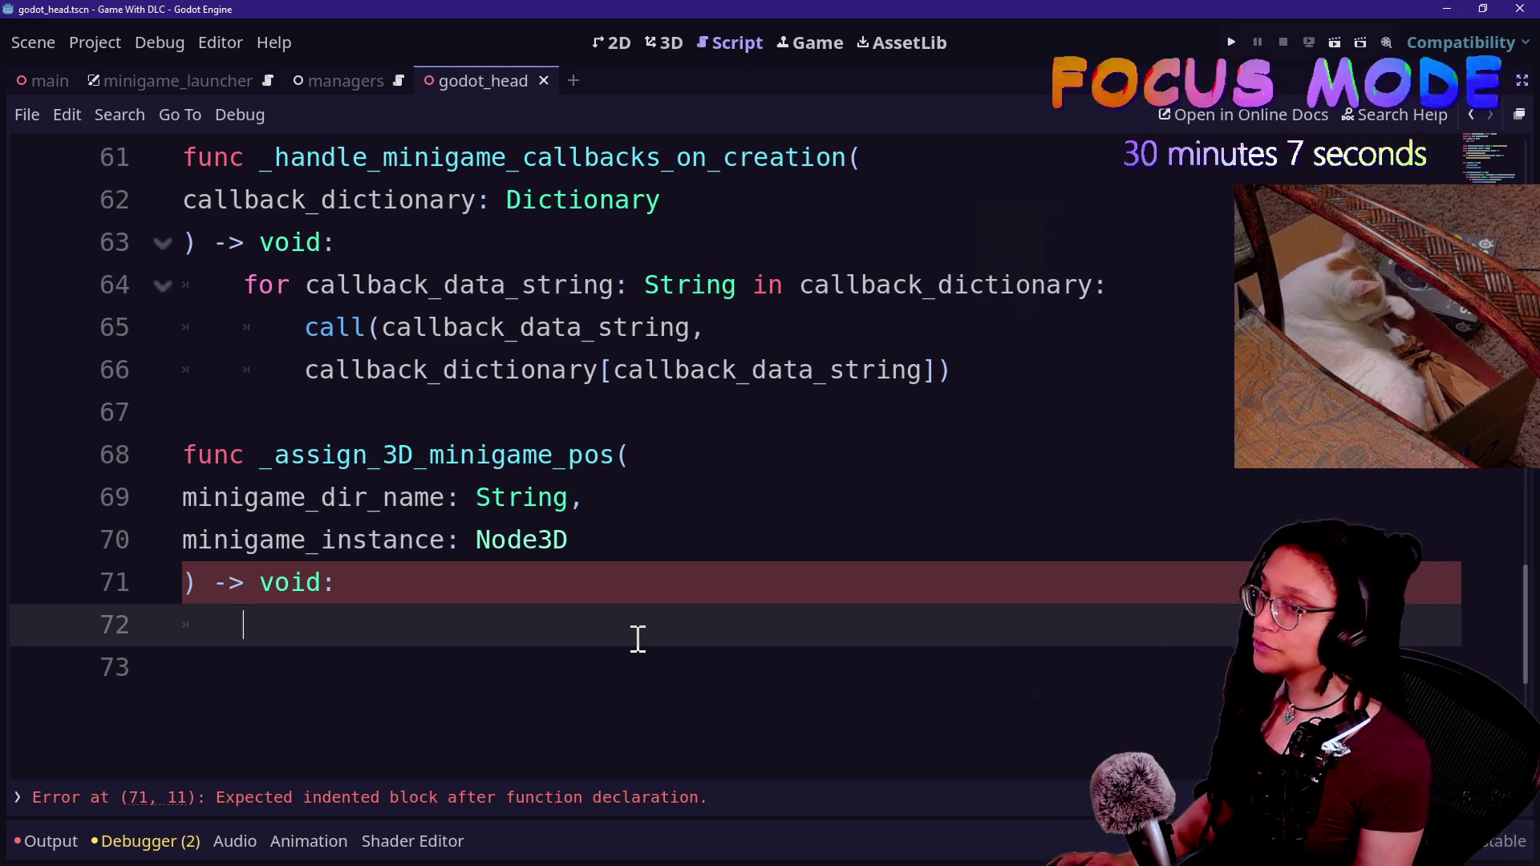
key(alt+Tab)
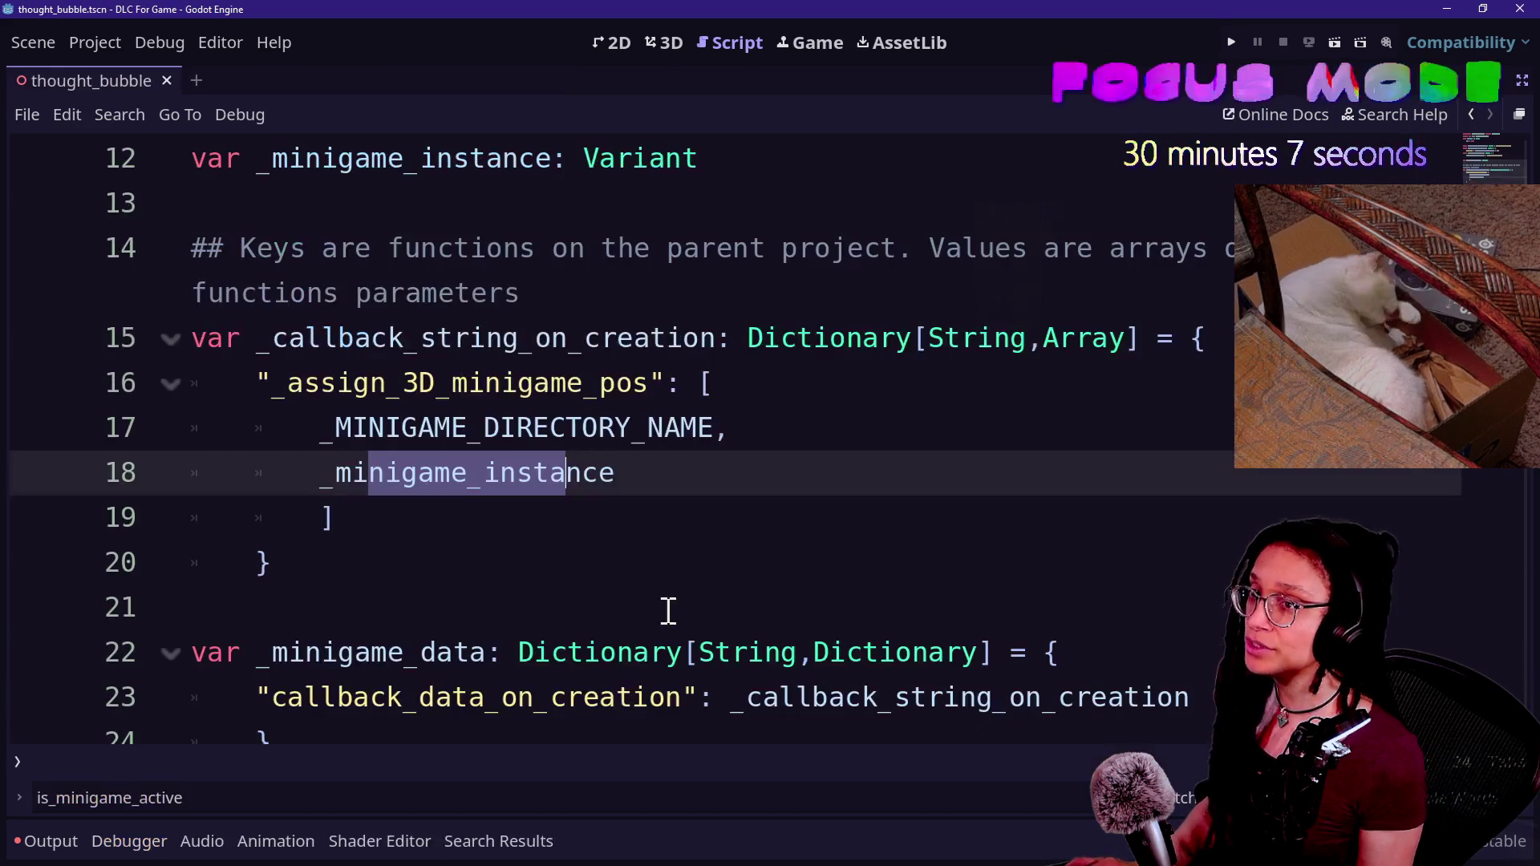
scroll(719, 549, up, 4)
scroll(716, 538, down, 2)
scroll(716, 537, up, 2)
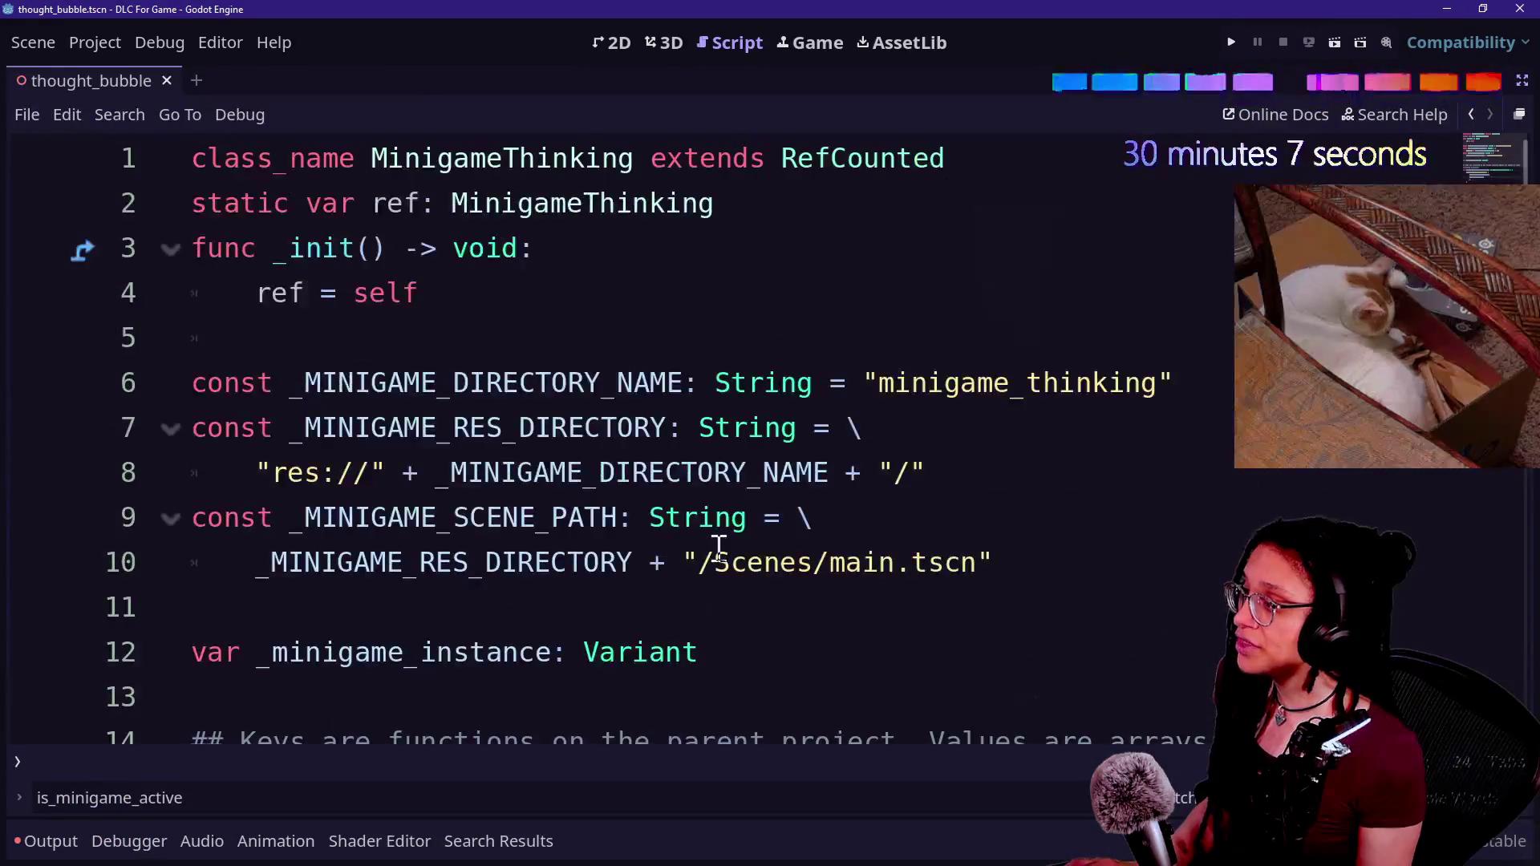
drag(816, 389, 1155, 415)
key(alt+Tab)
click(348, 591)
click(379, 630)
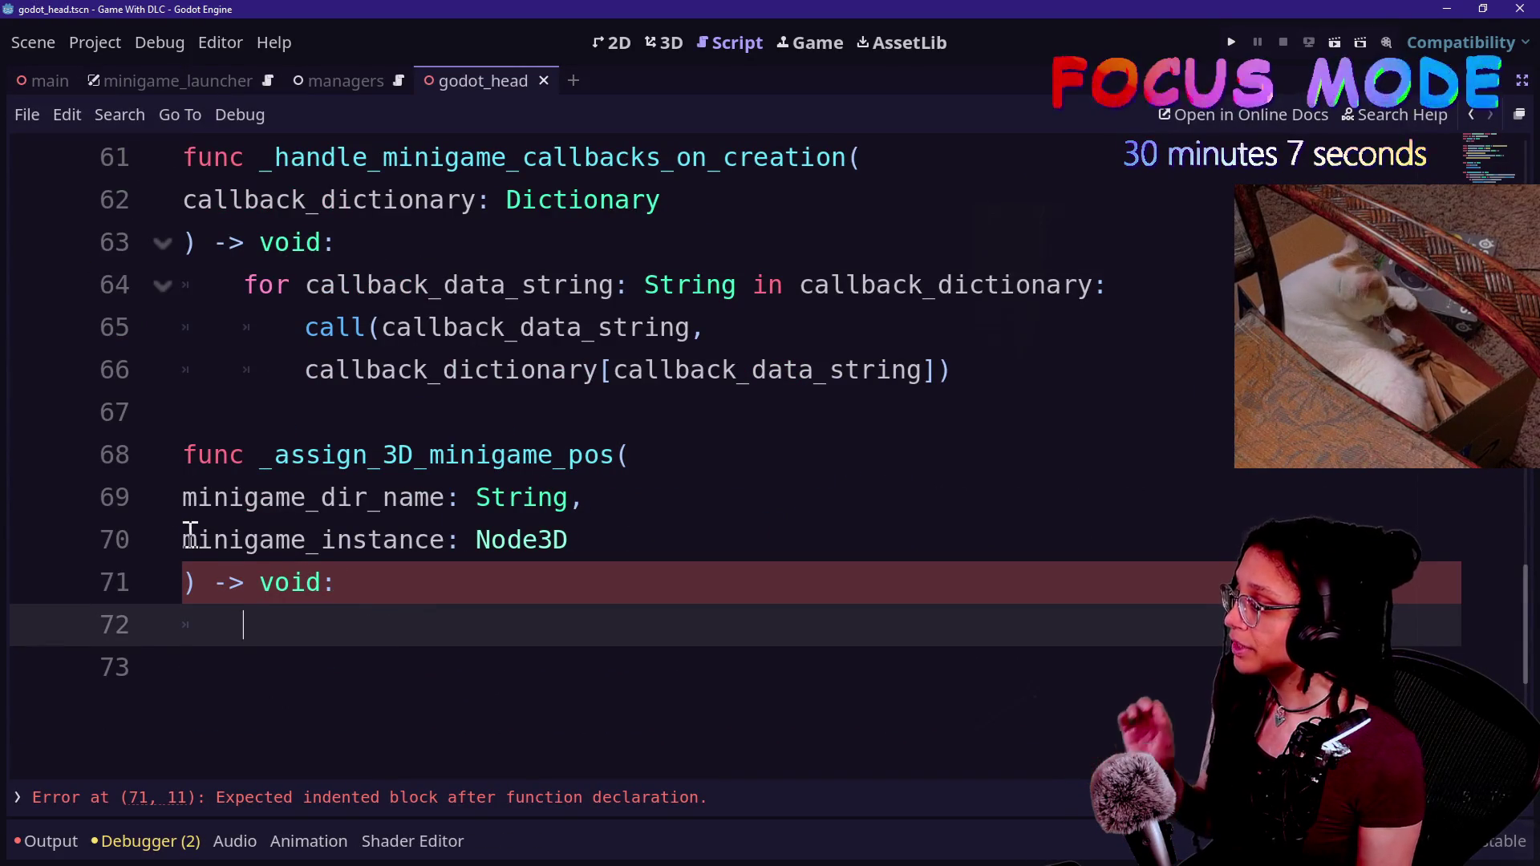
drag(191, 534, 398, 532)
click(378, 629)
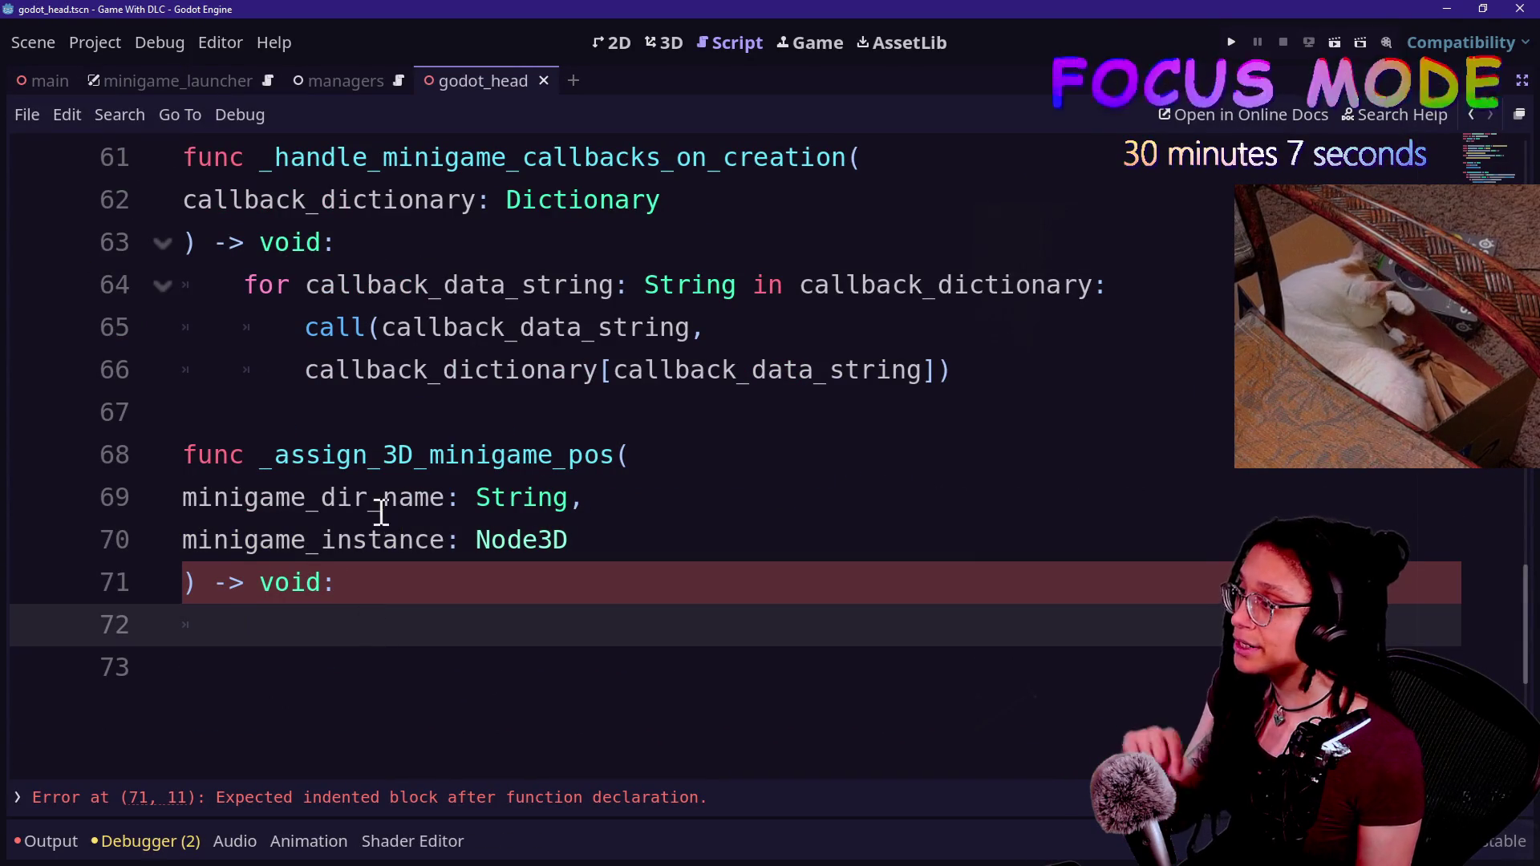
scroll(510, 517, up, 3)
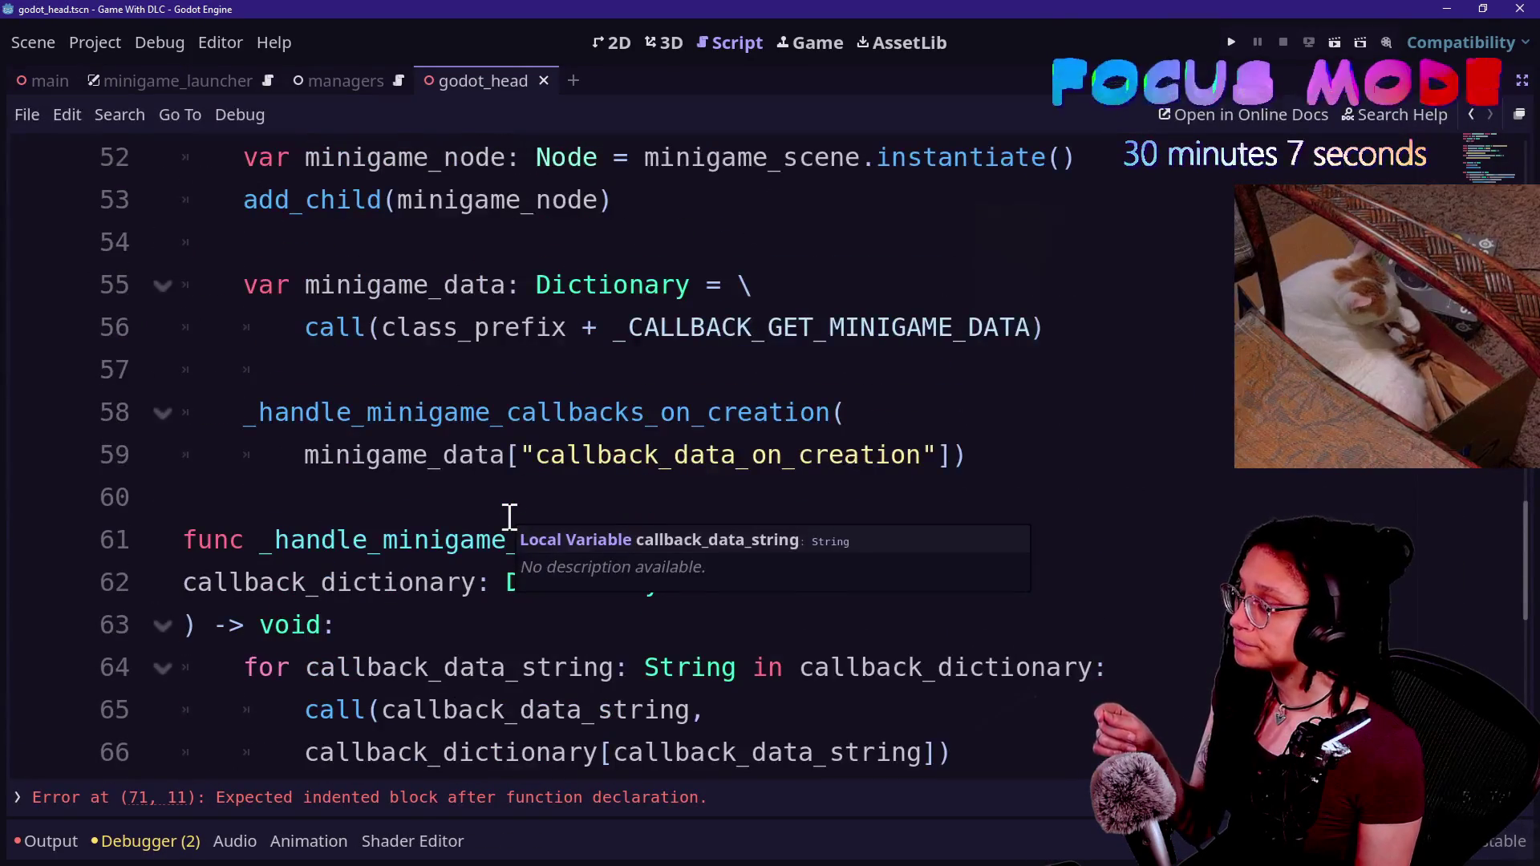
scroll(509, 517, up, 1)
scroll(509, 517, up, 1)
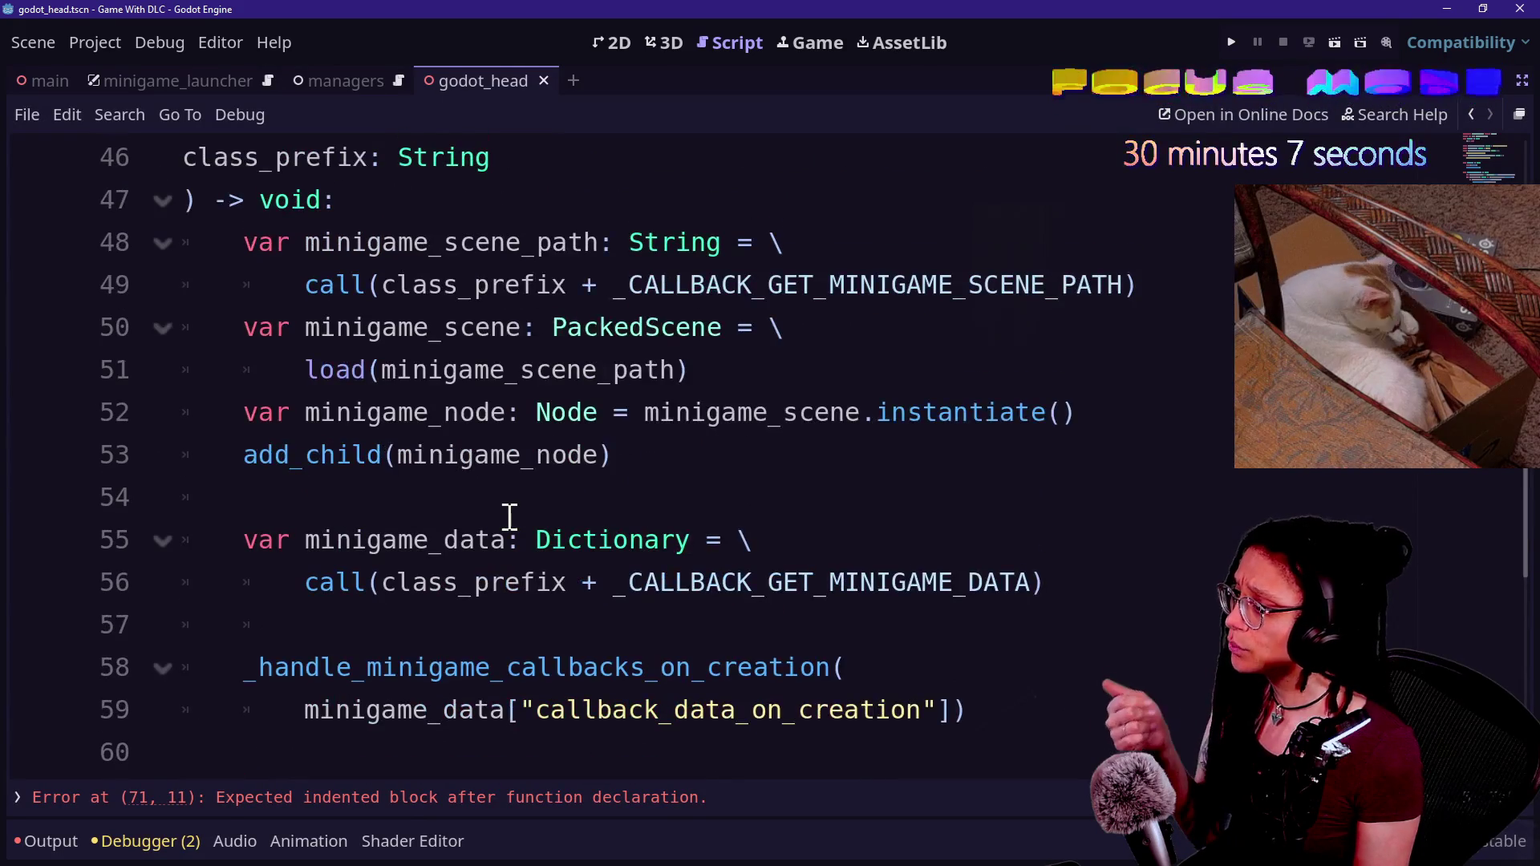
scroll(513, 509, down, 1)
key(alt+Tab)
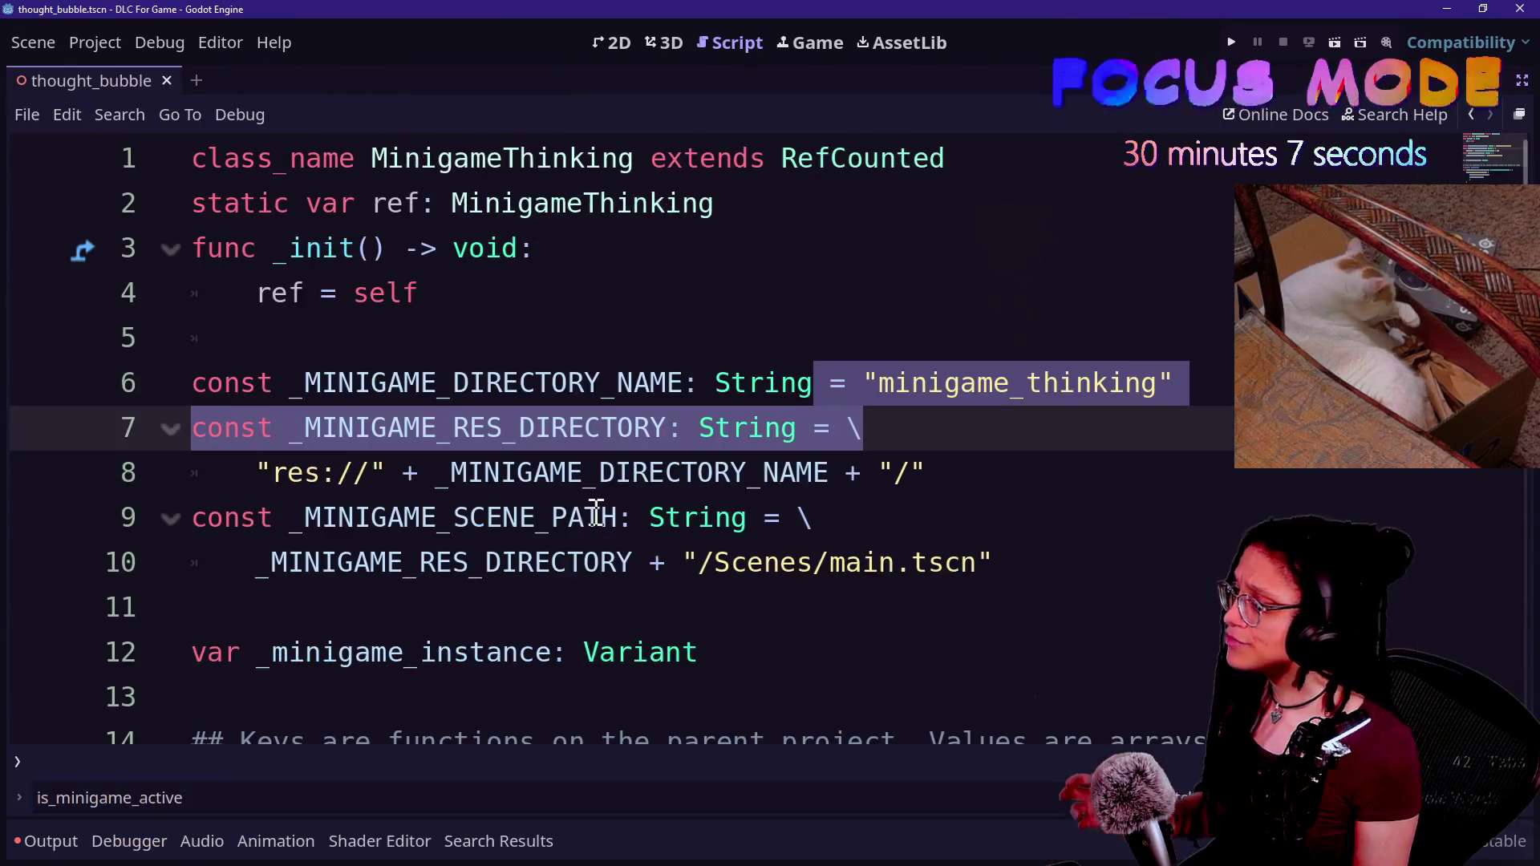
scroll(594, 509, down, 4)
scroll(596, 513, down, 5)
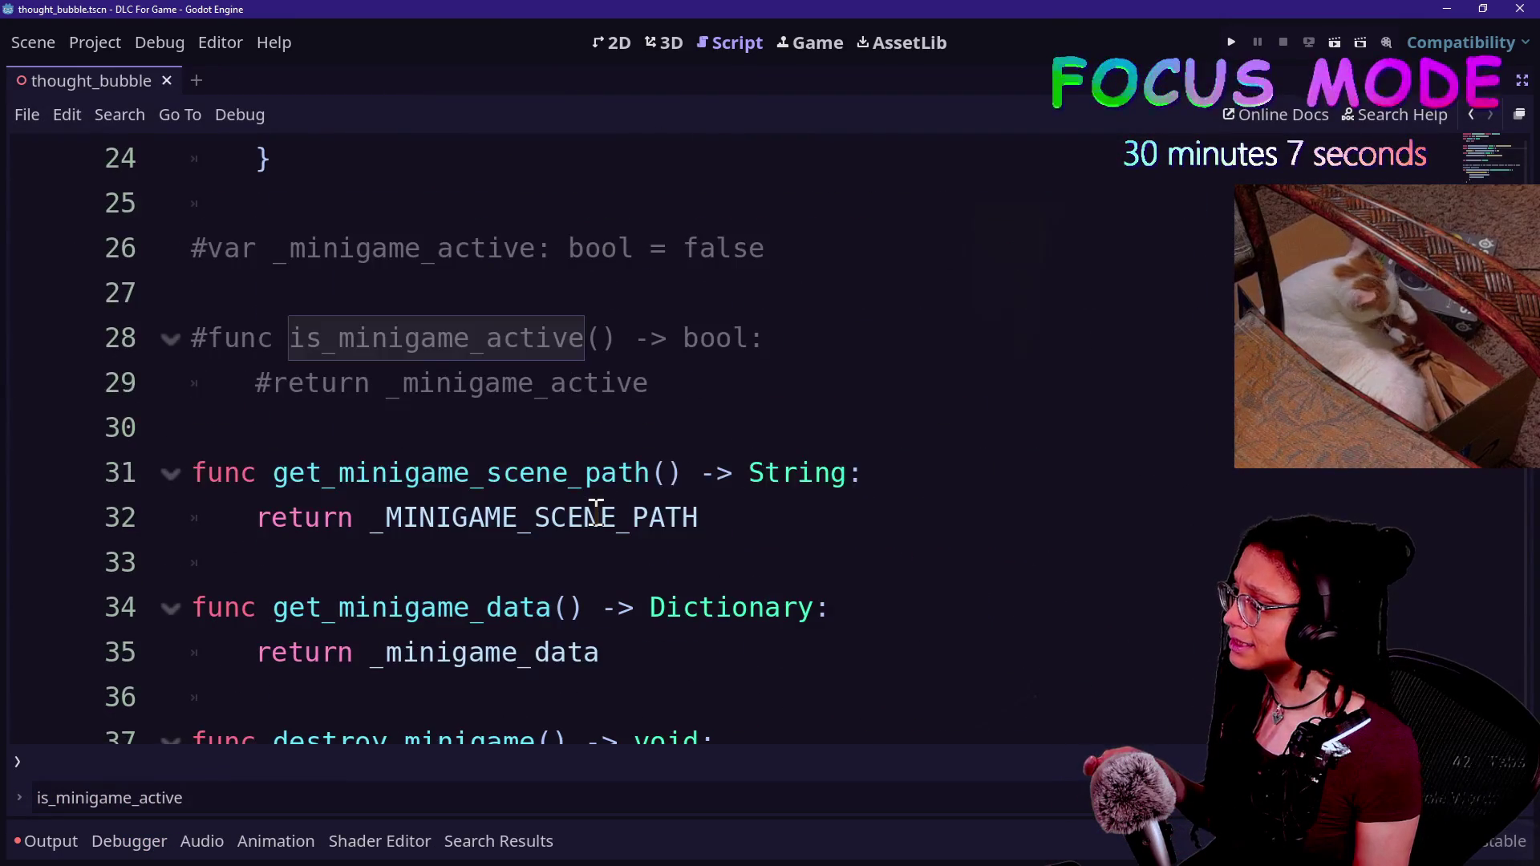
scroll(596, 513, down, 2)
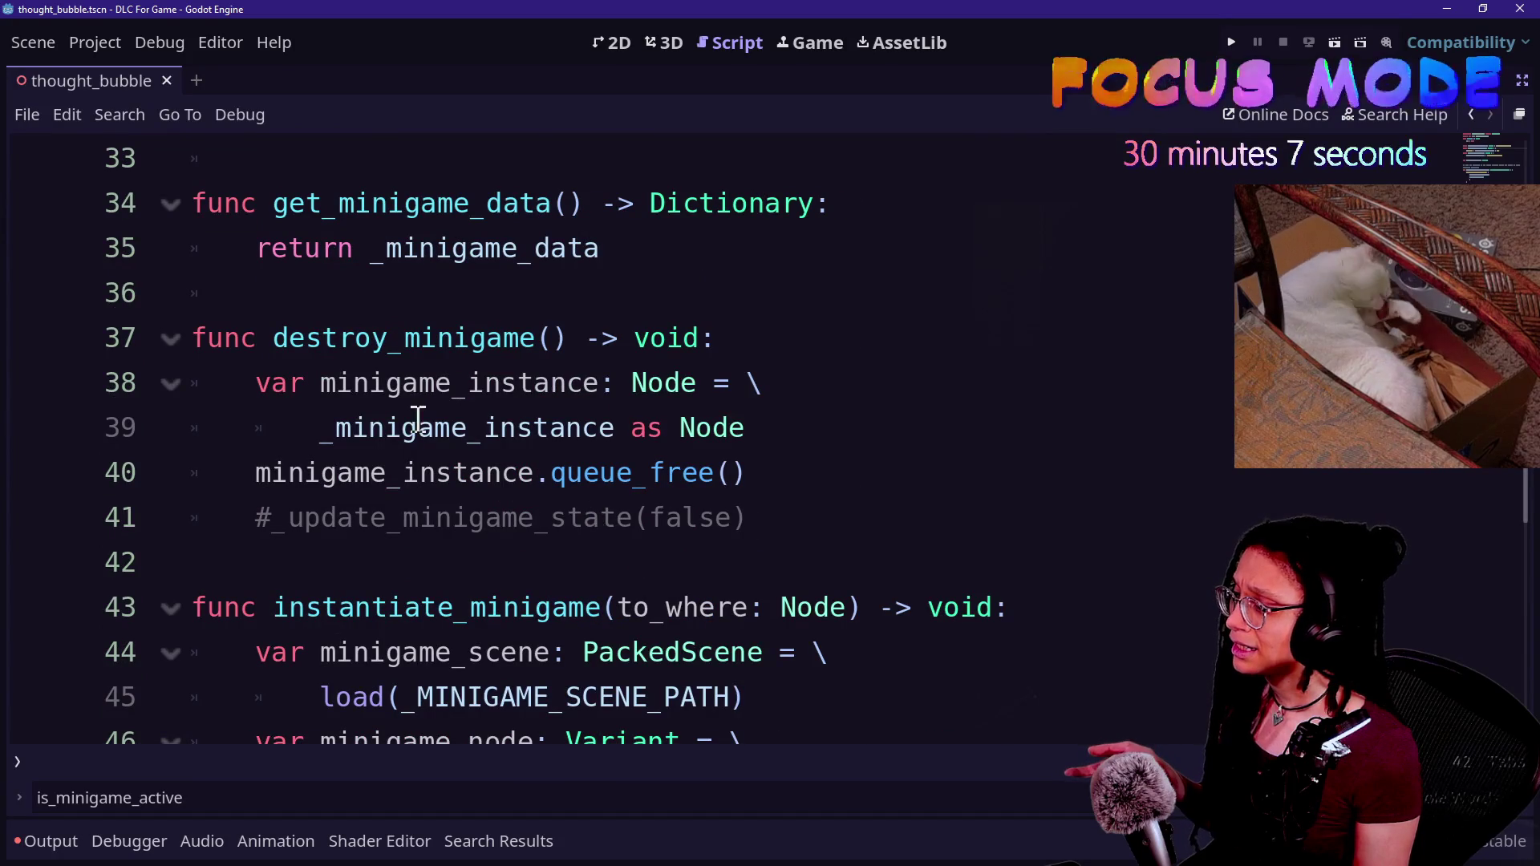
scroll(313, 349, down, 1)
mouse_move(364, 491)
mouse_down()
mouse_move(784, 698)
mouse_move(279, 503)
mouse_move(585, 565)
mouse_up()
click(794, 694)
click(698, 607)
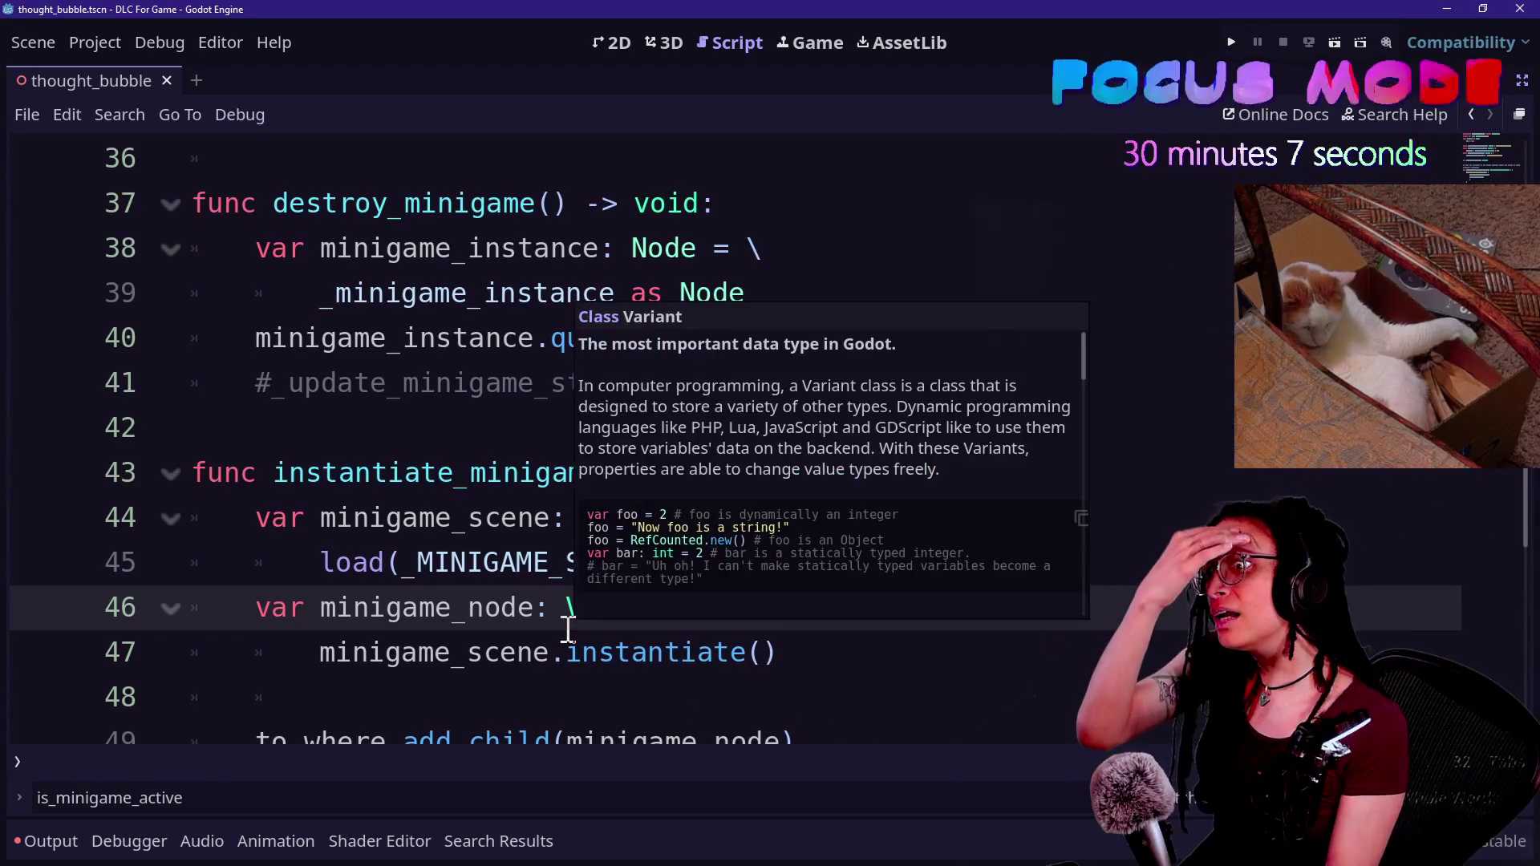
click(484, 566)
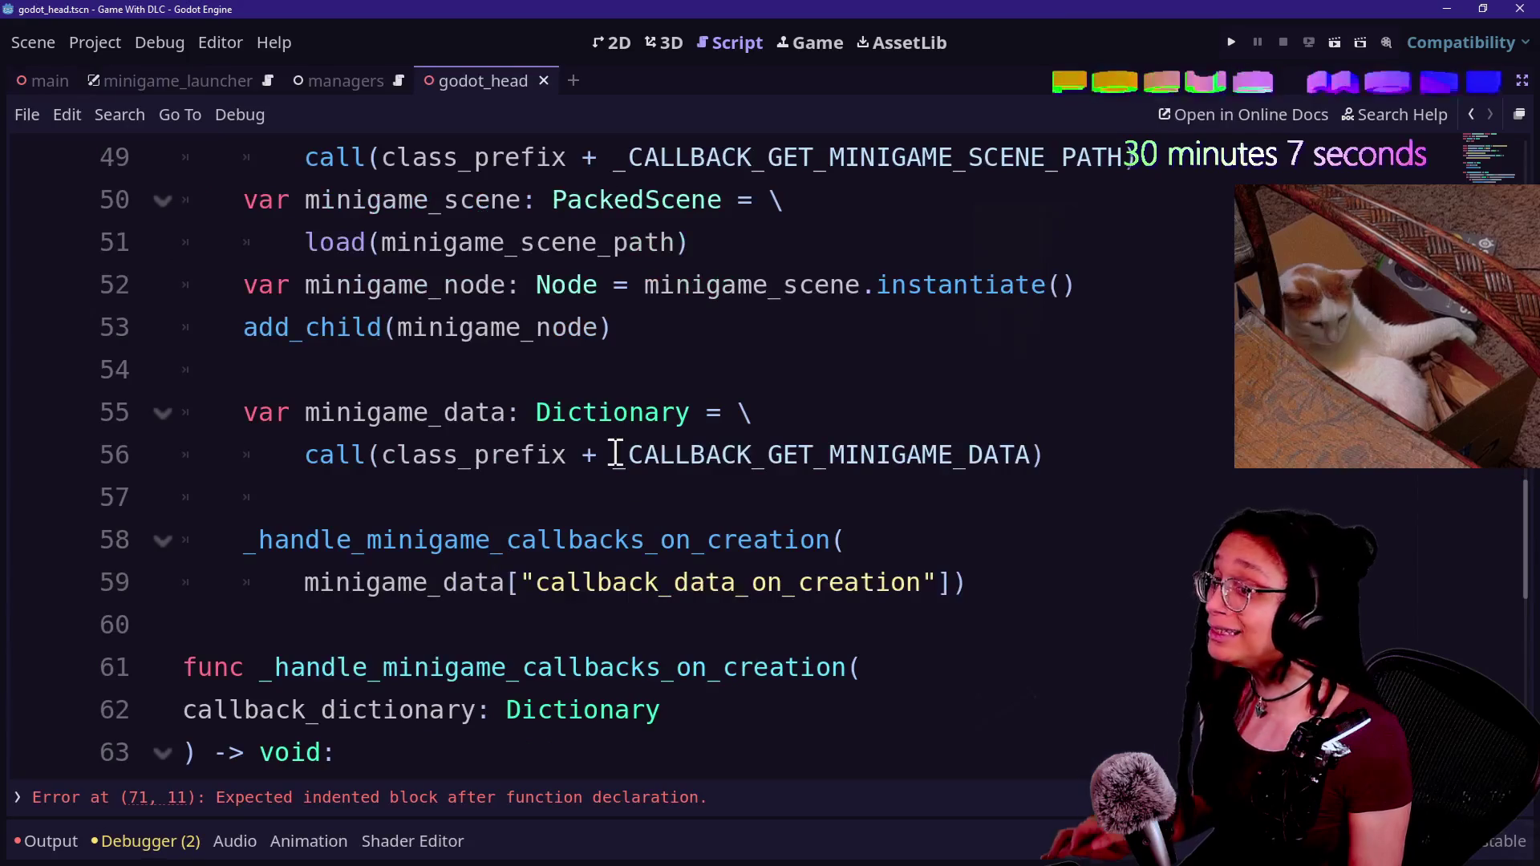
- Scroll through godot_head.gd past the .pck file check and the _manager_reference function
scroll(615, 451, up, 5)
scroll(615, 452, up, 4)
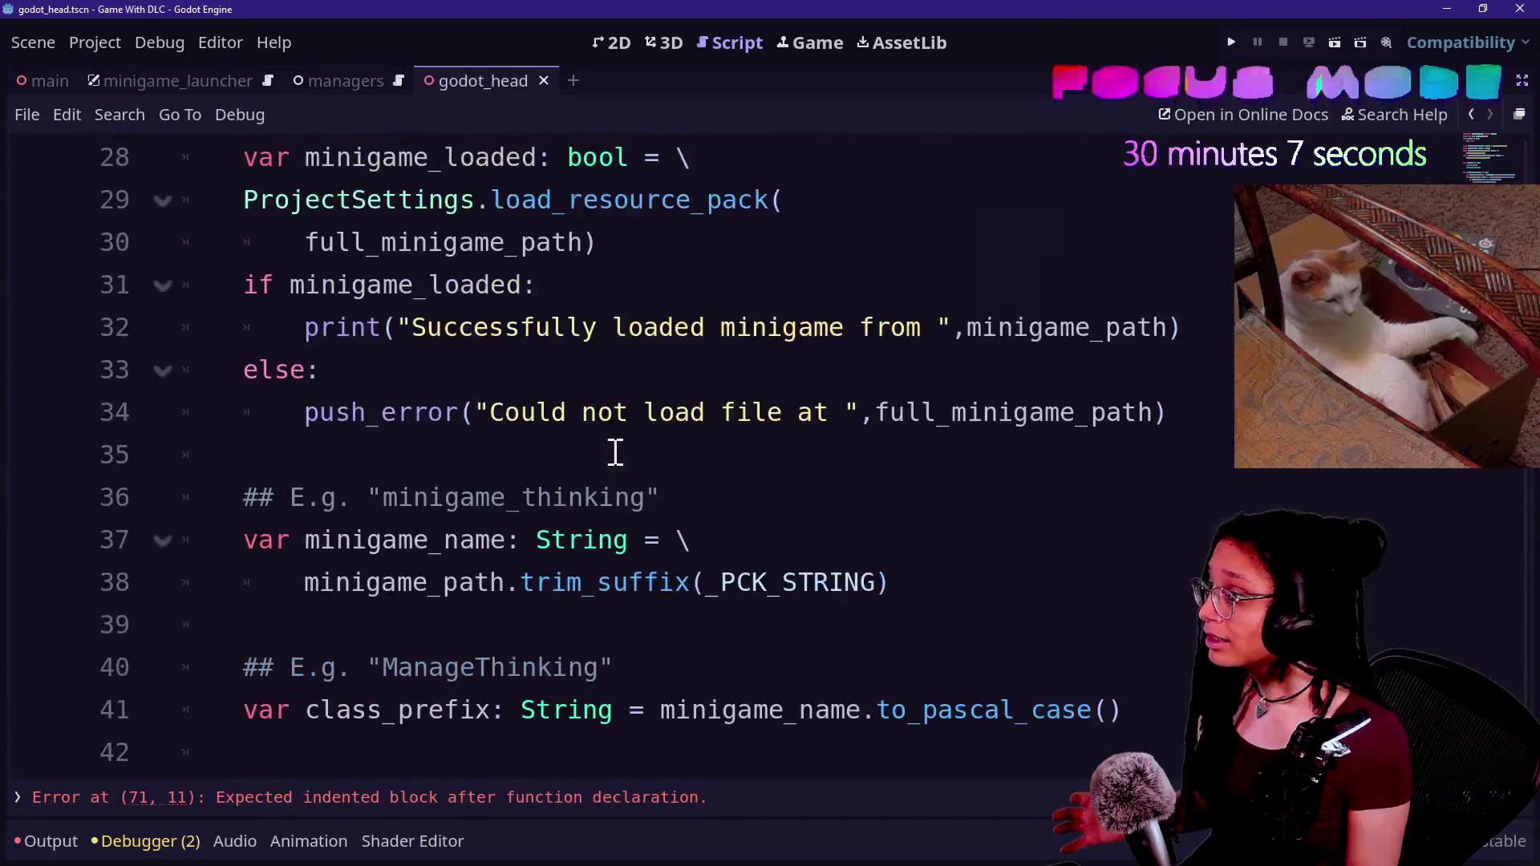
scroll(615, 451, up, 7)
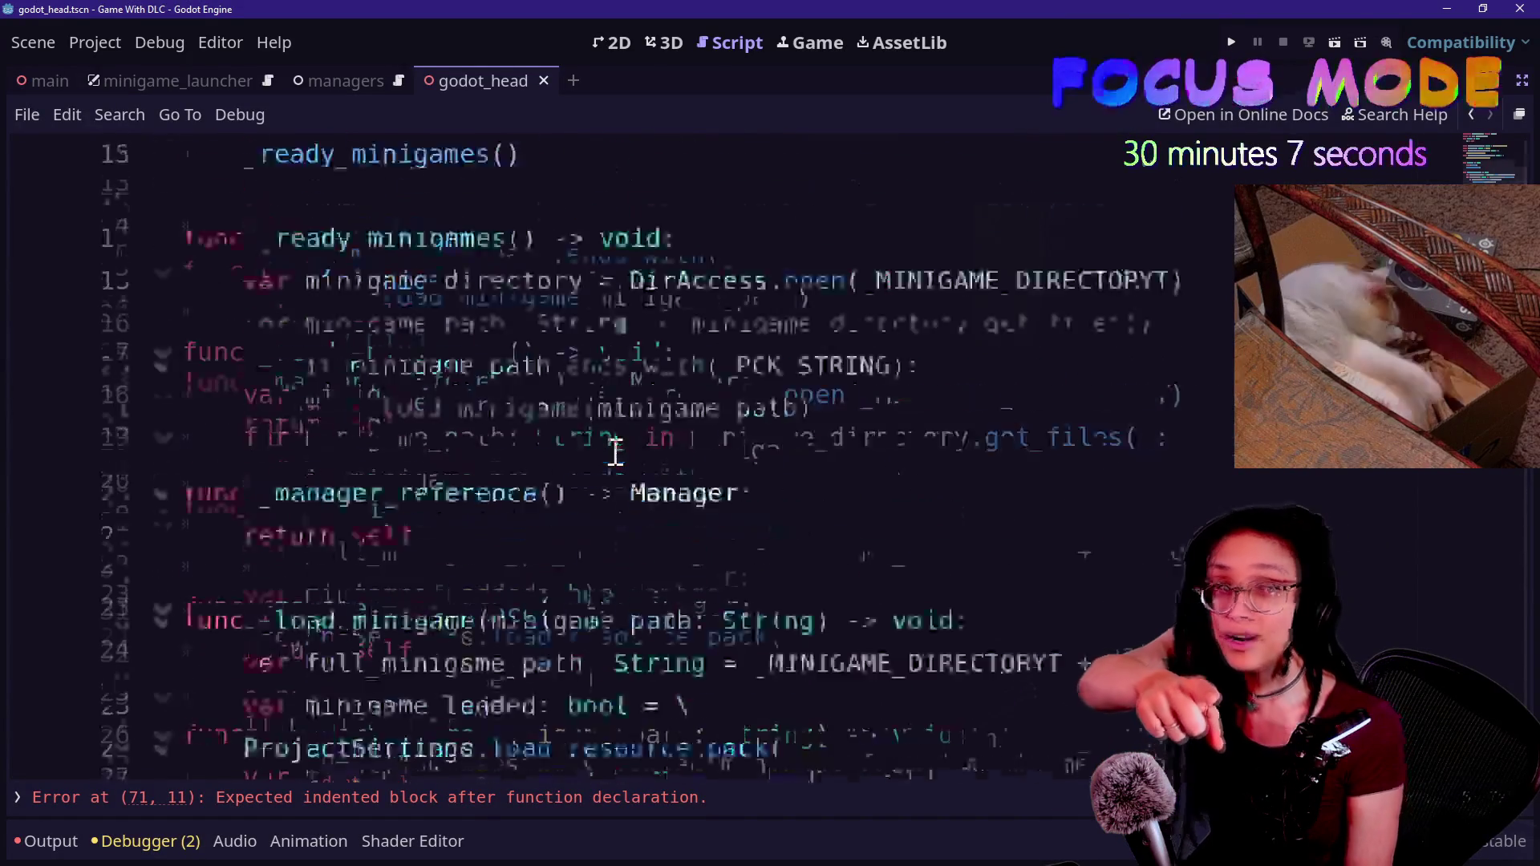
scroll(617, 453, down, 4)
click(625, 455)
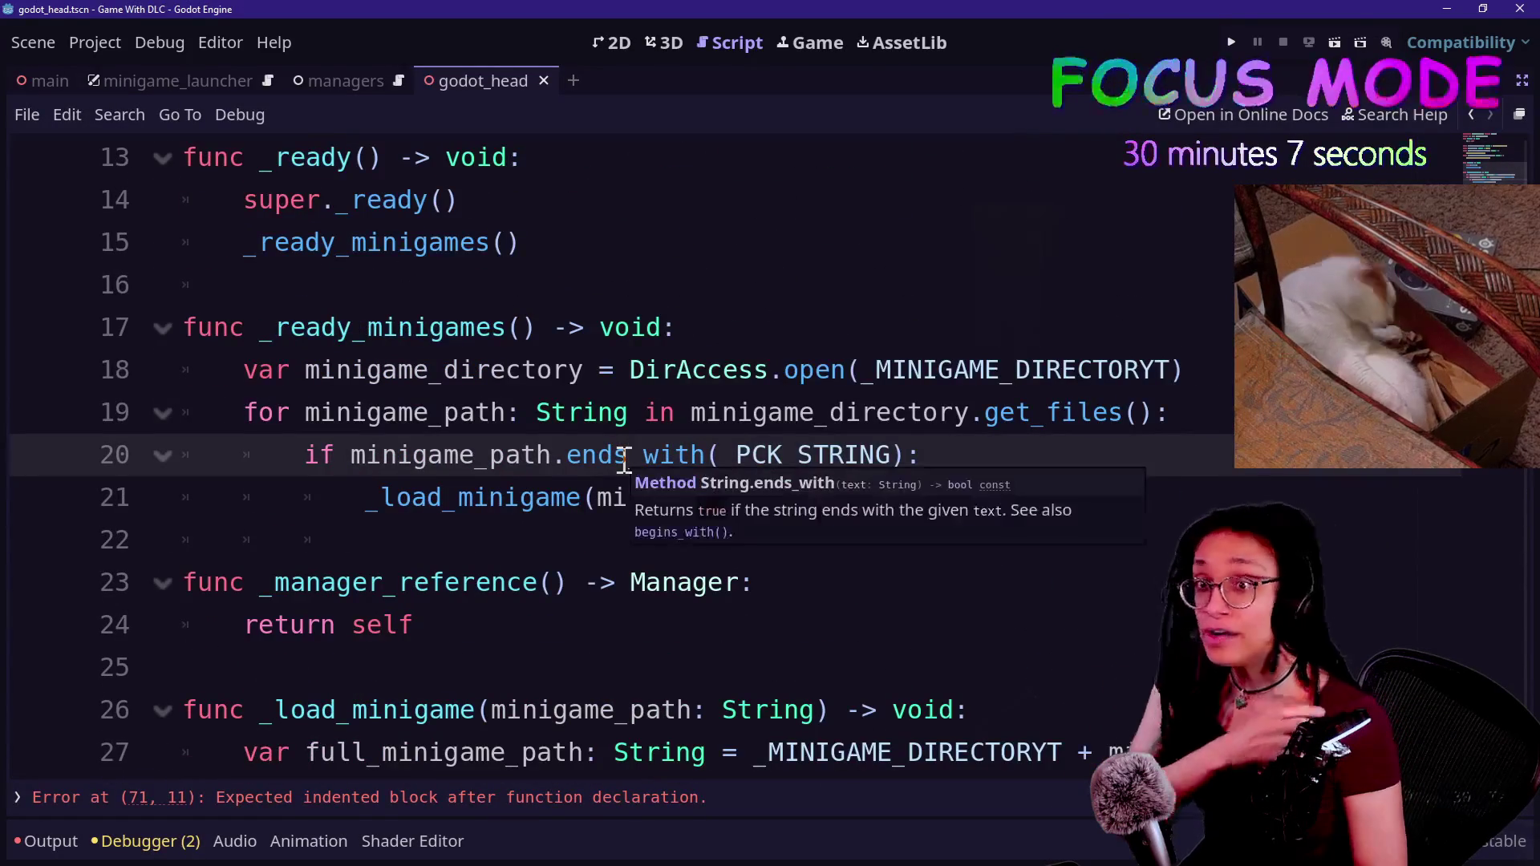
key(Down)
key(Down)
key(Down)
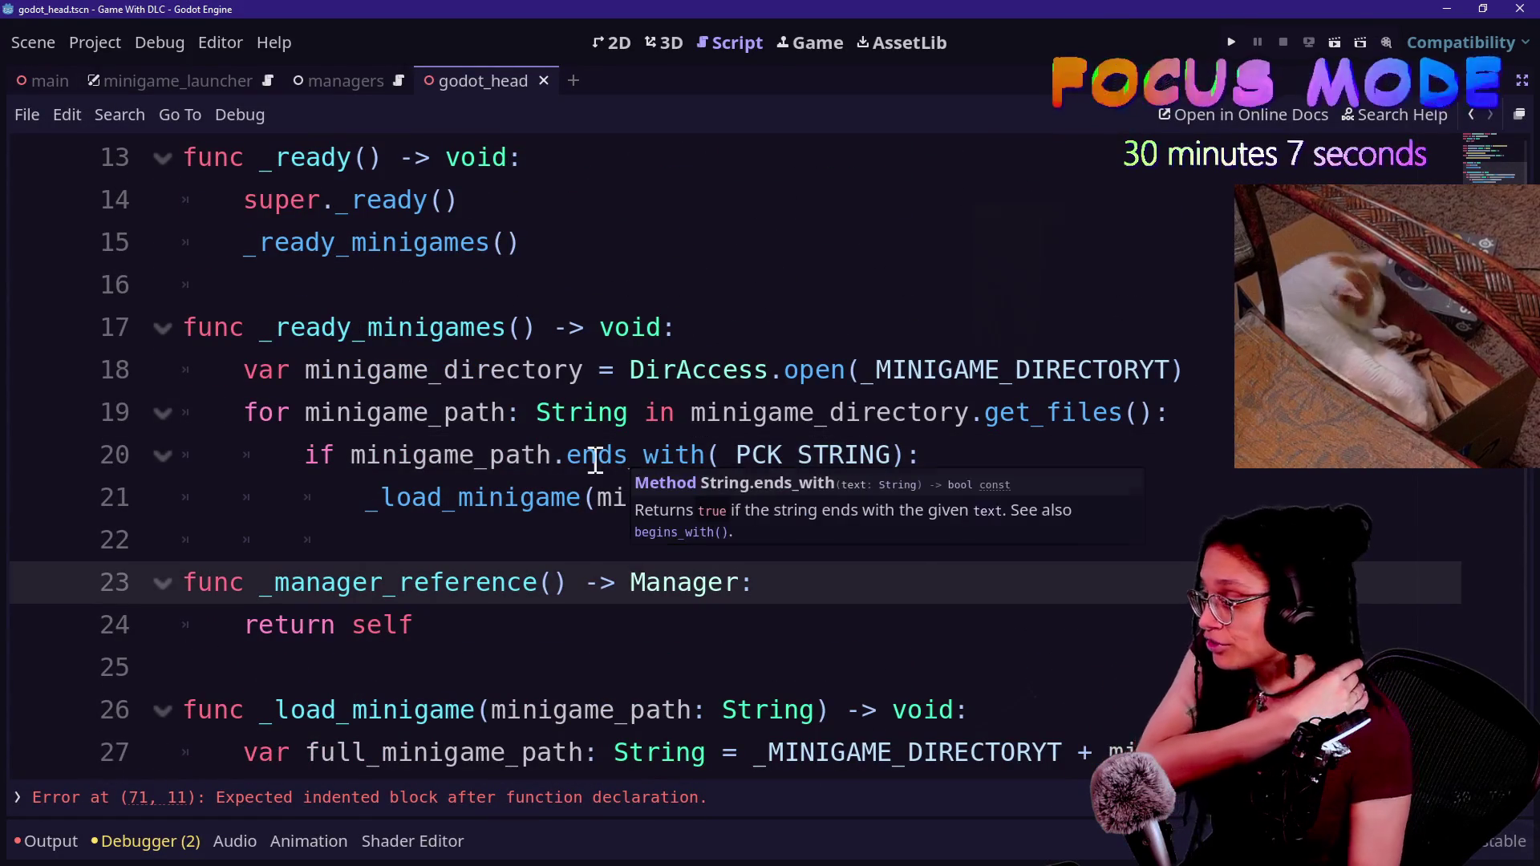
scroll(493, 465, down, 2)
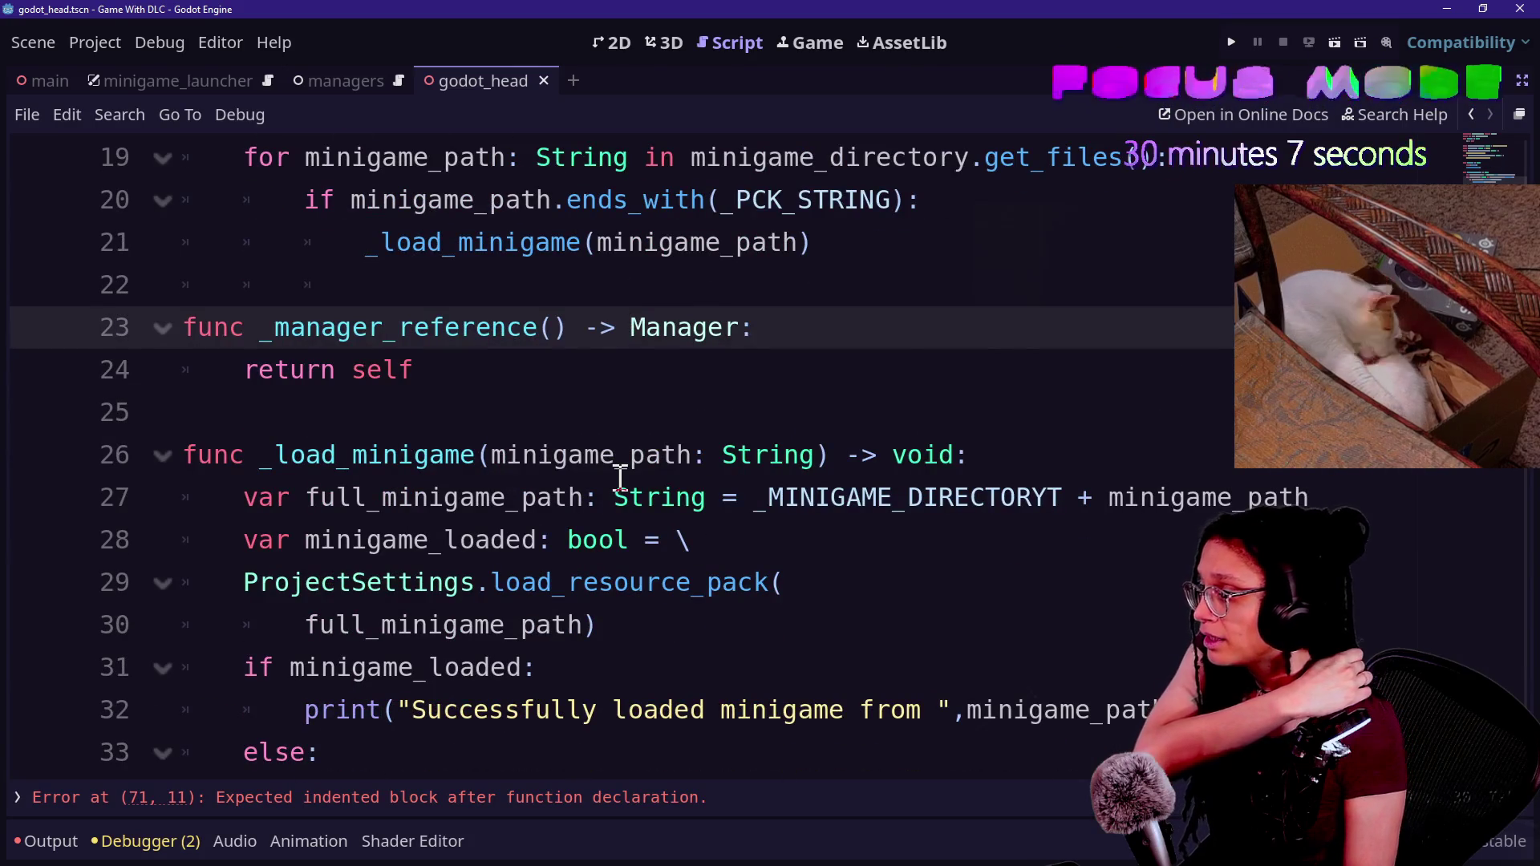
scroll(620, 478, down, 5)
scroll(620, 479, up, 1)
scroll(620, 479, down, 2)
scroll(591, 511, down, 2)
- Check the _instantiate_minigame(class_prefix) call, then switch to the DLC project's thought_bubble script
click(698, 609)
click(487, 315)
scroll(488, 309, down, 1)
scroll(487, 310, down, 1)
drag(999, 536, 619, 265)
scroll(619, 256, up, 4)
click(475, 387)
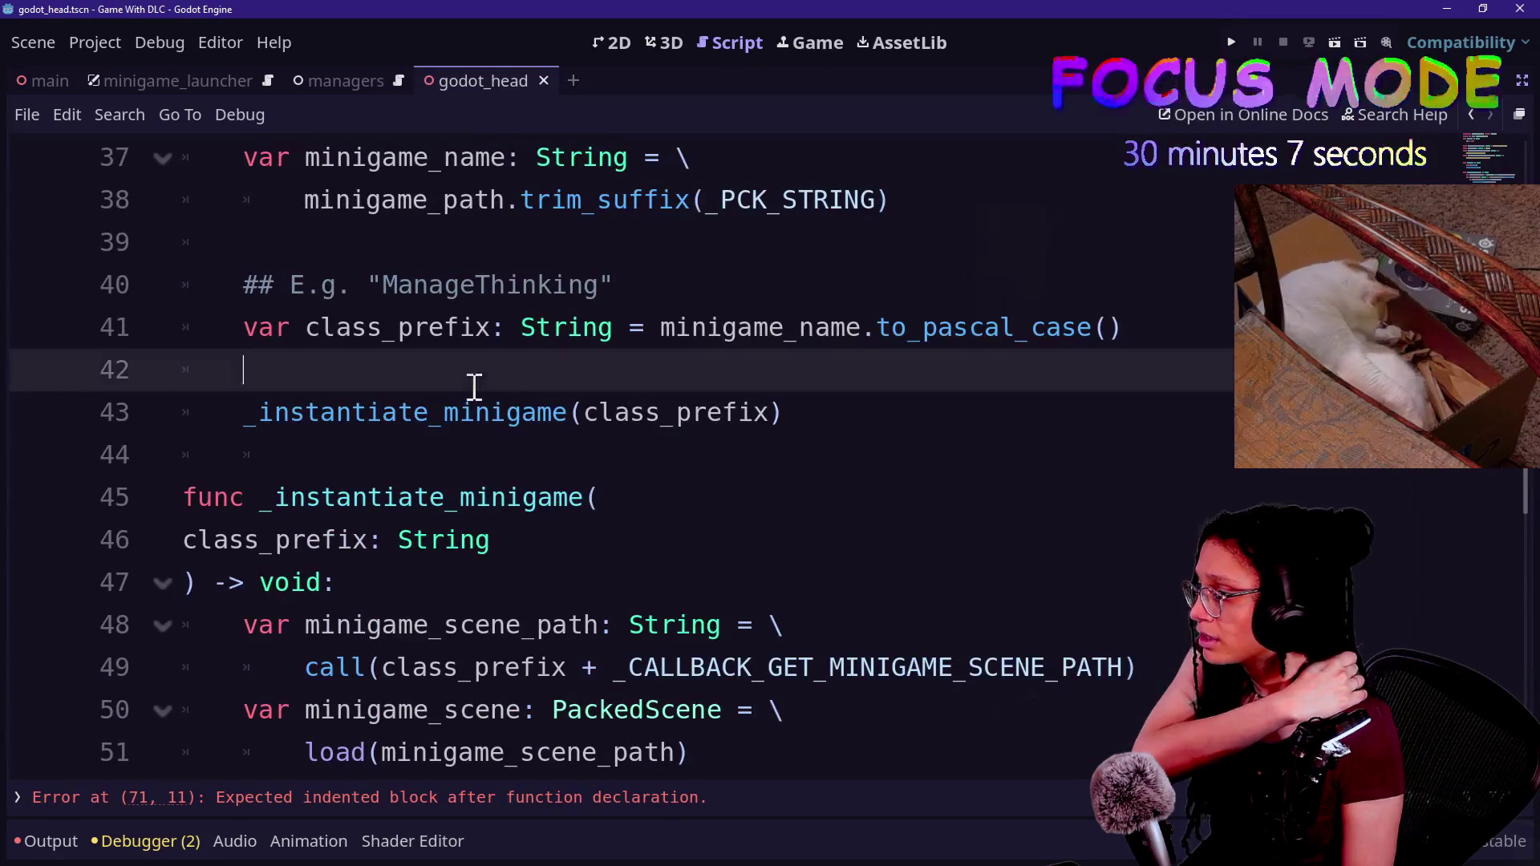
key(alt+Tab)
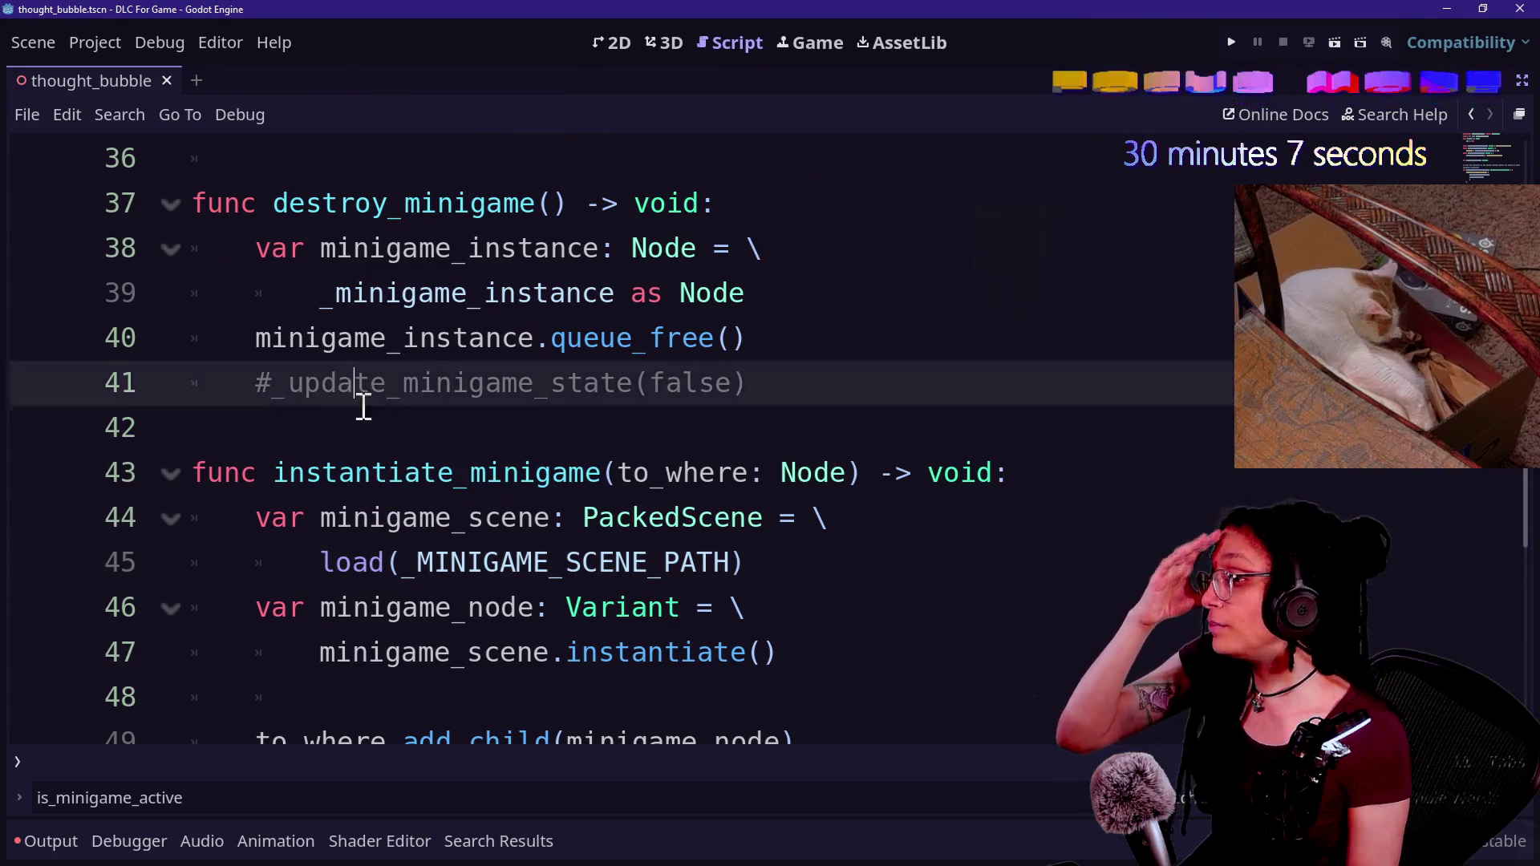
drag(354, 399, 629, 514)
click(802, 610)
click(837, 629)
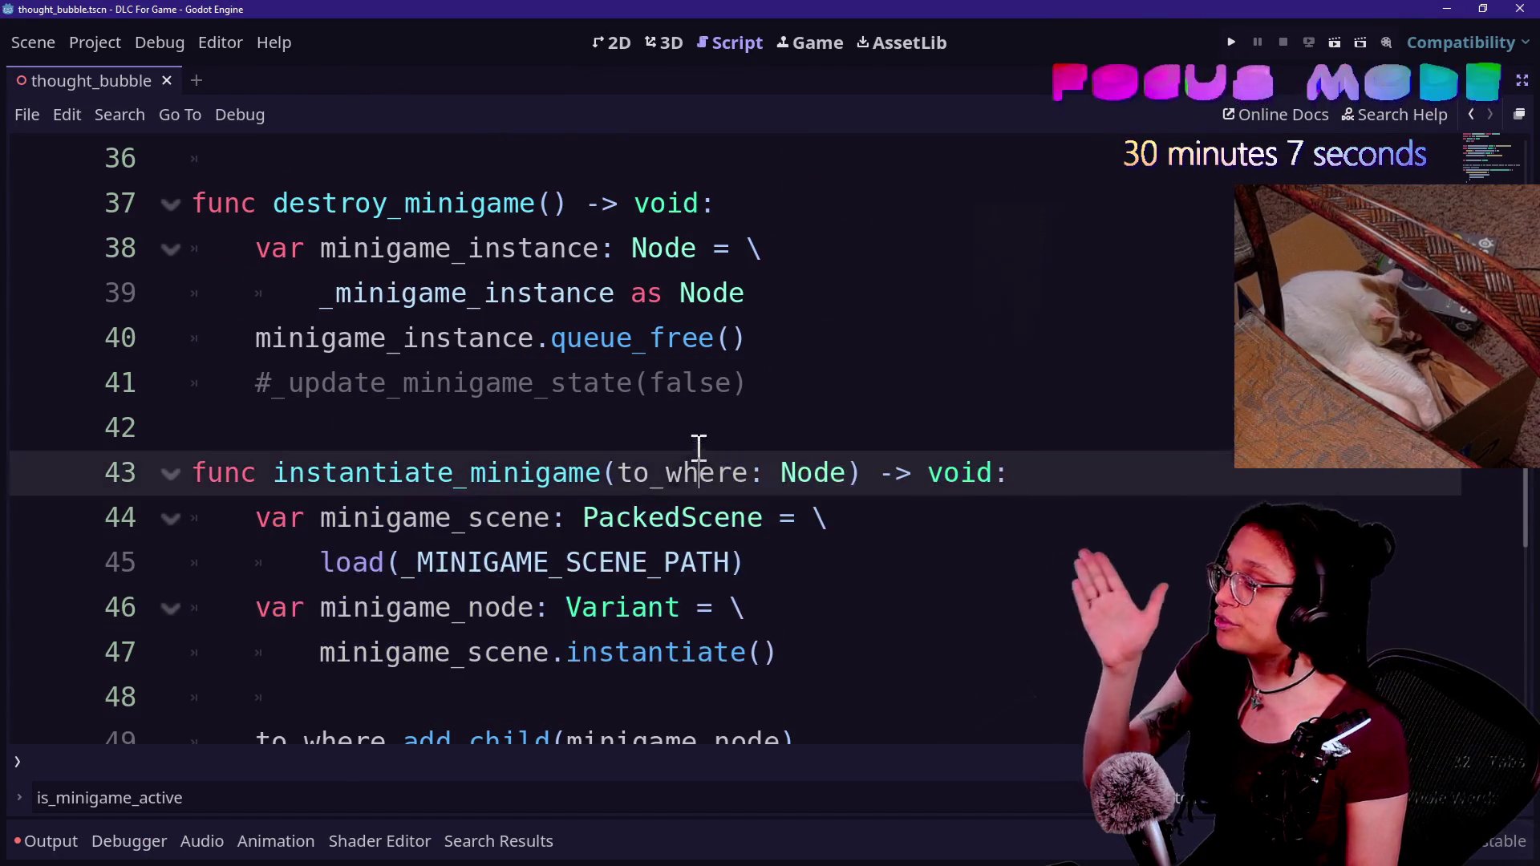
drag(697, 454, 879, 601)
key(Up)
key(Up)
key(Up)
key(Up)
key(Up)
key(Up)
key(Down)
key(Down)
key(Down)
key(Up)
key(Up)
drag(874, 651, 828, 531)
click(801, 453)
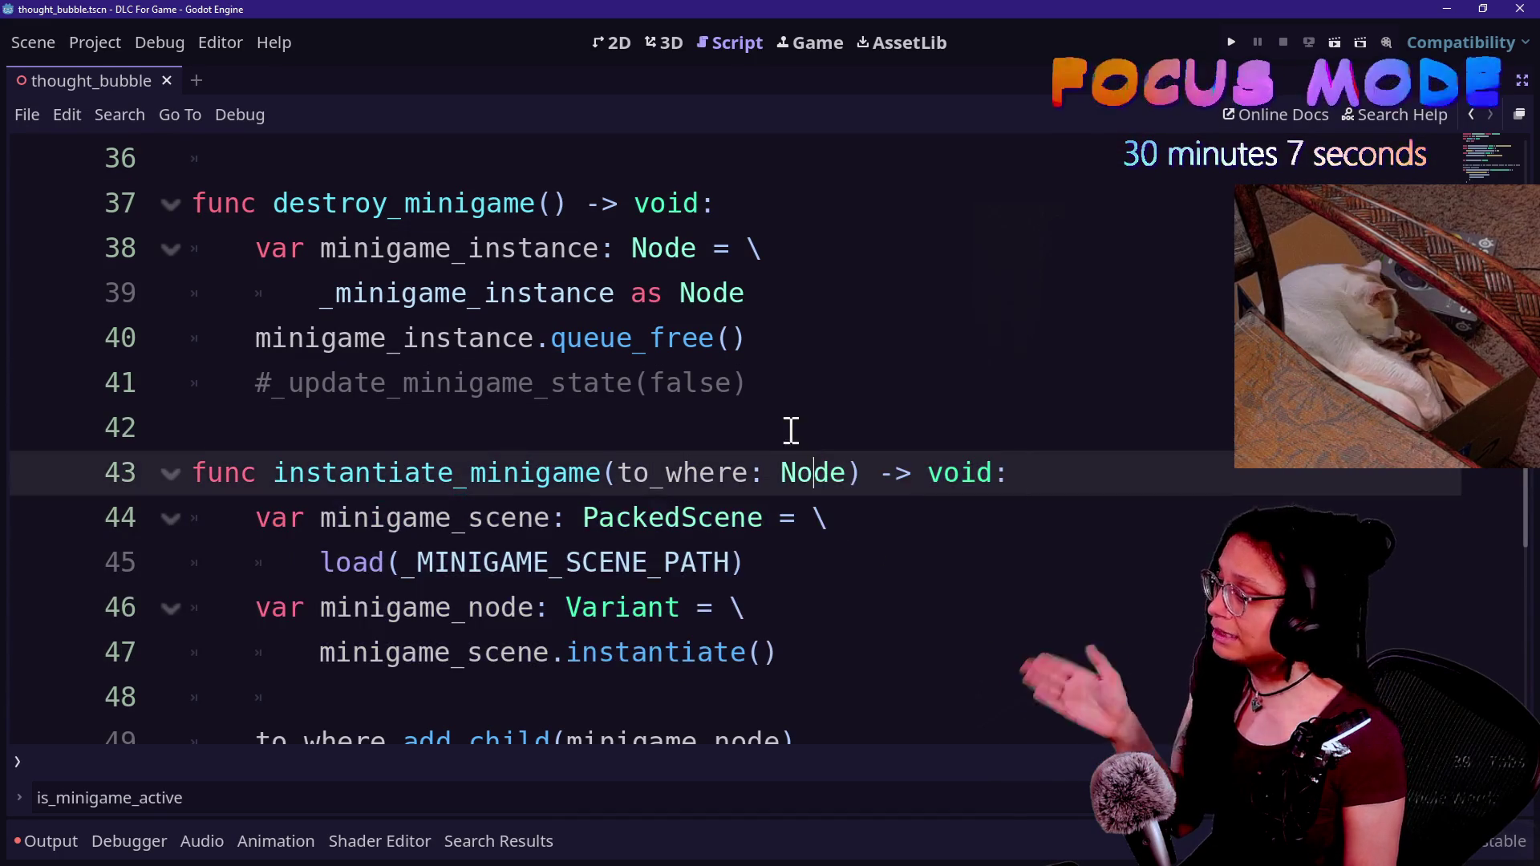
key(Down)
key(Down)
key(Down)
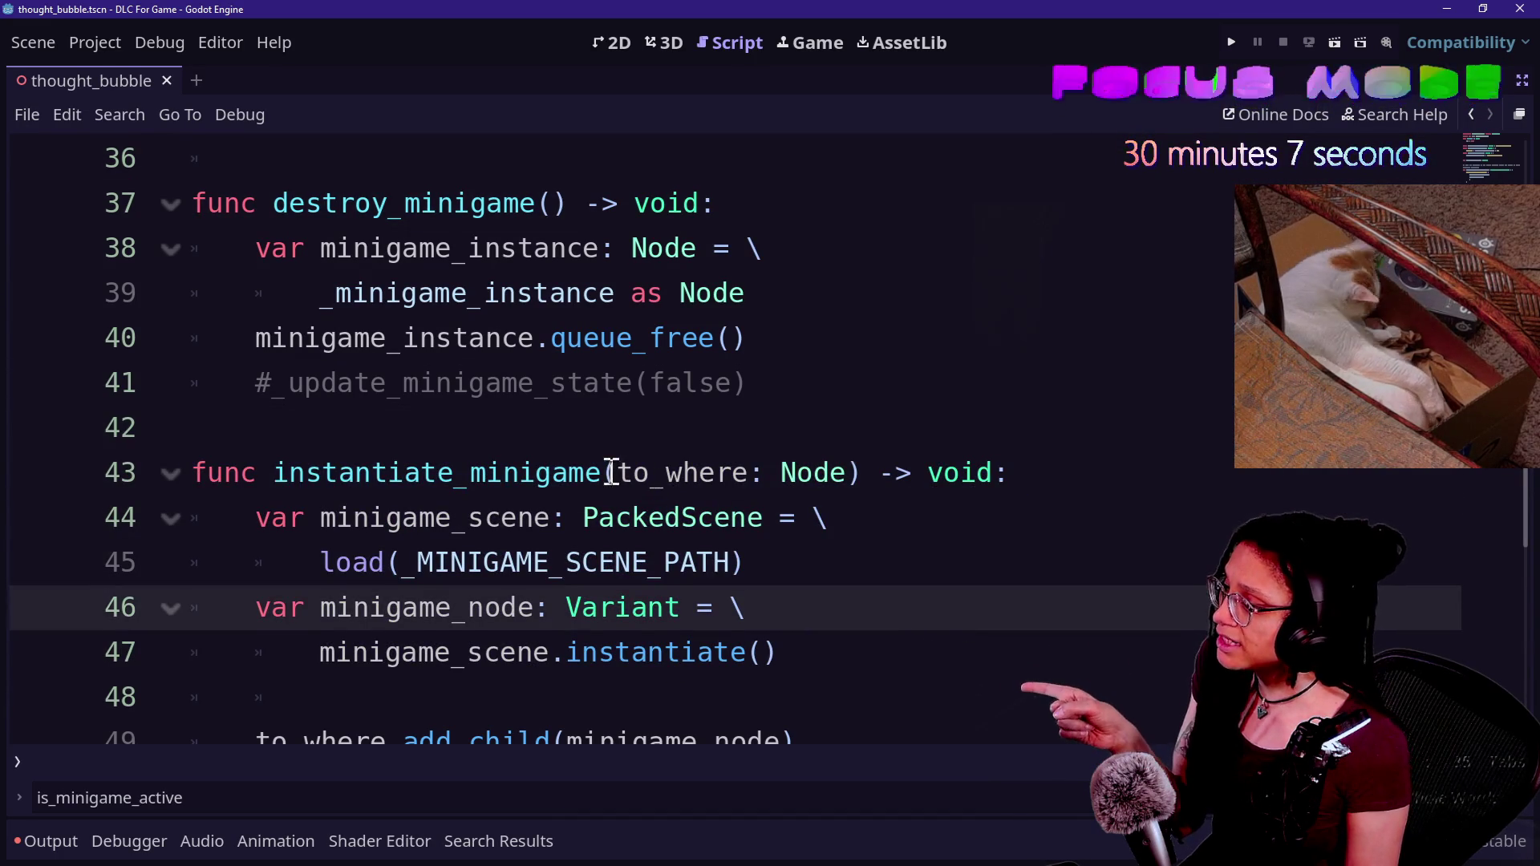
click(737, 481)
scroll(763, 591, up, 1)
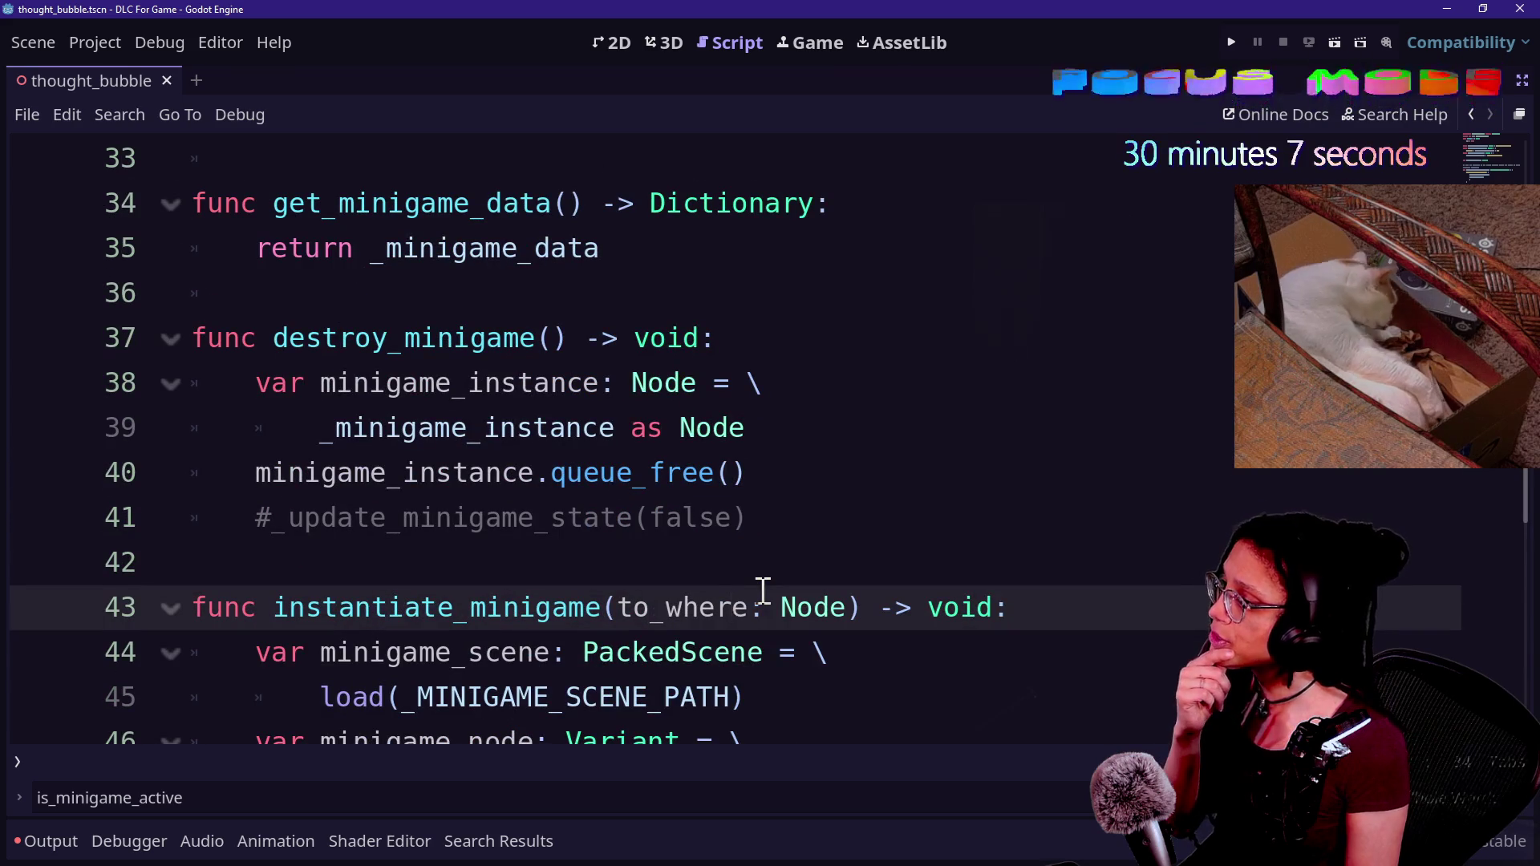
scroll(762, 591, up, 2)
scroll(762, 591, down, 1)
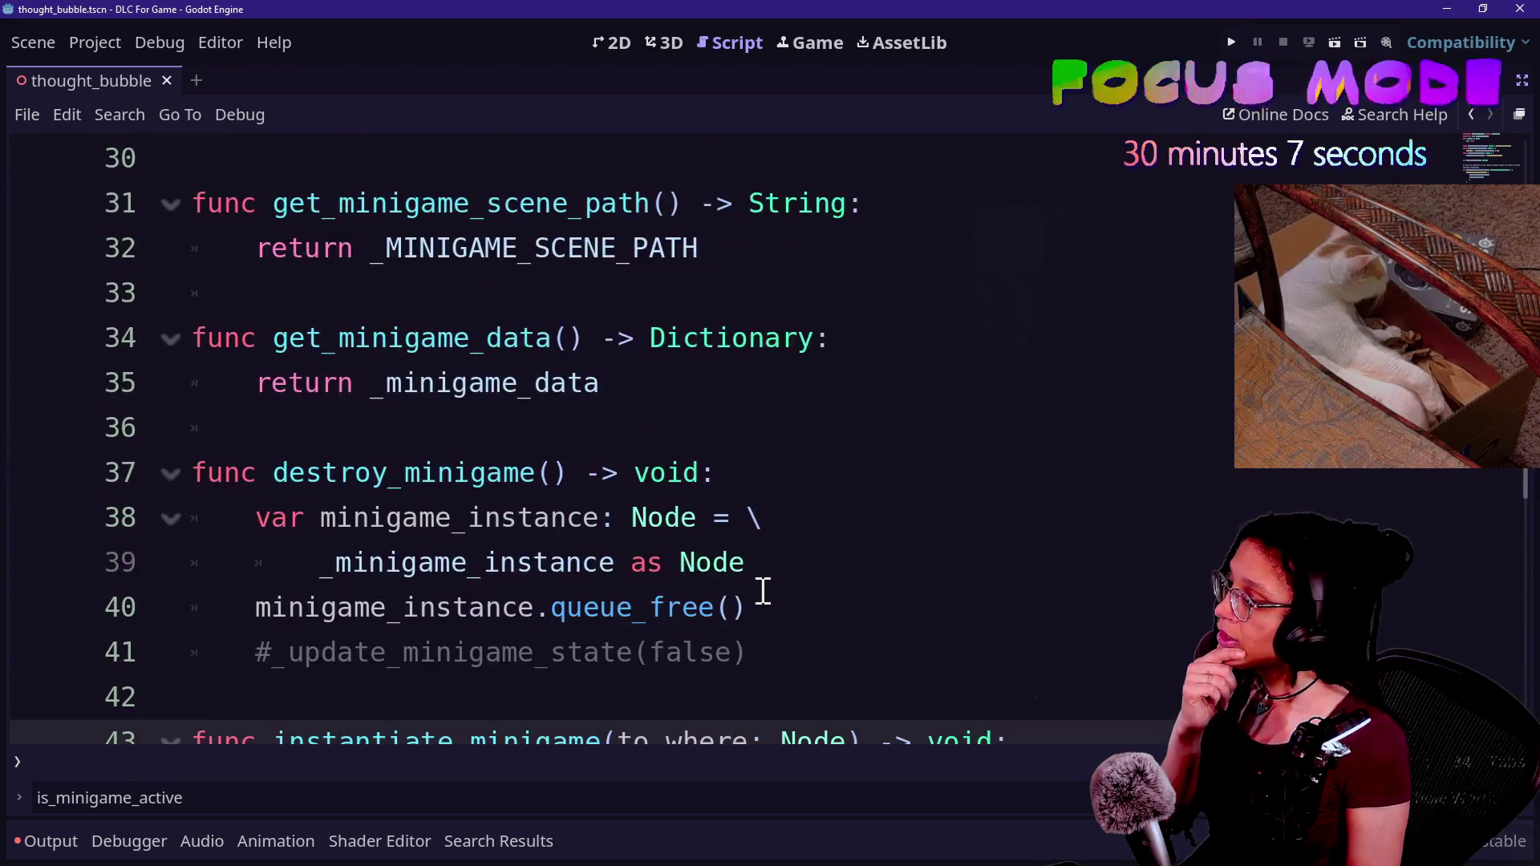
scroll(763, 591, down, 2)
scroll(762, 591, down, 1)
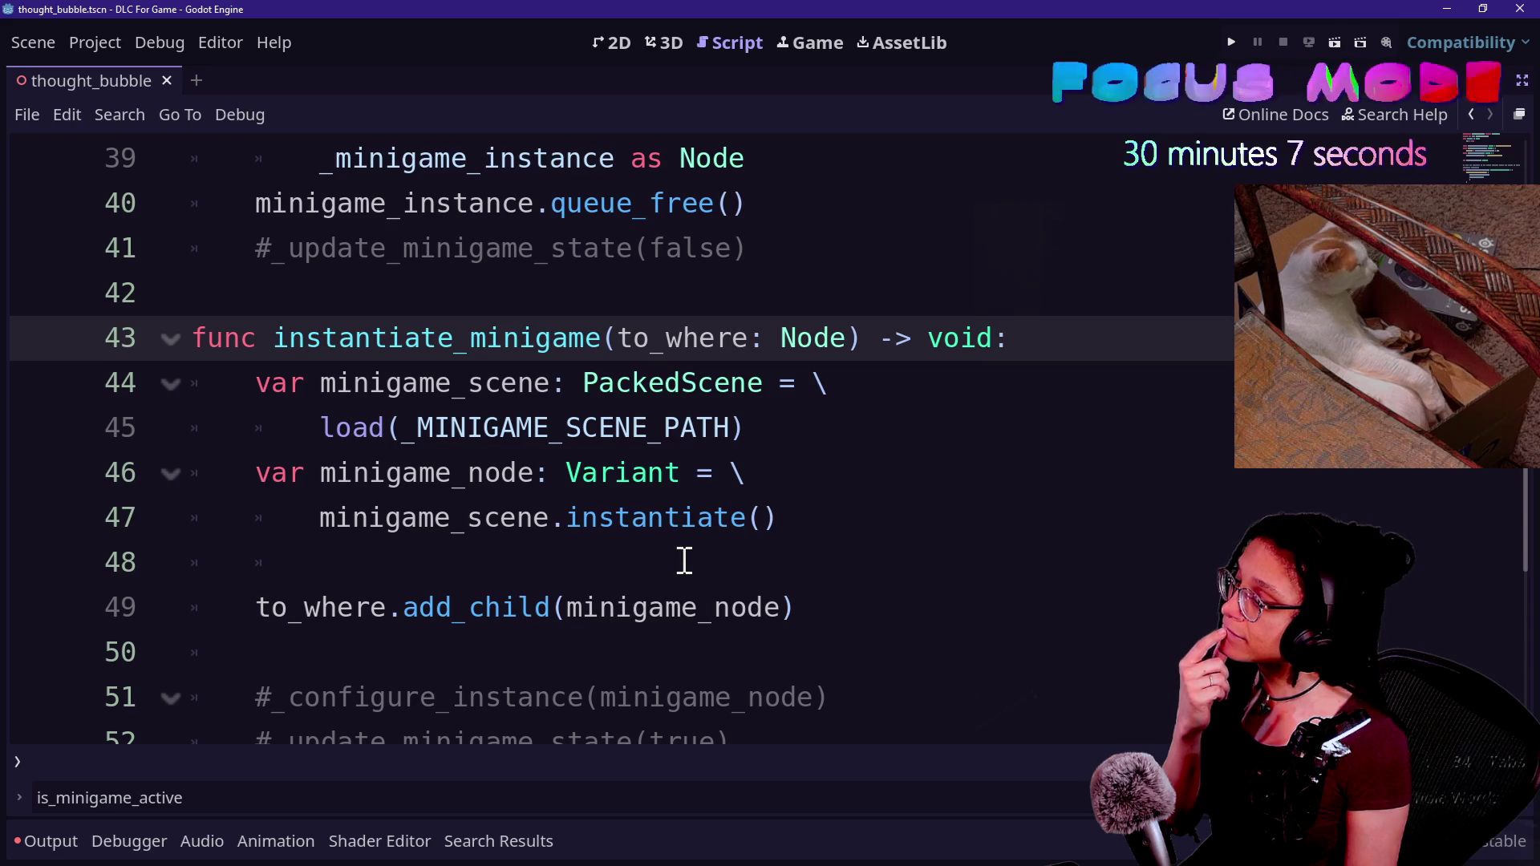
right_click(810, 526)
click(751, 476)
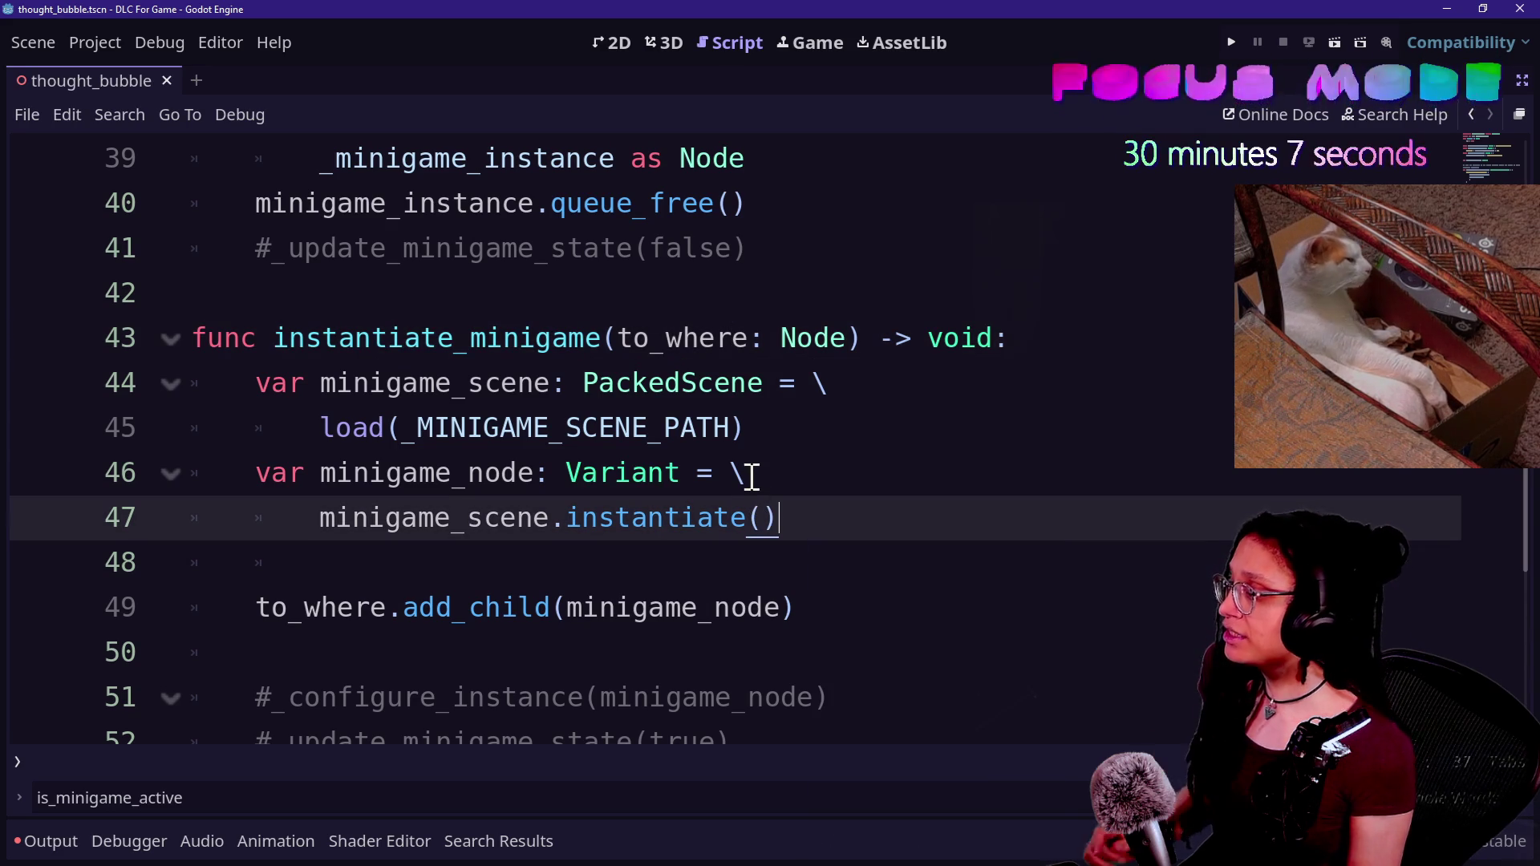
click(819, 496)
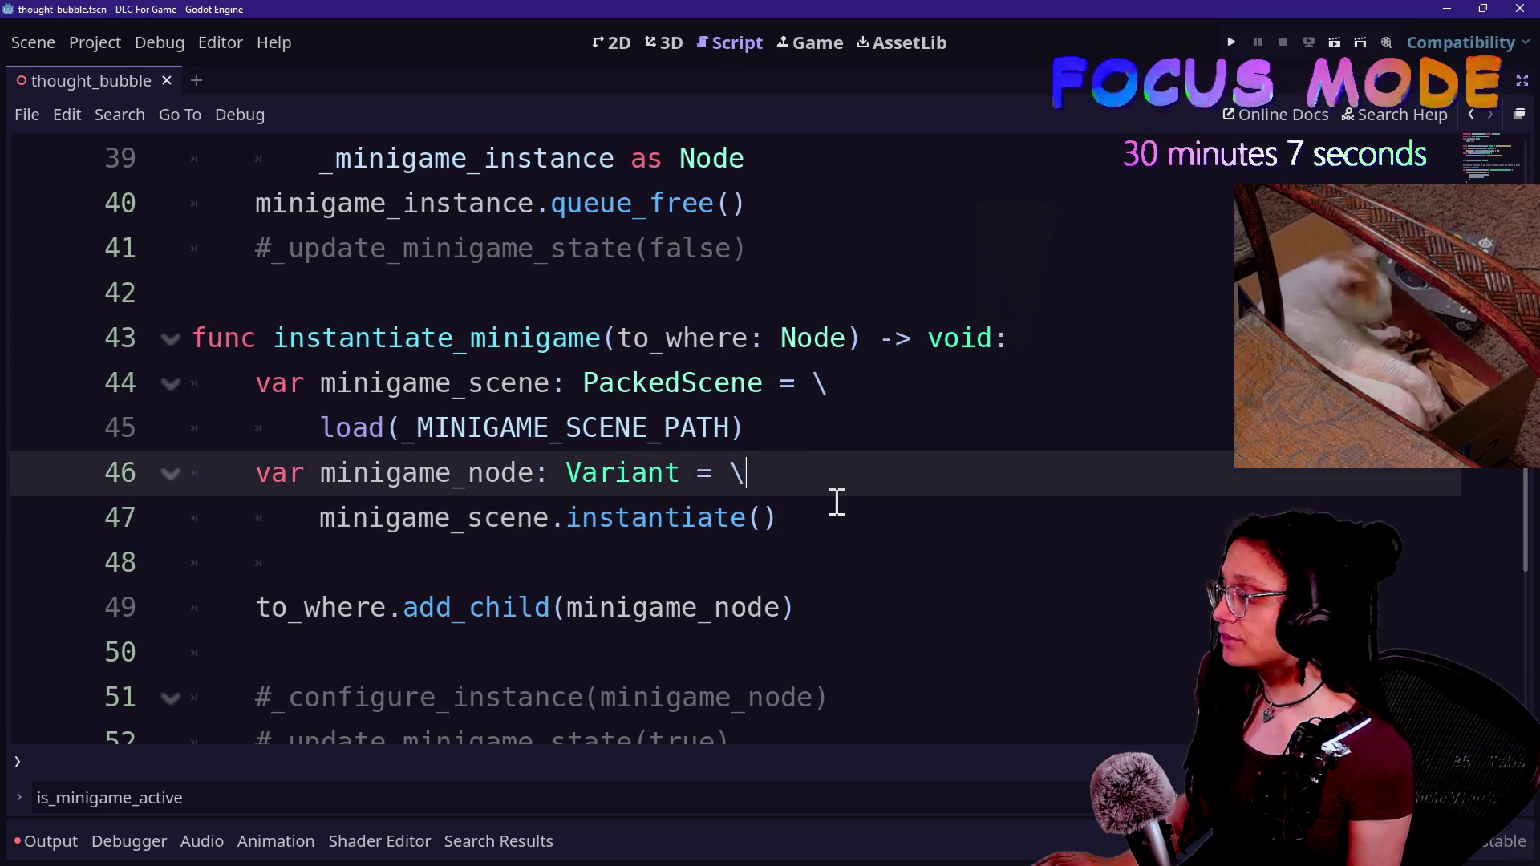
scroll(836, 502, down, 1)
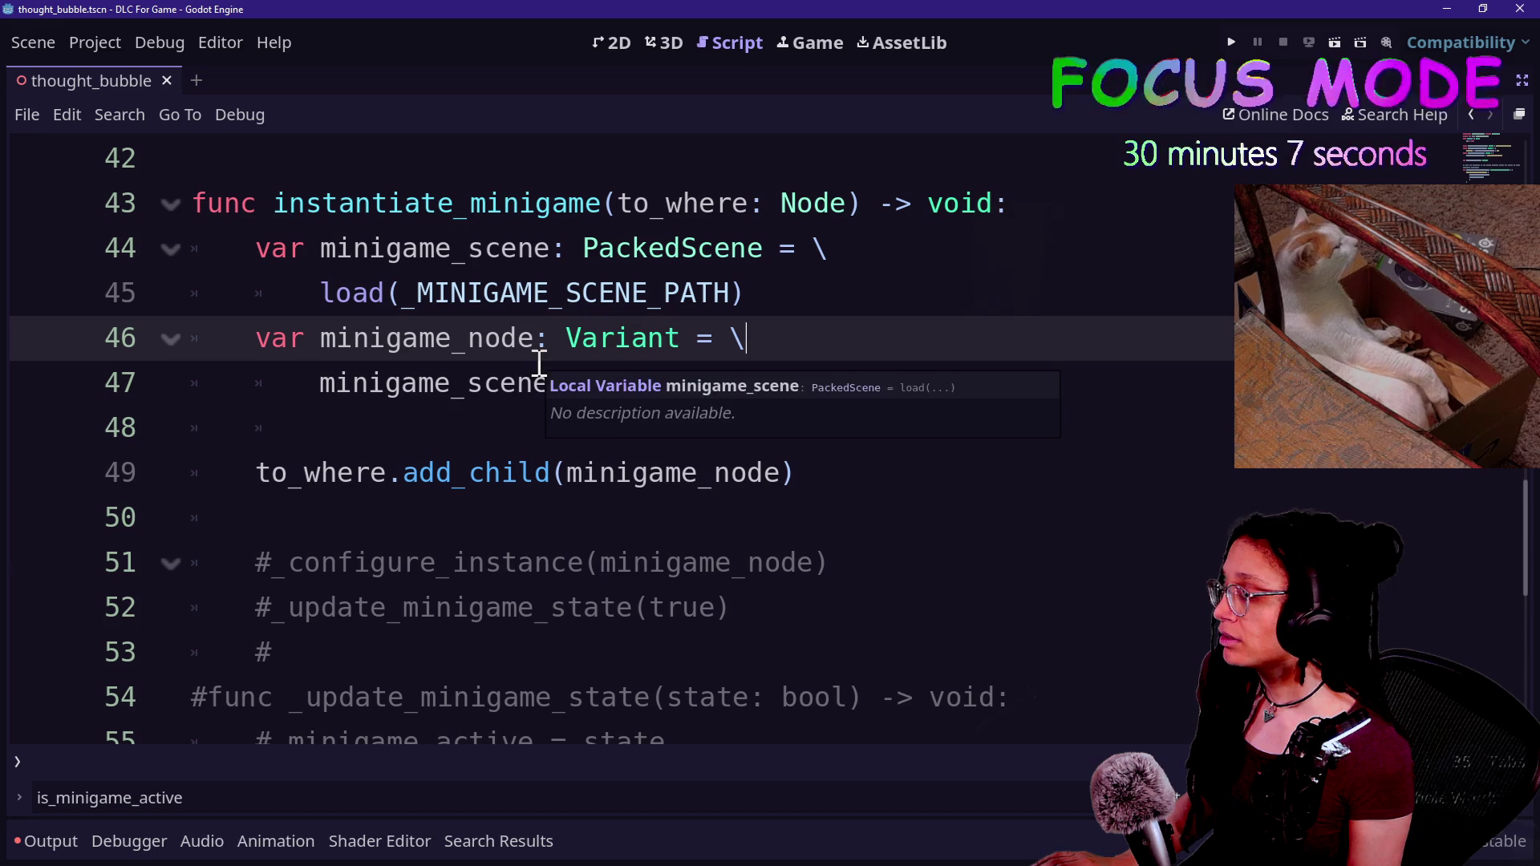
drag(243, 337, 533, 343)
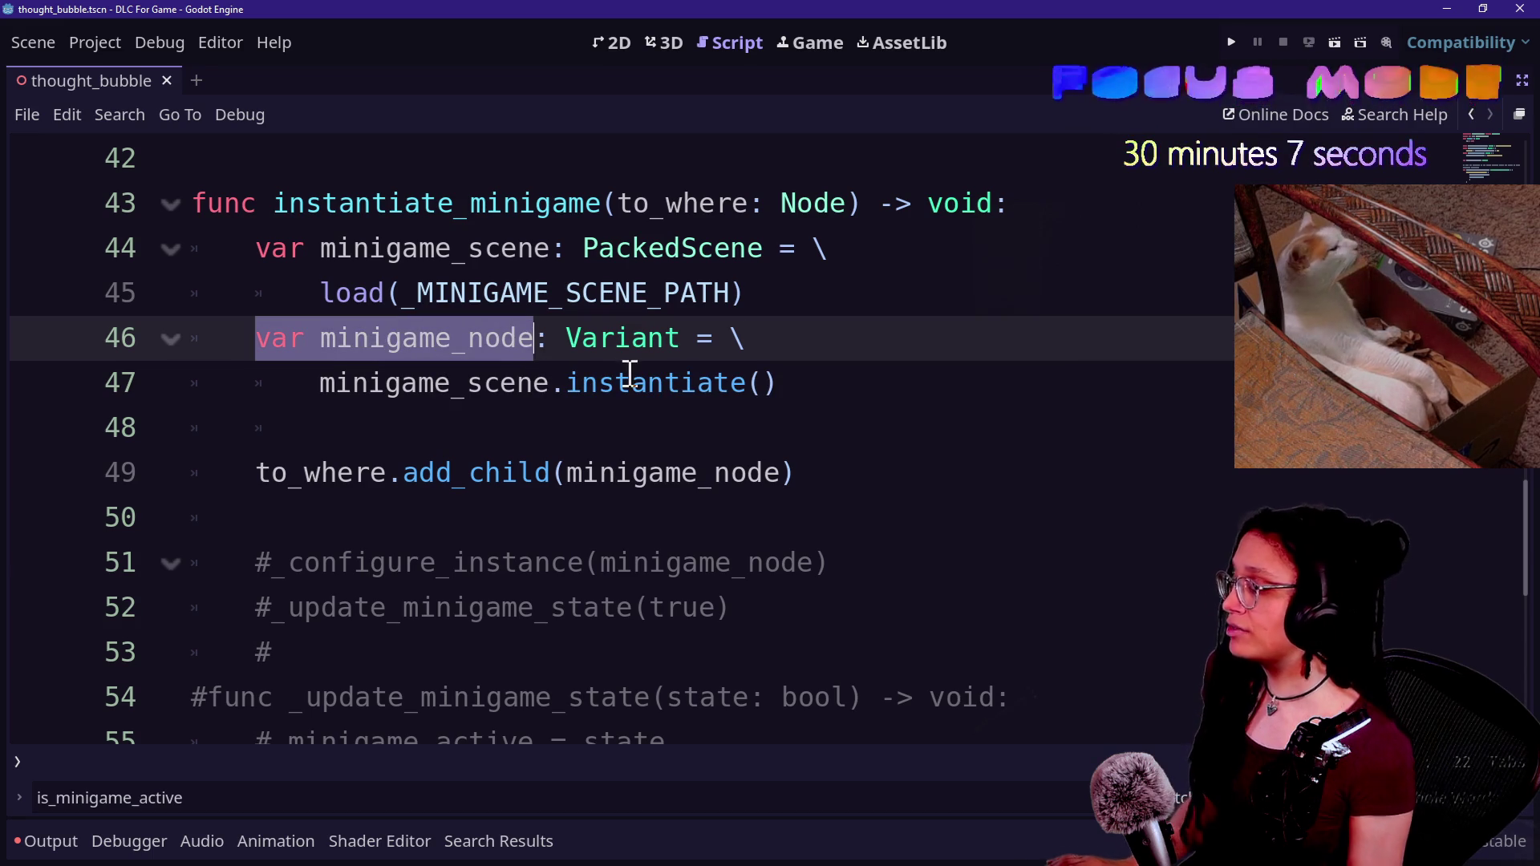
click(413, 409)
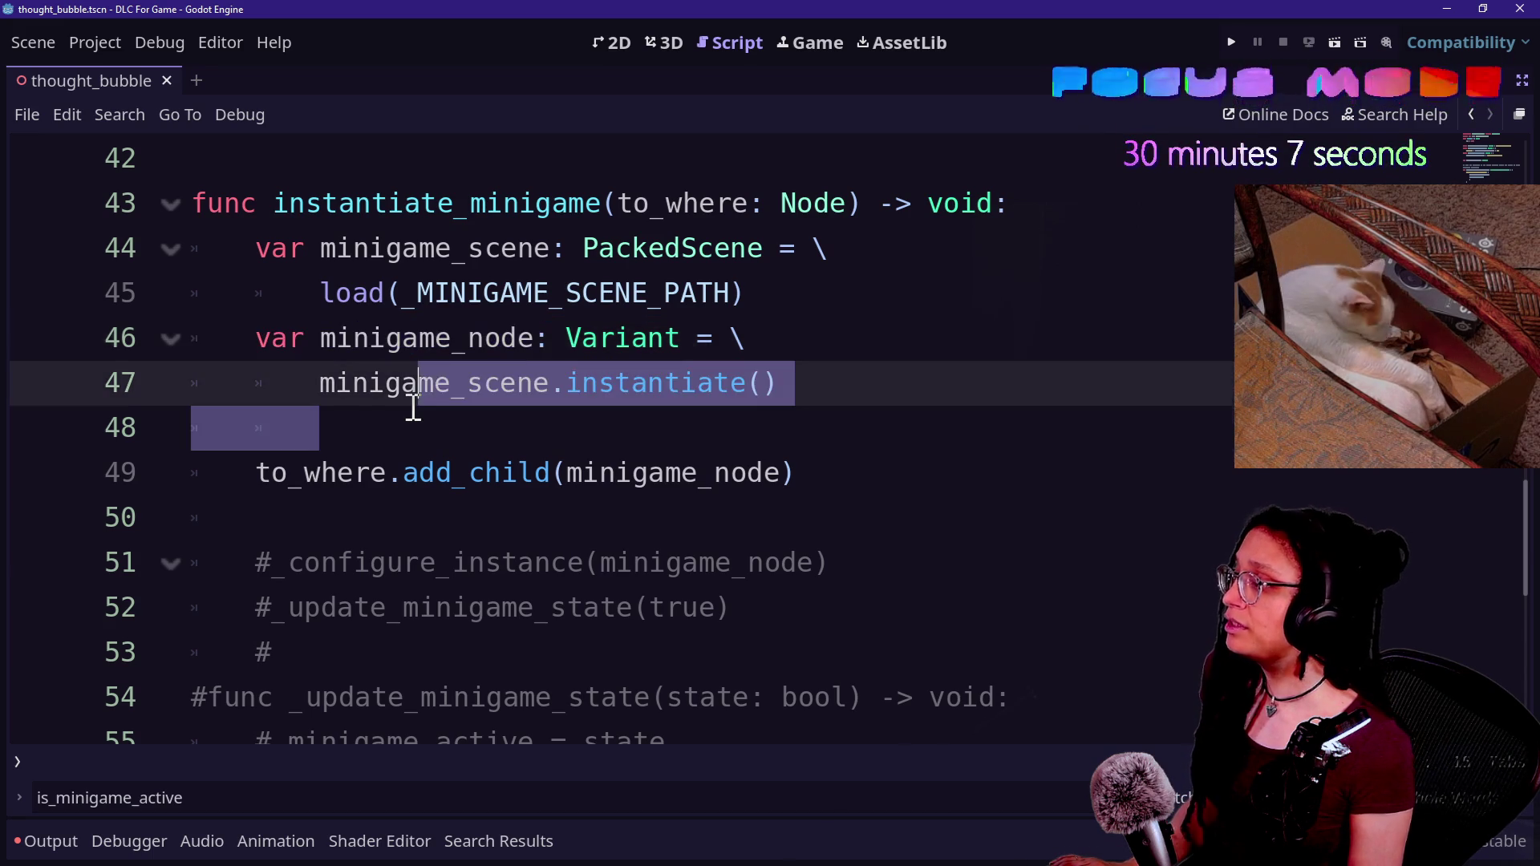
scroll(413, 409, up, 14)
scroll(462, 481, down, 2)
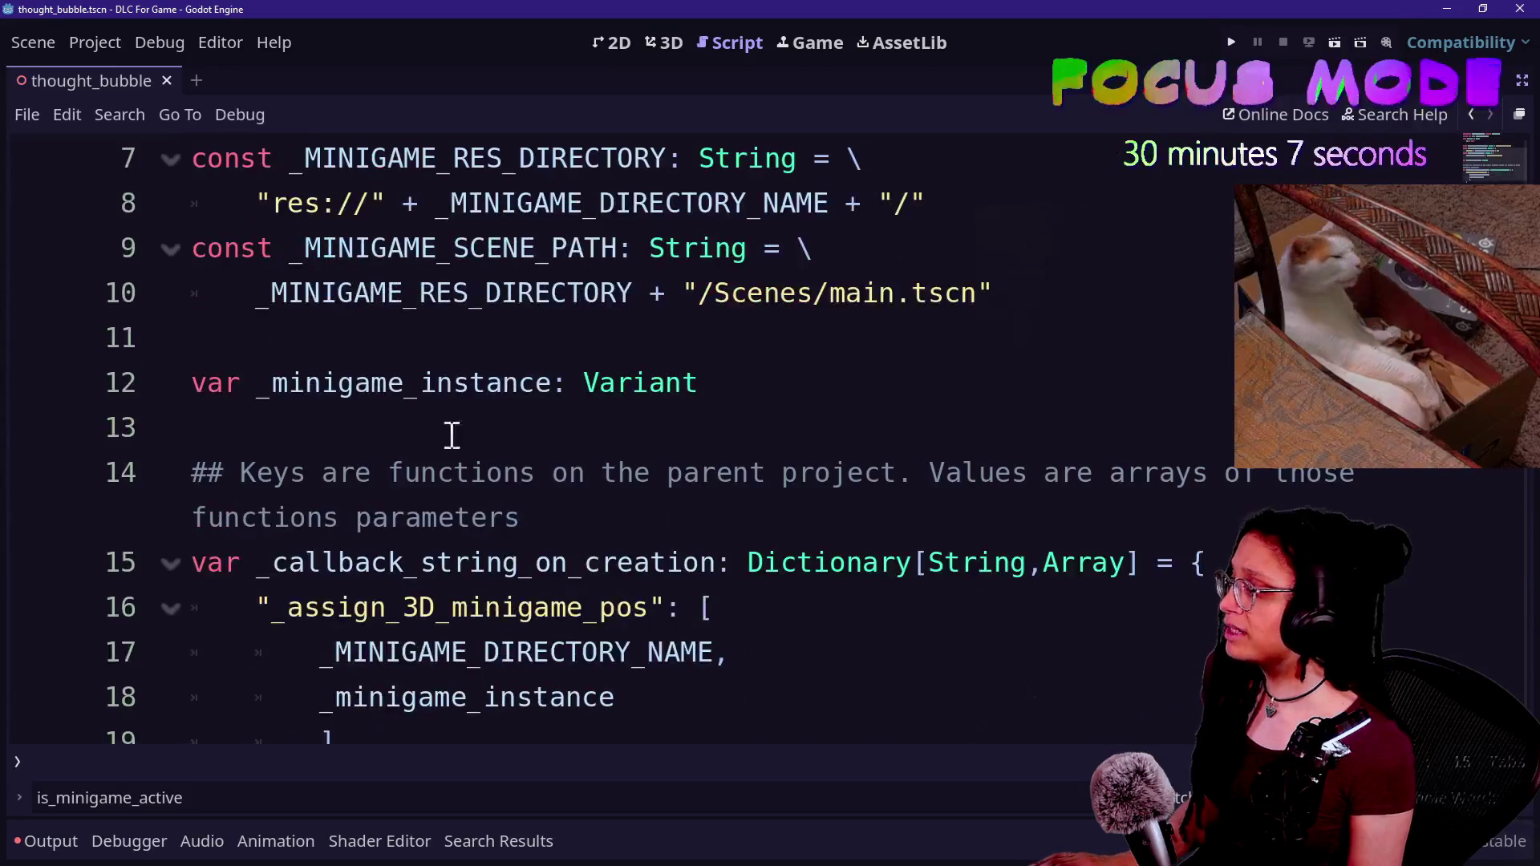
click(428, 388)
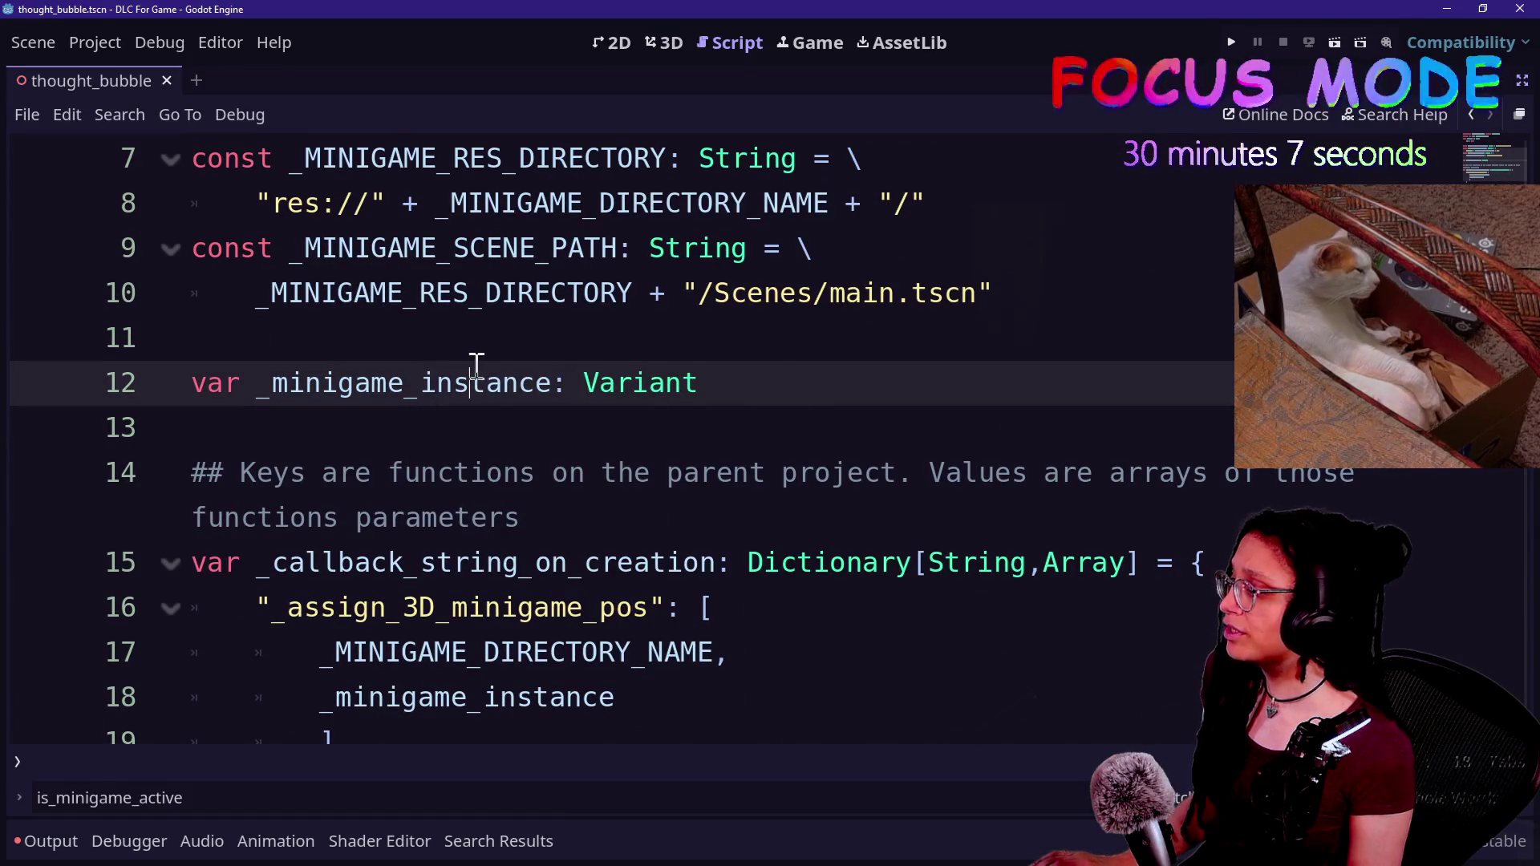
- Rename _minigame_instance to _minigame_node in the line 12 declaration and line 18 callback list
key(BackSpace)
key(BackSpace)
key(BackSpace)
key(Delete)
key(Delete)
key(Delete)
text(node)
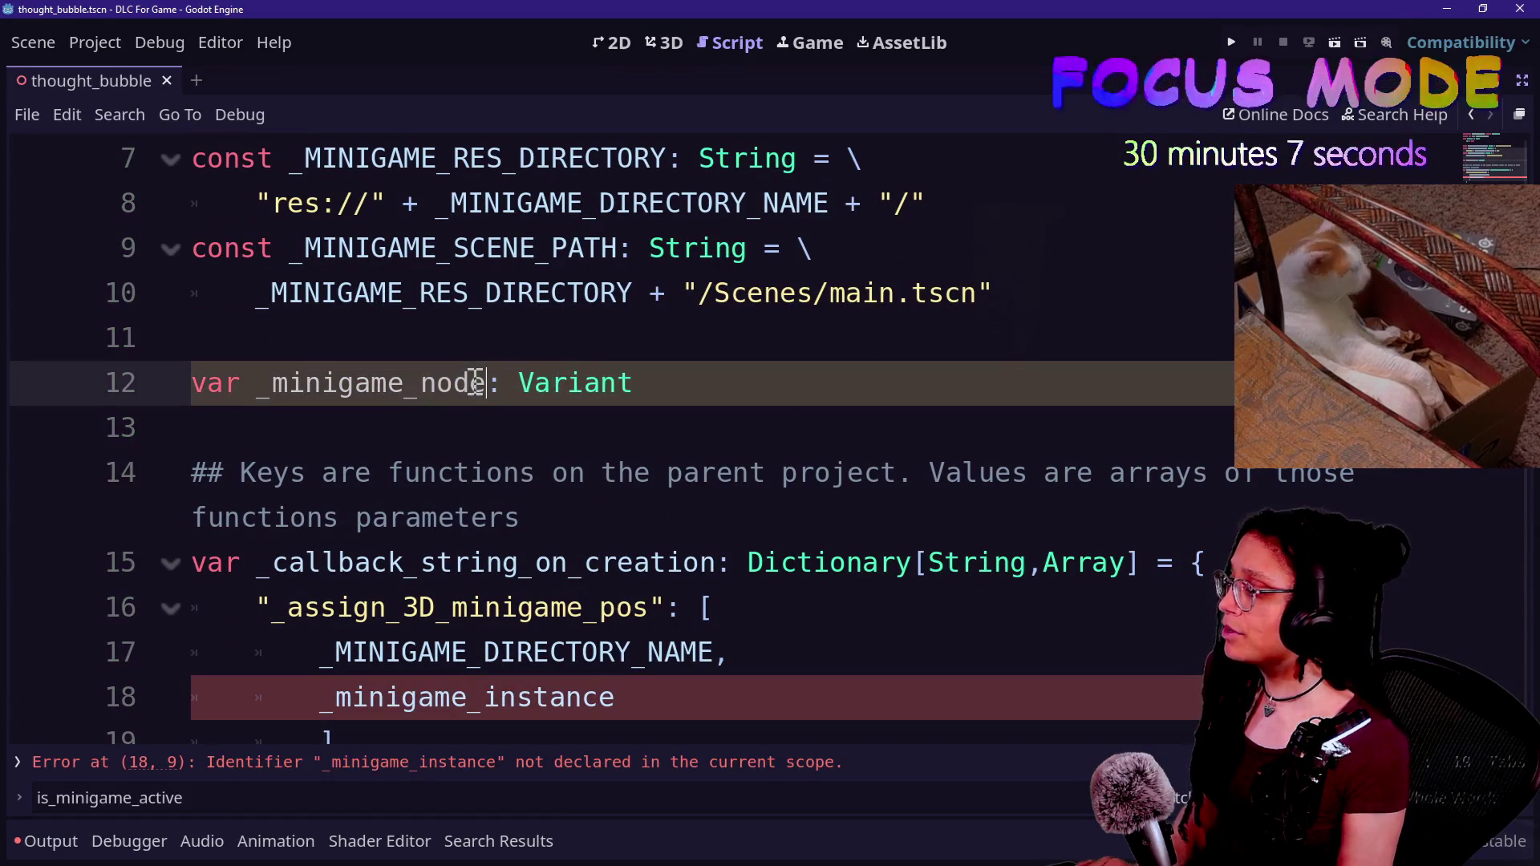
click(614, 706)
key(BackSpace)
key(BackSpace)
key(BackSpace)
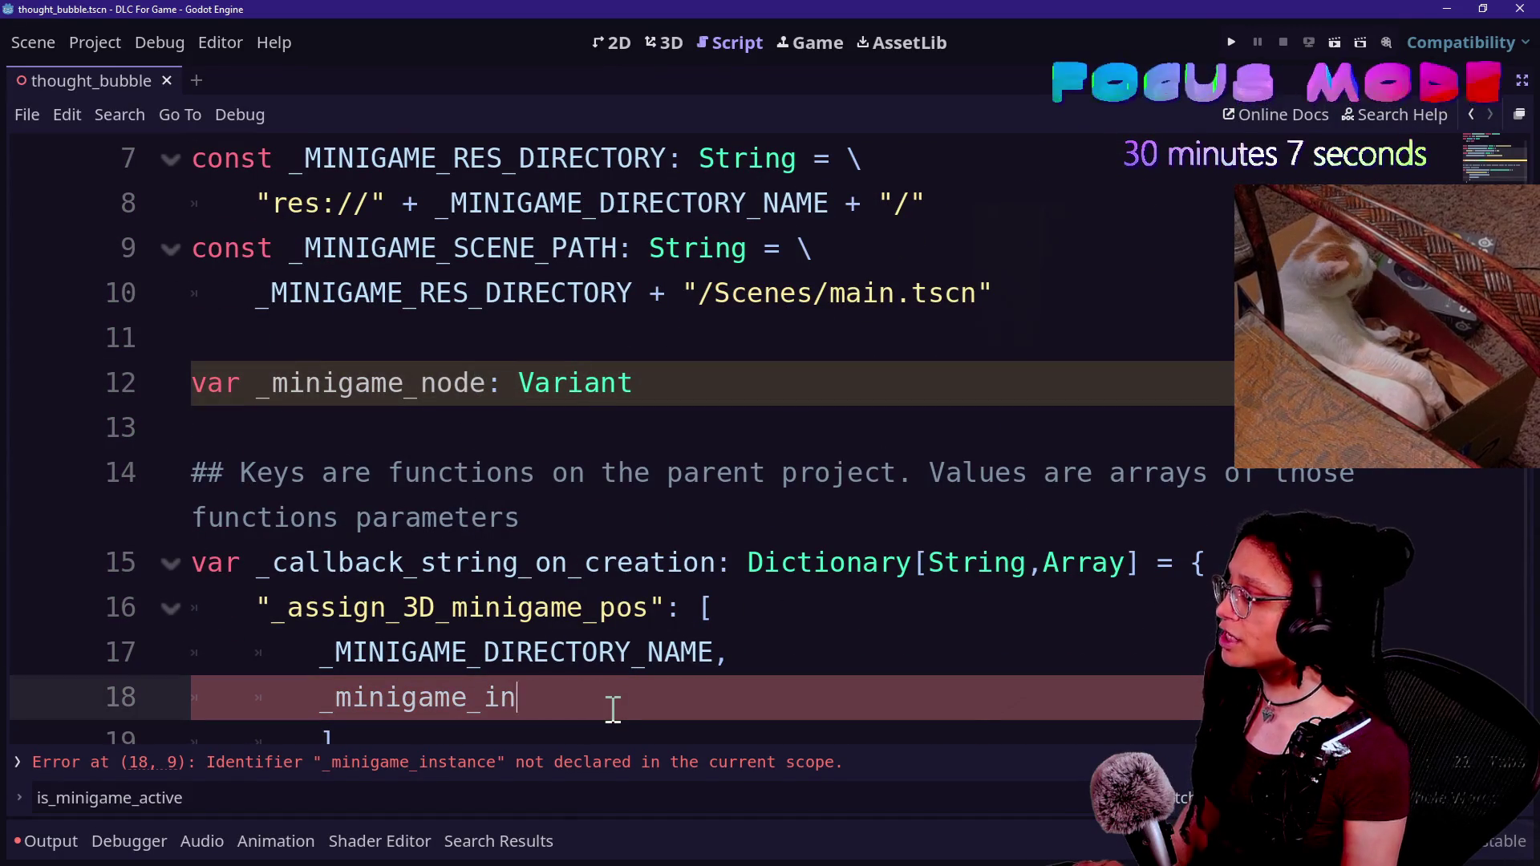
text(ode)
- Rename _minigame_instance to _minigame_node on line 39 inside destroy_minigame
scroll(421, 493, down, 10)
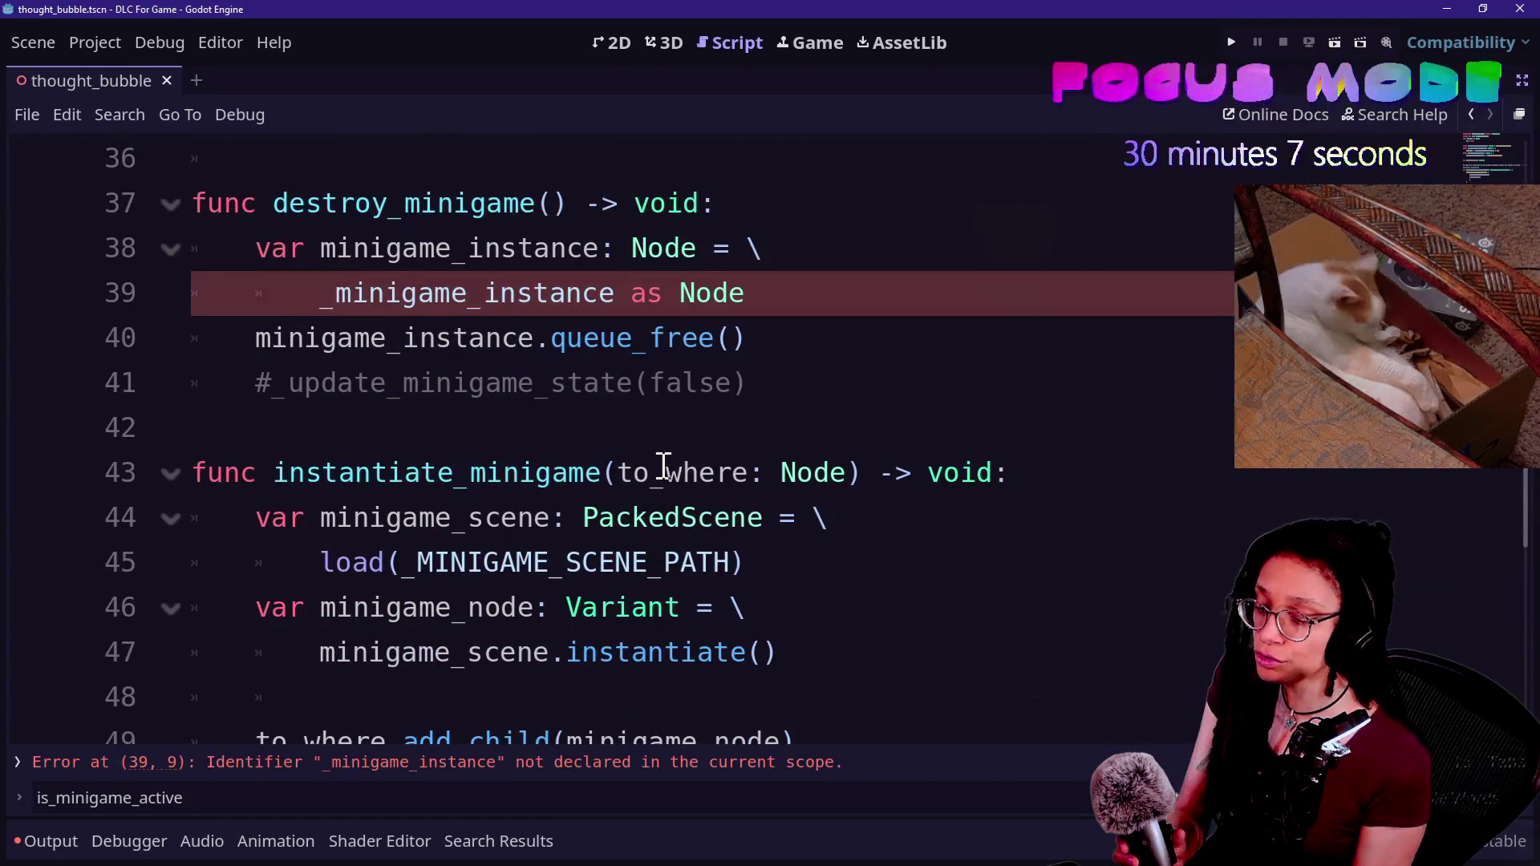
click(492, 337)
click(569, 477)
click(625, 279)
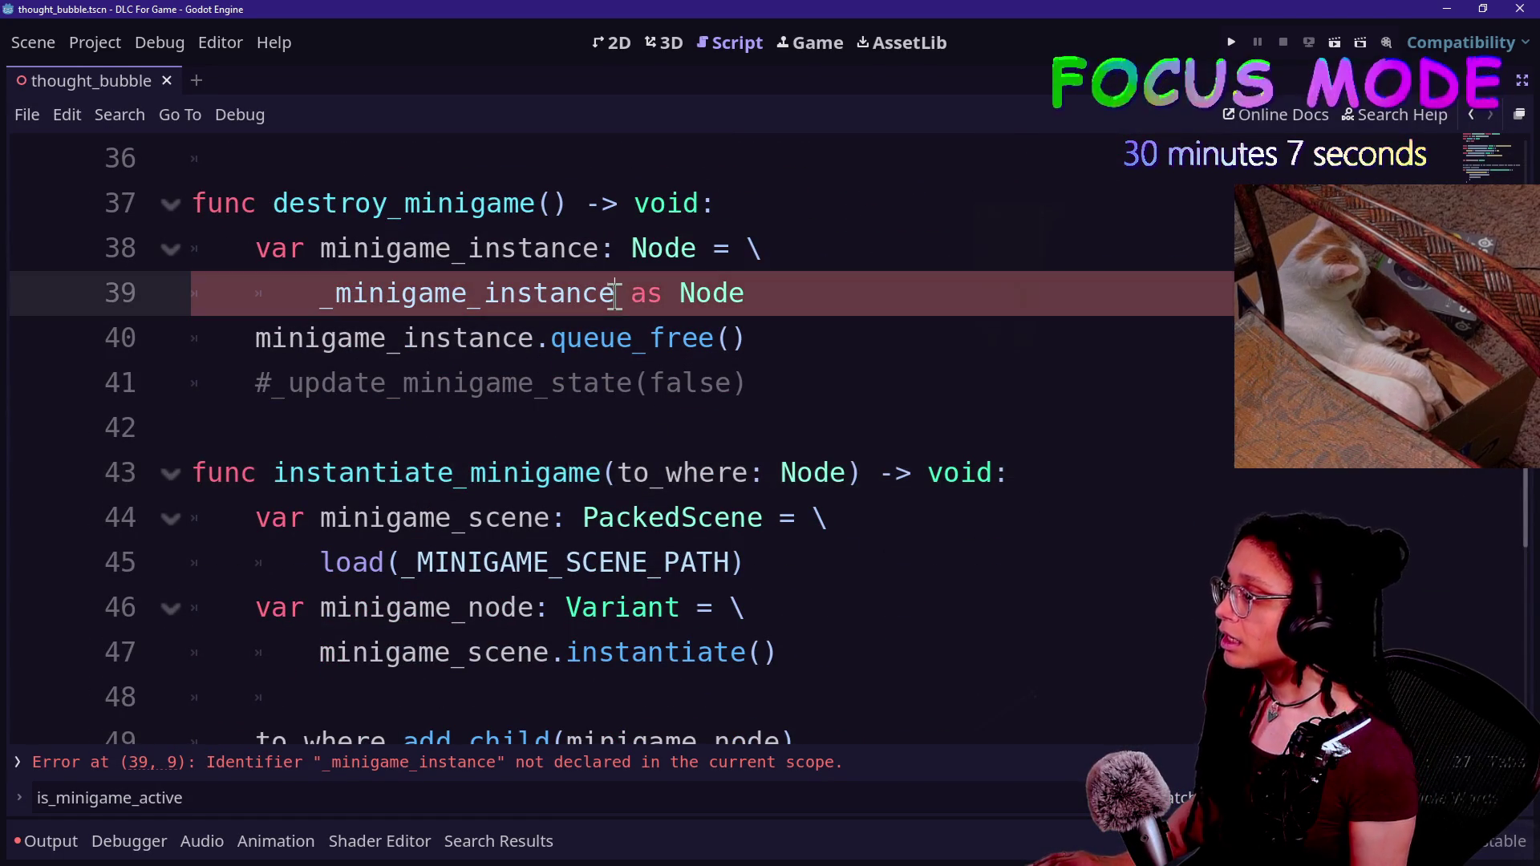
key(BackSpace)
key(BackSpace)
key(BackSpace)
key(BackSpace)
key(BackSpace)
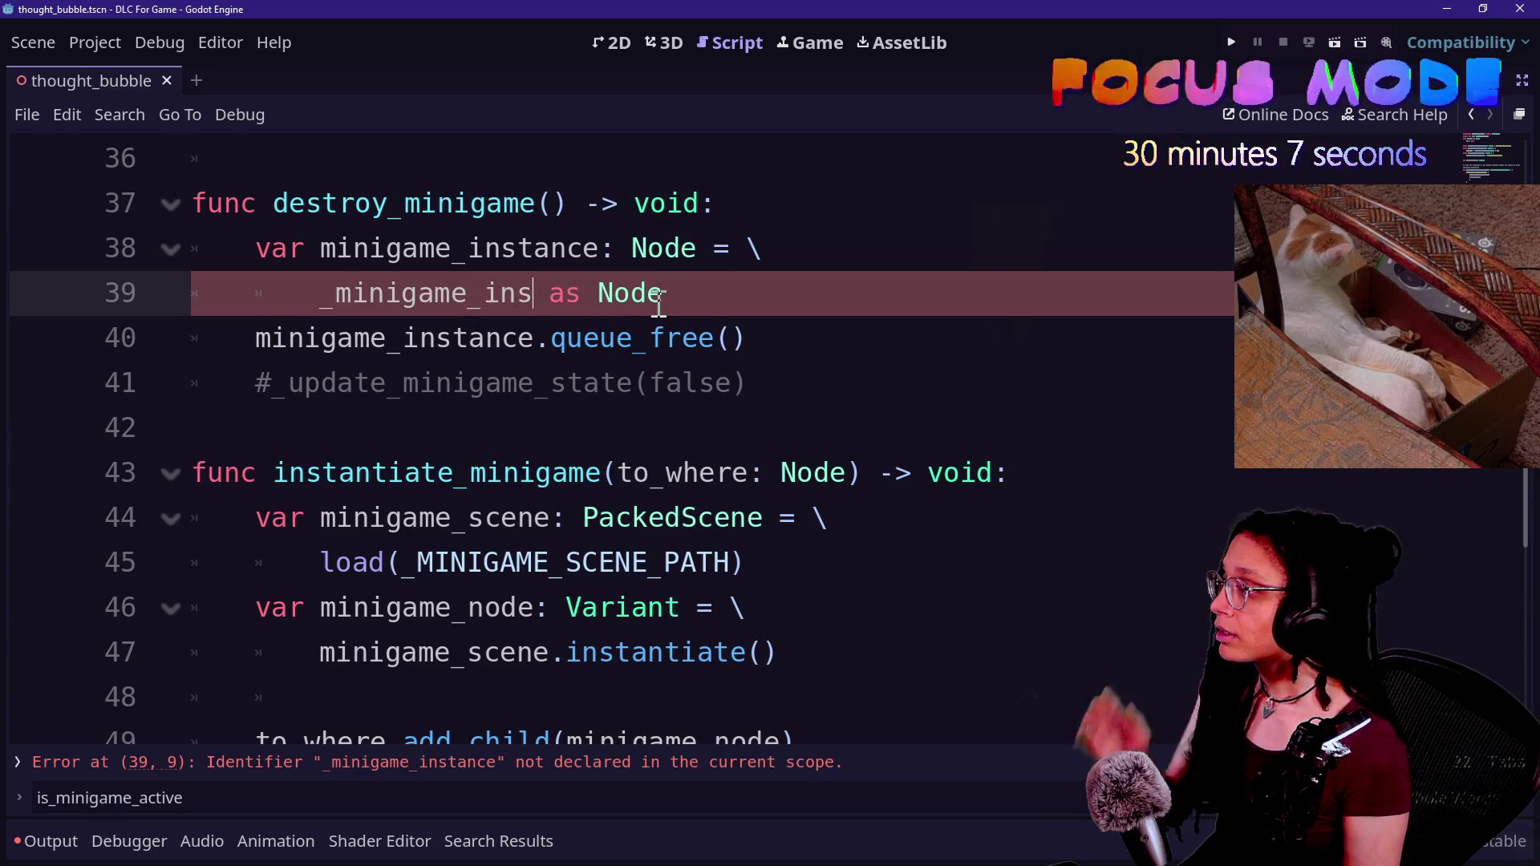
text(tance)
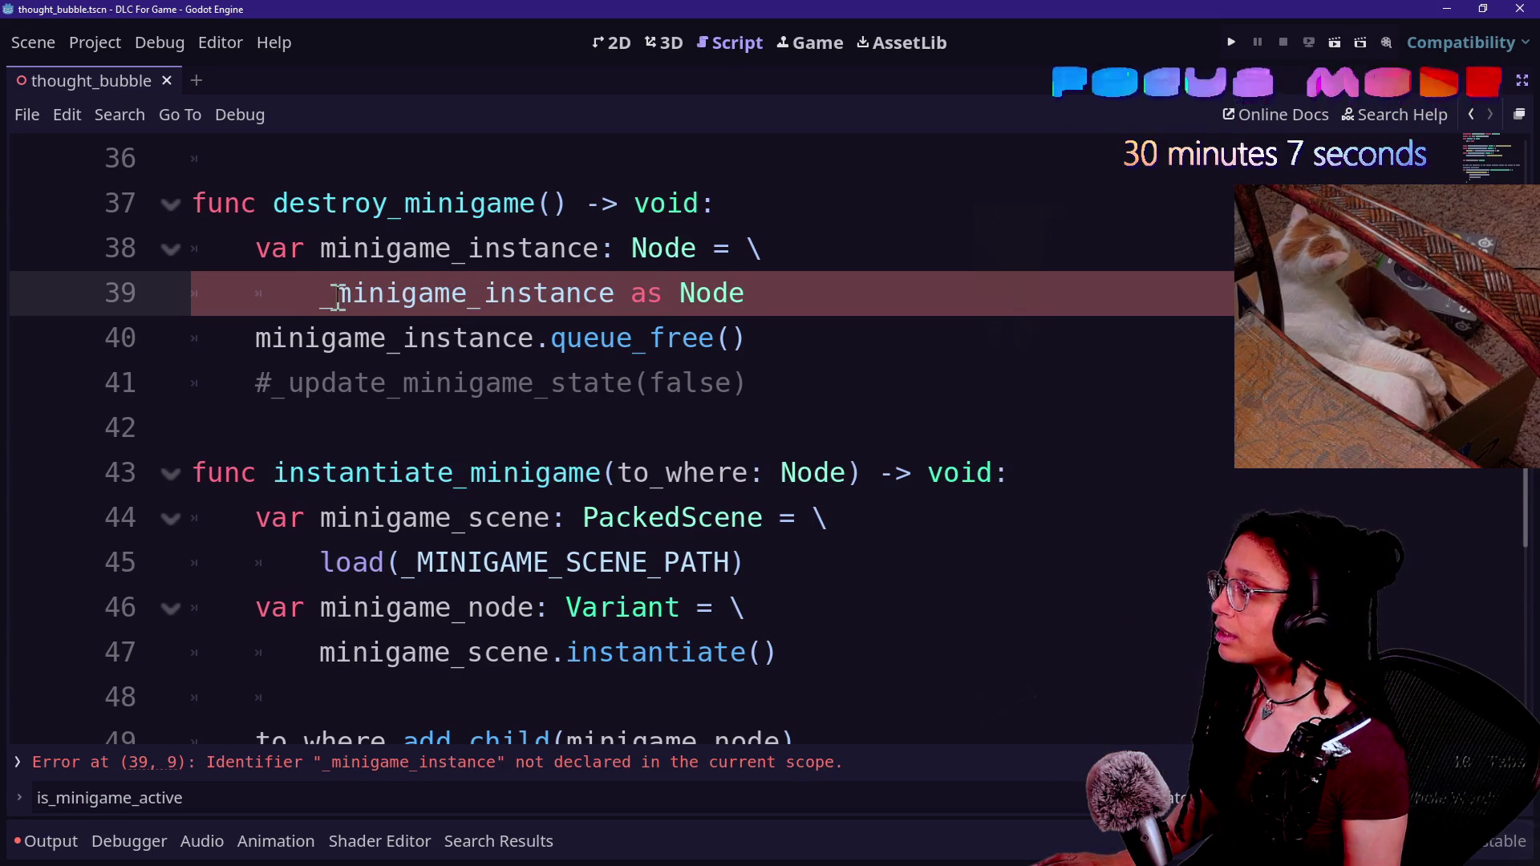
key(BackSpace)
text(_)
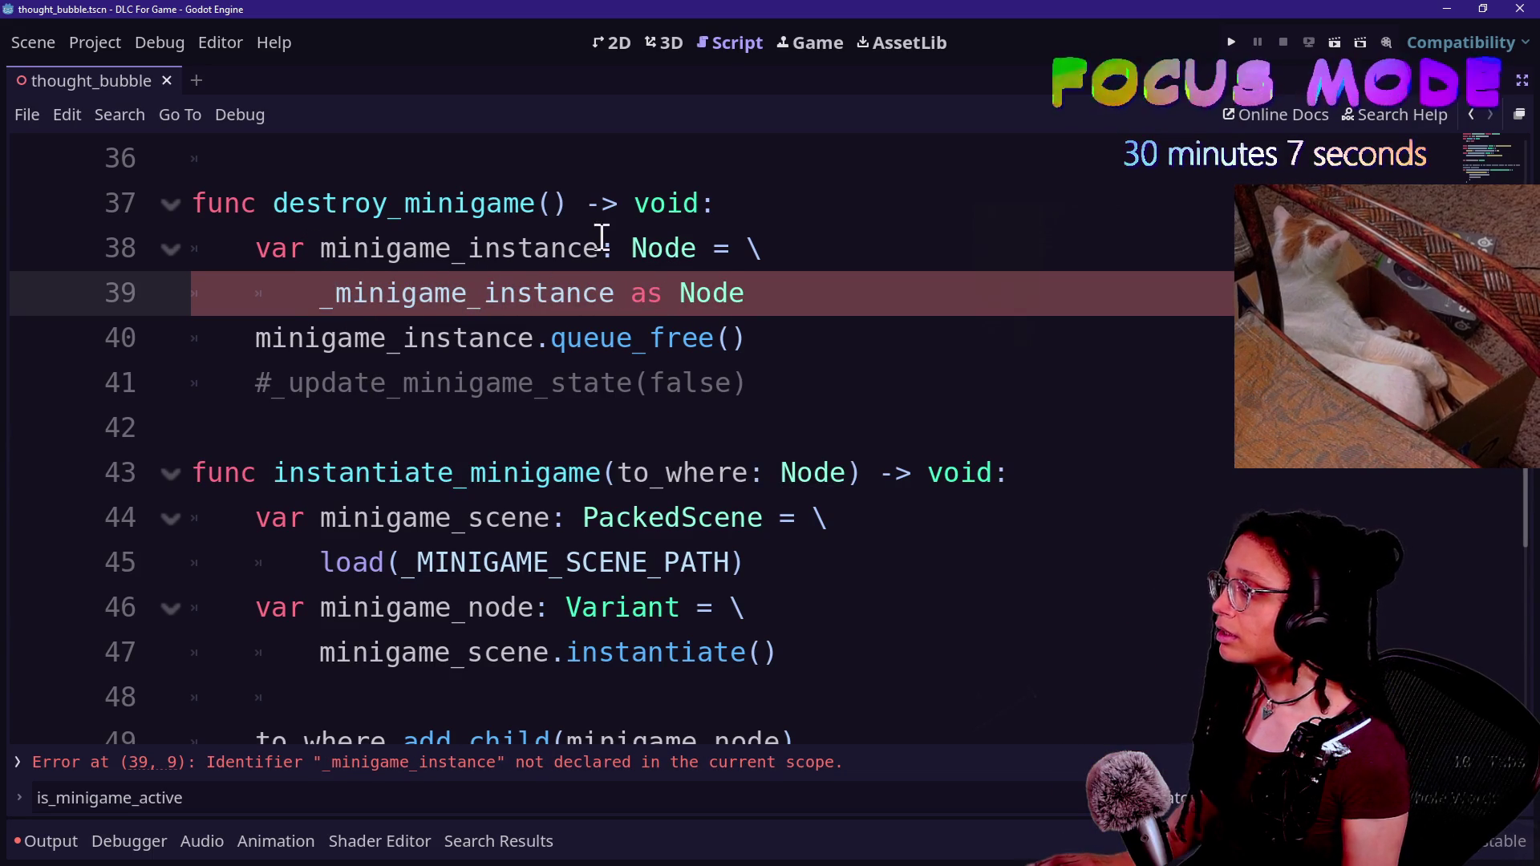
drag(614, 291, 553, 292)
key(BackSpace)
key(BackSpace)
key(BackSpace)
key(BackSpace)
text(node)
click(350, 336)
scroll(351, 336, up, 12)
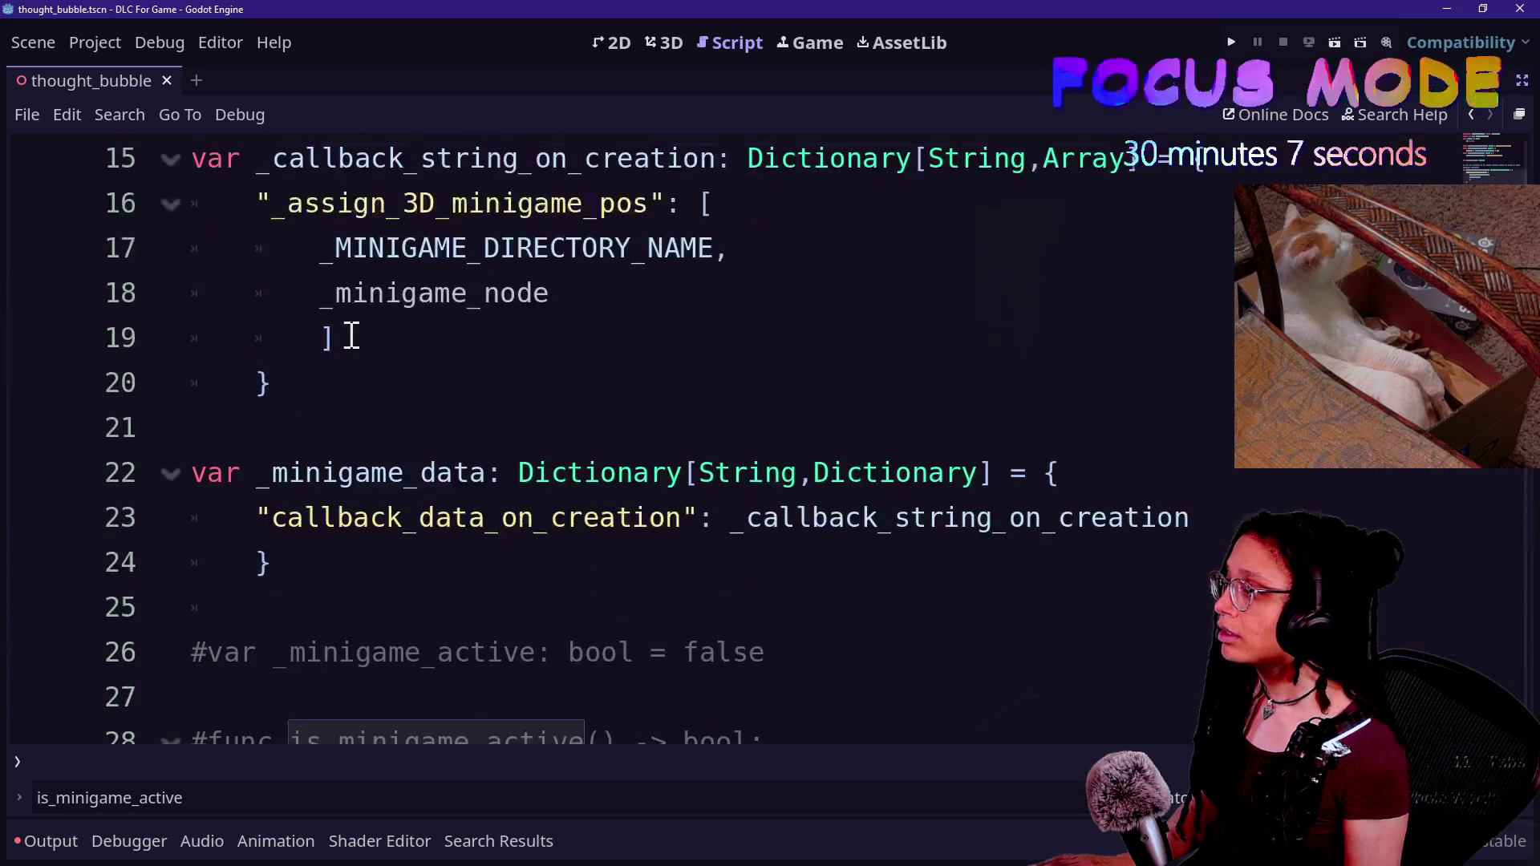
- Change the _minigame_node type on line 12 from Variant to Node
click(513, 554)
scroll(508, 543, down, 3)
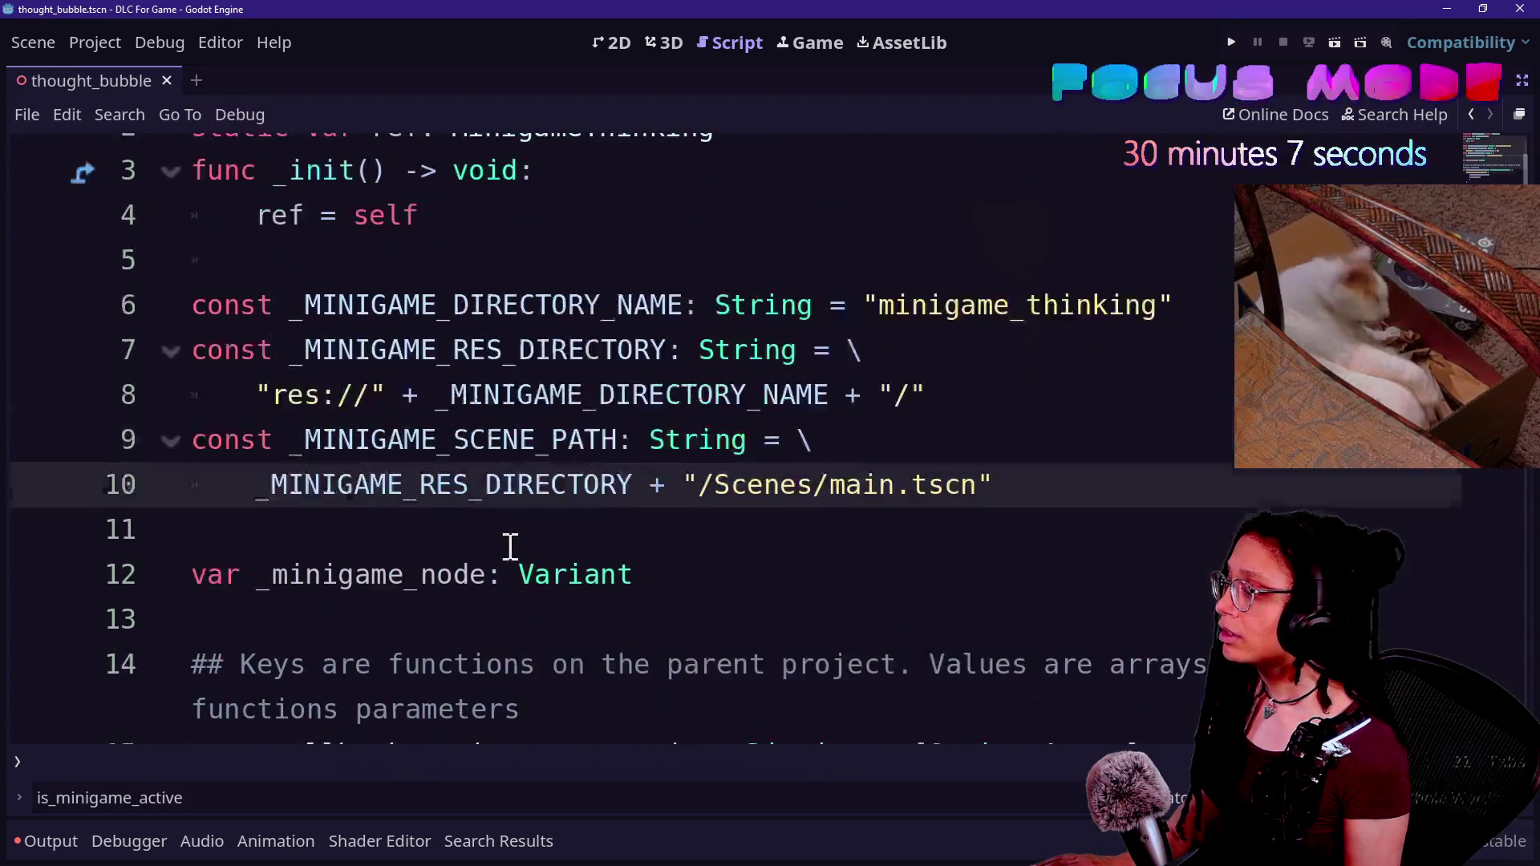
click(539, 517)
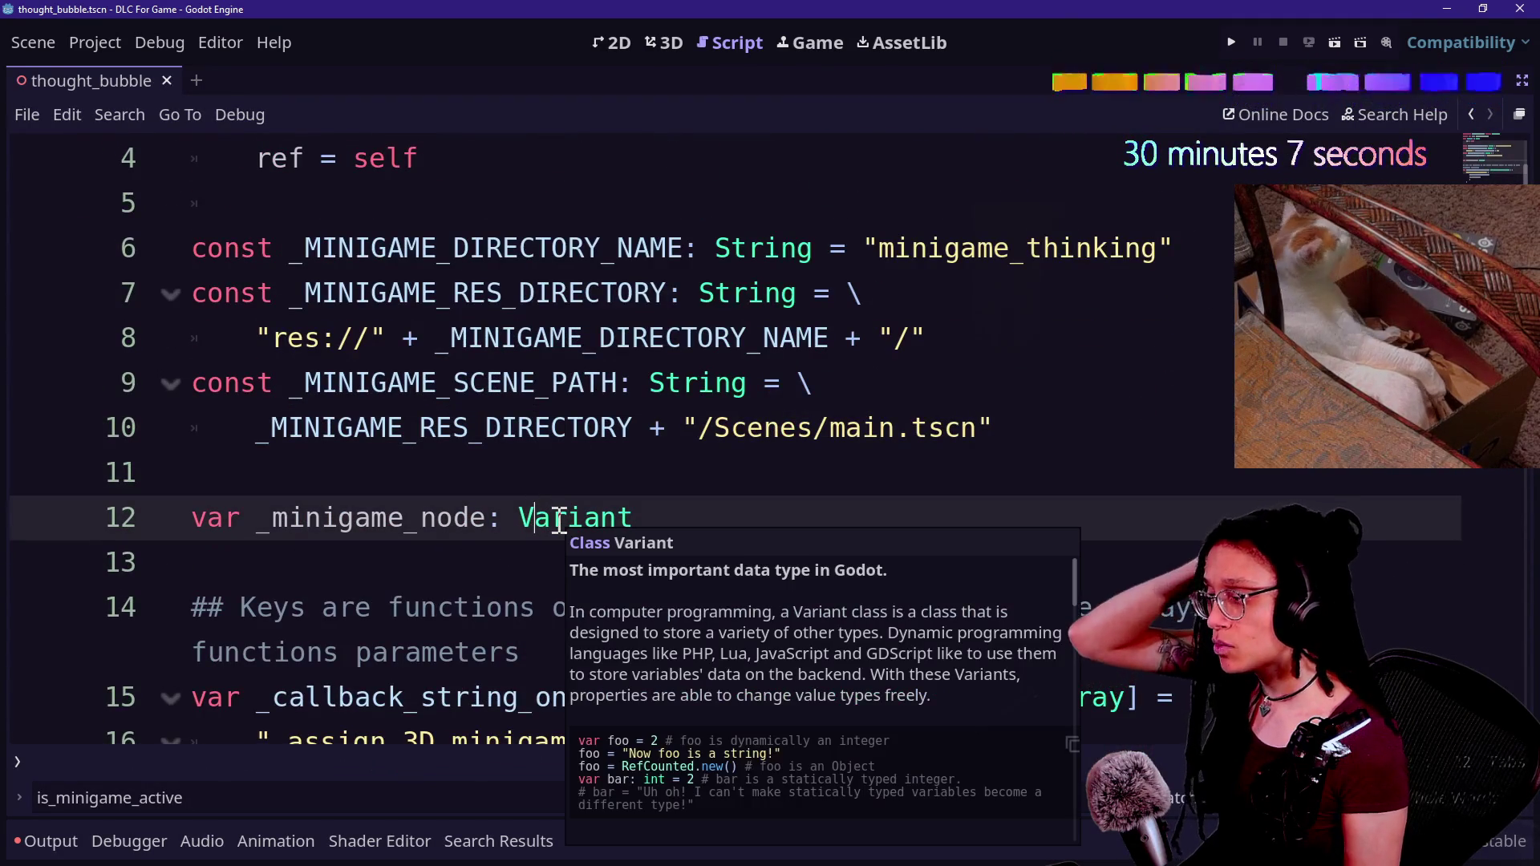
double_click(559, 520)
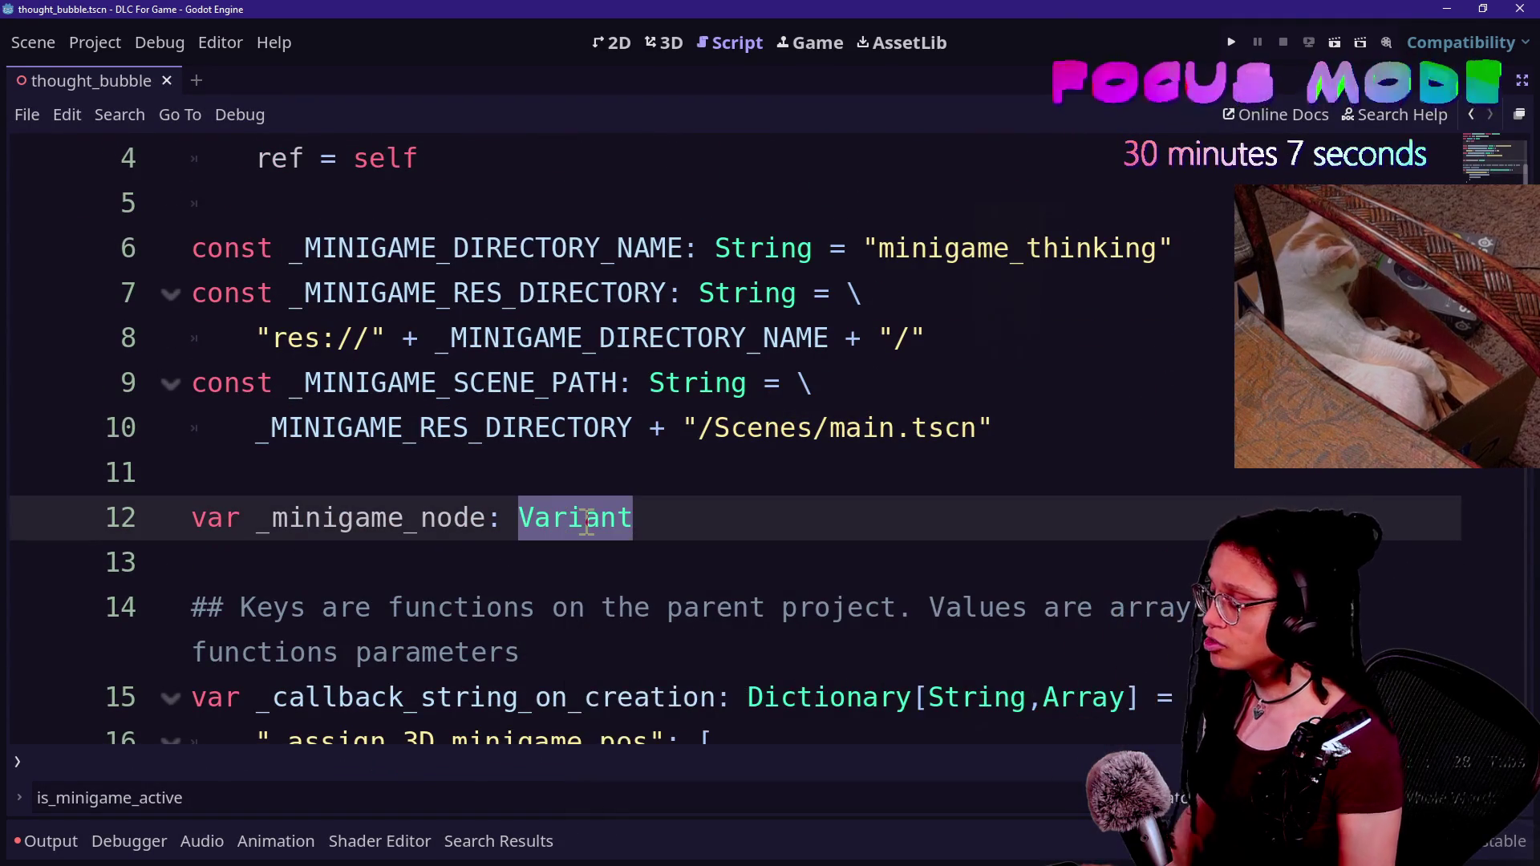
text(Node)
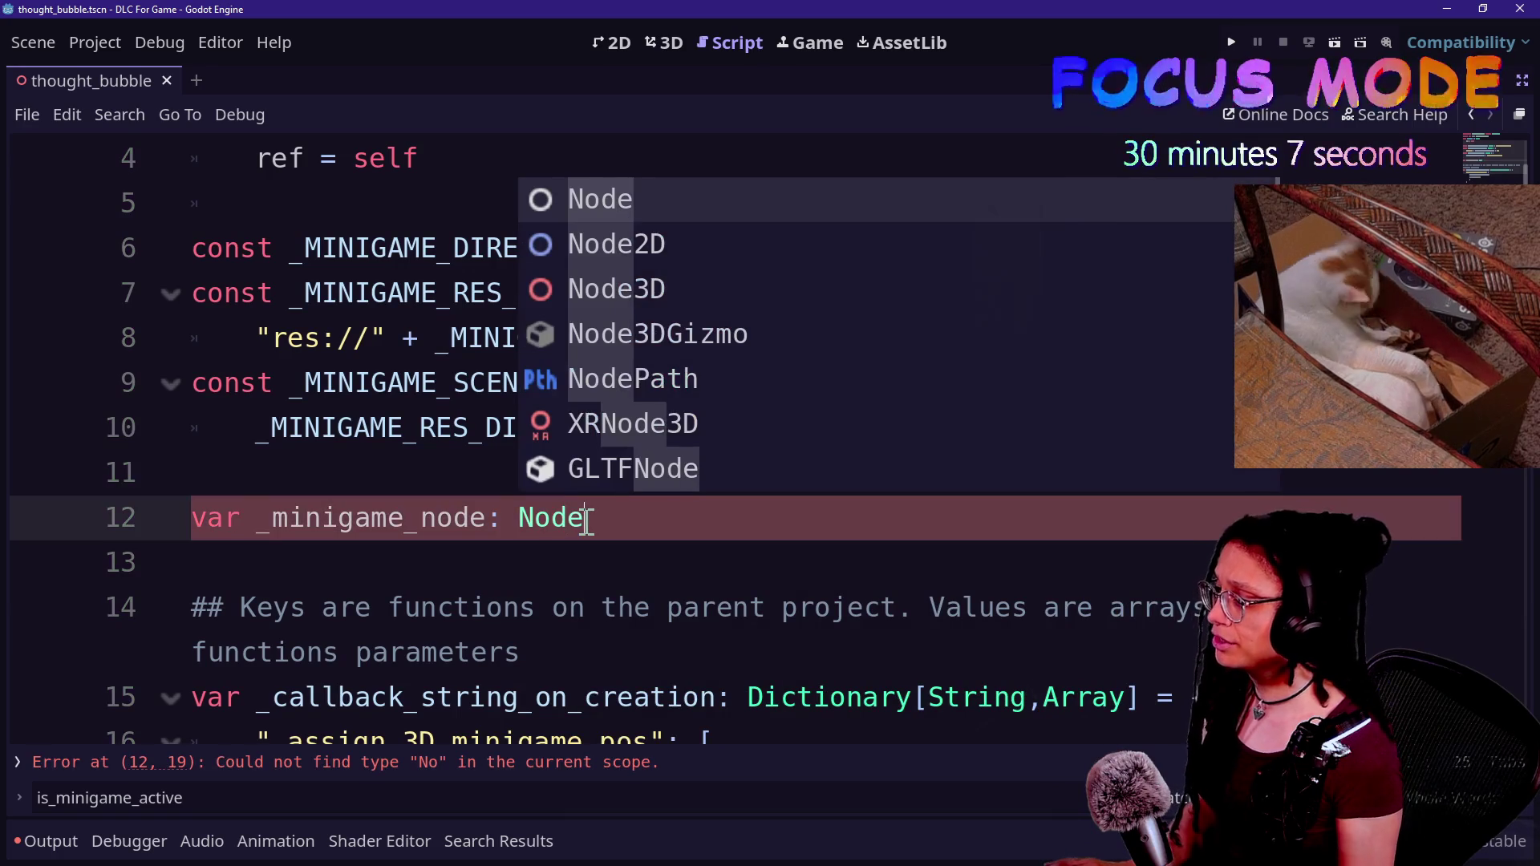
click(385, 471)
click(675, 535)
right_click(675, 536)
click(655, 525)
- Change the minigame_node type on line 46 from Variant to Node
scroll(655, 526, down, 6)
scroll(656, 526, up, 7)
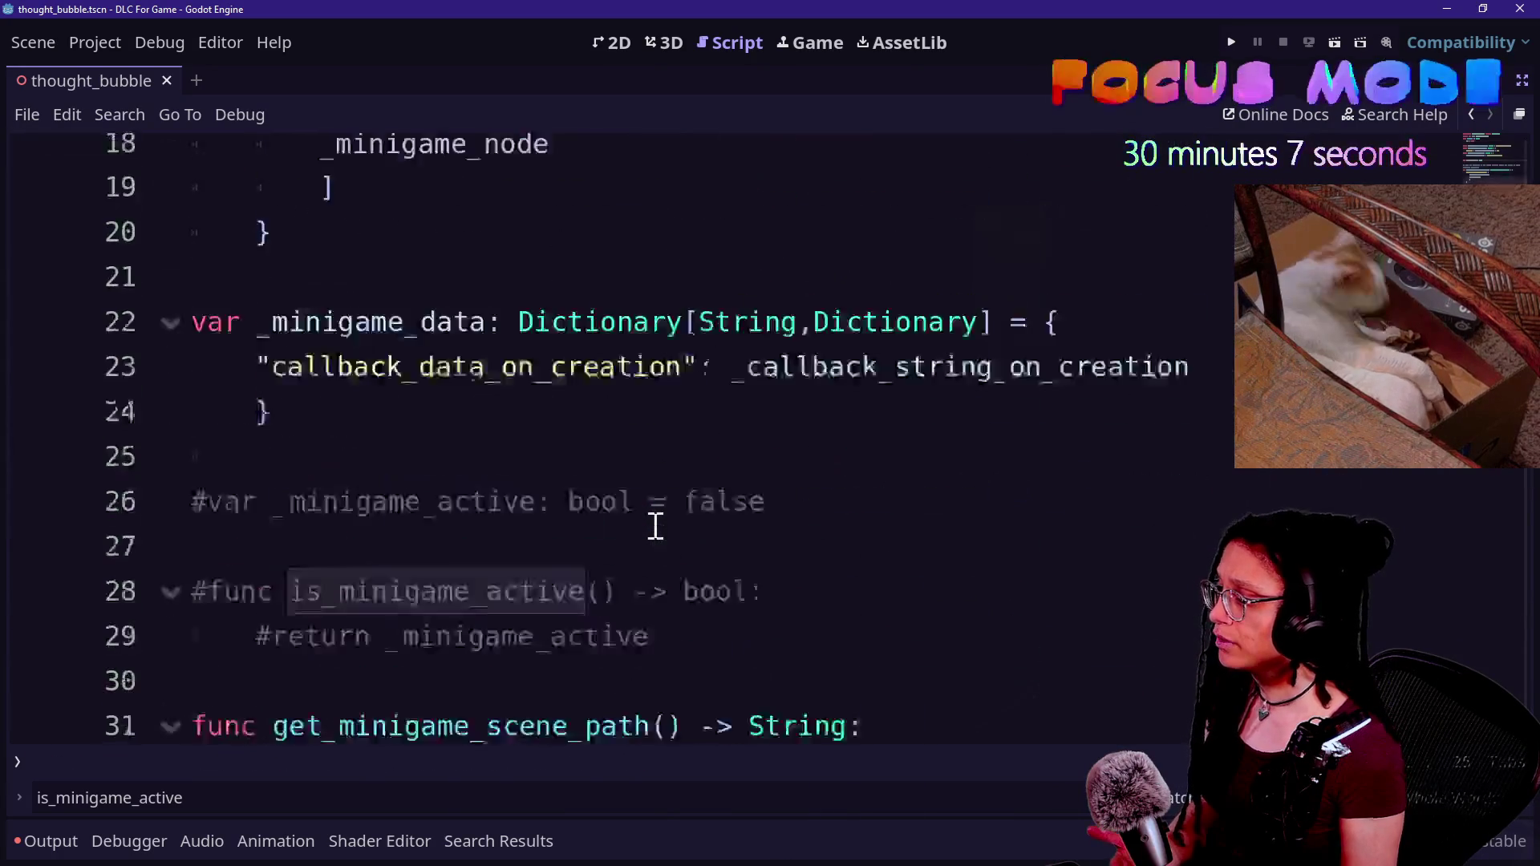
scroll(655, 526, down, 9)
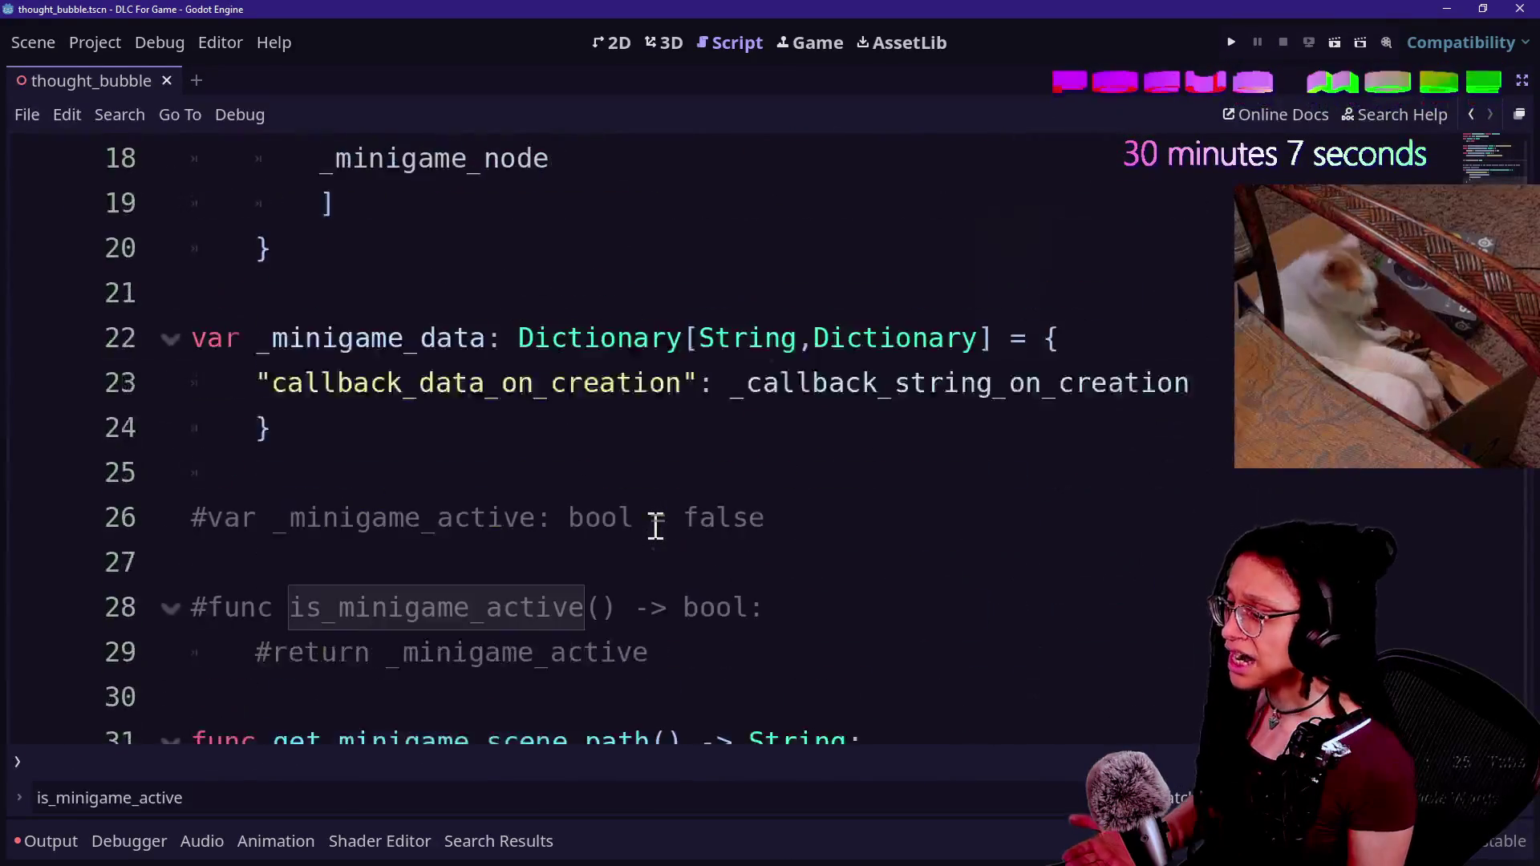
scroll(655, 526, down, 3)
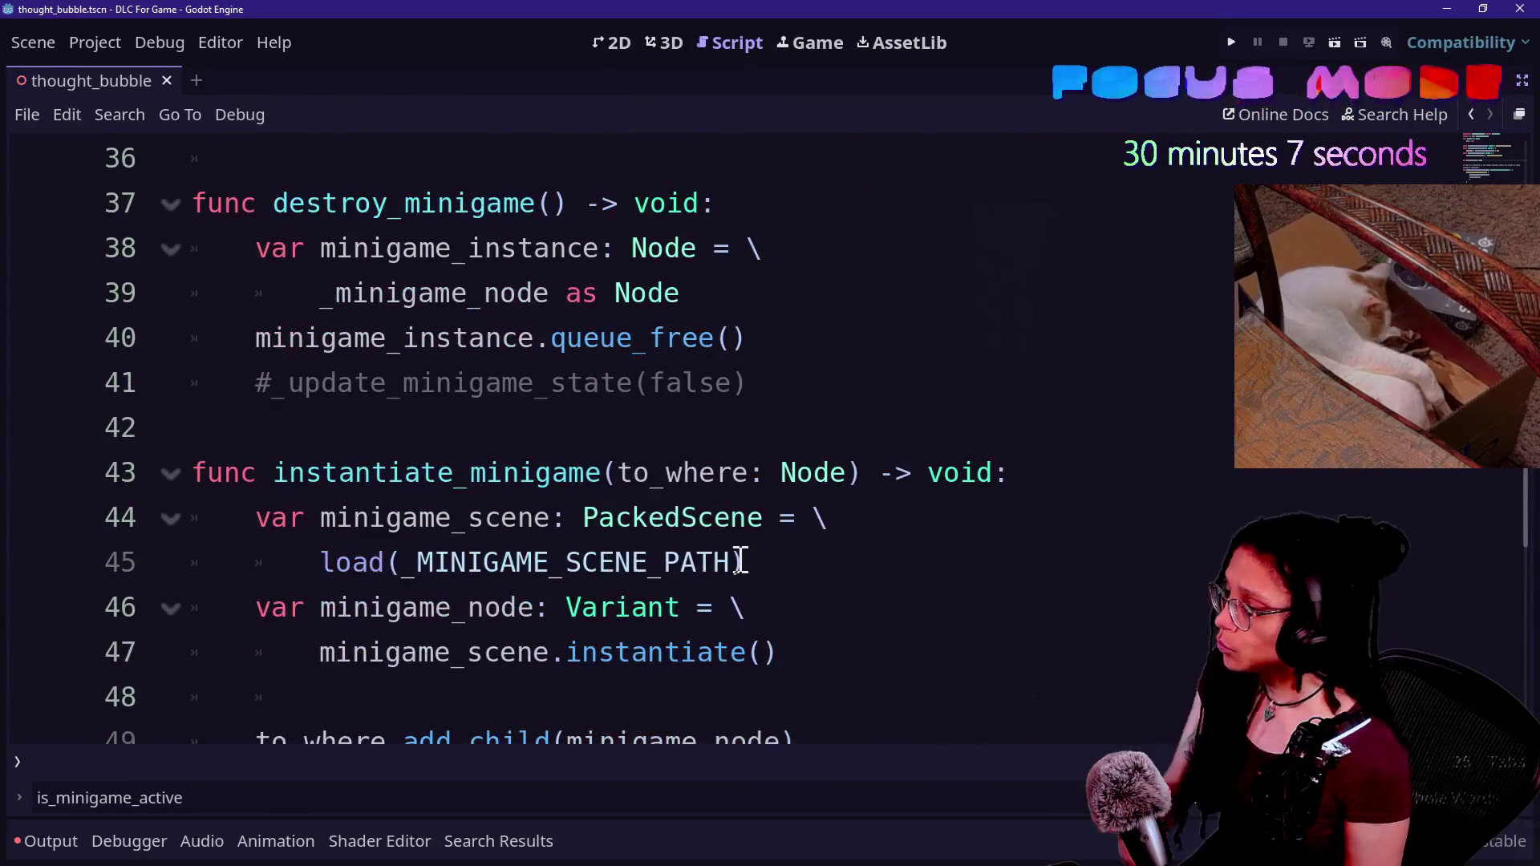
scroll(740, 561, down, 2)
double_click(595, 338)
click(663, 383)
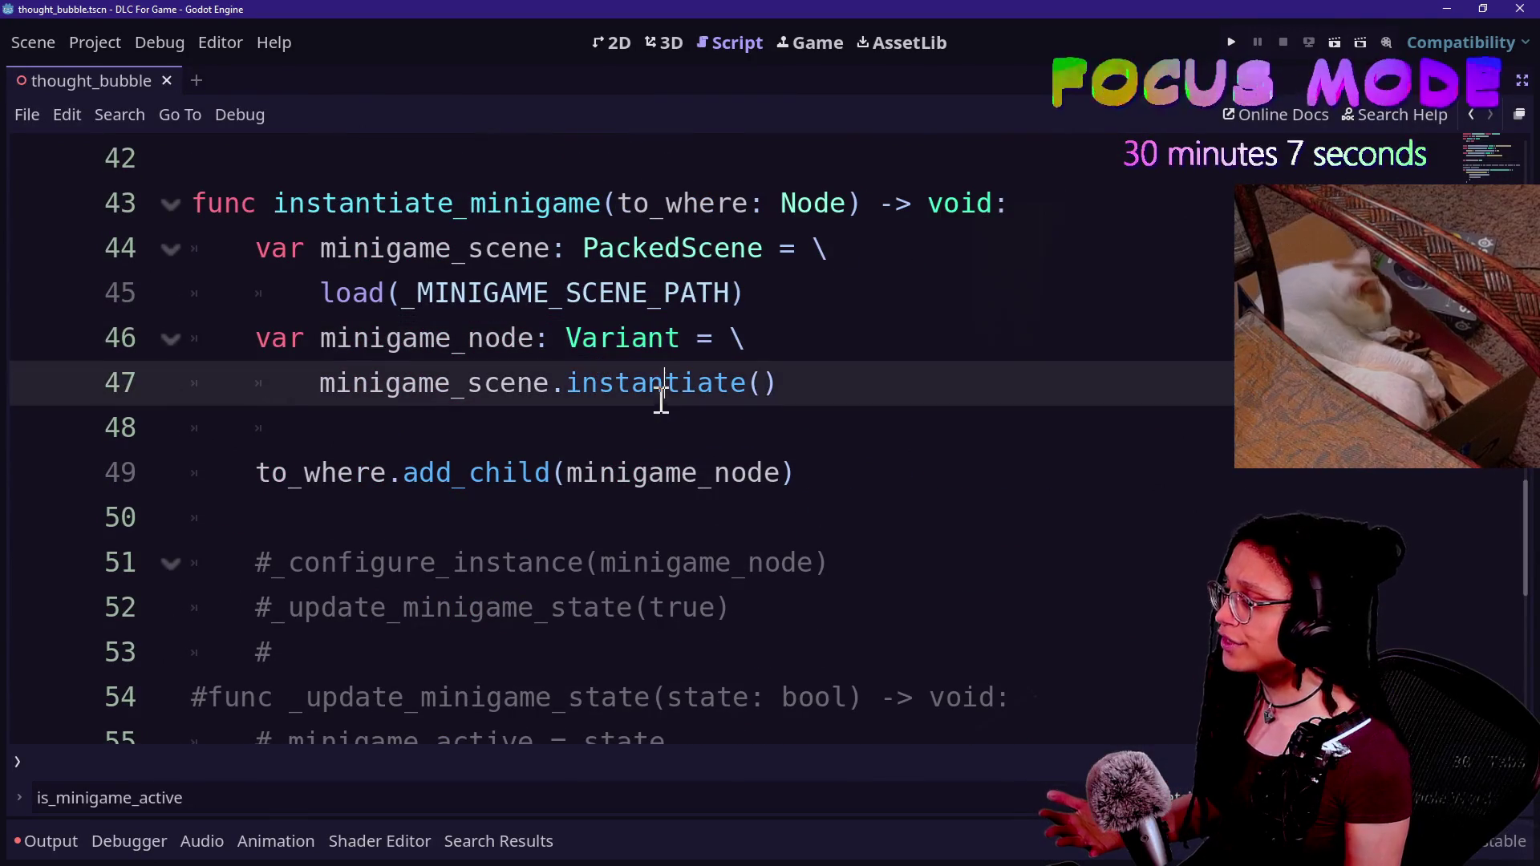
double_click(637, 340)
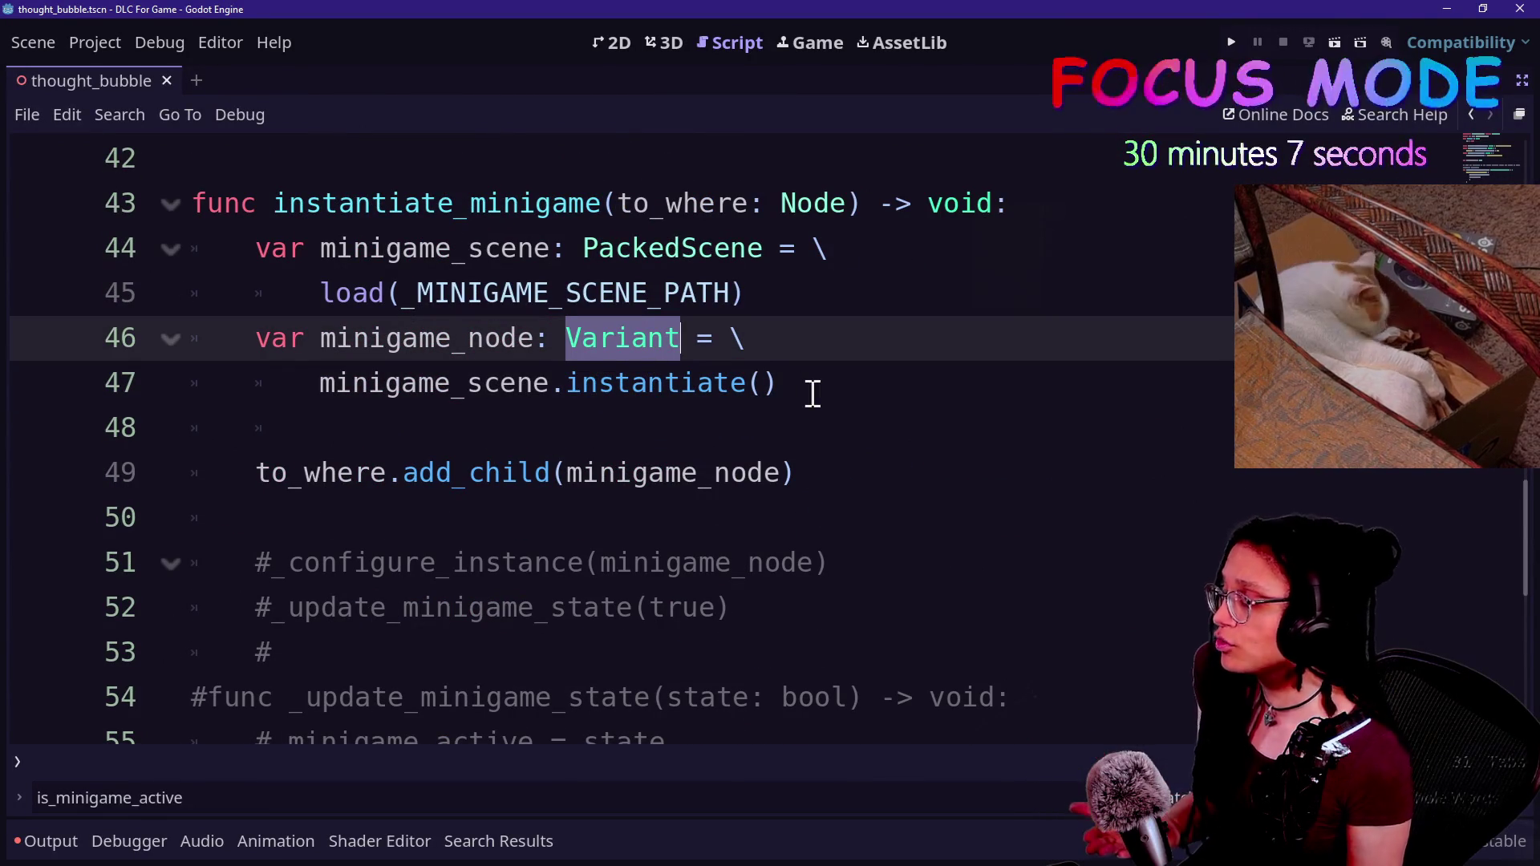
click(523, 343)
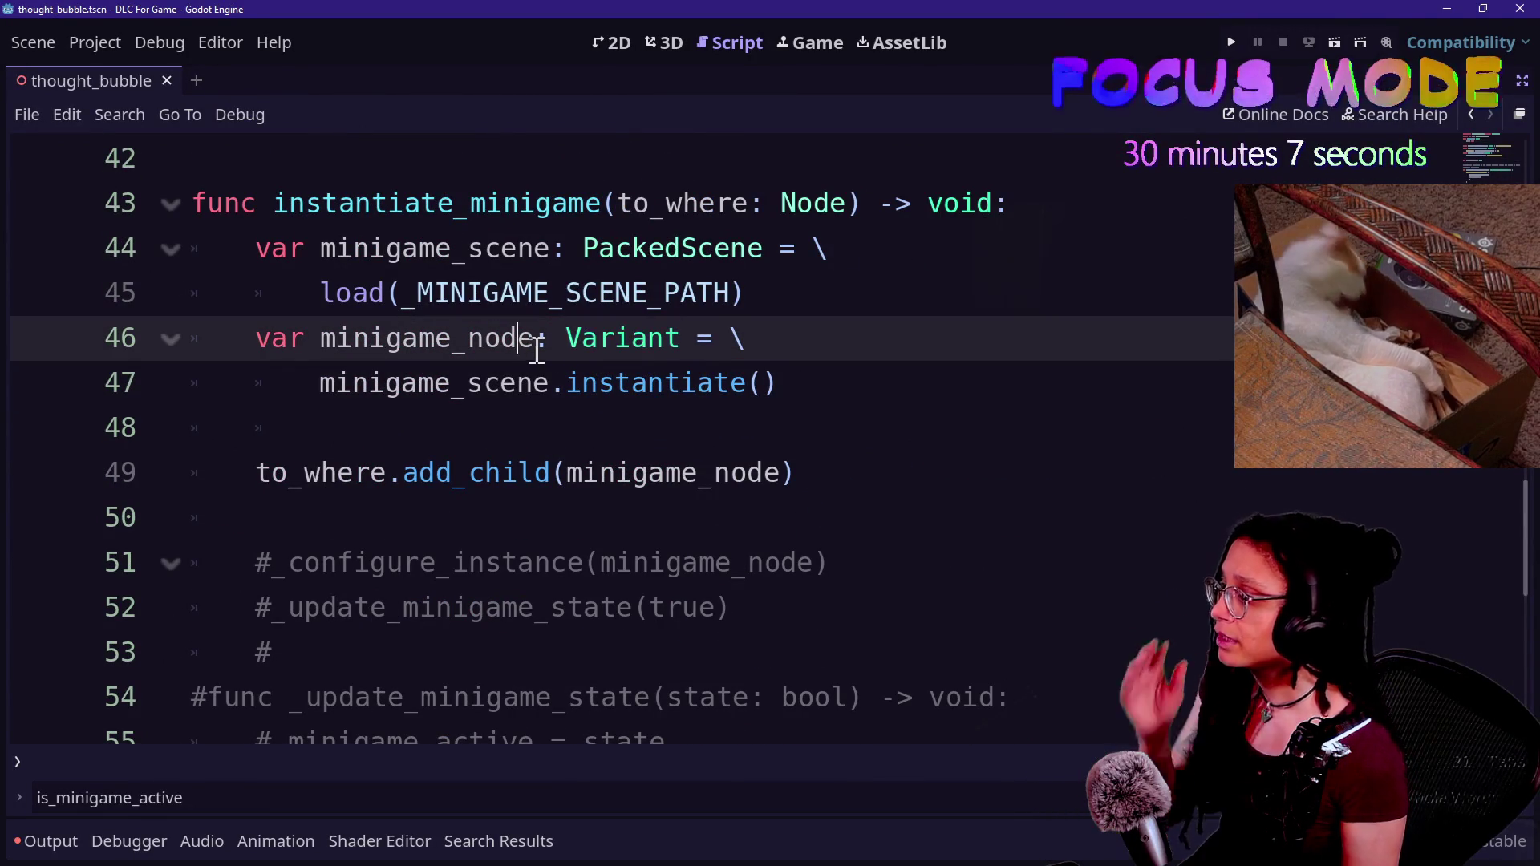
double_click(599, 343)
text(Node)
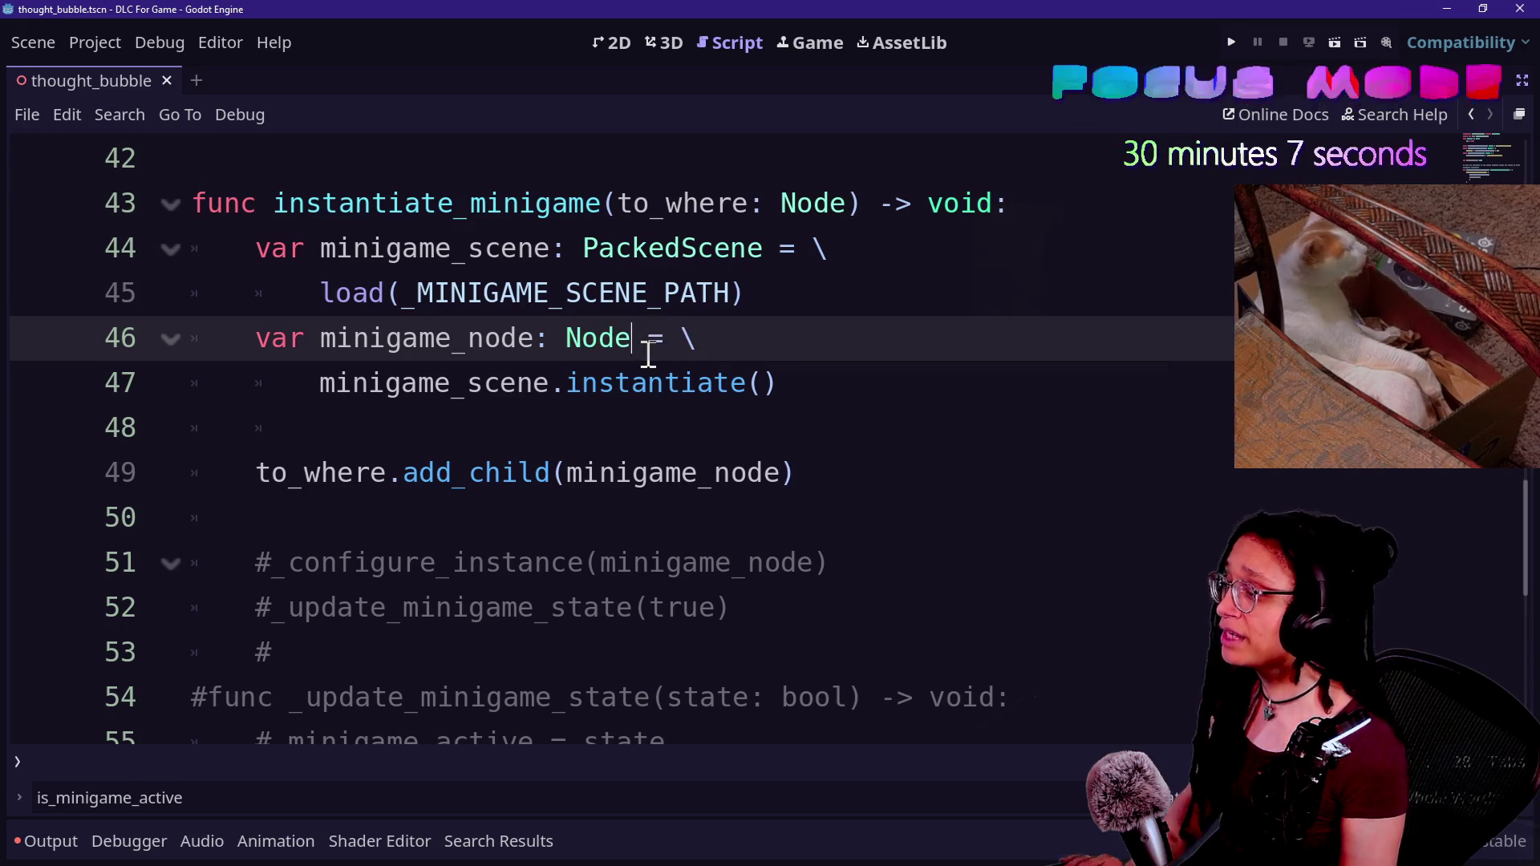
click(406, 251)
key(Up)
key(Up)
key(Up)
key(Up)
key(Up)
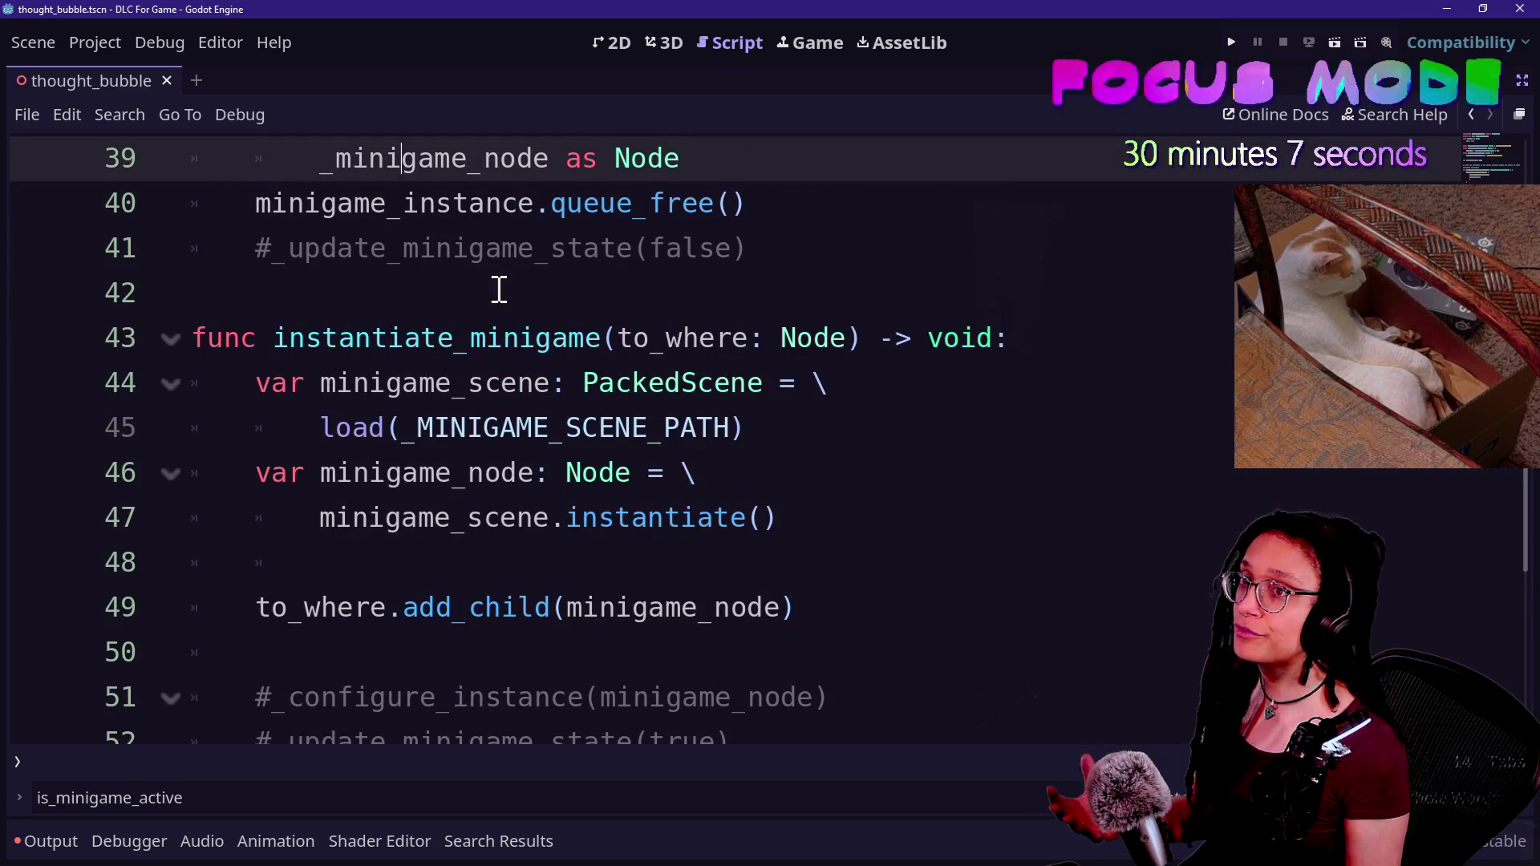
- Review the edited minigame_node code and add_child call, then switch to the godot_head script
drag(565, 472, 711, 516)
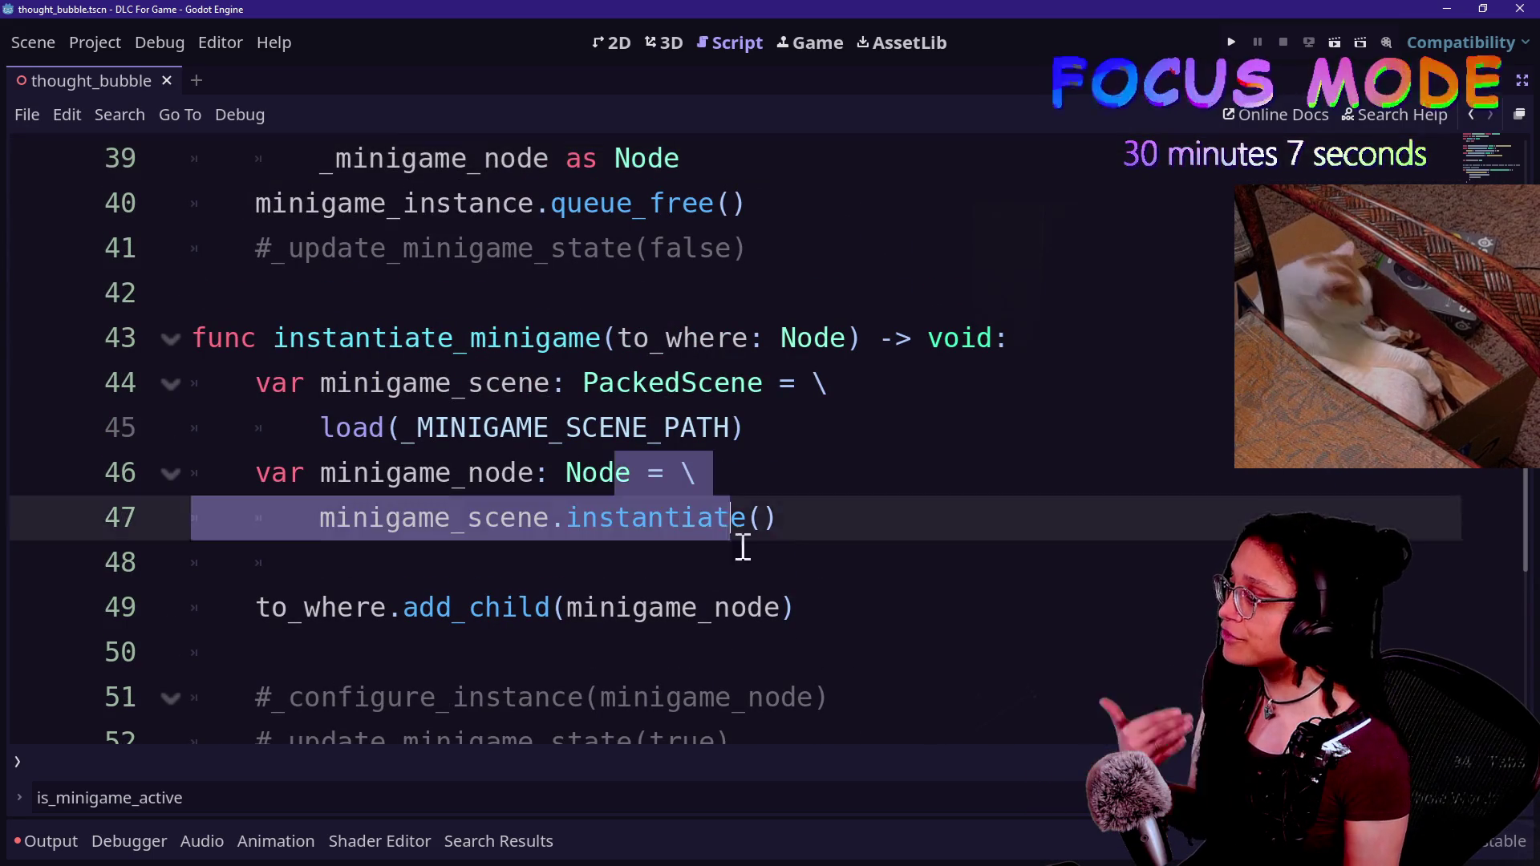
click(853, 465)
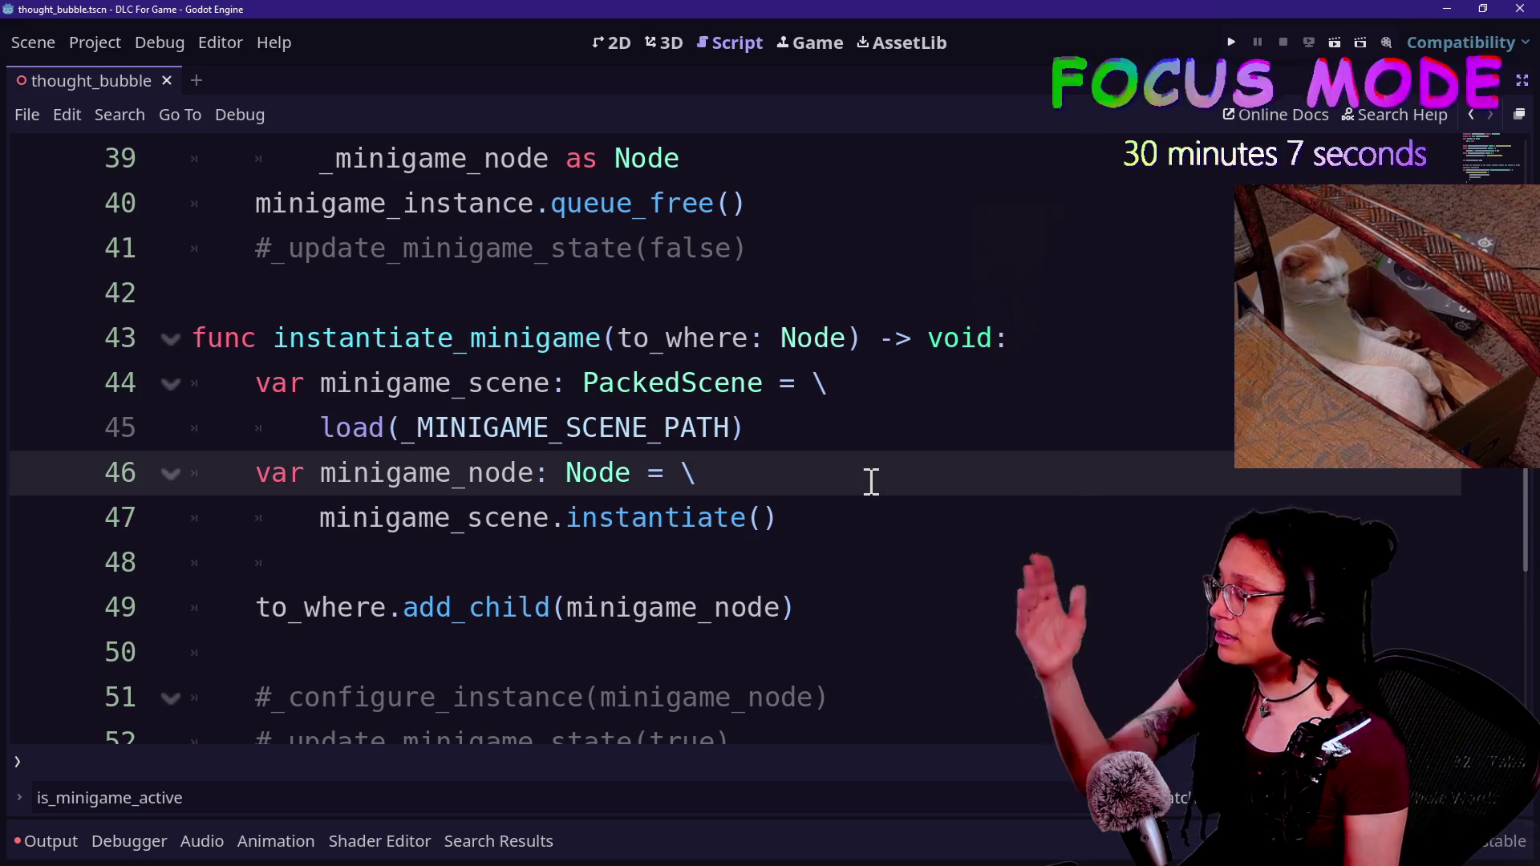
key(Down)
key(Down)
click(435, 497)
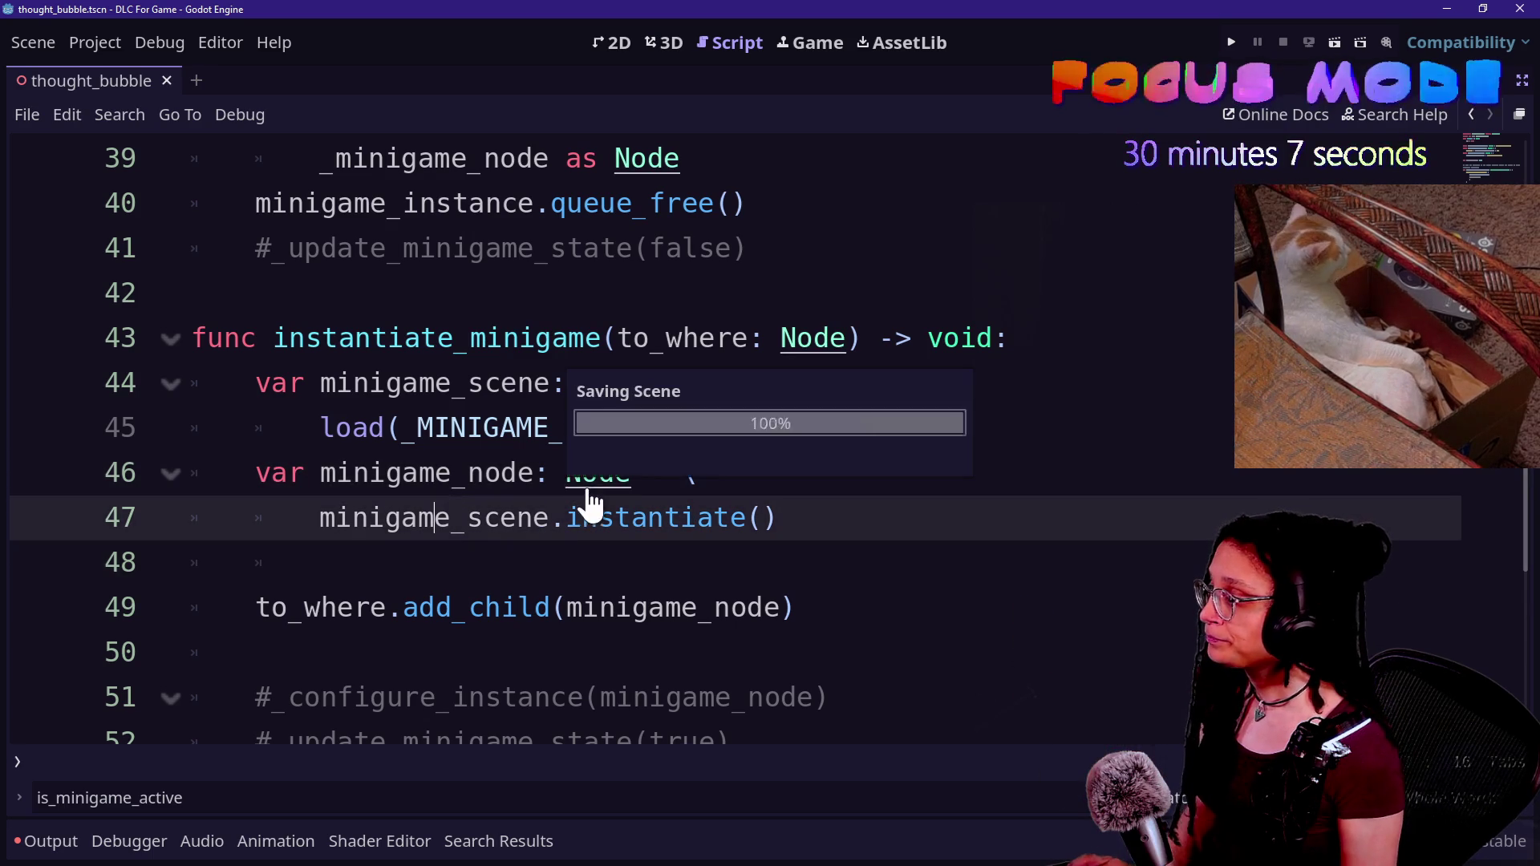
click(801, 608)
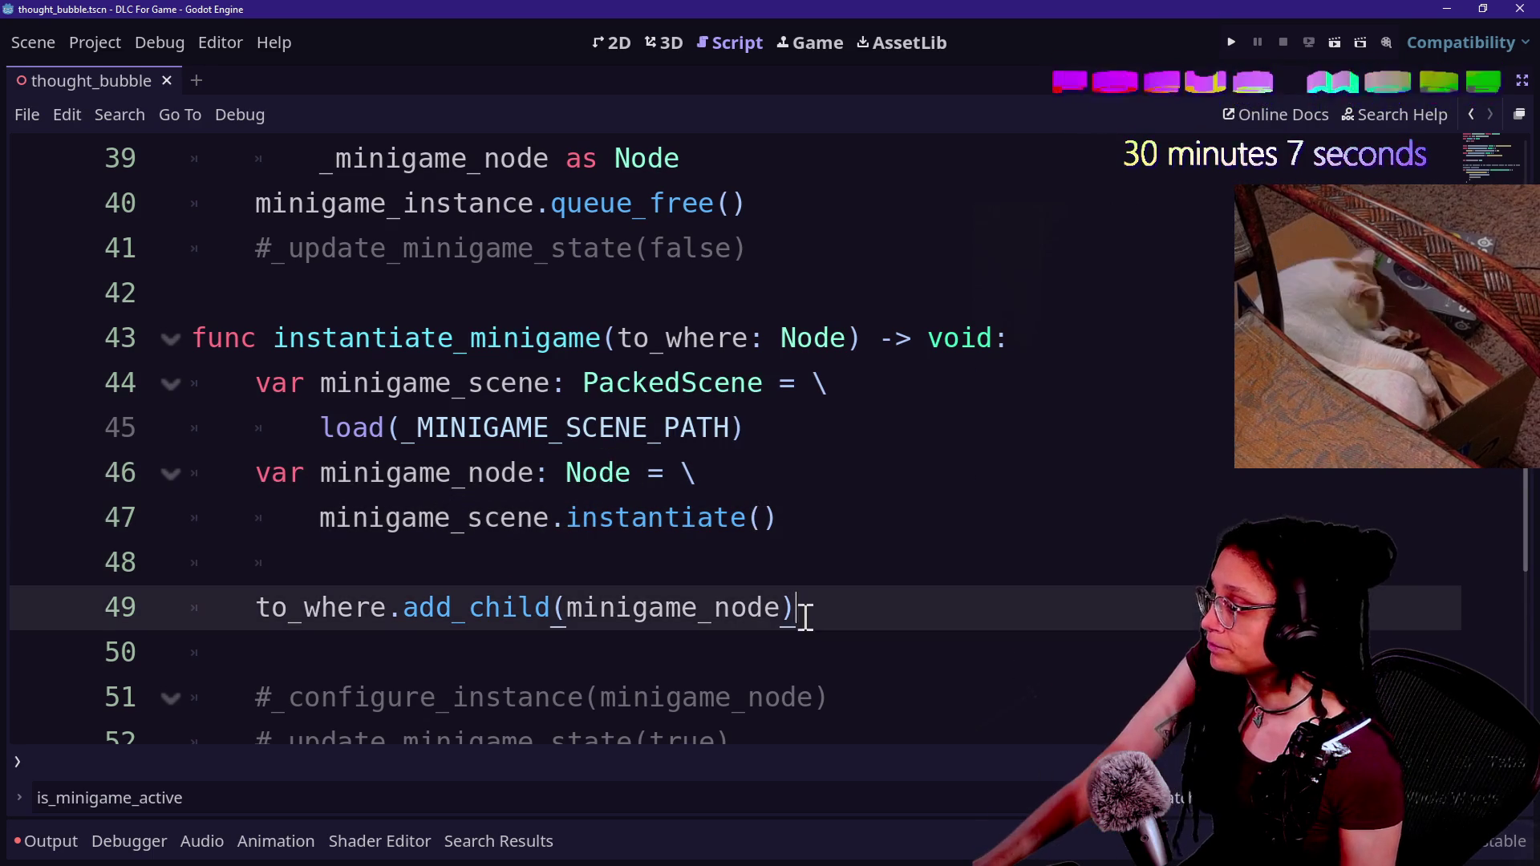
click(789, 558)
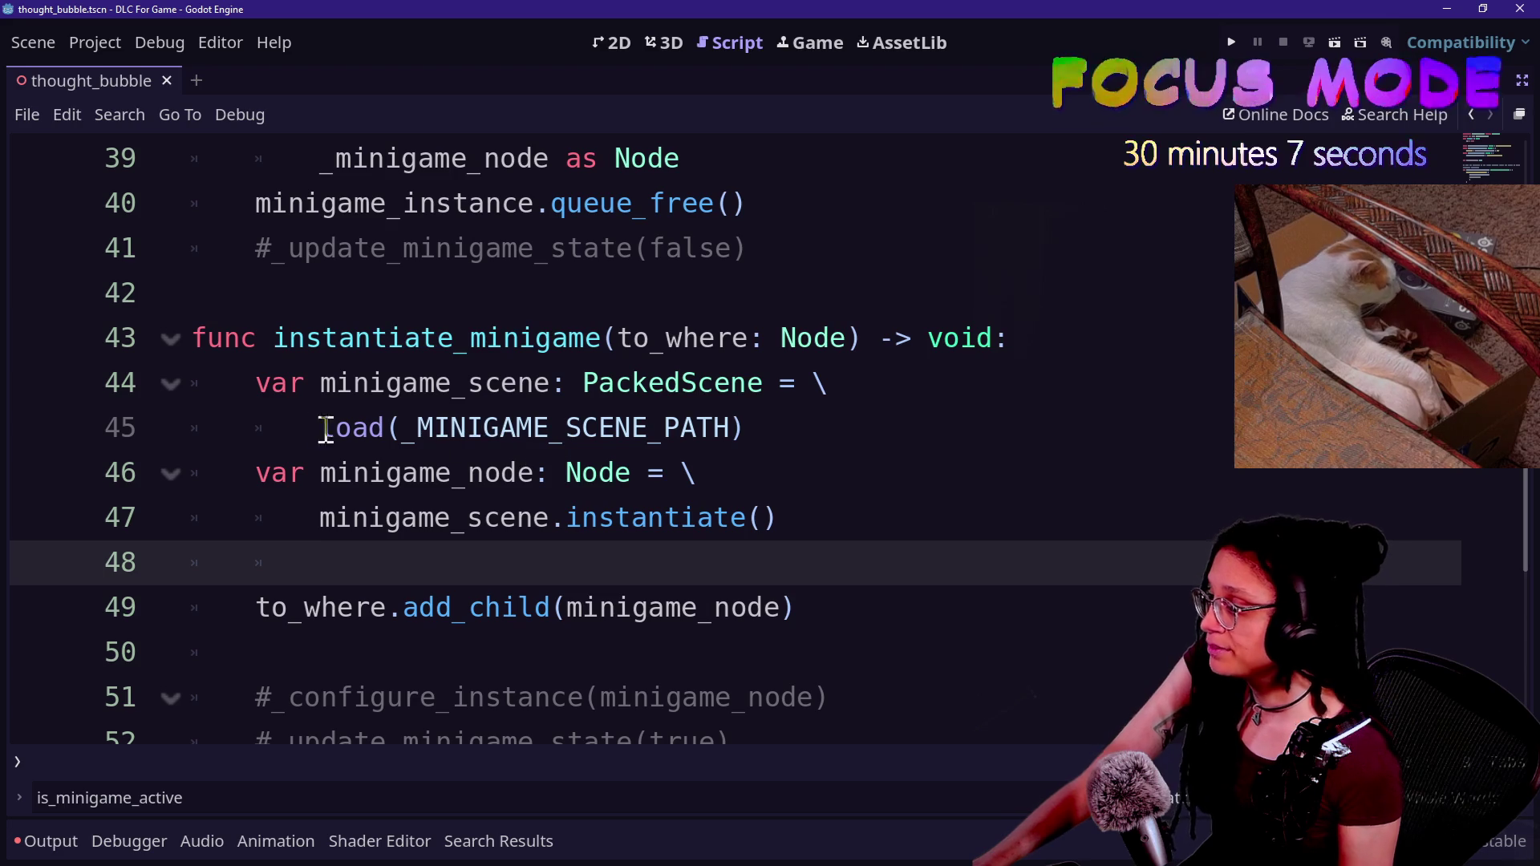
click(507, 473)
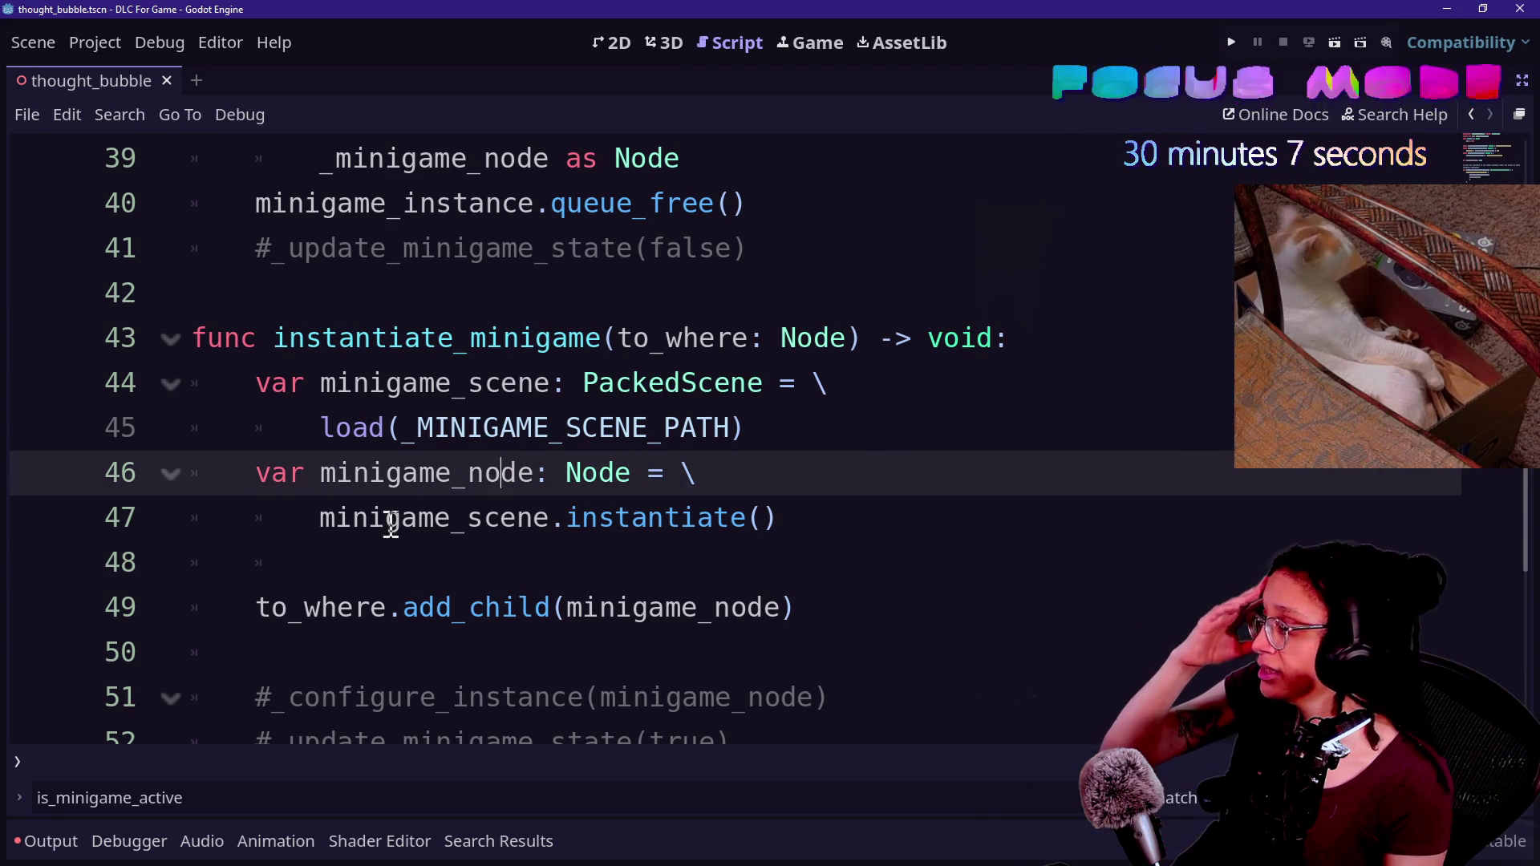
click(785, 607)
key(Down)
key(Down)
key(Down)
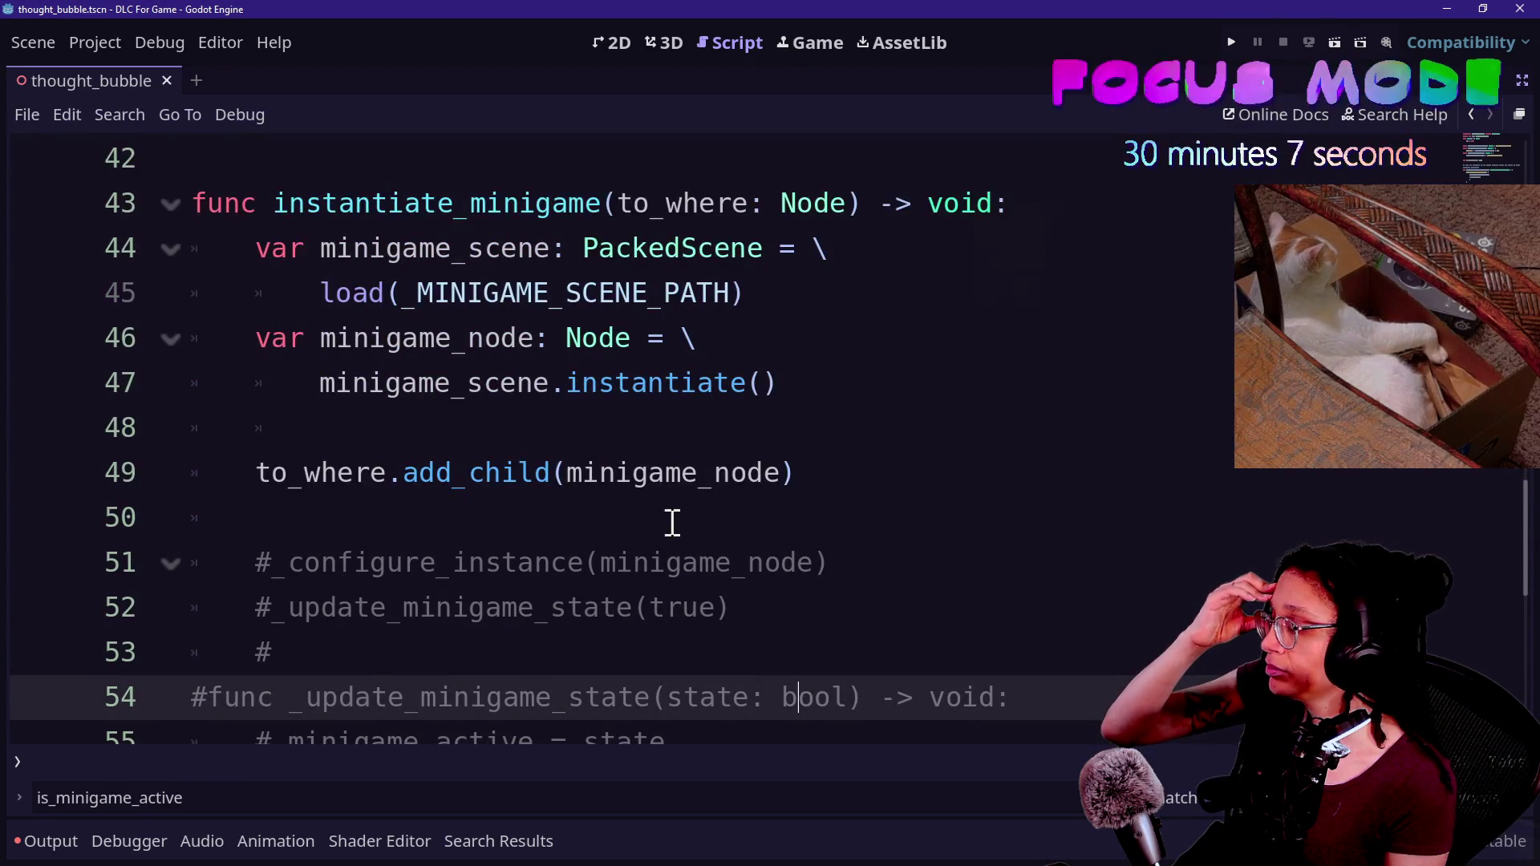
click(337, 474)
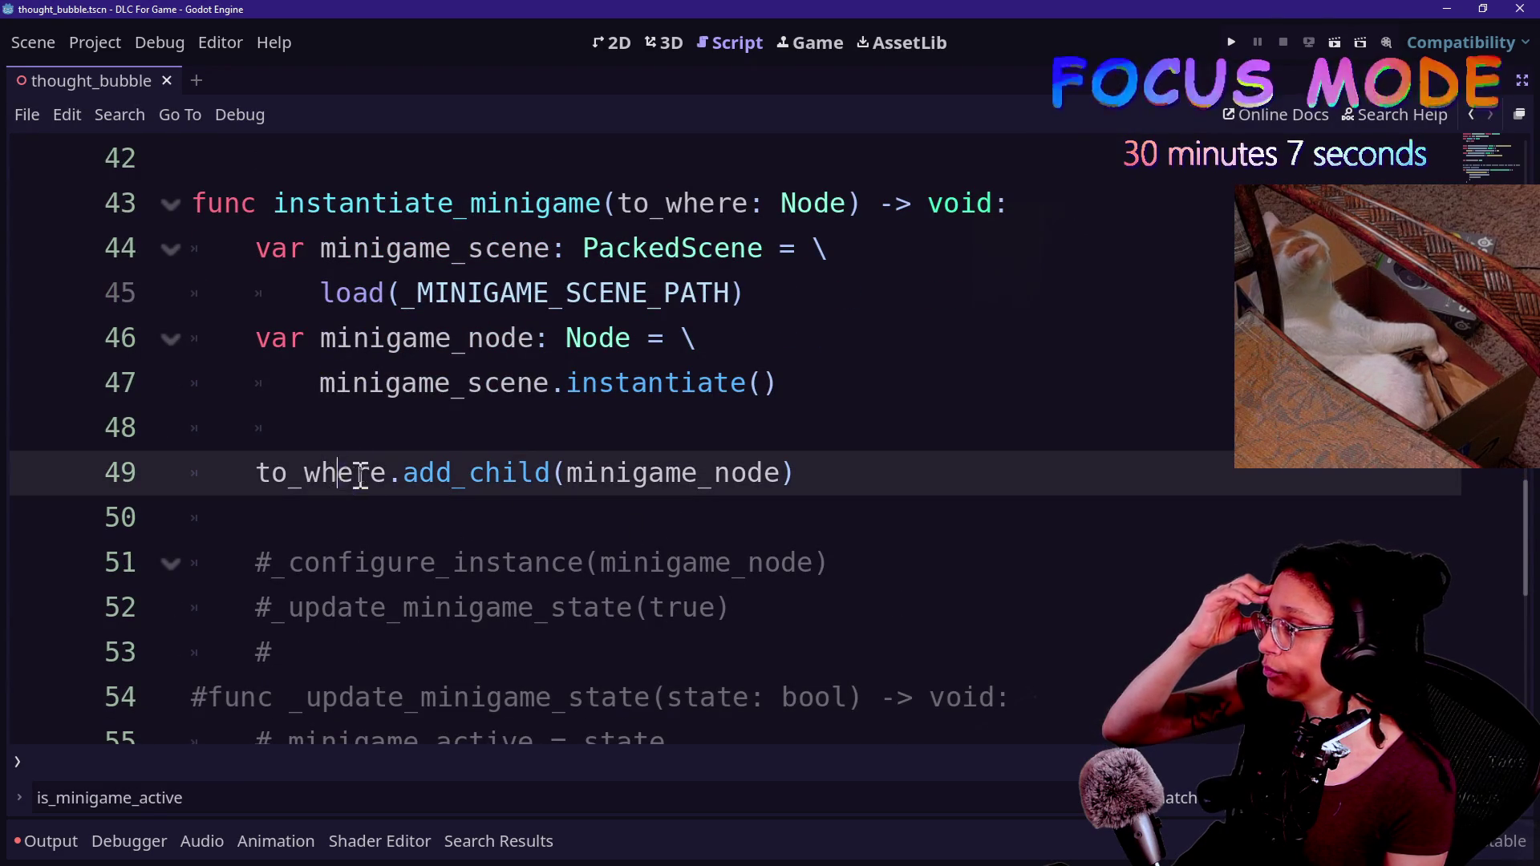
click(588, 338)
key(alt+Tab)
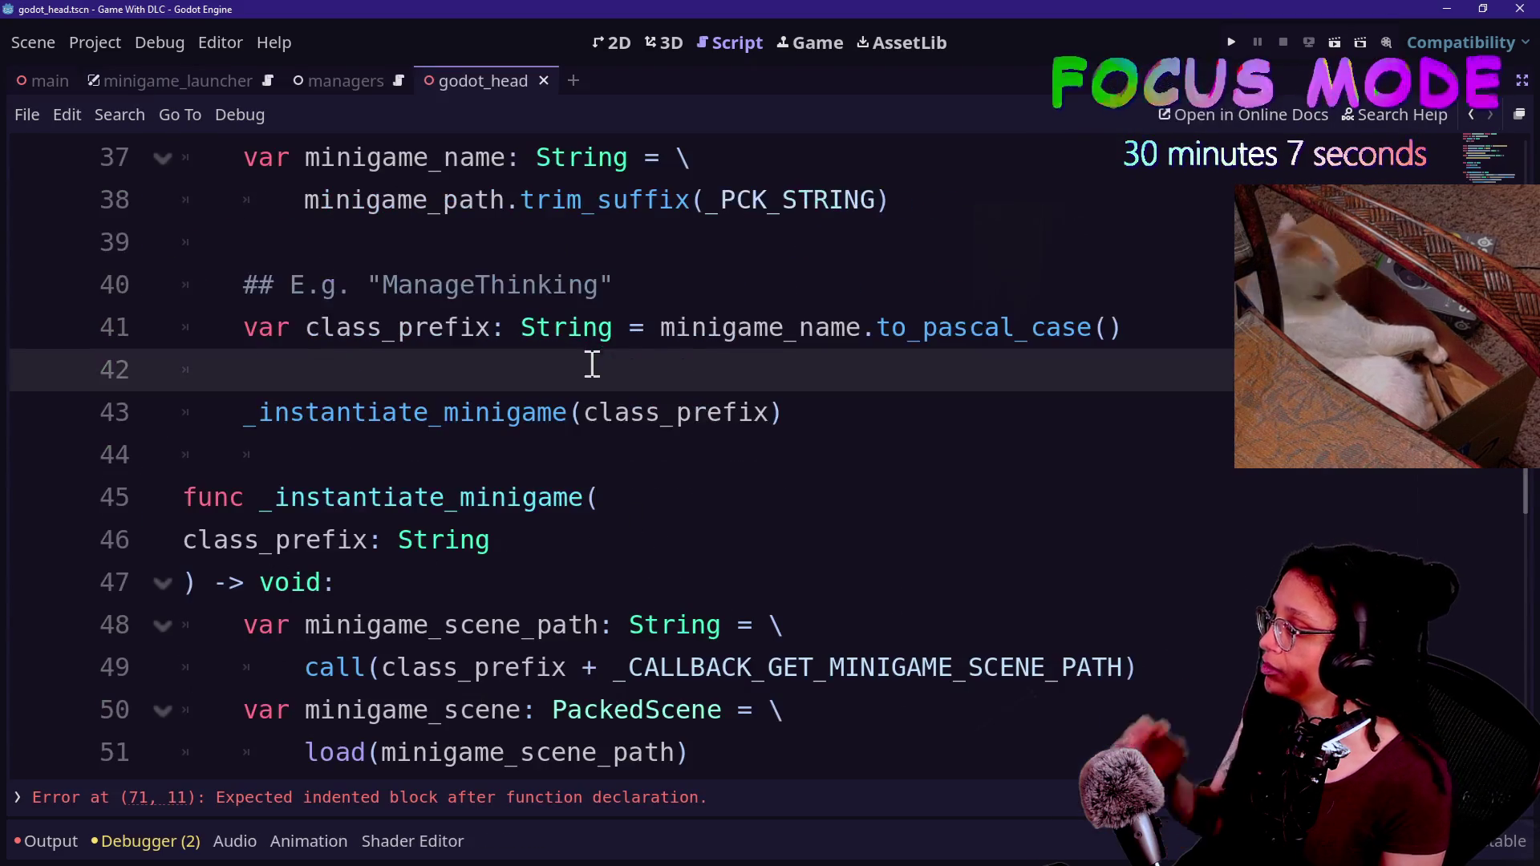
click(672, 410)
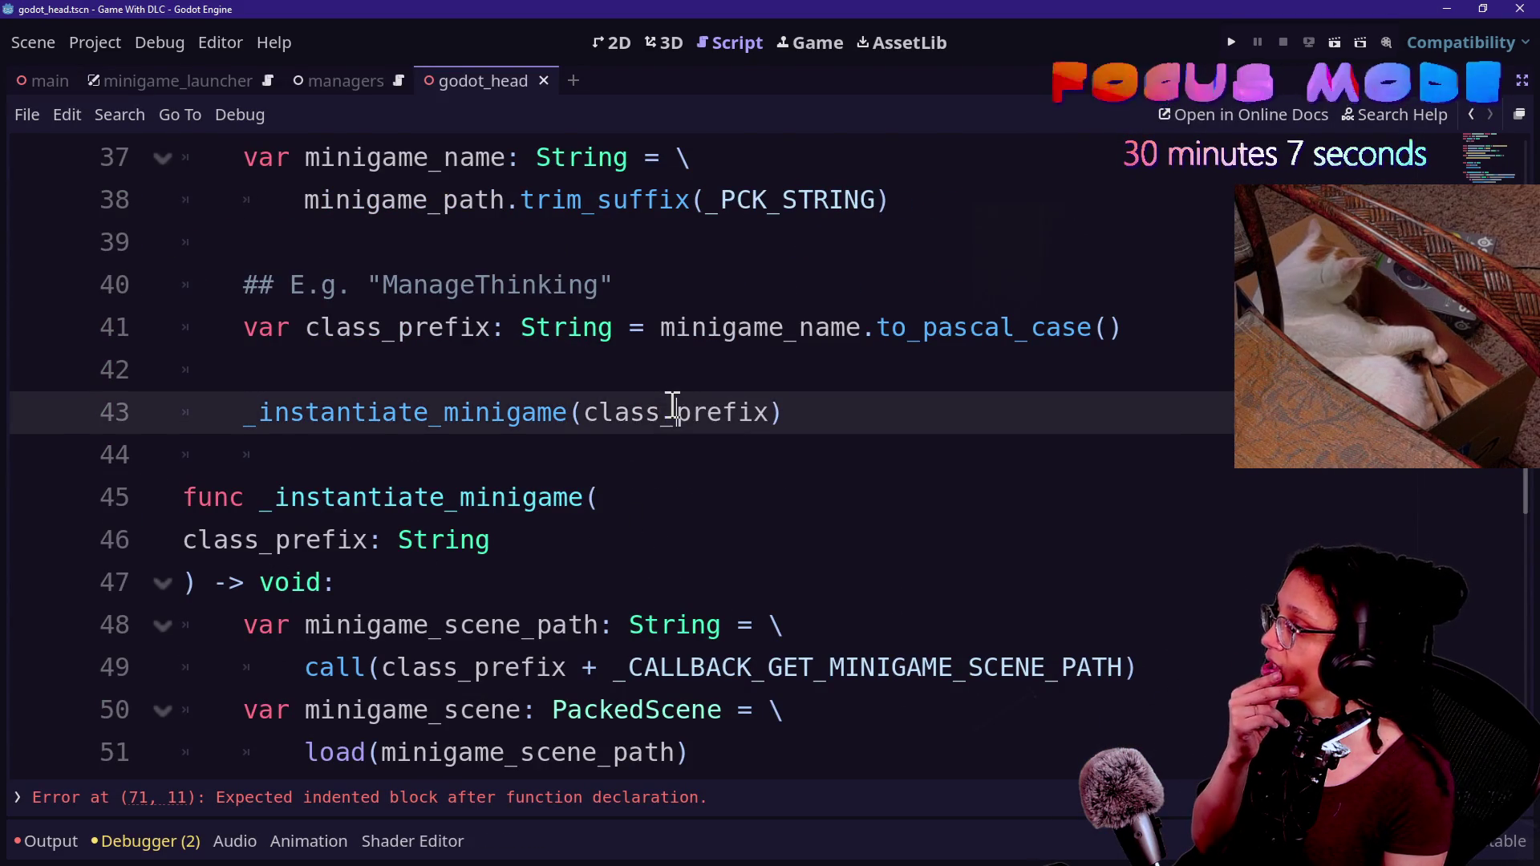
scroll(672, 407, up, 2)
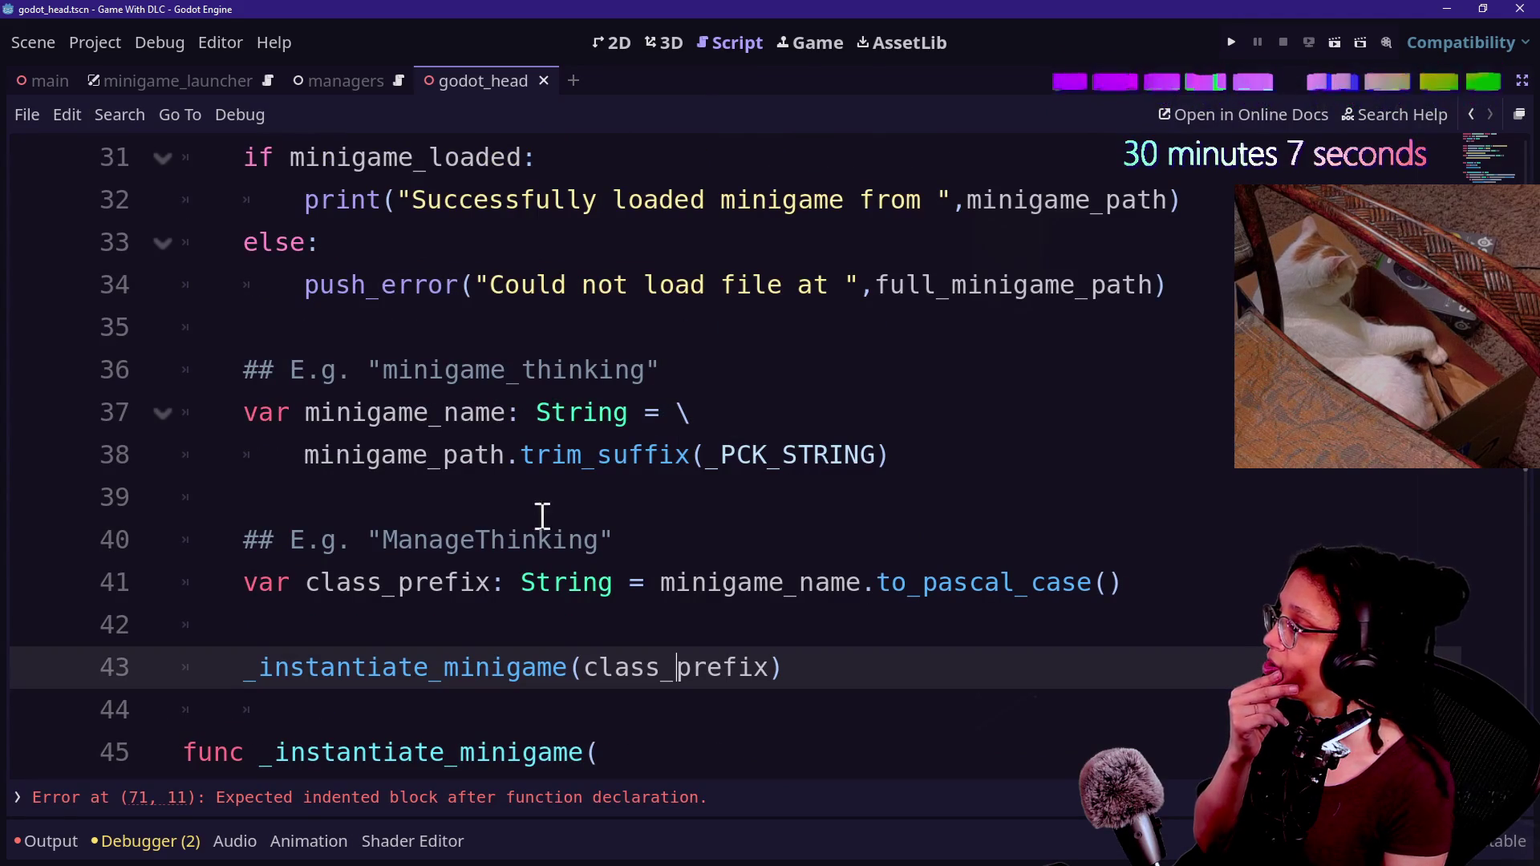
drag(575, 681, 762, 653)
click(722, 645)
key(alt+Tab)
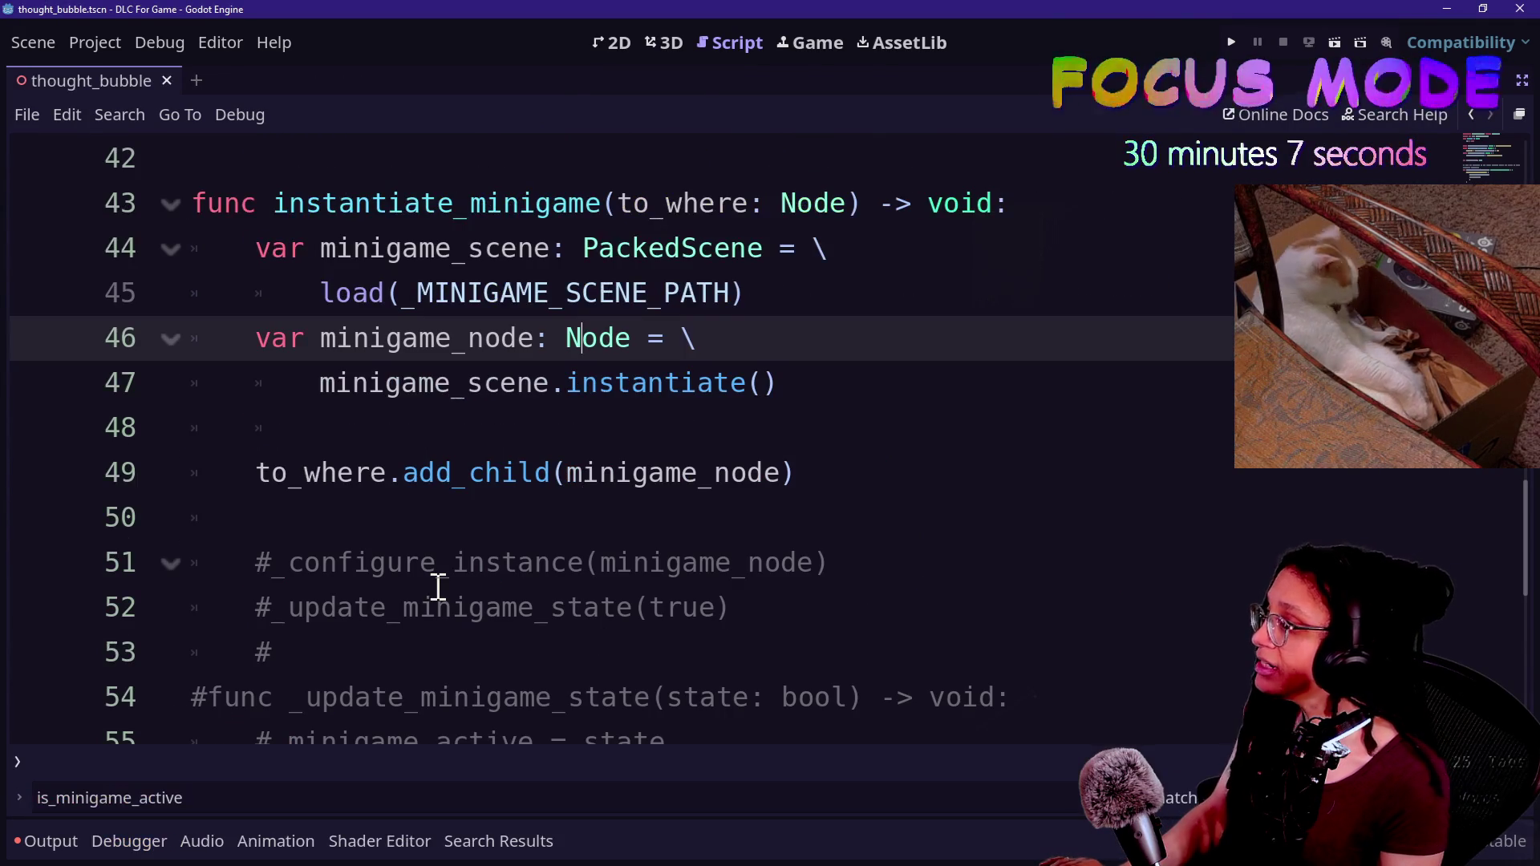
key(alt+Tab)
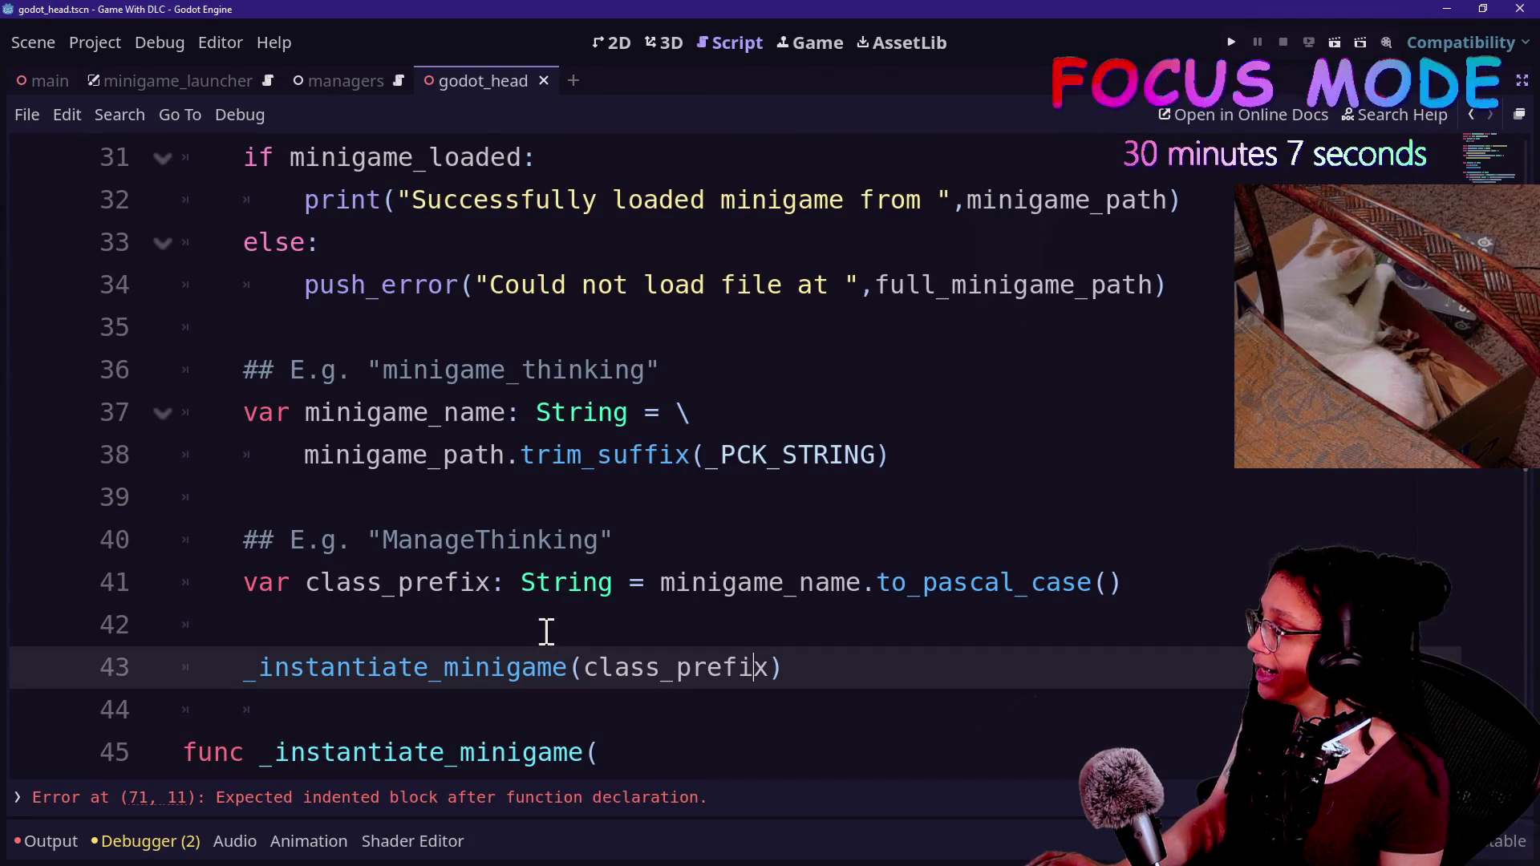
scroll(546, 631, up, 1)
scroll(546, 631, up, 1)
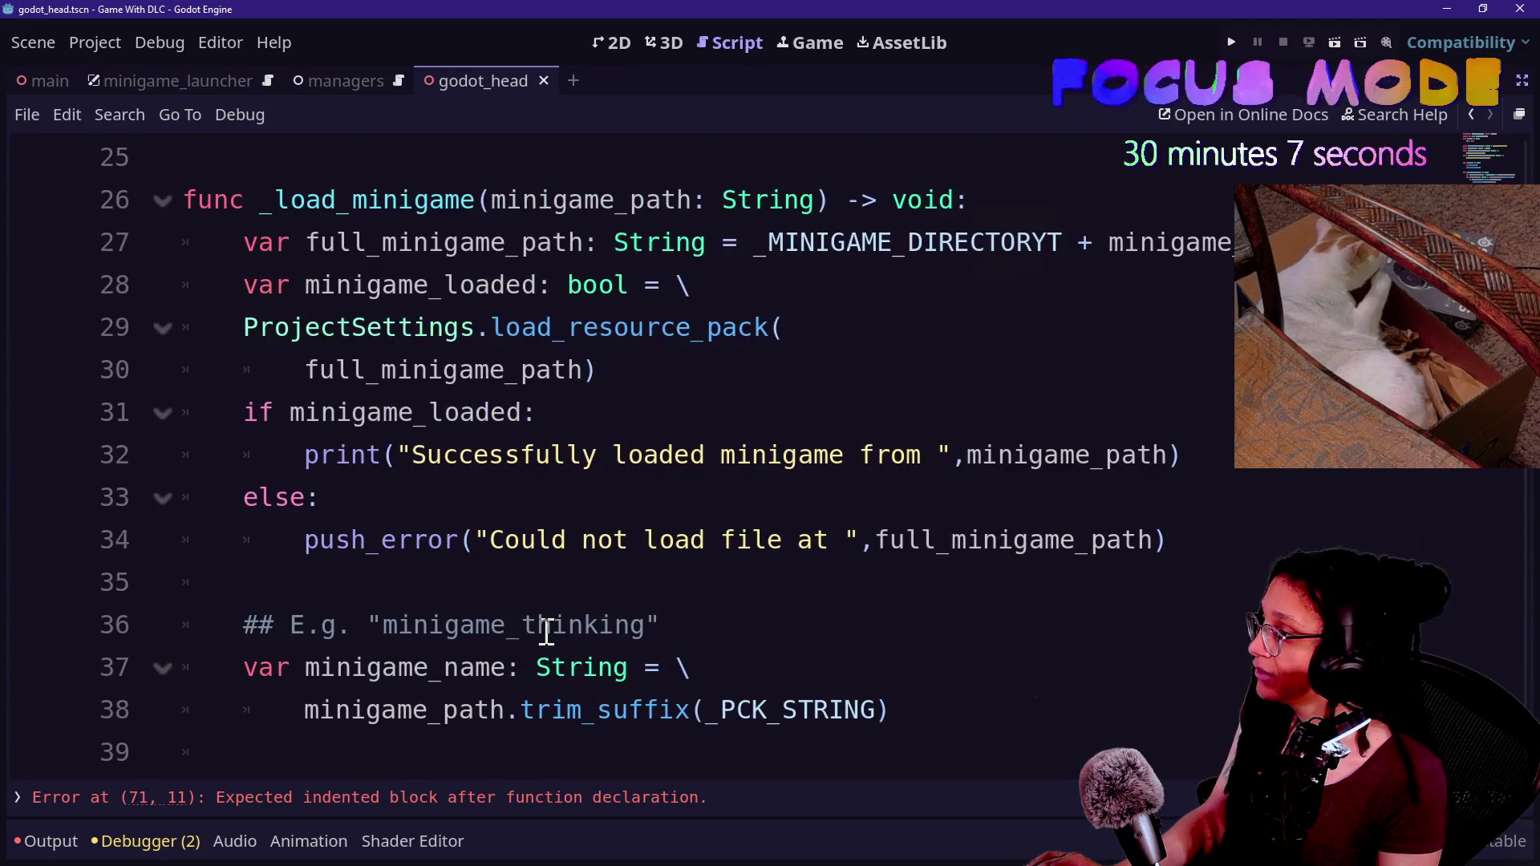
drag(508, 607, 680, 619)
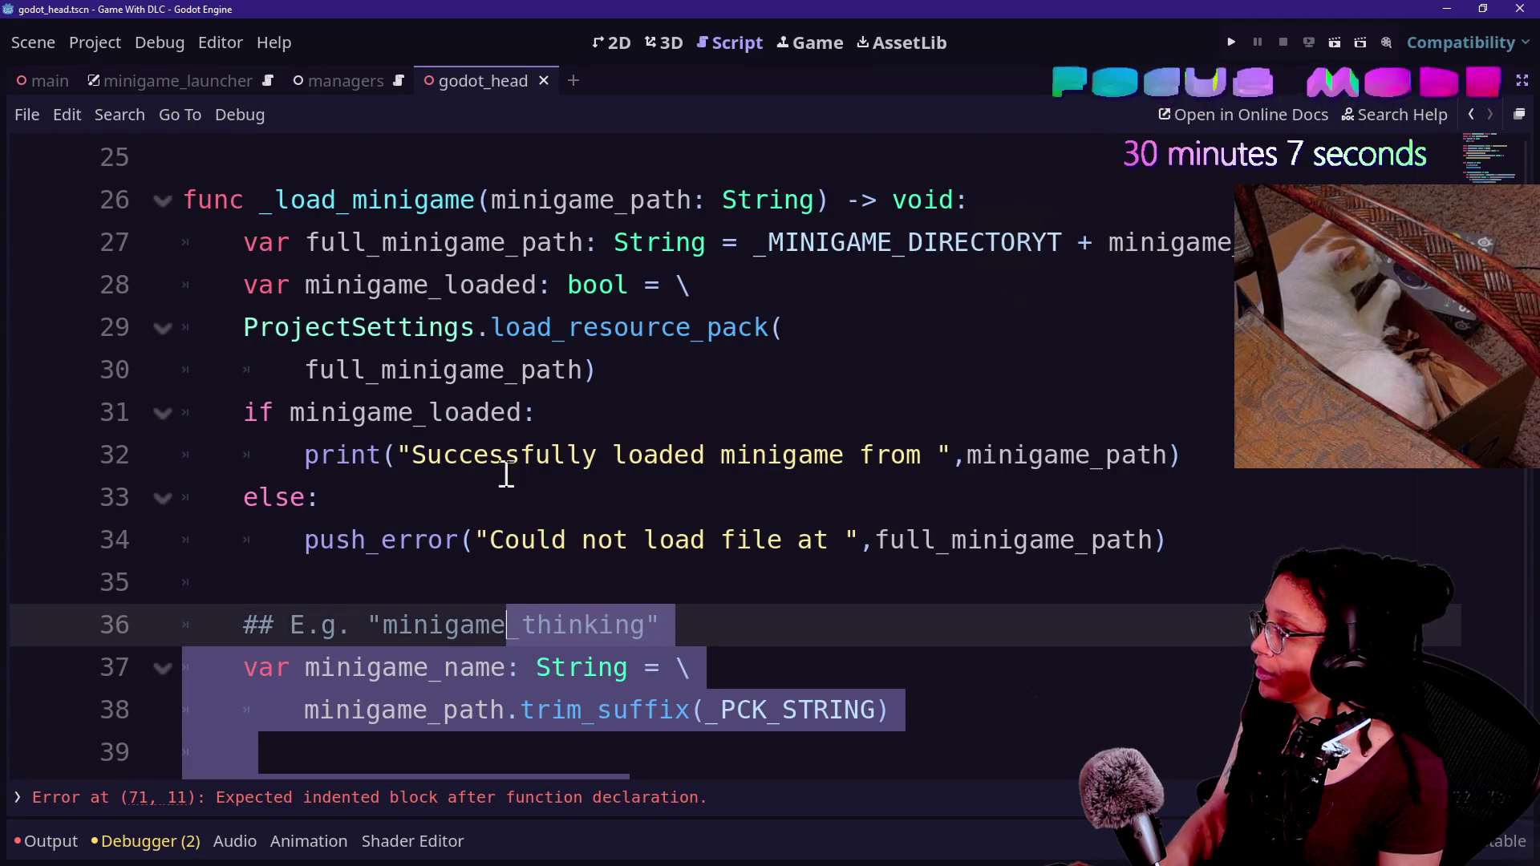
scroll(746, 369, up, 4)
scroll(746, 369, down, 2)
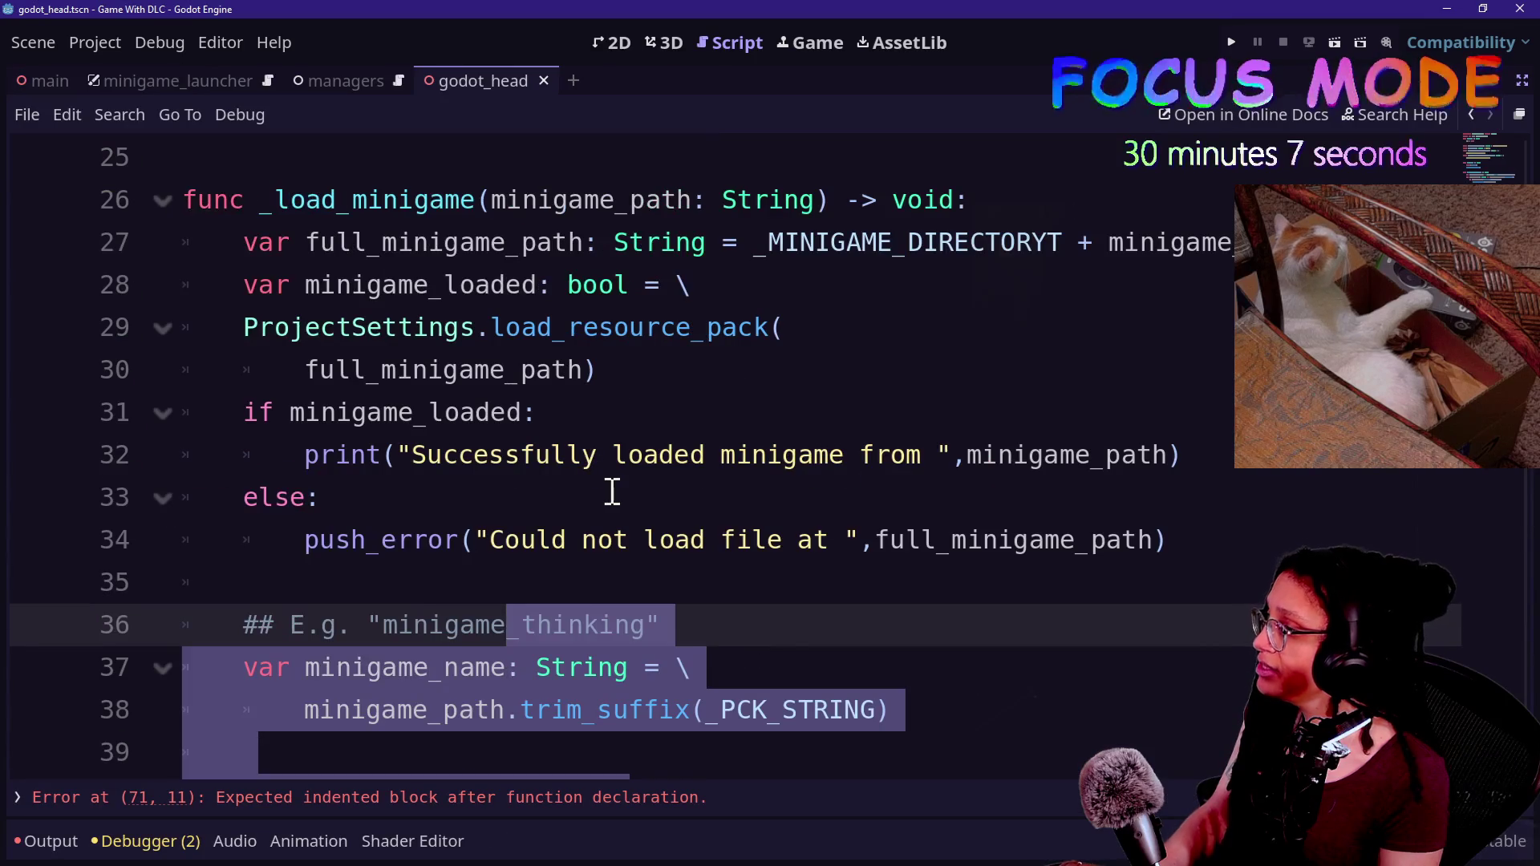
scroll(612, 491, up, 1)
shift+click(507, 343)
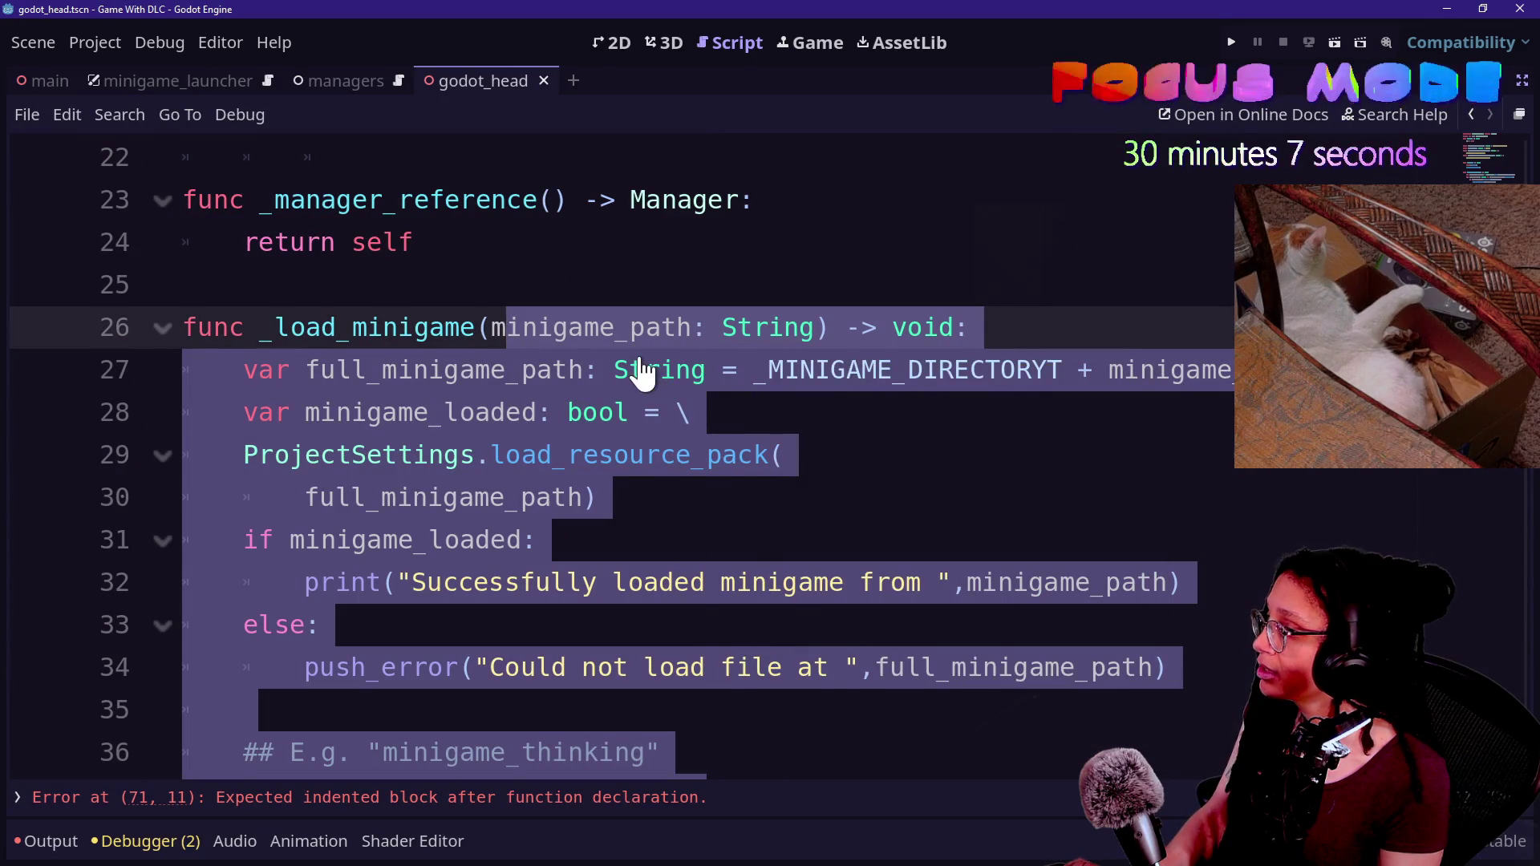
click(894, 370)
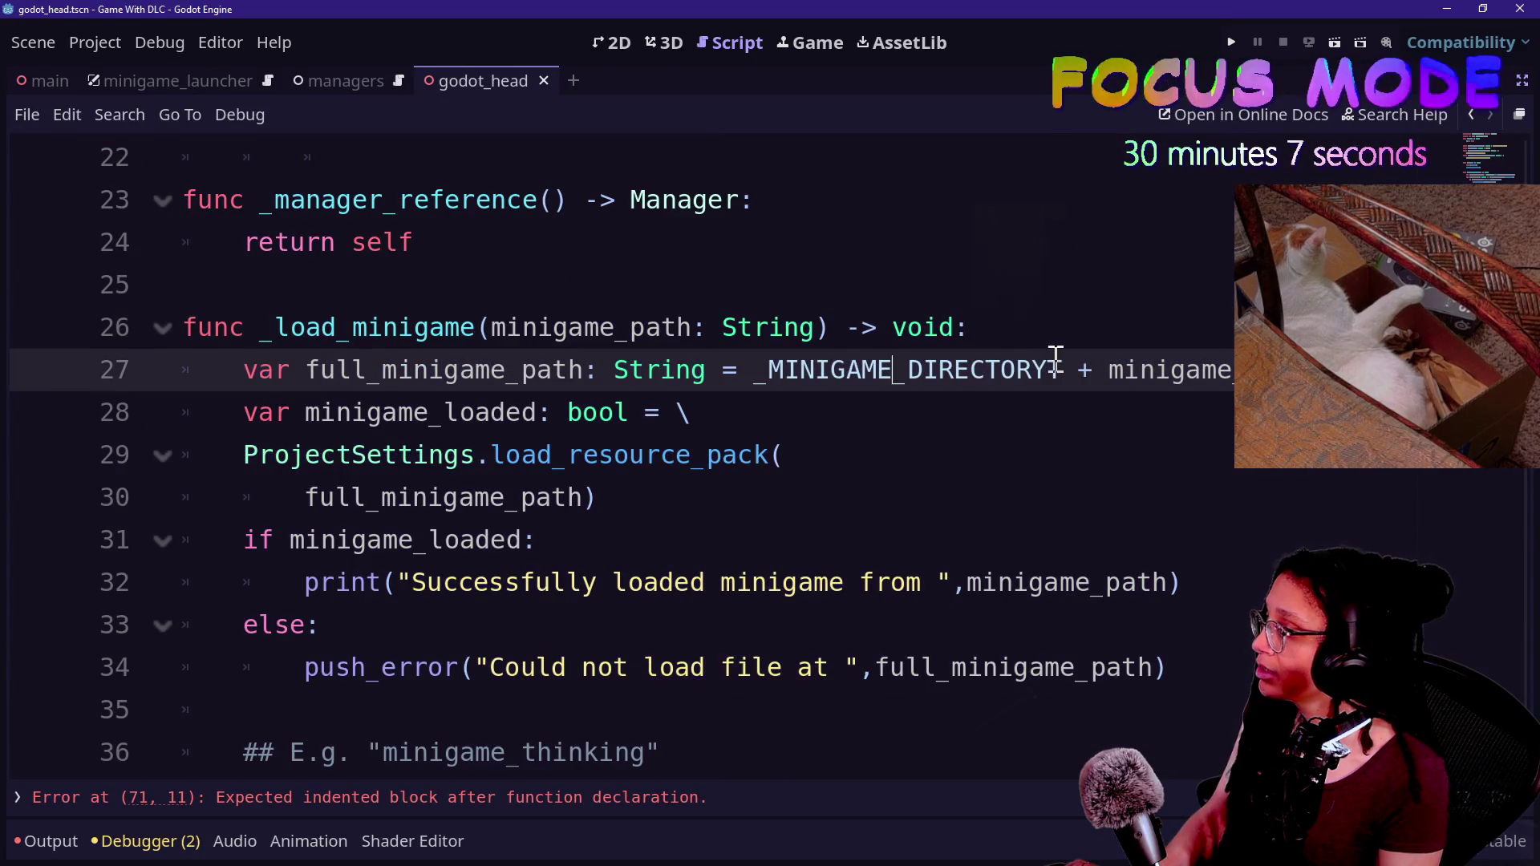
click(767, 298)
click(931, 372)
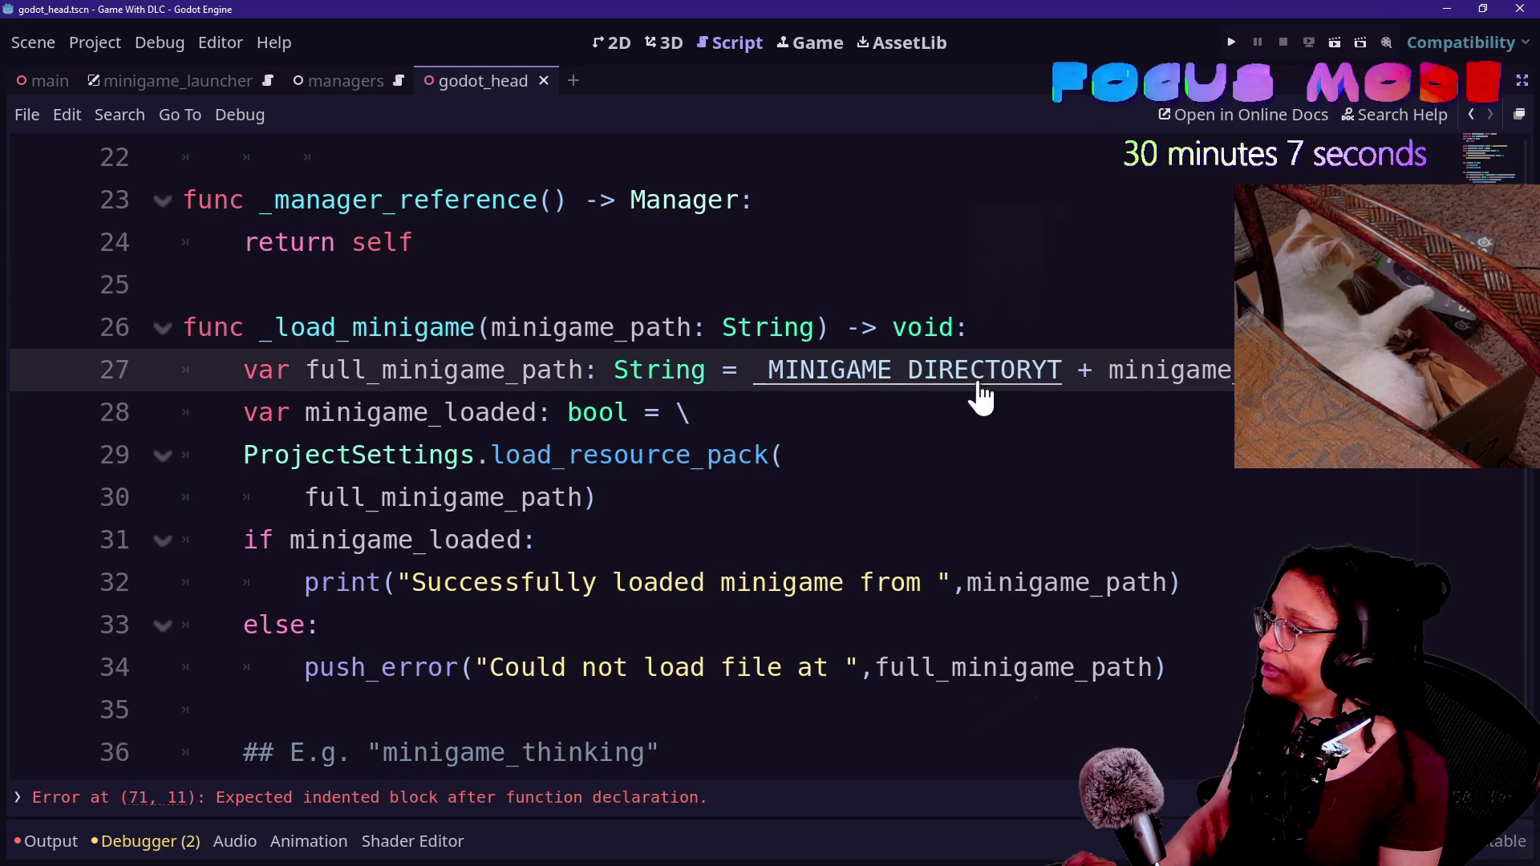
- Restore the misspelled _MINIGAME_DIRECTORYT constant to _MINIGAME_DIRECTORY
double_click(900, 373)
ctrl+click(997, 373)
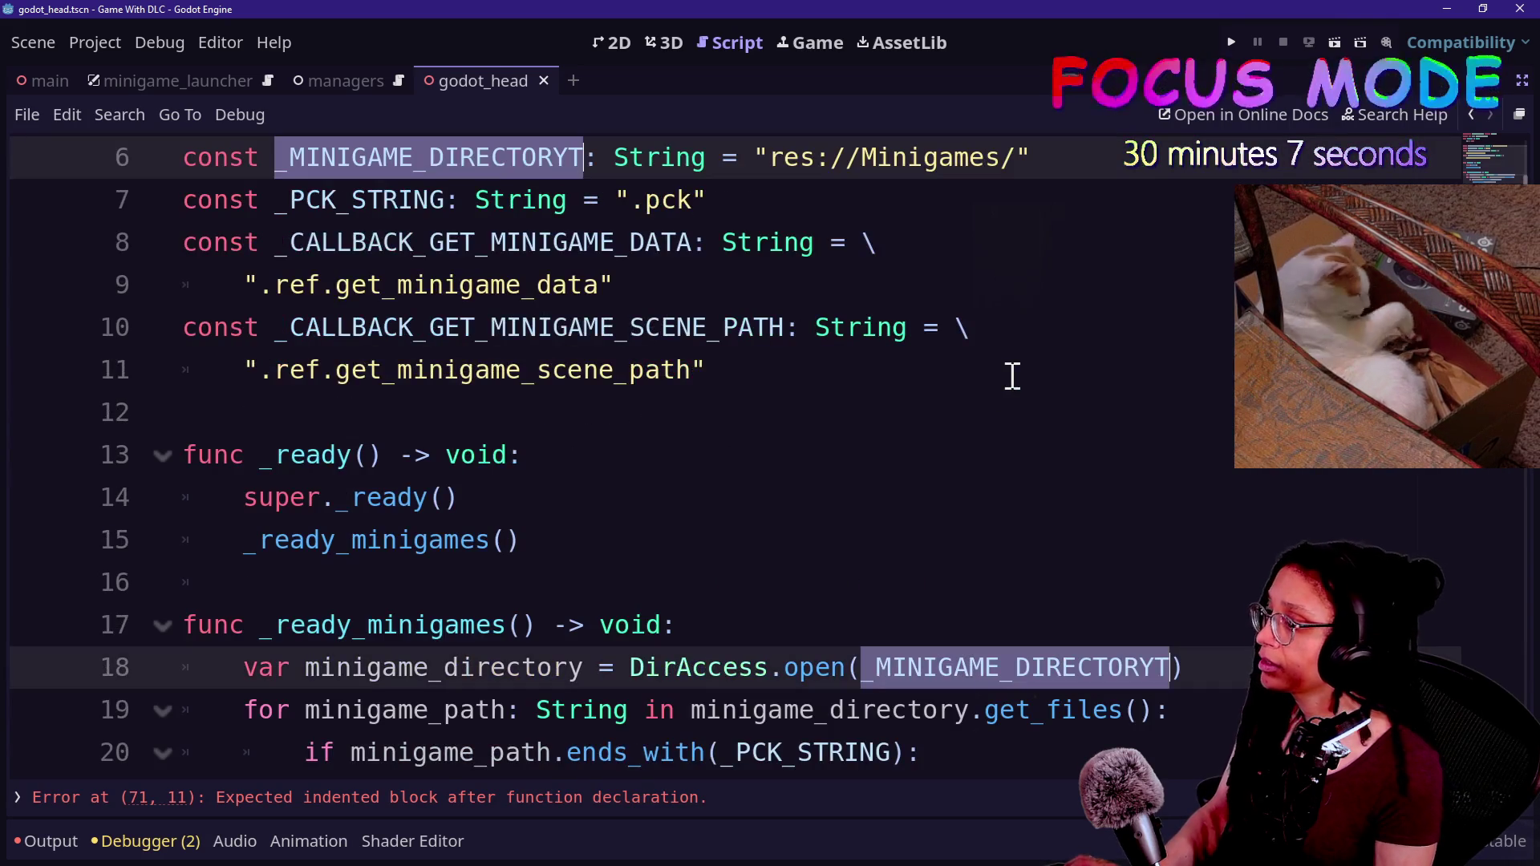
key(ctrl+z)
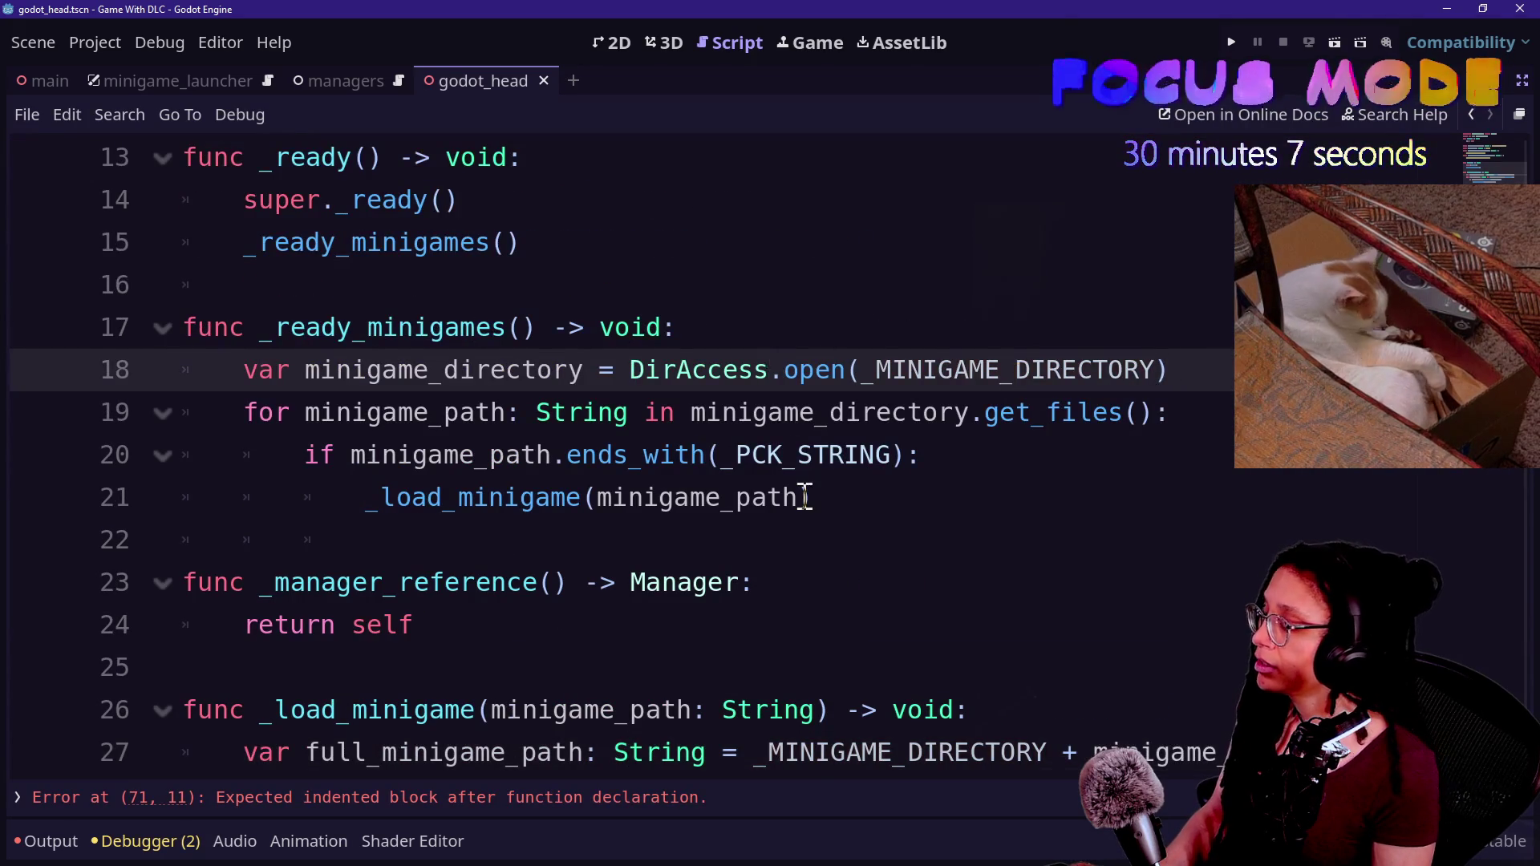
scroll(803, 495, down, 3)
- Comment out _load_minigame's loading code down to the instantiate call with Ctrl+K
click(527, 326)
scroll(528, 336, down, 1)
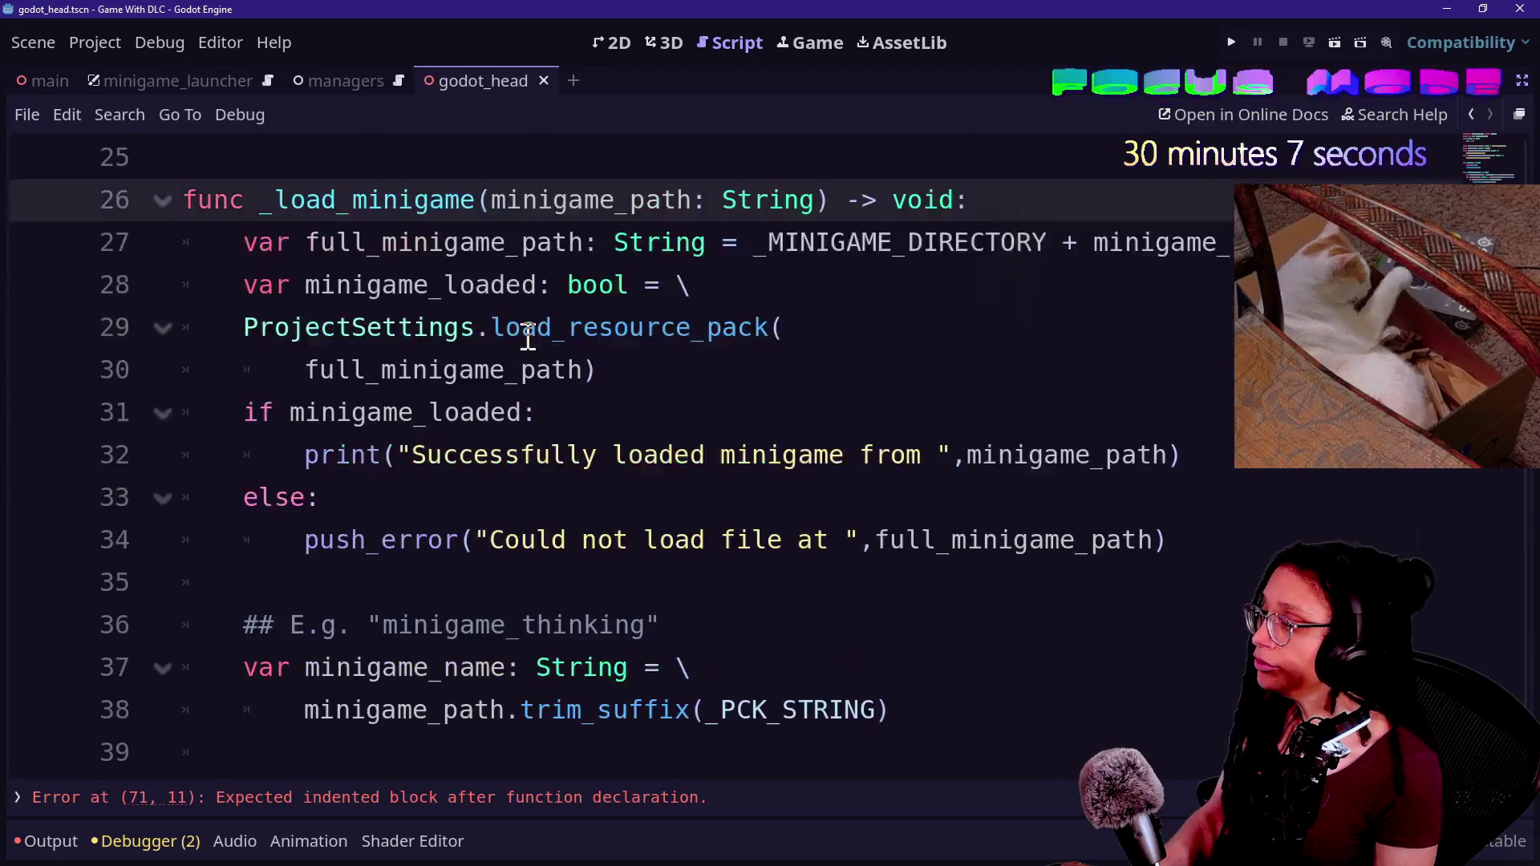
scroll(528, 337, down, 2)
scroll(598, 455, up, 2)
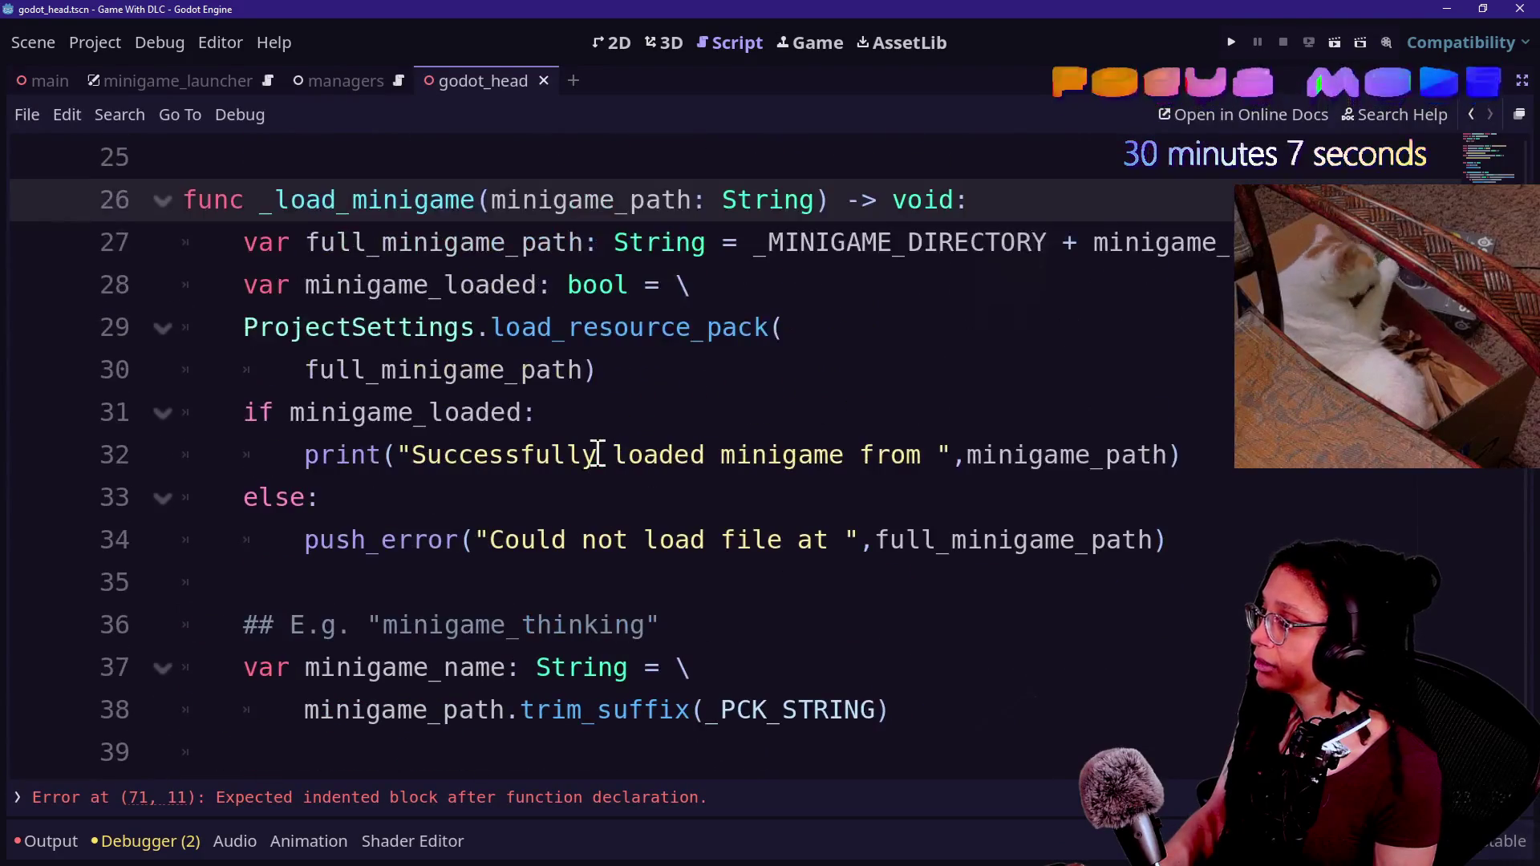
click(445, 260)
scroll(674, 337, down, 4)
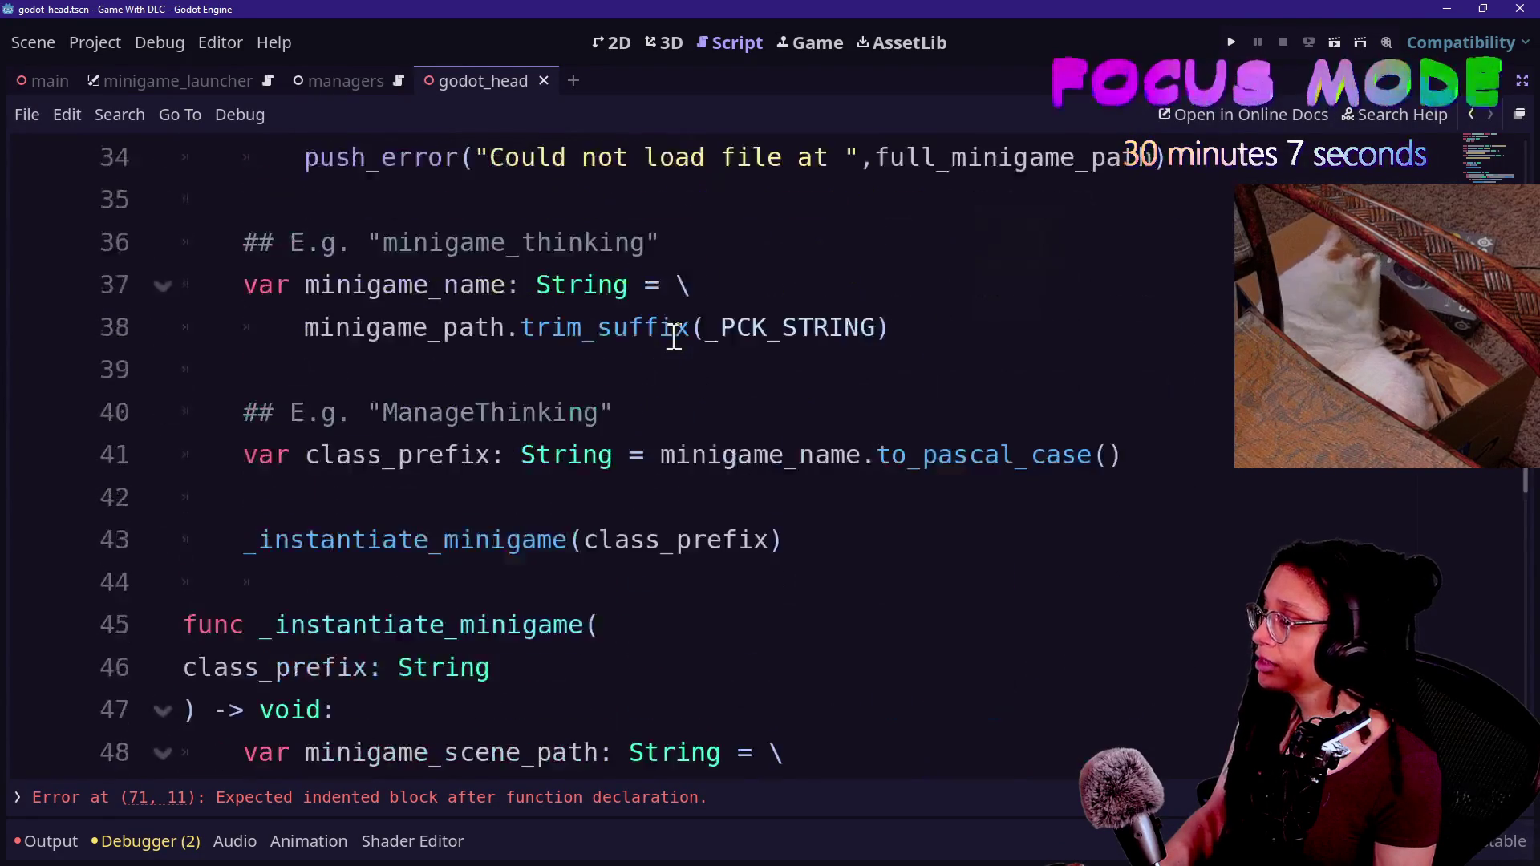
shift+click(622, 412)
key(ctrl+k)
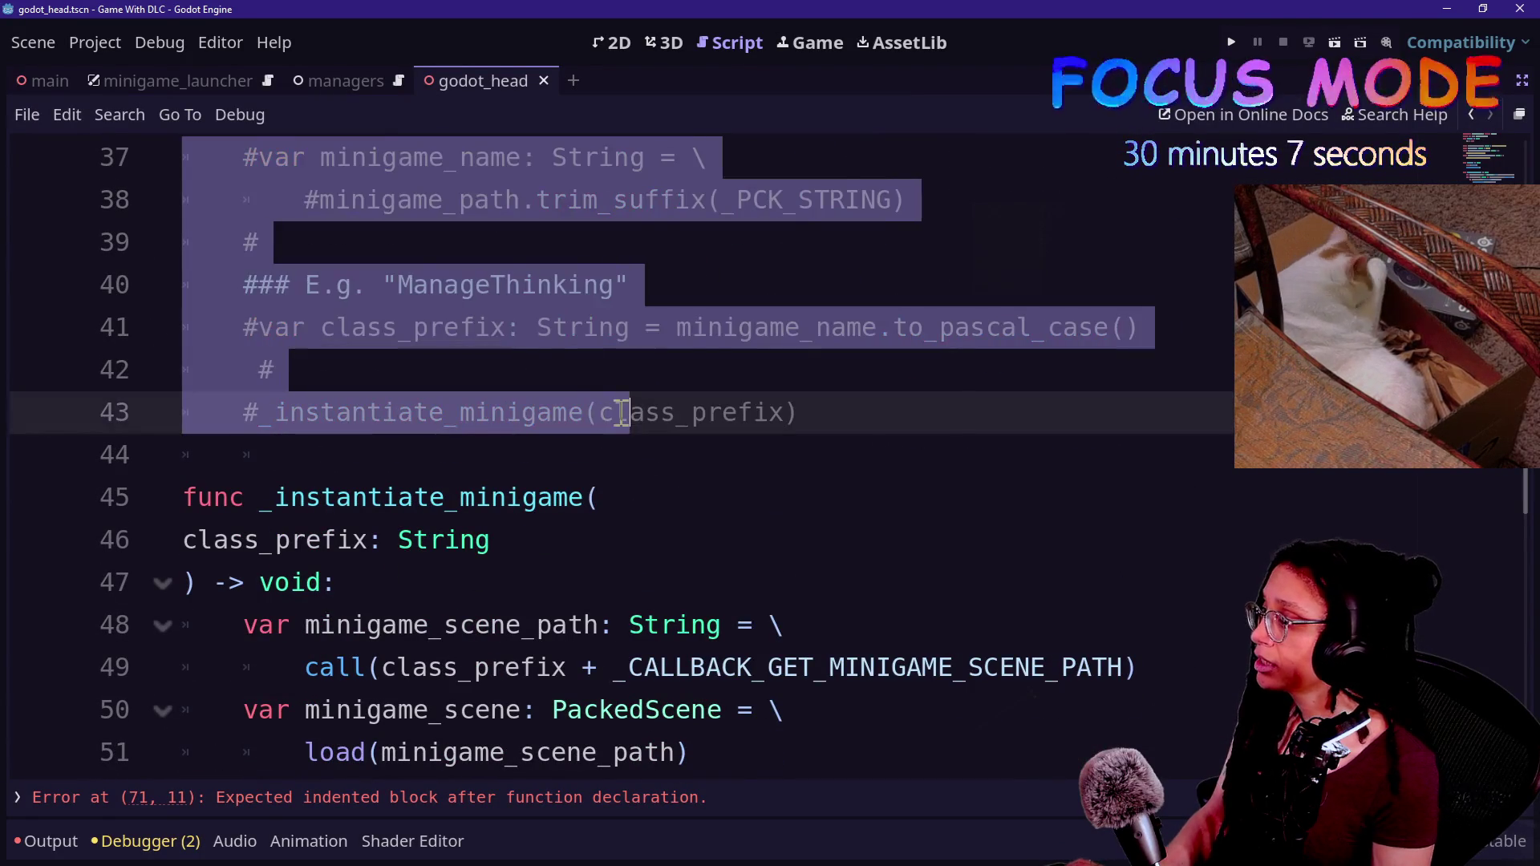
- Undo the commenting to return to the unfinished constant on line 8
scroll(301, 347, up, 5)
click(1042, 325)
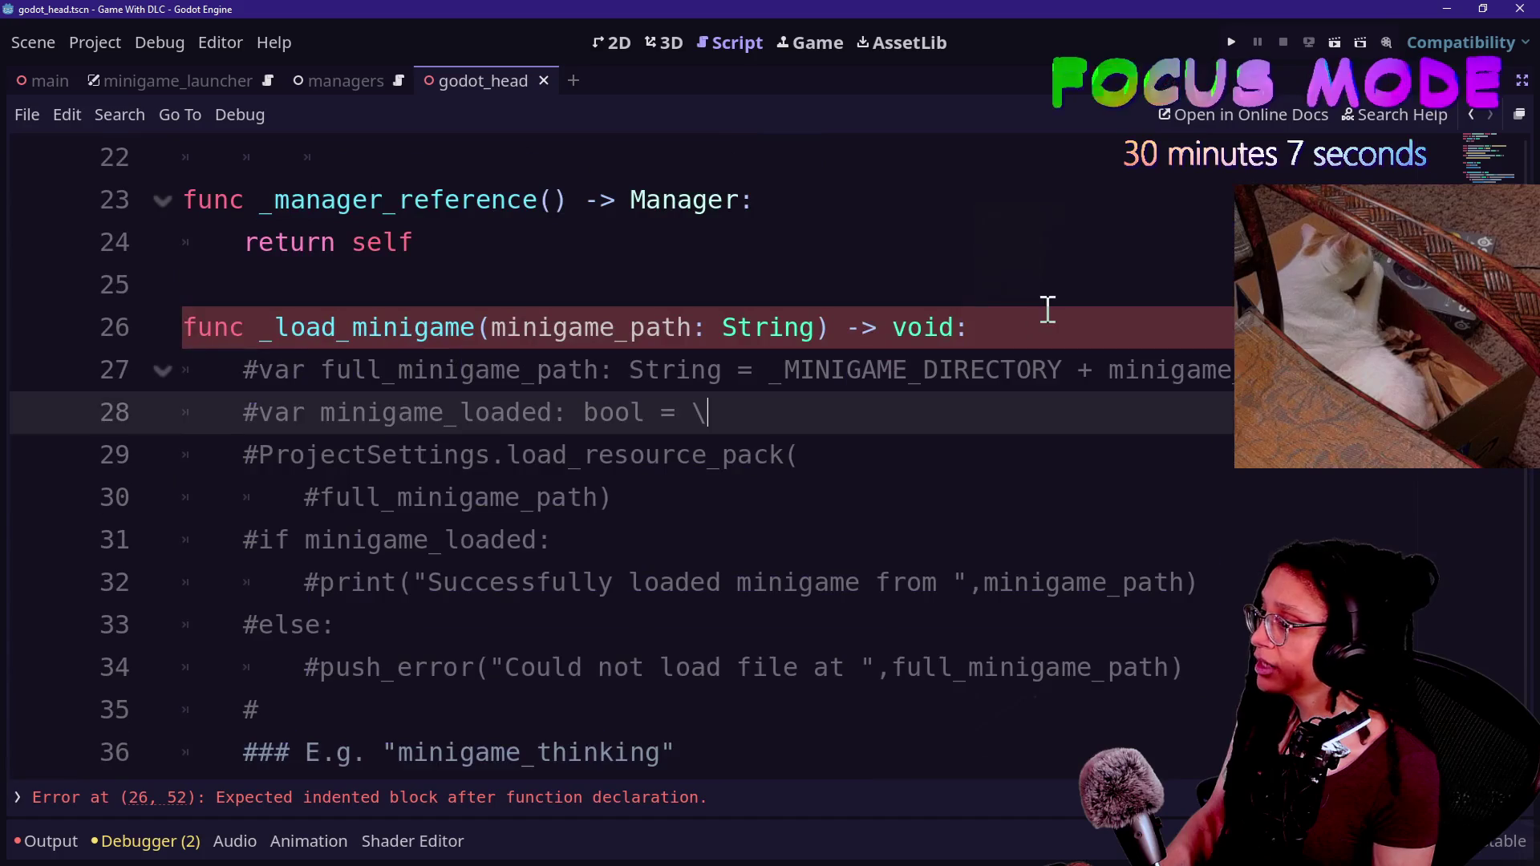
key(ctrl+z)
key(ctrl+z)
key(ctrl+z)
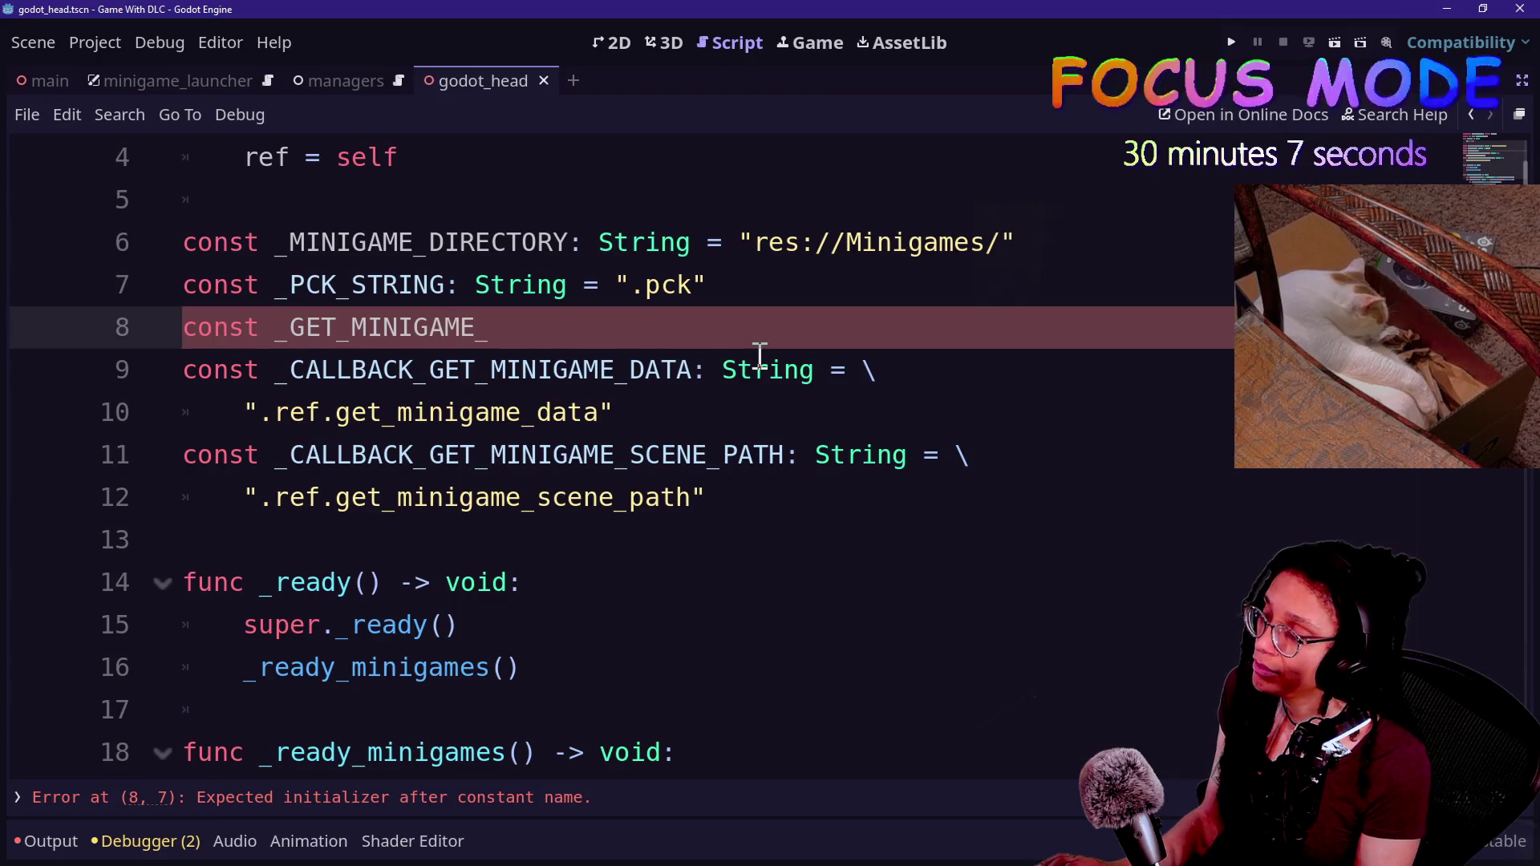
- Rename the line 8 constant to _CALLBACK_INSTANTIATE_MINIGAME and start its string value on the next line
key(alt+Tab)
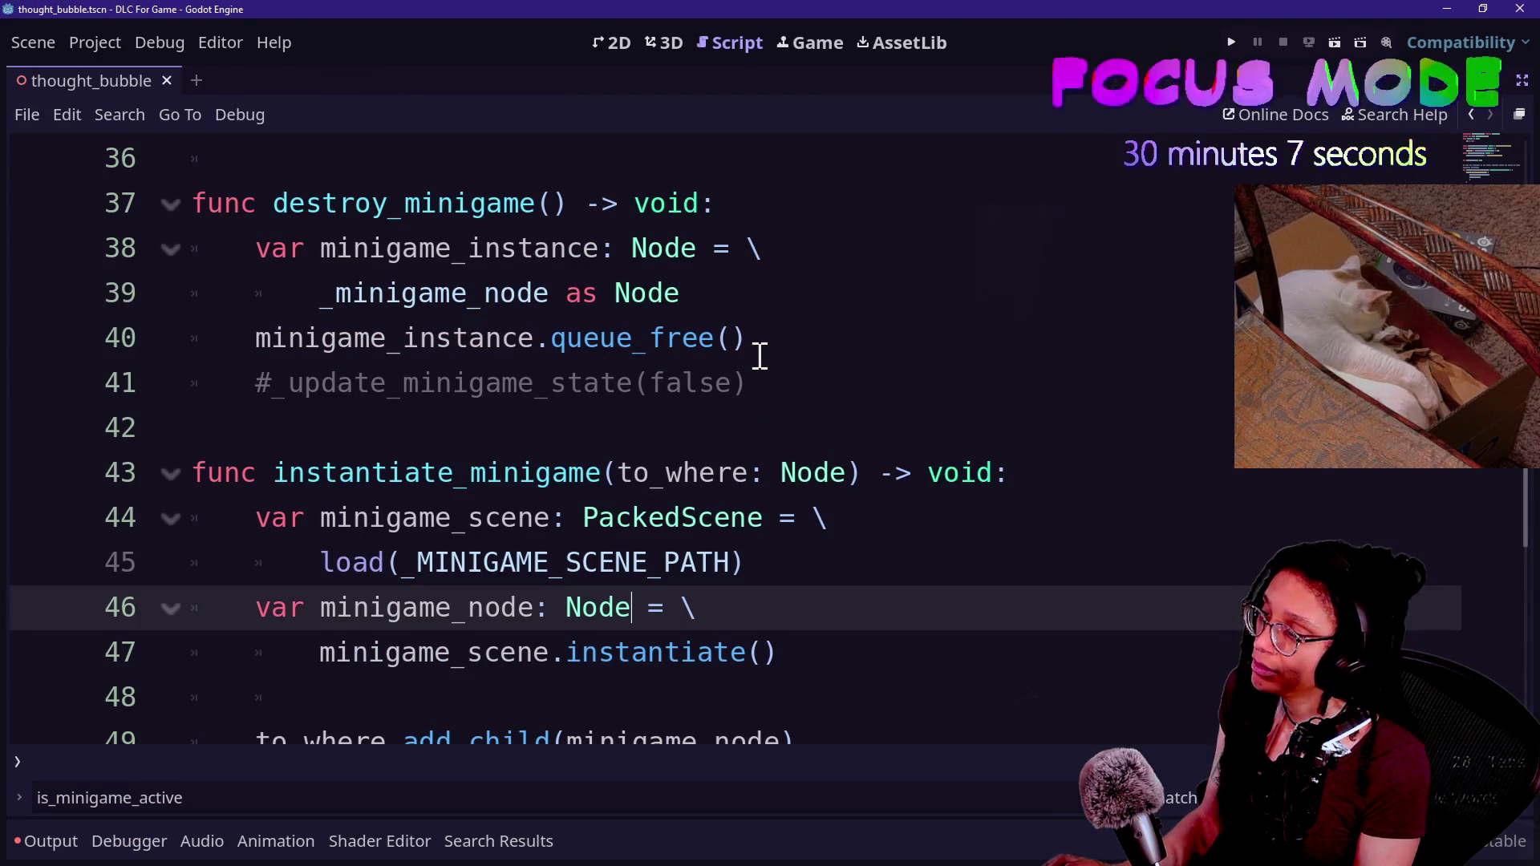
key(alt+Tab)
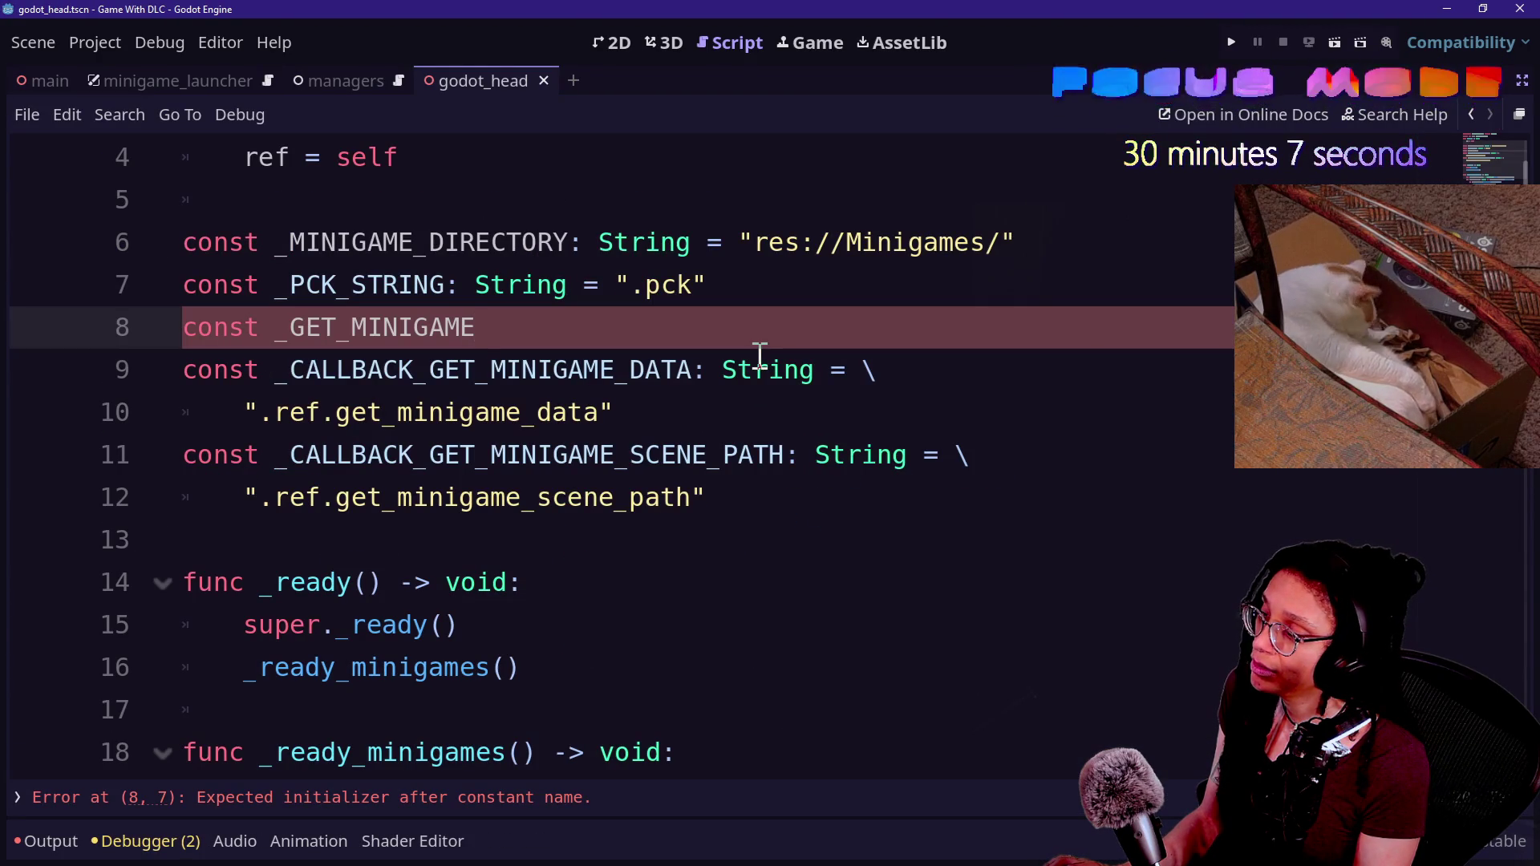
key(BackSpace)
key(BackSpace)
key(BackSpace)
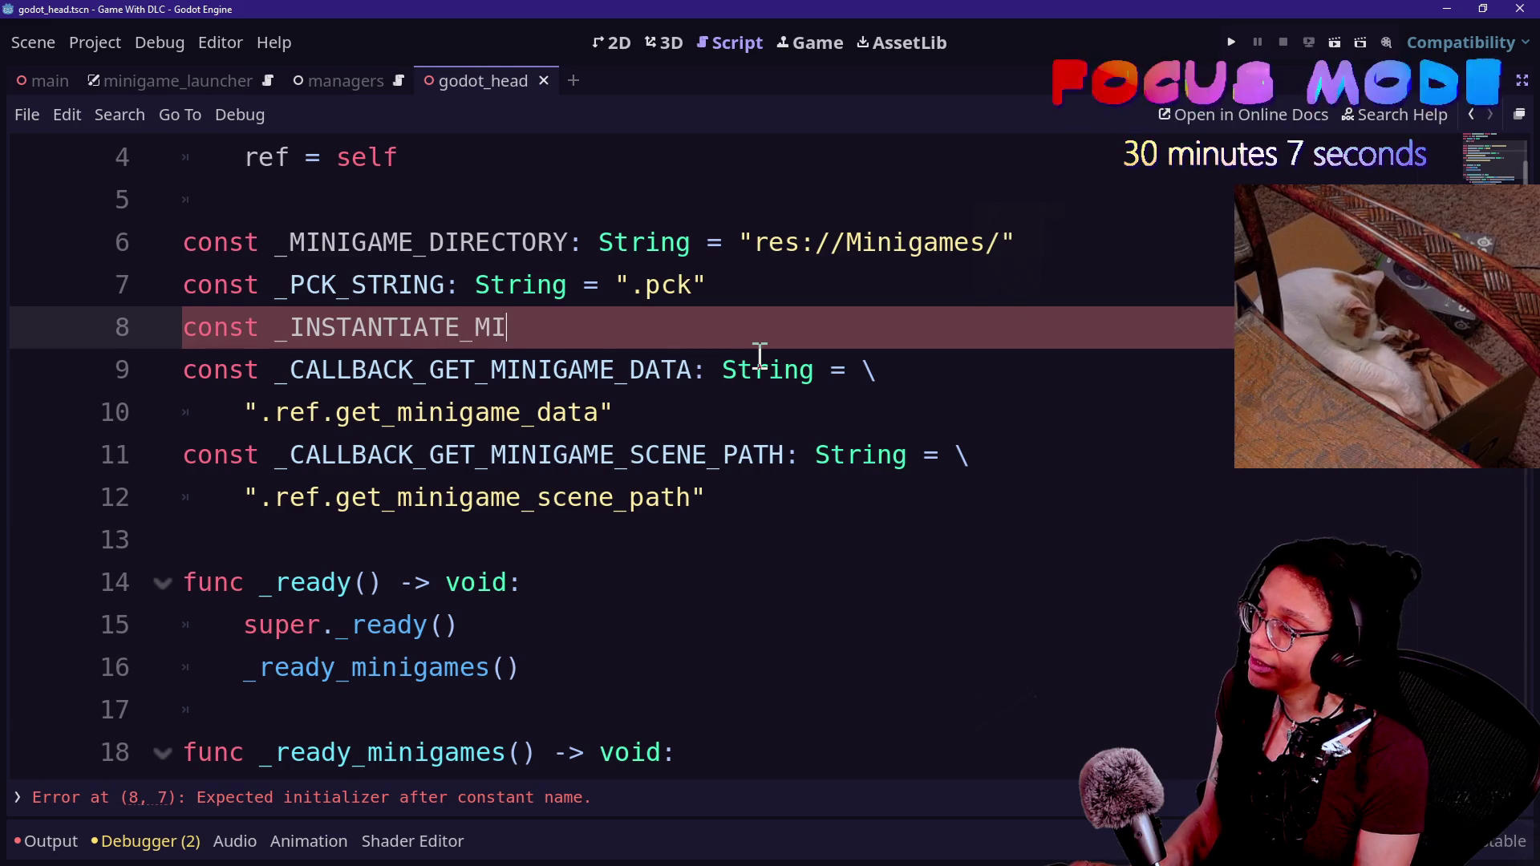
text(CALLBACL)
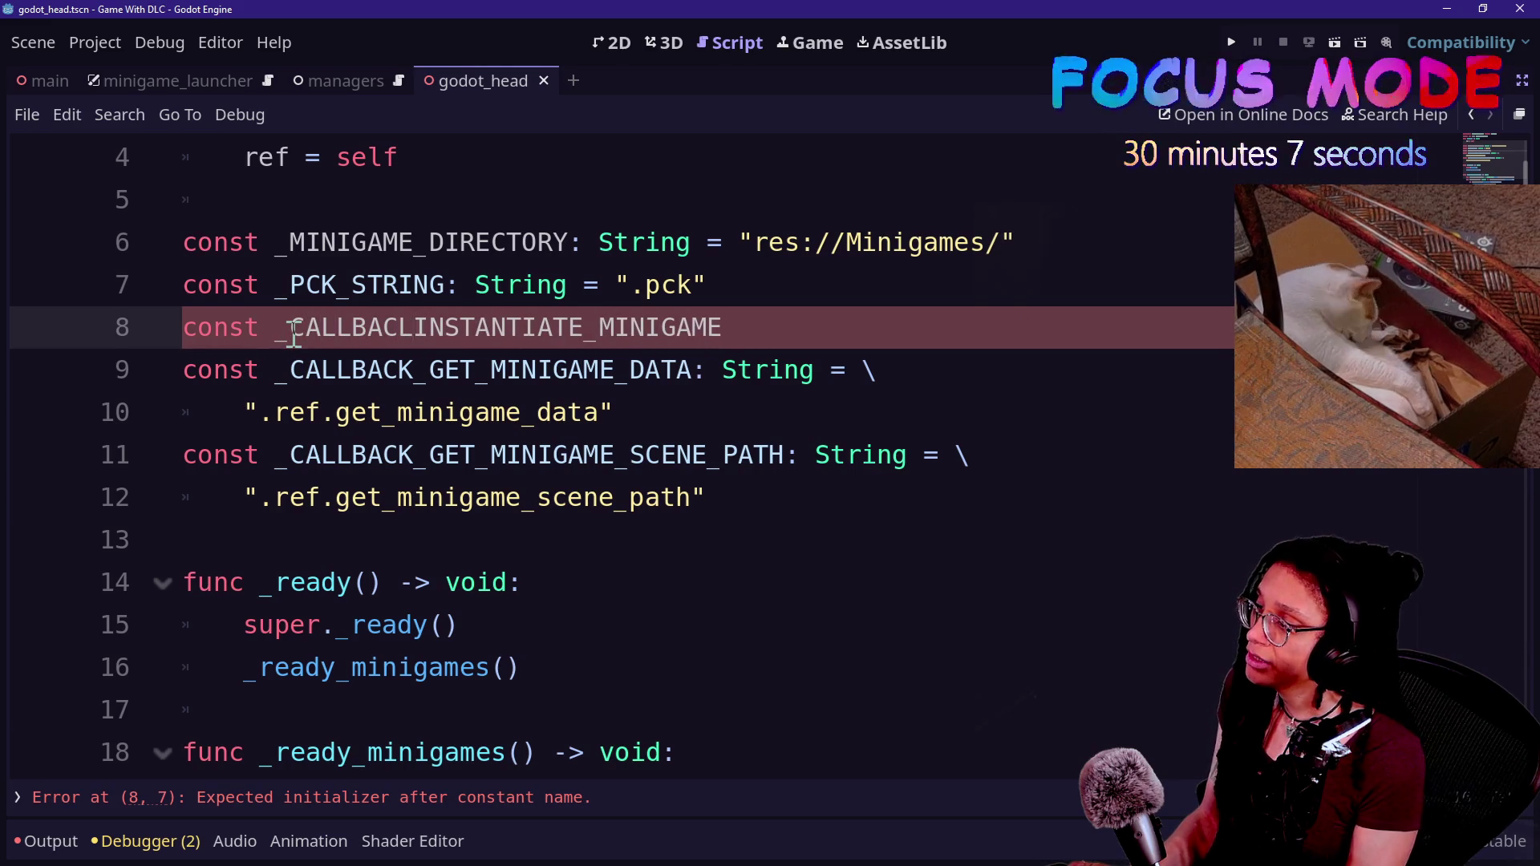
text(_)
key(BackSpace)
key(BackSpace)
text(K_)
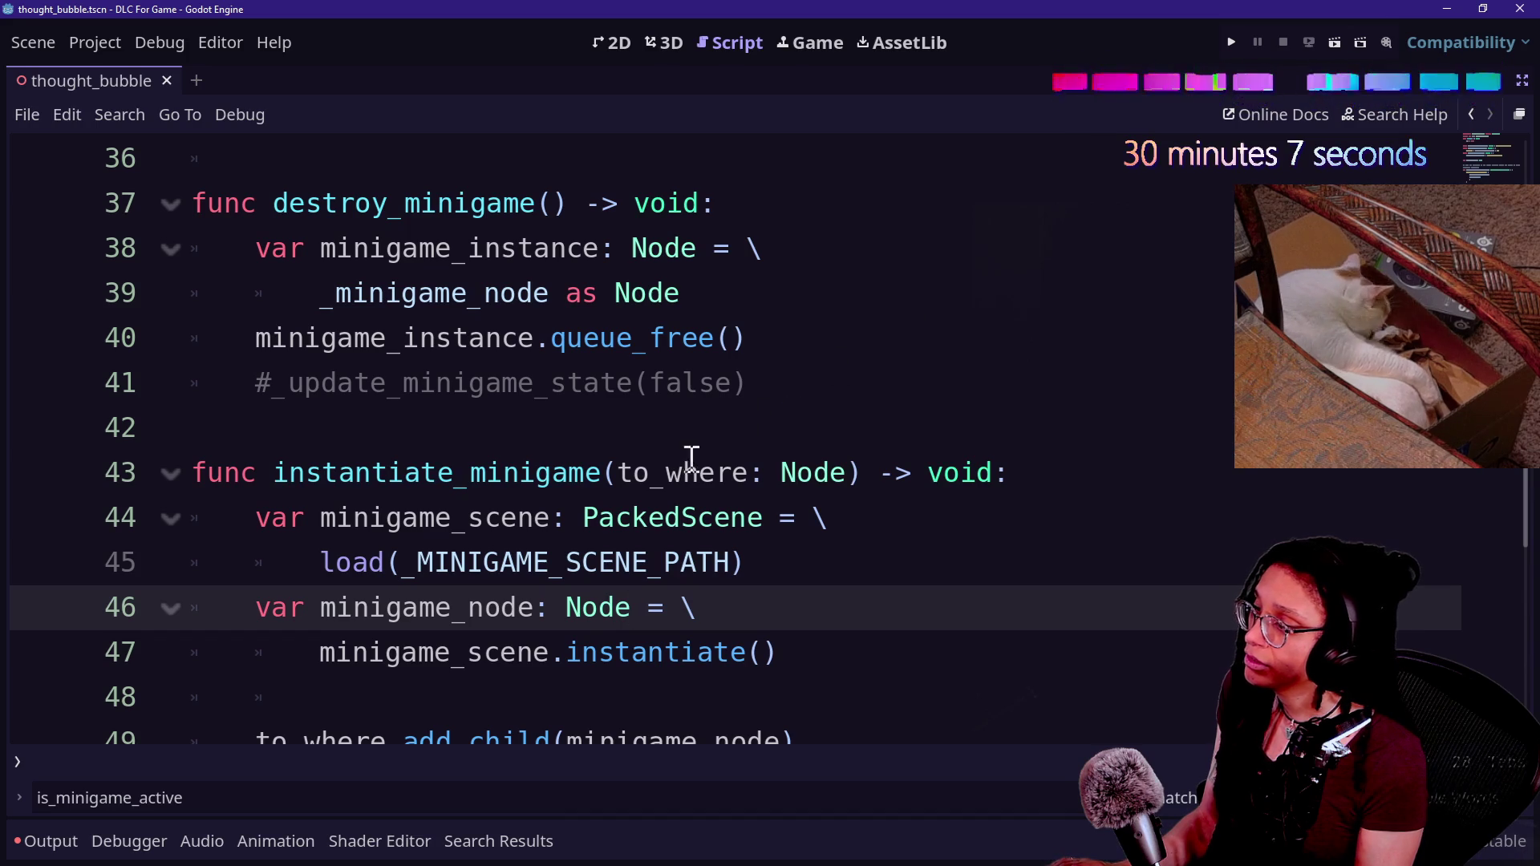
click(691, 459)
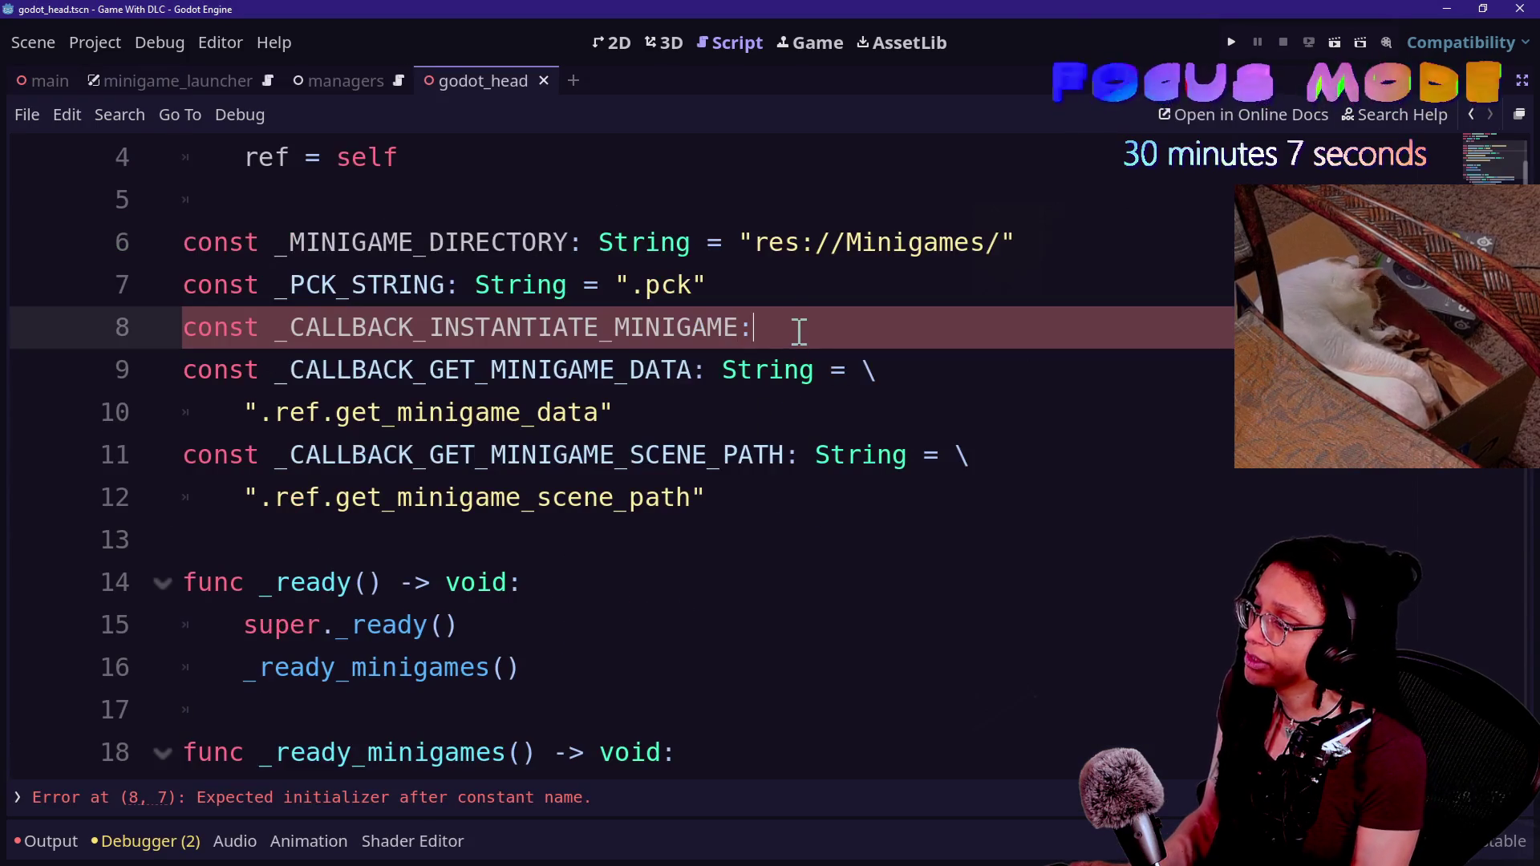
key(BackSpace)
text(String = \)
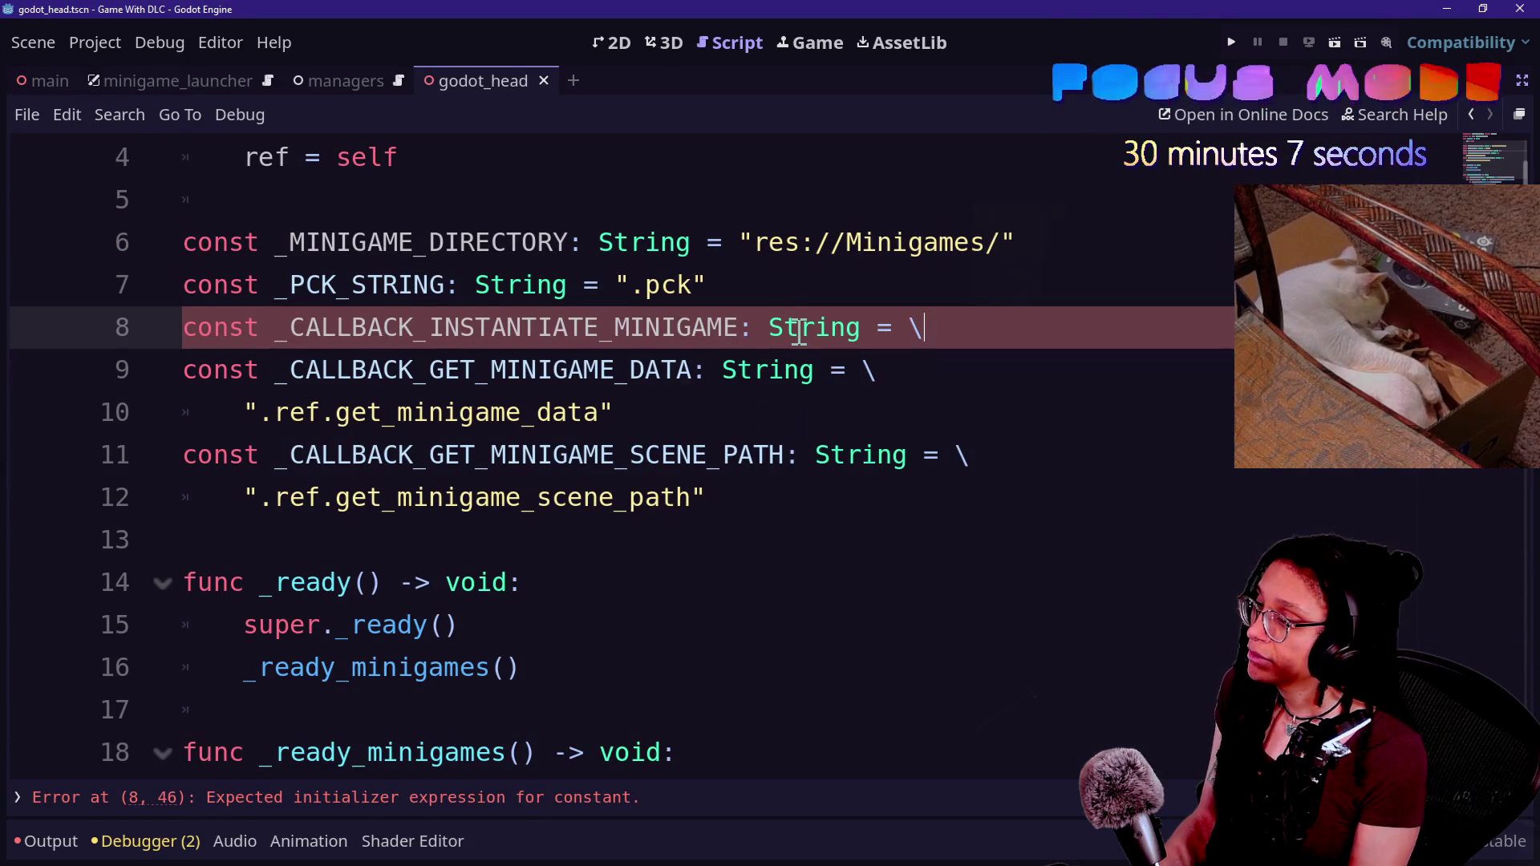
key(Return)
text(".ref.get_)
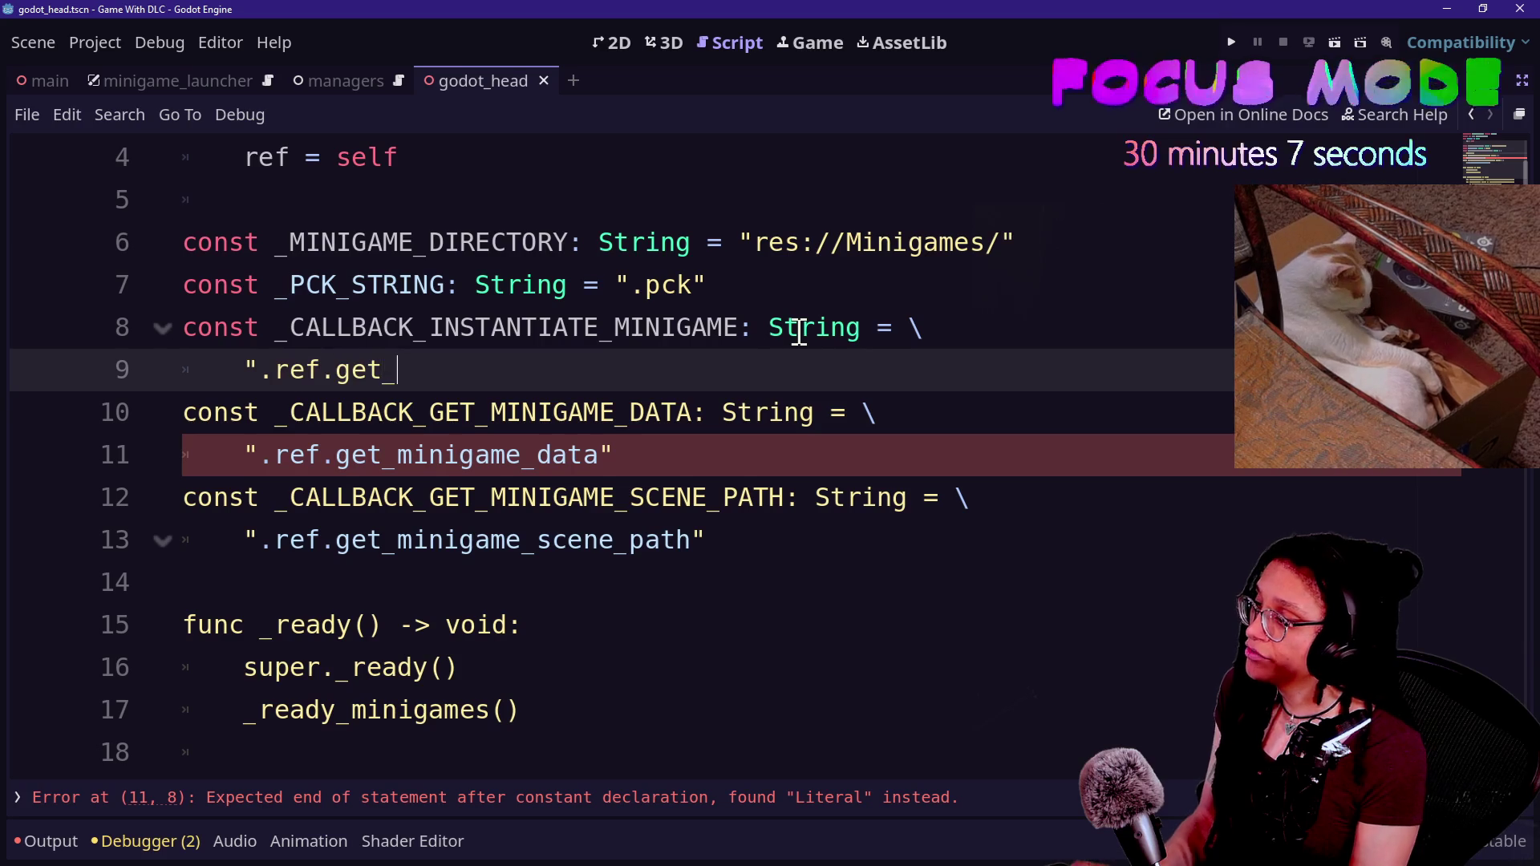
text(")
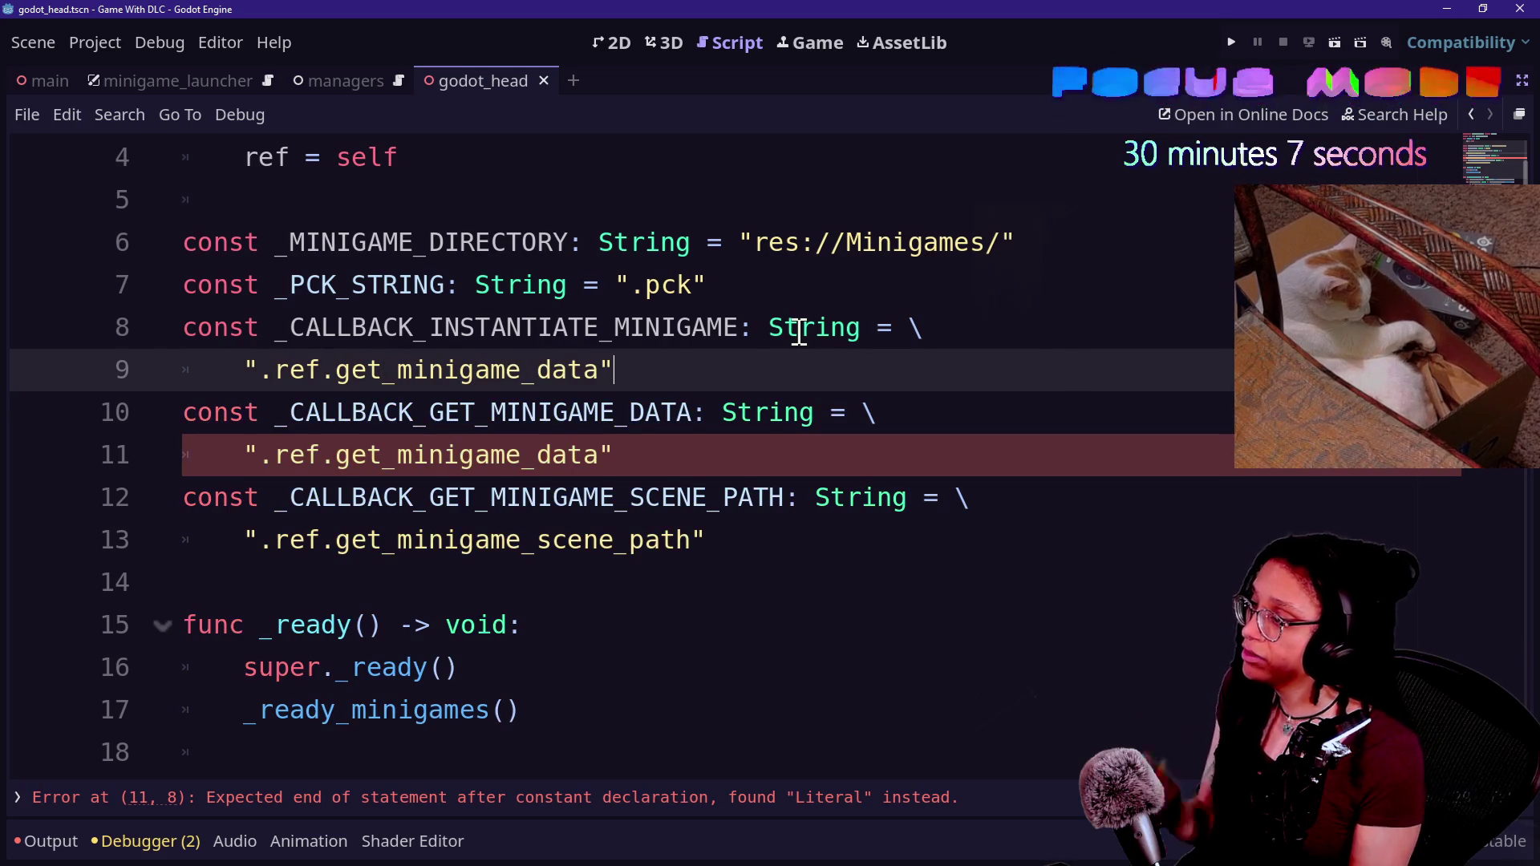
- Move down to the _load_minigame call in the _ready function
click(670, 511)
scroll(670, 511, down, 1)
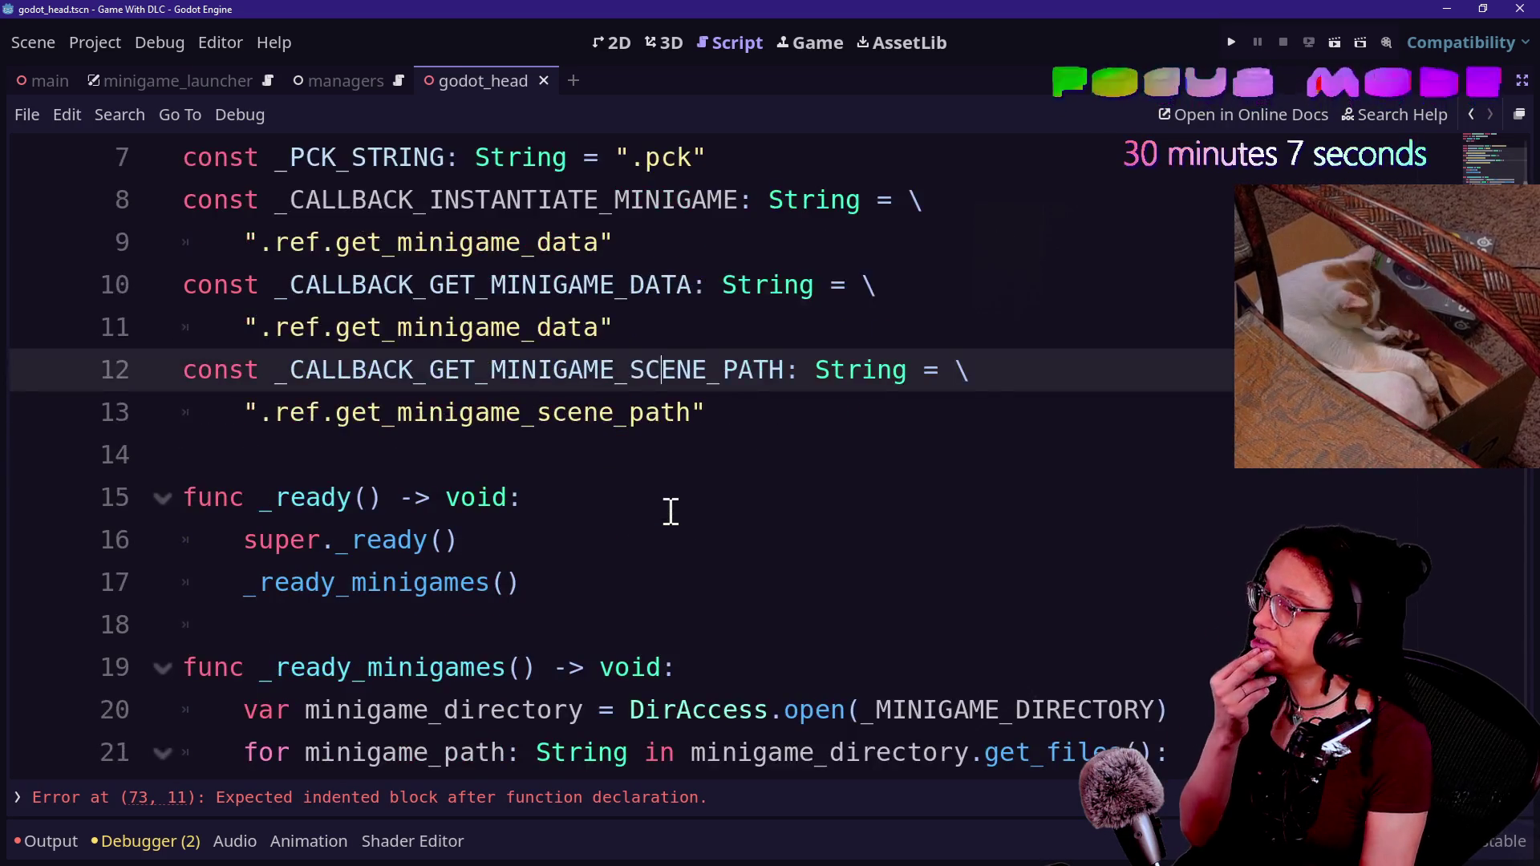
scroll(784, 553, down, 2)
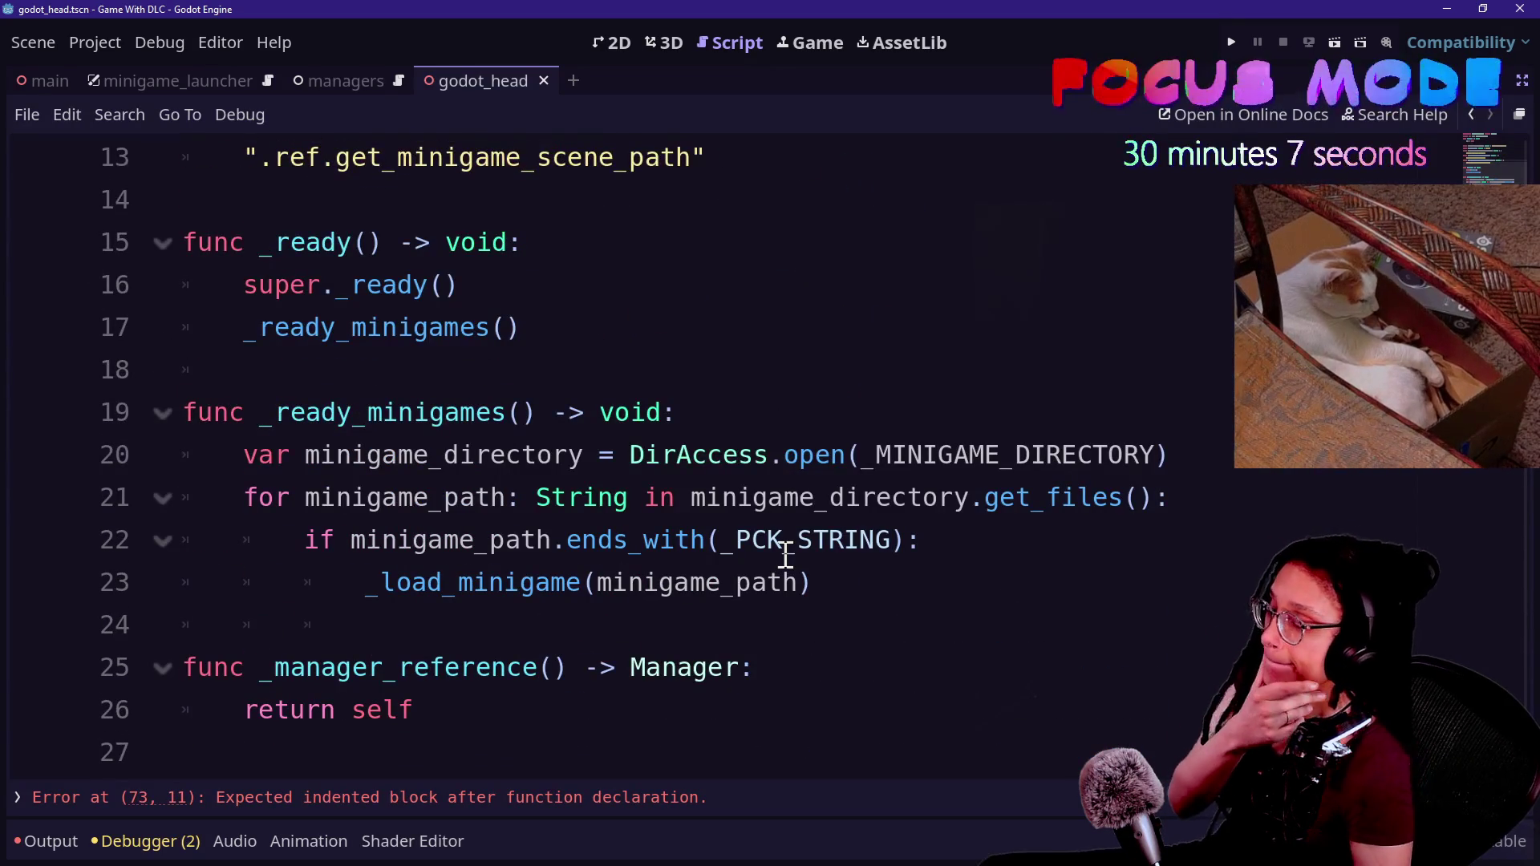
click(783, 456)
click(680, 346)
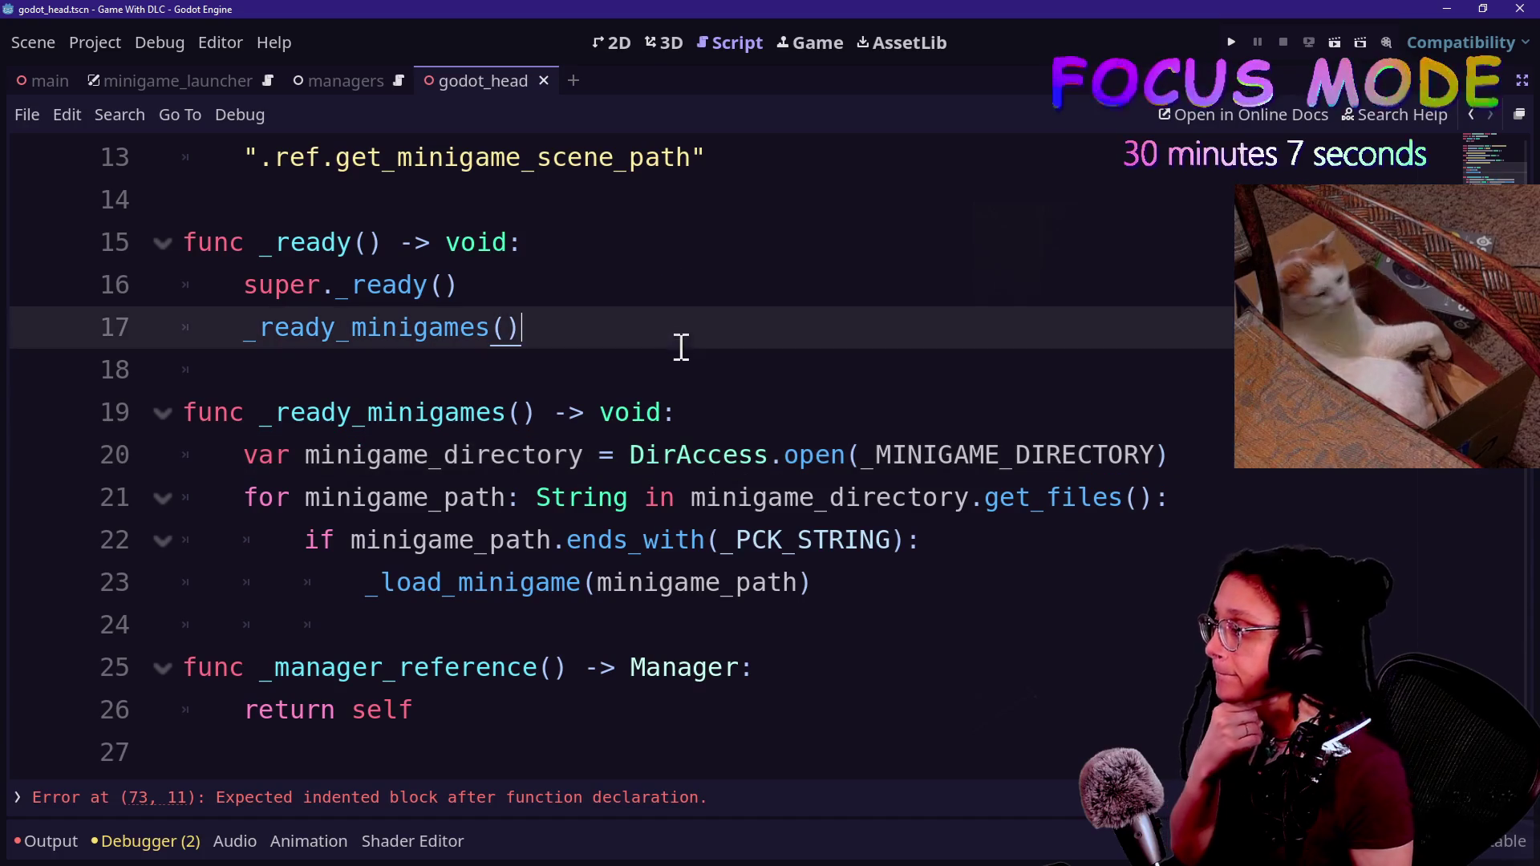
key(Down)
key(Down)
key(Down)
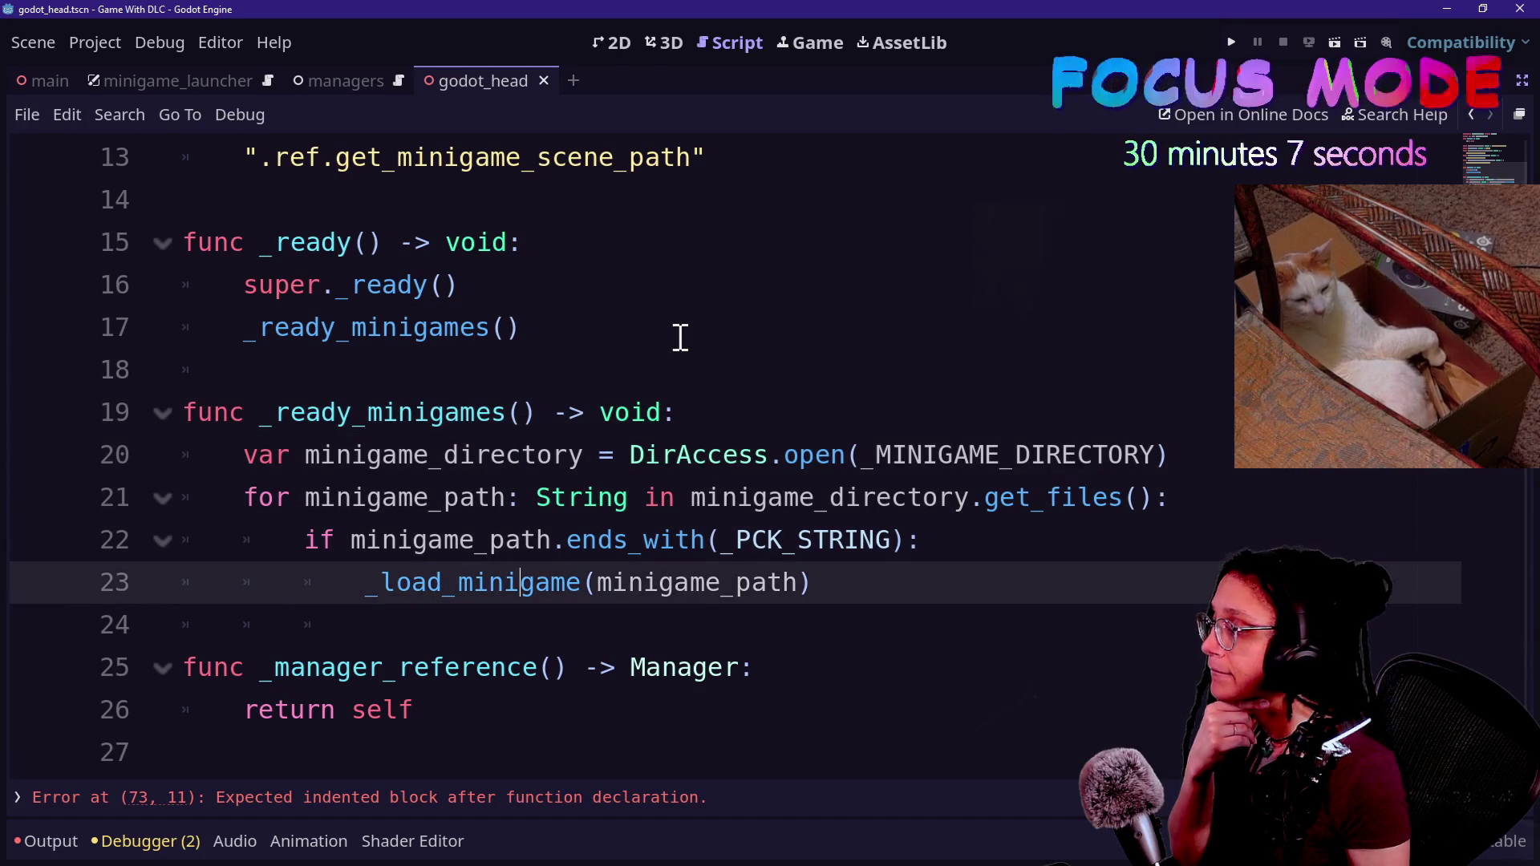
scroll(680, 336, down, 2)
scroll(680, 337, down, 2)
key(alt+Tab)
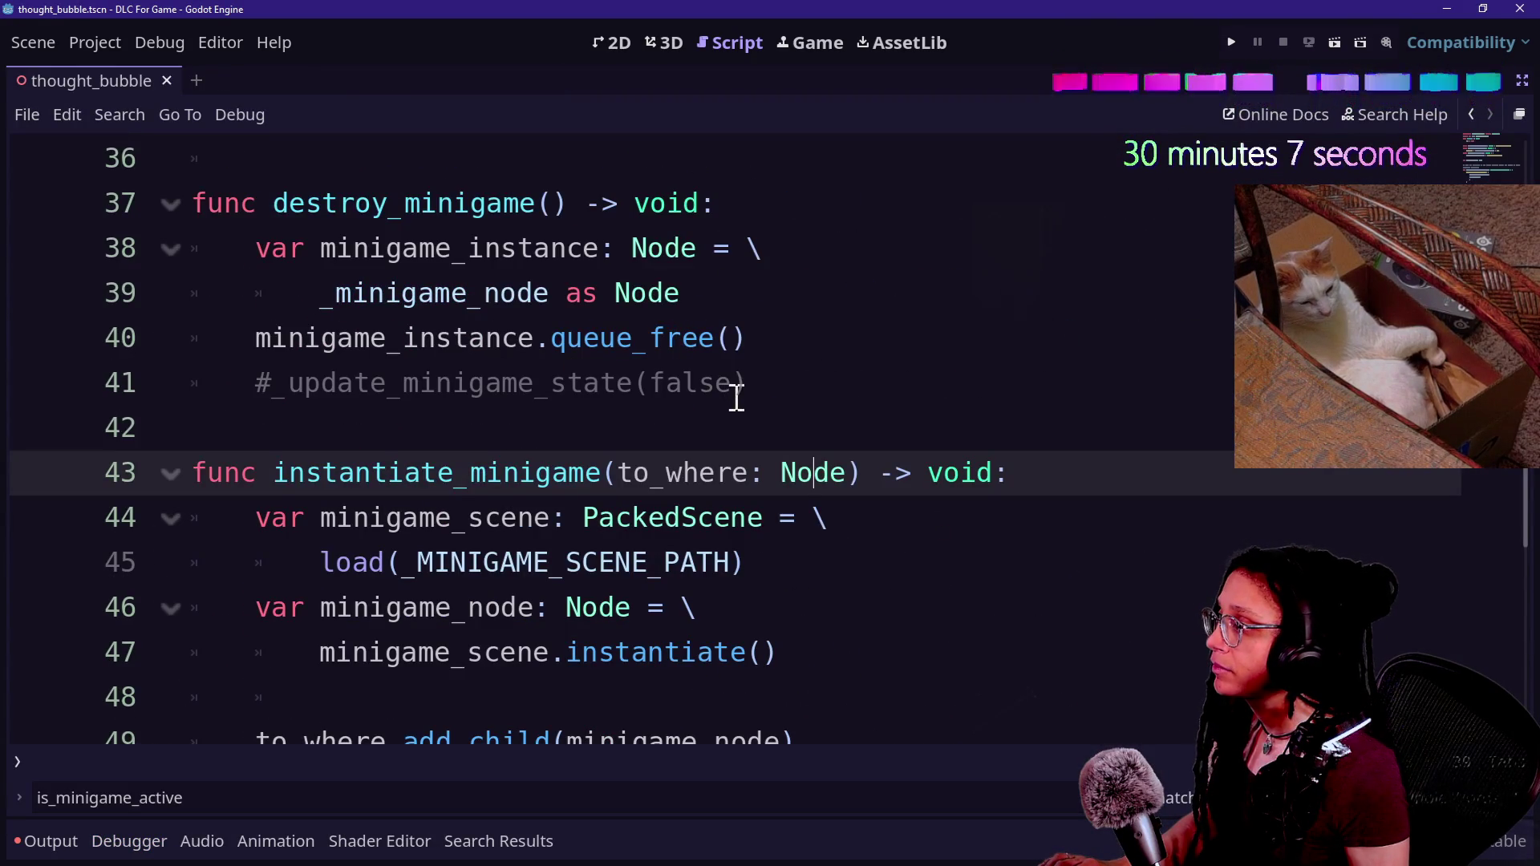
key(alt+Tab)
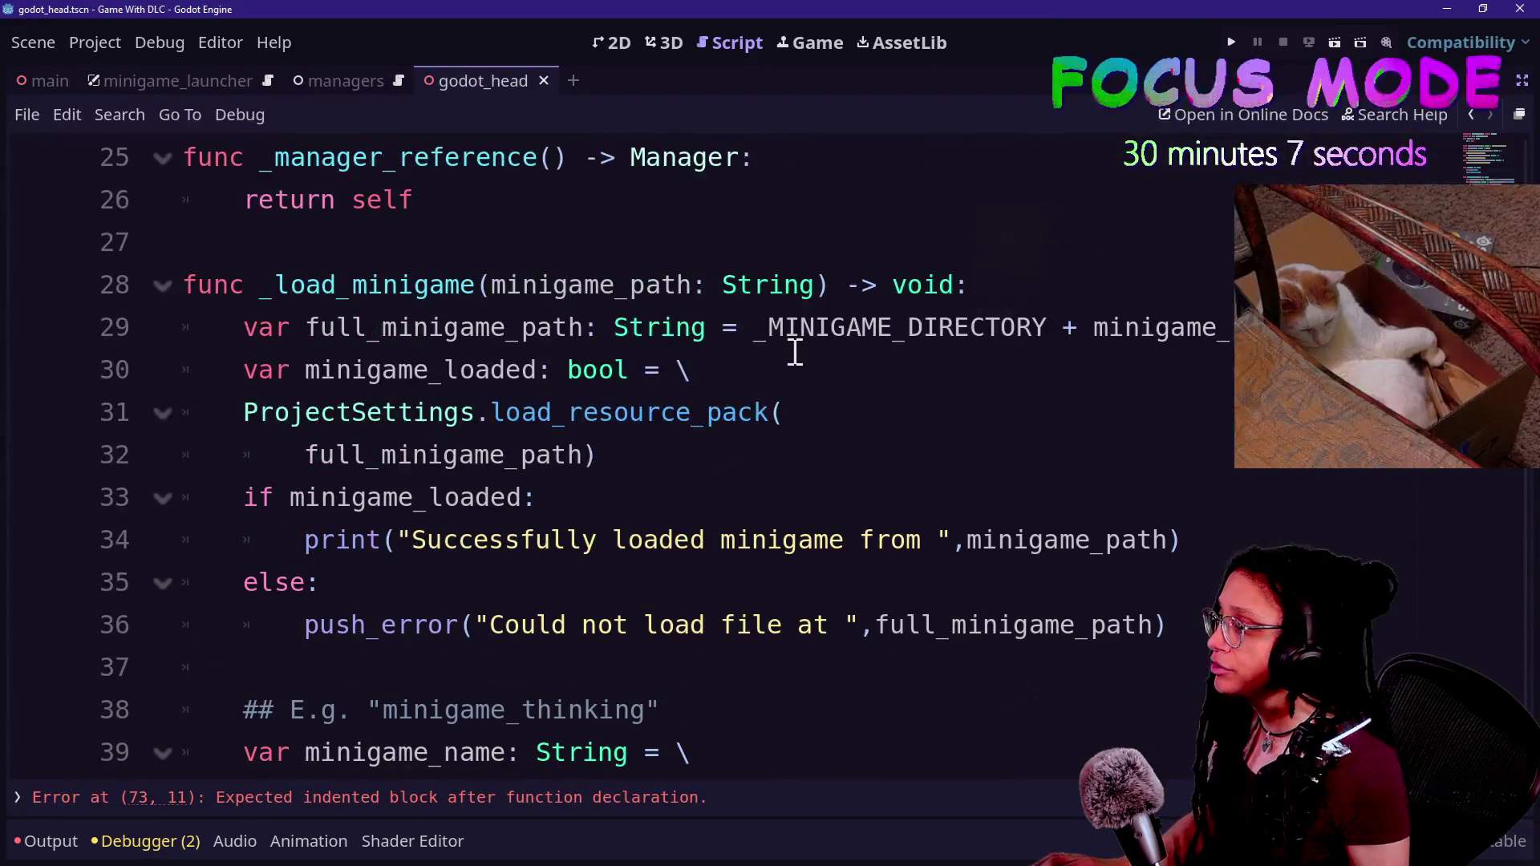
click(505, 332)
mouse_move(612, 357)
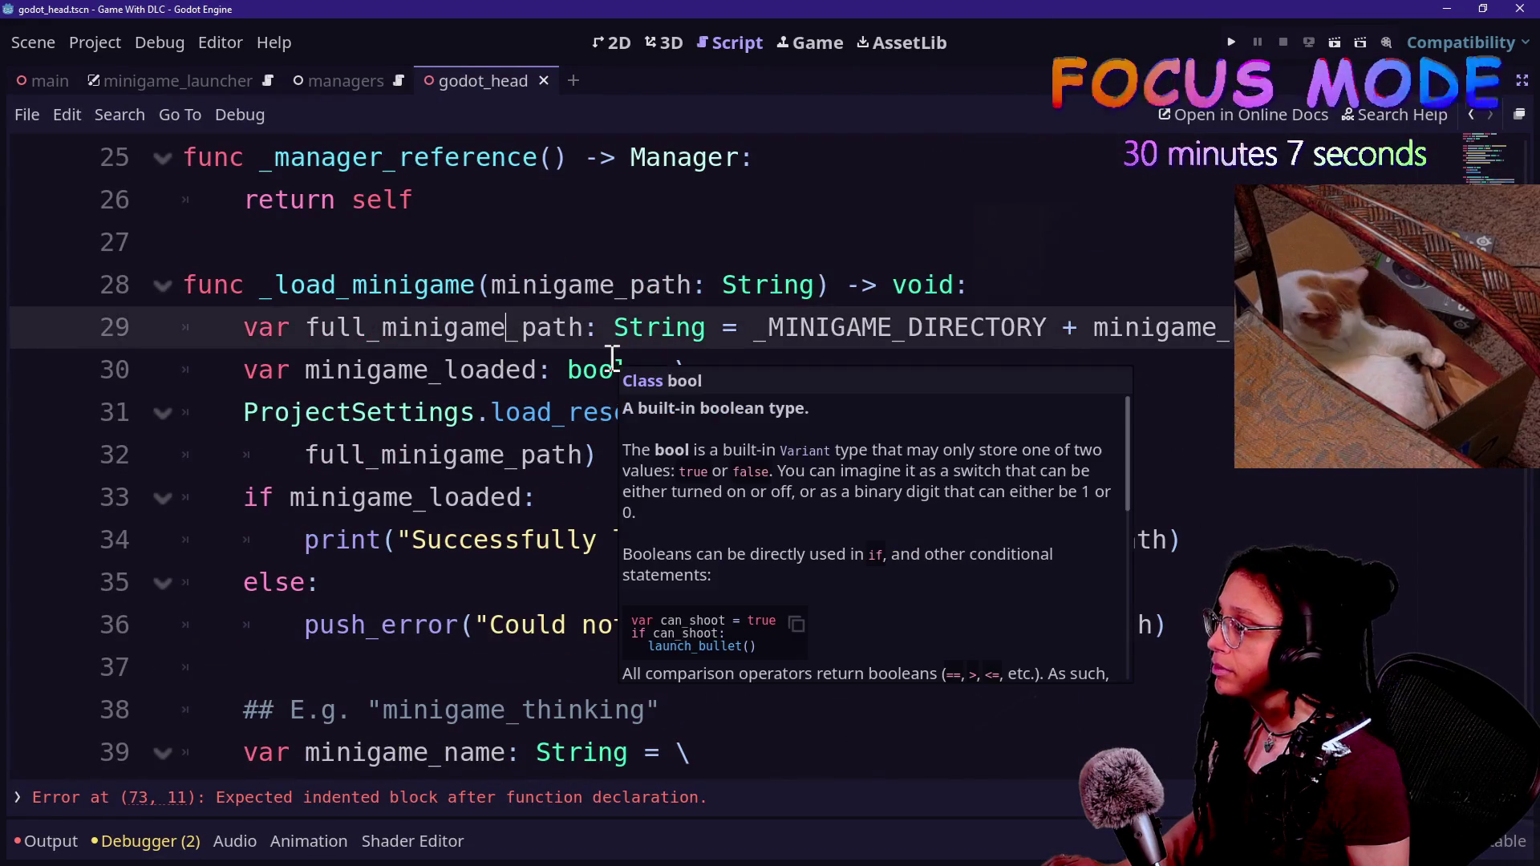
scroll(612, 357, up, 5)
scroll(612, 357, down, 5)
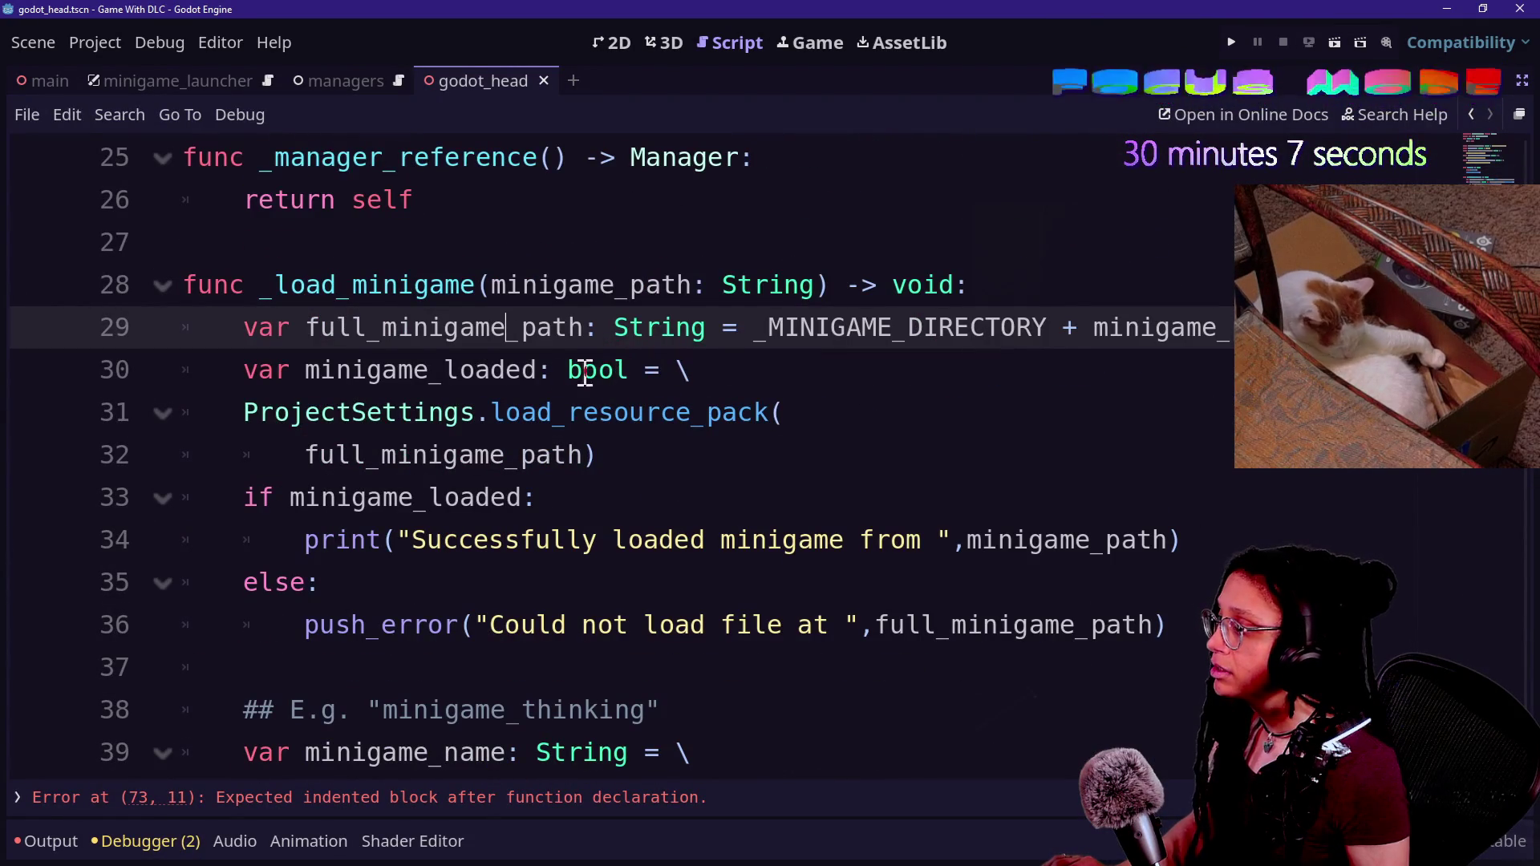
scroll(475, 463, down, 2)
mouse_move(359, 498)
mouse_down()
mouse_move(677, 495)
mouse_move(942, 553)
mouse_up()
click(322, 536)
mouse_move(321, 497)
mouse_down()
mouse_move(731, 487)
mouse_move(773, 515)
mouse_move(1066, 567)
mouse_up()
click(794, 533)
drag(888, 539, 534, 519)
click(534, 529)
scroll(598, 553, down, 1)
drag(223, 455, 945, 522)
click(956, 545)
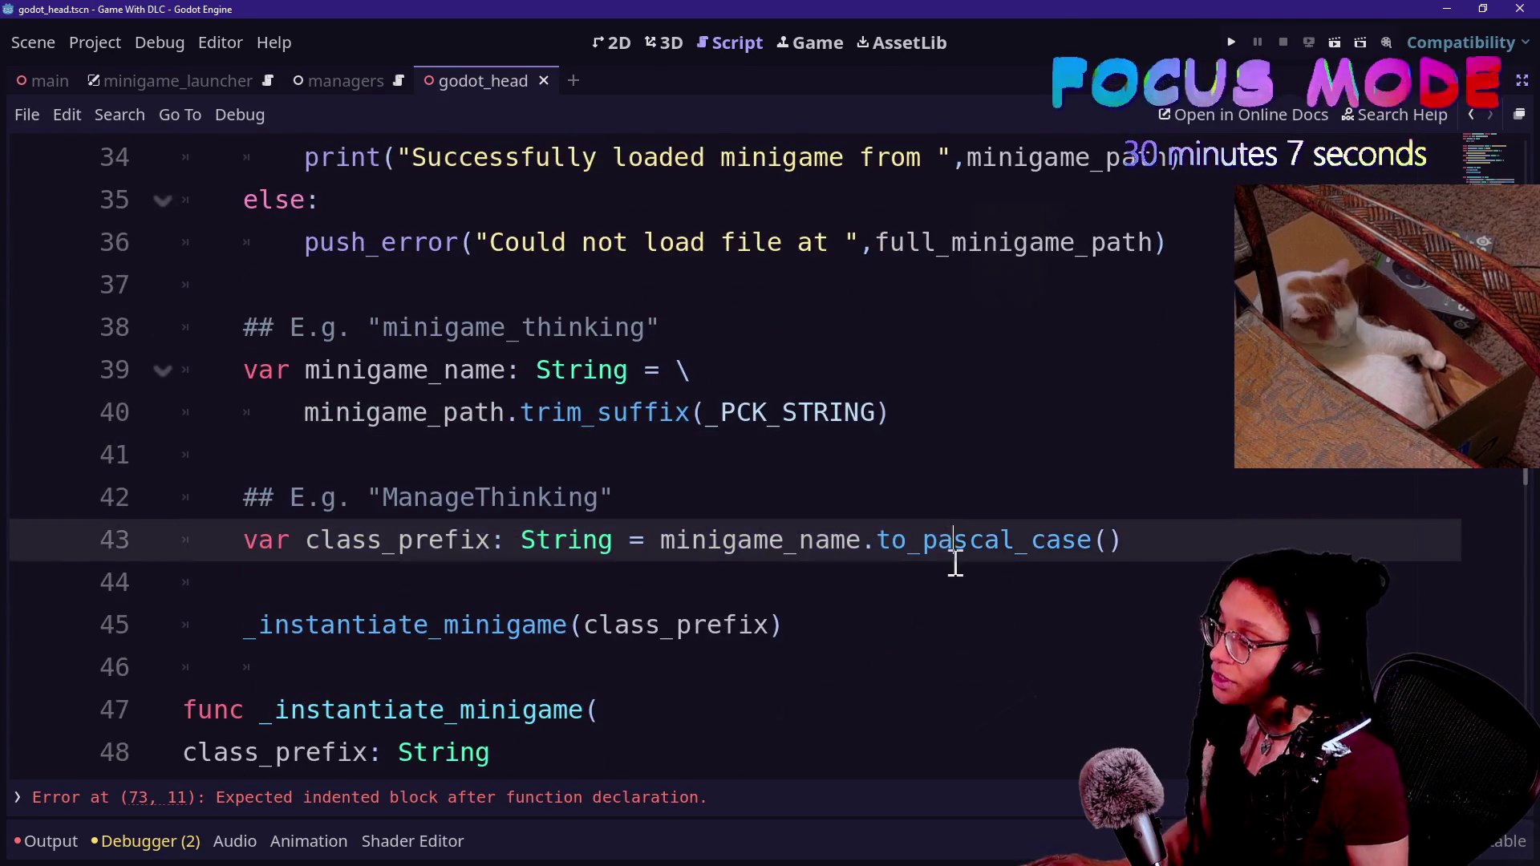
click(900, 621)
key(ctrl+k)
- Insert a new blank line below the class_prefix line in godot_head's script
click(1088, 568)
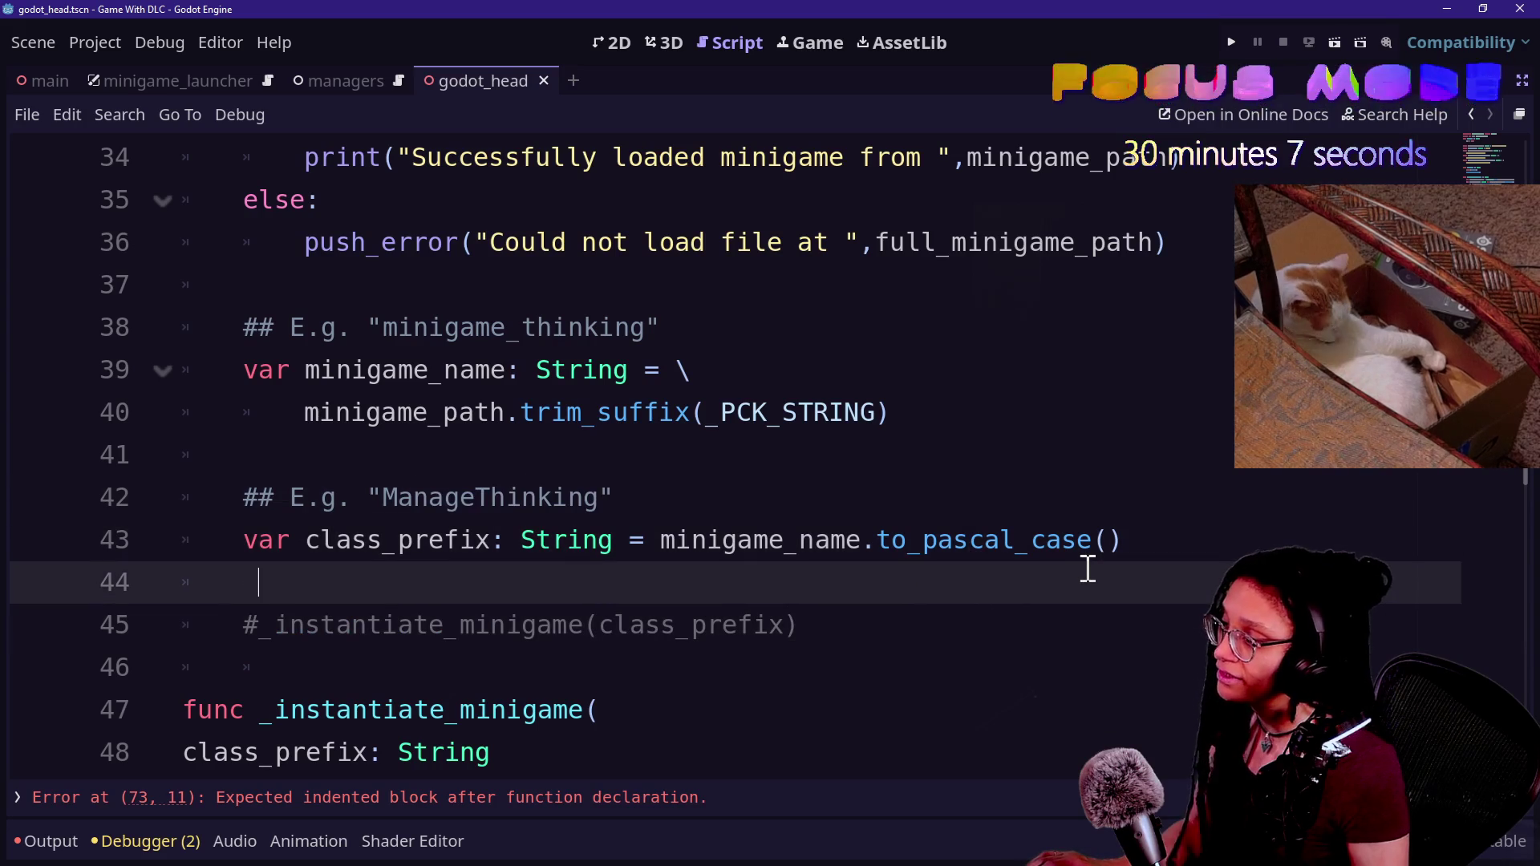
drag(320, 619, 629, 624)
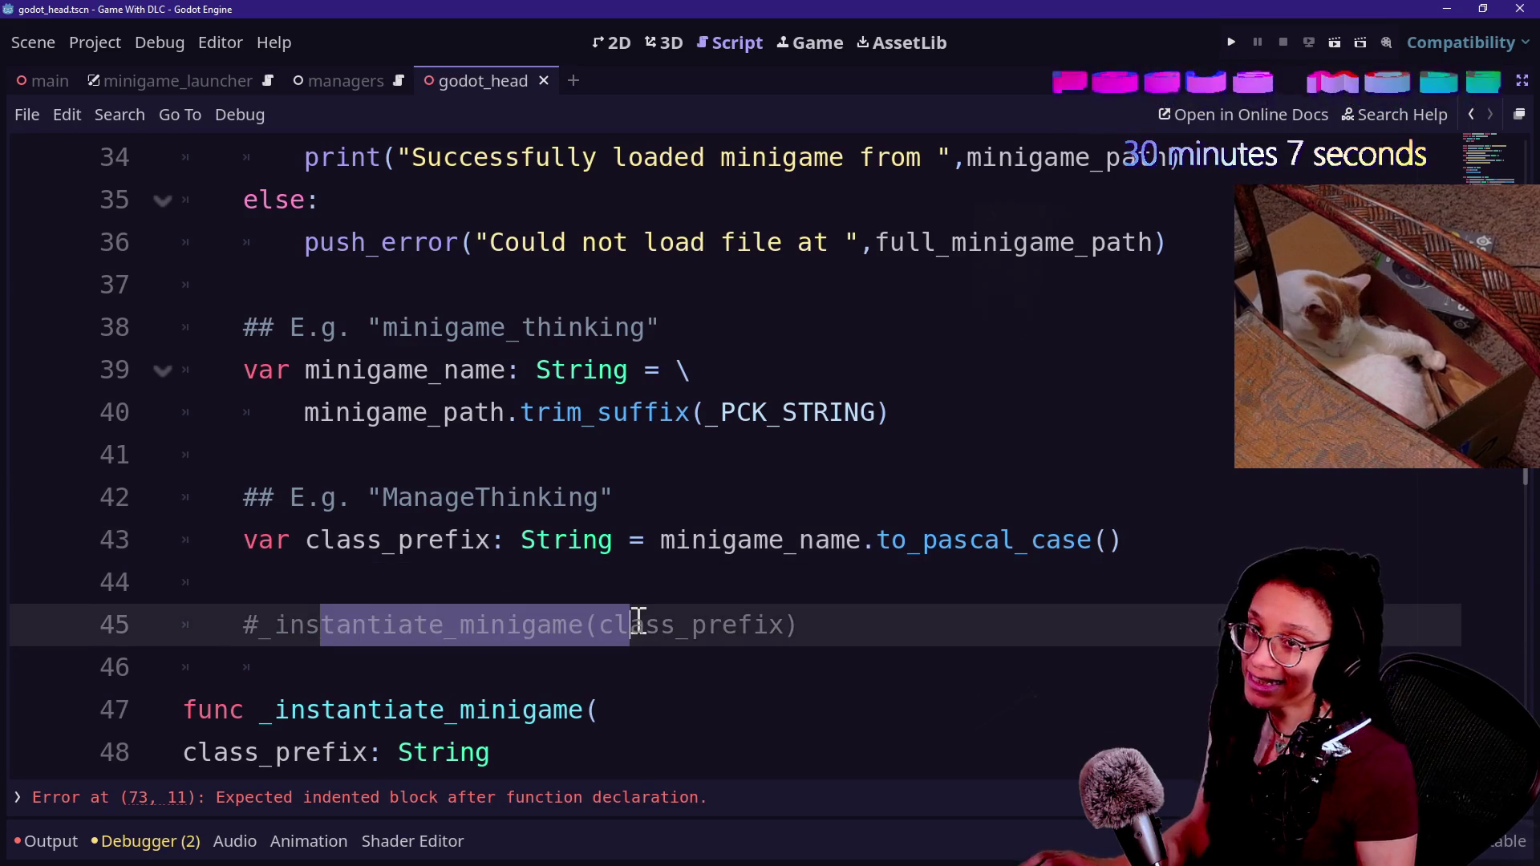
scroll(636, 622, down, 1)
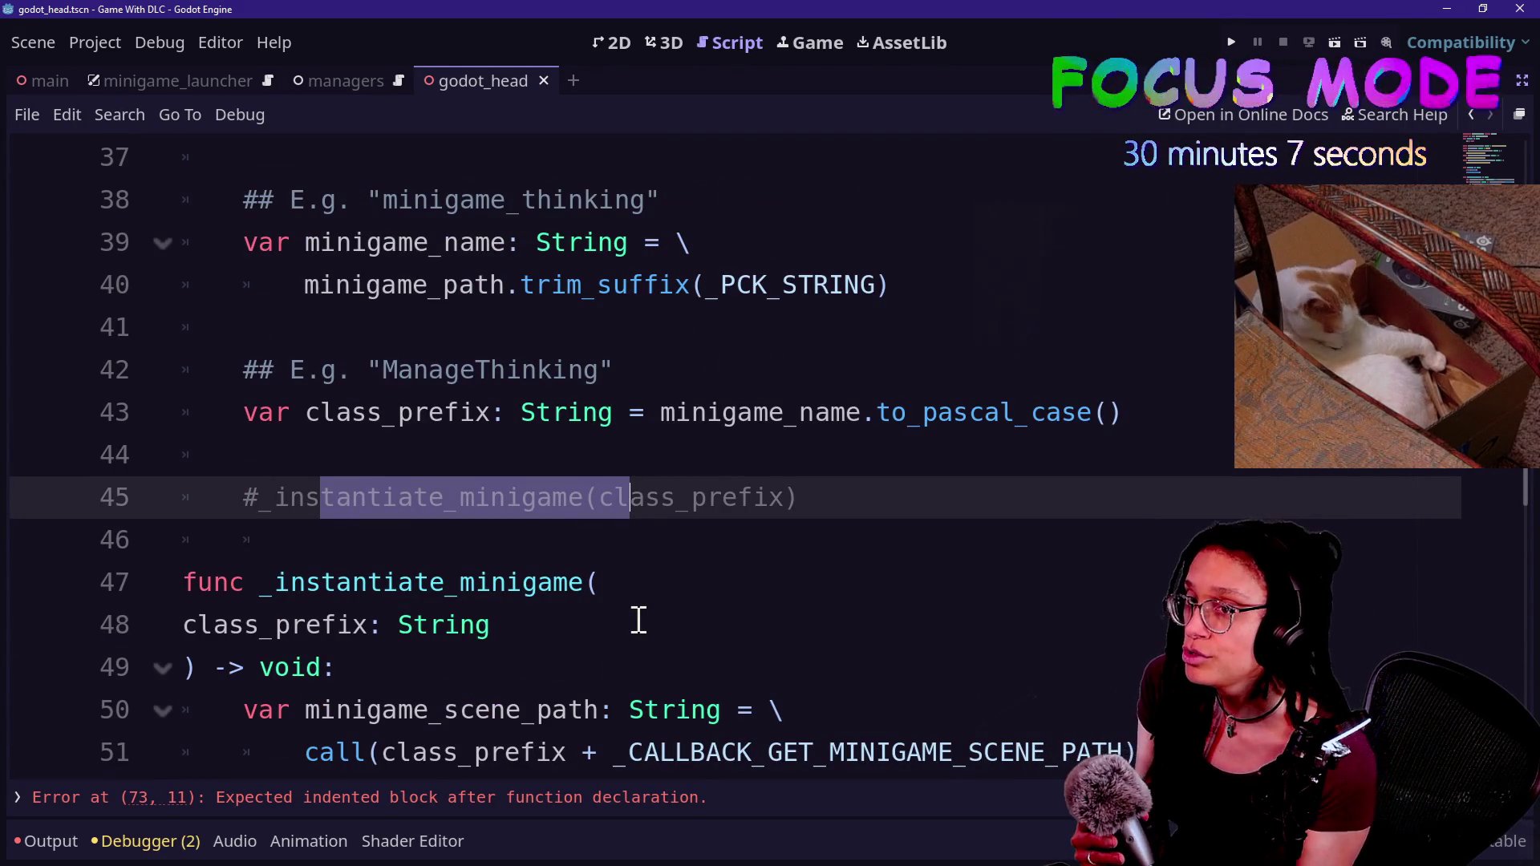
click(378, 525)
click(618, 493)
click(622, 455)
scroll(805, 466, down, 2)
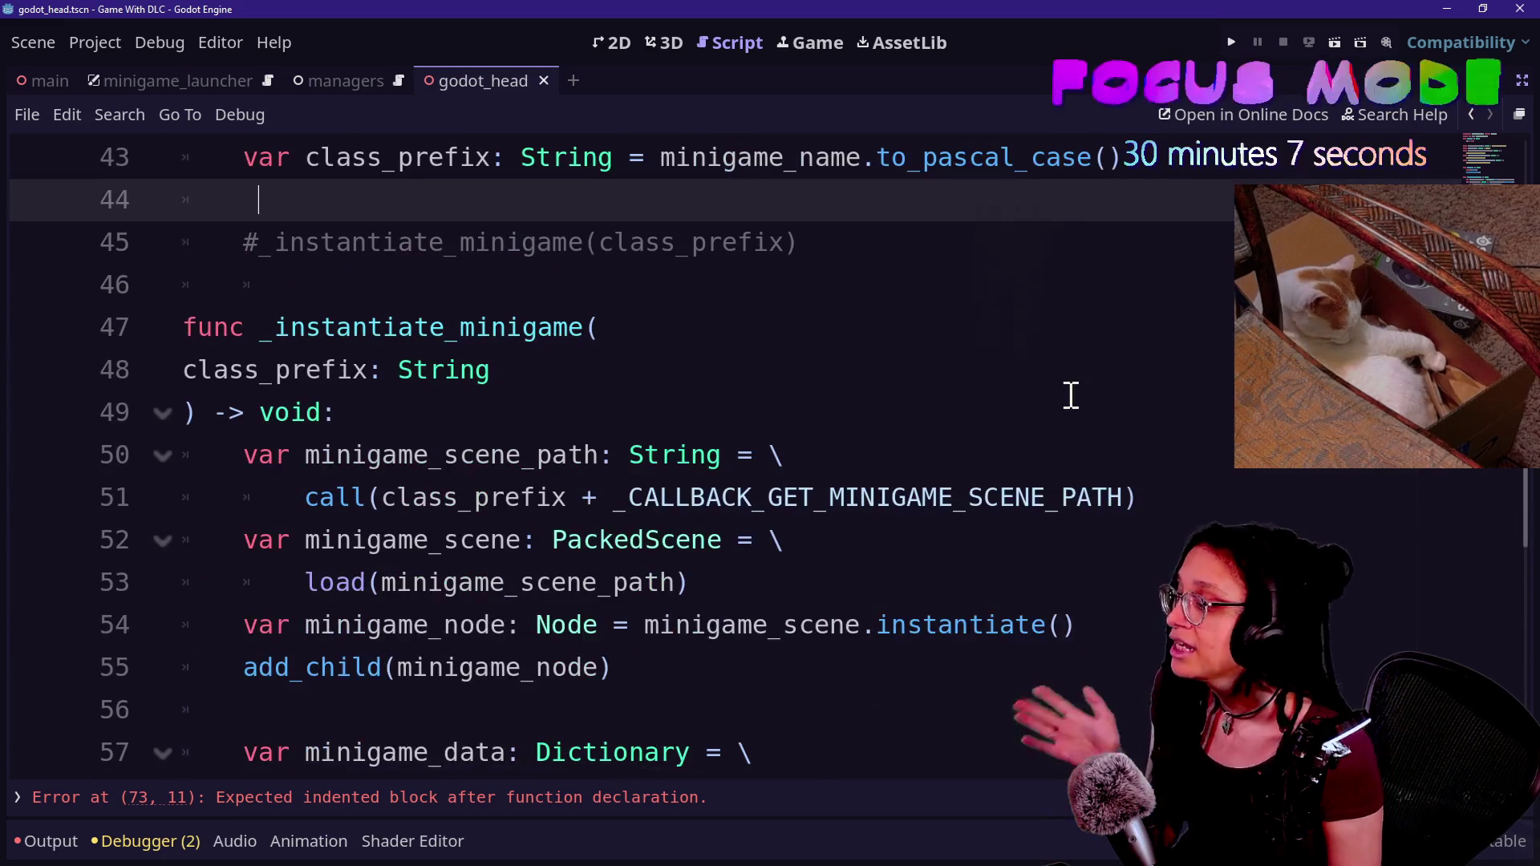
click(1135, 156)
key(Return)
key(Return)
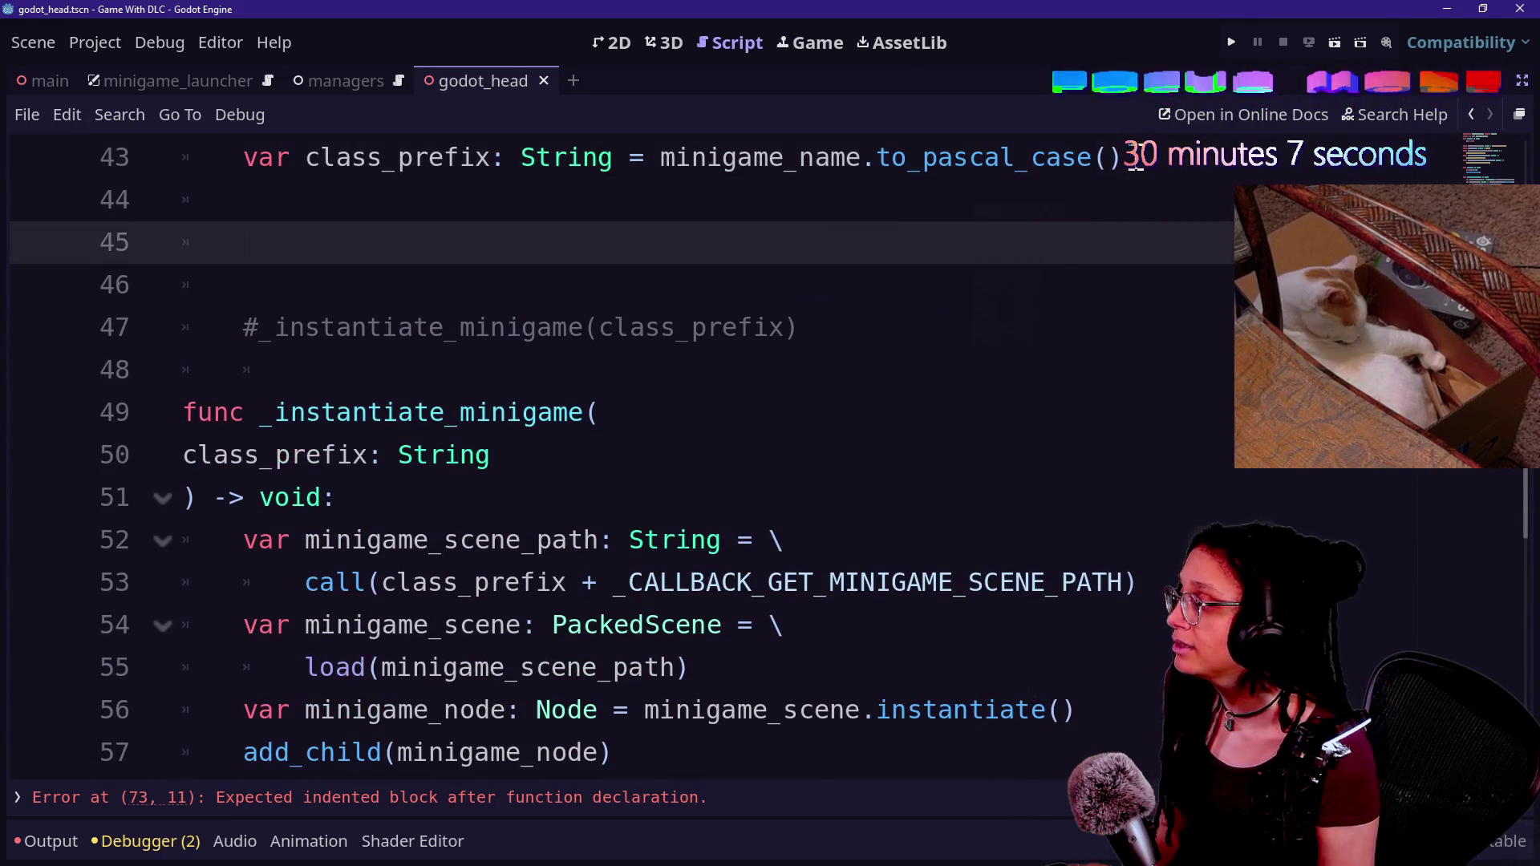
scroll(1136, 161, up, 3)
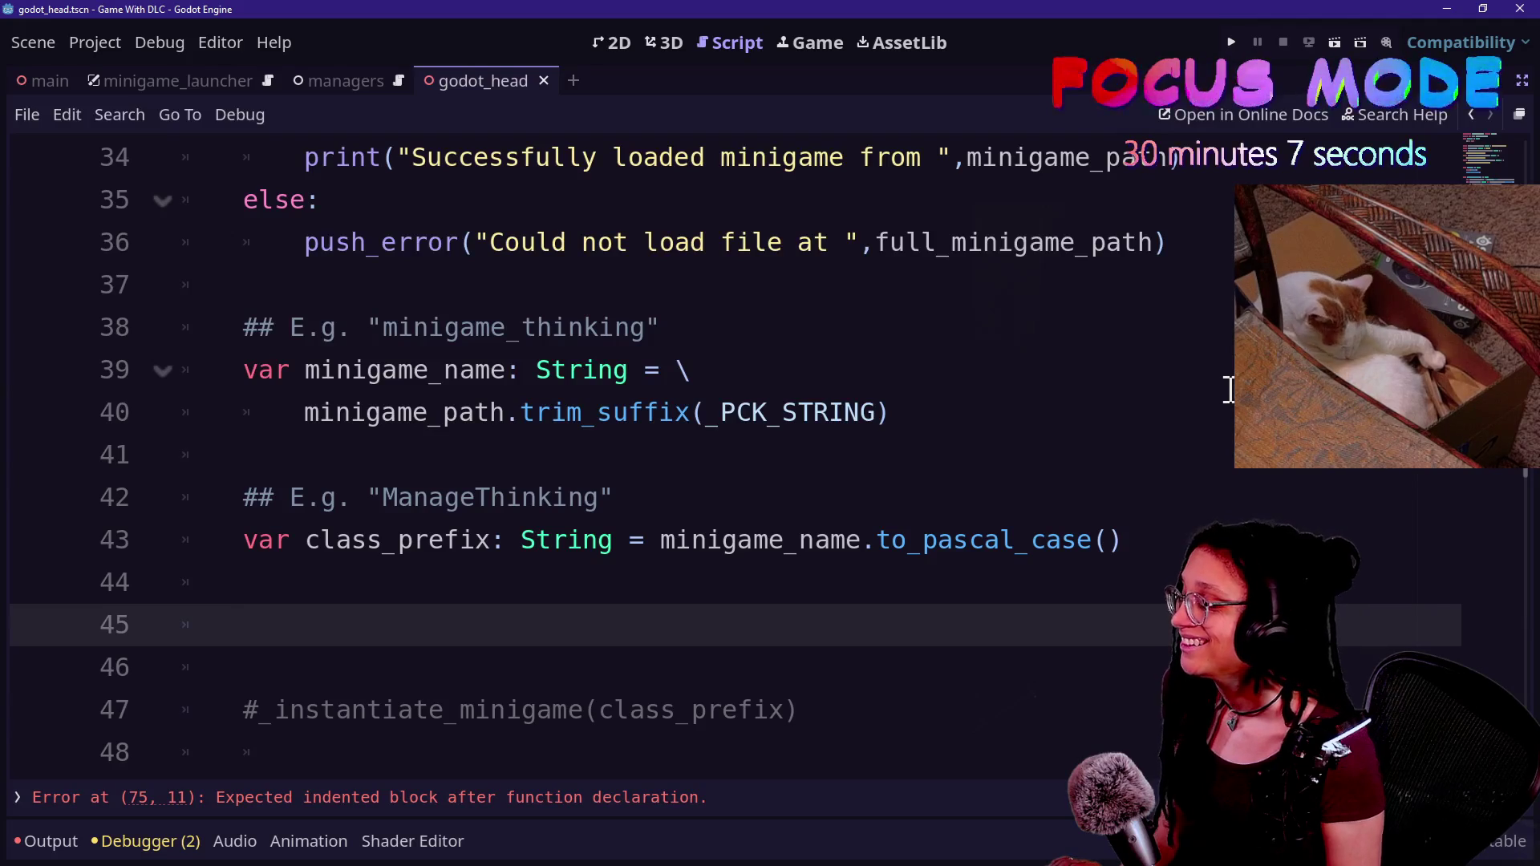
- Compare thought_bubble's instantiate_minigame function with godot_head's minigame_name and class_prefix code
key(alt+Tab)
key(alt+Tab)
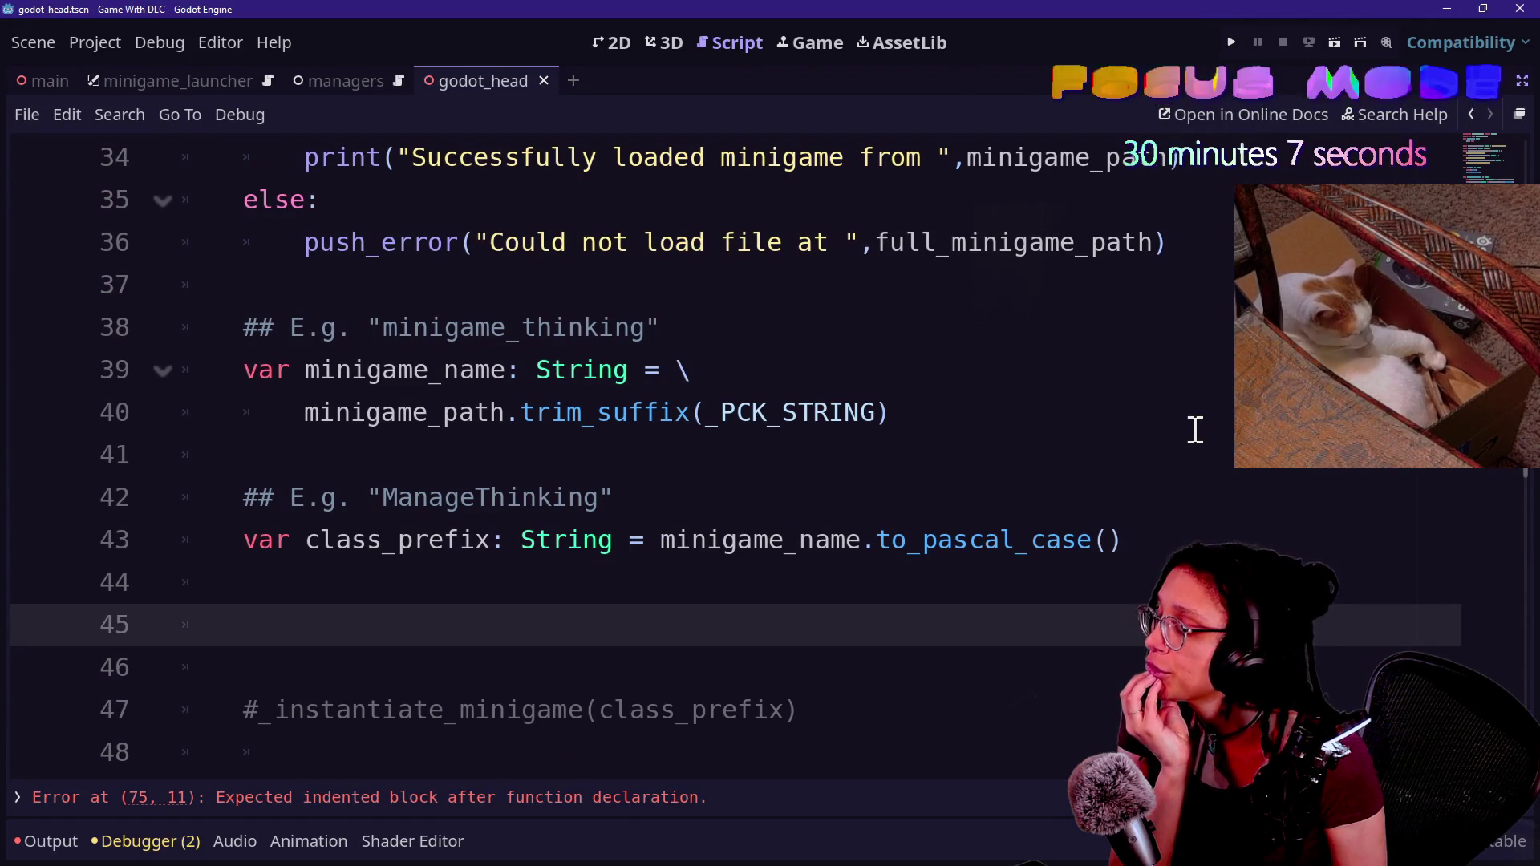
scroll(1195, 431, up, 2)
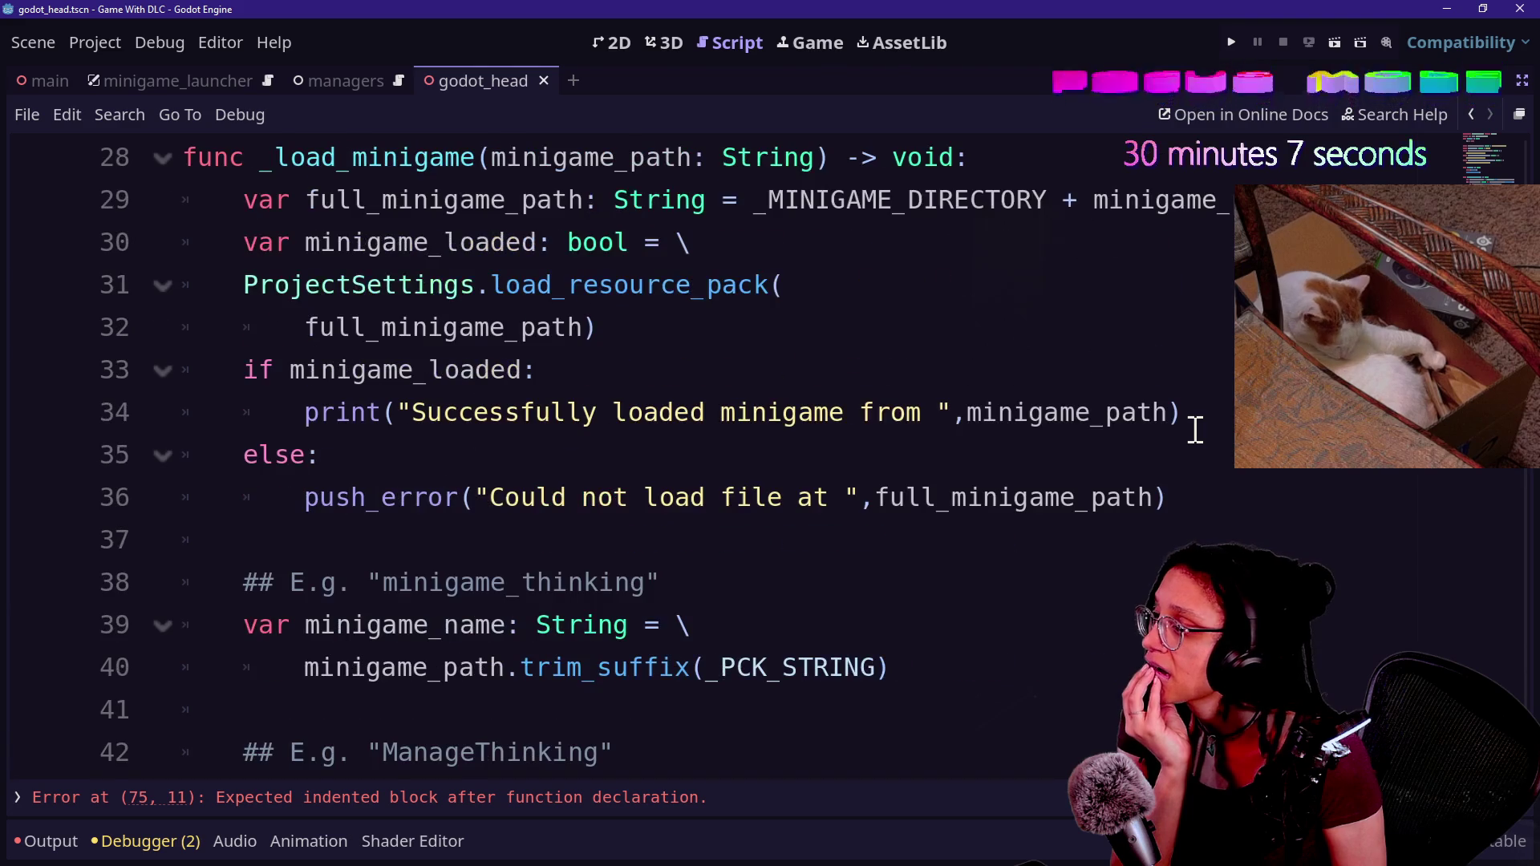
scroll(1195, 431, down, 1)
key(BackSpace)
key(BackSpace)
key(BackSpace)
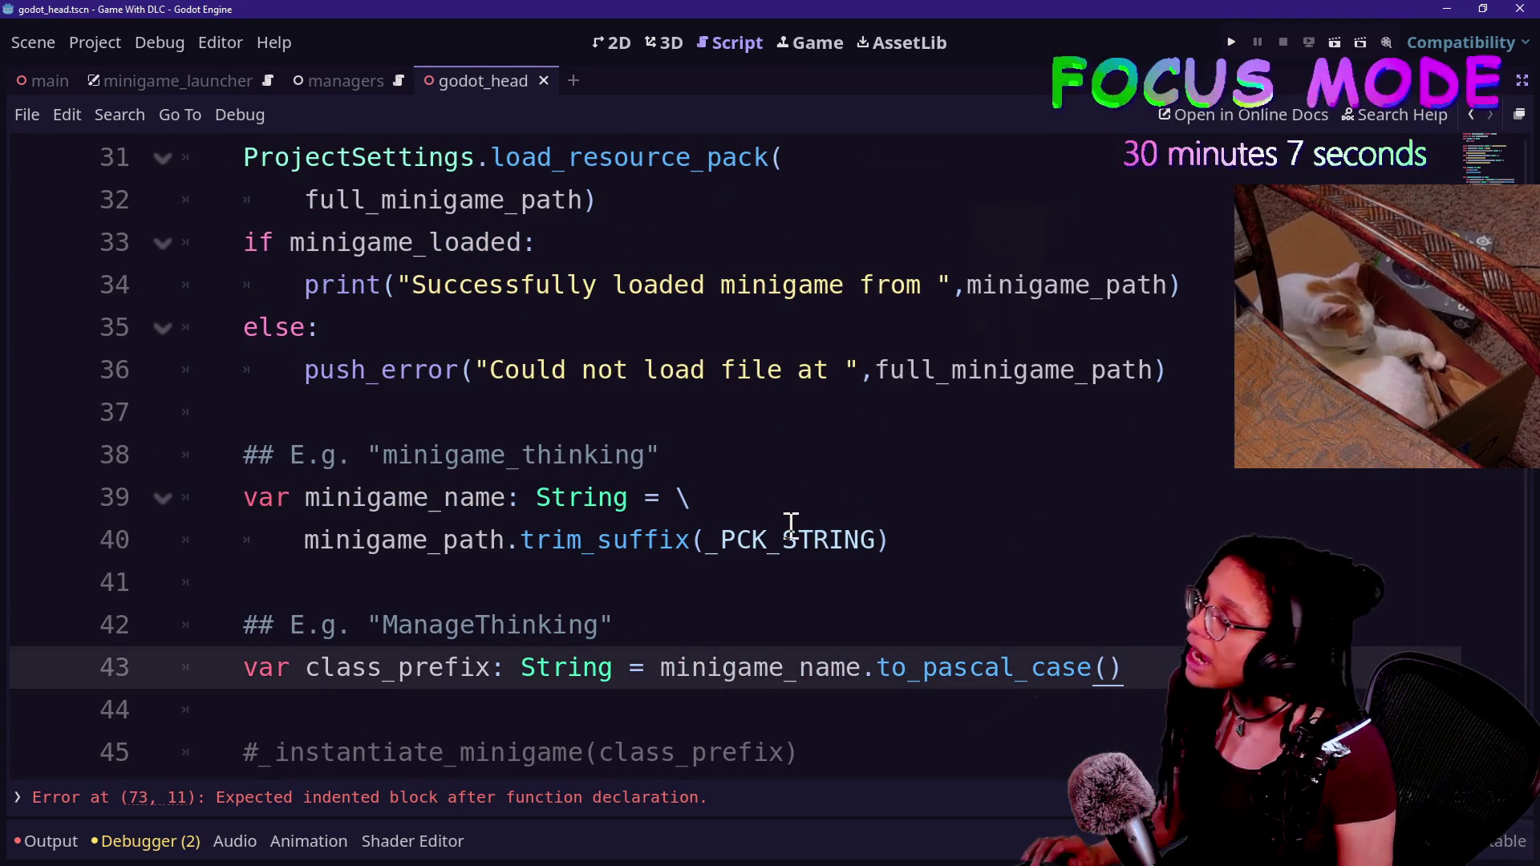
key(alt+Tab)
drag(192, 433, 680, 604)
click(791, 653)
drag(791, 653, 659, 409)
click(673, 422)
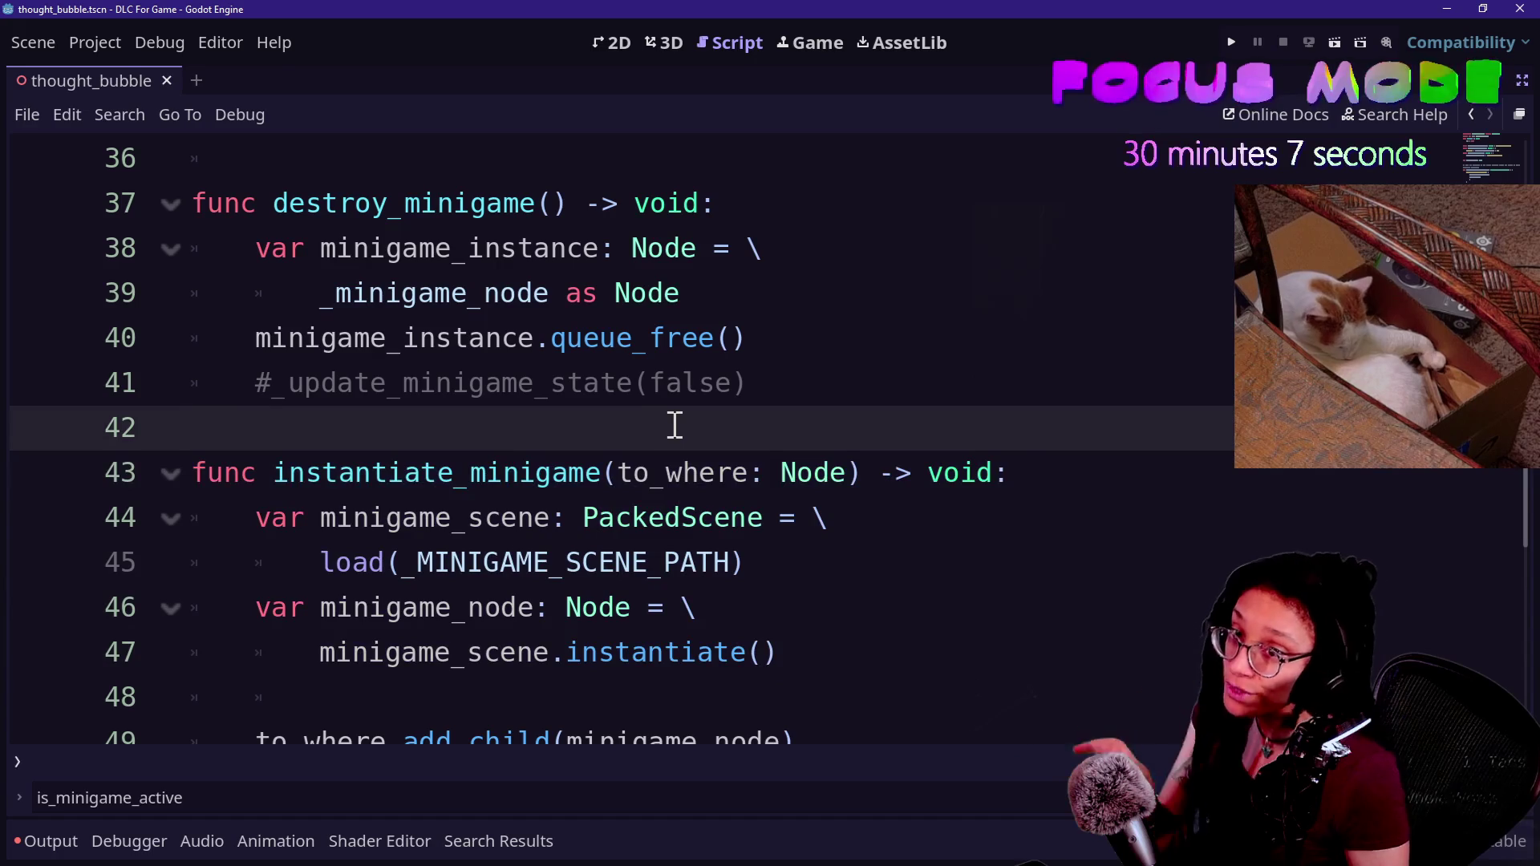
key(alt+Tab)
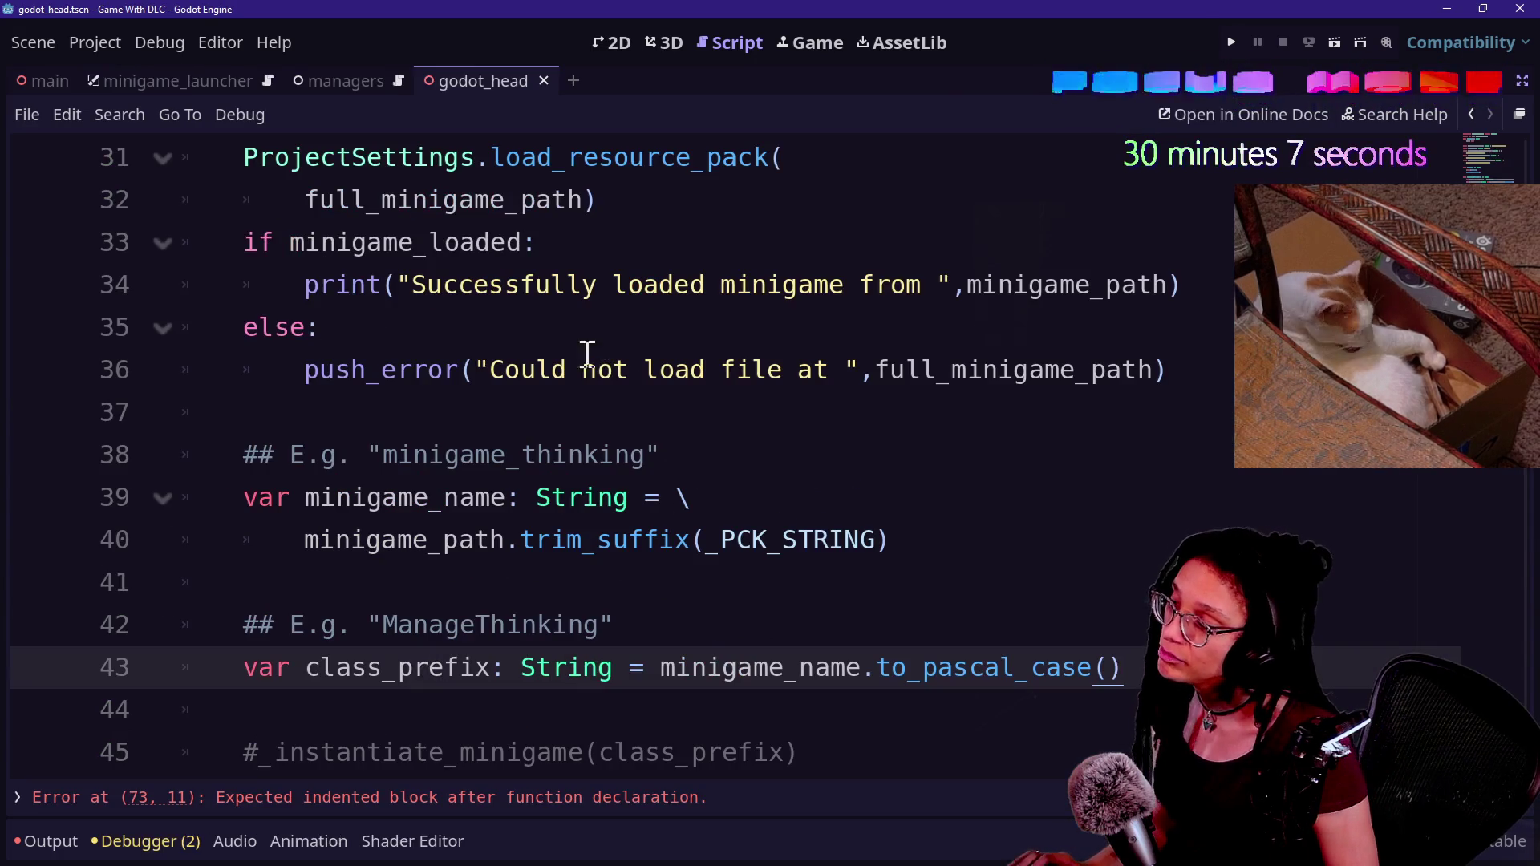
drag(249, 411, 676, 669)
scroll(676, 669, down, 2)
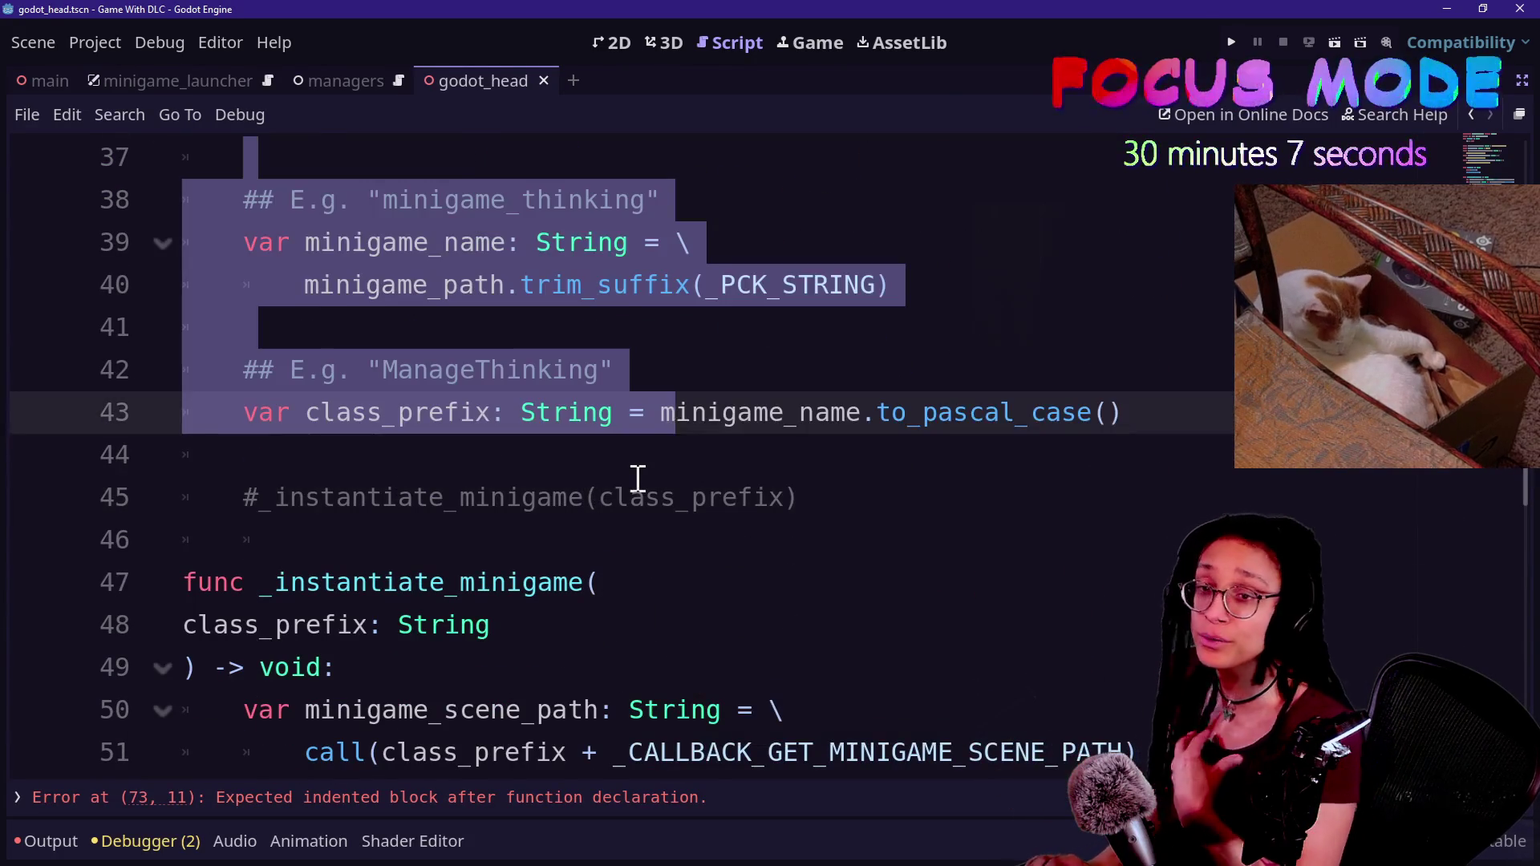
key(alt+Tab)
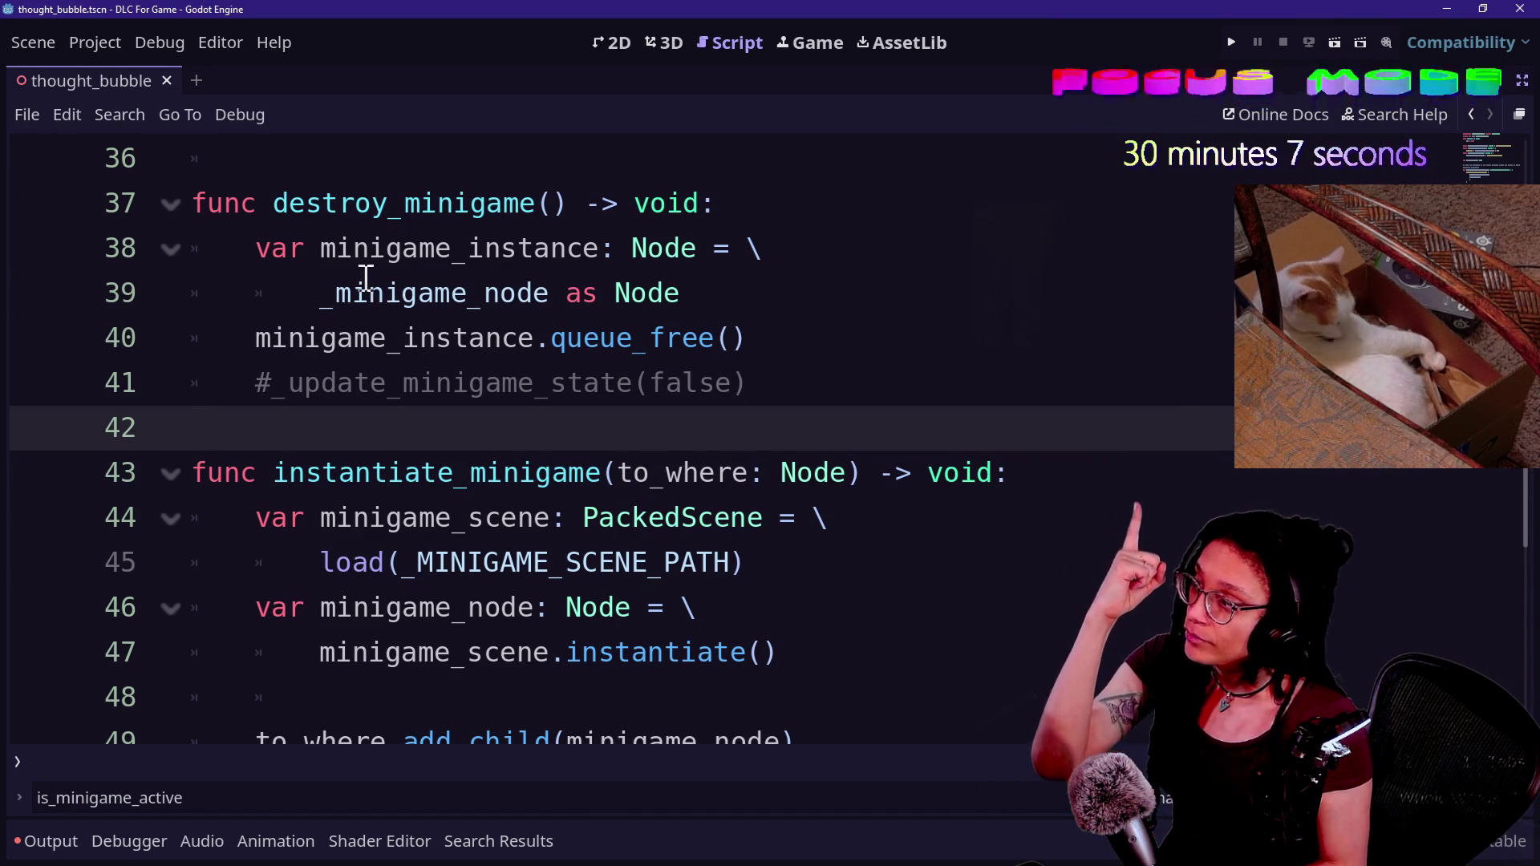
- Select the instantiate_minigame block in the thought_bubble script
drag(417, 427, 591, 715)
click(732, 689)
click(584, 343)
click(566, 387)
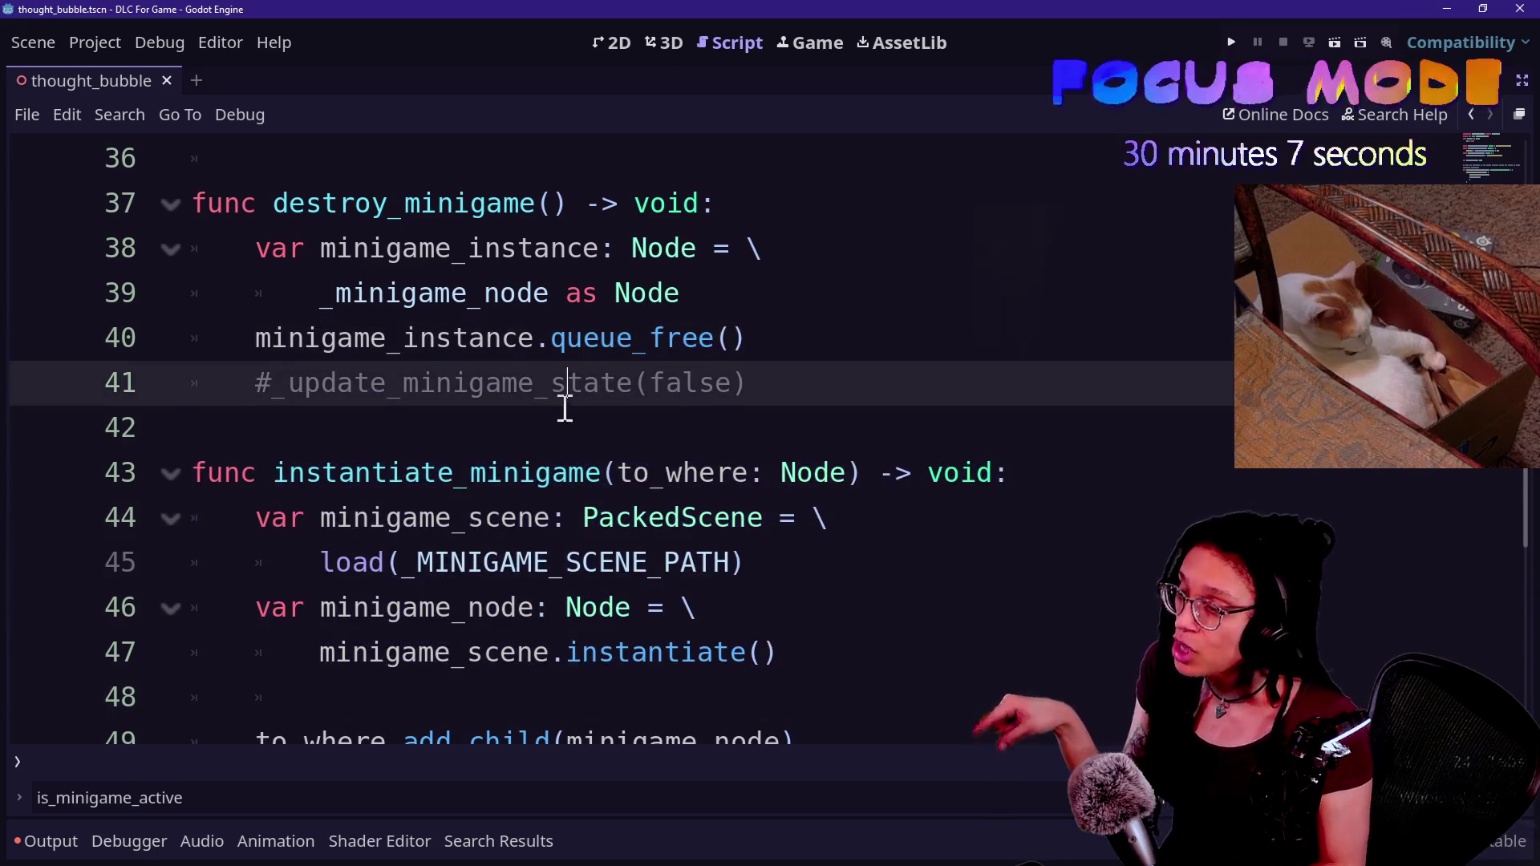
drag(193, 472, 725, 585)
click(973, 649)
drag(973, 650, 908, 435)
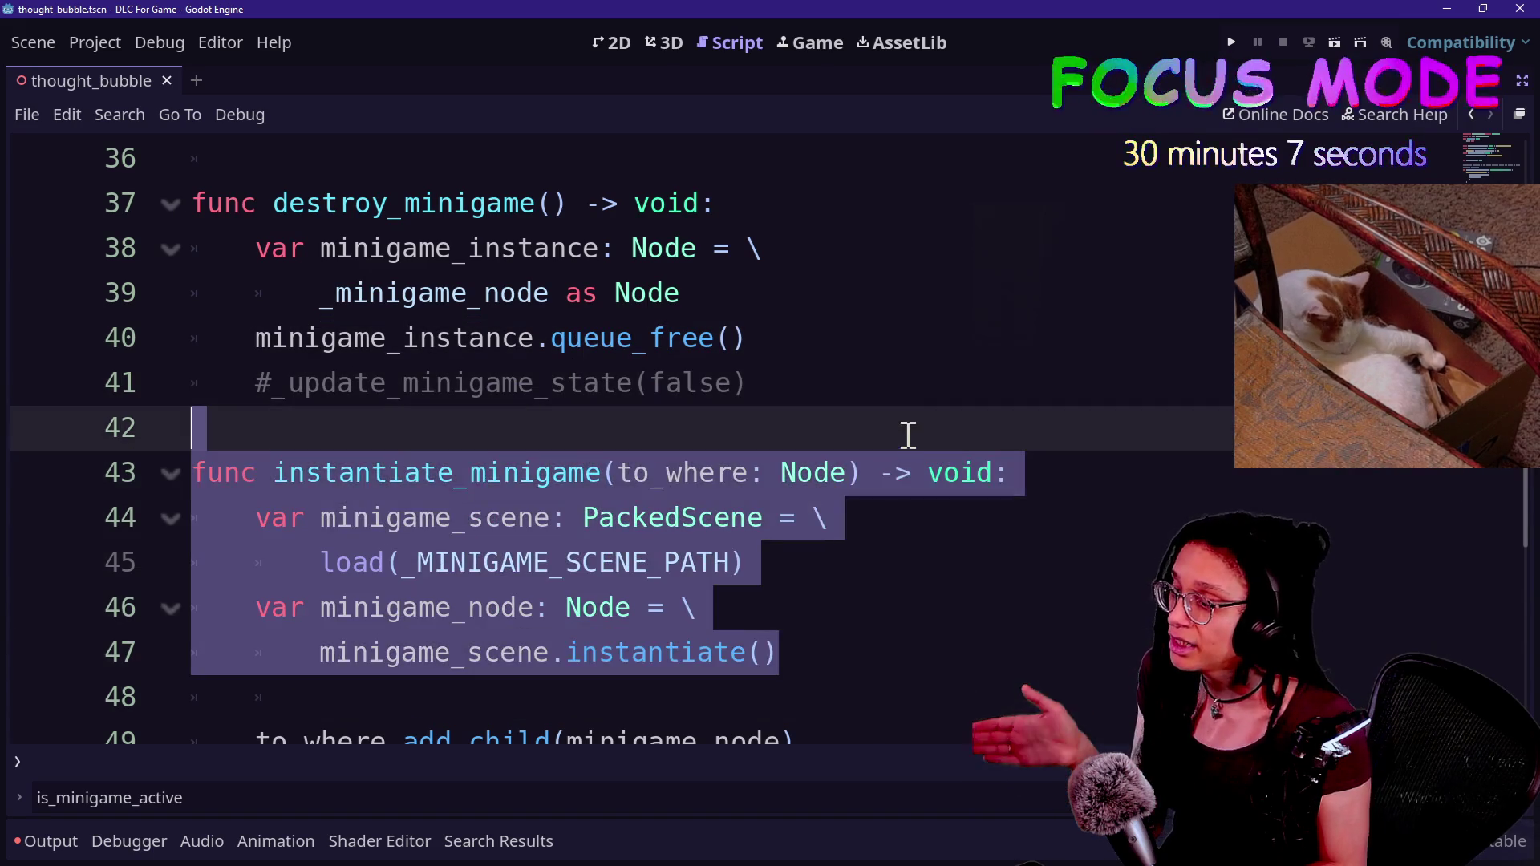
scroll(911, 435, down, 2)
- Select both destroy_minigame and instantiate_minigame, from the destroy_minigame line through line 49
click(646, 273)
click(658, 205)
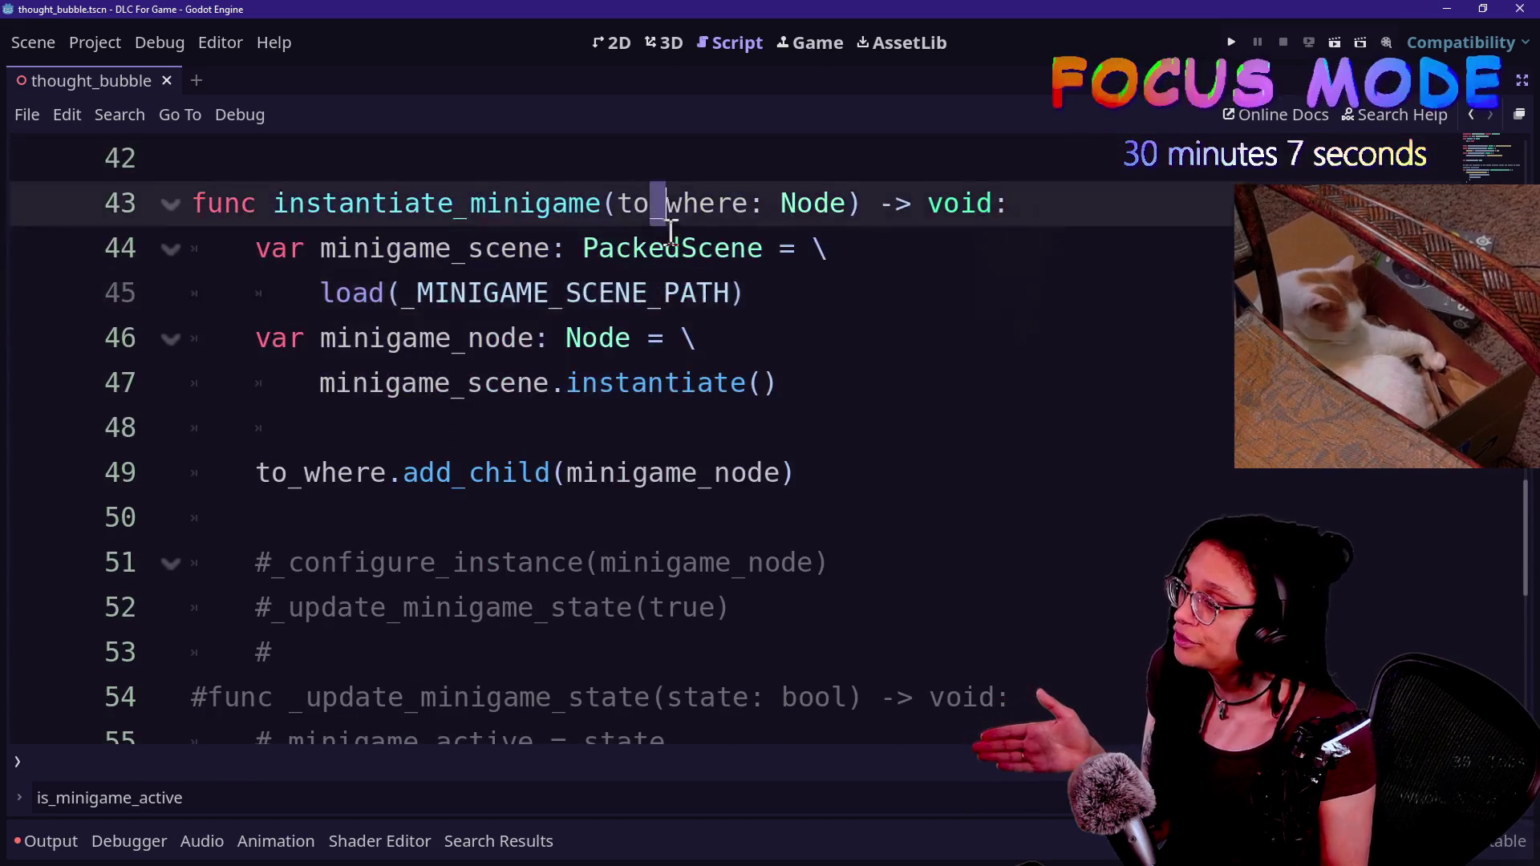
drag(659, 207, 852, 478)
scroll(853, 478, up, 2)
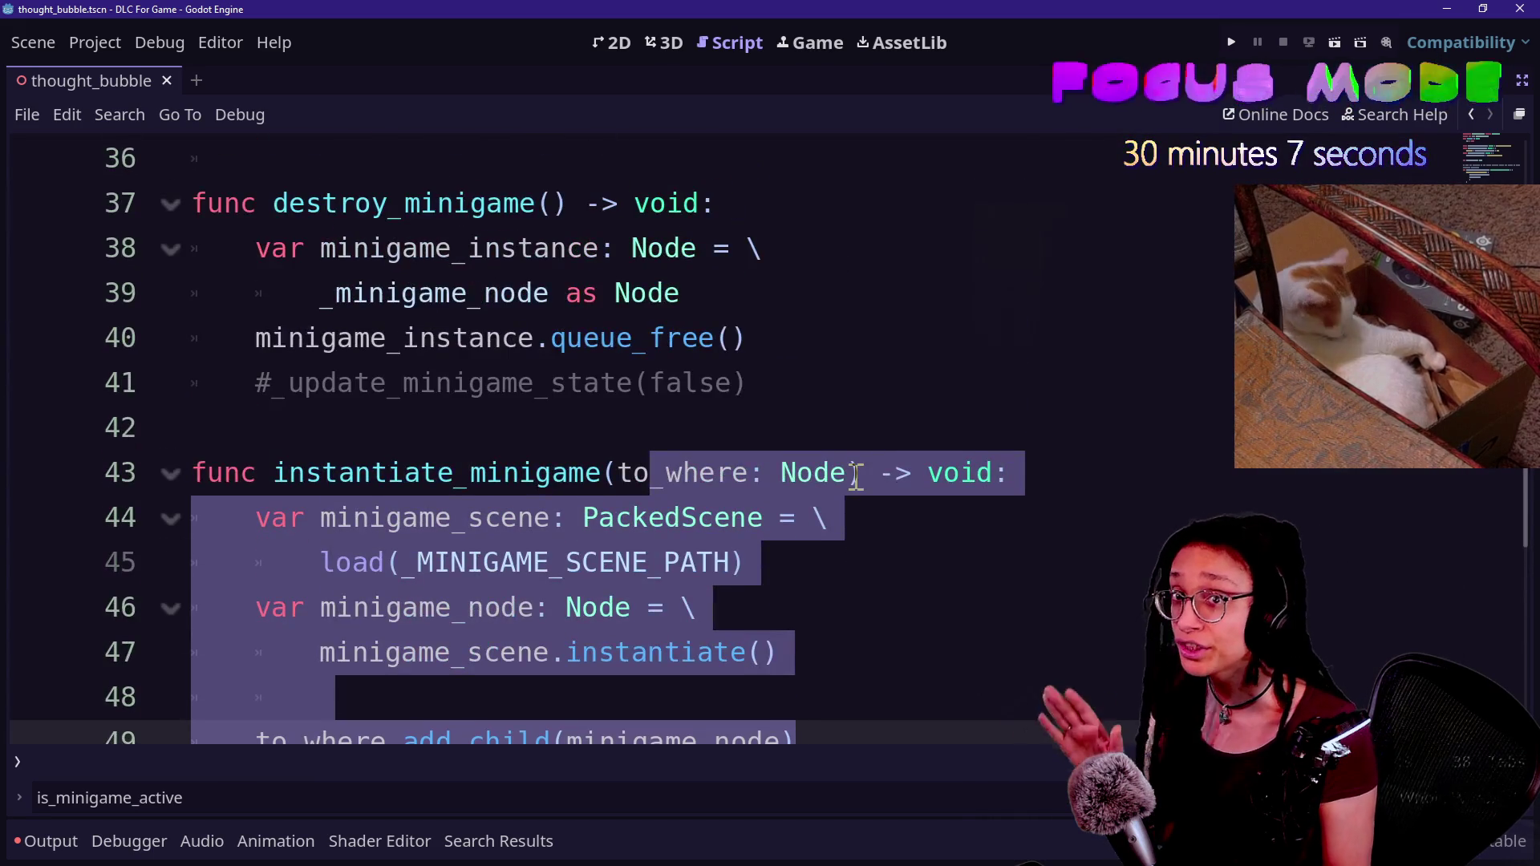
mouse_move(634, 307)
click(607, 207)
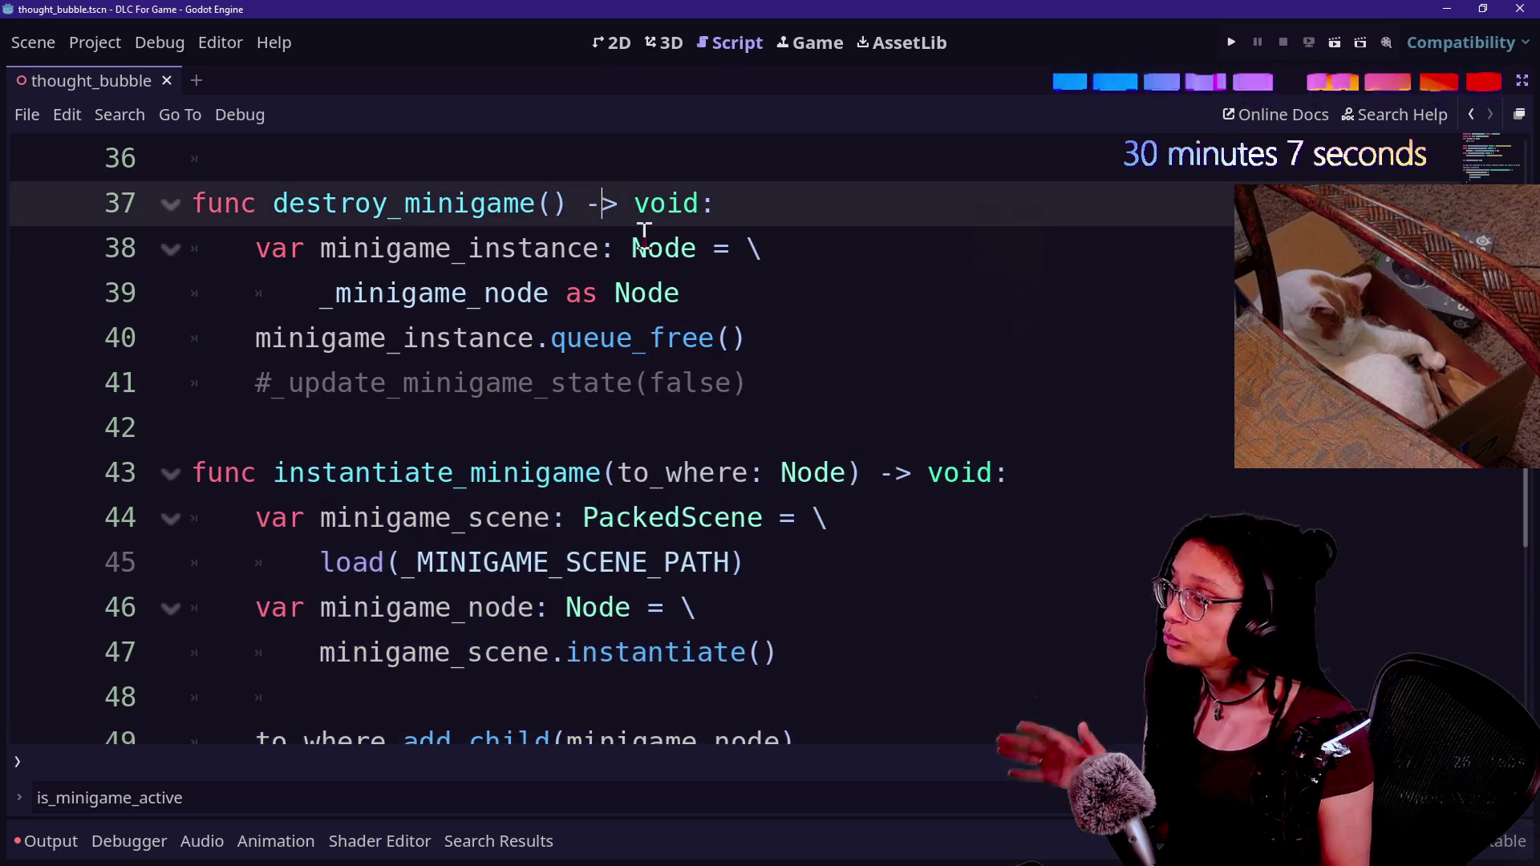
scroll(641, 234, down, 2)
shift+click(797, 469)
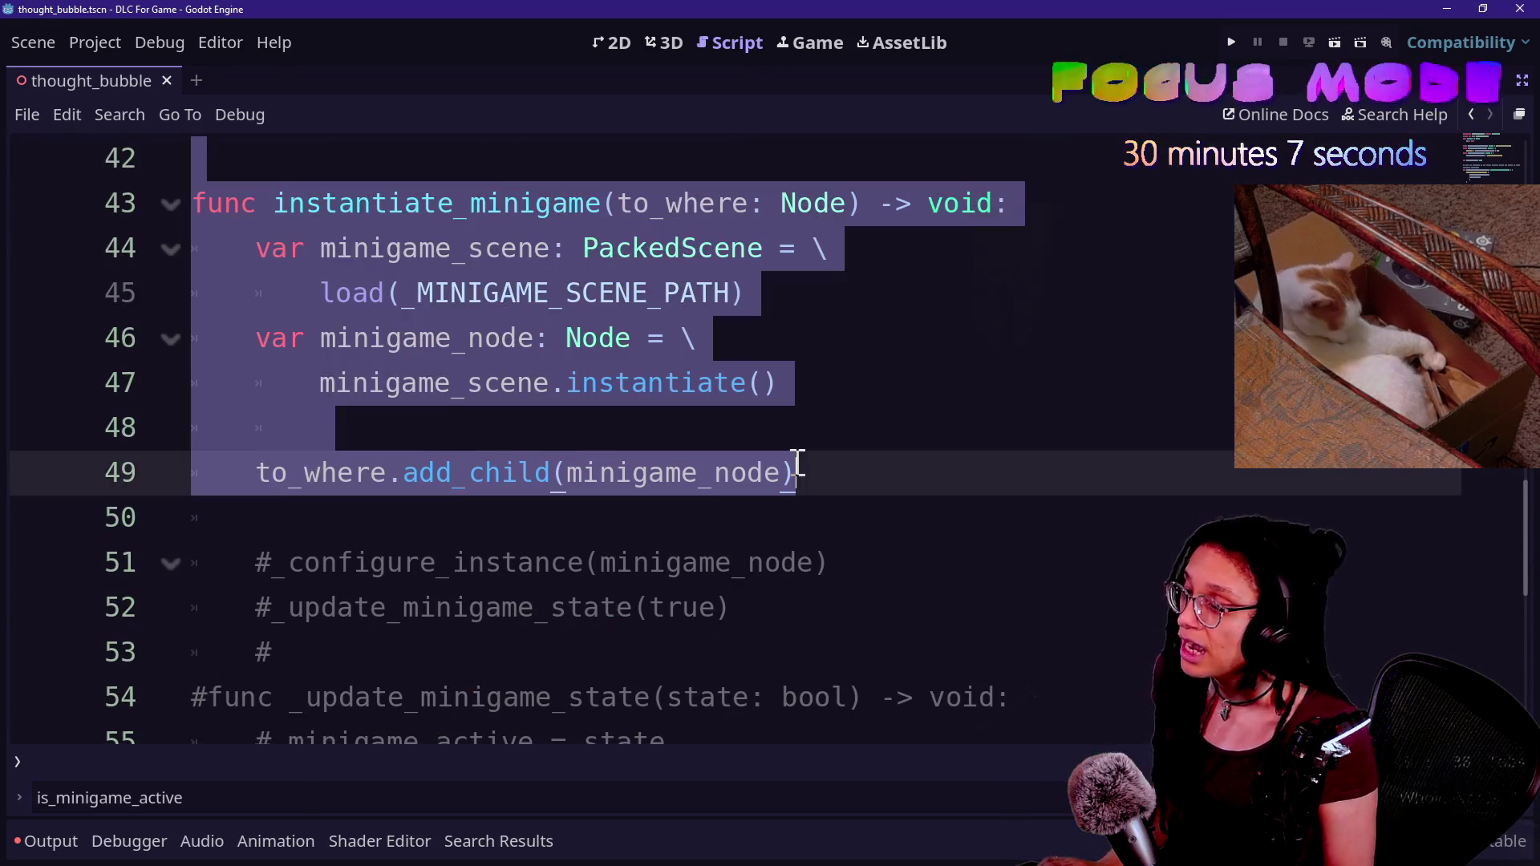
- Comment out both minigame functions with Ctrl+K instead of deleting them, and save the scene
key(BackSpace)
key(ctrl+z)
key(ctrl+z)
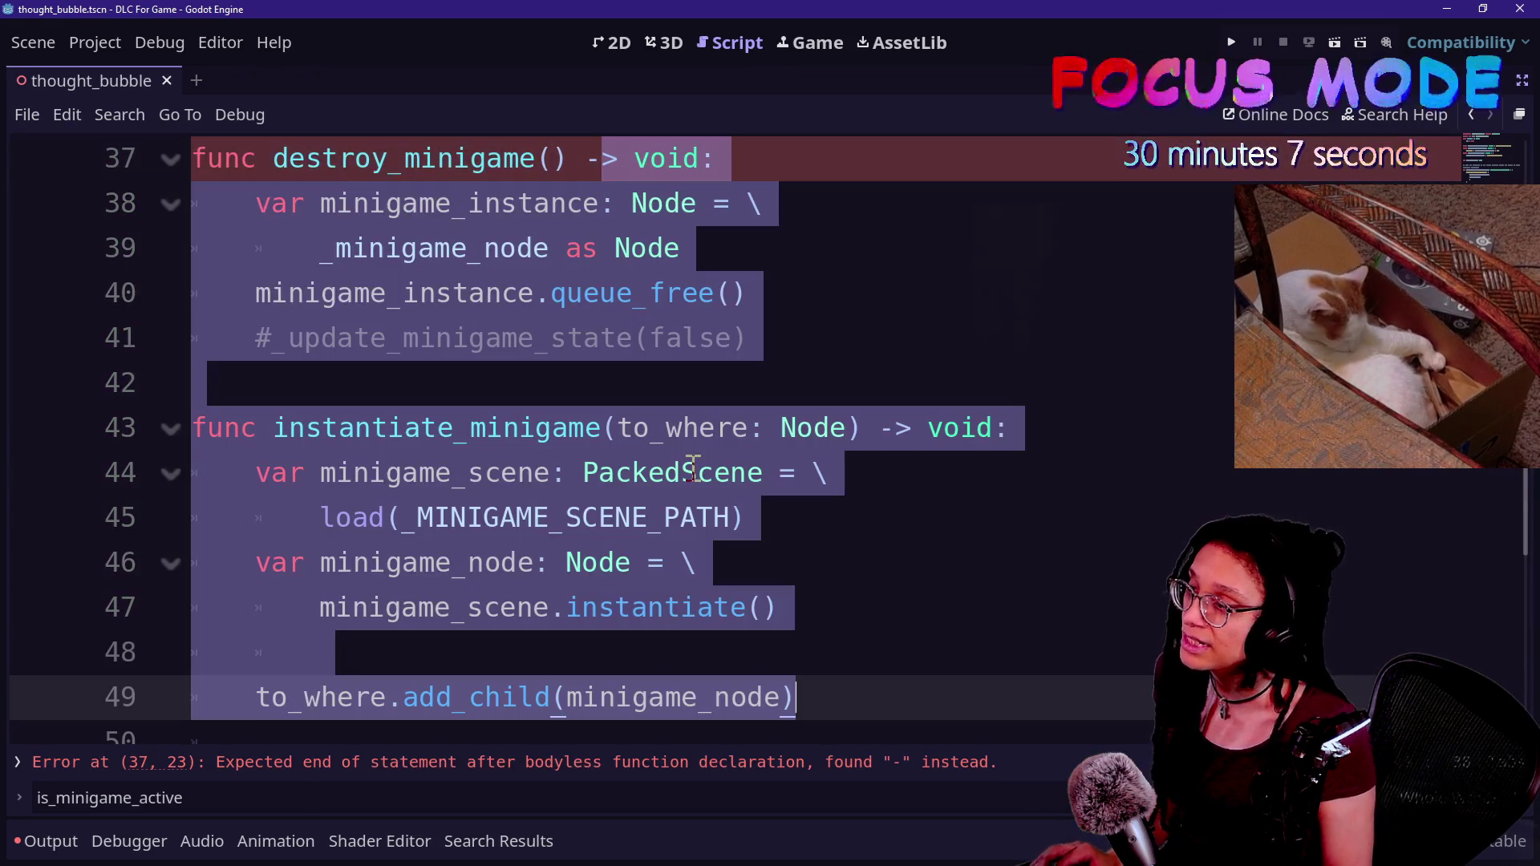
key(ctrl+k)
click(589, 473)
scroll(589, 474, up, 7)
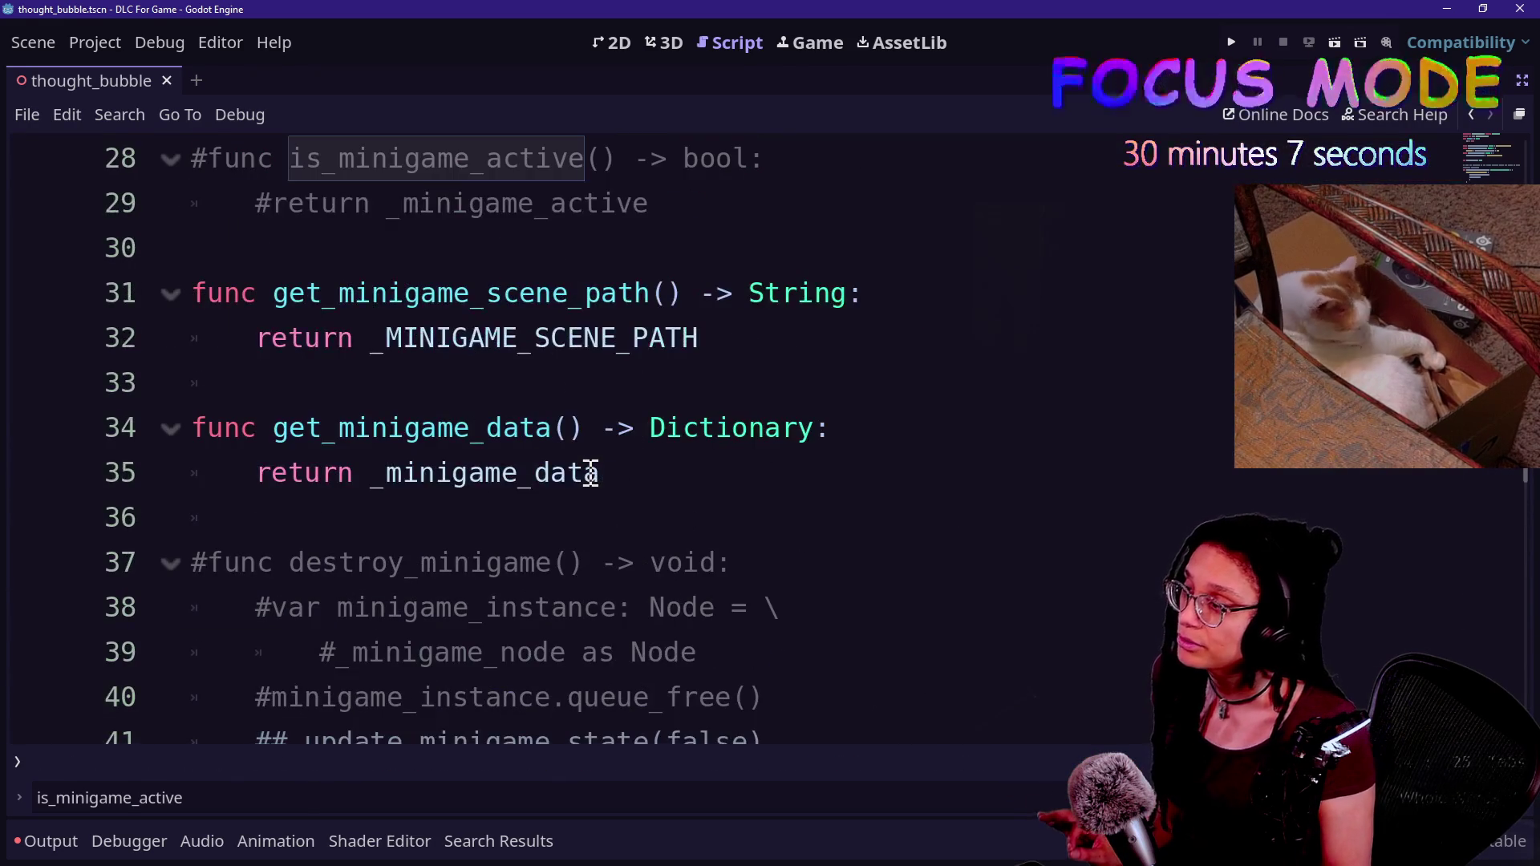
key(ctrl+s)
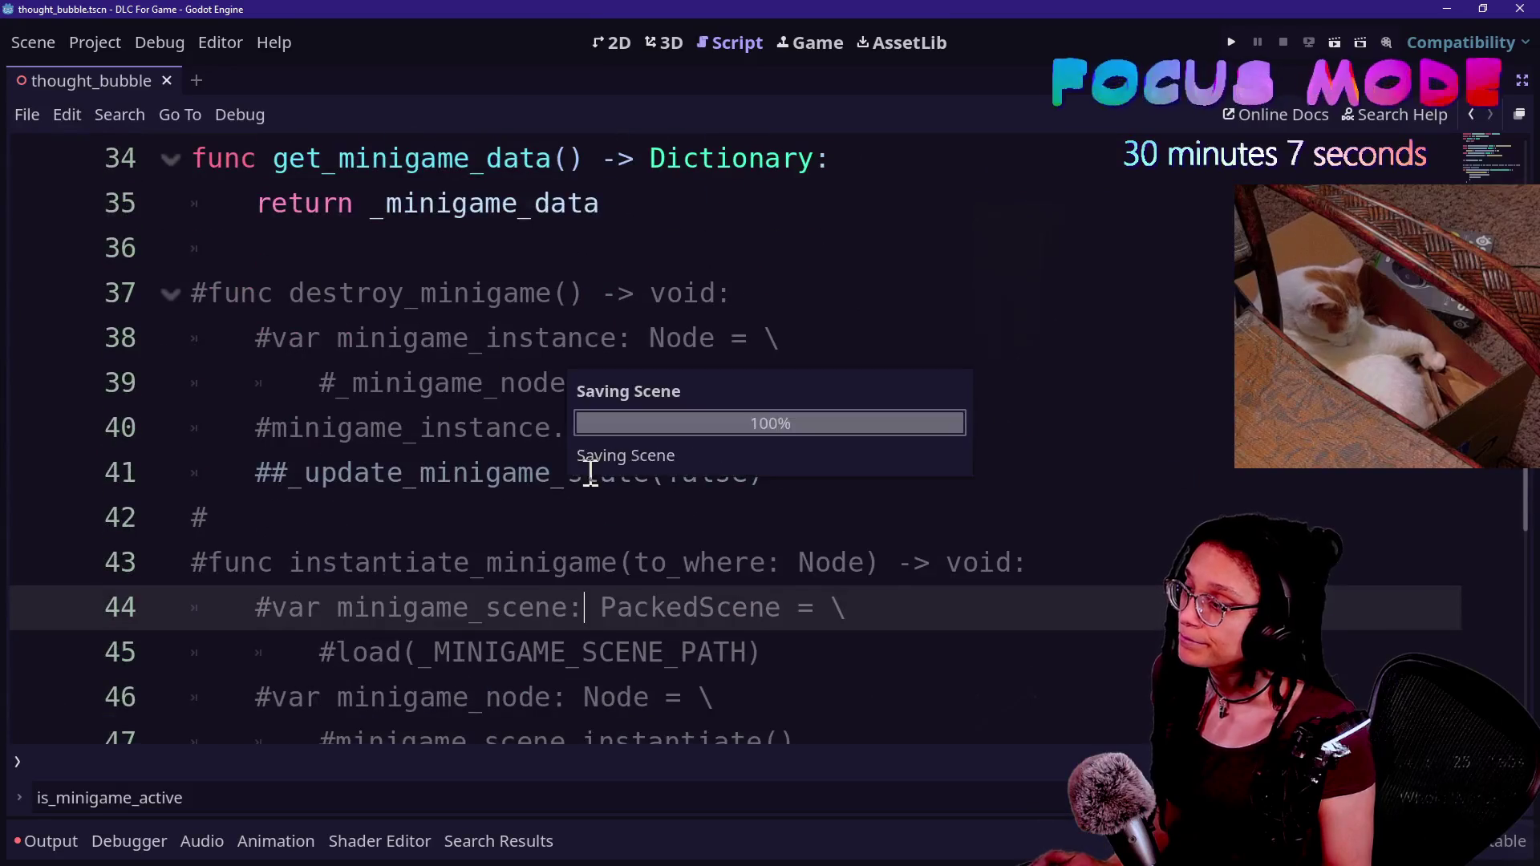
scroll(589, 474, up, 7)
scroll(590, 473, down, 15)
- Review thought_bubble's path constants and callback dictionary, then save the scene
scroll(589, 473, up, 12)
scroll(330, 514, up, 7)
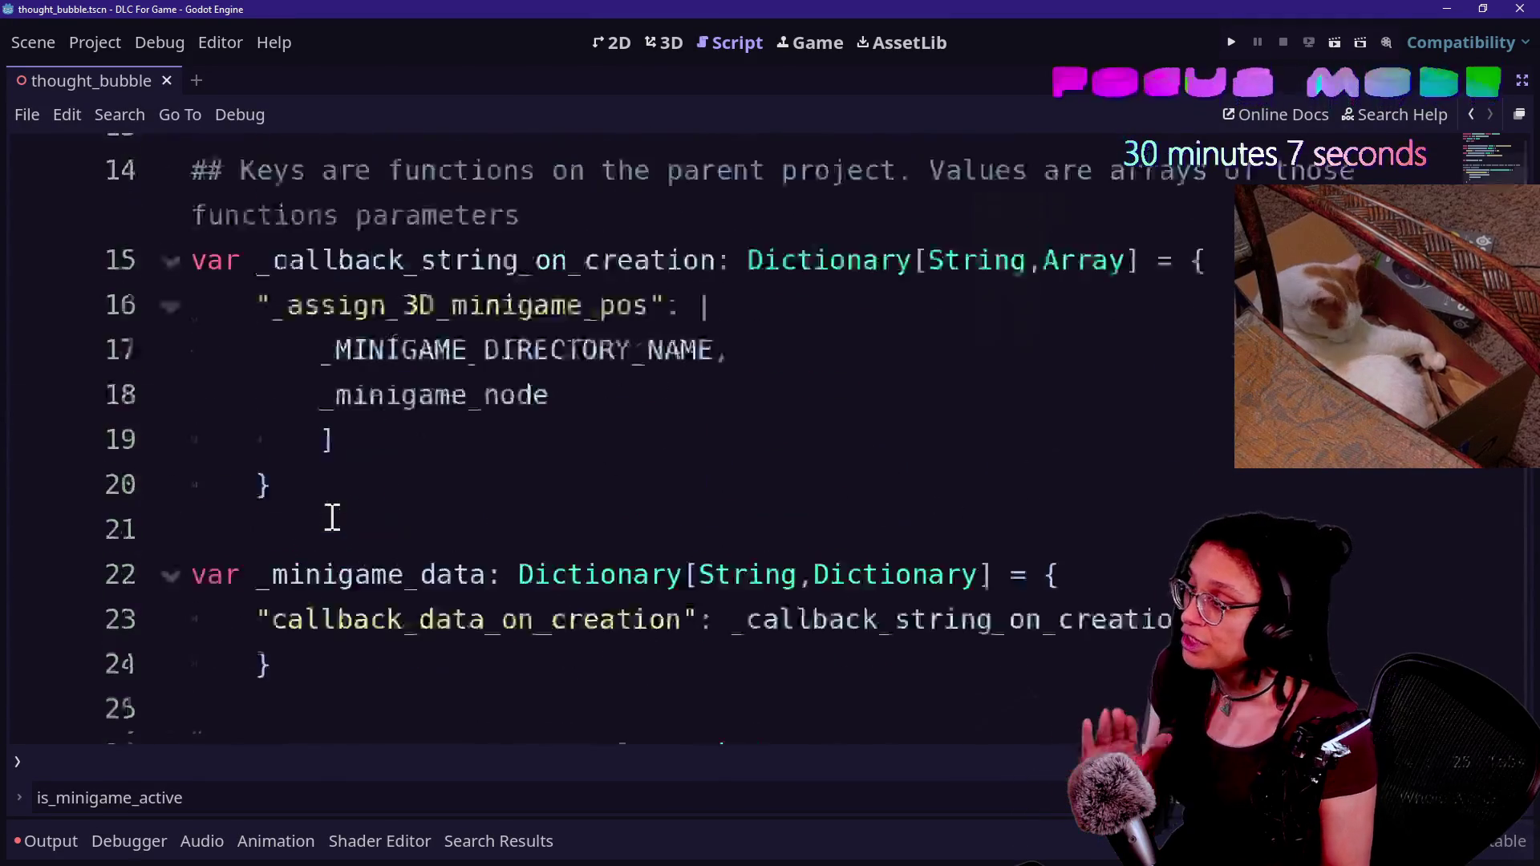
ctrl+scroll(426, 420, down, 3)
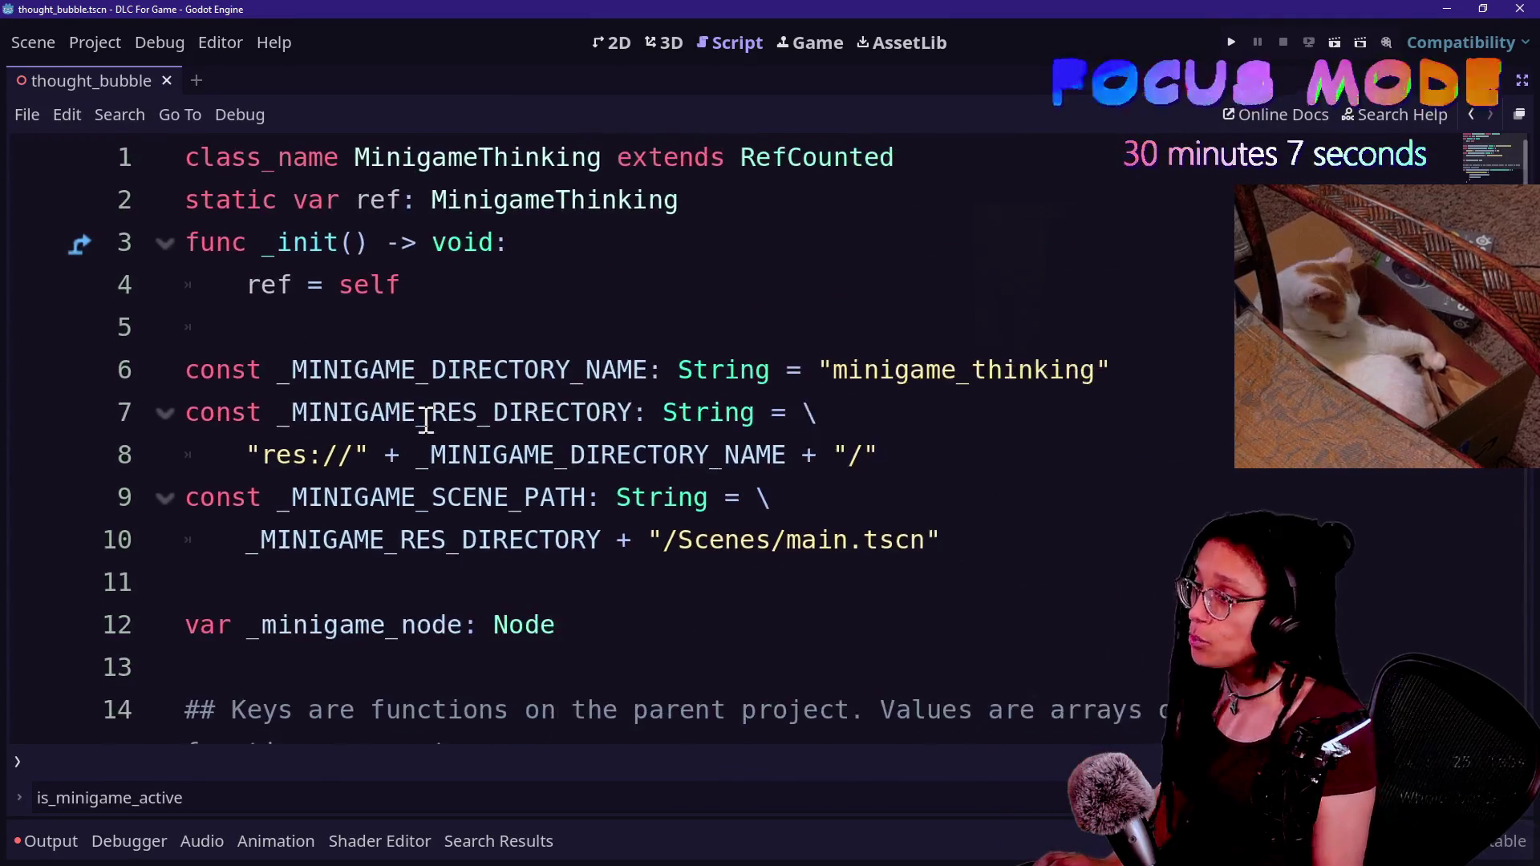
click(426, 420)
click(549, 324)
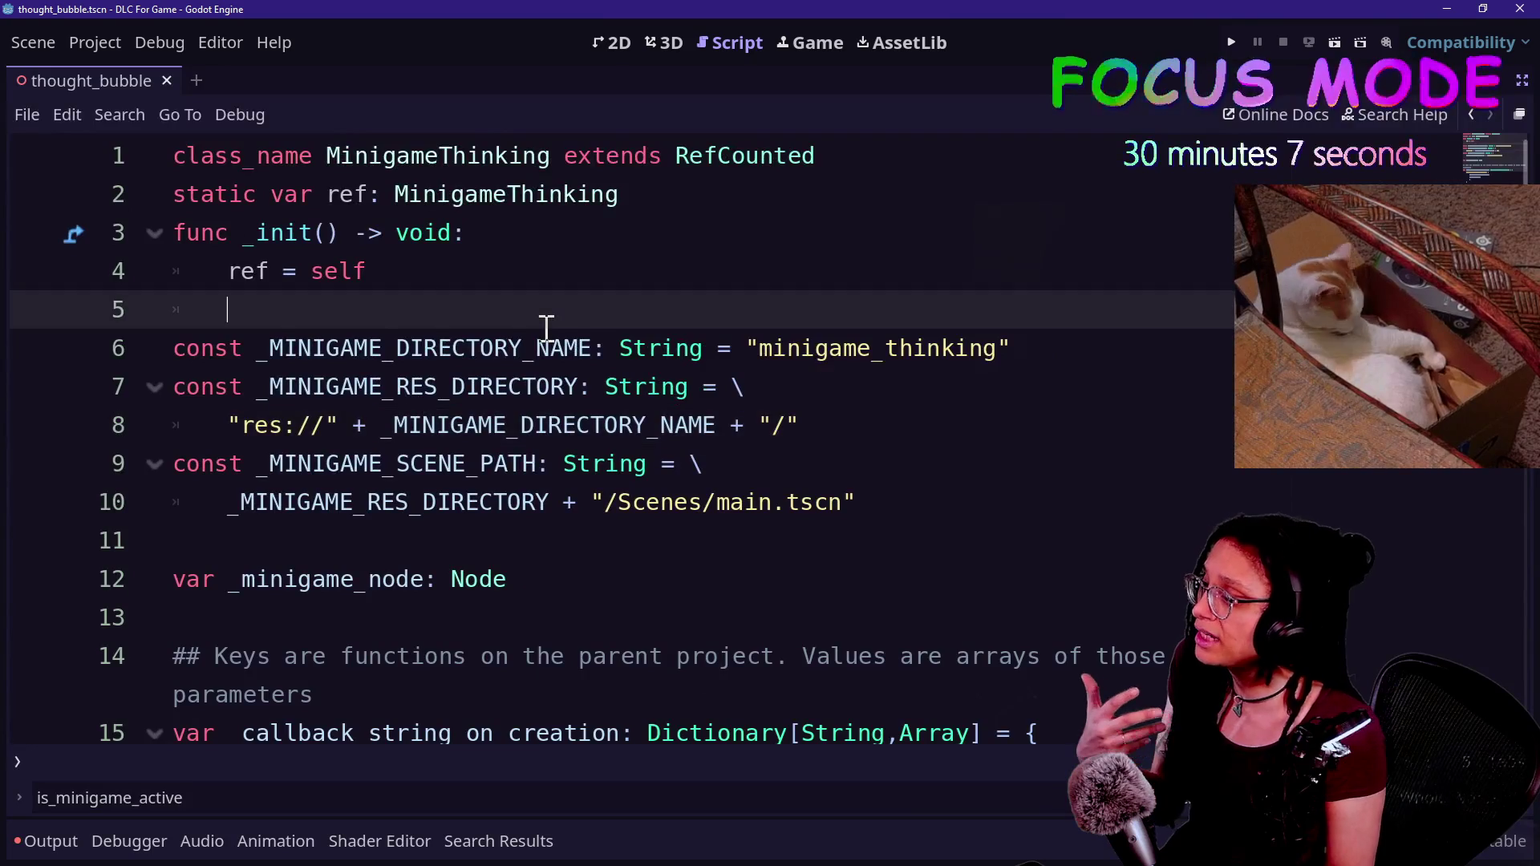
scroll(548, 325, down, 1)
drag(173, 233, 585, 344)
click(647, 348)
drag(397, 465, 536, 656)
click(536, 656)
scroll(533, 673, down, 1)
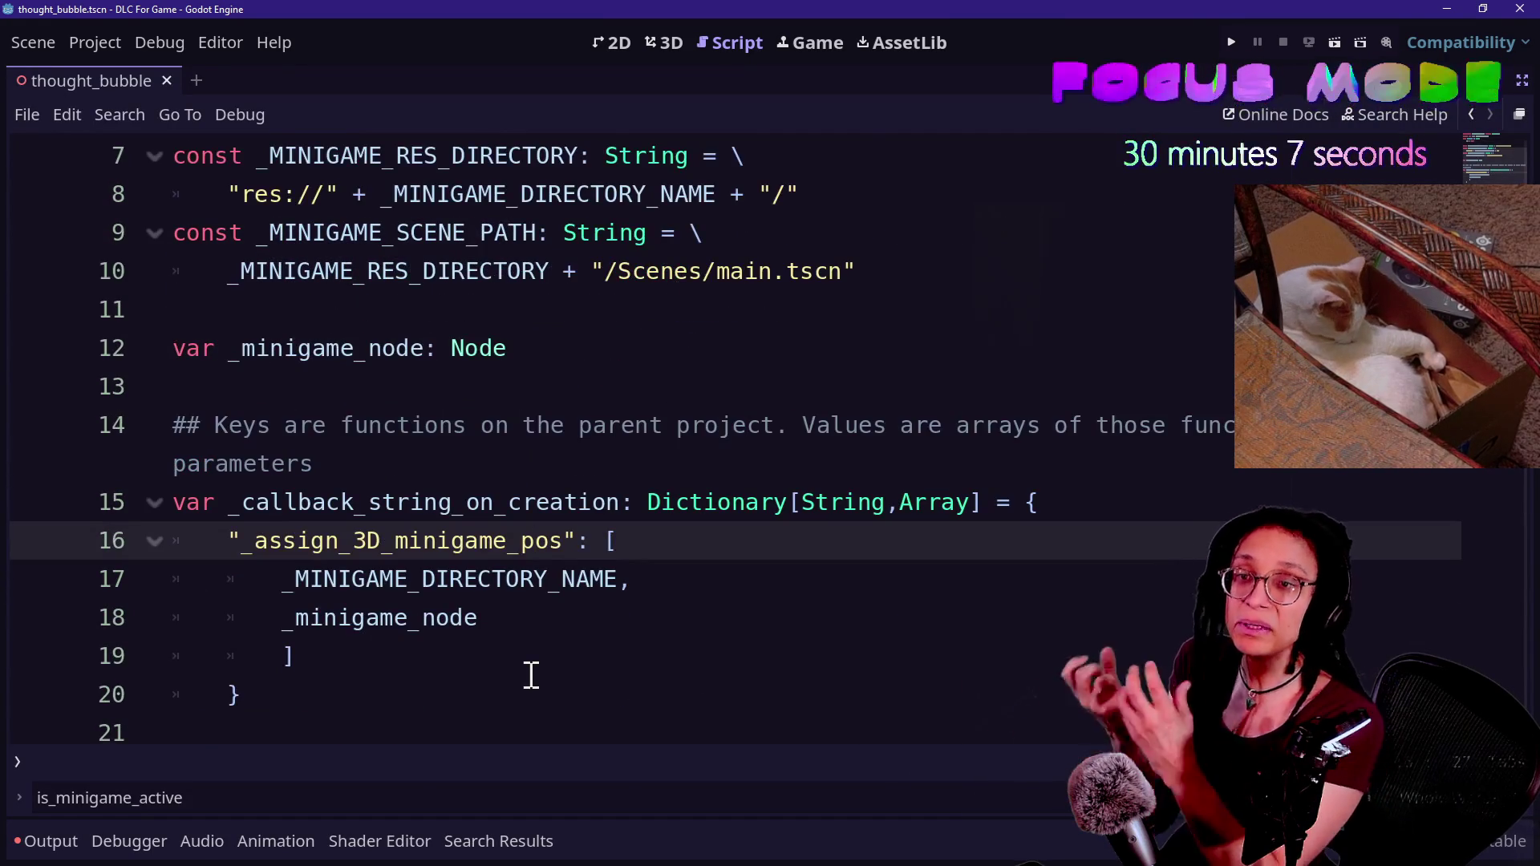
drag(530, 673, 457, 420)
click(505, 321)
key(ctrl+s)
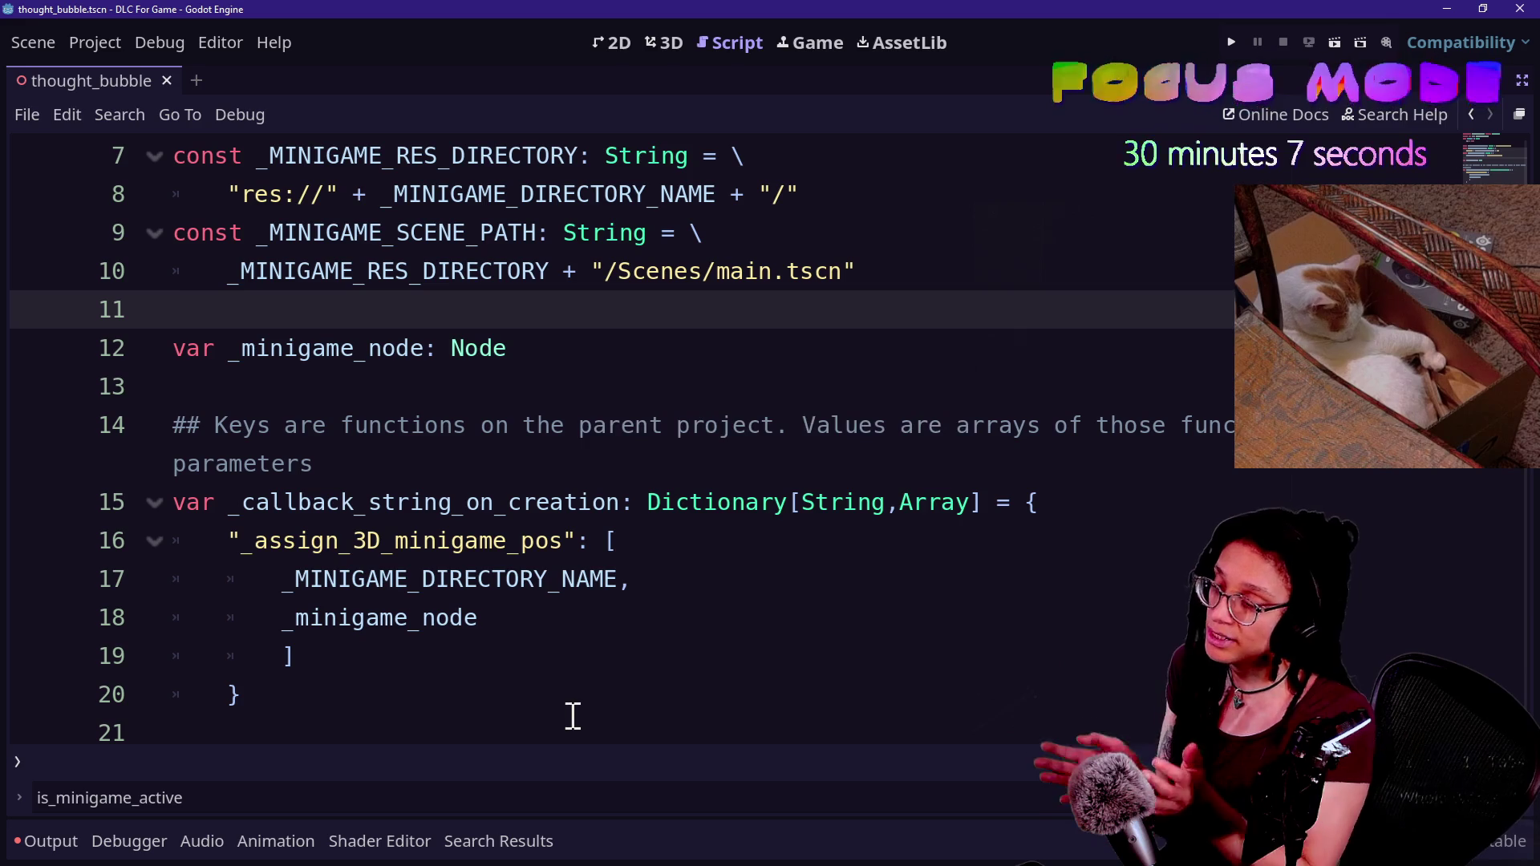
- Dismiss the emoji picker and return to godot_head's commented _instantiate_minigame call line
scroll(573, 716, down, 1)
click(578, 646)
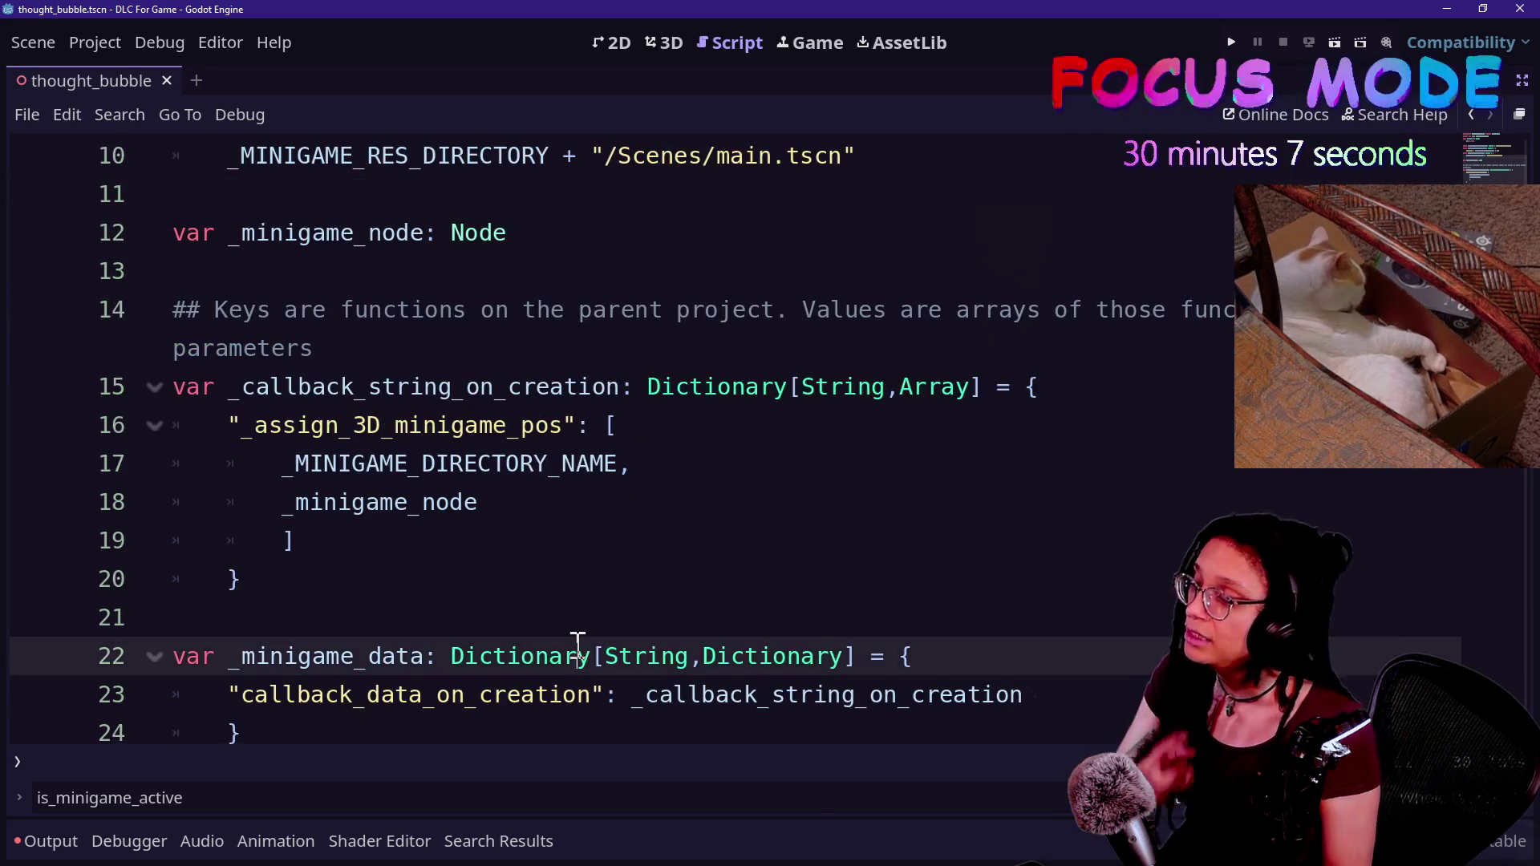
right_click(578, 645)
click(629, 467)
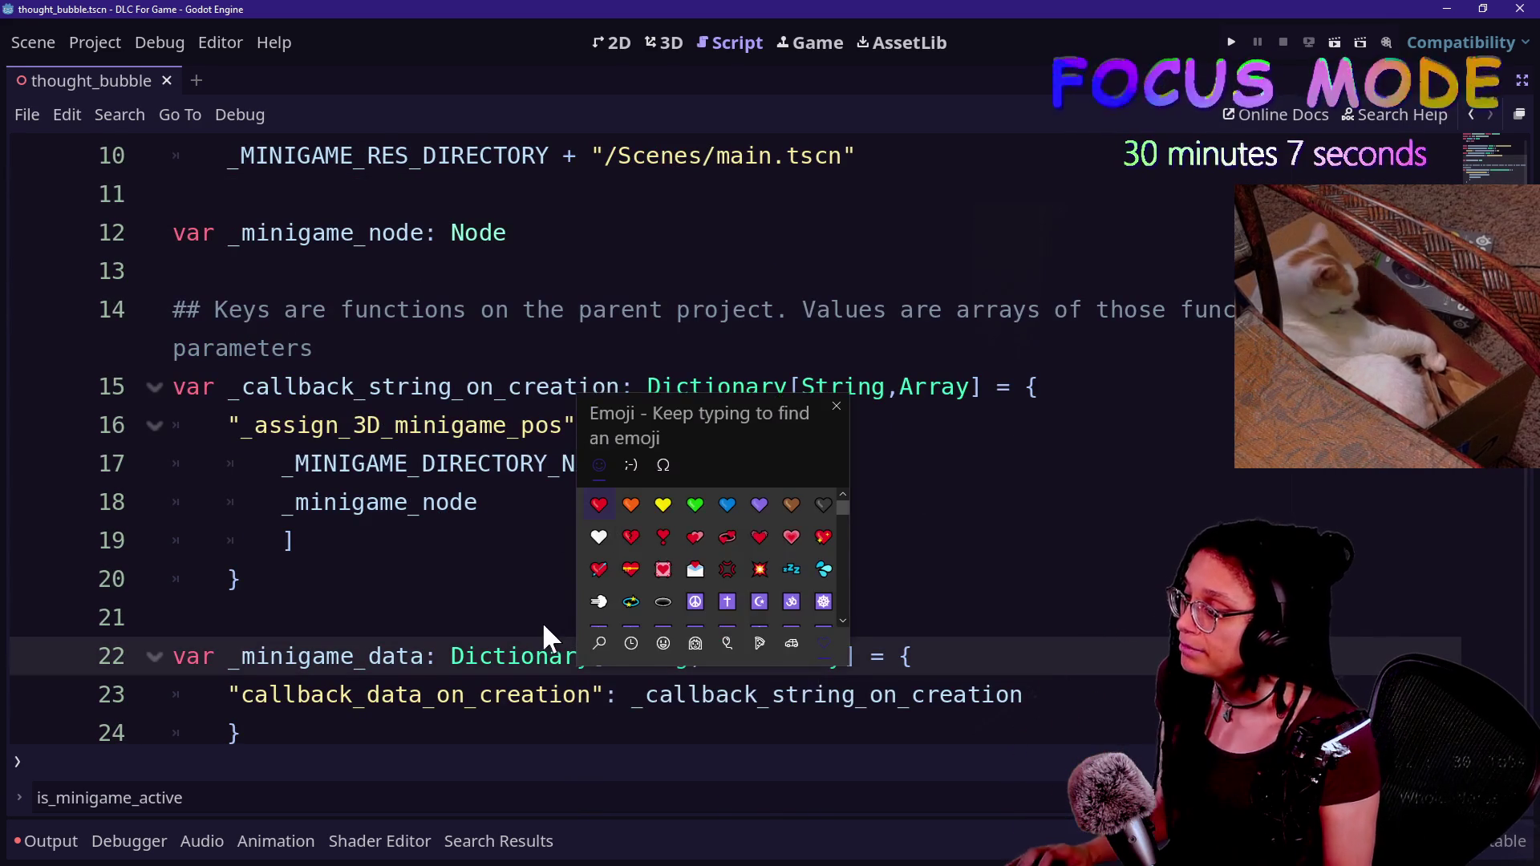
key(Escape)
key(alt+Tab)
click(395, 502)
scroll(394, 510, up, 2)
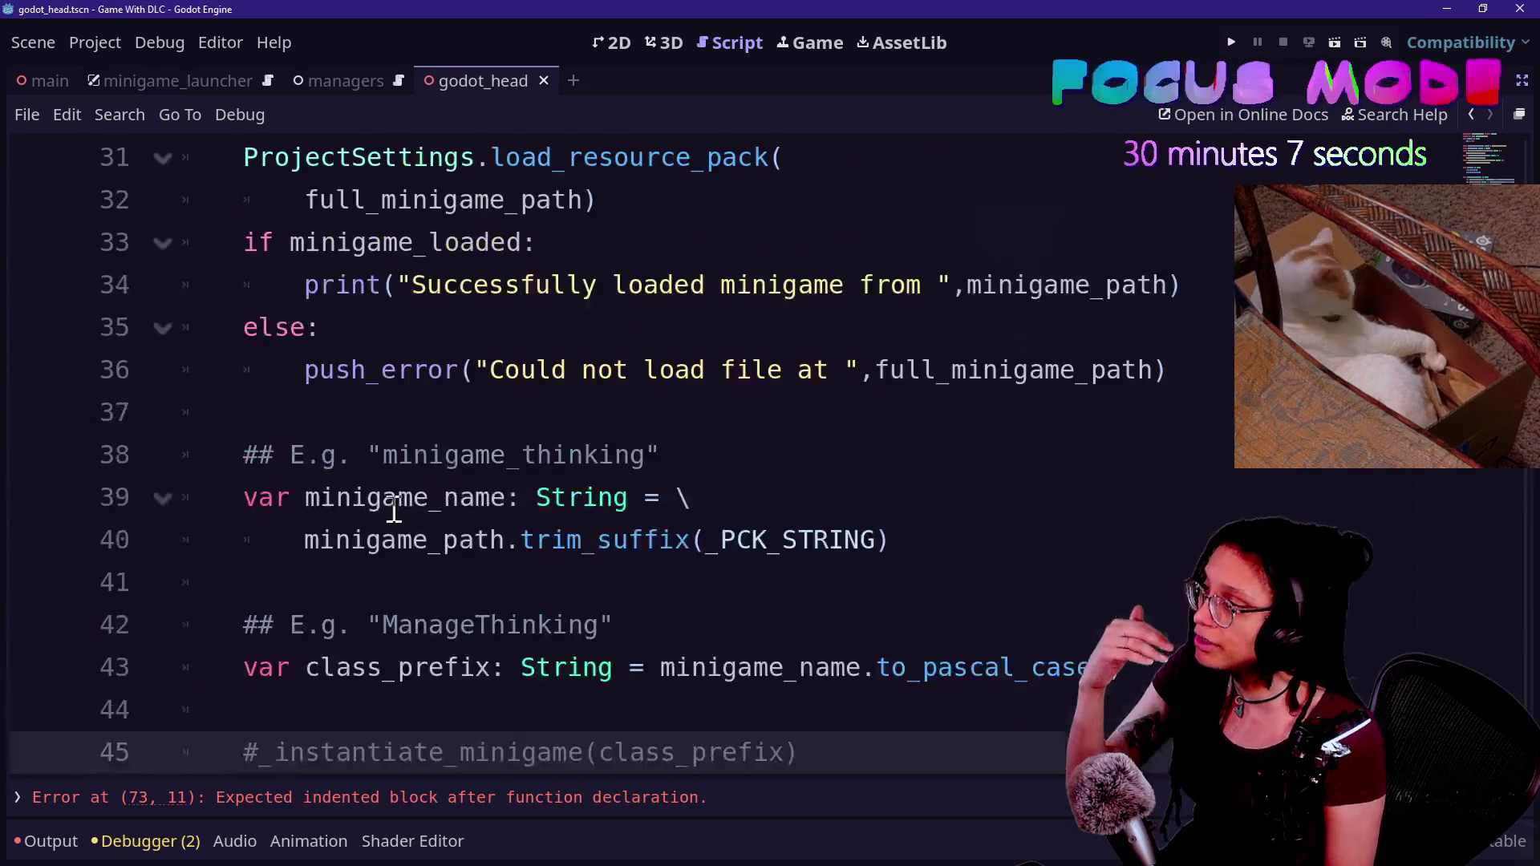
- Uncomment the _instantiate_minigame(class_prefix) call on line 45 of godot_head with Ctrl+K
scroll(394, 511, up, 1)
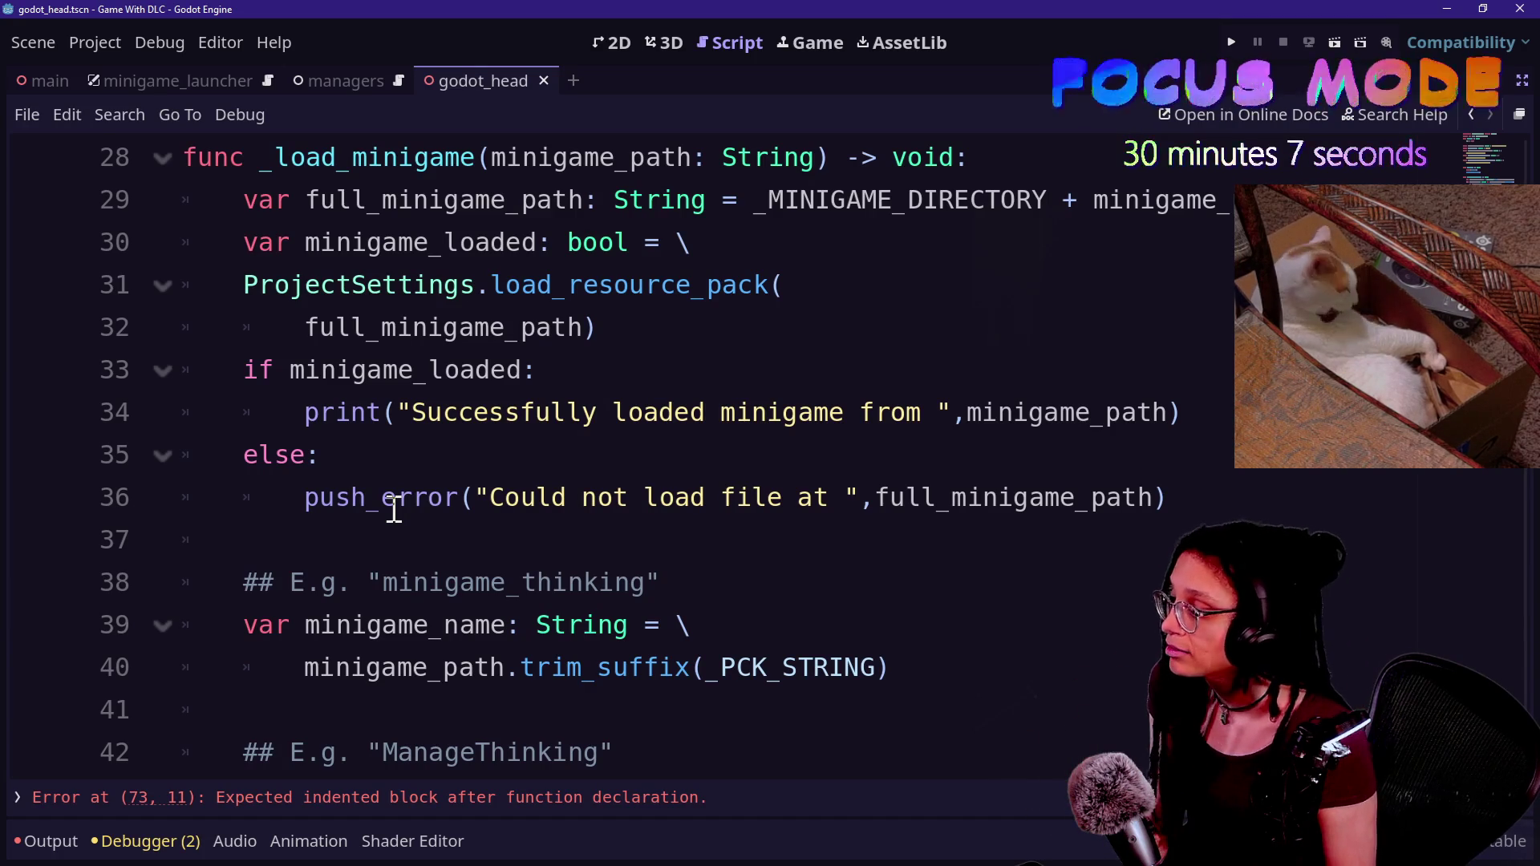
scroll(391, 505, down, 2)
click(628, 598)
click(883, 664)
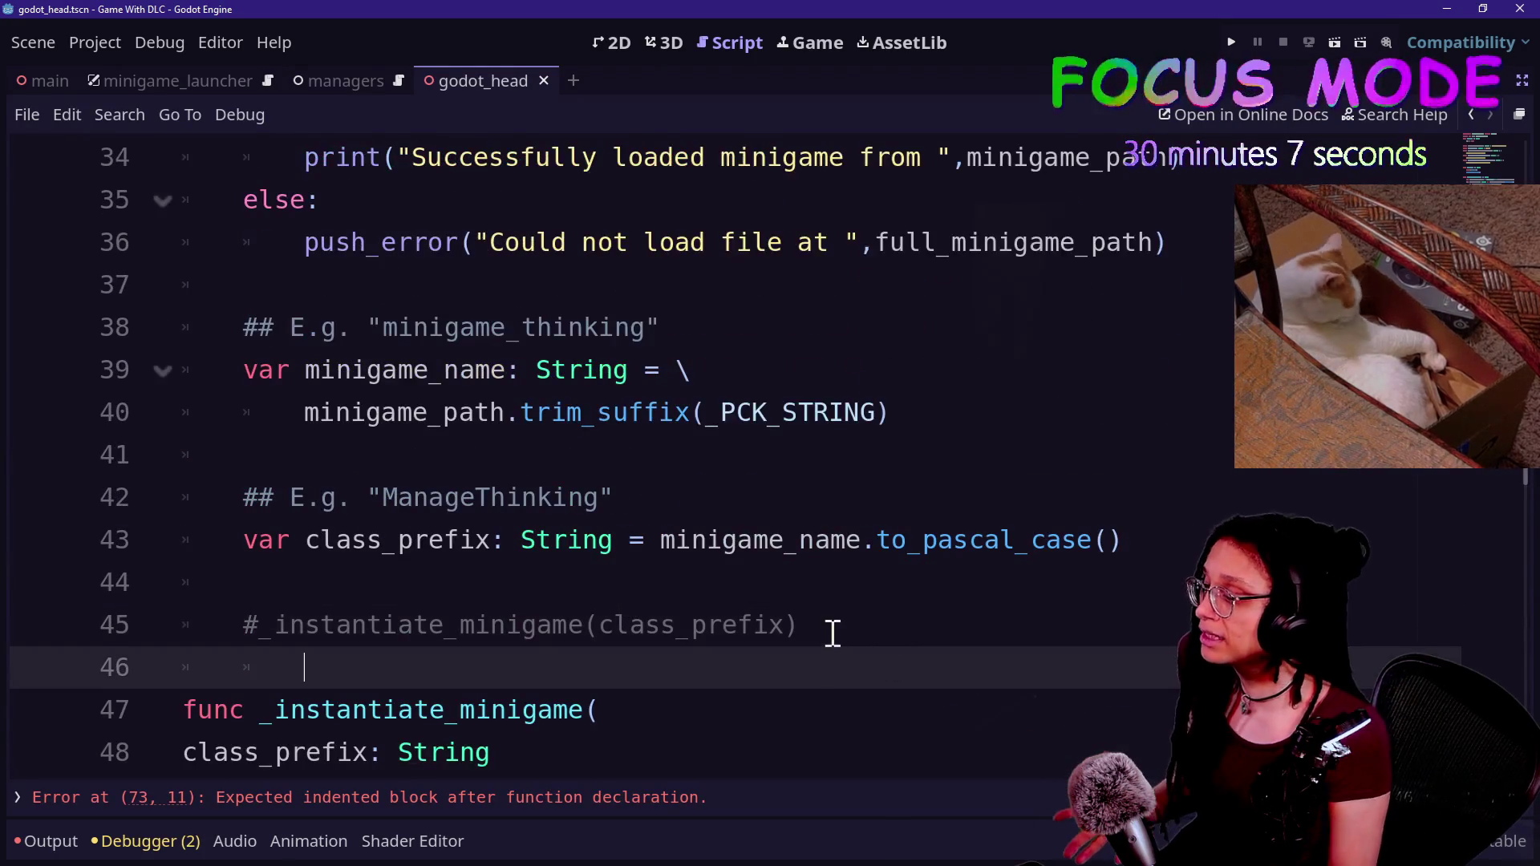
click(832, 633)
key(ctrl+k)
click(505, 432)
scroll(500, 432, up, 2)
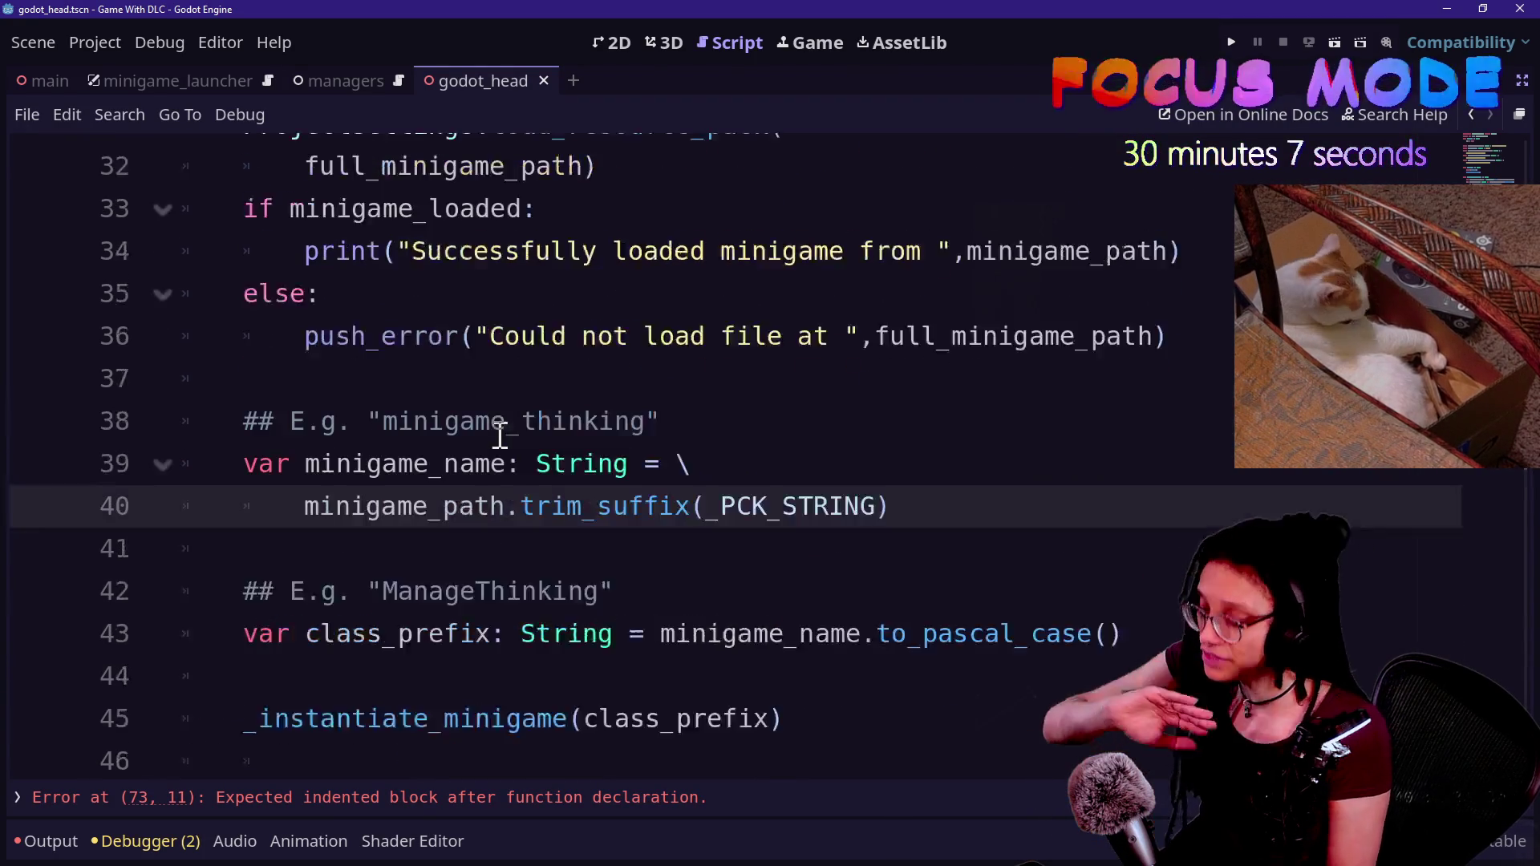
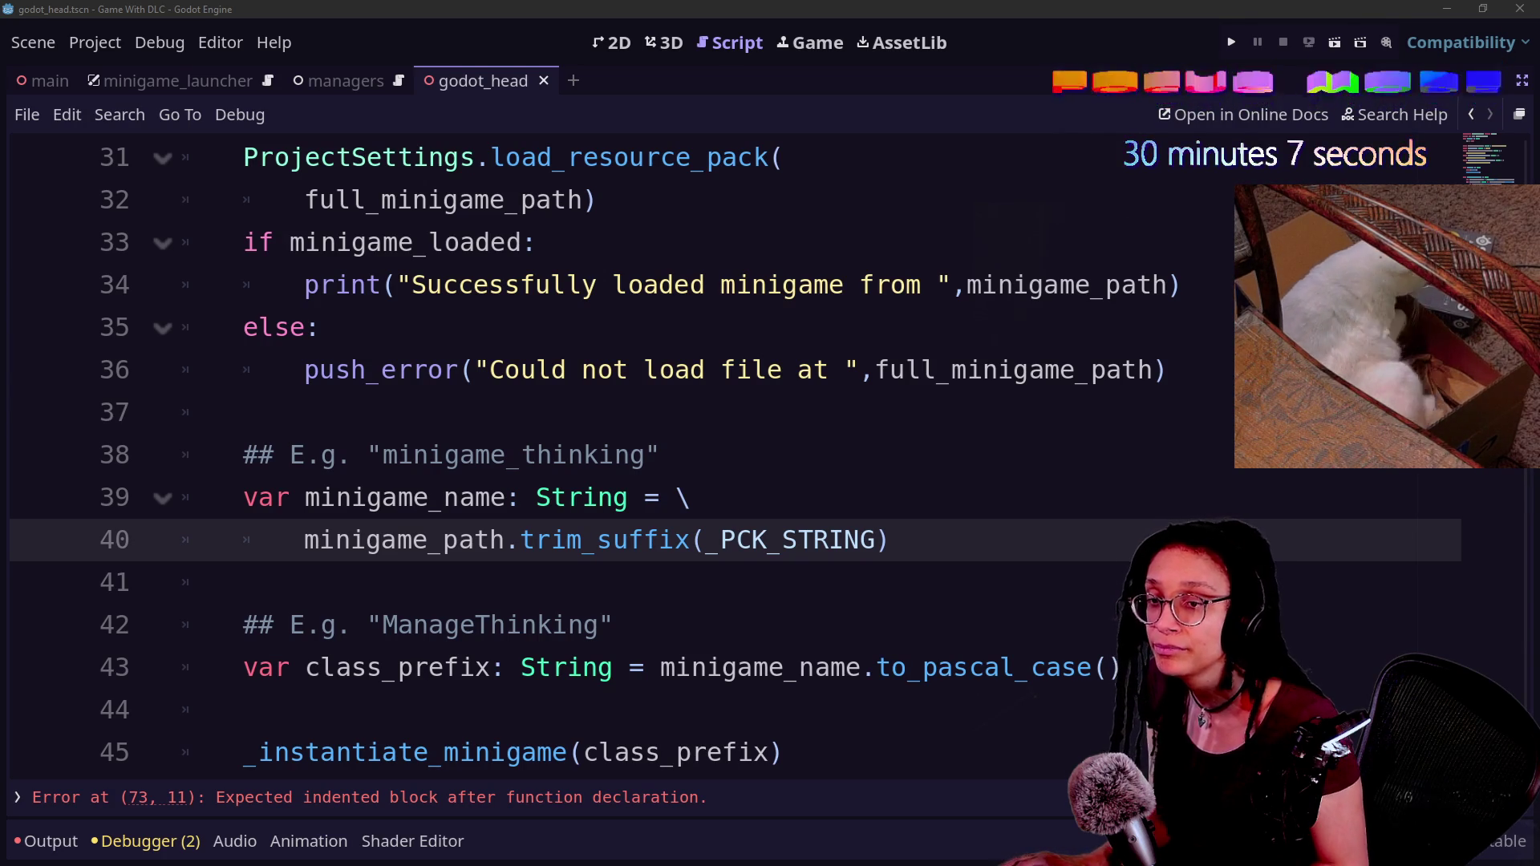
- Review the _instantiate_minigame call, its definition and the callback handler in the script
click(784, 752)
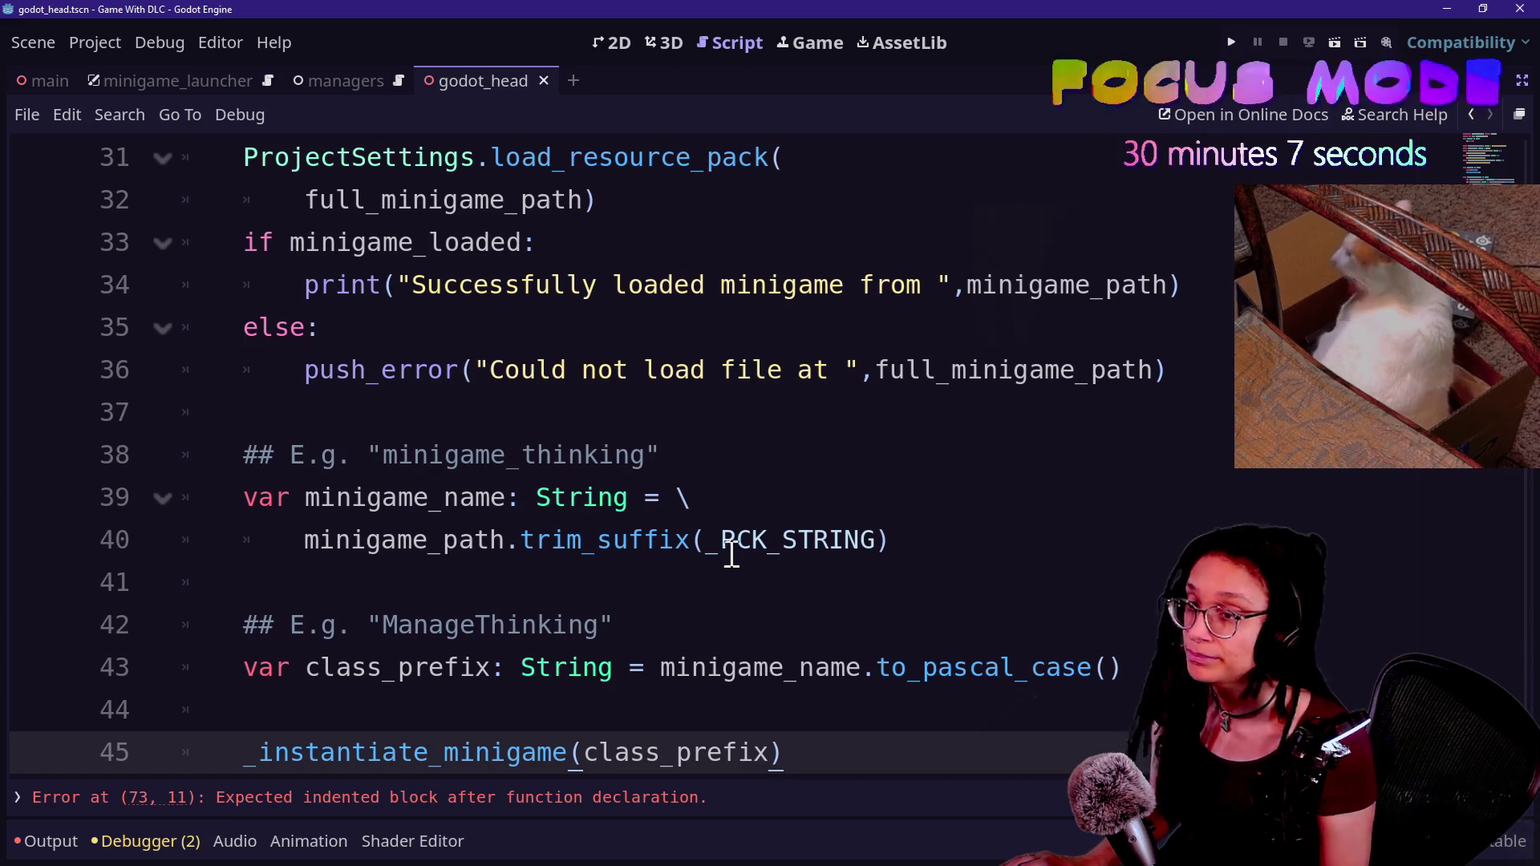
click(590, 711)
key(Down)
key(Down)
key(Down)
key(Down)
key(Down)
key(Down)
click(436, 457)
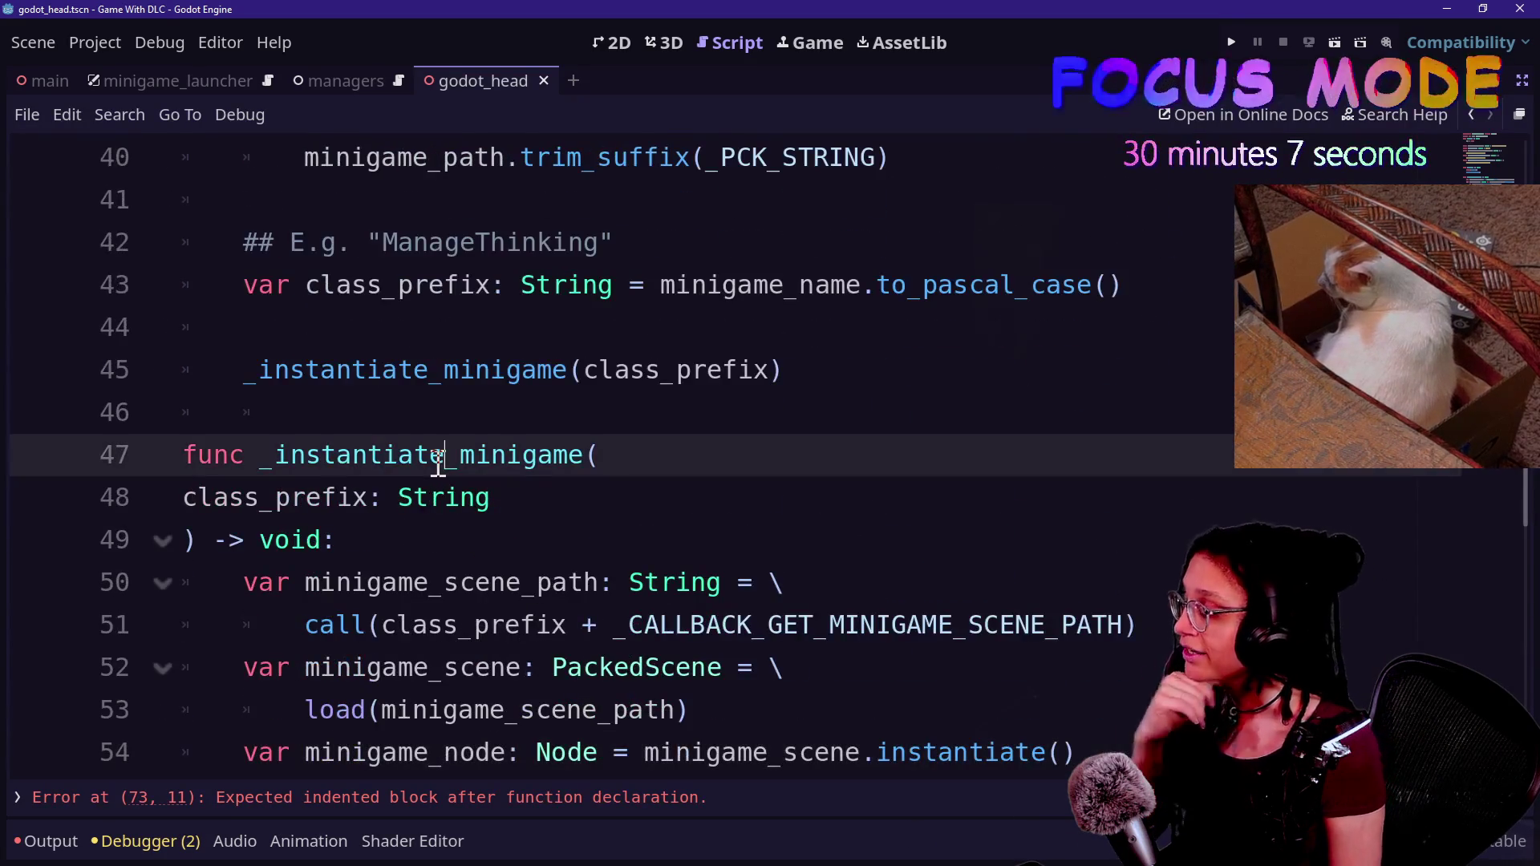
scroll(437, 457, down, 4)
click(903, 553)
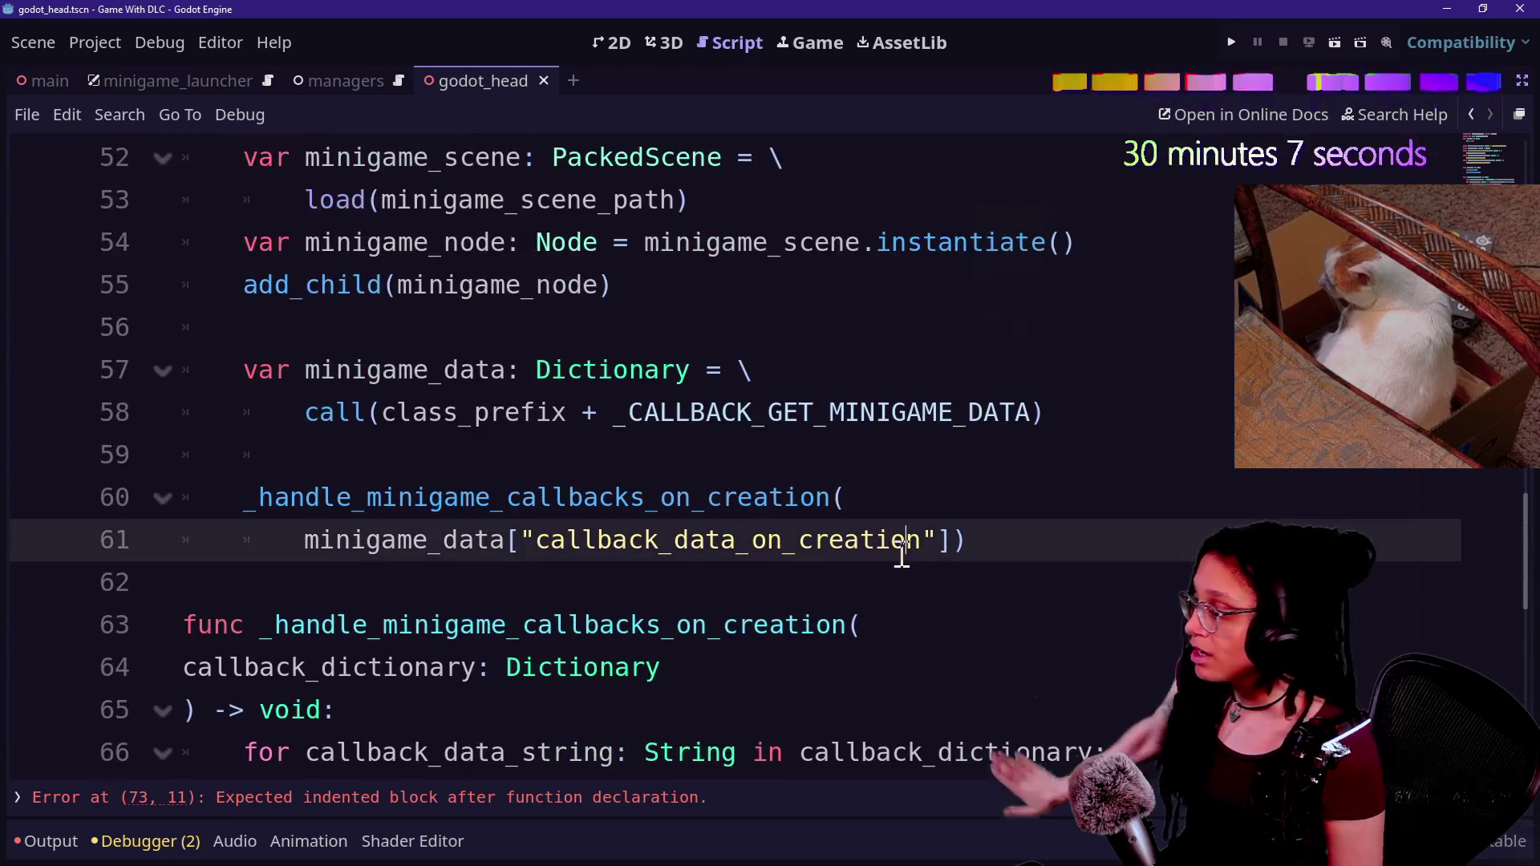
click(676, 579)
key(Down)
key(Down)
key(Down)
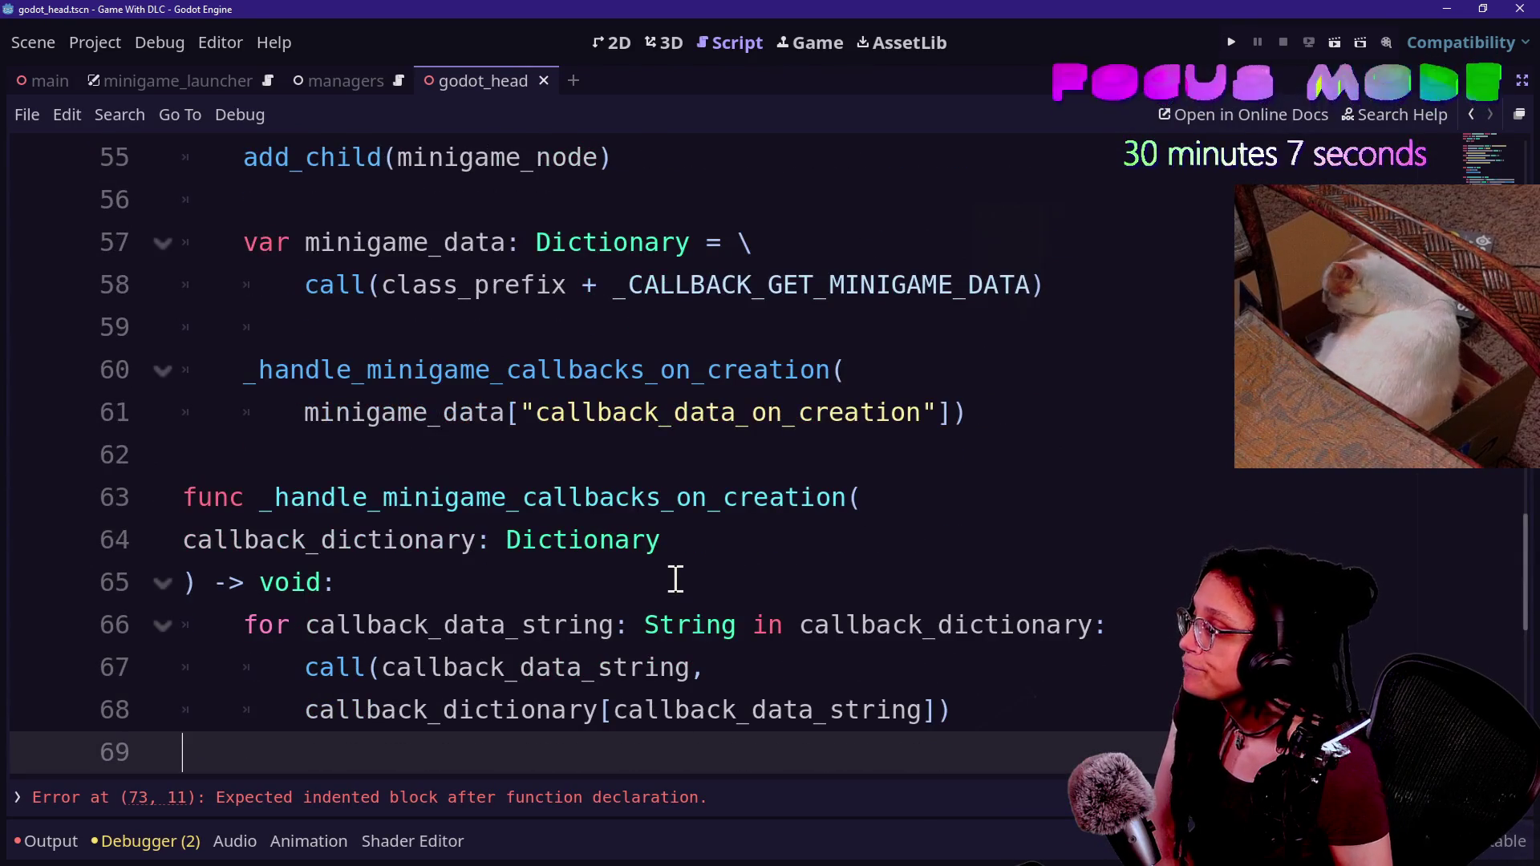
click(833, 369)
scroll(463, 399, up, 15)
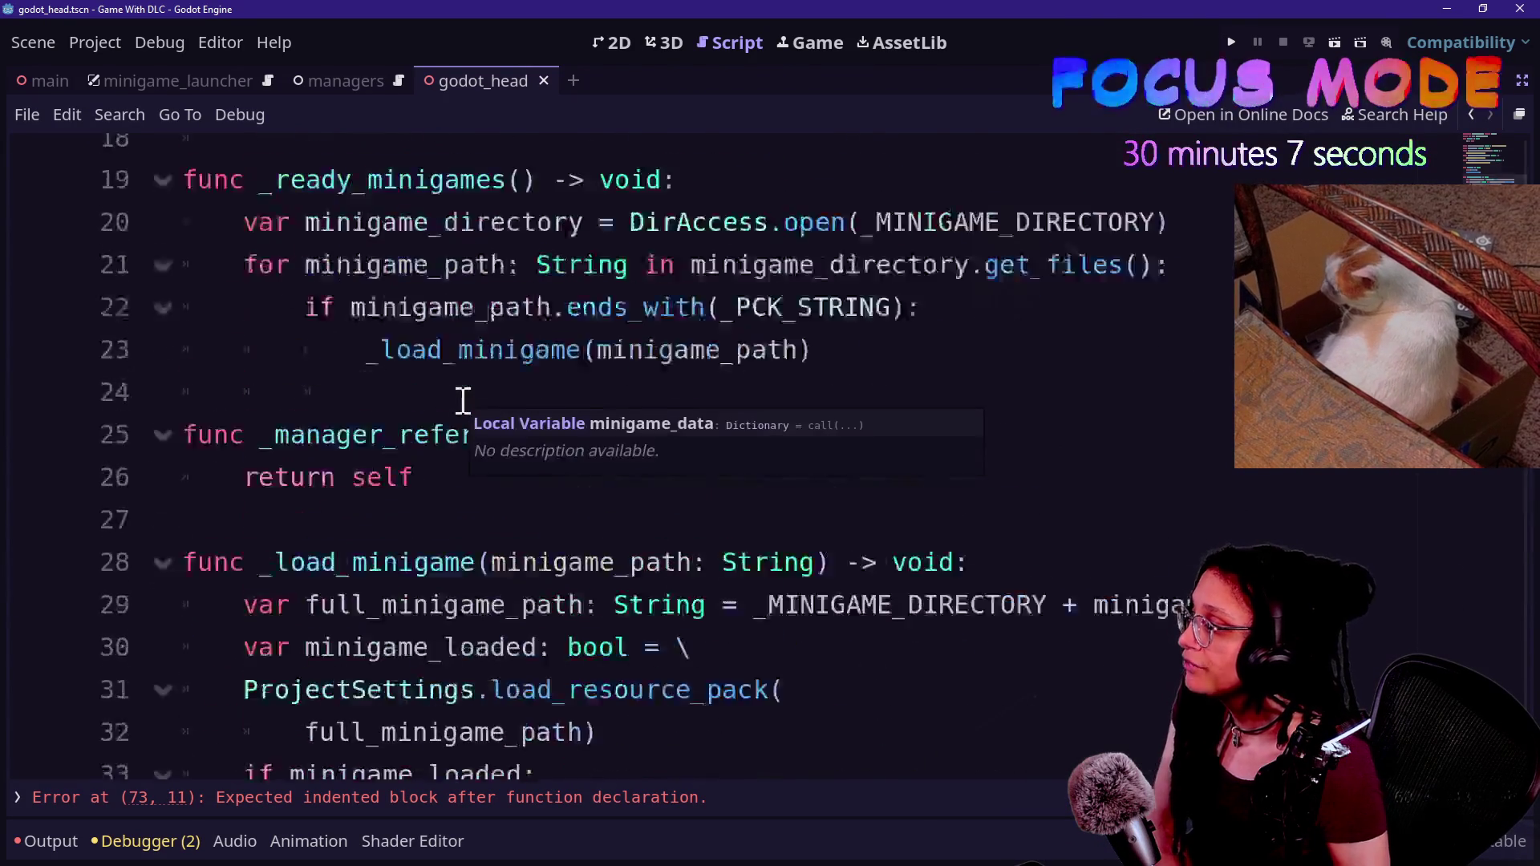
- Delete the unused _CALLBACK_INSTANTIATE_MINIGAME constant from the top of the script
click(971, 526)
drag(991, 493, 1014, 412)
key(BackSpace)
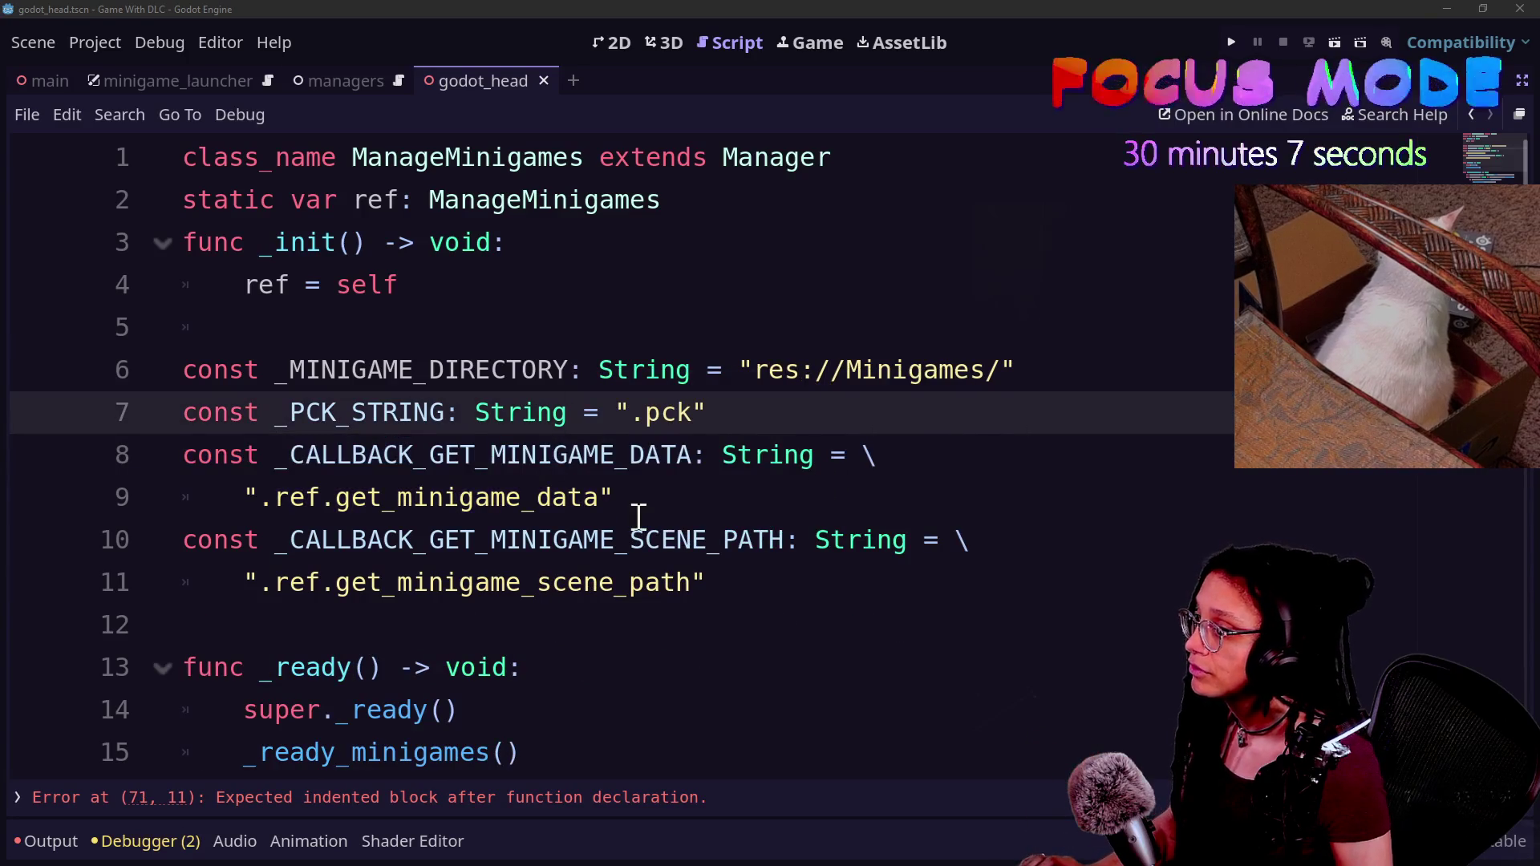
right_click(638, 517)
scroll(639, 517, down, 1)
key(Escape)
scroll(578, 488, down, 17)
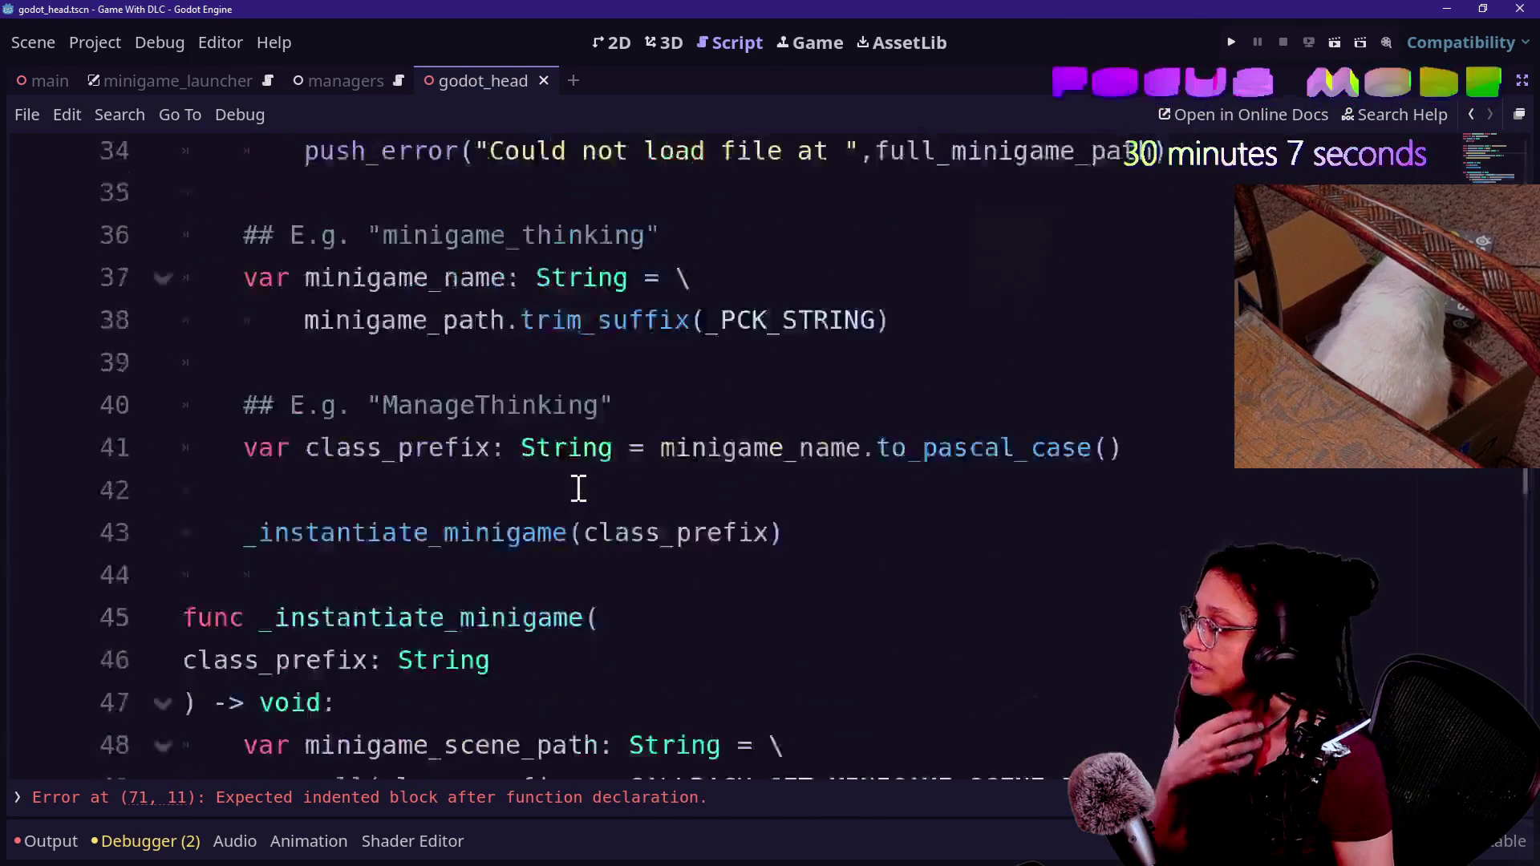
scroll(578, 488, down, 4)
- Remove the 'minigame_instance: Node3D' parameter from the _assign_3D_minigame_pos signature
click(449, 233)
click(617, 333)
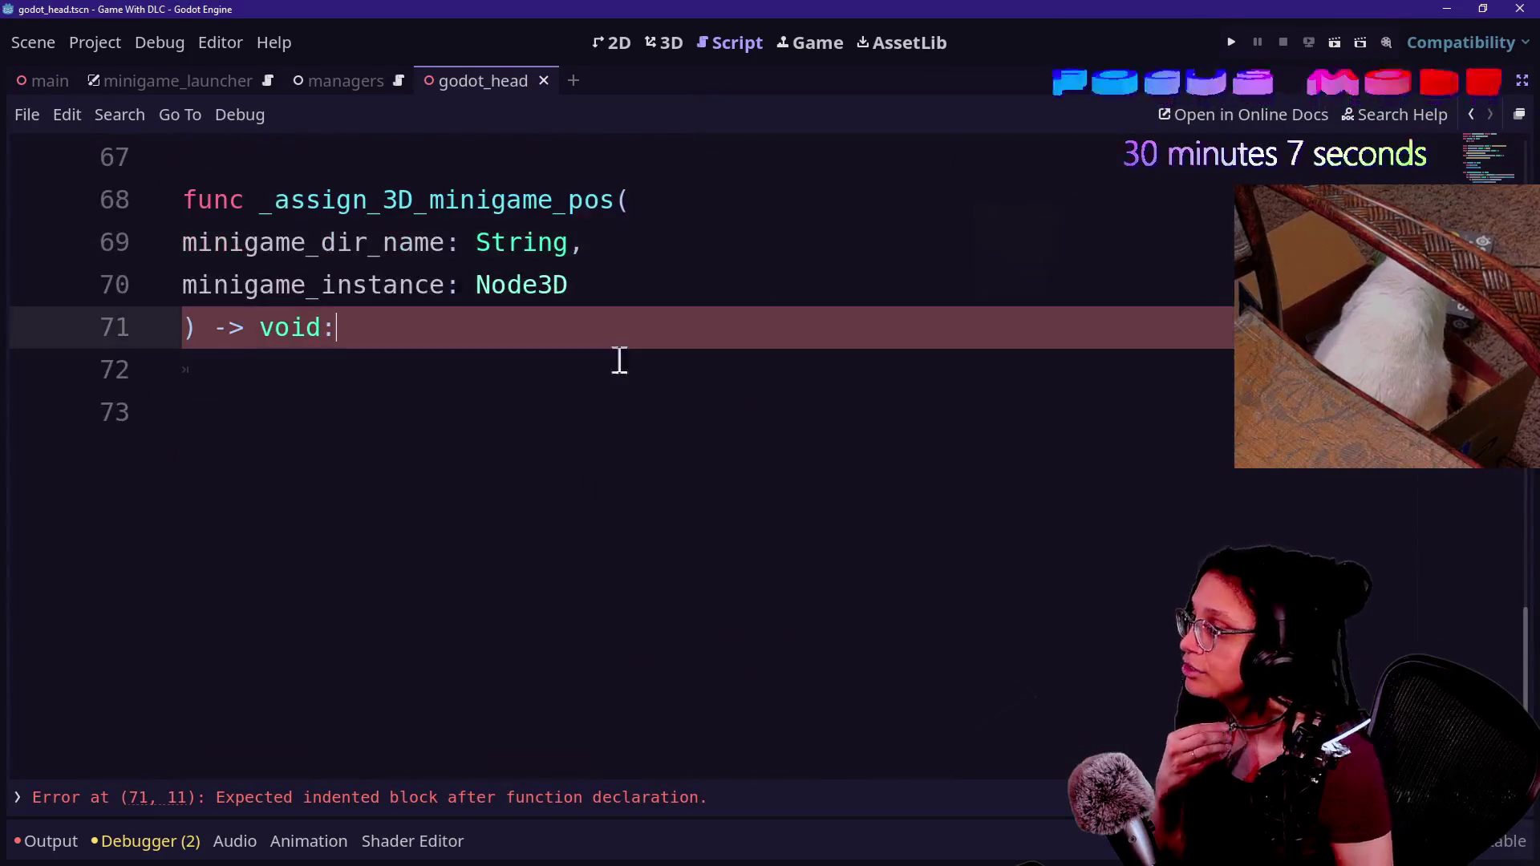
key(Return)
drag(577, 272, 185, 286)
key(BackSpace)
key(BackSpace)
click(353, 269)
scroll(352, 269, down, 1)
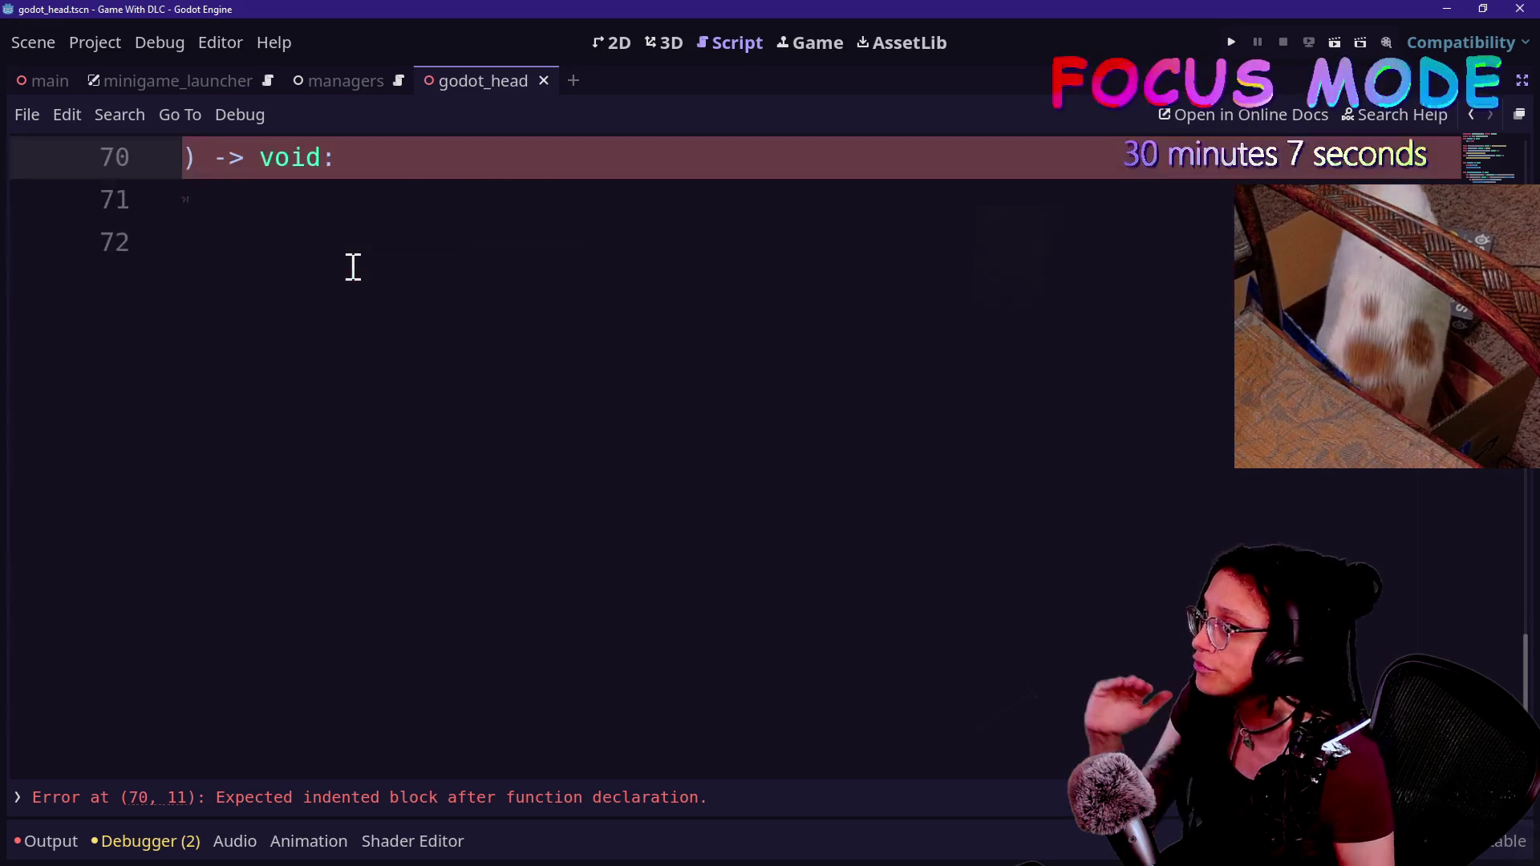
scroll(350, 265, up, 3)
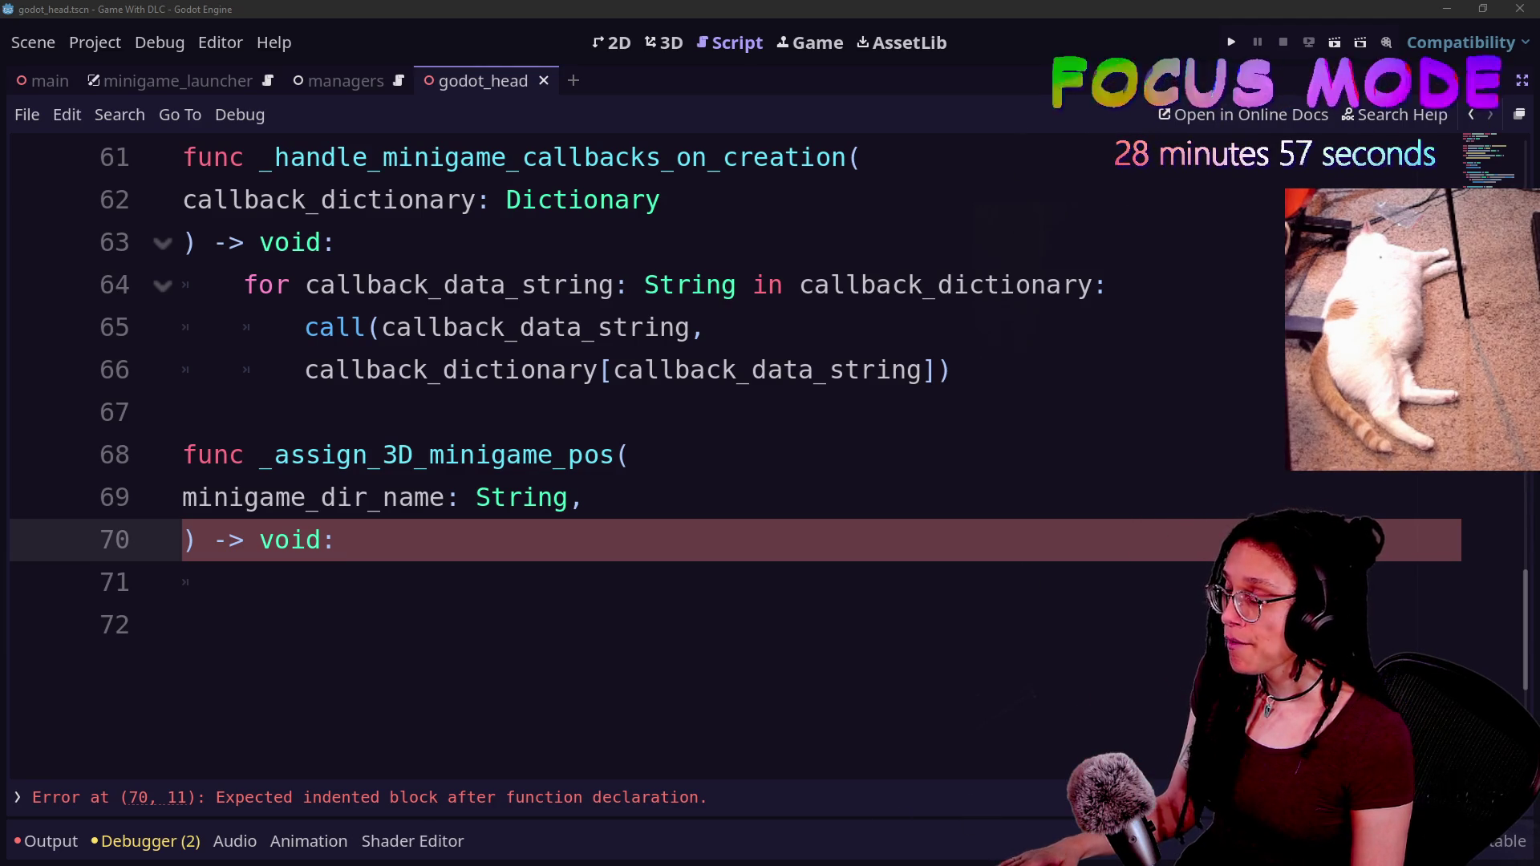
click(510, 570)
click(515, 550)
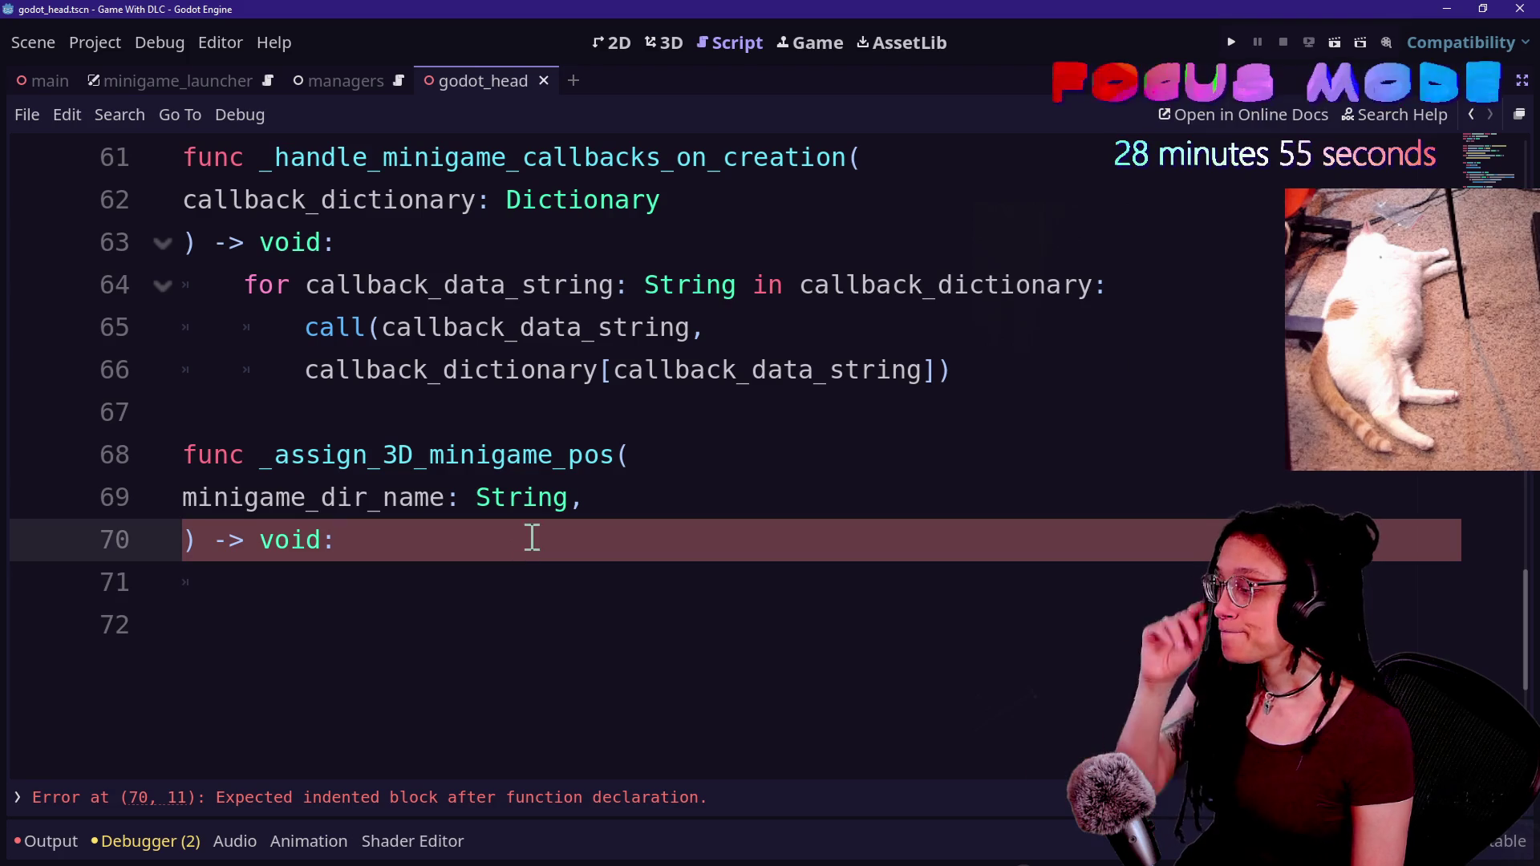
click(517, 501)
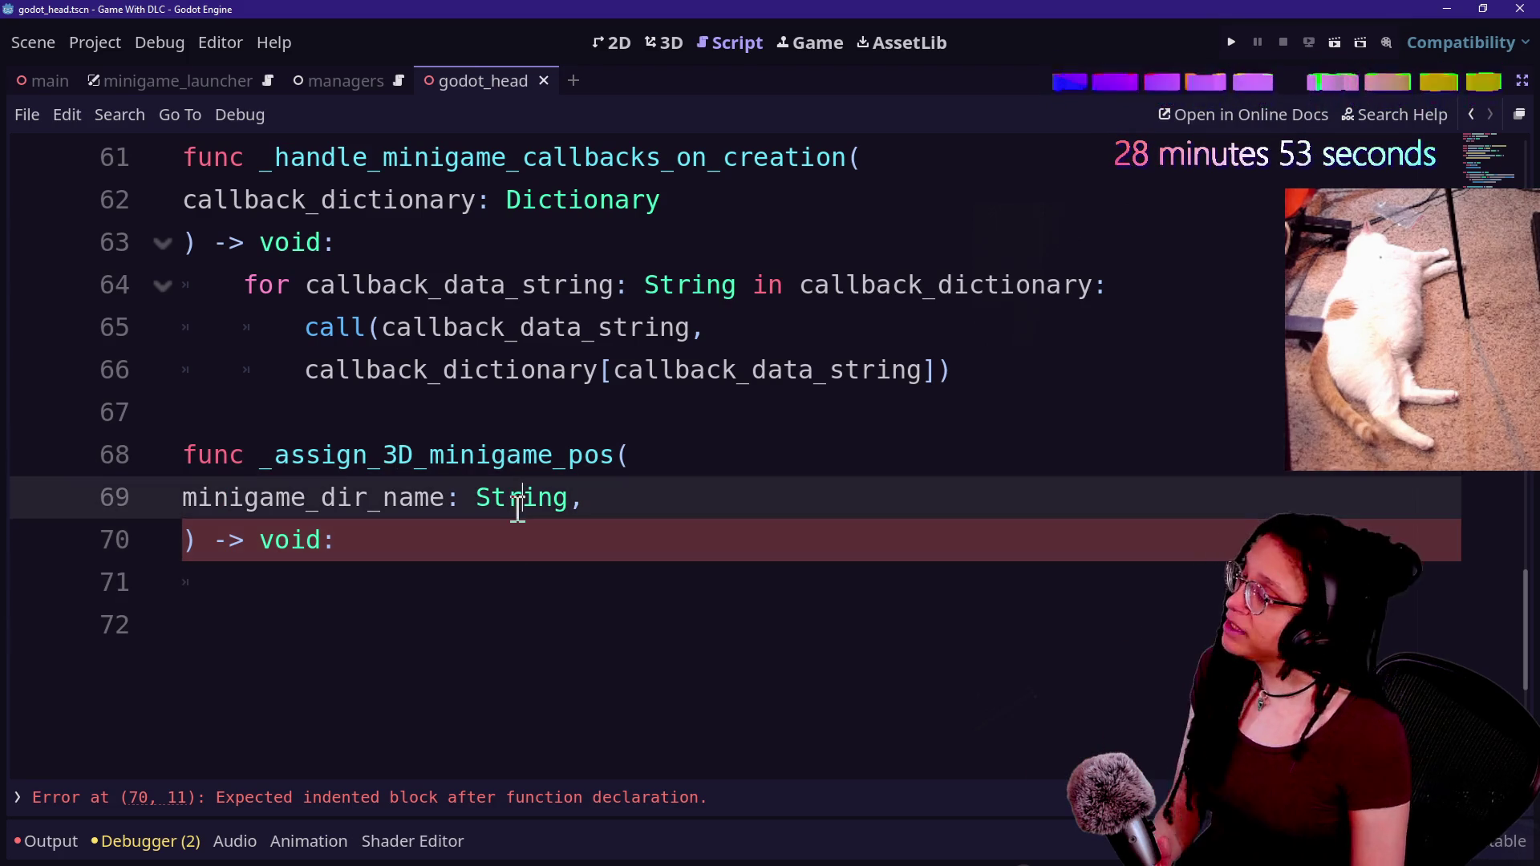
scroll(578, 611, up, 1)
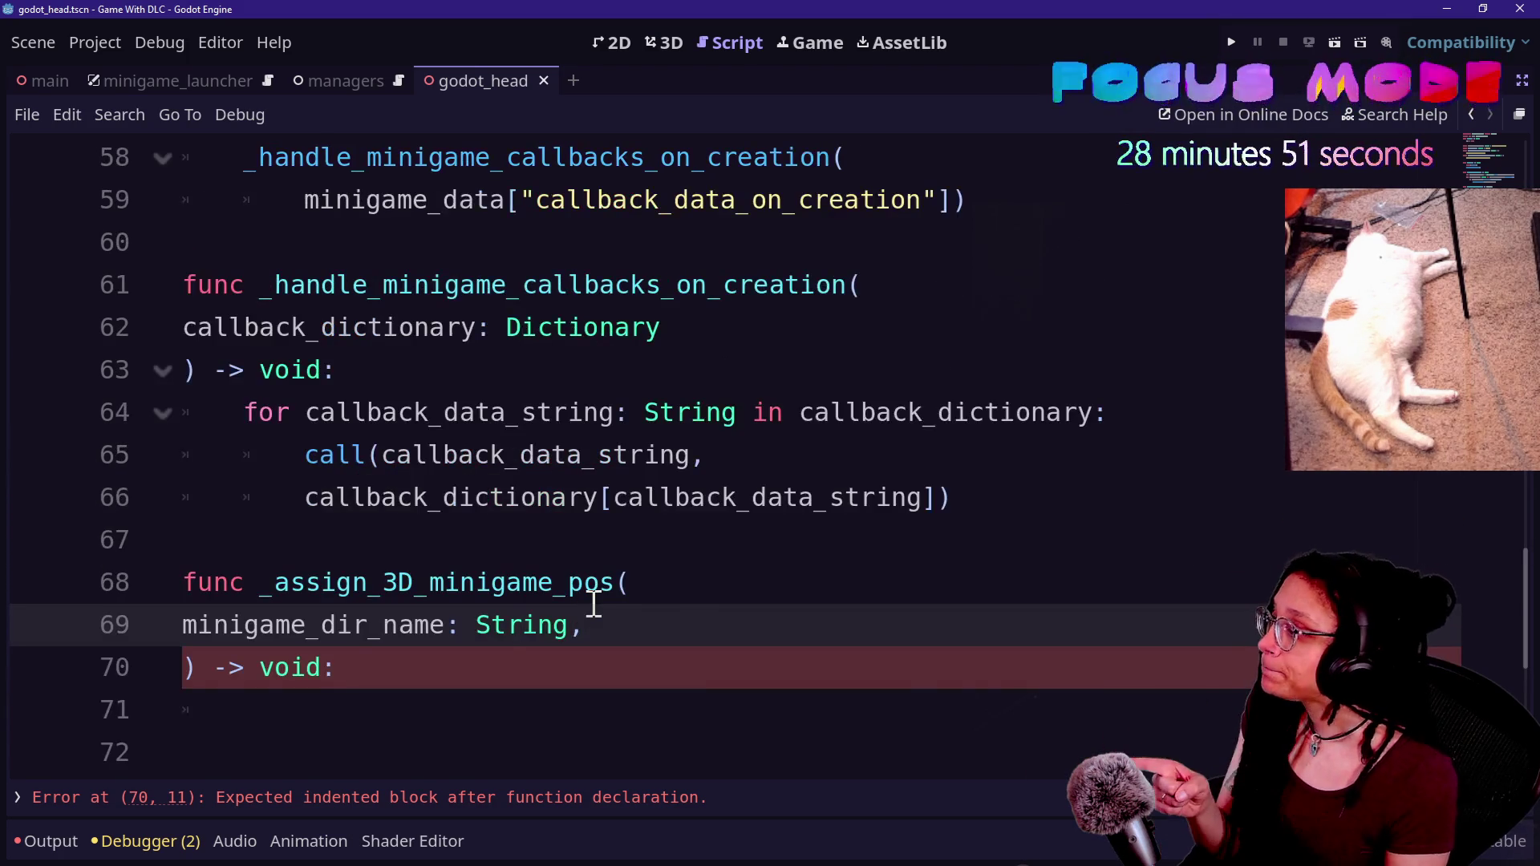
scroll(591, 603, up, 1)
click(555, 546)
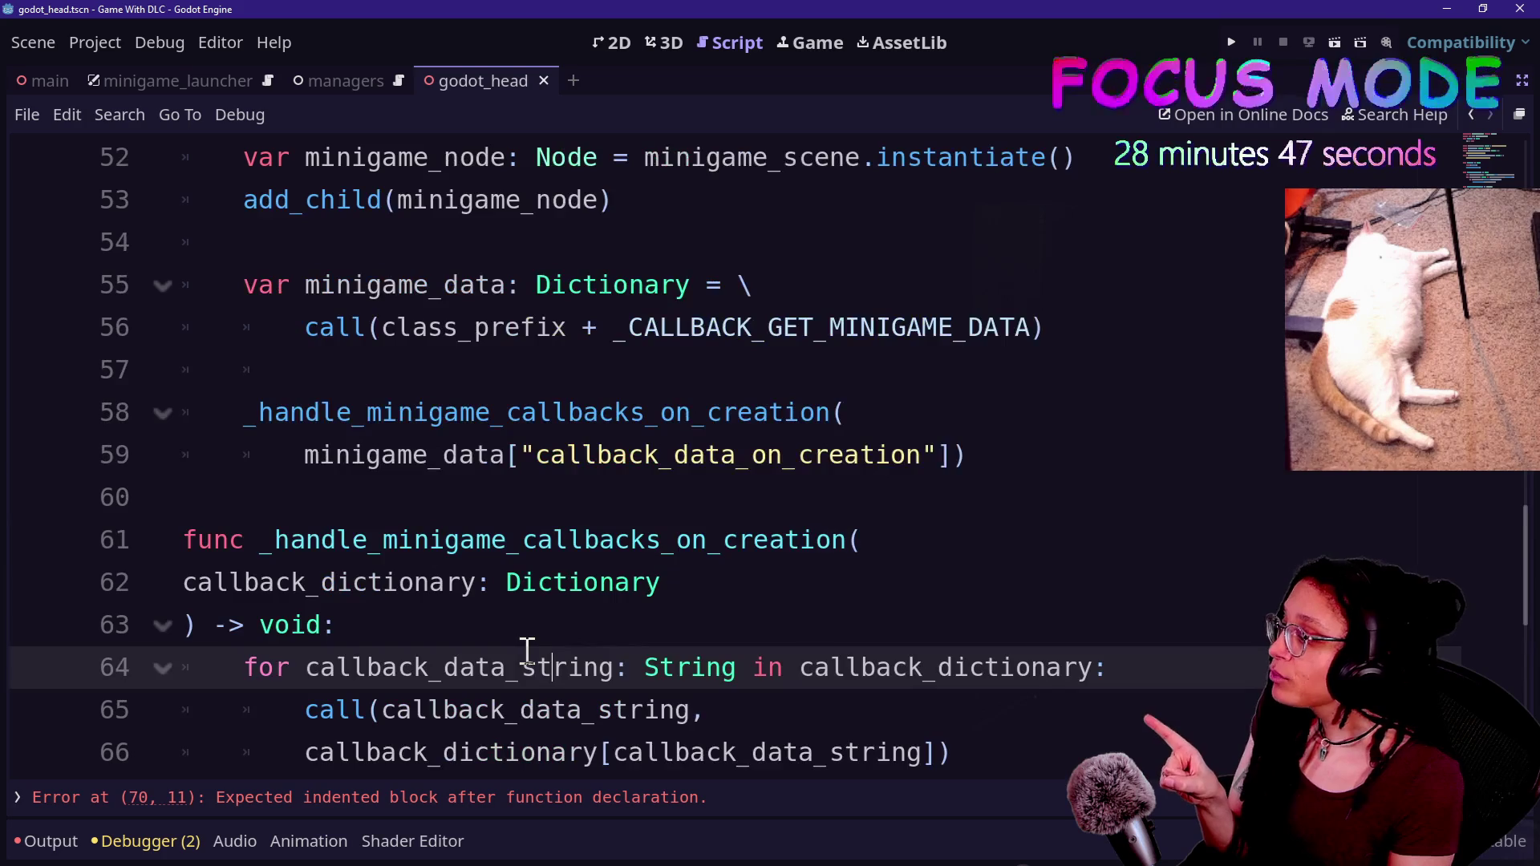
scroll(527, 650, down, 1)
click(561, 583)
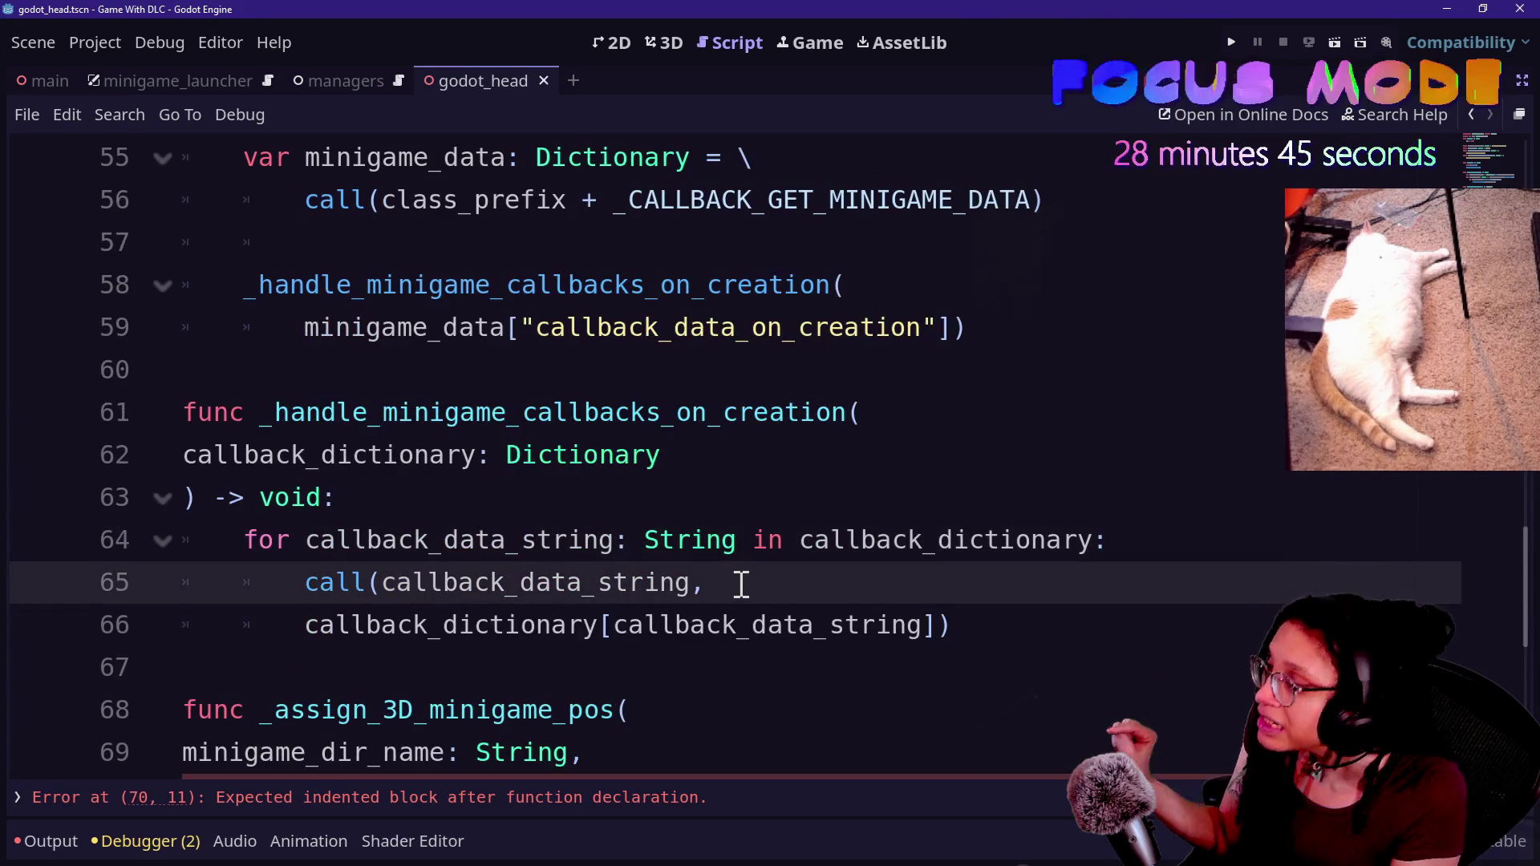
drag(741, 584, 598, 498)
click(599, 498)
scroll(600, 495, up, 2)
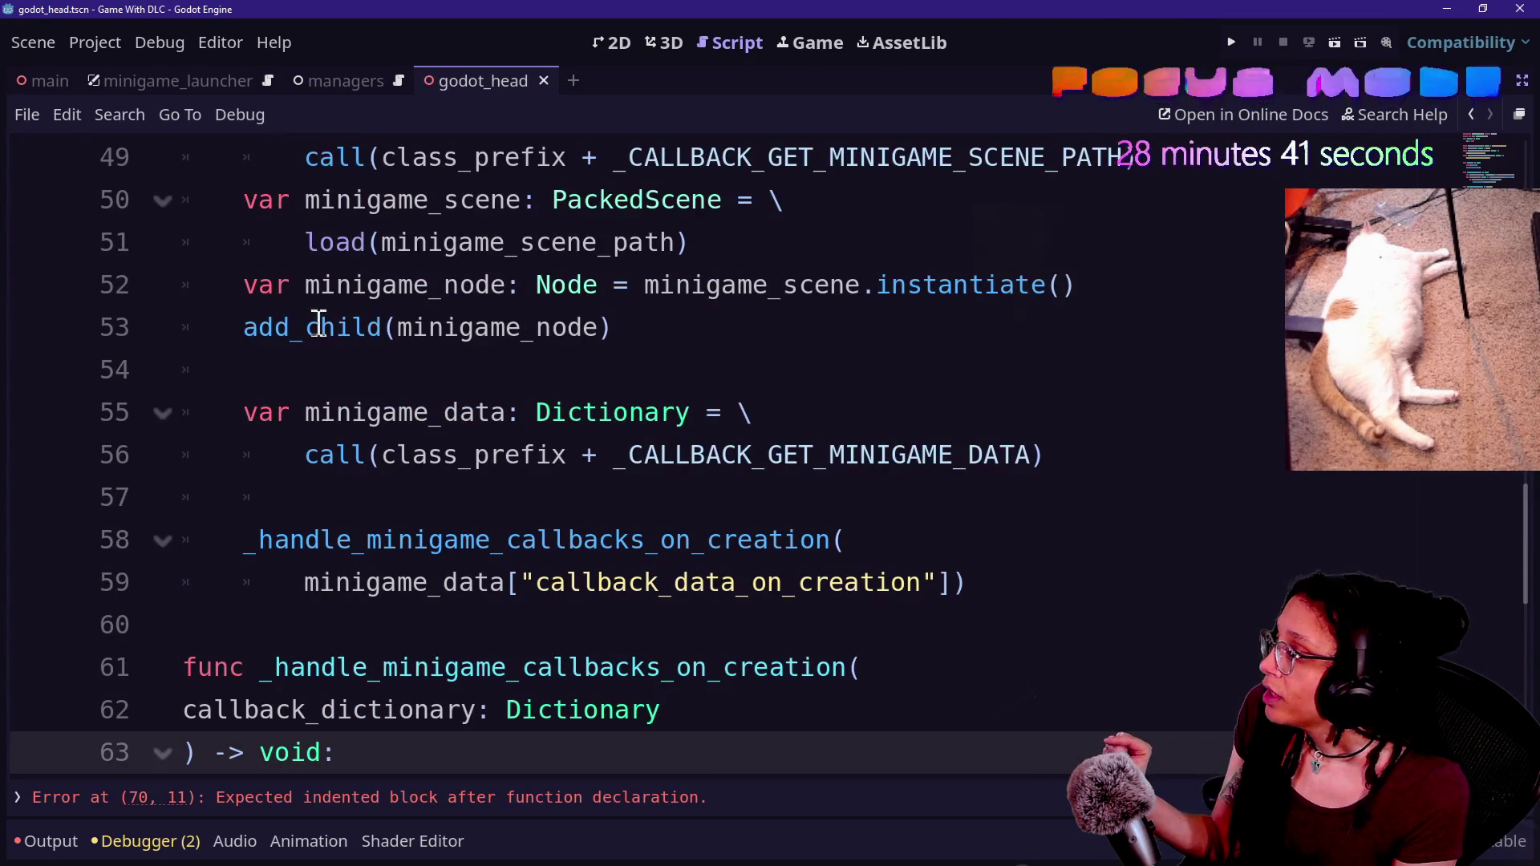
click(290, 285)
key(Up)
click(288, 287)
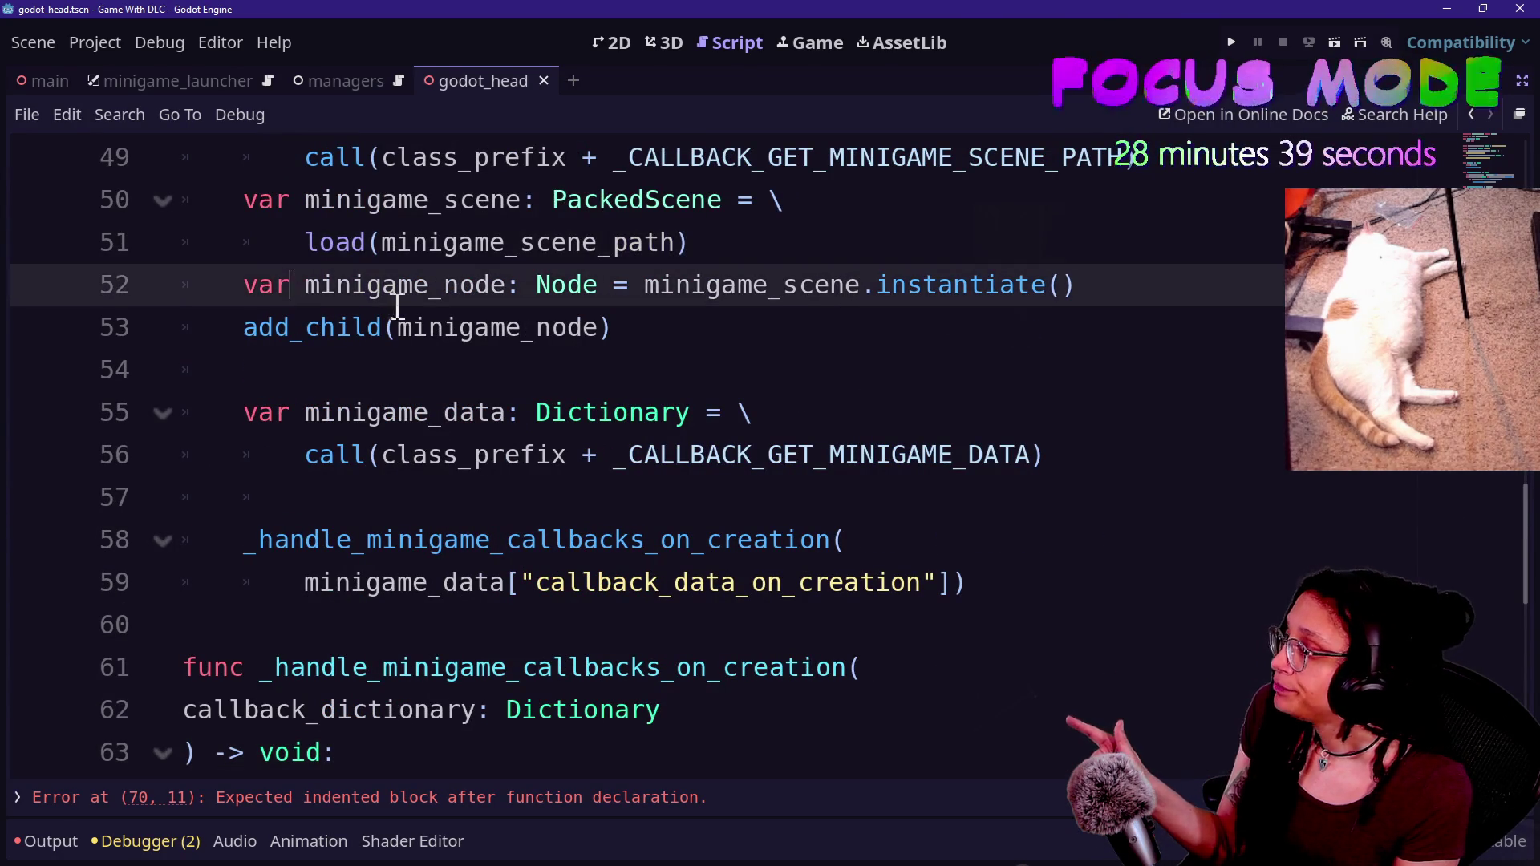
drag(1139, 370, 1194, 394)
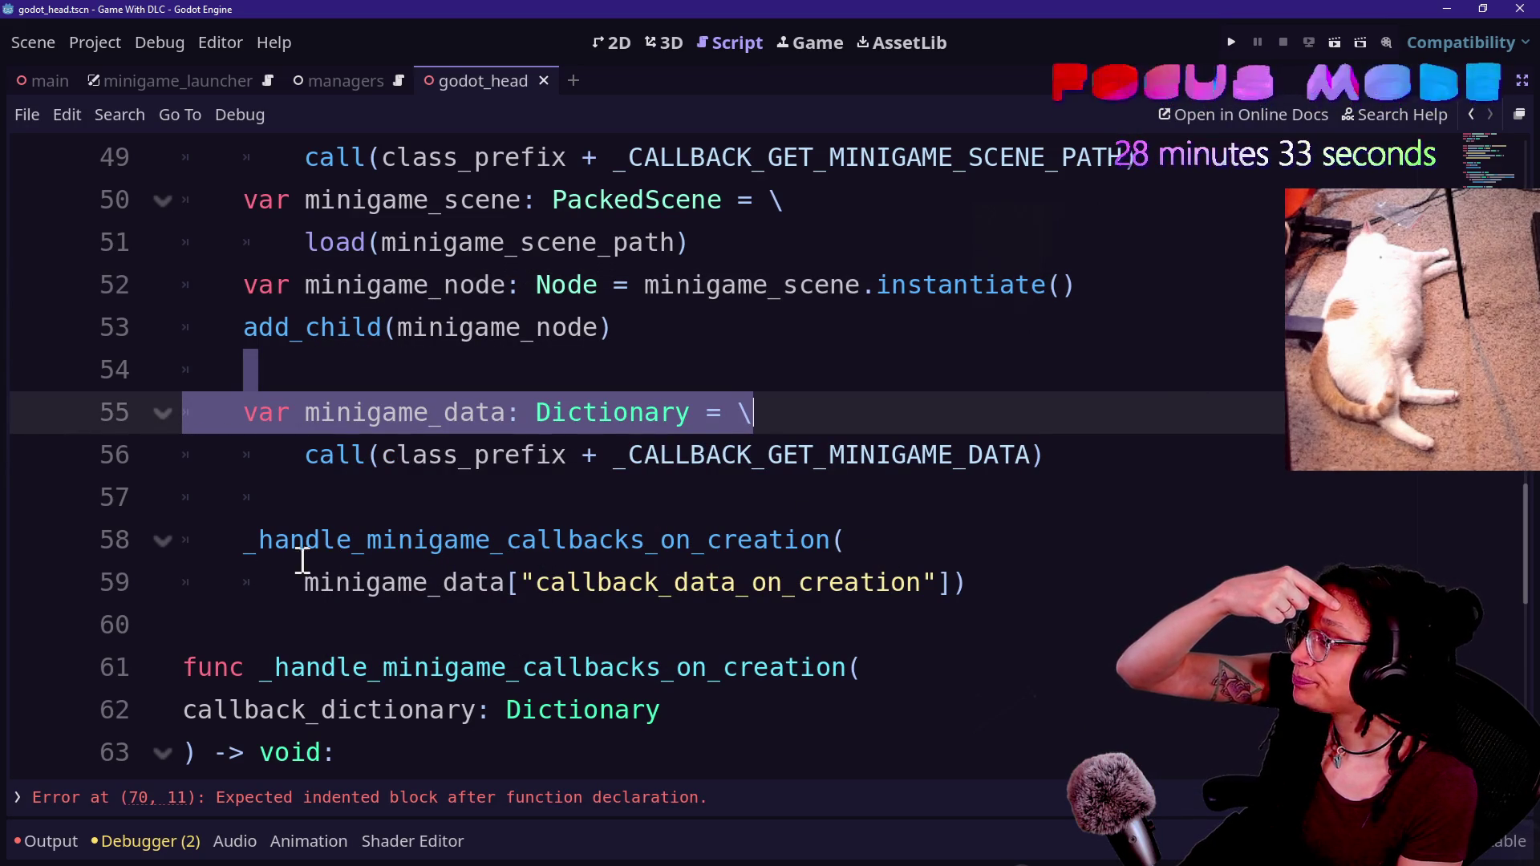
click(591, 499)
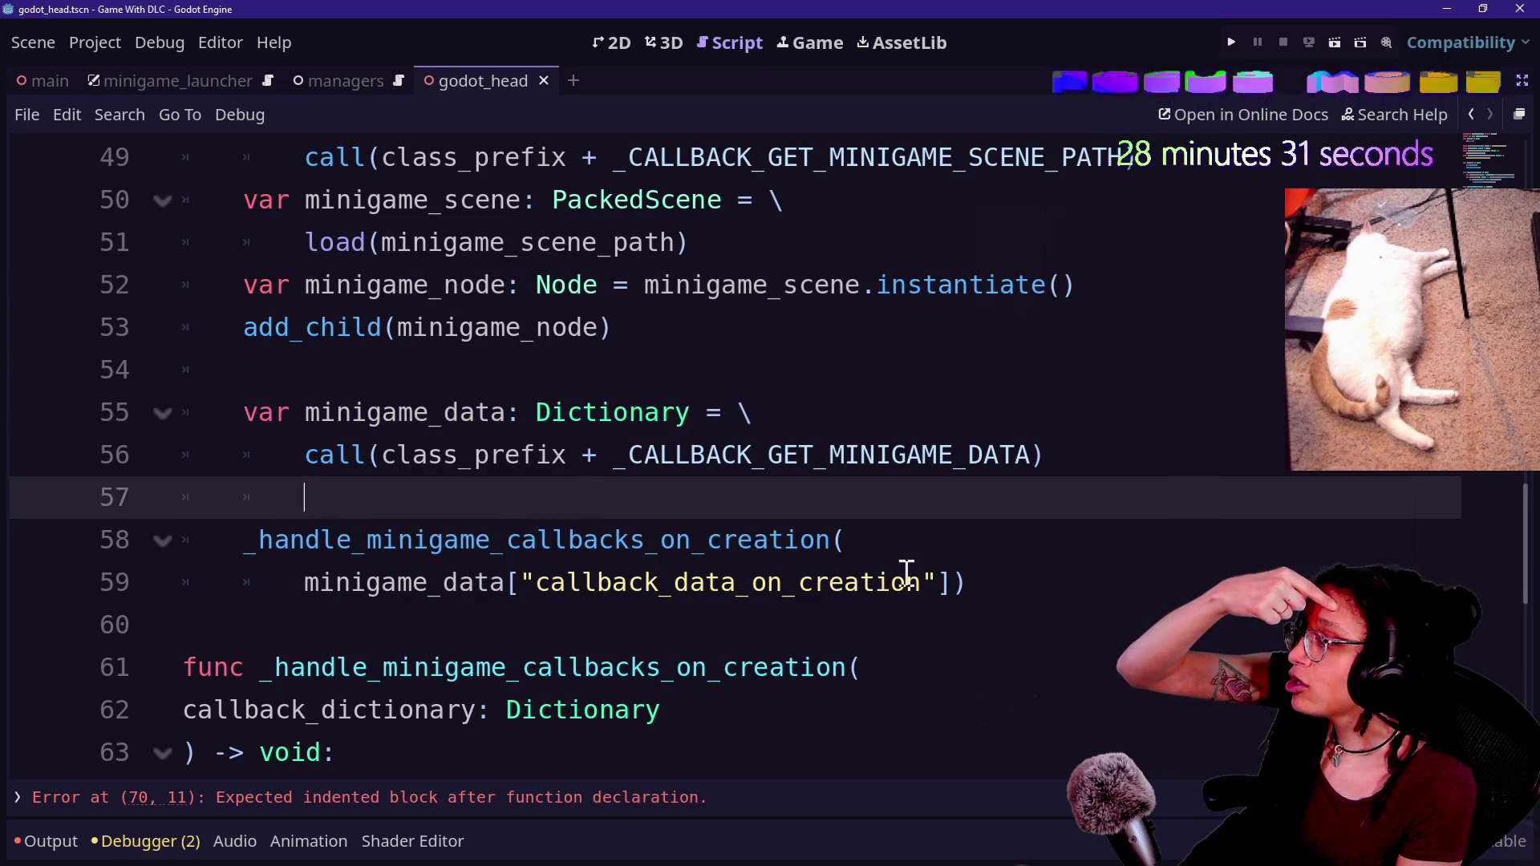
scroll(906, 572, down, 1)
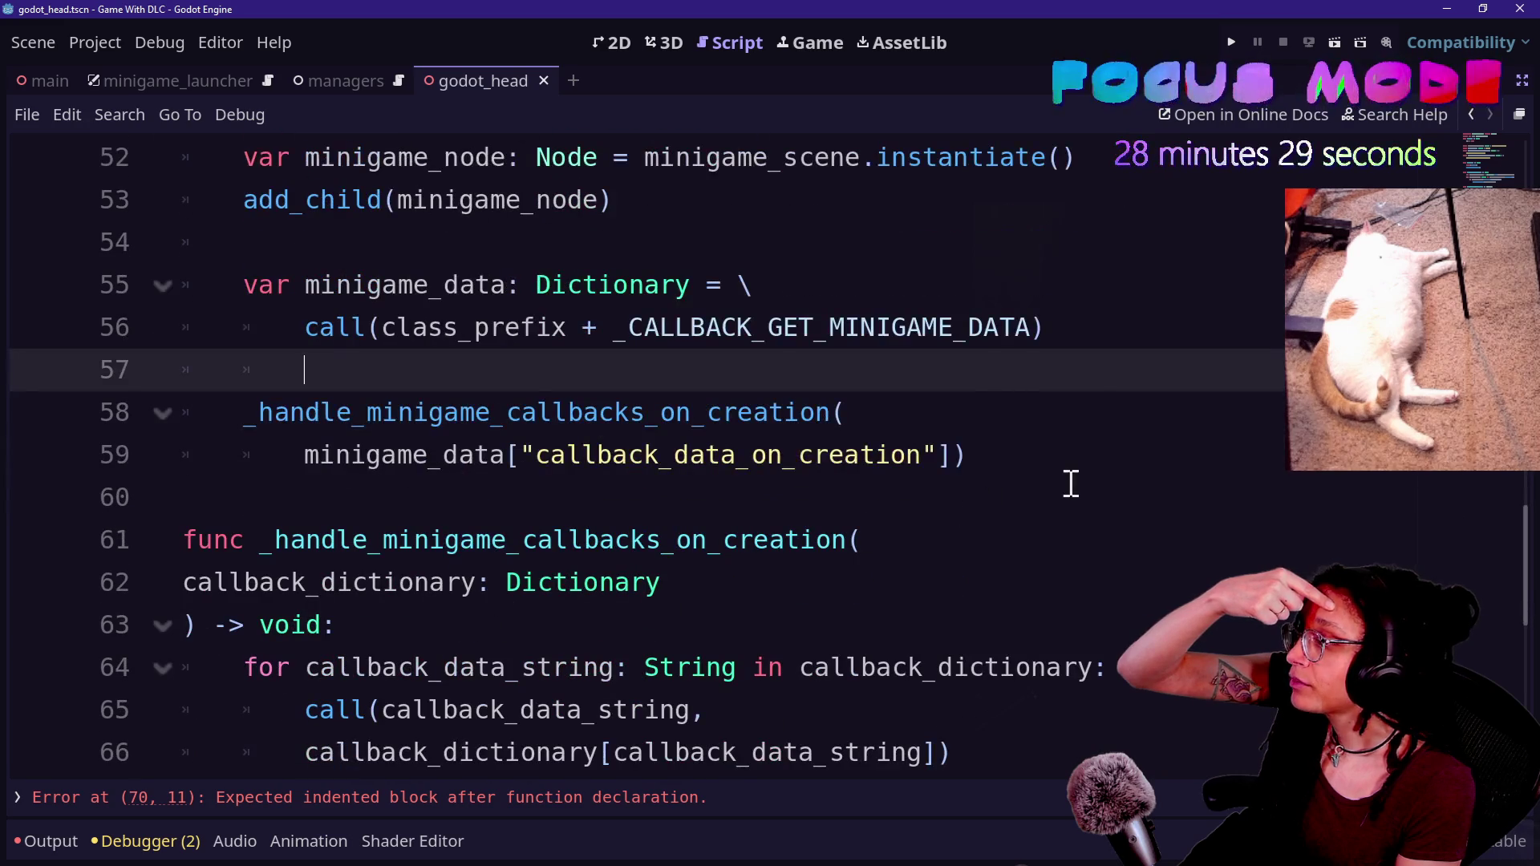
click(956, 454)
- Add an extra_params: Array[Variant] parameter after callback_dictionary in the handler's signature
text(,)
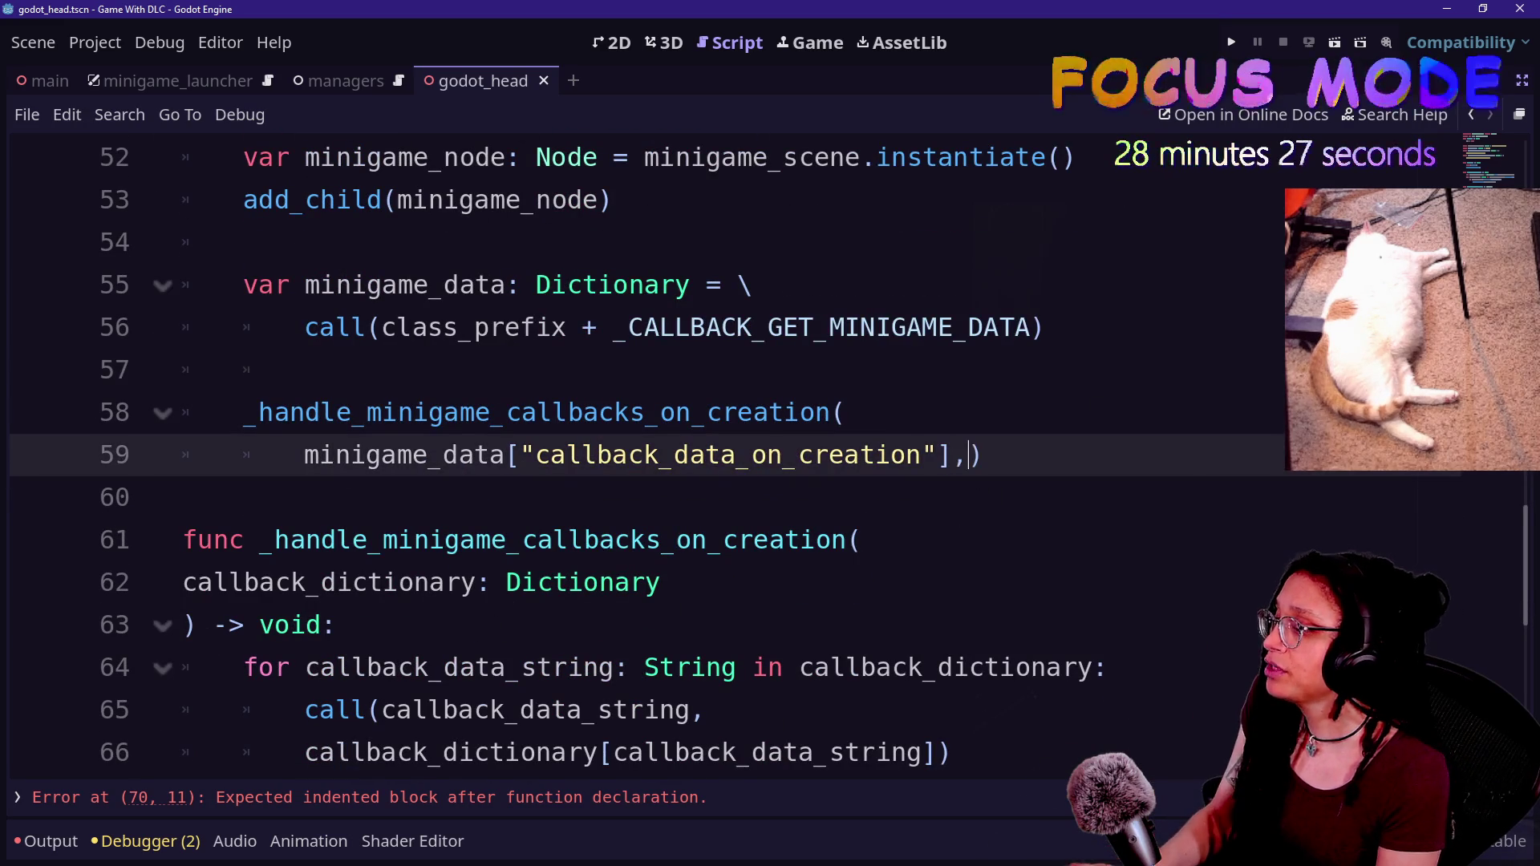
key(Return)
click(289, 629)
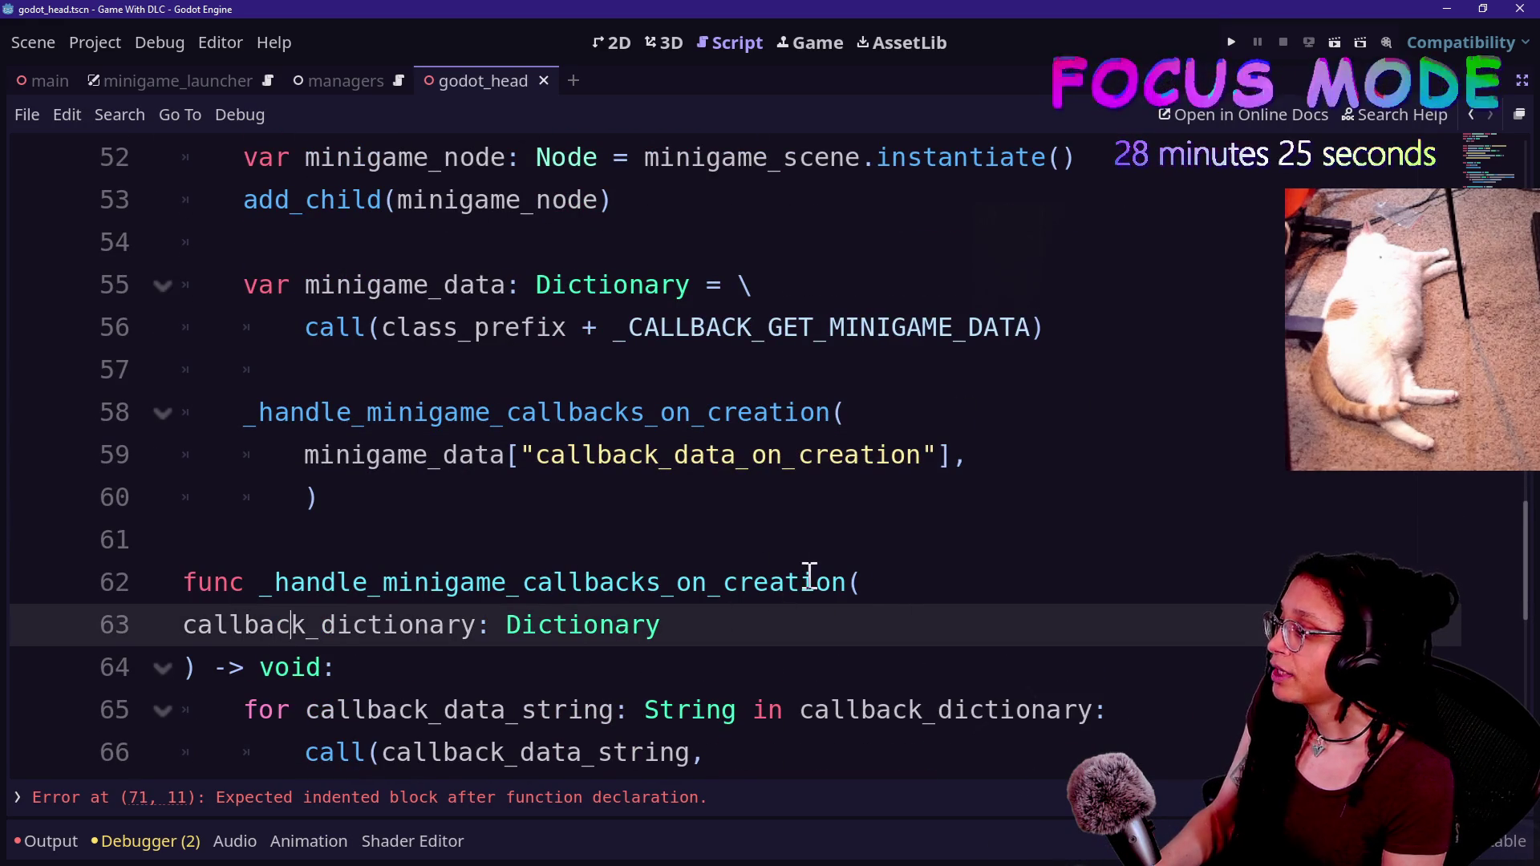
text(,)
key(Return)
text(extra_param)
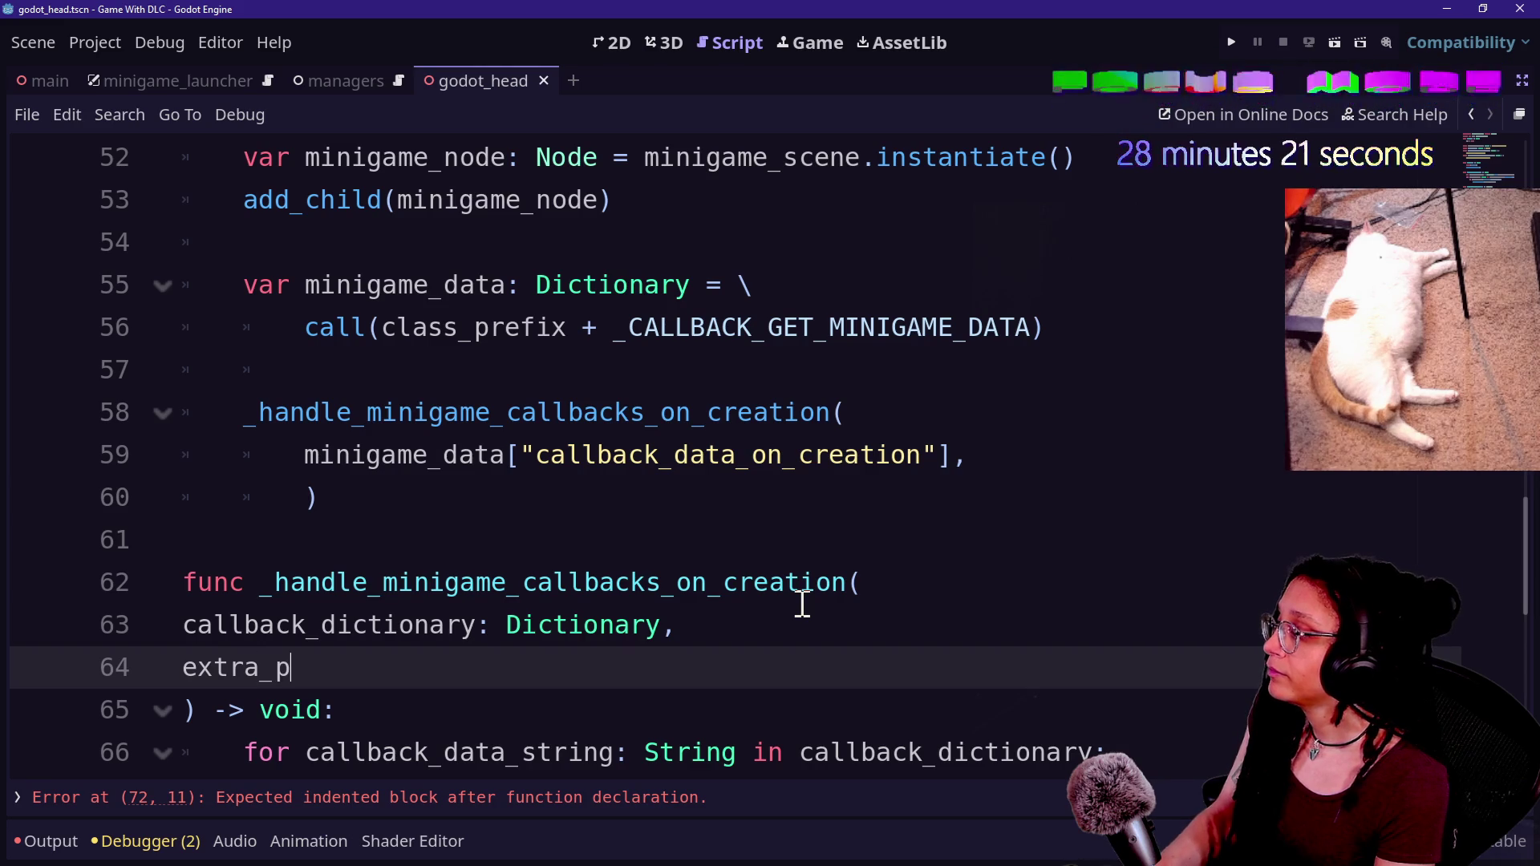
text(s:)
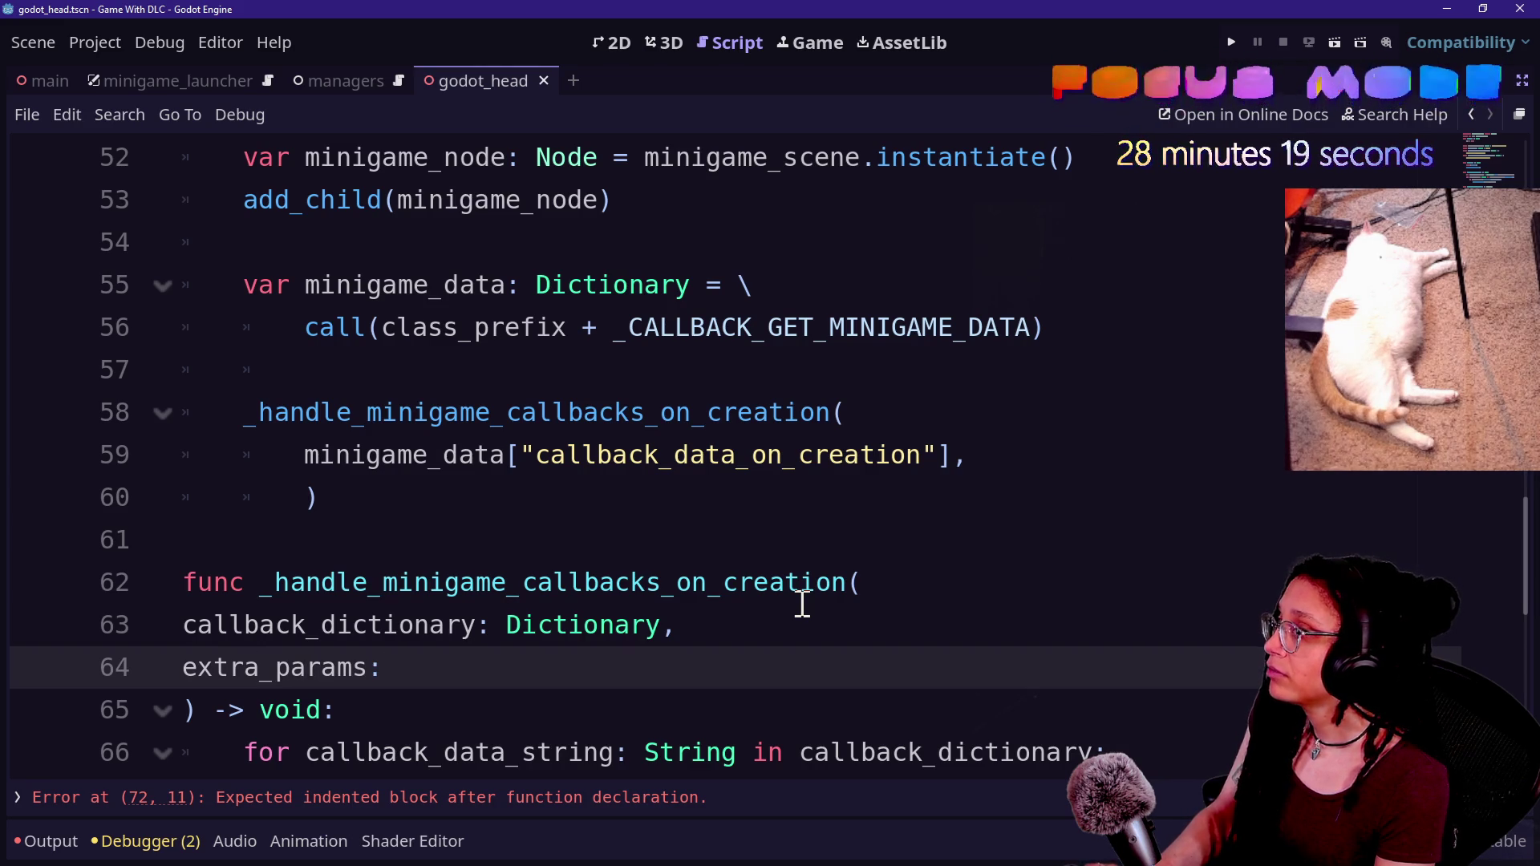
text( Array)
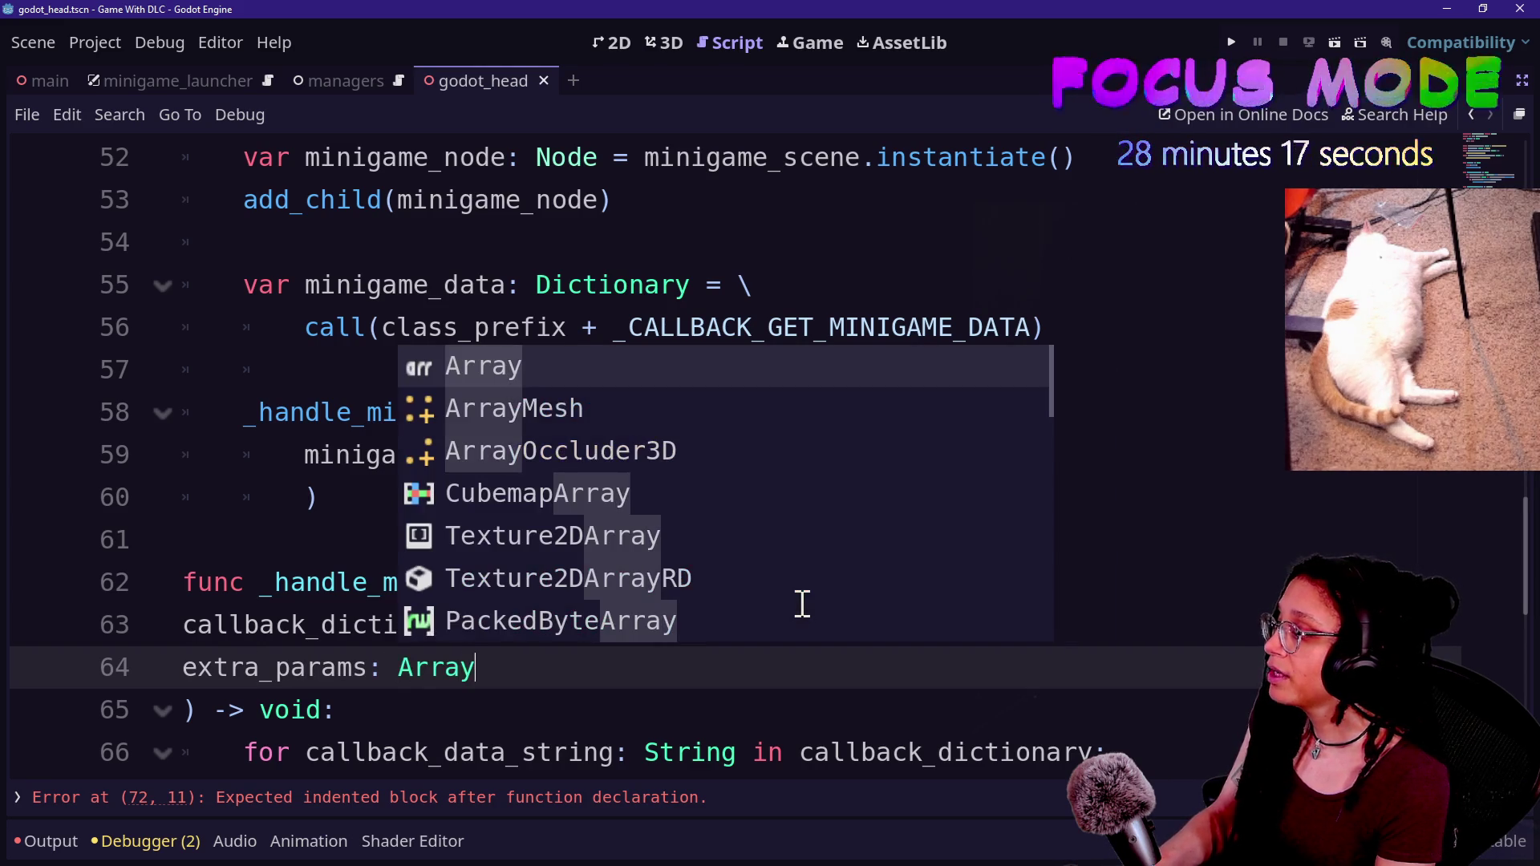
text([)
text(Varo)
key(BackSpace)
key(BackSpace)
key(BackSpace)
text(iant)
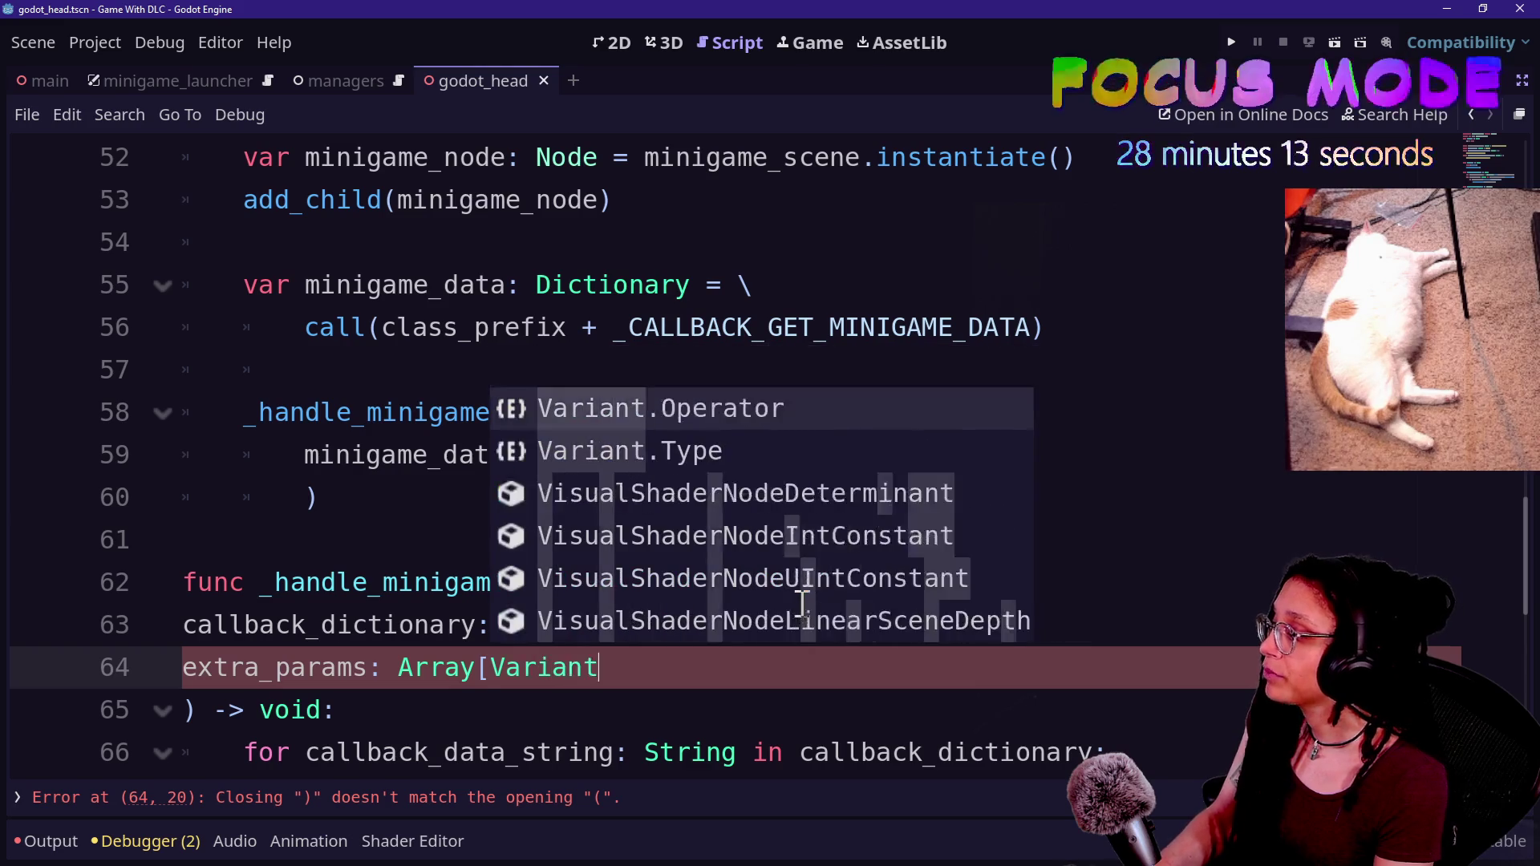
text(])
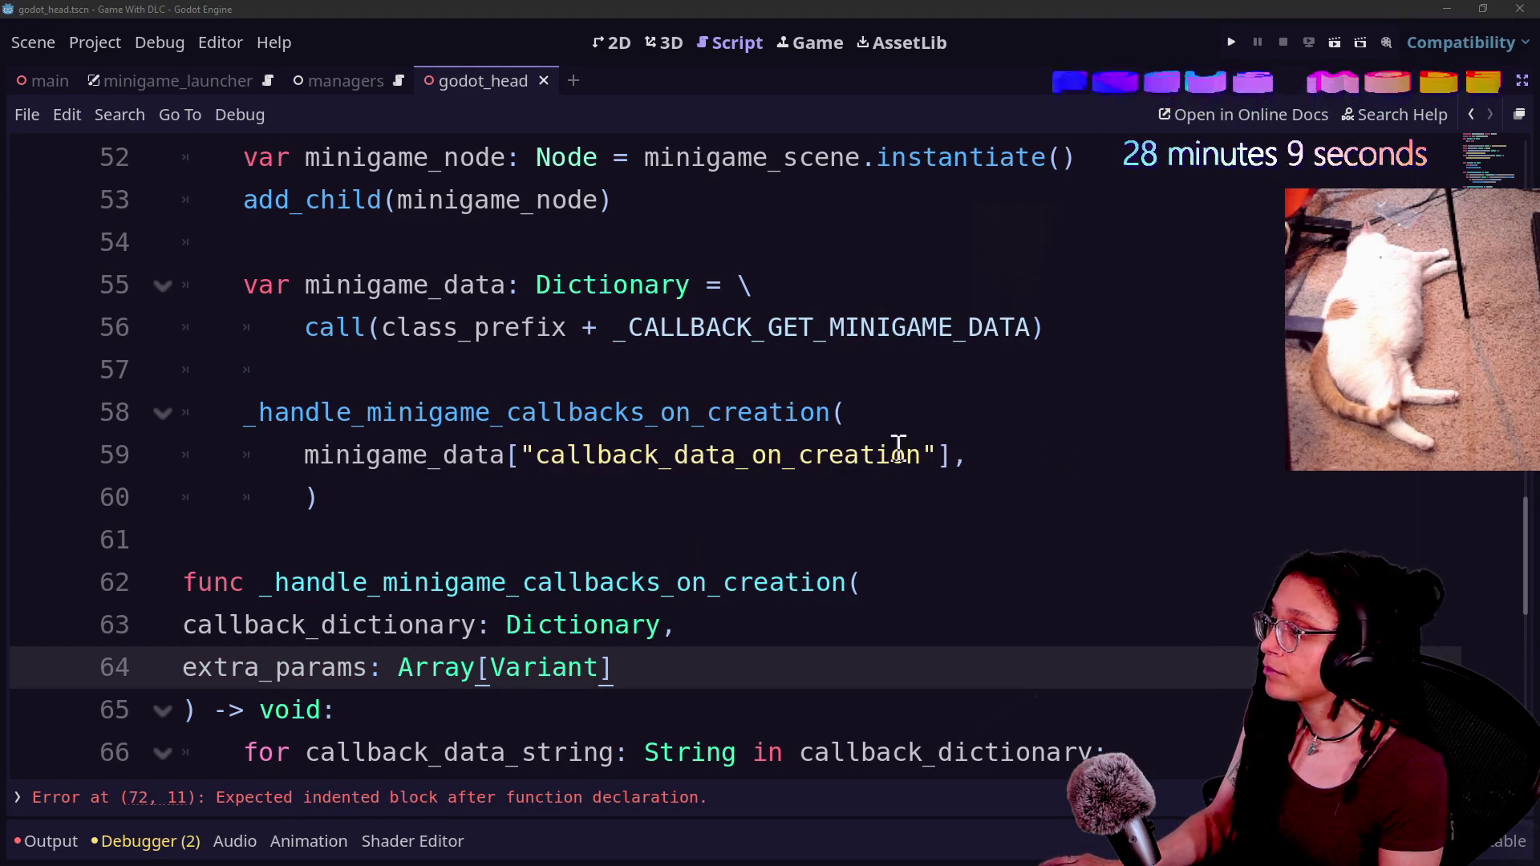
- Pass [minigame_node] as the second argument of the _handle_minigame_callbacks_on_creation call
click(978, 458)
key(Return)
key(BackSpace)
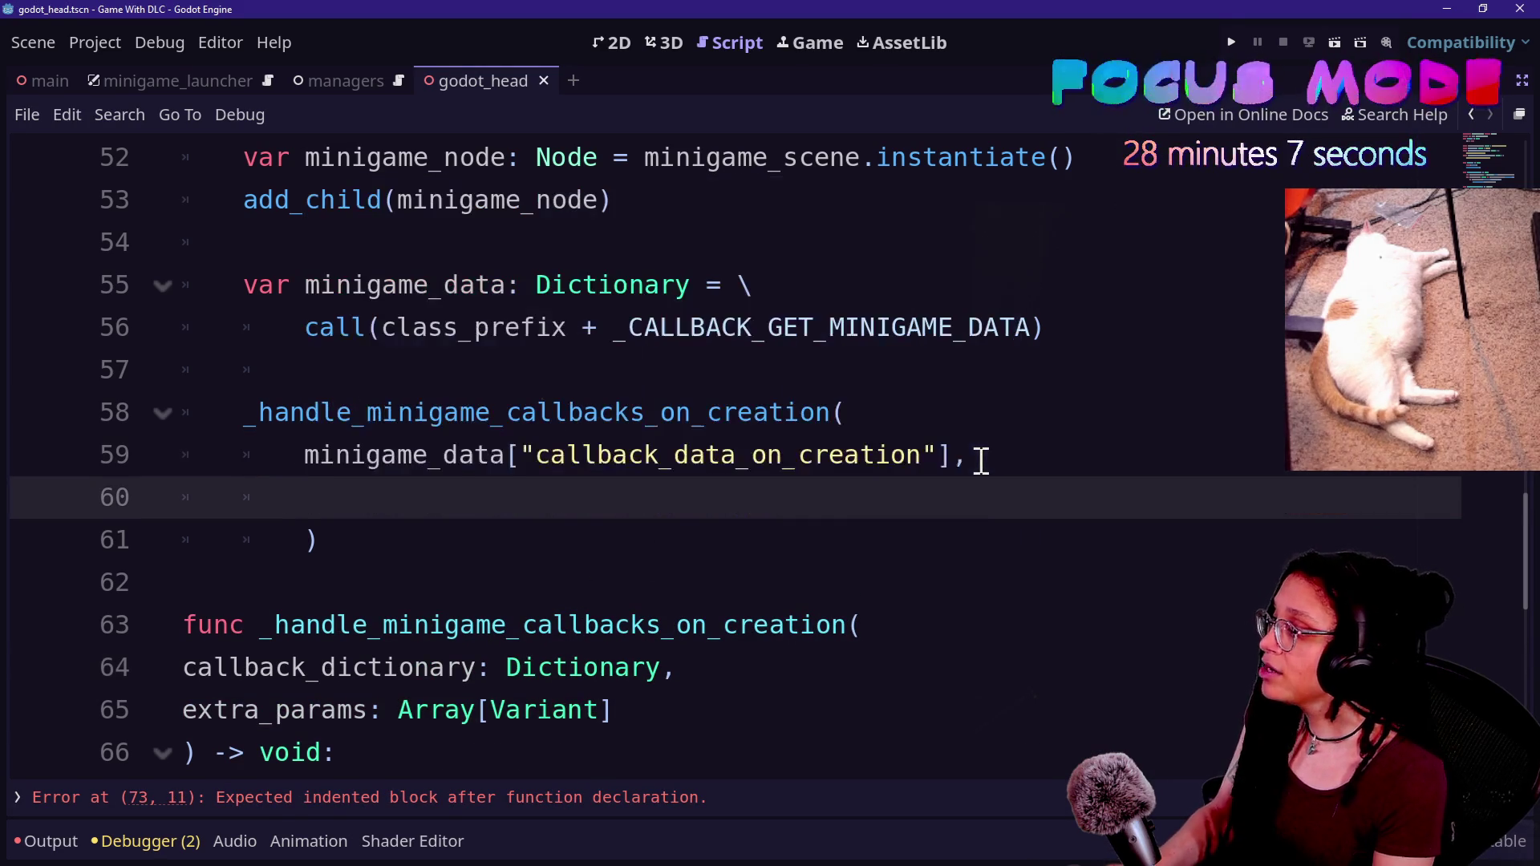
text([minigame_node])
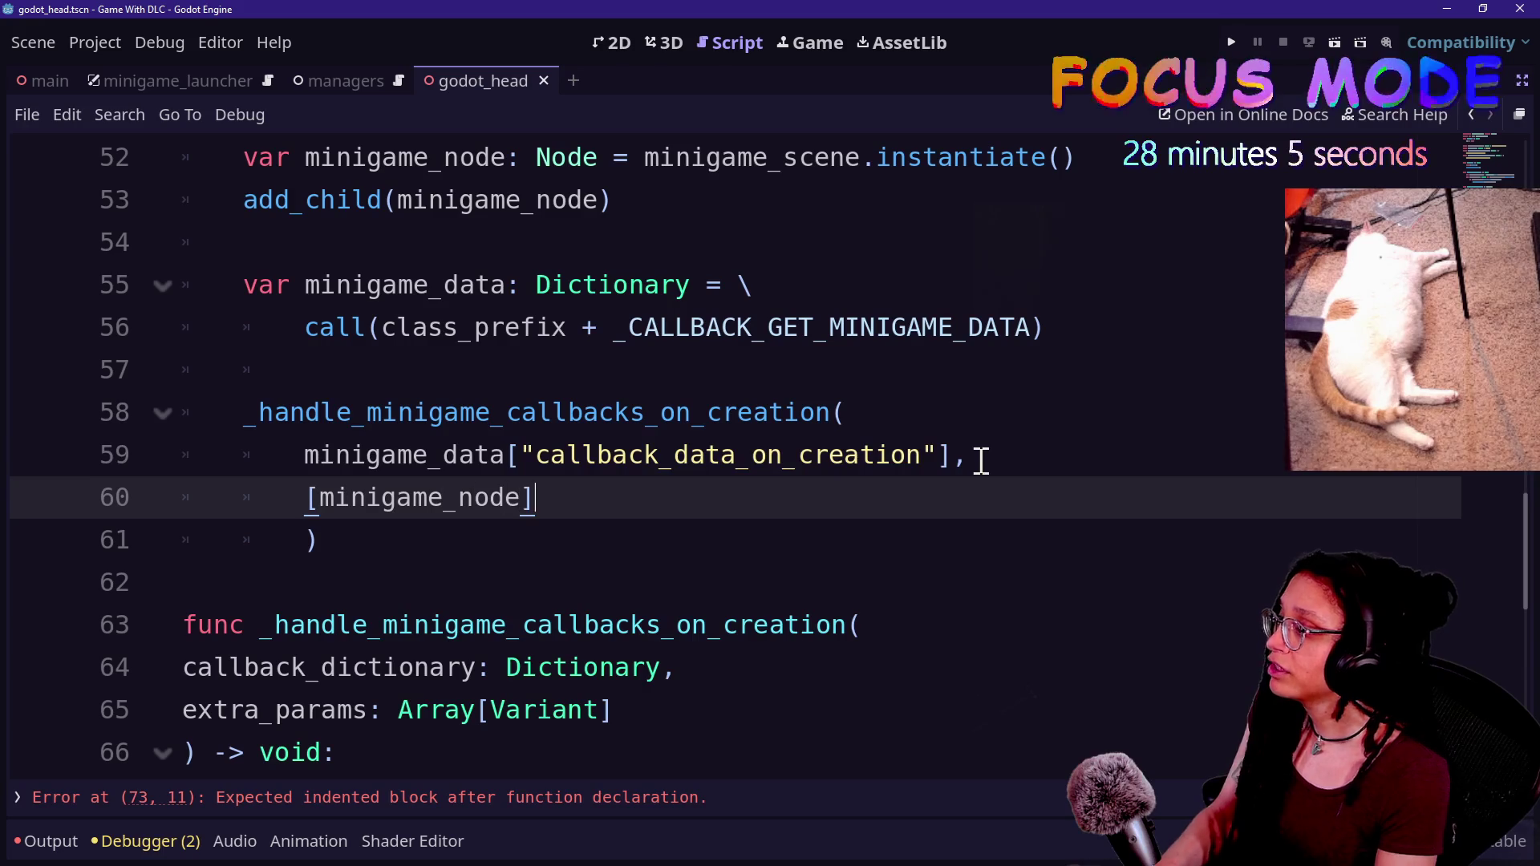
scroll(722, 557, down, 2)
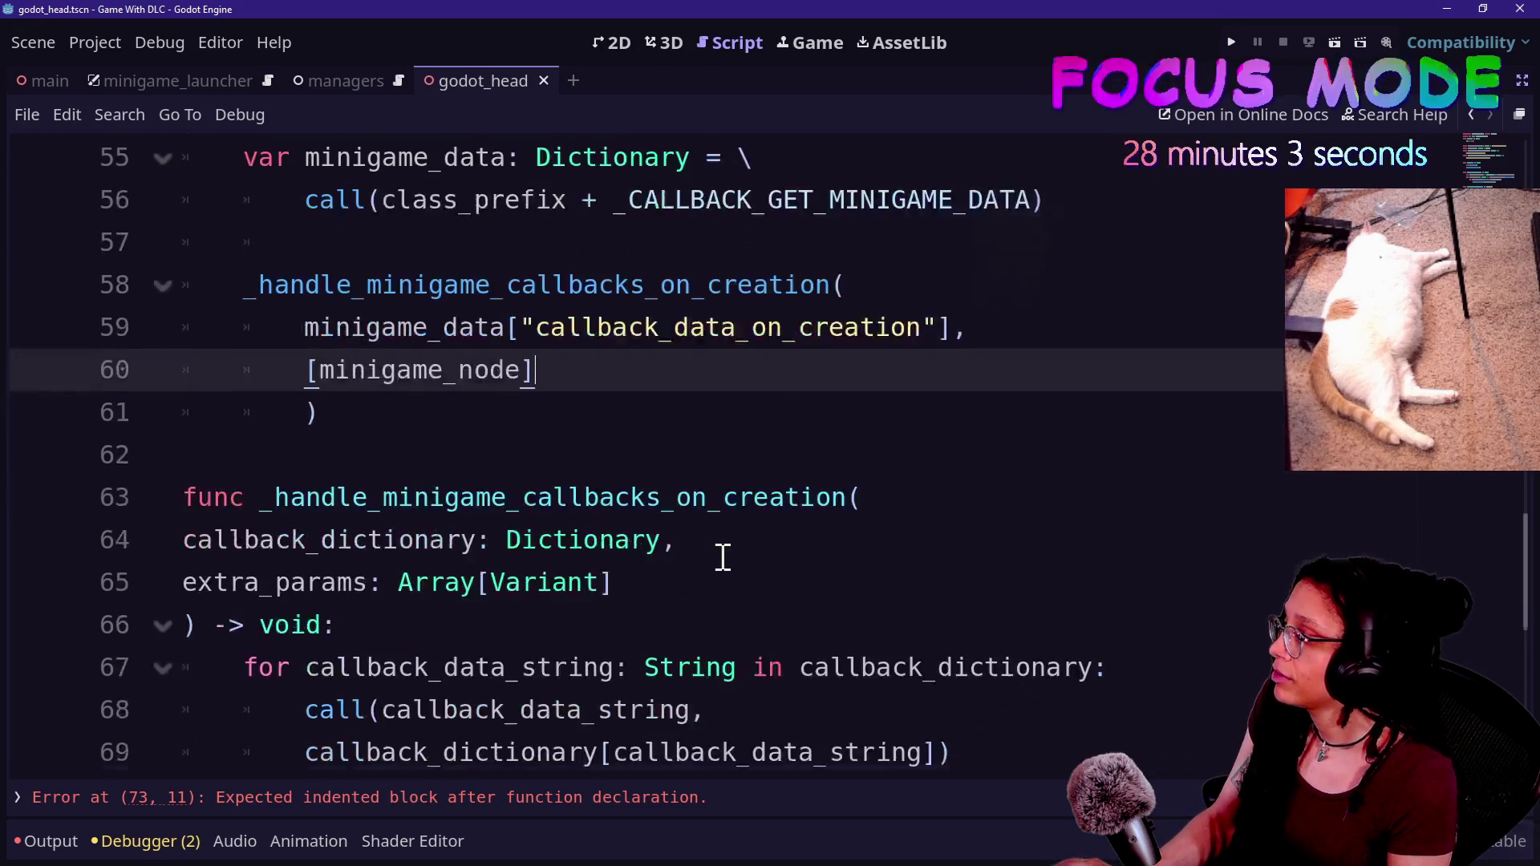
click(507, 545)
scroll(511, 548, down, 1)
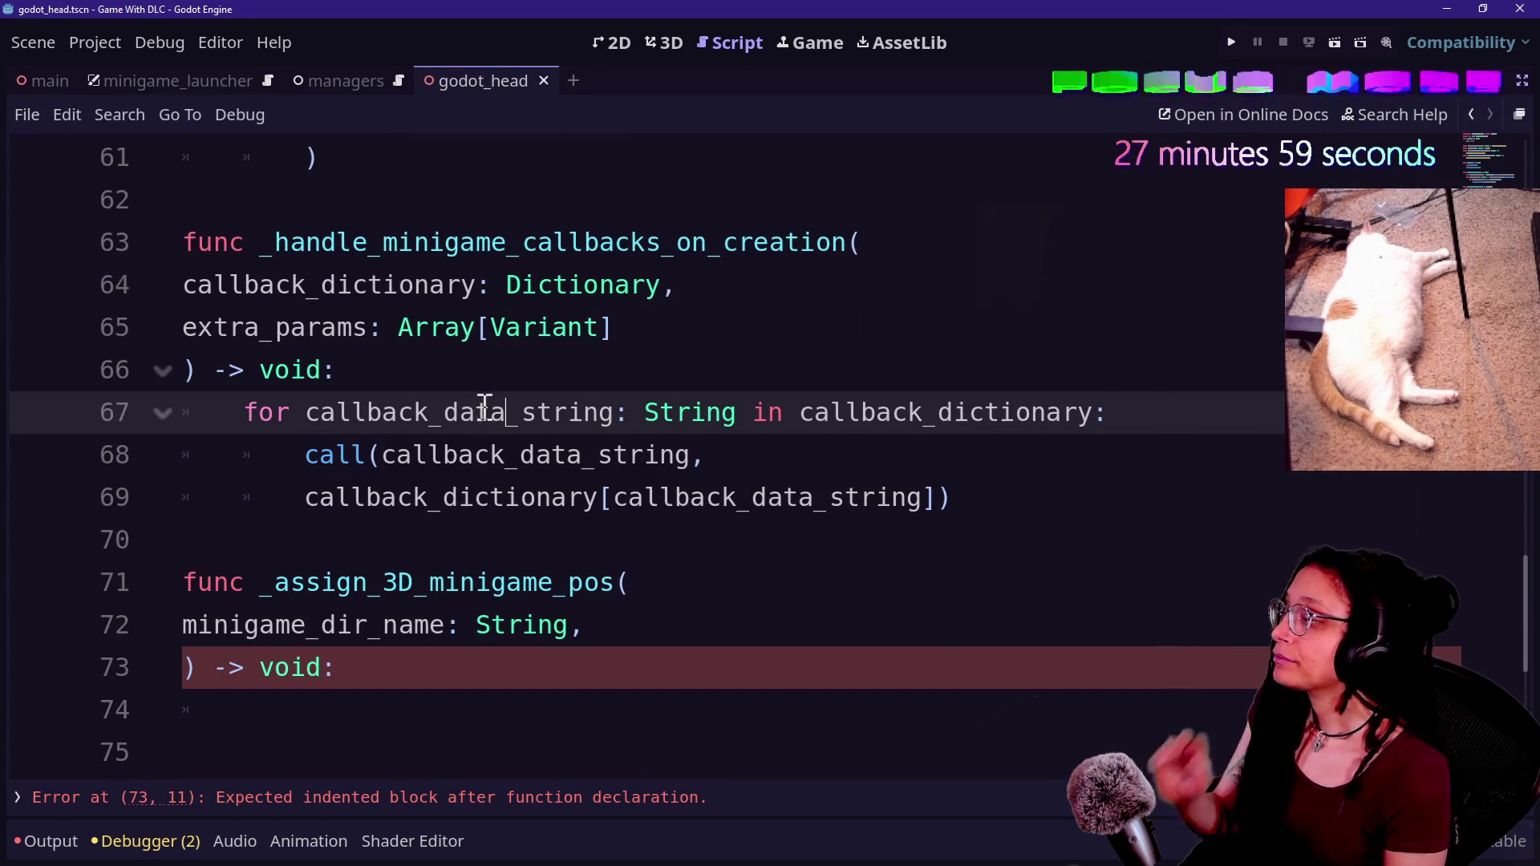
- Split the callback_dictionary lookup argument onto its own line
click(434, 372)
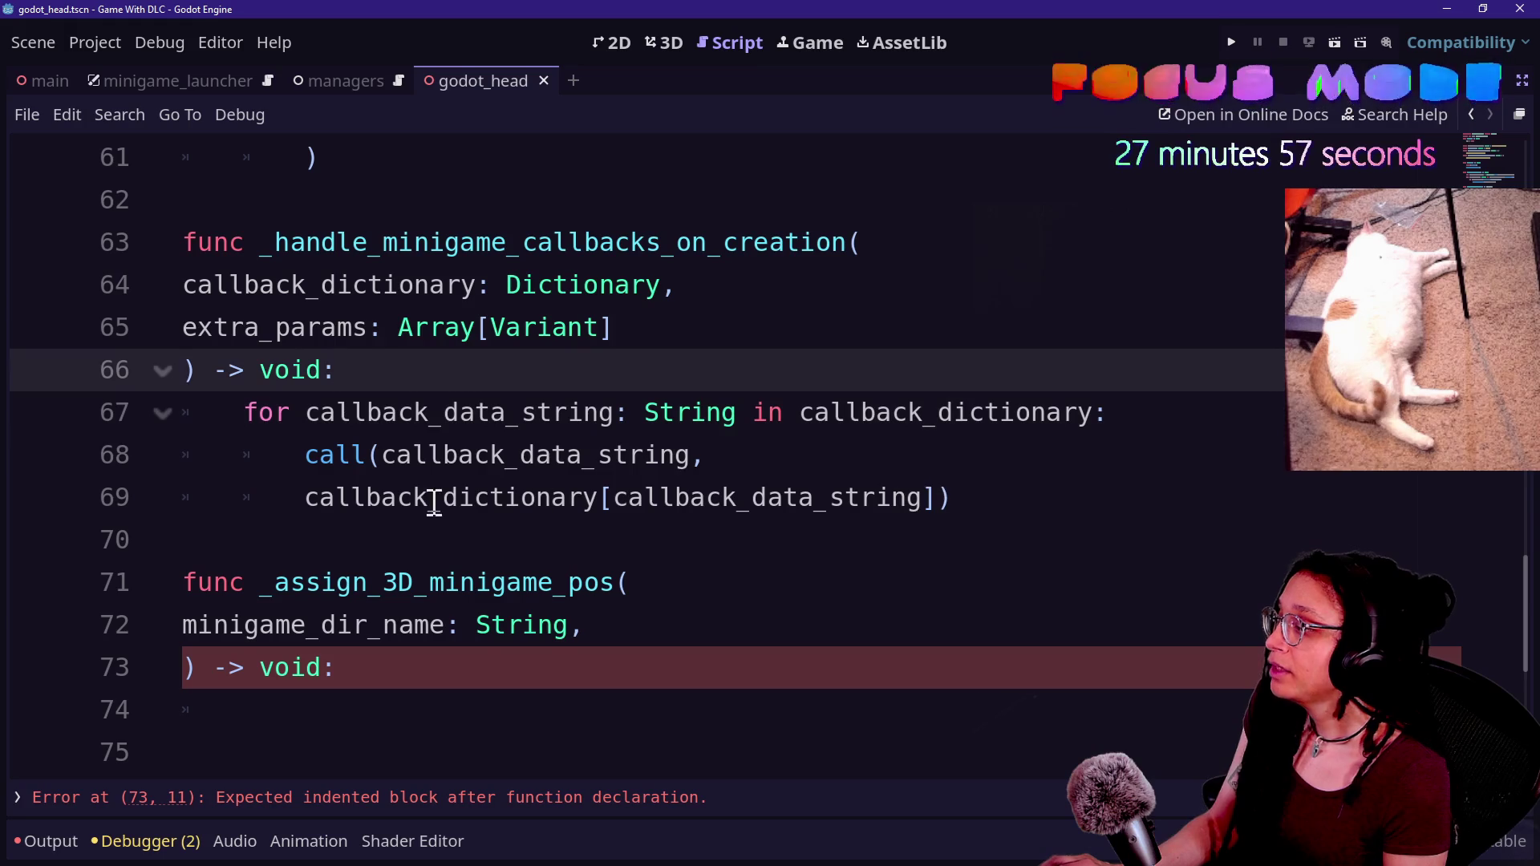
click(752, 497)
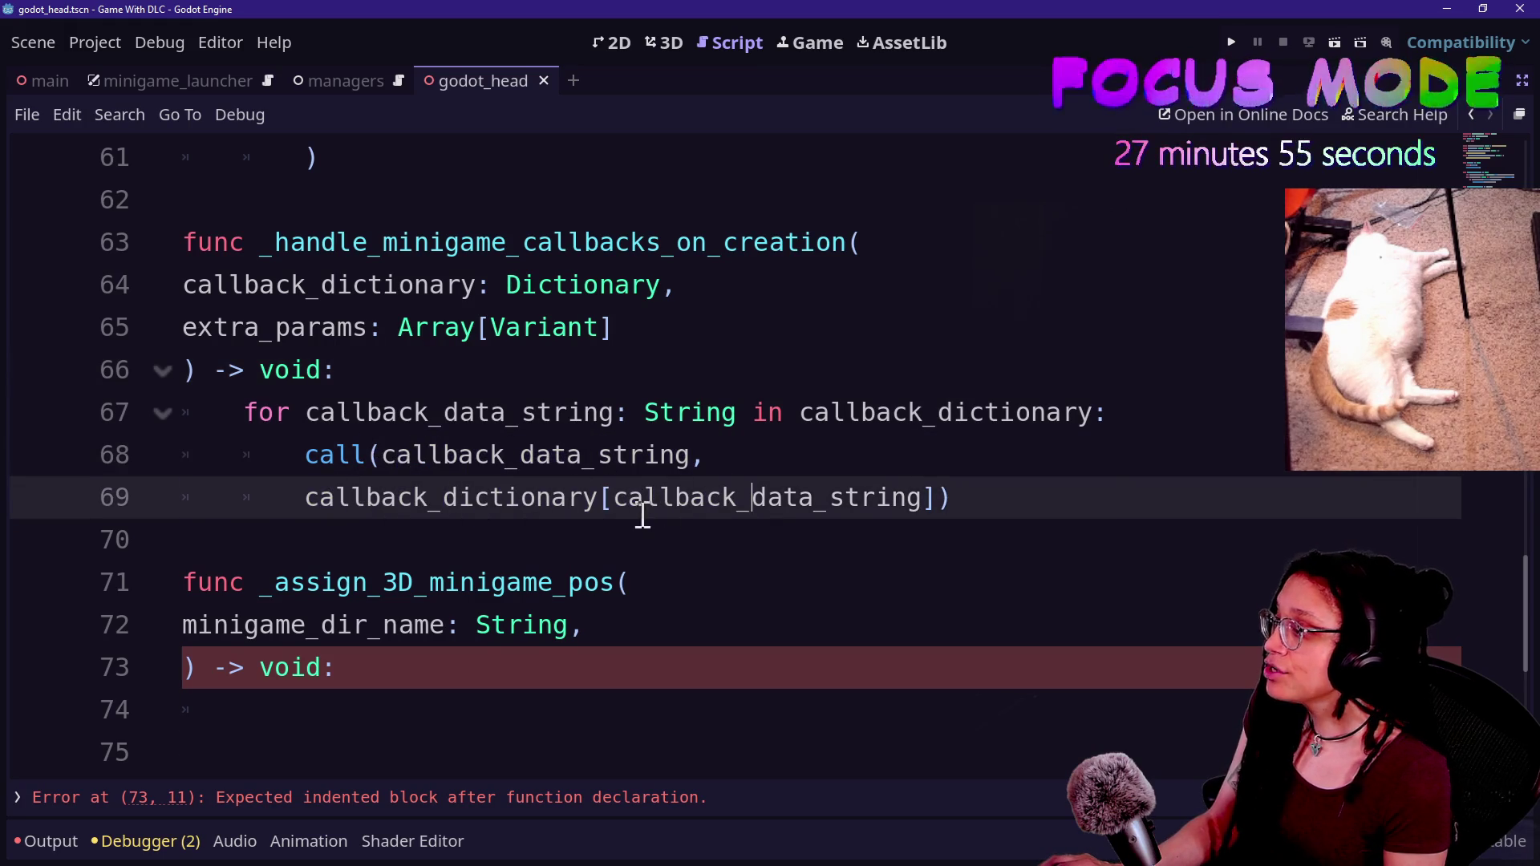
key(Return)
drag(305, 501, 780, 568)
click(781, 570)
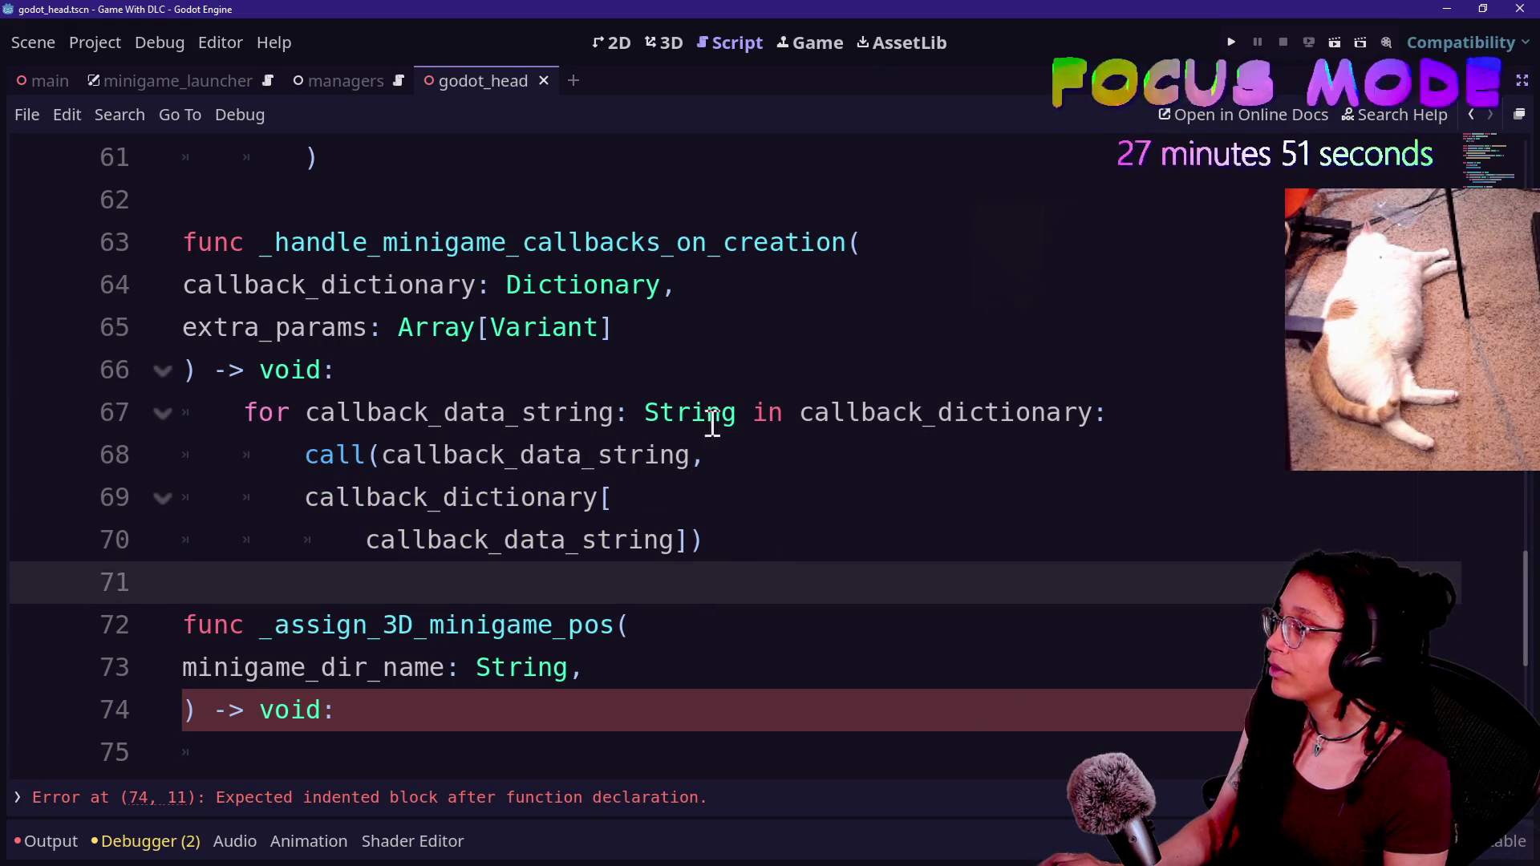
- Begin a var declaration on a new line above the for loop
click(711, 417)
key(ctrl+shift+Return)
text(var)
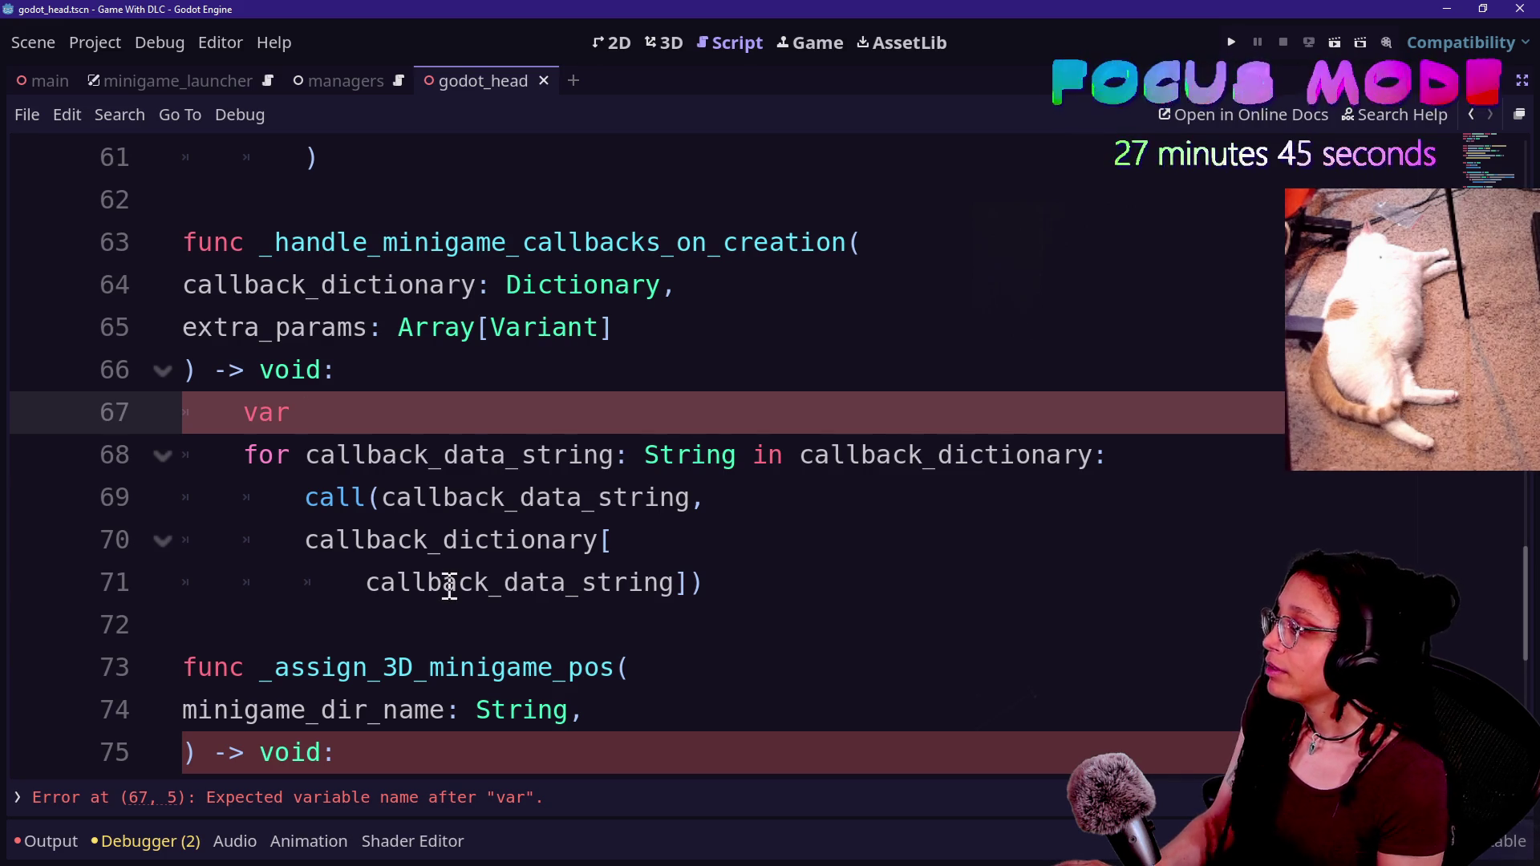
click(508, 513)
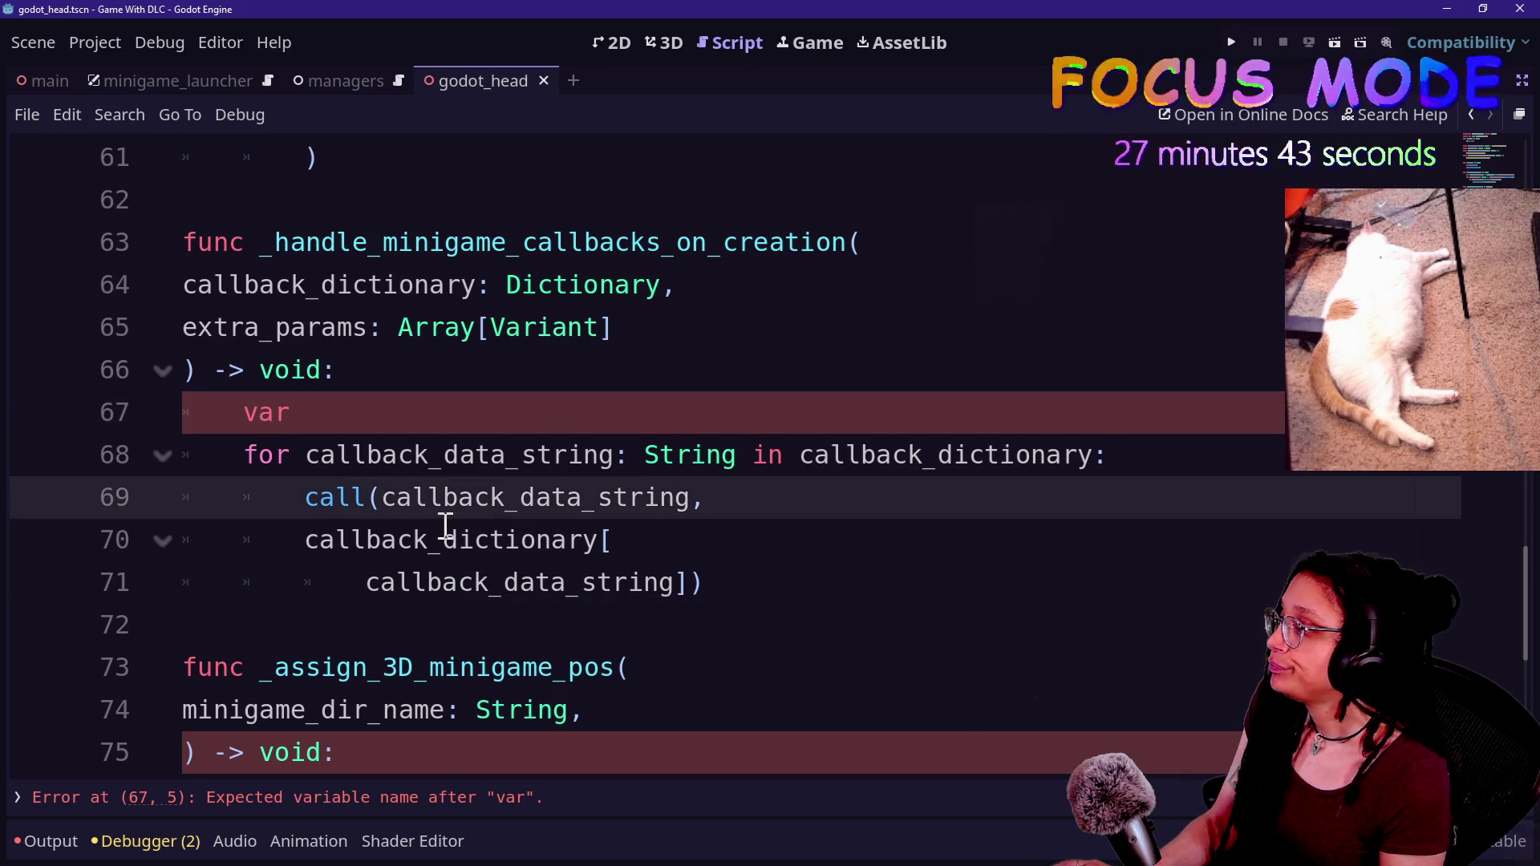
- Add a 'minigame_node: Node,' parameter to the _assign_3D_minigame_pos signature
click(695, 668)
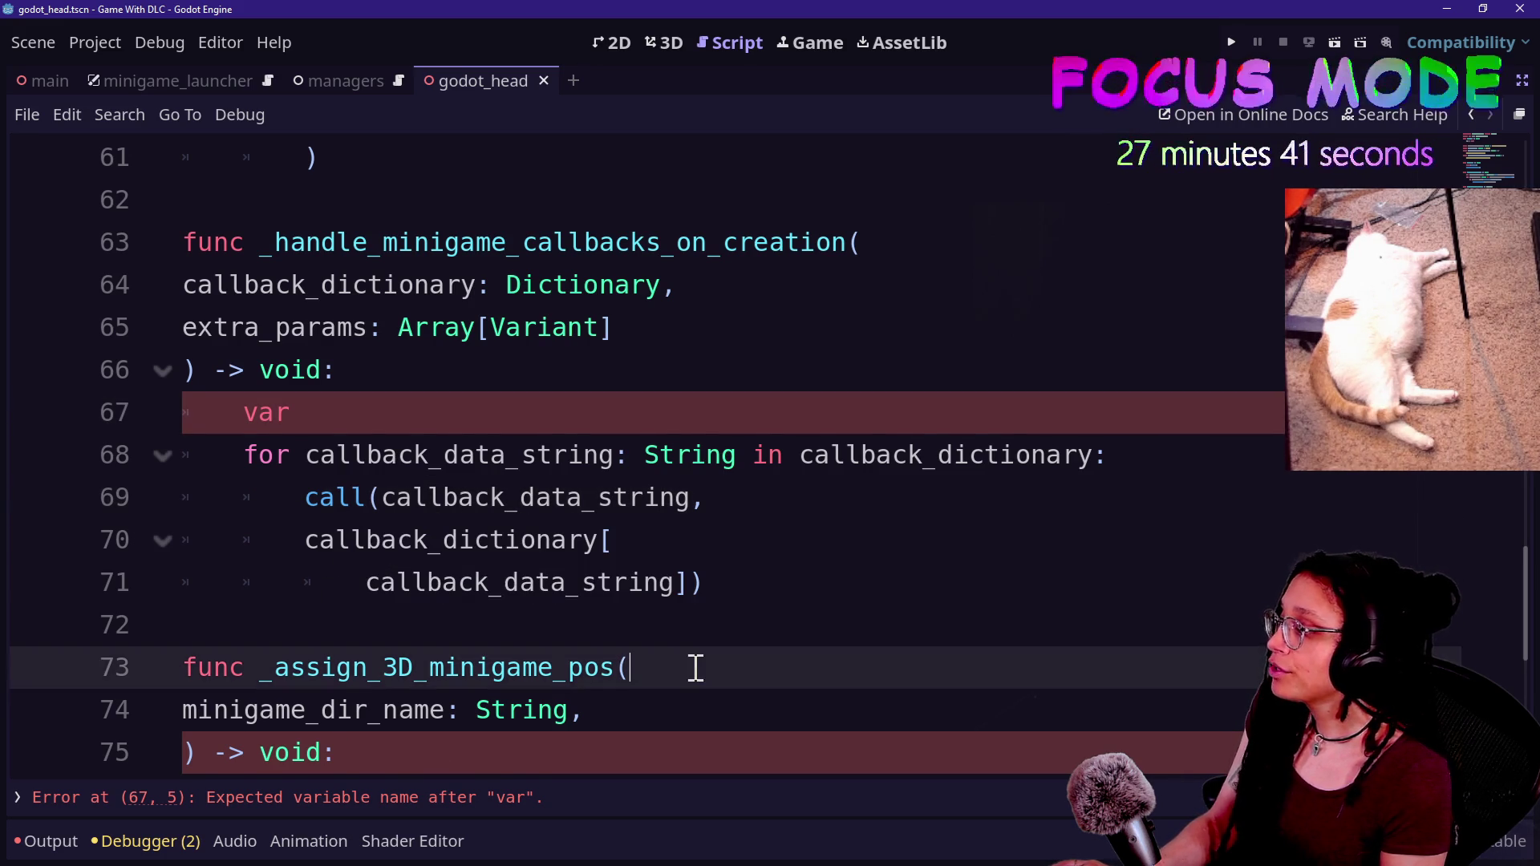
key(Return)
text(m)
key(BackSpace)
key(BackSpace)
text(minigame_)
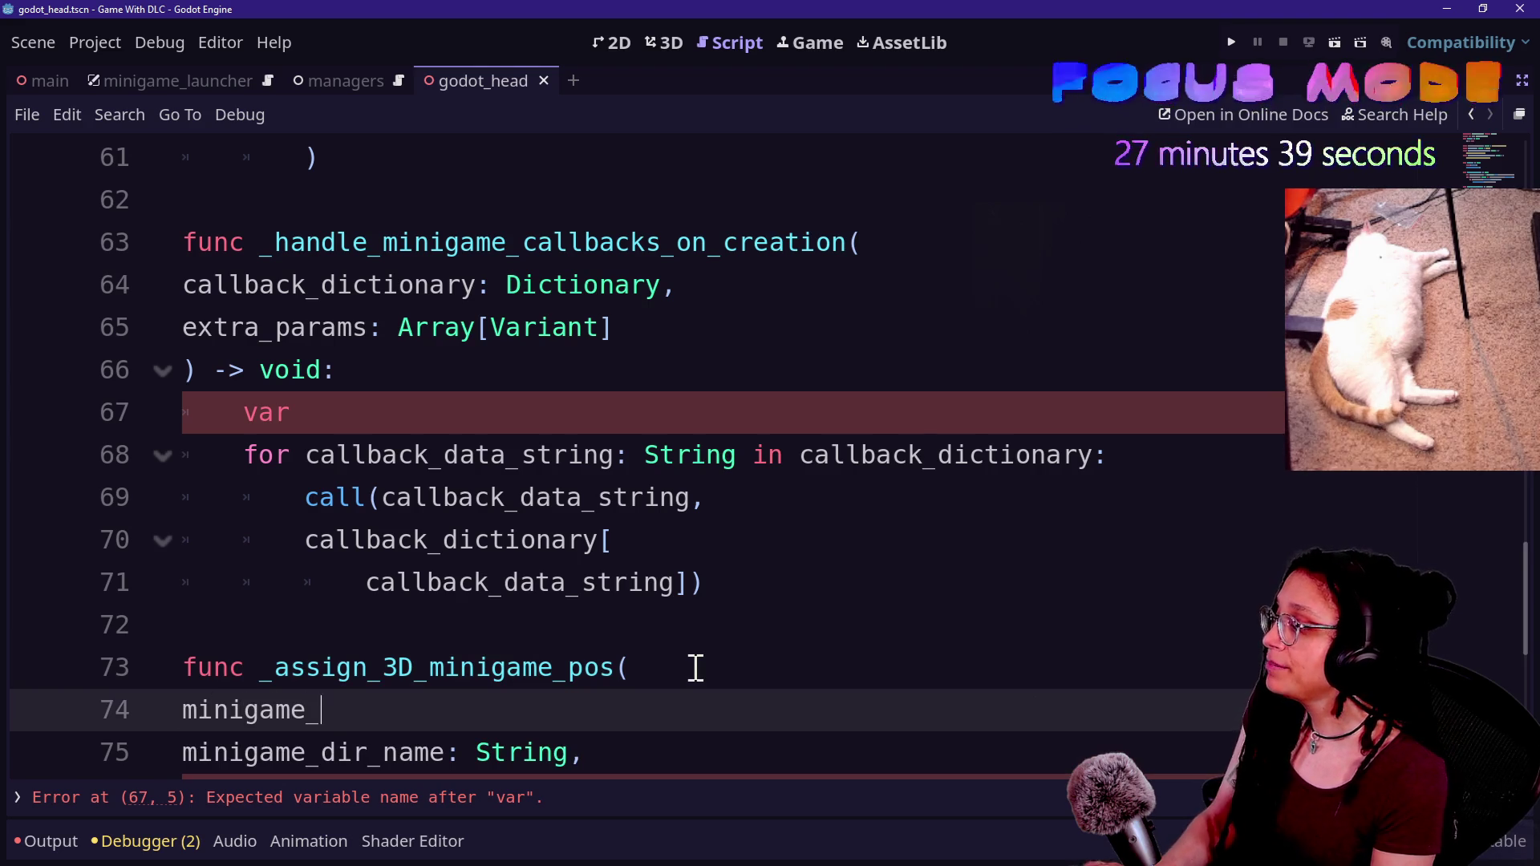
text(node: Node,)
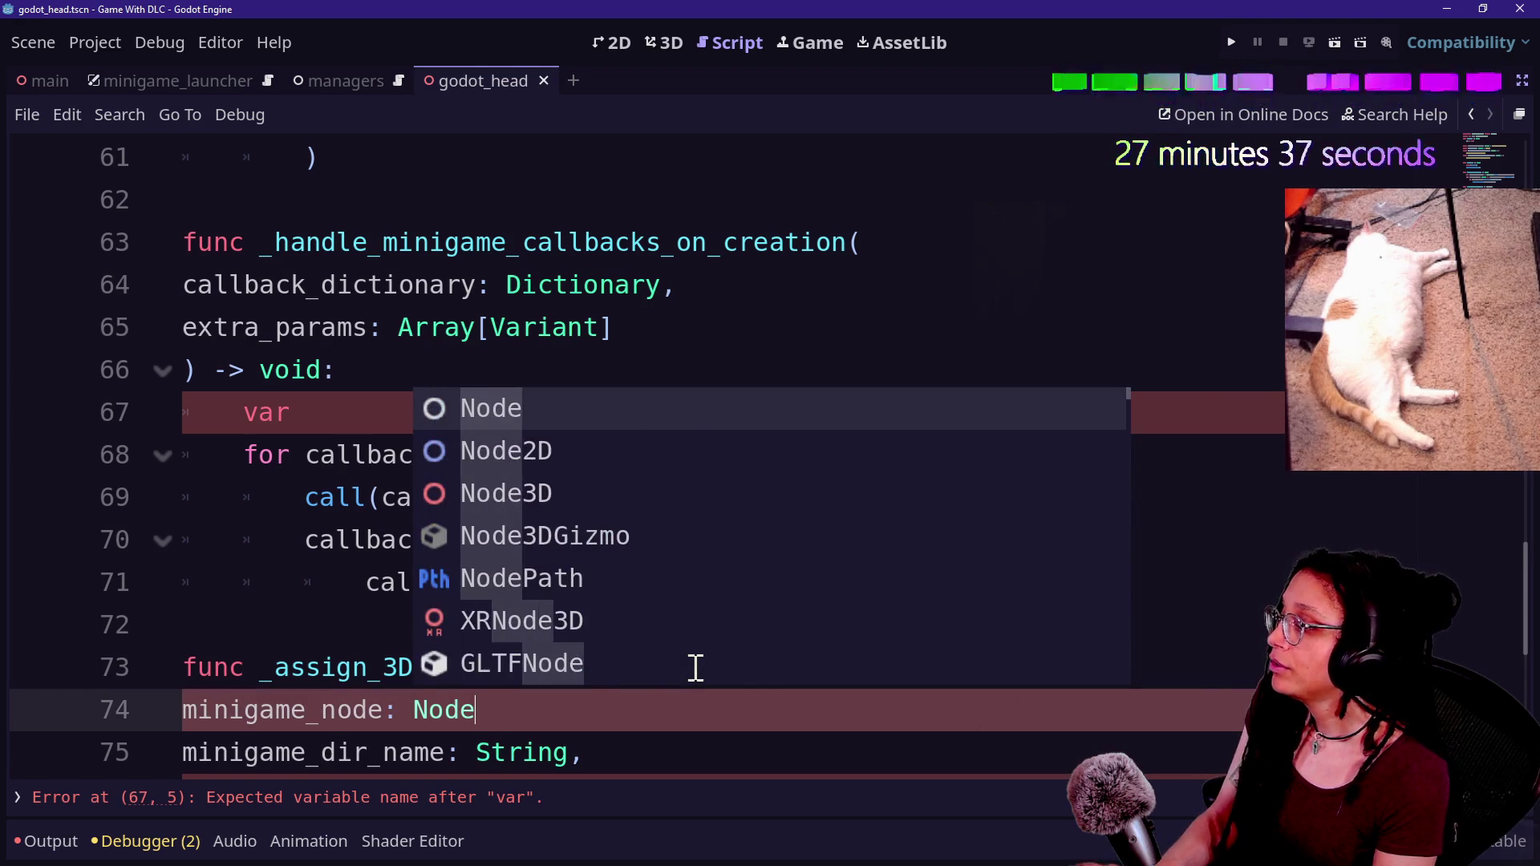
click(382, 664)
scroll(382, 651, down, 1)
click(303, 585)
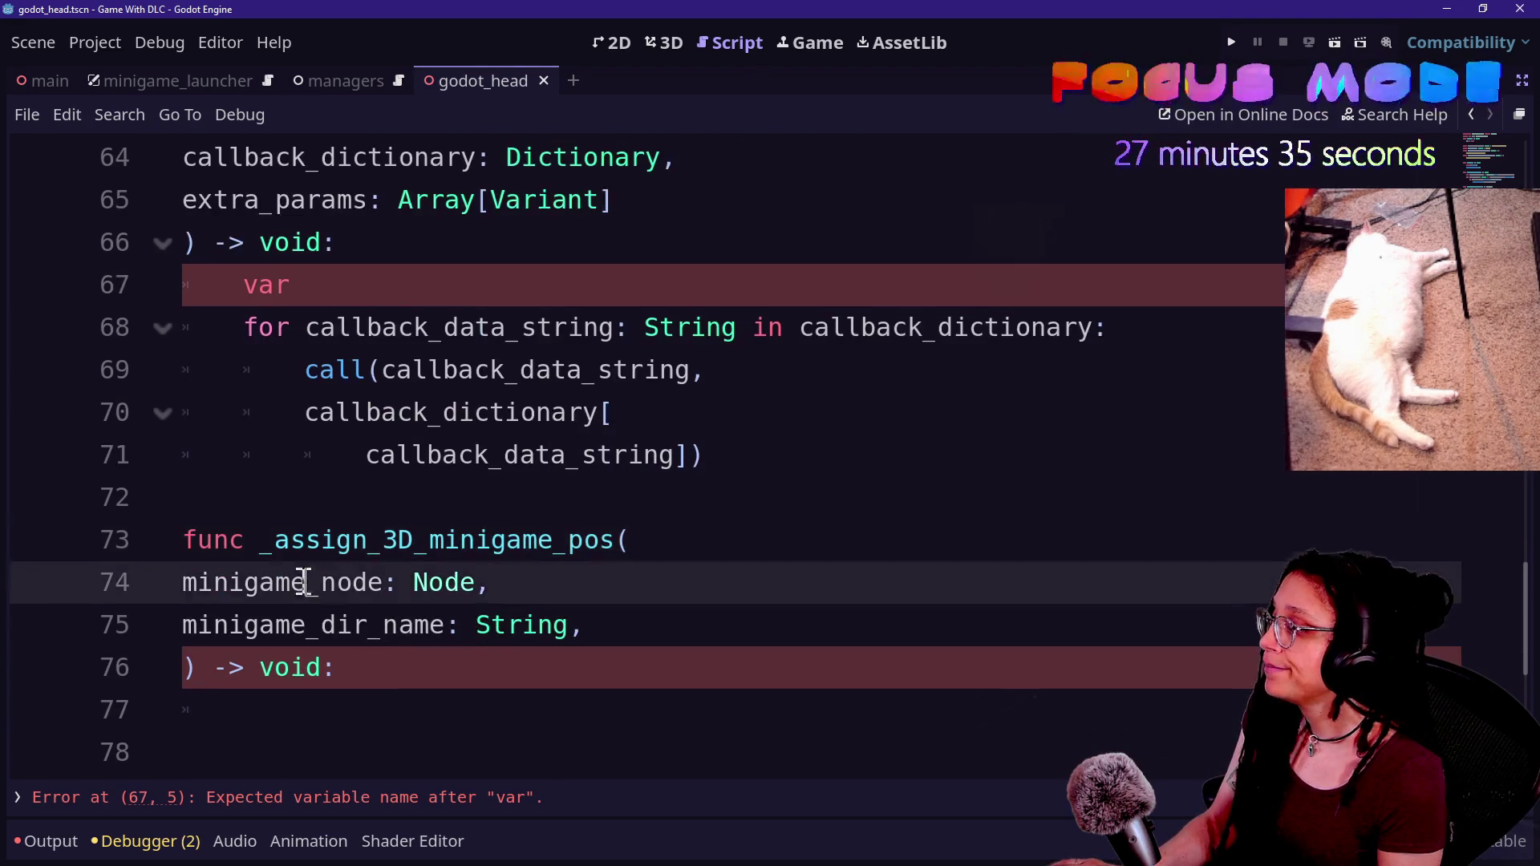
click(561, 624)
- Complete the declaration as var parameters: Array[Variant] = []
click(665, 295)
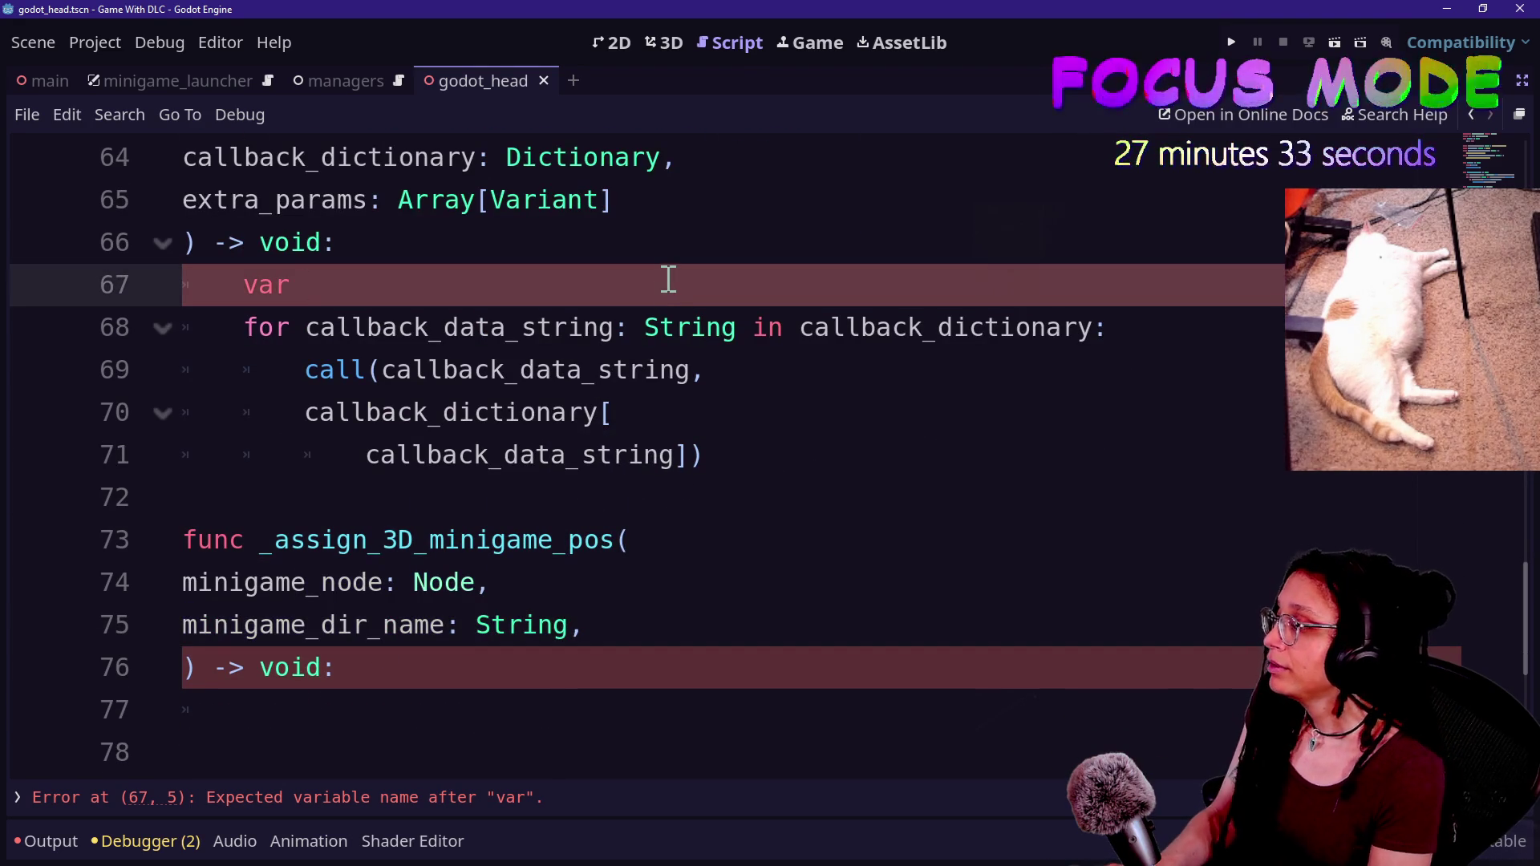
text(parameters)
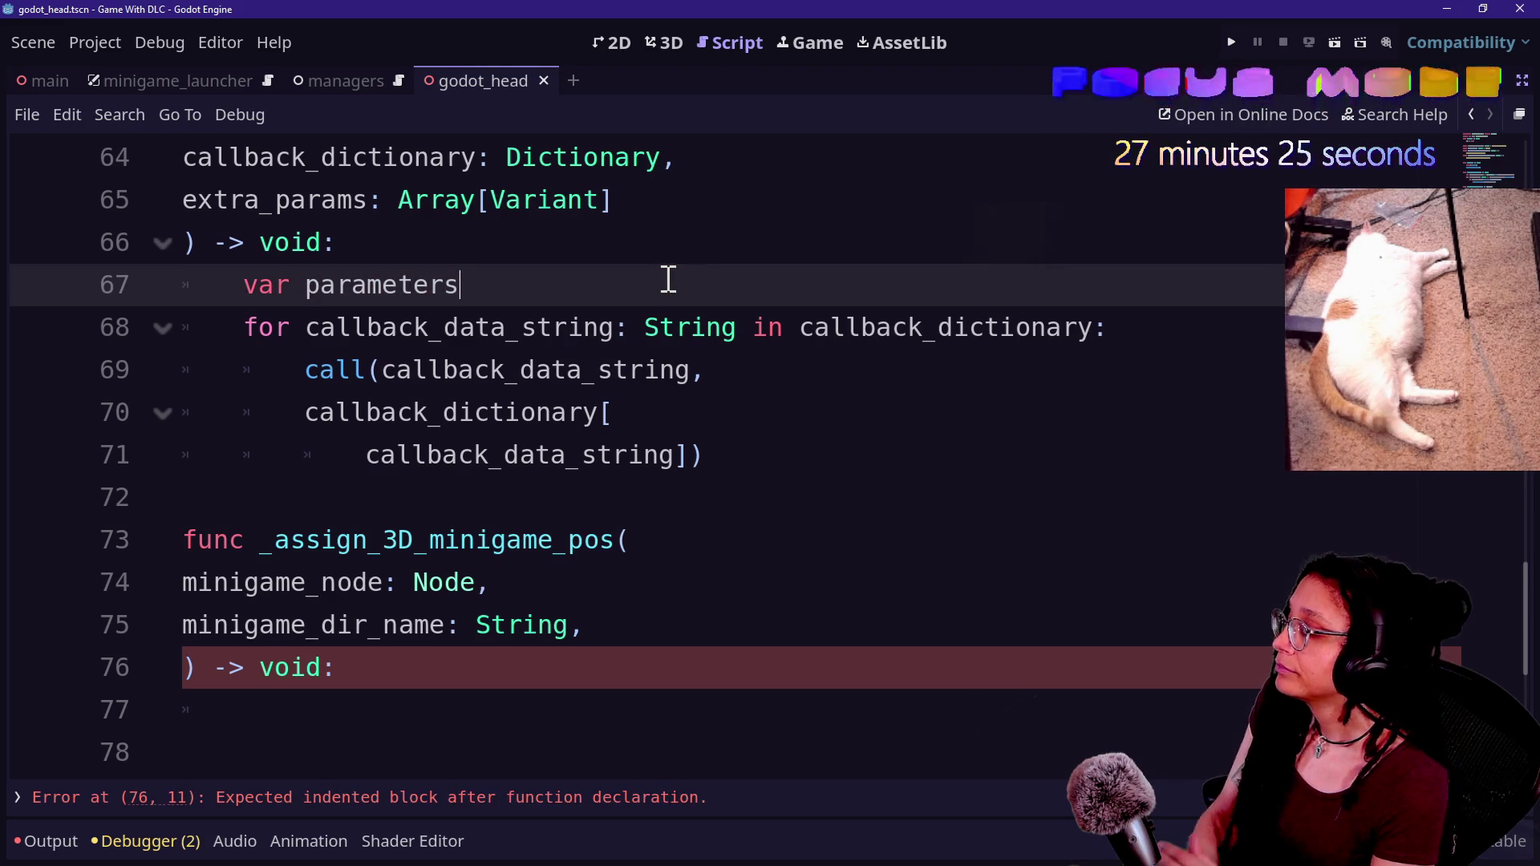
text(:)
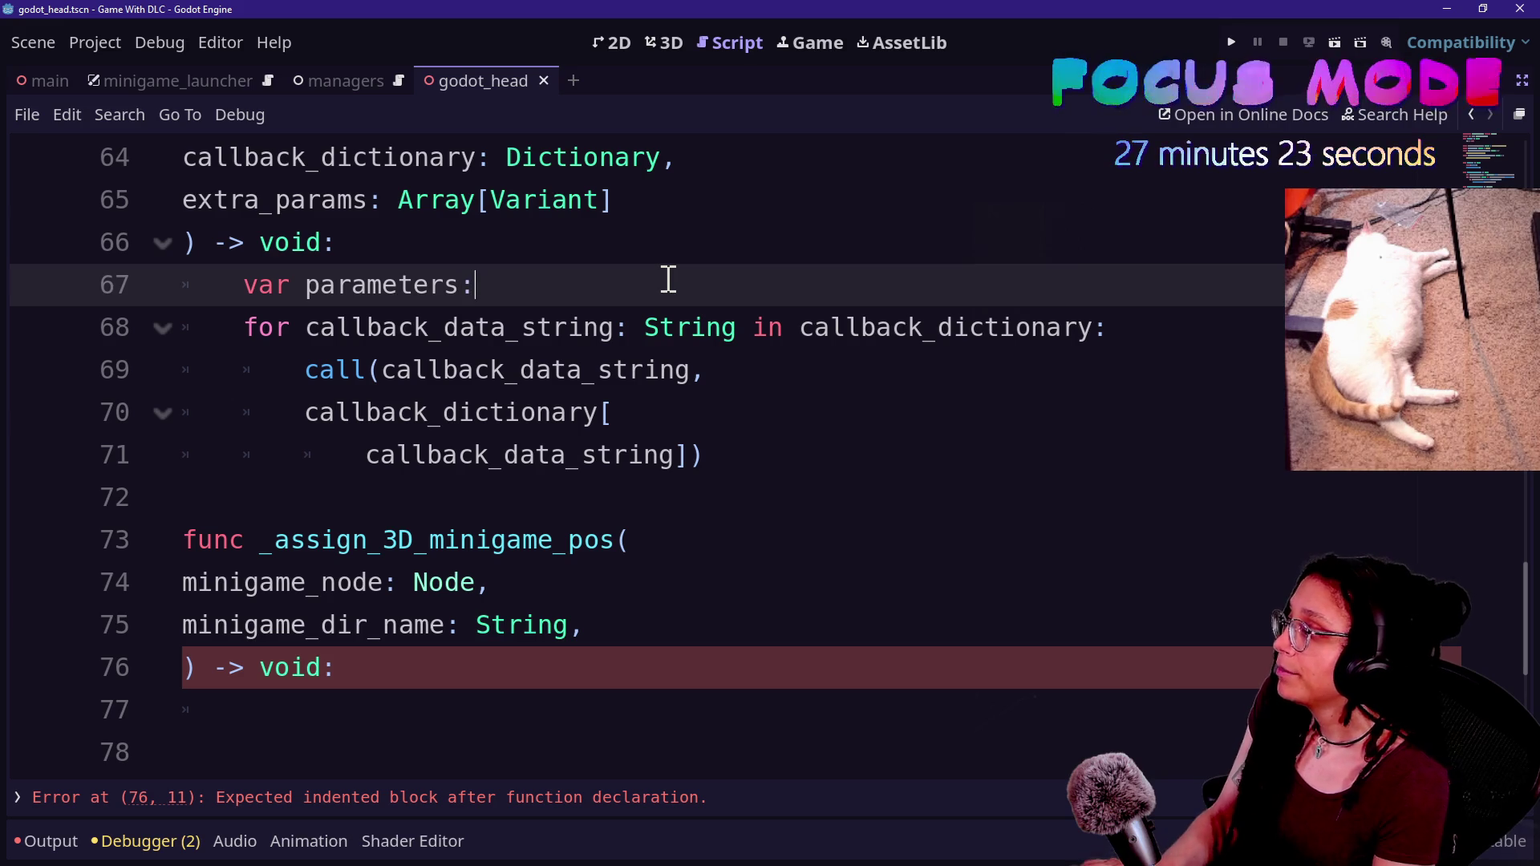
text( Array[)
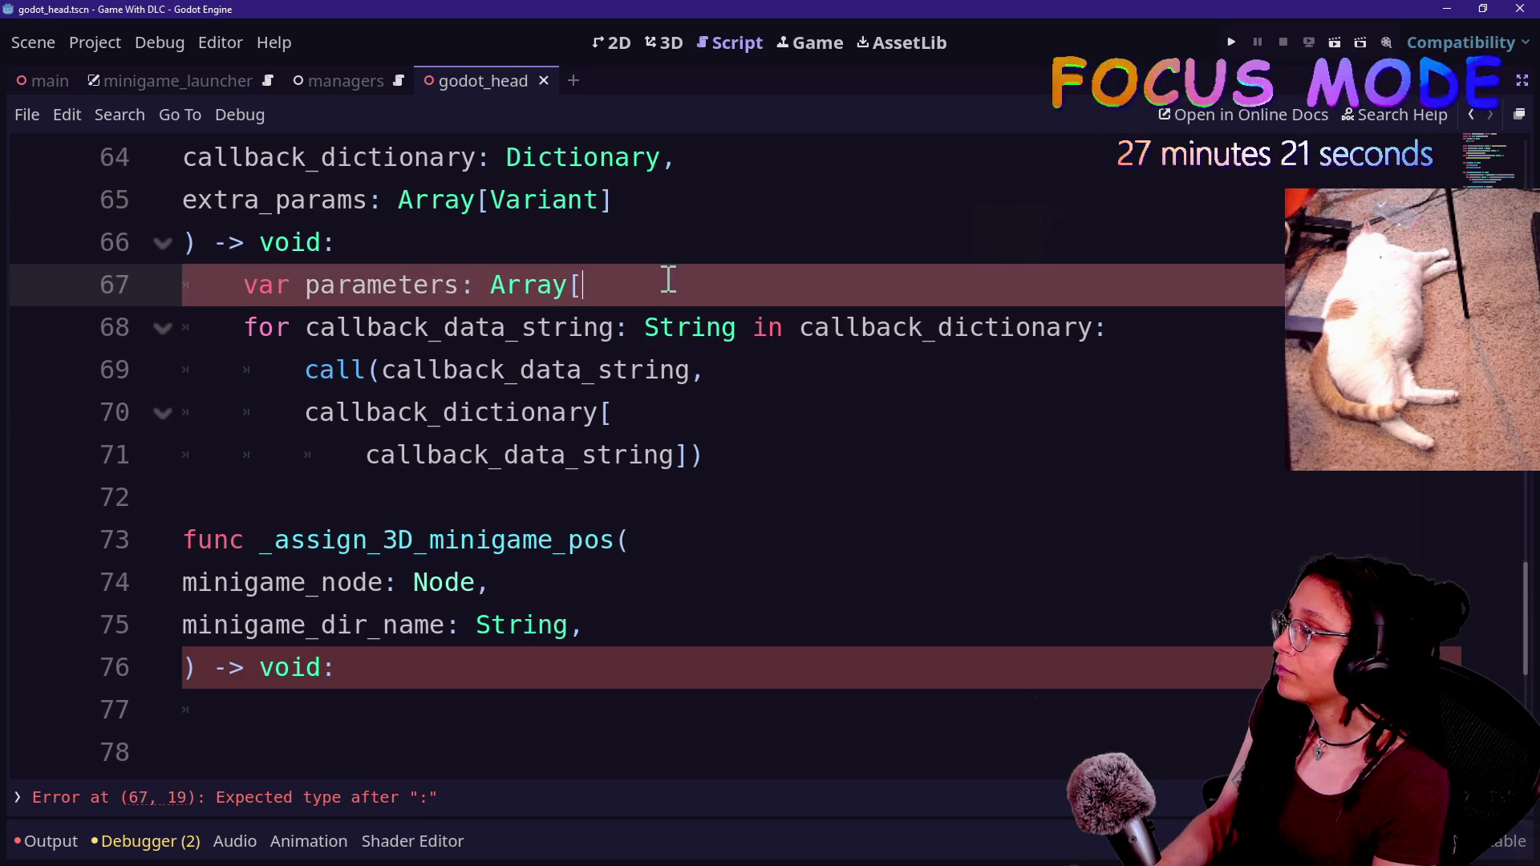
text(Variant] =)
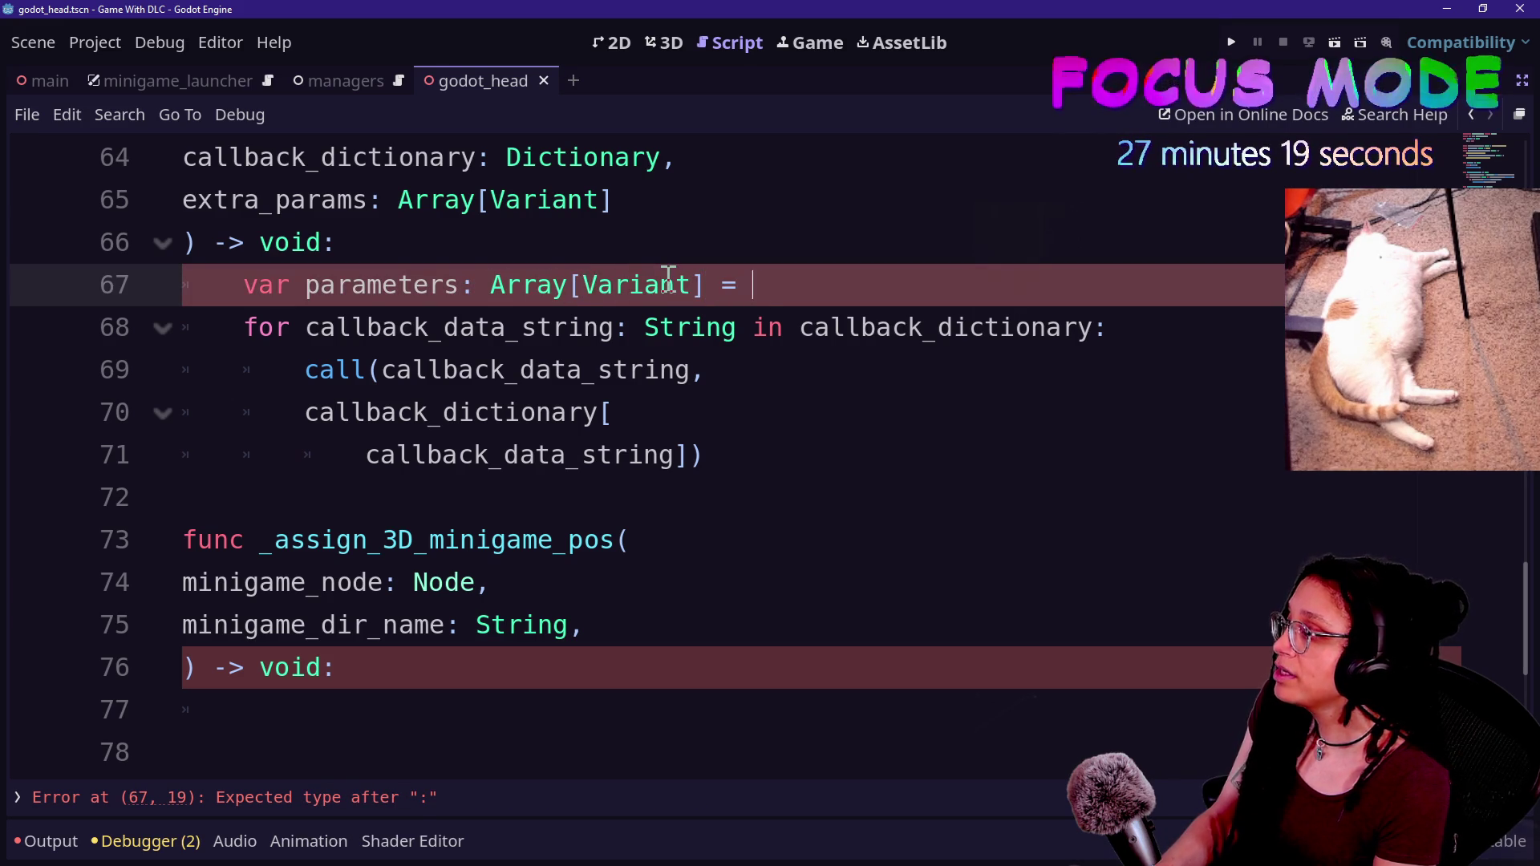
key(BackSpace)
text([)
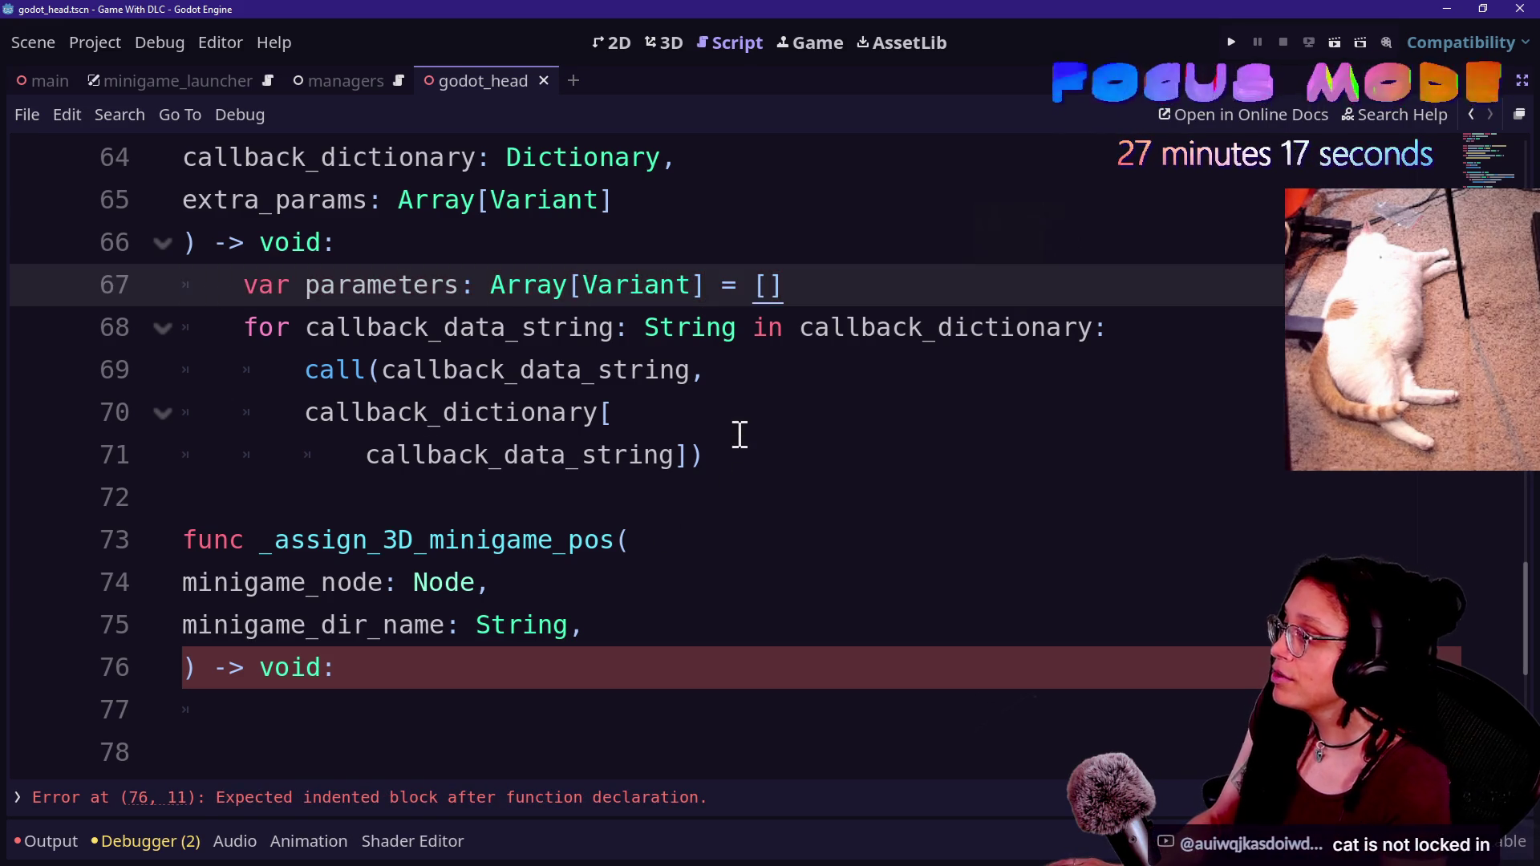
- Start a parameters.append( line at the top of the loop body
click(817, 391)
key(Down)
key(Down)
key(Up)
key(Down)
key(Up)
key(Up)
key(Up)
key(Down)
key(Down)
key(Down)
key(Up)
key(Up)
key(Down)
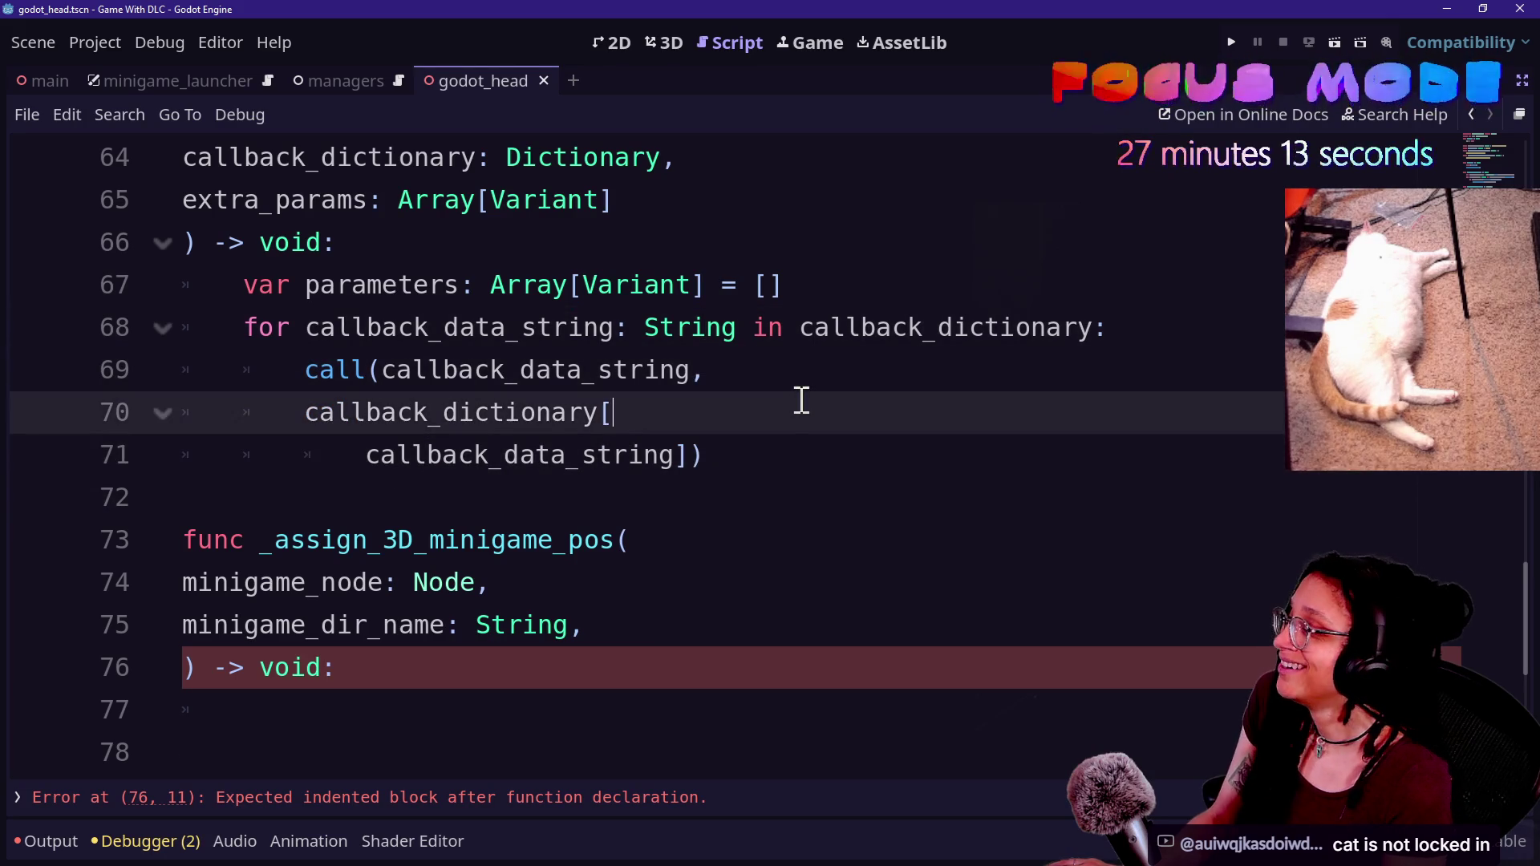
click(818, 456)
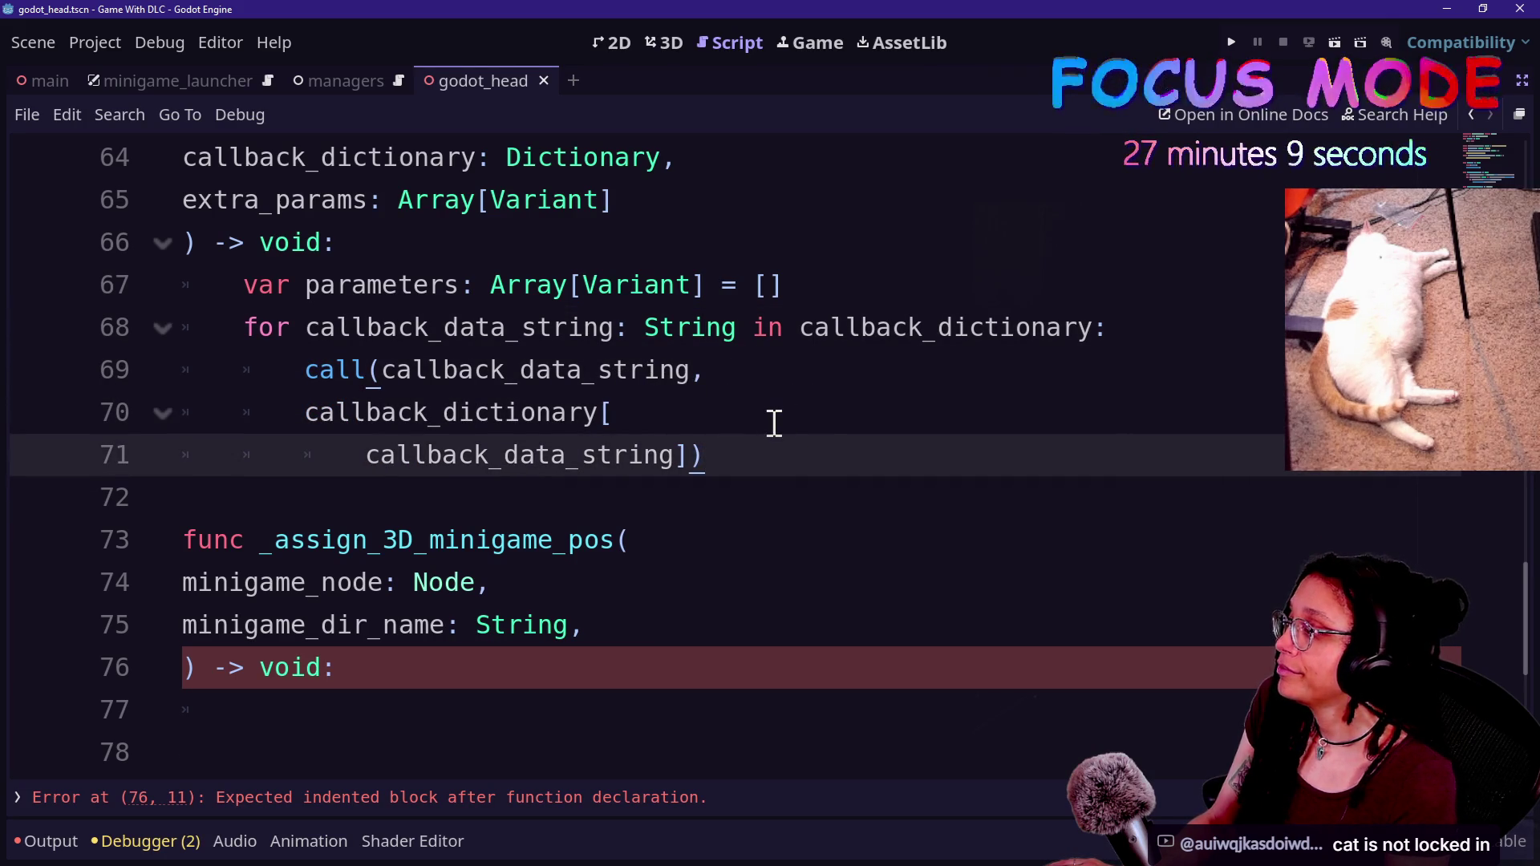
key(Return)
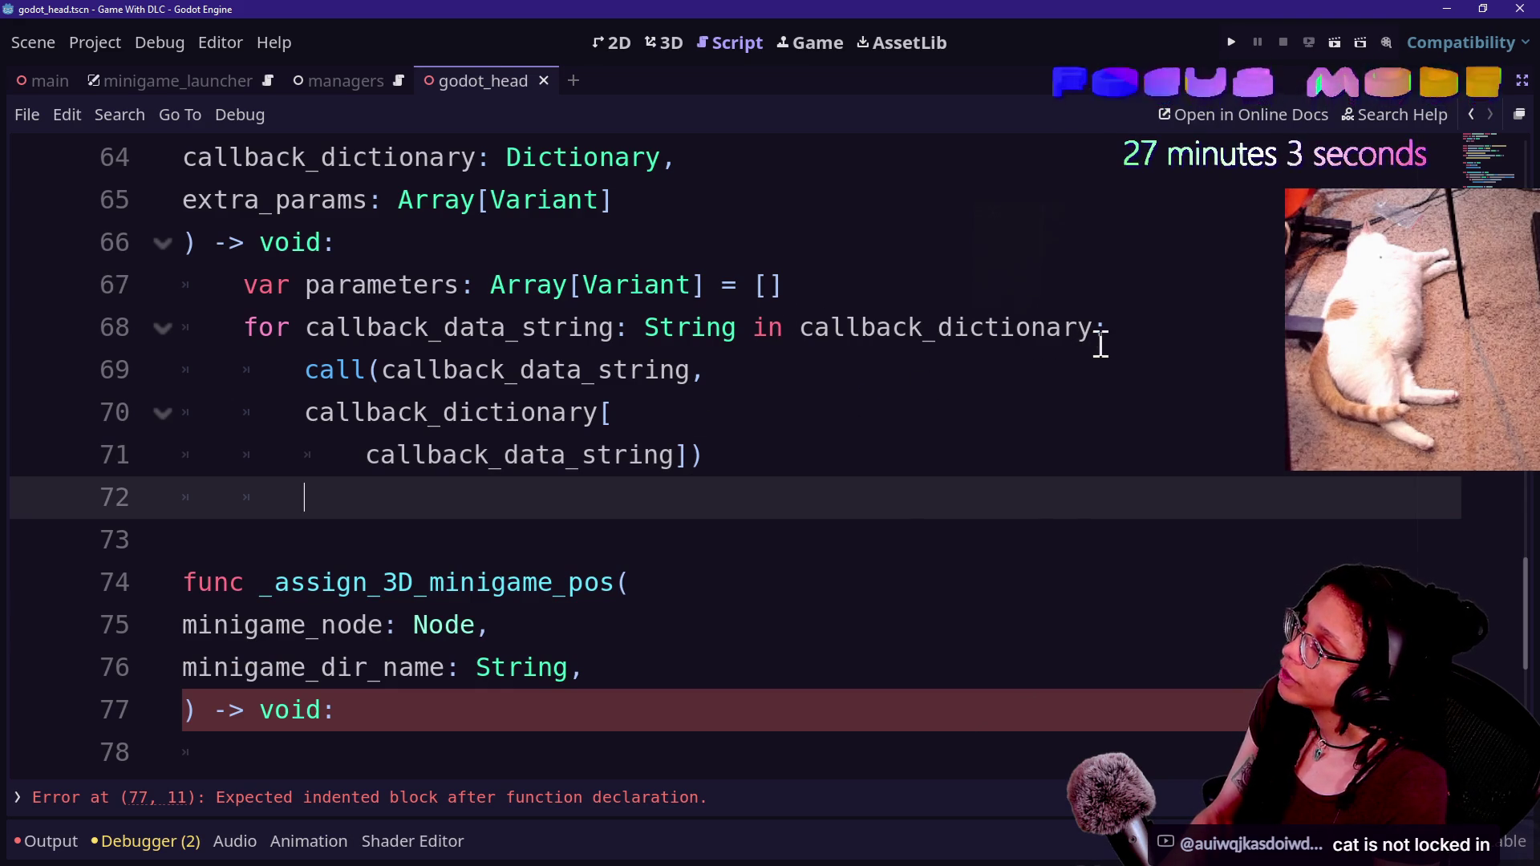
click(1159, 328)
key(Return)
text(p)
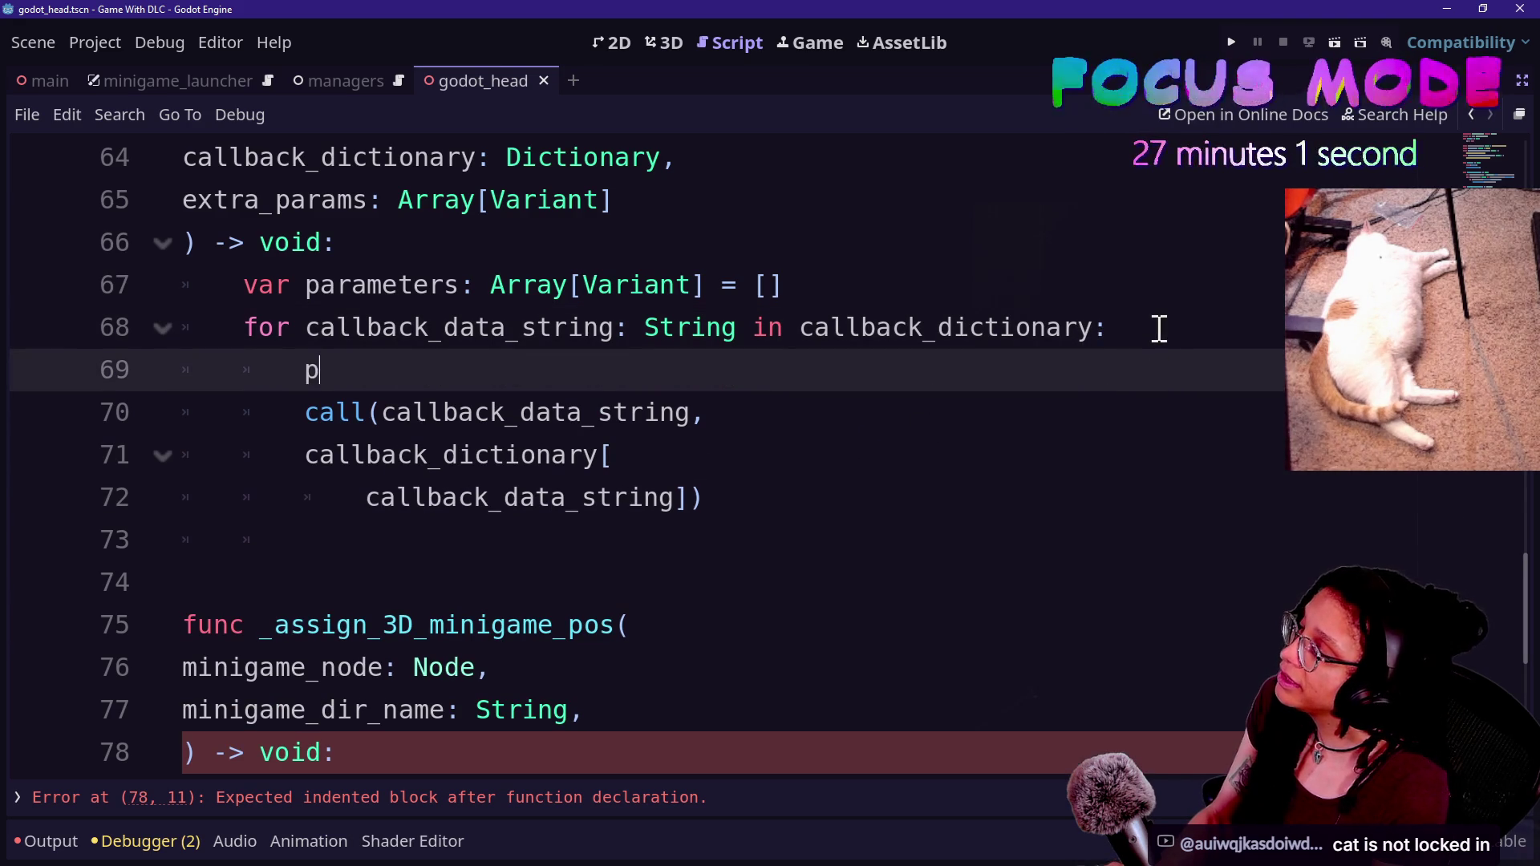
text(arameters)
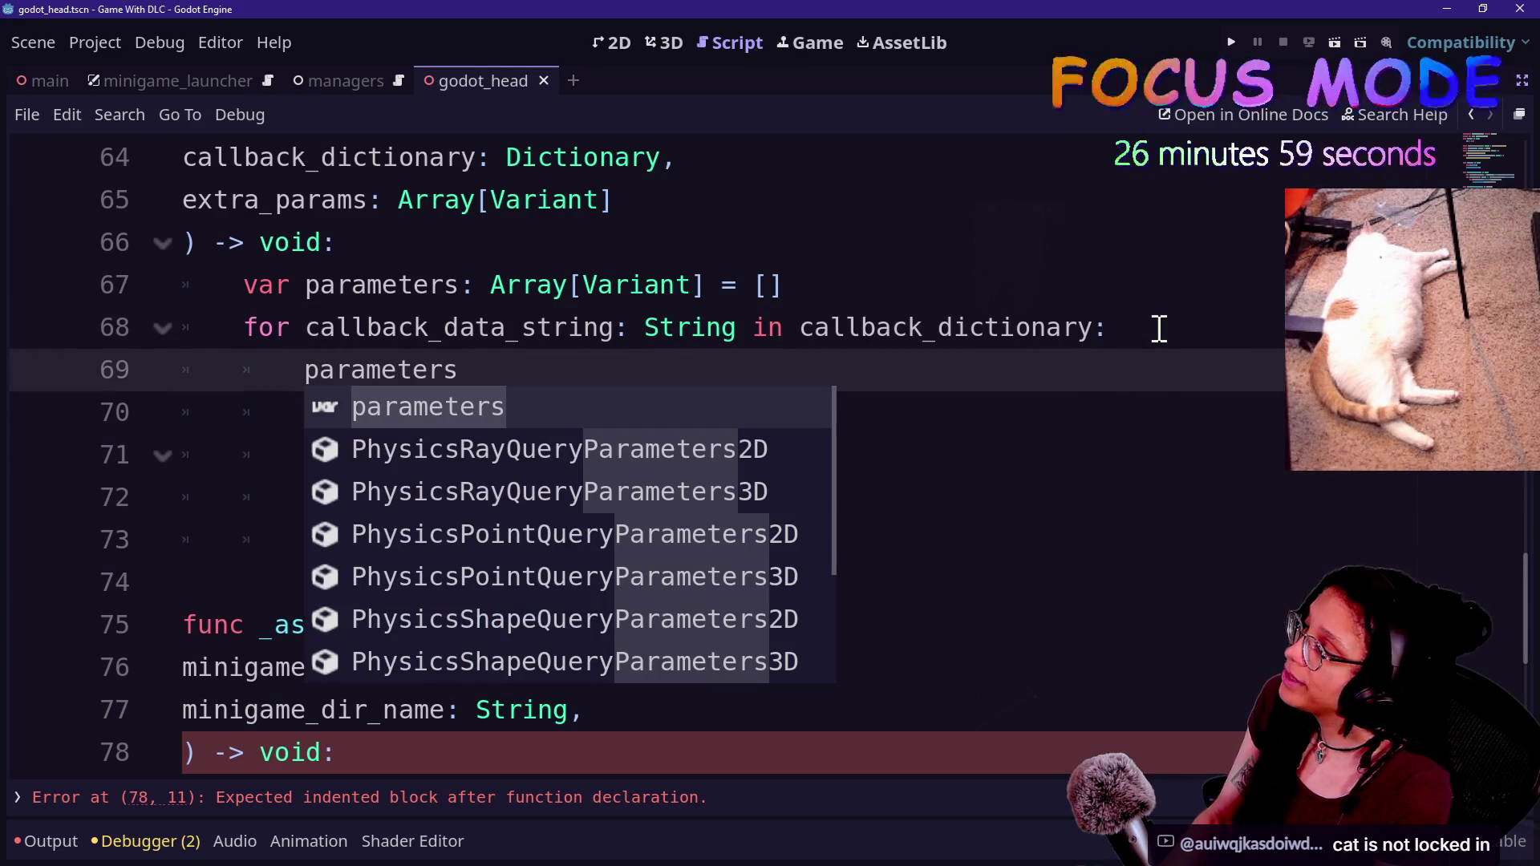
text(.app)
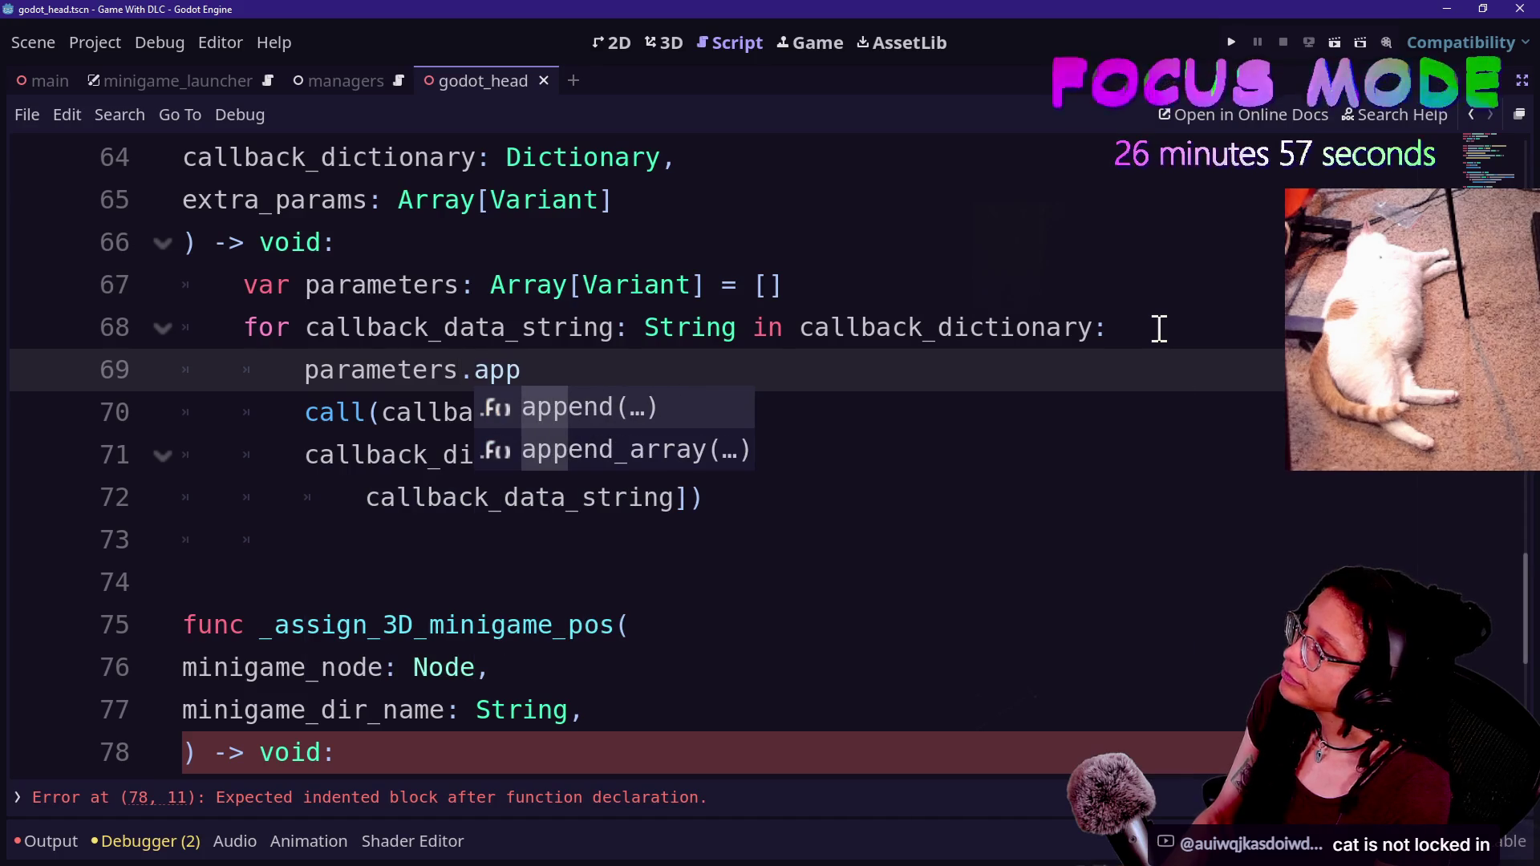
text(end)
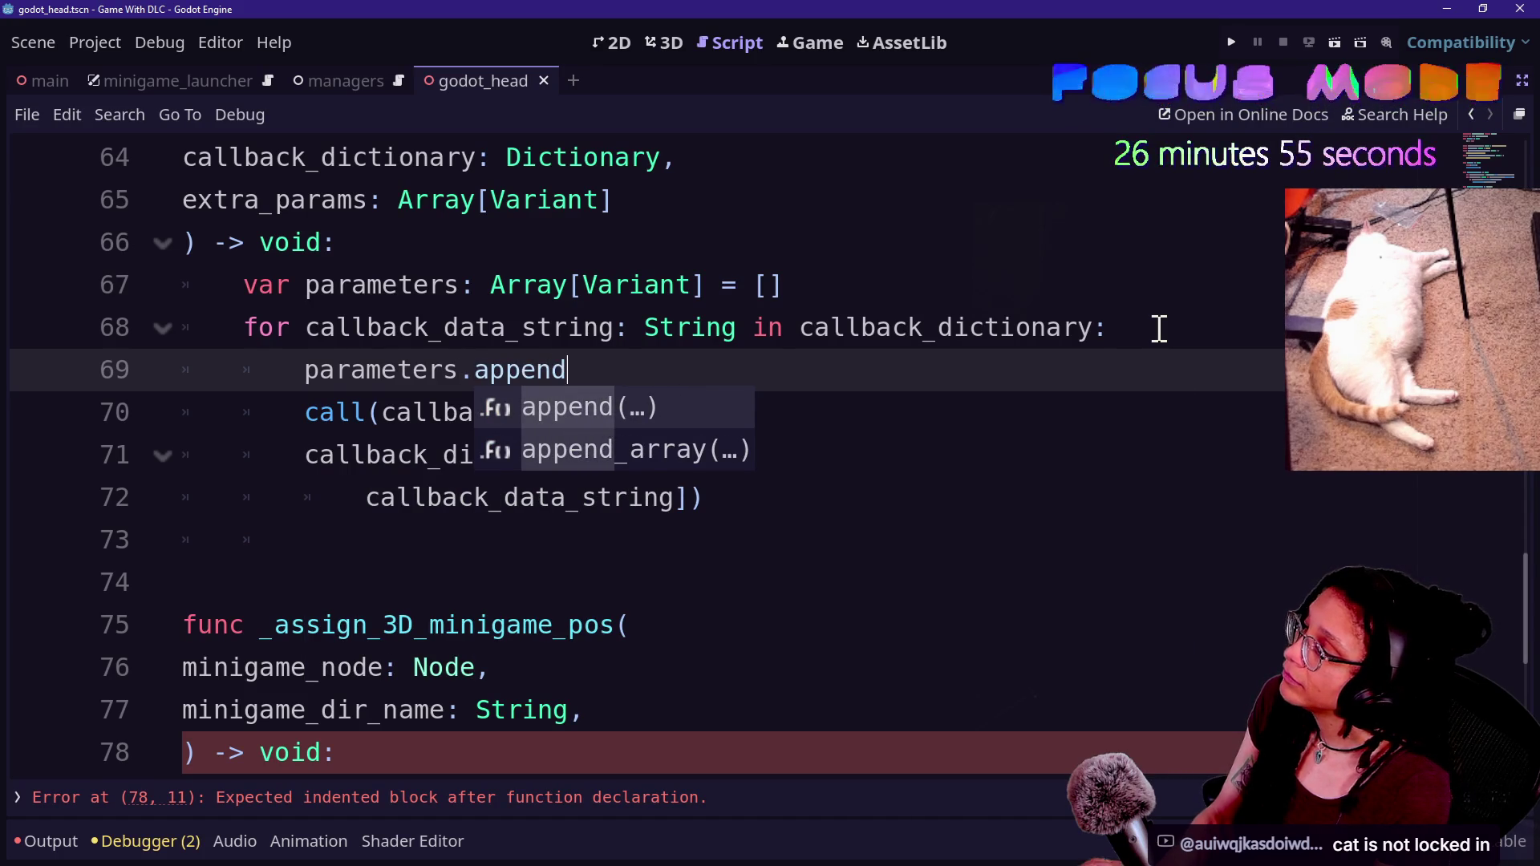
text(()
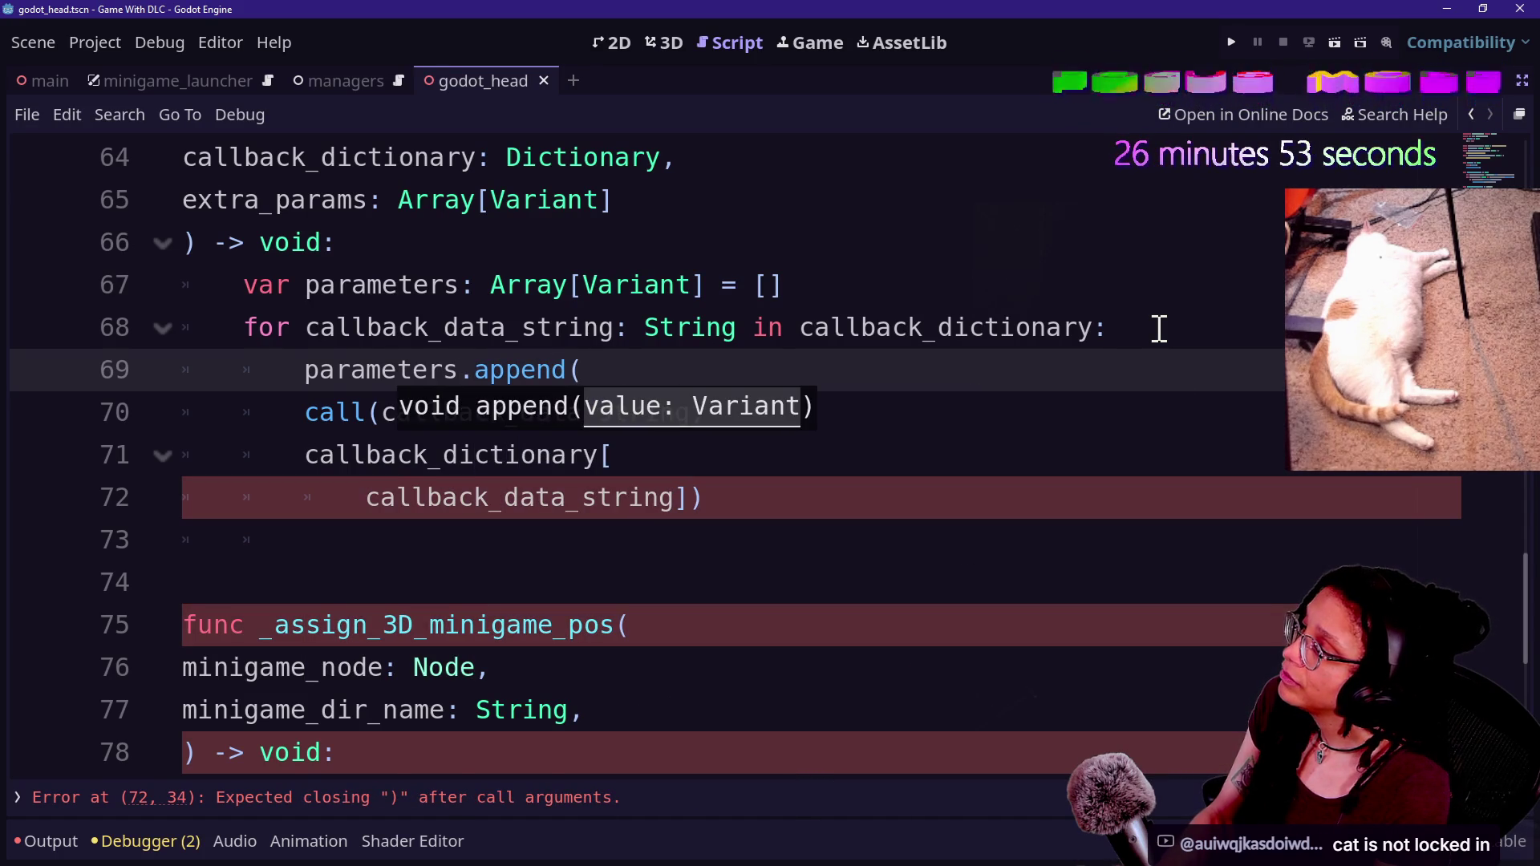
text(c)
click(305, 539)
- Move the callback_dictionary lookup into the parameters.append( call
mouse_move(302, 457)
mouse_down()
mouse_move(655, 531)
mouse_move(688, 497)
mouse_up()
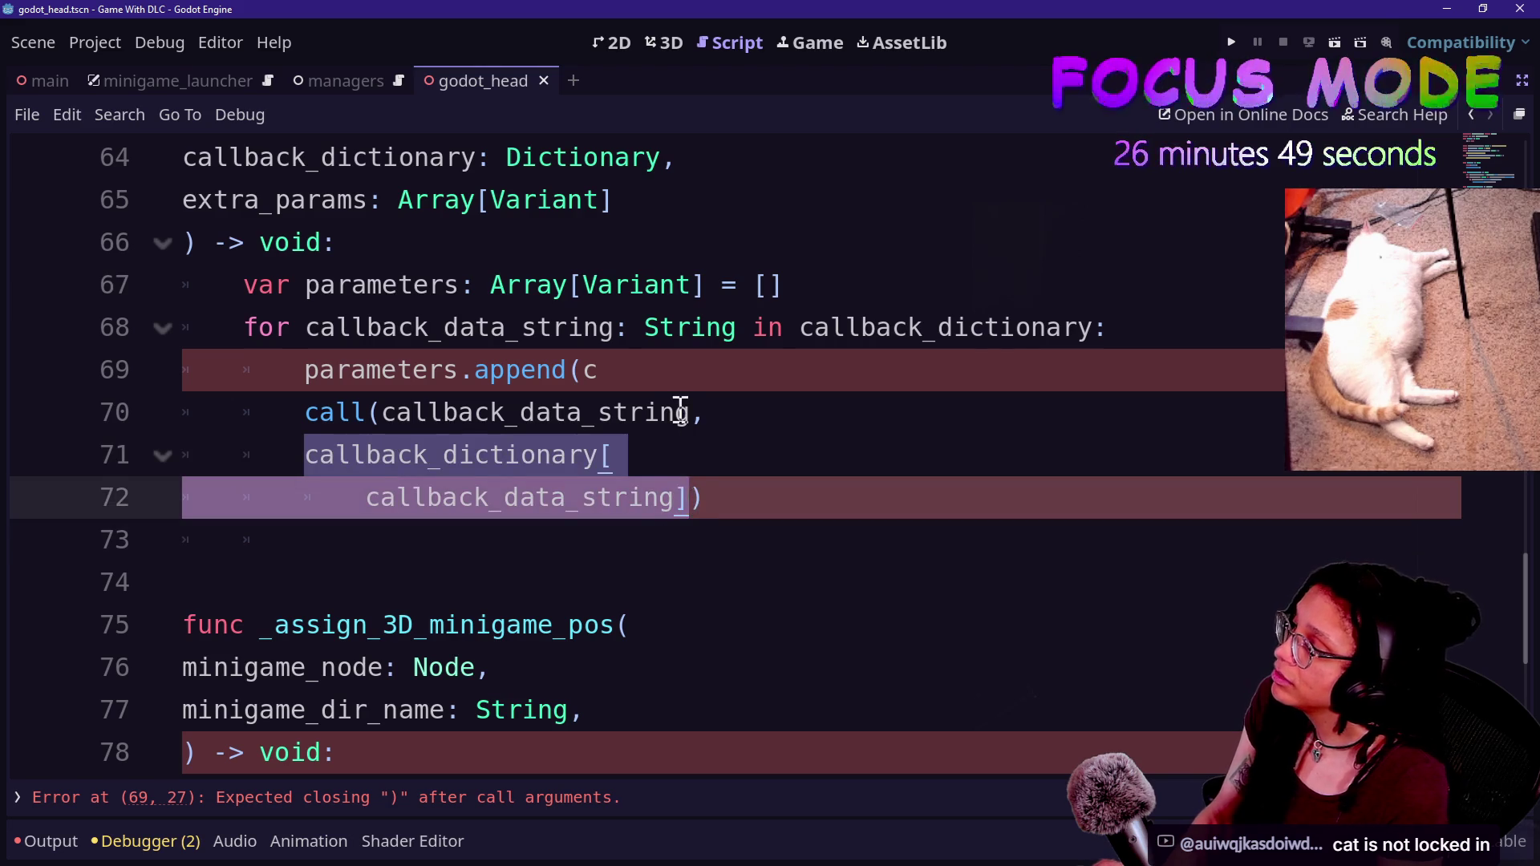
key(ctrl+x)
click(671, 370)
key(BackSpace)
key(ctrl+v)
click(367, 412)
key(Tab)
key(Tab)
key(Tab)
click(958, 343)
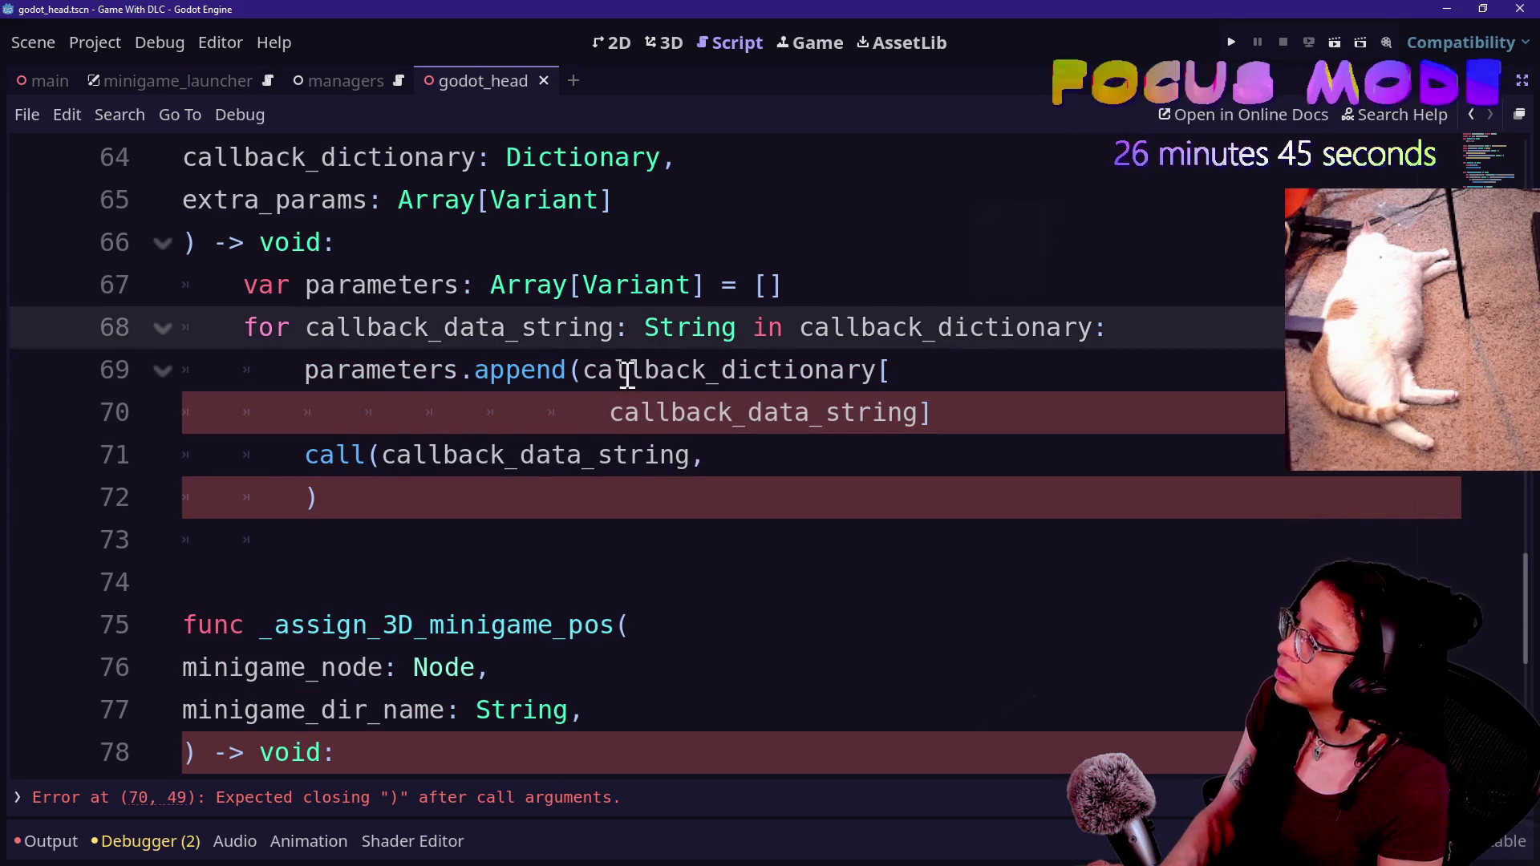
- Put the lookup on its own line inside append( and fix its key line's indentation
click(593, 365)
key(Return)
click(526, 454)
key(BackSpace)
key(BackSpace)
key(BackSpace)
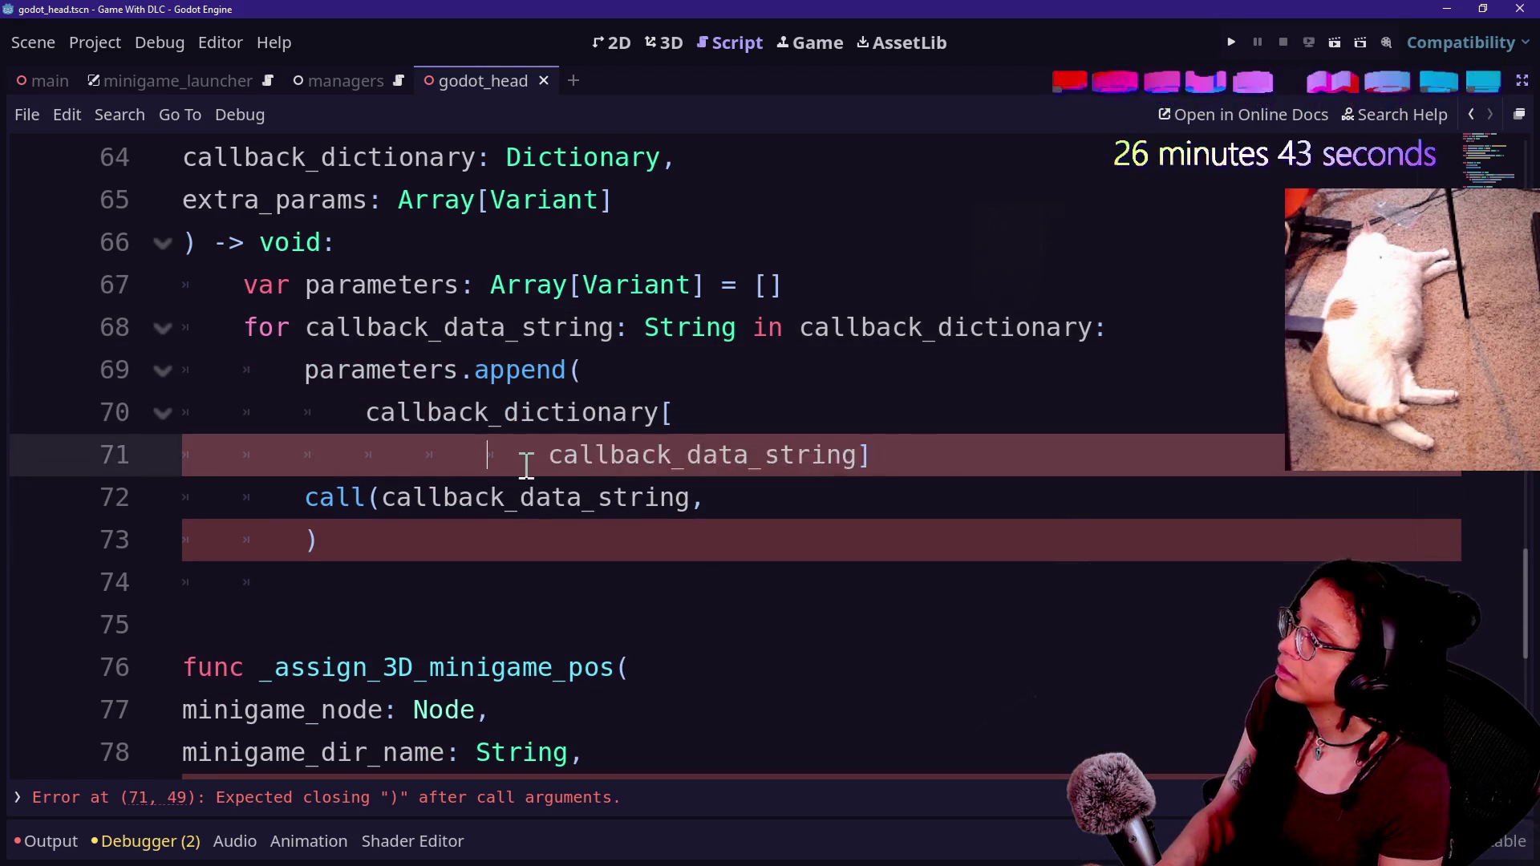
key(BackSpace)
key(Tab)
click(883, 455)
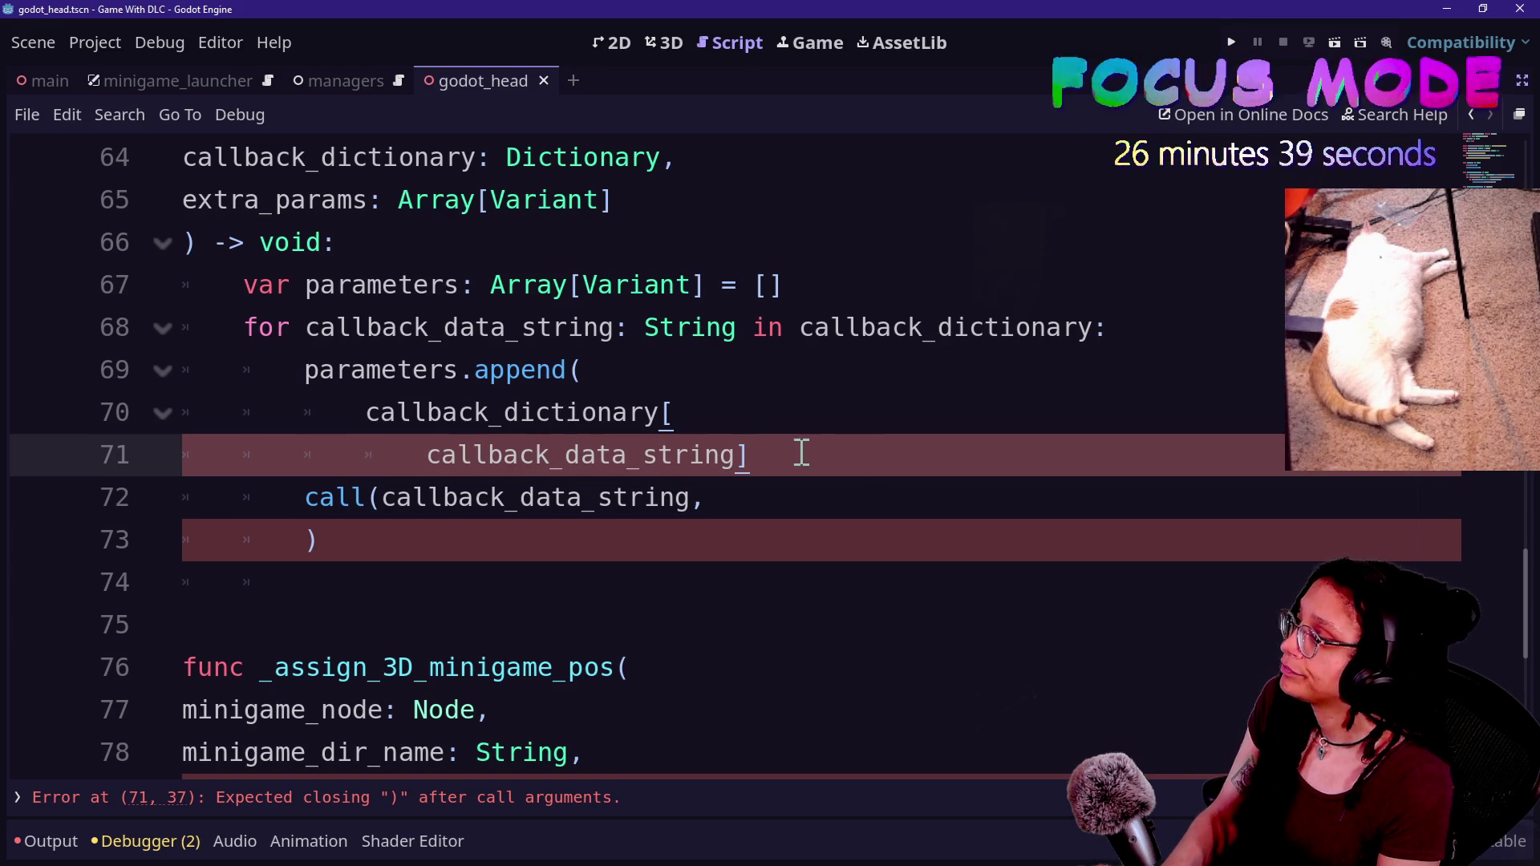
- Close the append call with its parenthesis directly after the lookup
key(Left)
text(,)
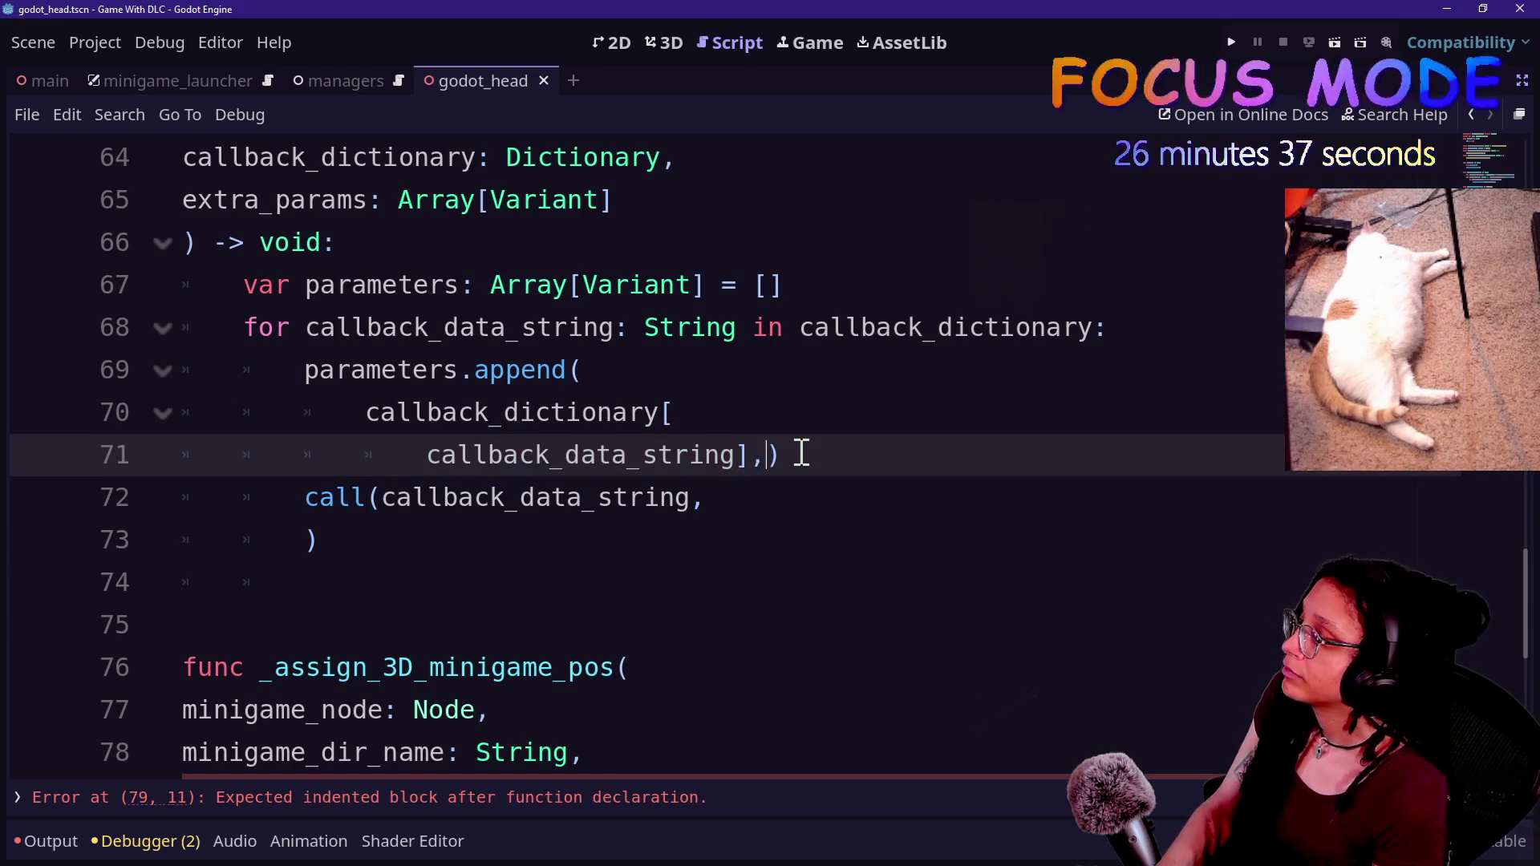
key(Return)
click(781, 453)
key(Return)
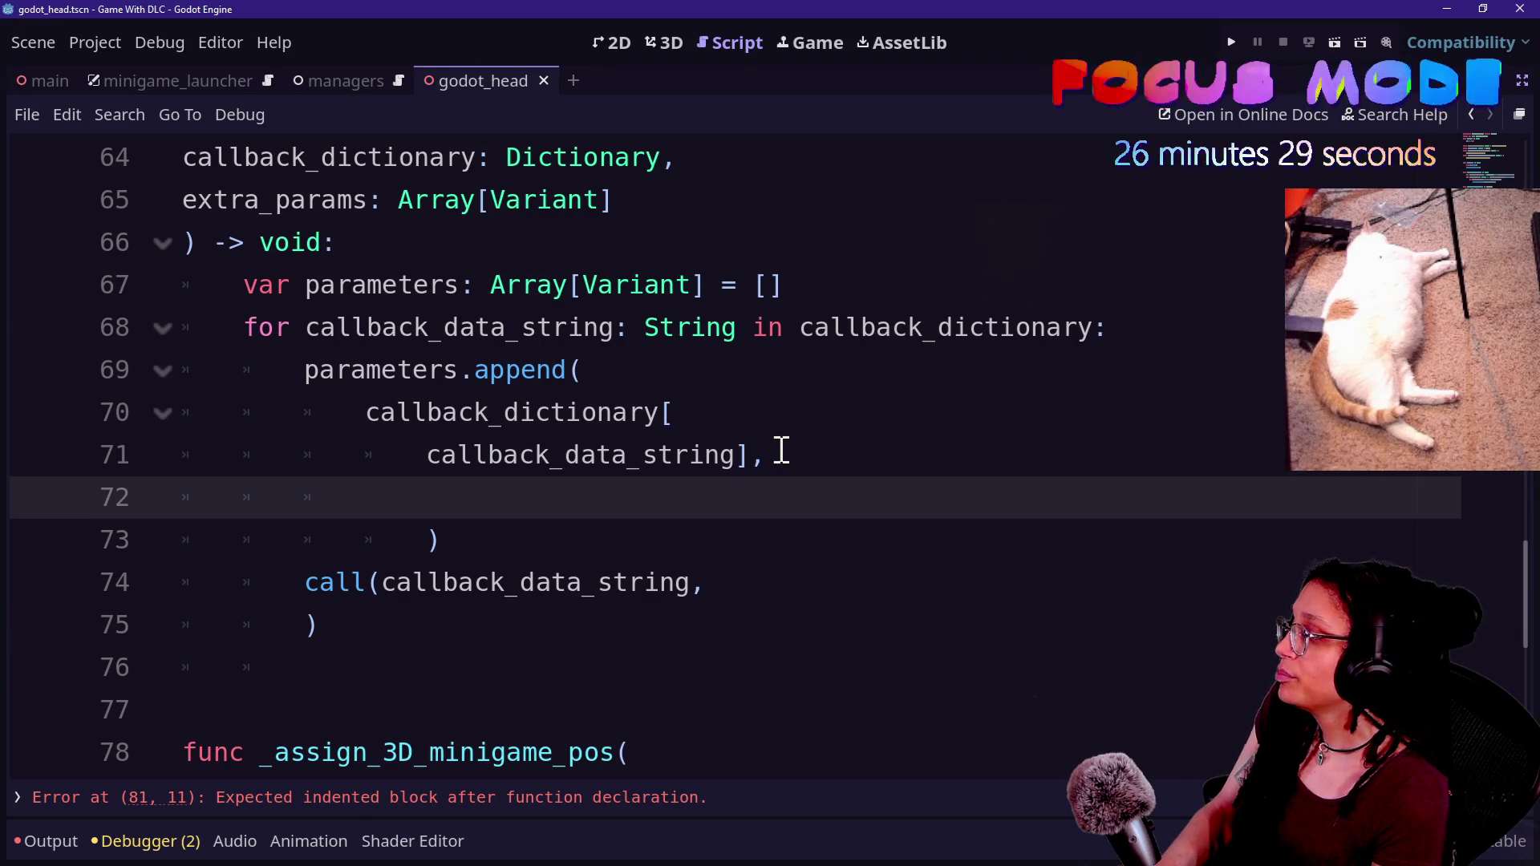
key(BackSpace)
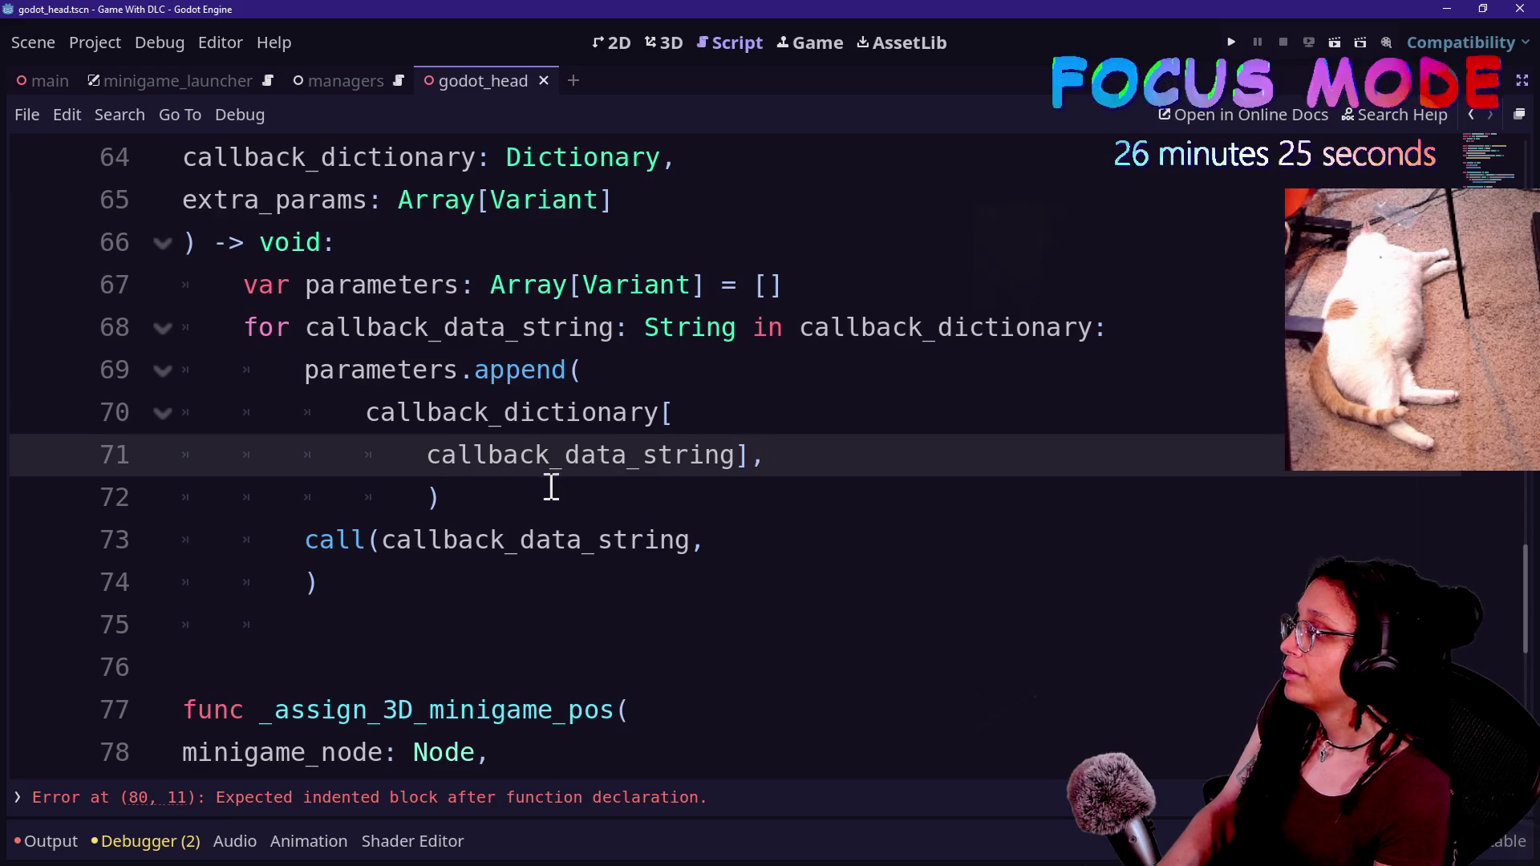
click(435, 496)
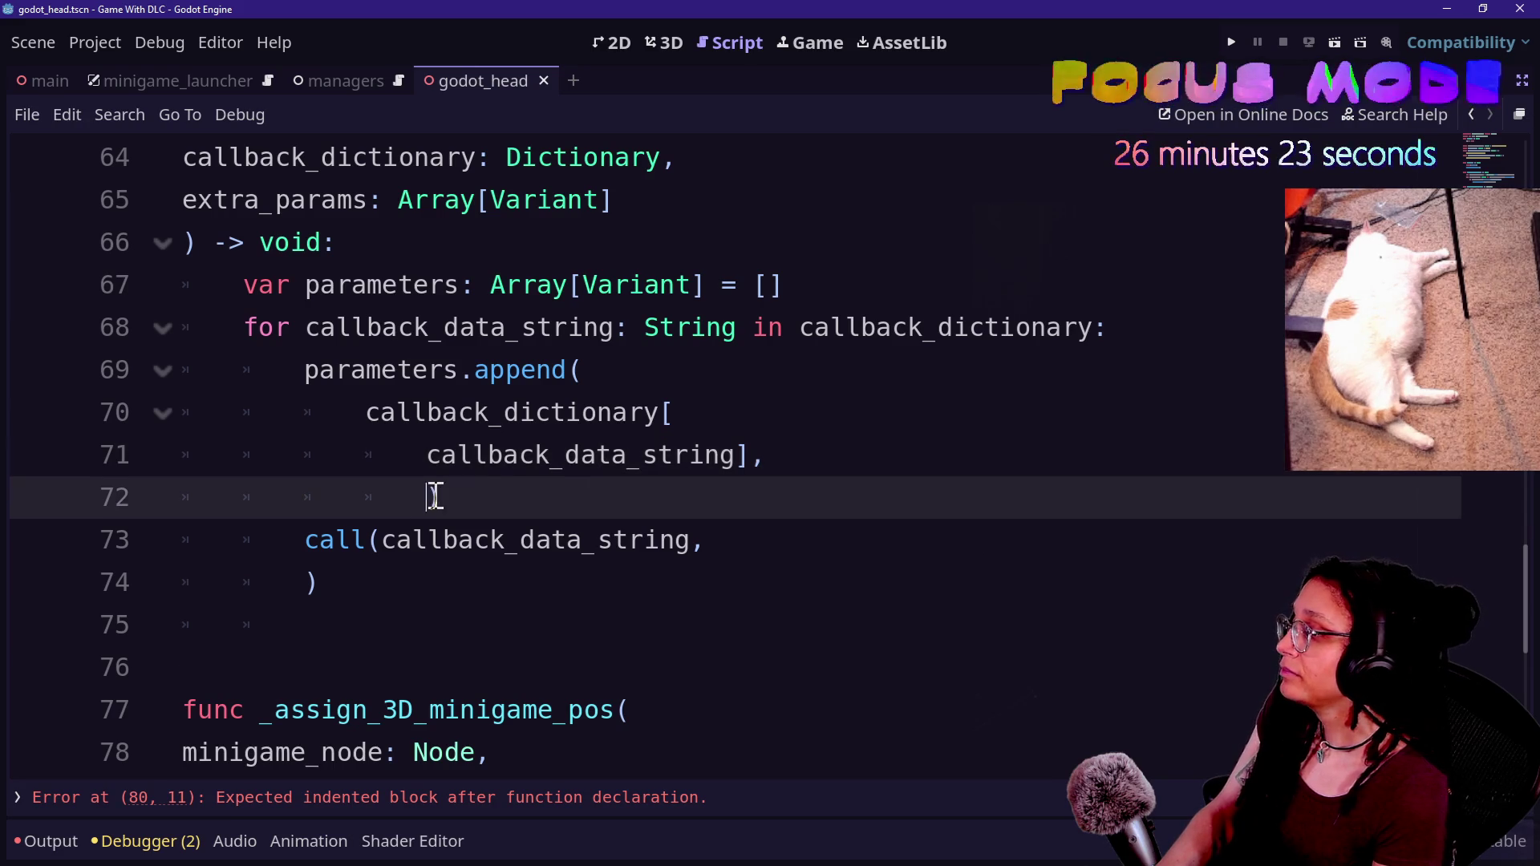
key(BackSpace)
key(BackSpace)
key(BackSpace)
text())
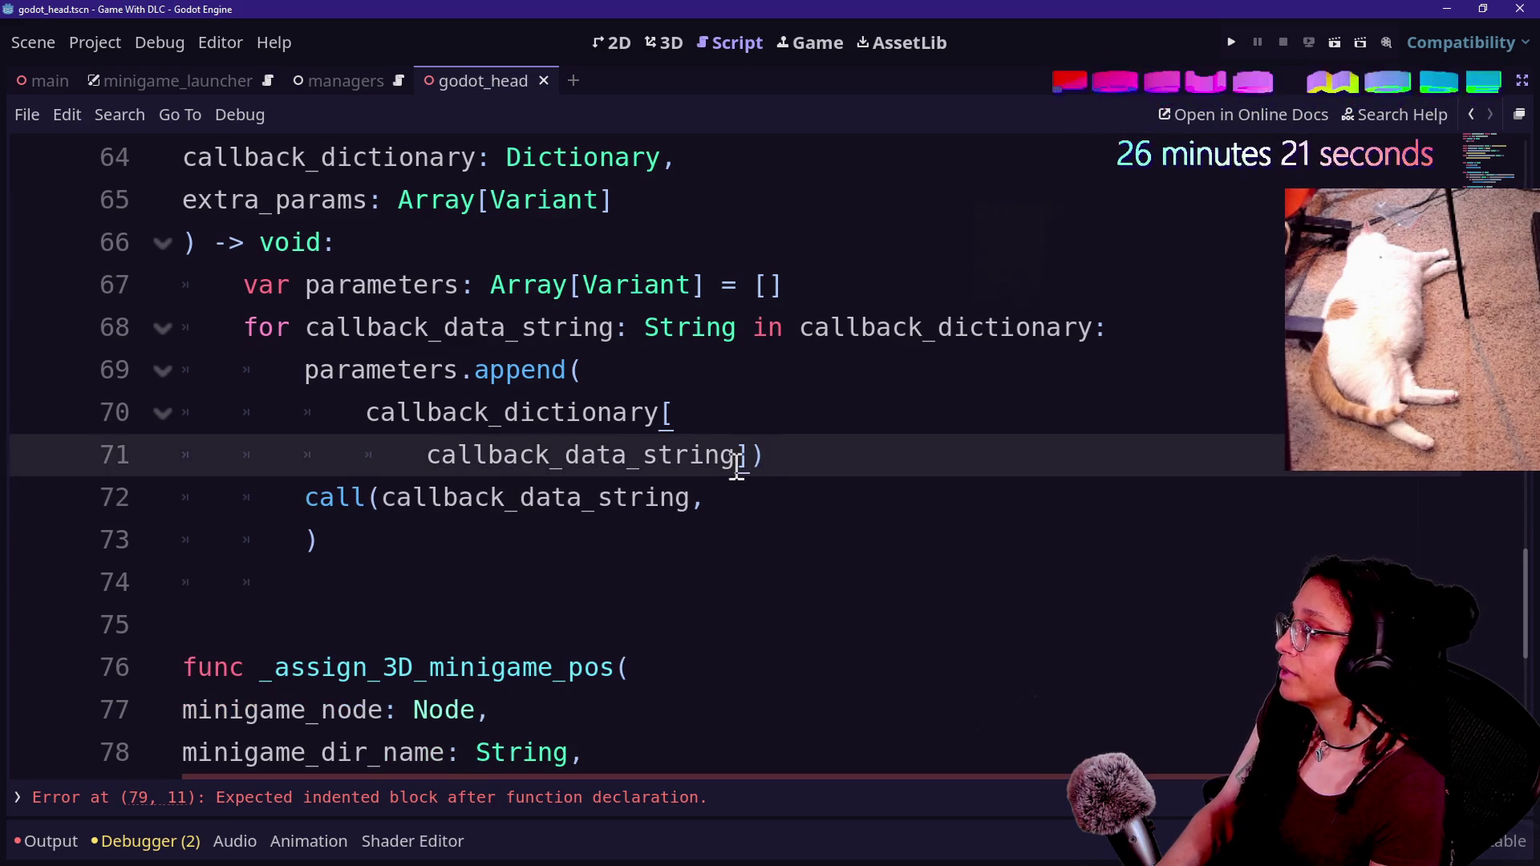
- Start a parameters. line after the append call, then delete it
key(Return)
text(param)
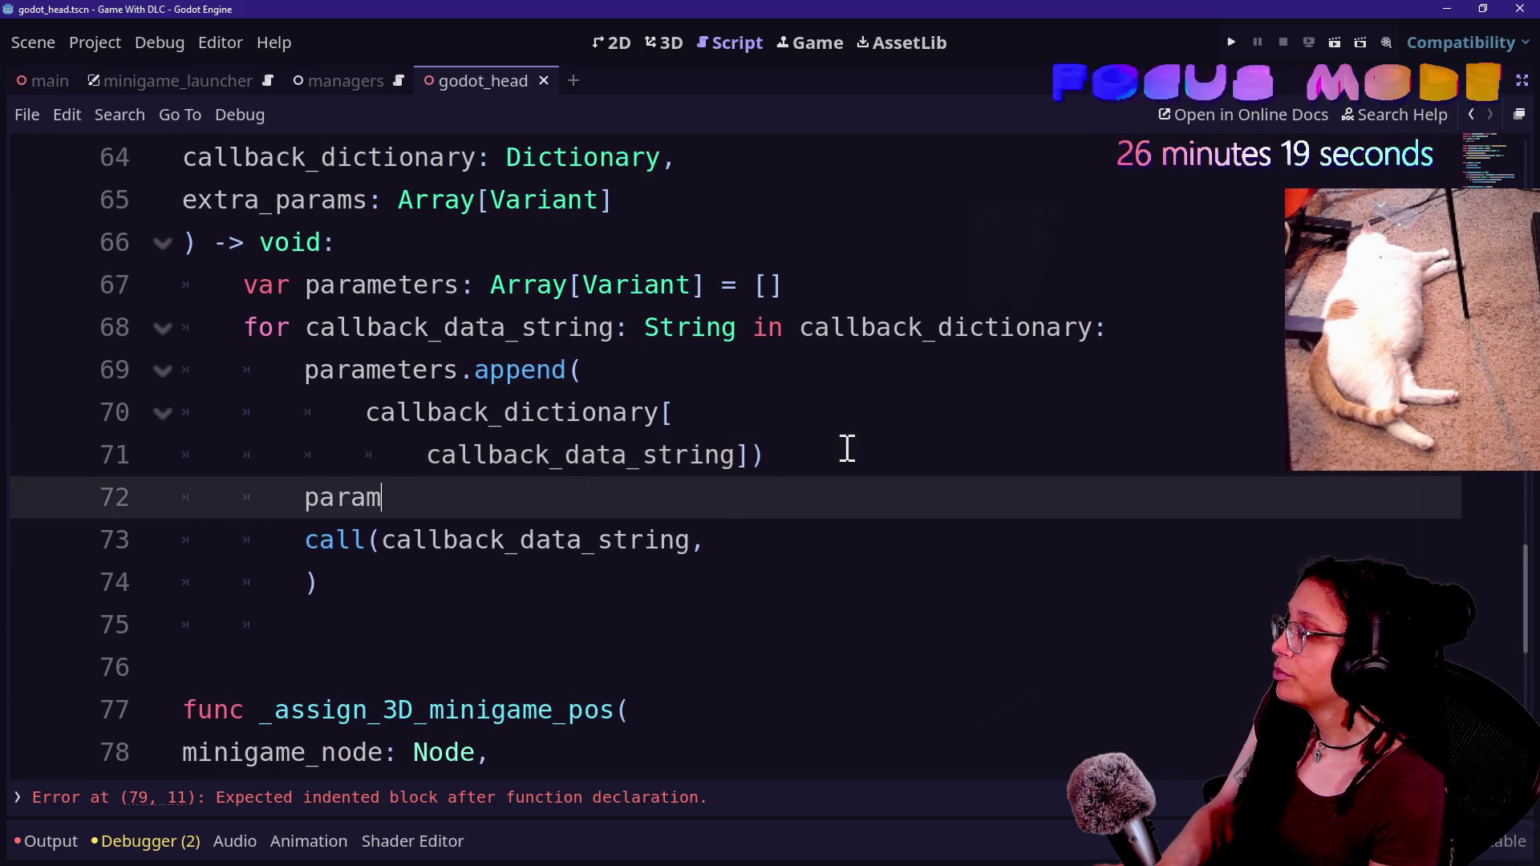
text(eters.)
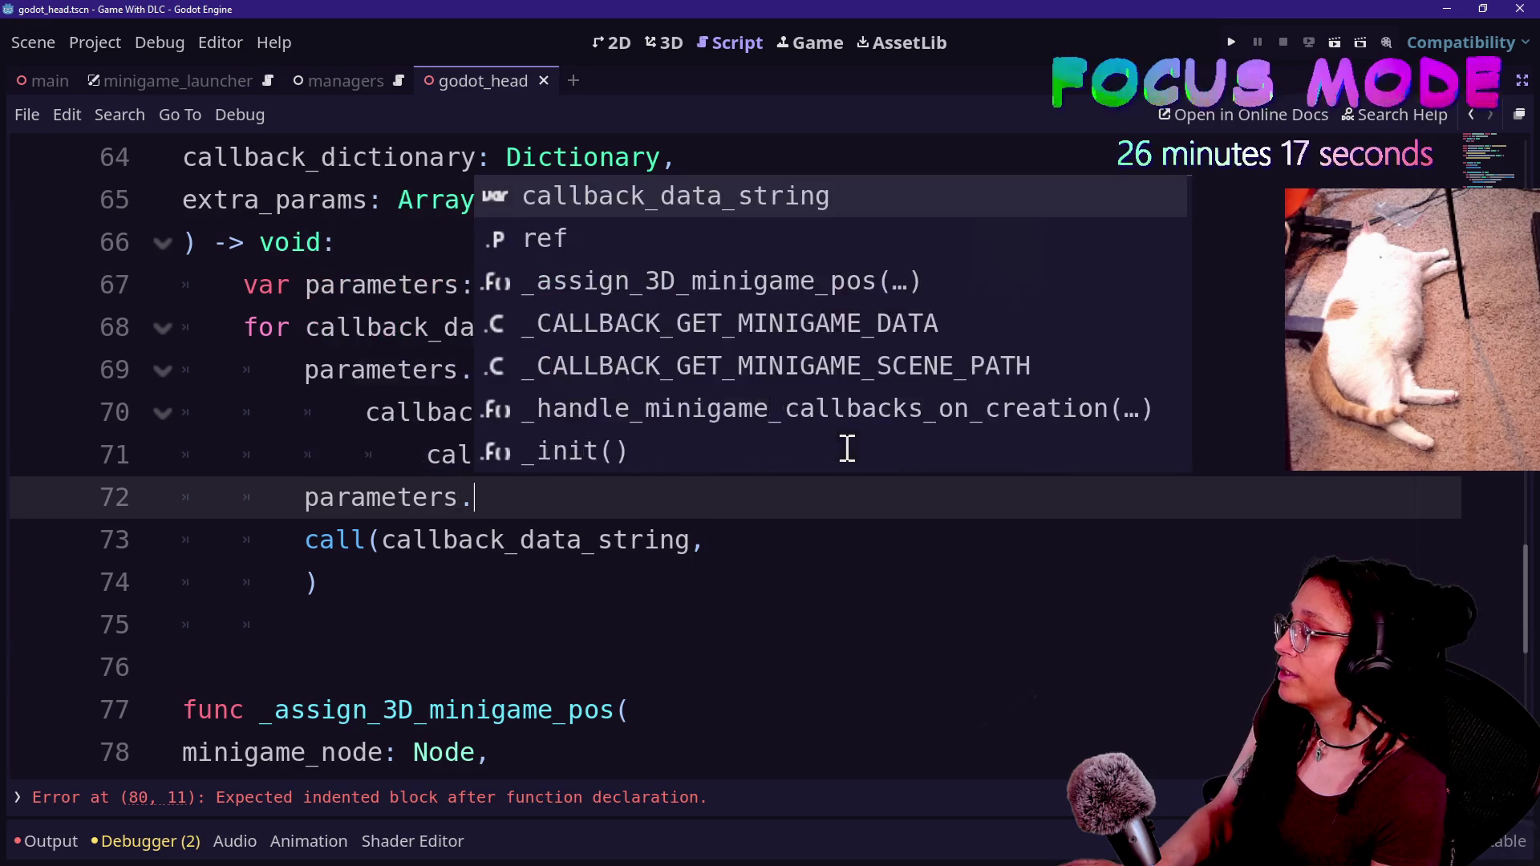
key(Escape)
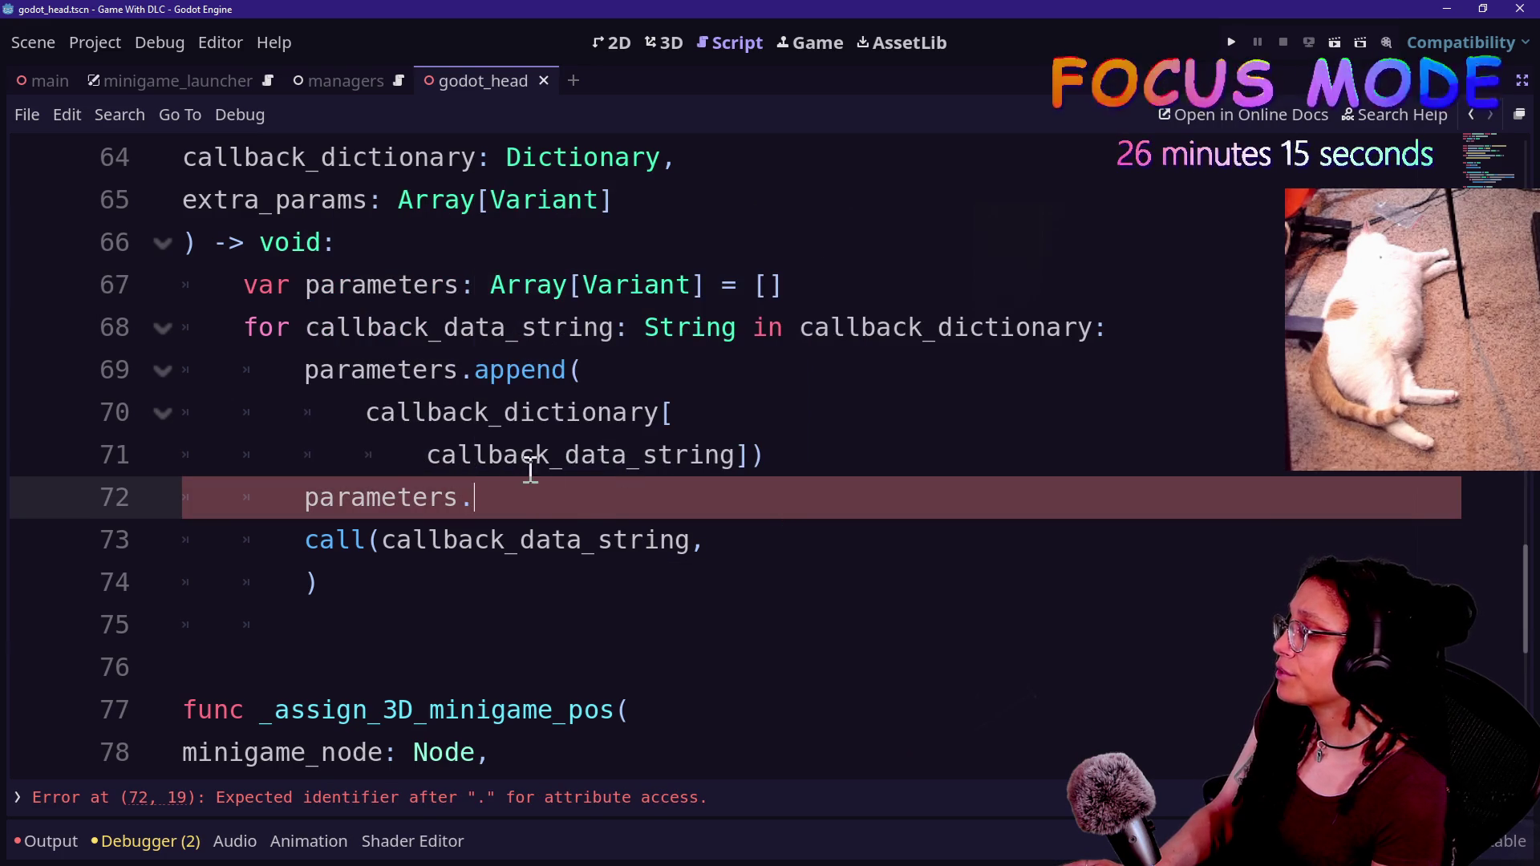
drag(716, 491, 847, 465)
key(BackSpace)
- Add parameters.append_array(extra_params) as the first line of the for loop
click(1193, 353)
key(Return)
key(ctrl+z)
click(1139, 329)
key(Return)
text(param)
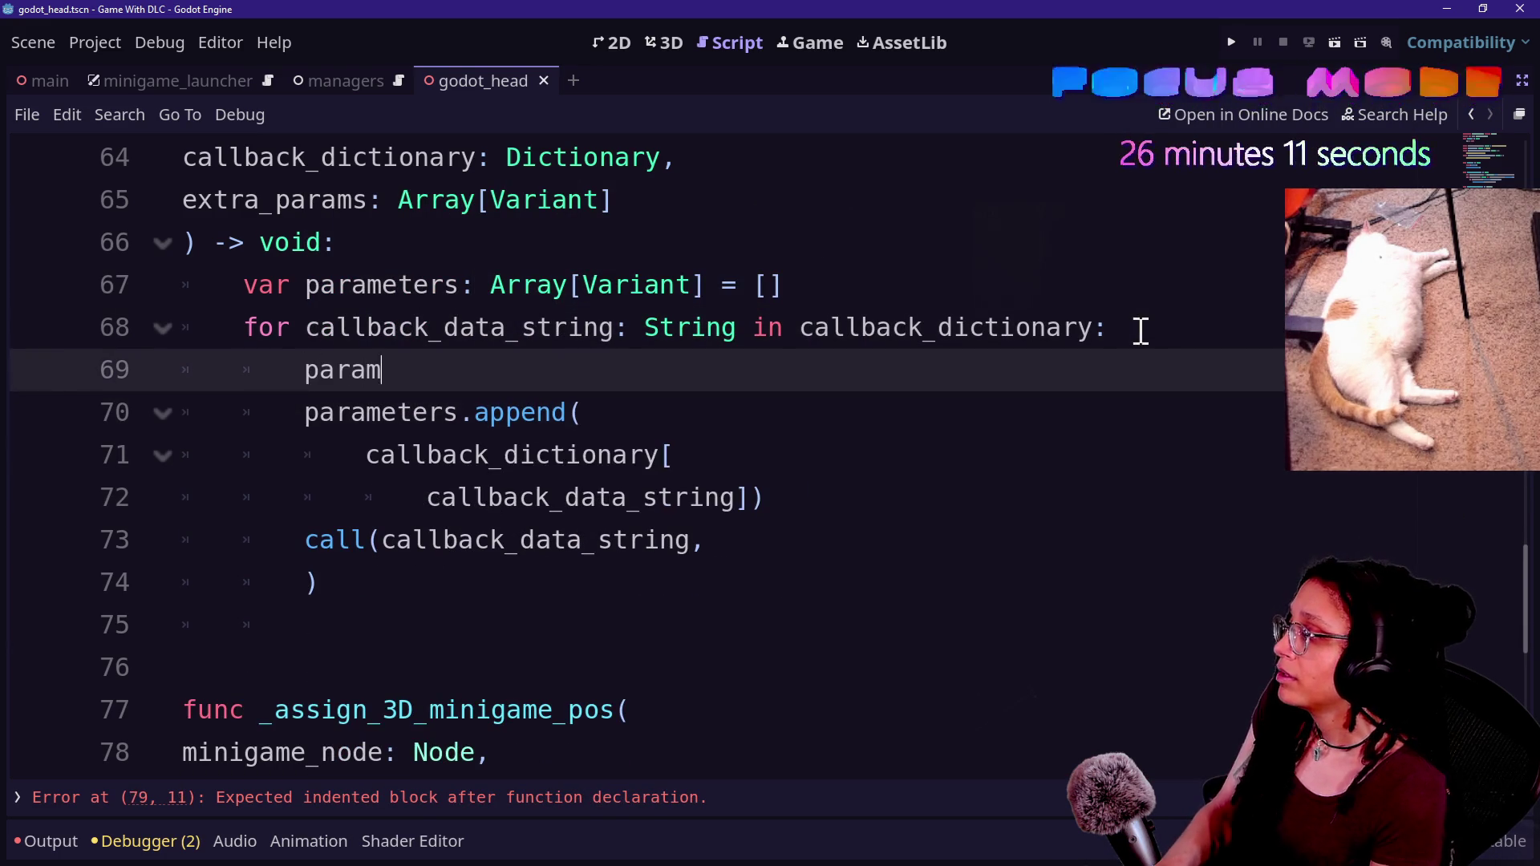
text(eters.append_a)
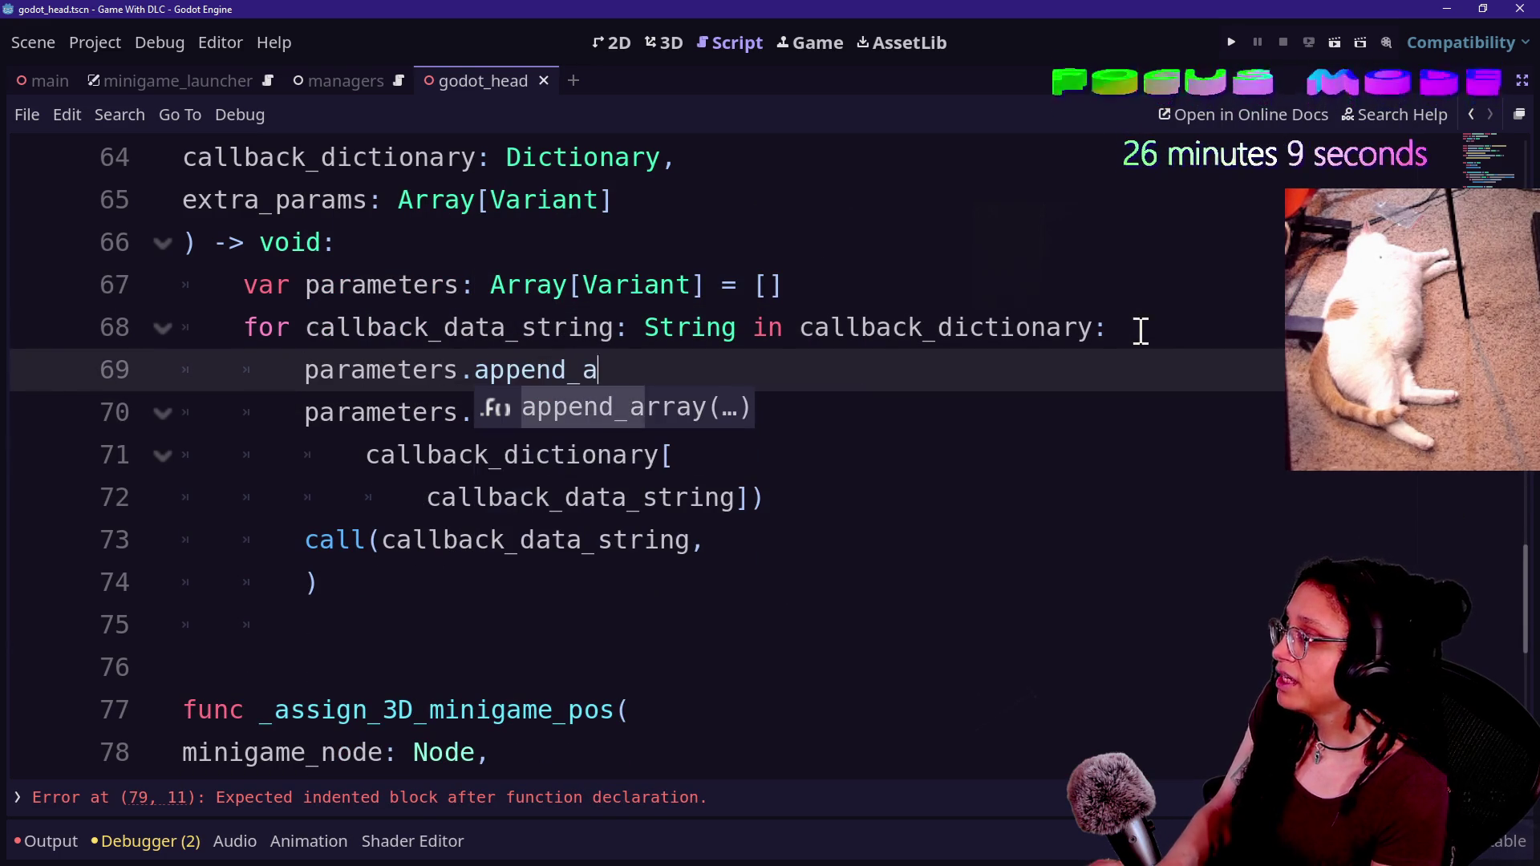
text(rray()
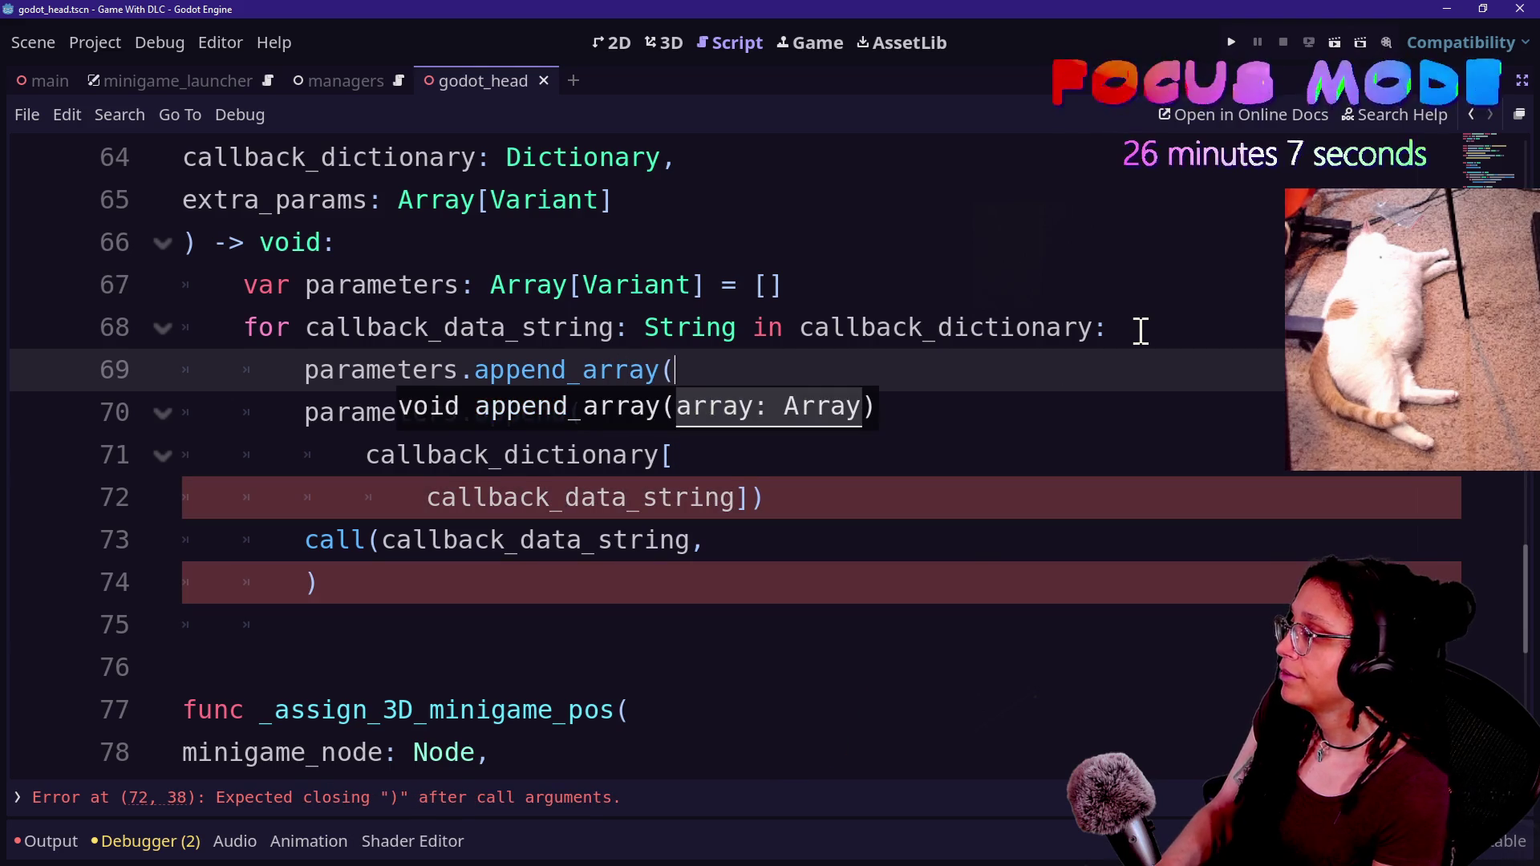
text(extra_para)
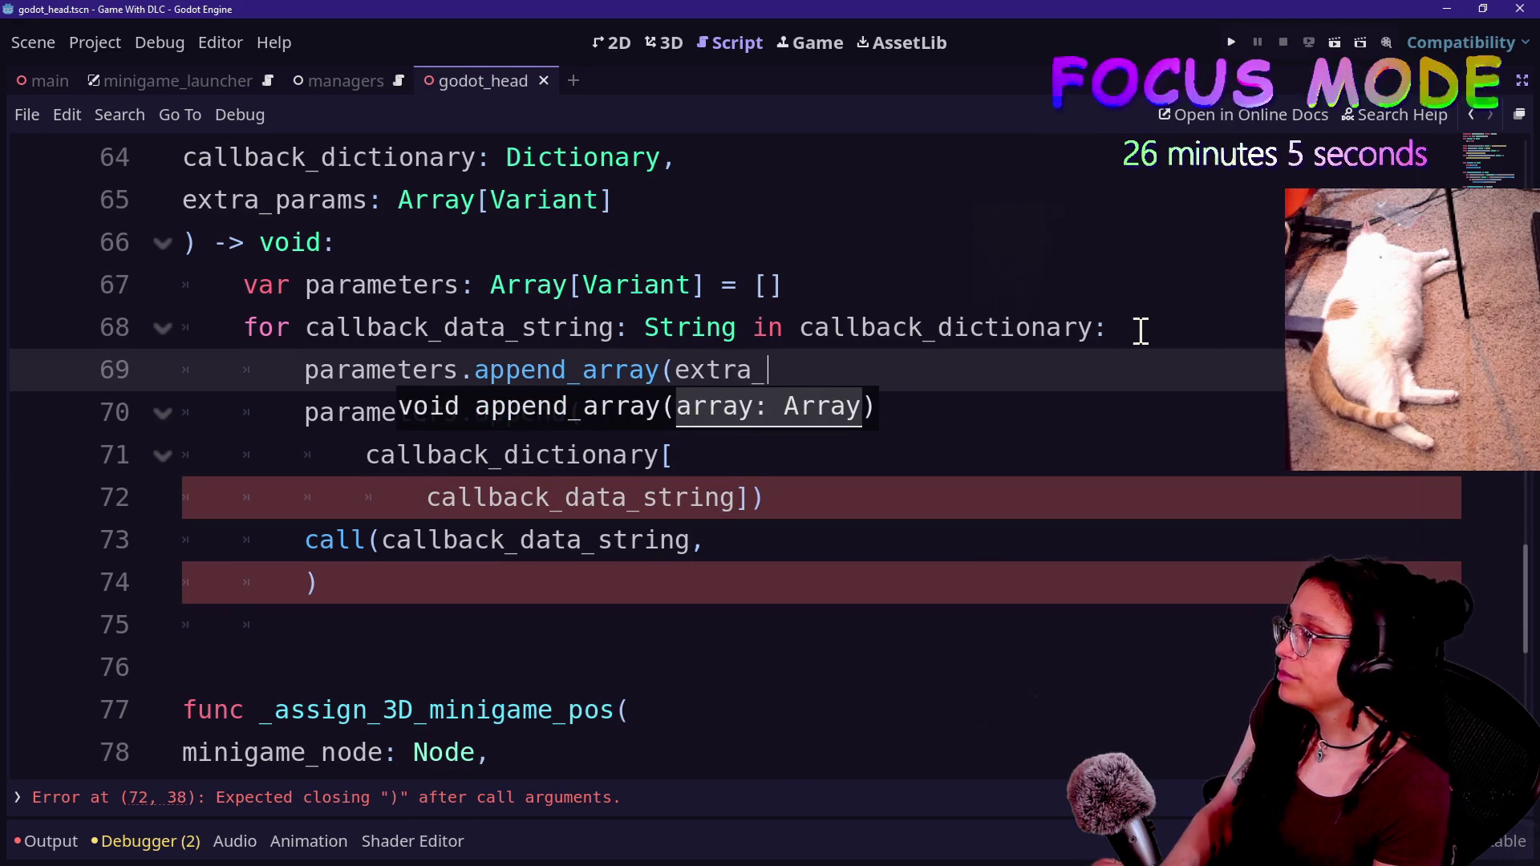
key(Return)
text())
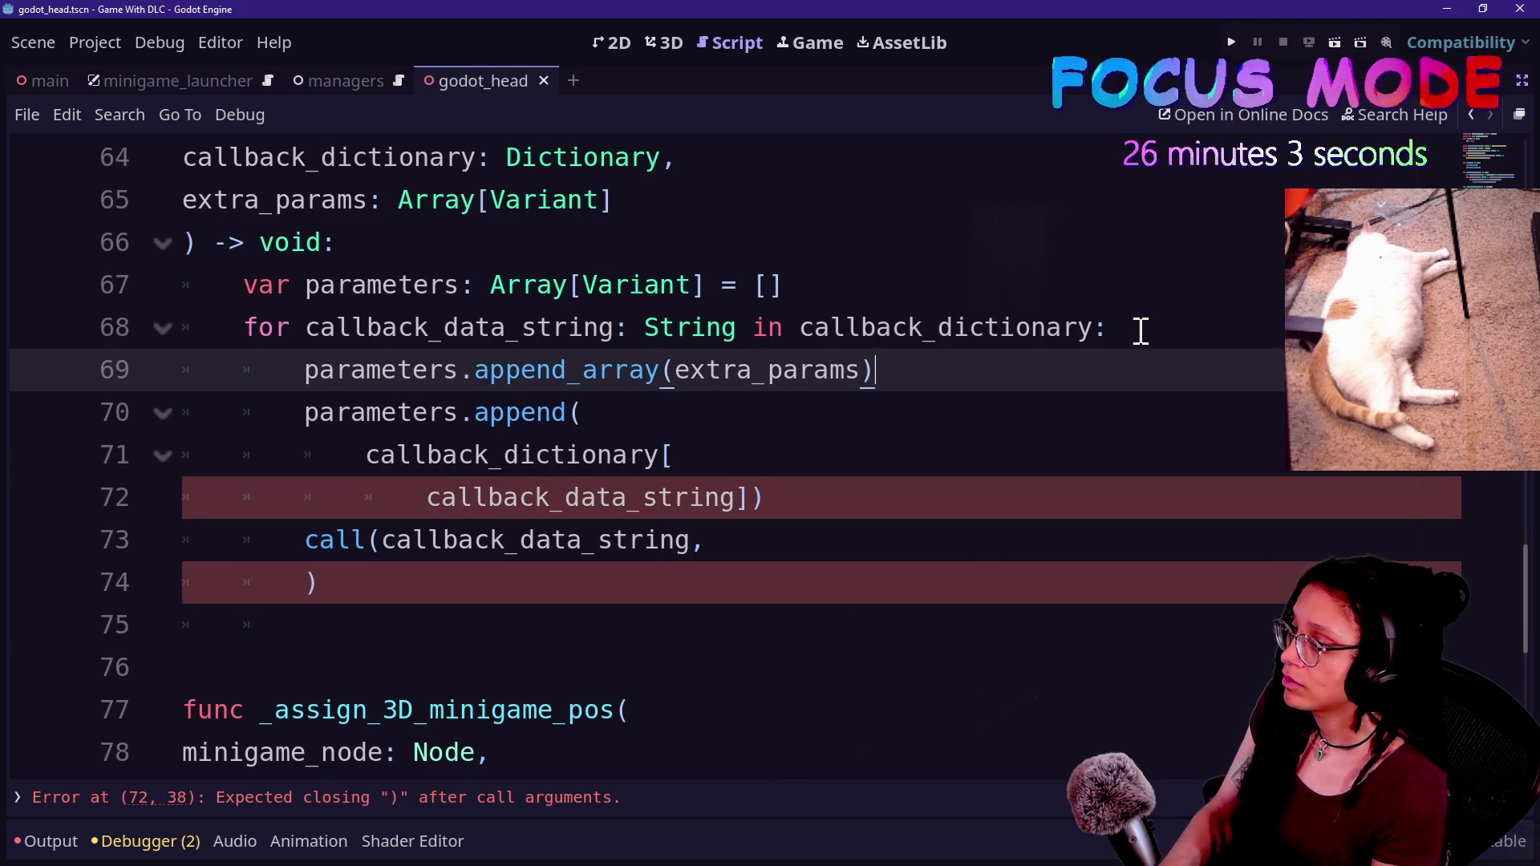
mouse_move(521, 328)
mouse_down()
mouse_move(658, 371)
mouse_move(834, 370)
mouse_up()
click(474, 405)
click(834, 370)
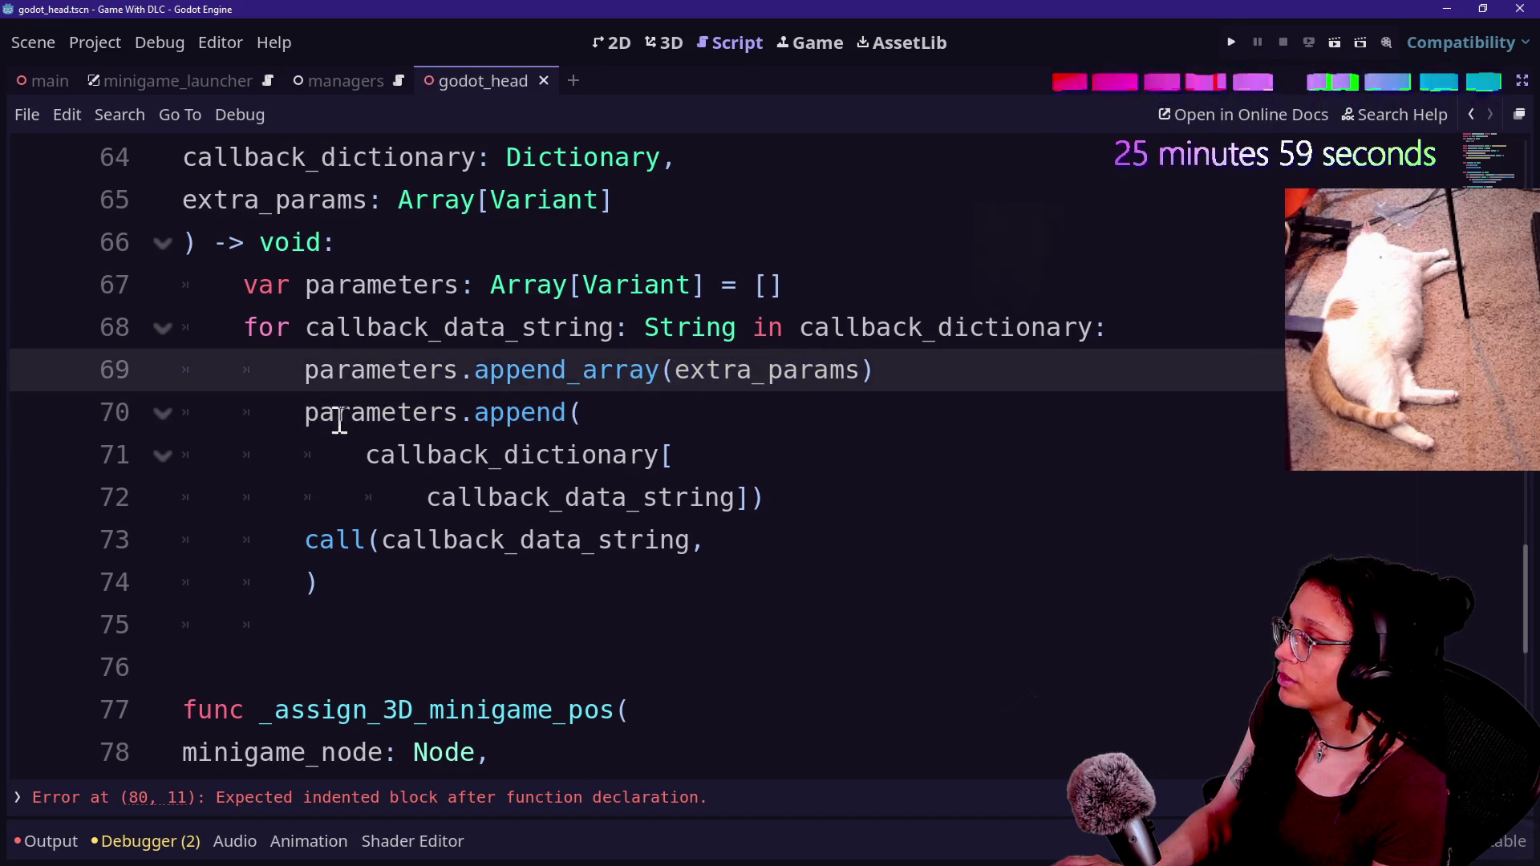
drag(336, 420, 625, 423)
click(626, 423)
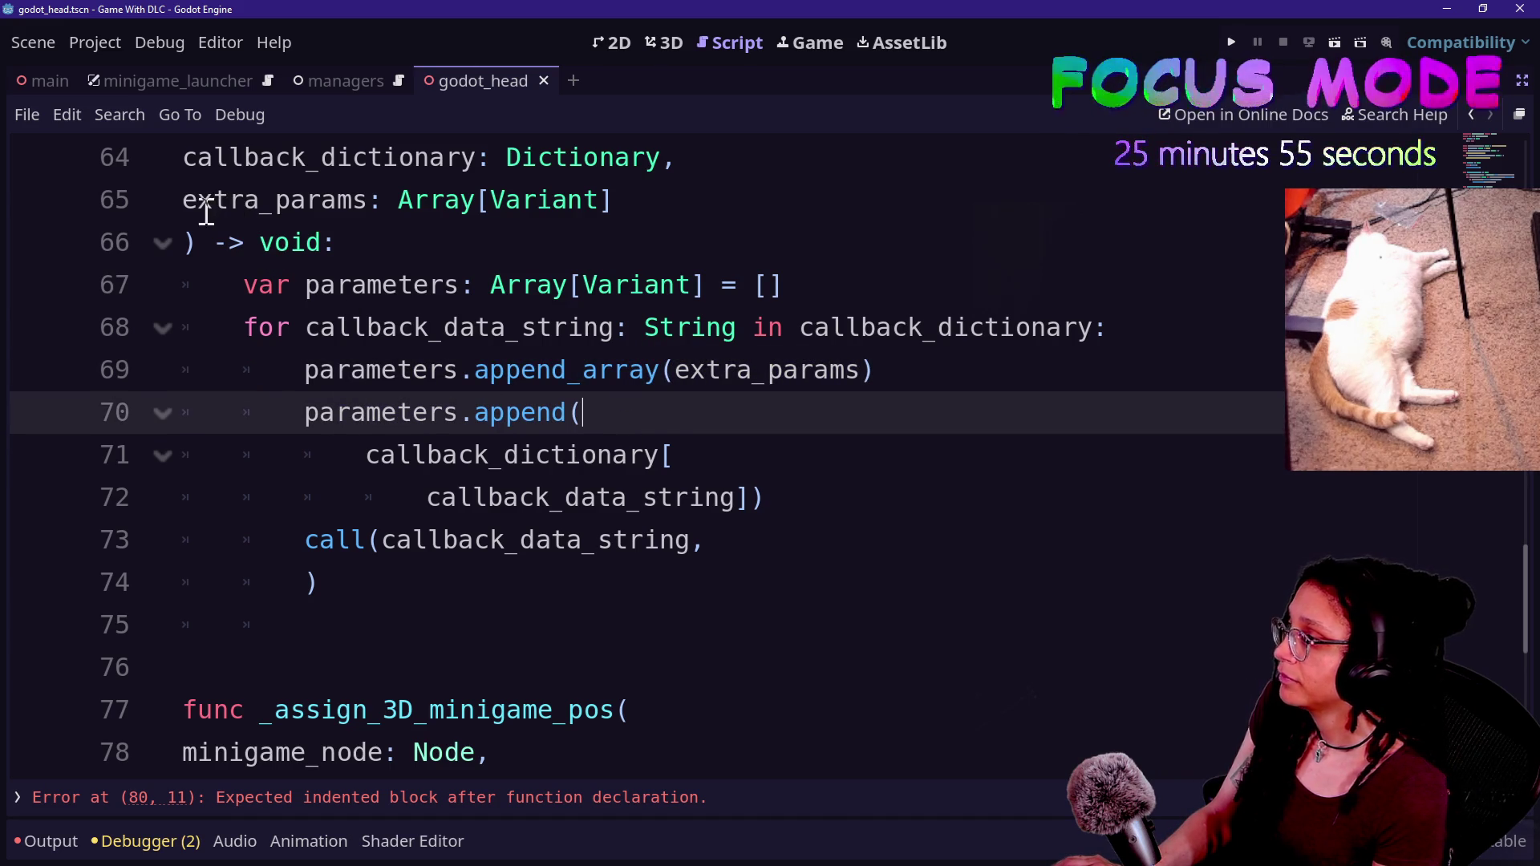
- Remove the square brackets around minigame_node in the line 60 call
scroll(268, 195, up, 2)
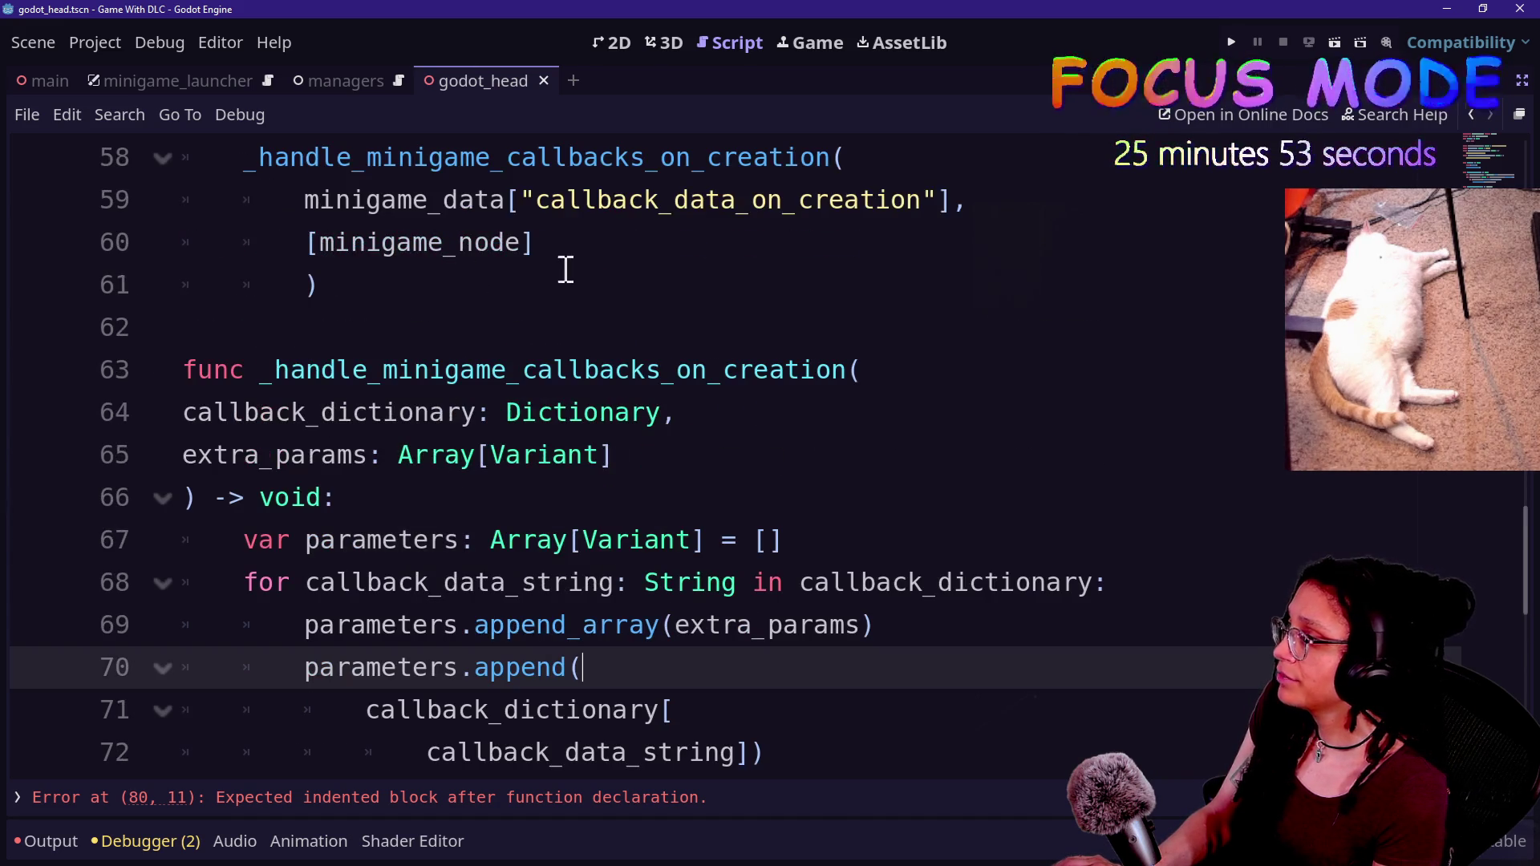
click(529, 245)
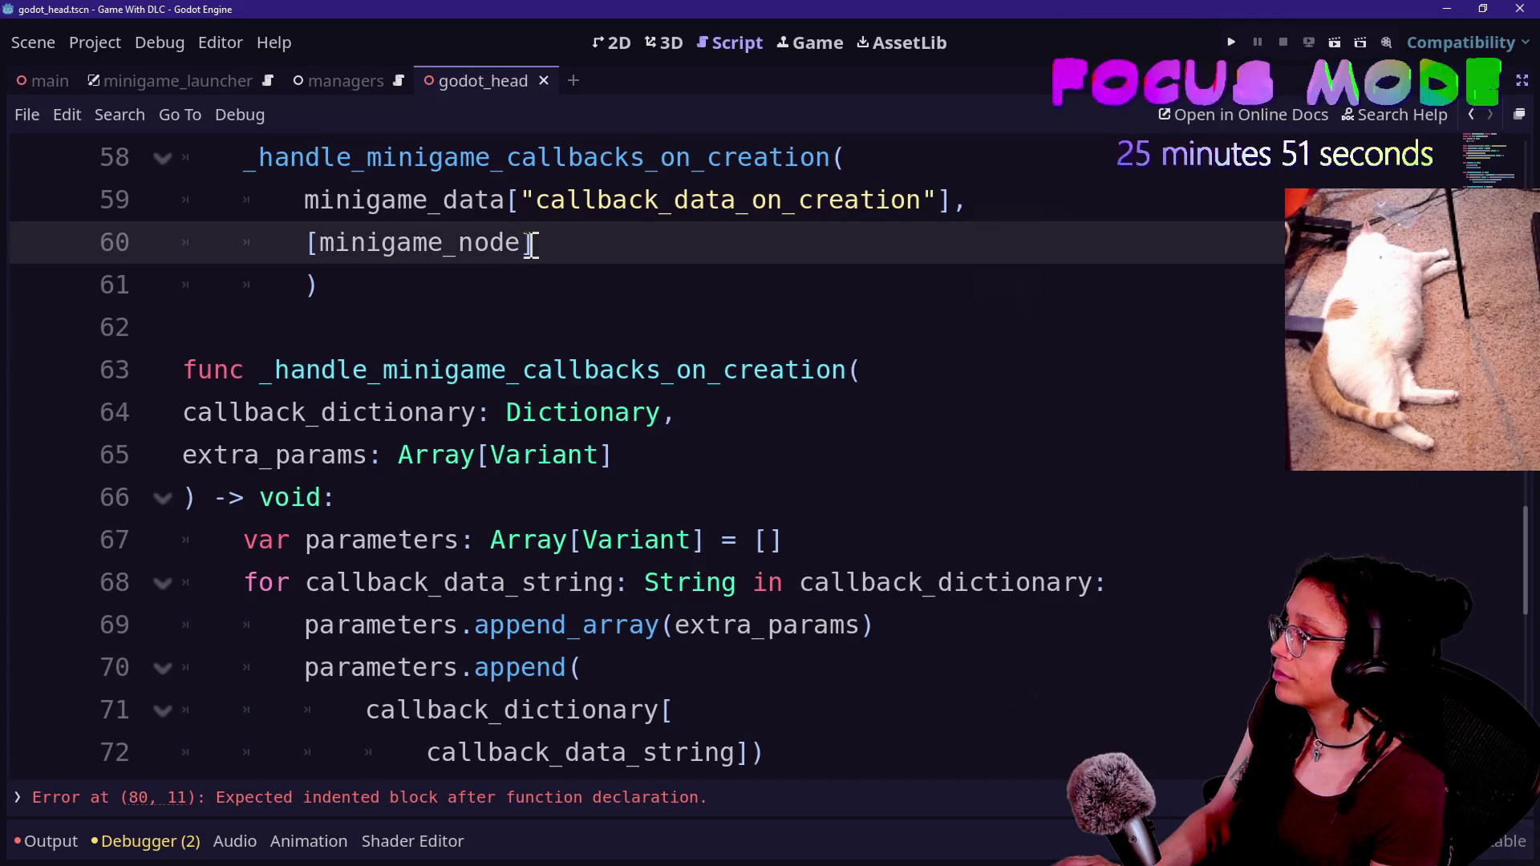
key(BackSpace)
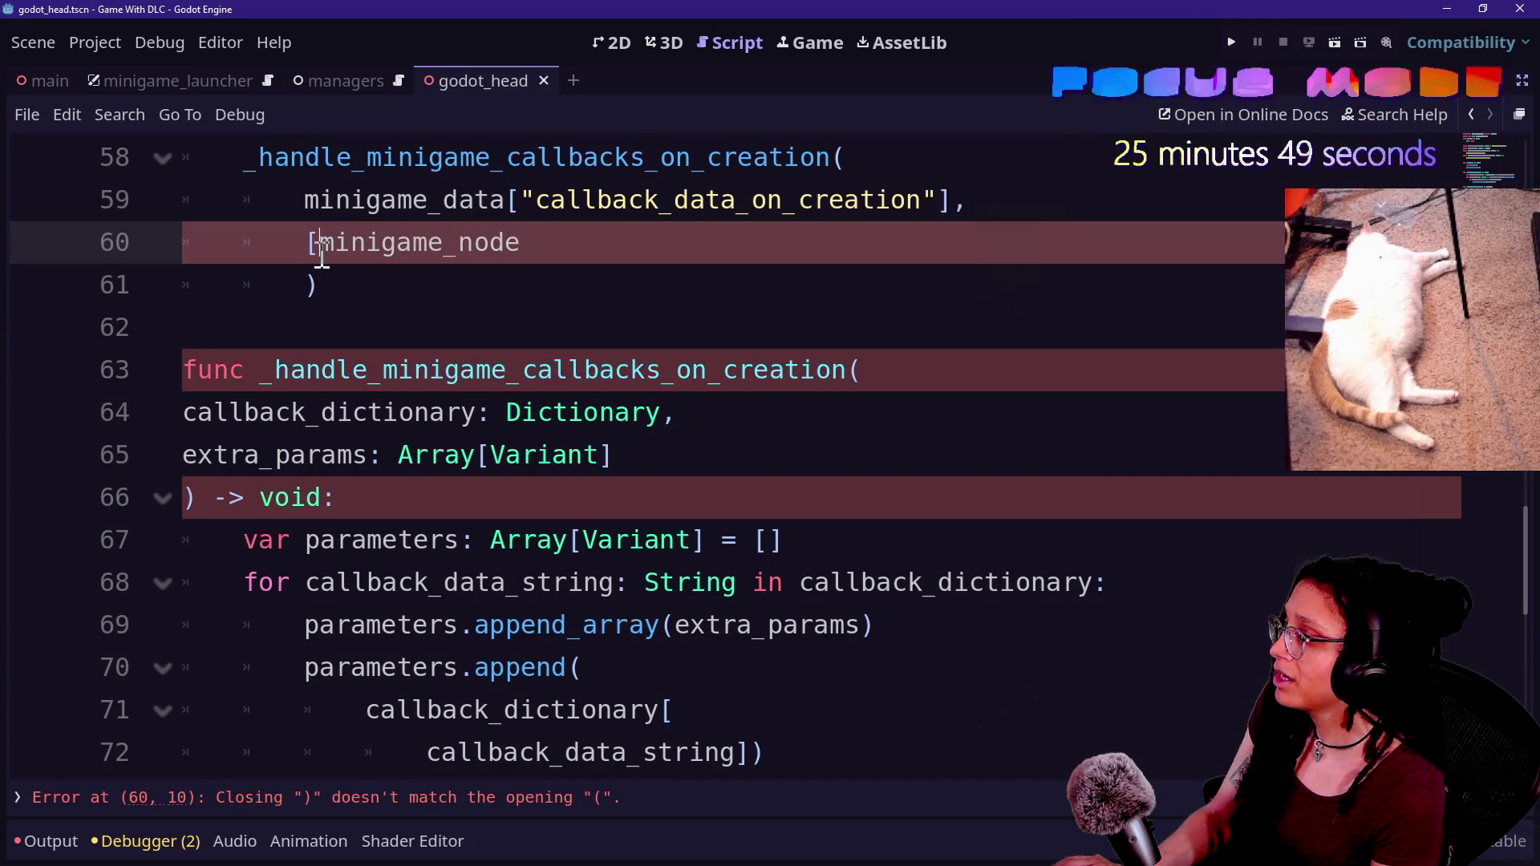
key(BackSpace)
- Replace extra_params: Array[Variant] with minigame_node: Node in the handler's signature
drag(648, 454, 189, 461)
key(BackSpace)
text(minigam)
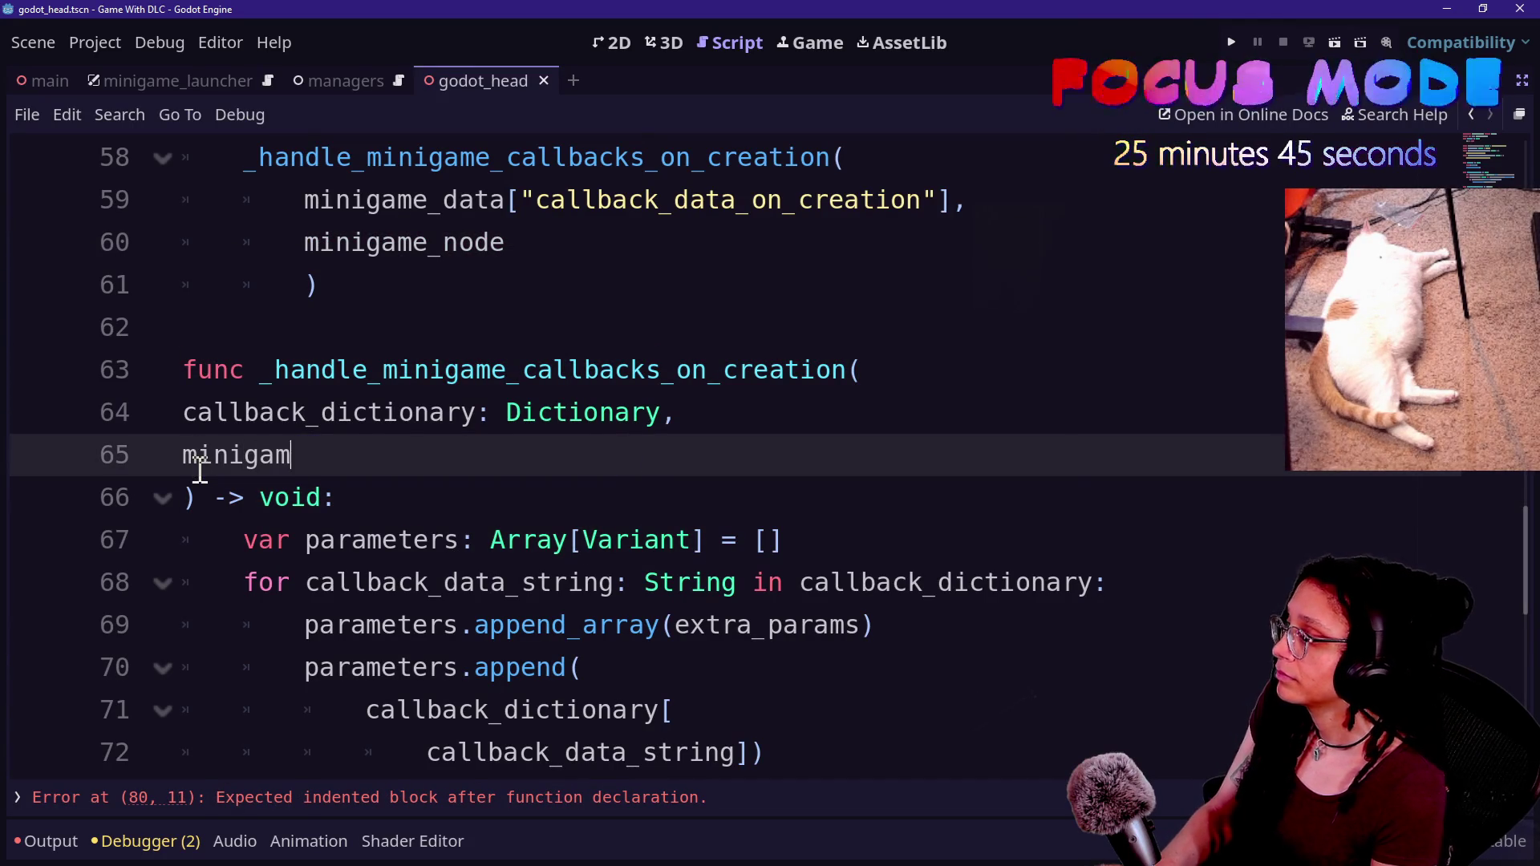
text(e_node: Node)
drag(413, 455, 526, 492)
click(550, 455)
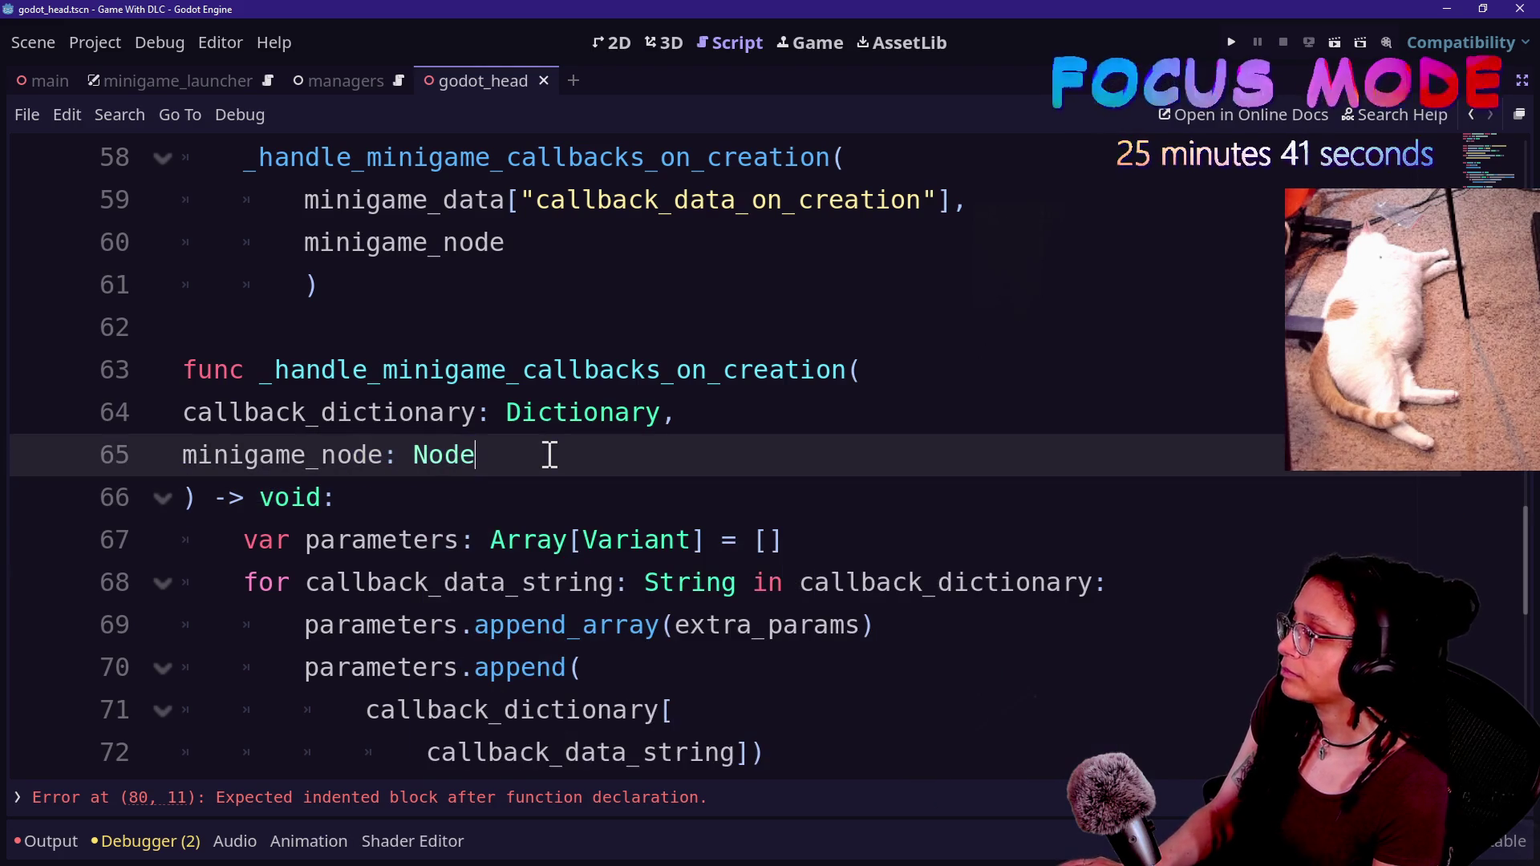
key(Down)
key(Down)
key(Down)
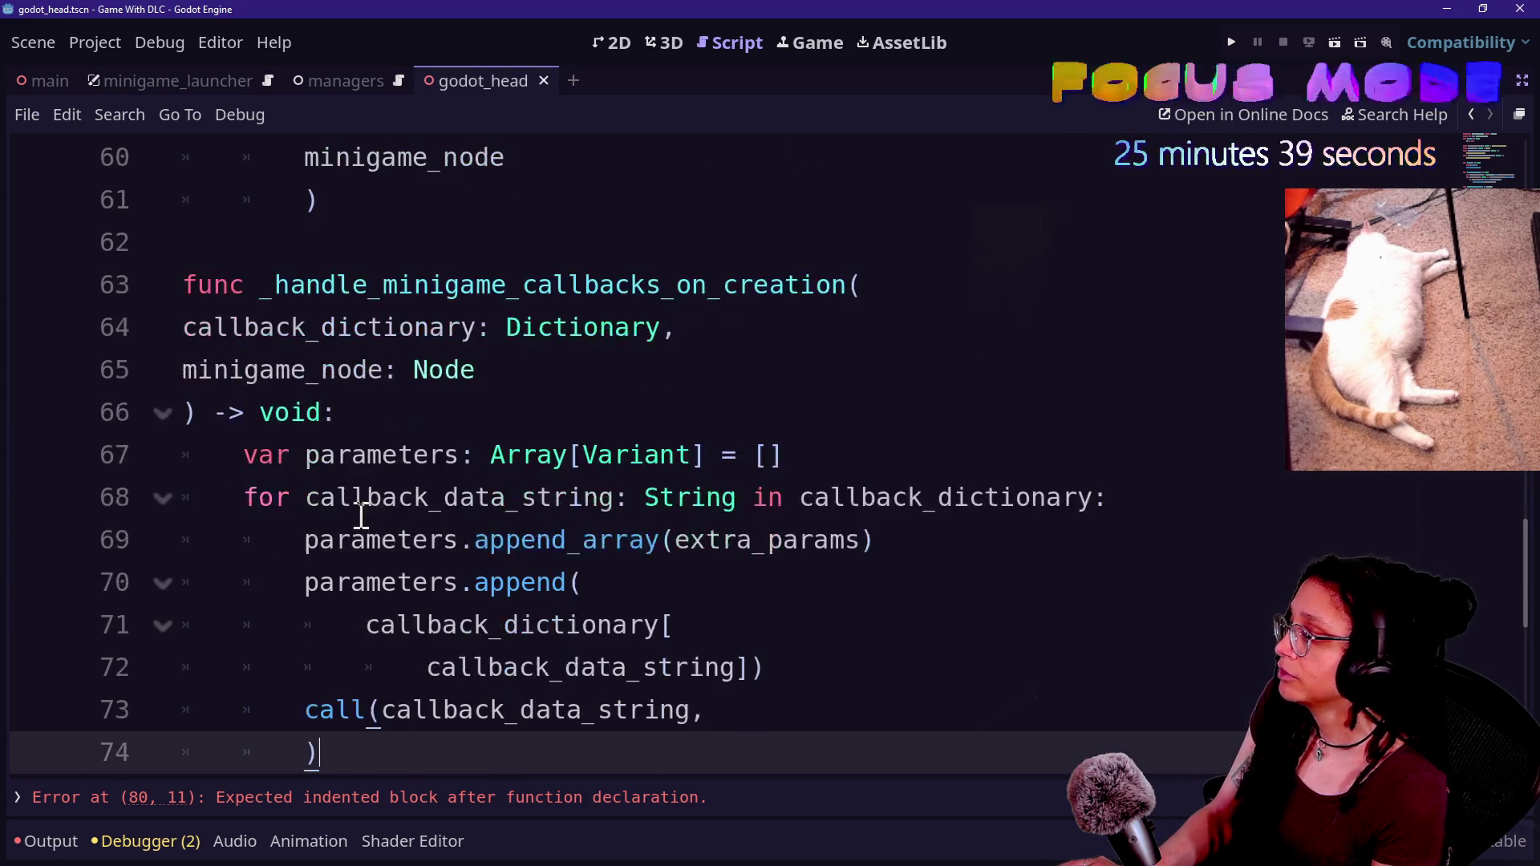
key(Return)
key(Return)
key(BackSpace)
key(BackSpace)
- Review the handler's append call and dictionary lookup against the new signature
click(570, 498)
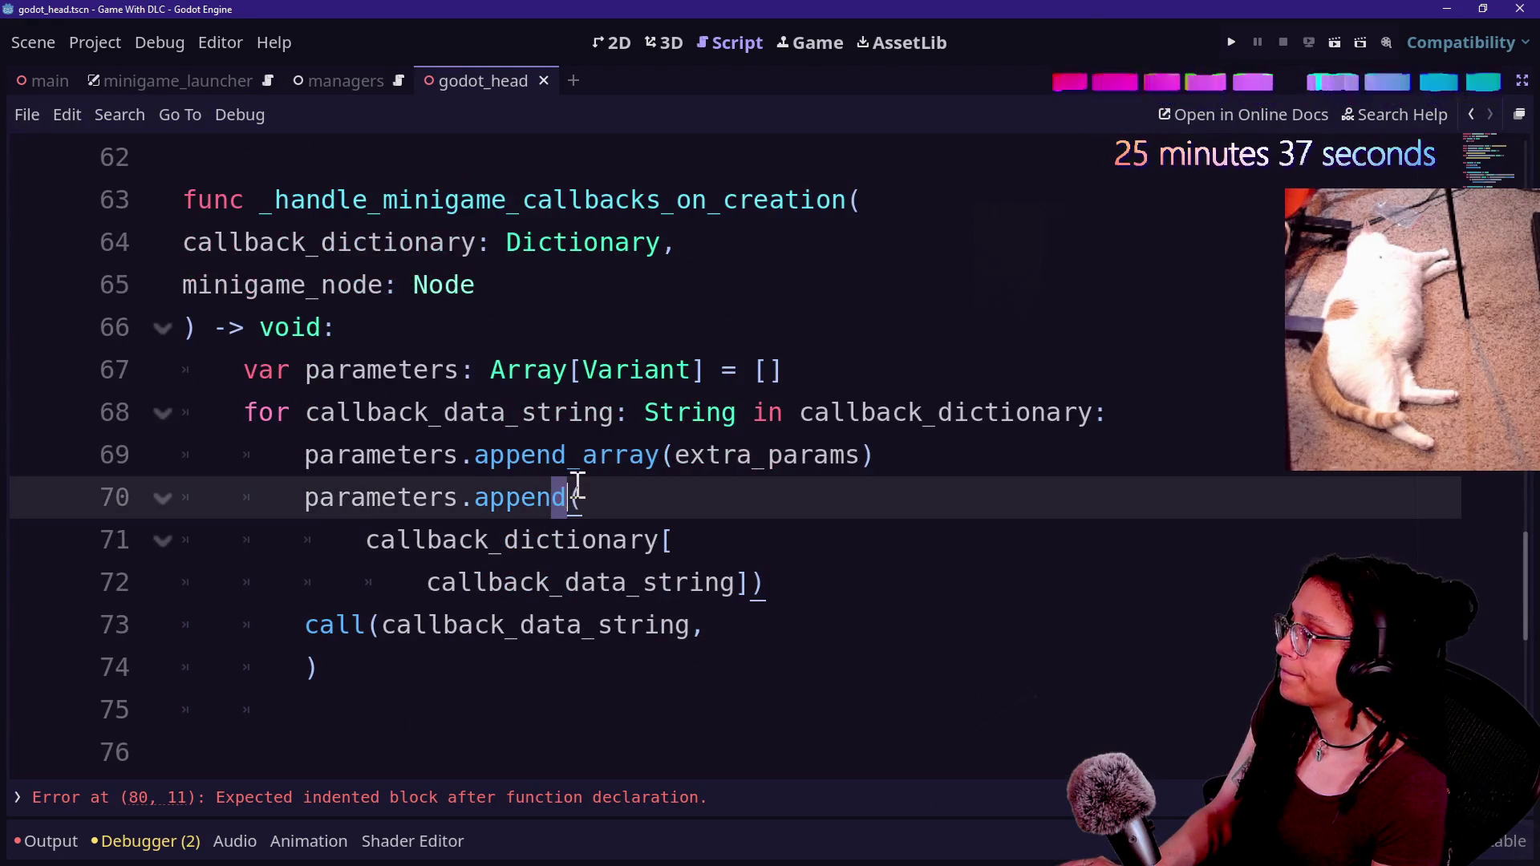
click(742, 526)
drag(198, 278, 549, 331)
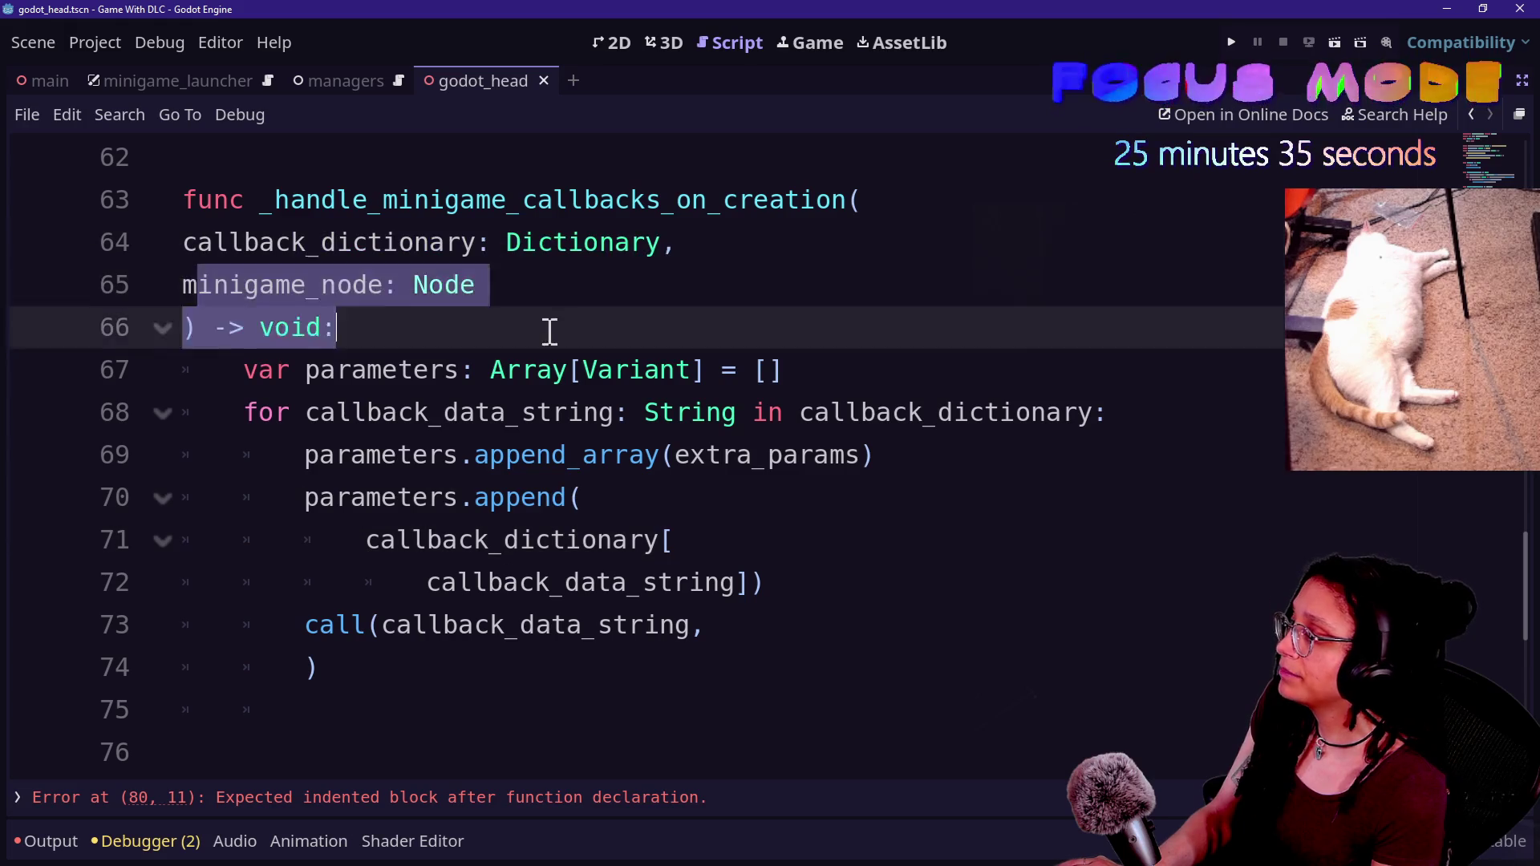
click(694, 501)
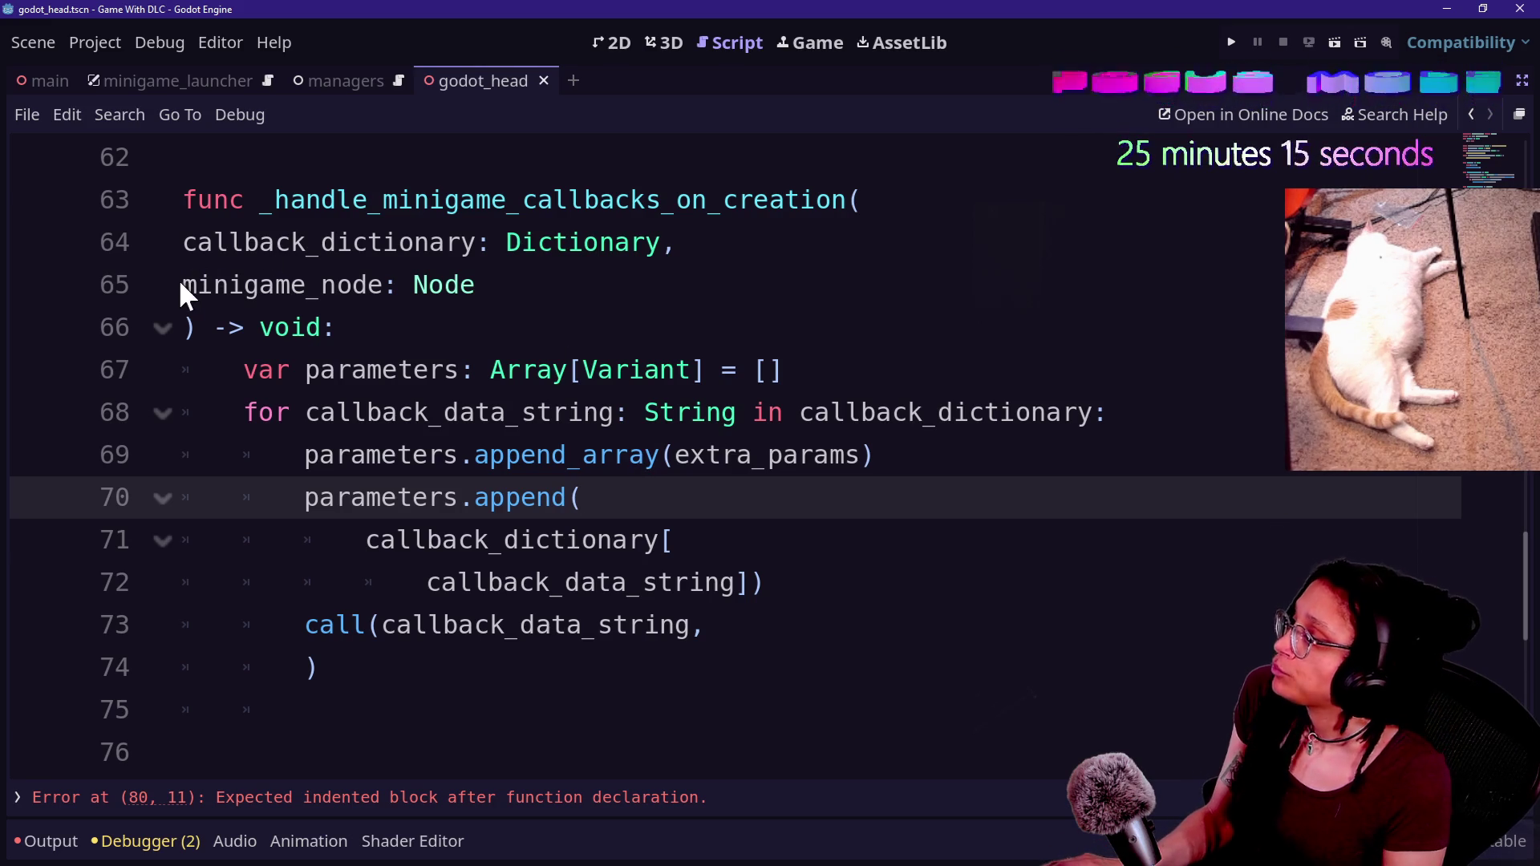
- Compare the minigame_node call argument with the _assign_3D_minigame_pos parameters
scroll(297, 259, up, 2)
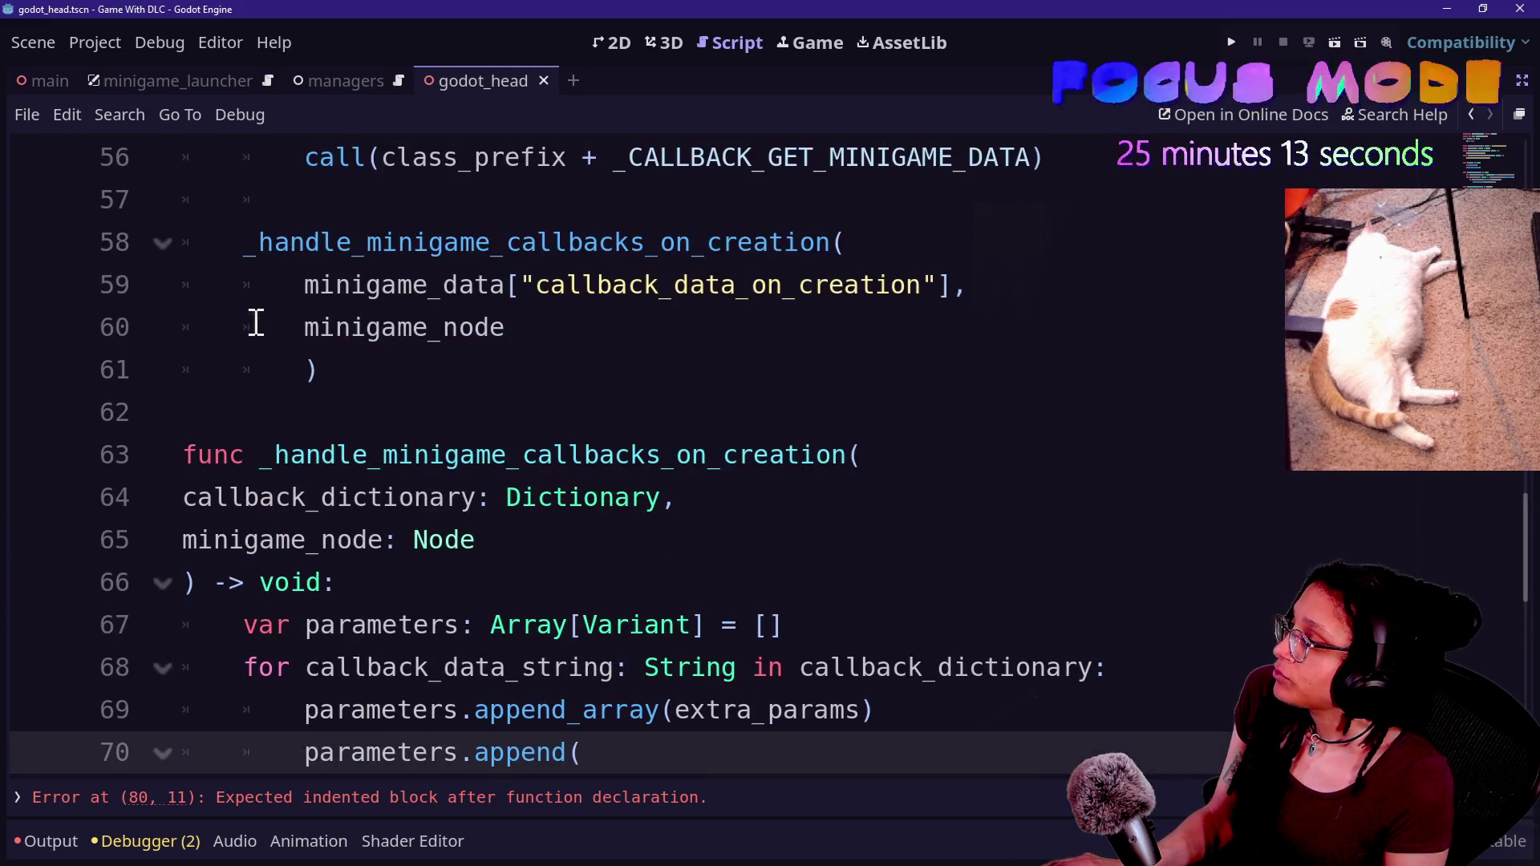
click(254, 327)
click(258, 540)
scroll(345, 537, down, 4)
mouse_move(183, 582)
mouse_down()
mouse_move(275, 583)
mouse_move(412, 622)
mouse_up()
drag(353, 582, 304, 581)
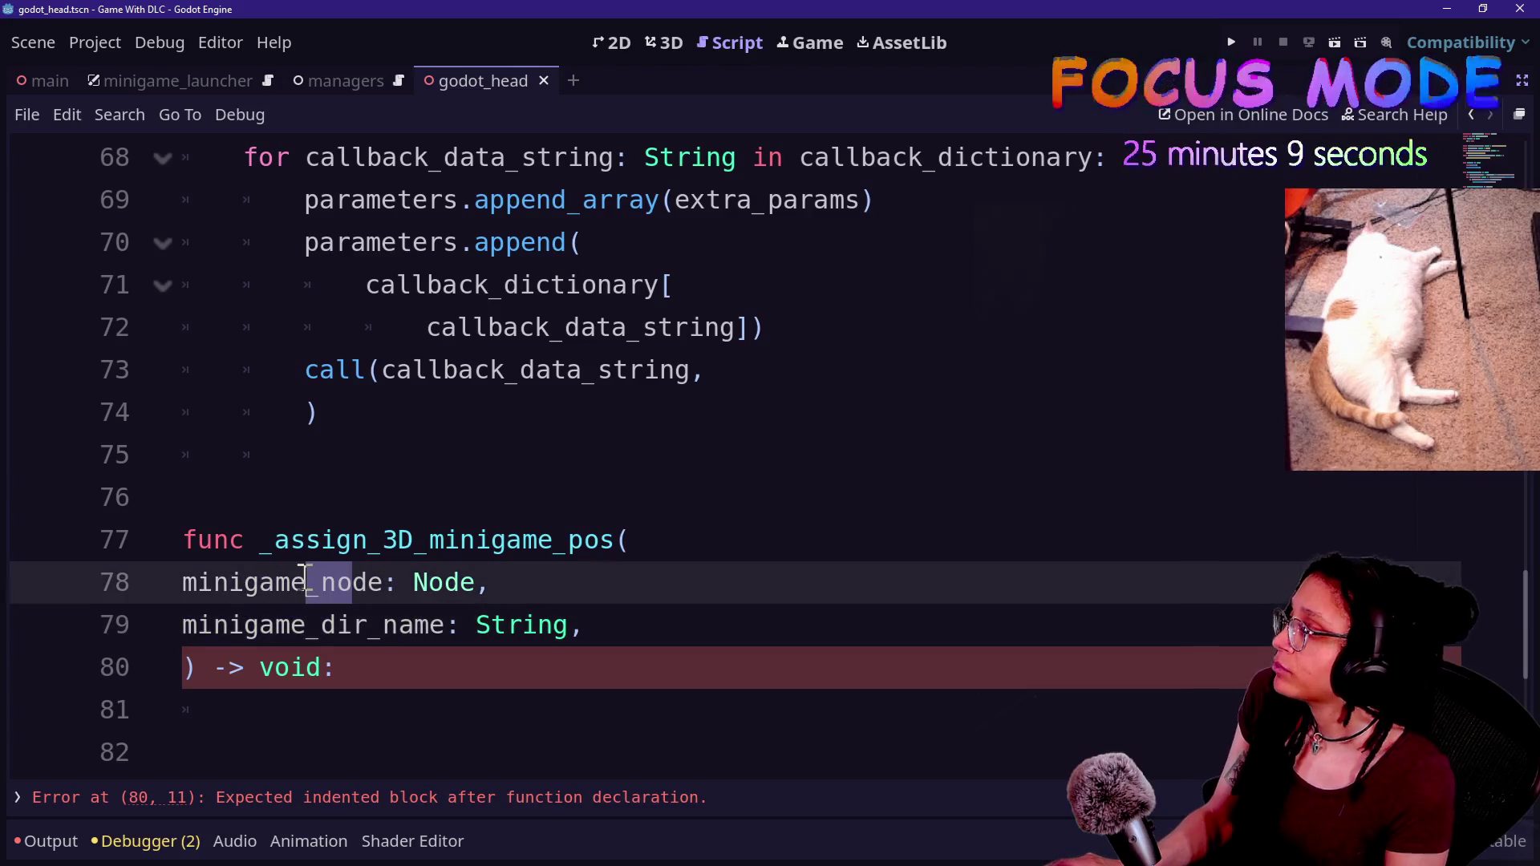
scroll(305, 578, up, 1)
click(474, 490)
click(403, 371)
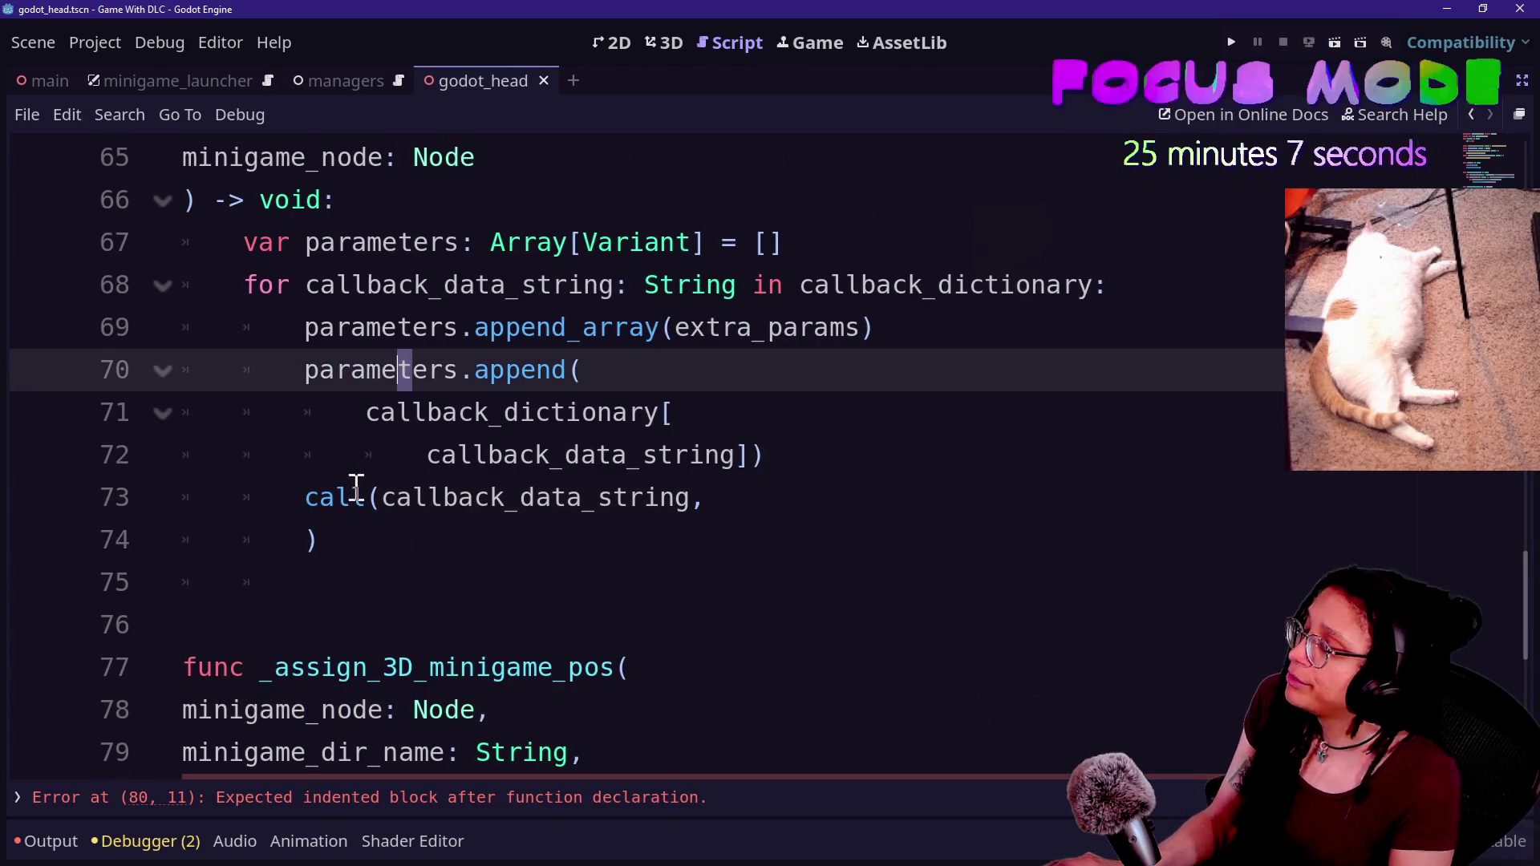
scroll(336, 667, up, 1)
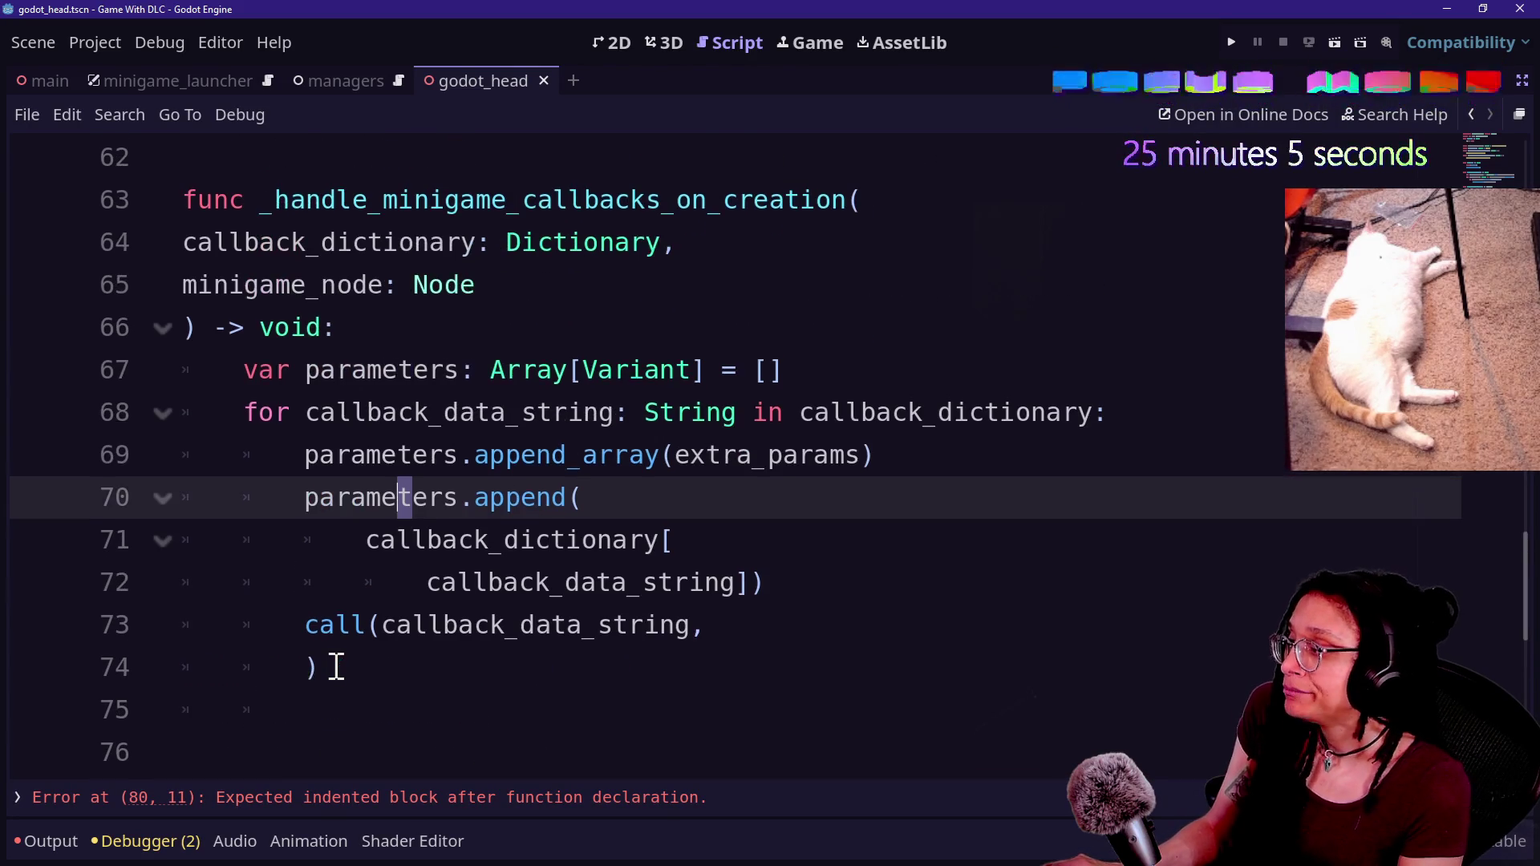
- Make the parameters variable an empty Array[Variant] with a [] initializer
click(450, 624)
click(578, 521)
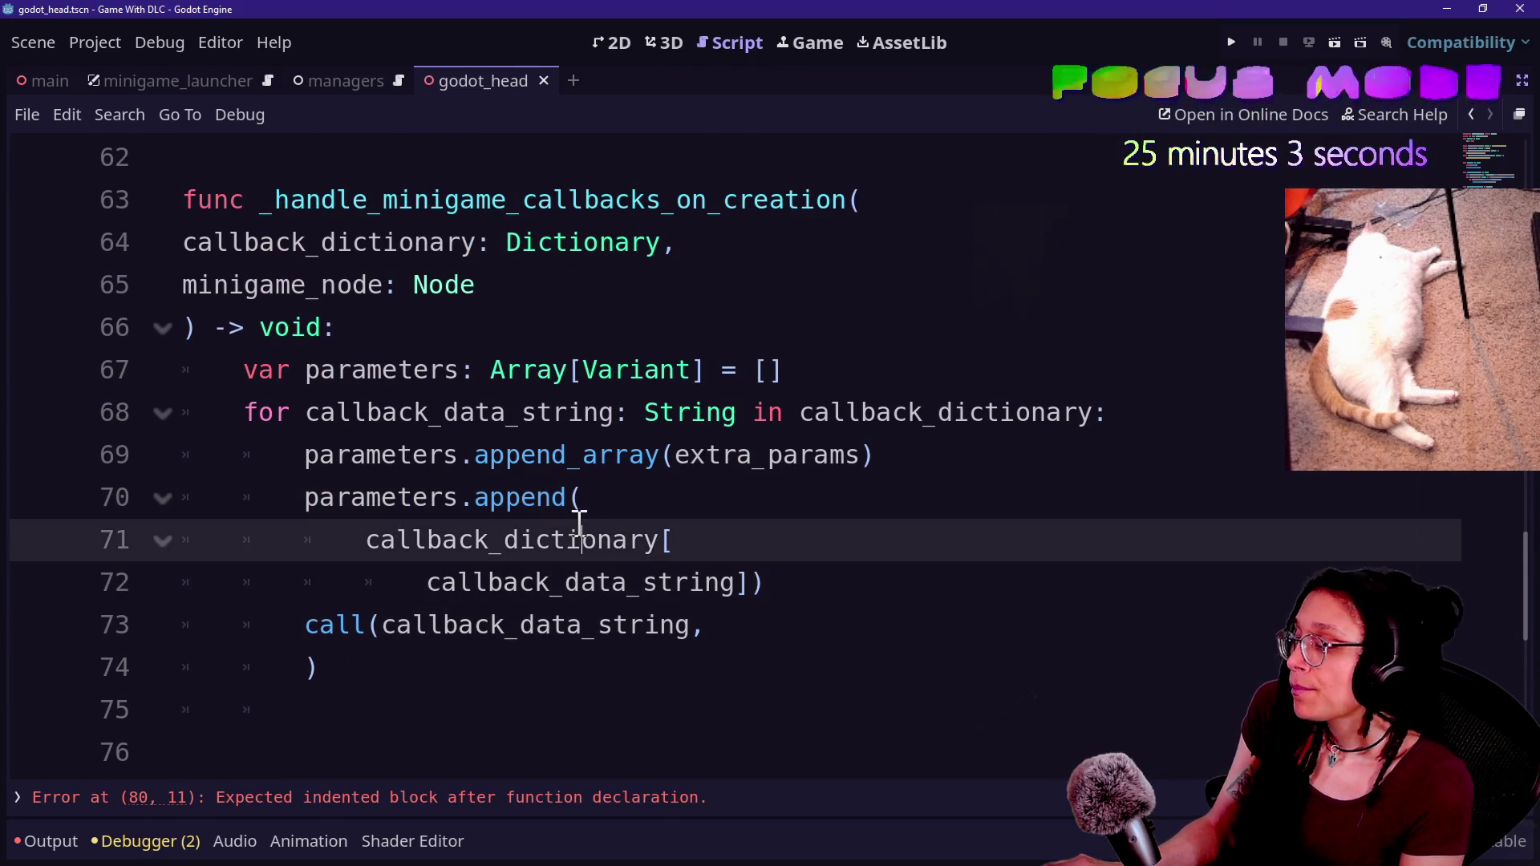
click(604, 509)
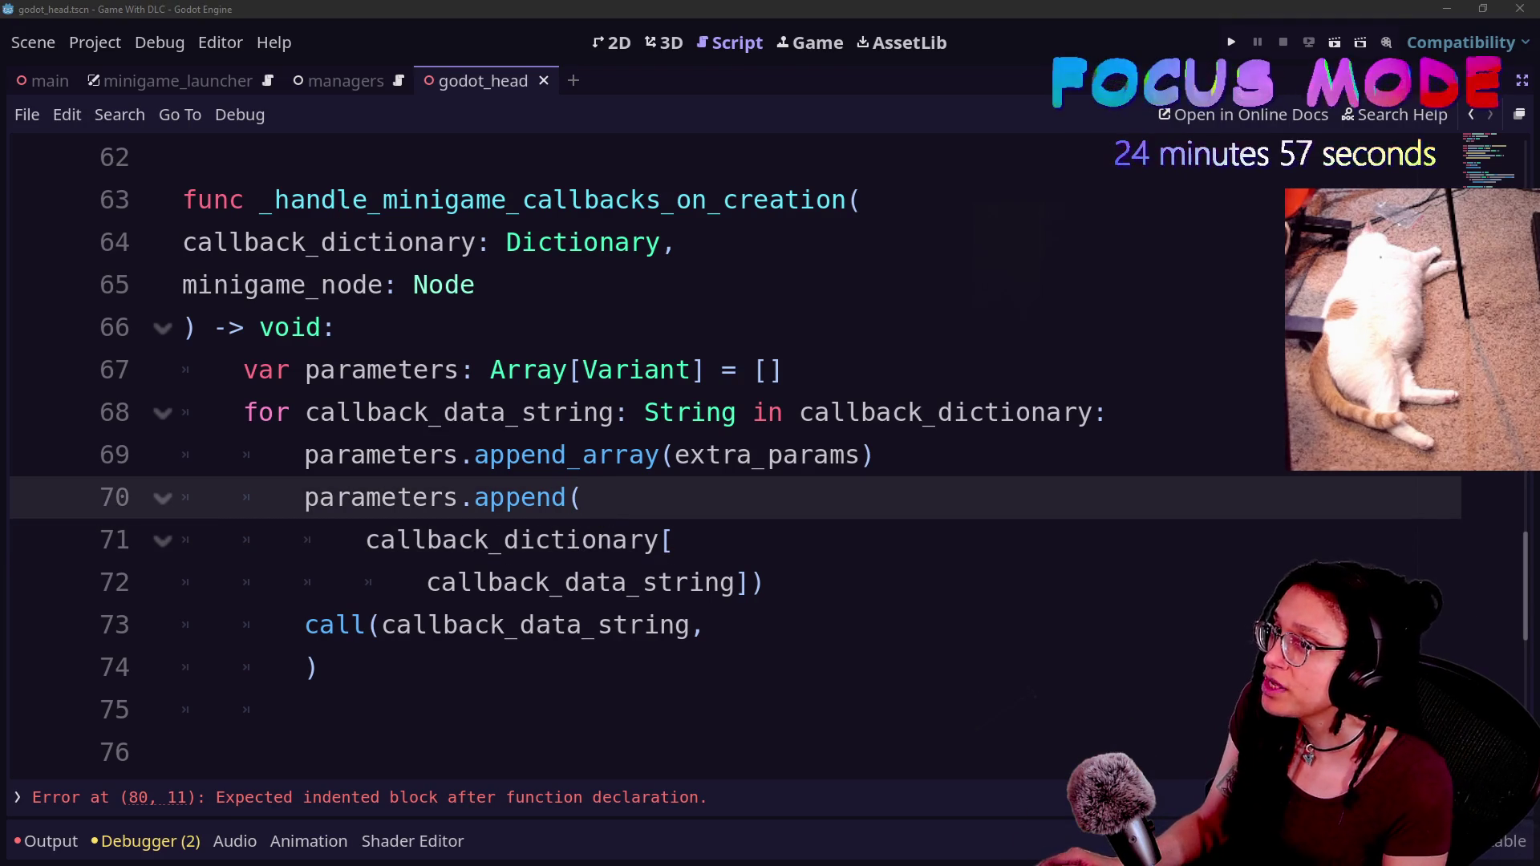
click(797, 577)
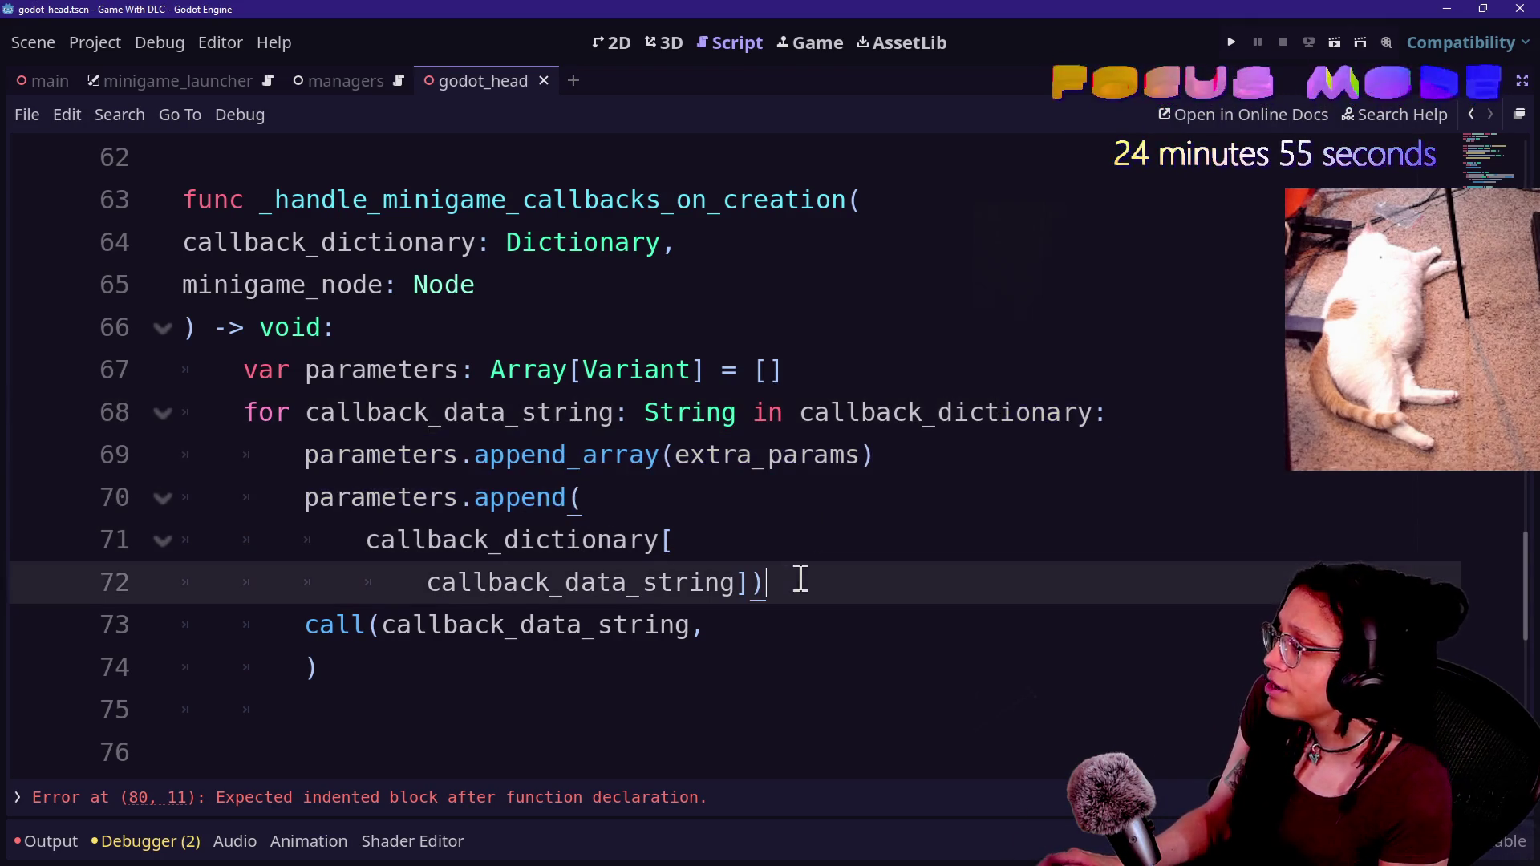
click(762, 450)
click(767, 511)
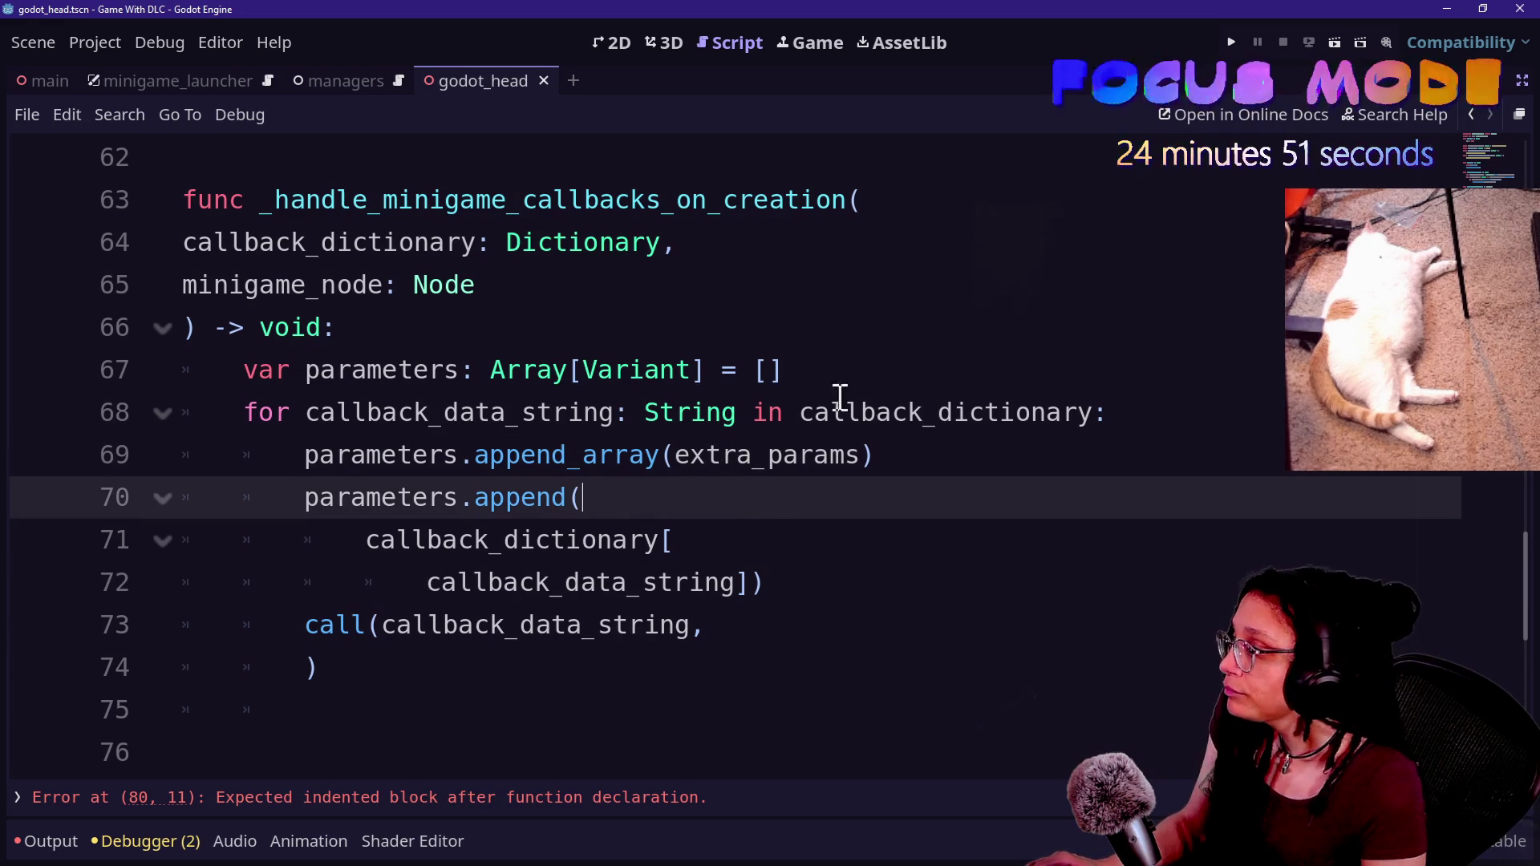
drag(491, 370, 770, 373)
key(ctrl+z)
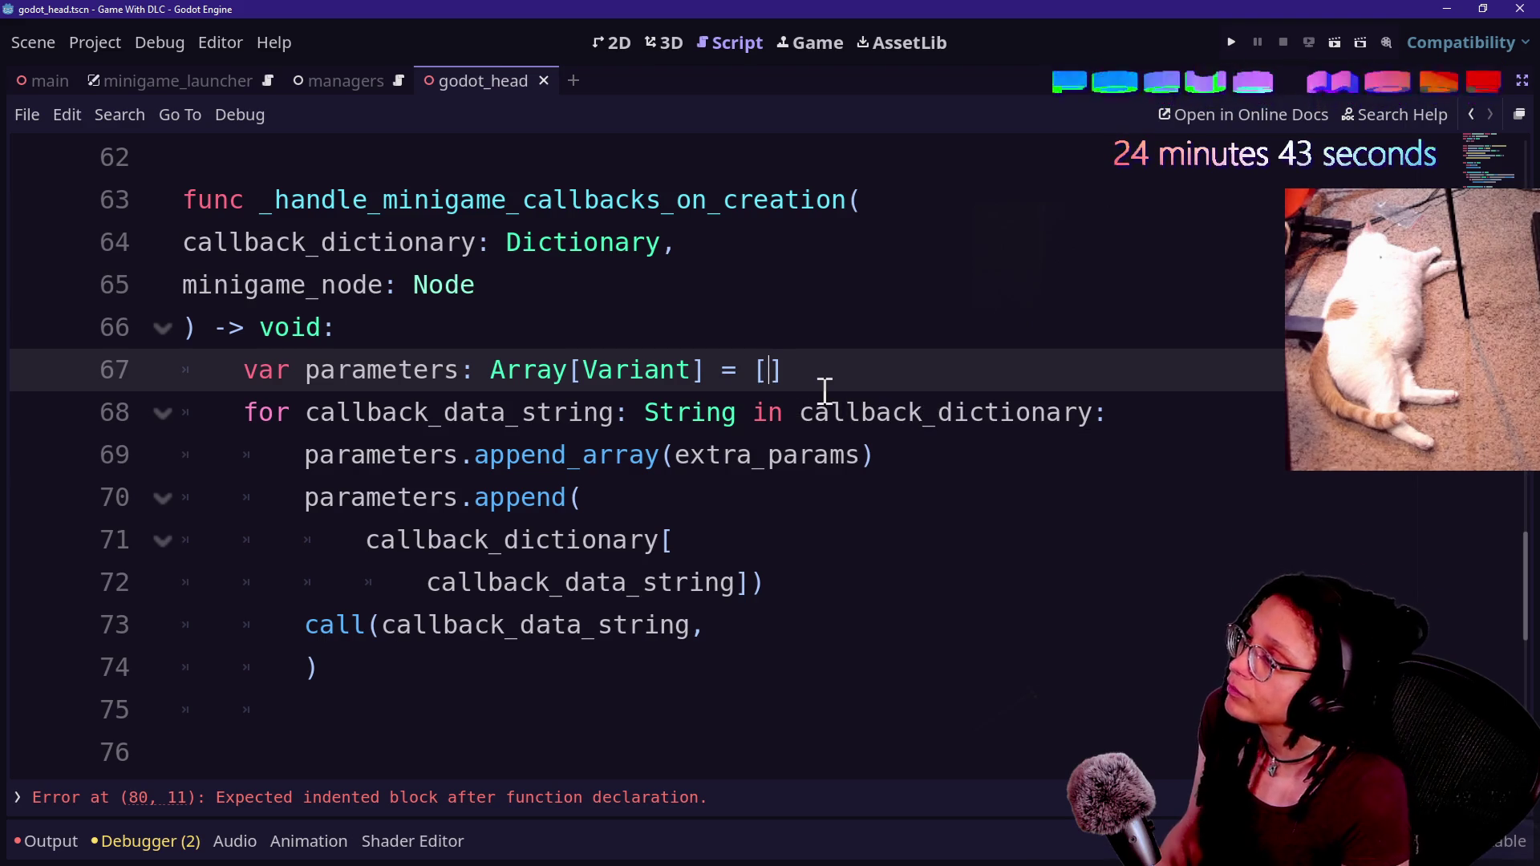
- Review the lines around the bracket on line 71 and the handler's function name
click(464, 416)
click(553, 497)
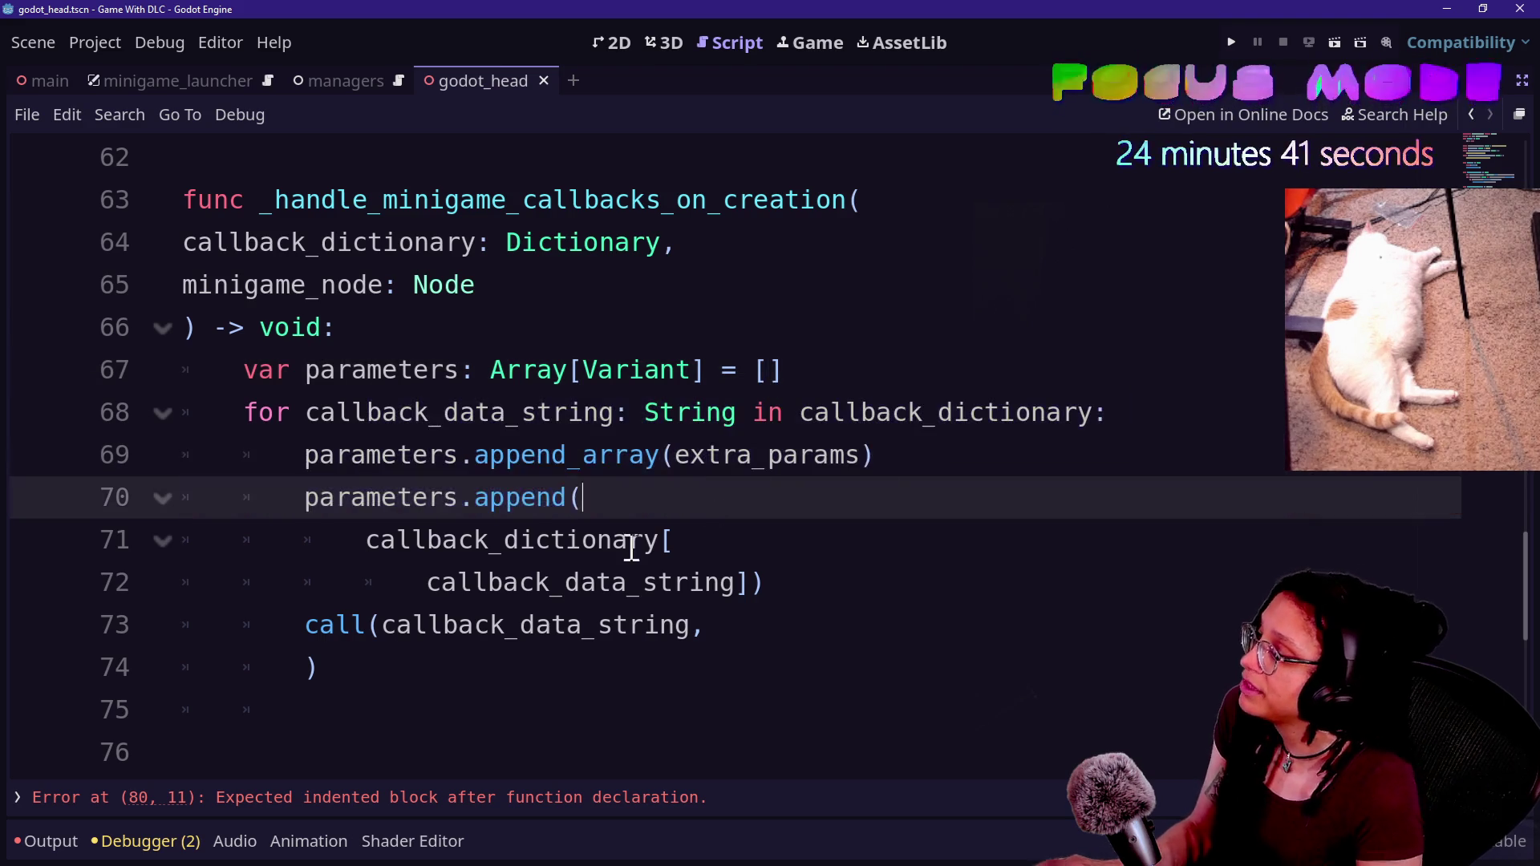
click(626, 554)
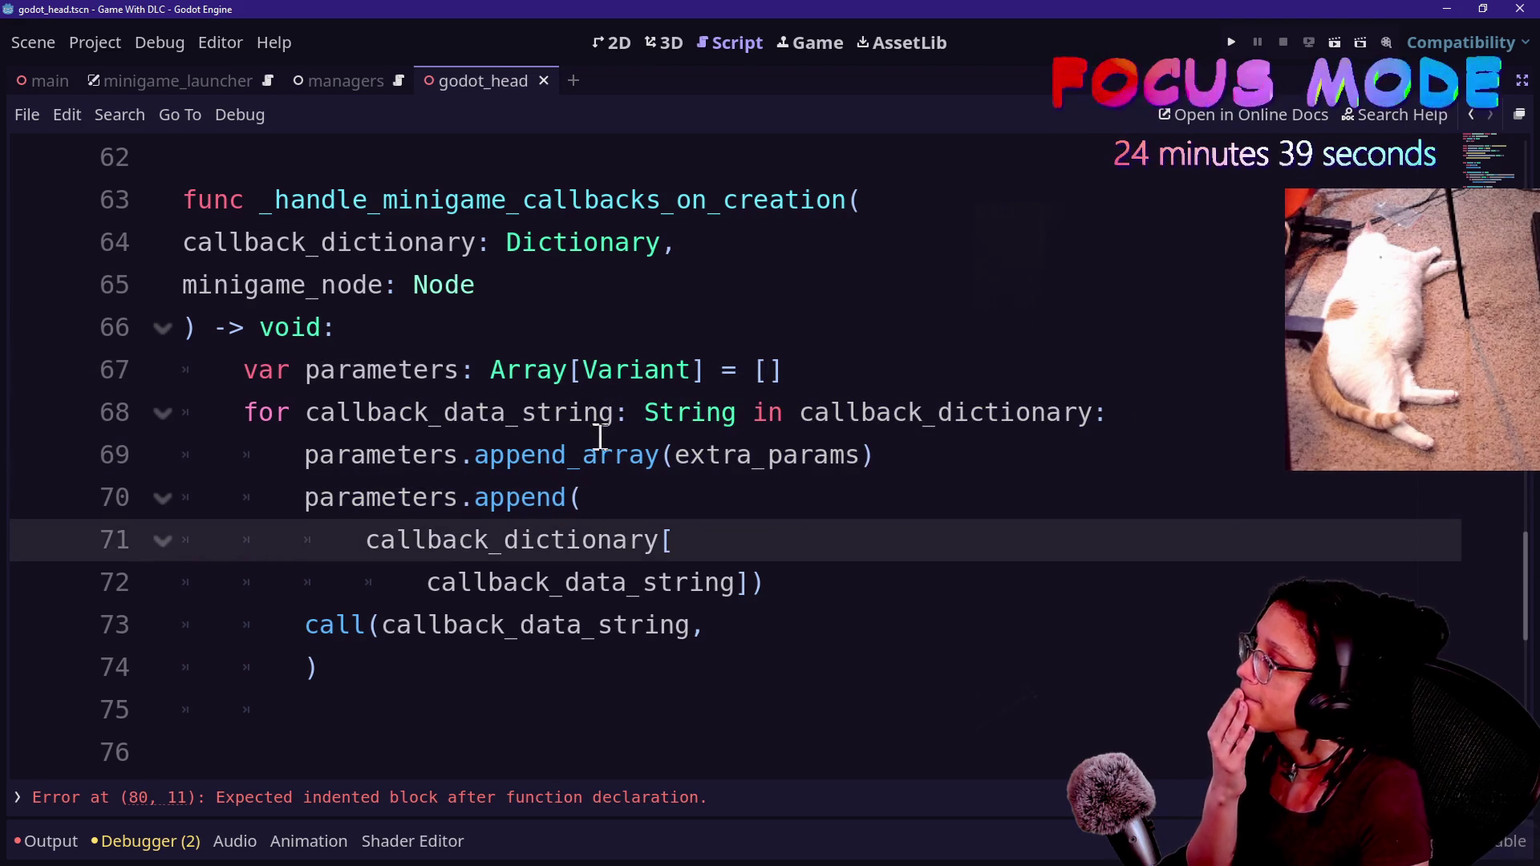
click(449, 589)
click(757, 545)
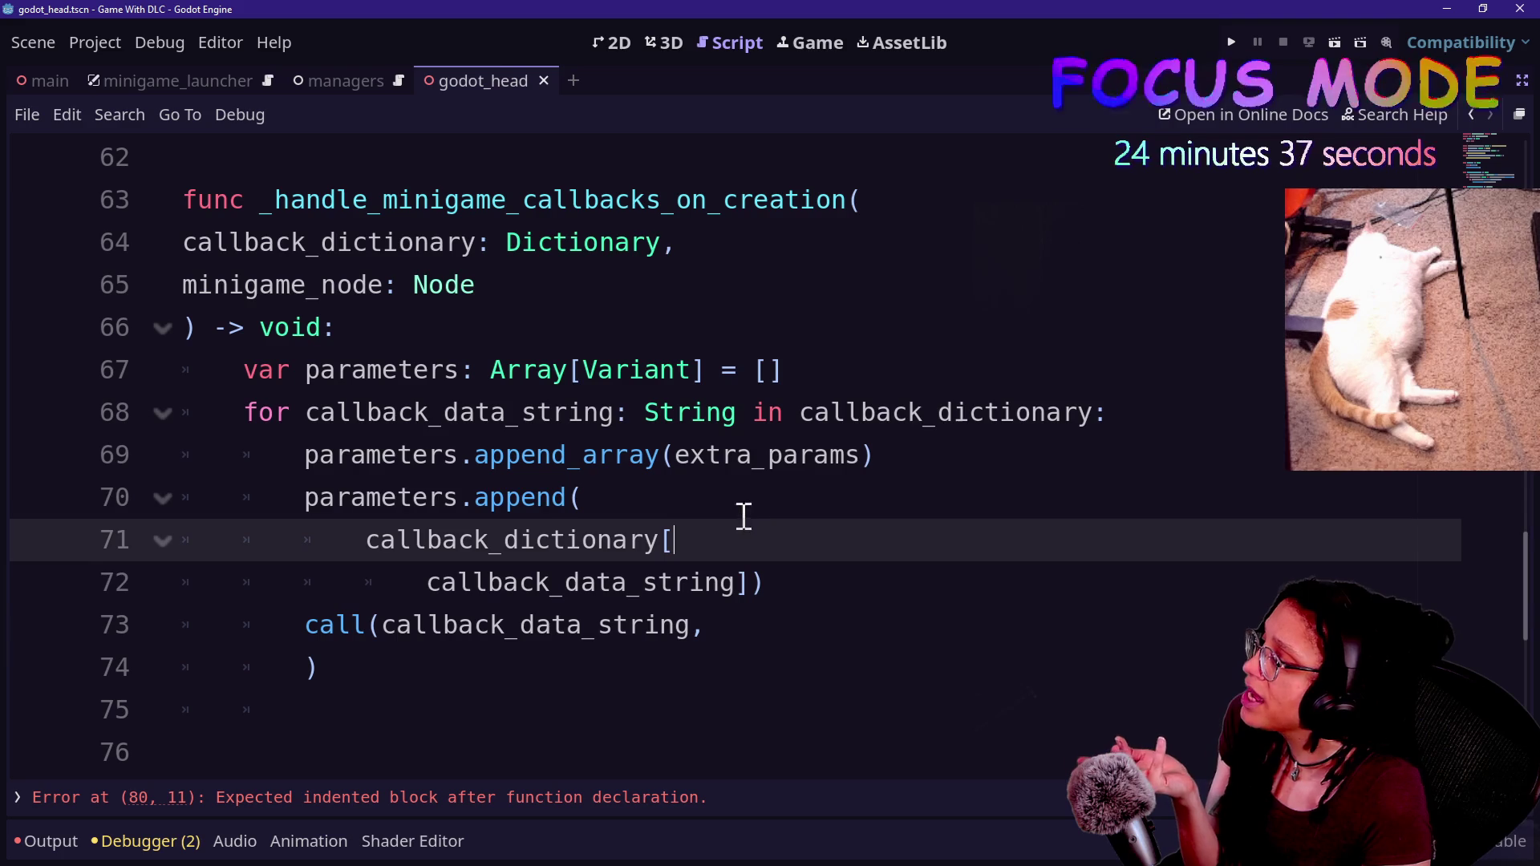
click(724, 493)
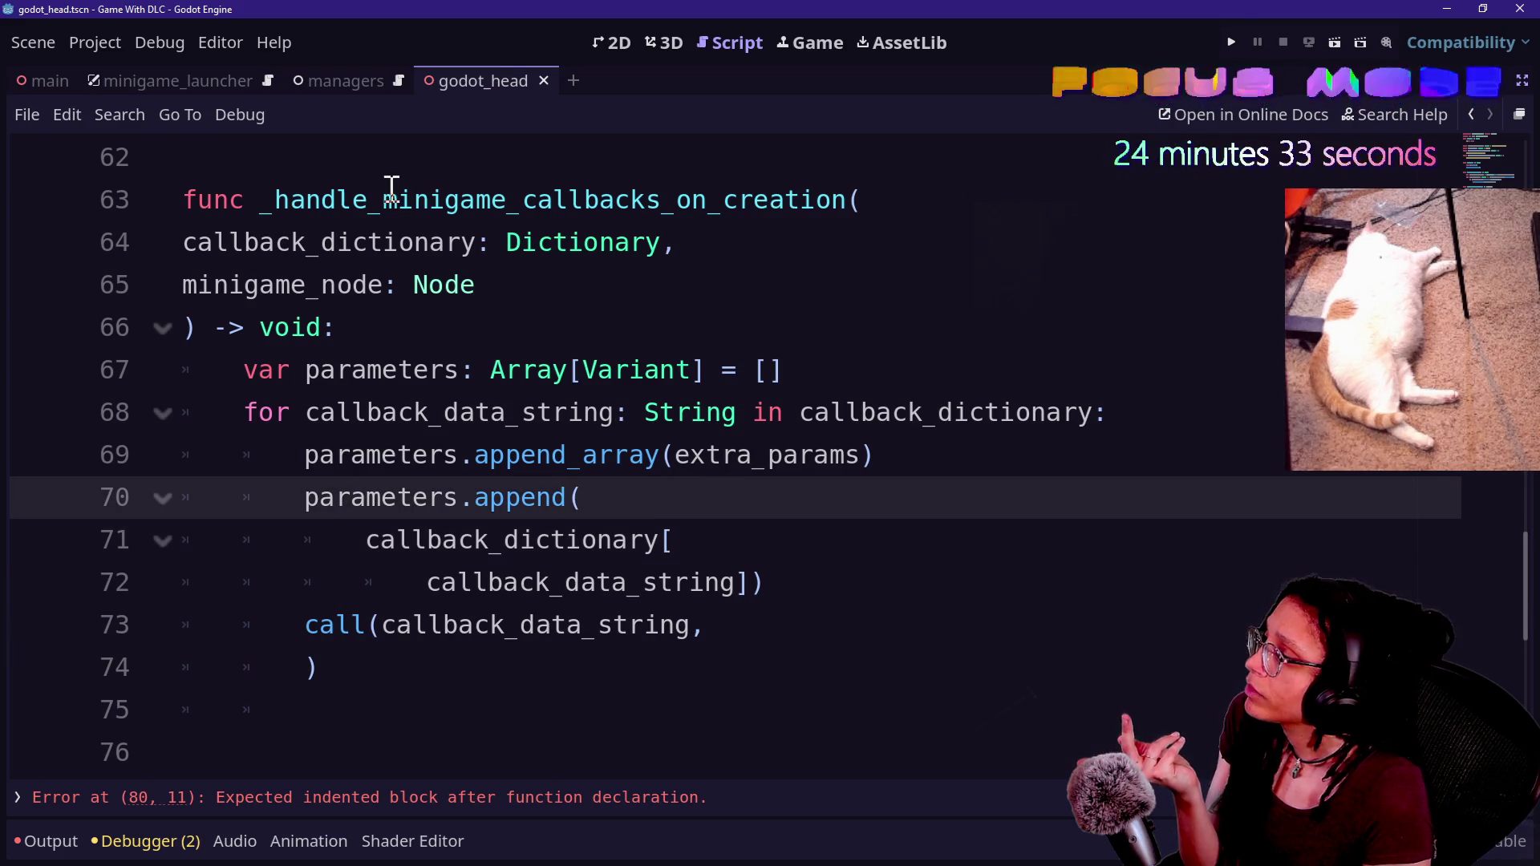
click(828, 201)
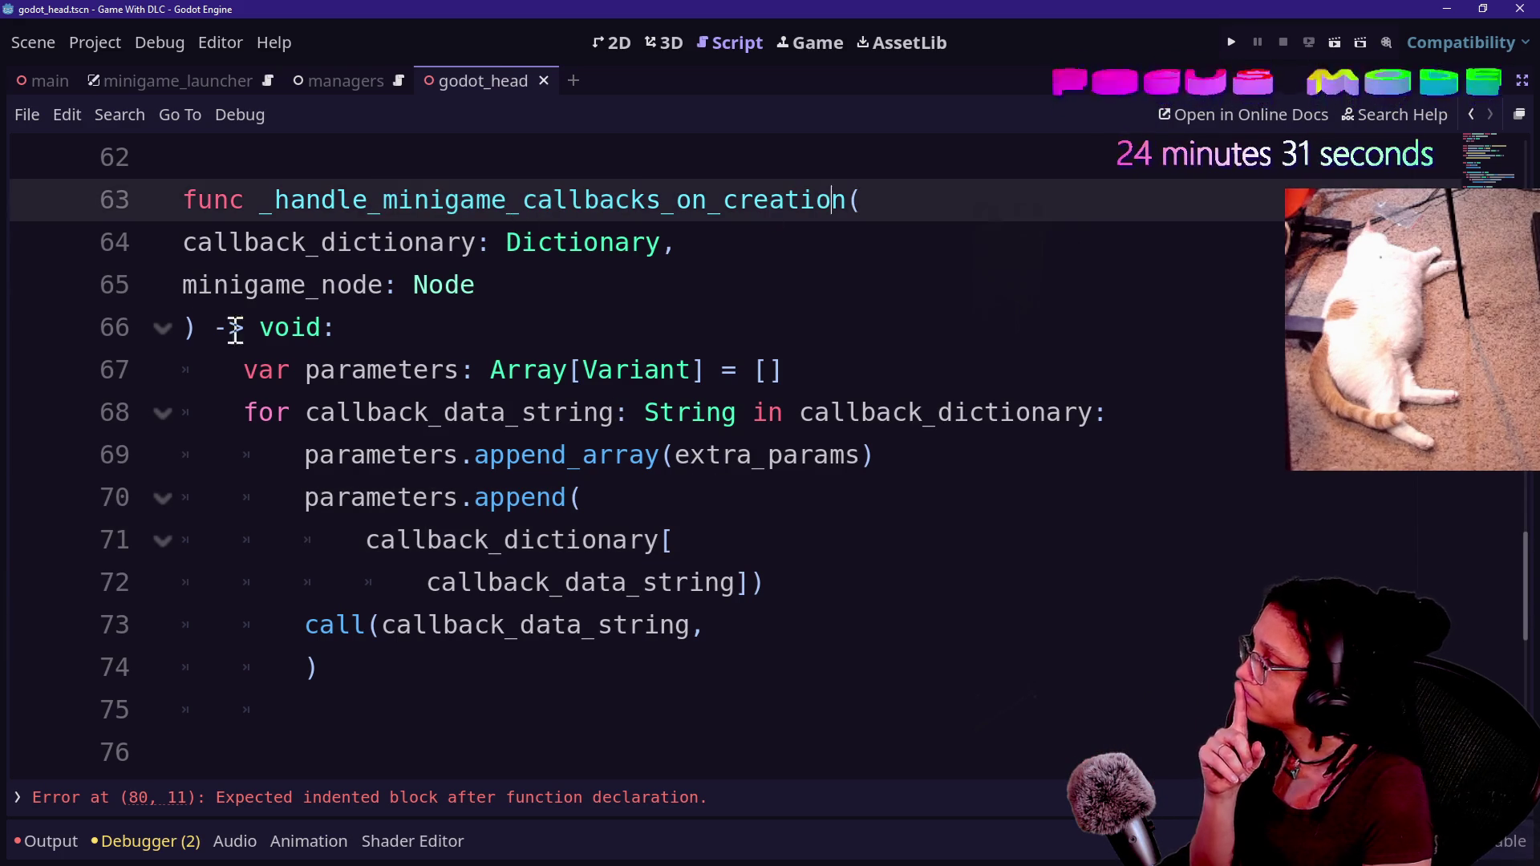
- Inspect the _assign_3D_minigame_pos signature and delete blank line 75
scroll(405, 339, down, 1)
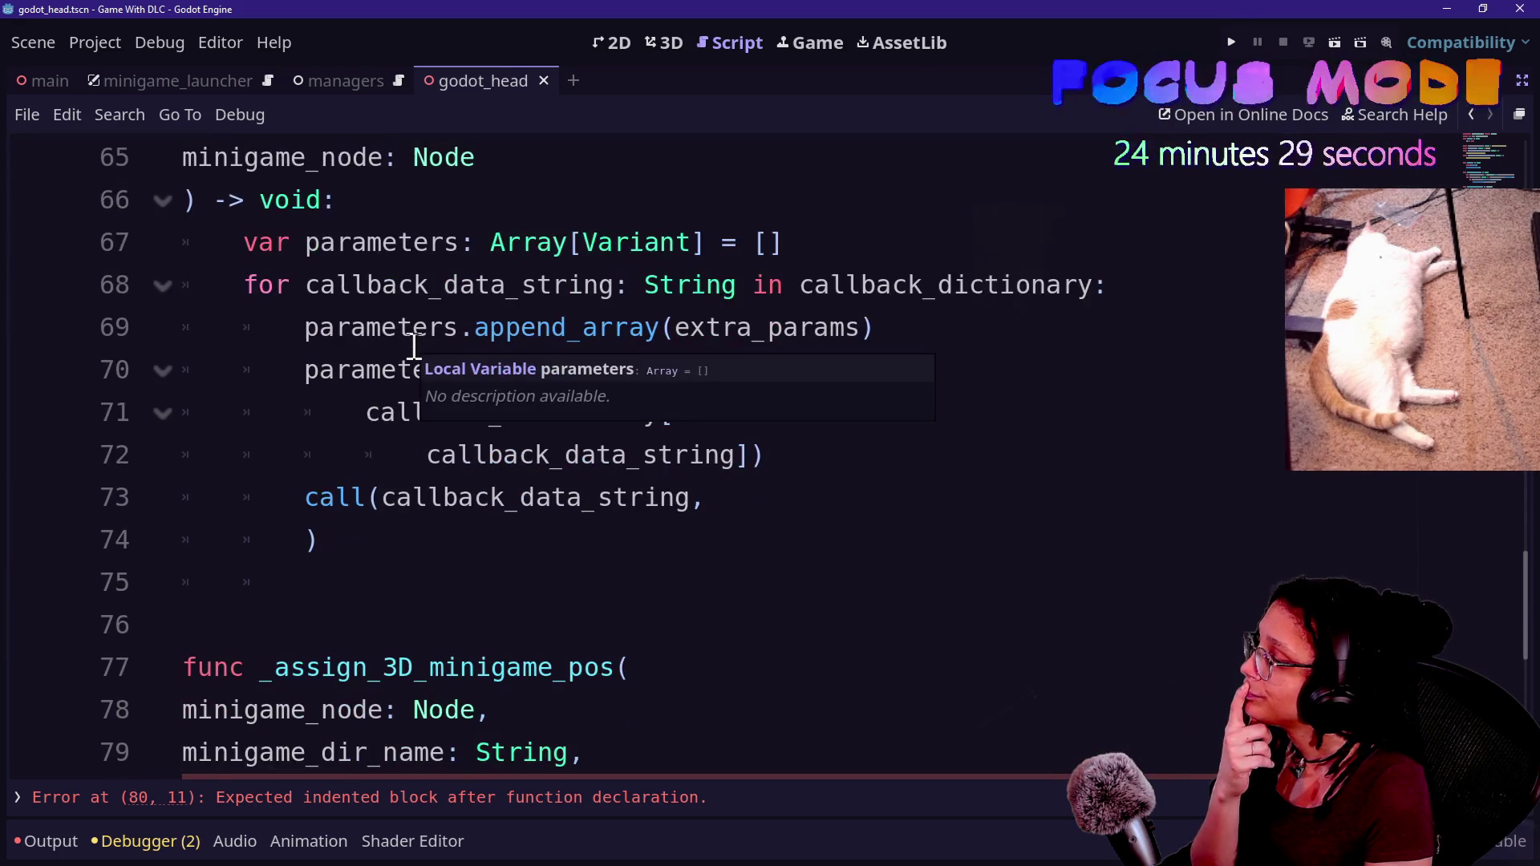
scroll(414, 347, up, 1)
scroll(414, 346, down, 2)
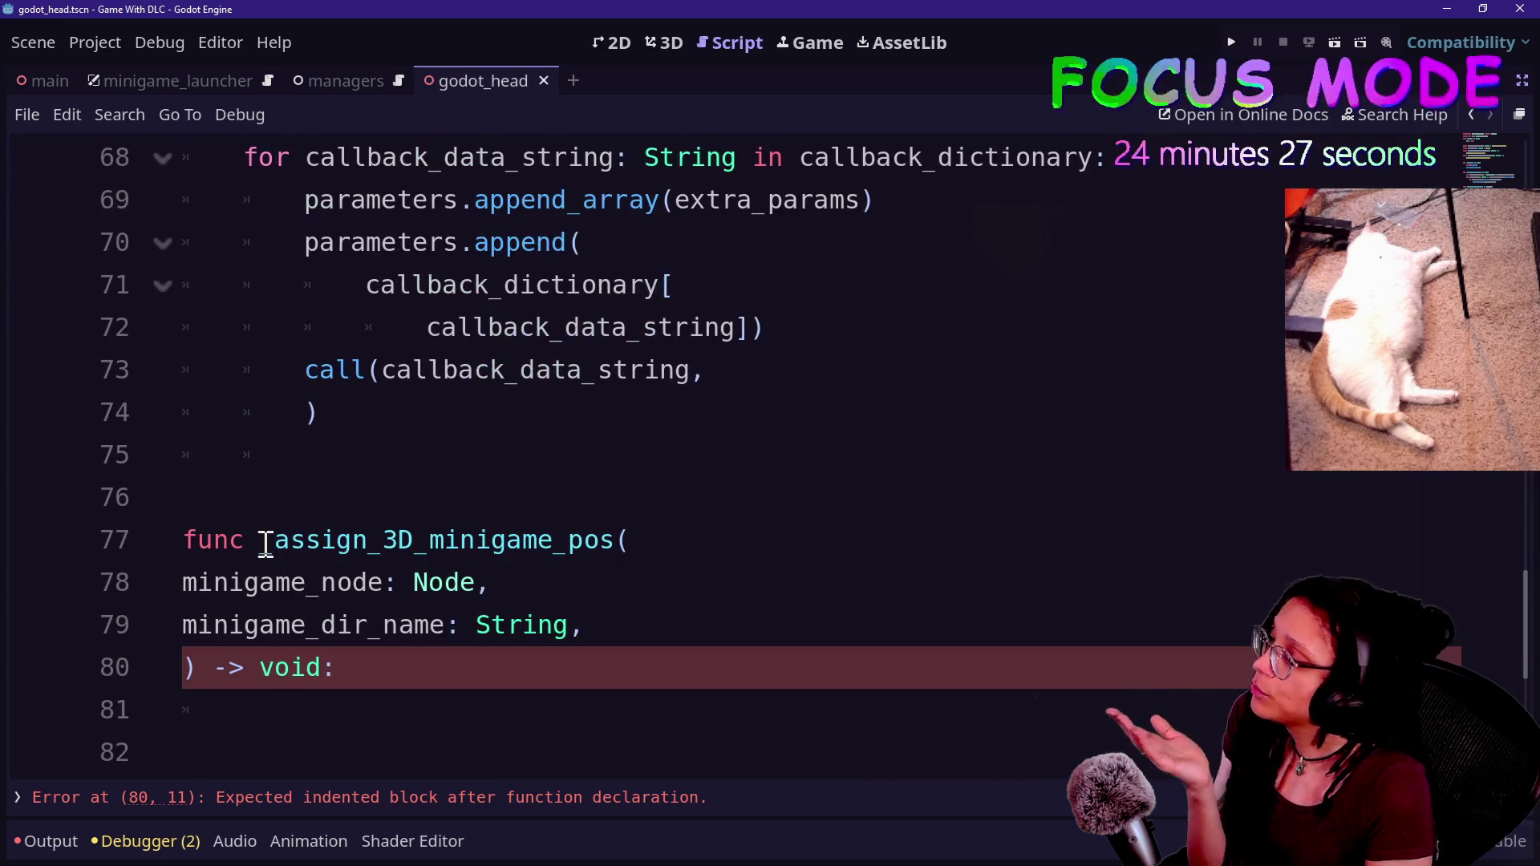
click(337, 540)
shift+click(522, 625)
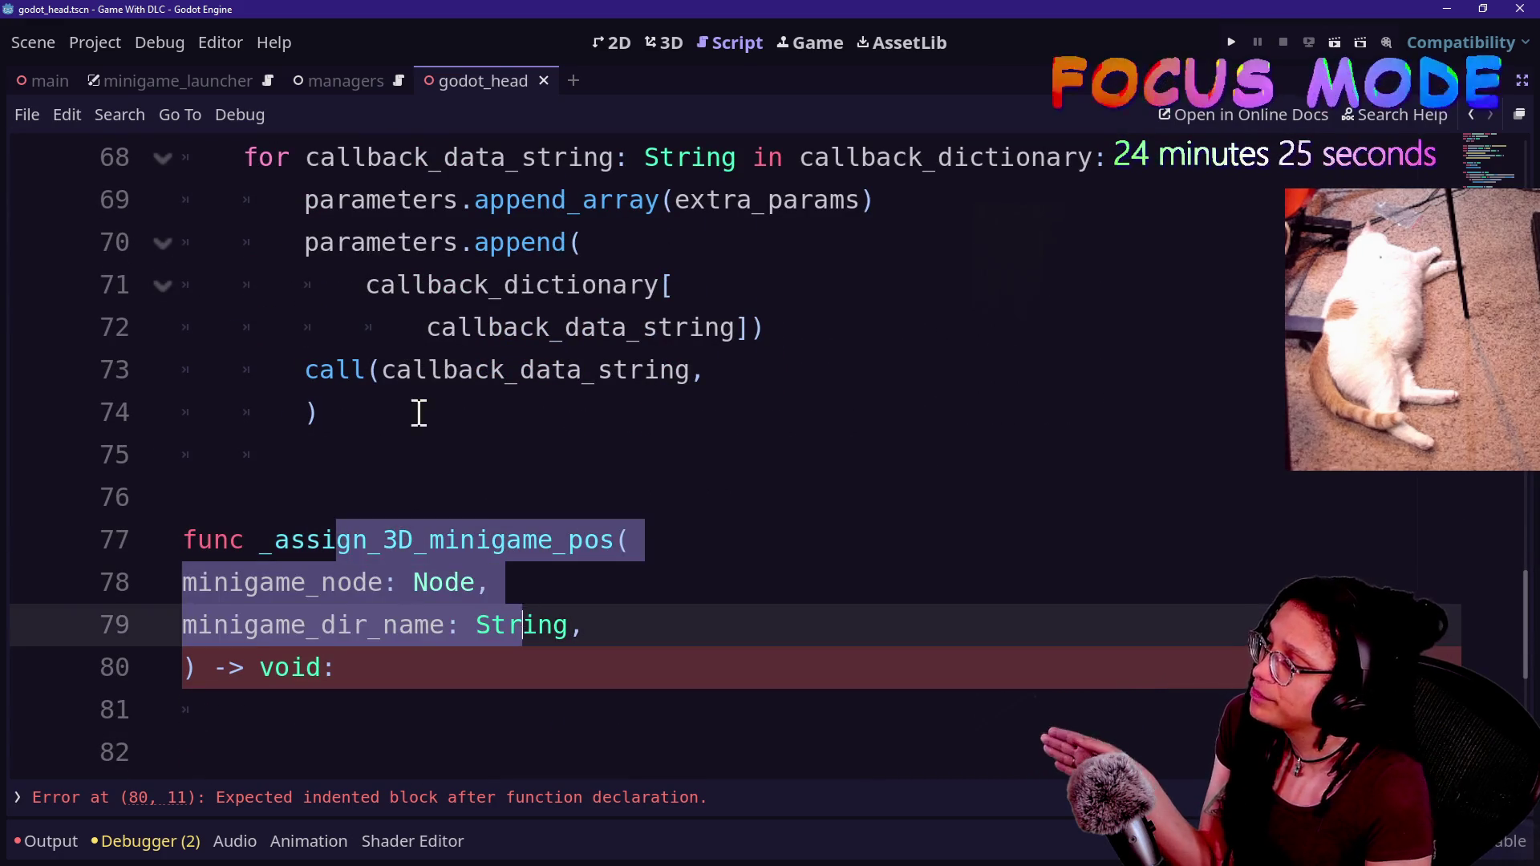
click(430, 459)
key(BackSpace)
key(BackSpace)
key(BackSpace)
- Delete the minigame_node parameter from the callback handler's signature
scroll(431, 463, up, 1)
scroll(431, 463, up, 2)
click(588, 408)
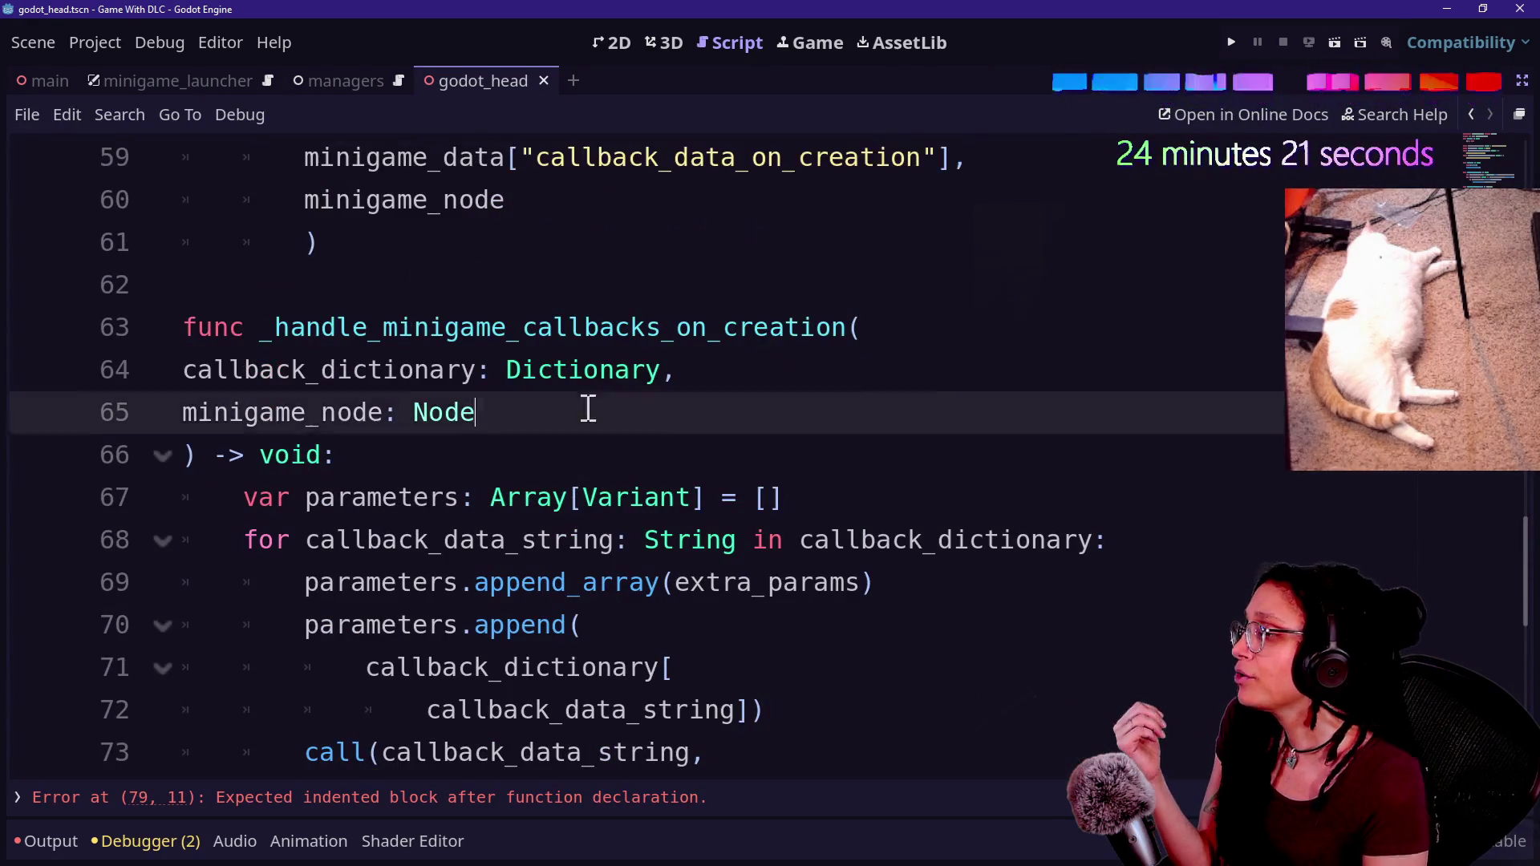
shift+click(918, 371)
key(BackSpace)
key(BackSpace)
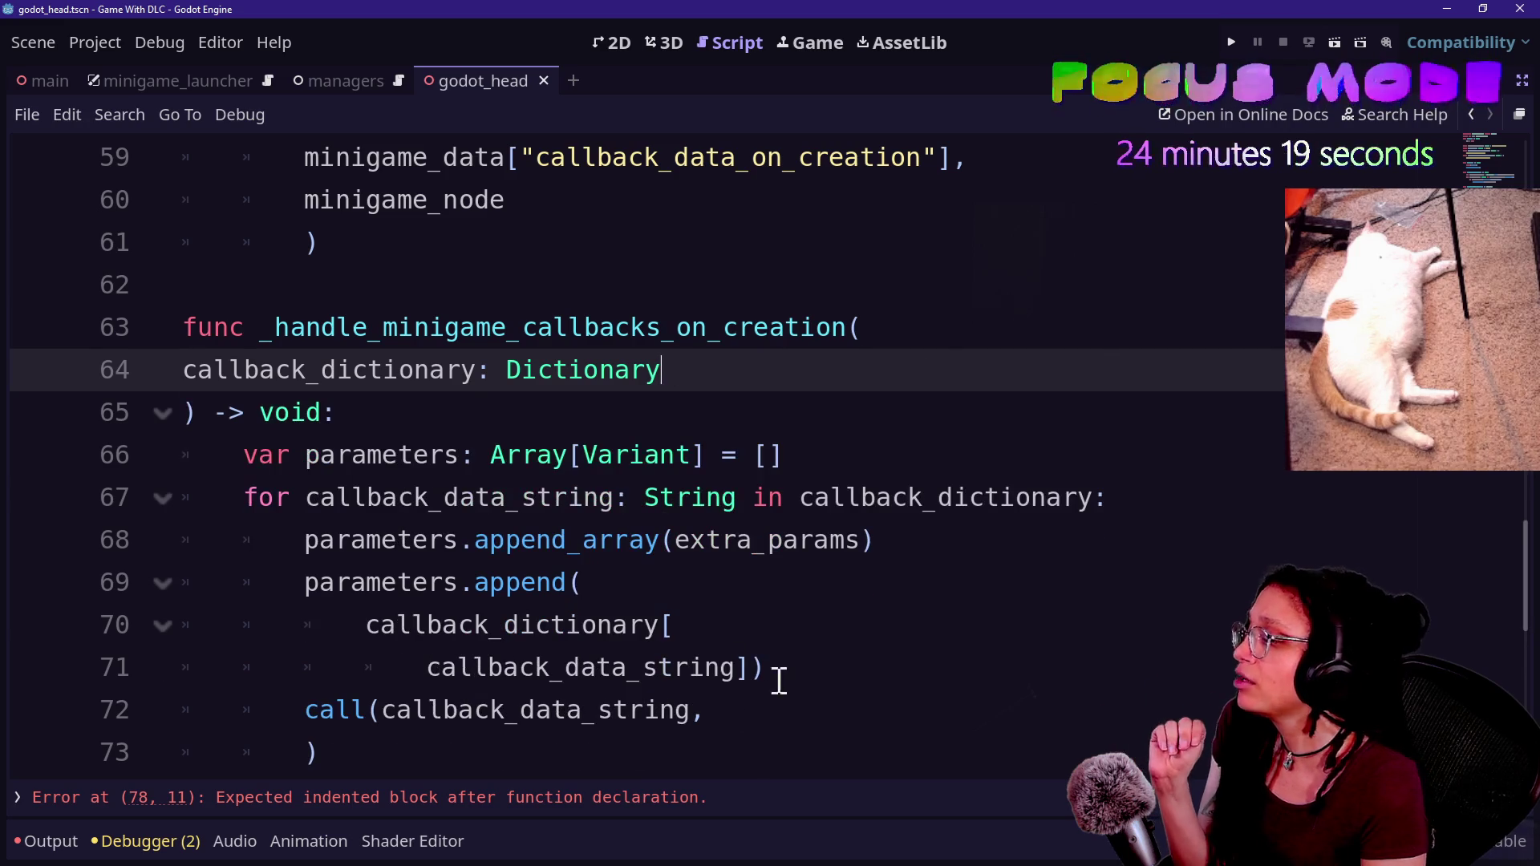
- Undo the parameters restructuring back to the one-line dictionary lookup
click(754, 707)
key(ctrl+z)
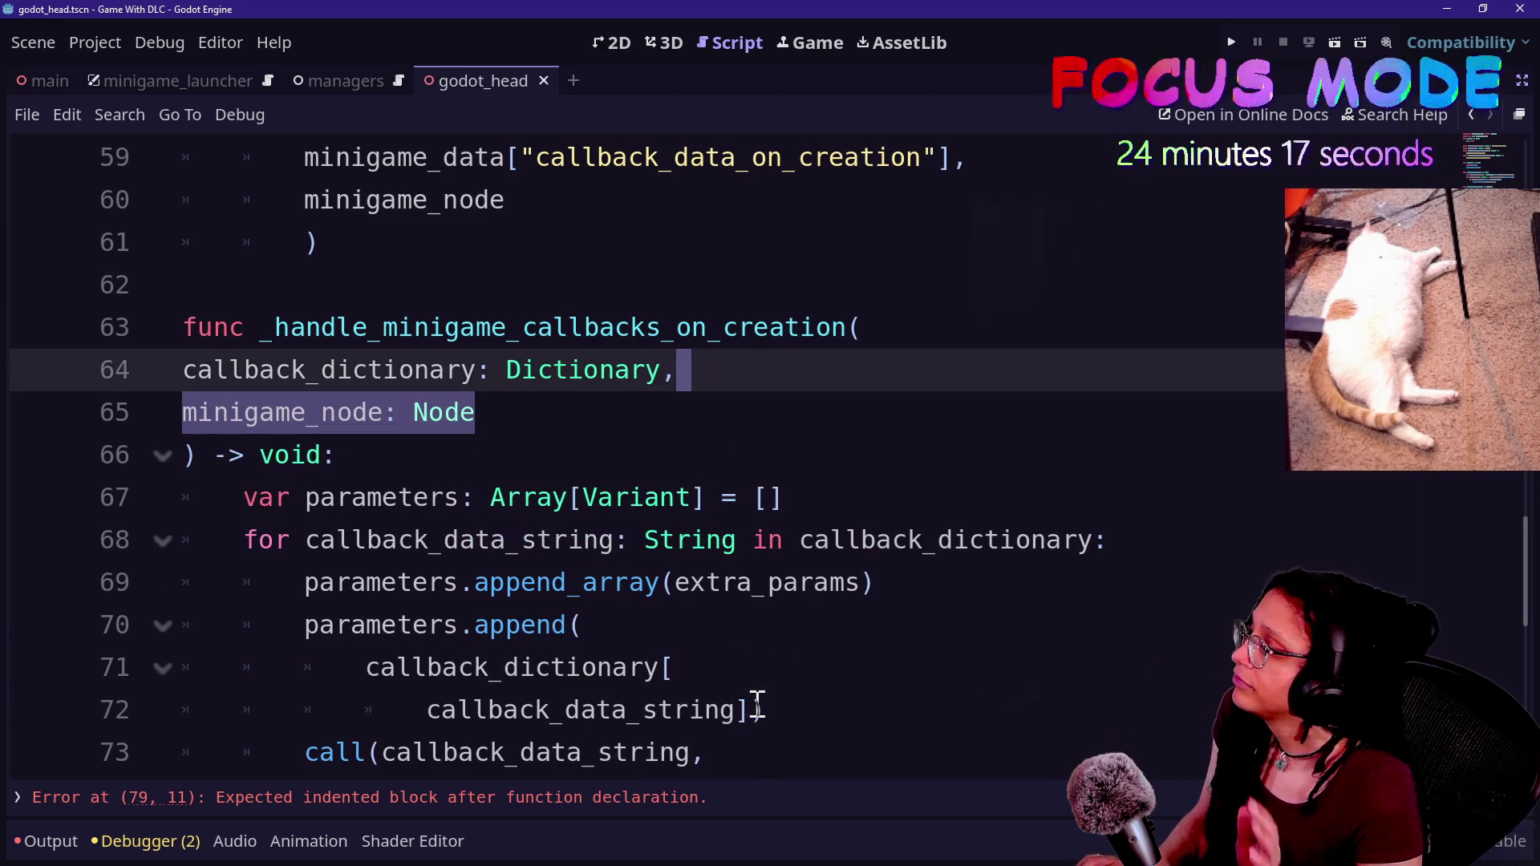
key(ctrl+z)
key(ctrl+z)
key(ctrl+z)
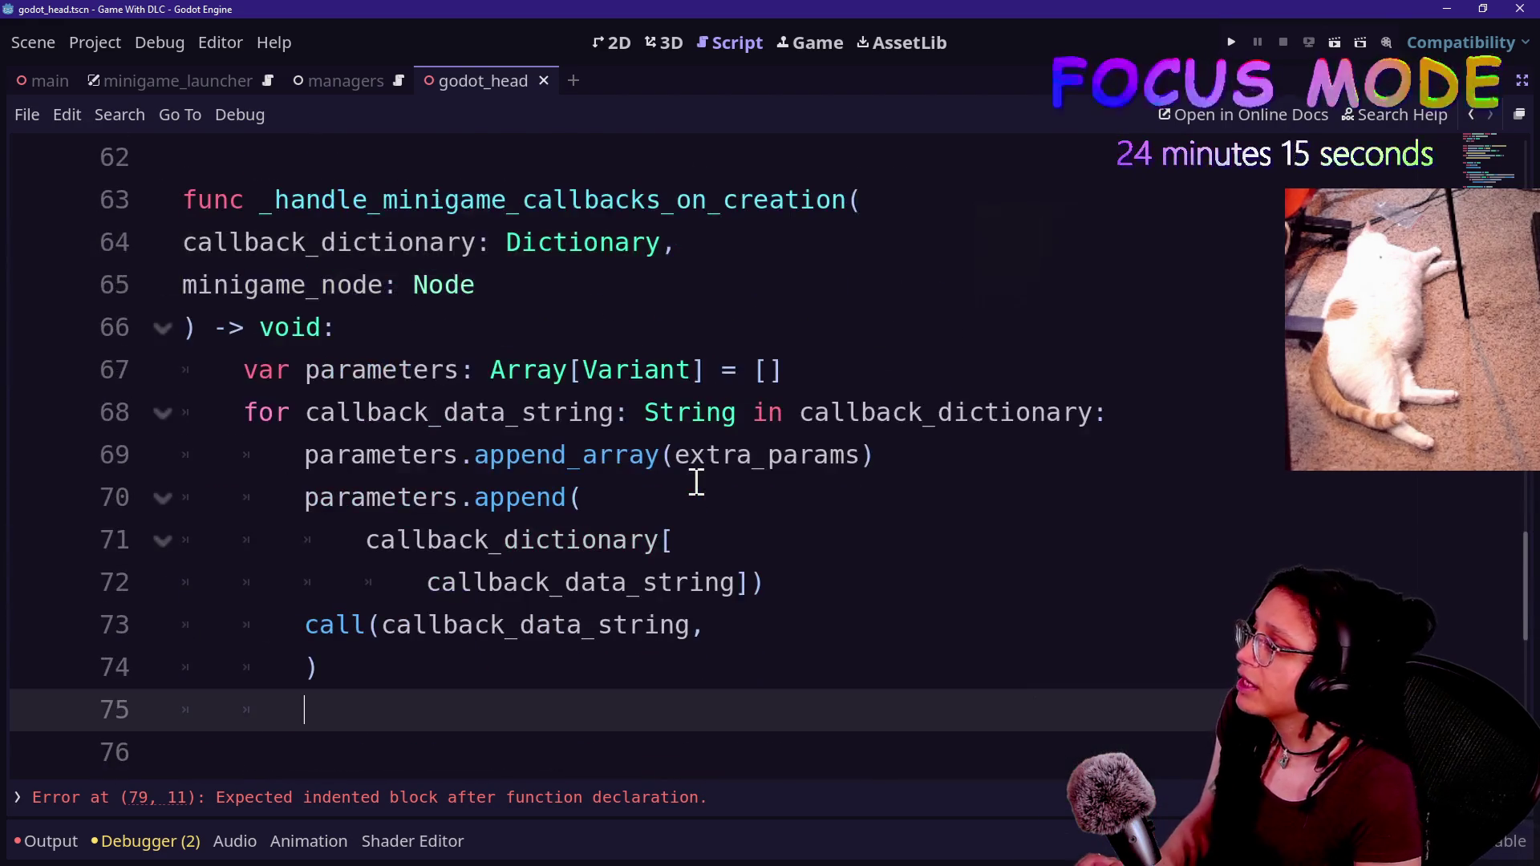
key(ctrl+z)
key(ctrl+z)
key(ctrl+z)
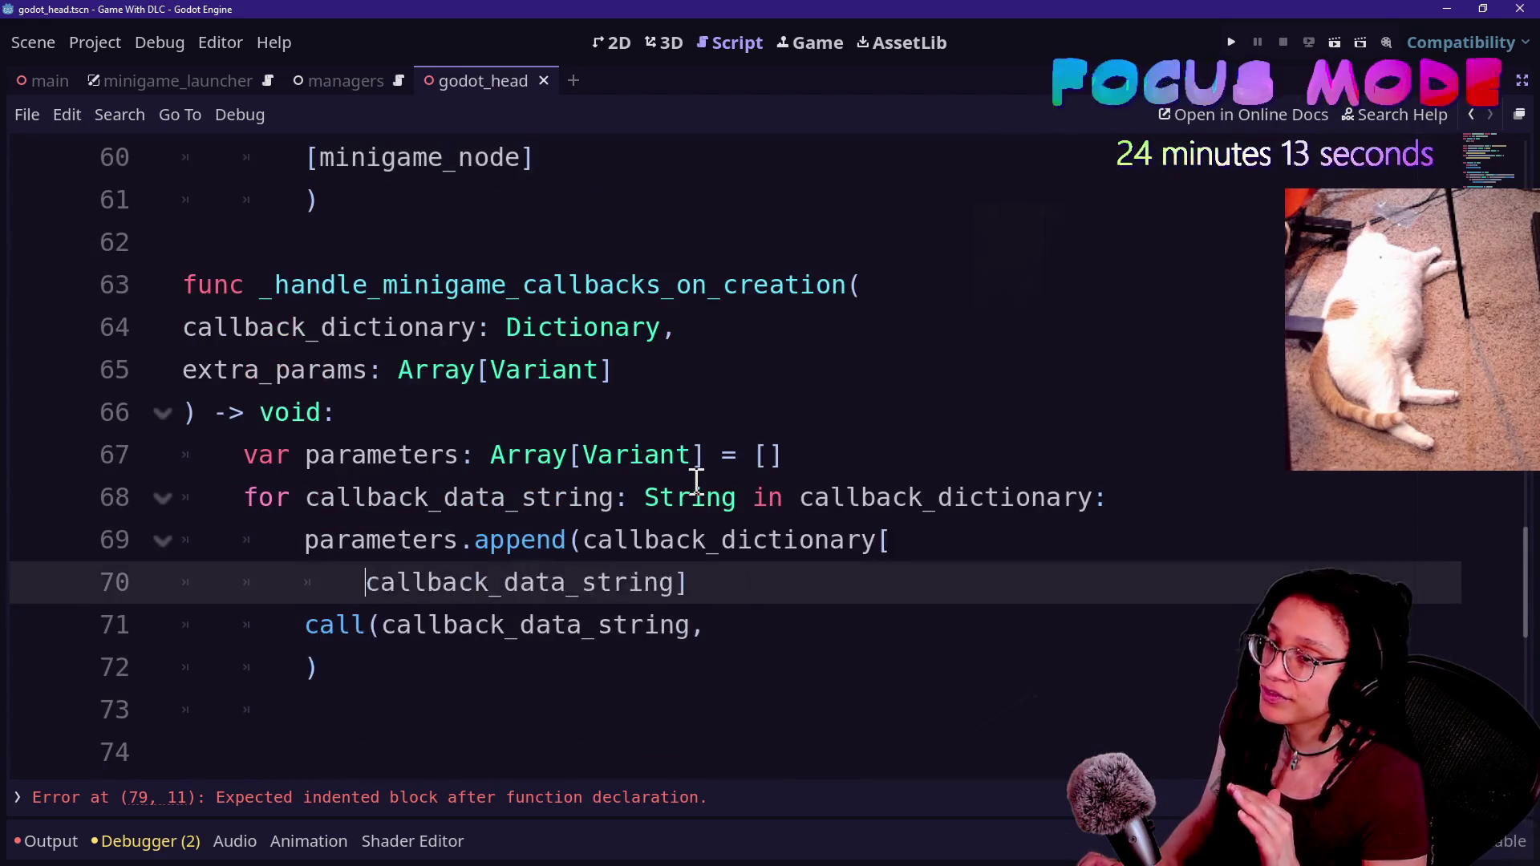
key(ctrl+z)
key(ctrl+z)
key(ctrl+z)
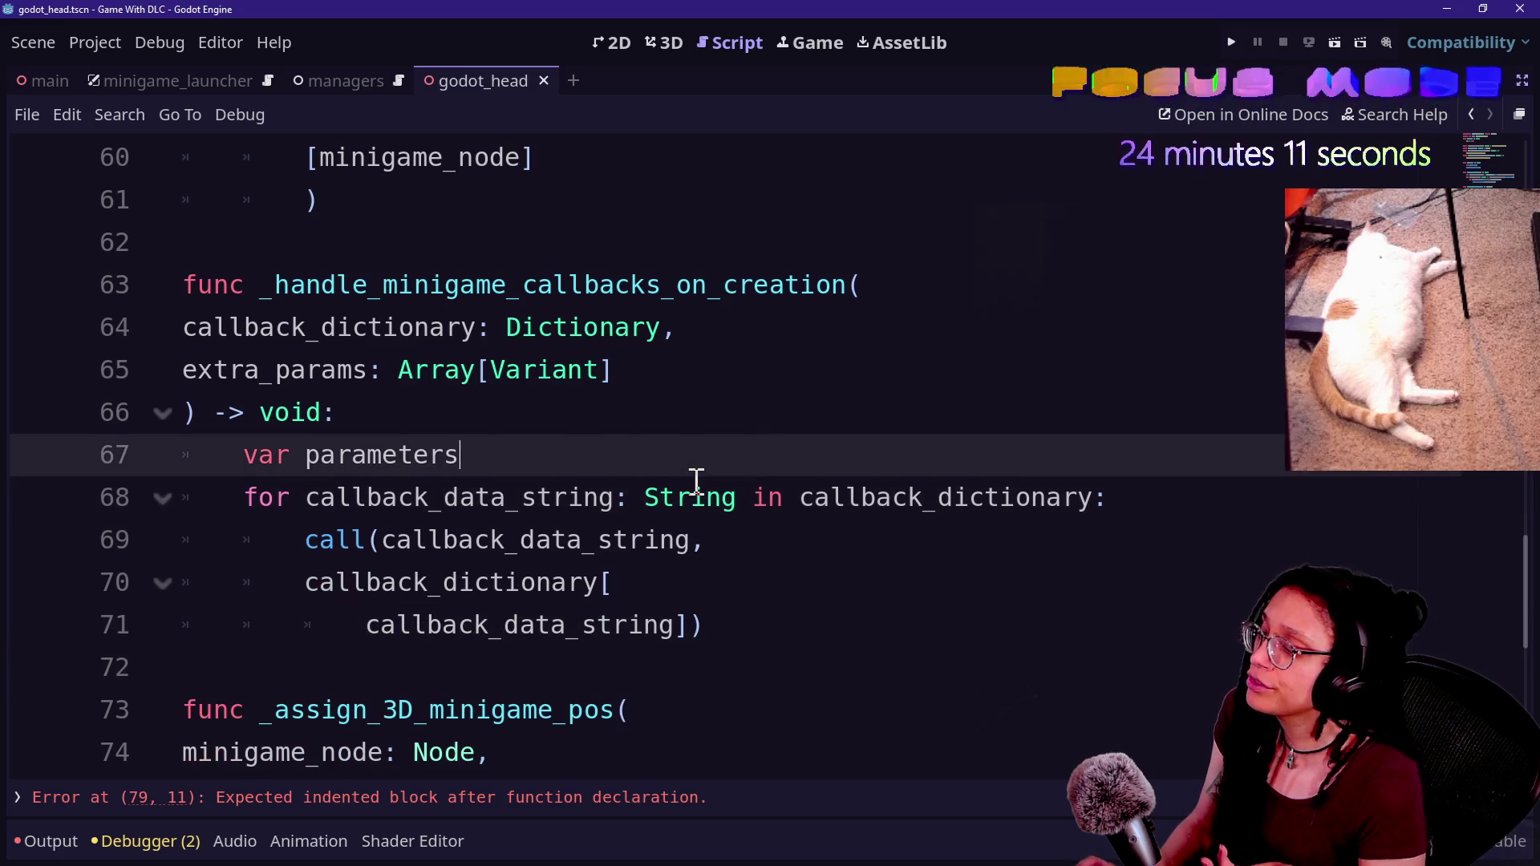
scroll(361, 722, down, 1)
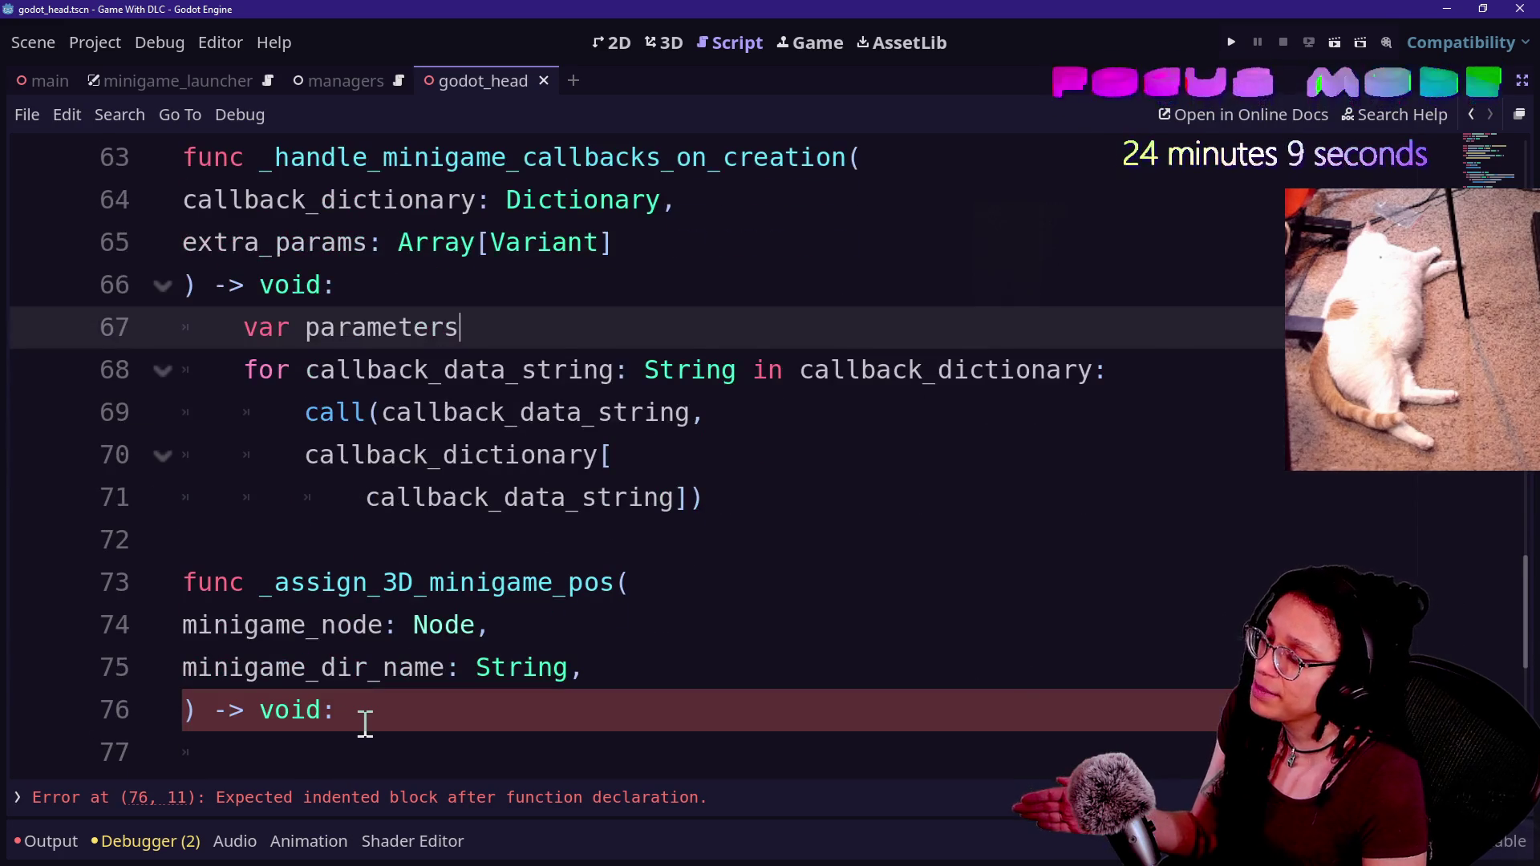
key(ctrl+z)
key(ctrl+z)
key(ctrl+z)
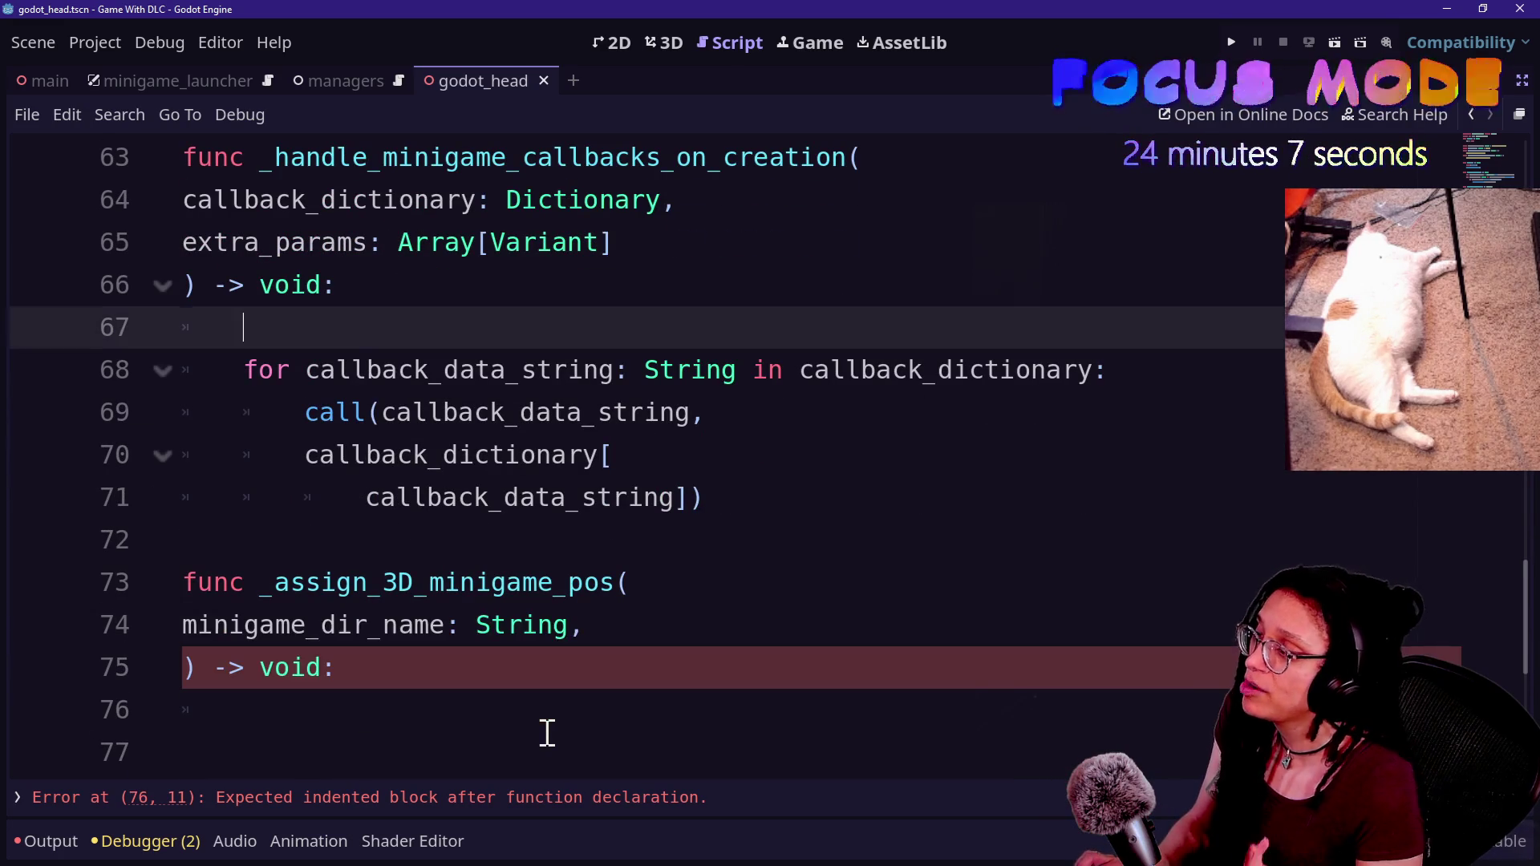
key(ctrl+z)
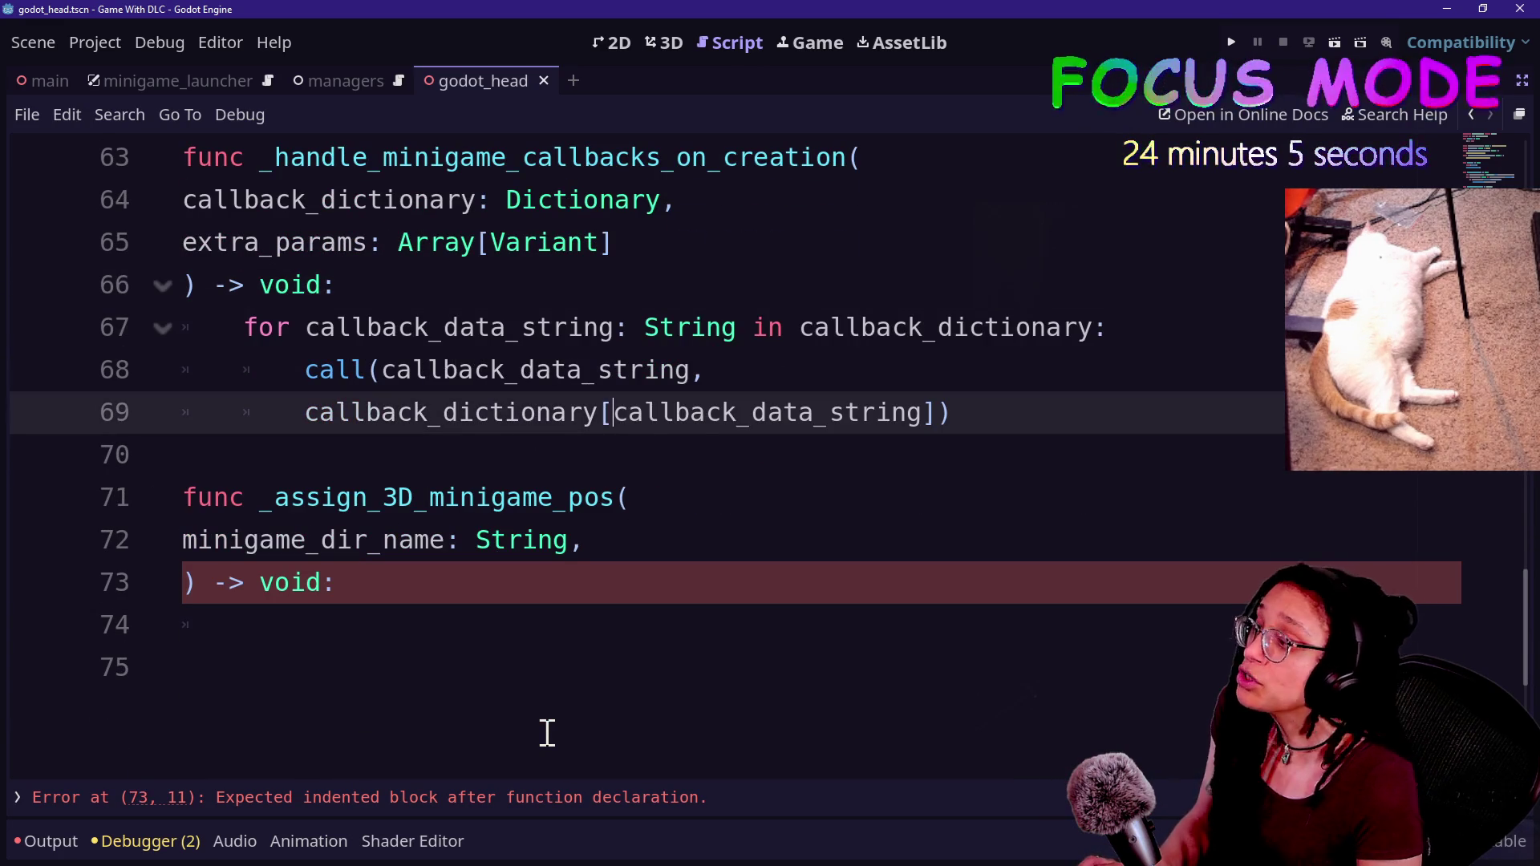
- Delete the [minigame_node] argument on line 60 and undo the remaining extra_params edits
scroll(547, 733, up, 1)
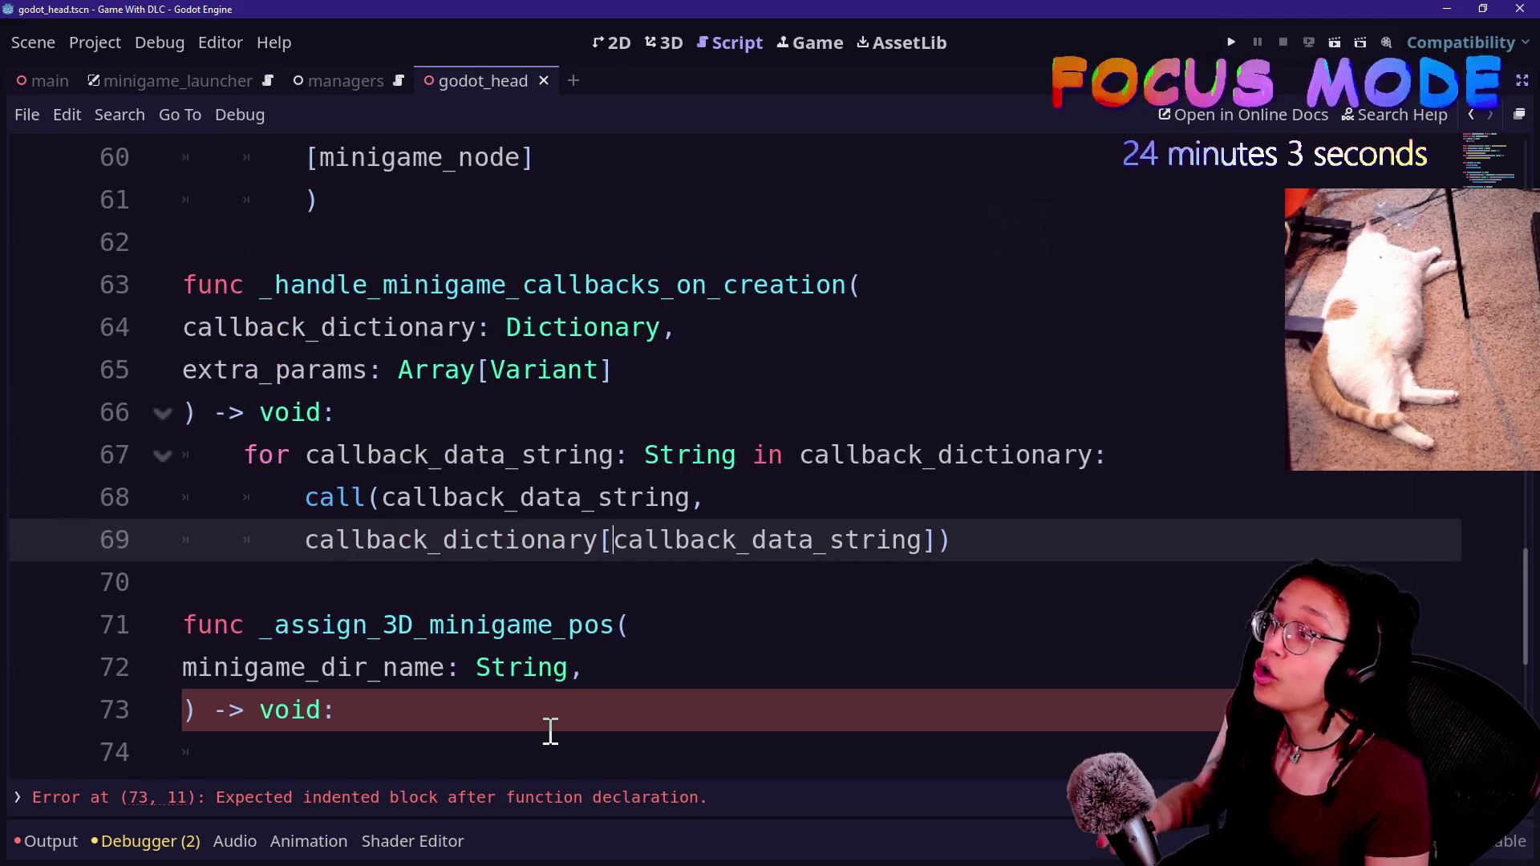
scroll(550, 731, up, 2)
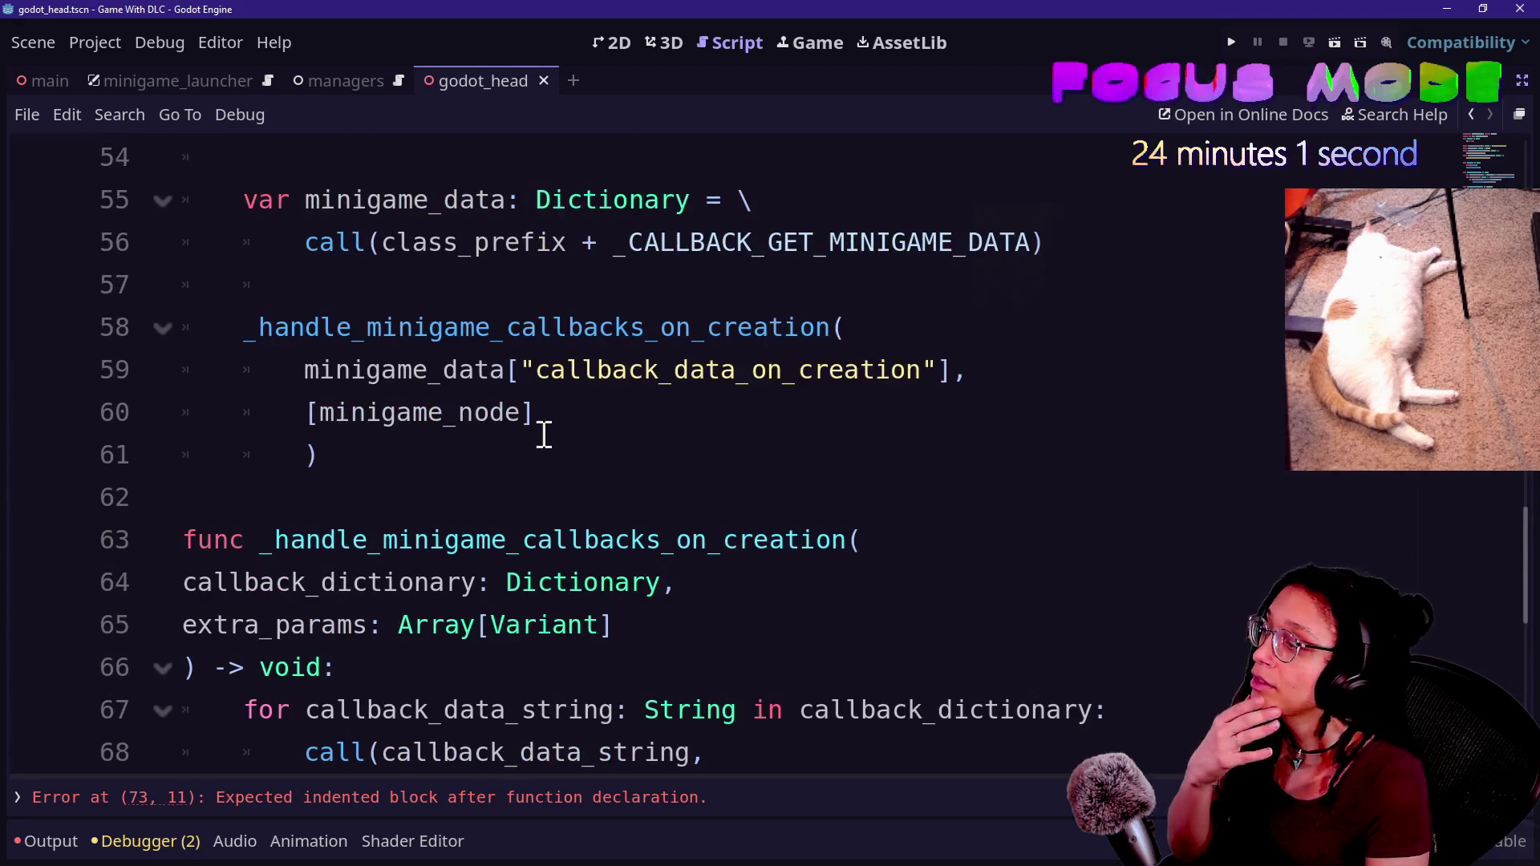
drag(539, 425, 172, 412)
key(BackSpace)
key(ctrl+z)
key(ctrl+z)
key(ctrl+z)
key(ctrl+z)
key(ctrl+z)
key(ctrl+z)
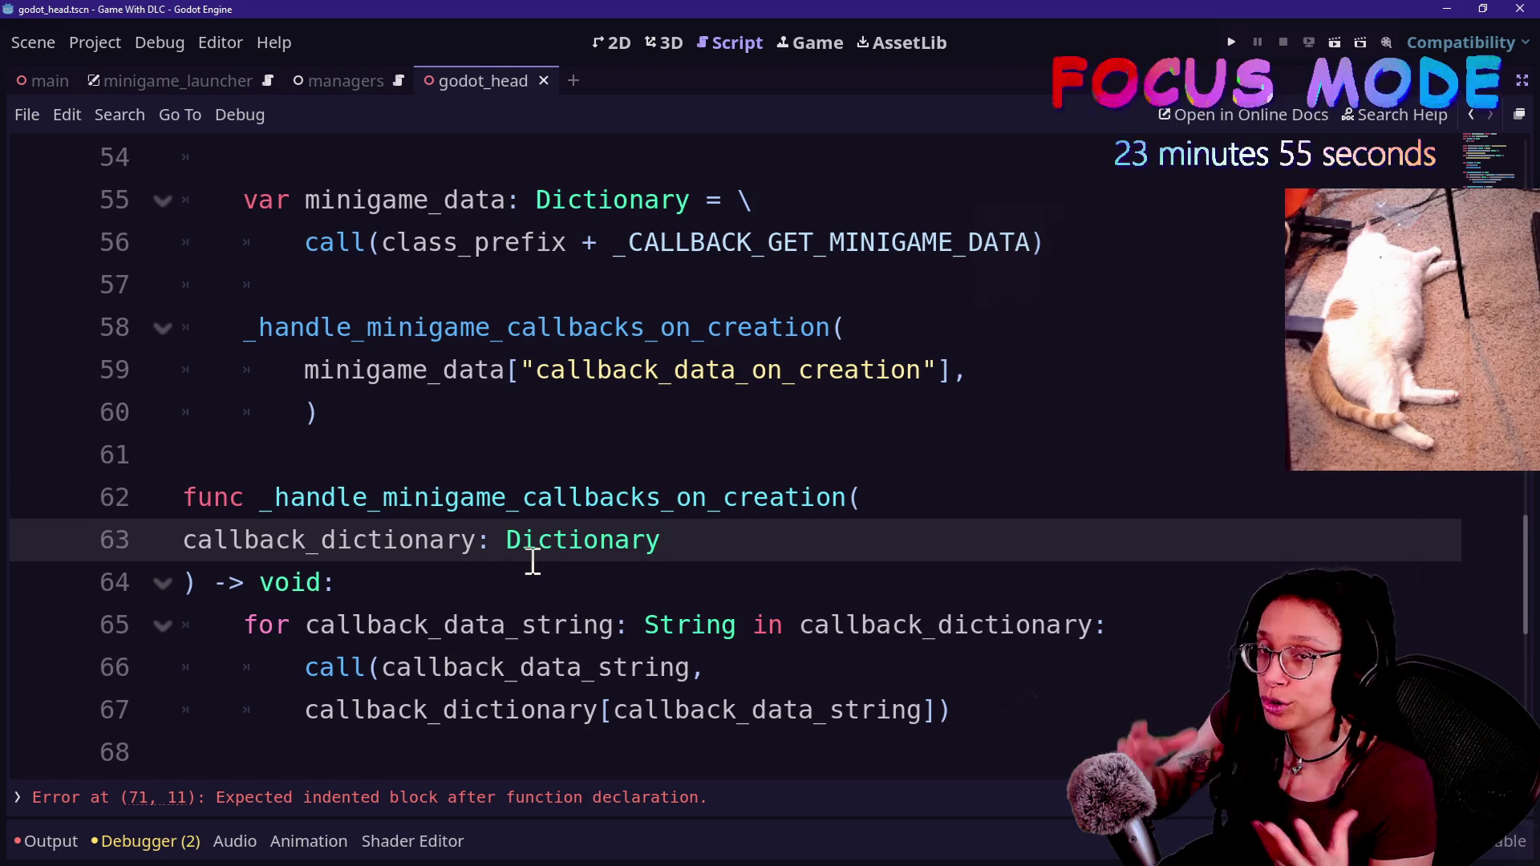
key(ctrl+z)
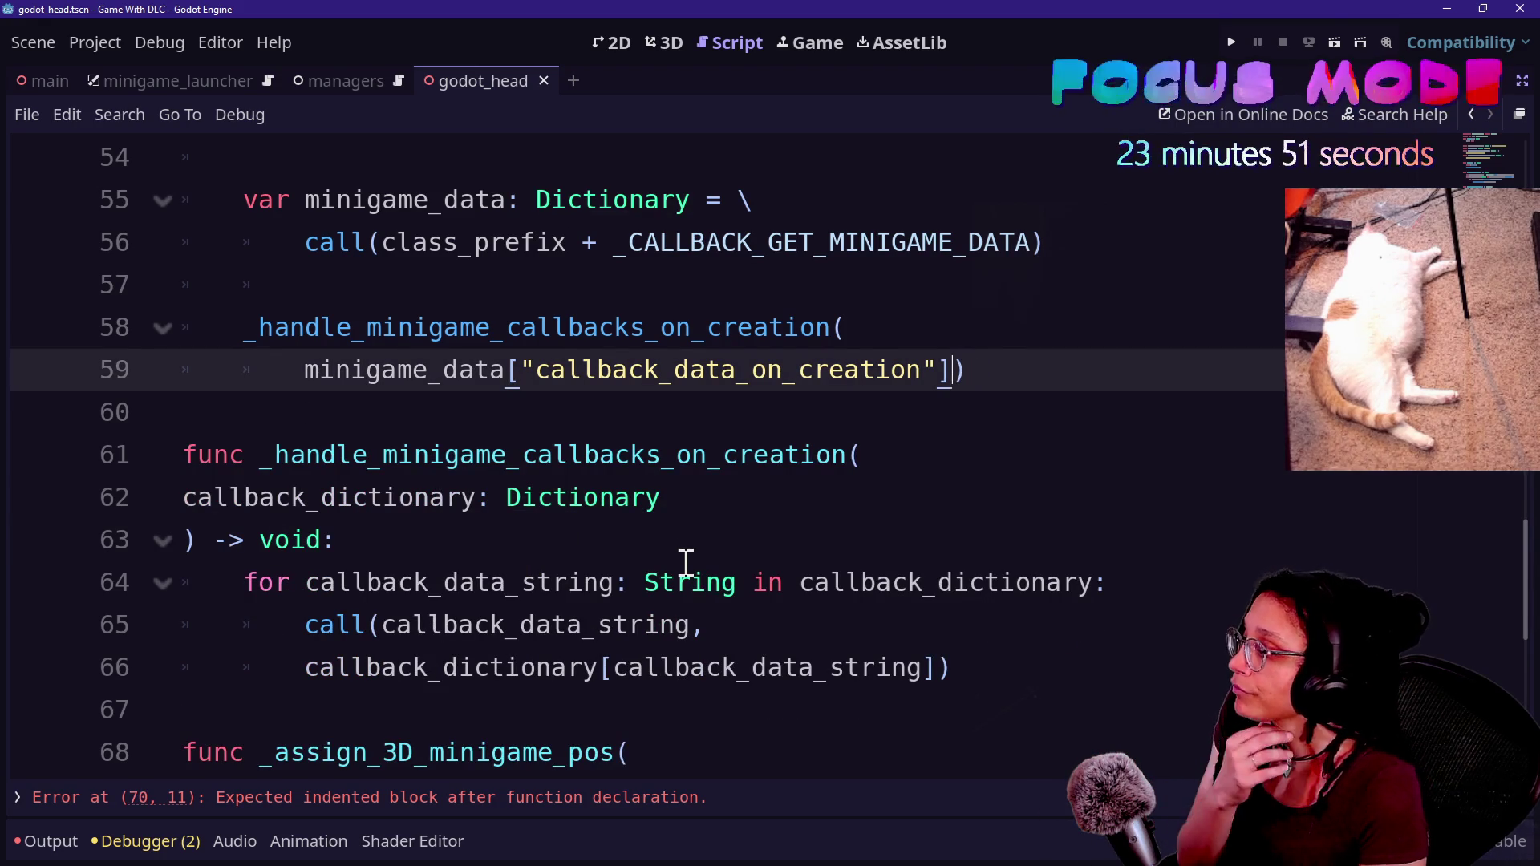
key(Down)
key(Down)
key(Down)
- Replace var with current at the start of line 52
scroll(826, 443, up, 2)
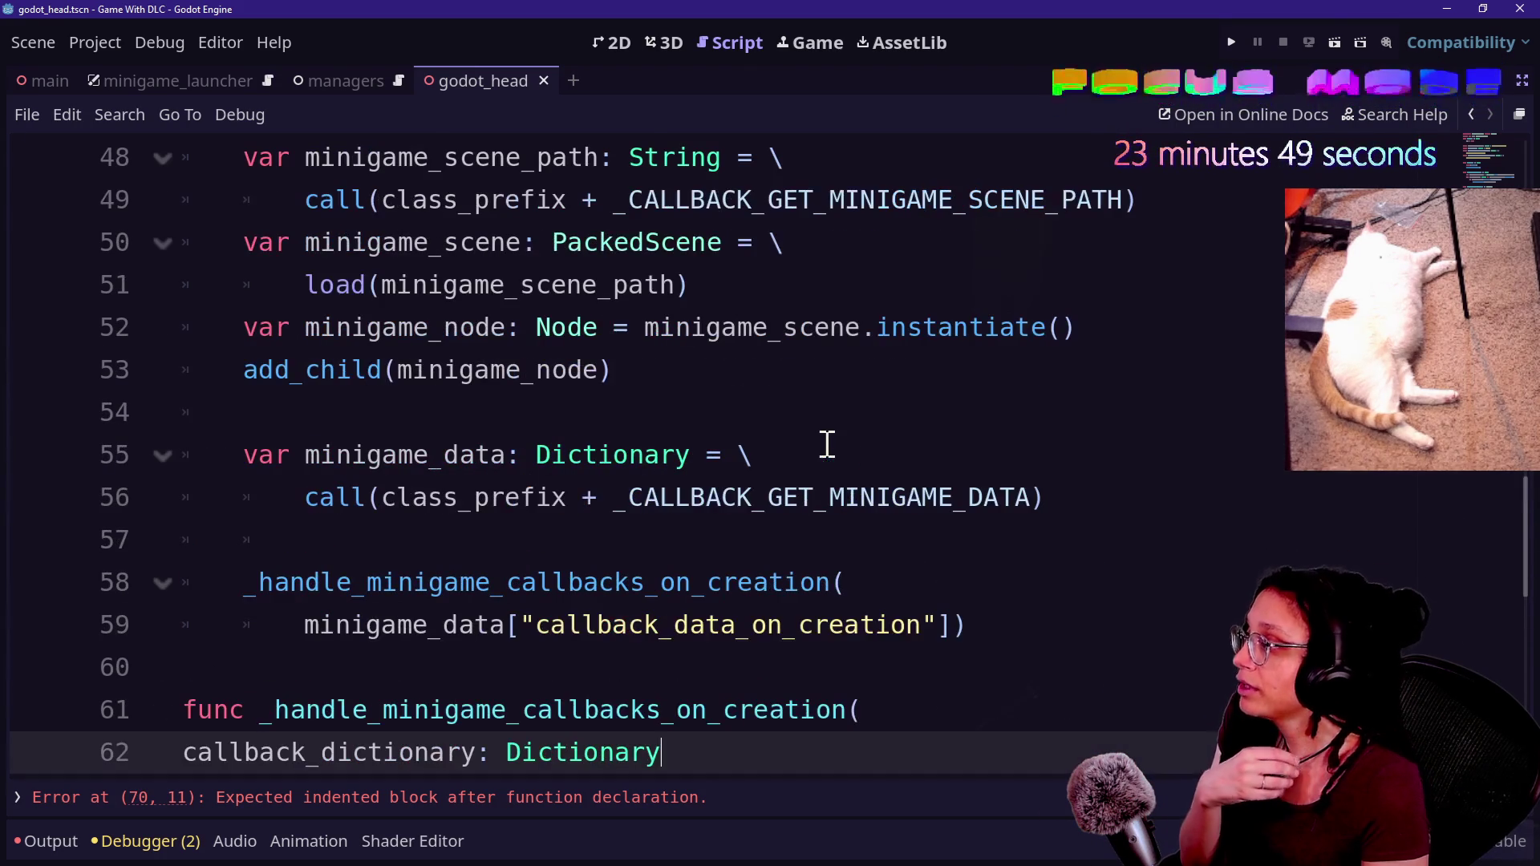
click(281, 329)
key(BackSpace)
key(BackSpace)
key(BackSpace)
text(current)
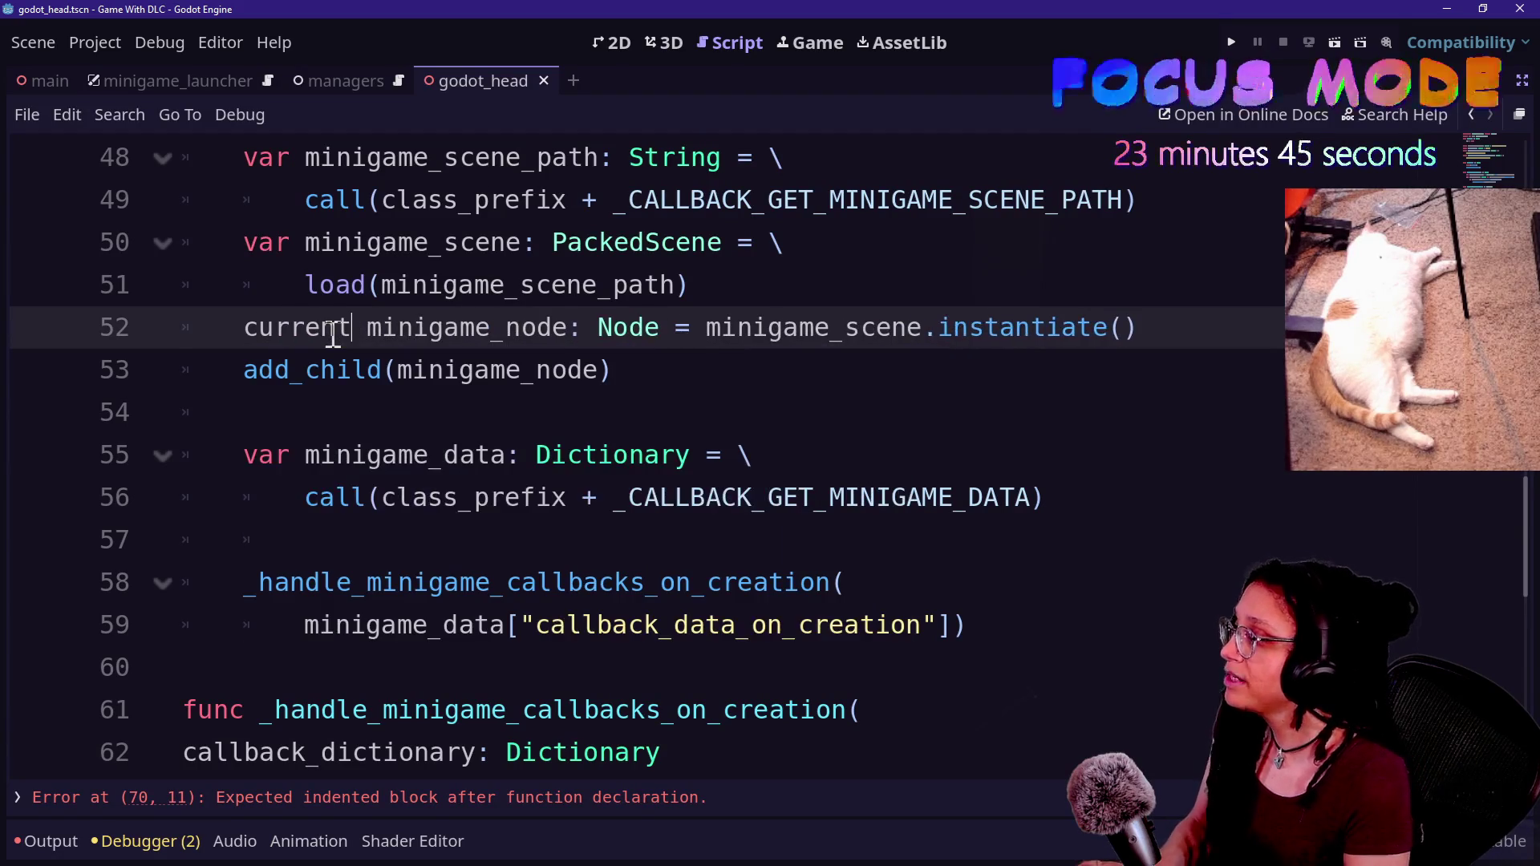
key(BackSpace)
key(ctrl+x)
key(ctrl+z)
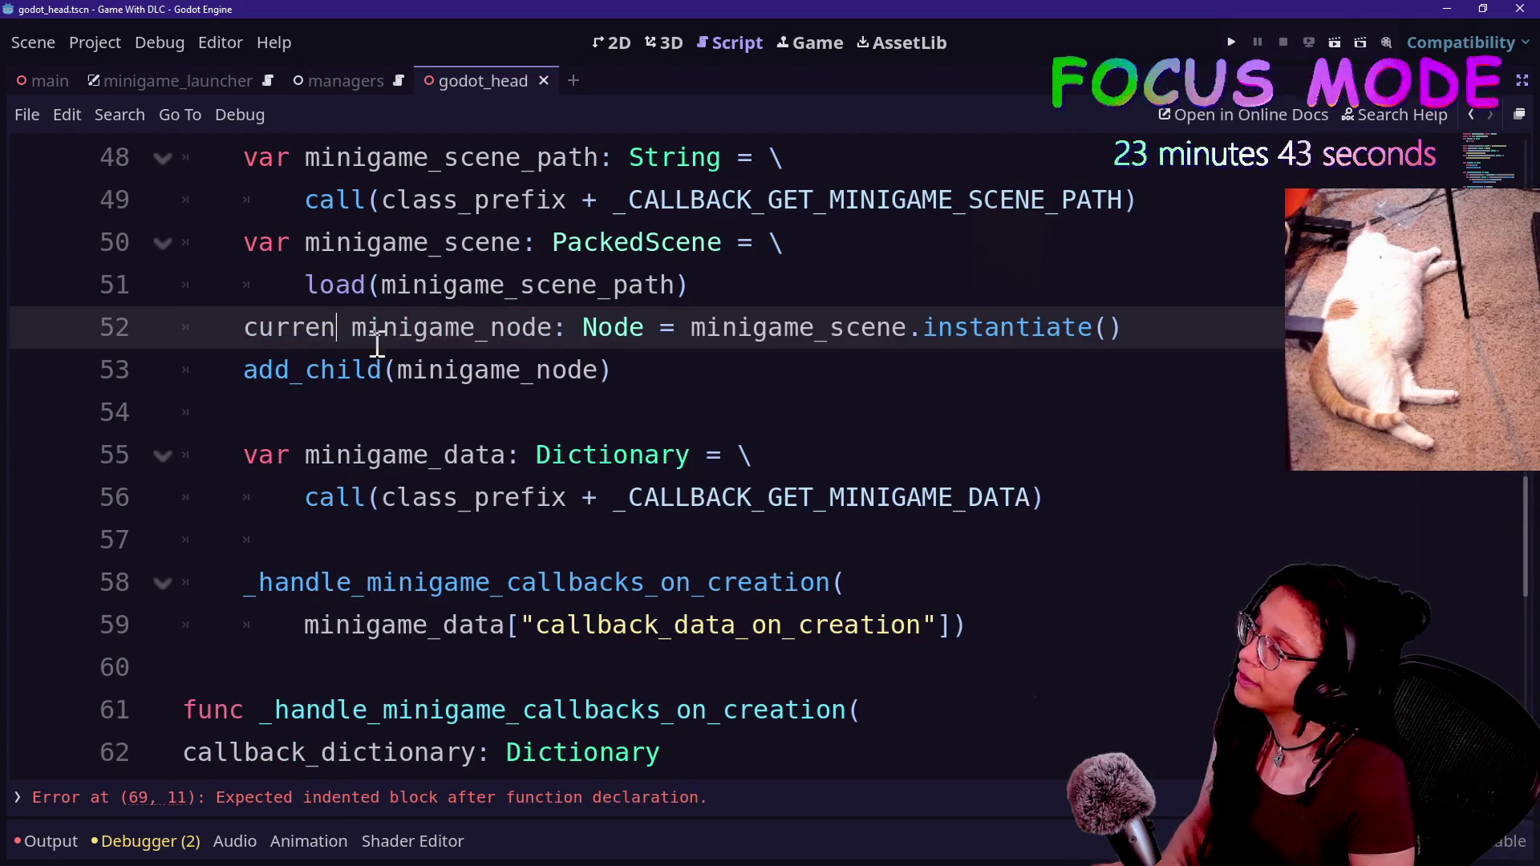
text(t)
scroll(505, 479, down, 5)
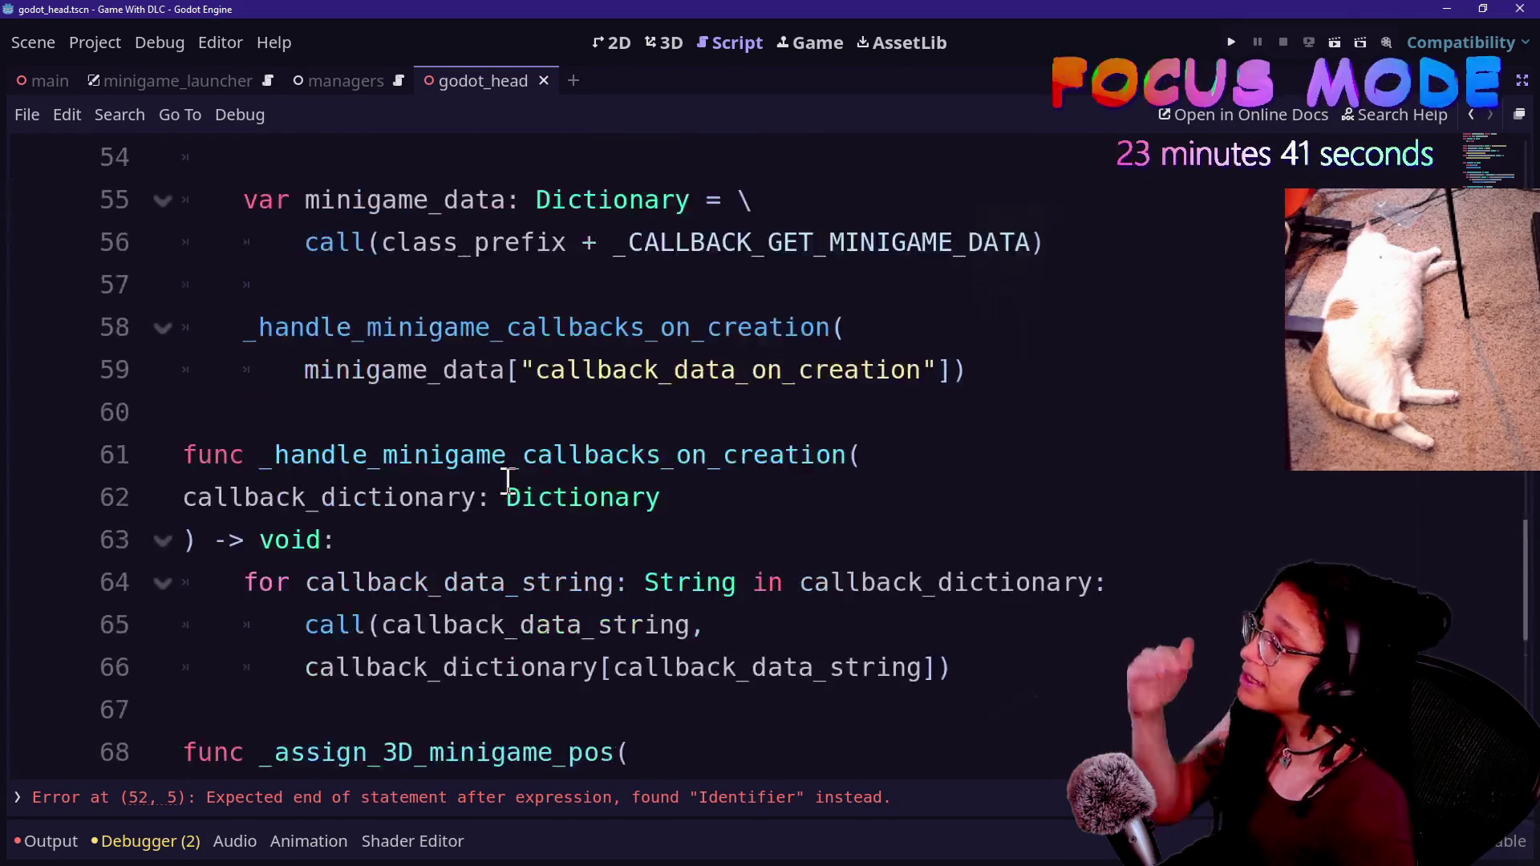
click(440, 484)
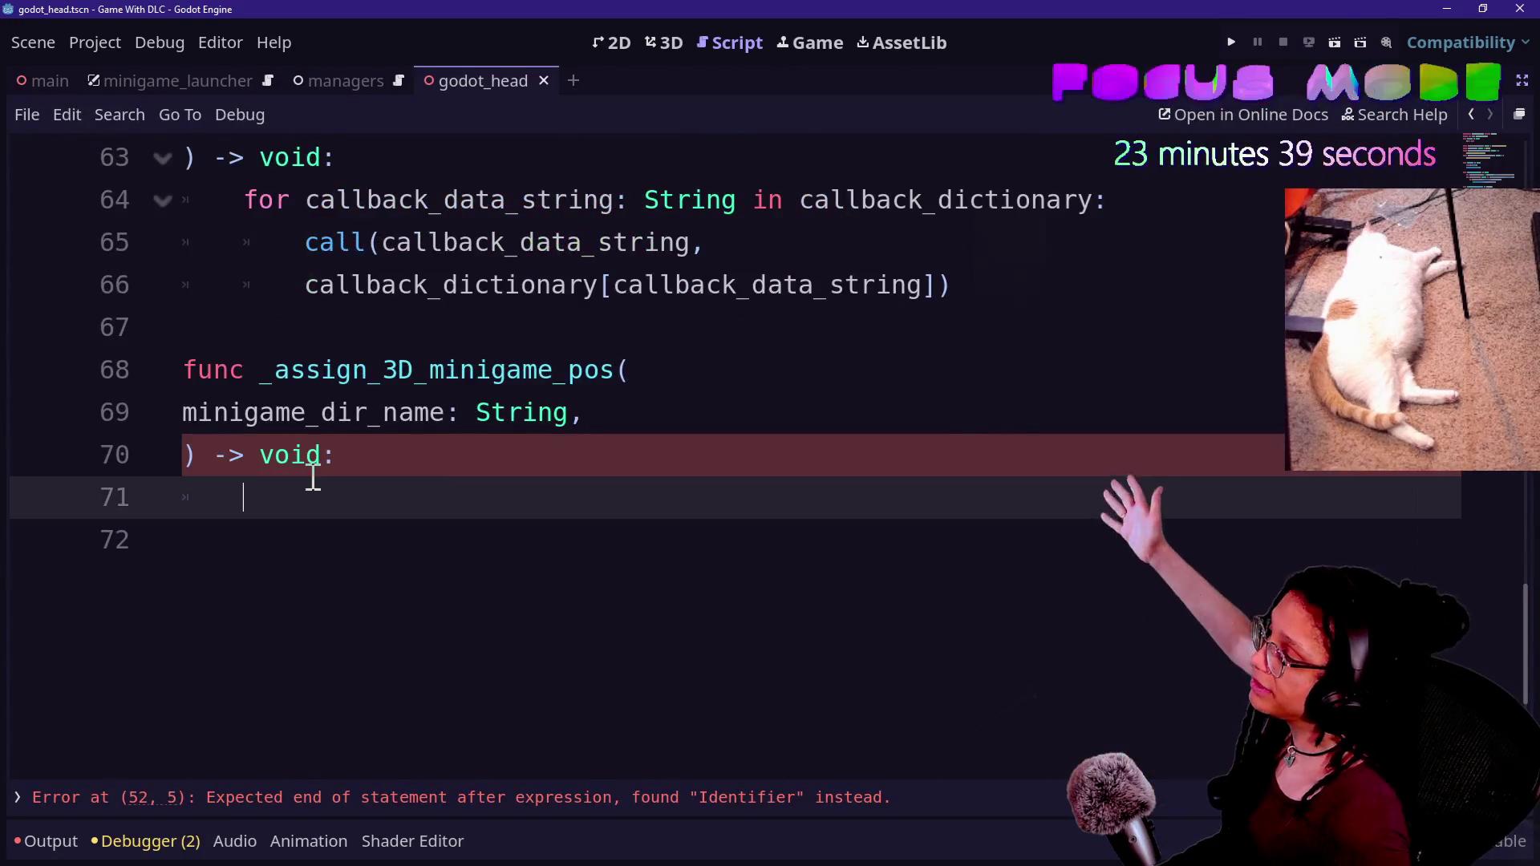
- Start a new _update_minigame_player_name function with a String parameter on line 72
key(Return)
key(BackSpace)
text(func _)
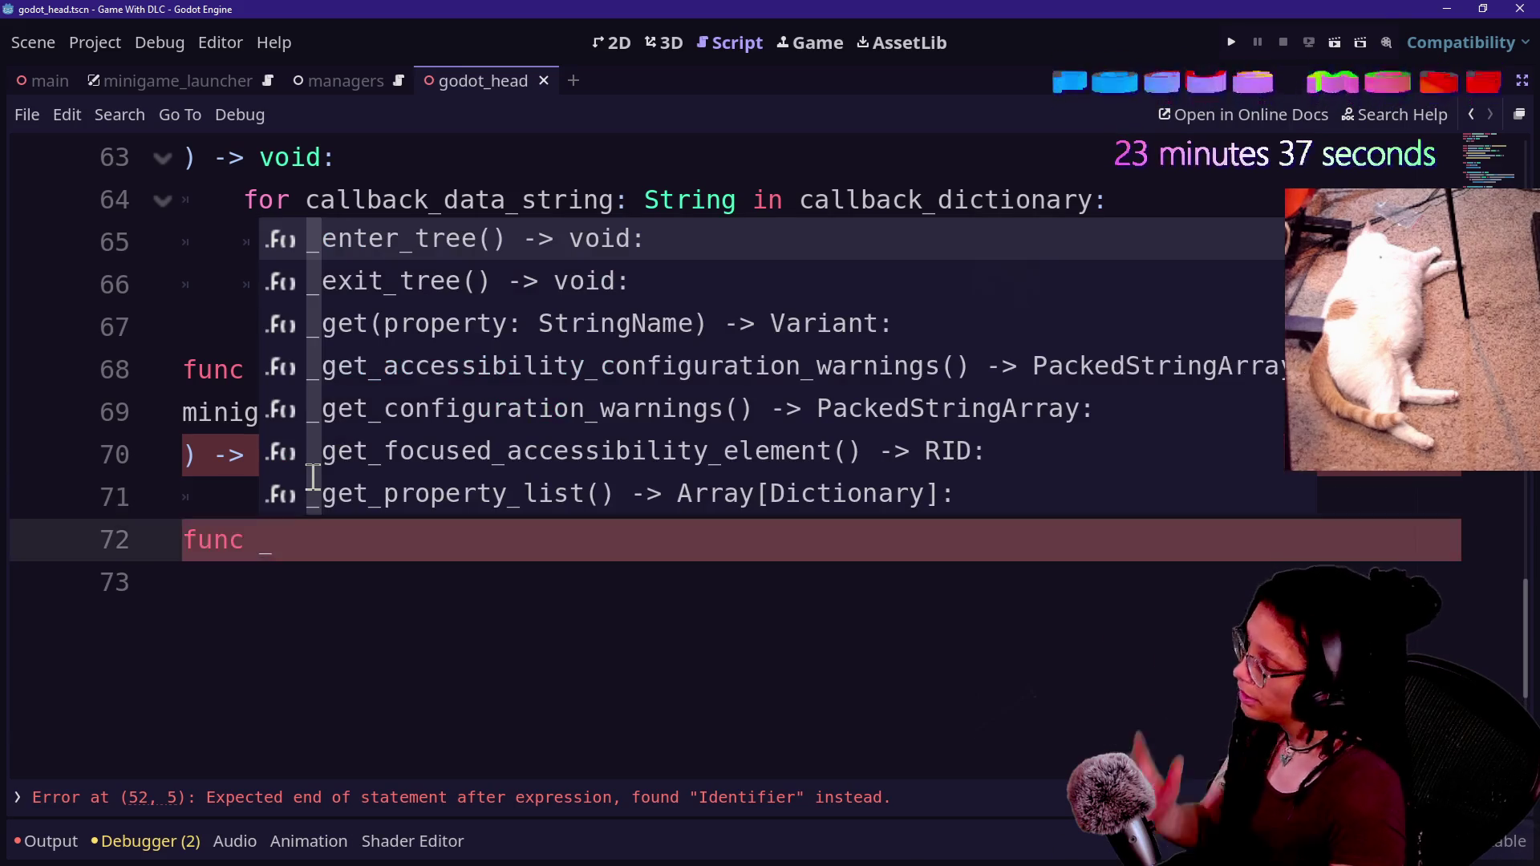
text(a)
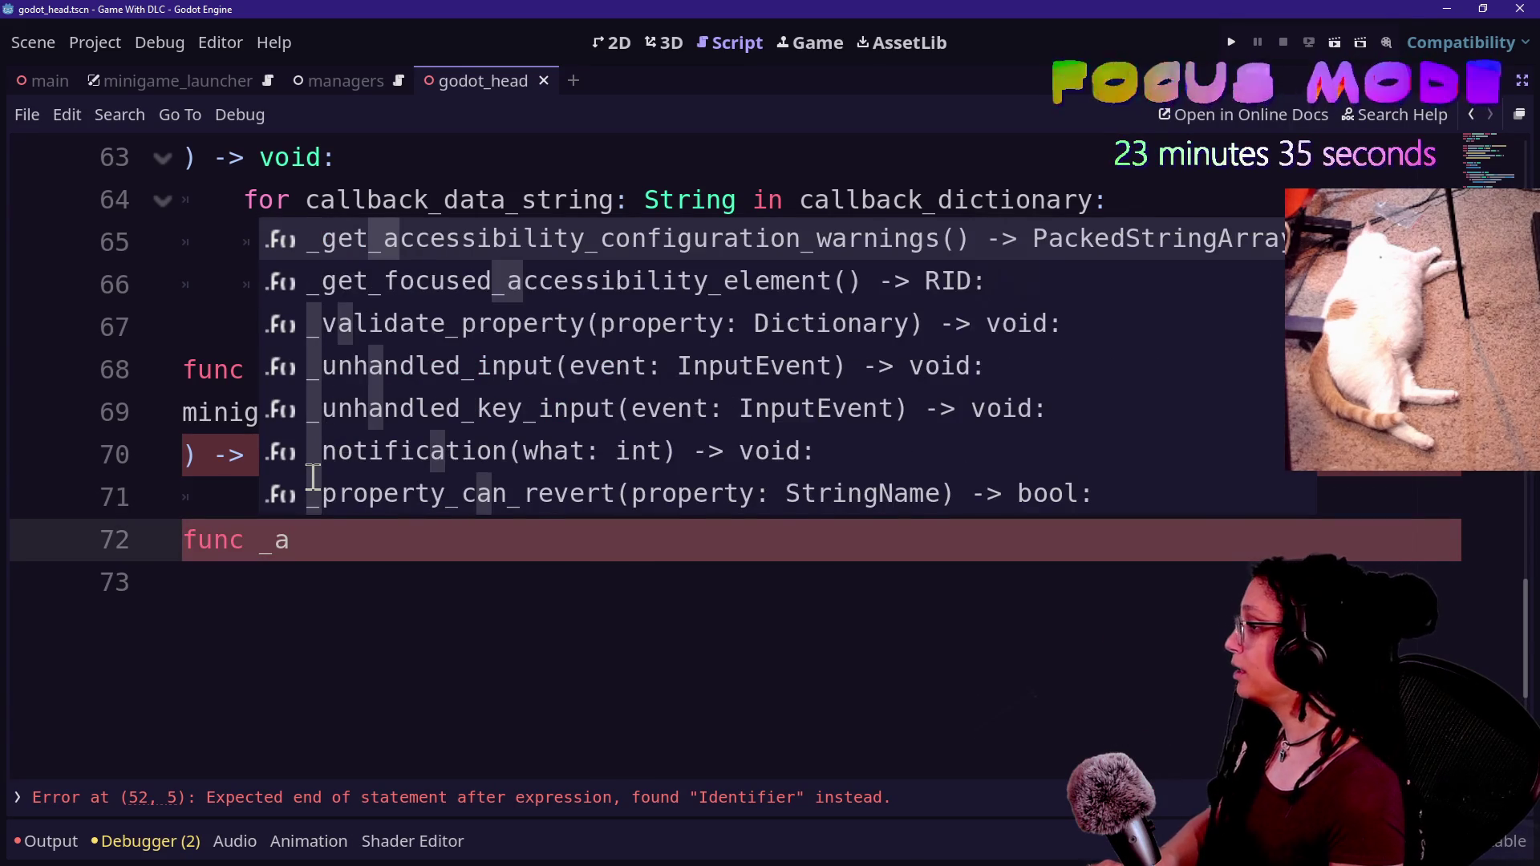
key(BackSpace)
text(update_minigame_player_c)
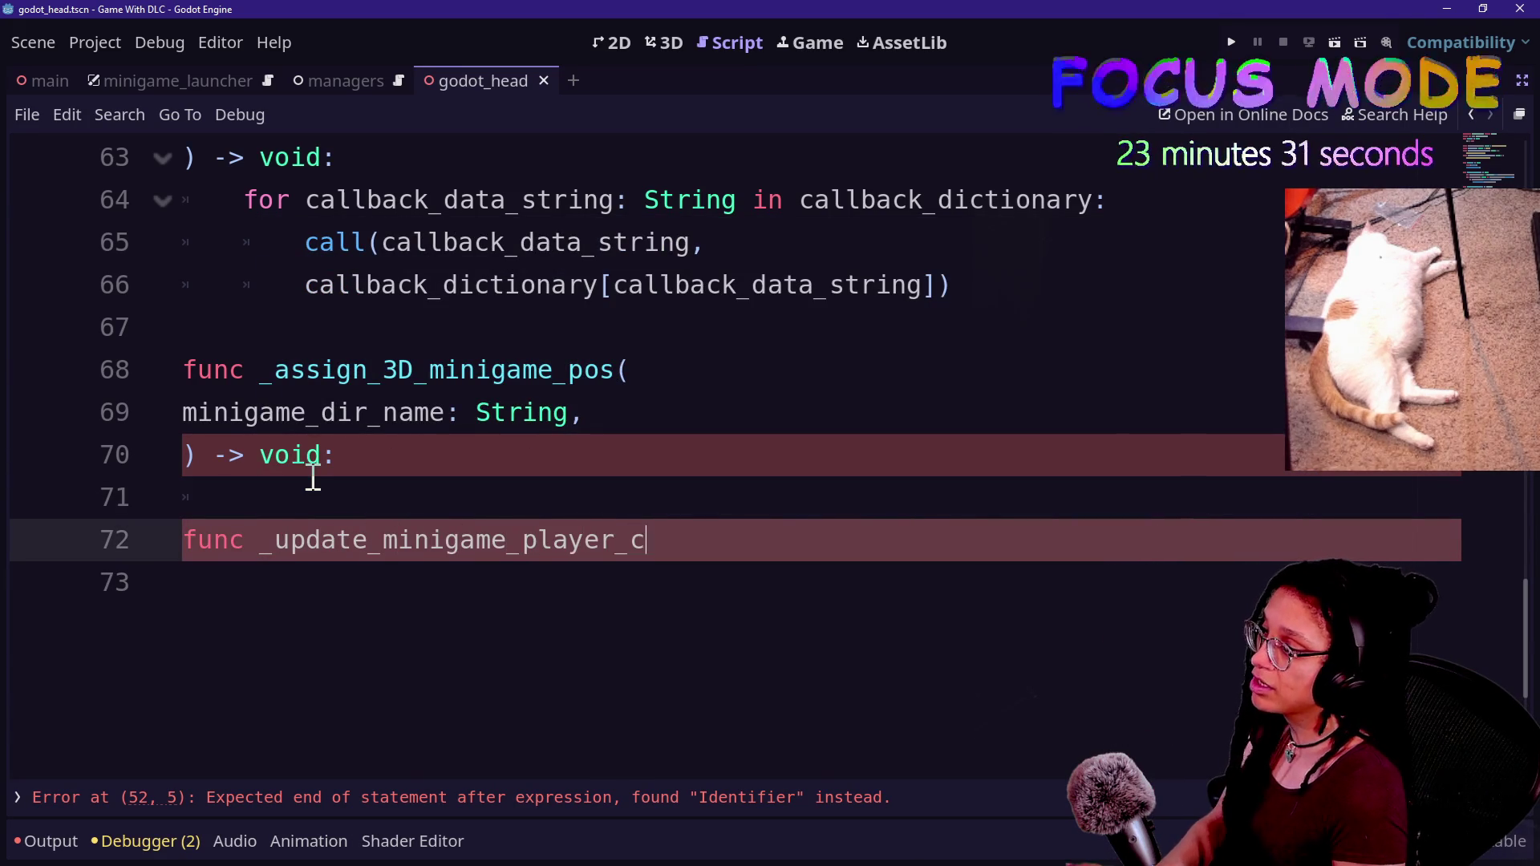
key(BackSpace)
key(BackSpace)
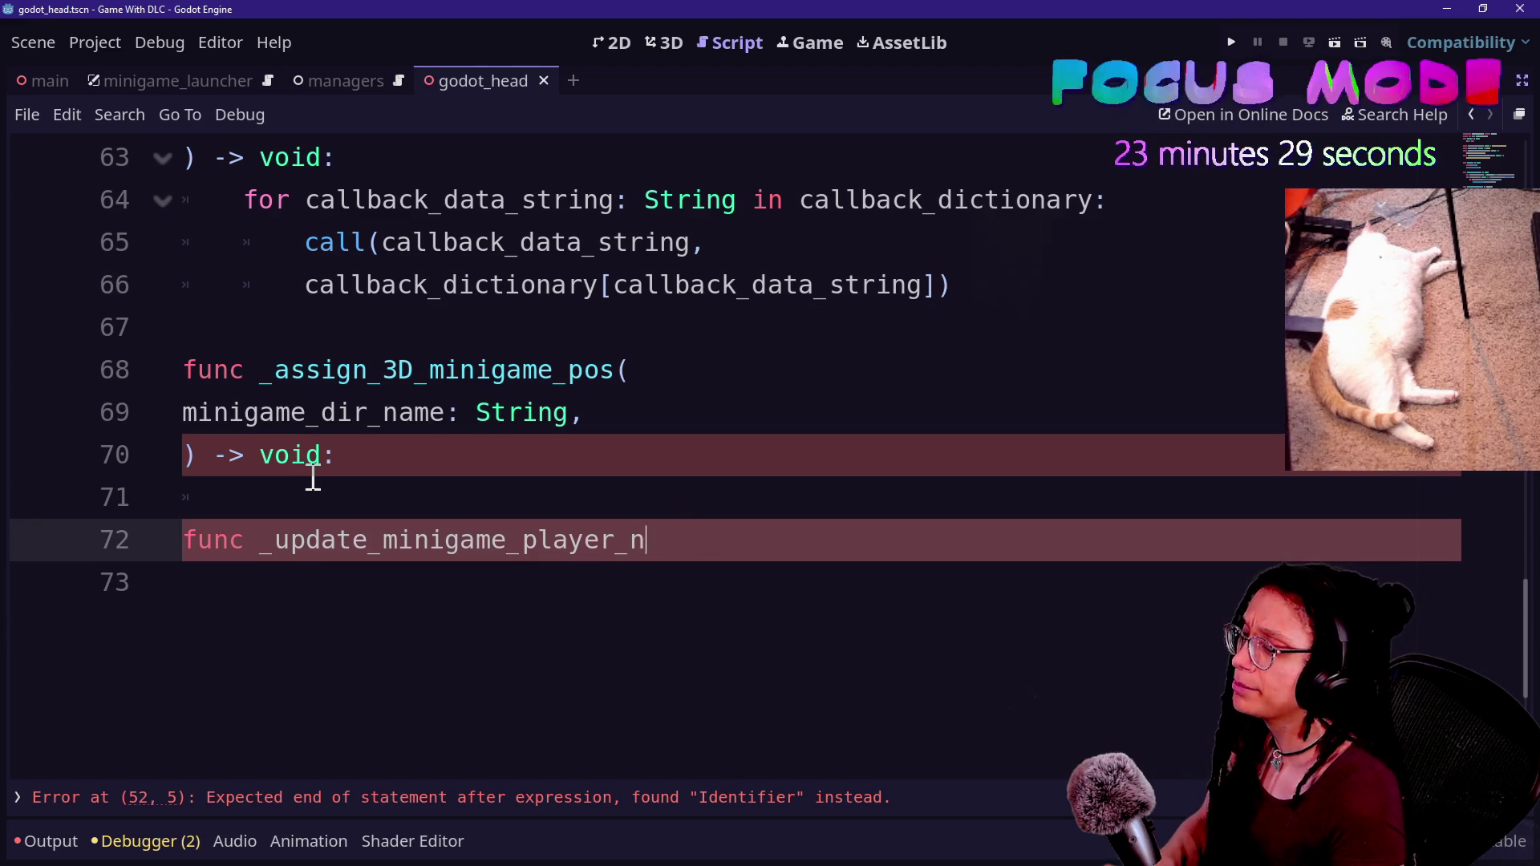
key(BackSpace)
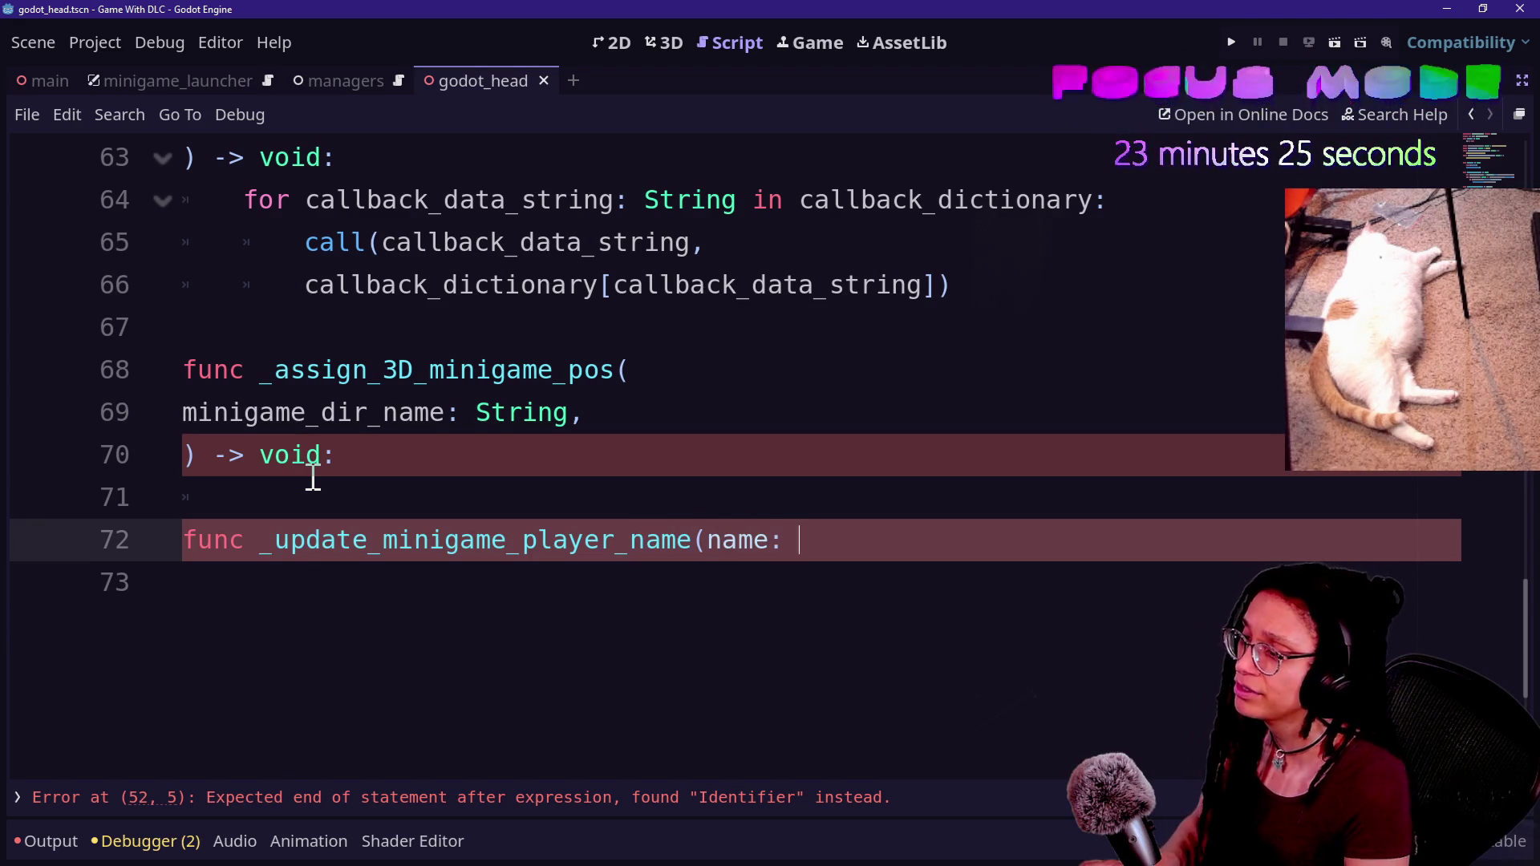
key(BackSpace)
key(BackSpace)
text(tring))
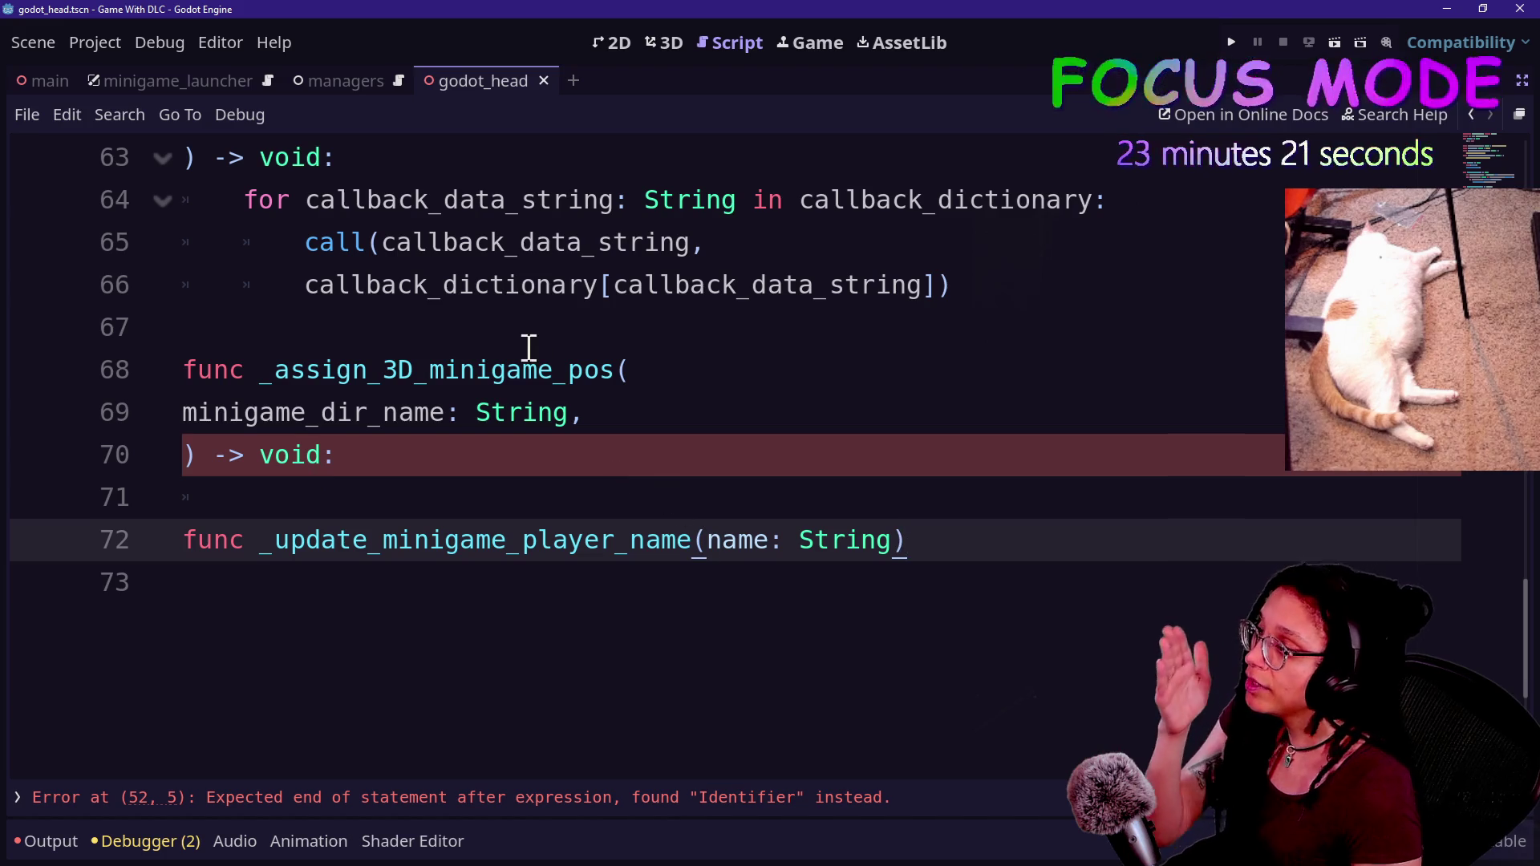
- Add a minigame_node parameter before the name parameter
click(597, 343)
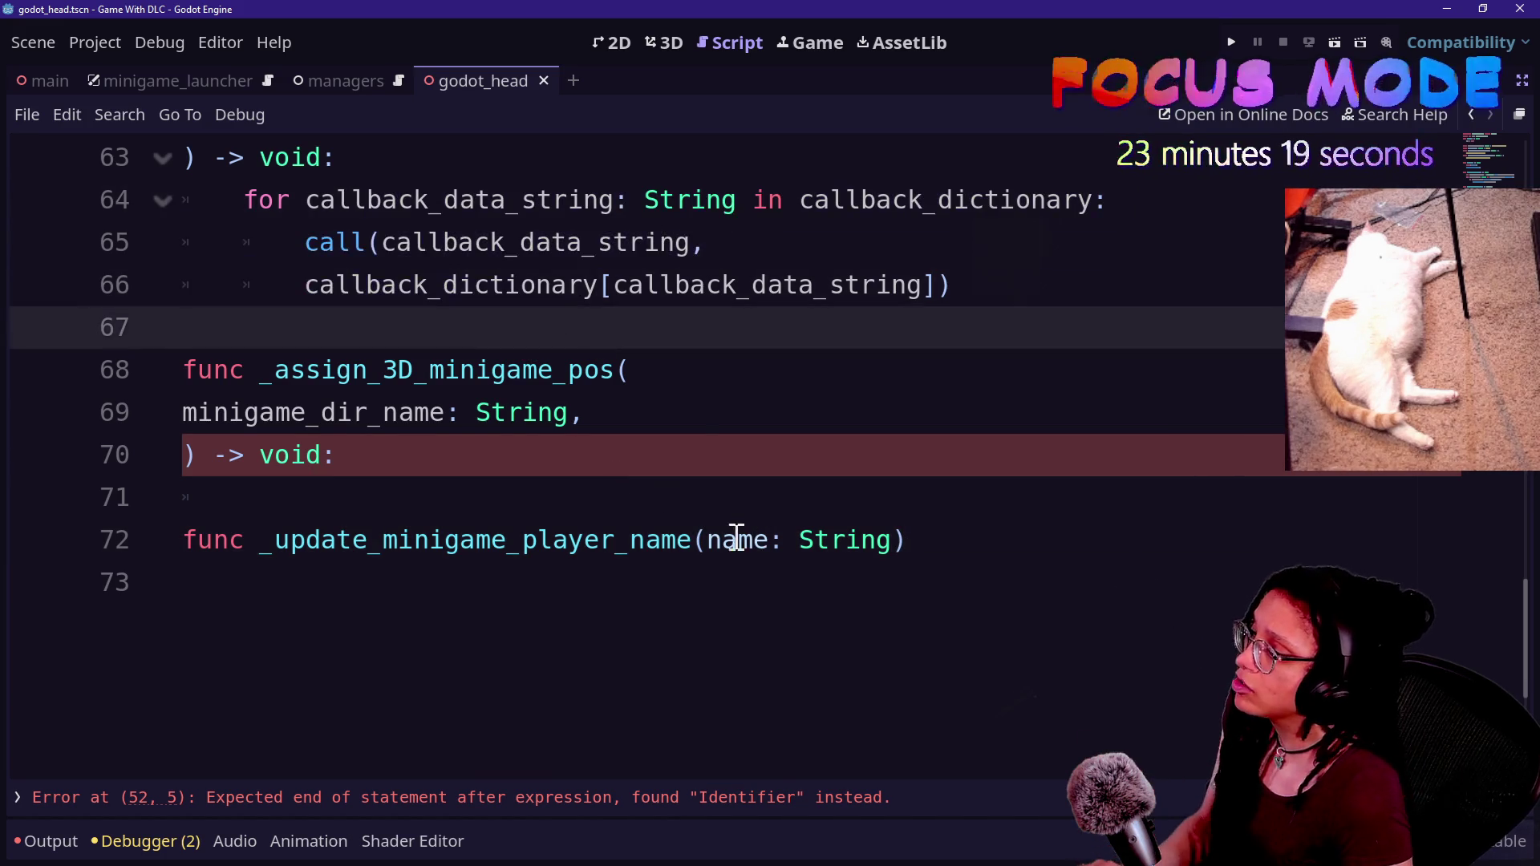
click(707, 539)
text(_ming)
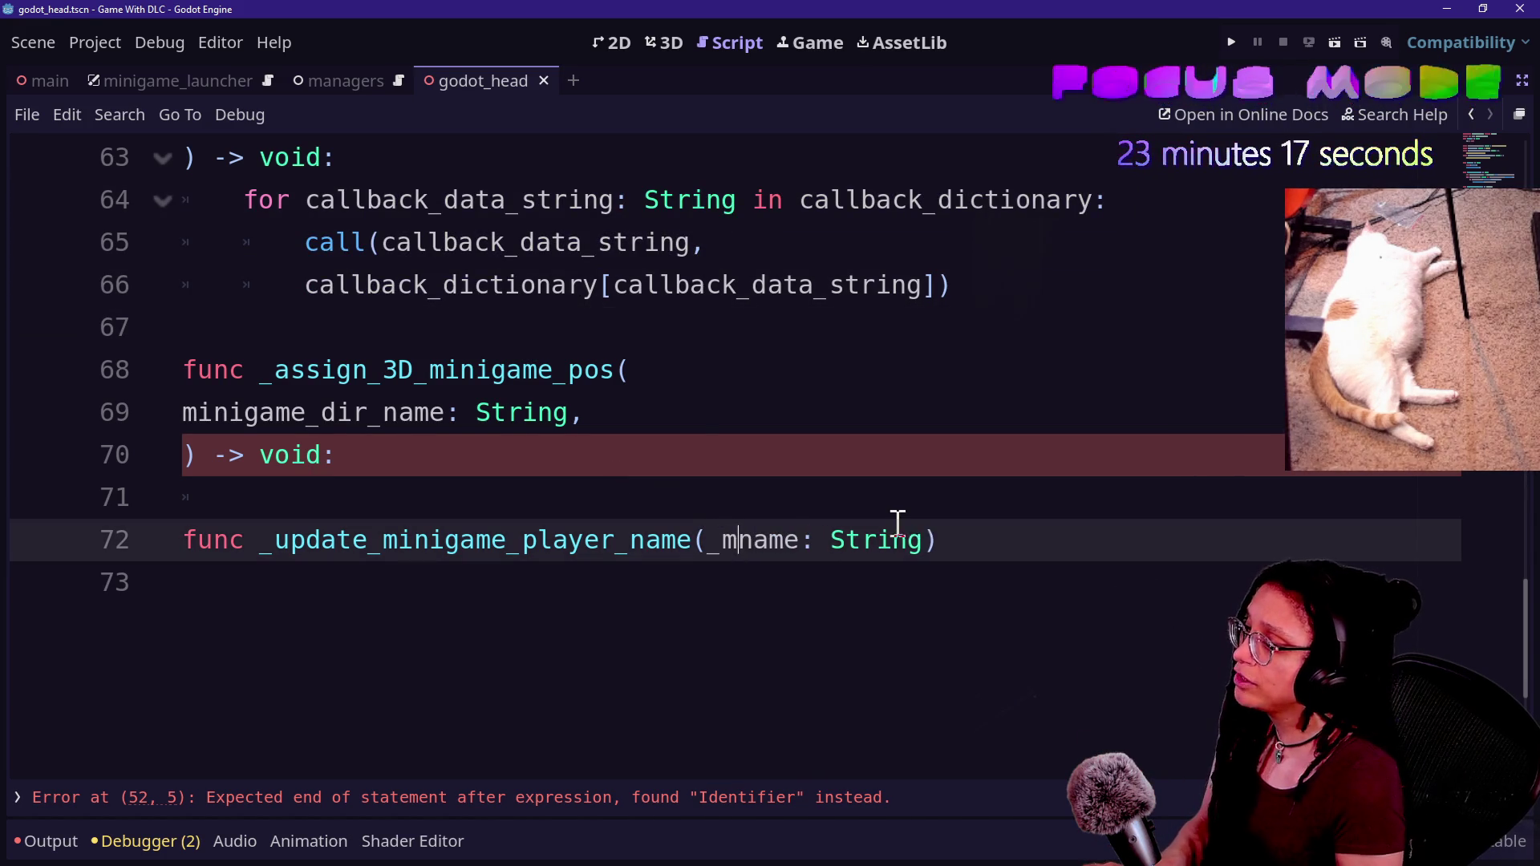
key(BackSpace)
text(igame_node)
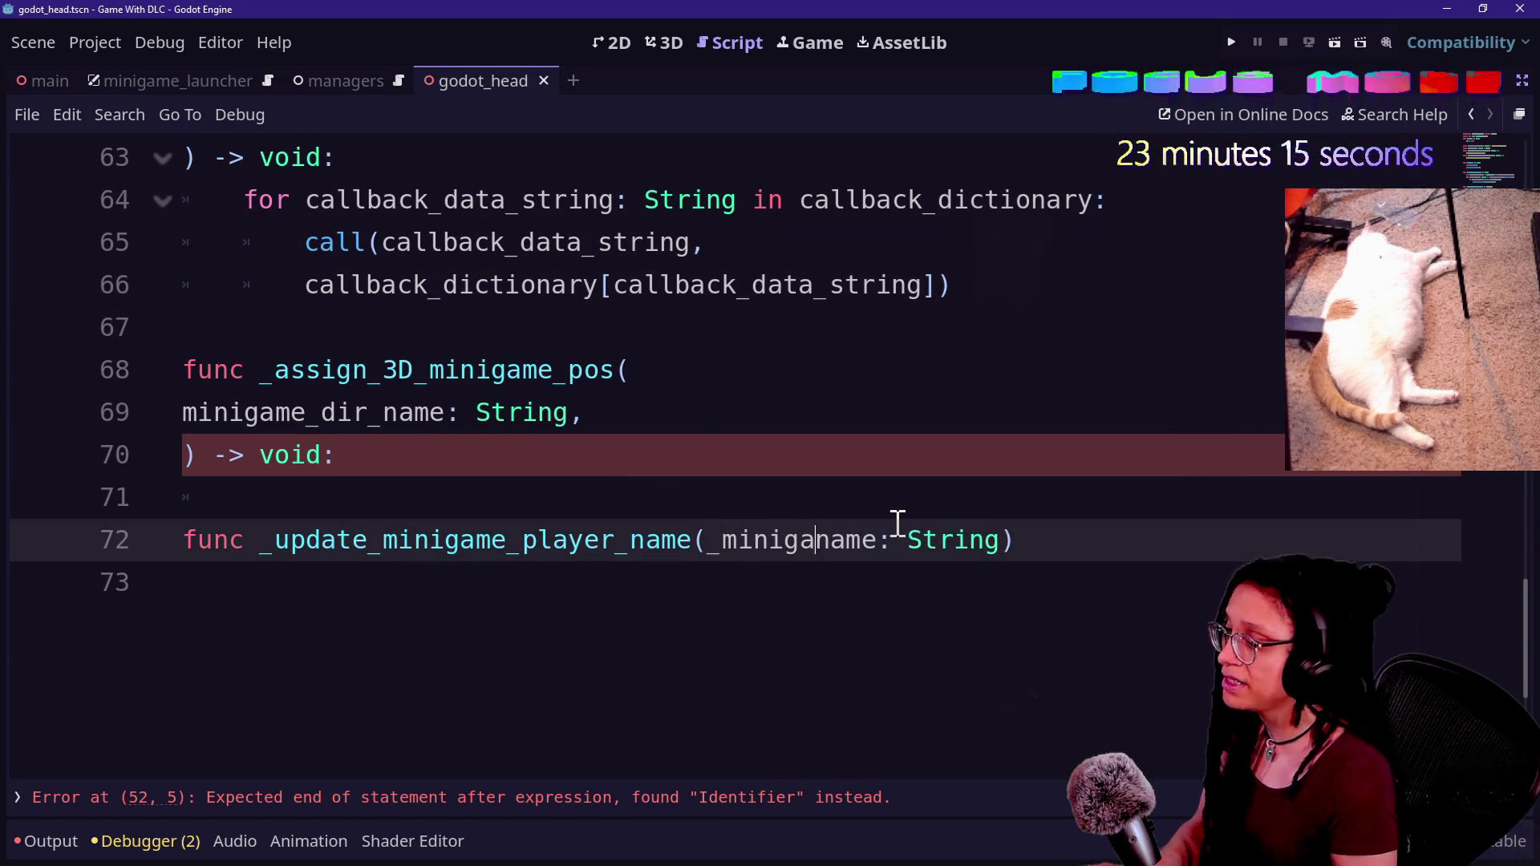
text(,)
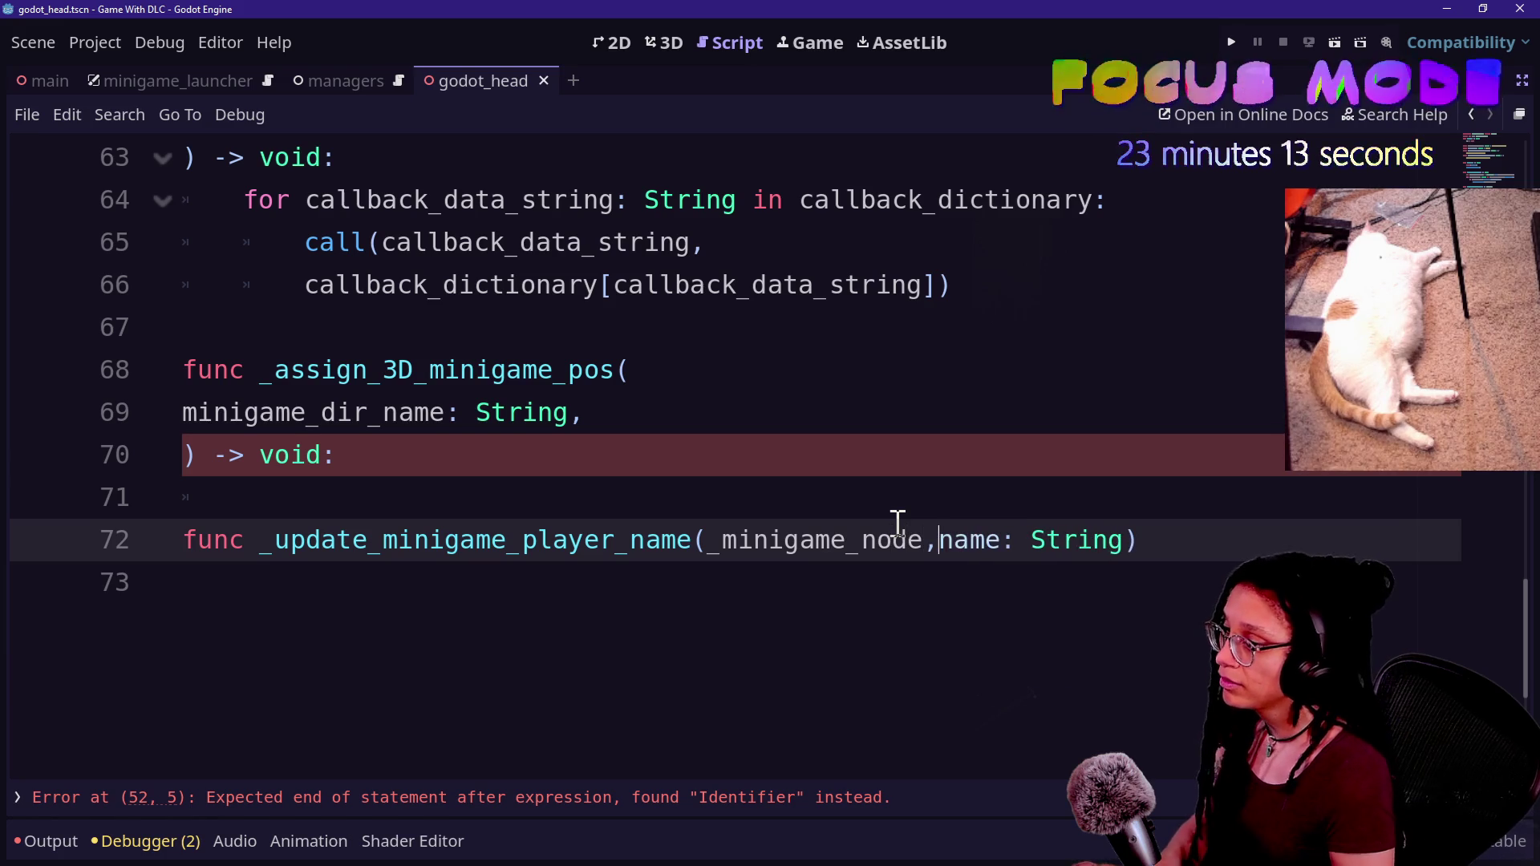
click(719, 540)
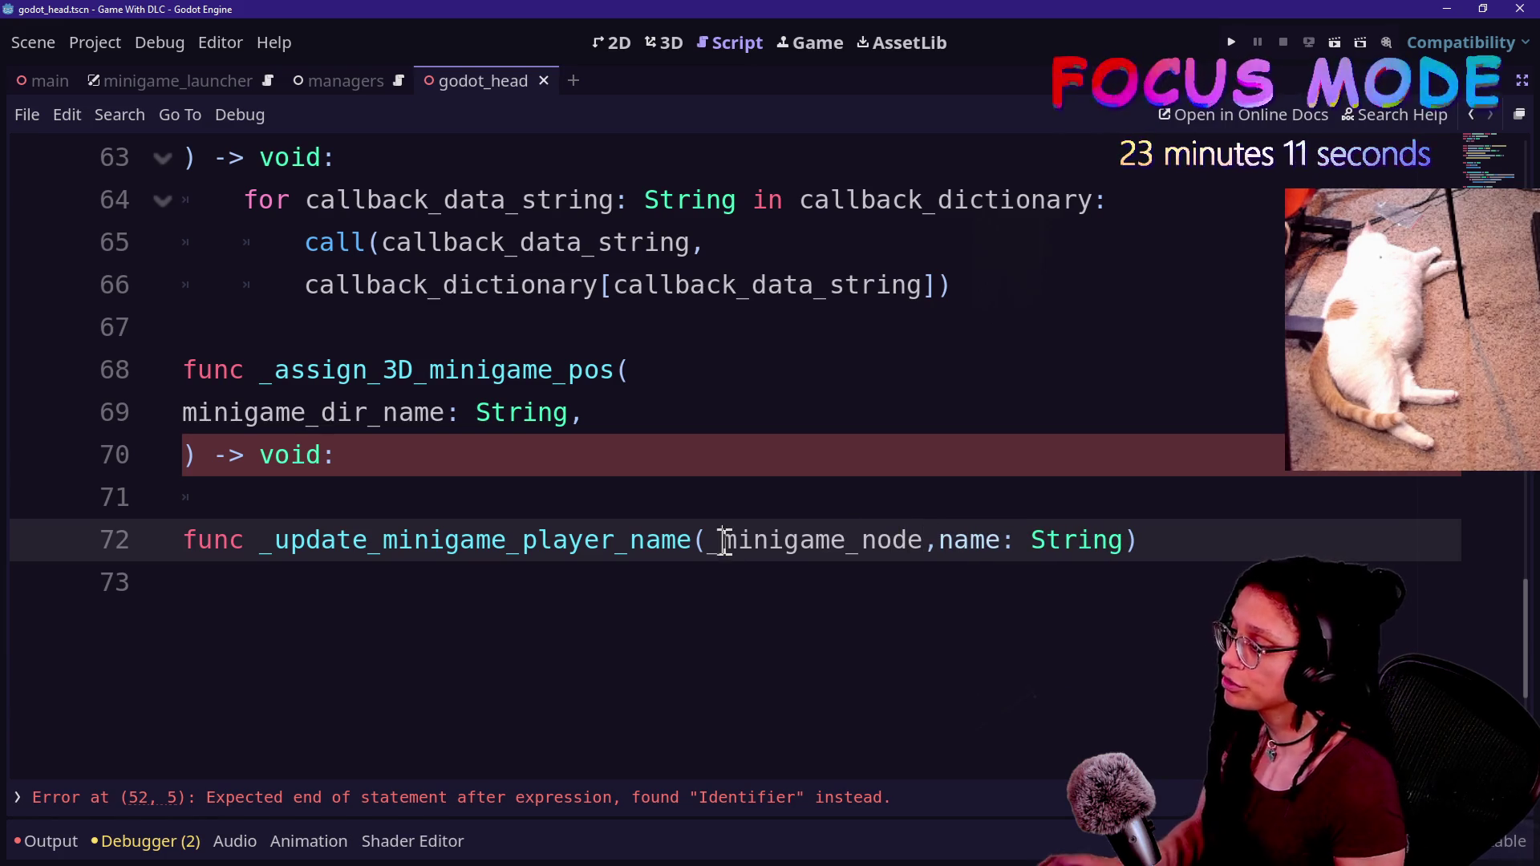
text(-)
key(BackSpace)
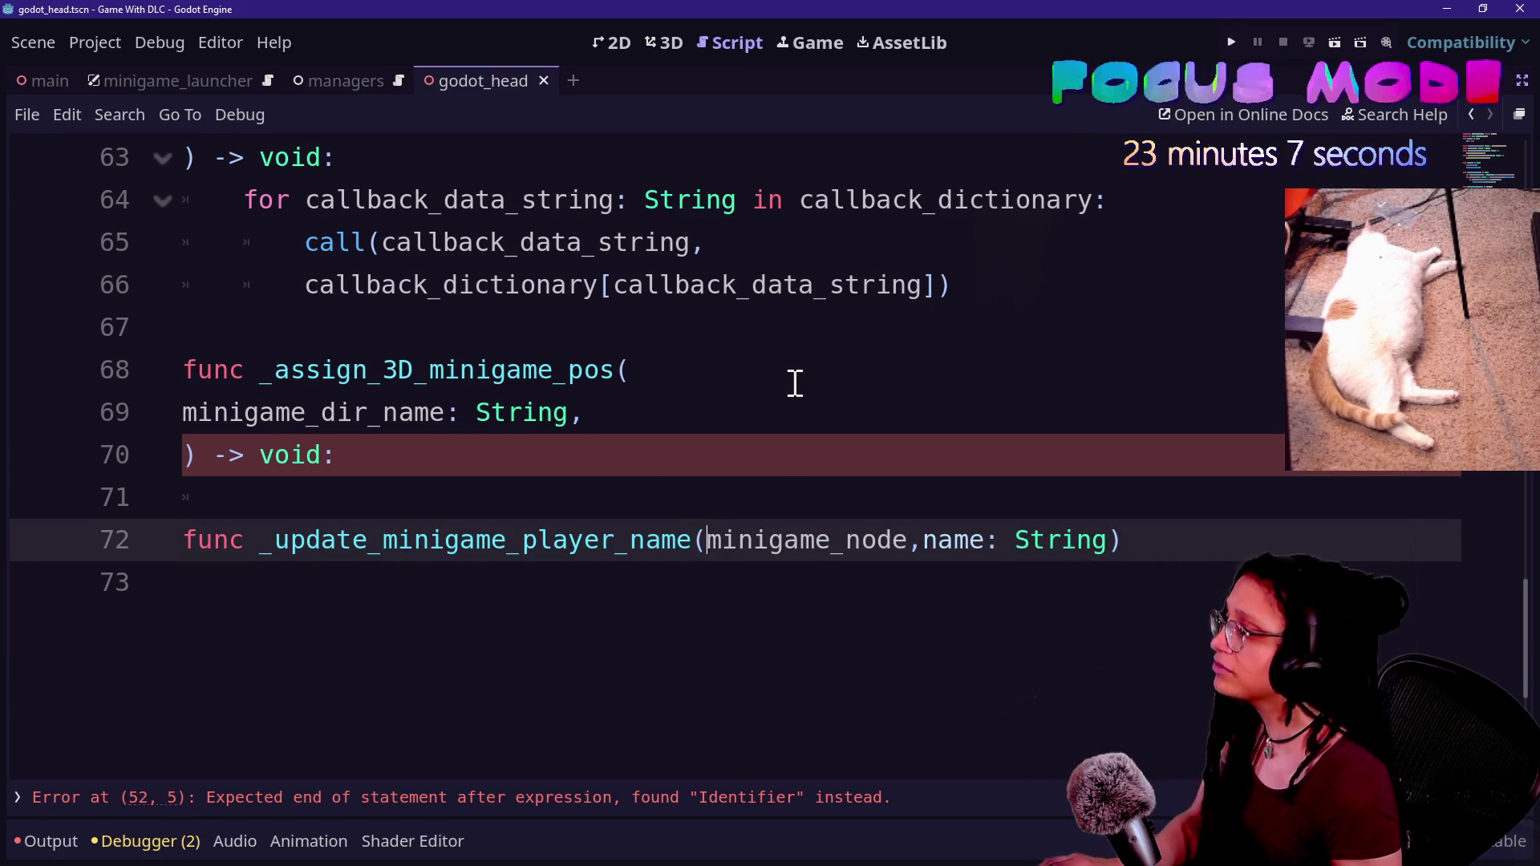
- Erase the _update_minigame_player_name line 72 and the empty line left behind
scroll(795, 383, up, 1)
mouse_move(299, 326)
mouse_down()
mouse_move(986, 389)
mouse_move(1059, 412)
mouse_up()
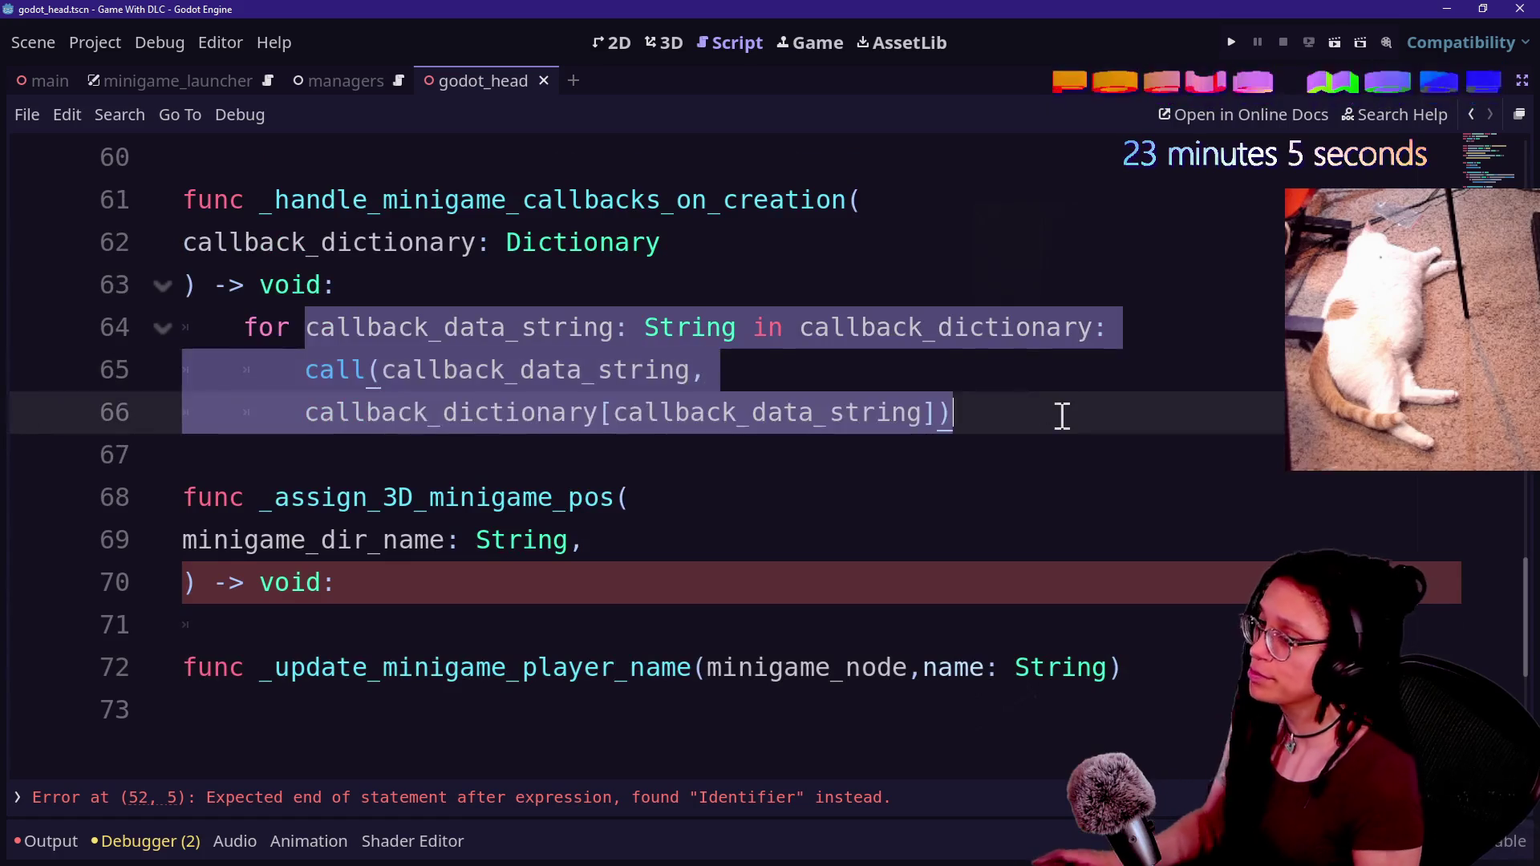
click(1061, 414)
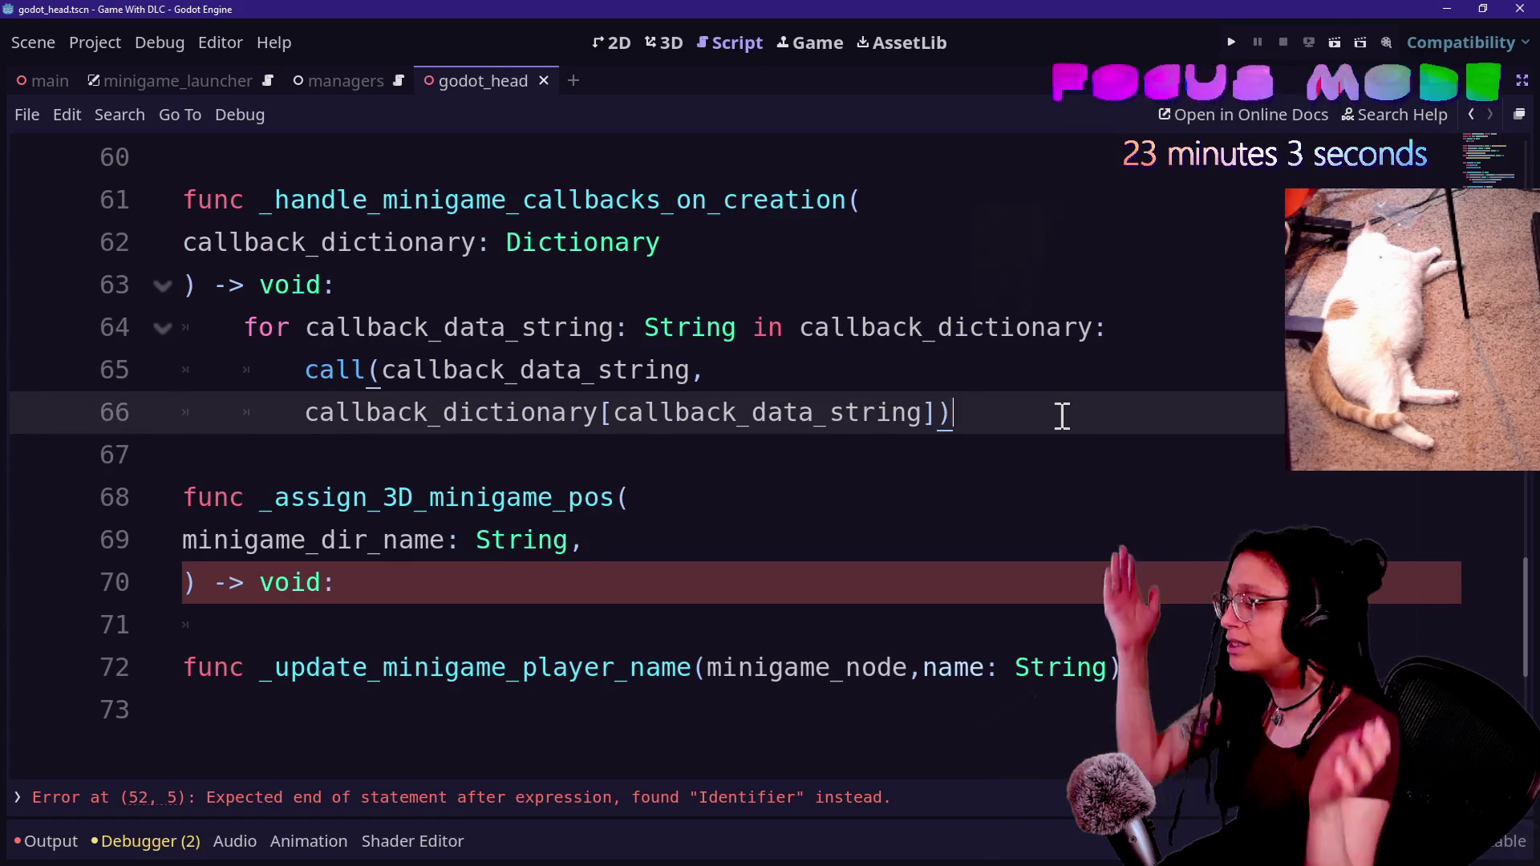
click(994, 711)
key(Up)
key(BackSpace)
key(BackSpace)
key(BackSpace)
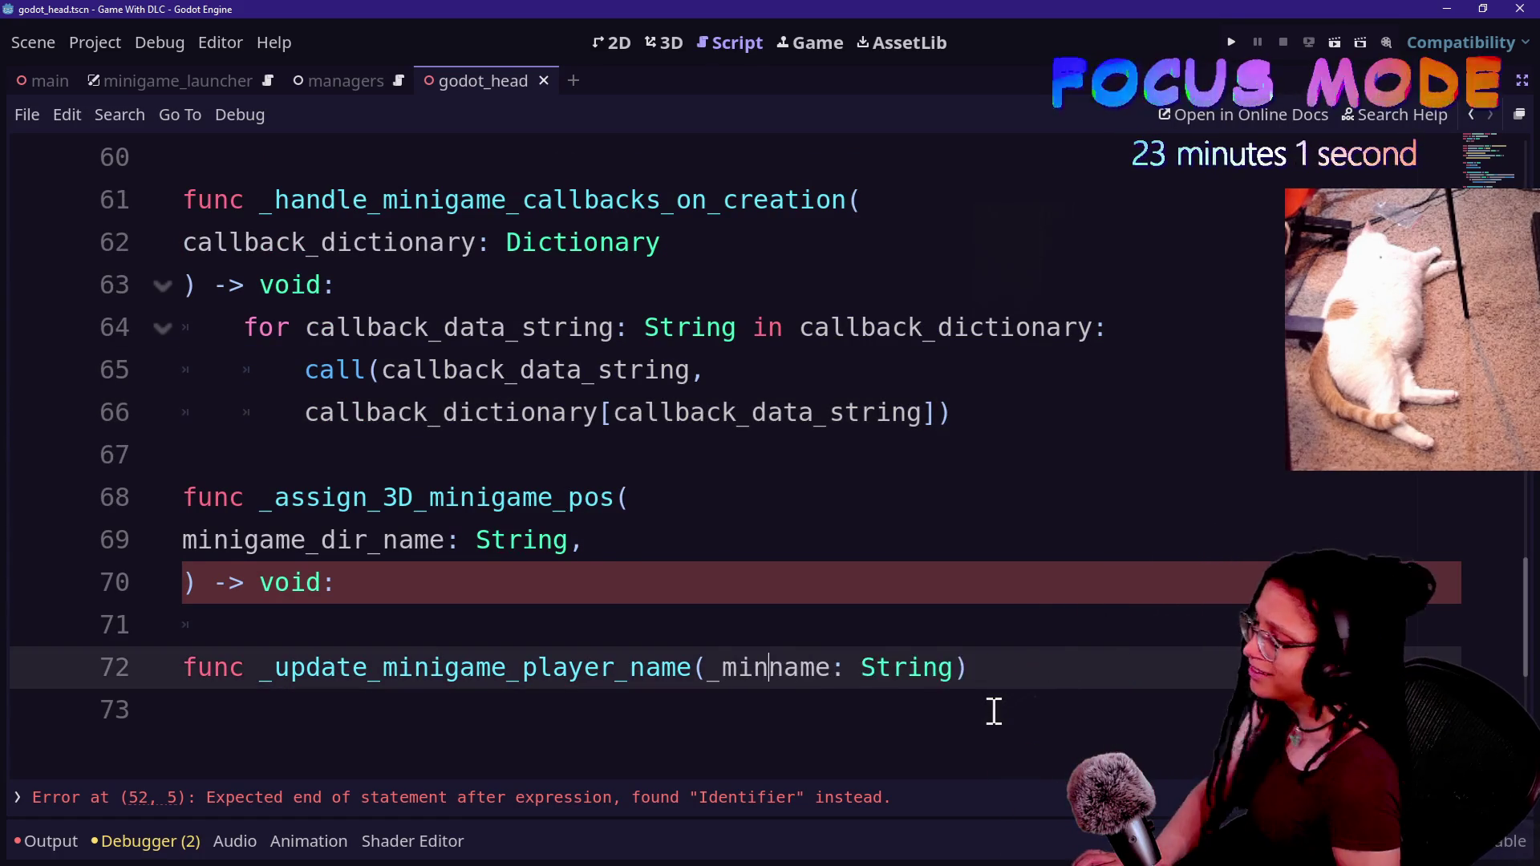
key(BackSpace)
key(BackSpace)
key(BackSpace)
key(shift+Up)
key(BackSpace)
- Scroll back to _instantiate_minigame to inspect the error on line 52
scroll(676, 561, up, 5)
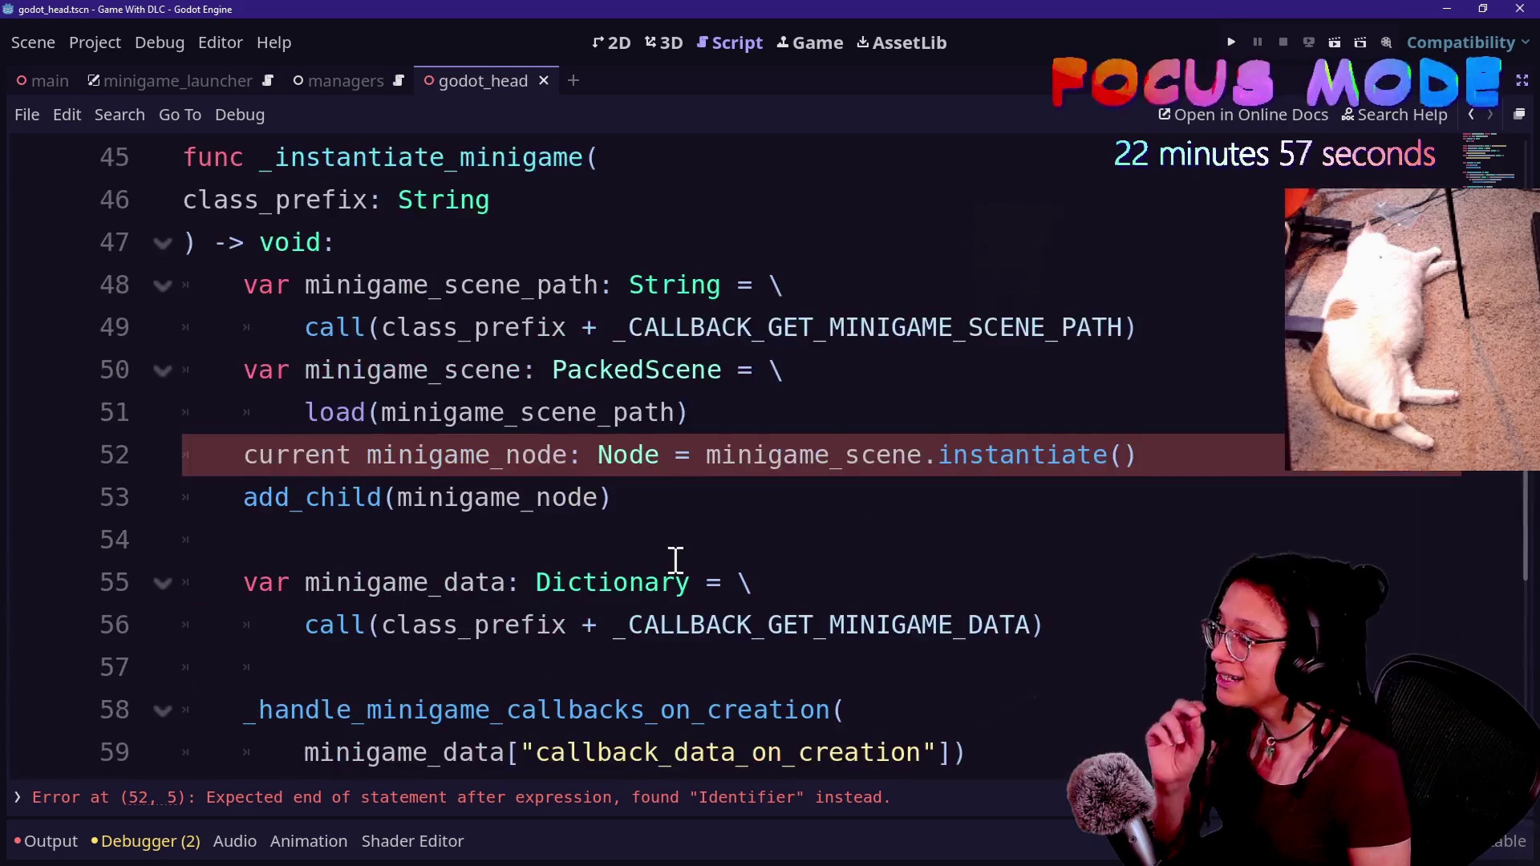
scroll(1005, 485, down, 1)
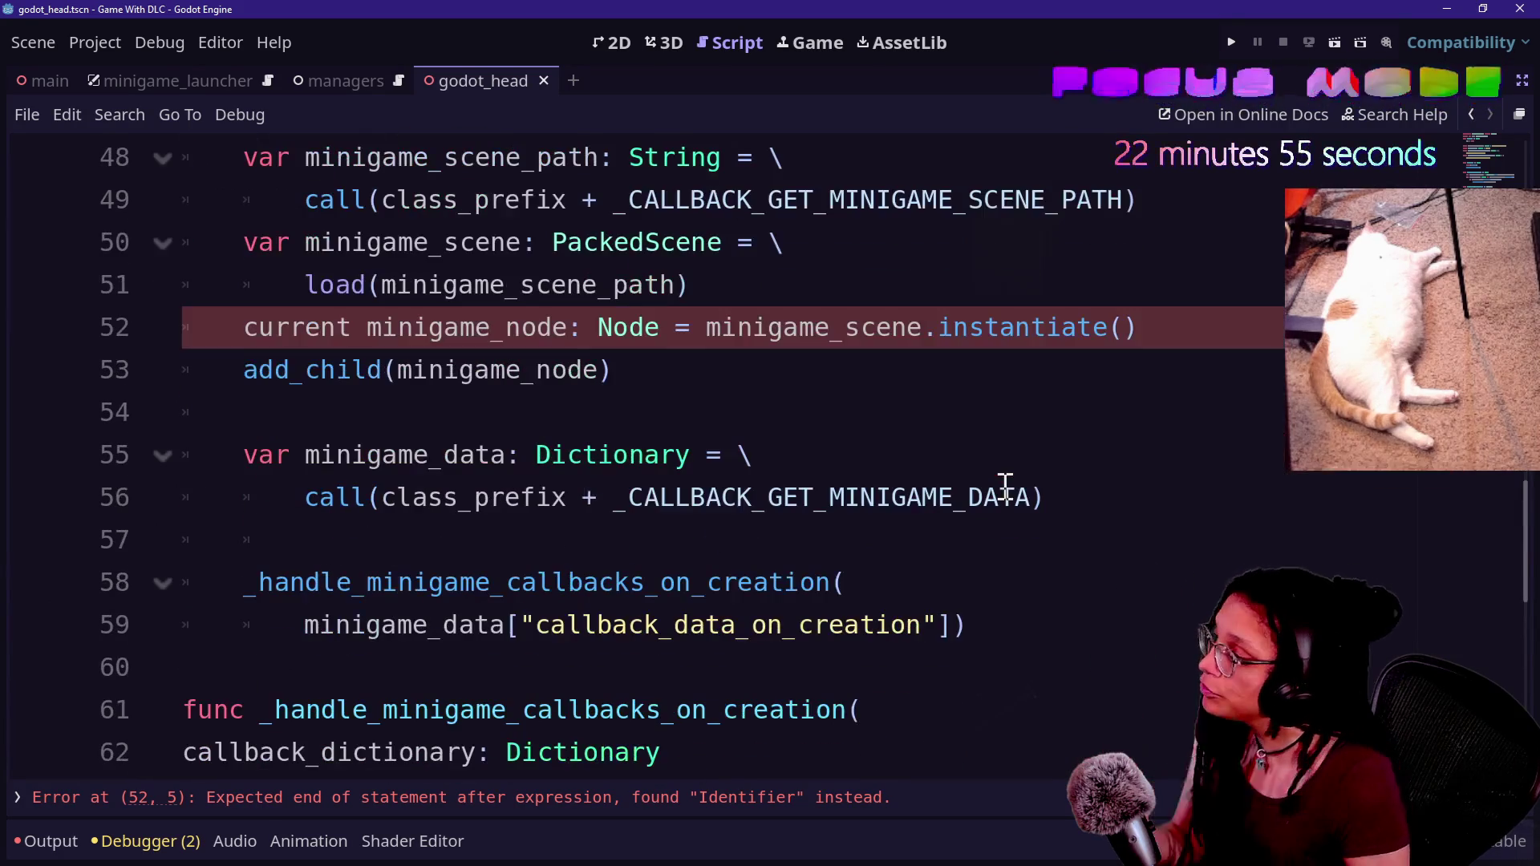
scroll(886, 447, down, 1)
scroll(876, 430, up, 1)
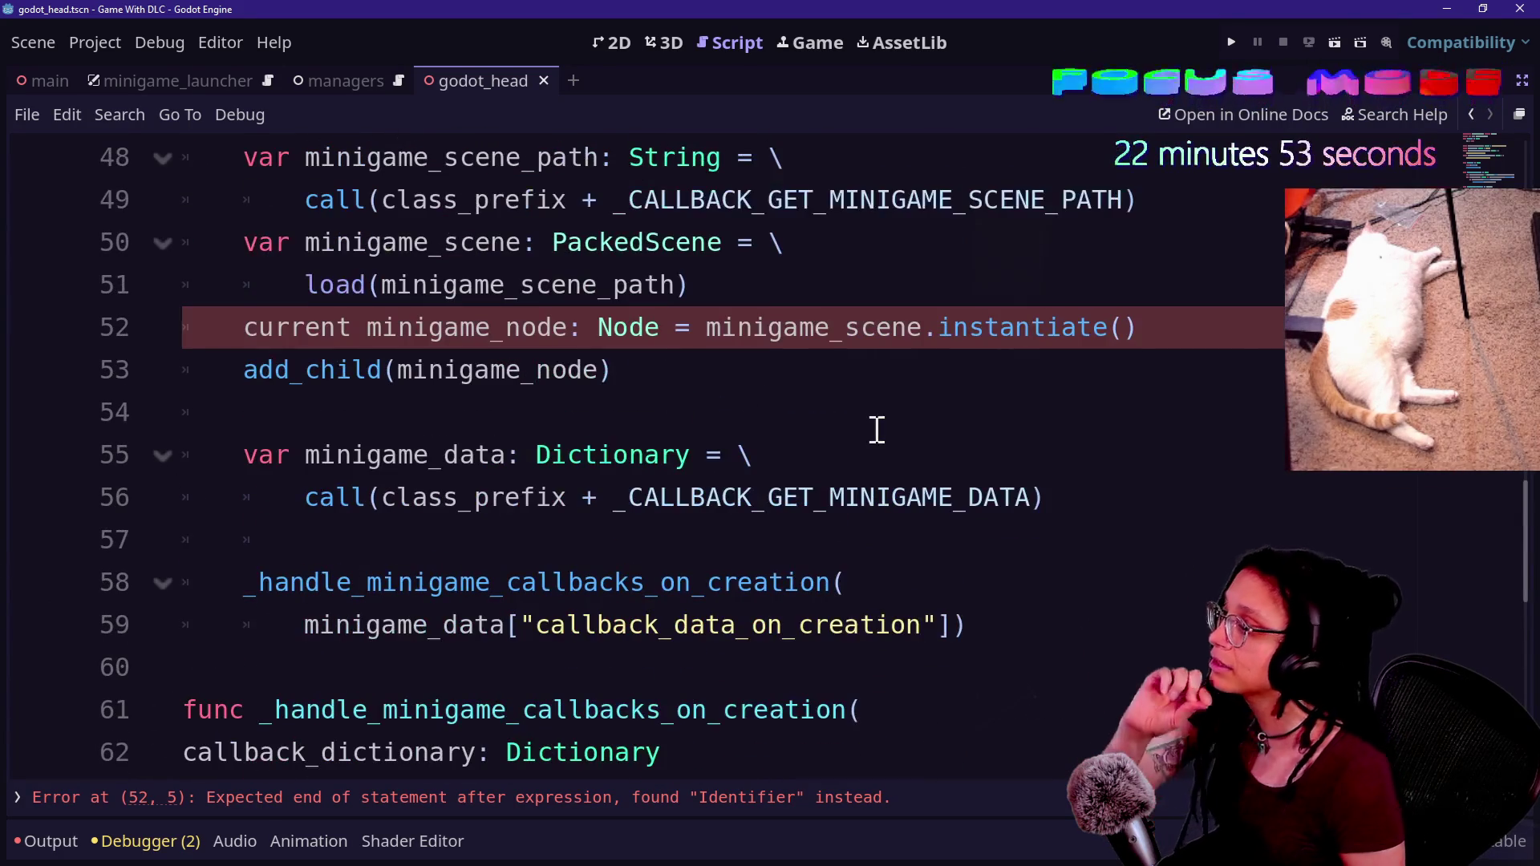
click(865, 421)
scroll(869, 423, down, 1)
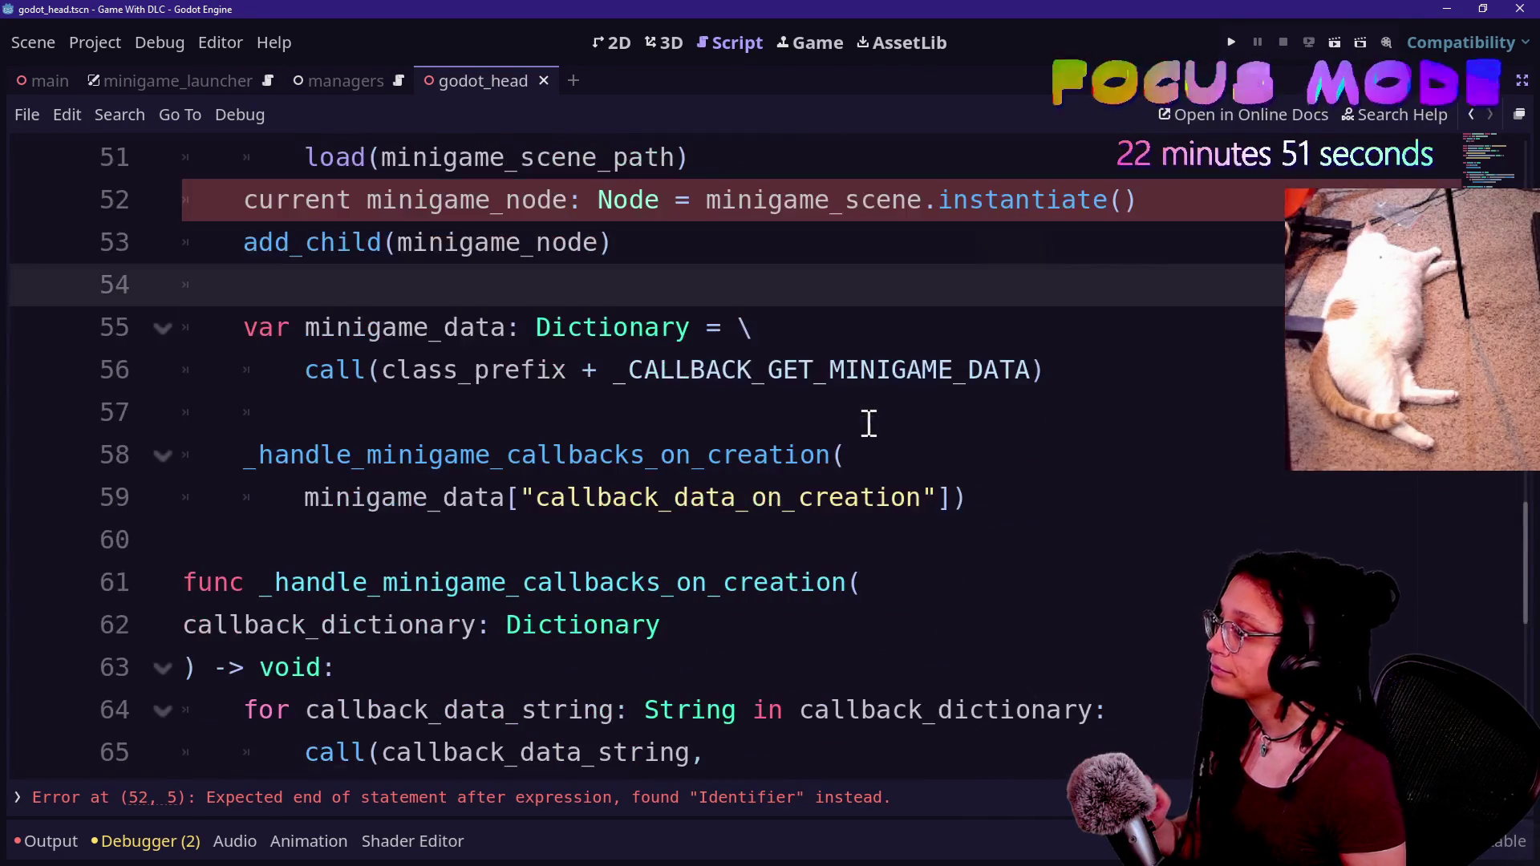
scroll(869, 423, up, 5)
scroll(869, 422, down, 4)
scroll(868, 423, down, 1)
- Step through the callback_data_on_creation lines 60–67 below it
click(937, 495)
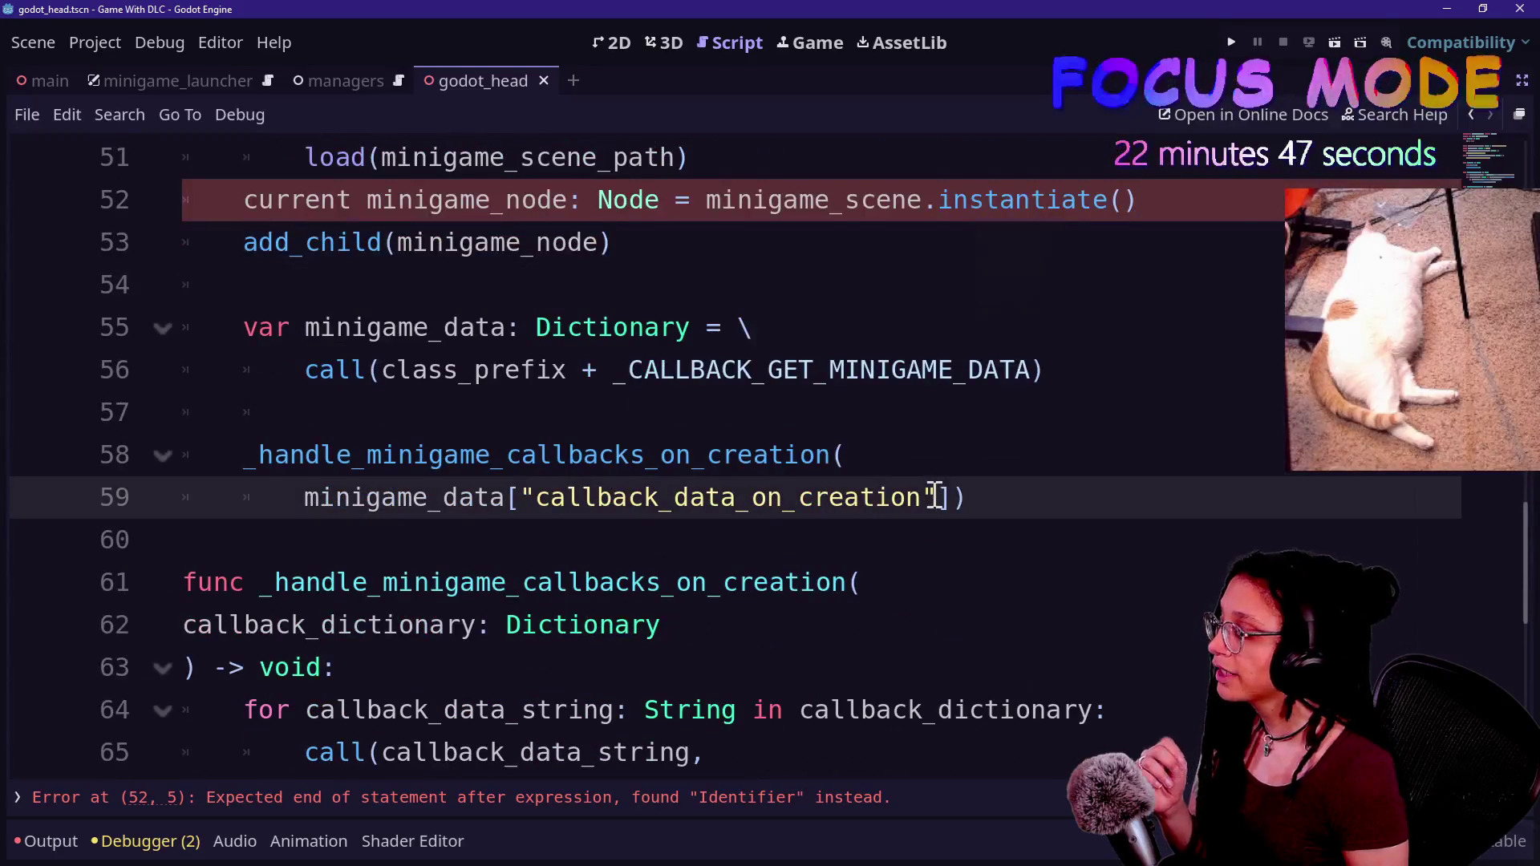
key(Down)
key(Down)
key(Down)
key(Down)
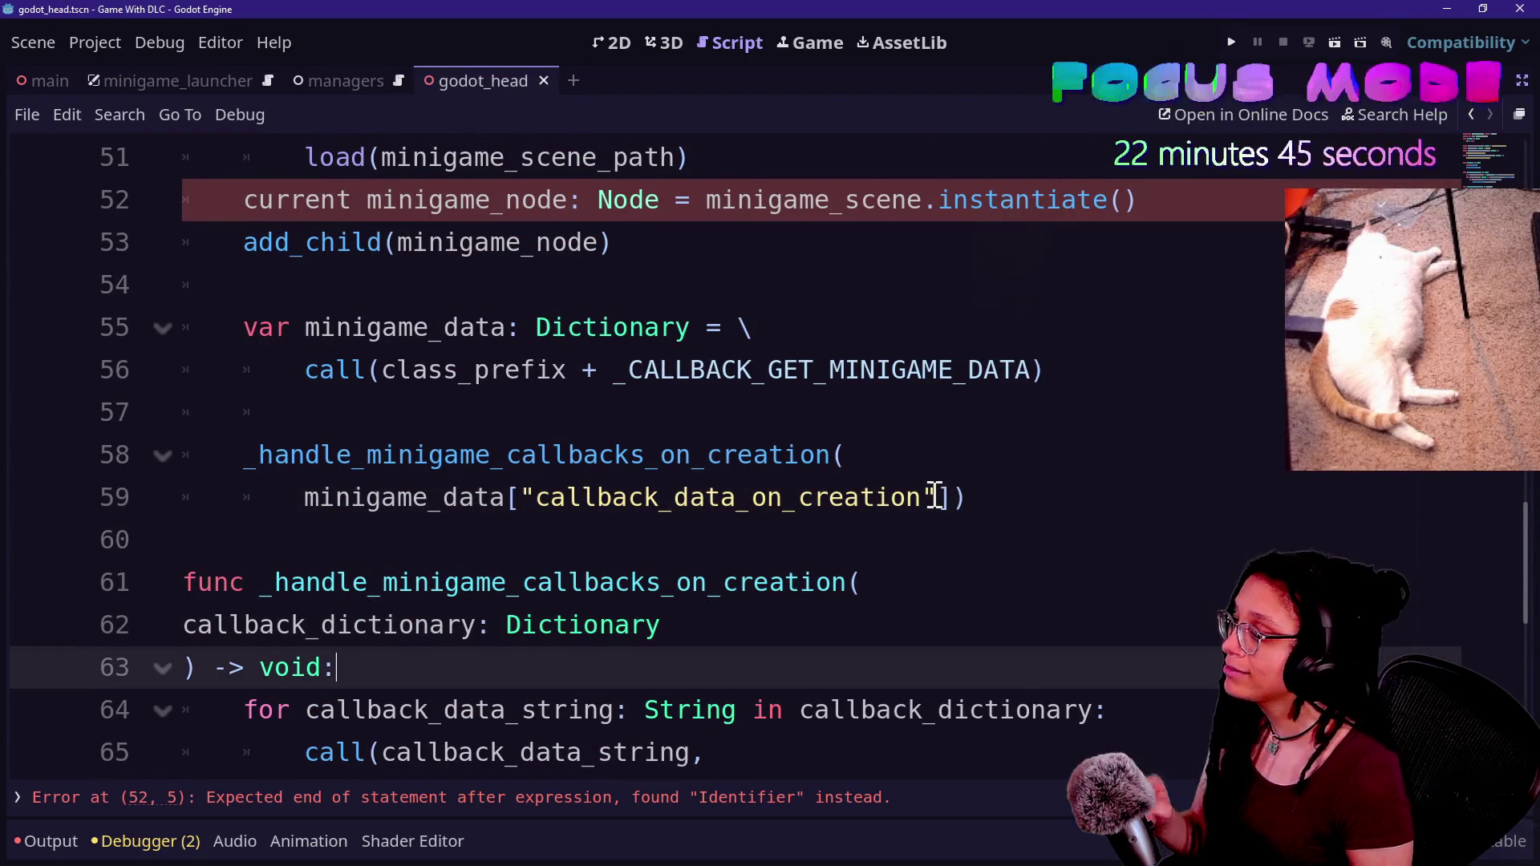
key(Down)
key(Down)
key(Down)
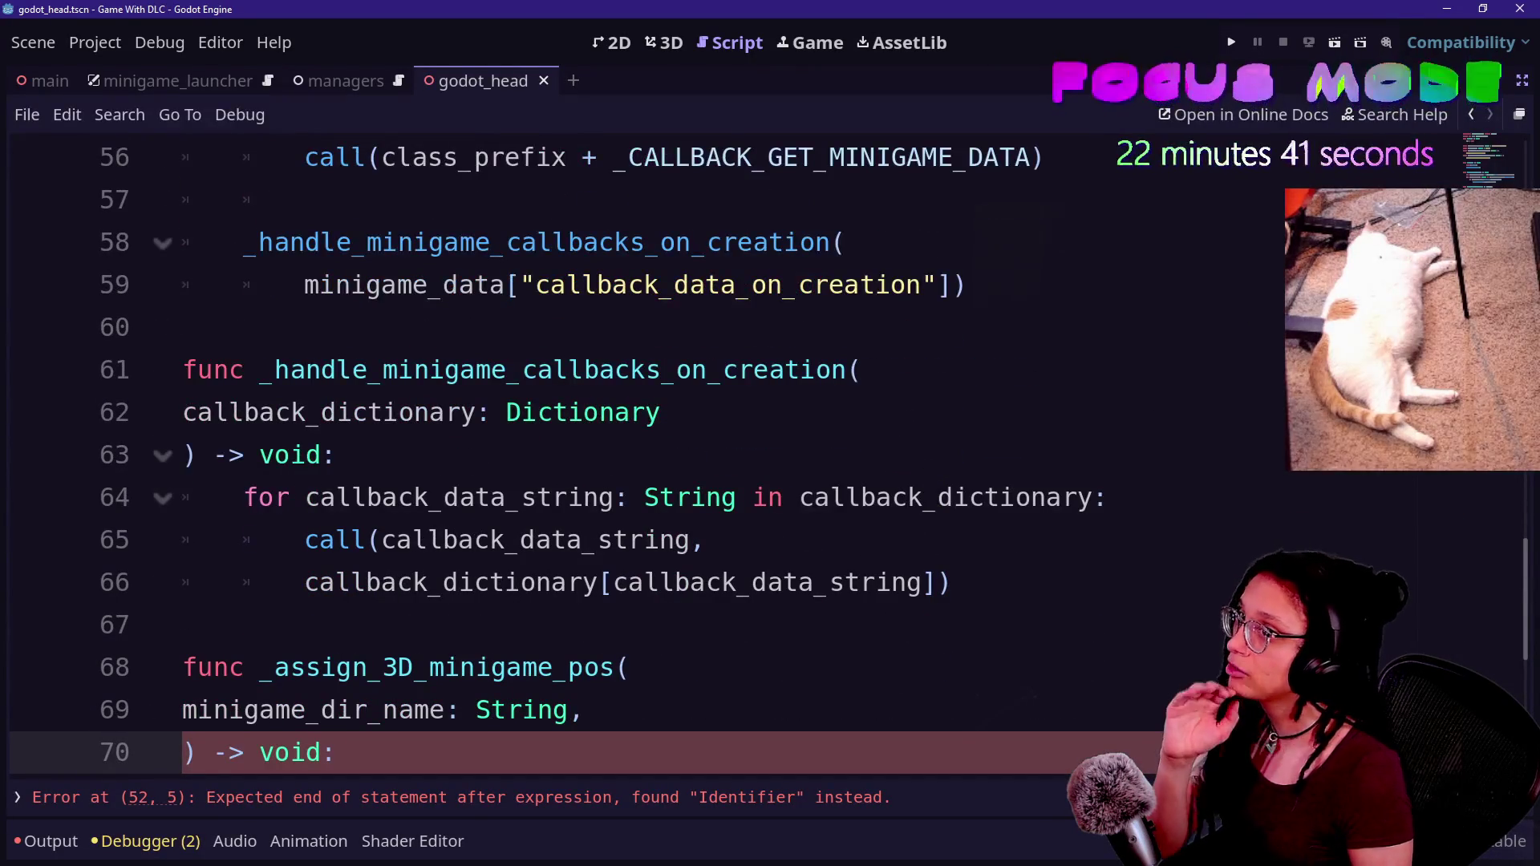
click(860, 415)
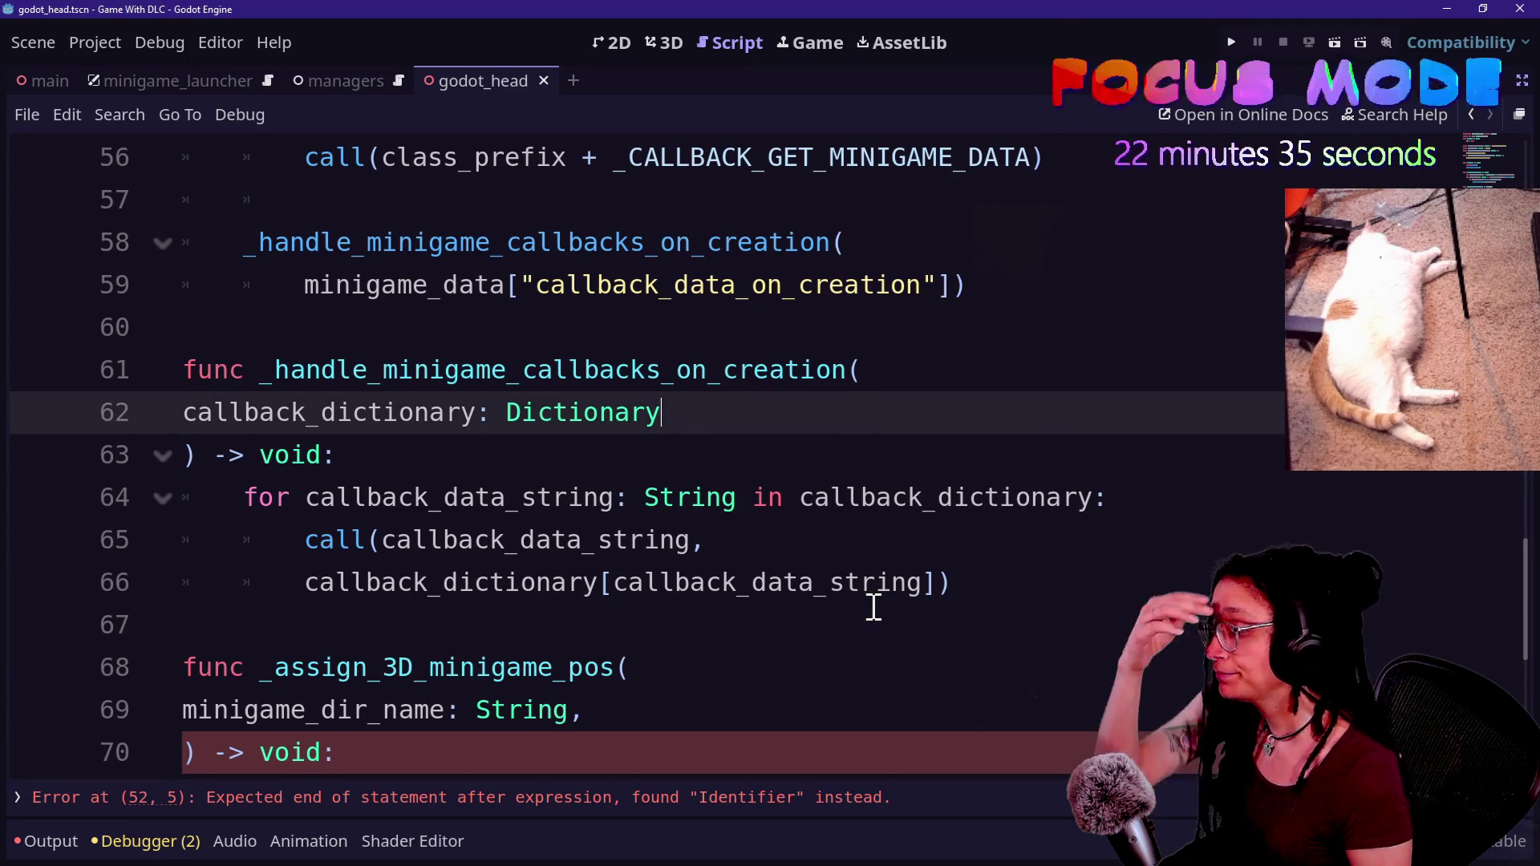
click(866, 612)
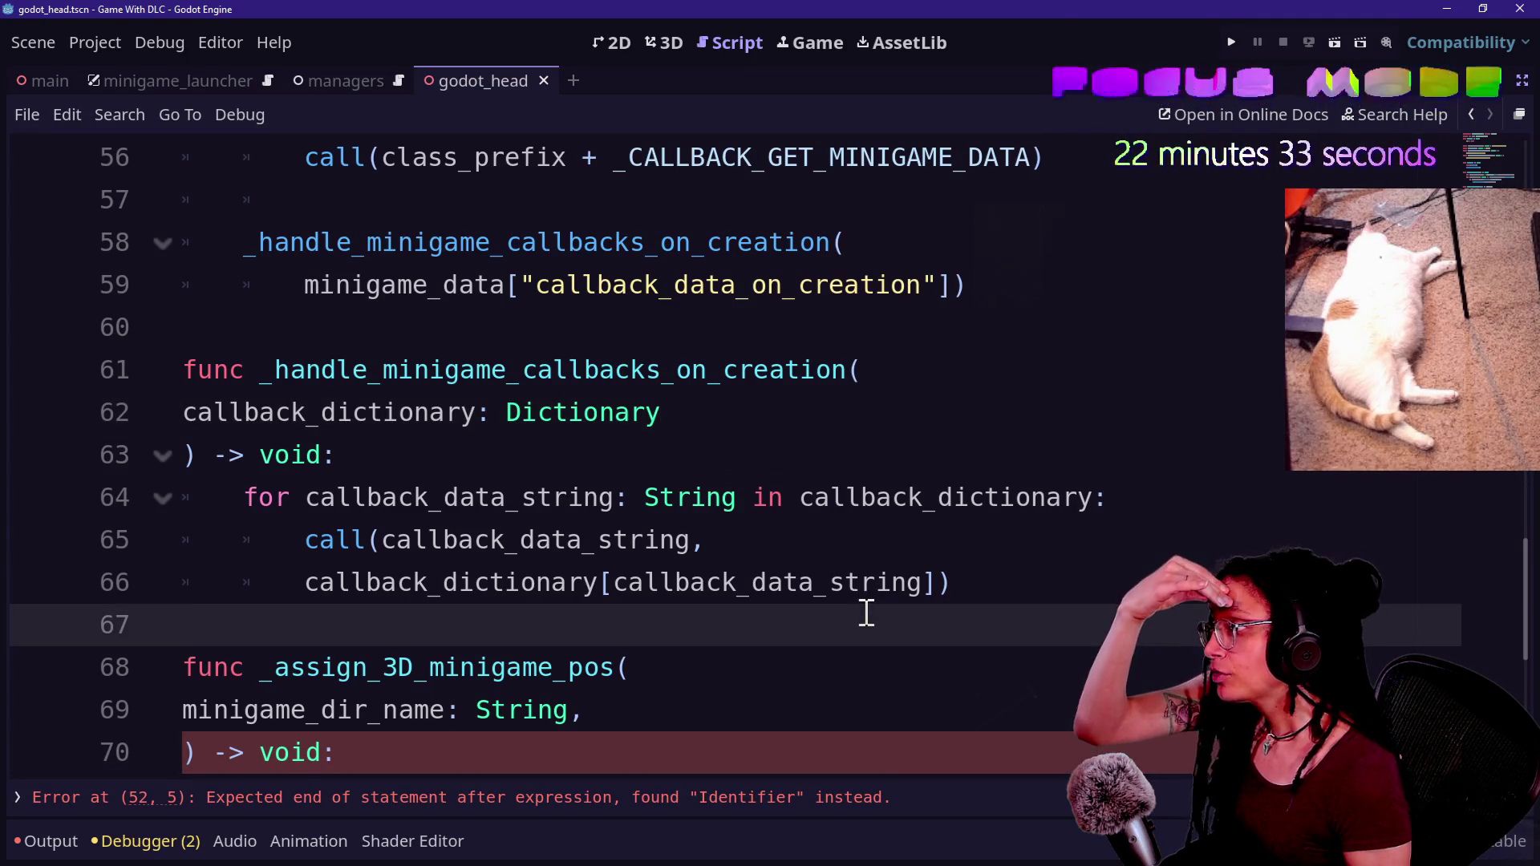
scroll(499, 539, up, 3)
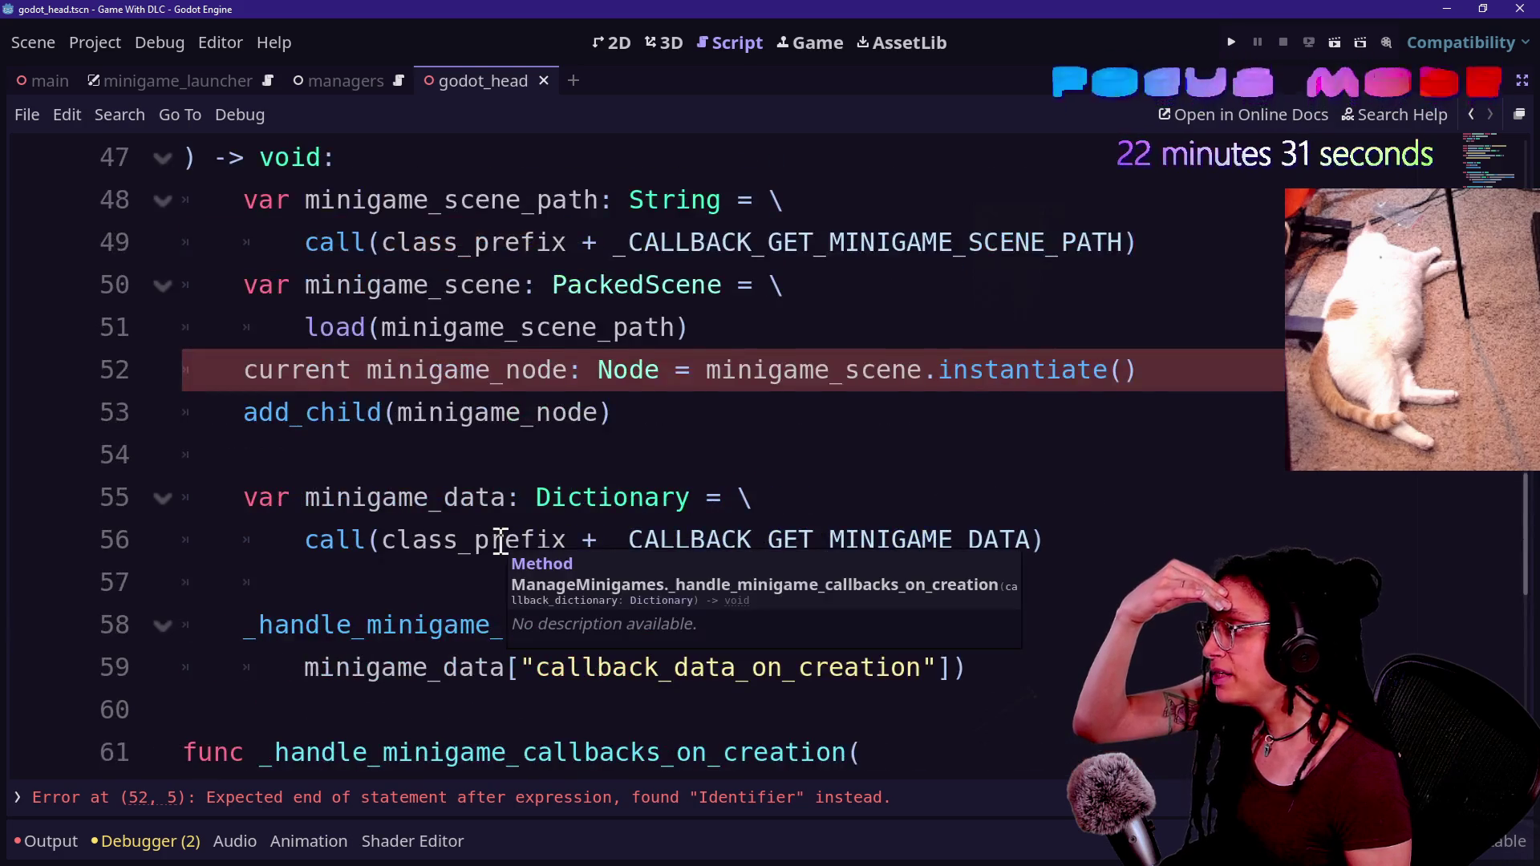
scroll(500, 541, up, 14)
- Declare a Node-typed current_minigame_node variable on line 13, below the constants
click(922, 438)
key(Down)
key(Return)
key(Return)
key(Up)
key(BackSpace)
text(v)
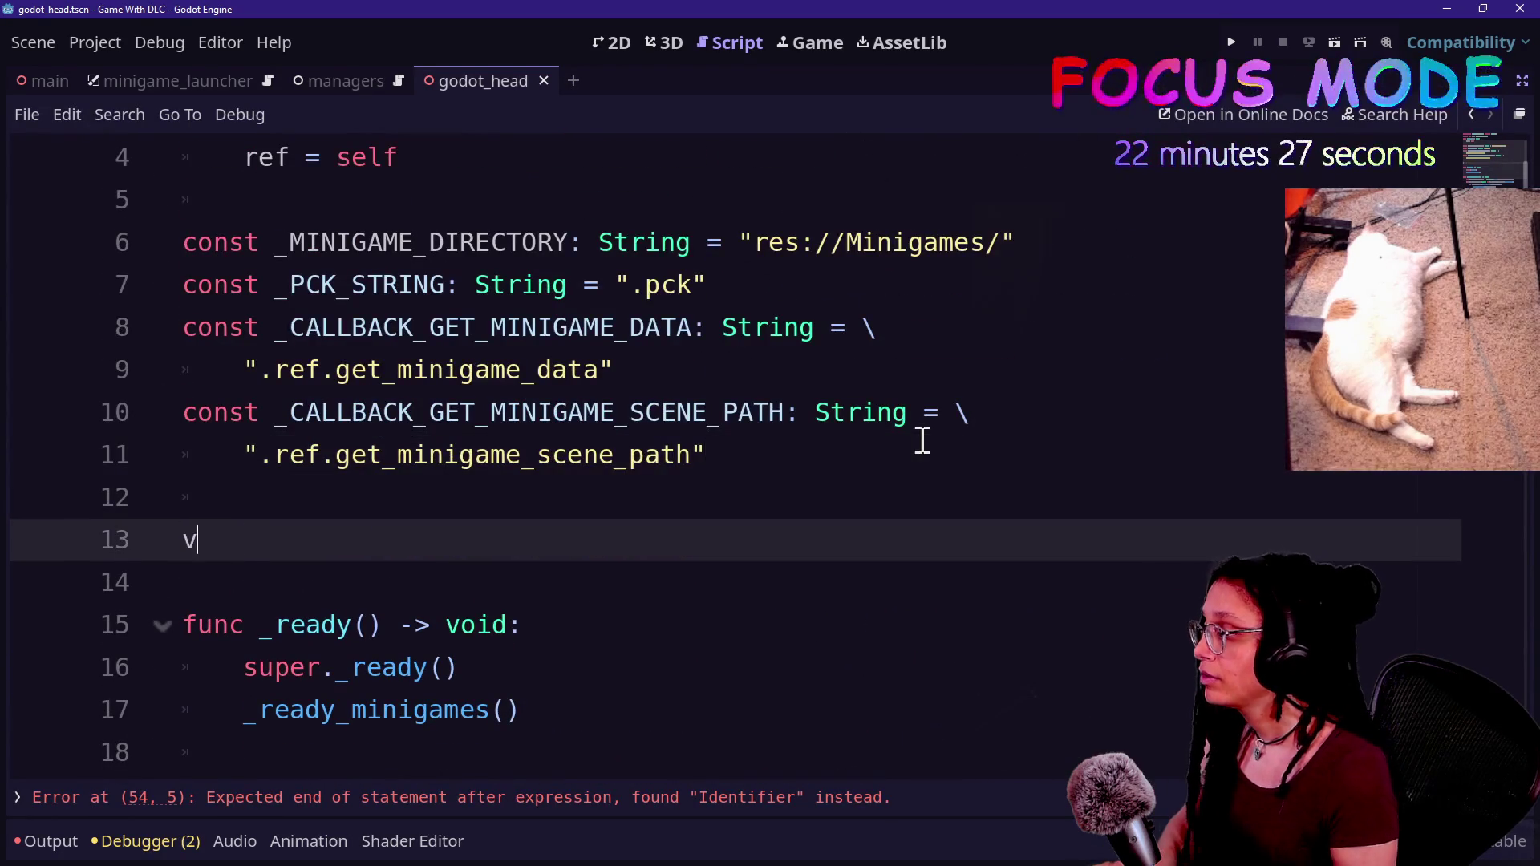
text(ar current_minigame_node:)
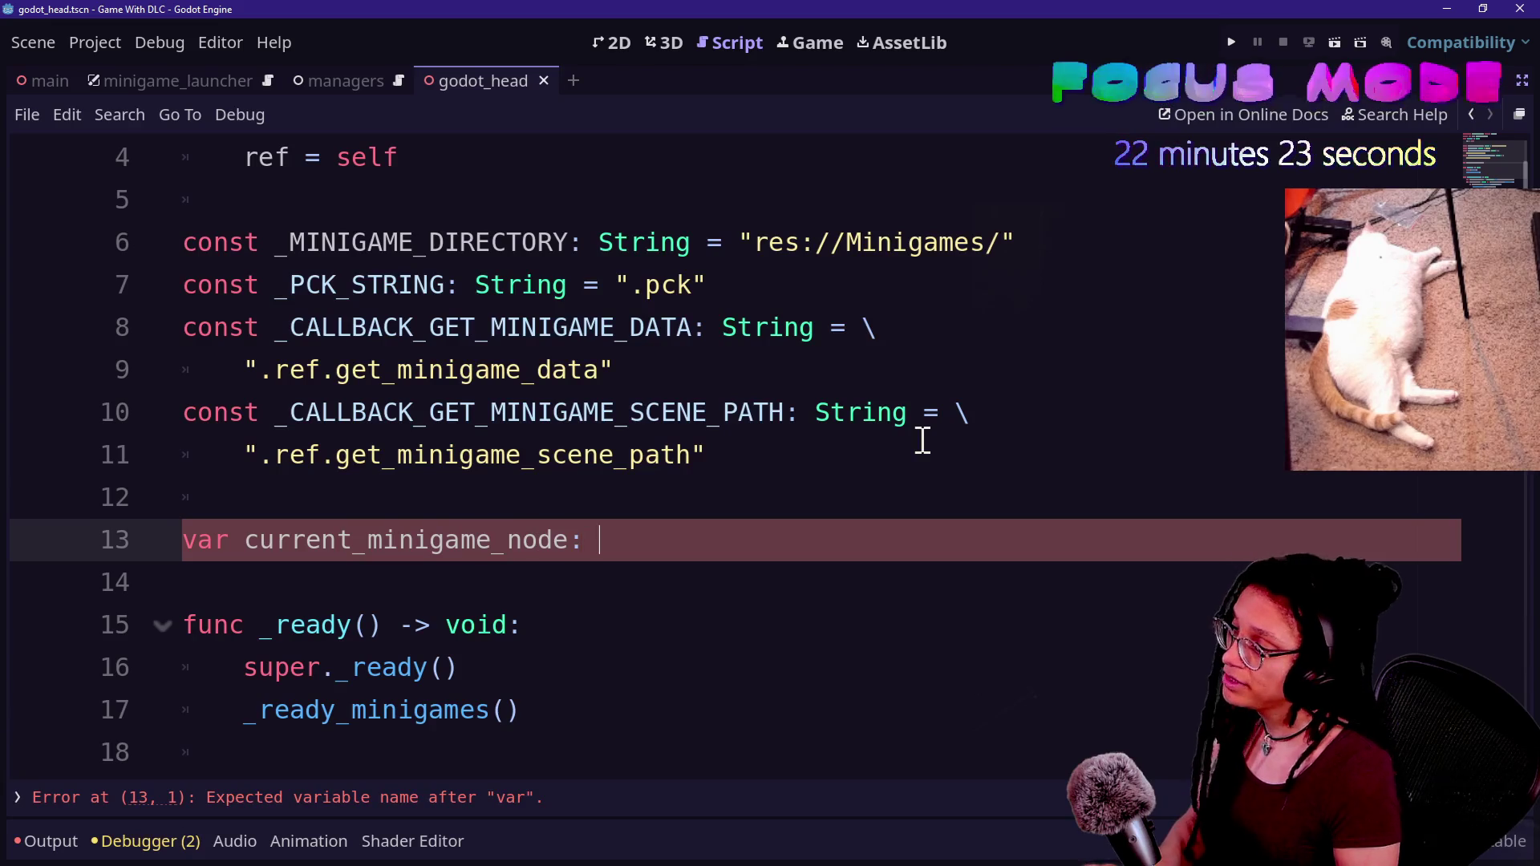
key(BackSpace)
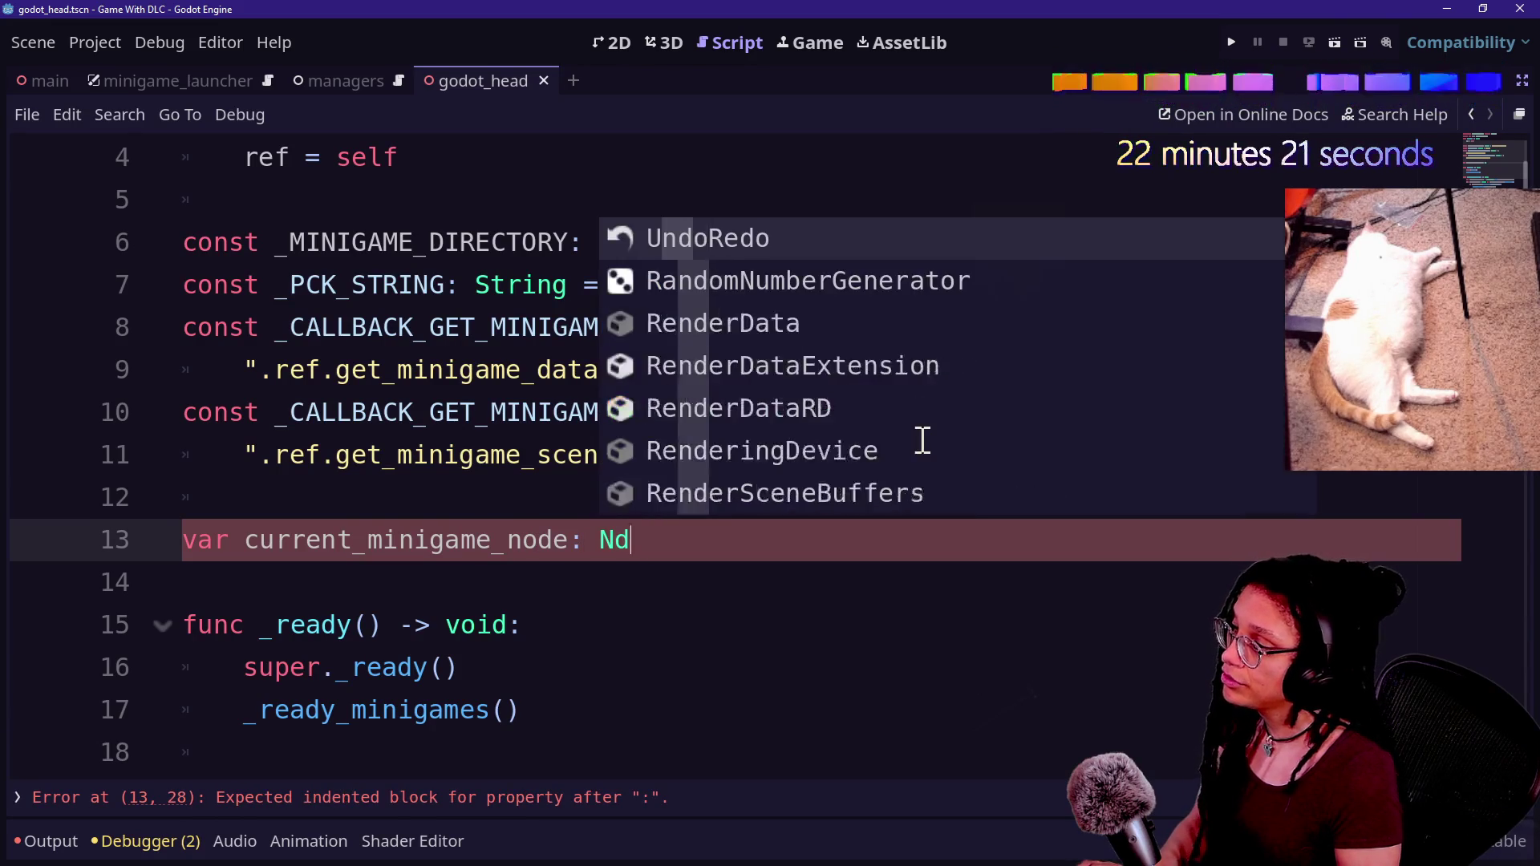
key(BackSpace)
text(ode)
click(628, 656)
scroll(627, 656, down, 10)
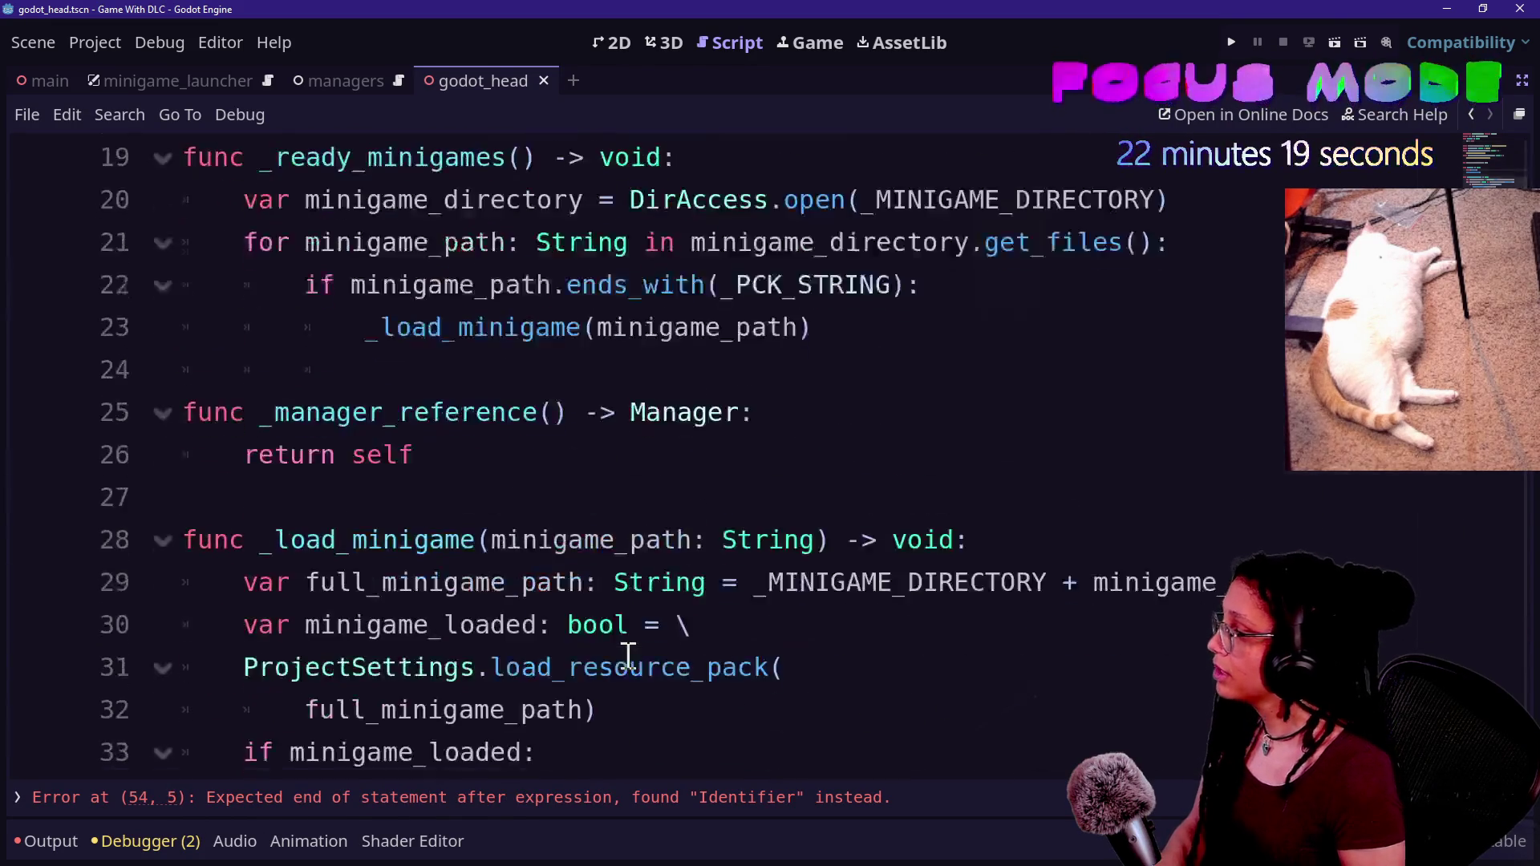
- On line 54, replace the space in 'current minigame_node' with an underscore
click(511, 535)
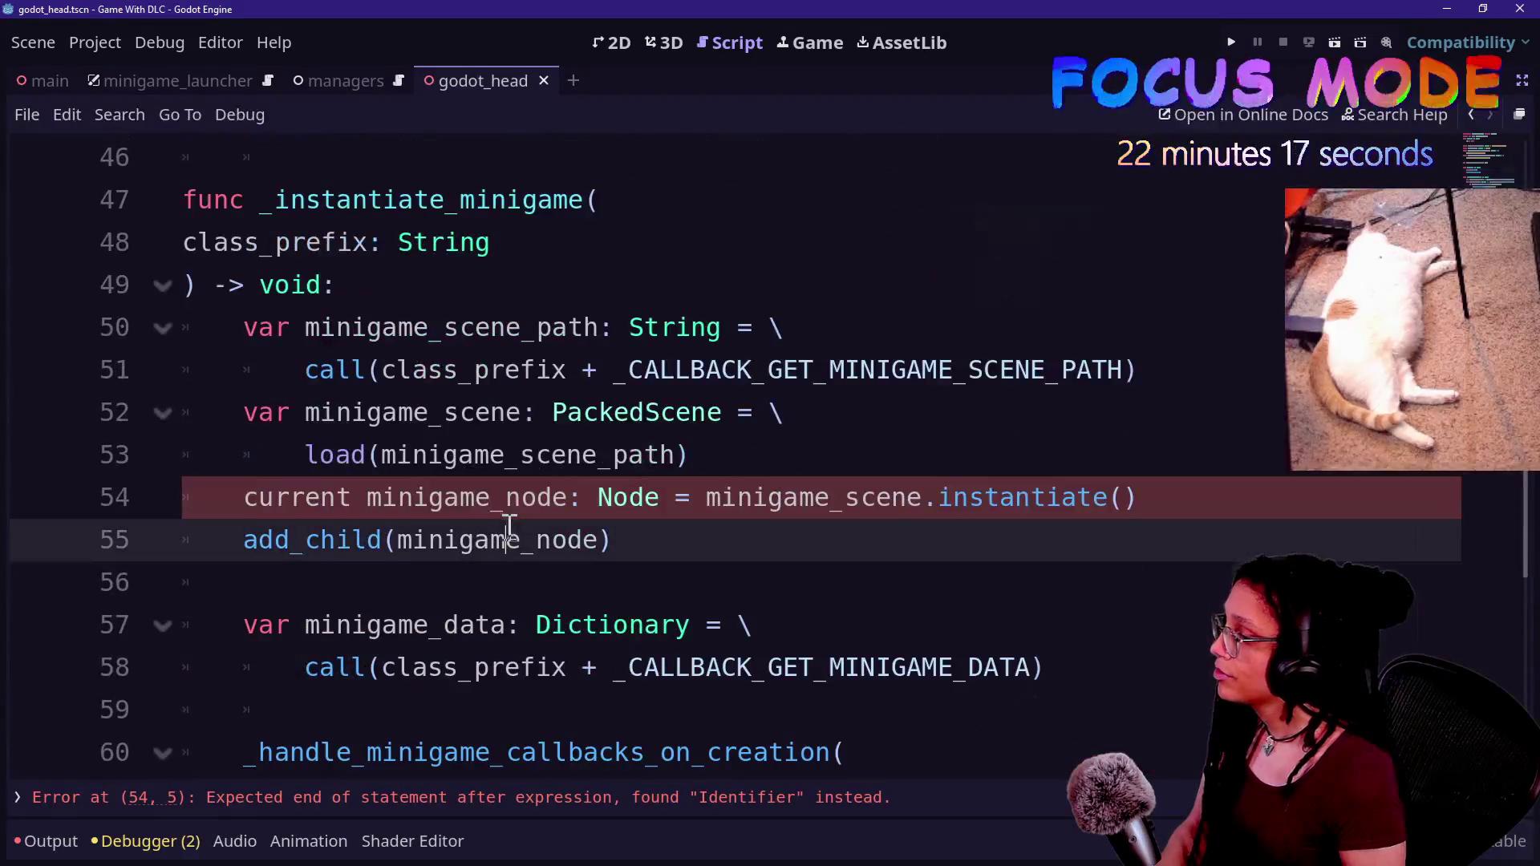
click(481, 495)
drag(481, 495, 880, 529)
click(878, 536)
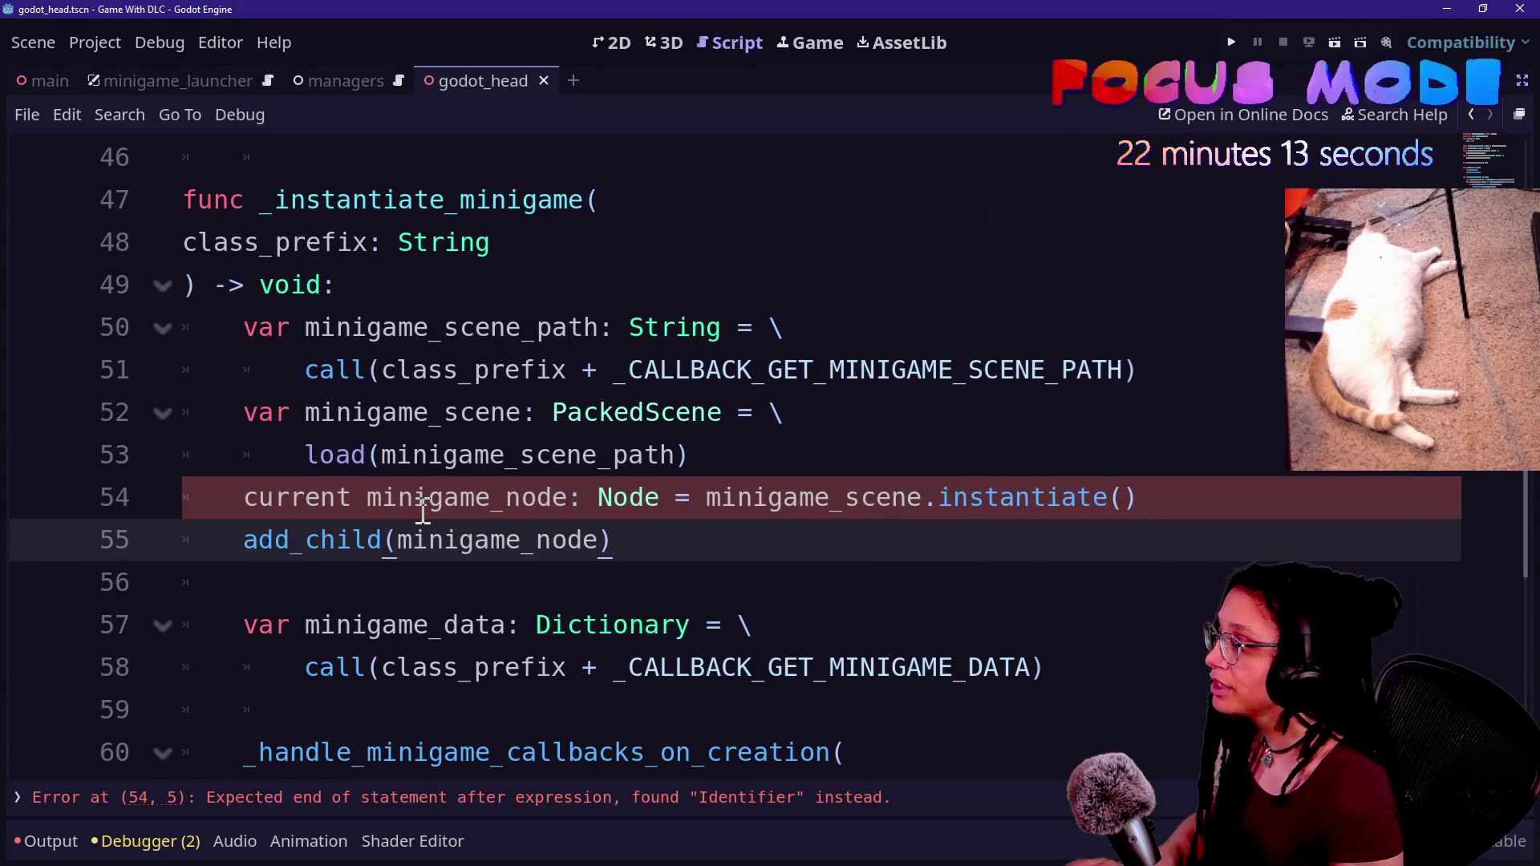
scroll(423, 509, up, 7)
scroll(422, 508, down, 3)
scroll(423, 509, up, 2)
scroll(419, 508, down, 6)
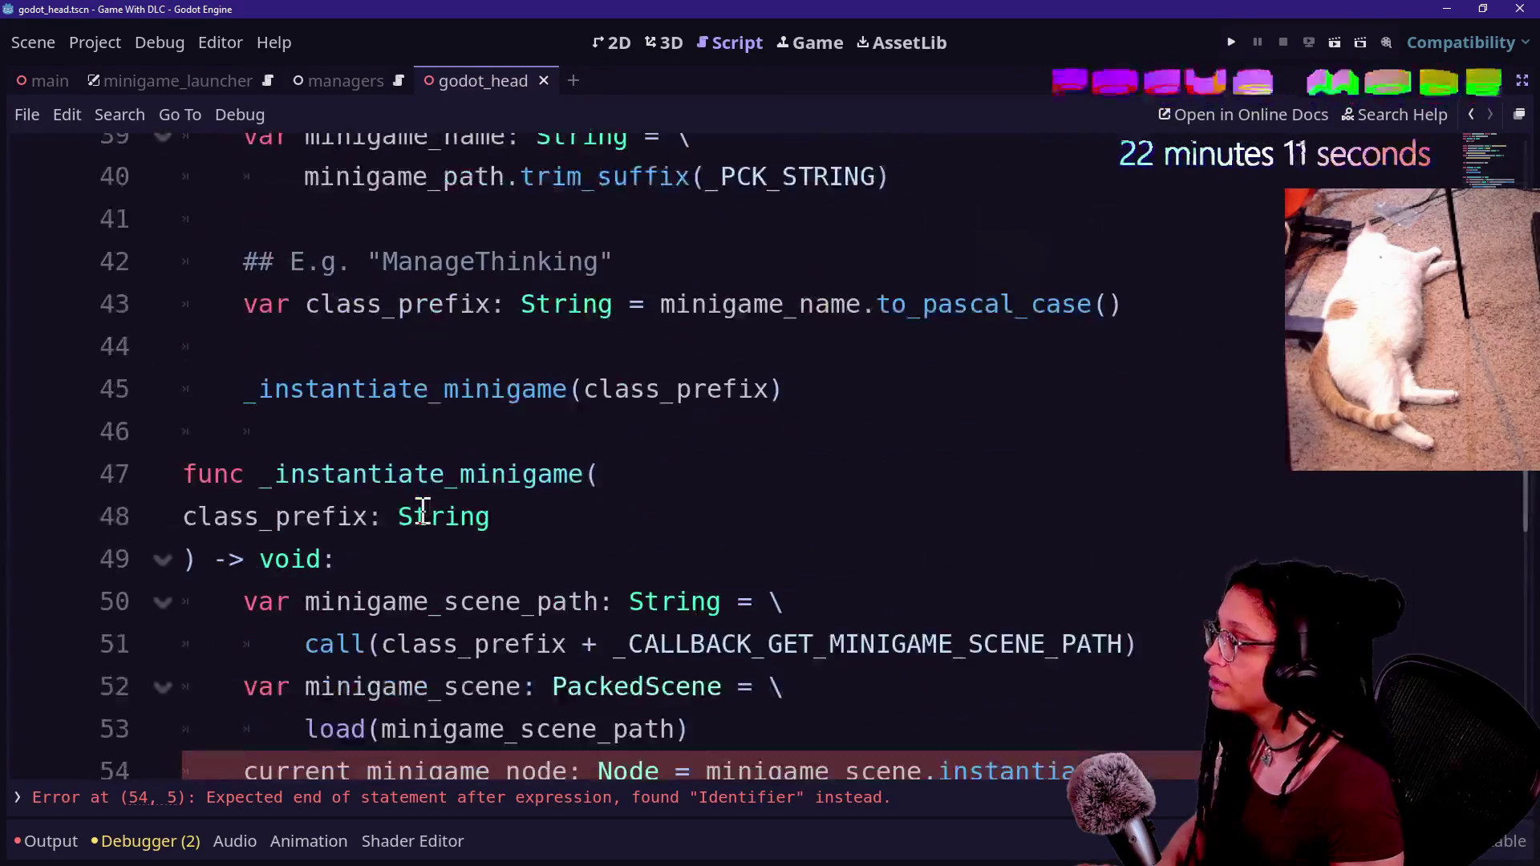
click(364, 637)
key(BackSpace)
text(_)
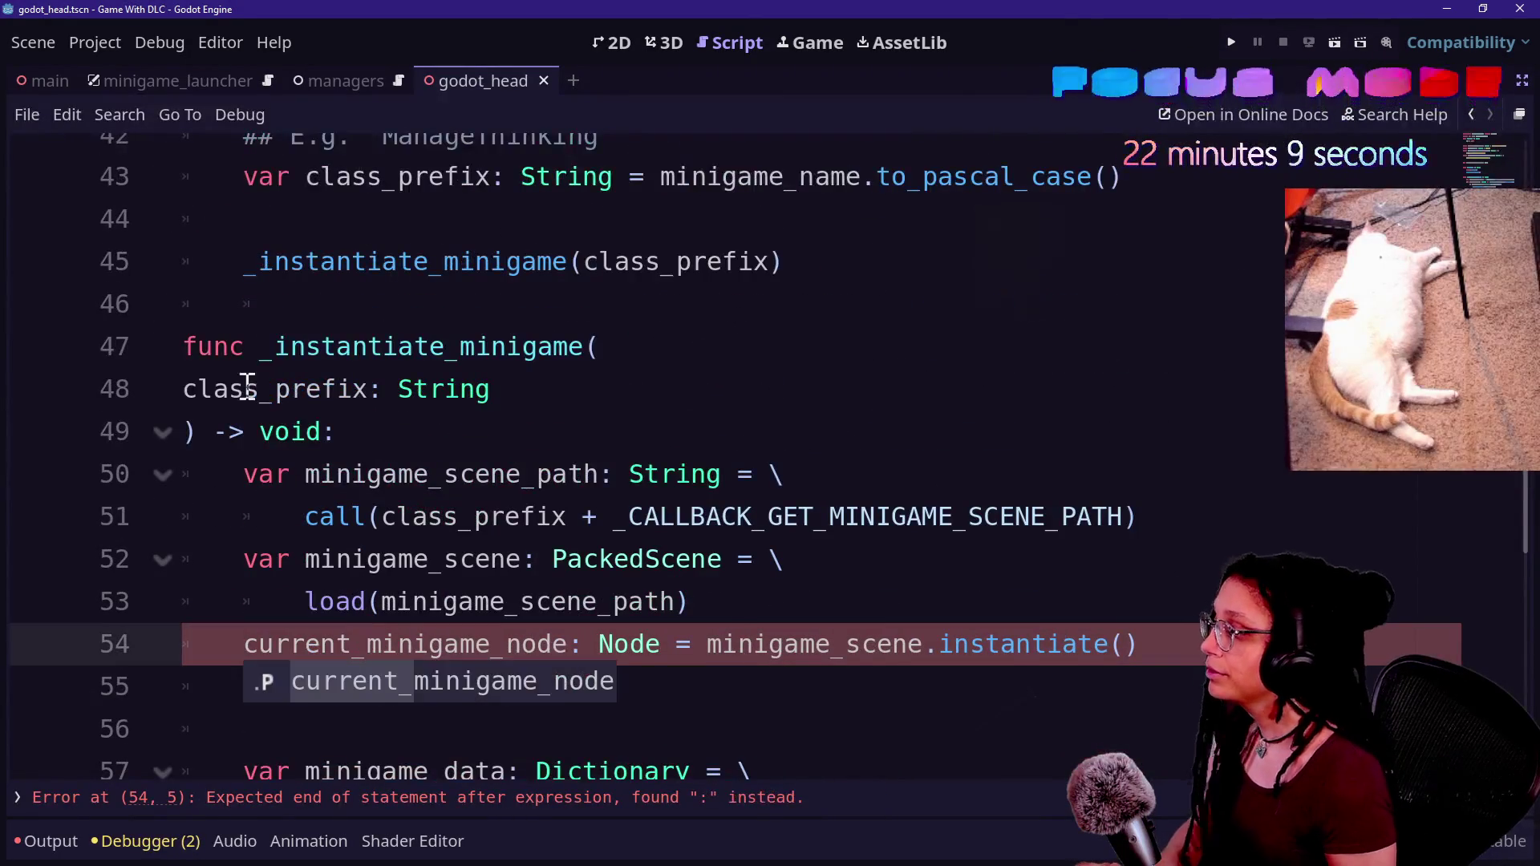
- Delete the ': Node' annotation from line 54, leaving the remaining error at line 72
click(200, 389)
scroll(439, 467, down, 2)
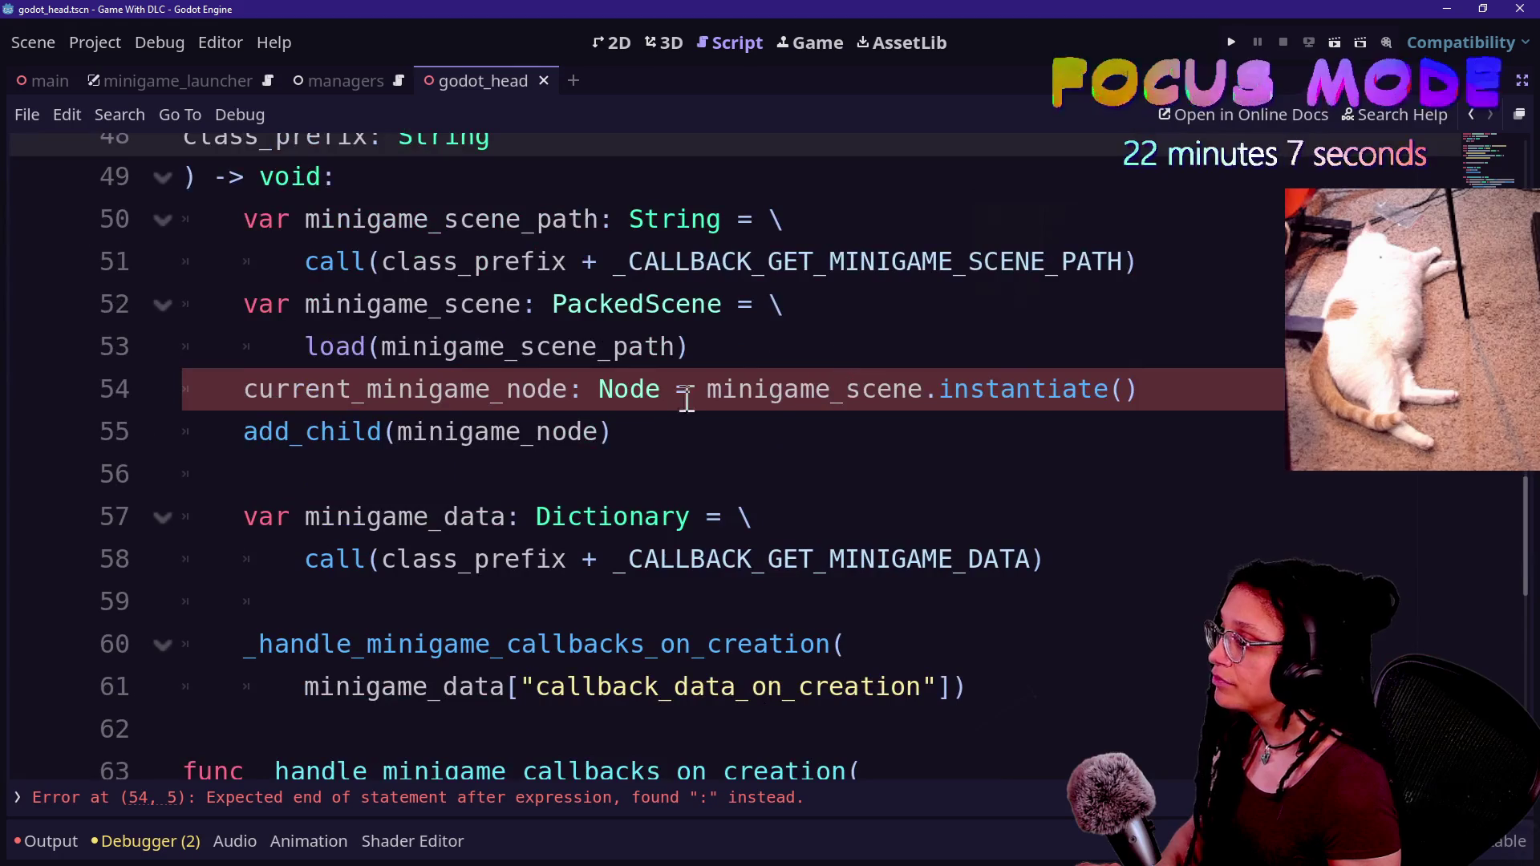
click(583, 391)
key(Delete)
key(Delete)
key(Delete)
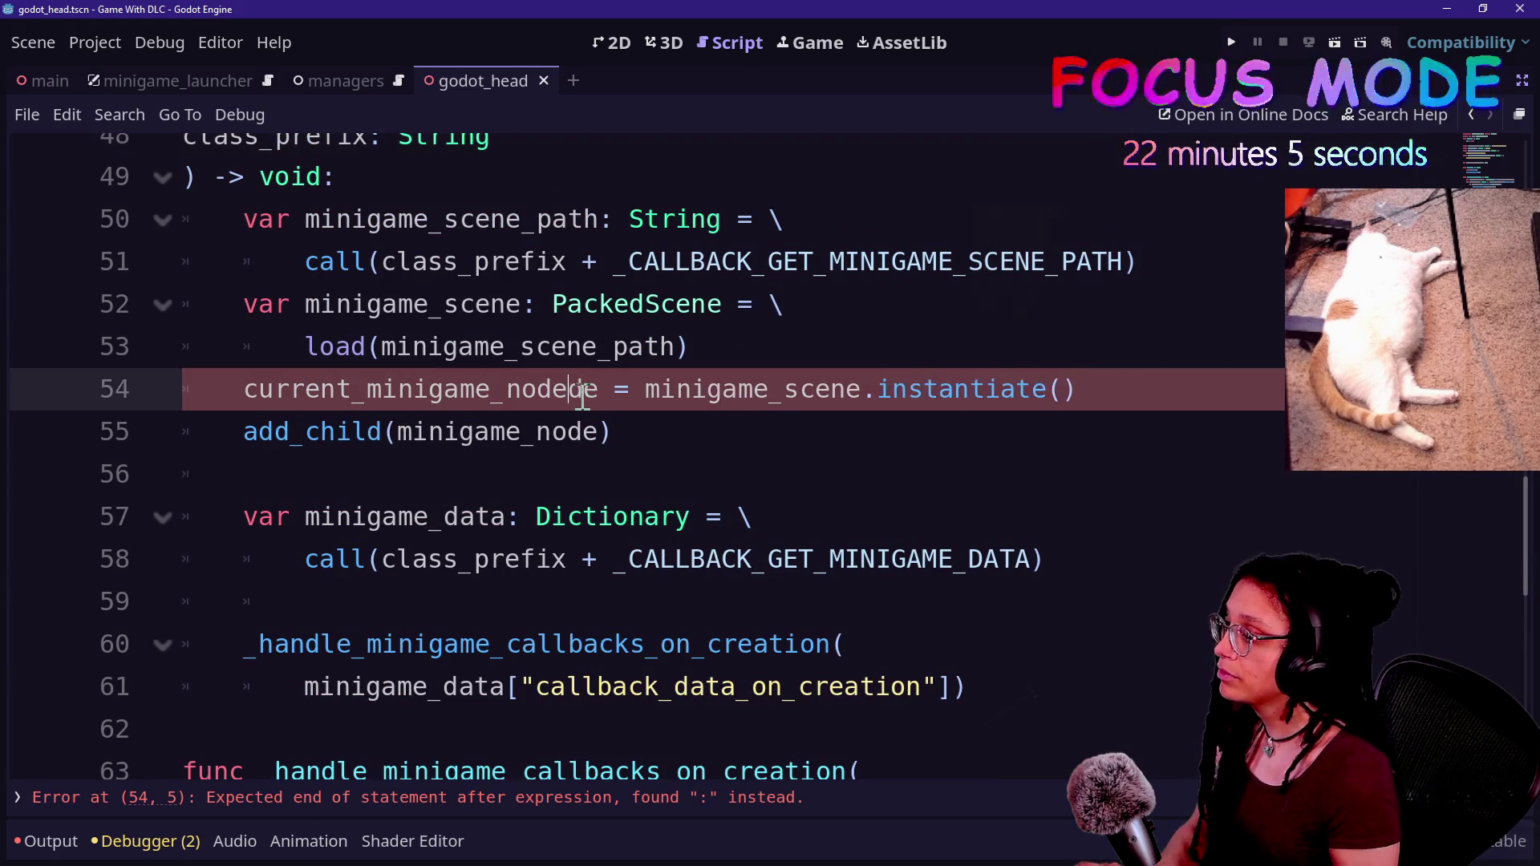
click(507, 444)
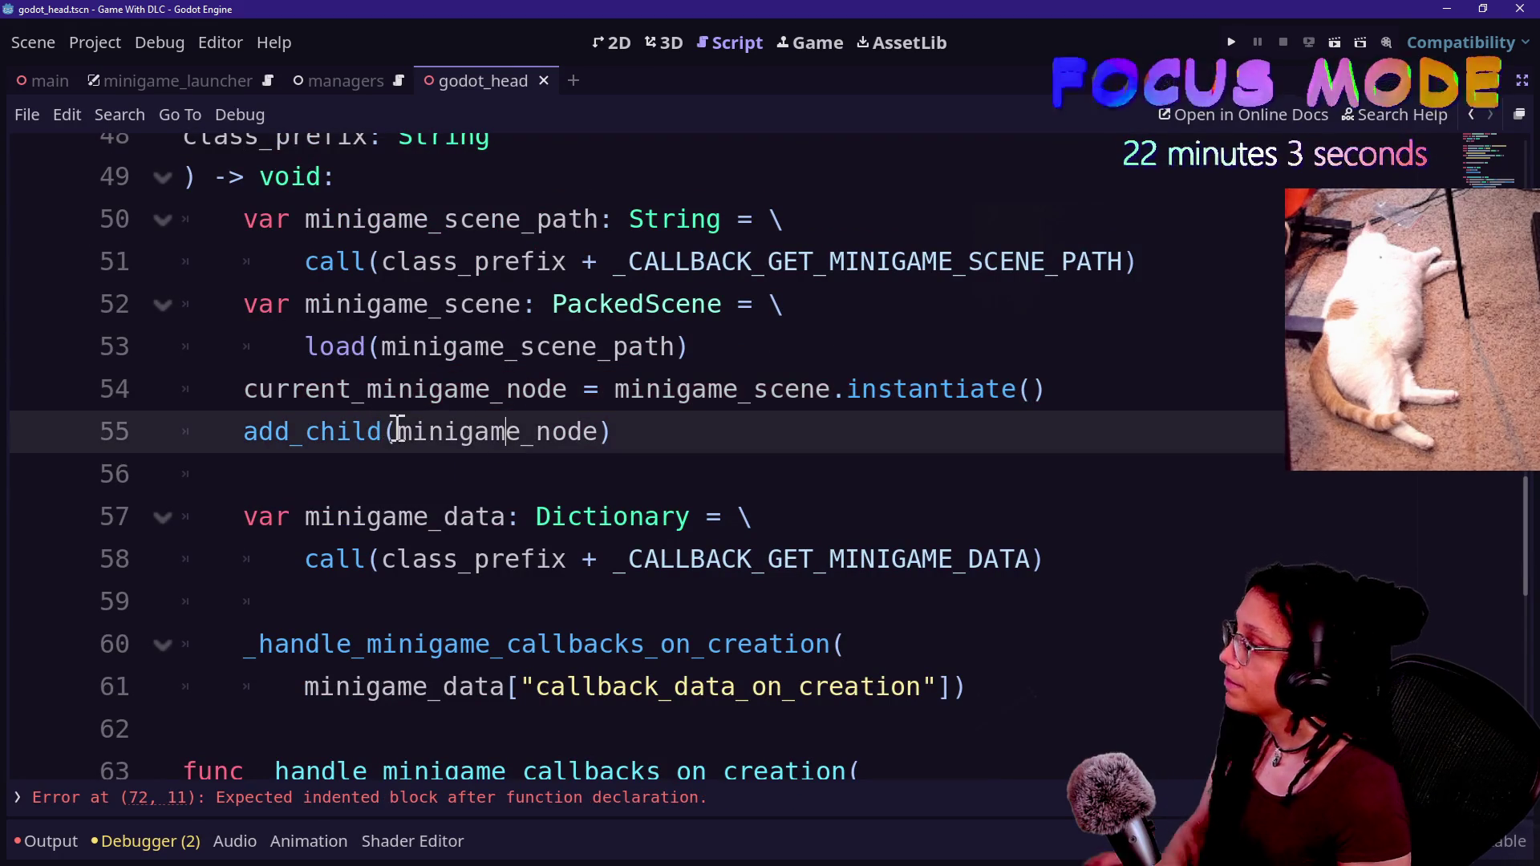
scroll(398, 428, down, 4)
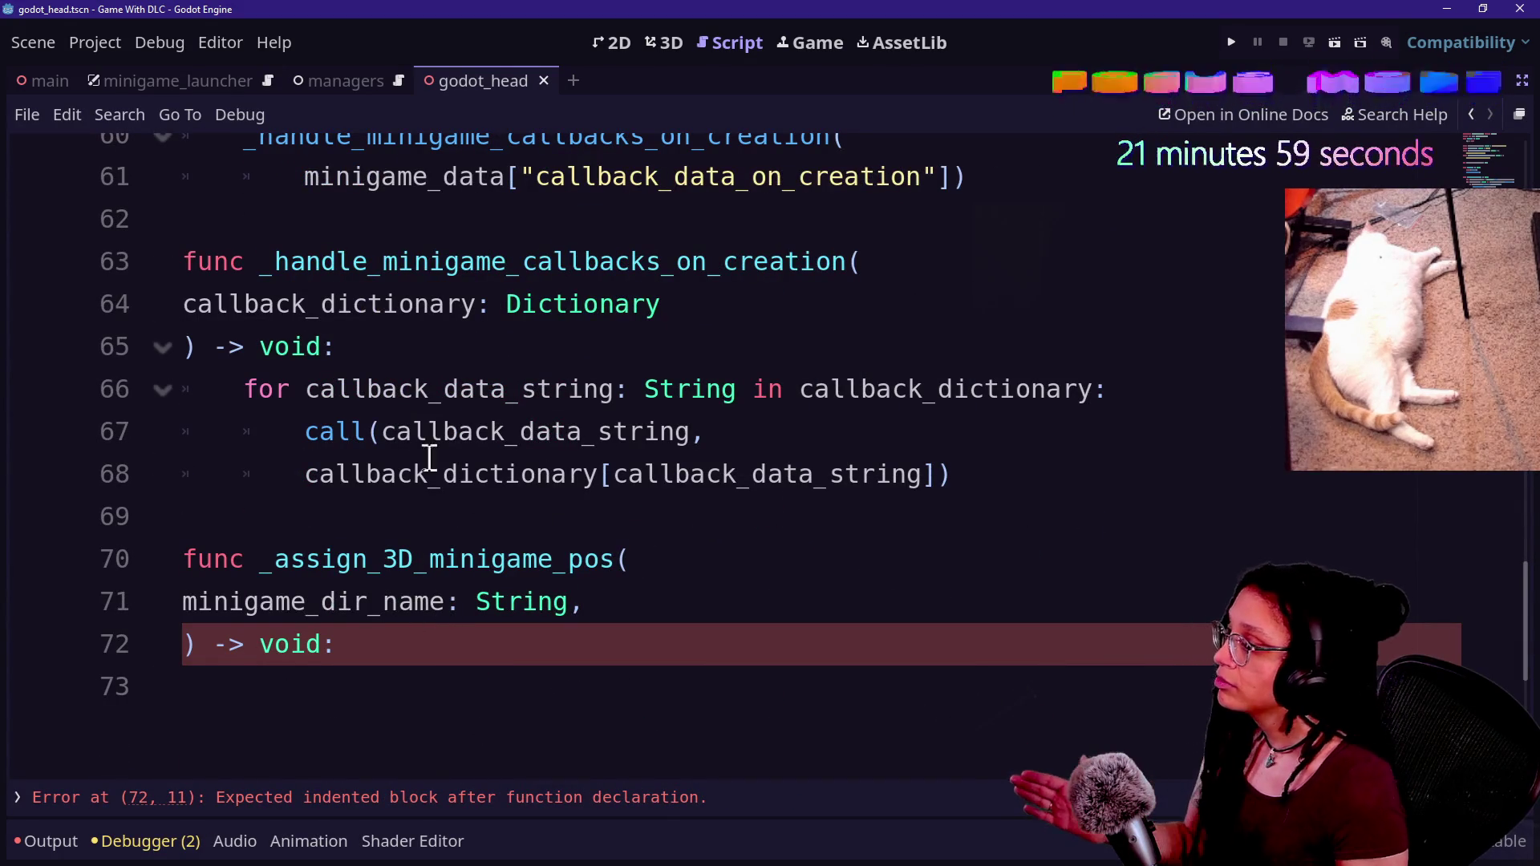
- Begin _assign_3D_minigame_pos with 'var minigame_marker: MinigameMarker = \' continued onto line 74
click(448, 668)
key(Return)
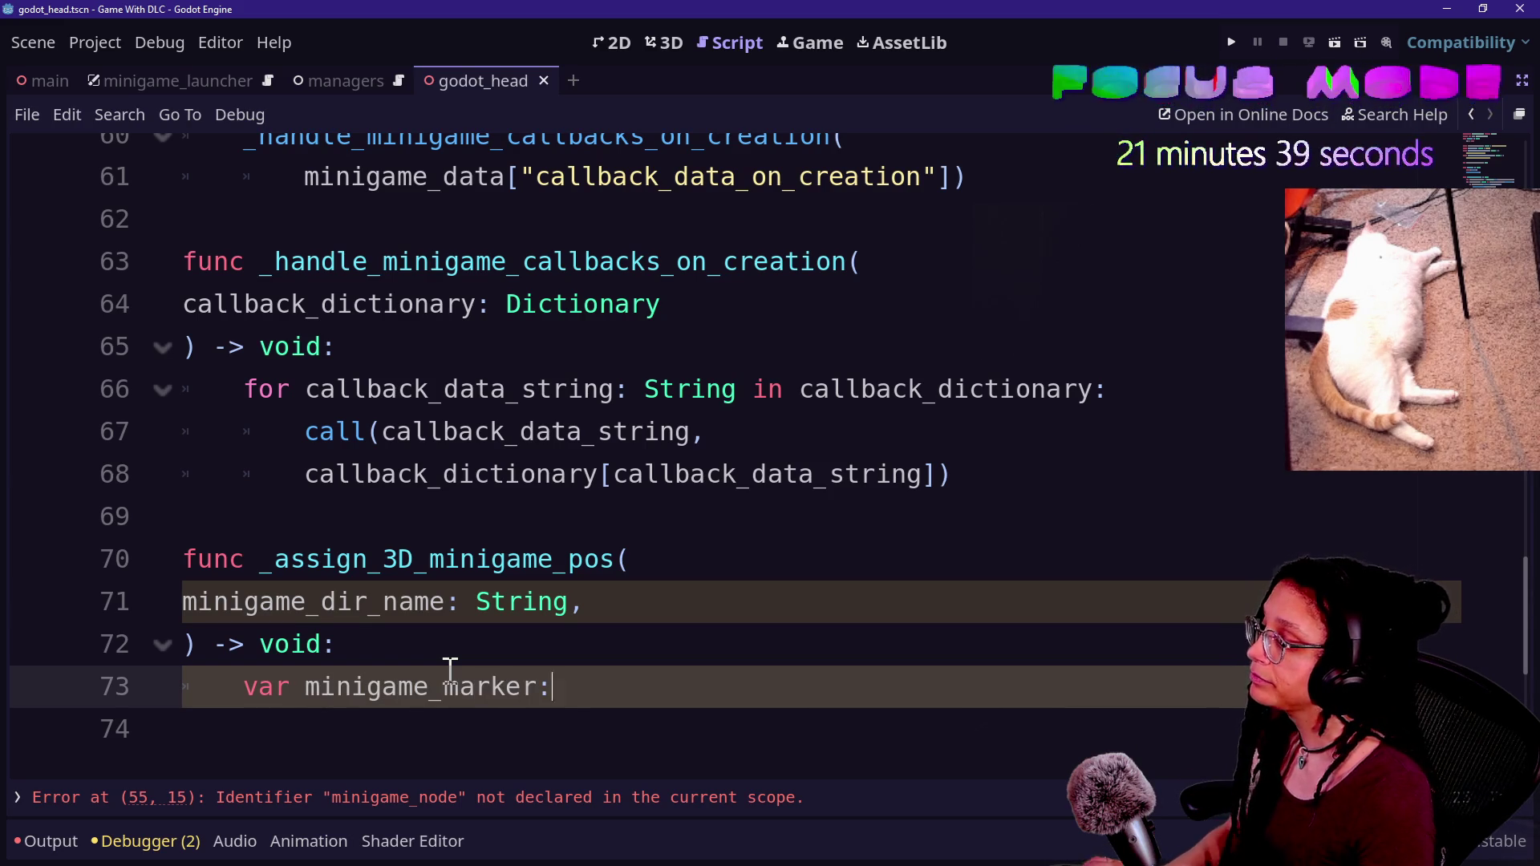
text( Minig)
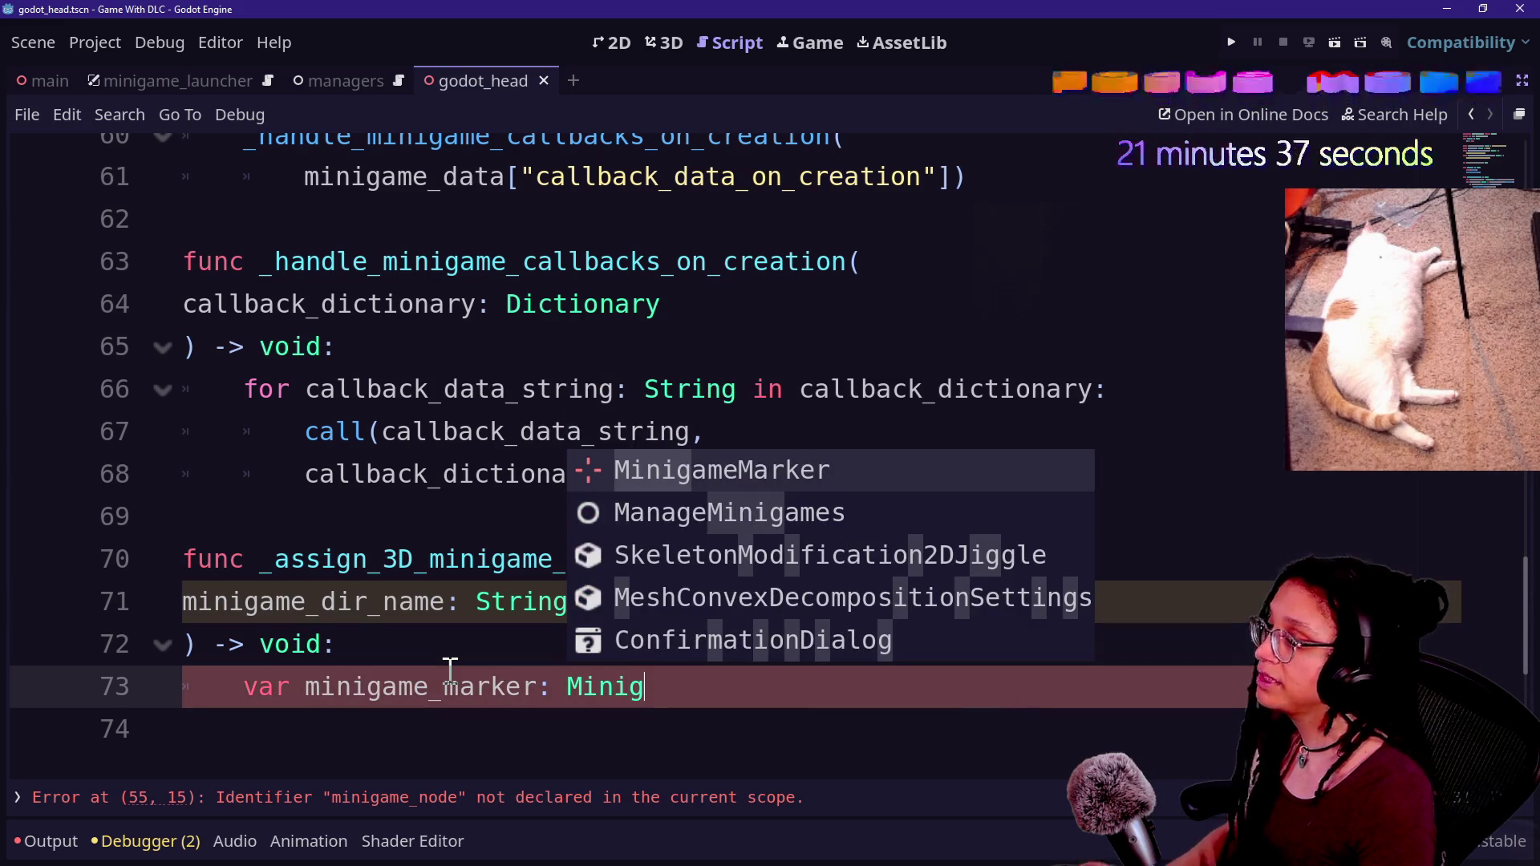
key(Return)
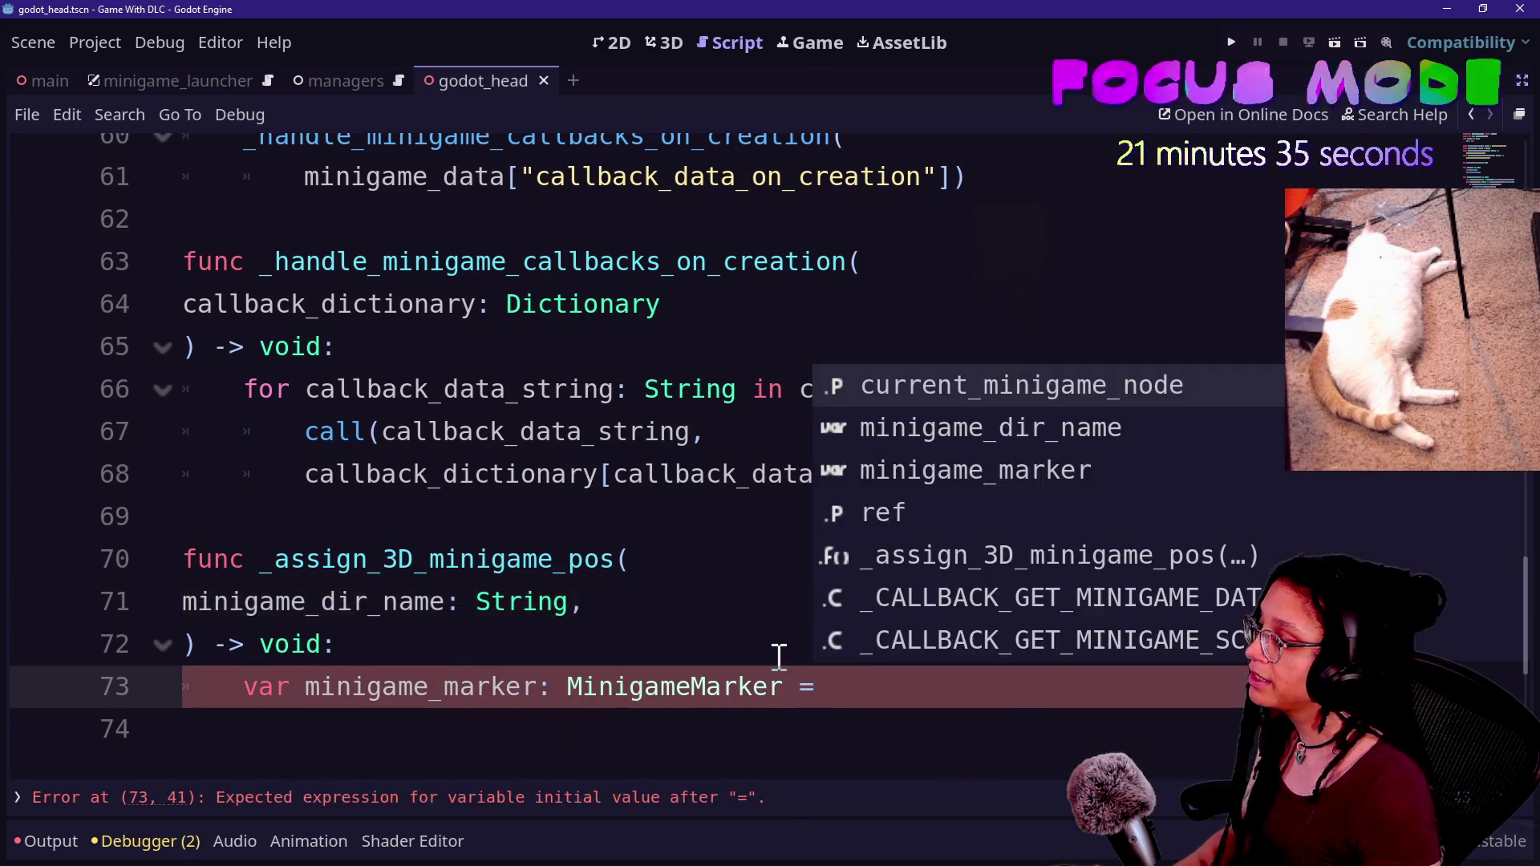
key(Escape)
text(\)
key(Return)
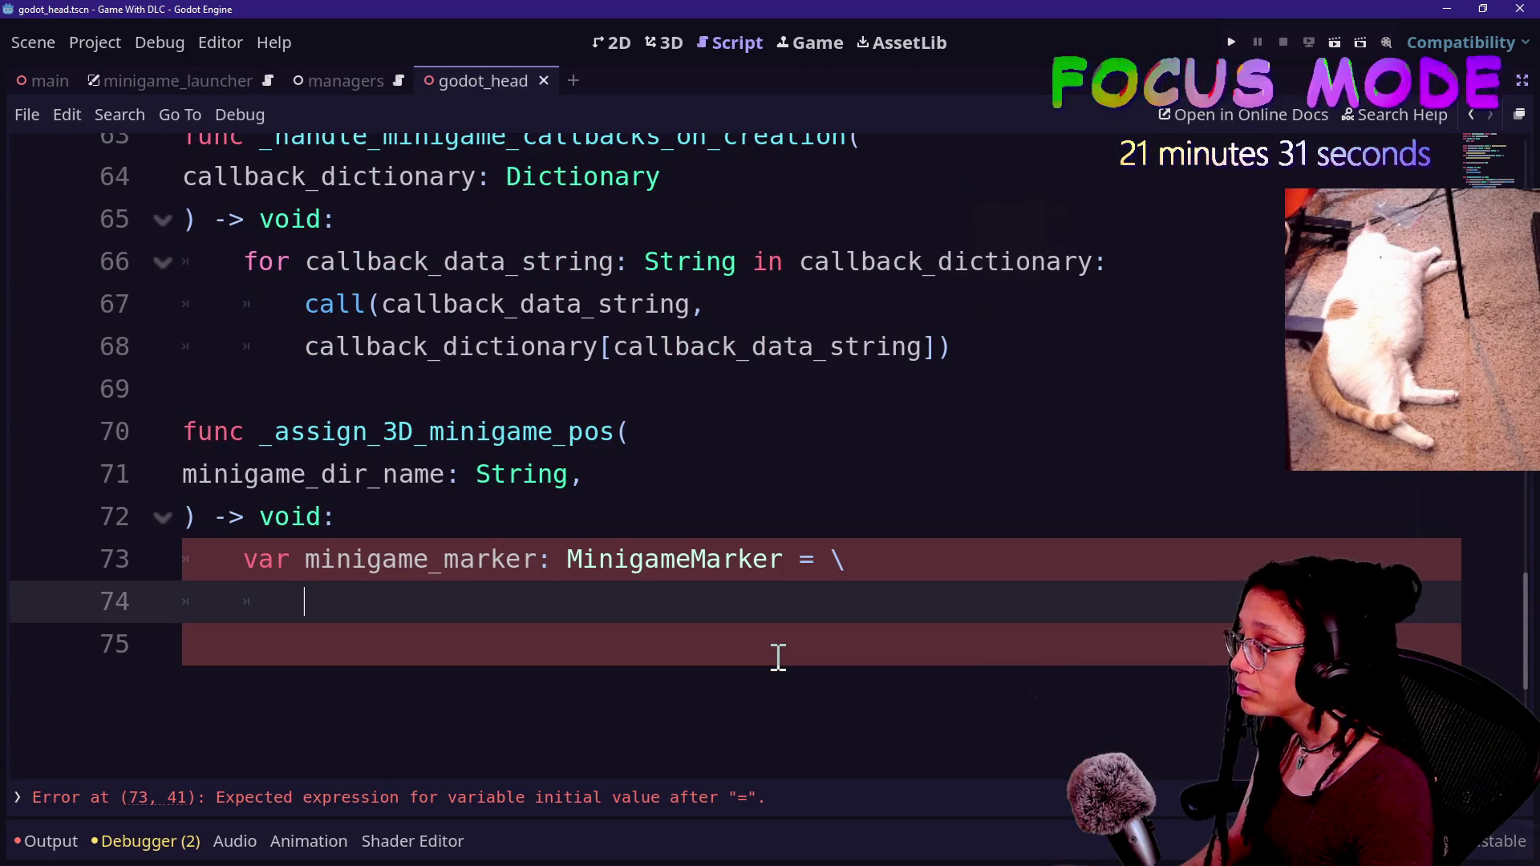
text(g)
key(BackSpace)
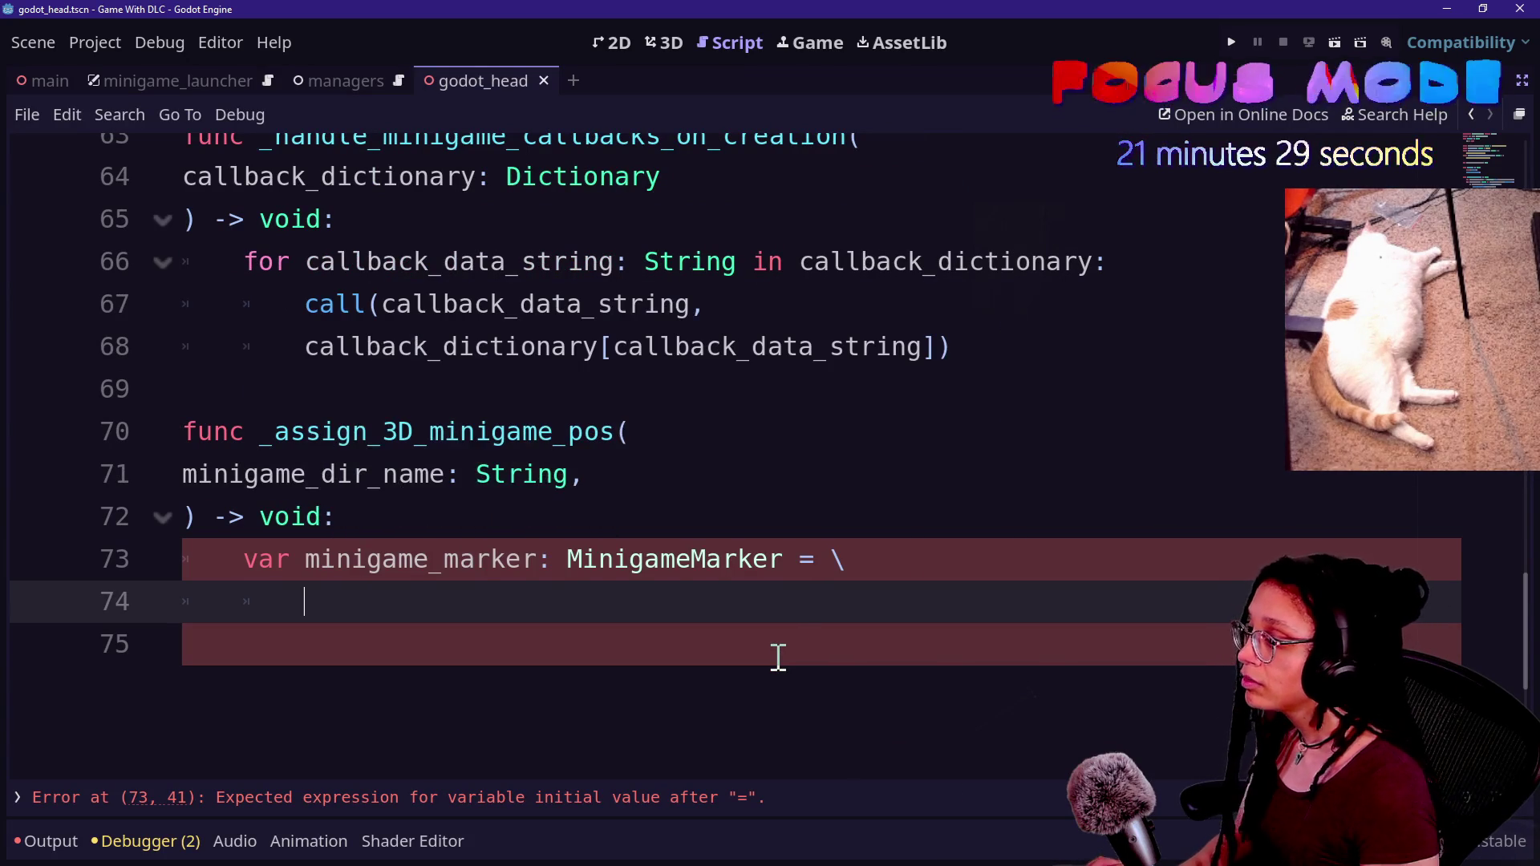
key(shift+alt+o)
- Open manage_markers.gd through Quick Open with the query 'manage_m'
text(manage_M)
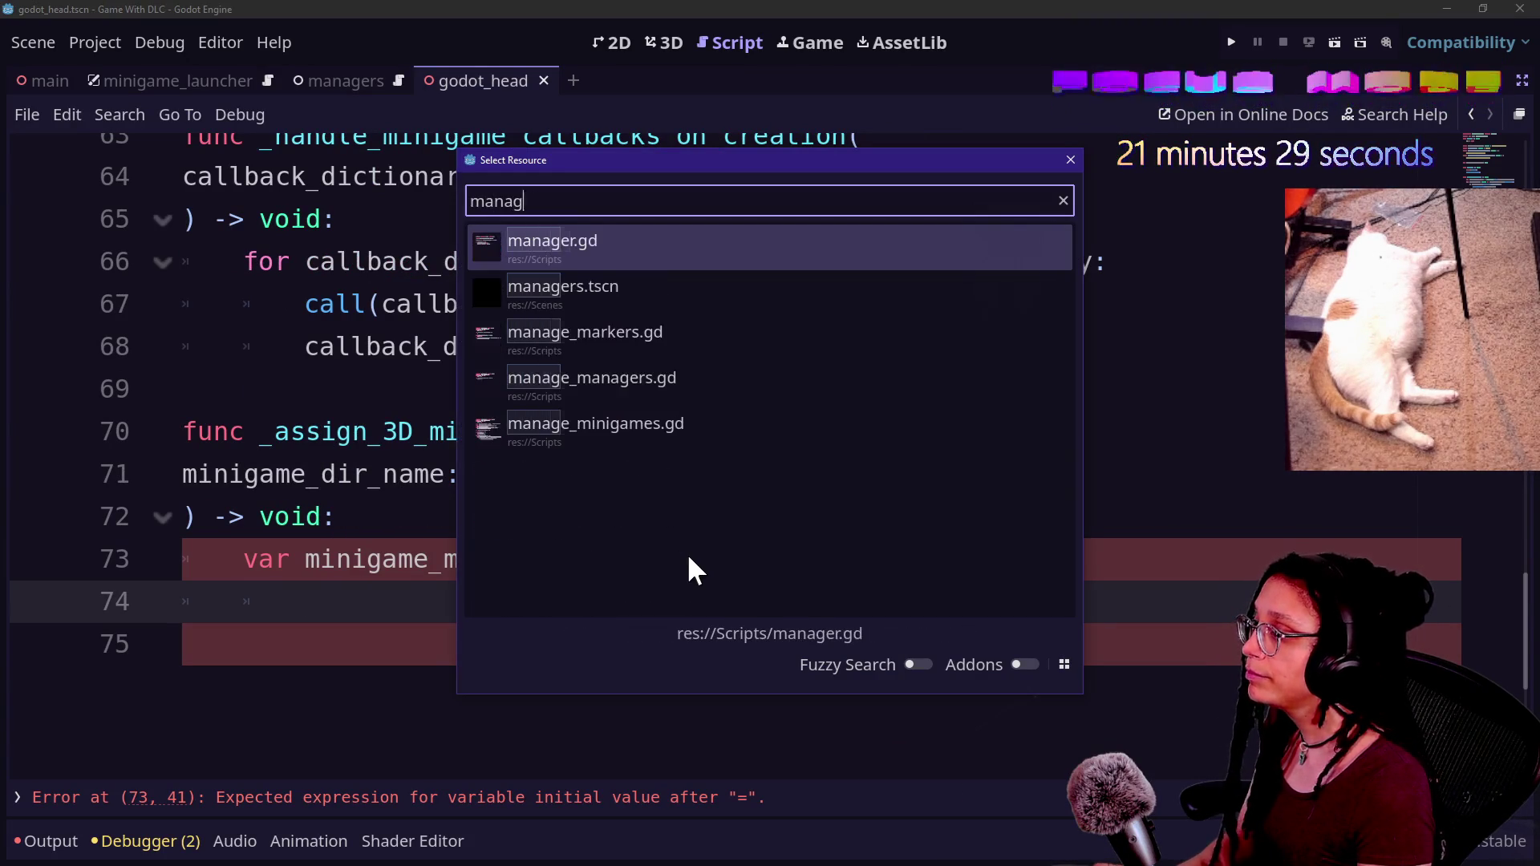
key(BackSpace)
text(m)
key(Escape)
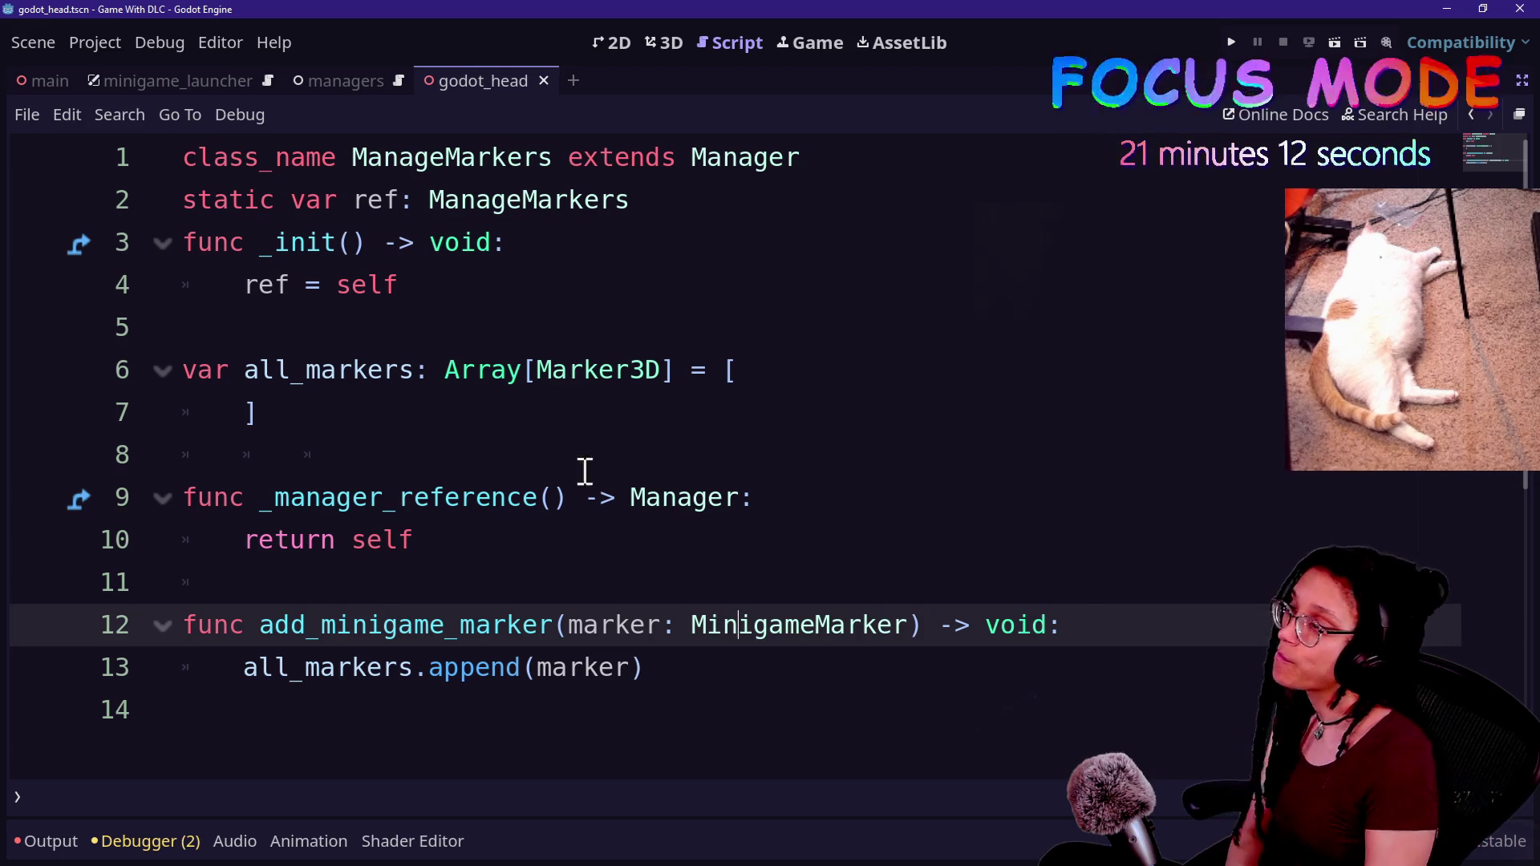
- Insert 'Minigame' into ManageMarkers on lines 1 and 2, then search files for 'managemarkers'
click(449, 165)
text(Minigame)
click(523, 197)
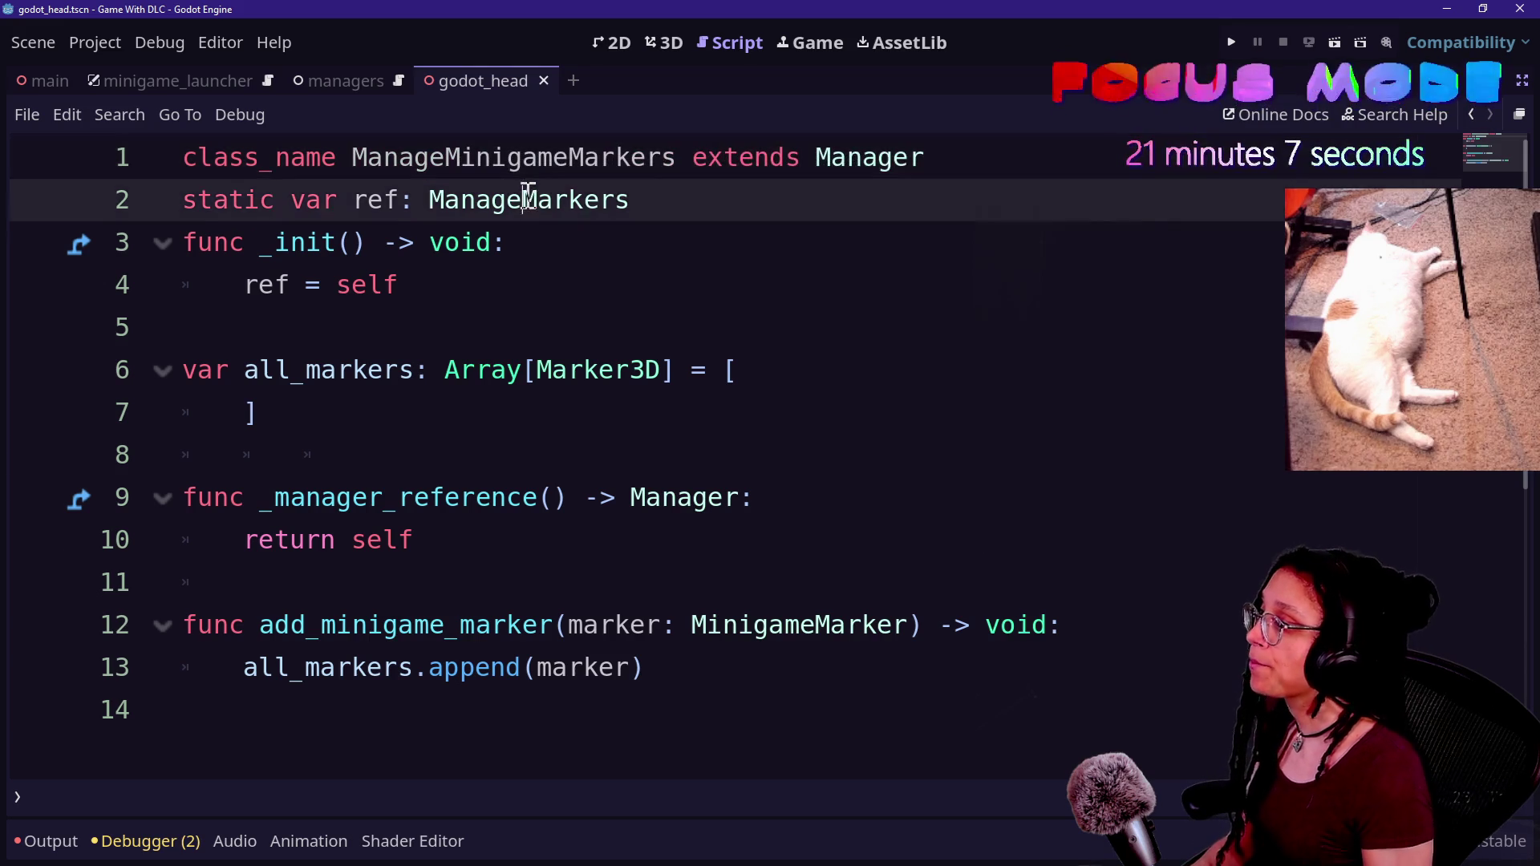
text(MinigameM)
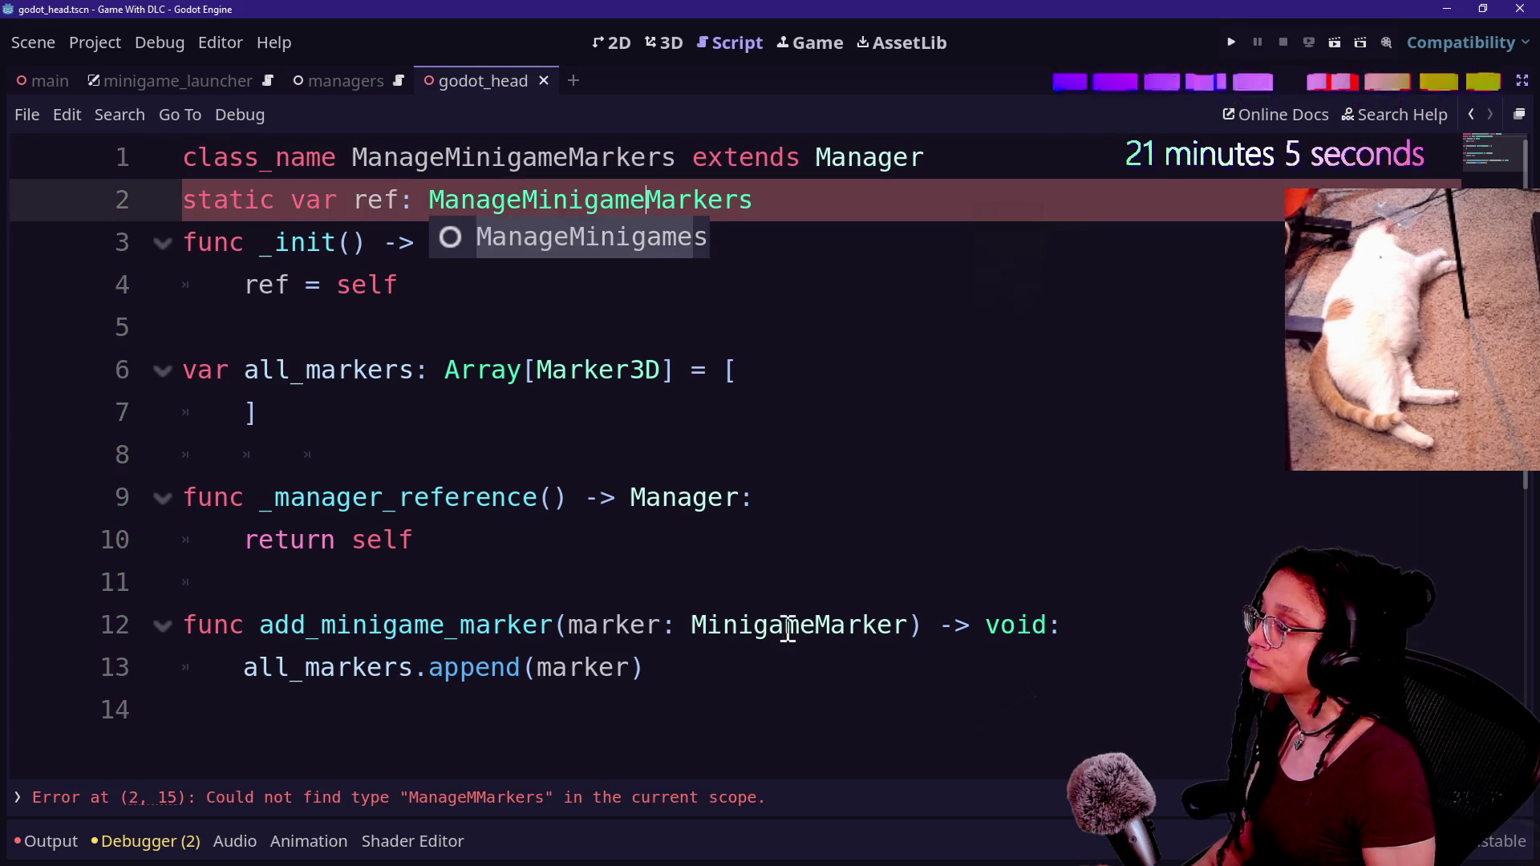
click(736, 587)
key(ctrl+shift+f)
text(manage)
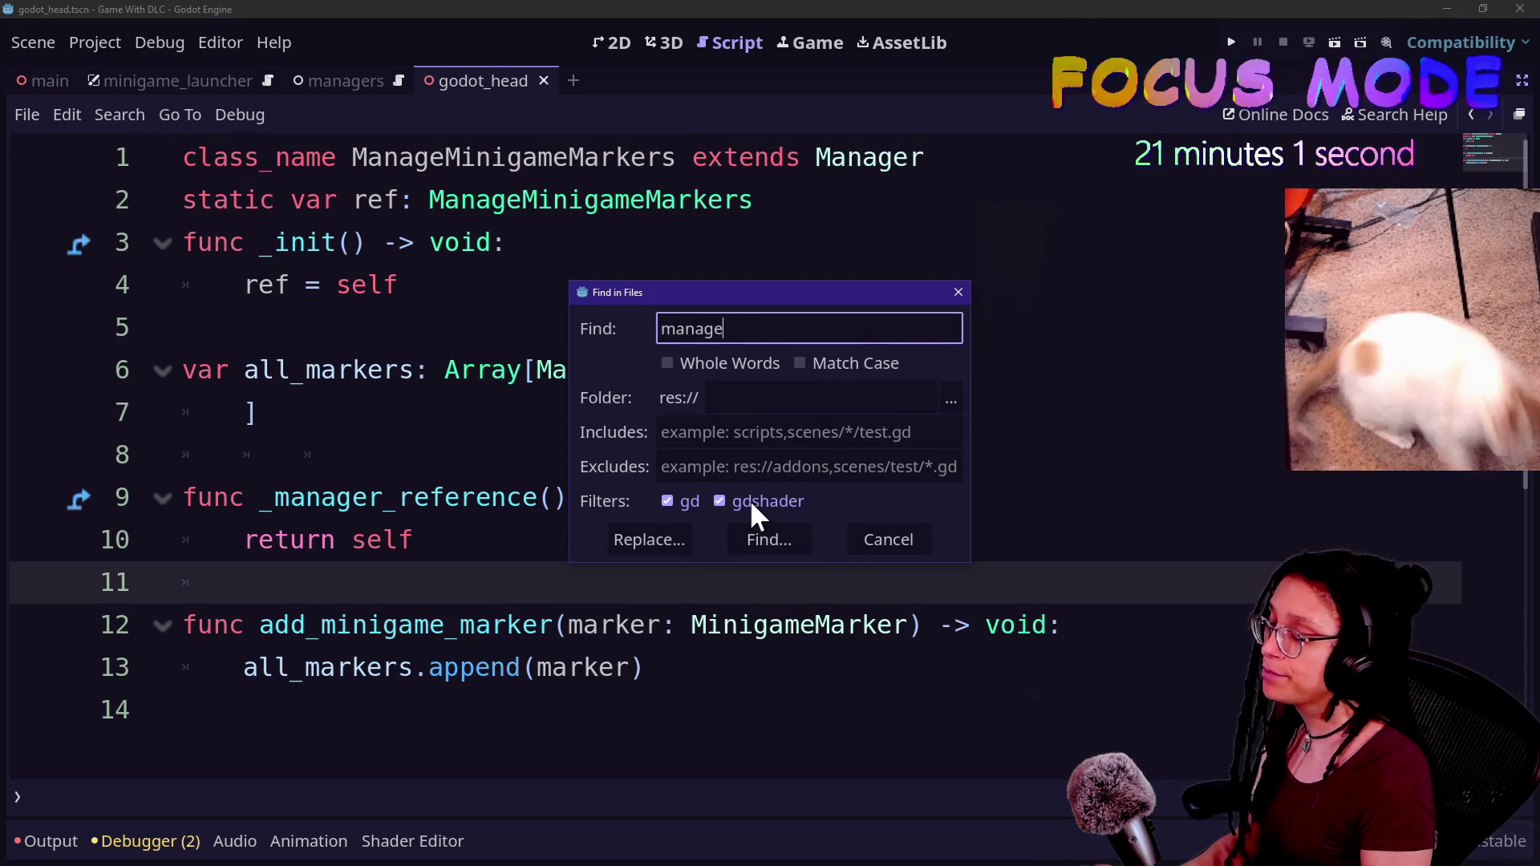
text(m)
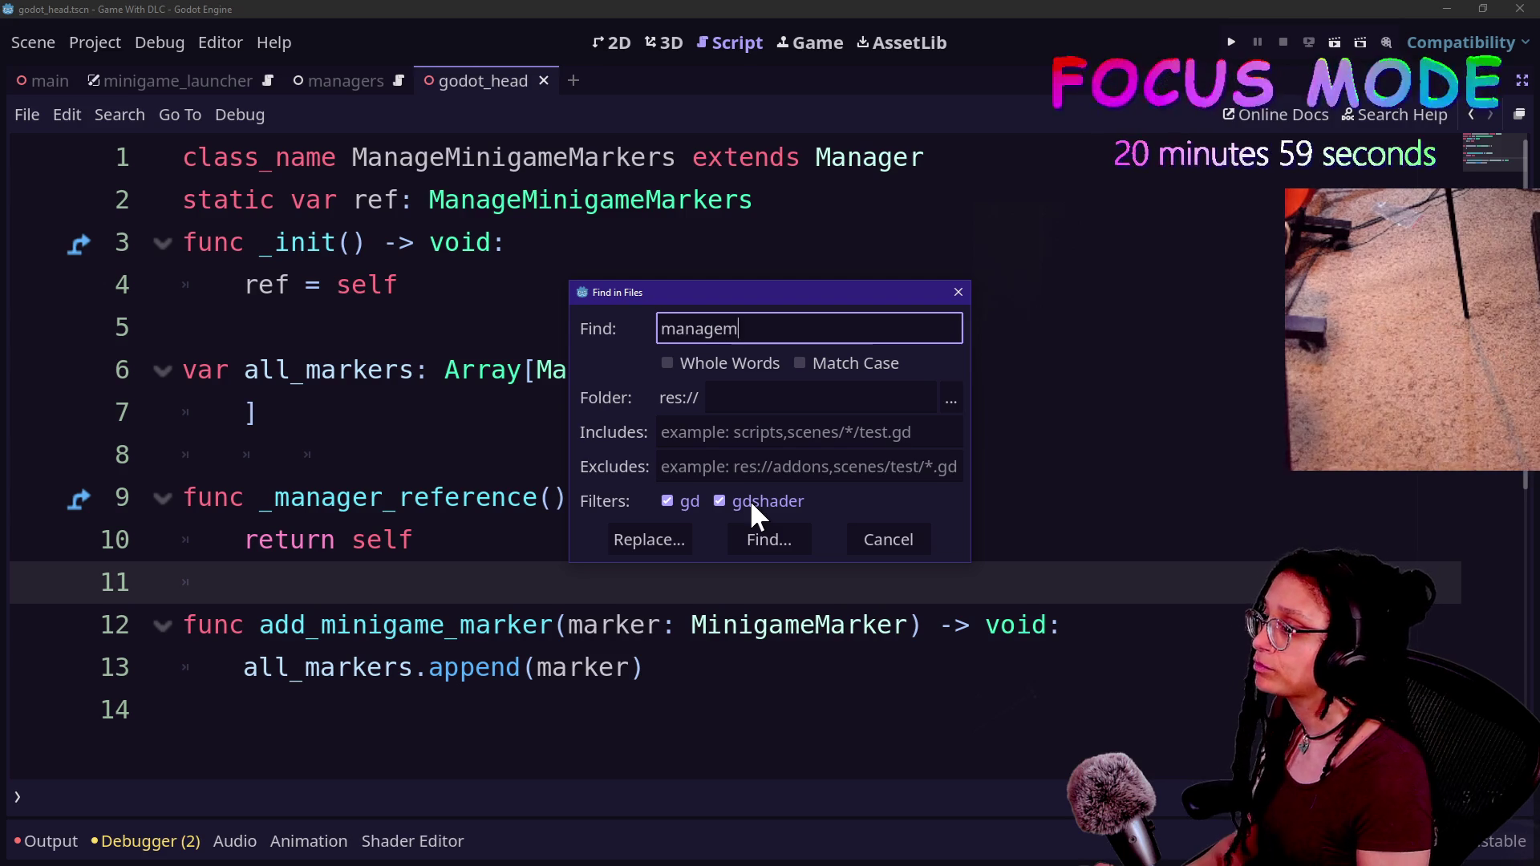
text(arkers)
- Run the 'managemarkers' search and jump to the ManageMarkers reference in minigame_marker.gd
key(Return)
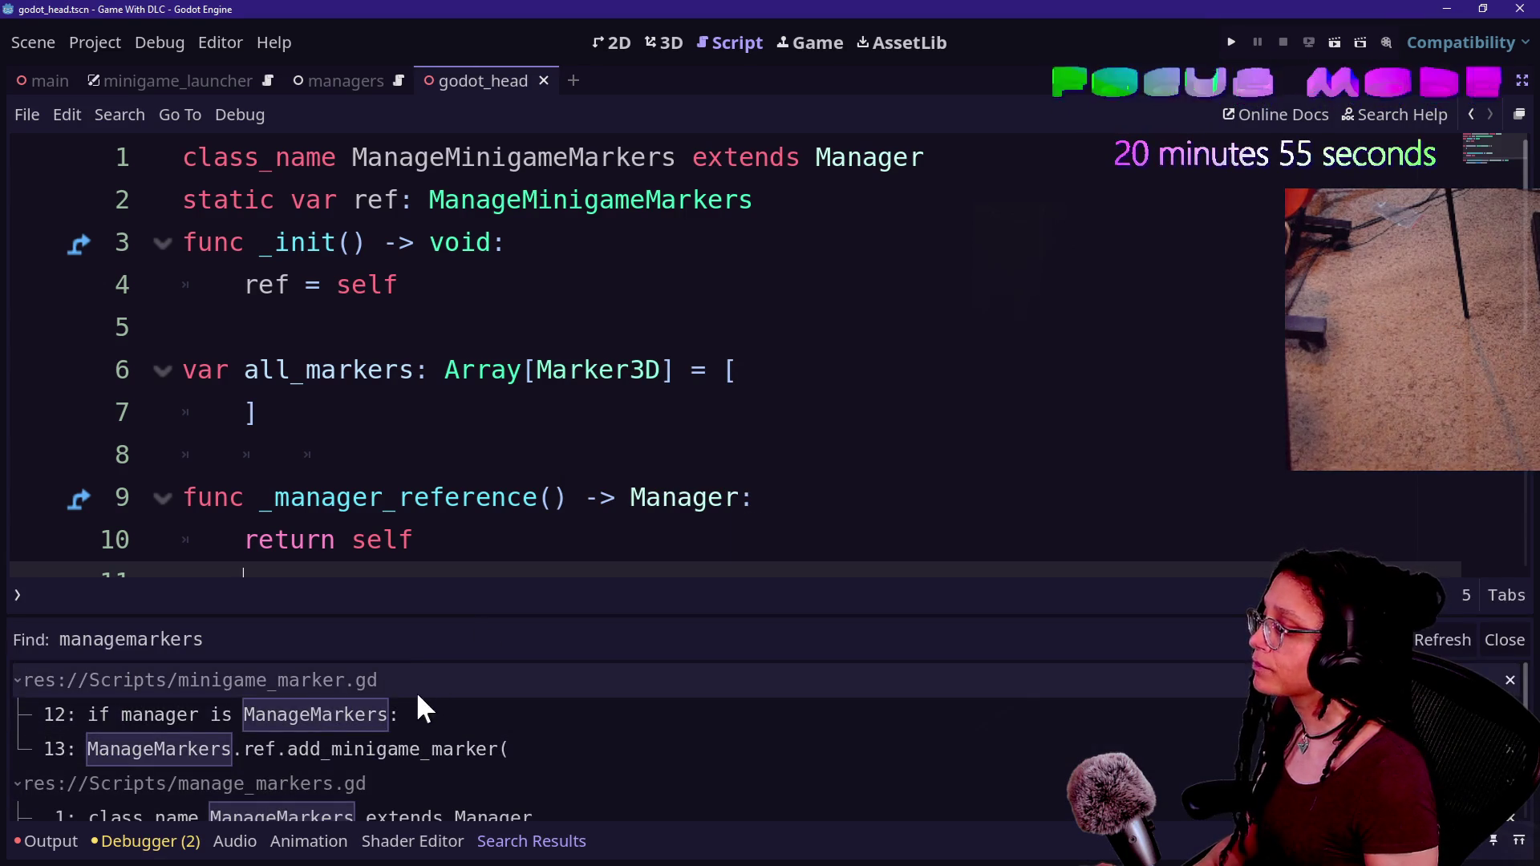
click(416, 693)
click(444, 703)
click(634, 432)
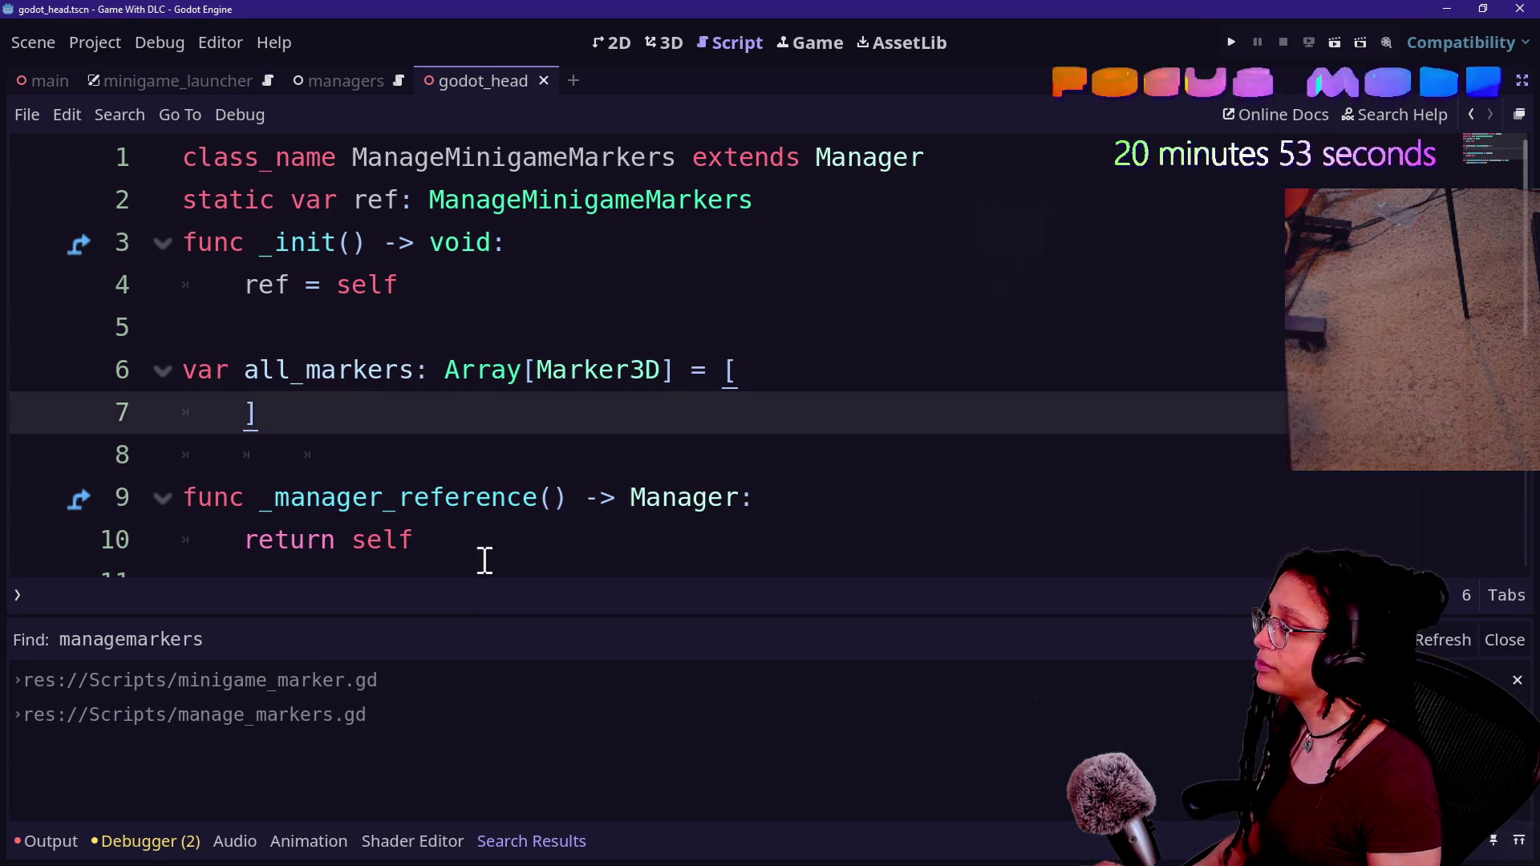
click(358, 683)
click(569, 370)
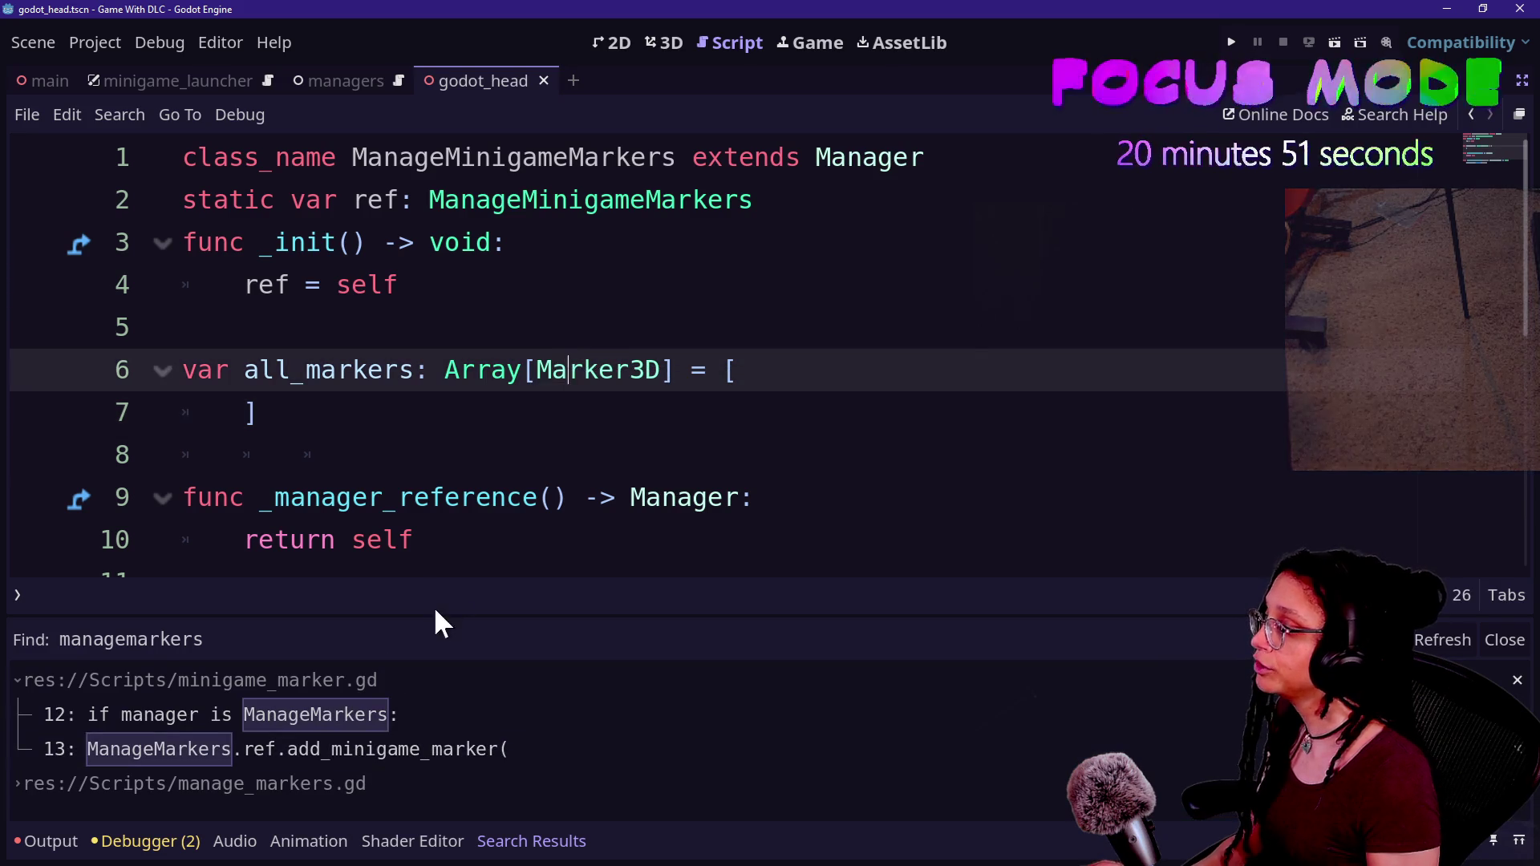
click(1442, 639)
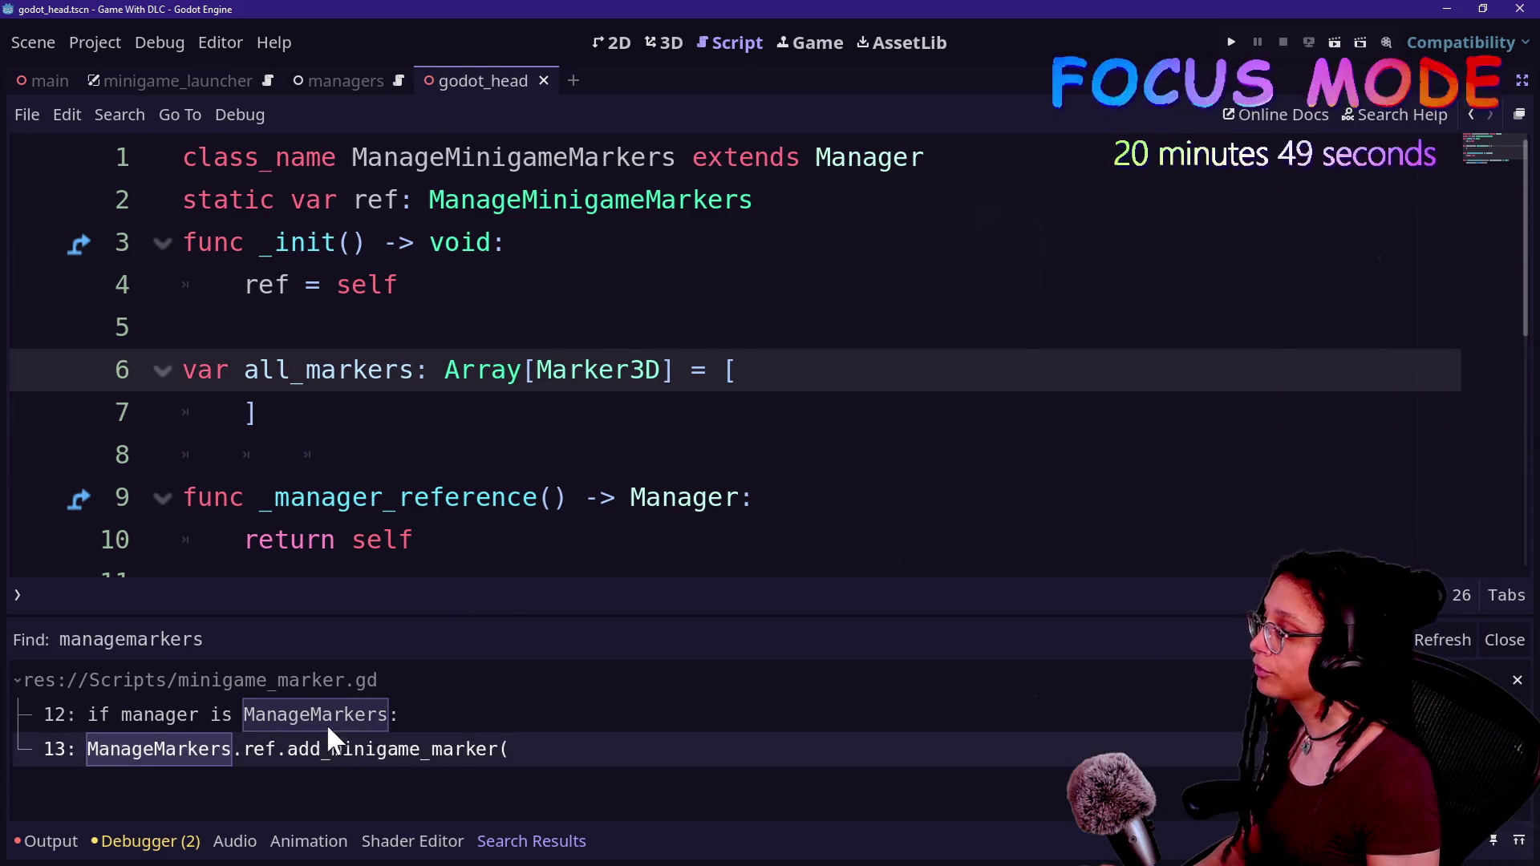
click(325, 726)
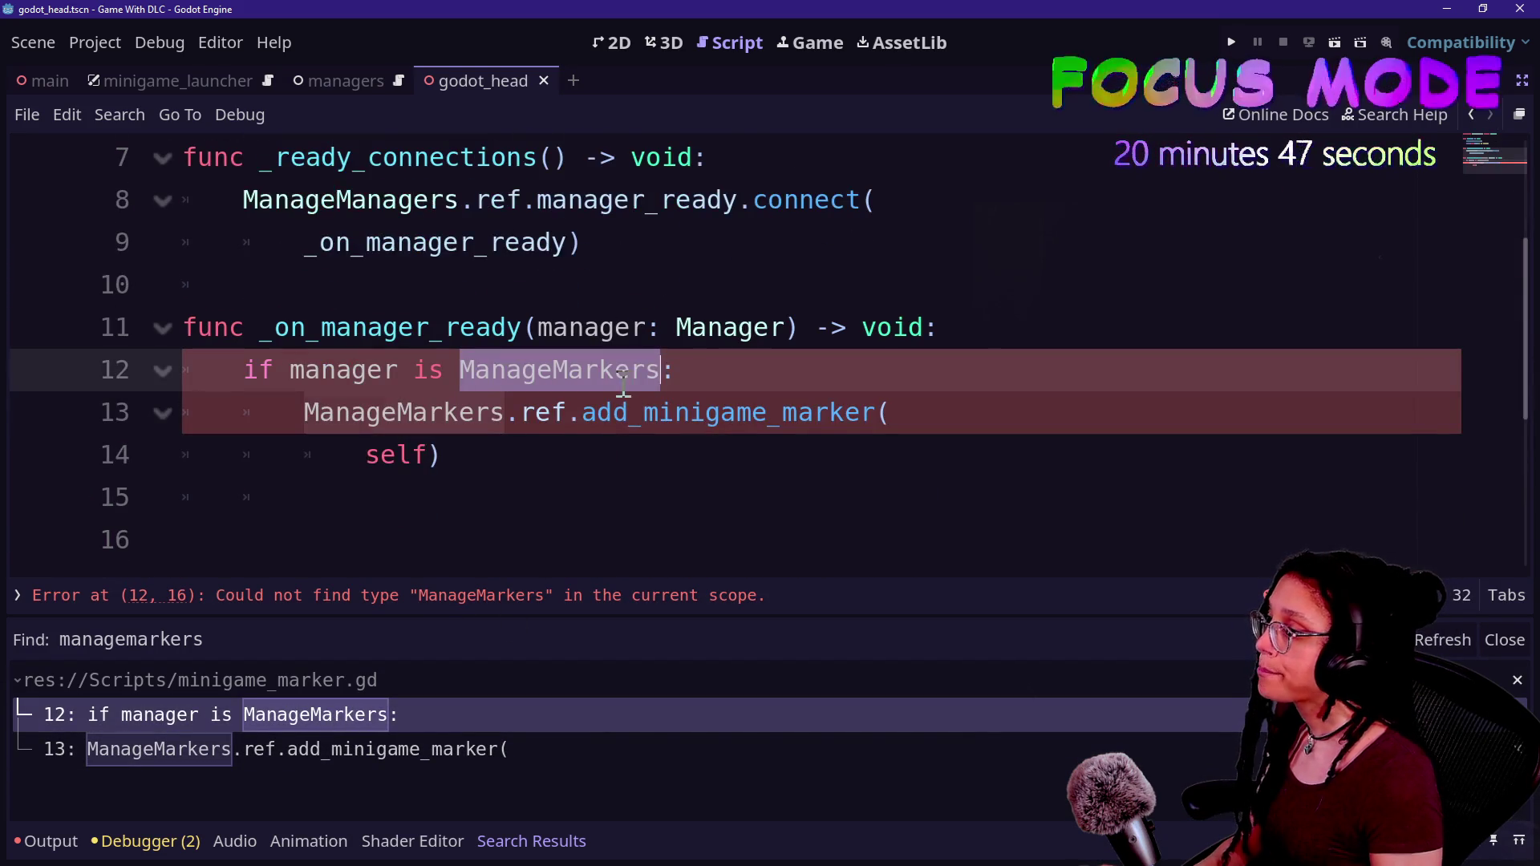
- Replace ManageMarkers with ManageMinigameMarkers in minigame_marker.gd's lines 12–13
text(ManageMinig)
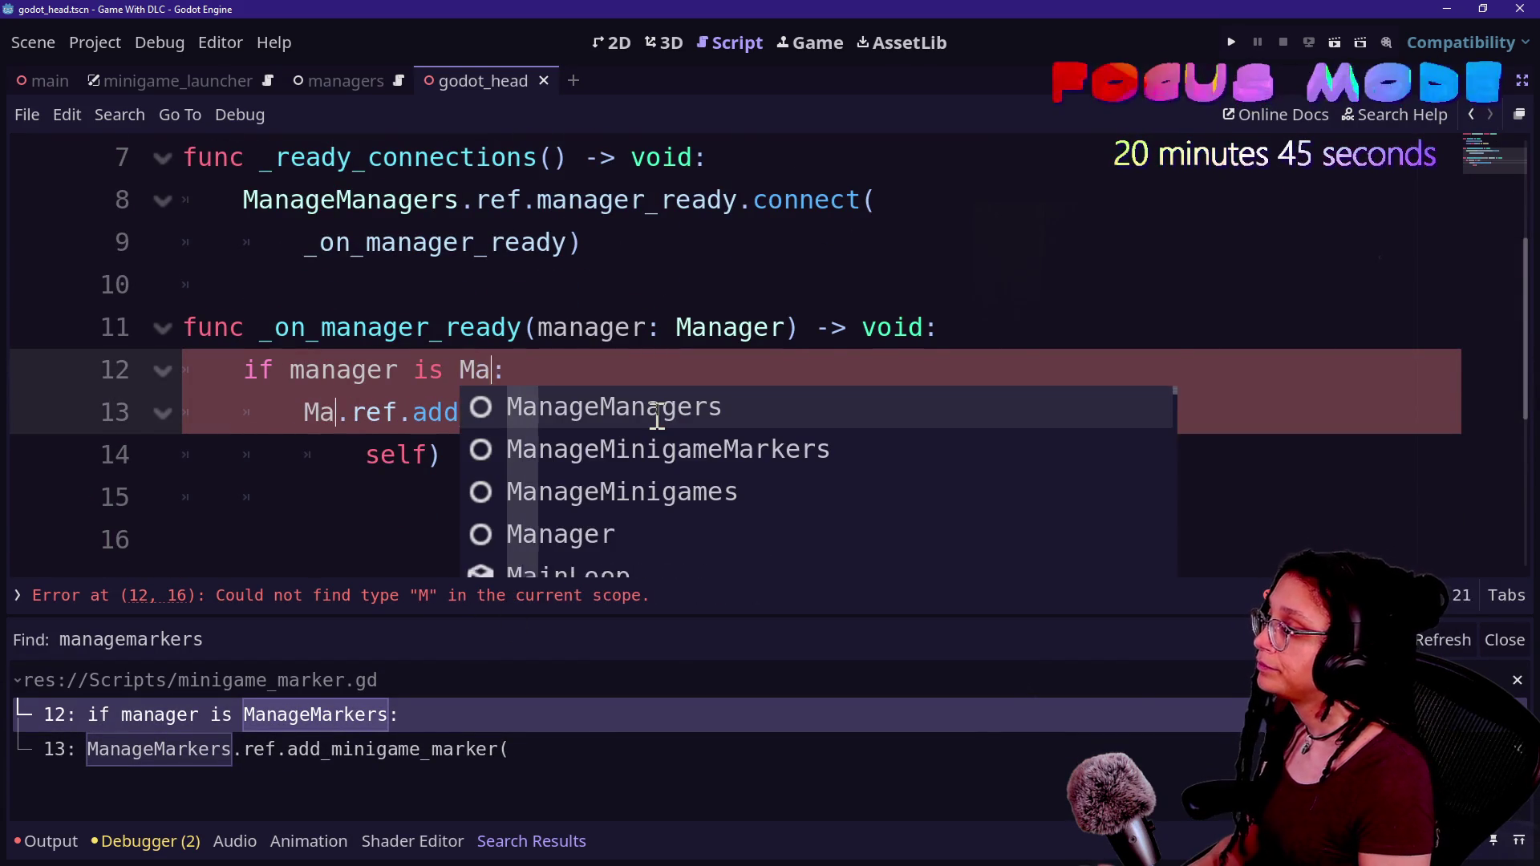
text(ameMarkers)
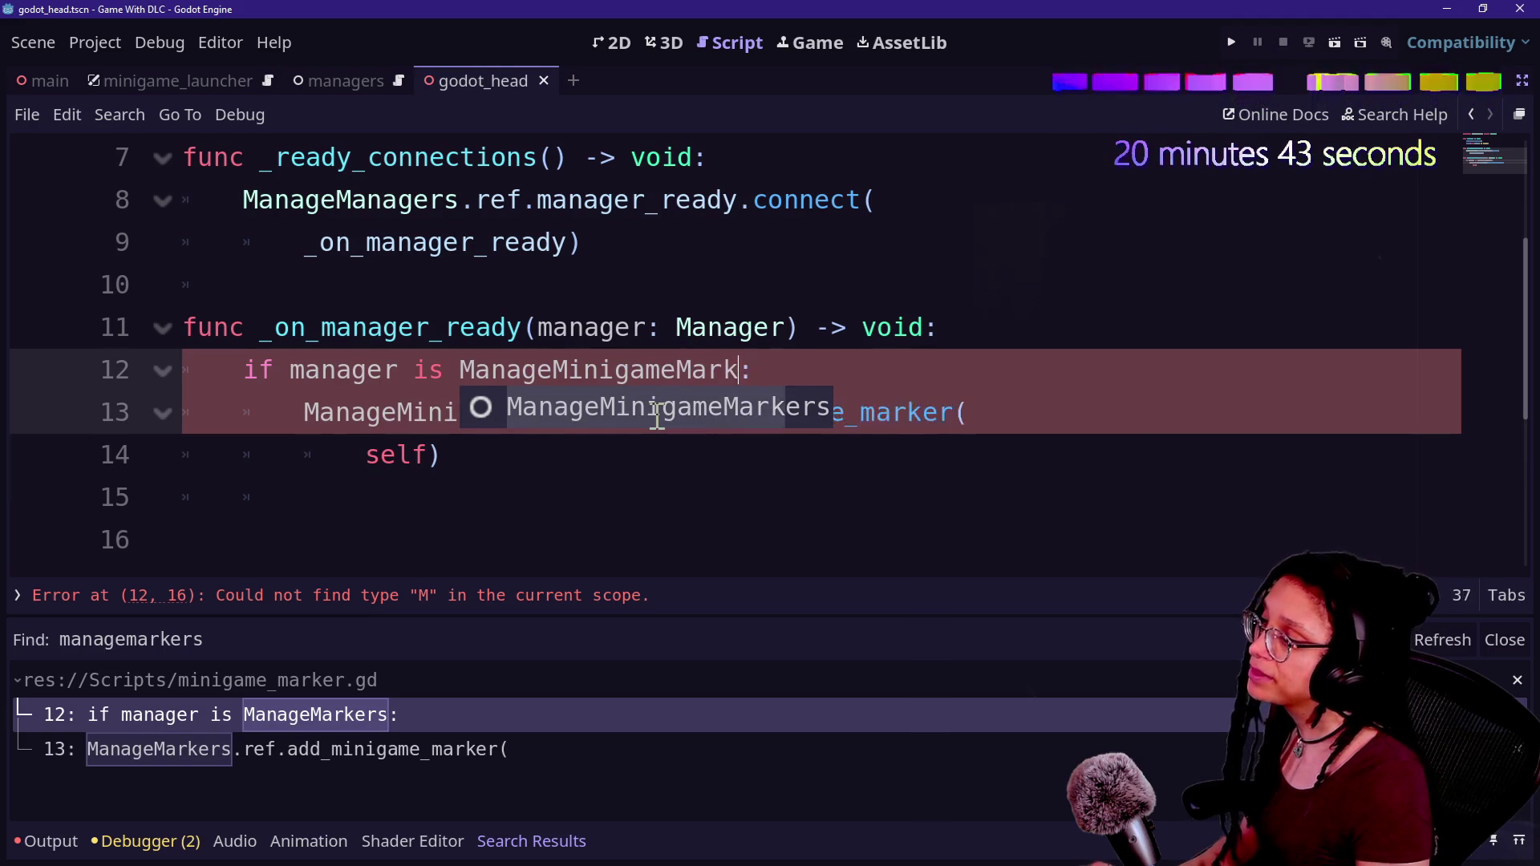
click(577, 300)
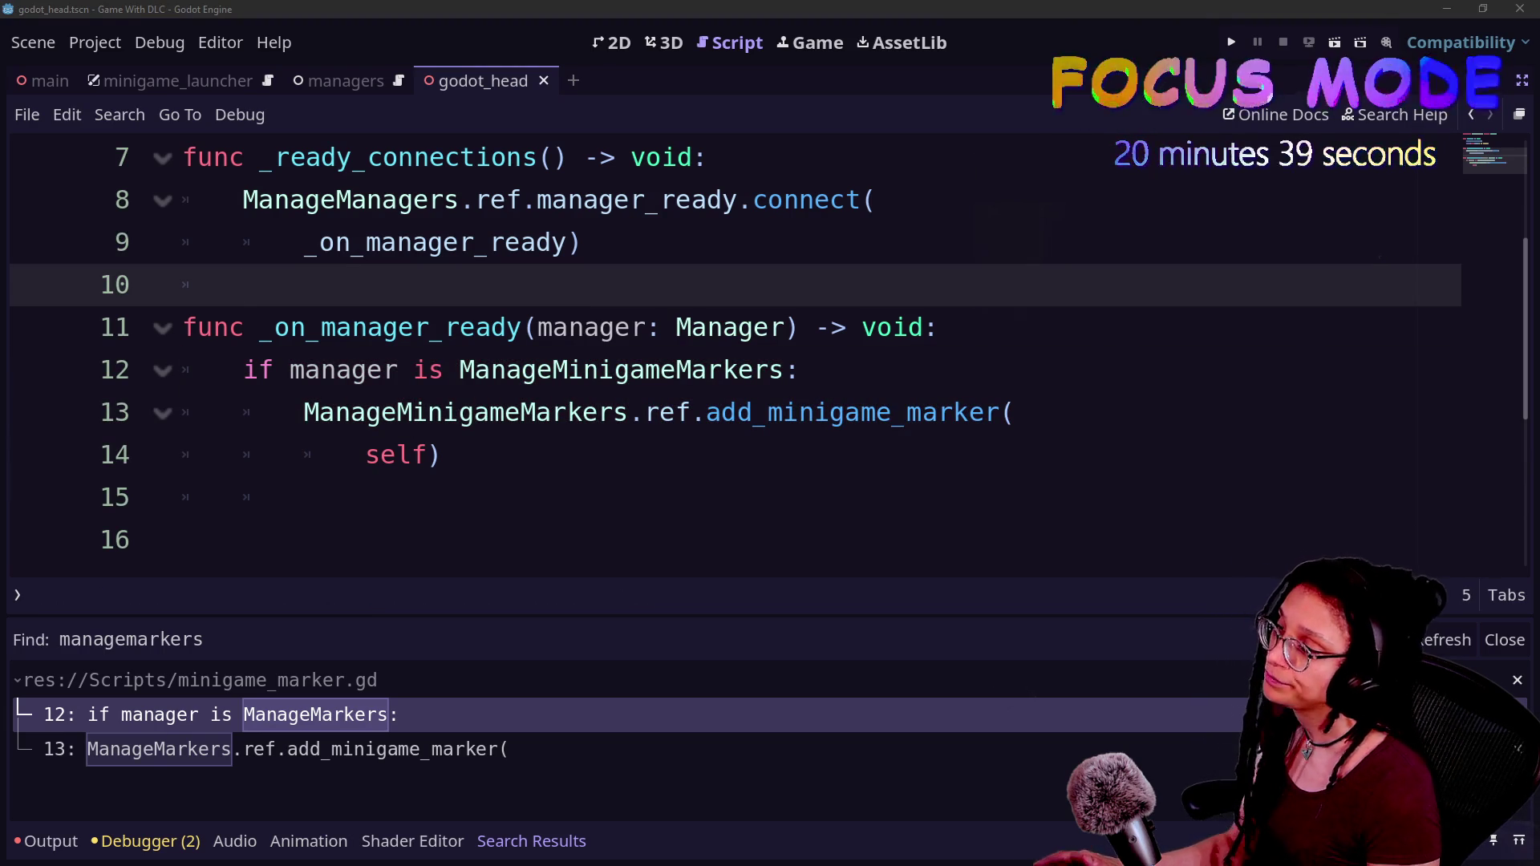
click(771, 327)
click(408, 485)
click(618, 450)
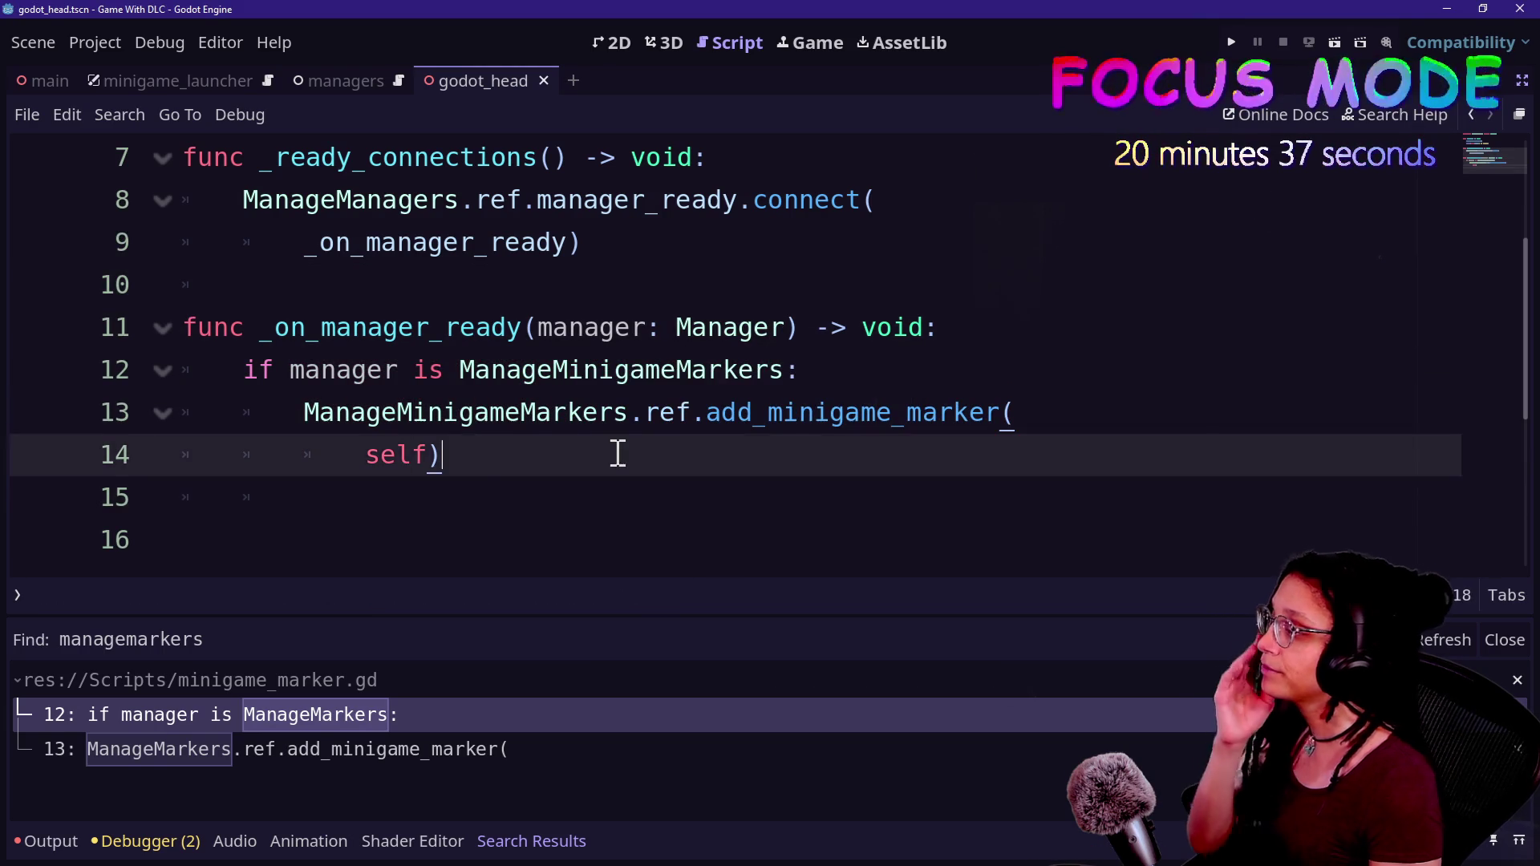
scroll(618, 452, up, 2)
- Return to _assign_3D_minigame_pos in manage_minigames.gd with the side docks shown again
key(shift+alt+o)
key(Down)
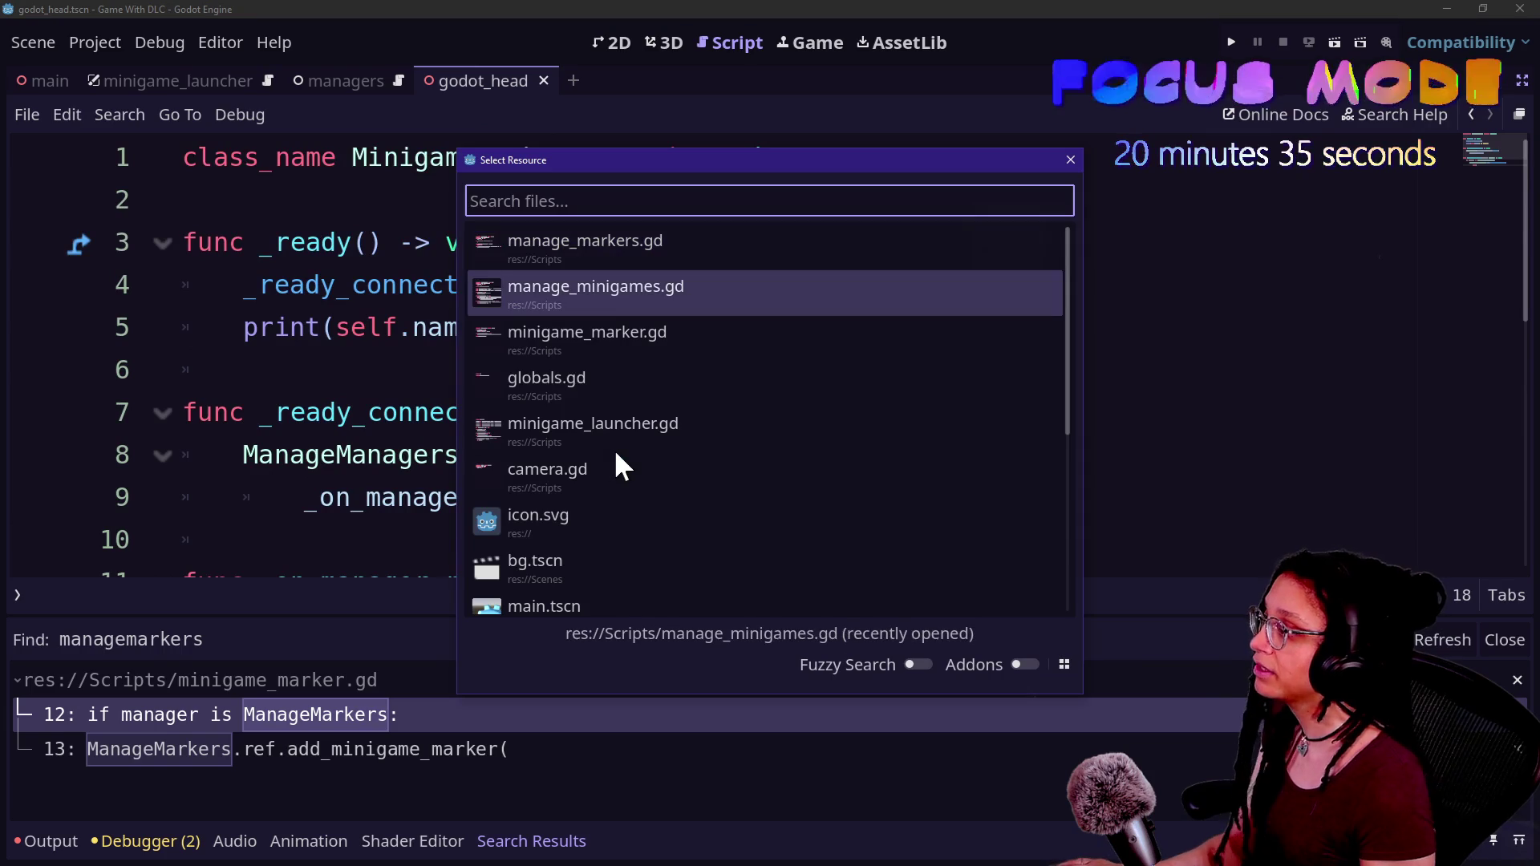
key(Return)
click(619, 454)
scroll(643, 447, down, 2)
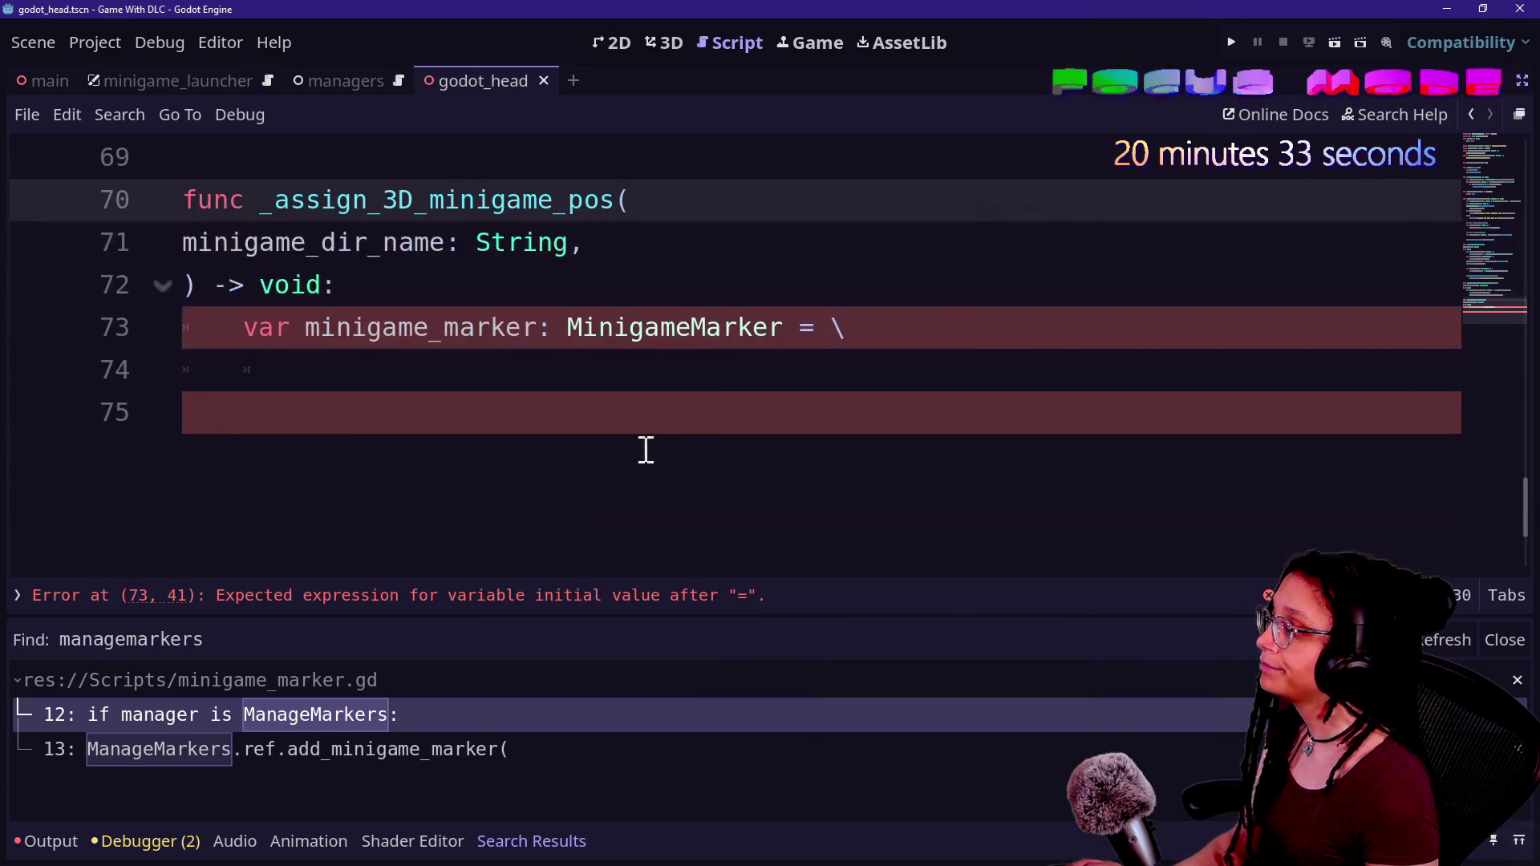
key(shift+alt+o)
key(Caps_Lock)
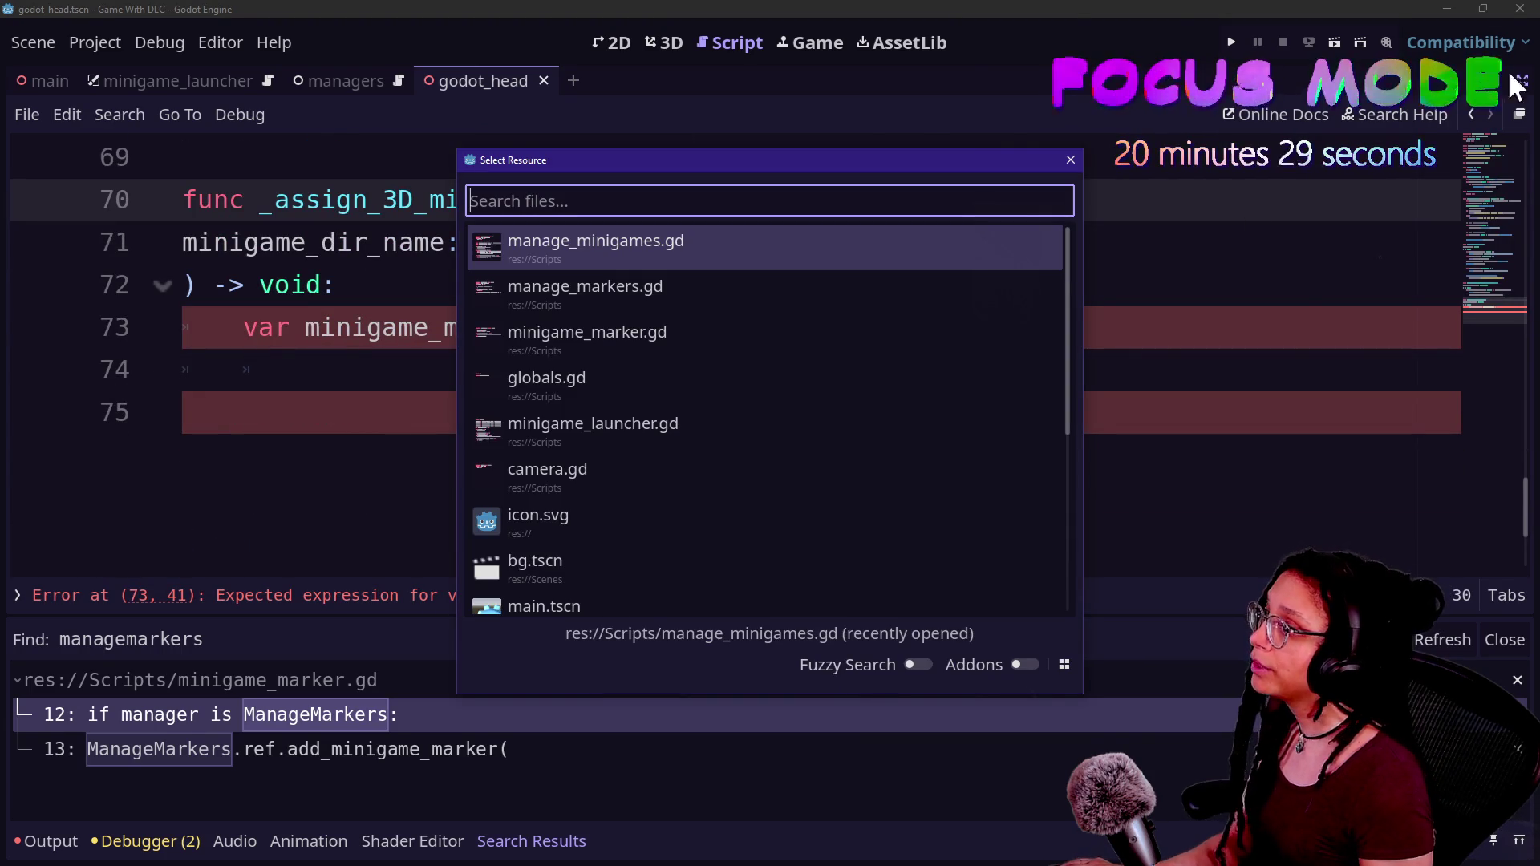
click(1071, 160)
click(1522, 80)
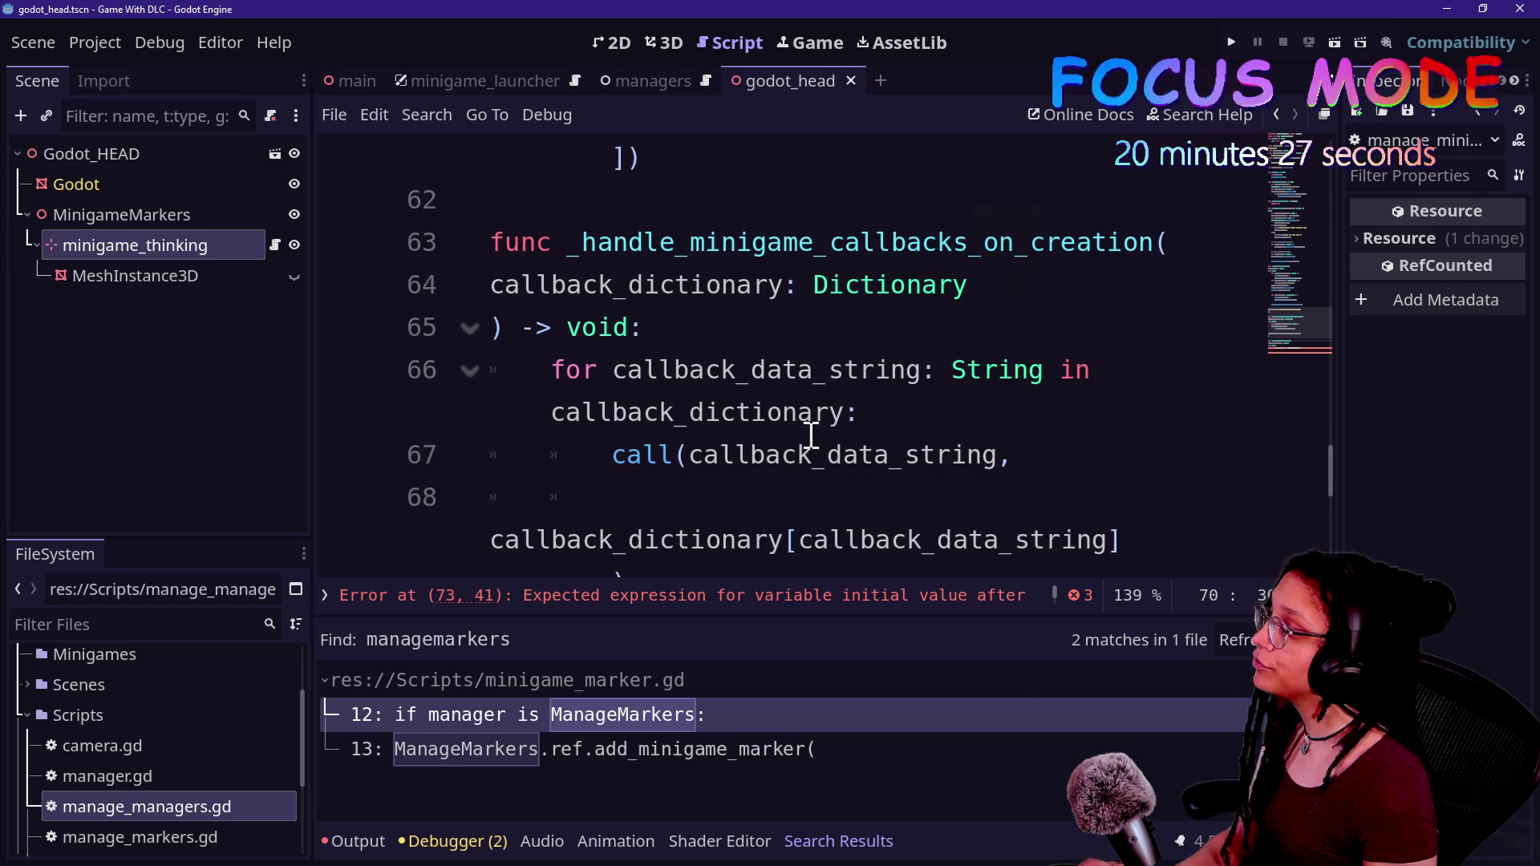
- Choose Rename for manage_markers.gd from its FileSystem context menu
click(192, 839)
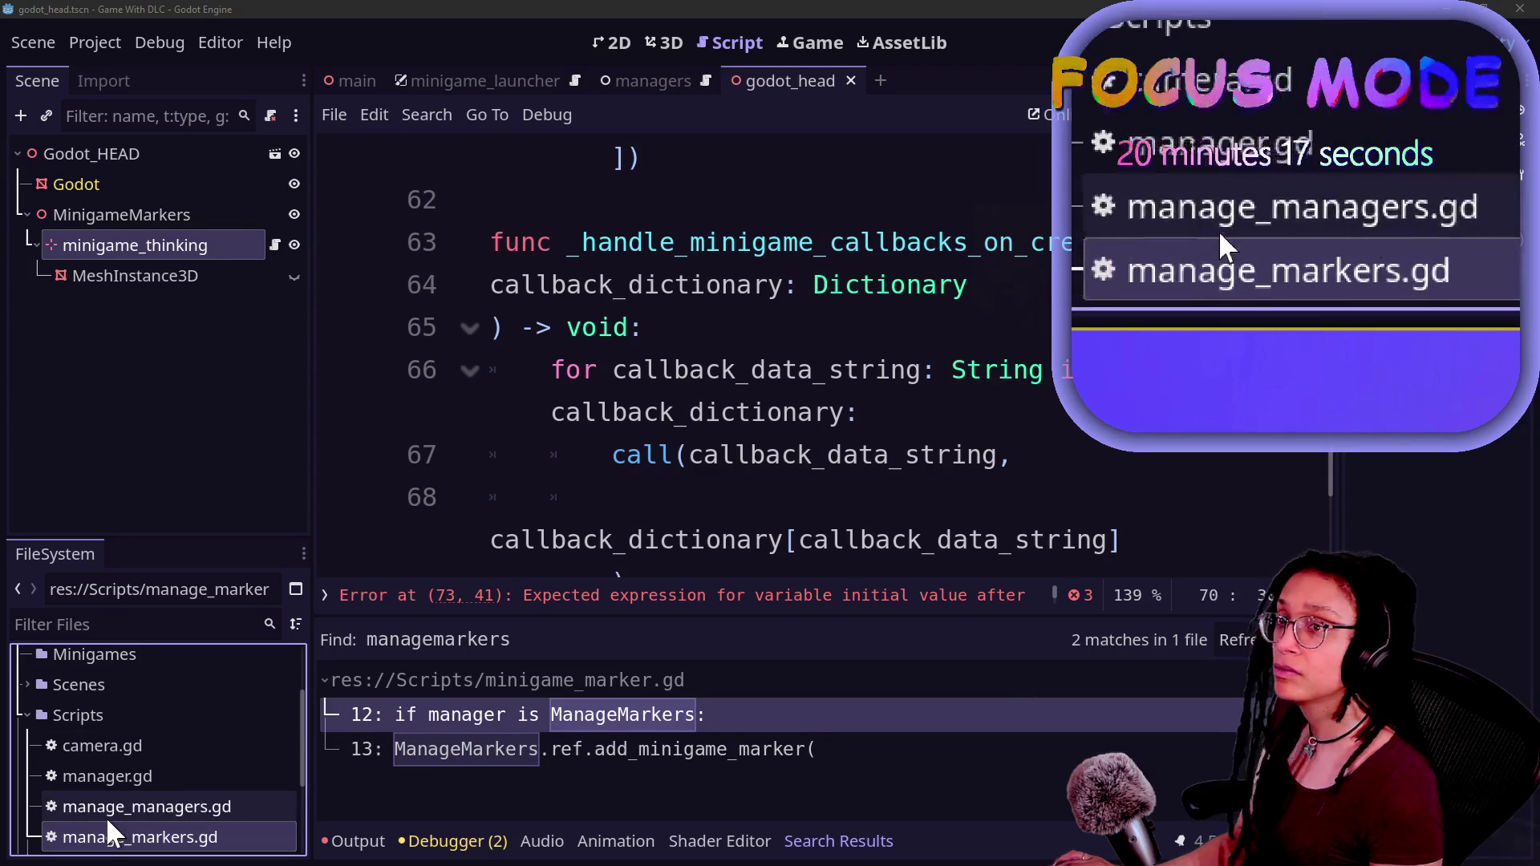
right_click(50, 838)
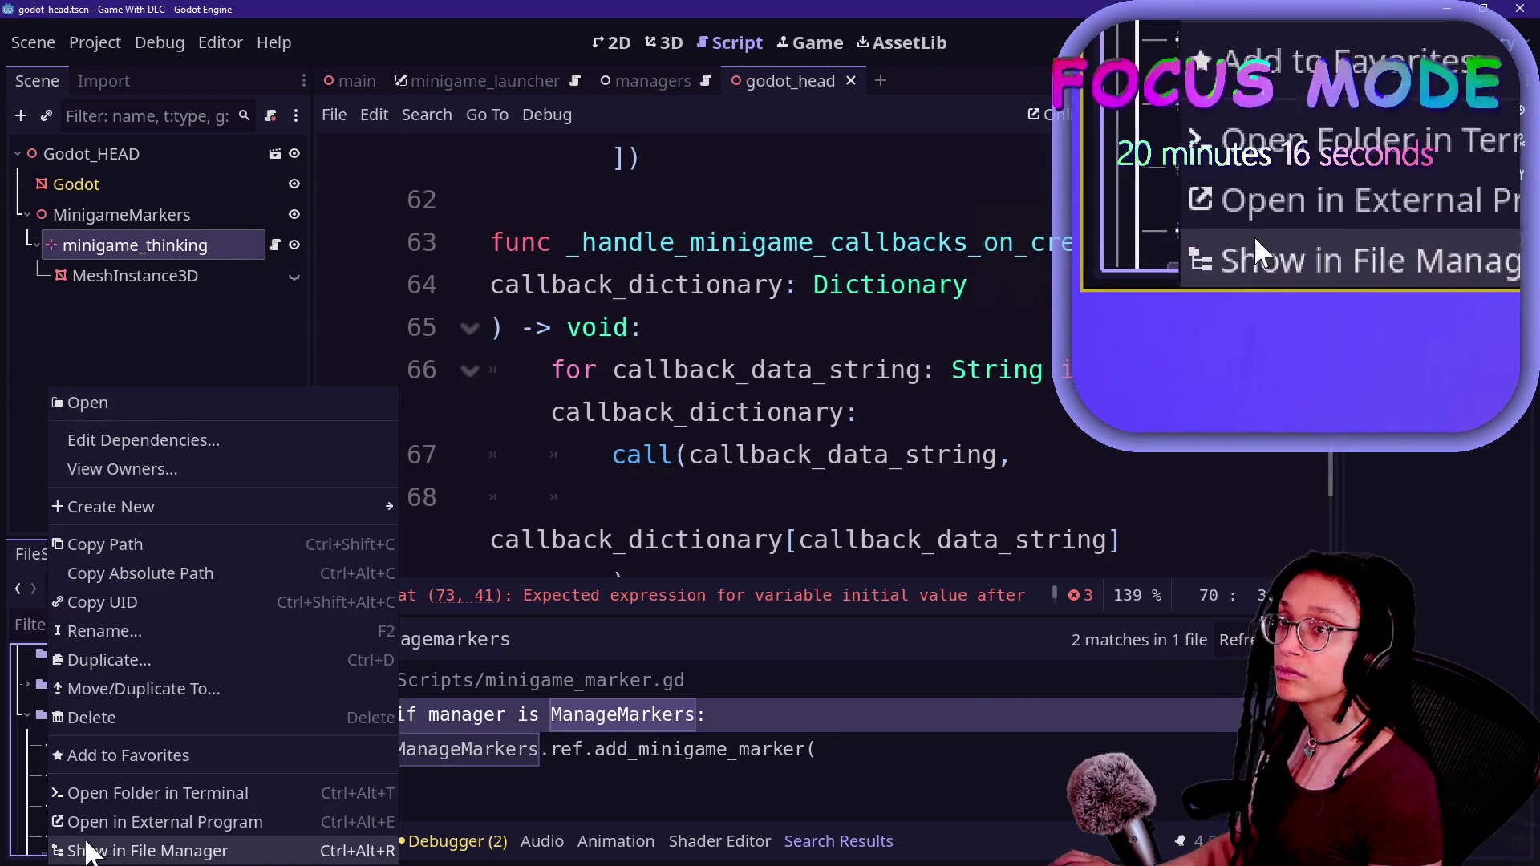
click(35, 835)
right_click(109, 838)
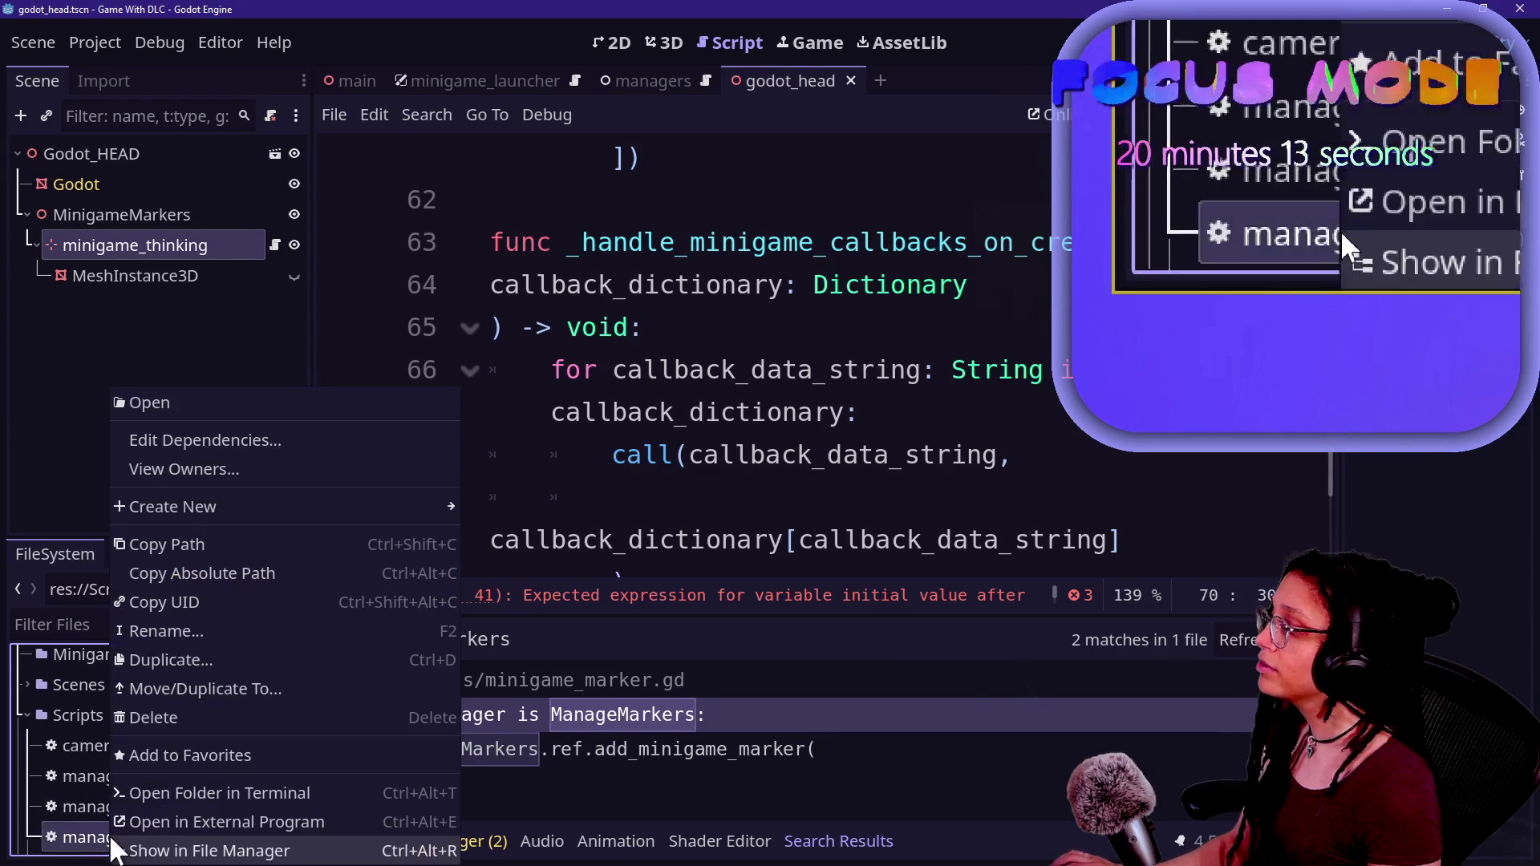
mouse_move(171, 510)
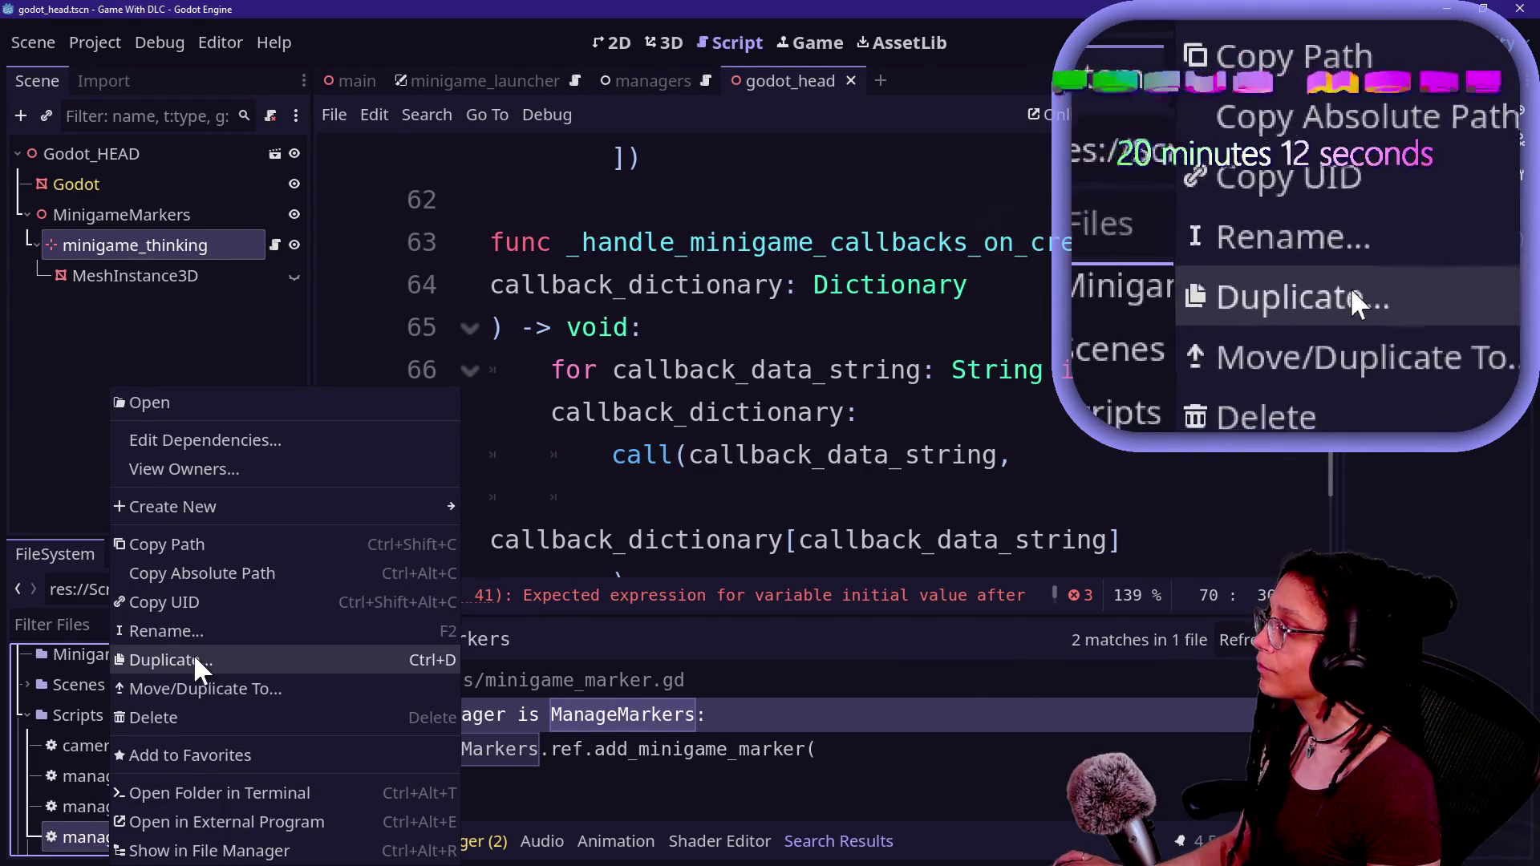
click(189, 630)
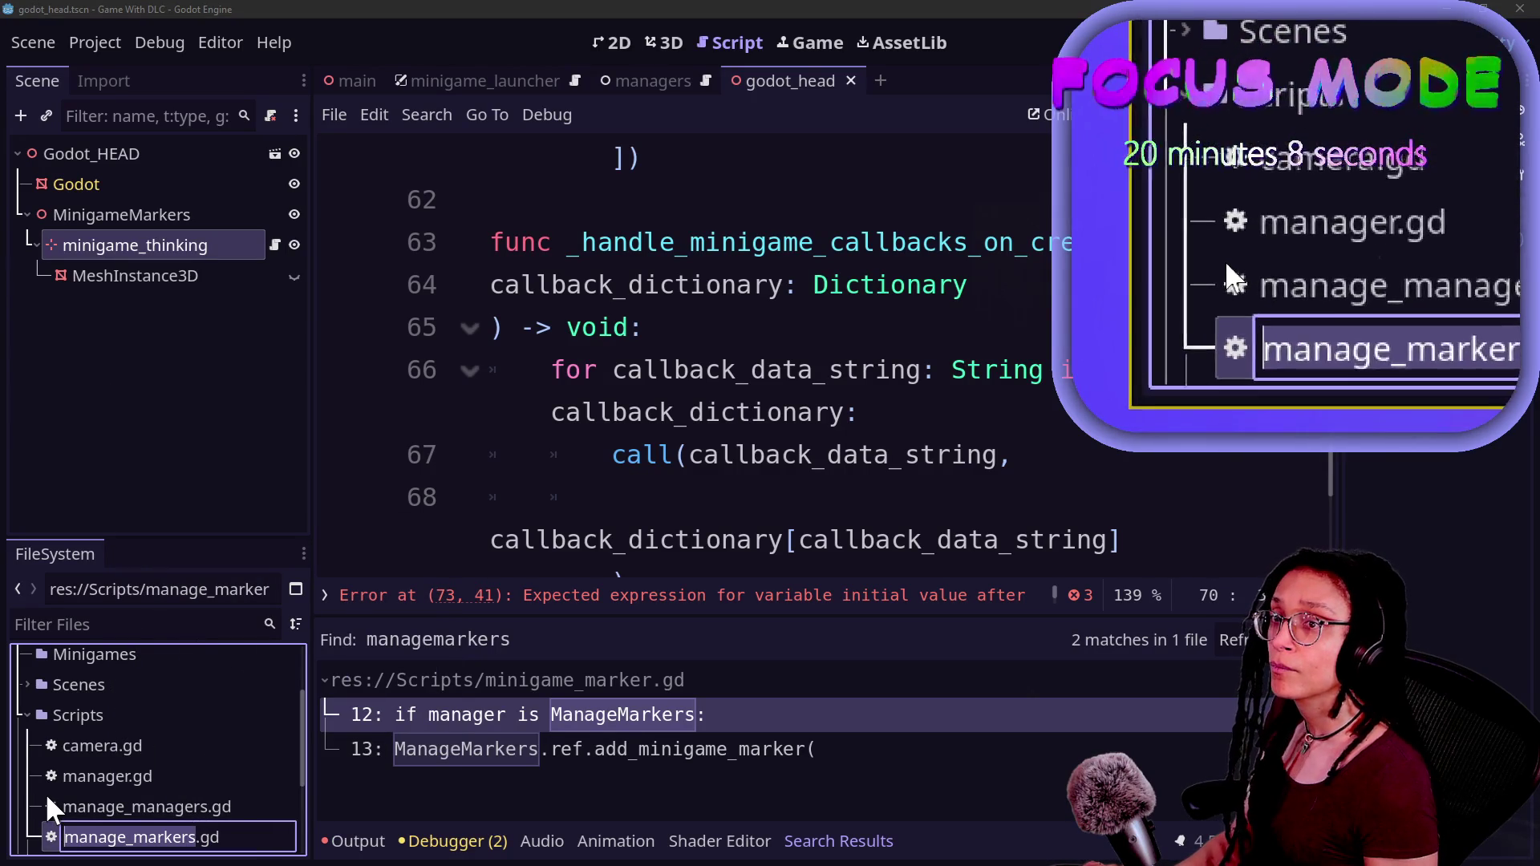
- Change the file name to manage_minigame_markers.gd and commit it
key(Left)
key(Right)
key(Right)
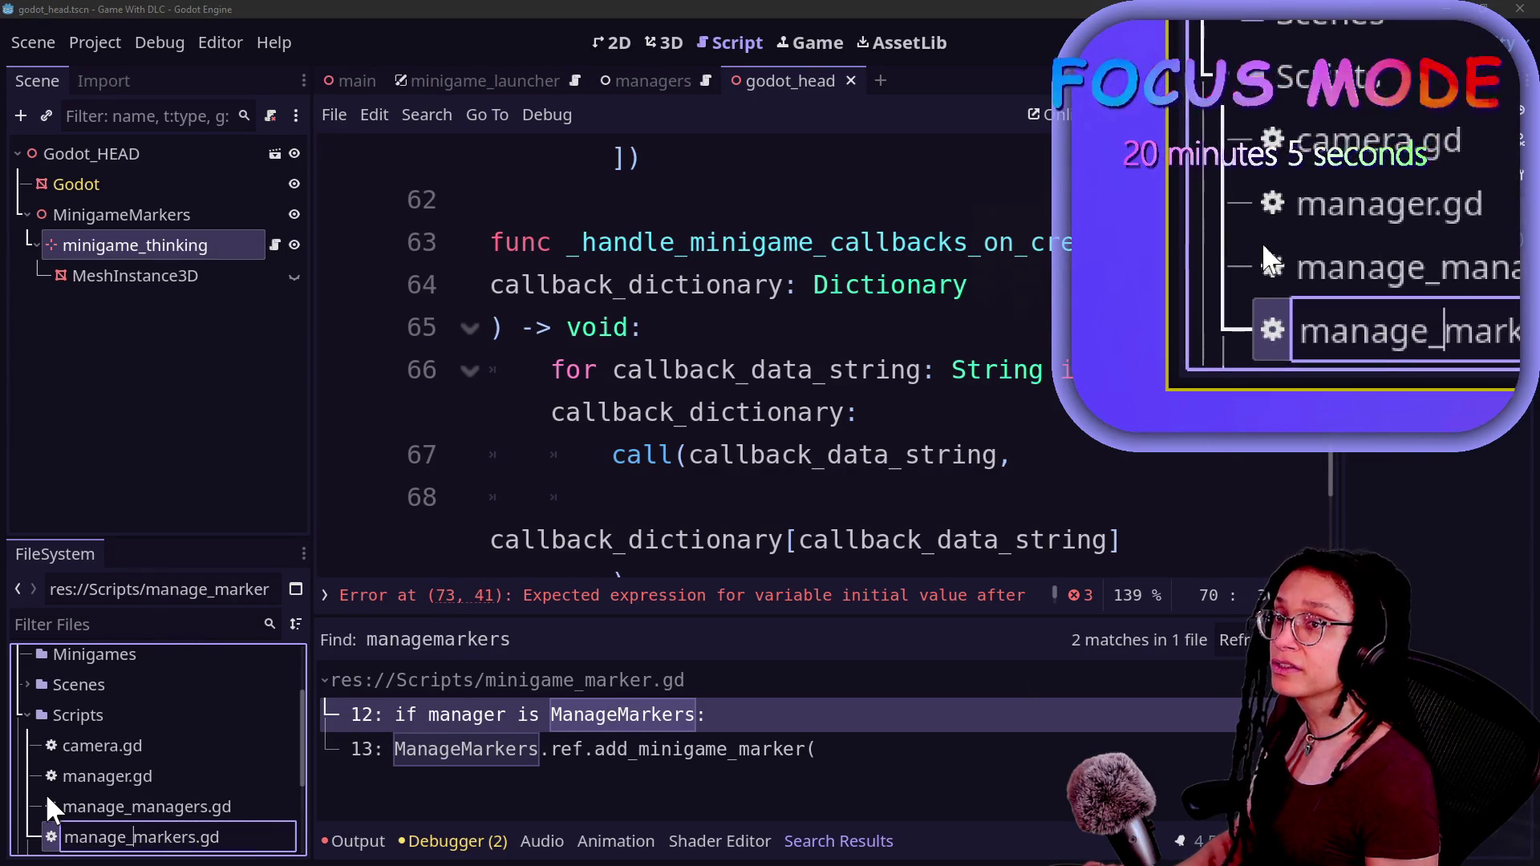
key(Right)
key(Right)
key(Right)
text(MIN)
key(Caps_Lock)
key(BackSpace)
key(BackSpace)
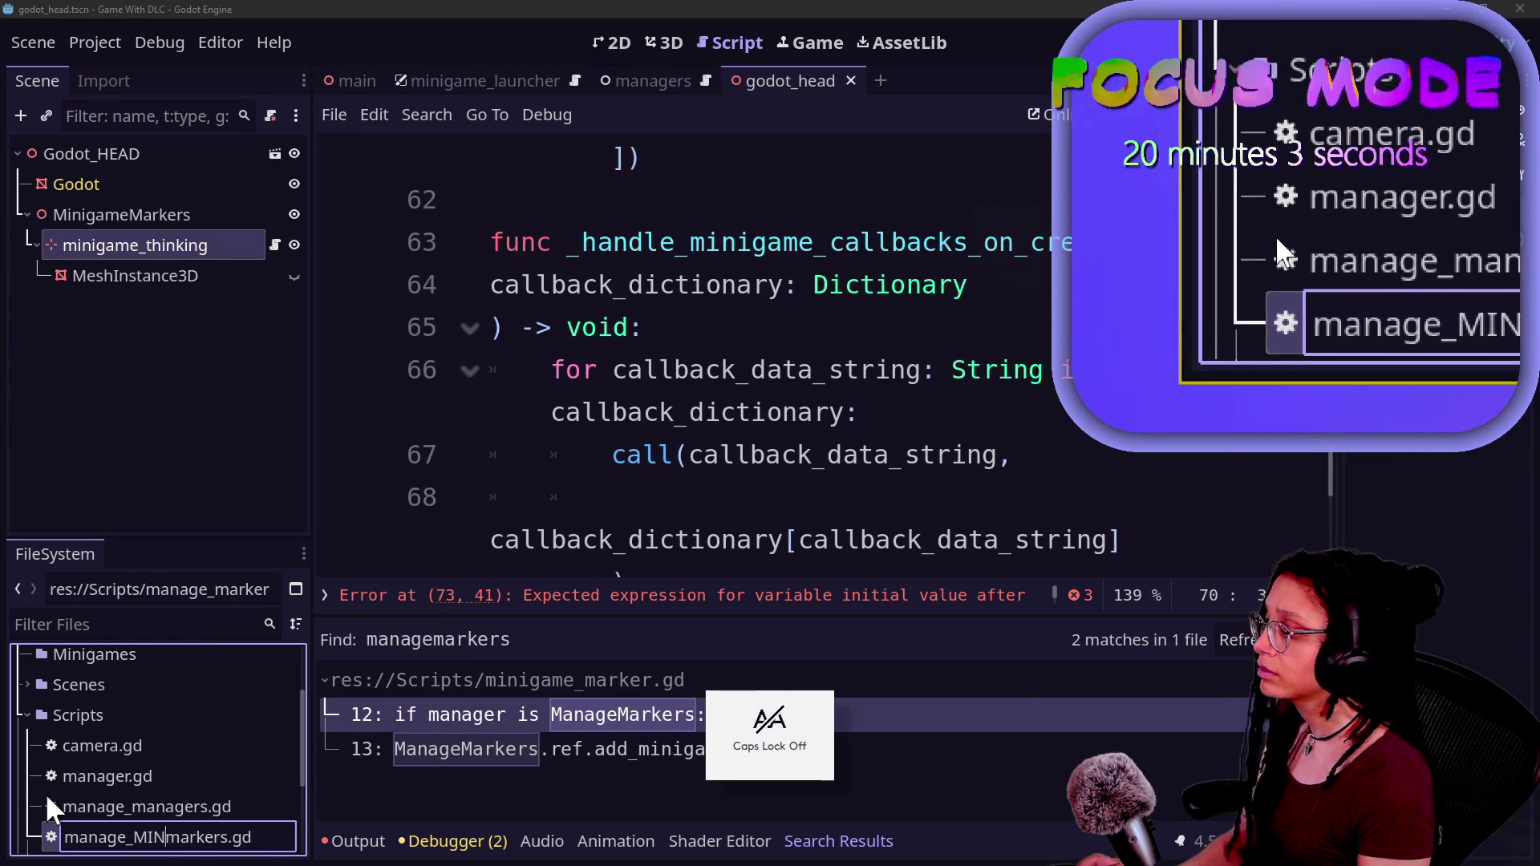
key(BackSpace)
text(minigame)
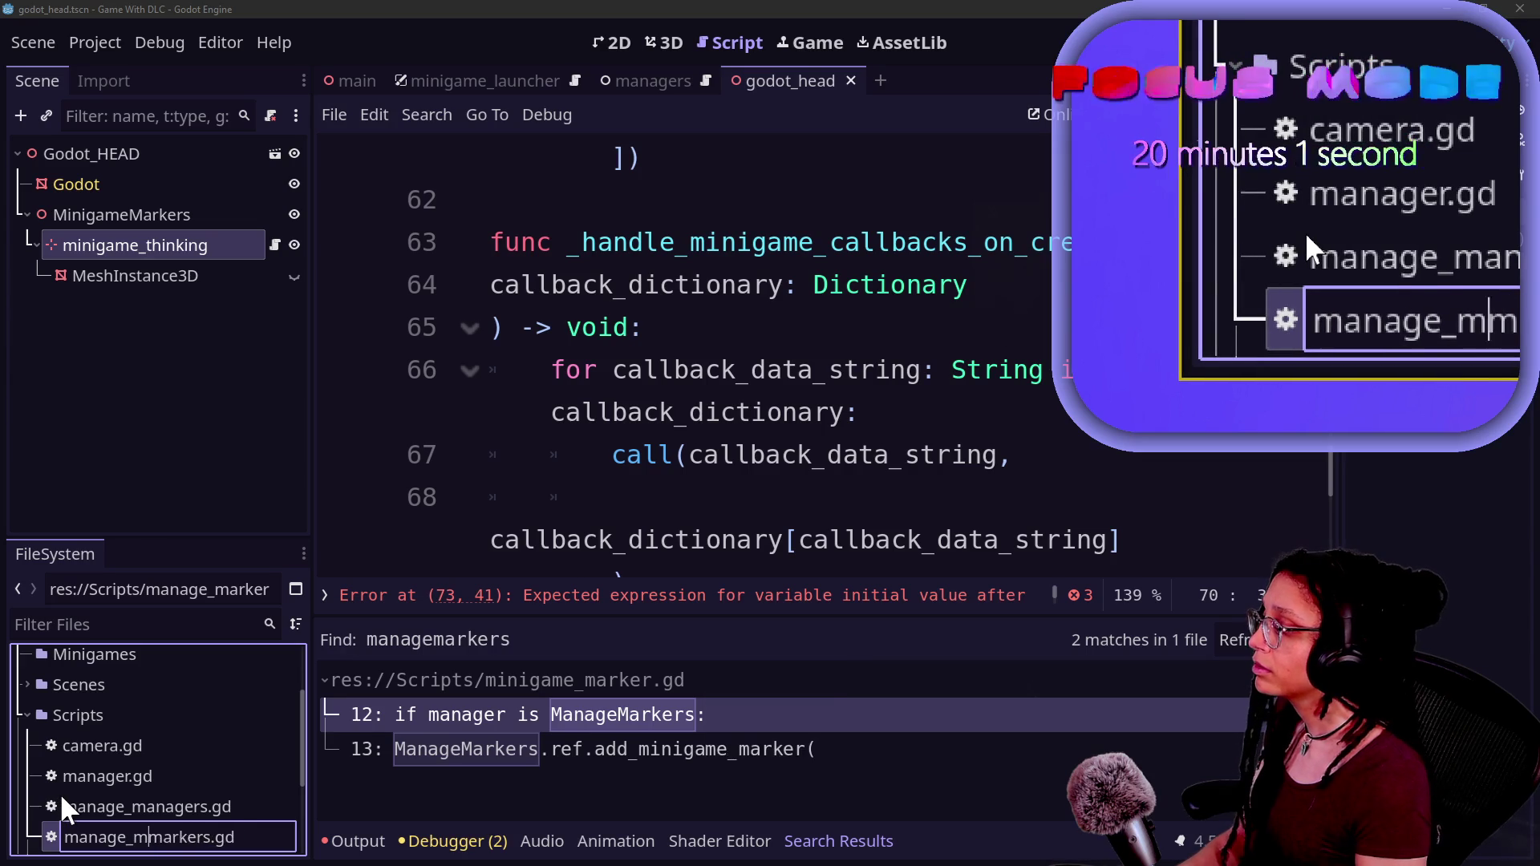
text(_)
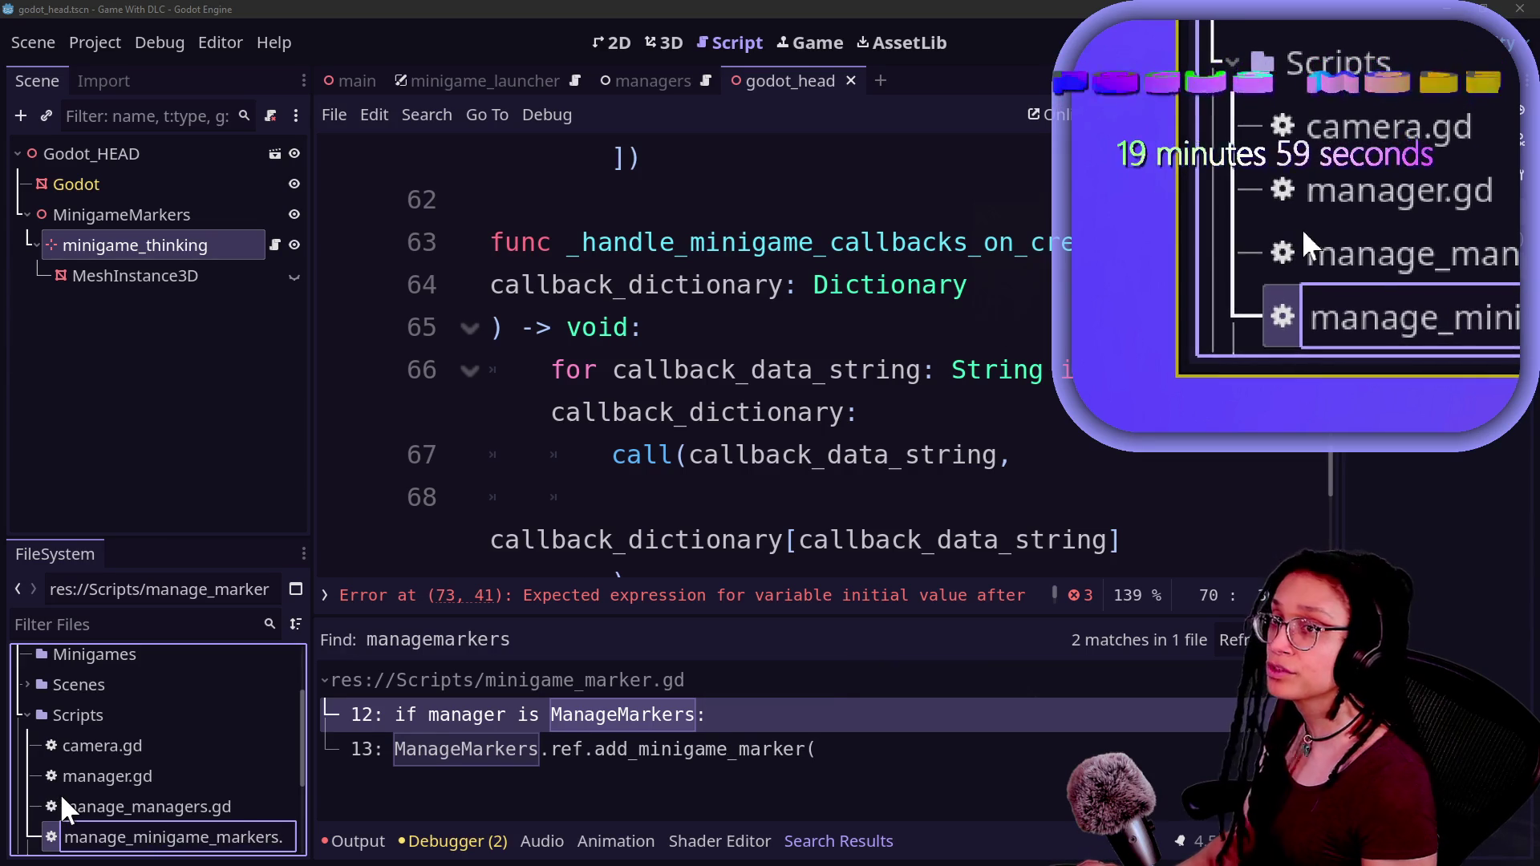
key(Return)
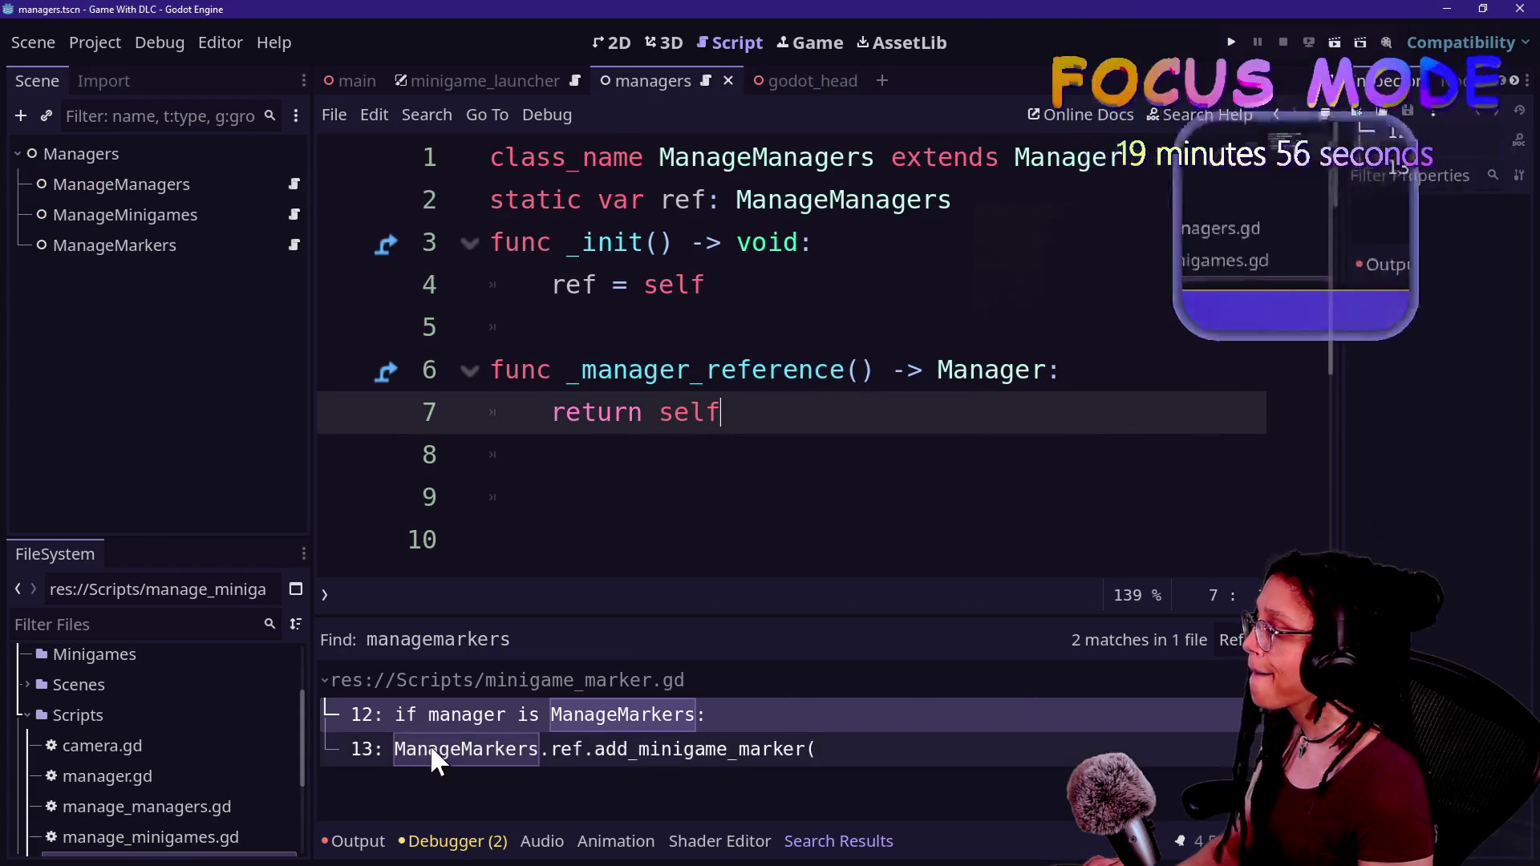
- Recheck the ManageMarkers references in minigame_marker.gd from the search results
drag(726, 472, 782, 480)
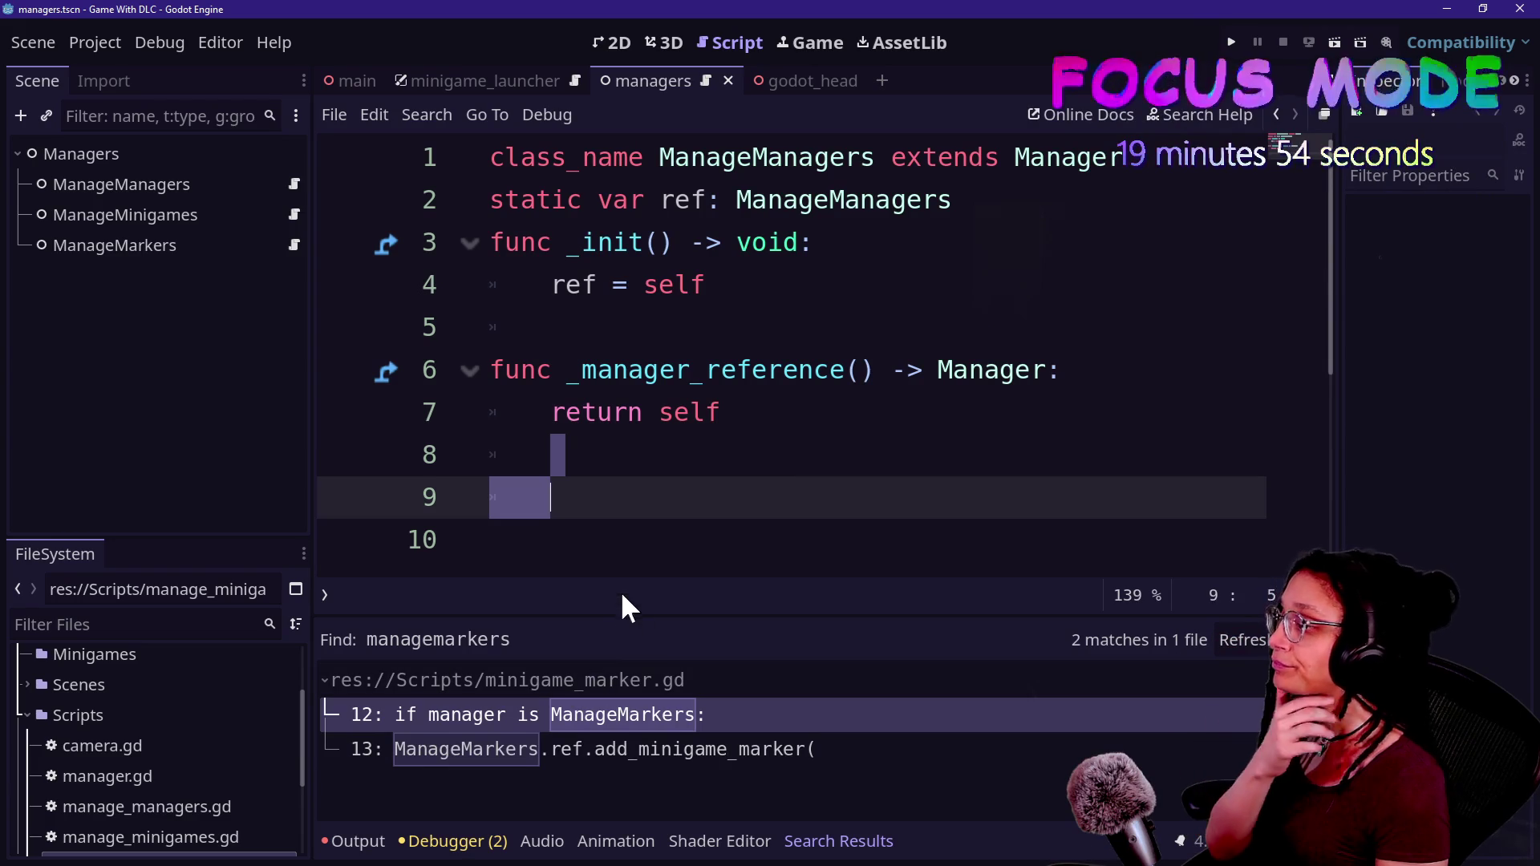
click(642, 526)
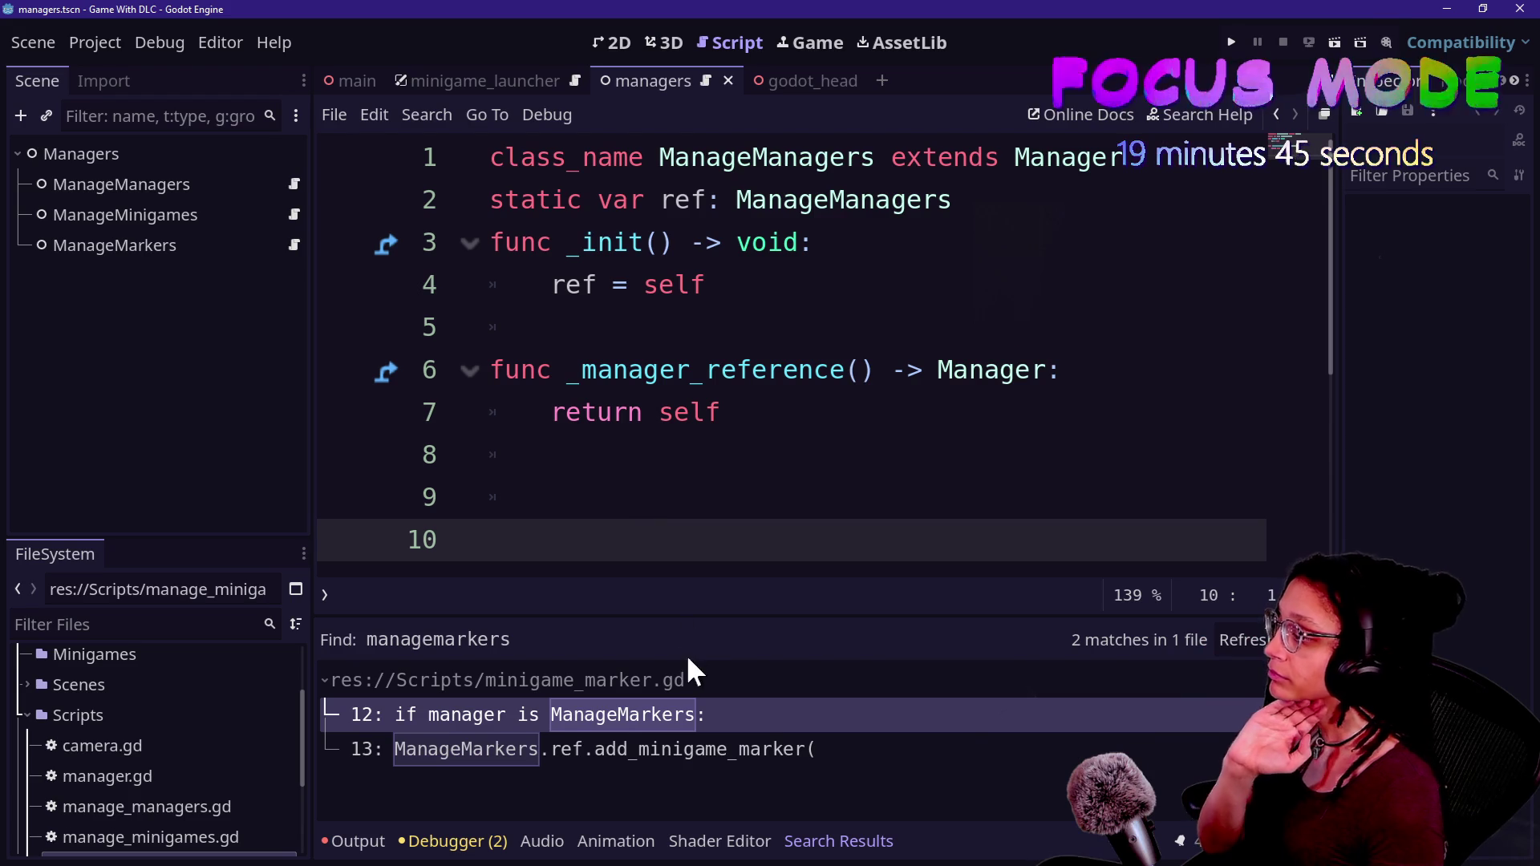
click(641, 710)
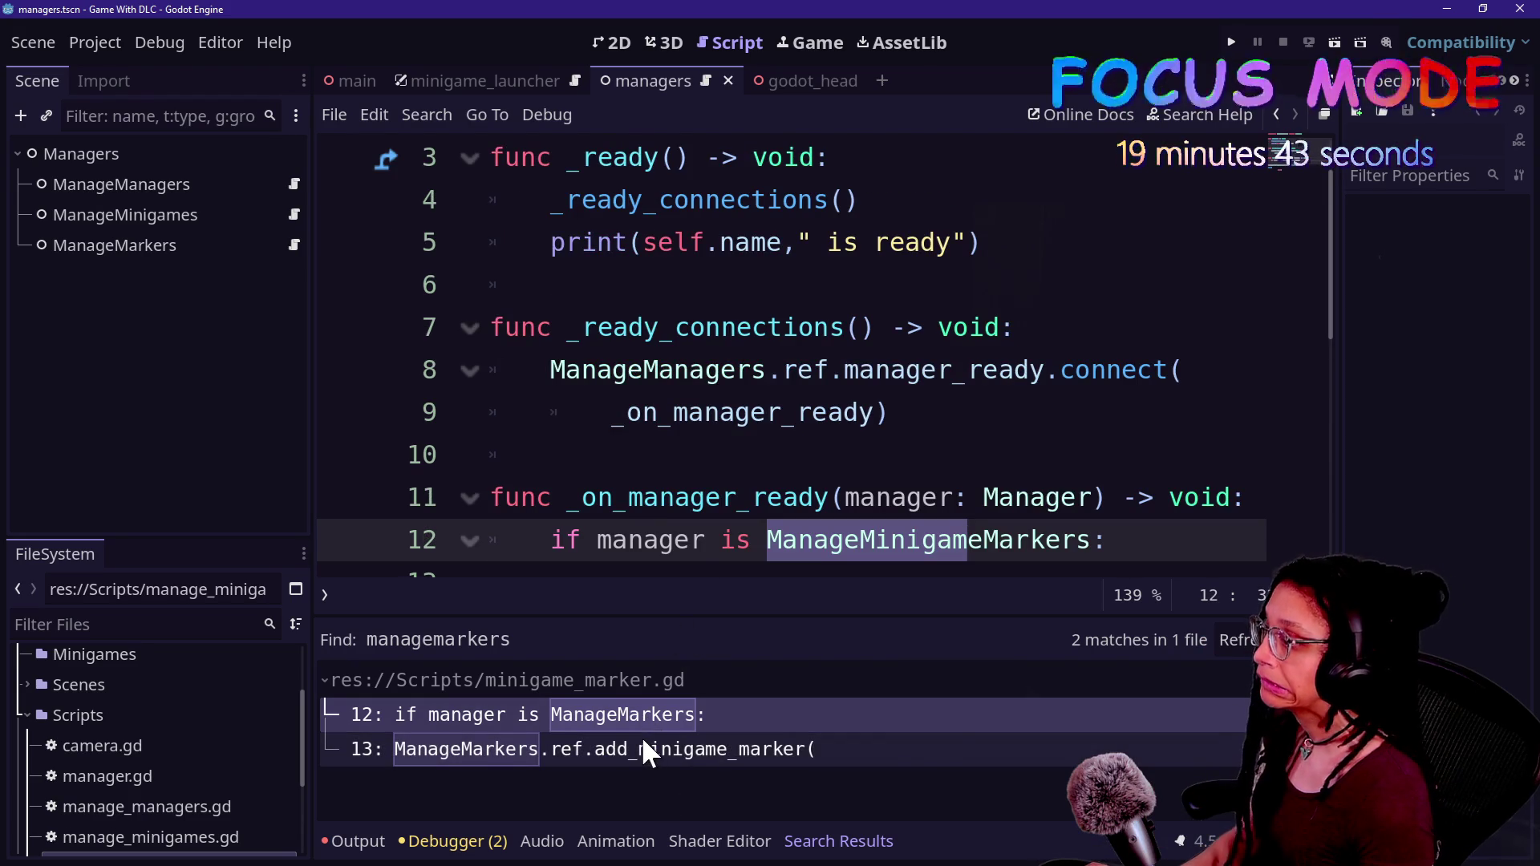
click(642, 748)
text(ManageMinigameMarkers)
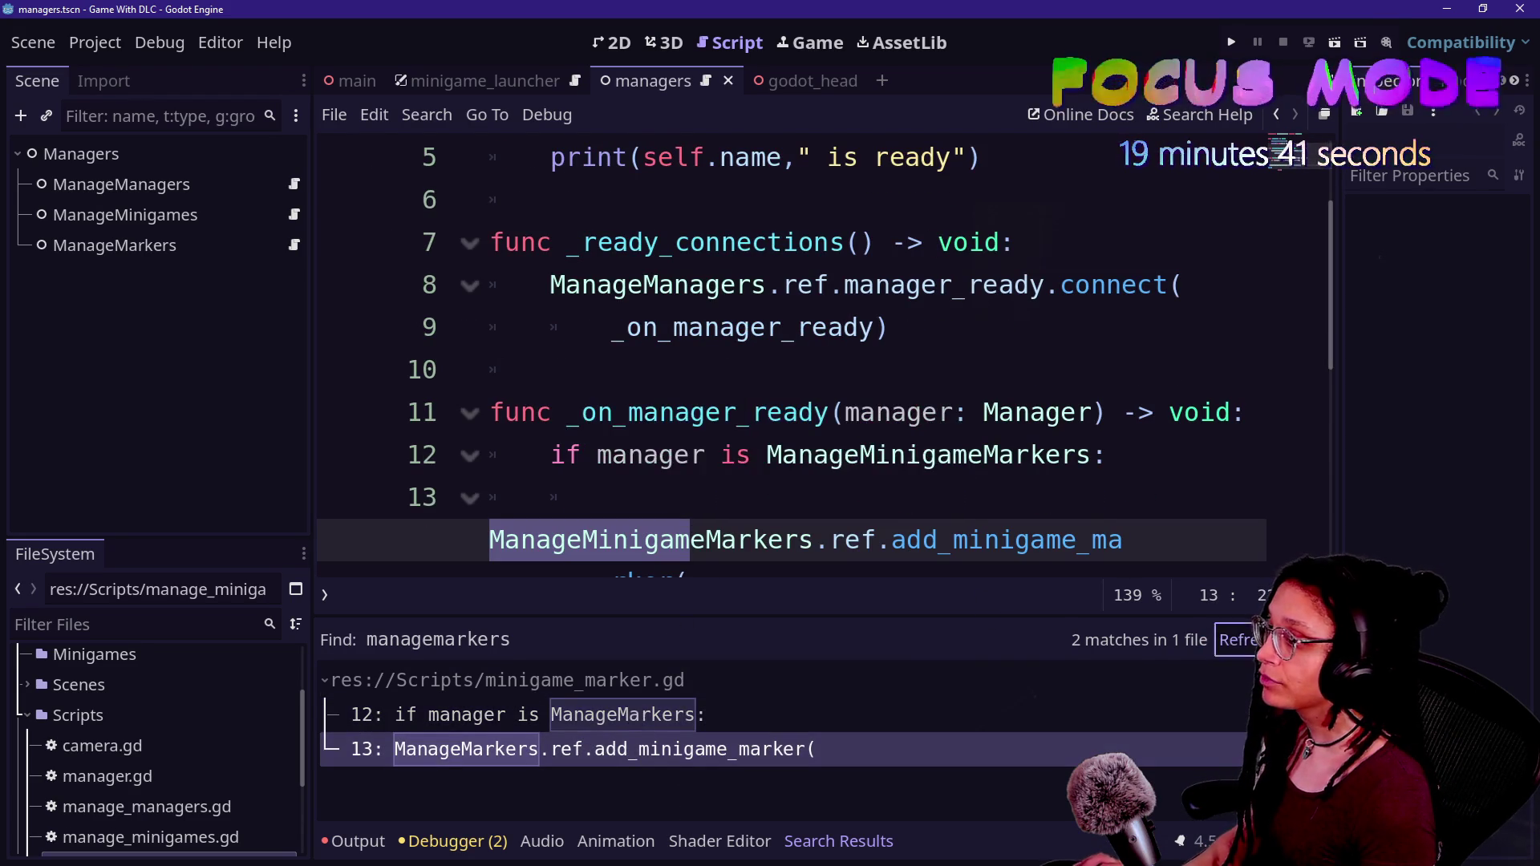
click(679, 312)
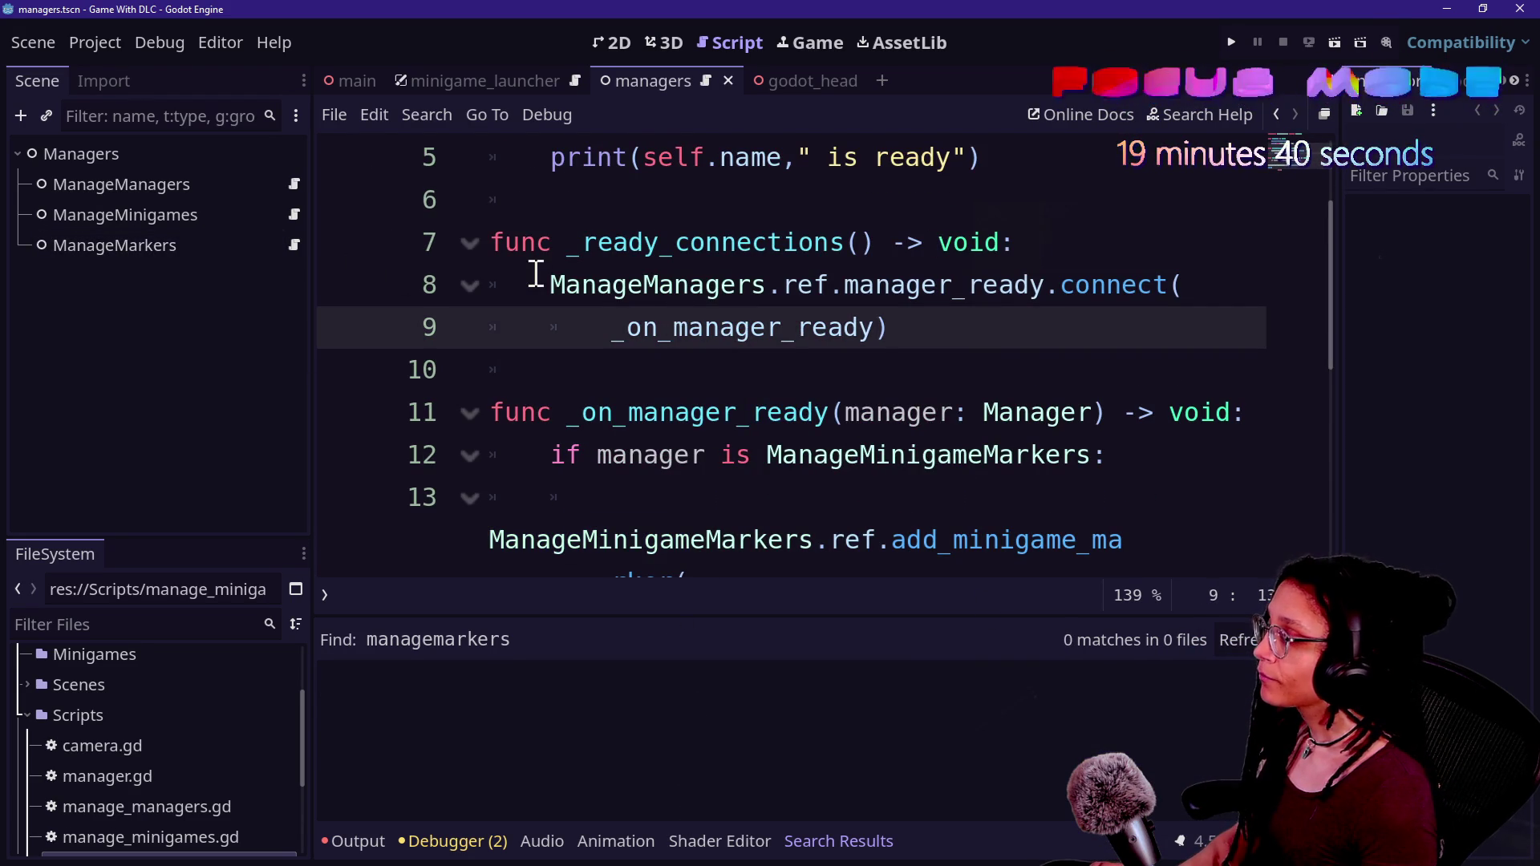
- Rename the ManageMarkers node to ManageMinigameMarkers and save the managers scene
click(150, 184)
click(236, 245)
click(235, 244)
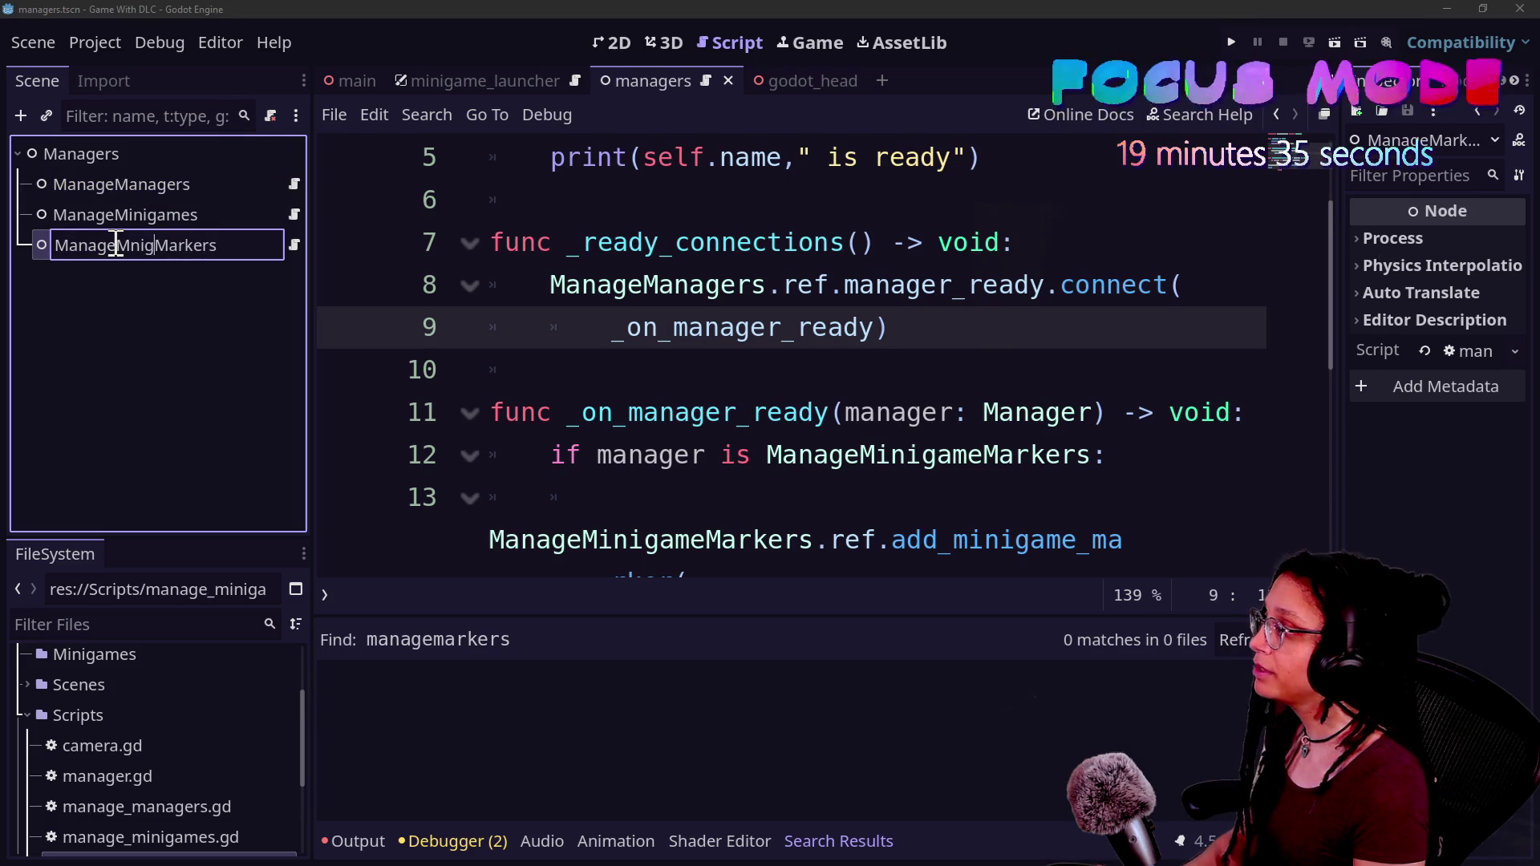
text(ame)
key(Return)
key(ctrl+s)
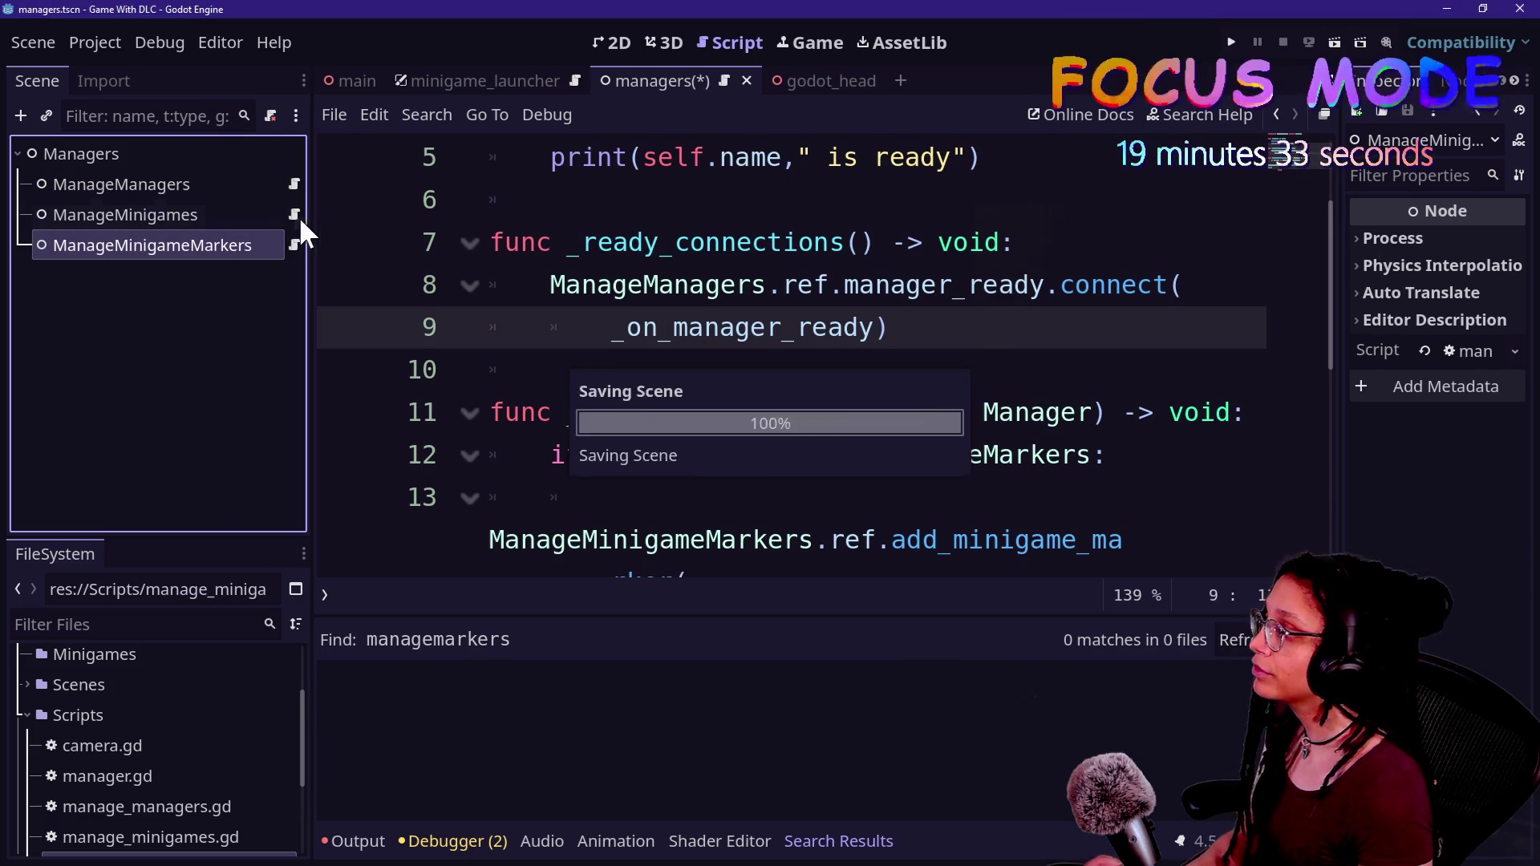
- Show the ManageMinigameMarkers node's script in distraction-free mode
click(296, 245)
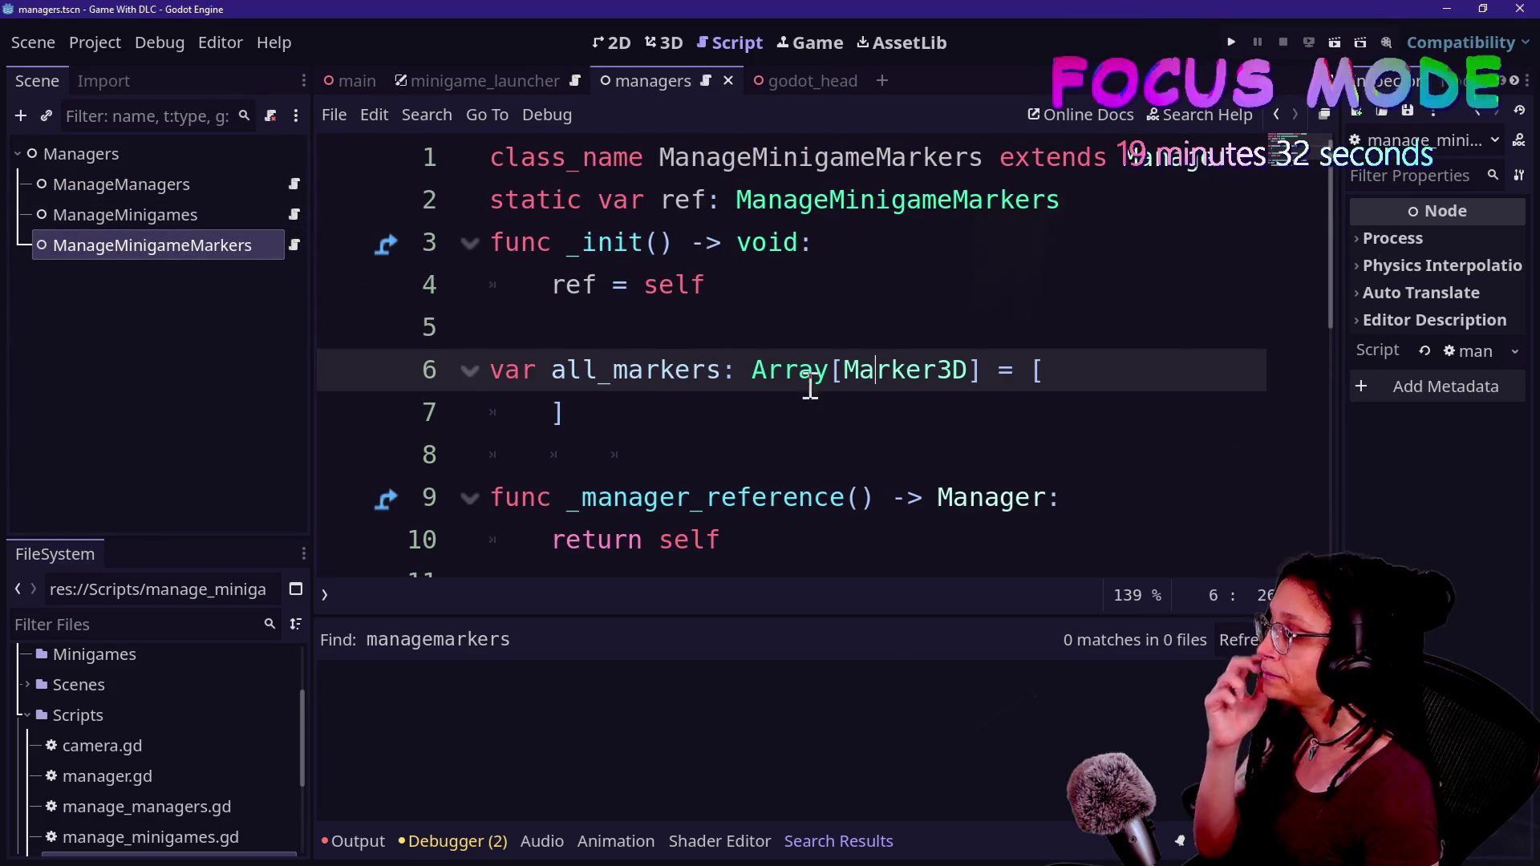
click(858, 491)
key(ctrl+shift+F11)
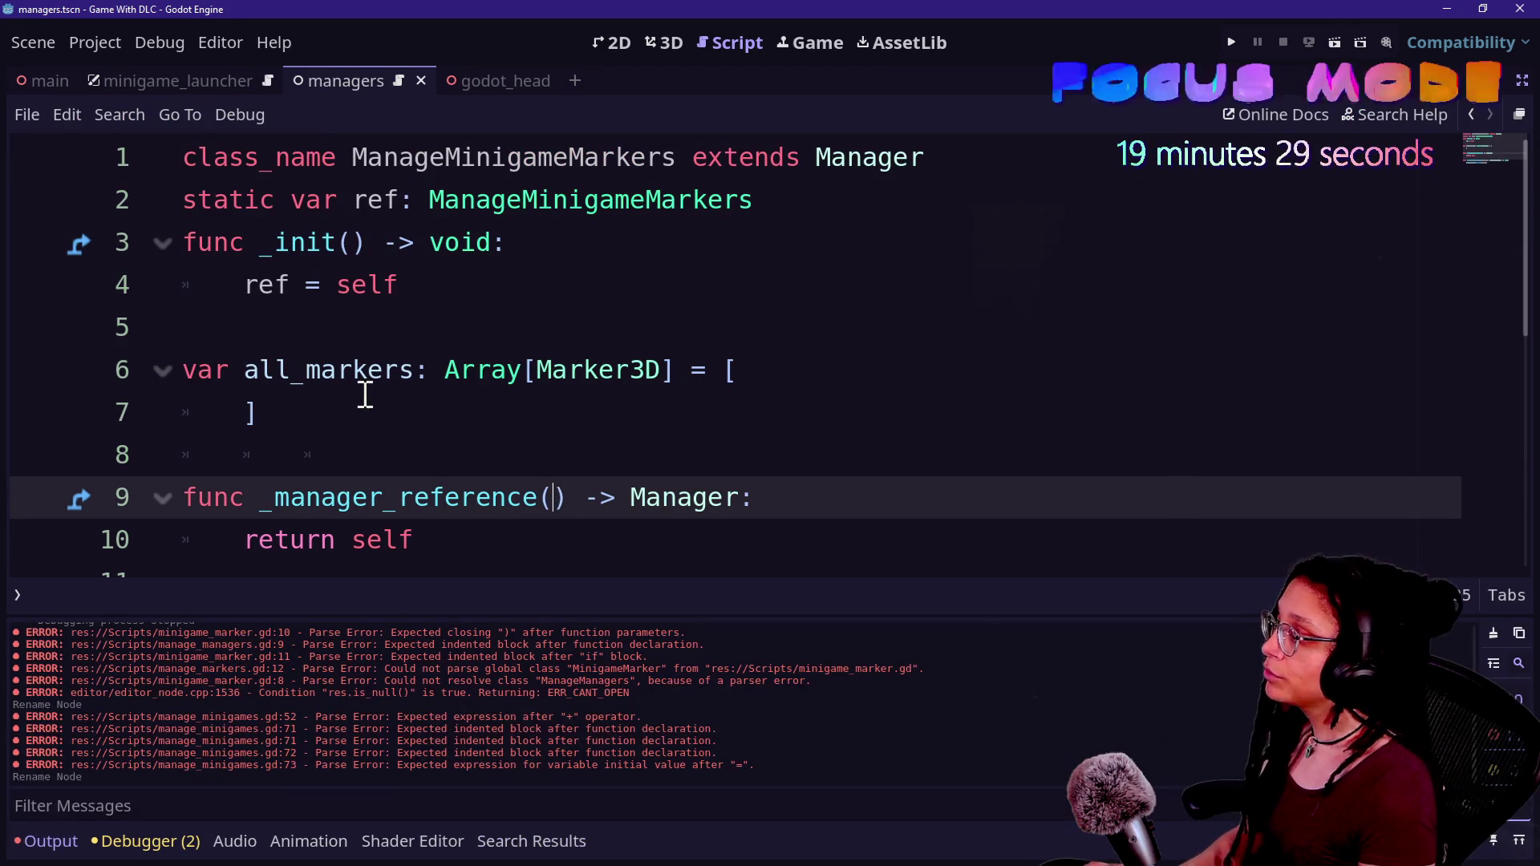
- Add a new function get_minigame_marker(marker_name: String) below add_minigame_marker
drag(353, 625, 437, 625)
click(808, 670)
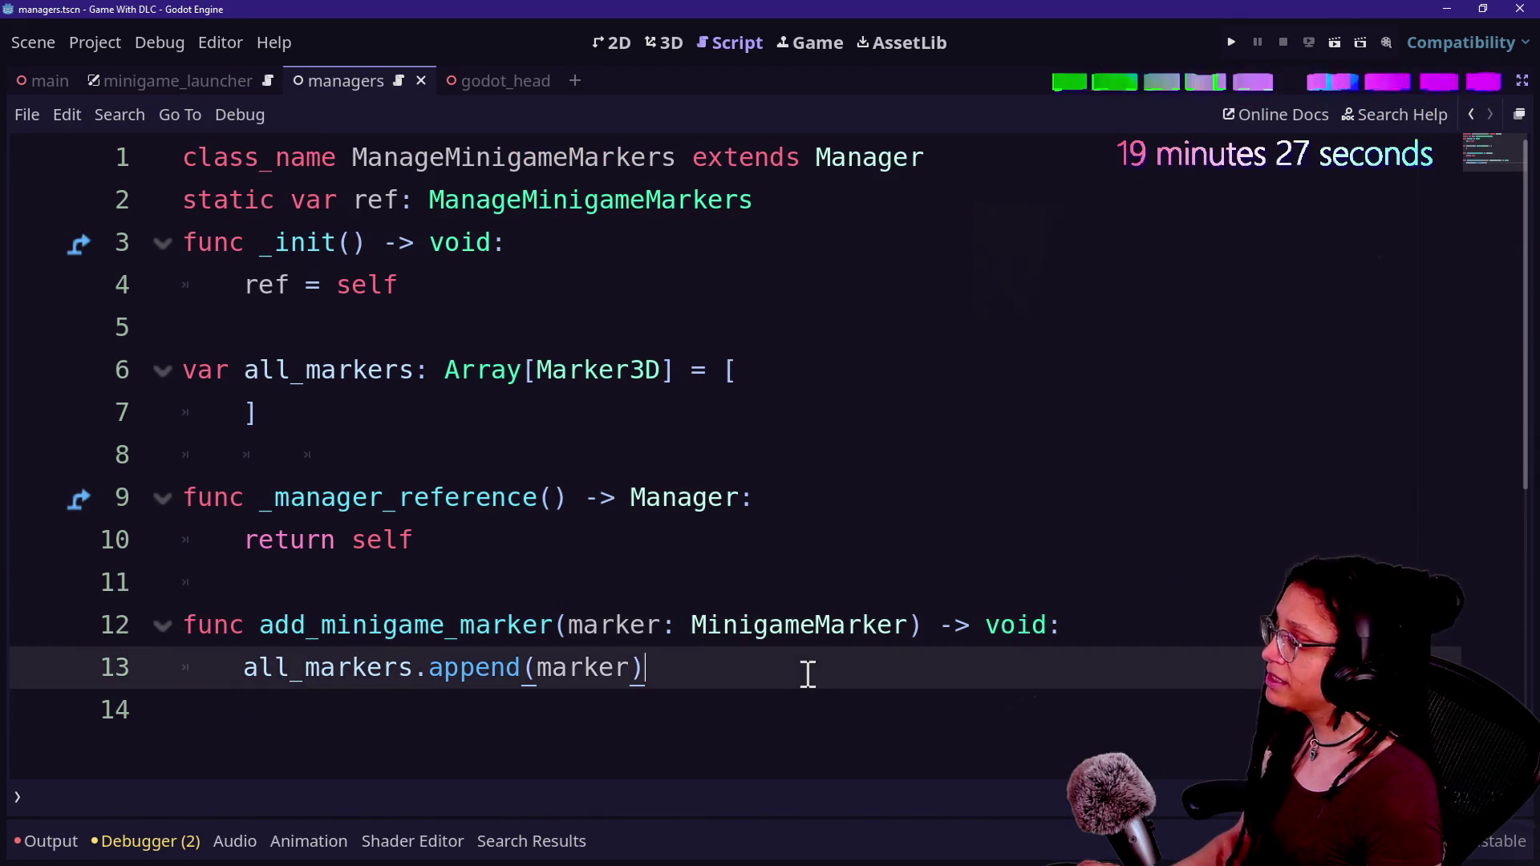
scroll(808, 670, down, 2)
key(Return)
key(Return)
key(BackSpace)
text(func get_mn)
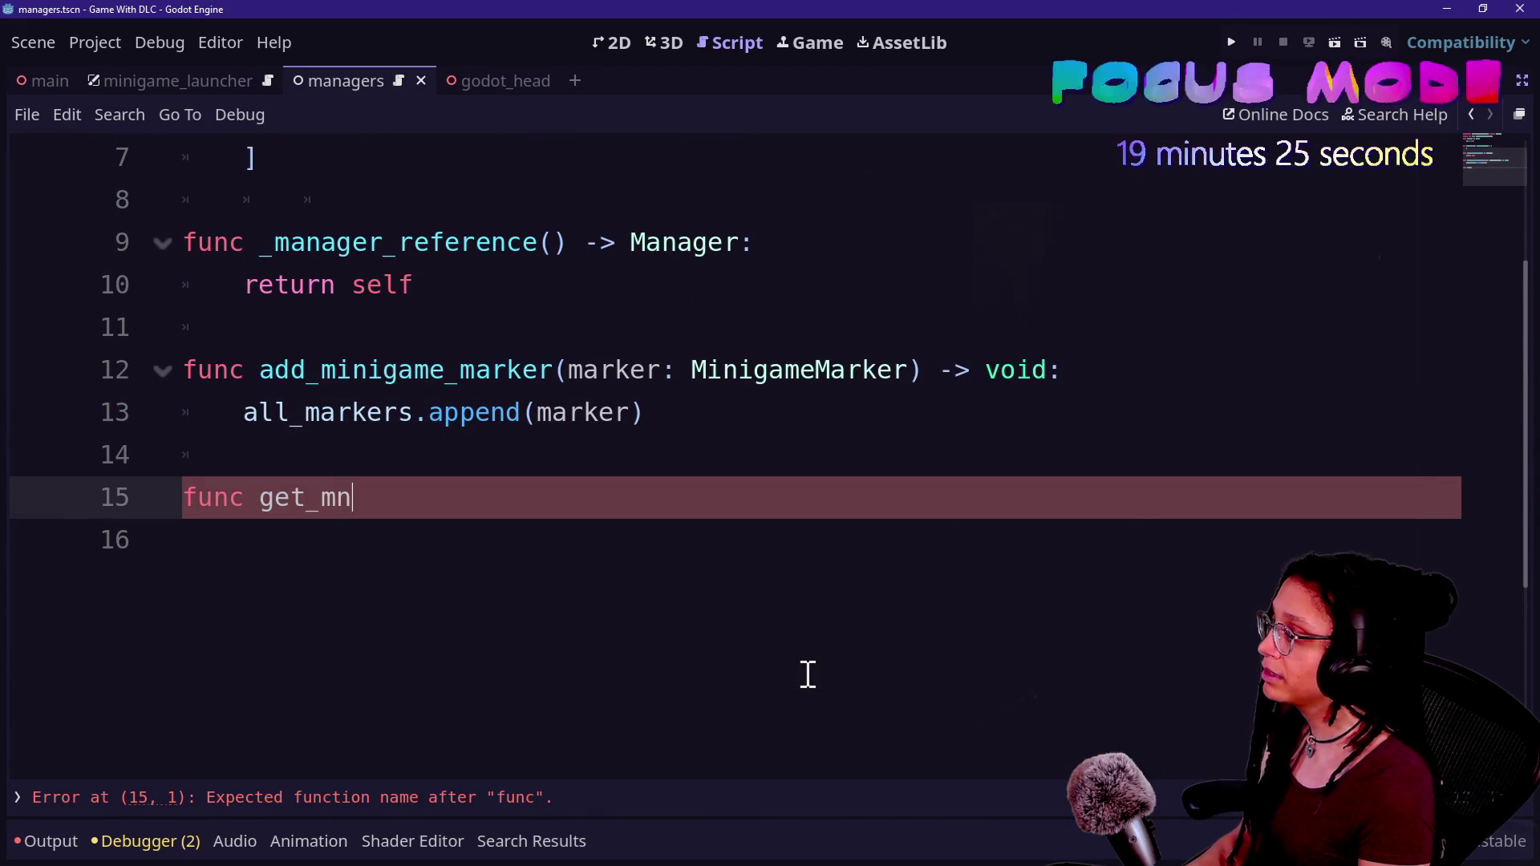
key(BackSpace)
text(inigame_marker(marker_name: St)
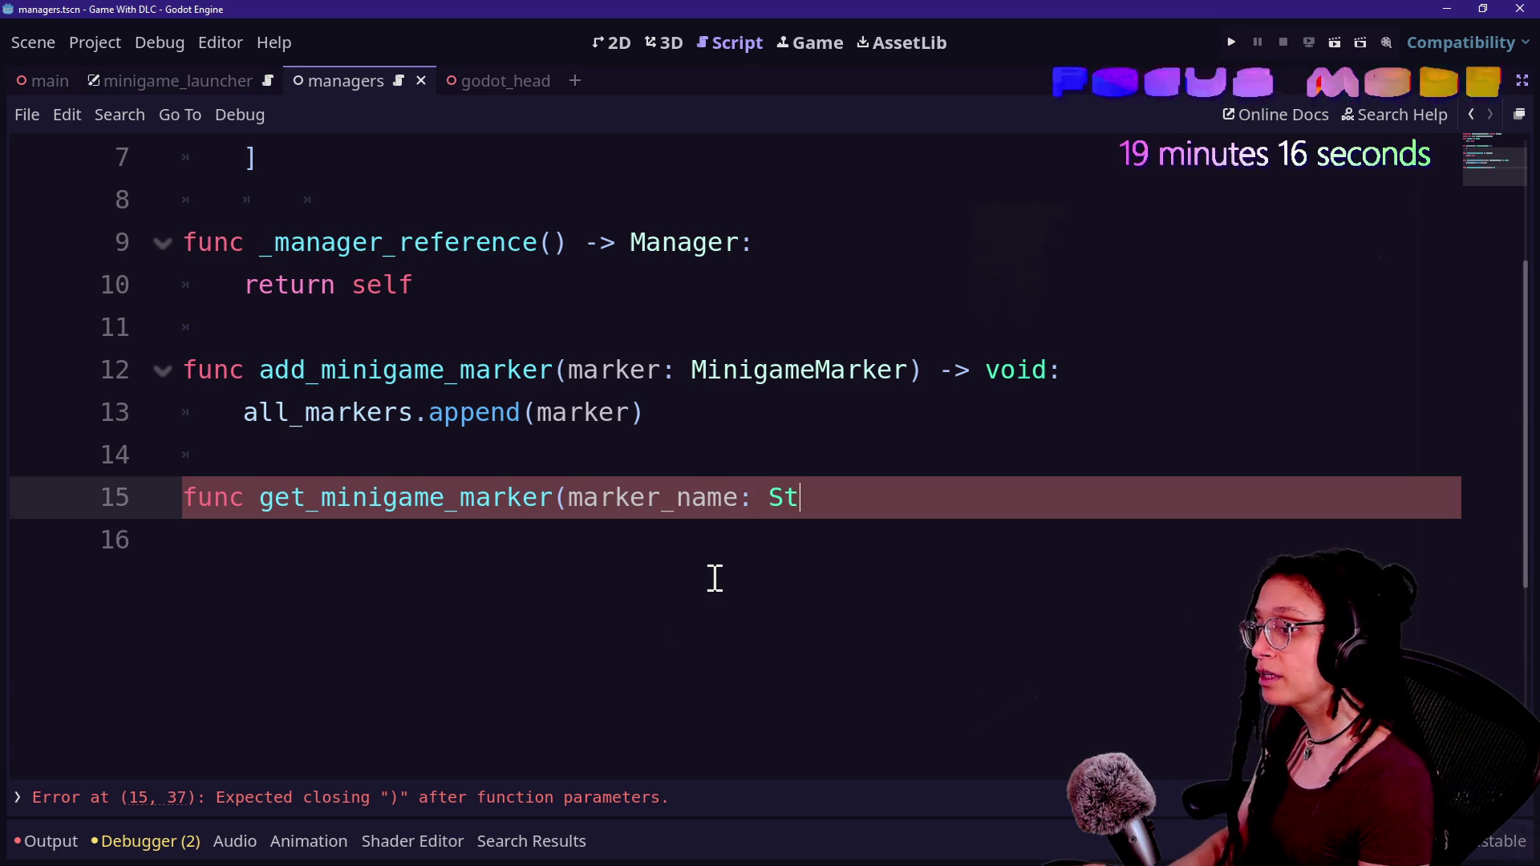
key(BackSpace)
text() -> void:)
key(Return)
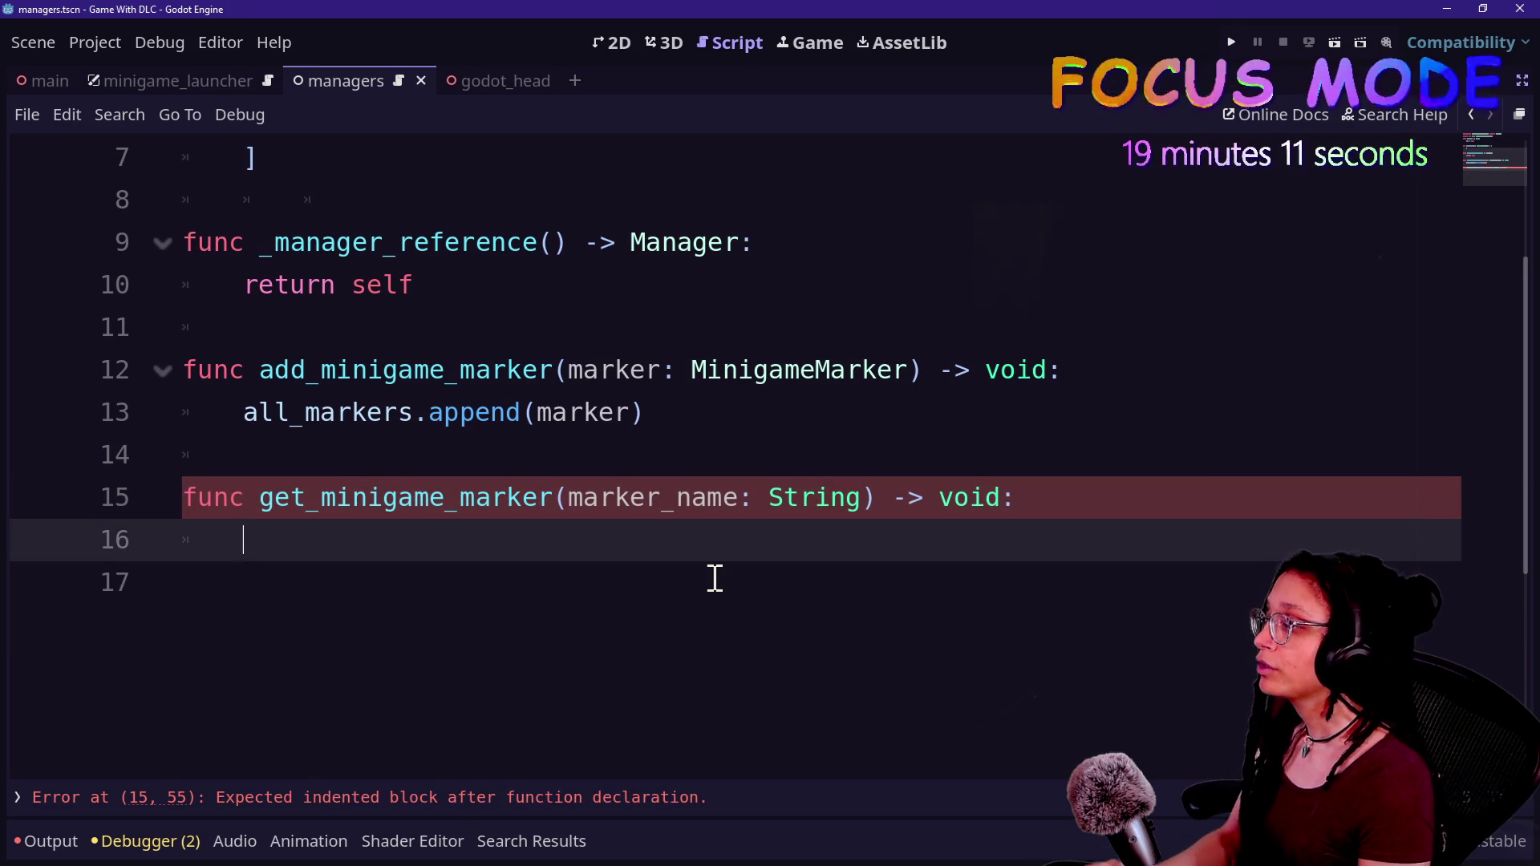
text(f)
- Change get_minigame_marker's return type from void to MinigameMarker
click(959, 498)
double_click(959, 498)
text(Mar)
key(BackSpace)
key(BackSpace)
key(BackSpace)
text(inig)
key(Return)
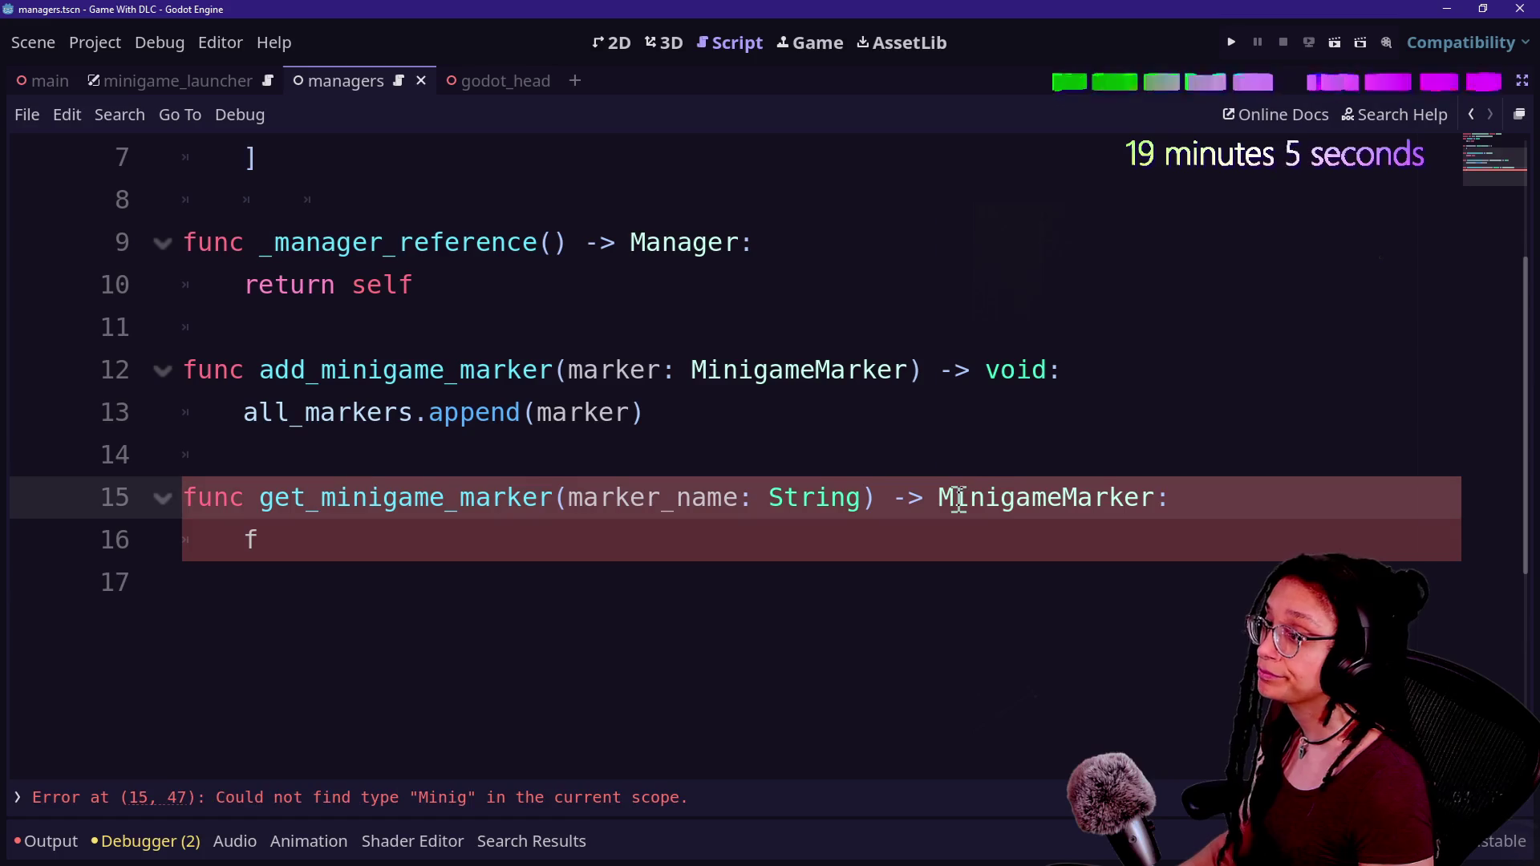
- Declare marker_to_return: MinigameMarker = null and loop over all_markers with marker: MinigameMarker
click(713, 542)
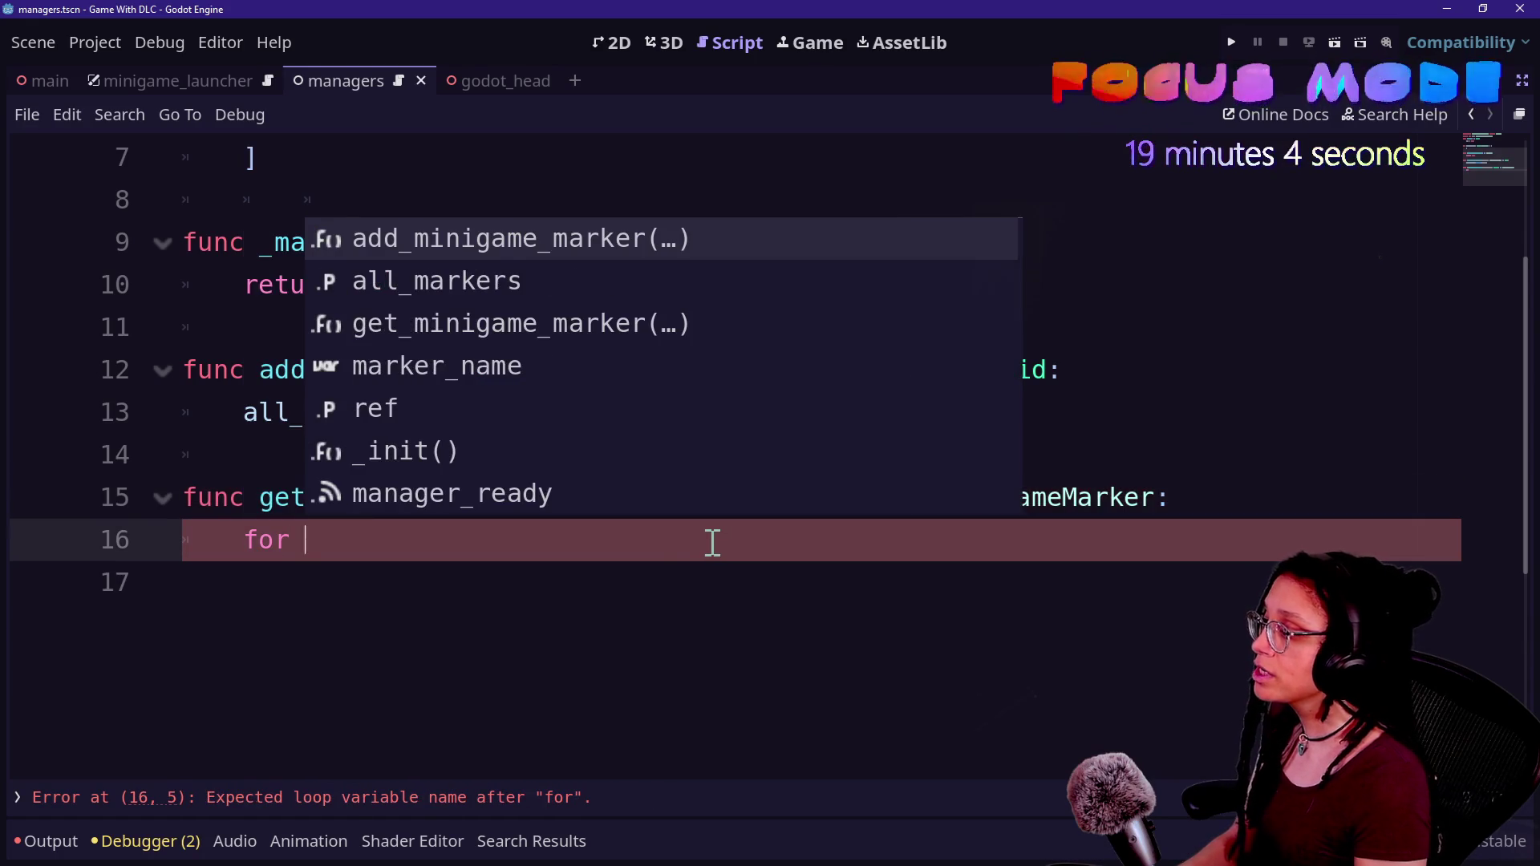
text(marker)
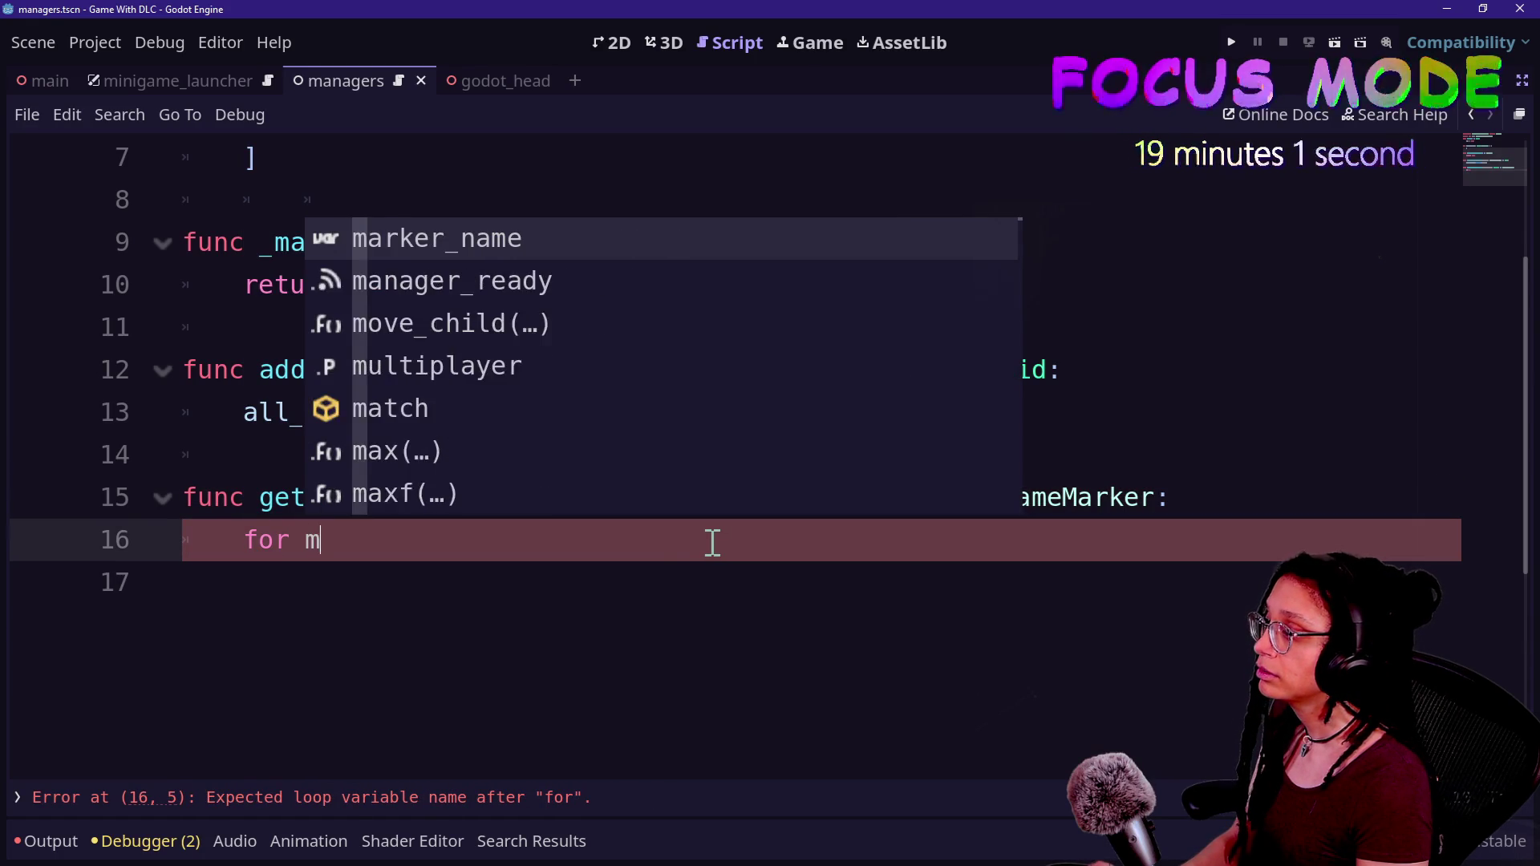
key(BackSpace)
text(: Mini)
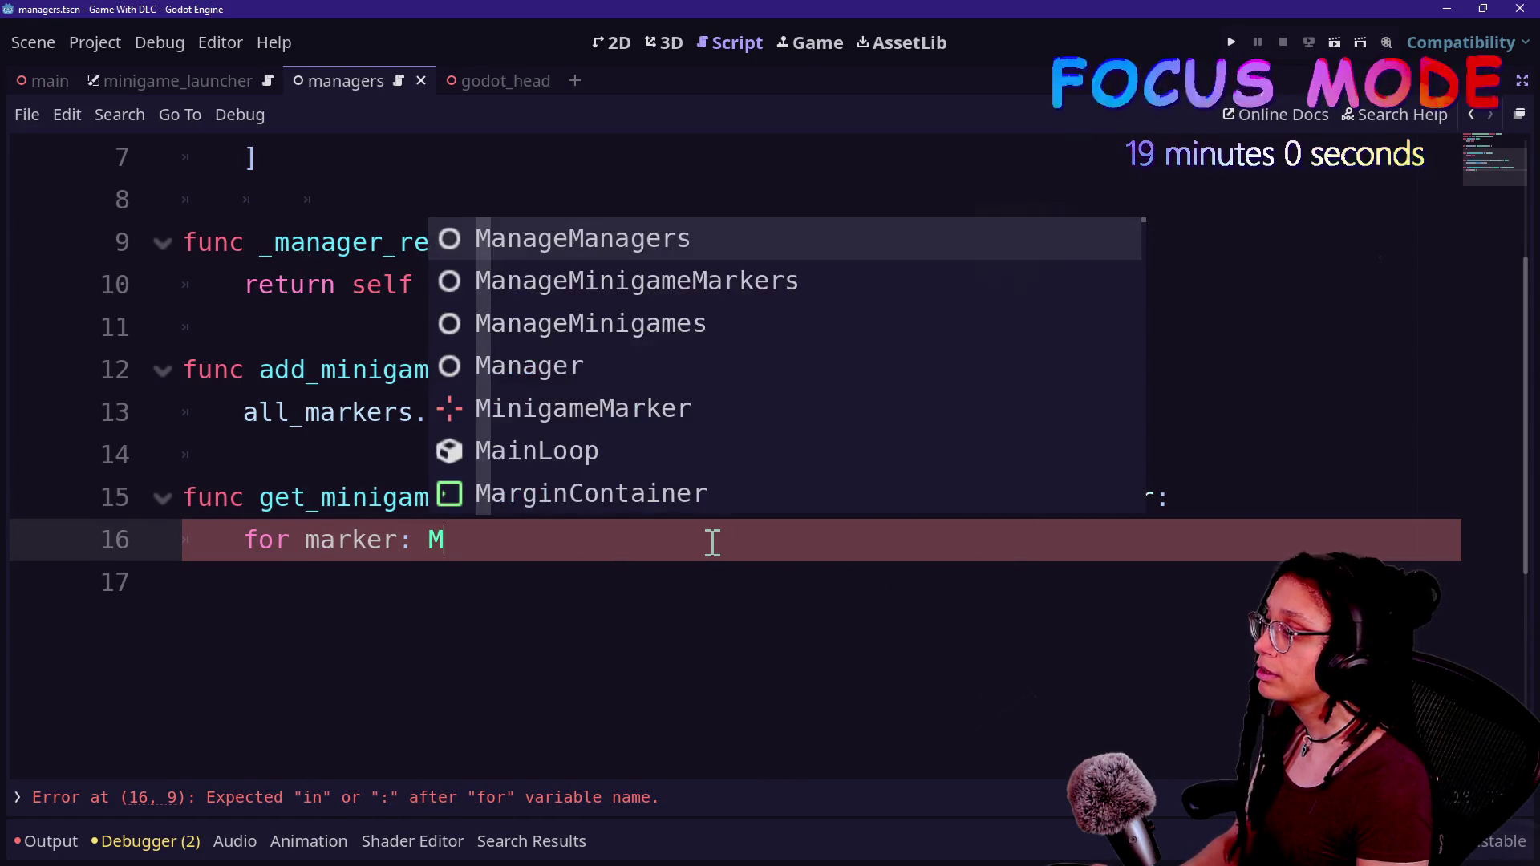
key(Return)
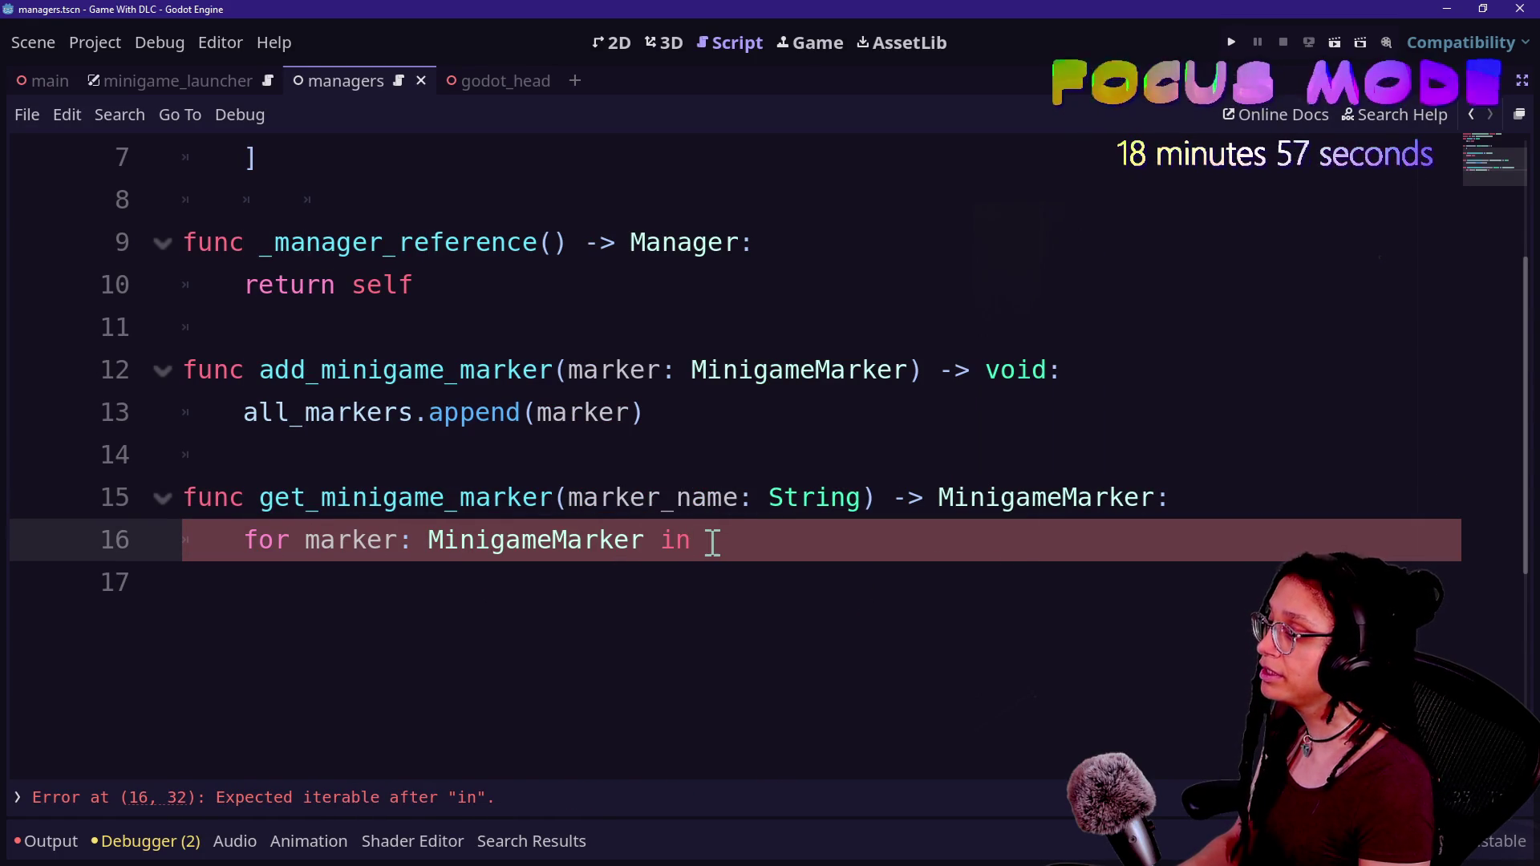
text(all)
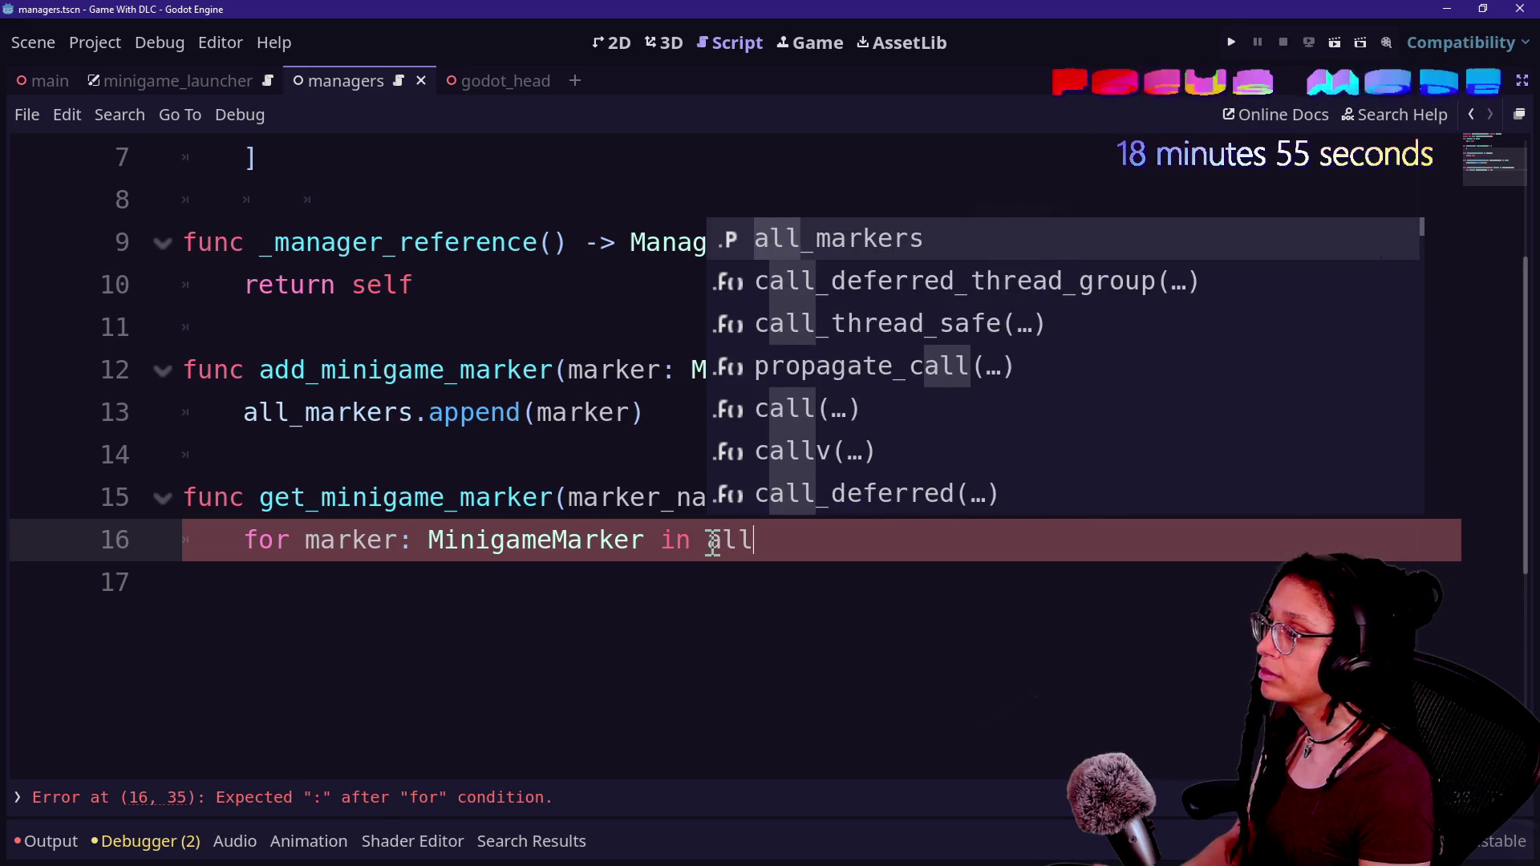
key(Return)
text(:)
key(Return)
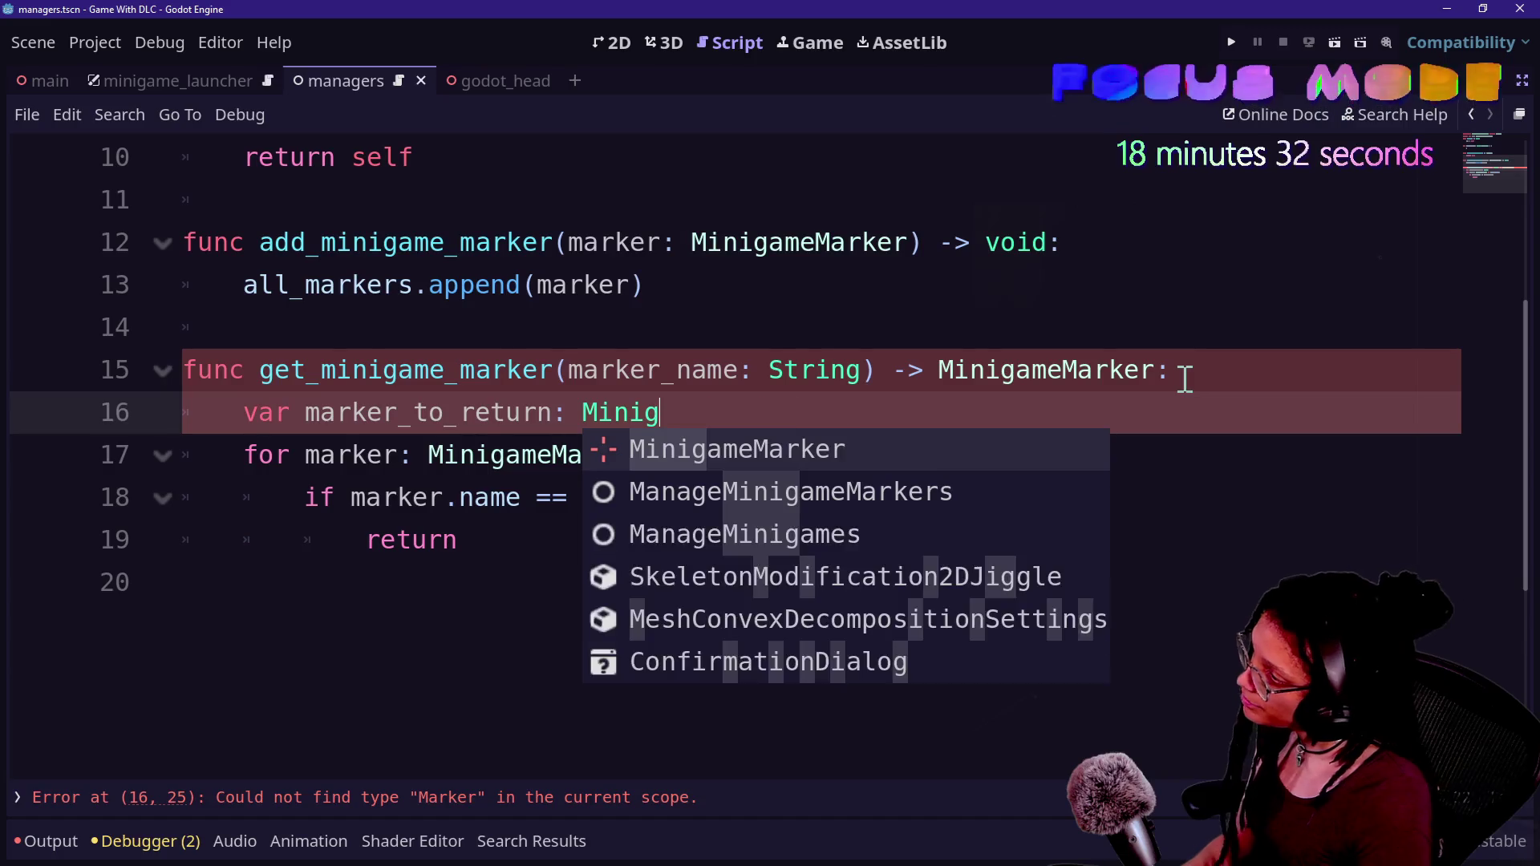
text(ameMarker = )
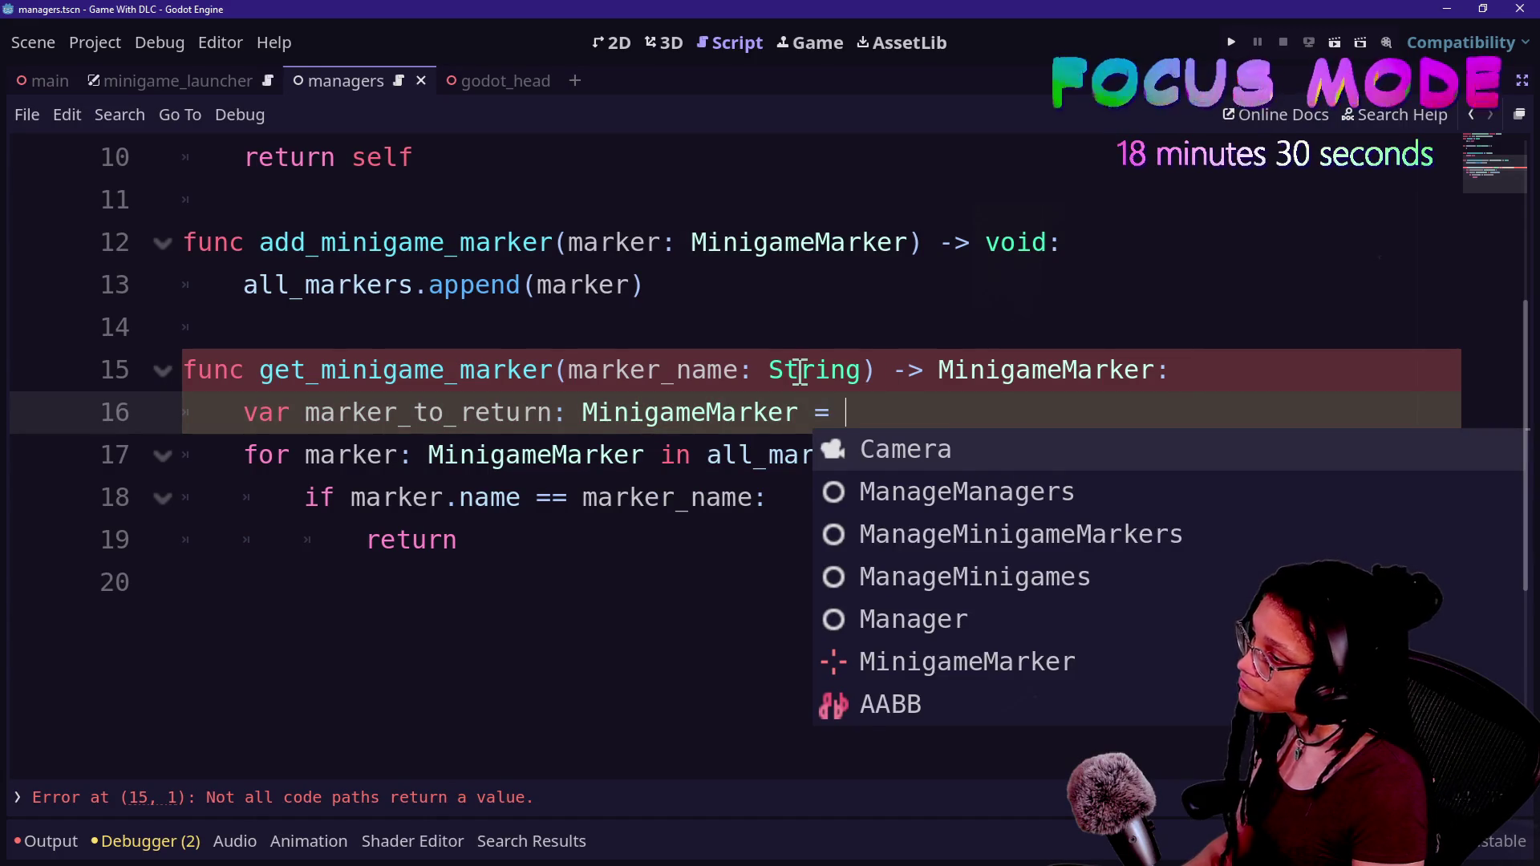
text(null)
click(567, 454)
- Inside the loop, set marker_to_return = marker on line 19
click(762, 581)
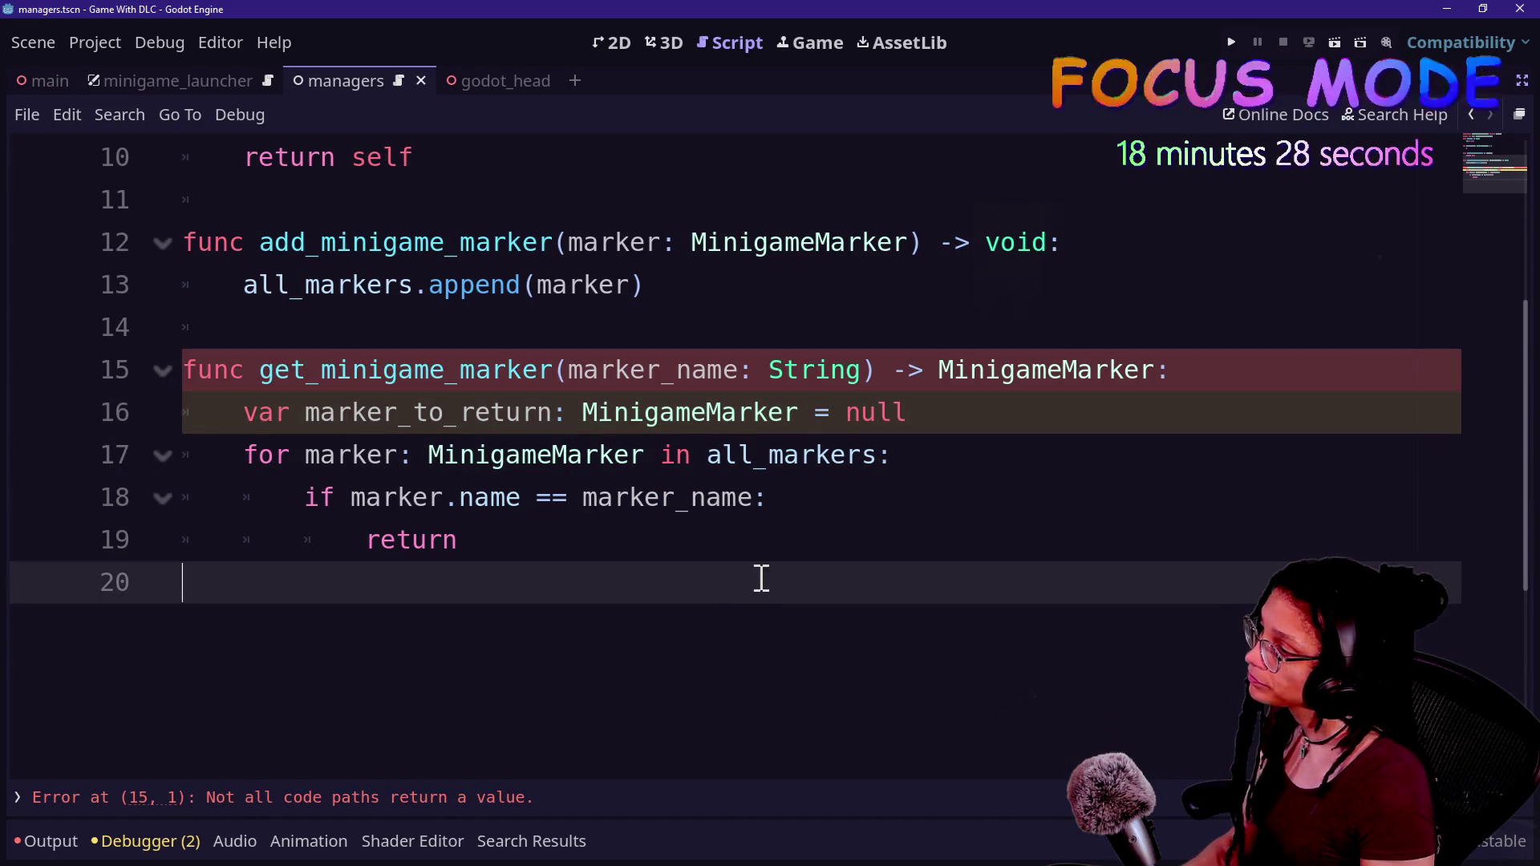
click(764, 546)
key(BackSpace)
key(BackSpace)
key(BackSpace)
key(BackSpace)
text(marker)
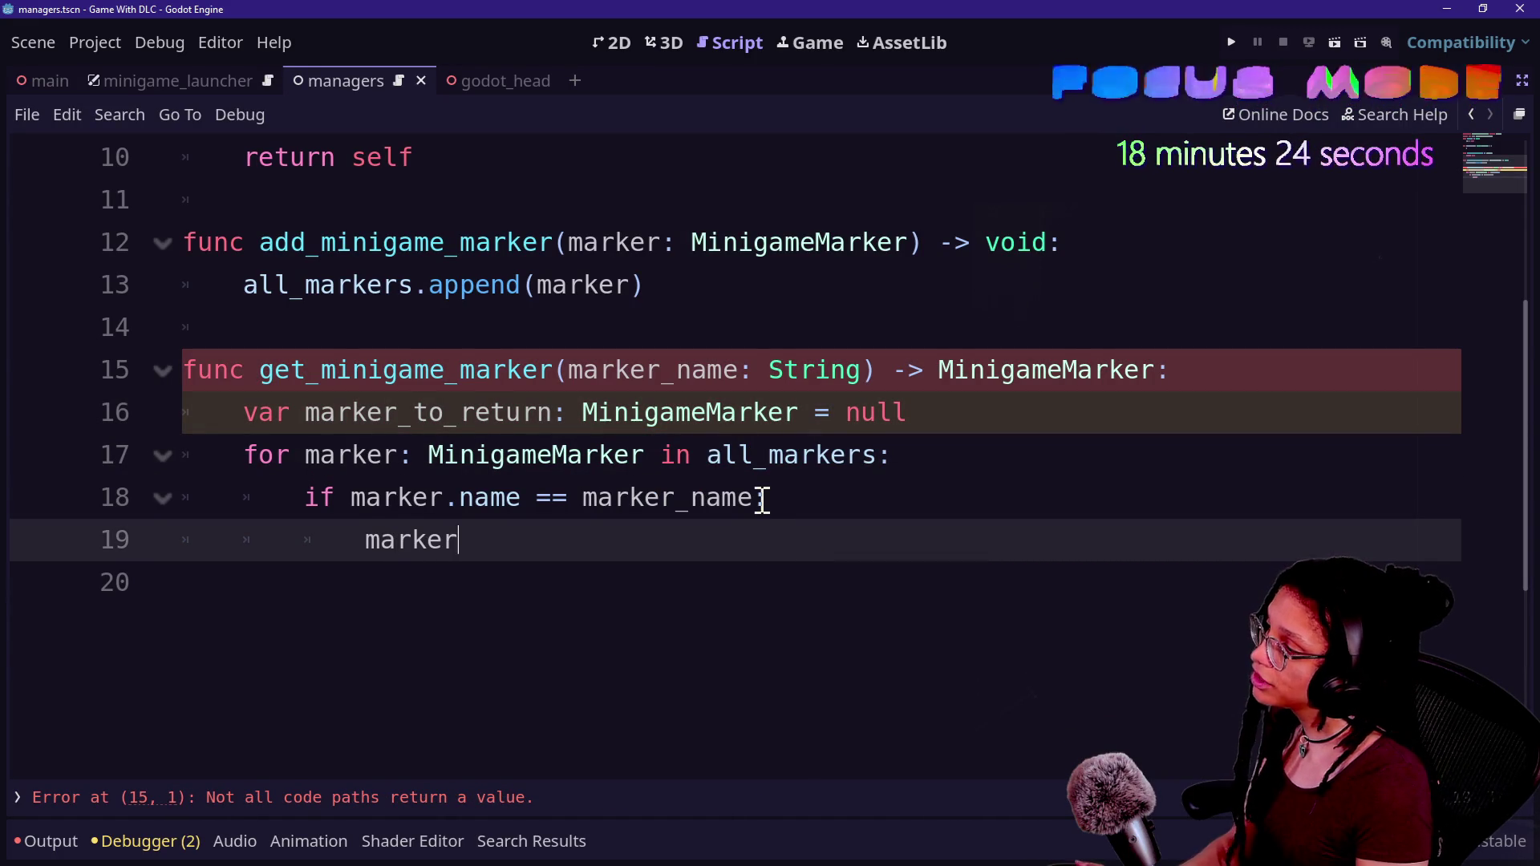
key(Down)
key(Down)
key(Return)
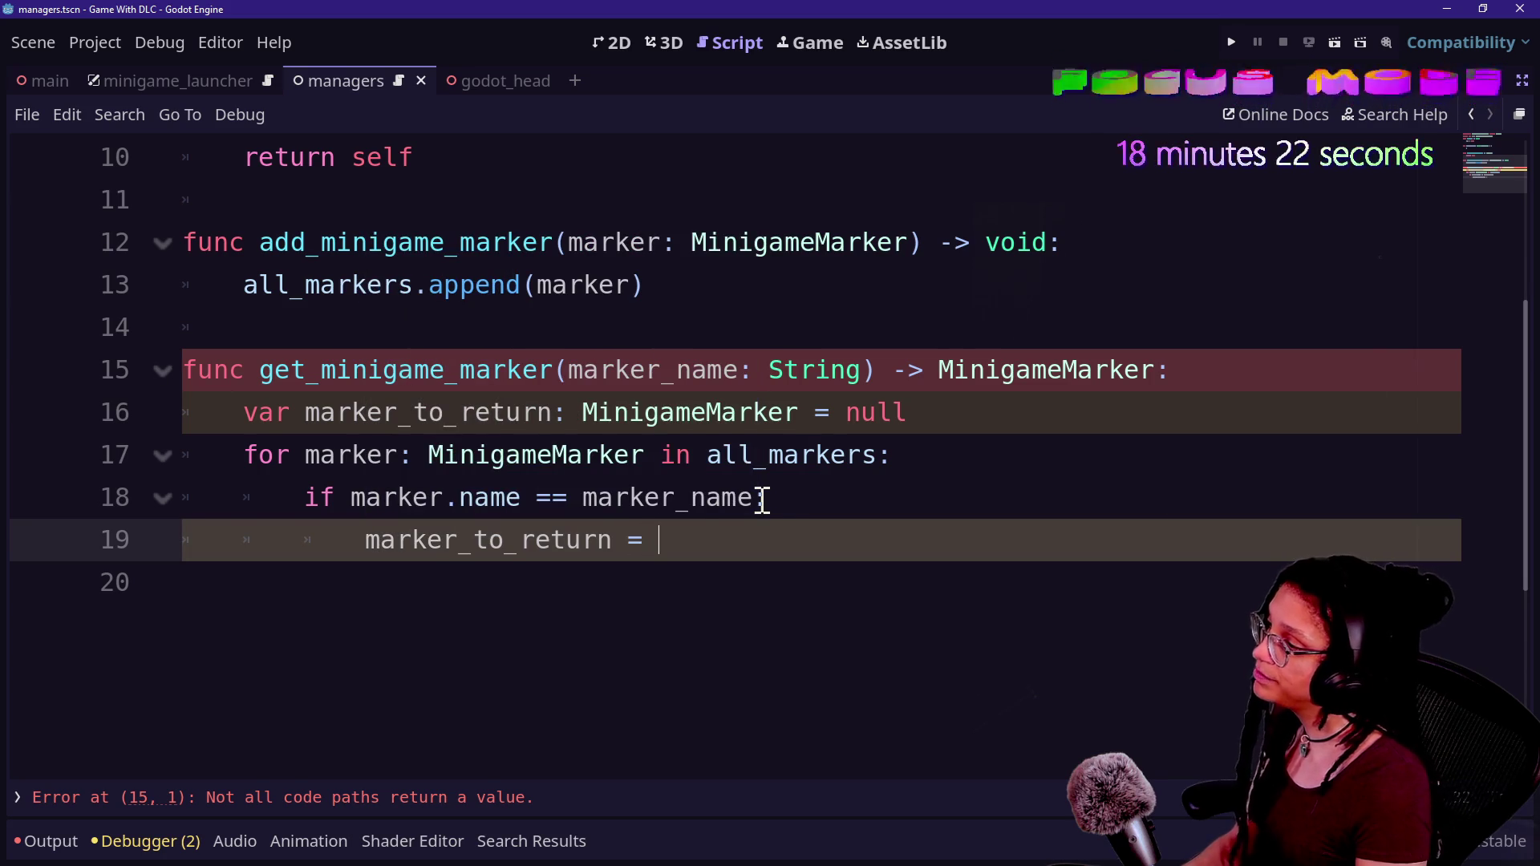
text(marker)
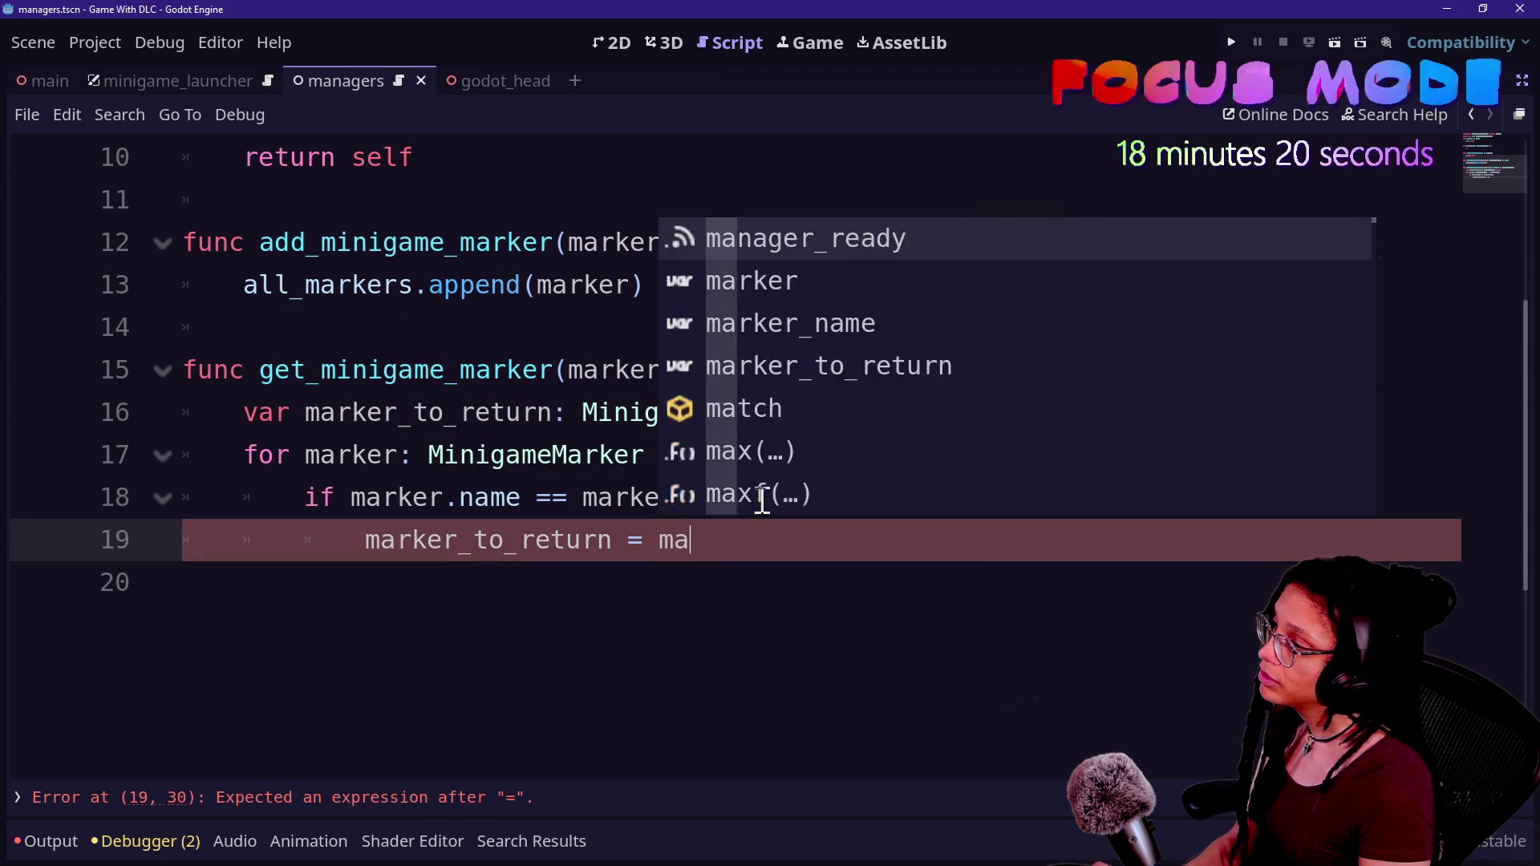
key(Escape)
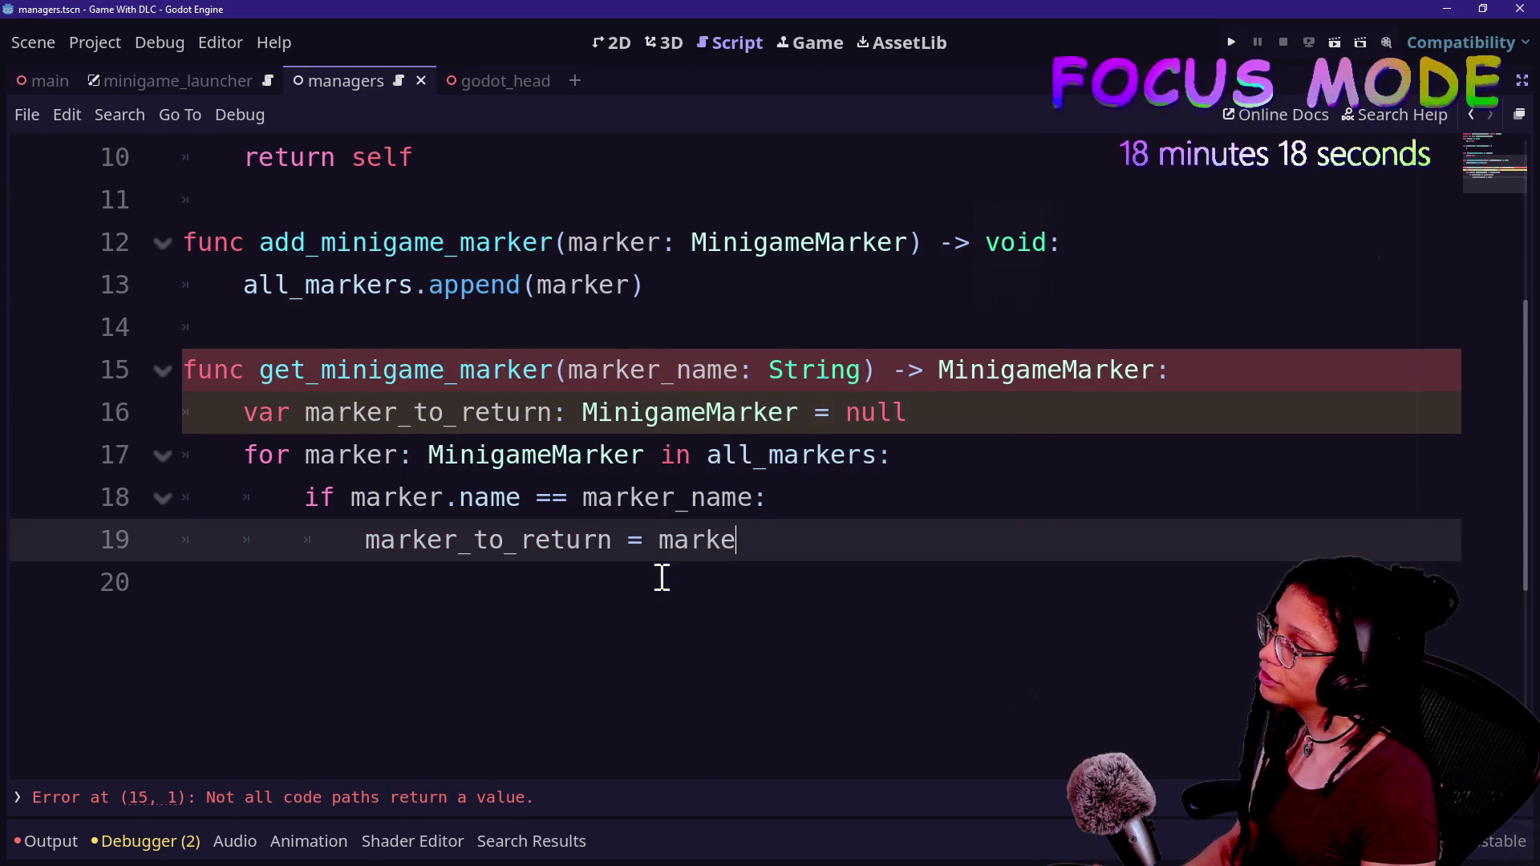
text(r)
- Return marker_to_return after the loop, save, and open an outdented line above the return
key(Return)
key(Return)
key(BackSpace)
key(BackSpace)
key(BackSpace)
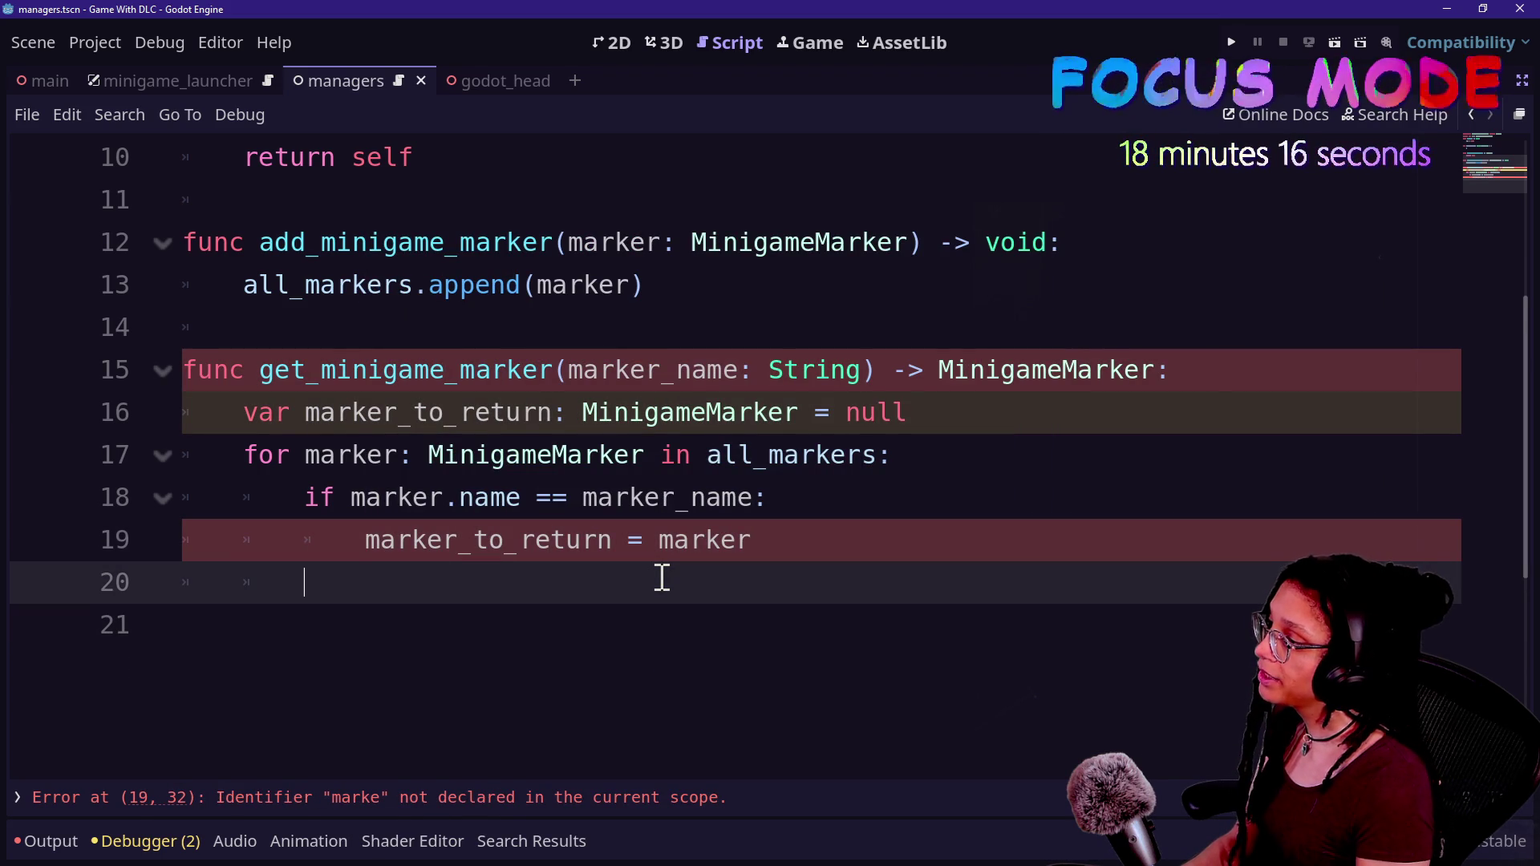
text(return marker)
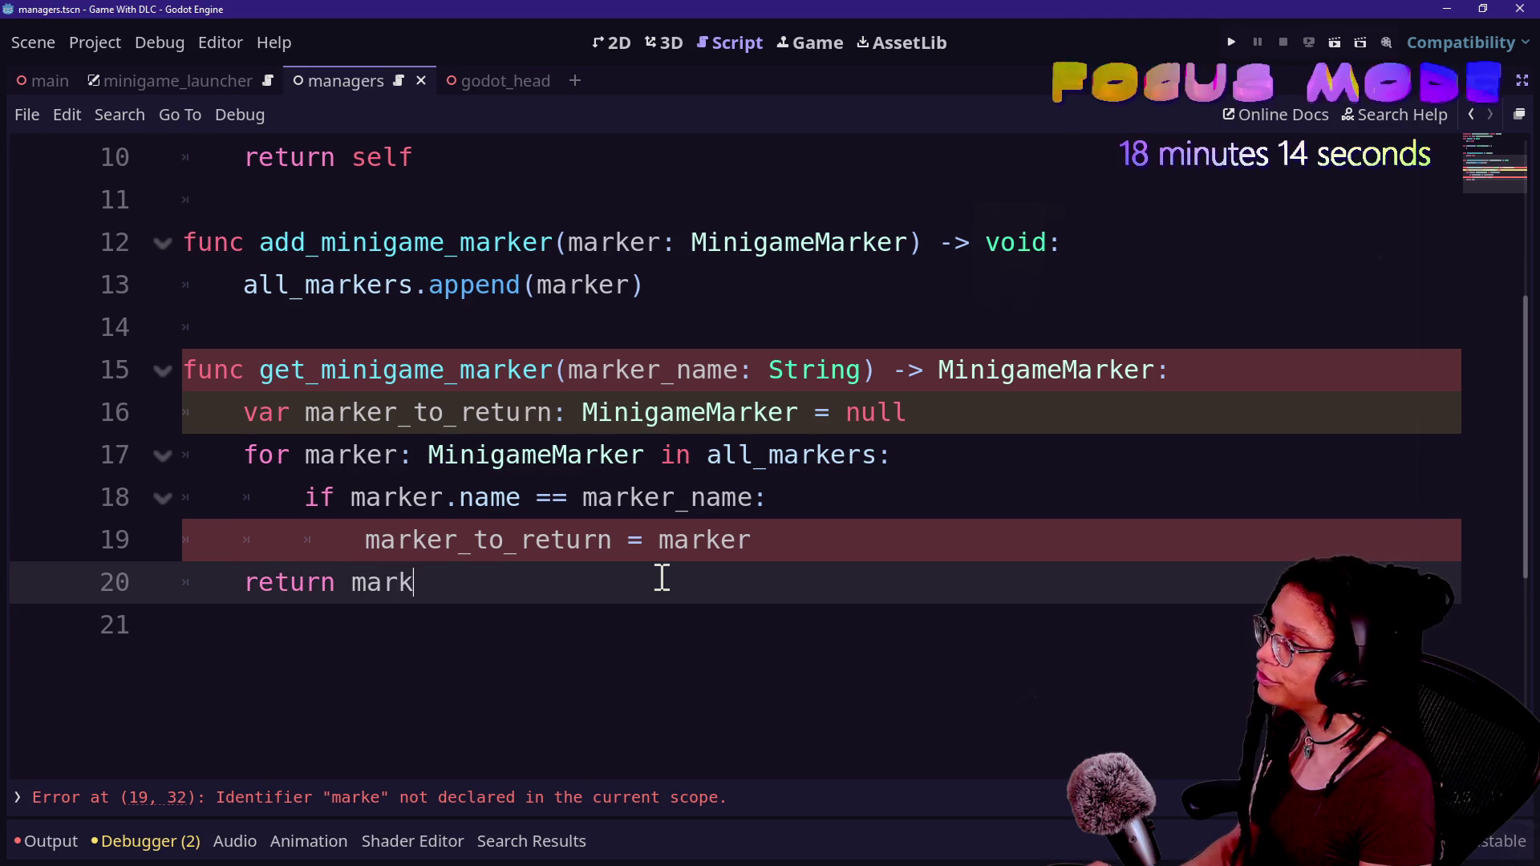
text(_to)
key(Return)
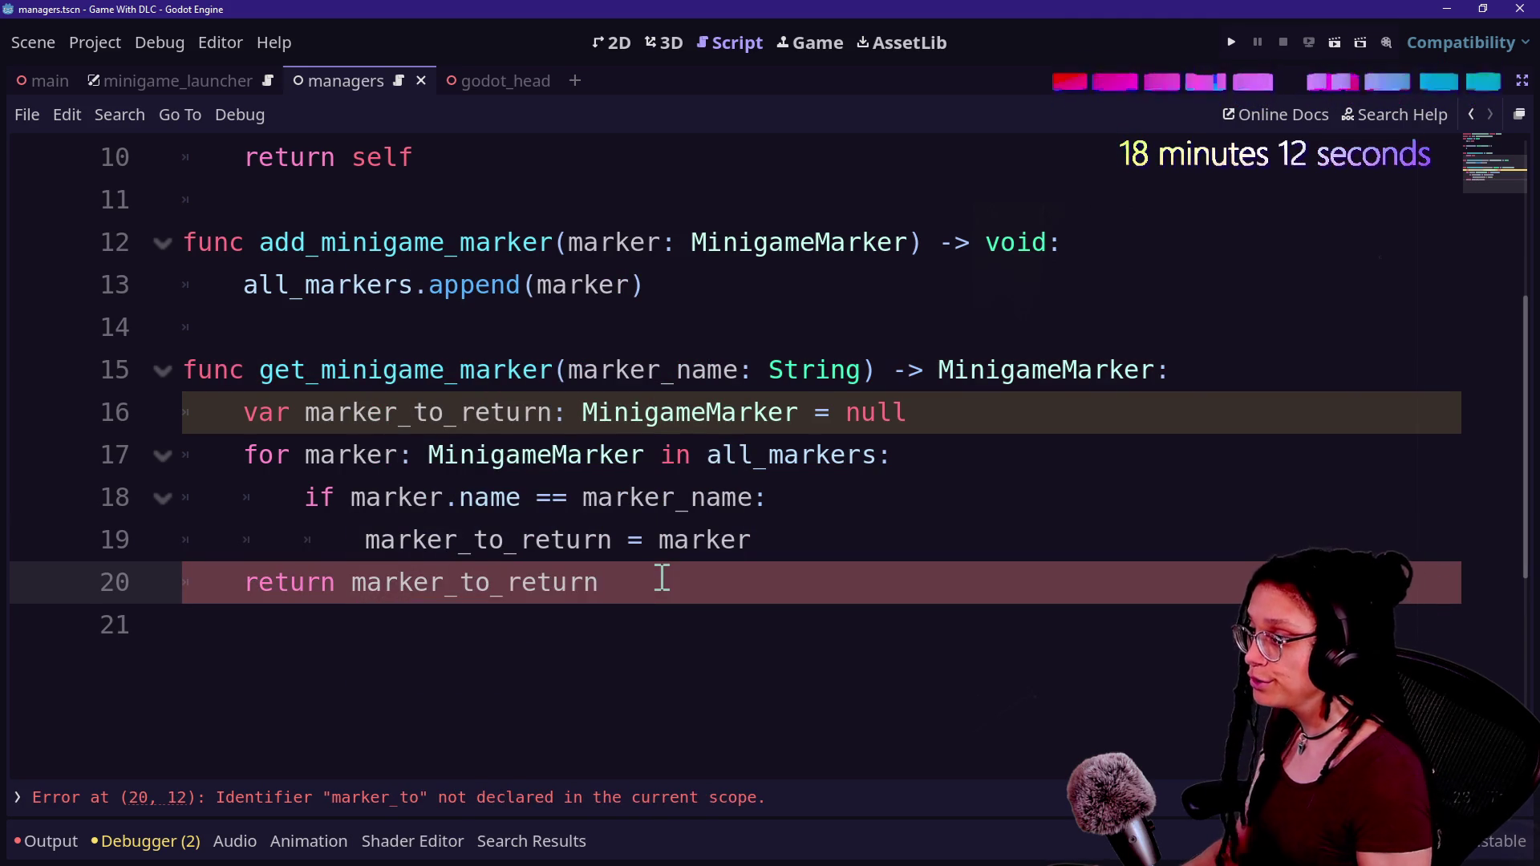
key(Return)
key(ctrl+s)
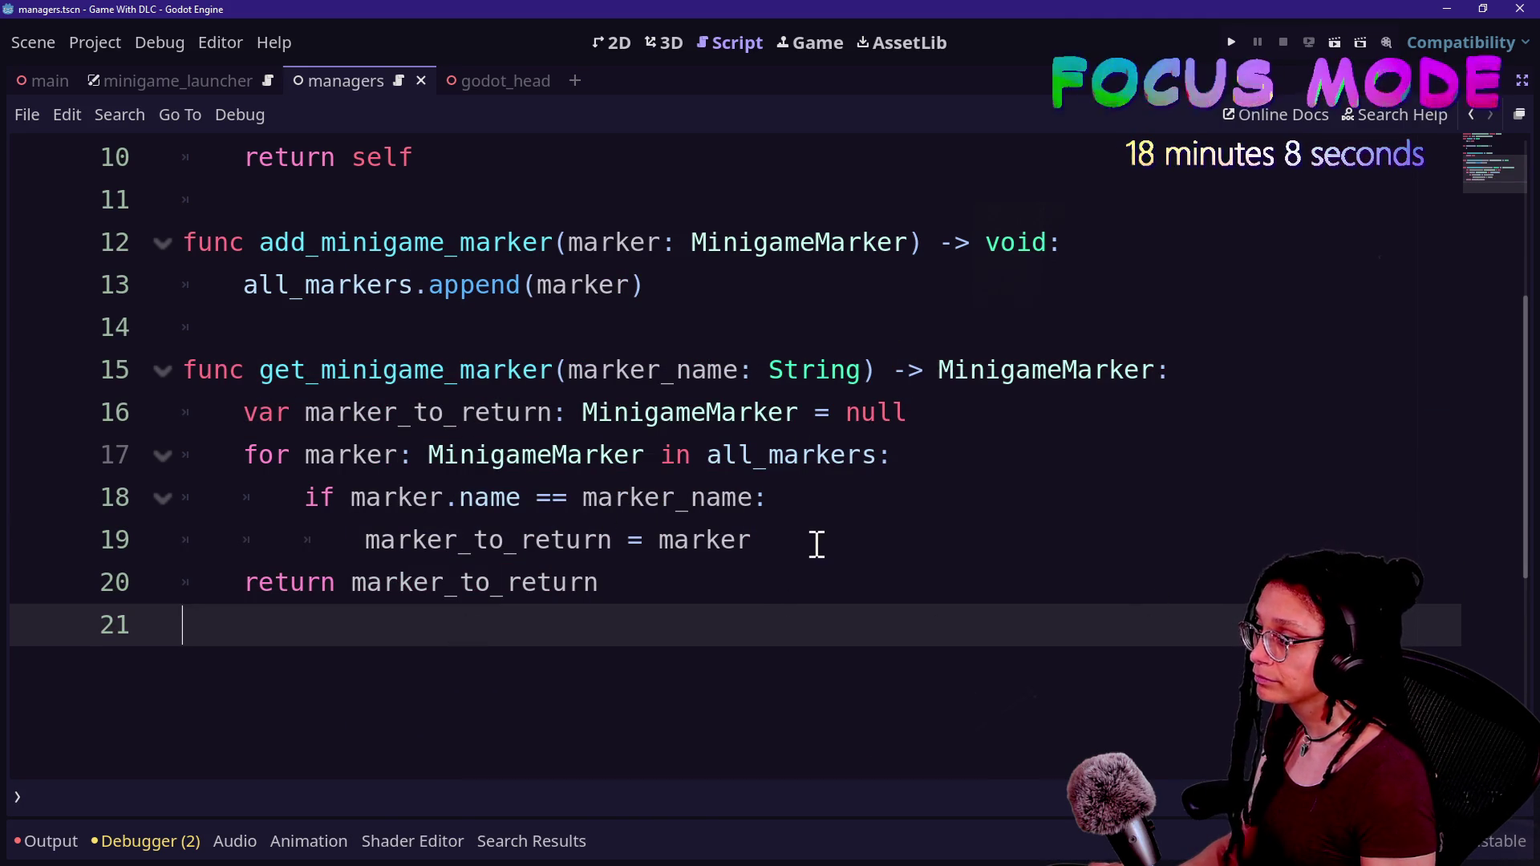
click(782, 544)
key(Return)
key(BackSpace)
key(BackSpace)
- Add push_error("Minigame marker name ", marker_name, " is invalid!") before the return
text(print()
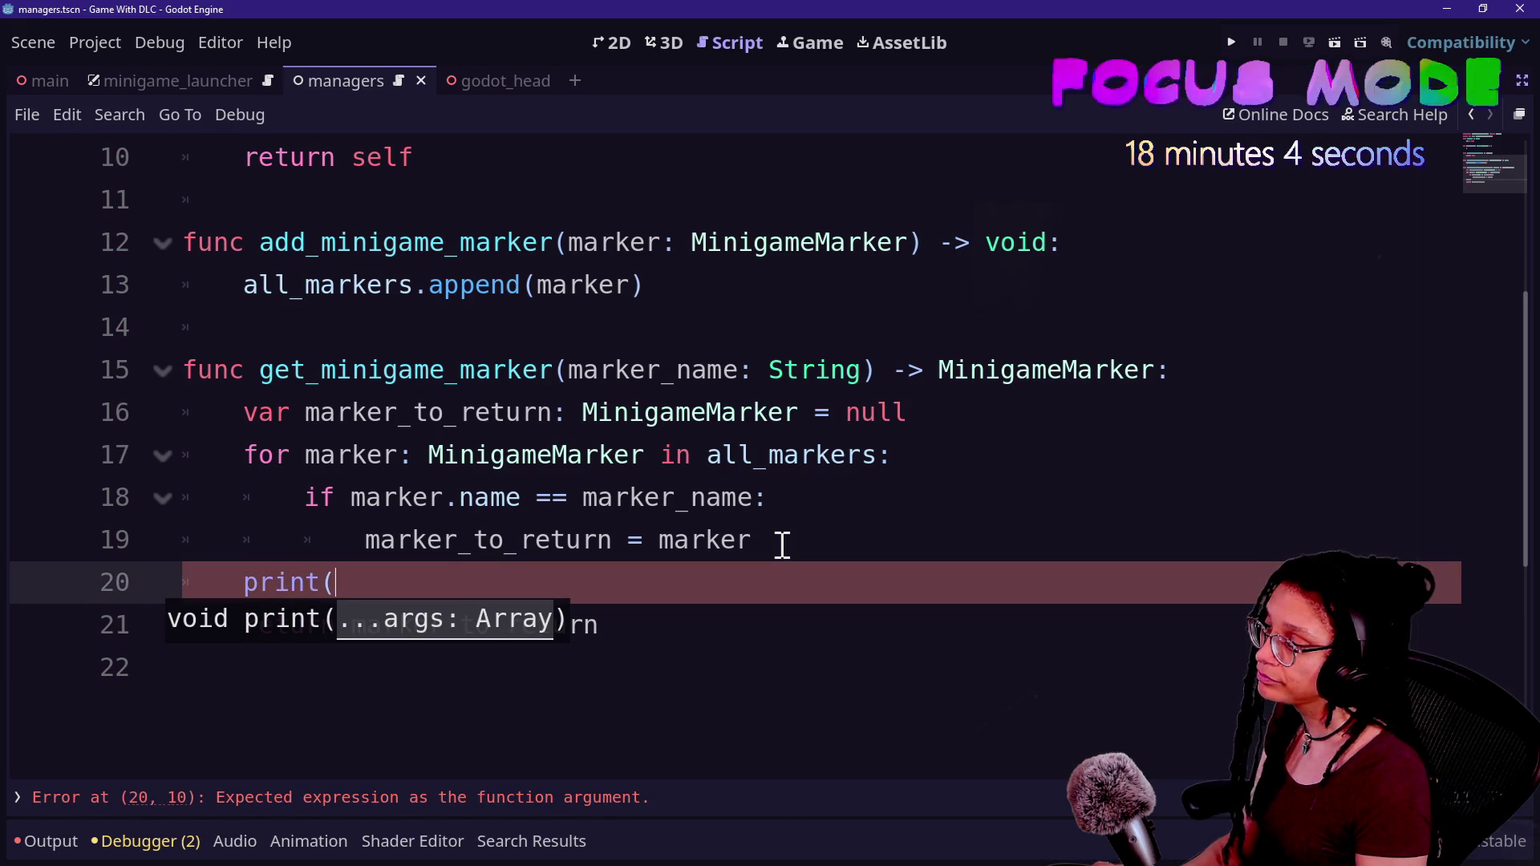
text(push_)
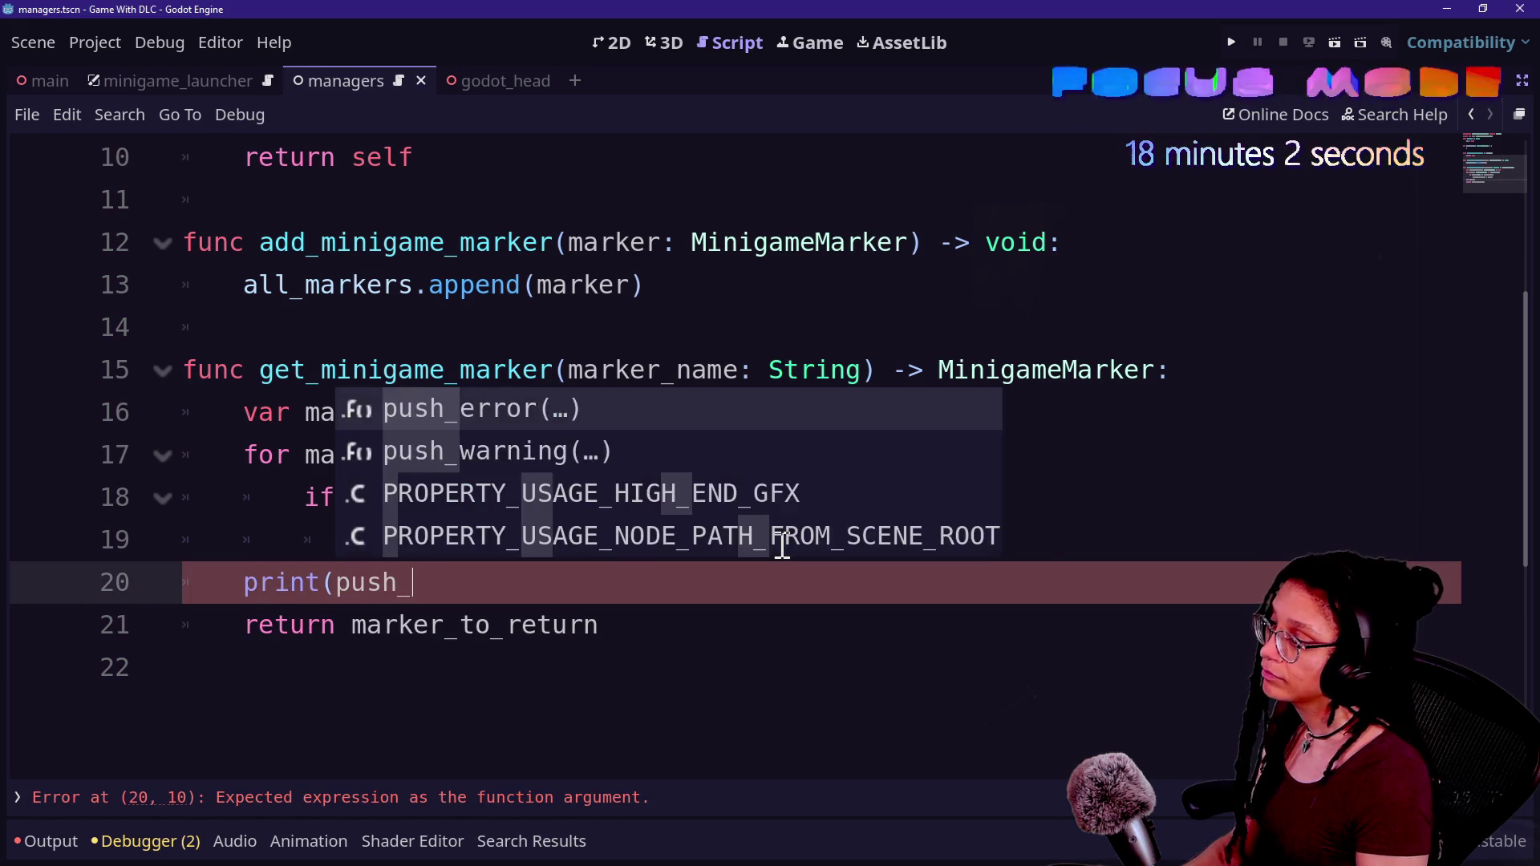
key(BackSpace)
key(BackSpace)
key(BackSpace)
key(BackSpace)
key(BackSpace)
key(BackSpace)
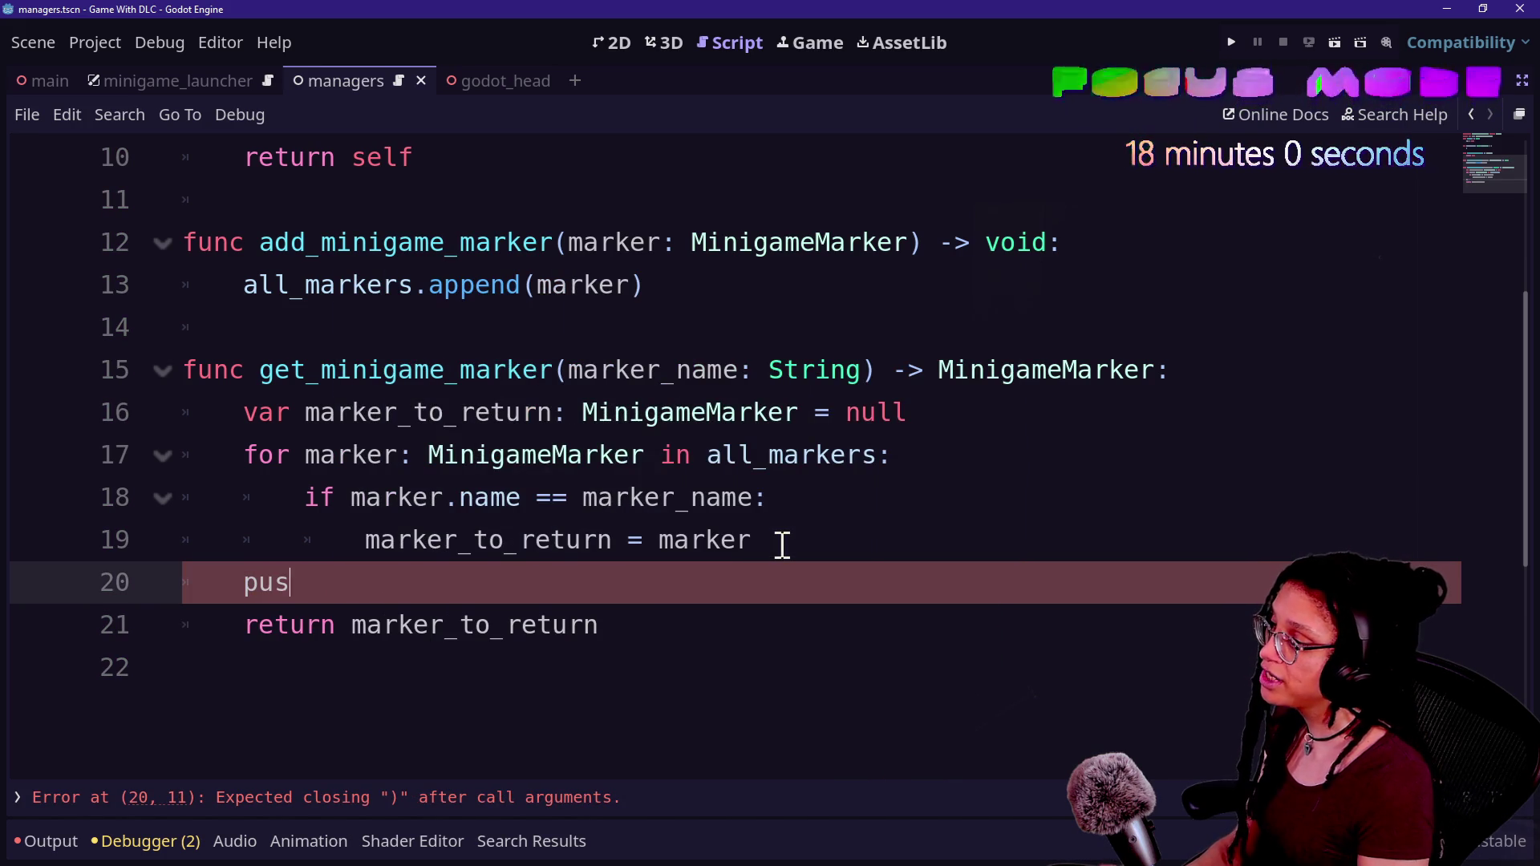
text(sh)
key(Return)
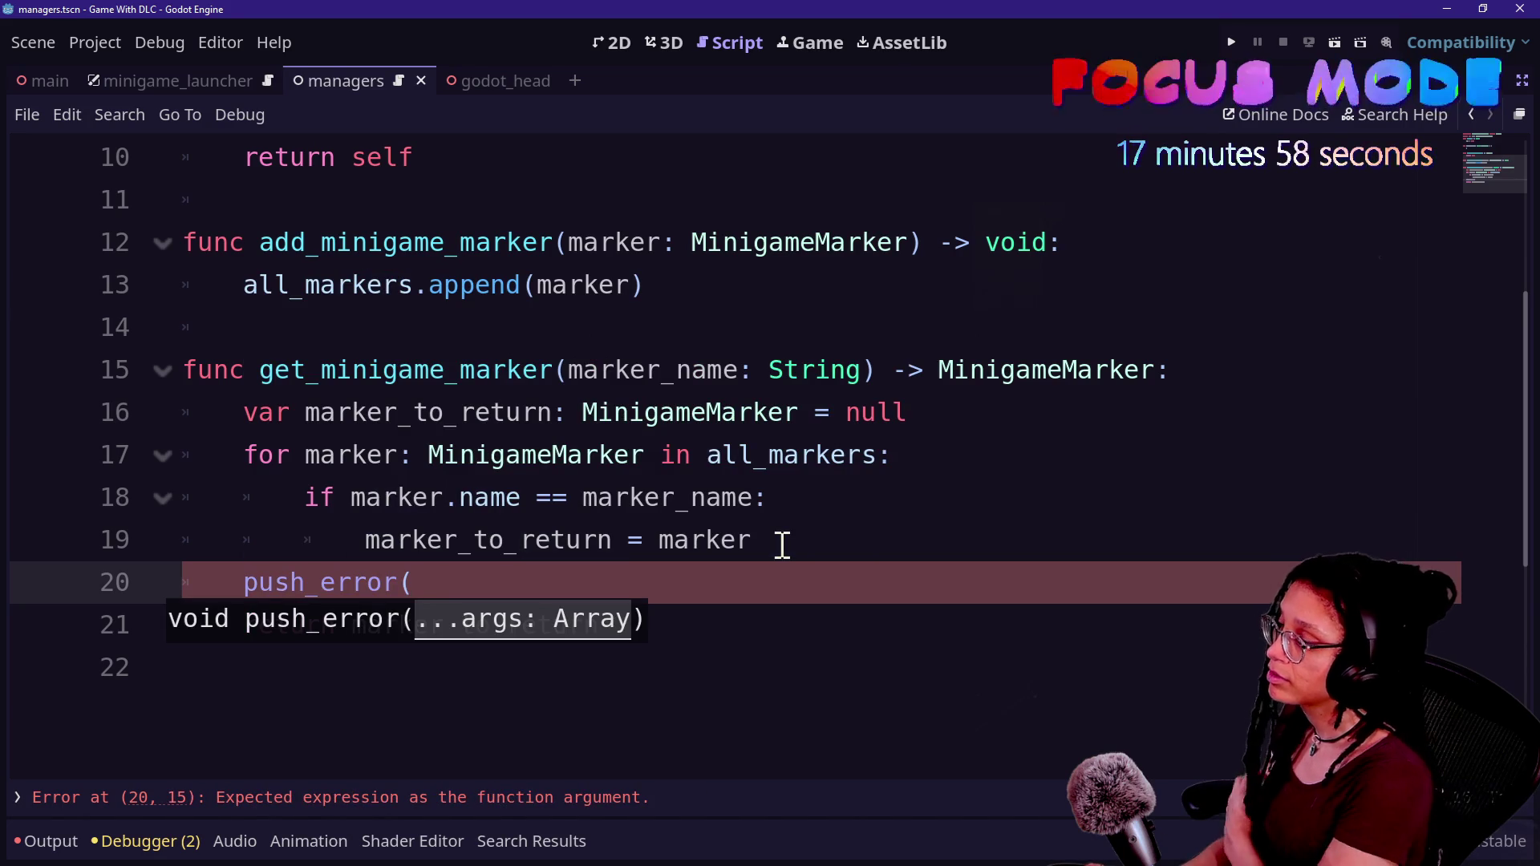
text("M)
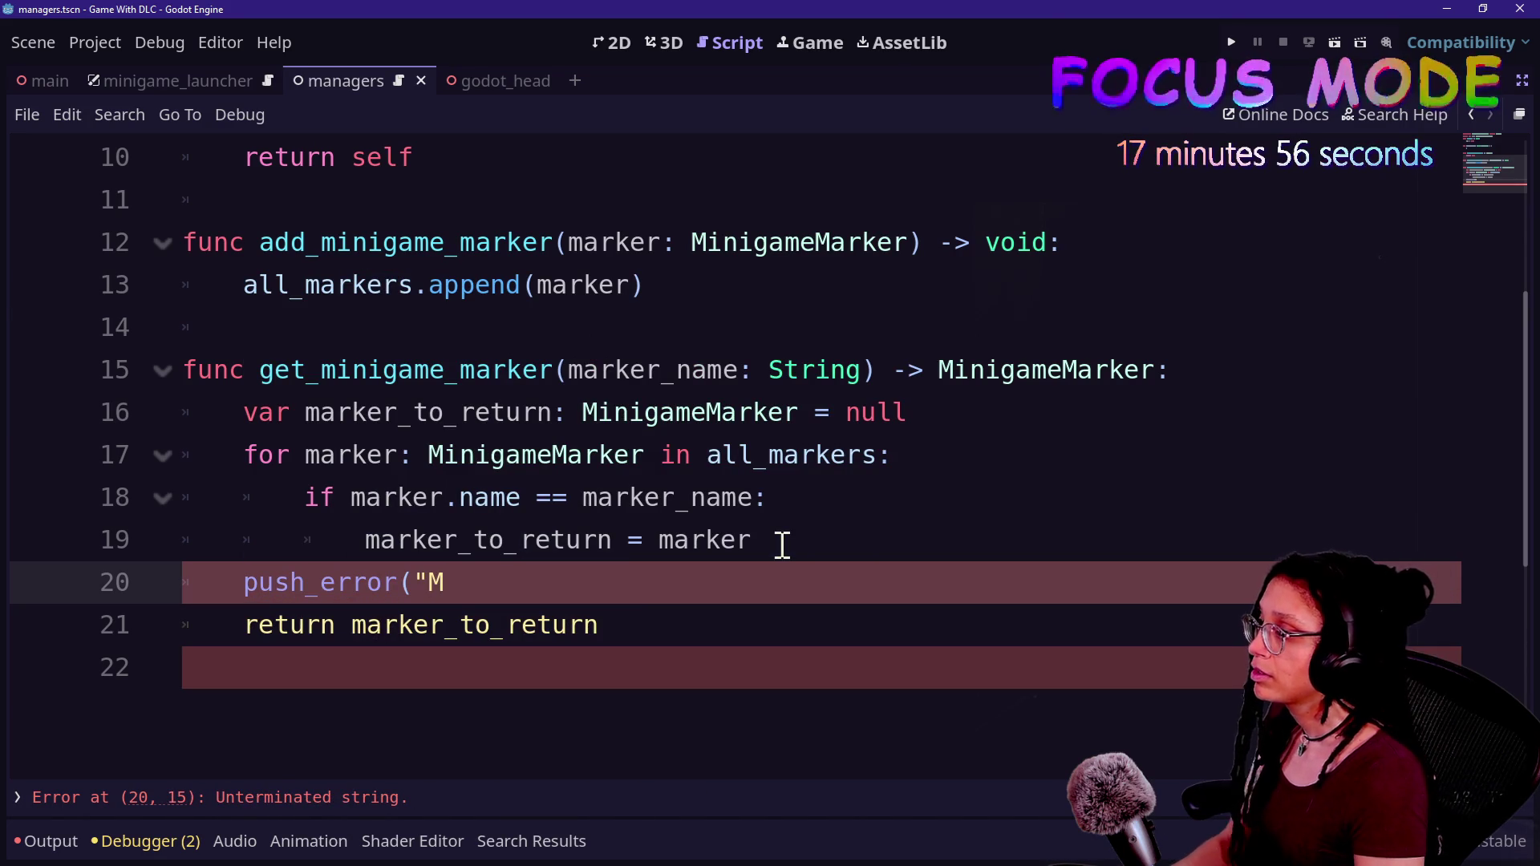
text(inigame marker)
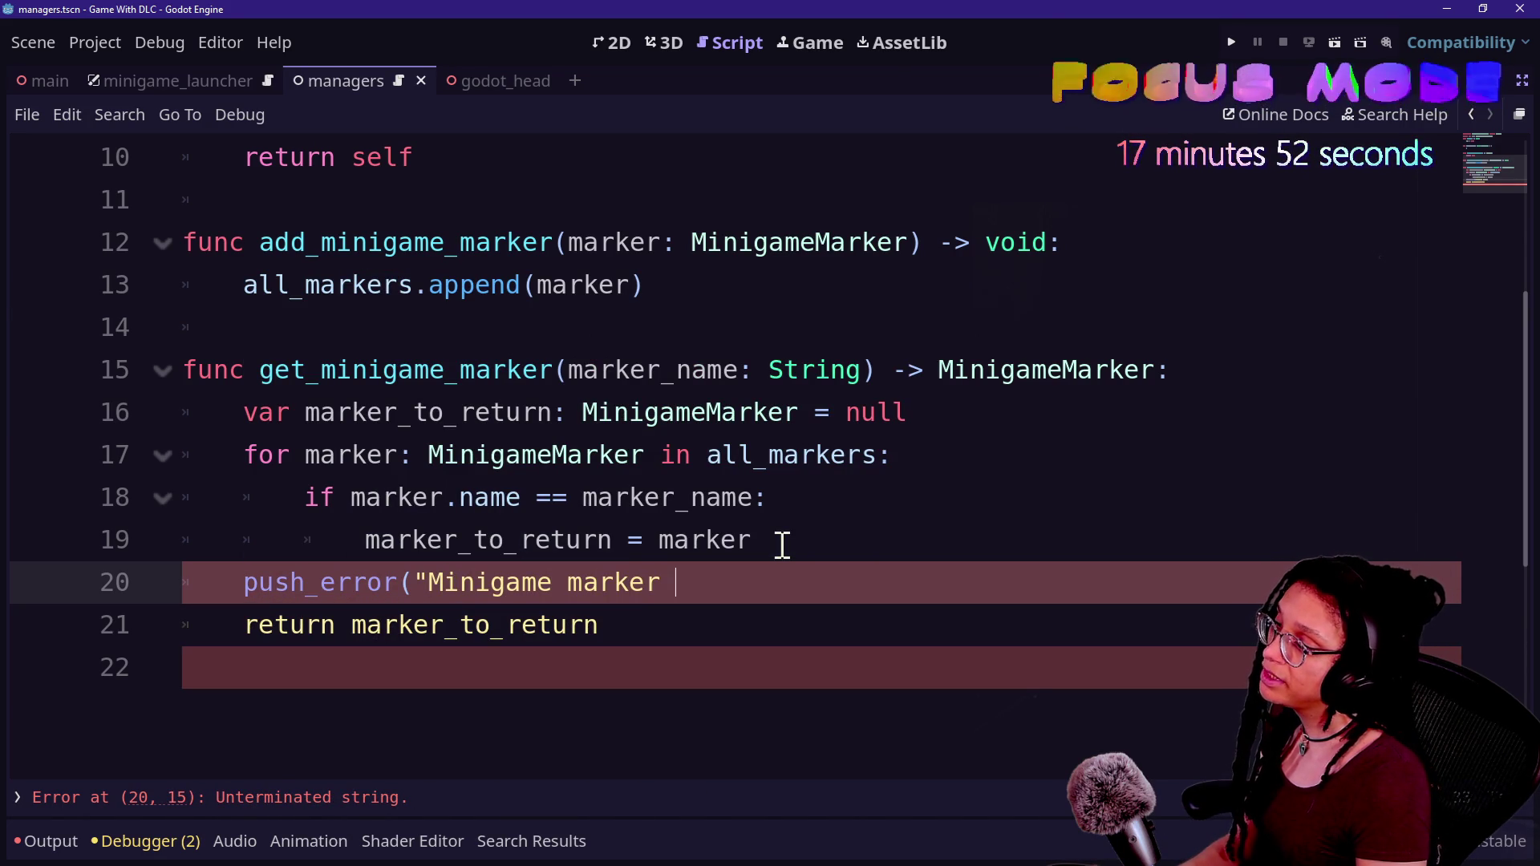
text( name ",mark)
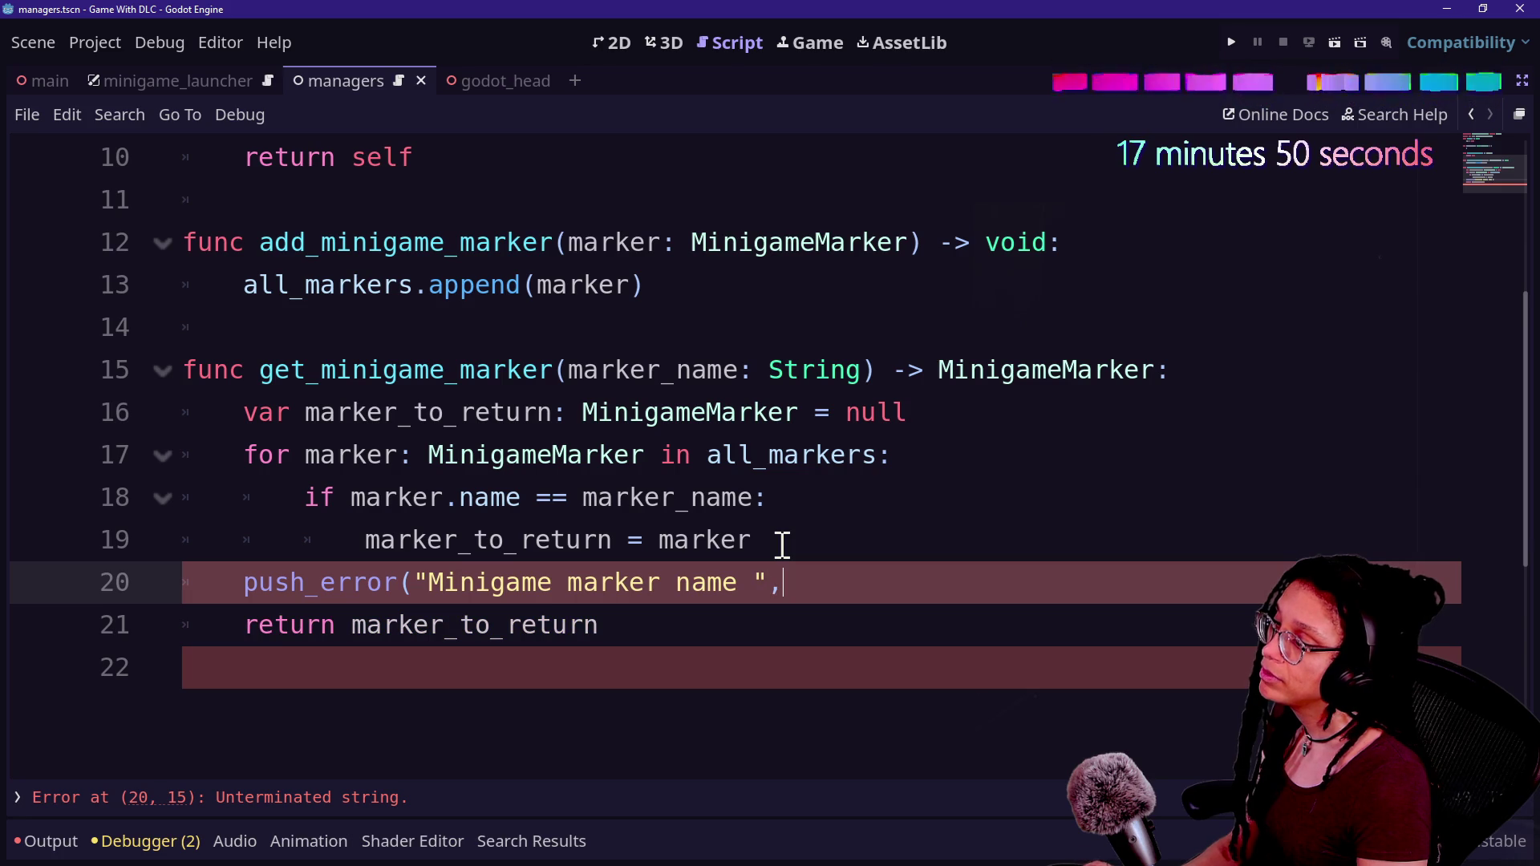
text(er_name,")
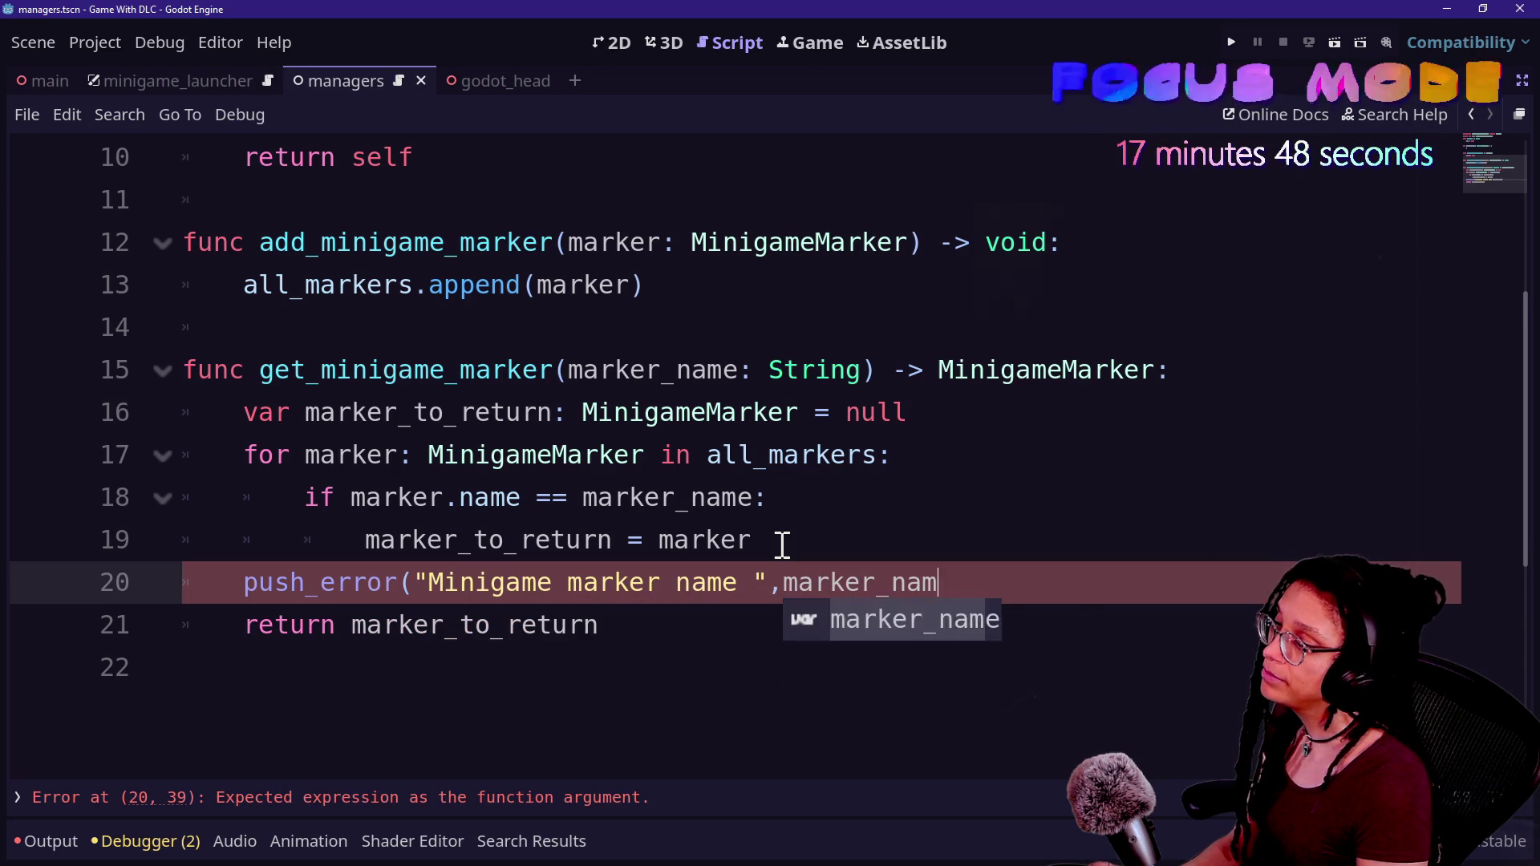
key(BackSpace)
key(BackSpace)
text(is invalid!)
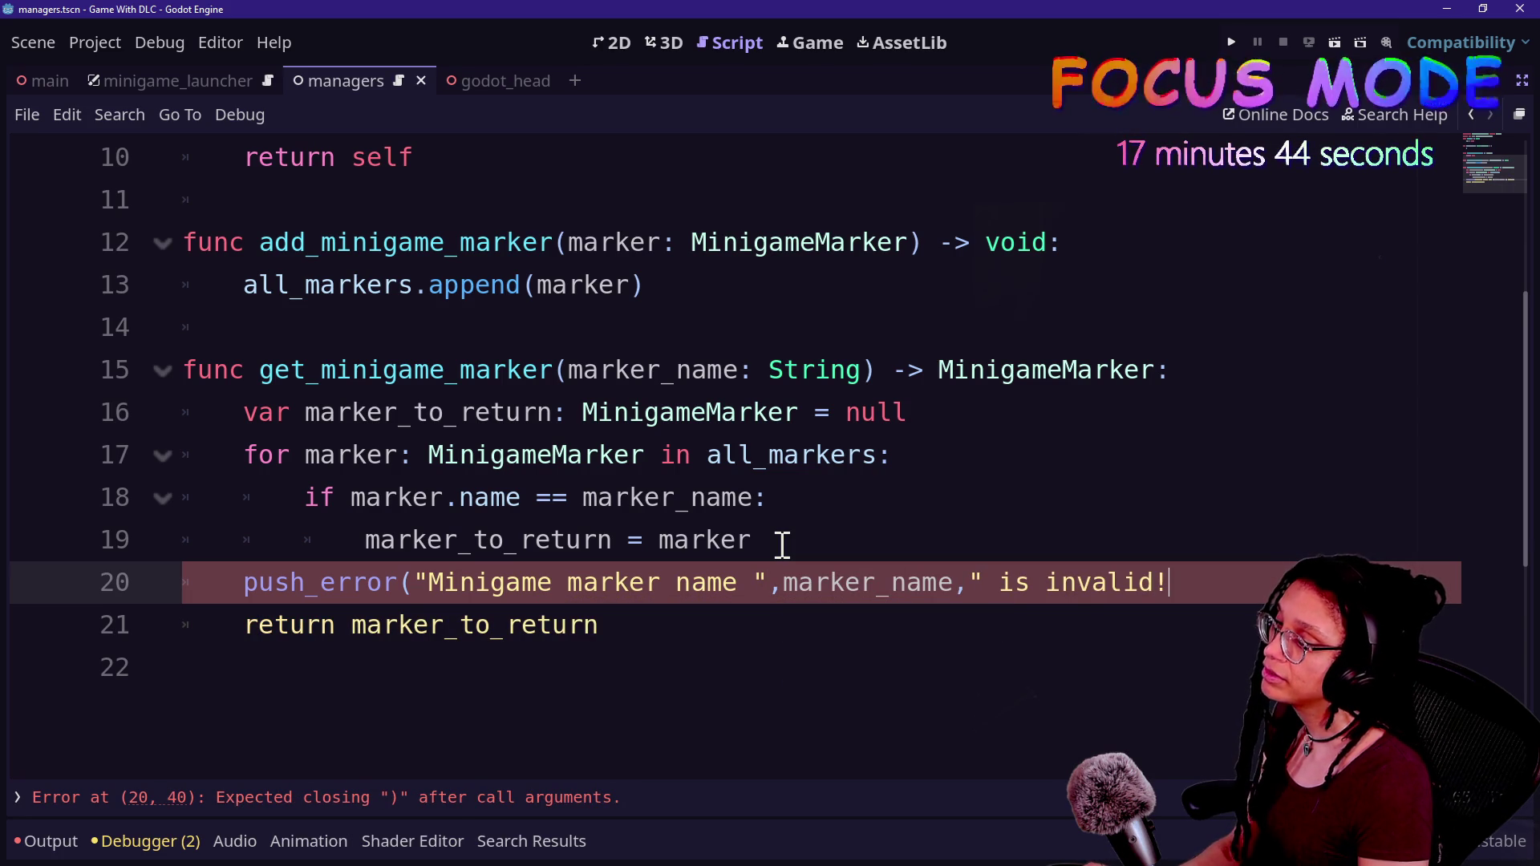
text("))
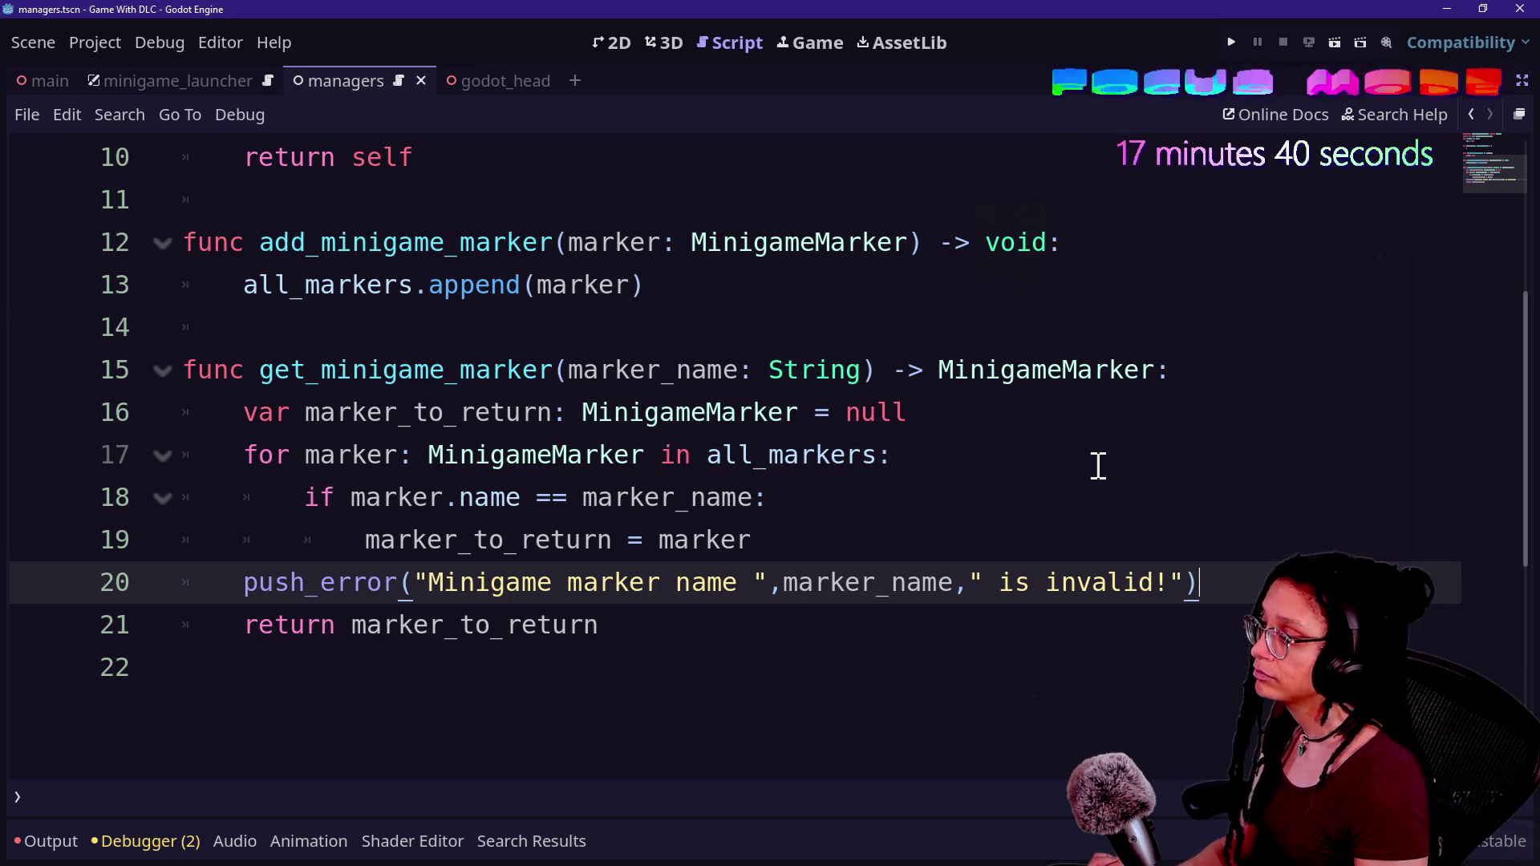
- Wrap the push_error call in an if not marker_to_return: check
drag(245, 583, 823, 611)
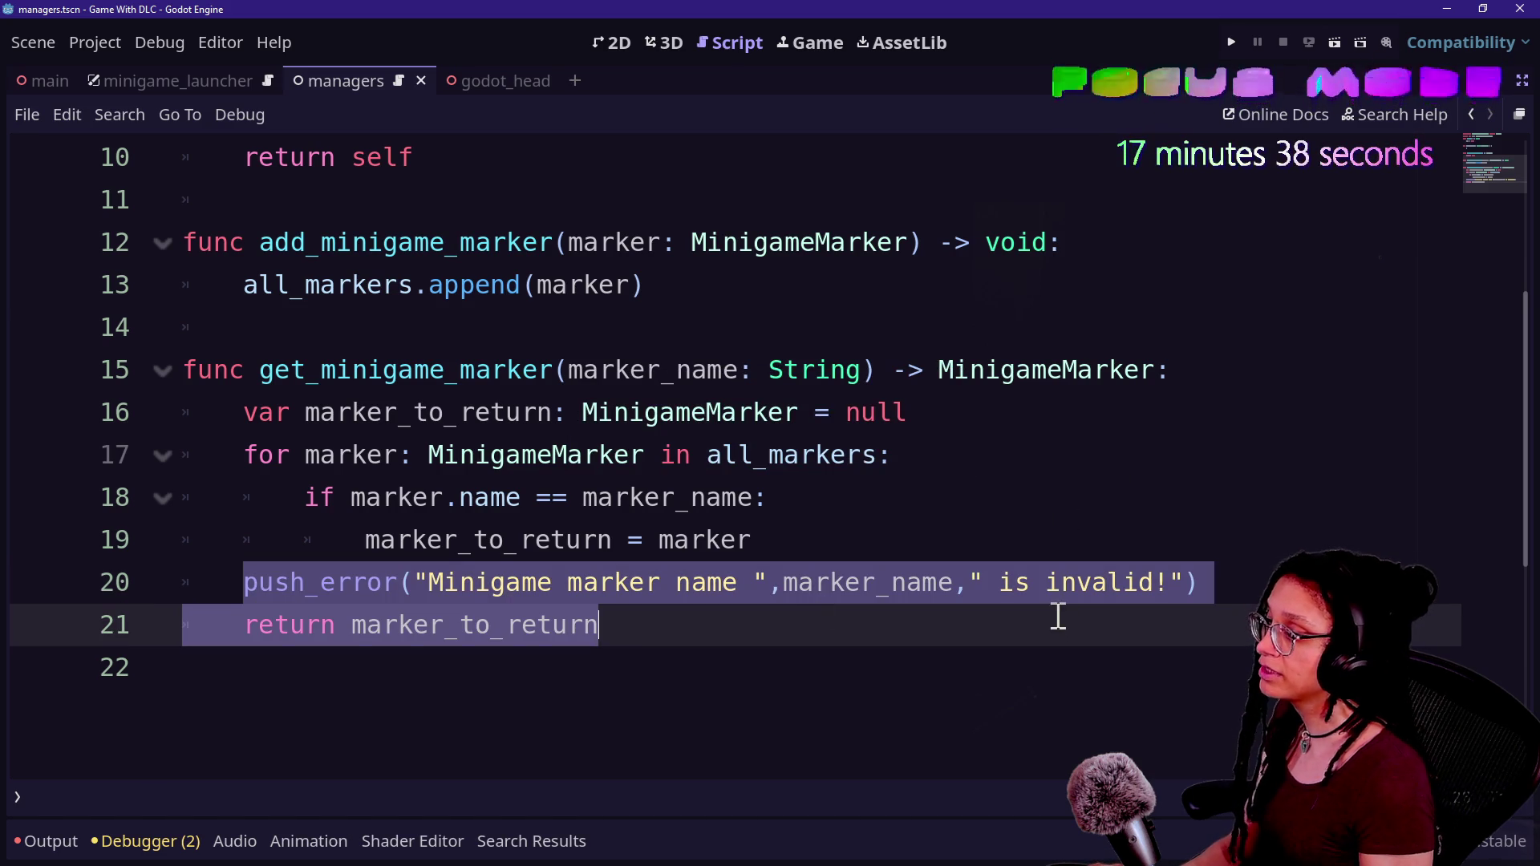
click(945, 567)
click(945, 550)
key(Return)
text(i)
key(BackSpace)
key(BackSpace)
key(BackSpace)
text(if )
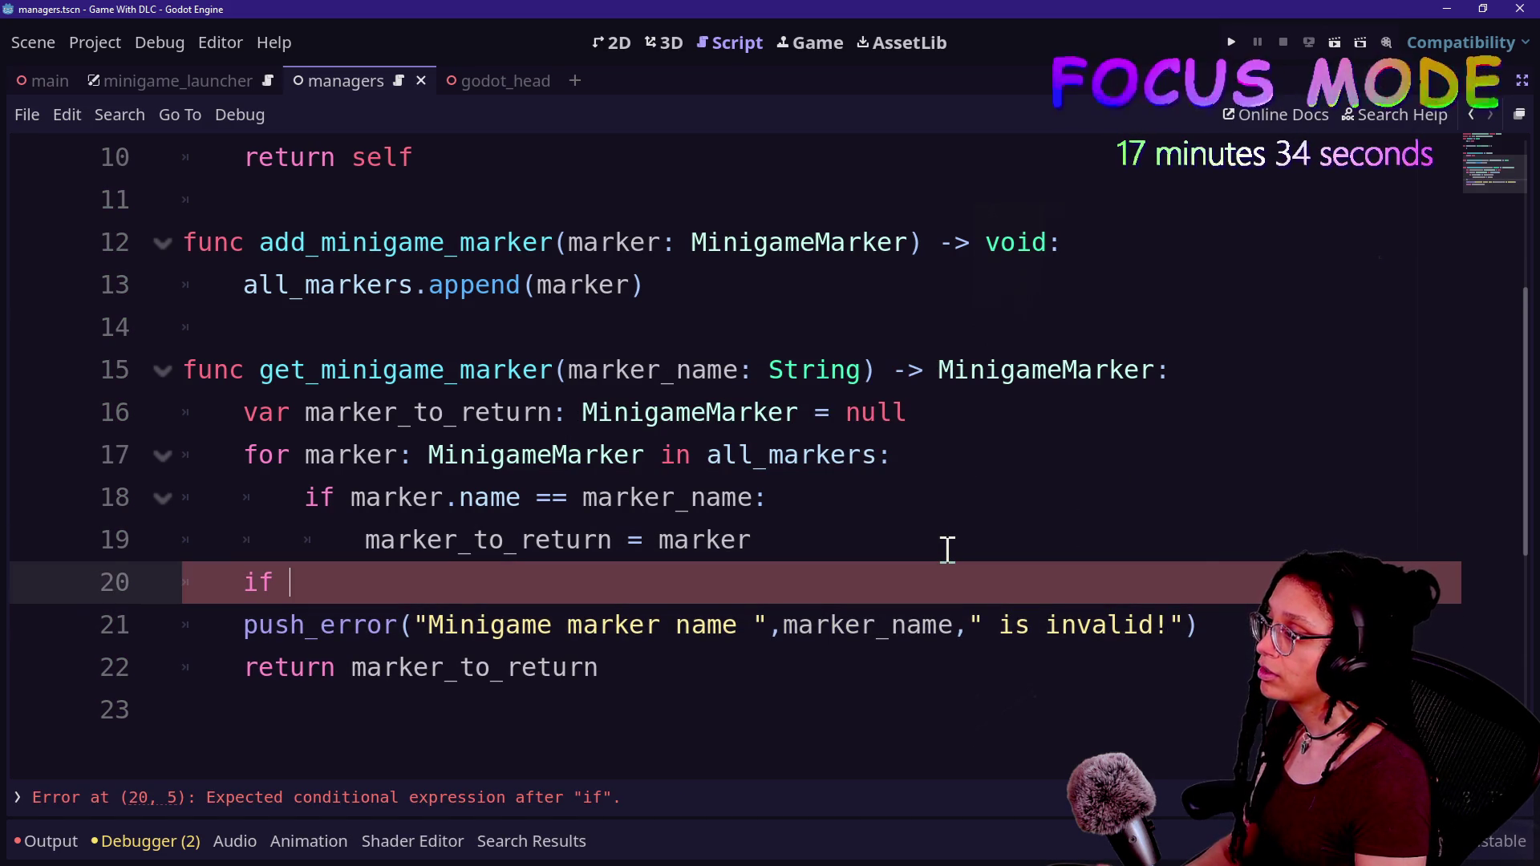
text(not marker_to_re)
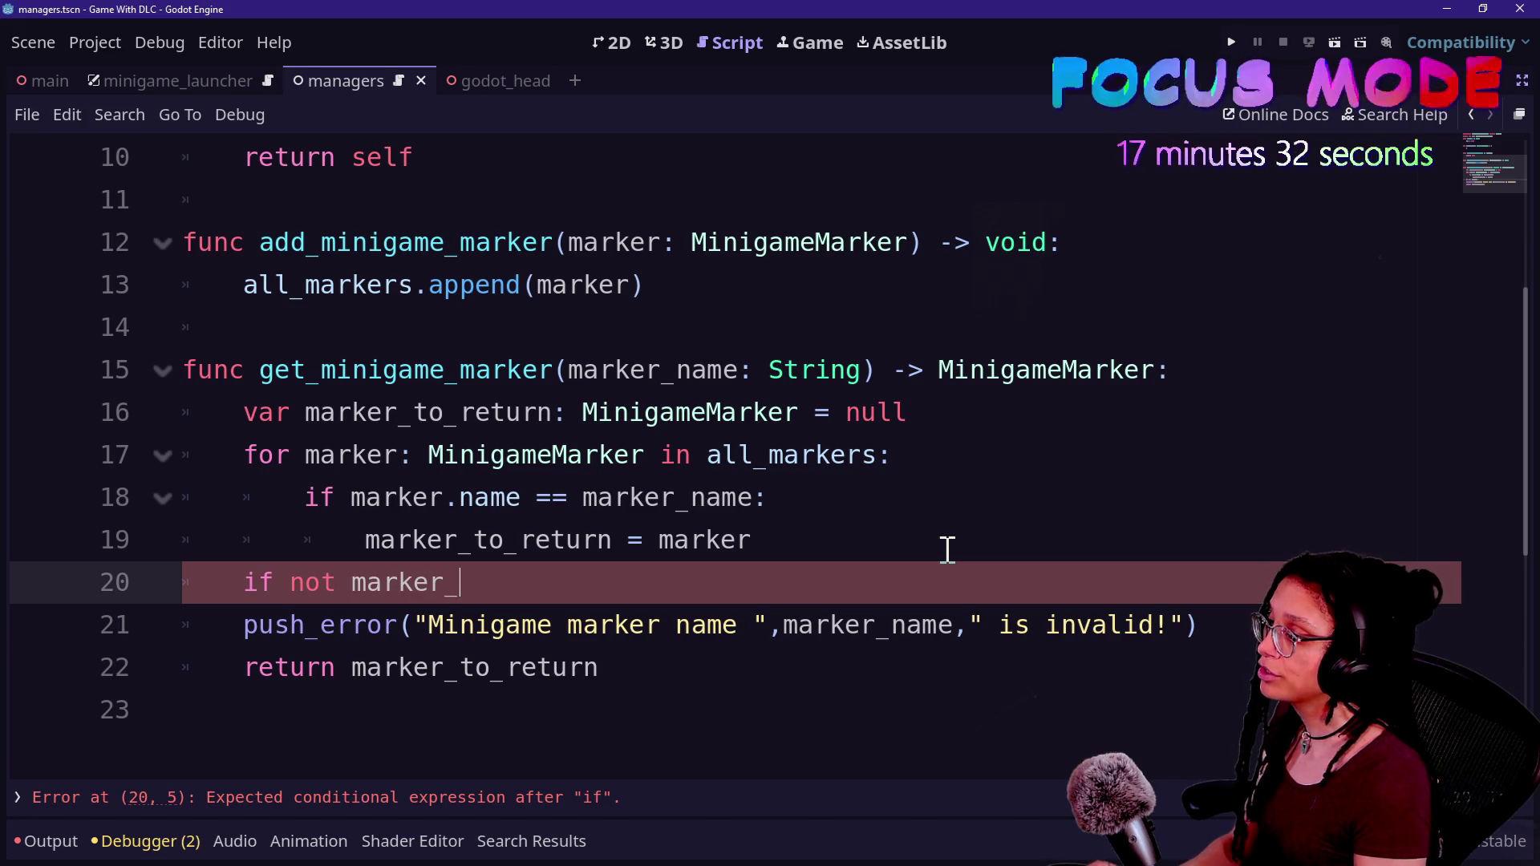
key(Return)
text(:)
key(Down)
key(Home)
key(Tab)
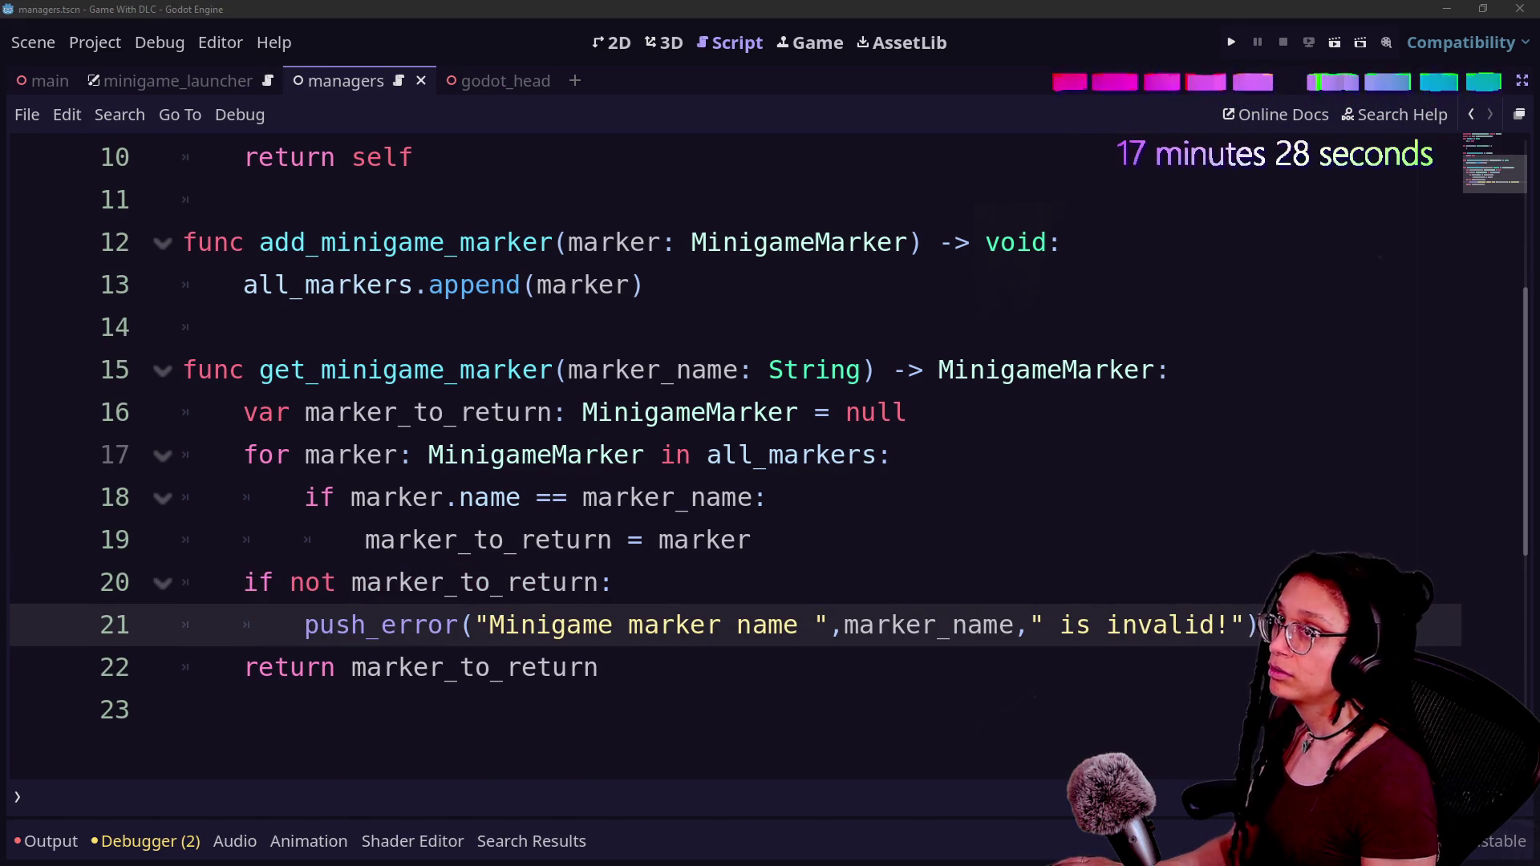
- Add blank lines after the marker_to_return assignment and after the push_error block
click(762, 597)
click(1144, 534)
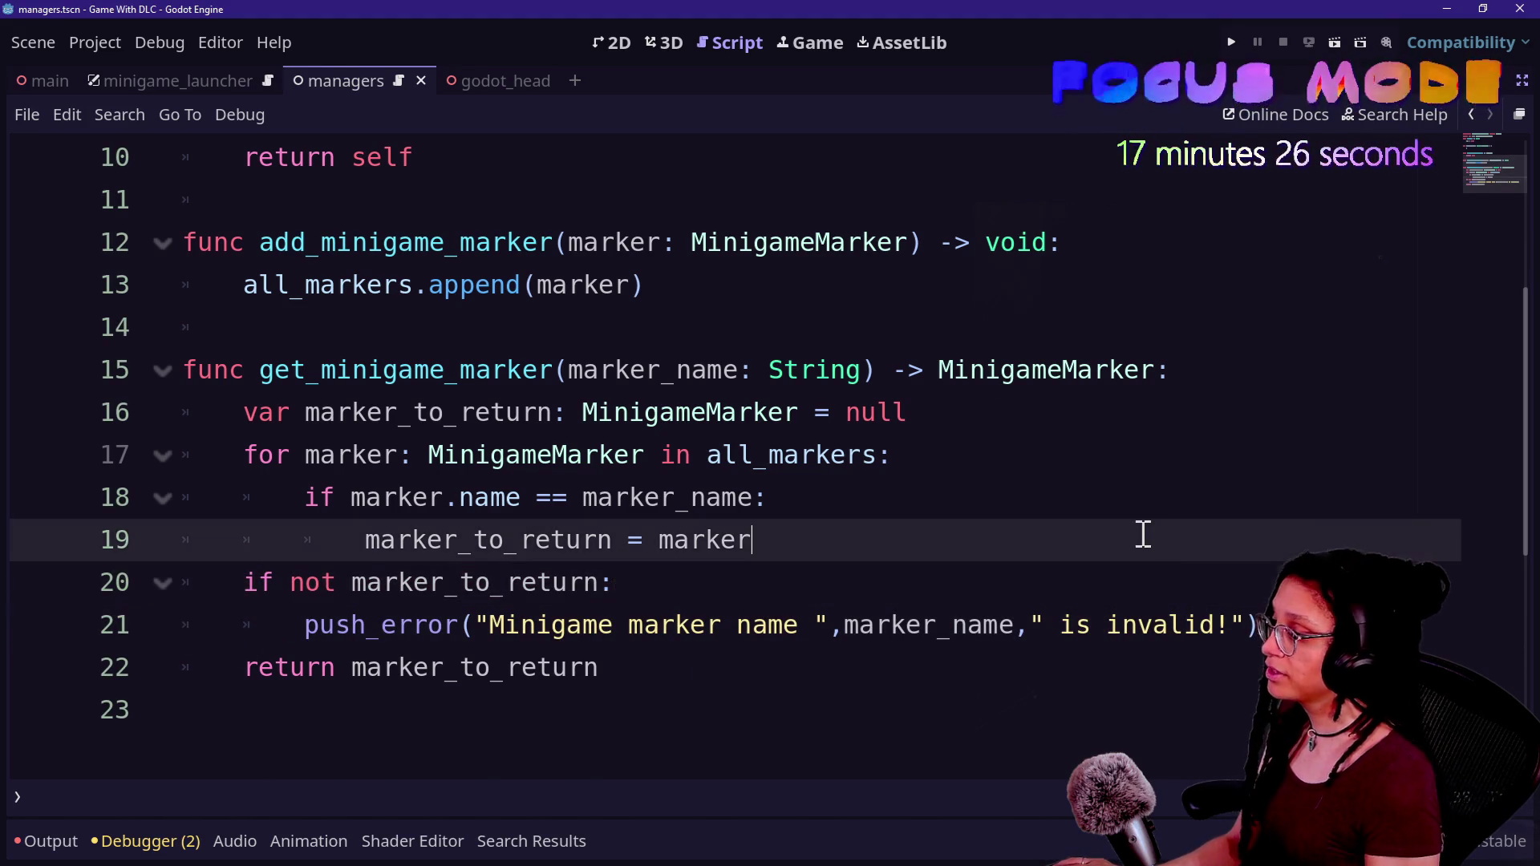
key(Return)
drag(642, 625, 870, 653)
click(1026, 664)
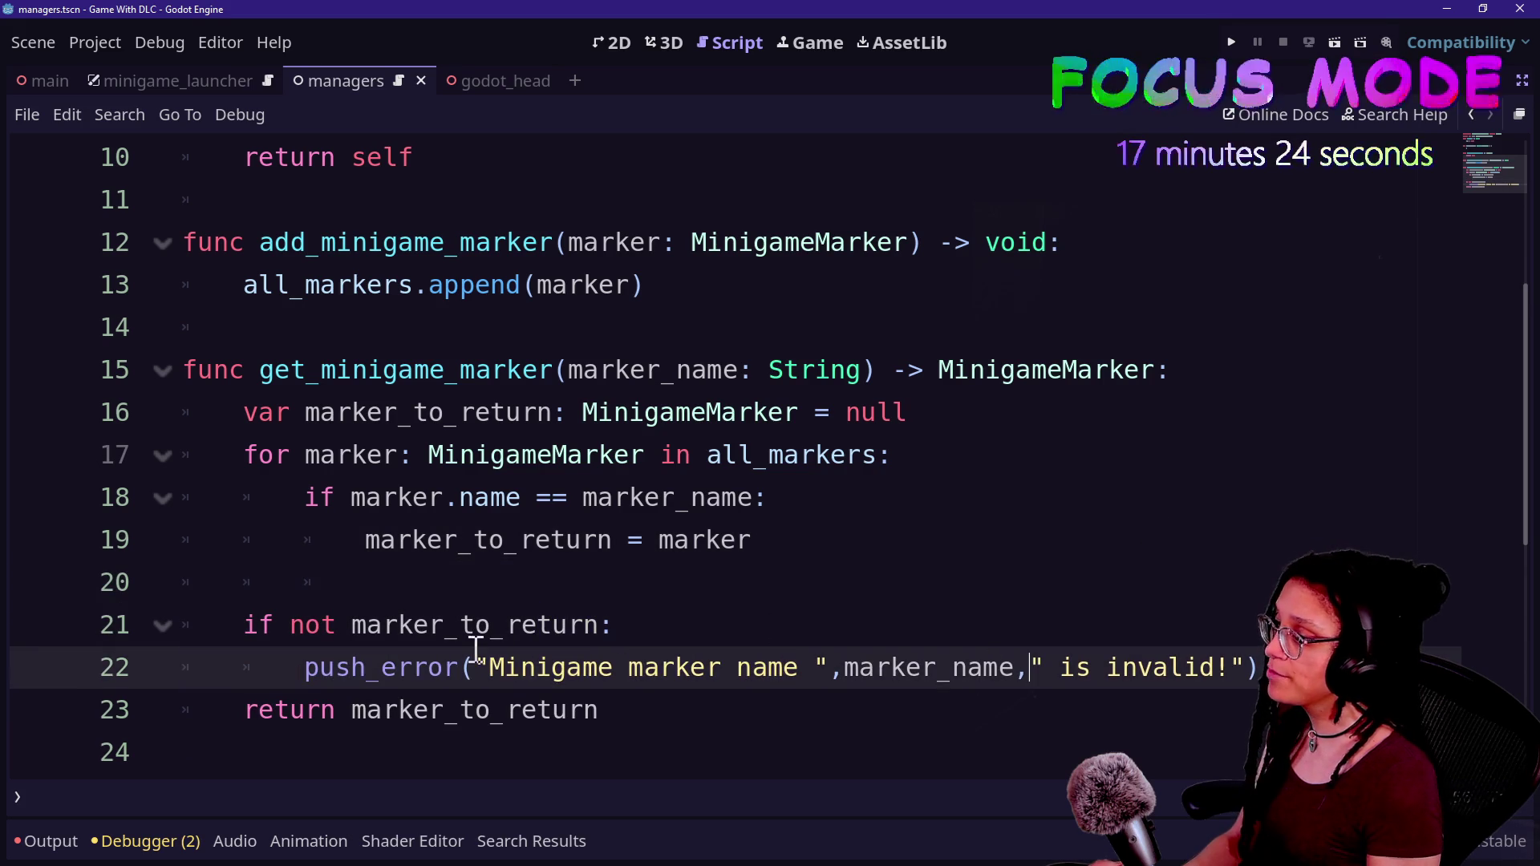
click(1065, 637)
click(1263, 667)
key(Return)
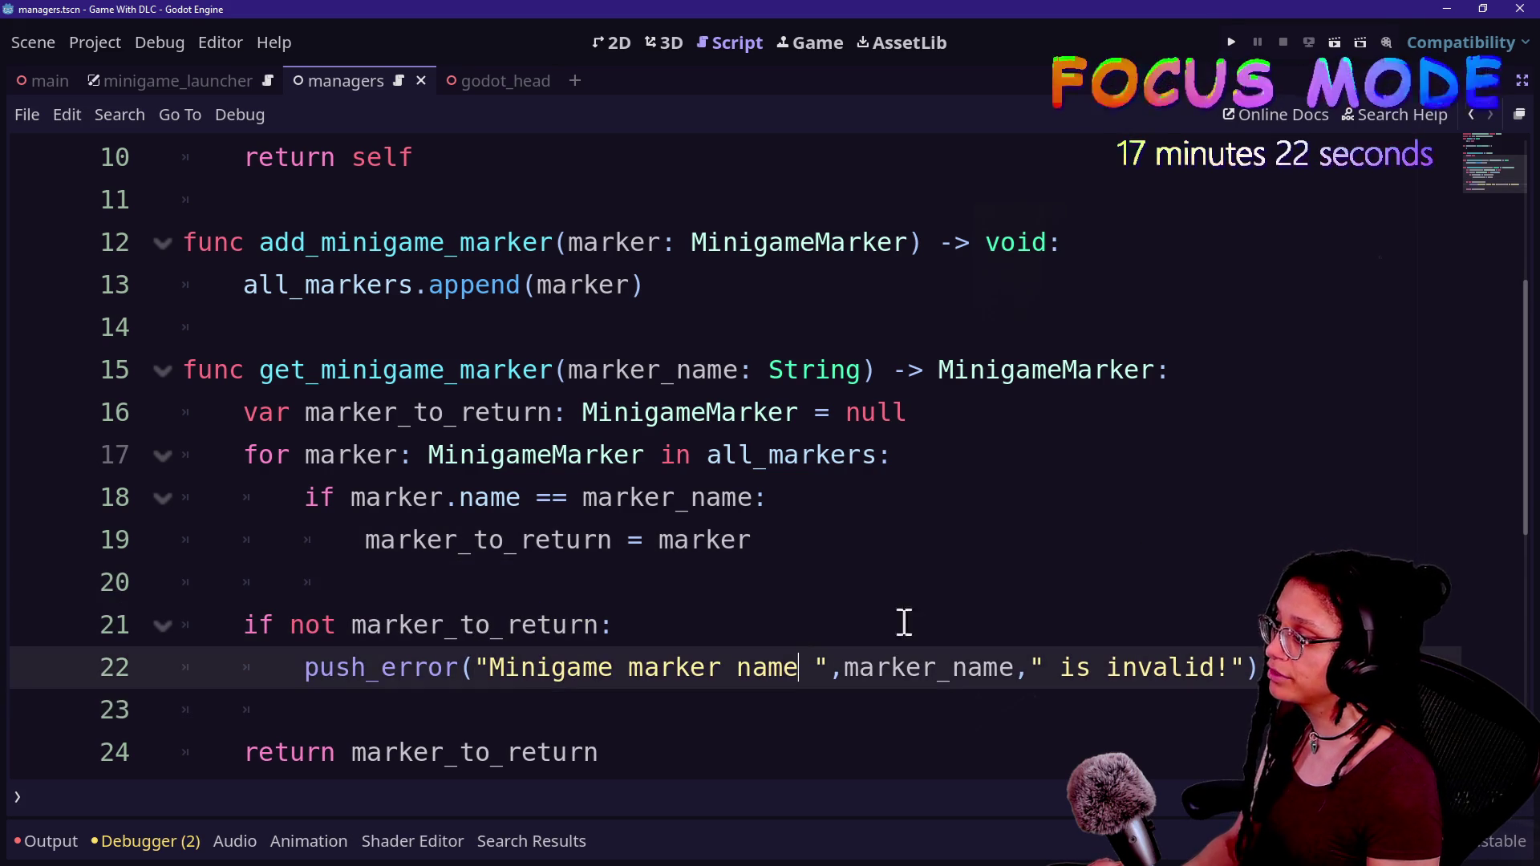
click(798, 667)
key(shift+alt+o)
key(Down)
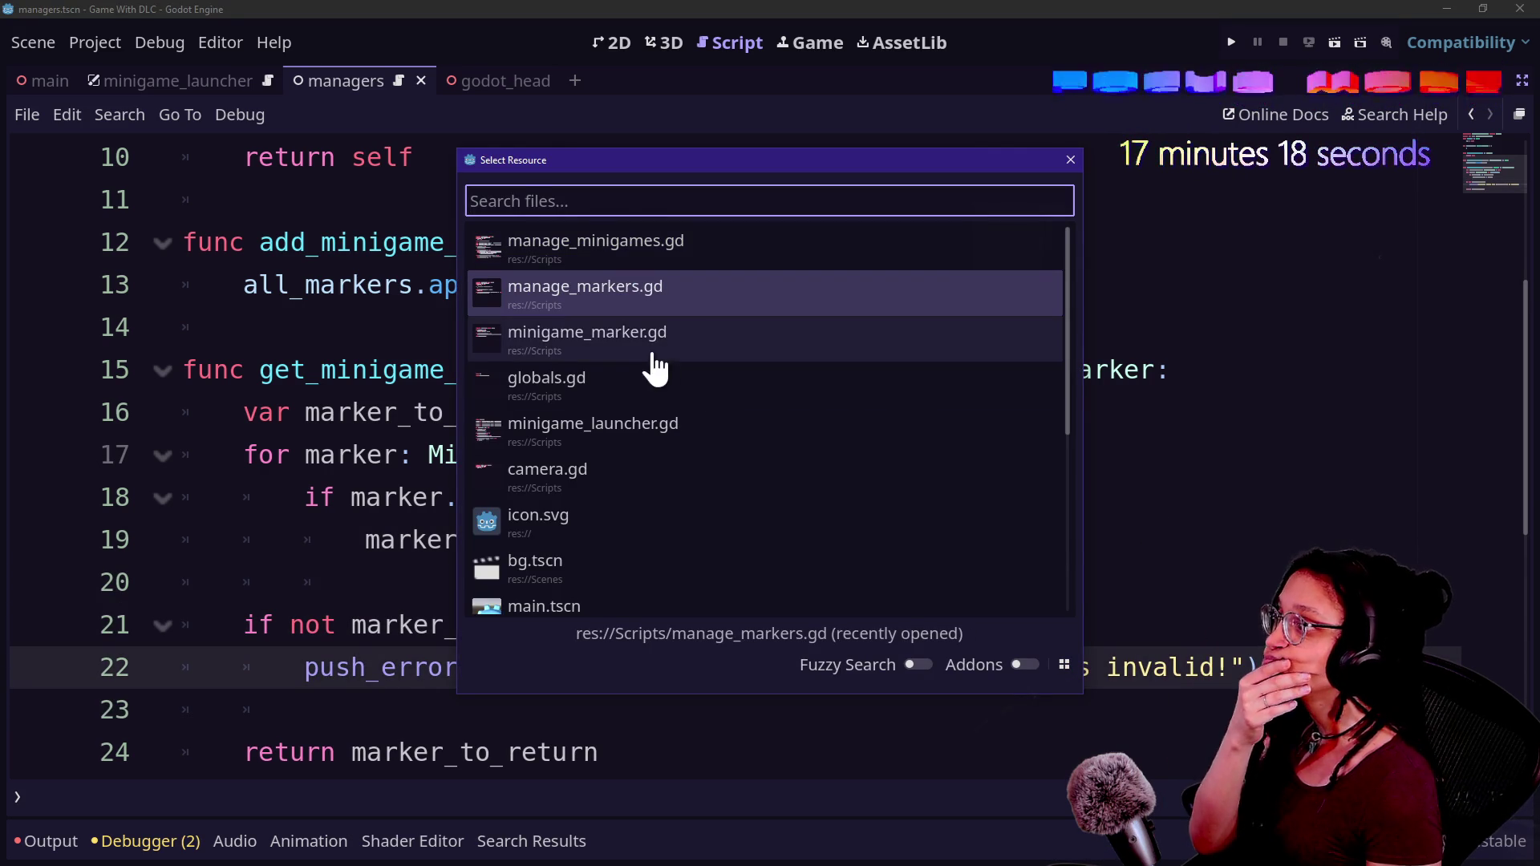
- Open manage_markers.gd, then search 'minigame' to open manage_minigame_markers.gd
click(746, 317)
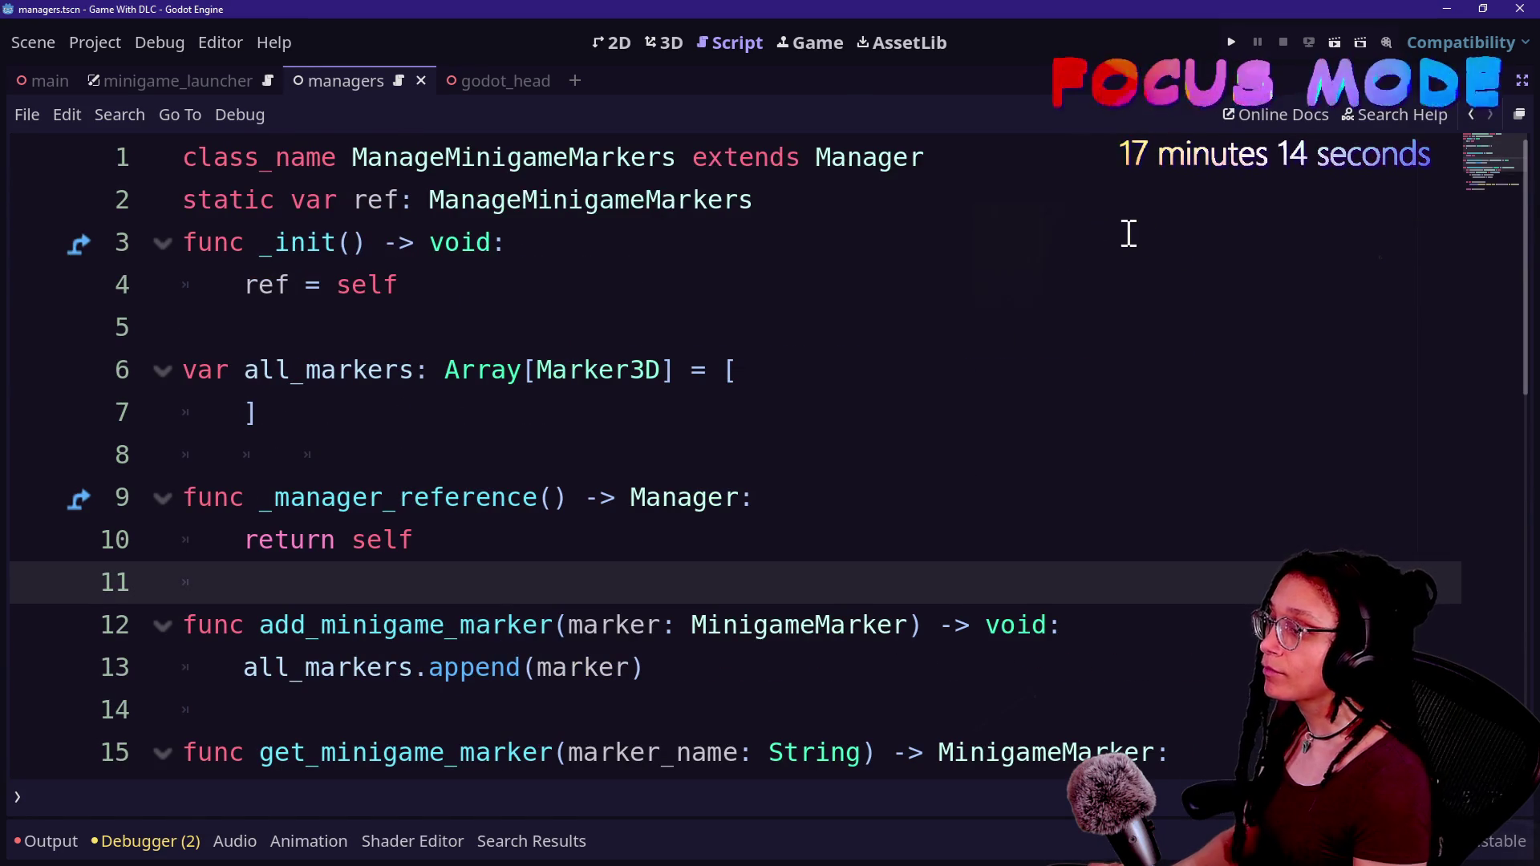
key(shift+alt+o)
text(mingame)
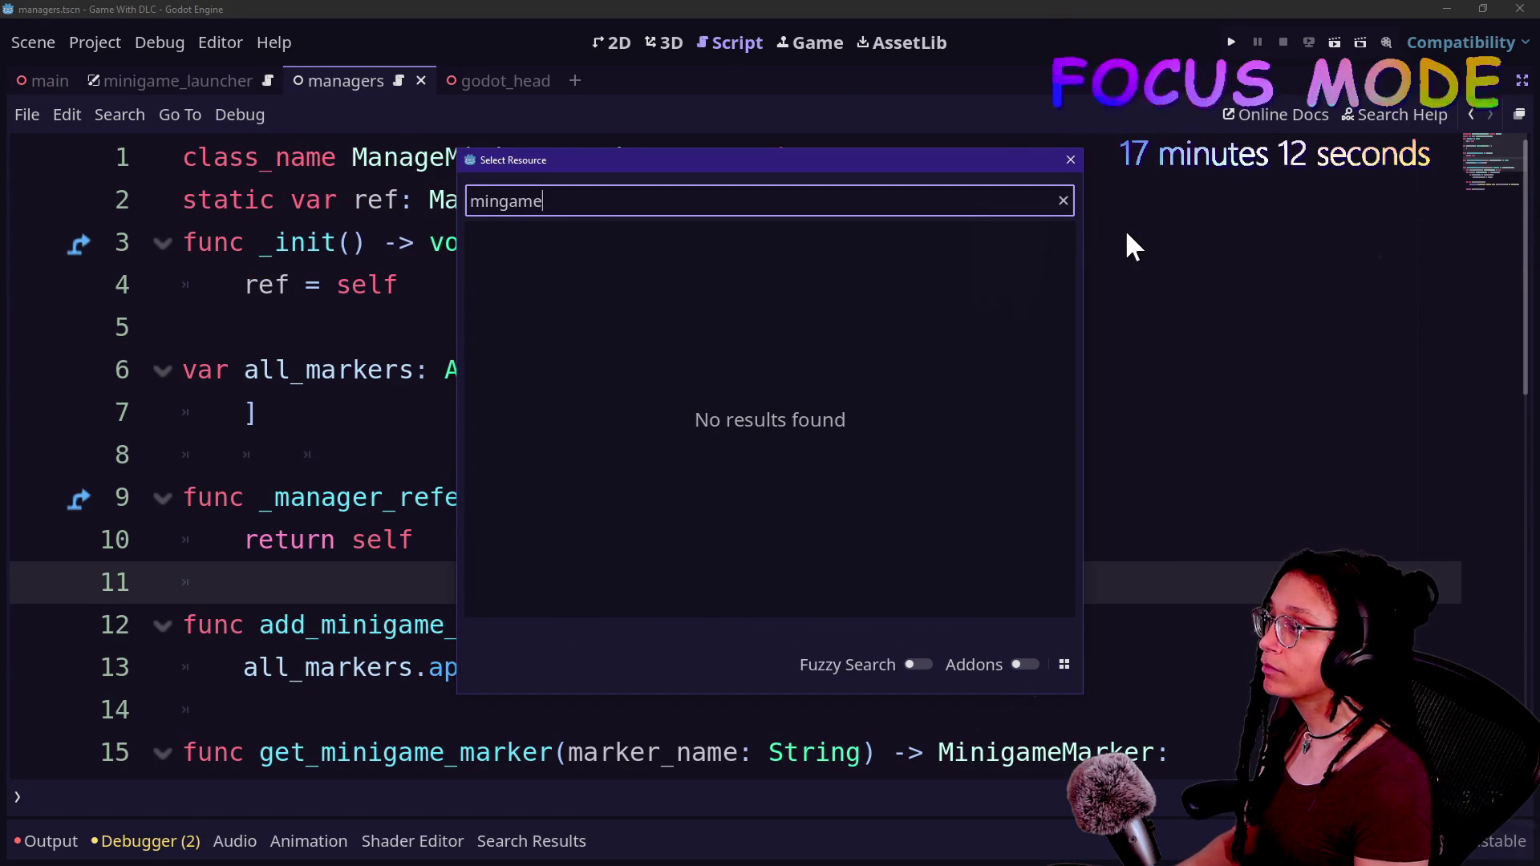
key(BackSpace)
key(BackSpace)
key(BackSpace)
key(BackSpace)
text(igame)
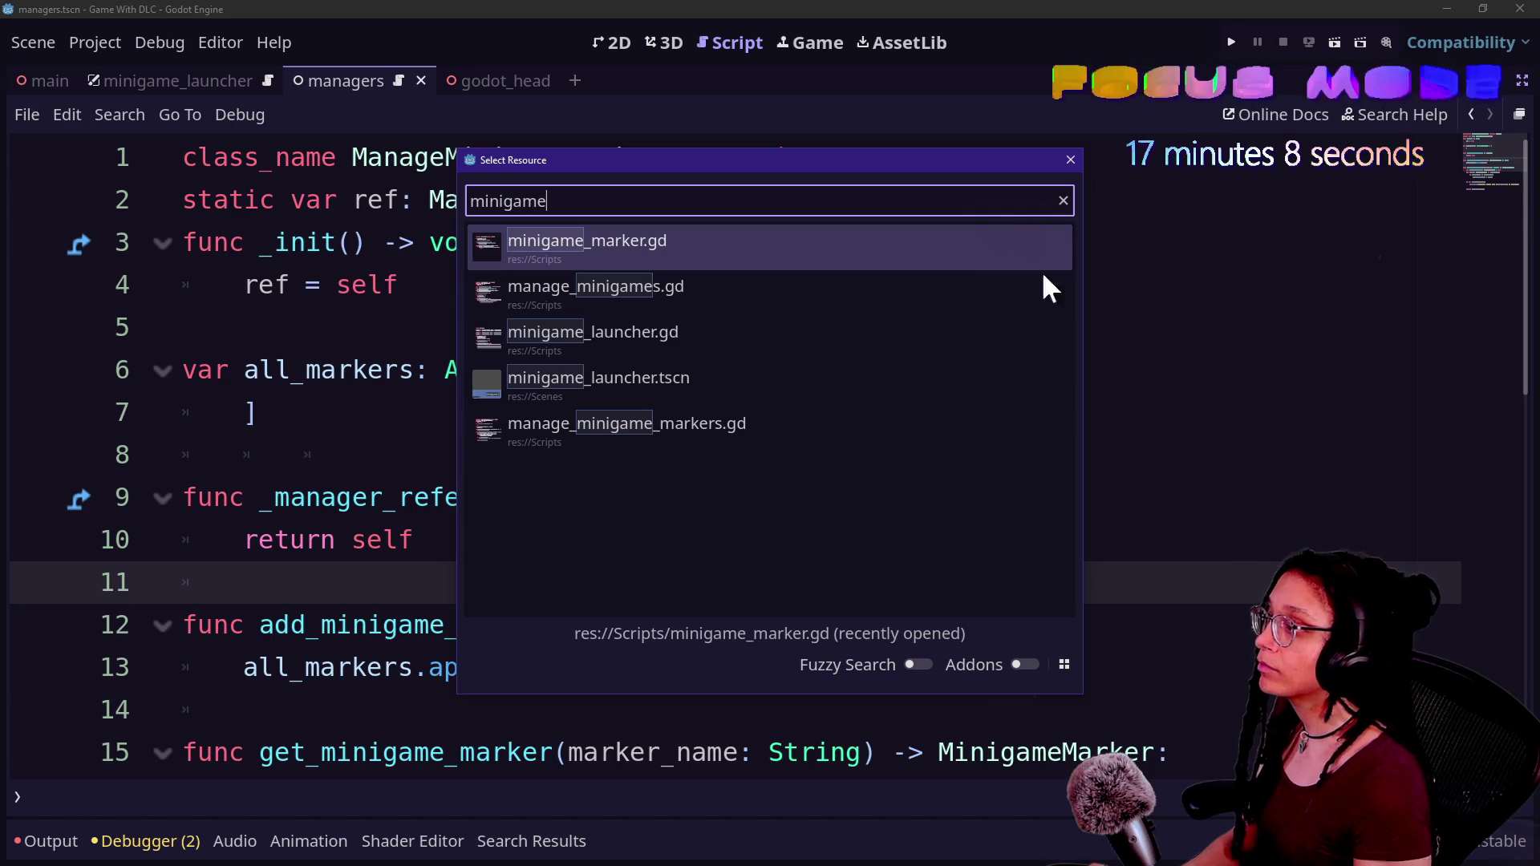
click(684, 437)
- Quick-open manage_minigames.gd and go to the minigame_marker declaration
key(ctrl+alt+o)
key(Down)
key(Down)
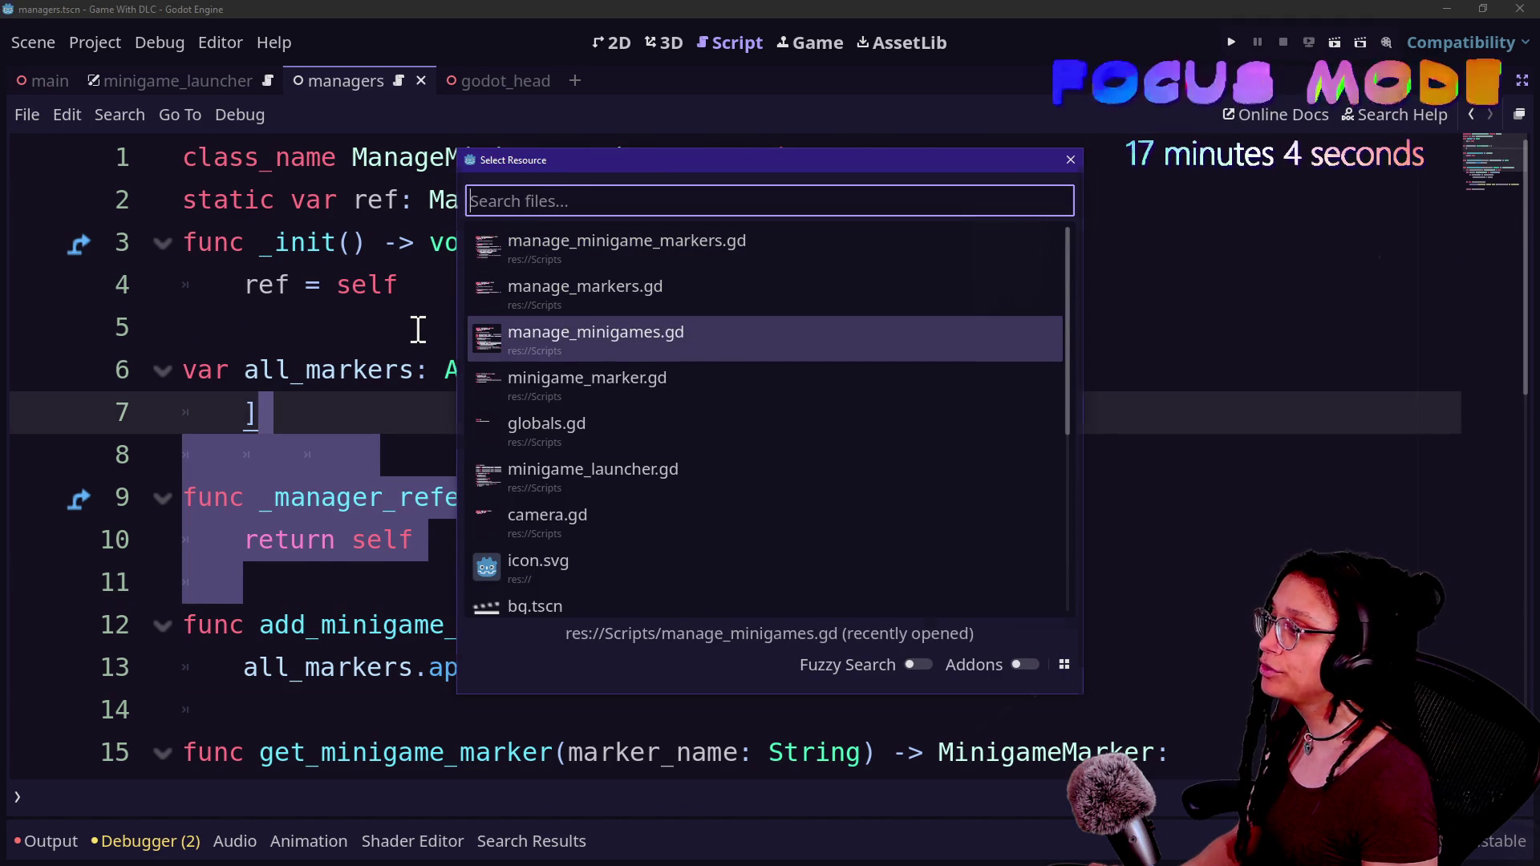
key(Return)
scroll(831, 553, down, 1)
click(401, 574)
key(Up)
key(ctrl+shift+Right)
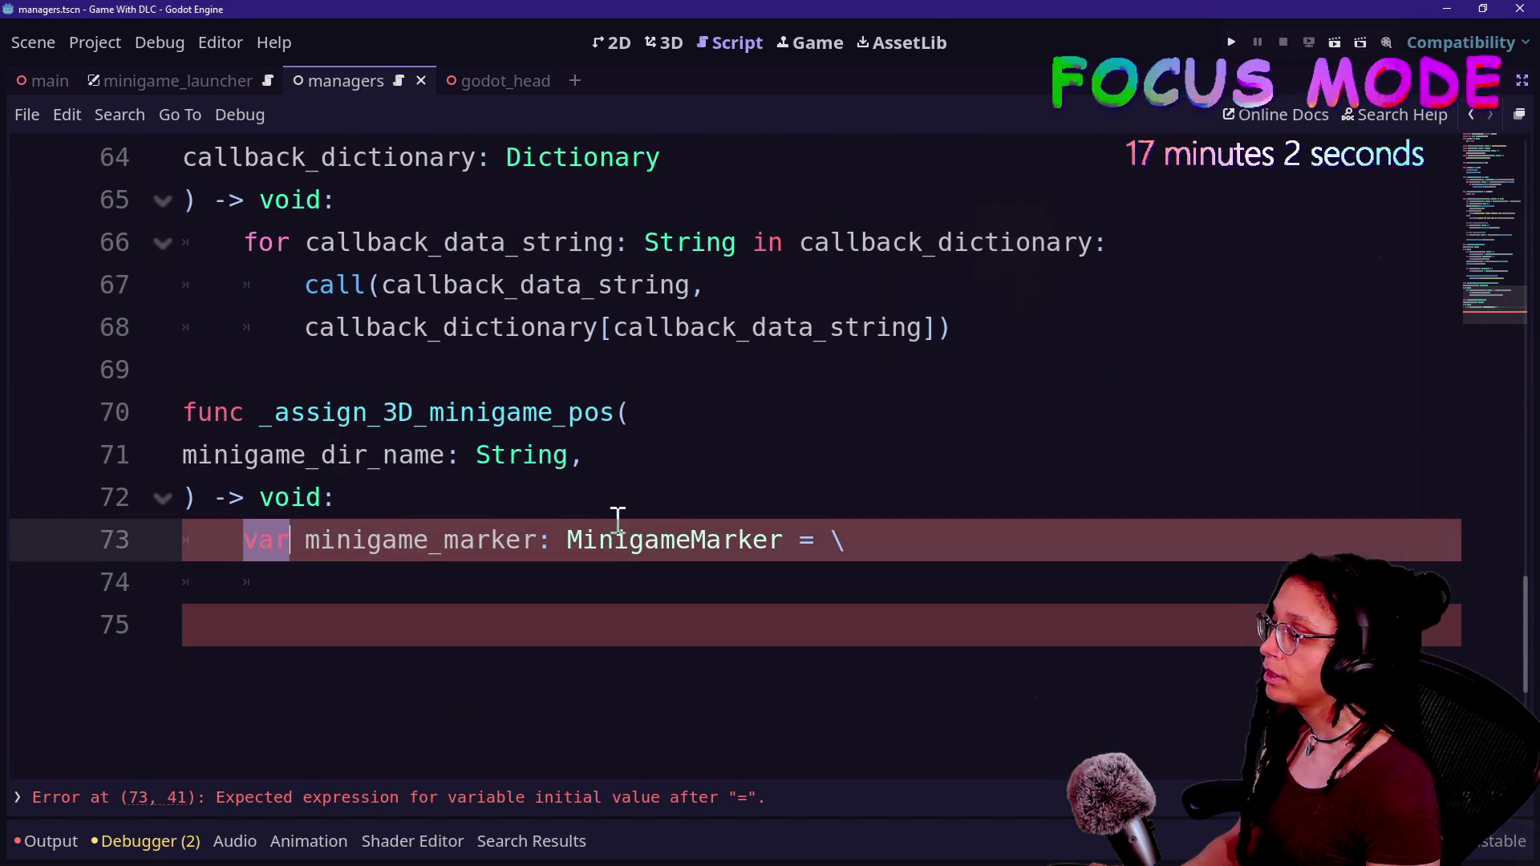
- Set minigame_marker to ManageMinigameMarkers.ref.get_minigame_marker(minigame_dir_name)
click(666, 600)
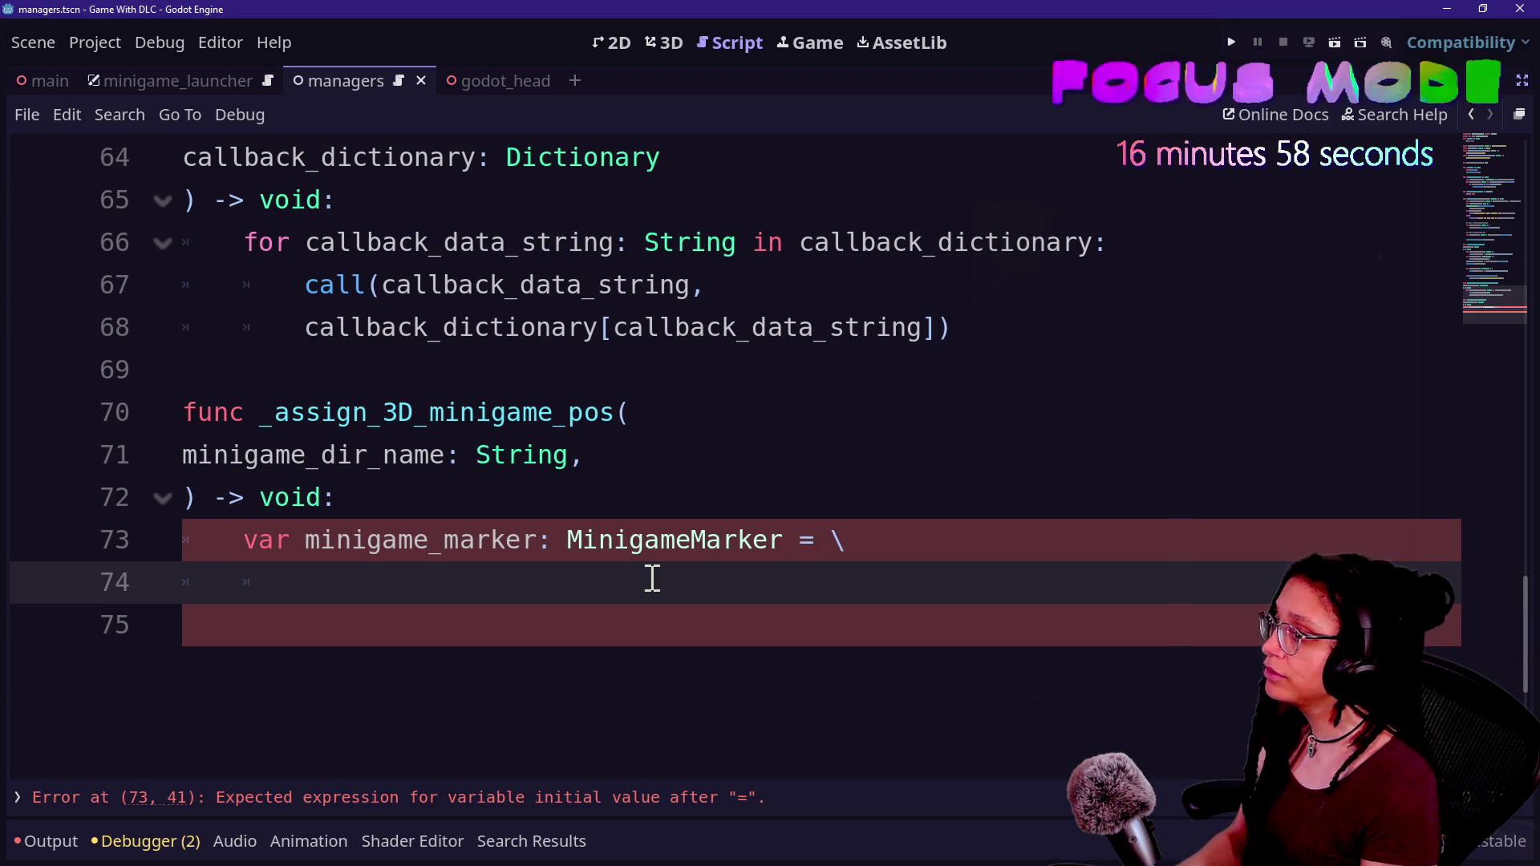
text(Manage)
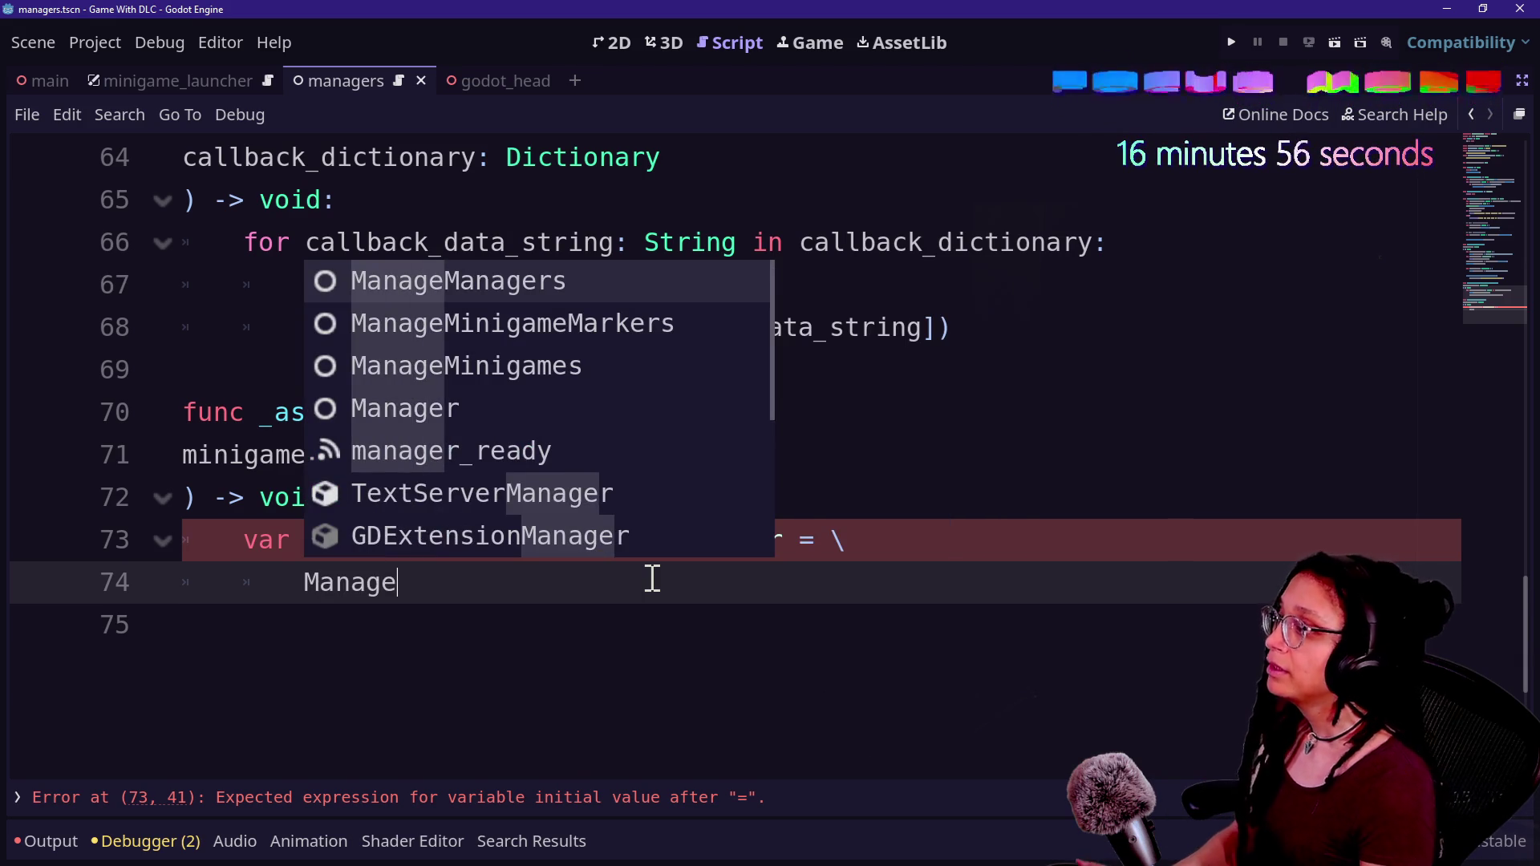
key(Down)
key(Return)
text(.ref.get)
key(Return)
key(Return)
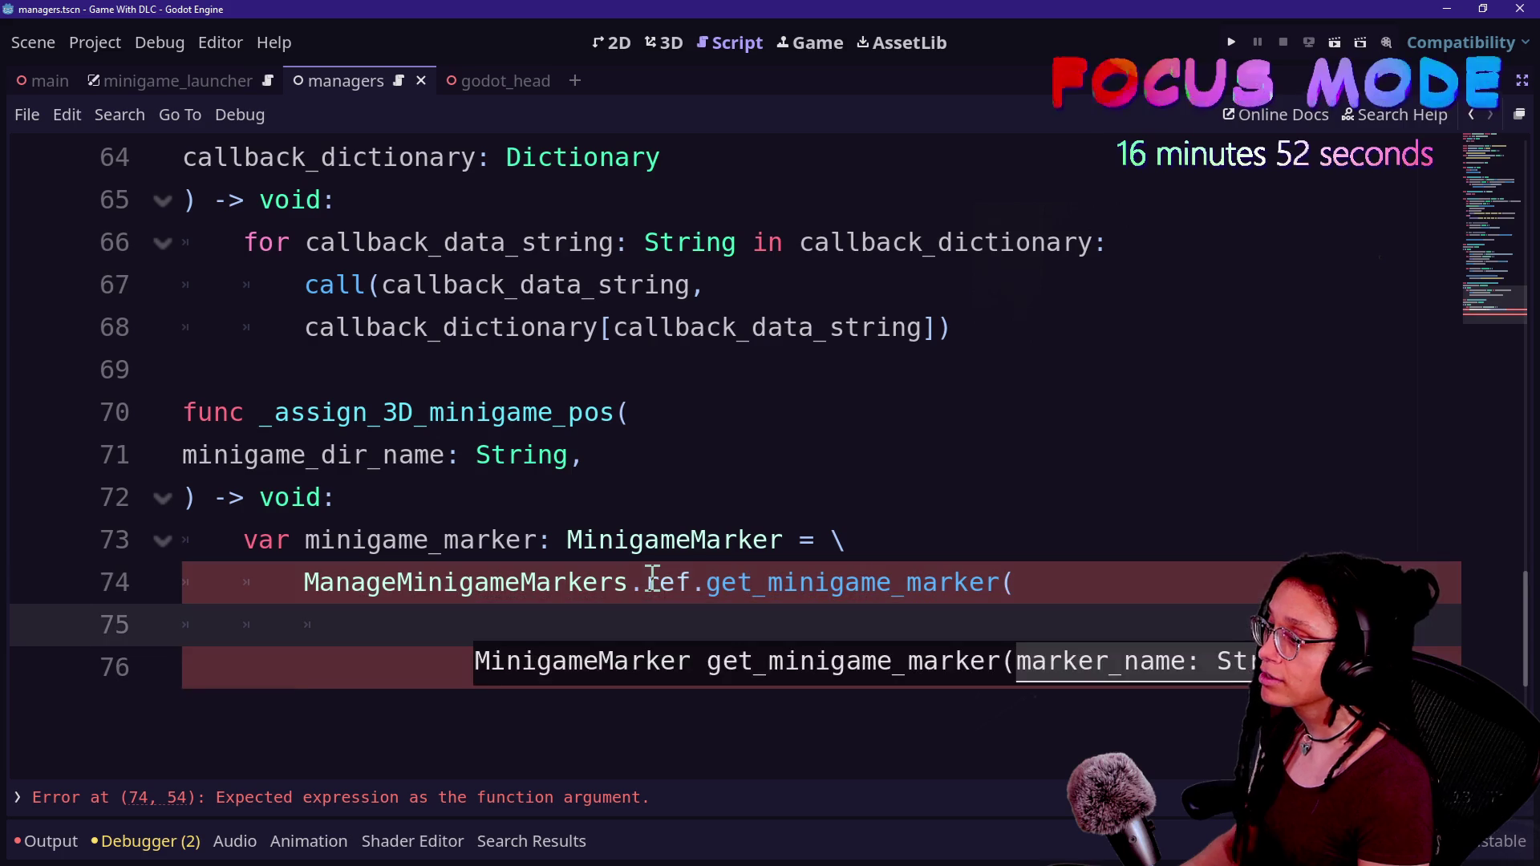
text(minigam)
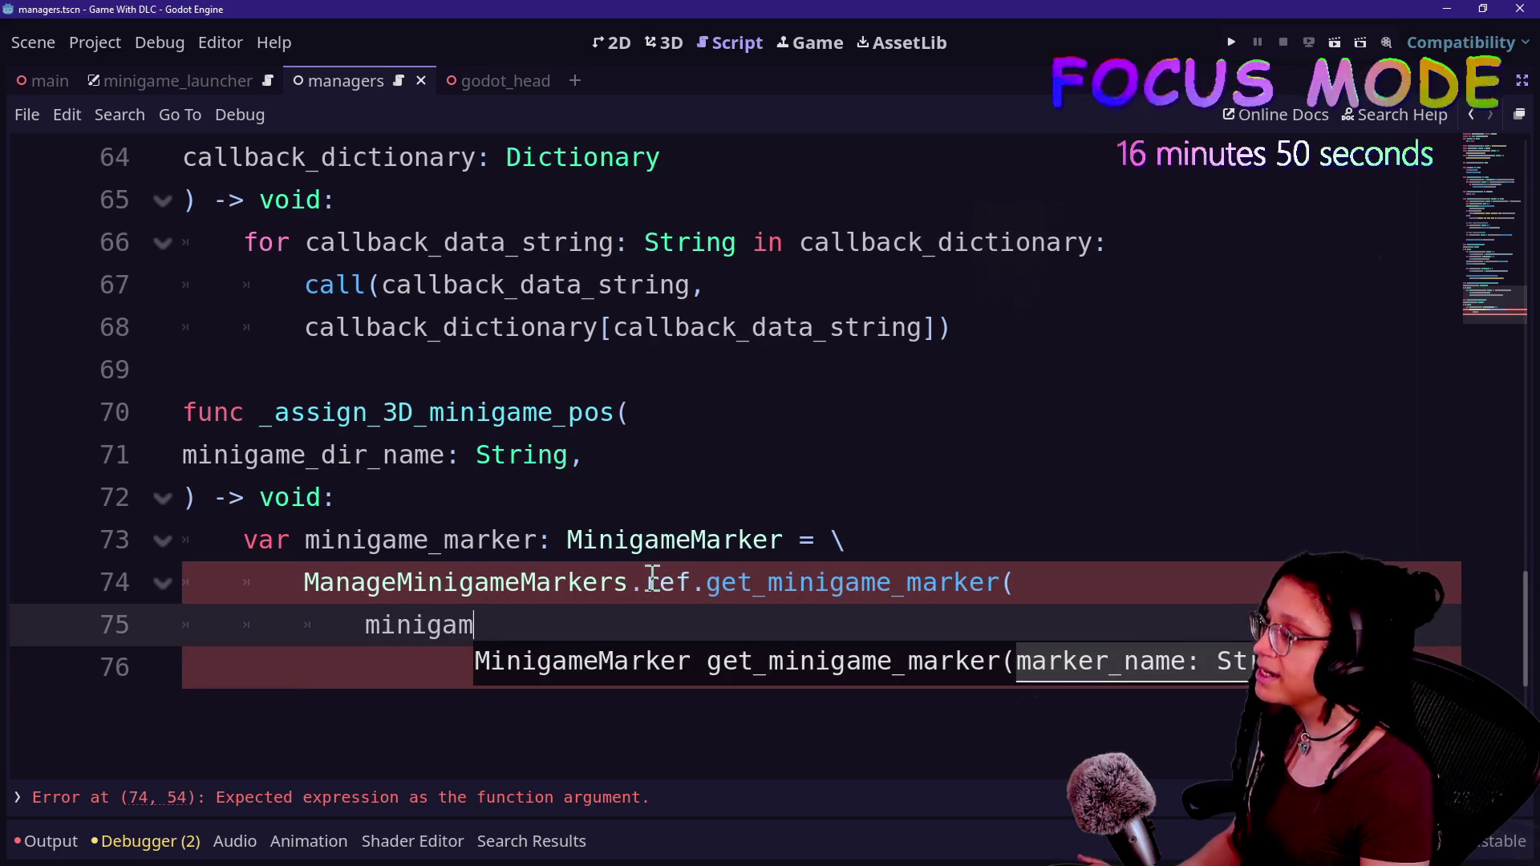
text(e_dir_name))
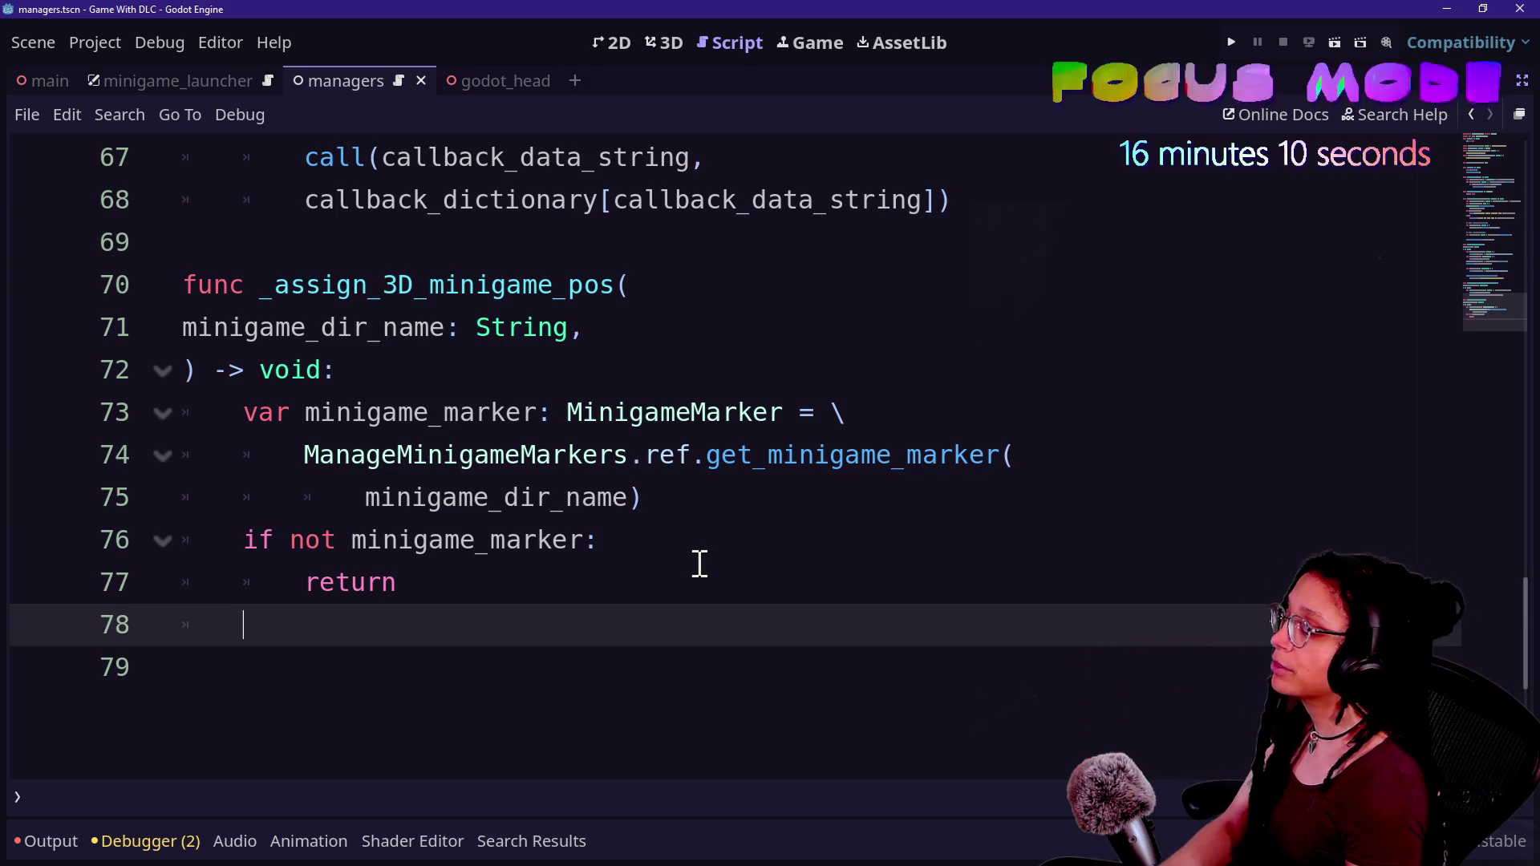
- Add the early return for a missing marker and begin a current_minigame_node.reparent( line
text(rep)
key(BackSpace)
key(BackSpace)
key(BackSpace)
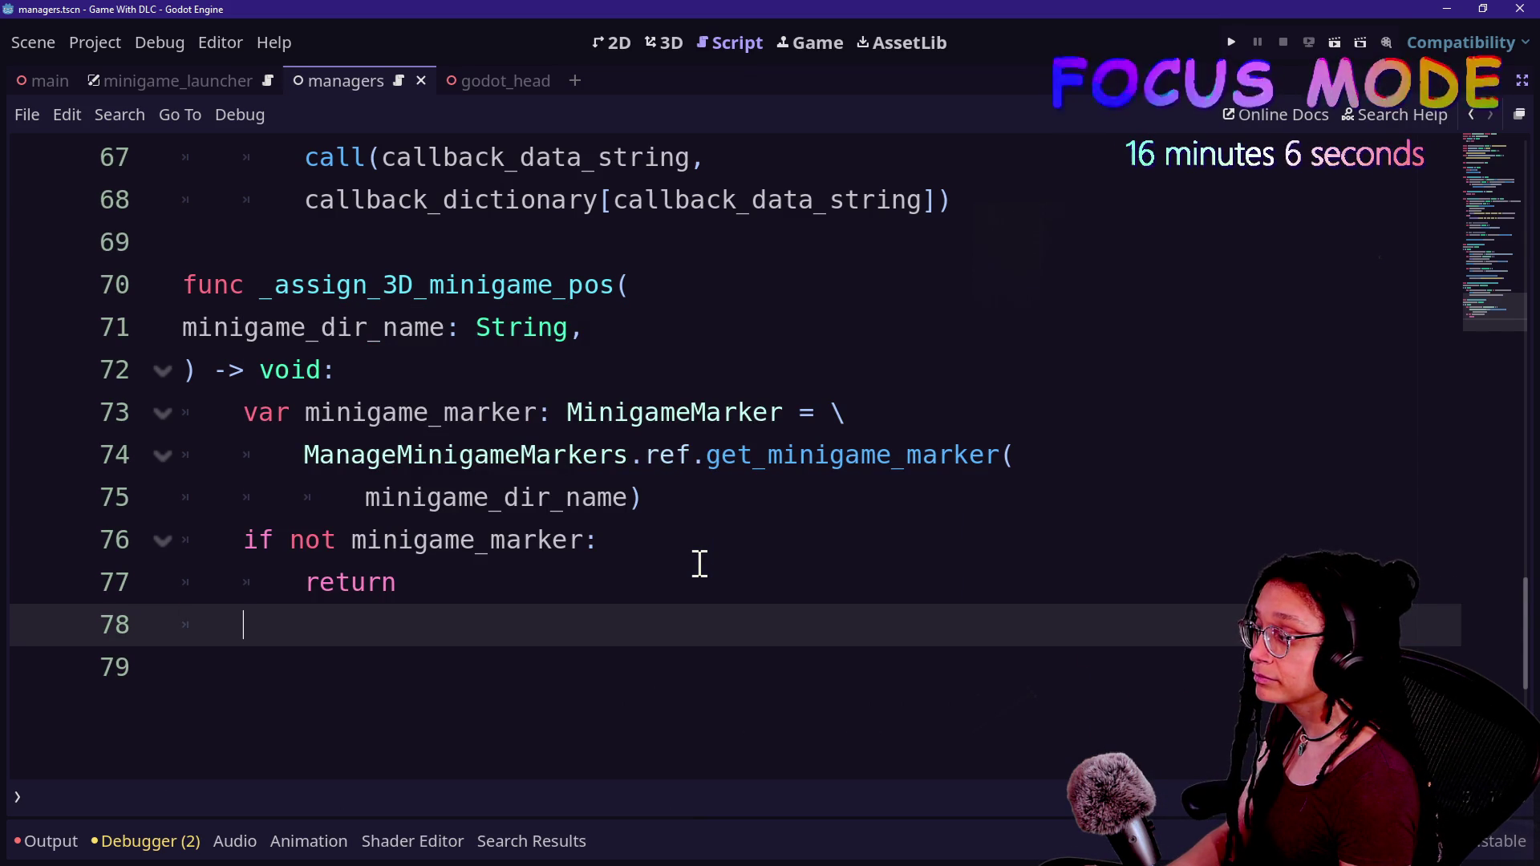
text(marker)
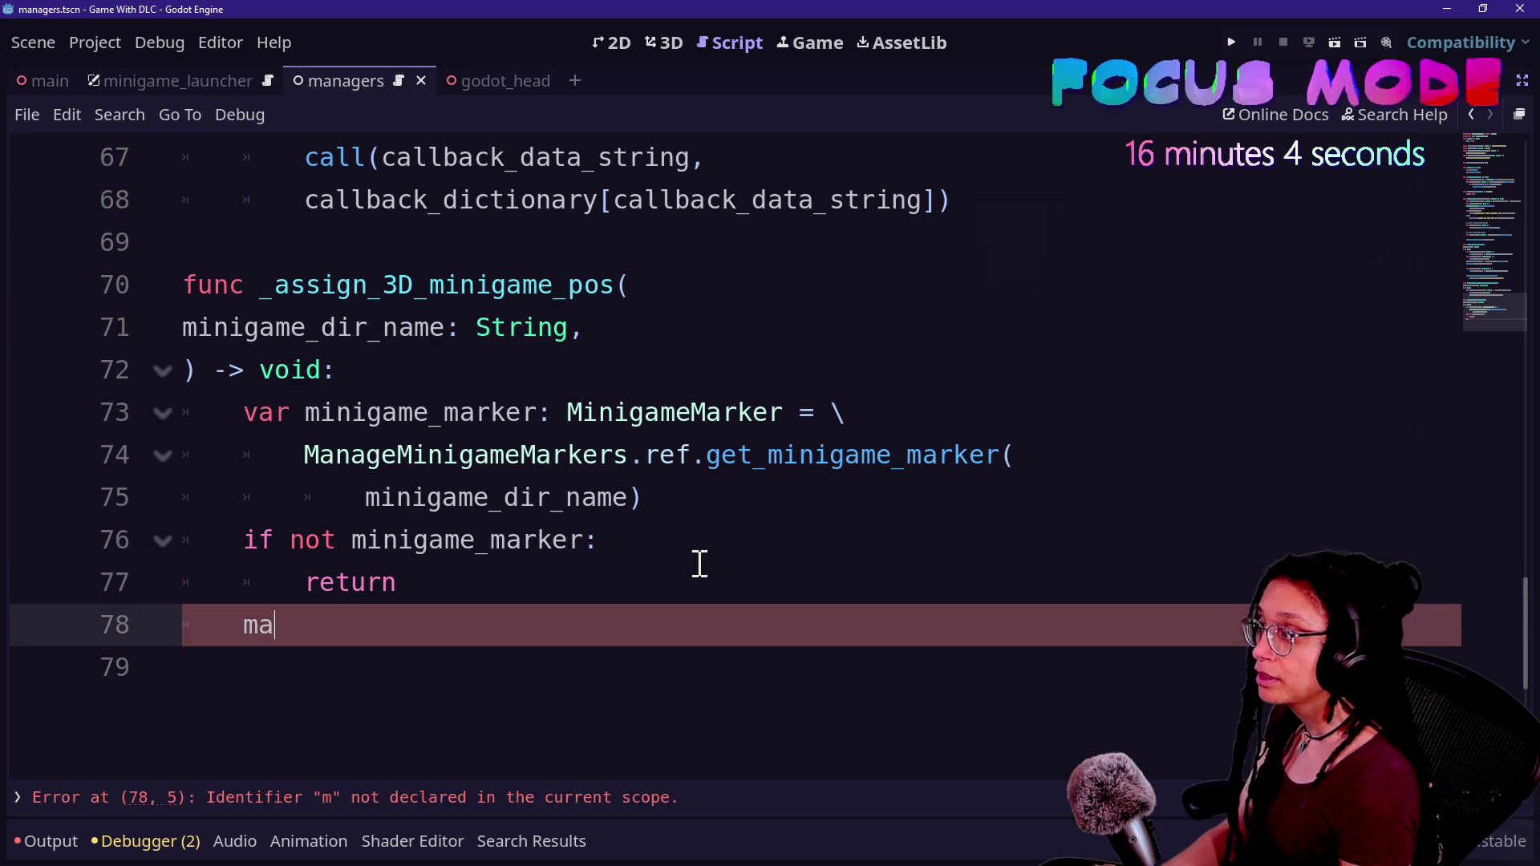
key(BackSpace)
key(BackSpace)
key(BackSpace)
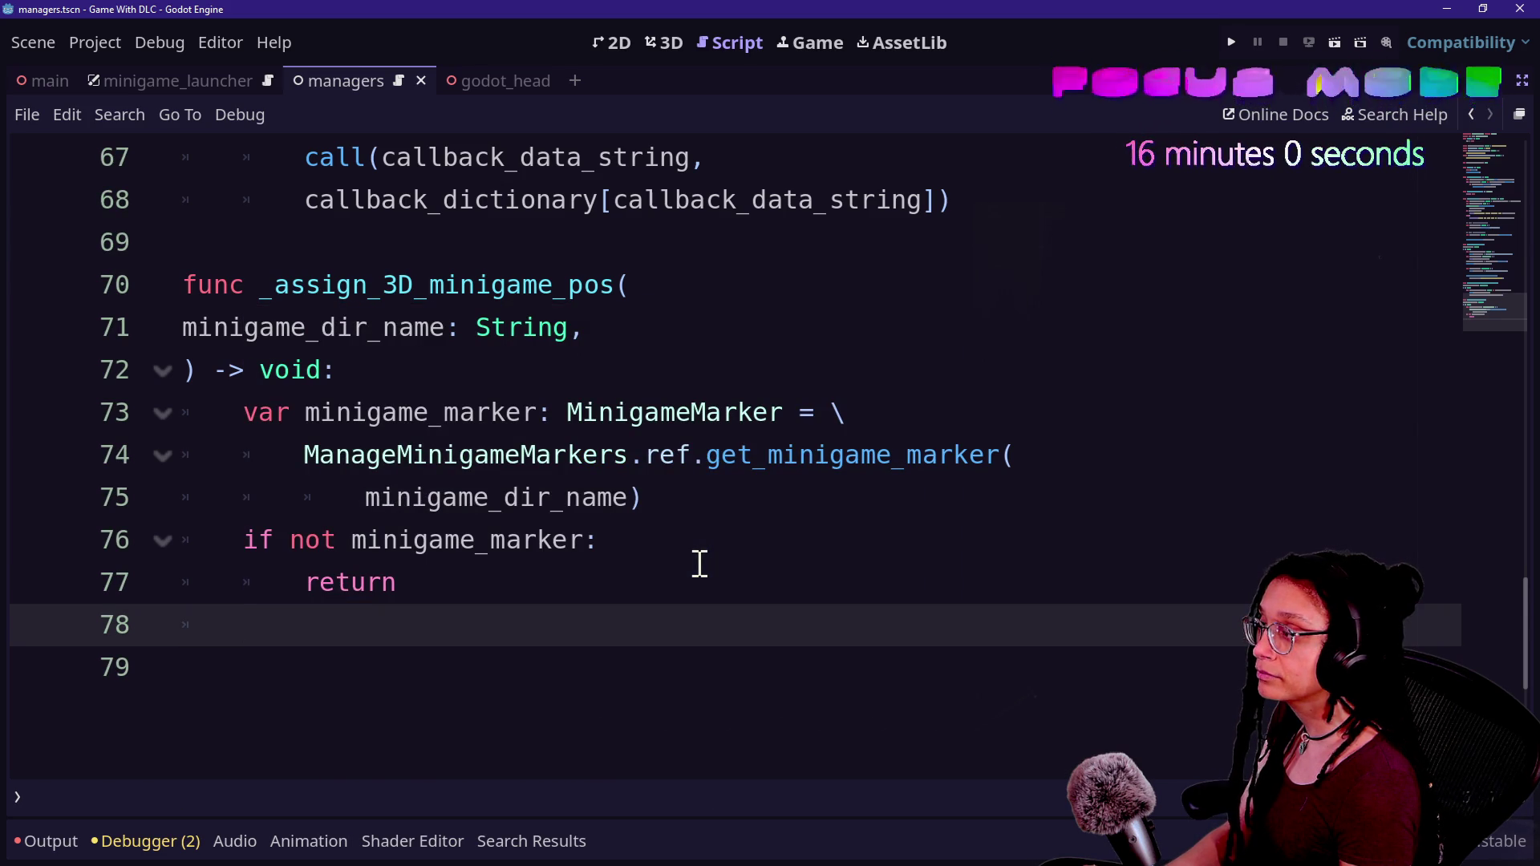
key(Return)
text(current)
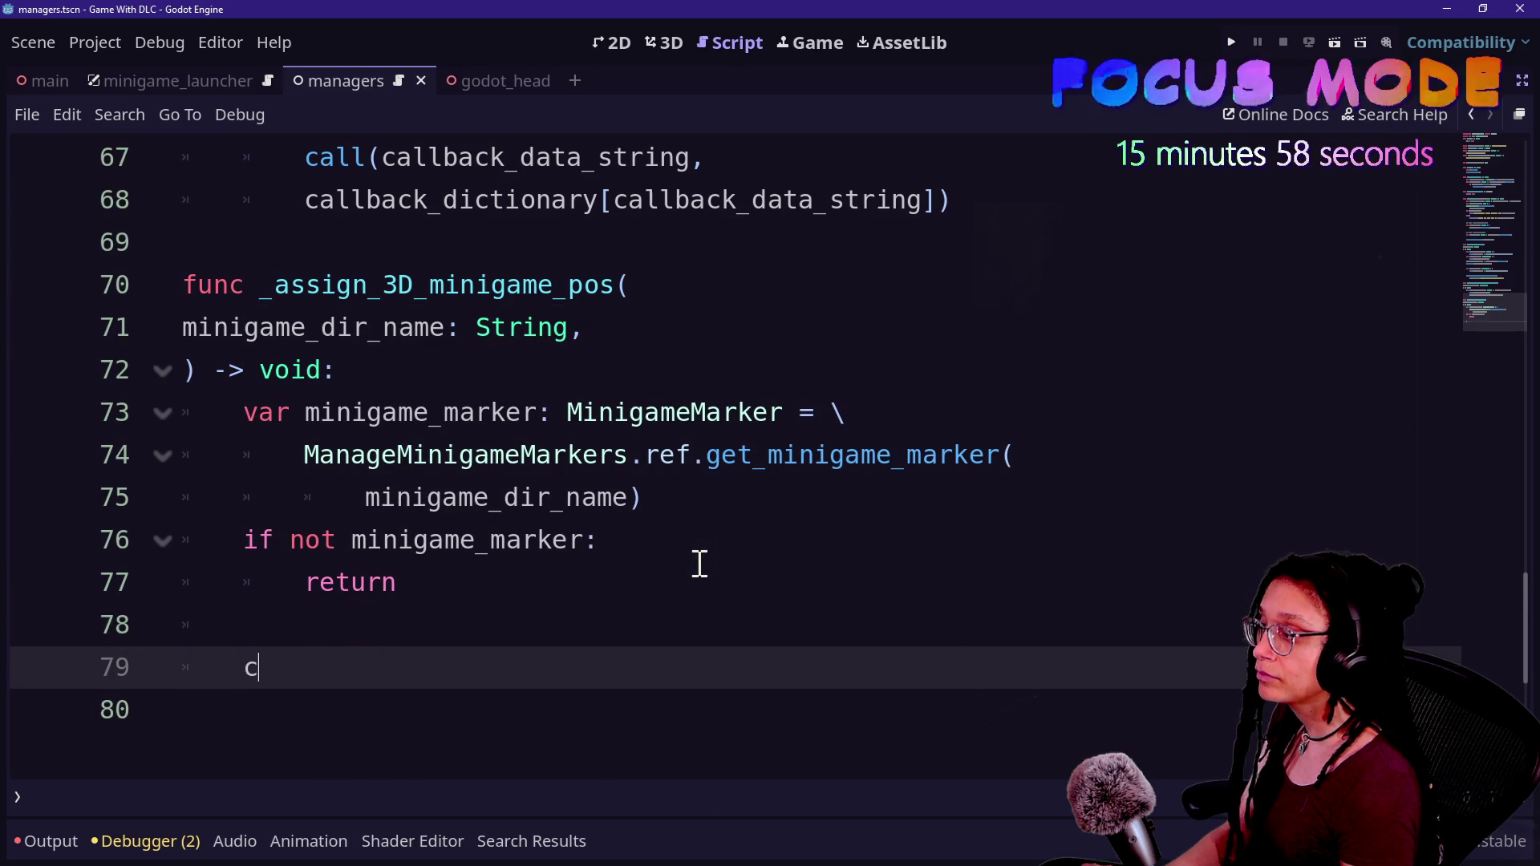
key(Return)
text(.)
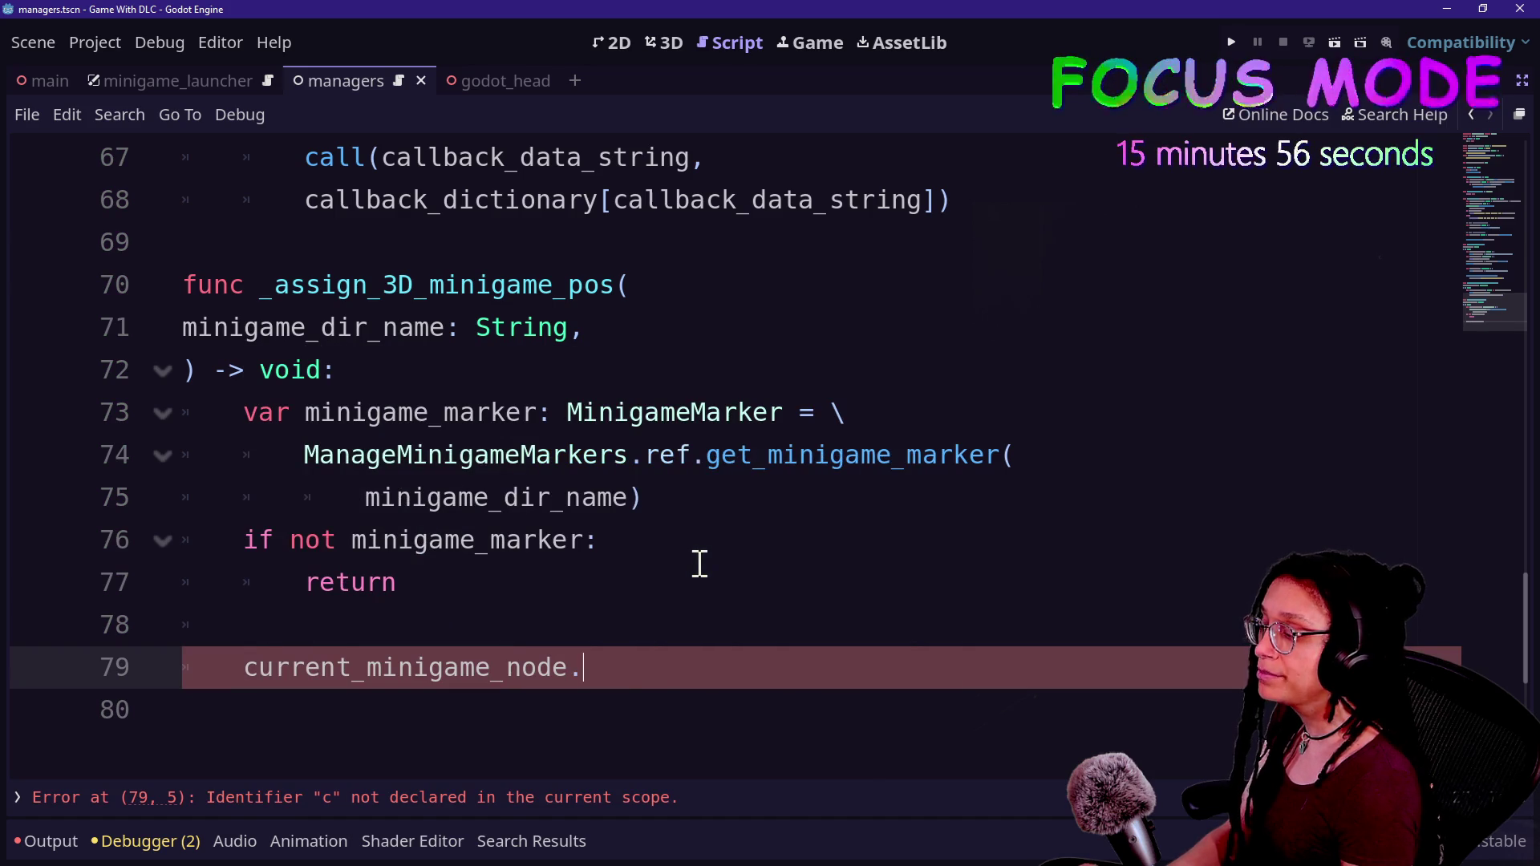
text(reparent()
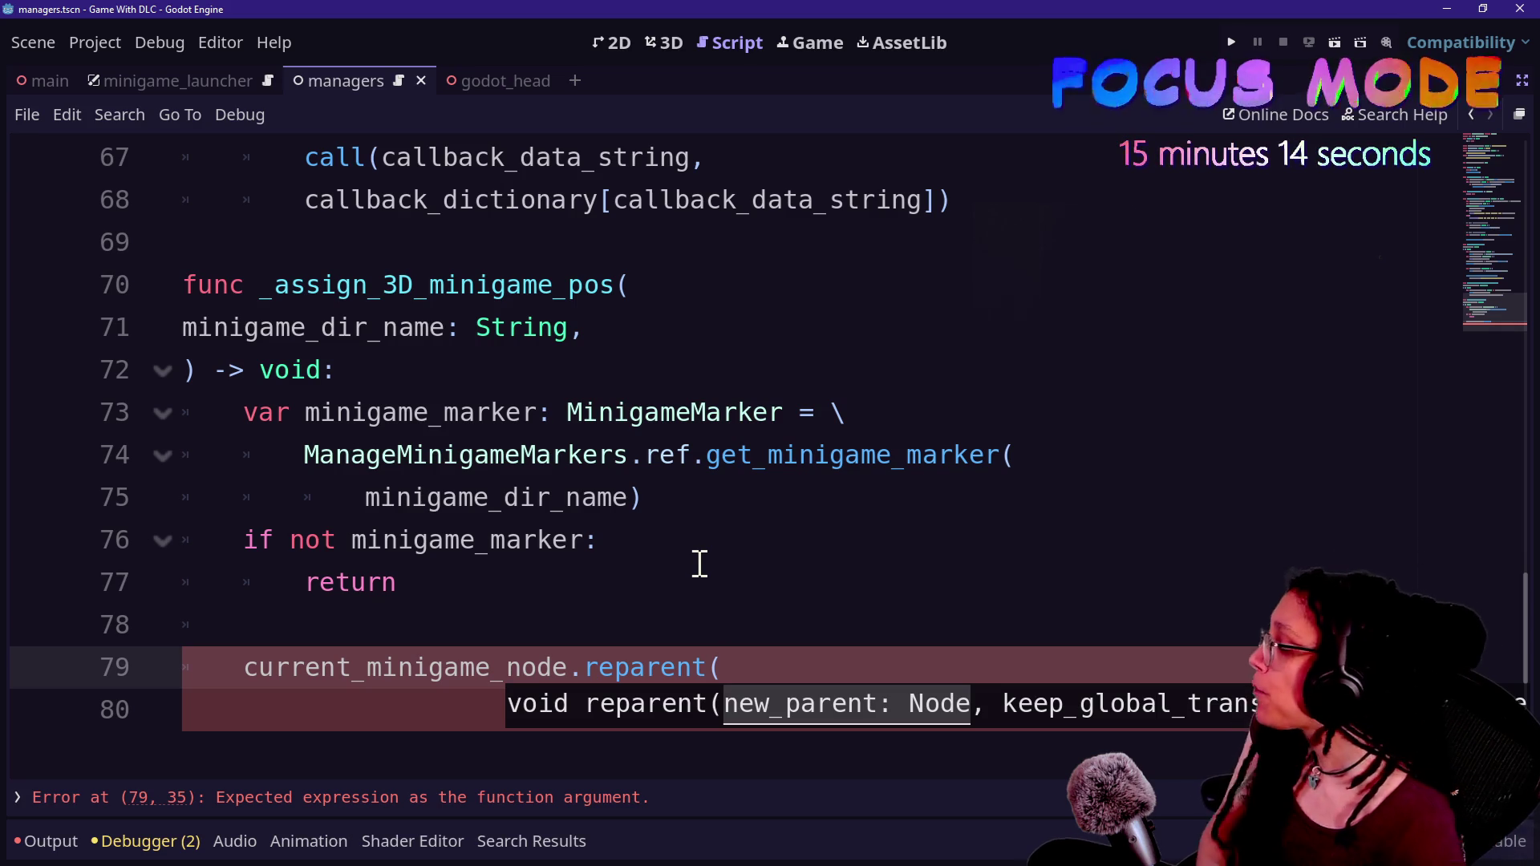
- Replace the reparent call with current_minigame_node.global_position
key(ctrl+z)
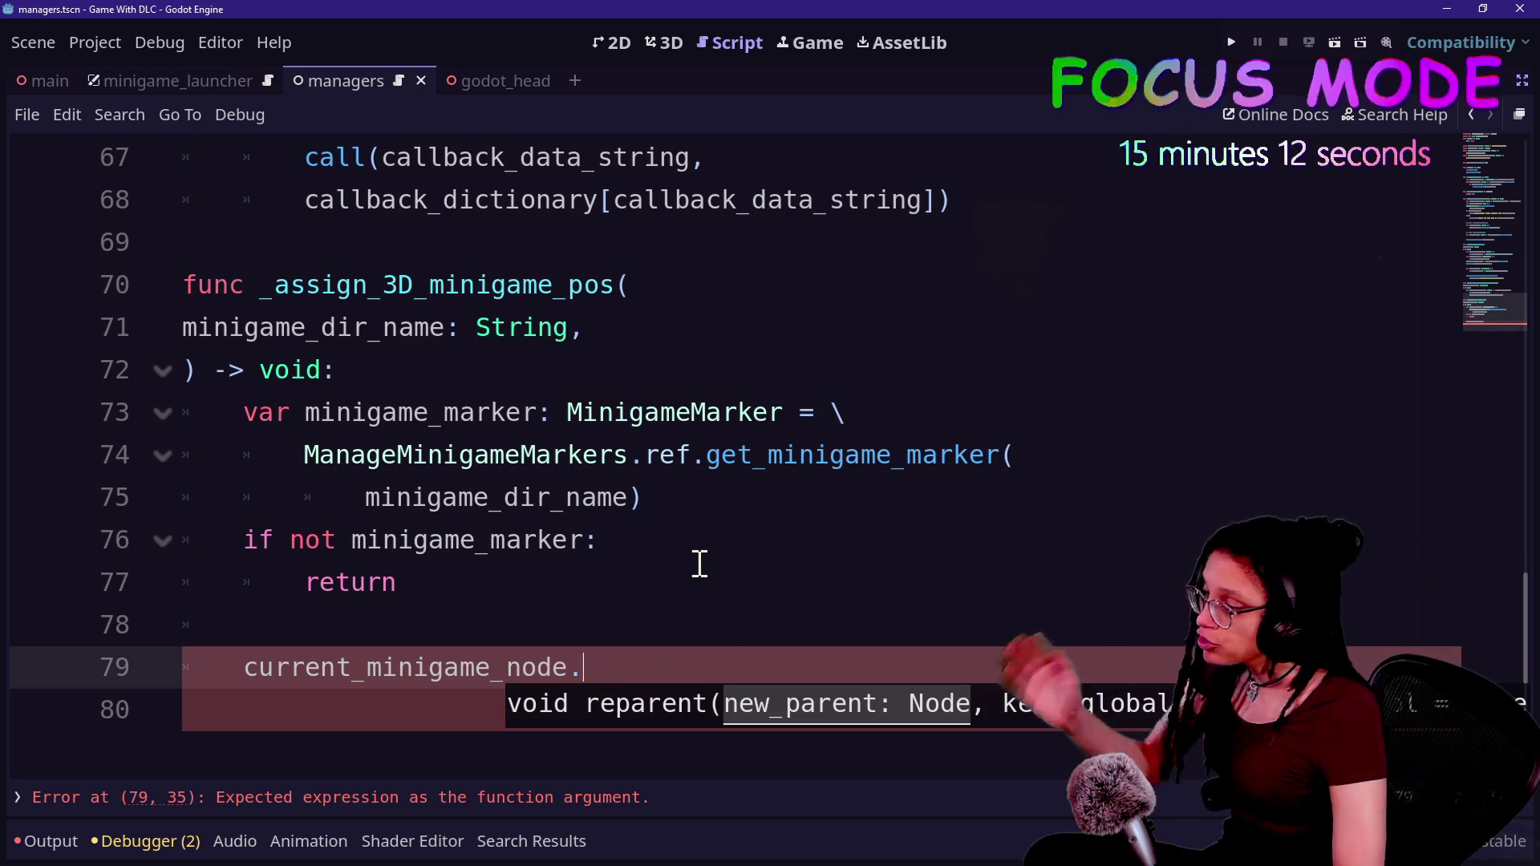
key(BackSpace)
text(.)
key(BackSpace)
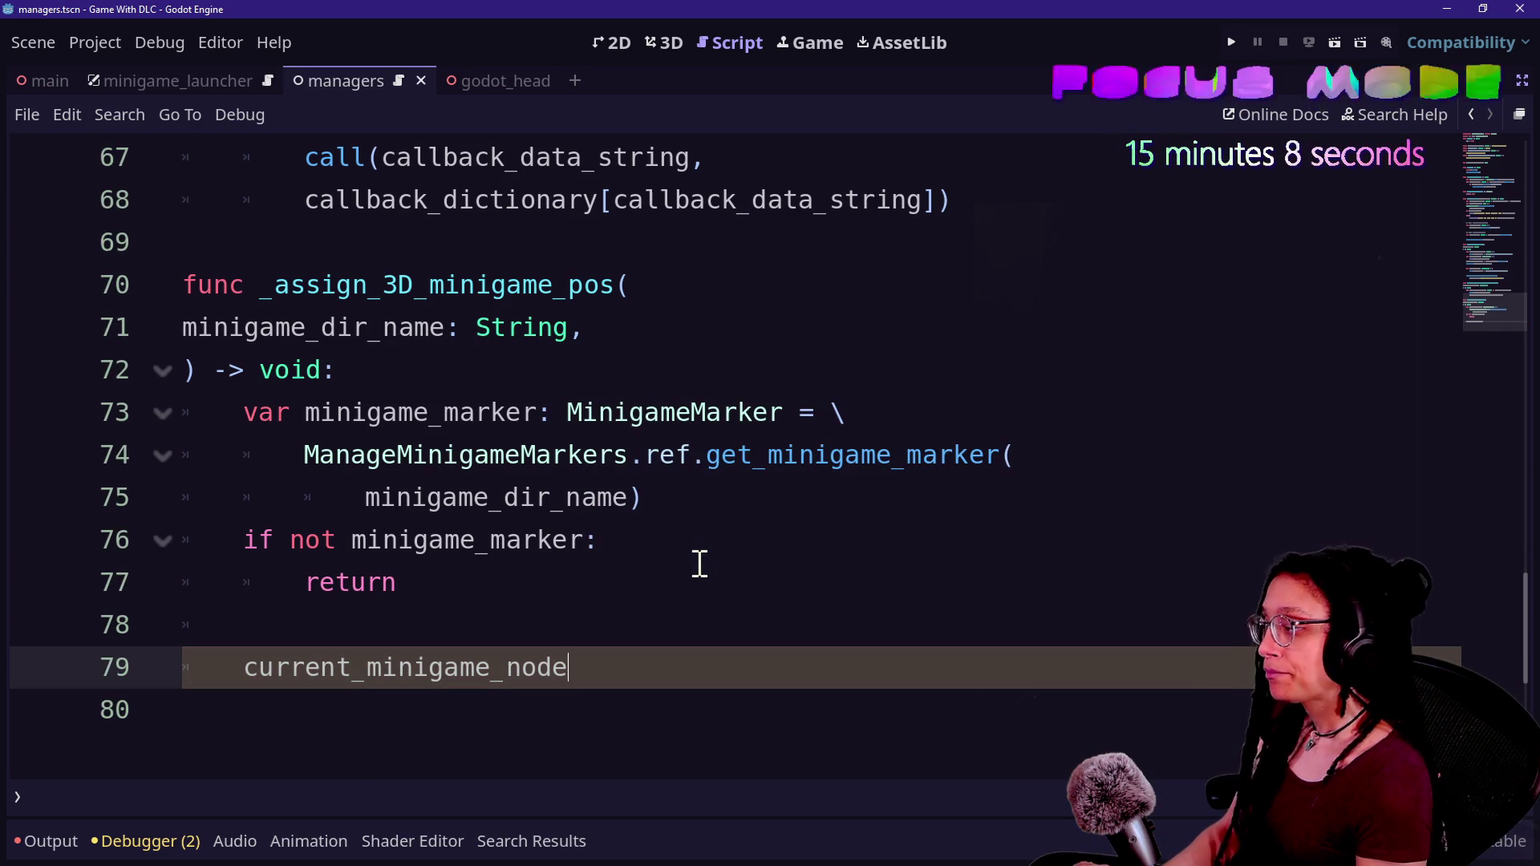
text(.)
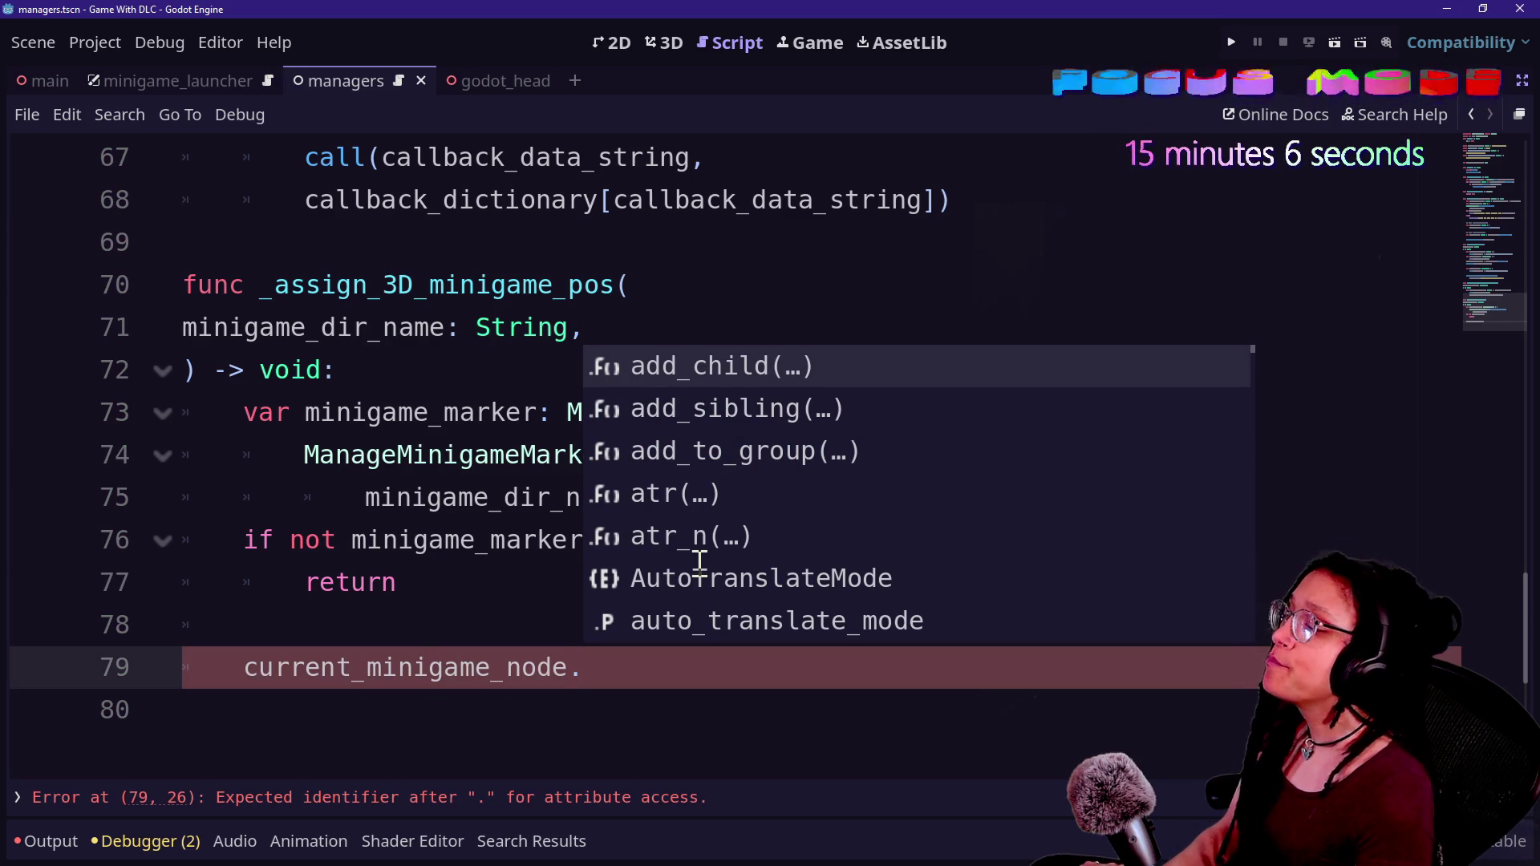
text(p)
key(BackSpace)
text(gl)
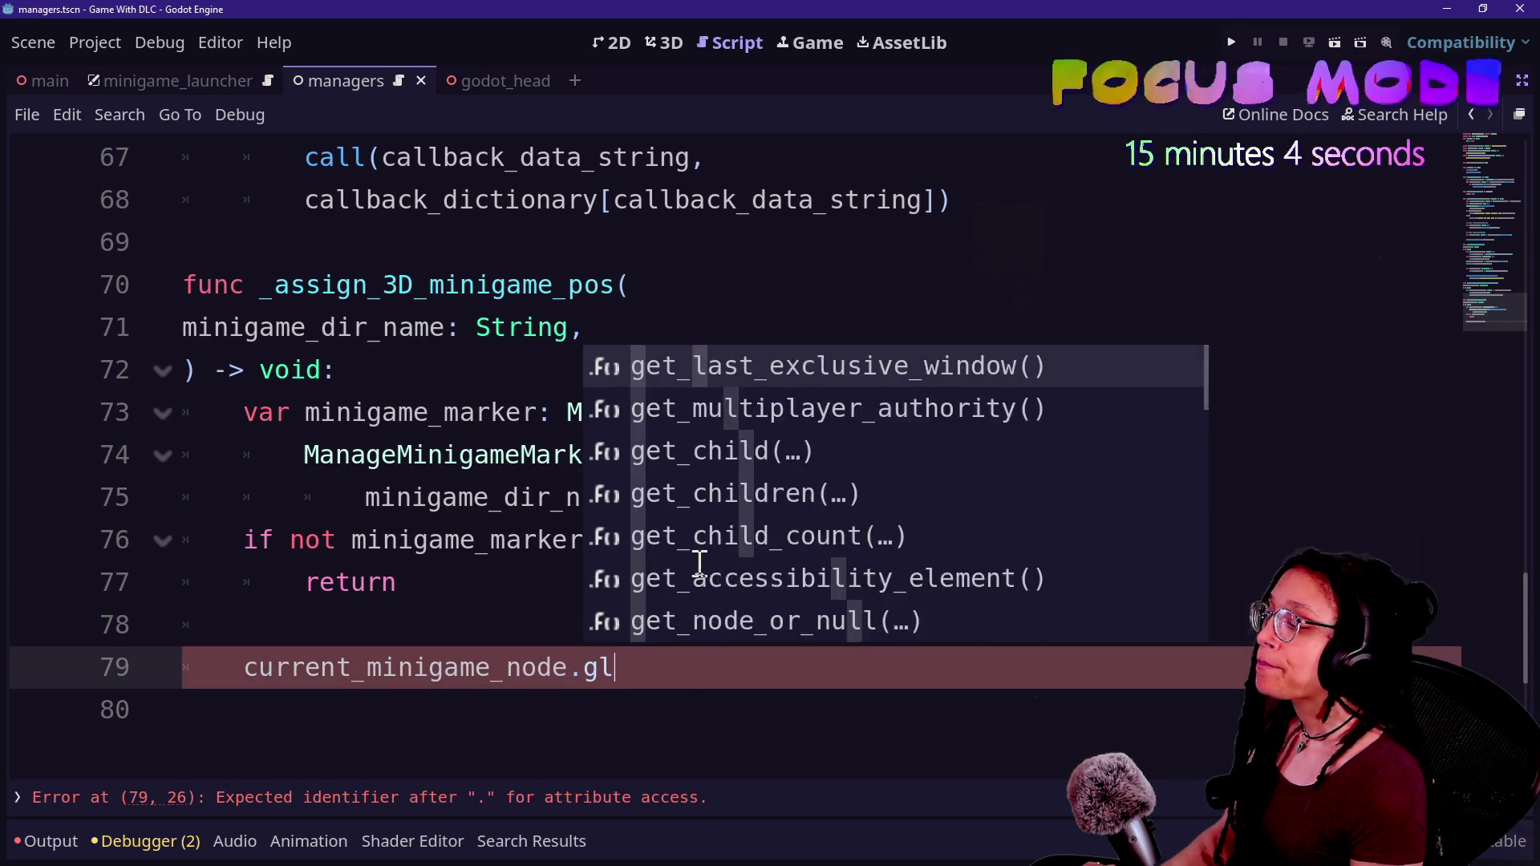
text(obal_position =)
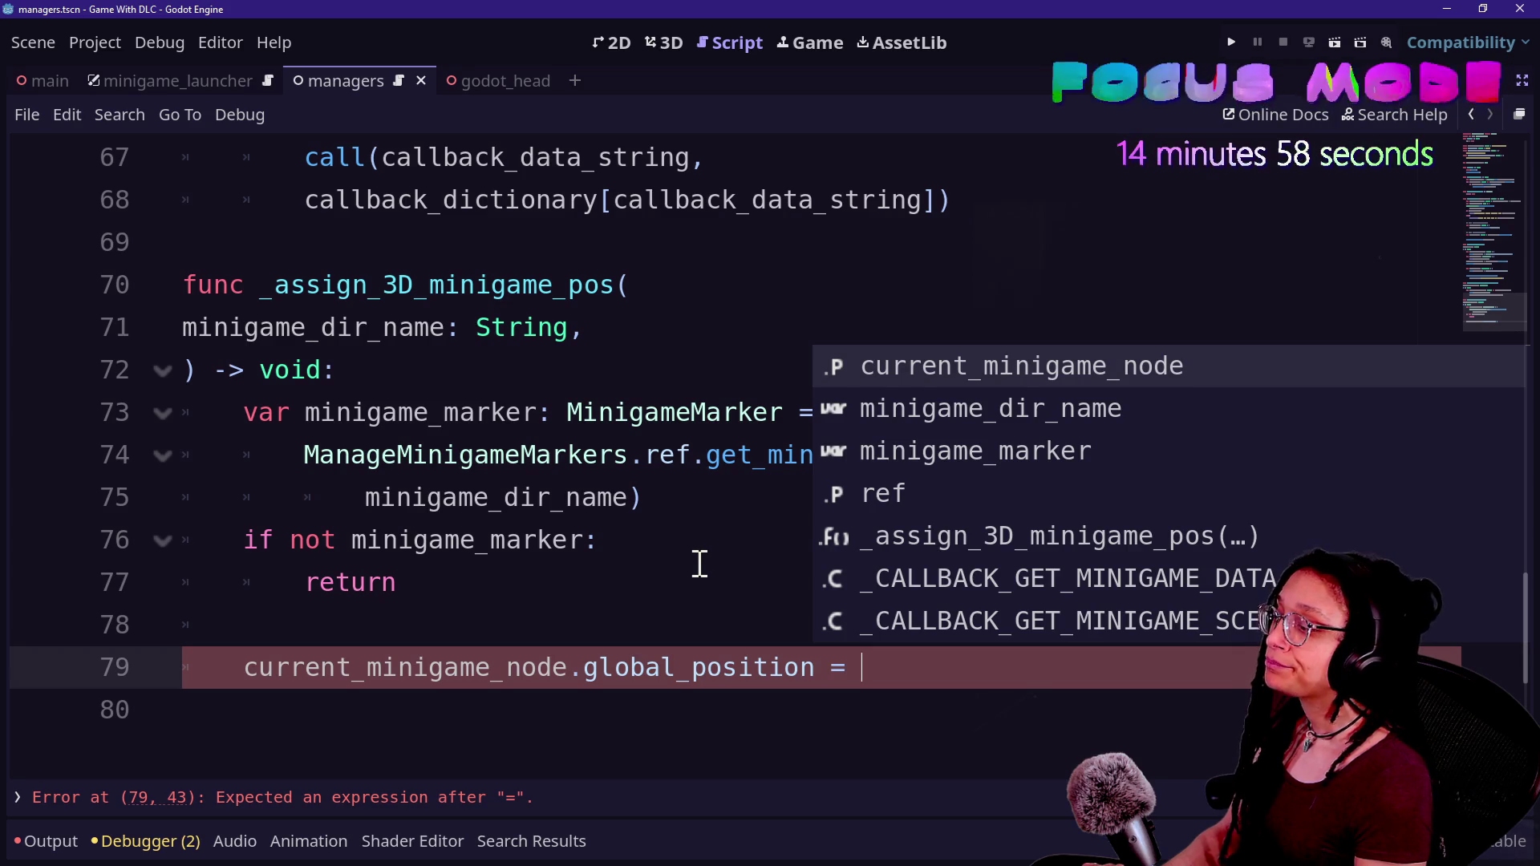
- Declare var marker_pos: Vector3 = Vector3(minigame_marker.global_position) after the early return
click(699, 564)
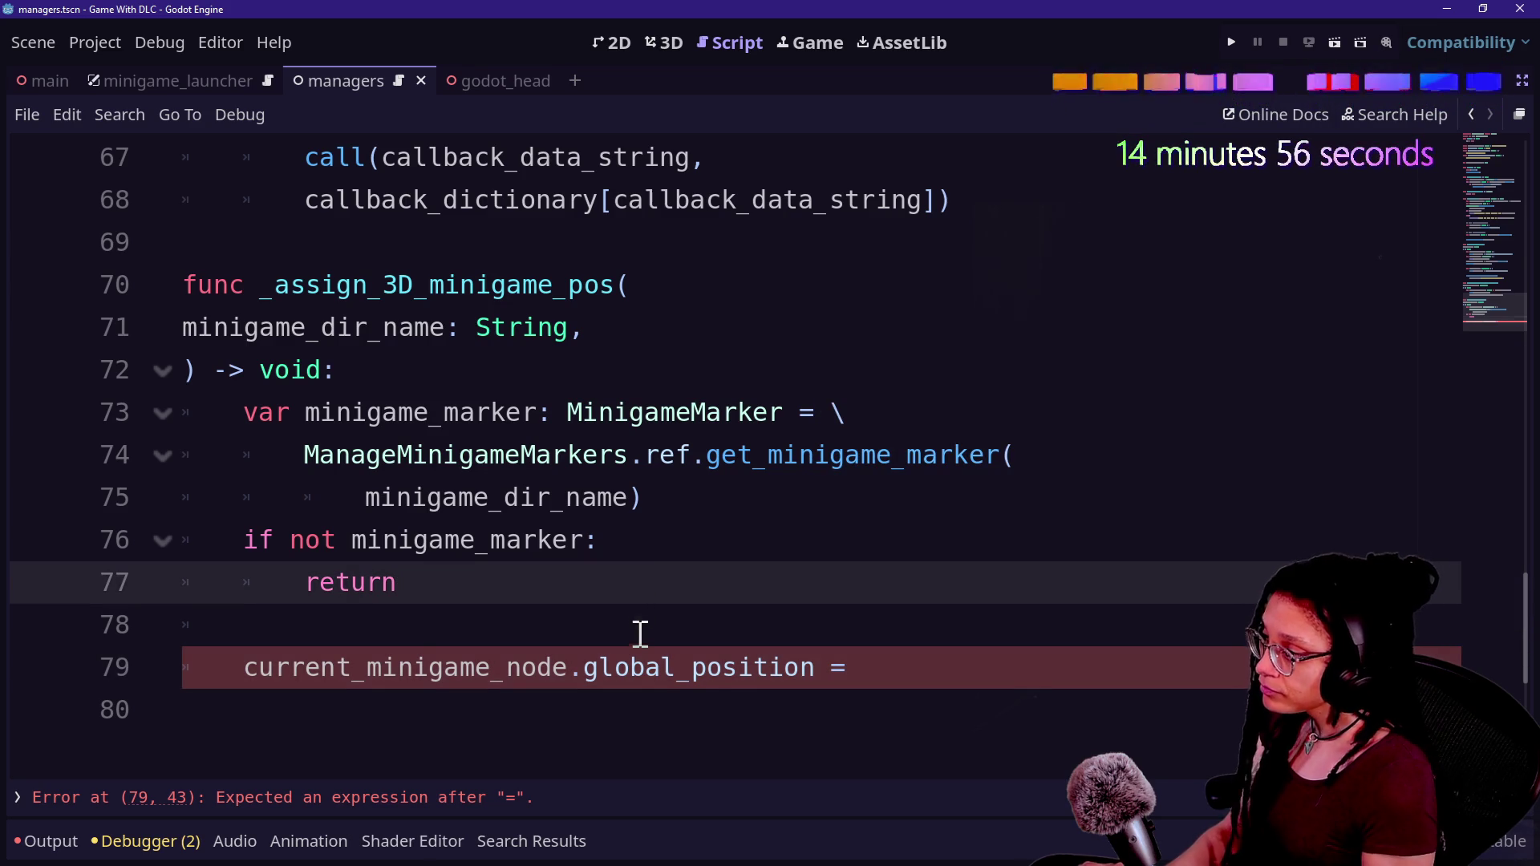
click(640, 625)
text(var marker_pos)
text(: C)
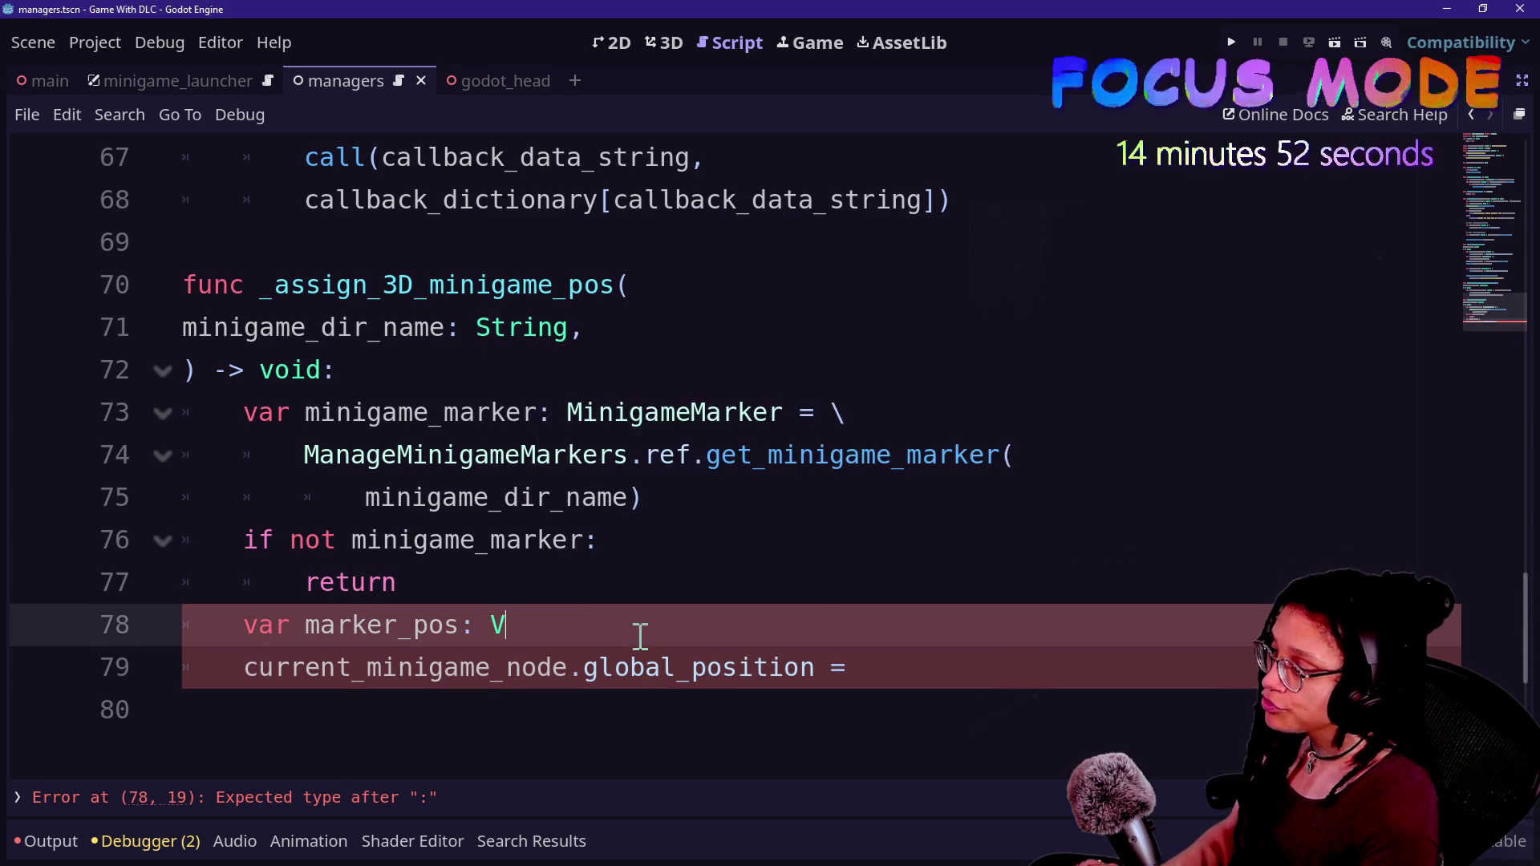
text(ector3 = )
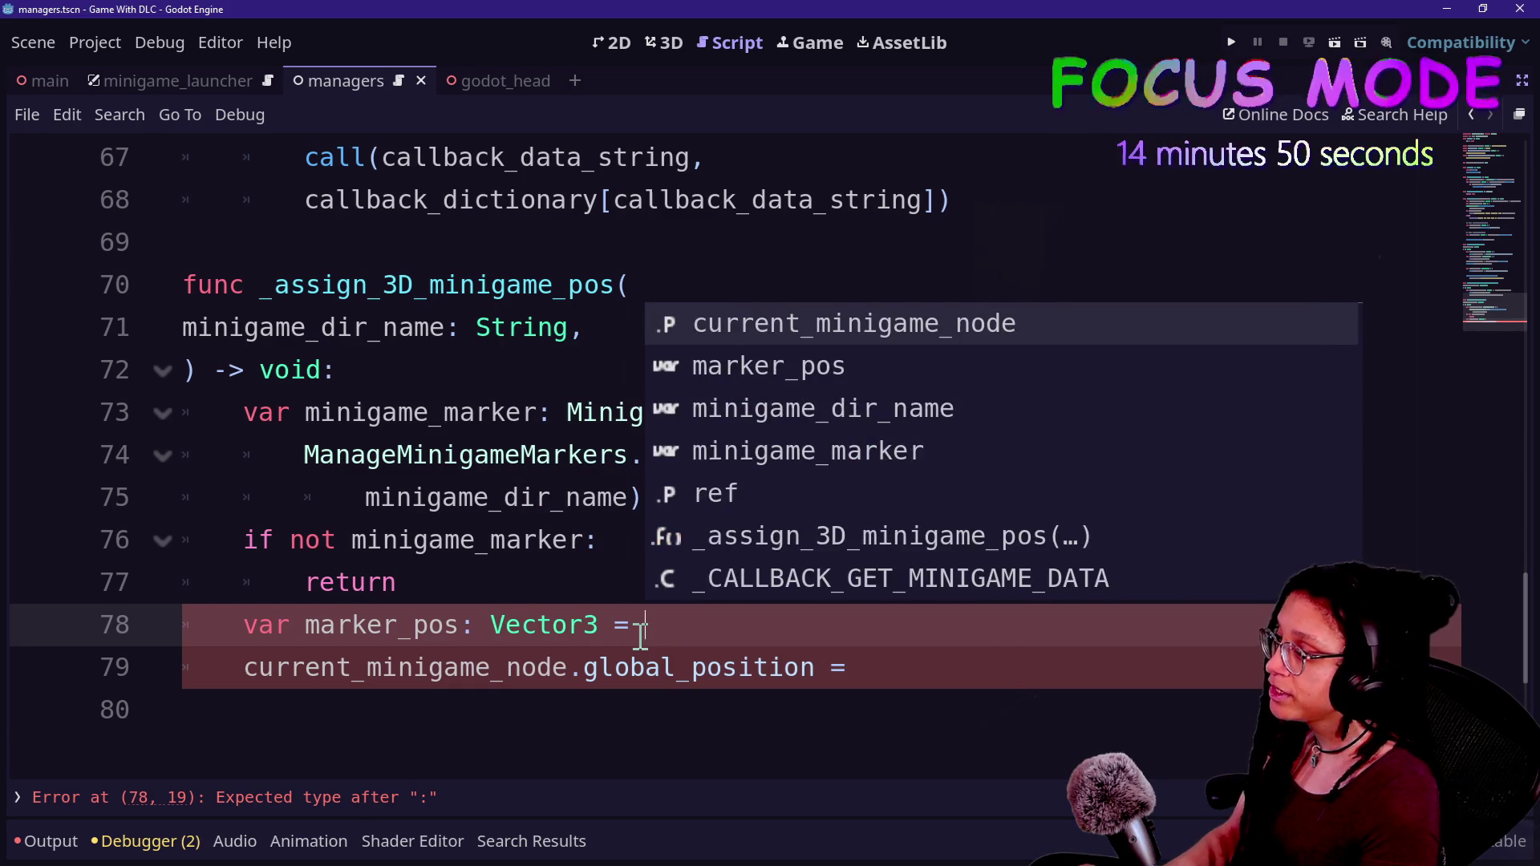
text(Vector3()
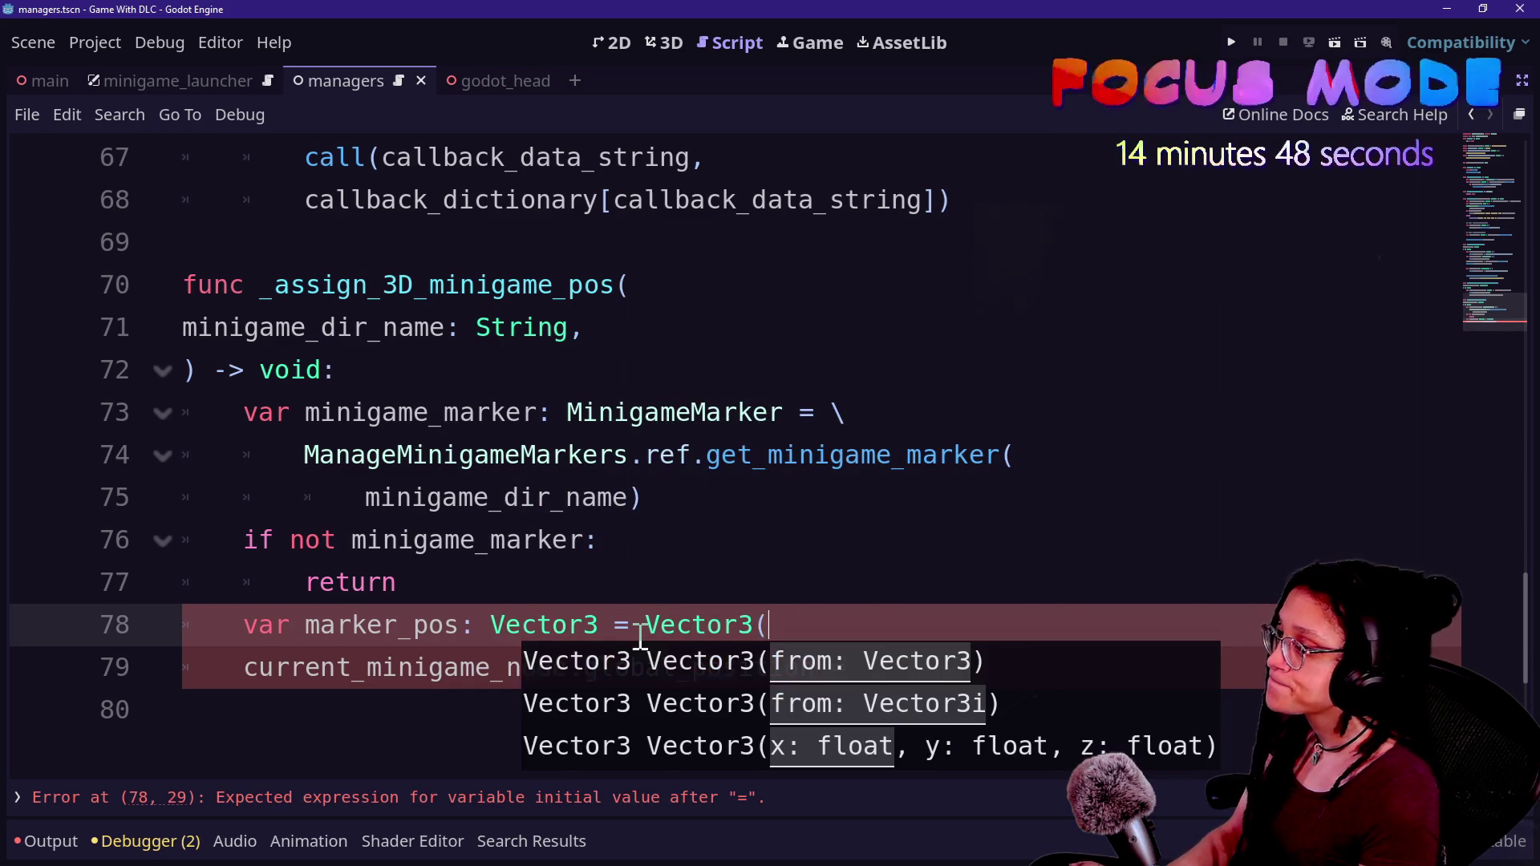
text(m)
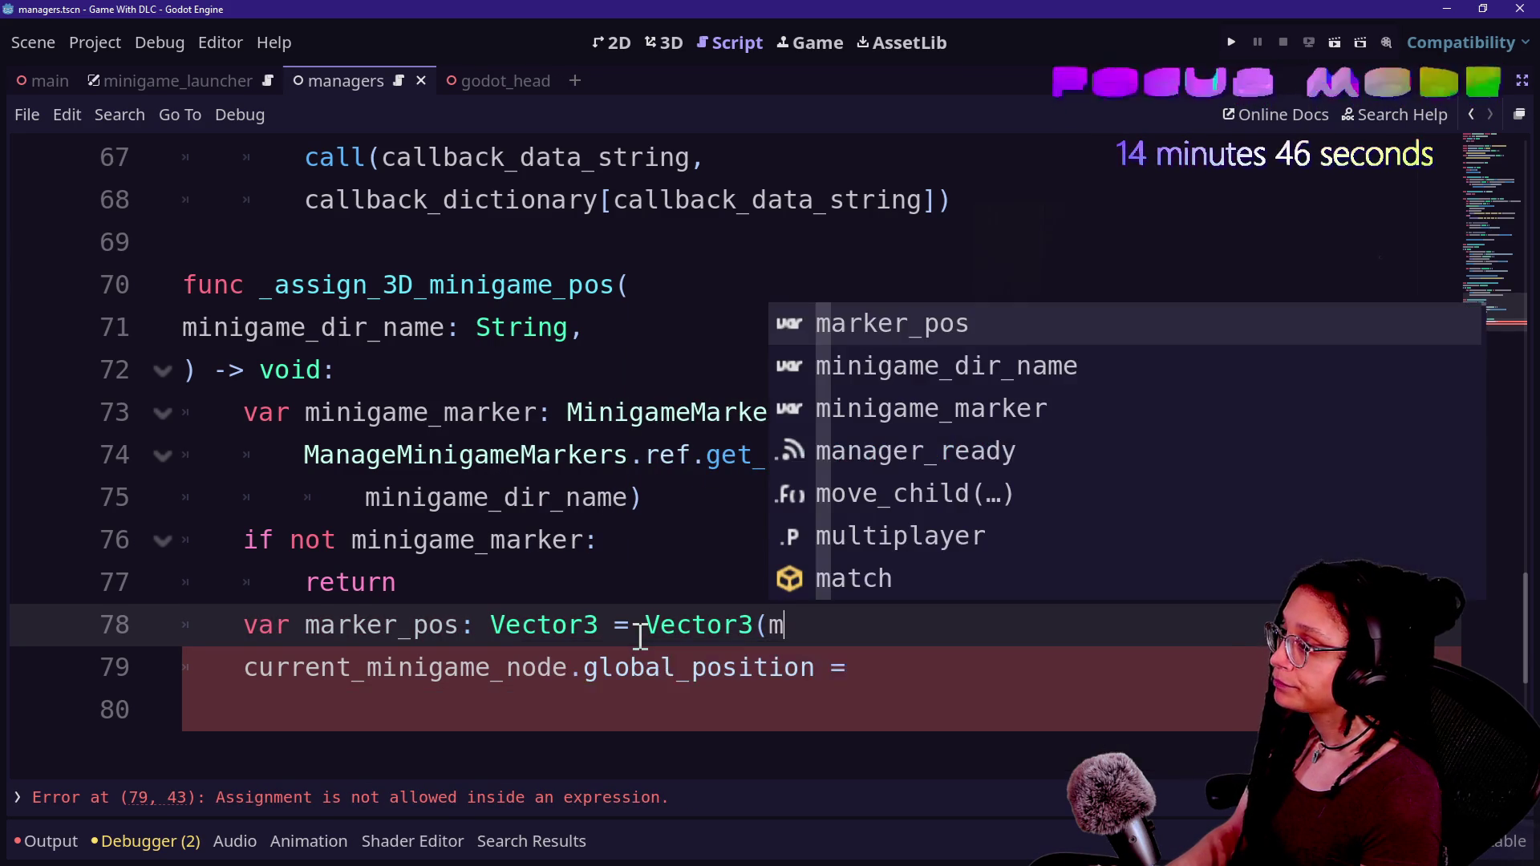
text(inigame_mark)
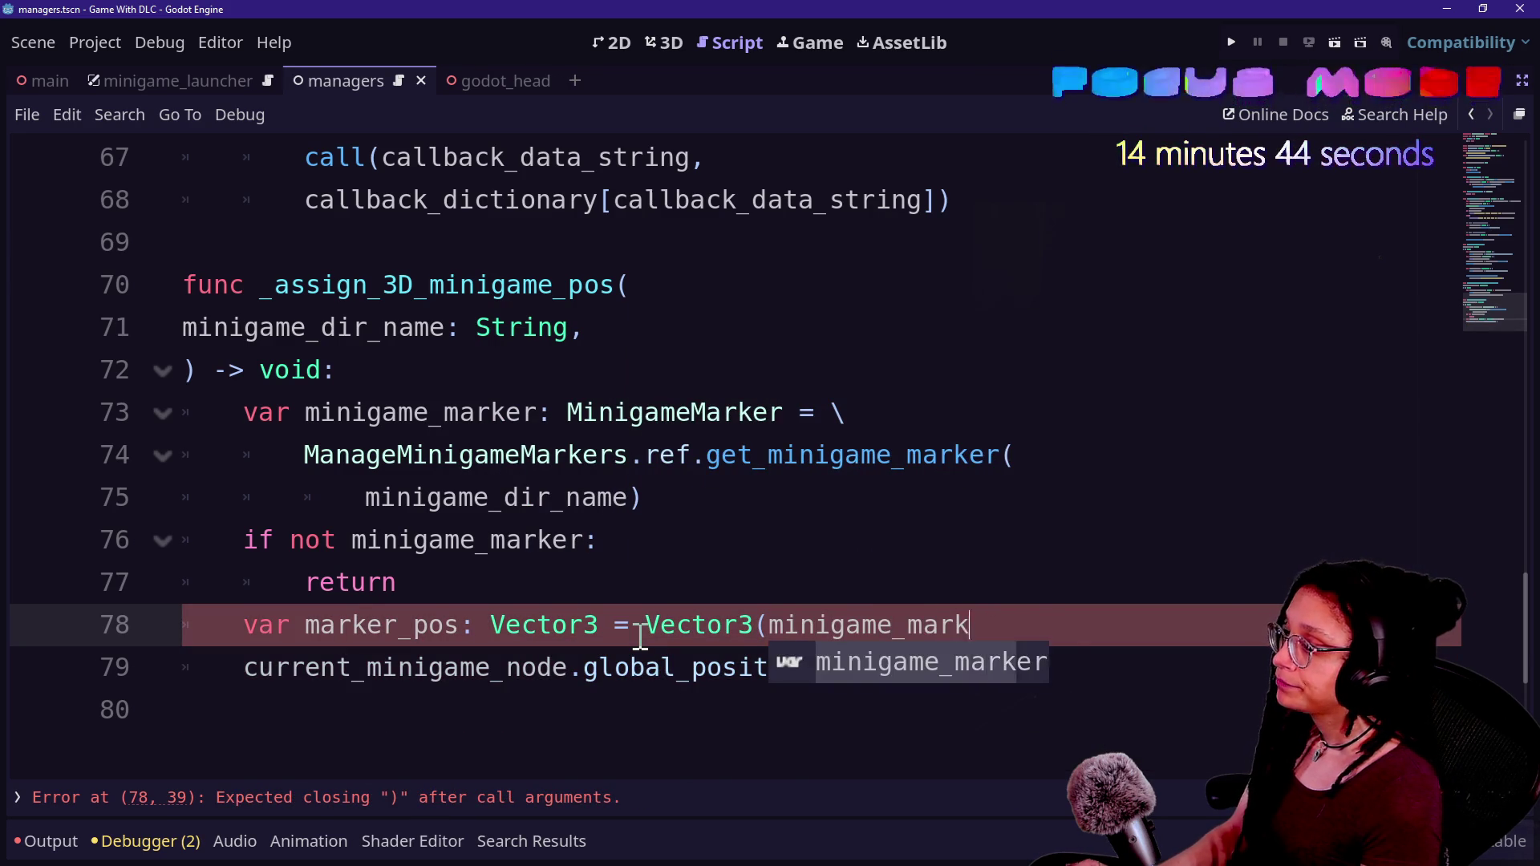
text(er.glb)
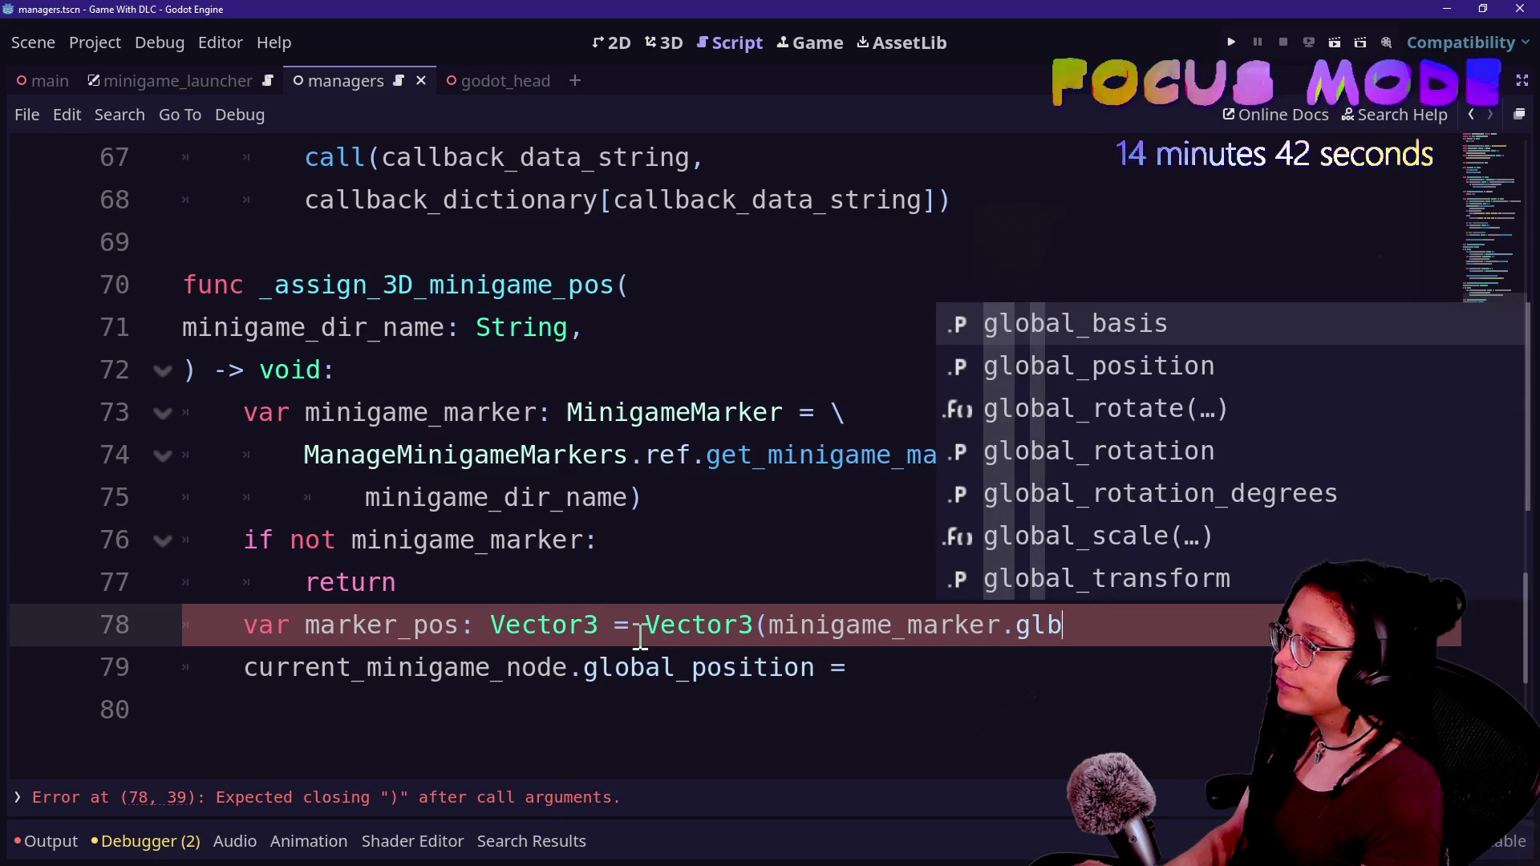
key(Down)
key(Return)
text())
click(768, 625)
key(Return)
scroll(788, 739, down, 1)
- Assign marker_pos to current_minigame_node.global_position, with a blank line after the early return
click(921, 585)
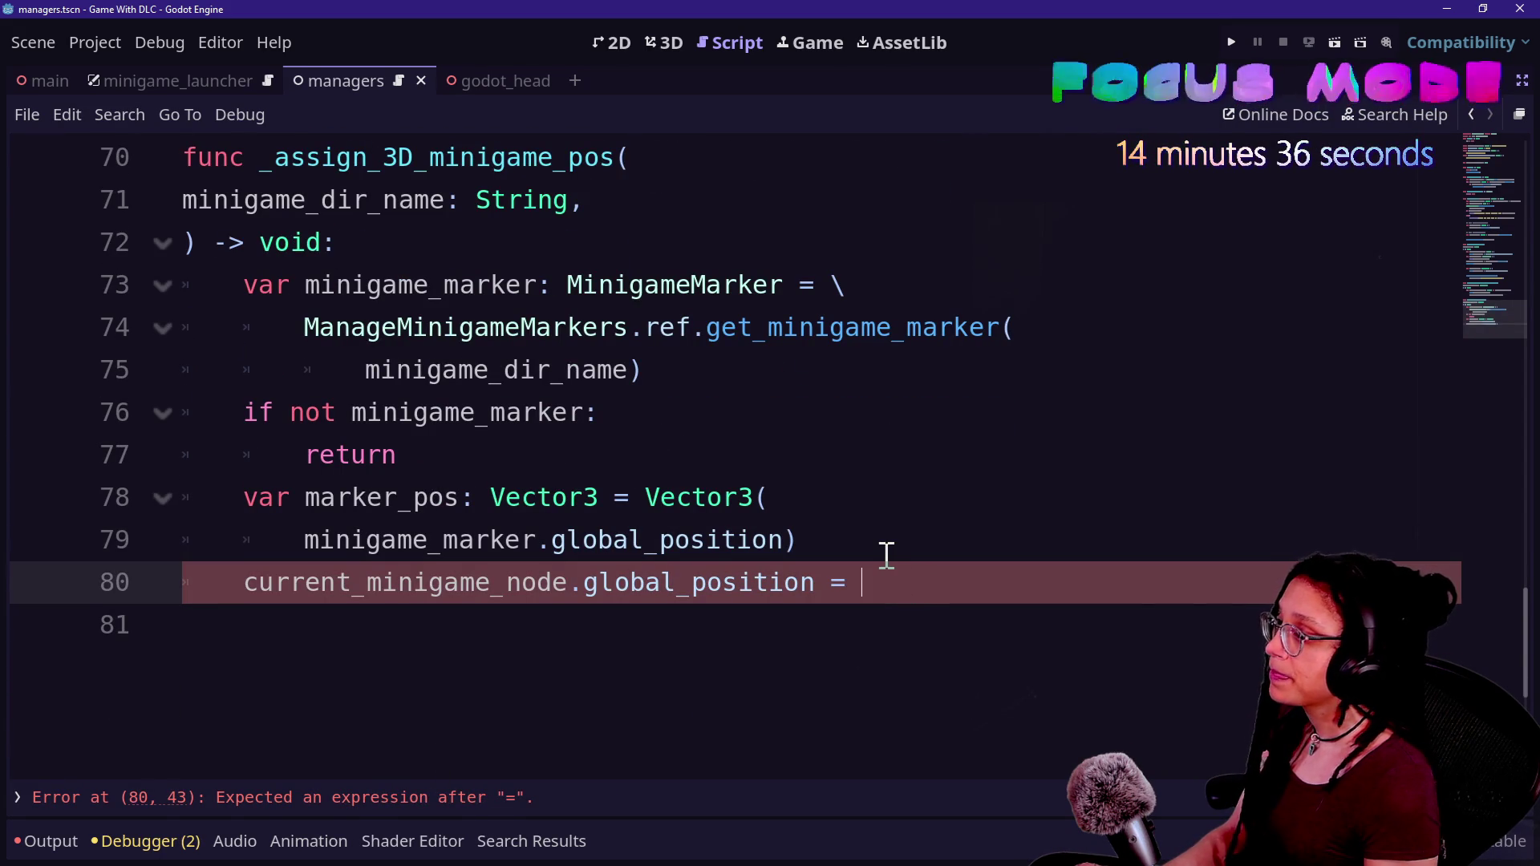
click(856, 464)
key(Return)
click(908, 644)
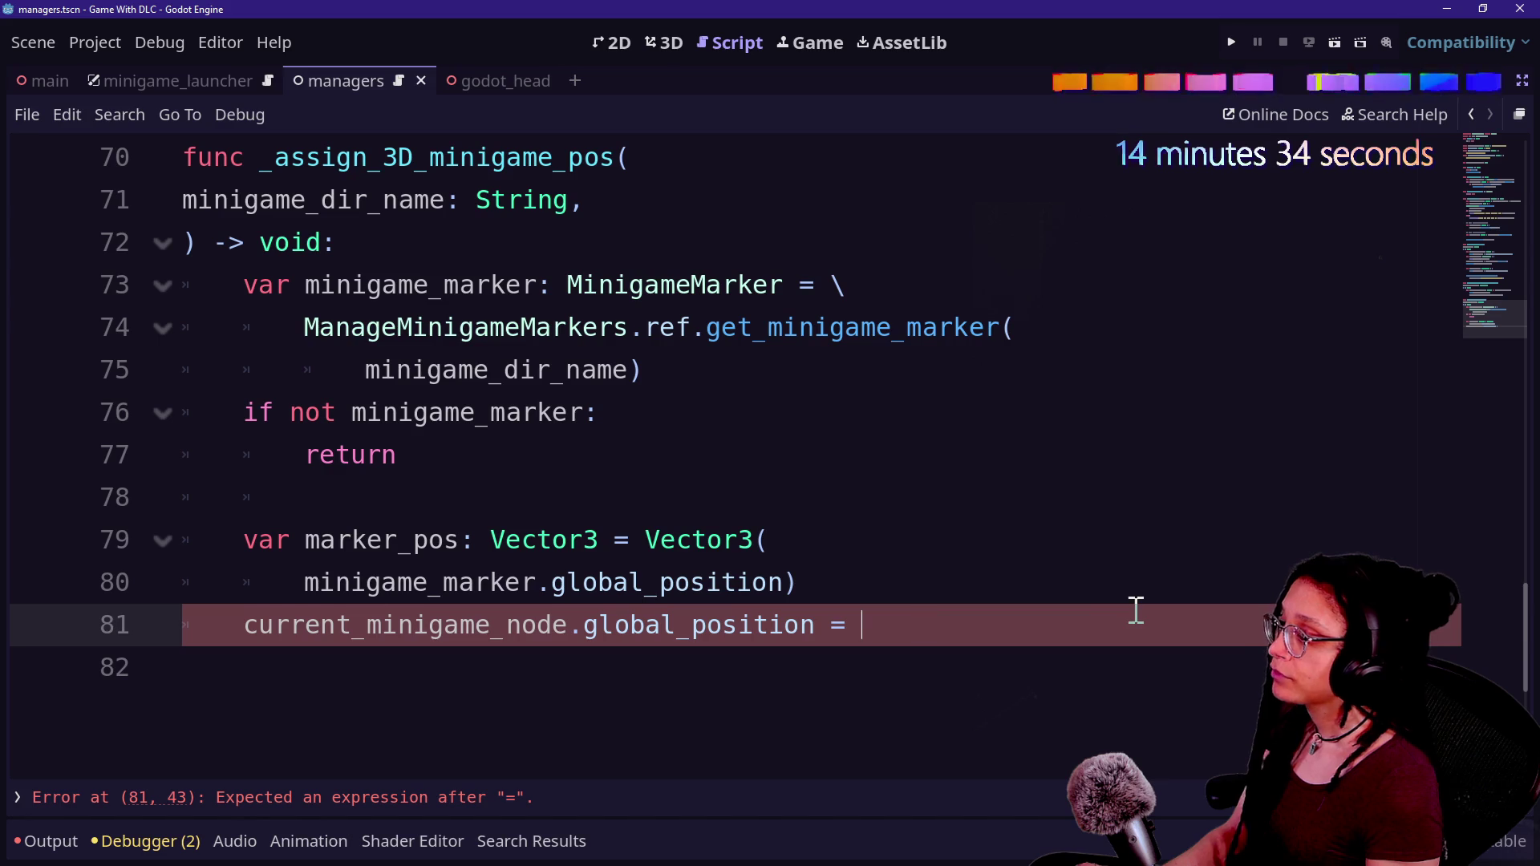
text(marke)
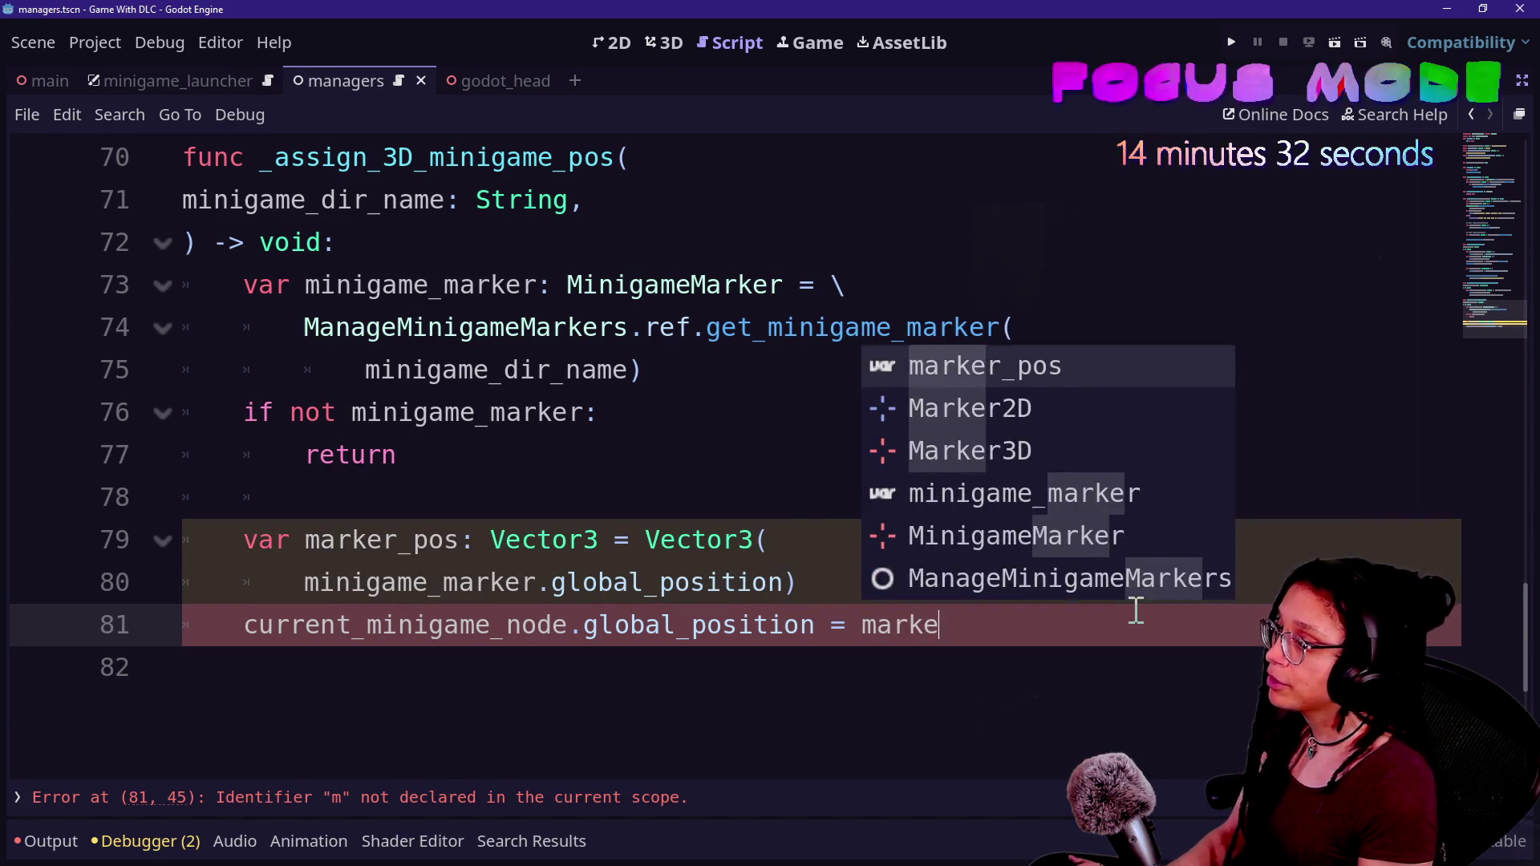
key(Return)
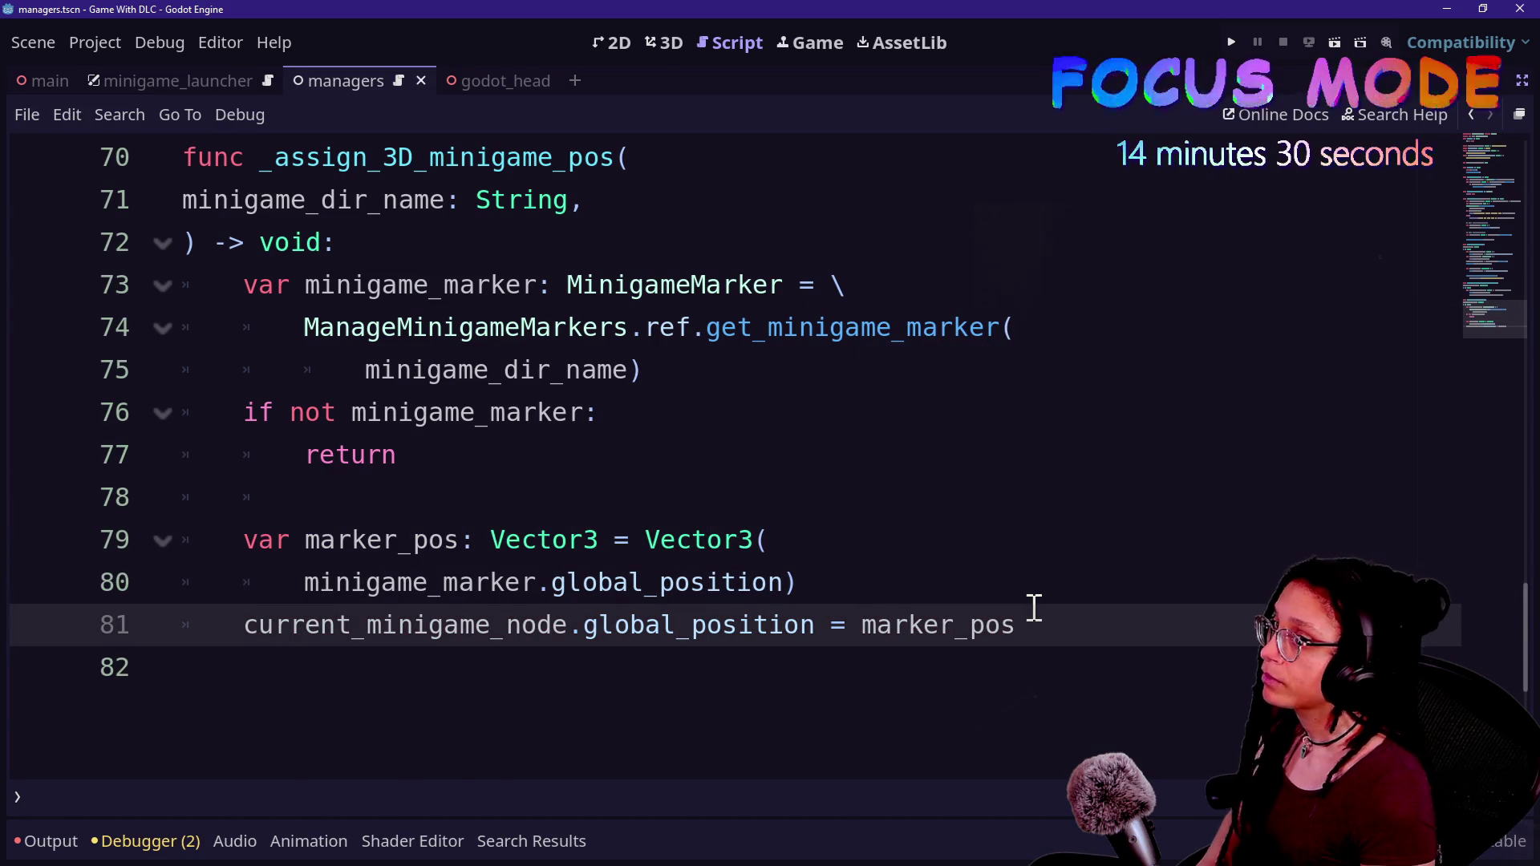
key(Up)
key(Up)
key(Up)
key(Up)
key(Up)
key(Up)
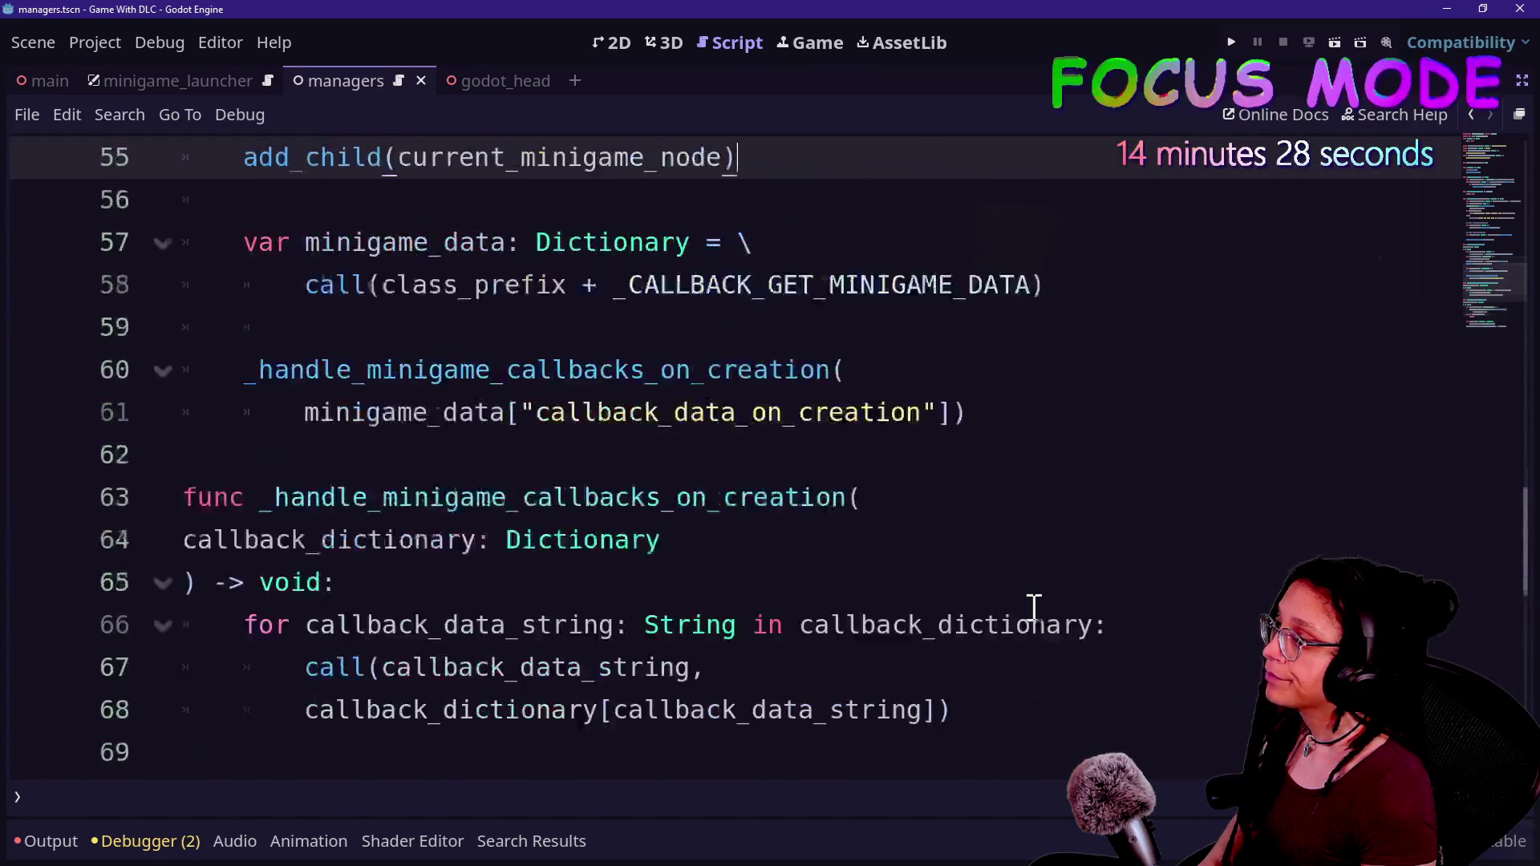
key(Up)
key(Up)
key(Up)
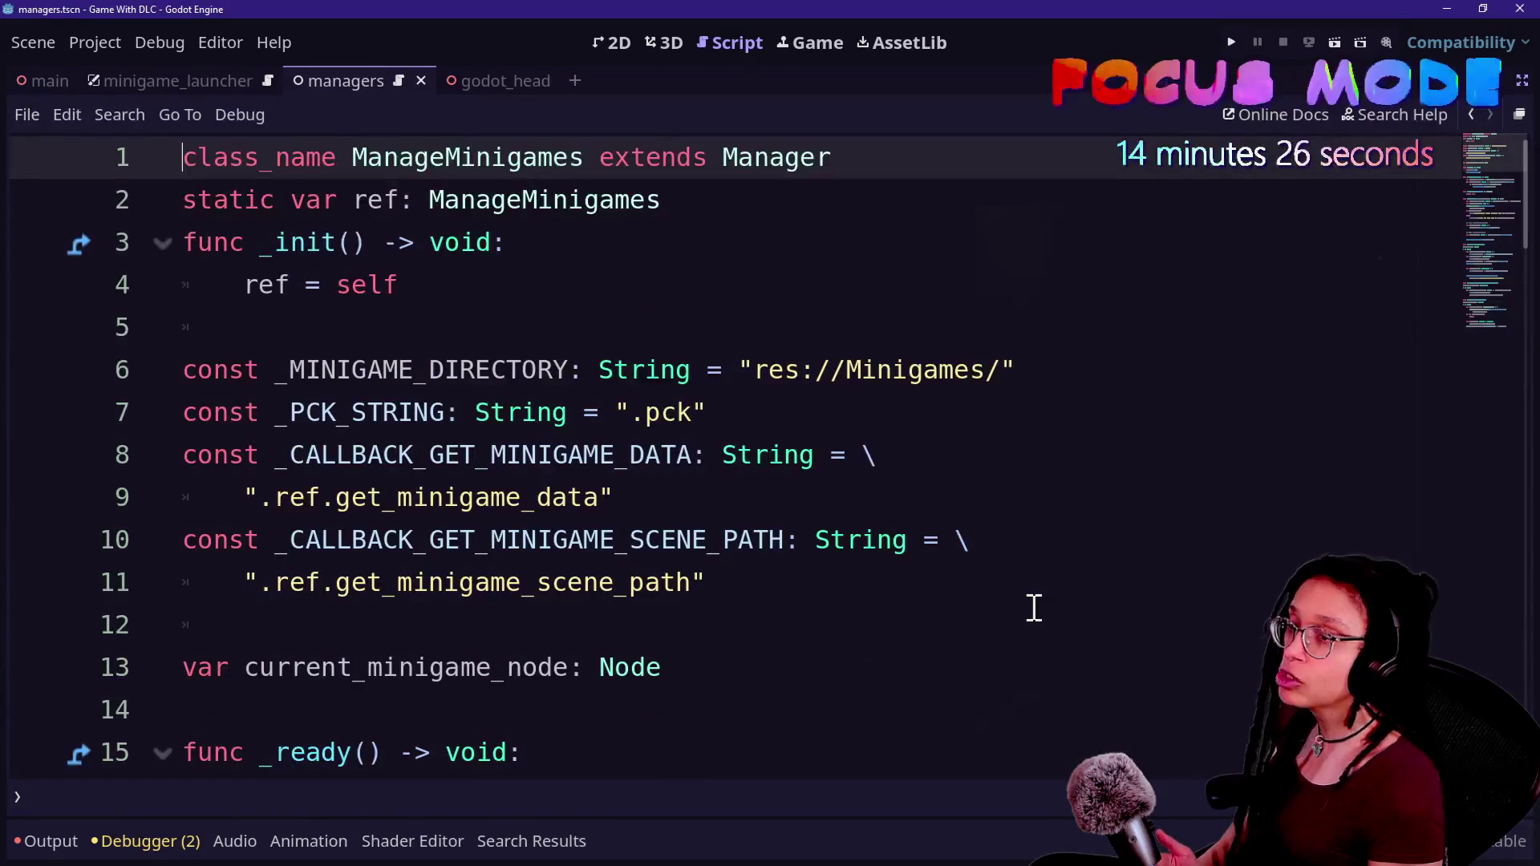
- Run the game, confirm class_prefix is MinigameThinking at the line 50 error, then stop
click(1043, 409)
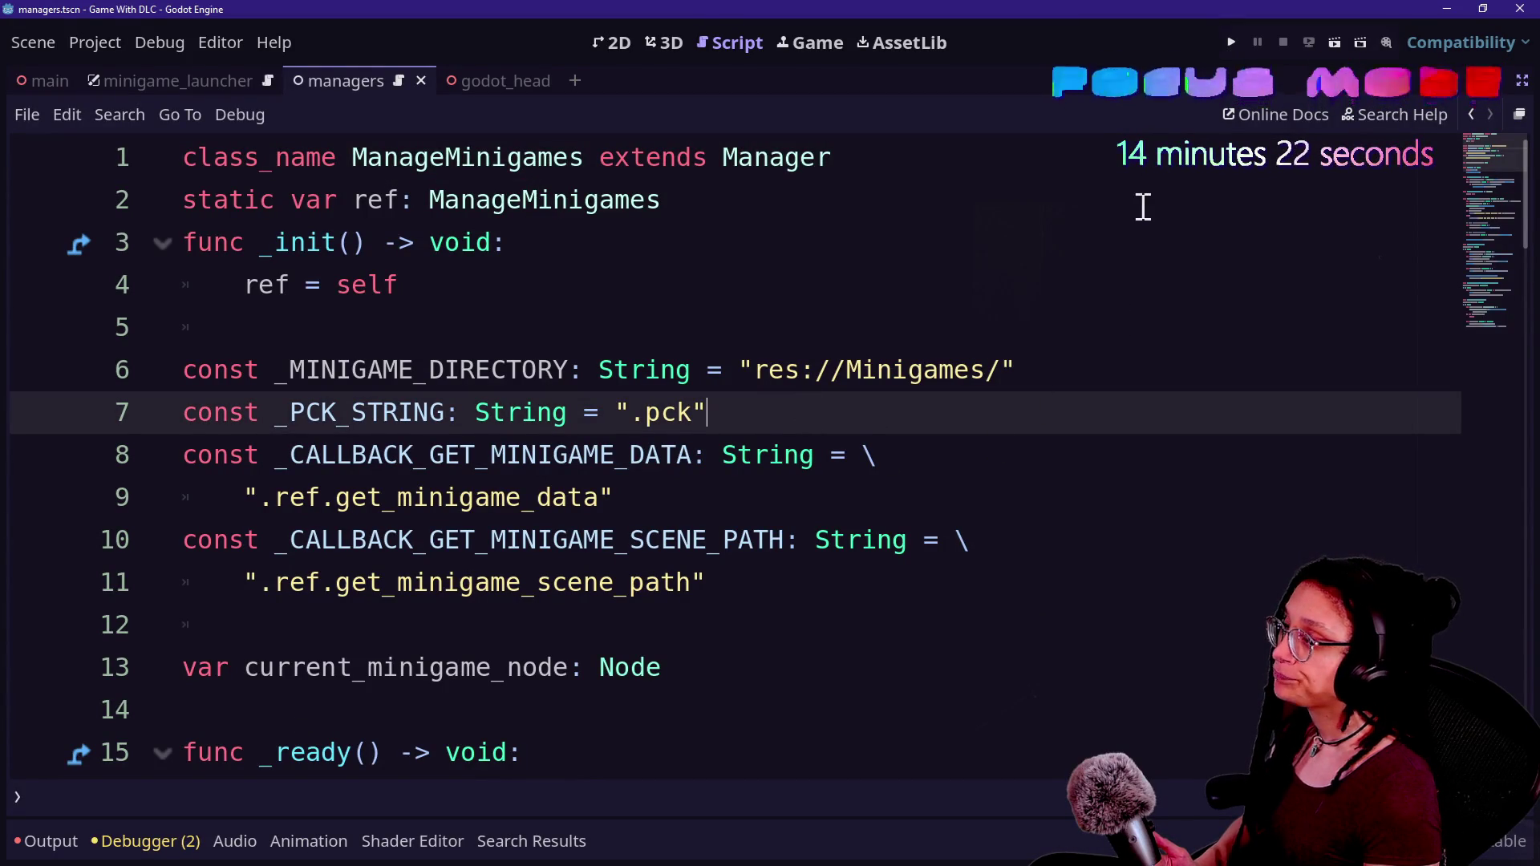
scroll(1138, 206, down, 1)
click(1229, 44)
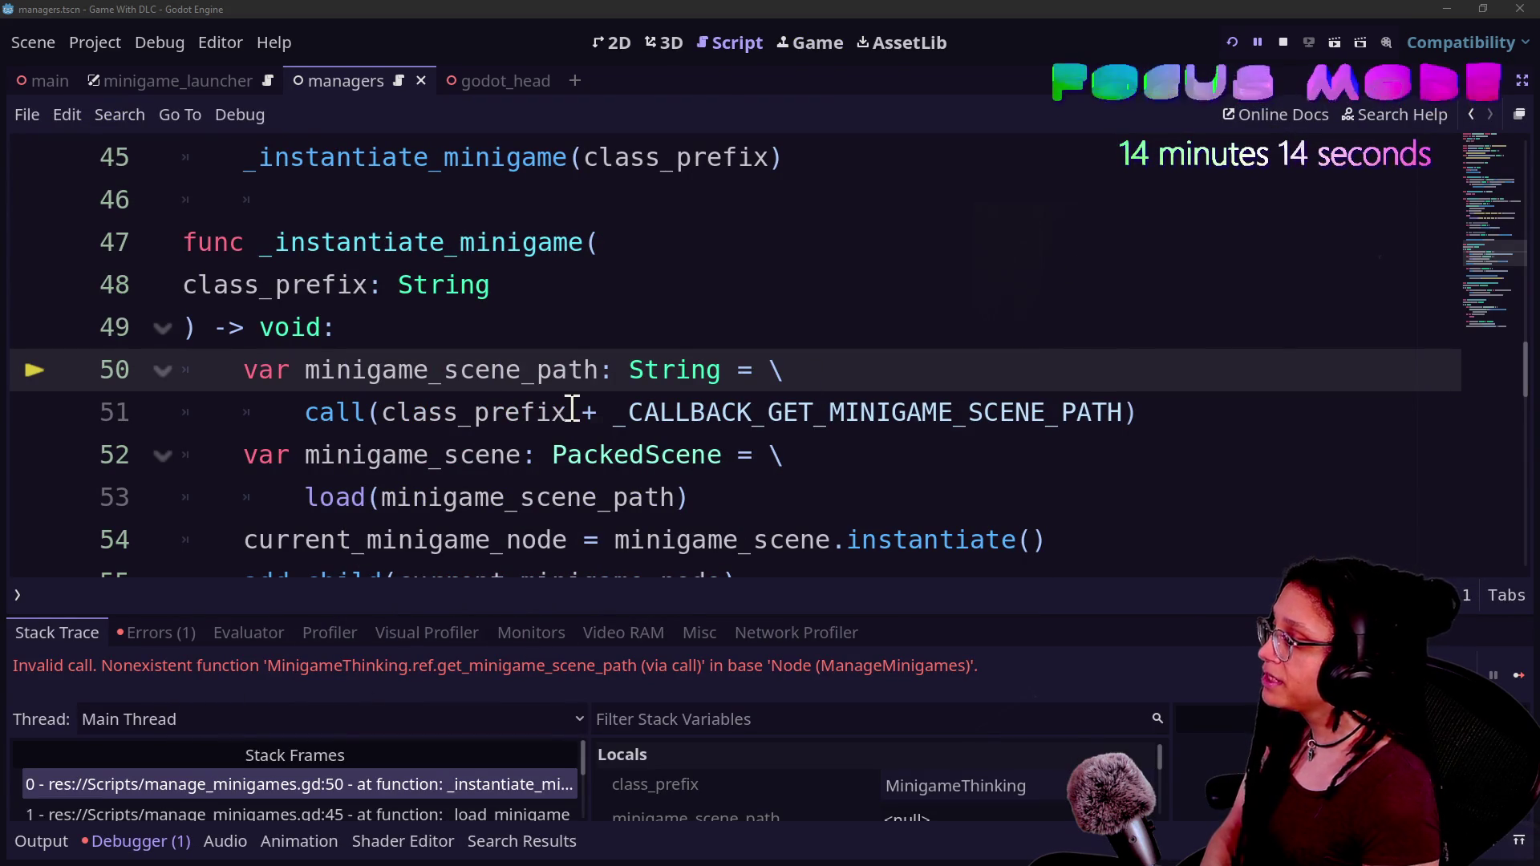
mouse_move(571, 409)
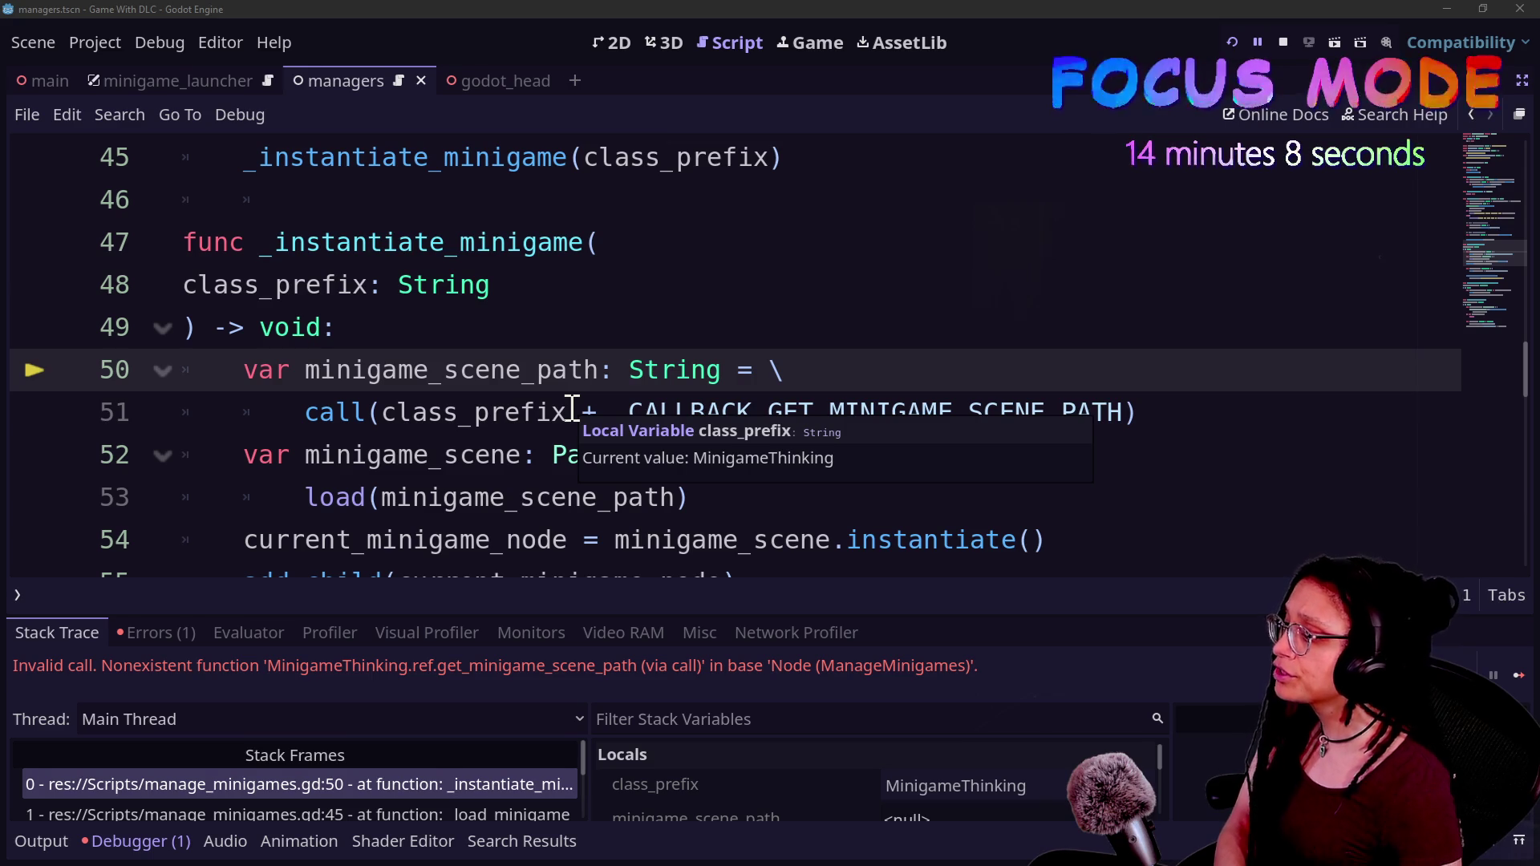
click(446, 411)
click(629, 370)
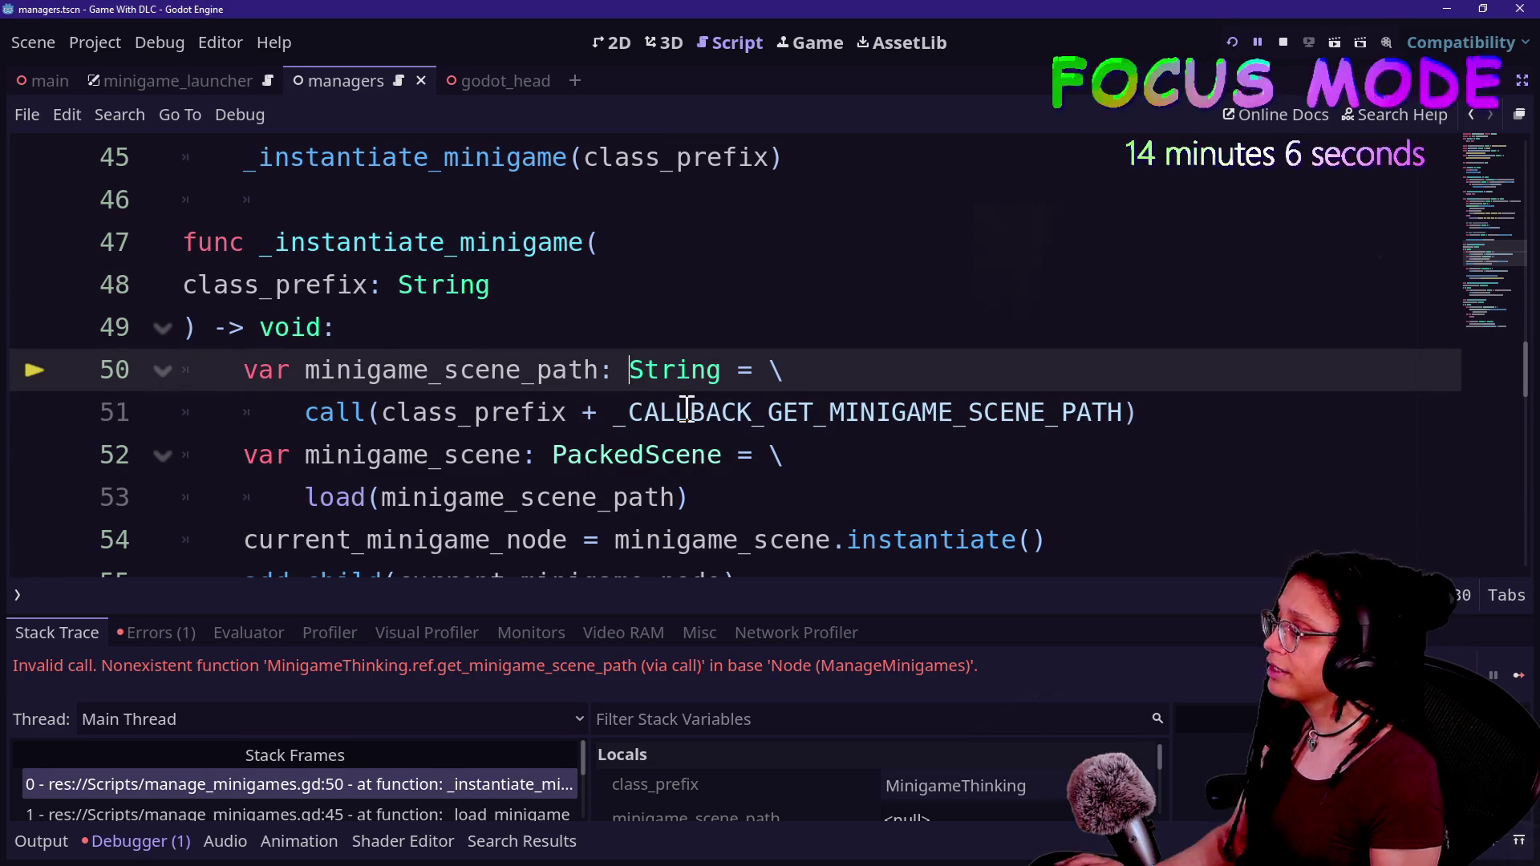
click(1282, 41)
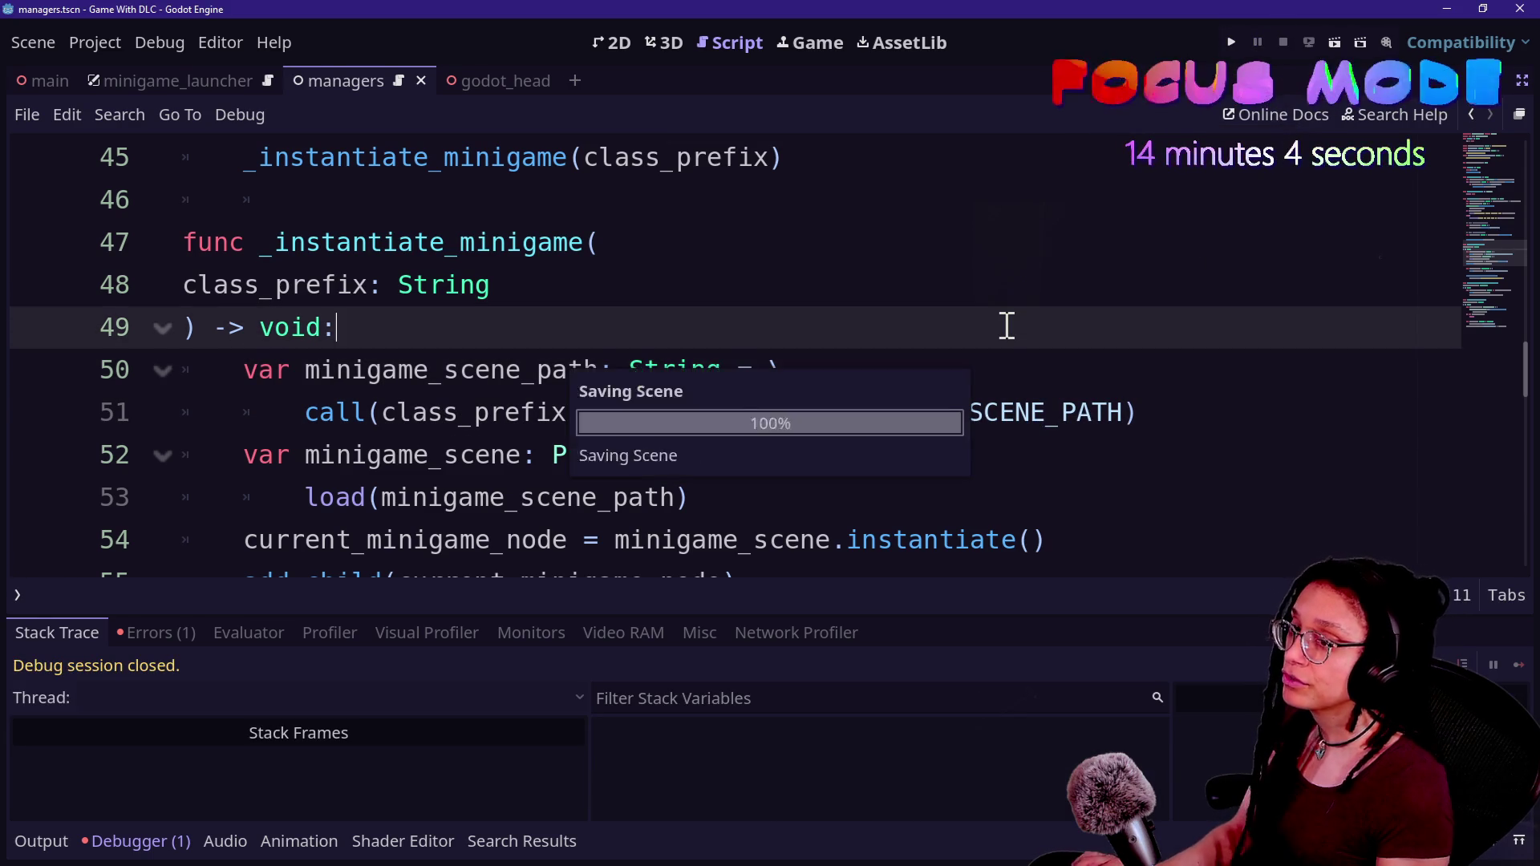
- In the DLC project's editor, review the _assign_3D_minigame_pos code
key(alt+Tab)
click(661, 414)
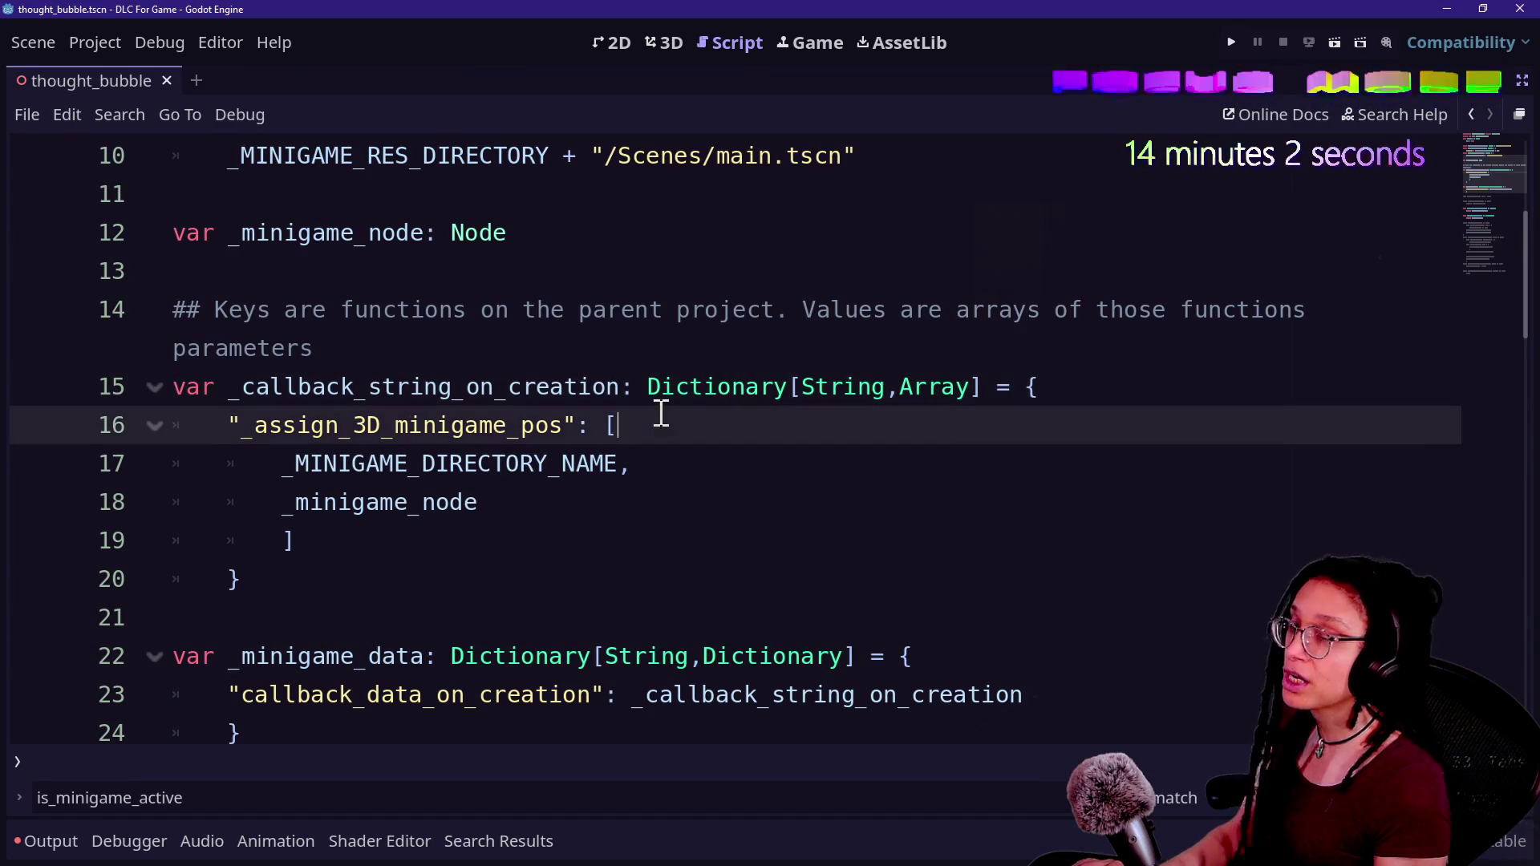
scroll(529, 473, up, 3)
scroll(522, 449, down, 5)
scroll(522, 445, up, 3)
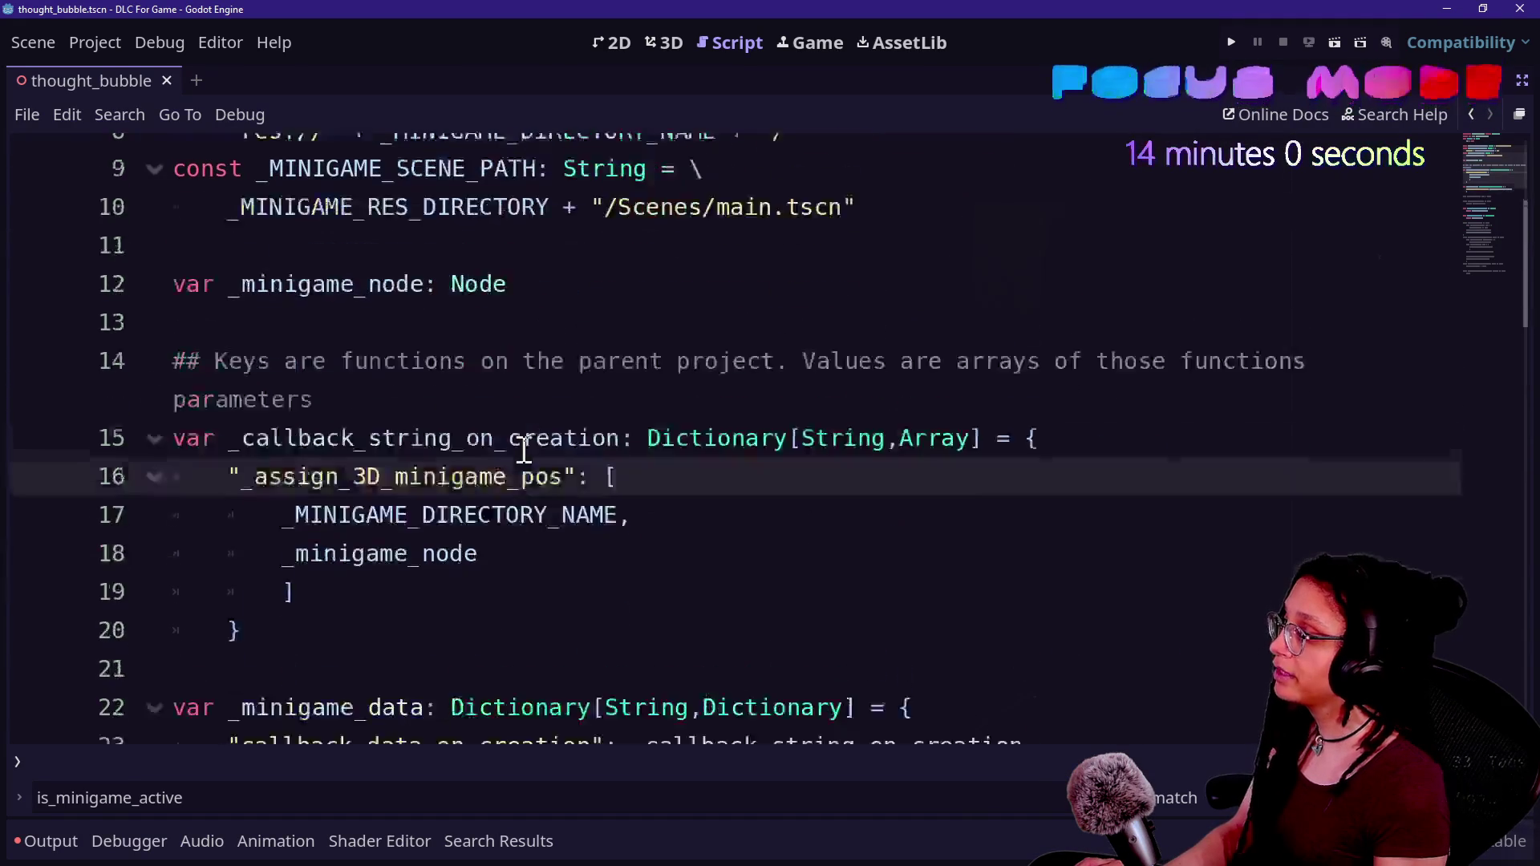
scroll(522, 445, down, 3)
scroll(523, 445, down, 5)
scroll(521, 433, up, 10)
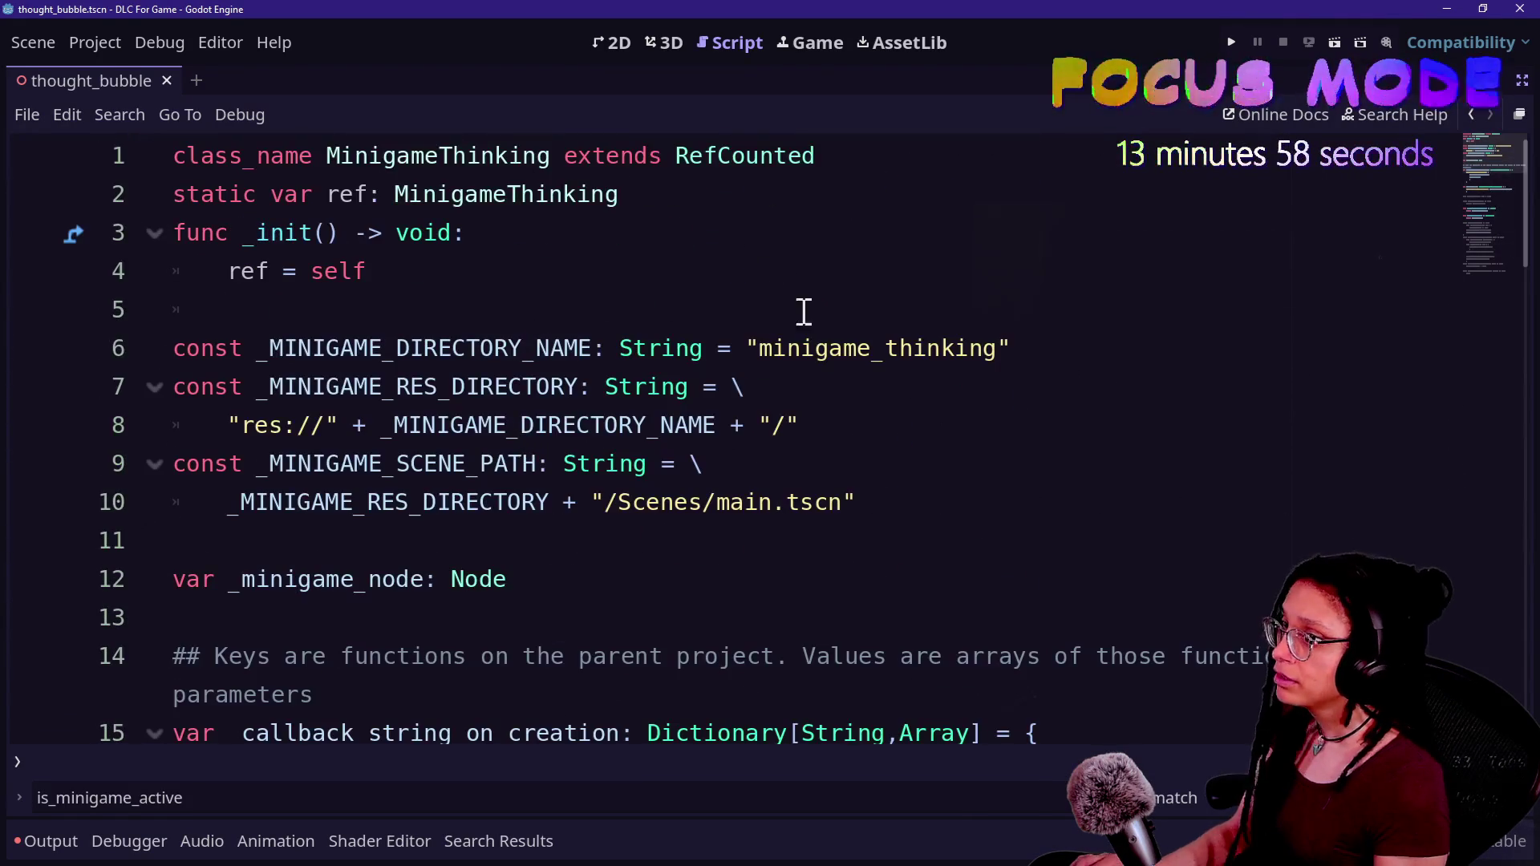
- Export the pack as minigame_thinking.pck, overwriting the old file, and return to the main game
click(88, 45)
click(136, 175)
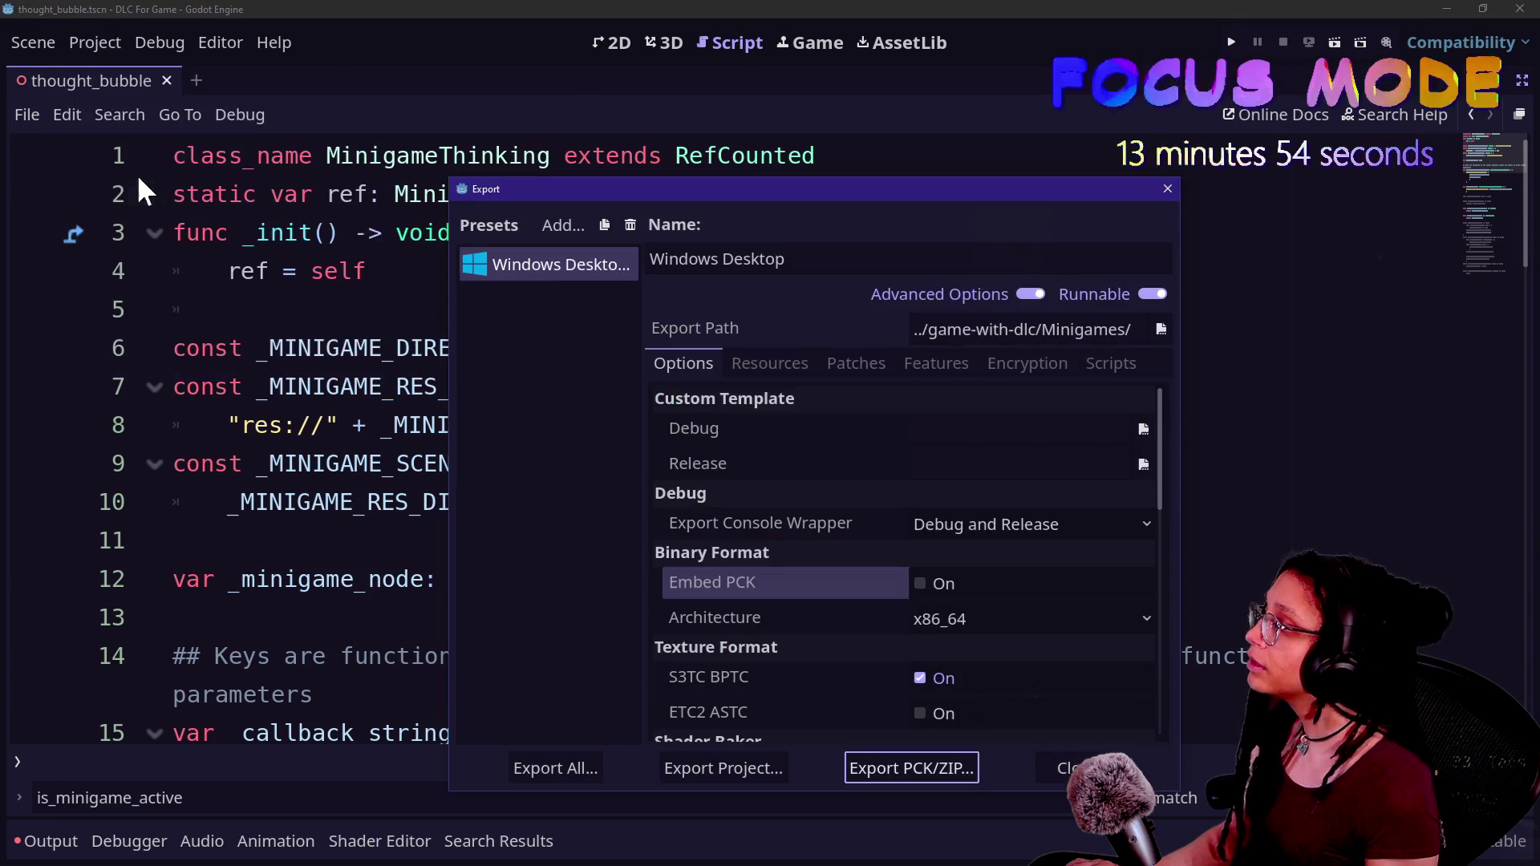
click(951, 771)
click(642, 690)
click(629, 461)
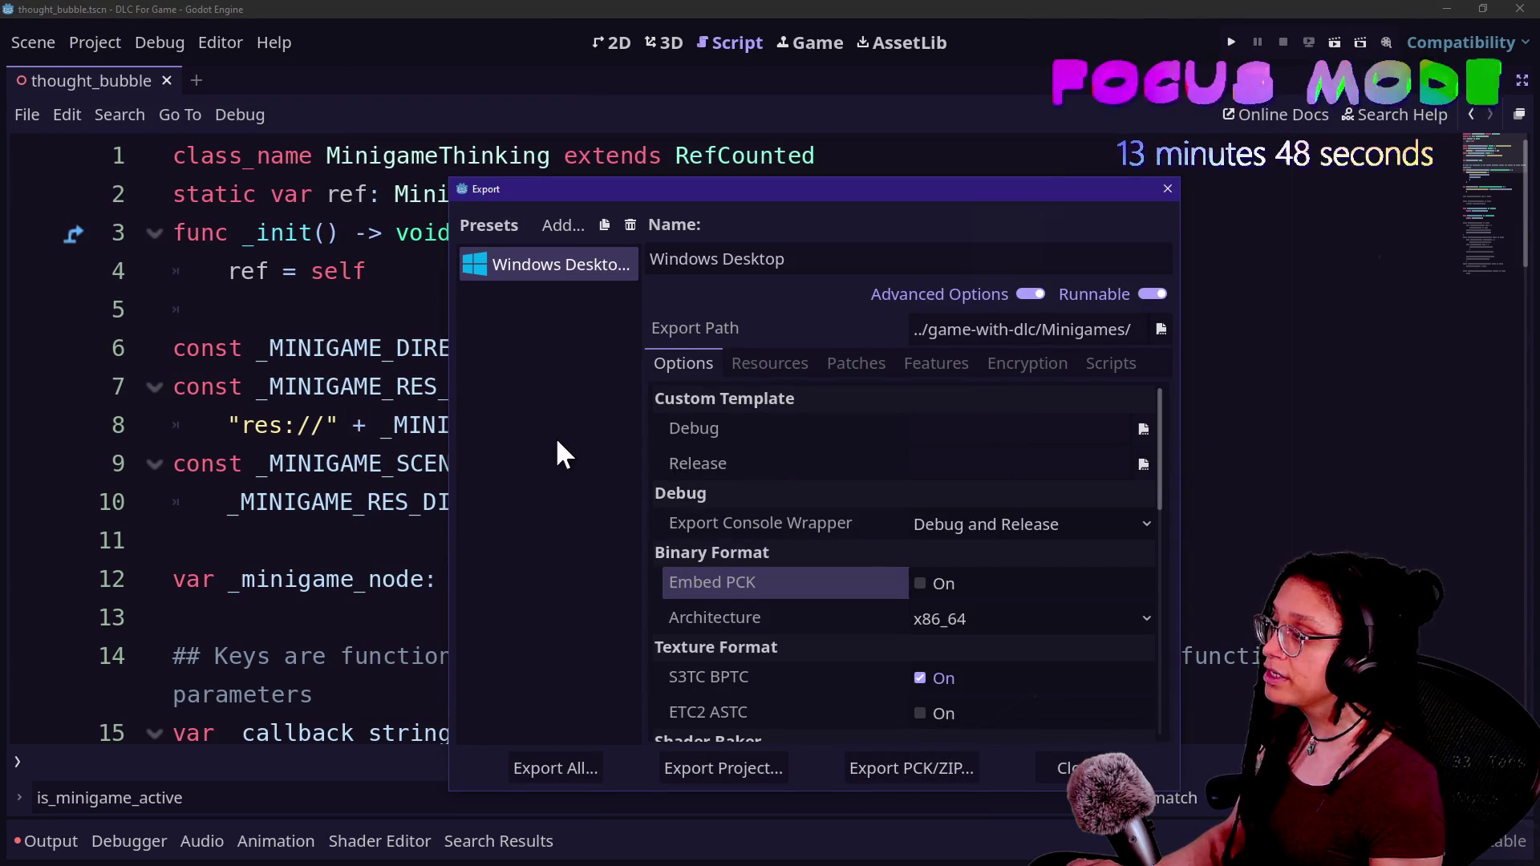
click(1061, 758)
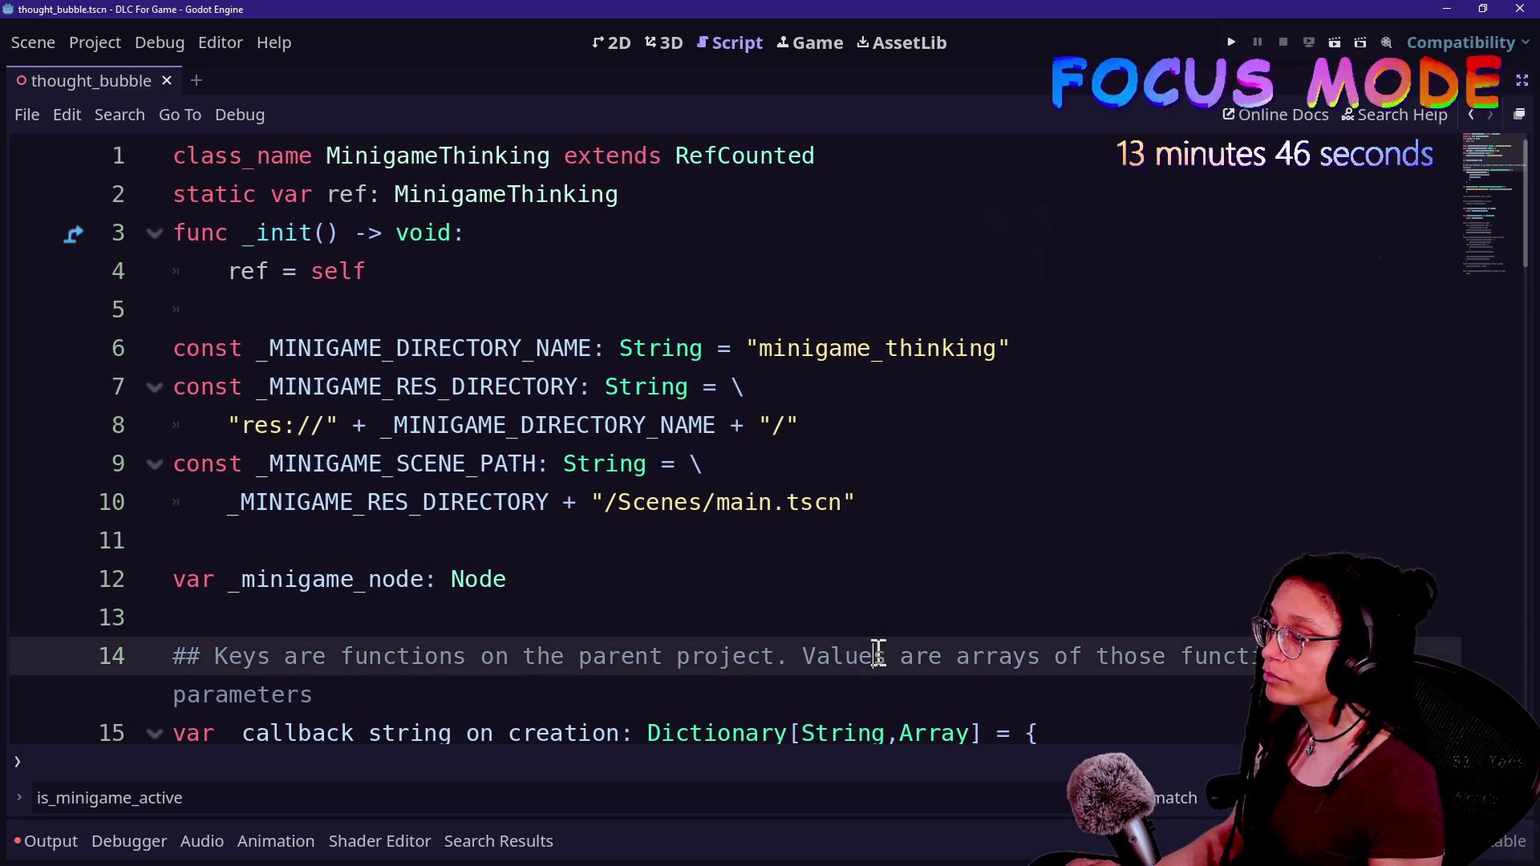
key(alt+Tab)
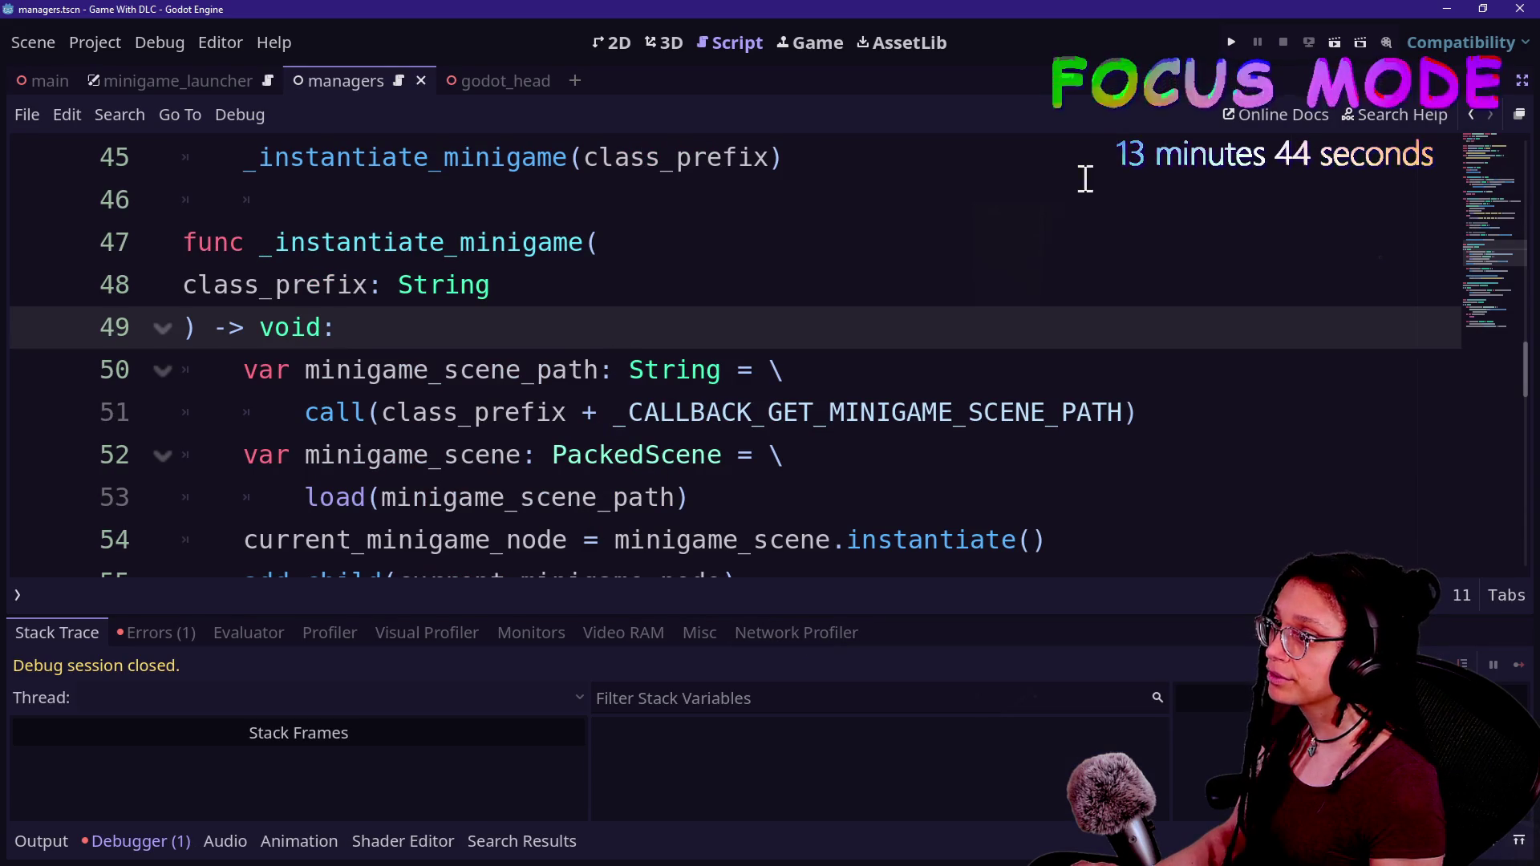
- Run and stop the game, then check the DLC script and return to the main project
click(1233, 40)
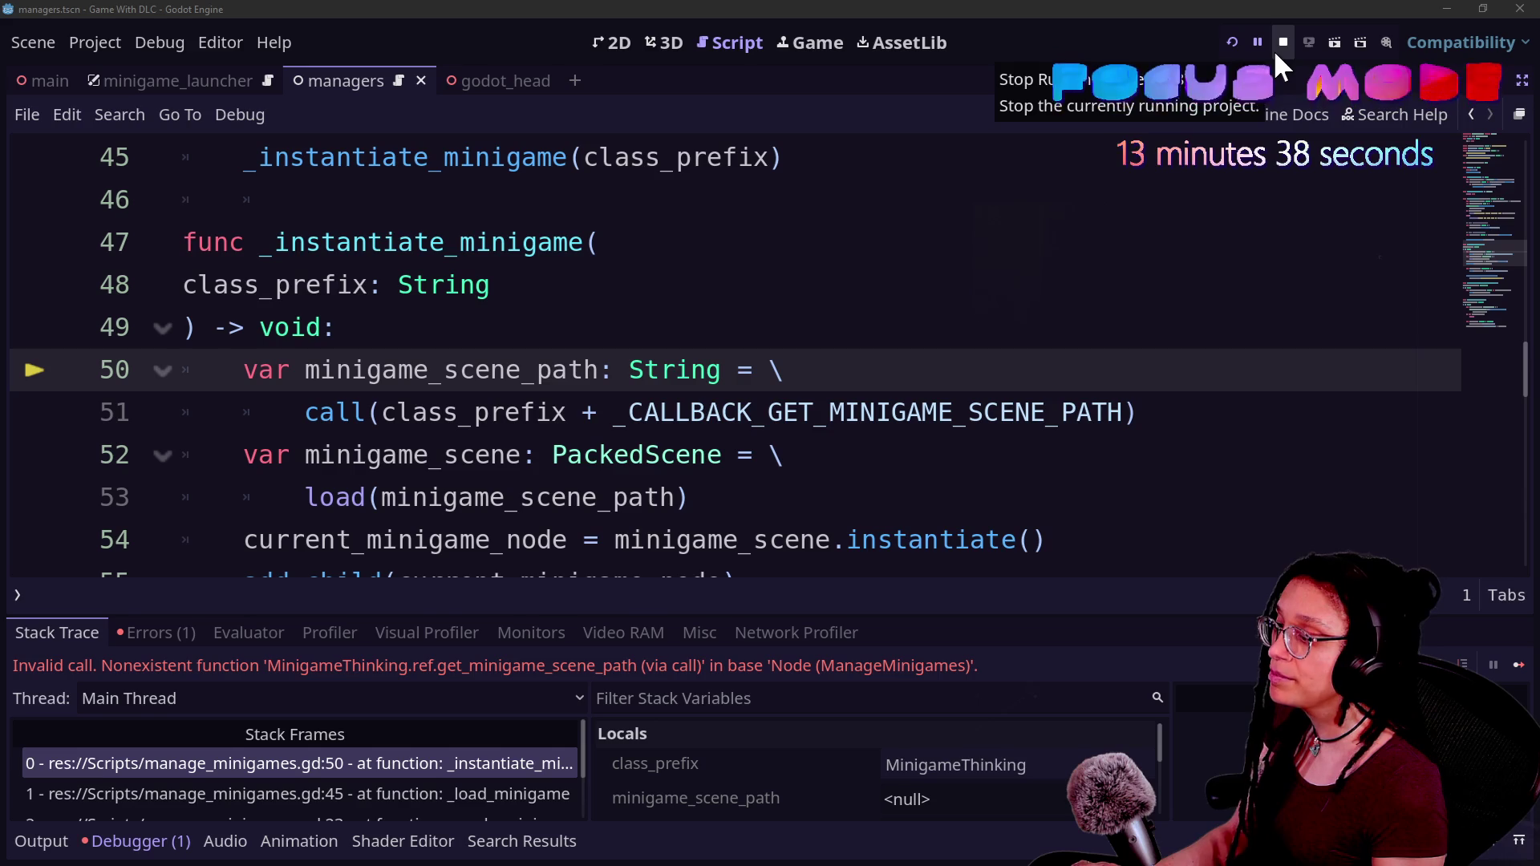
click(1283, 41)
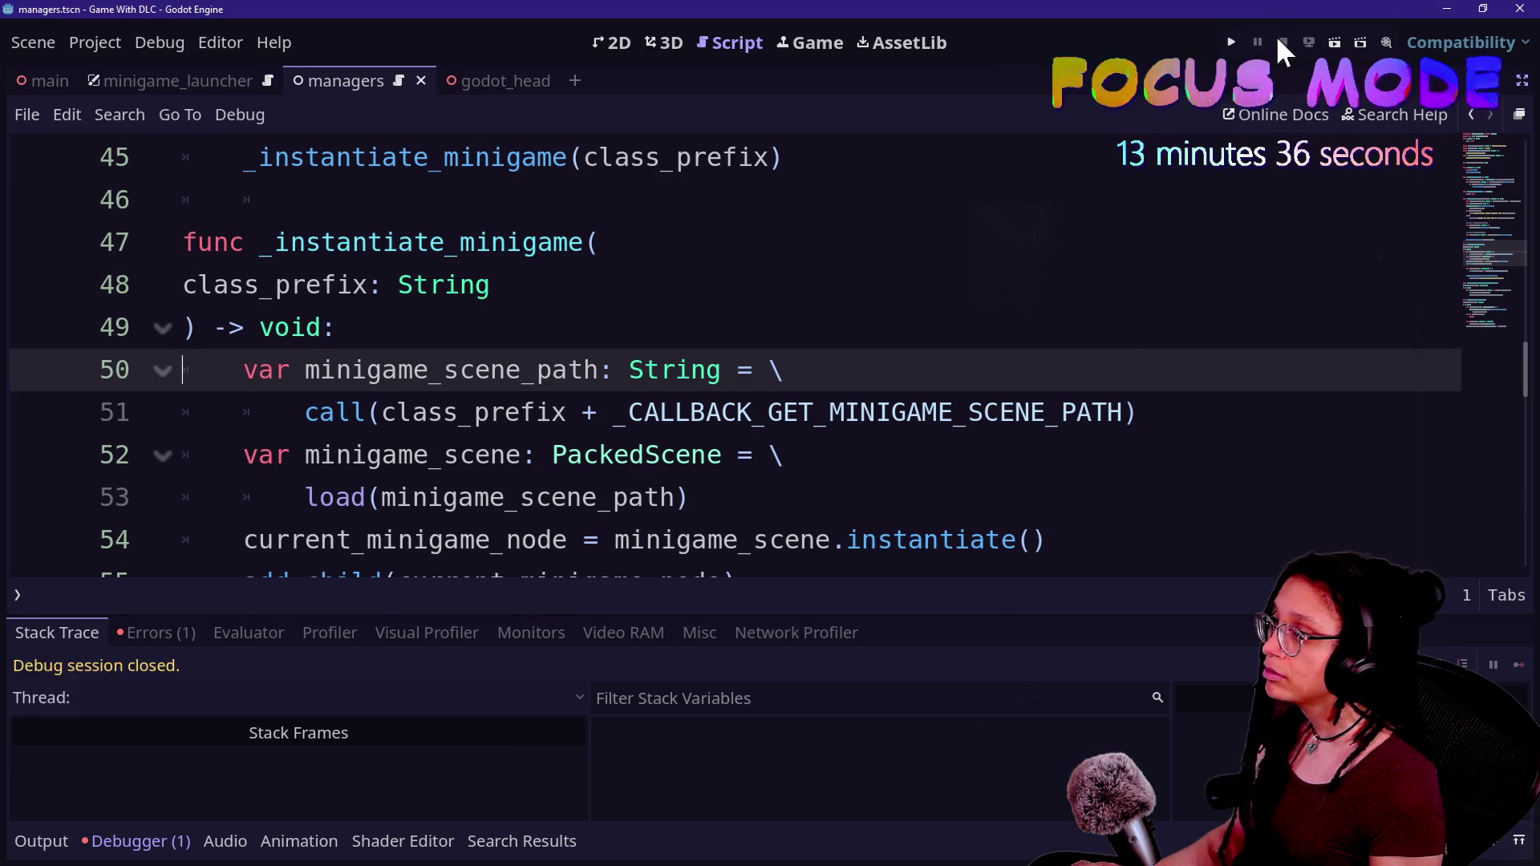
key(alt+Tab)
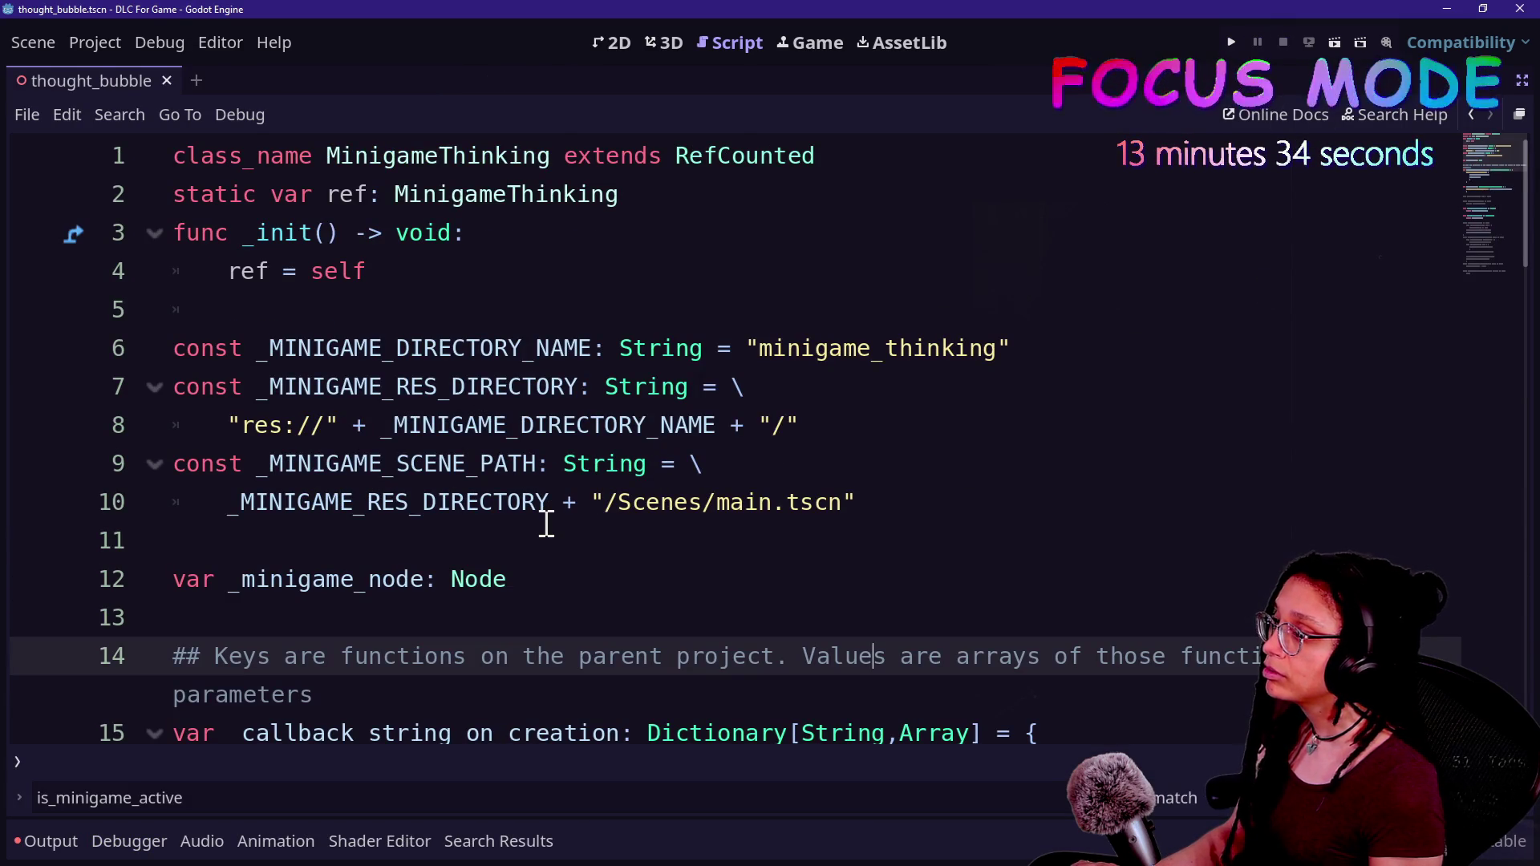
scroll(547, 523, down, 2)
scroll(544, 523, down, 1)
scroll(543, 522, up, 3)
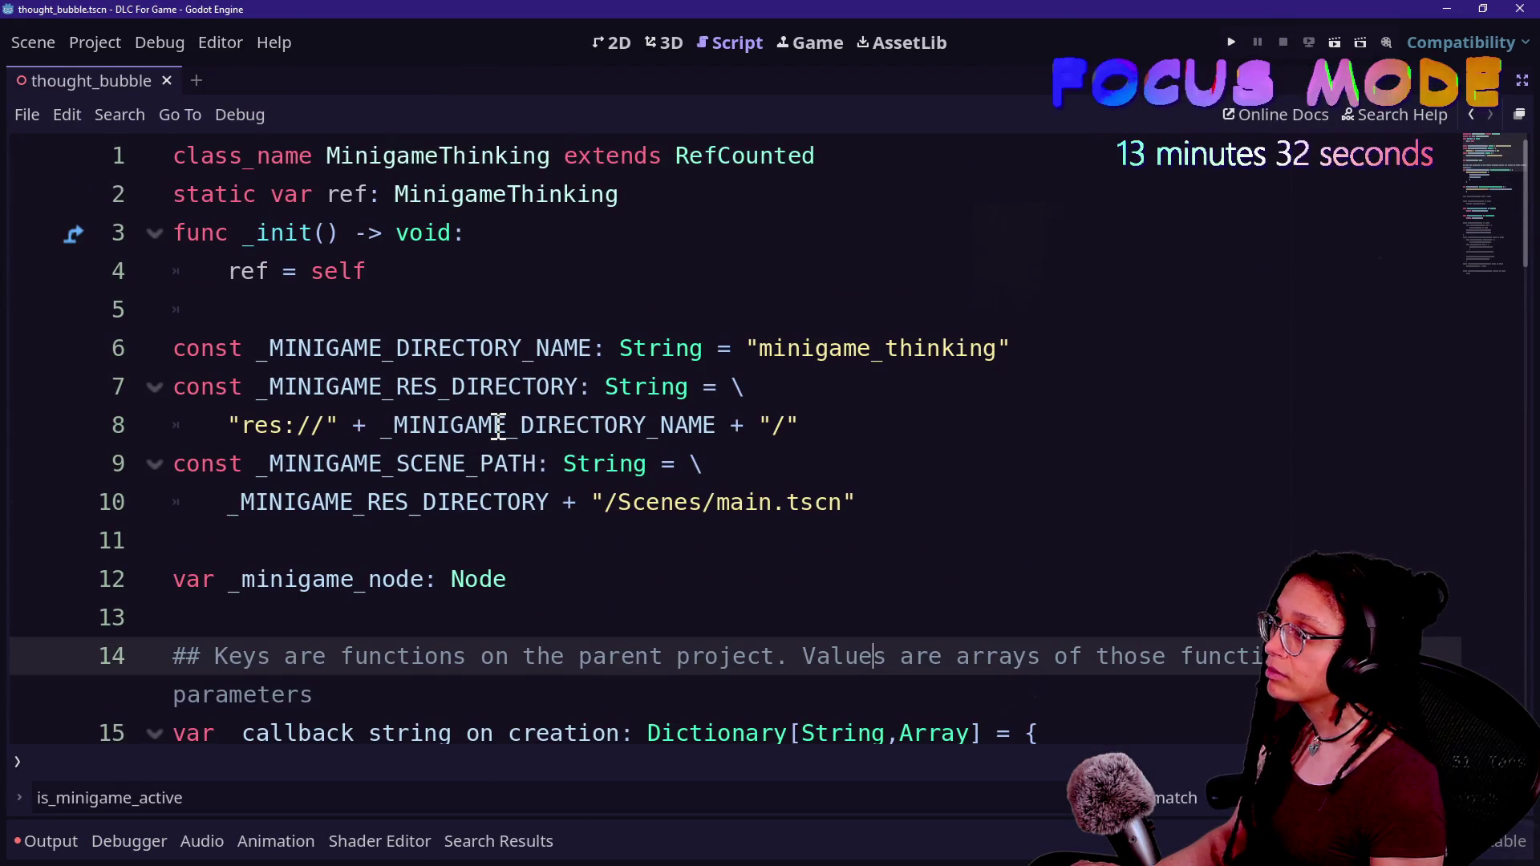
scroll(327, 172, down, 1)
scroll(325, 175, up, 1)
key(alt+Tab)
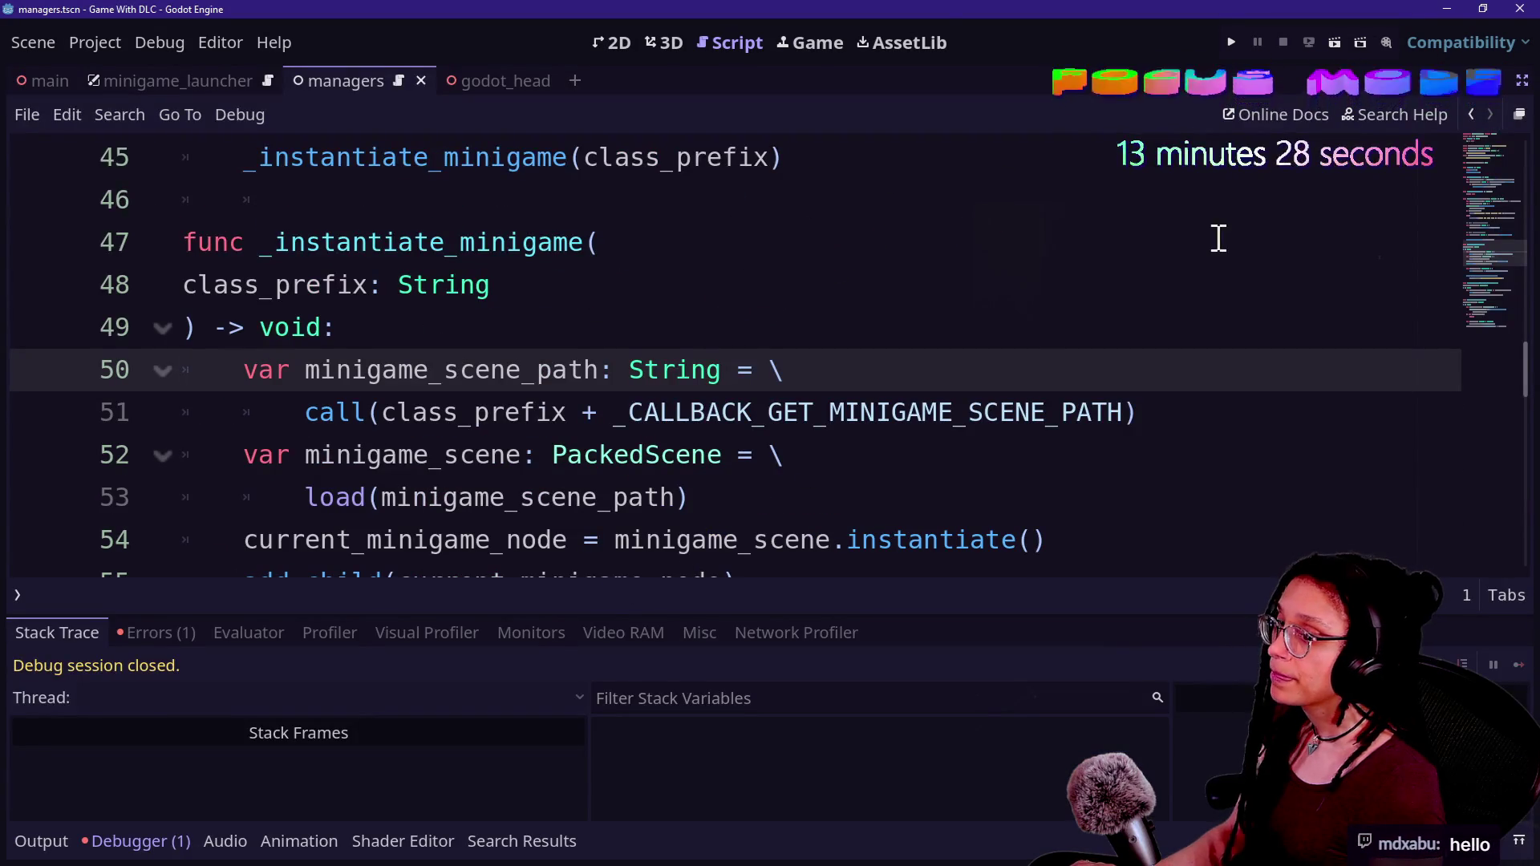
- Rerun the game, inspect the scene load lines 52–53, and enlarge the debugger area
click(1230, 44)
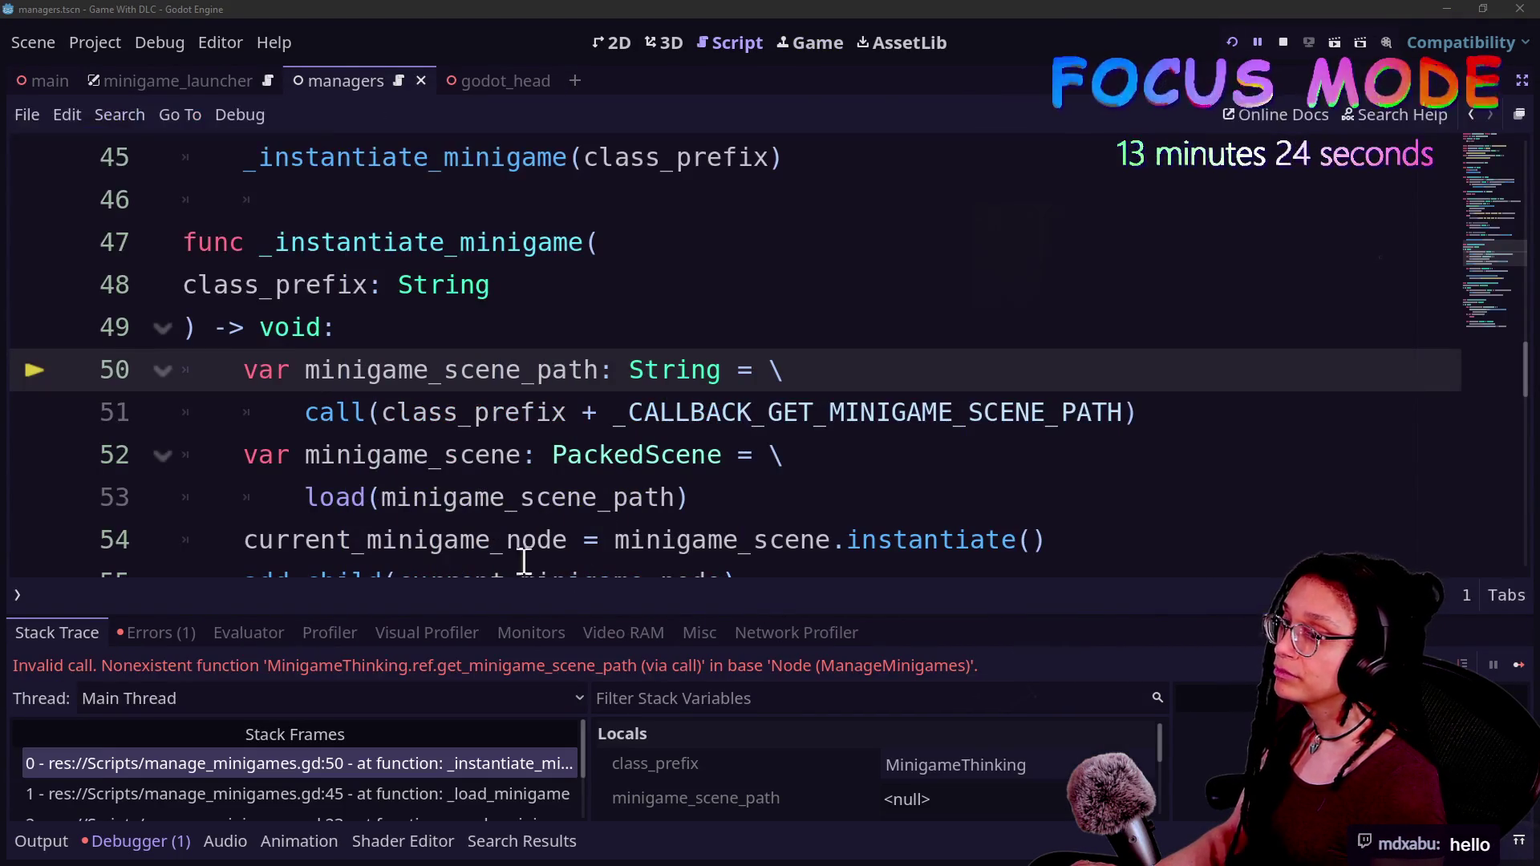
click(647, 449)
key(Down)
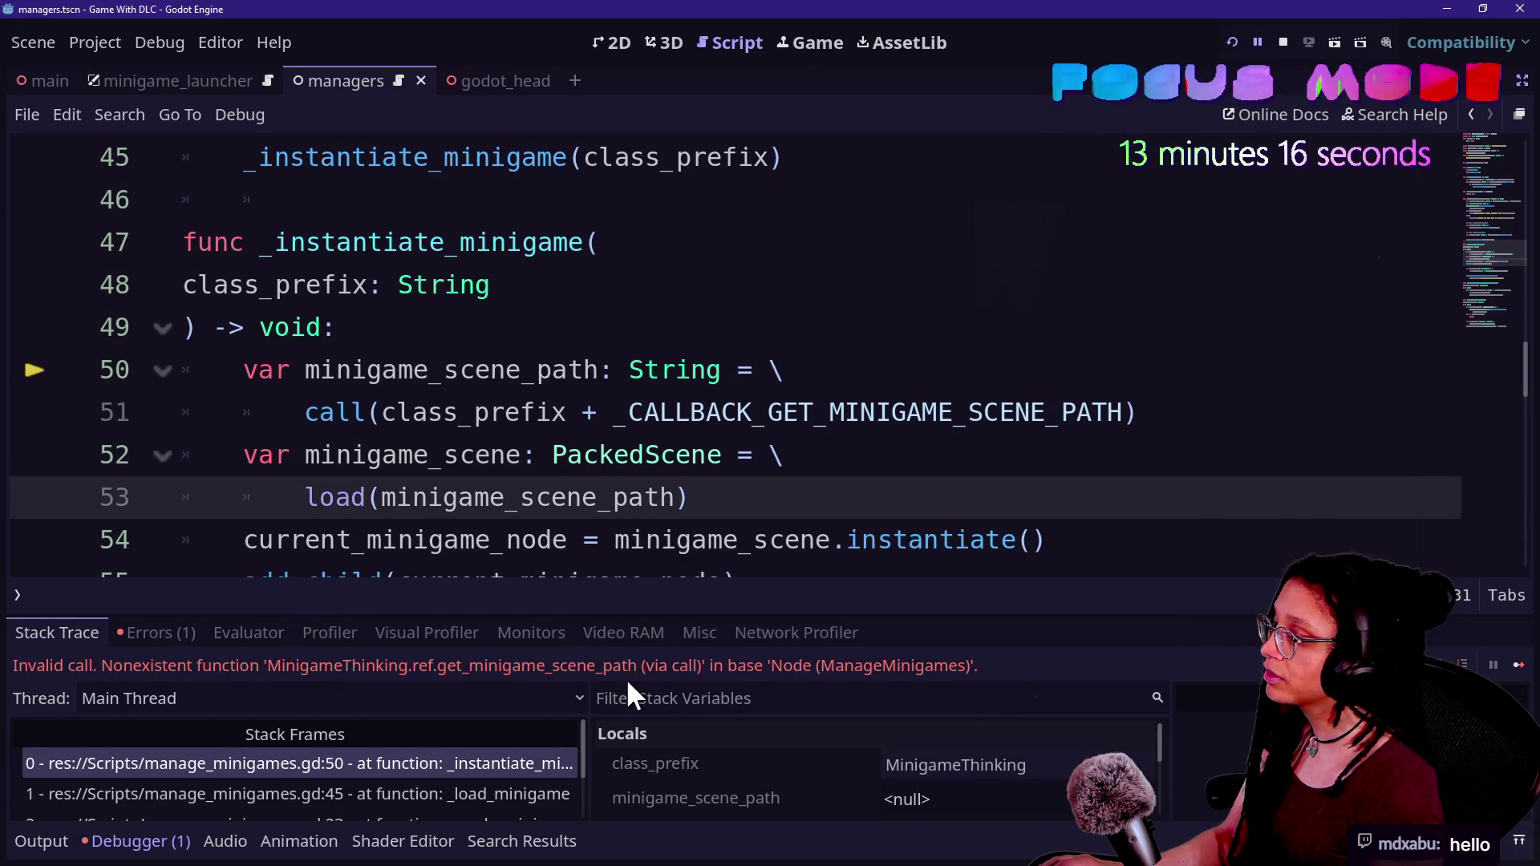
mouse_move(619, 615)
mouse_down()
mouse_move(619, 249)
mouse_move(650, 432)
mouse_up()
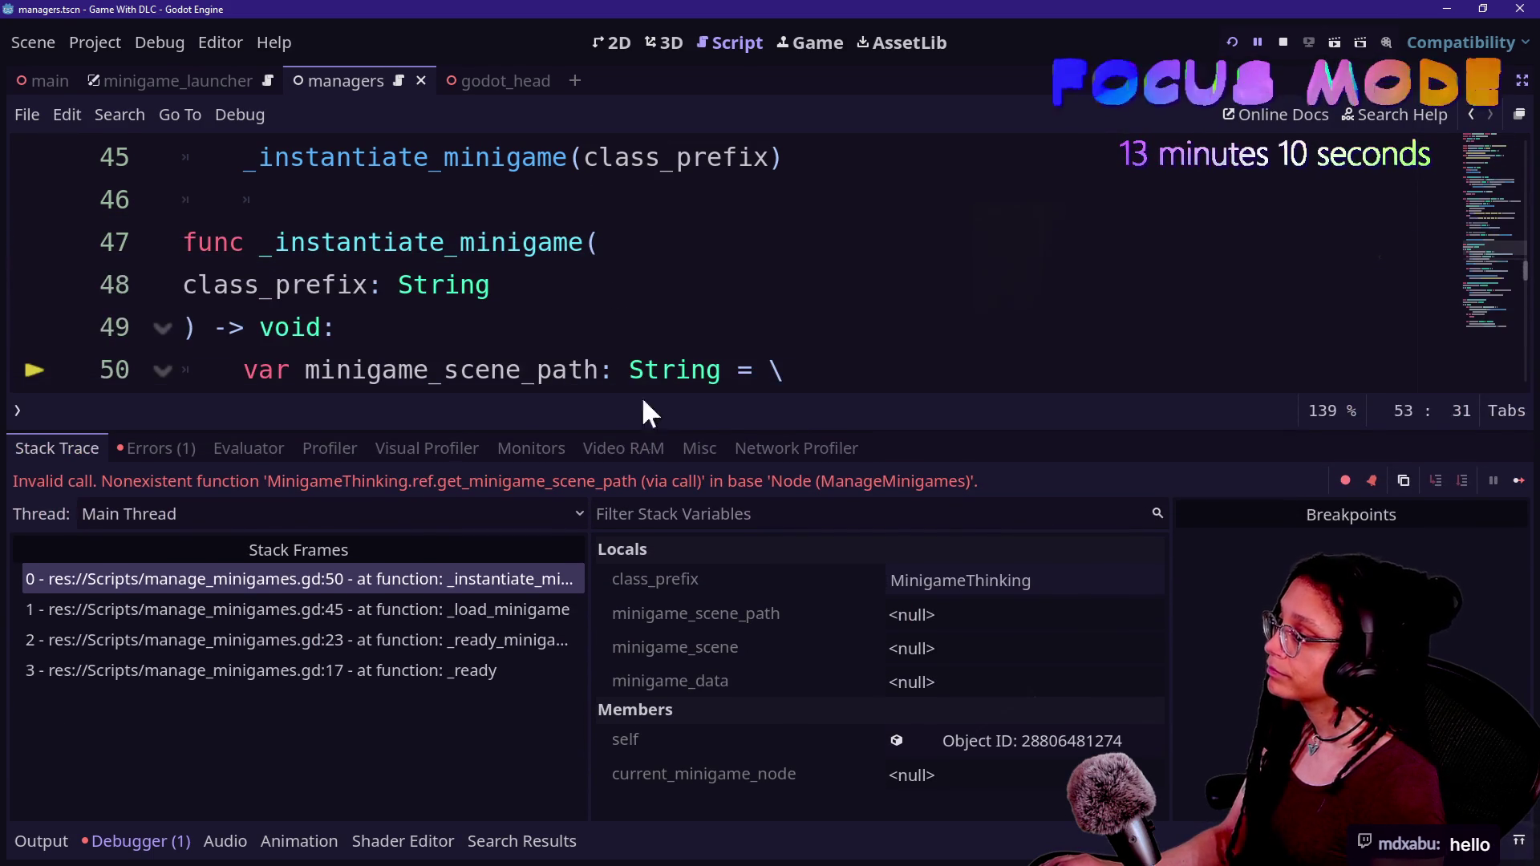
- Show the Output log to confirm minigame_thinking.pck loaded successfully
scroll(583, 171, up, 7)
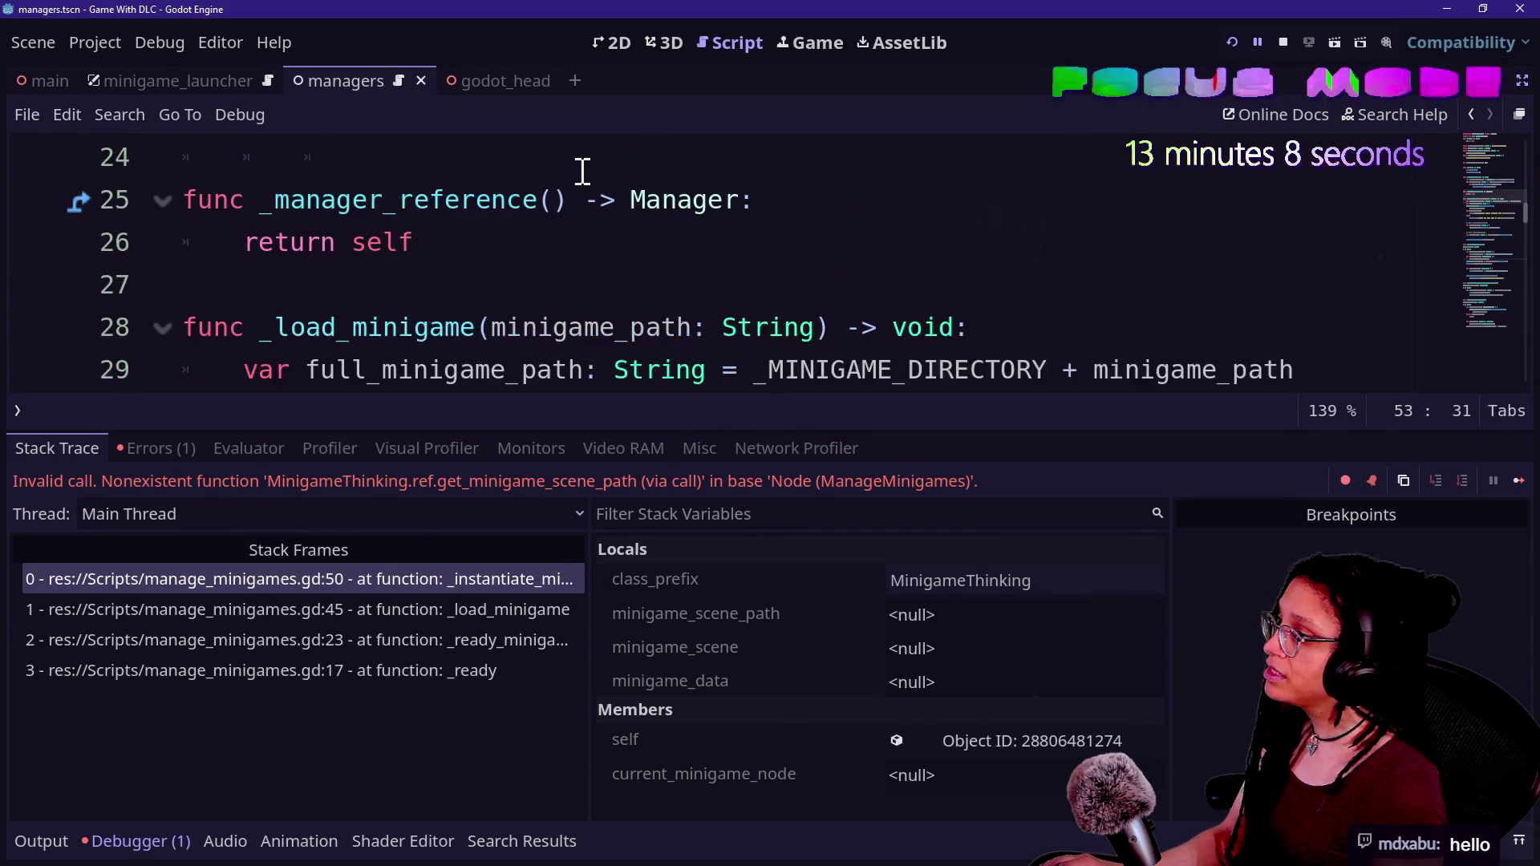
scroll(582, 171, down, 4)
scroll(438, 215, up, 3)
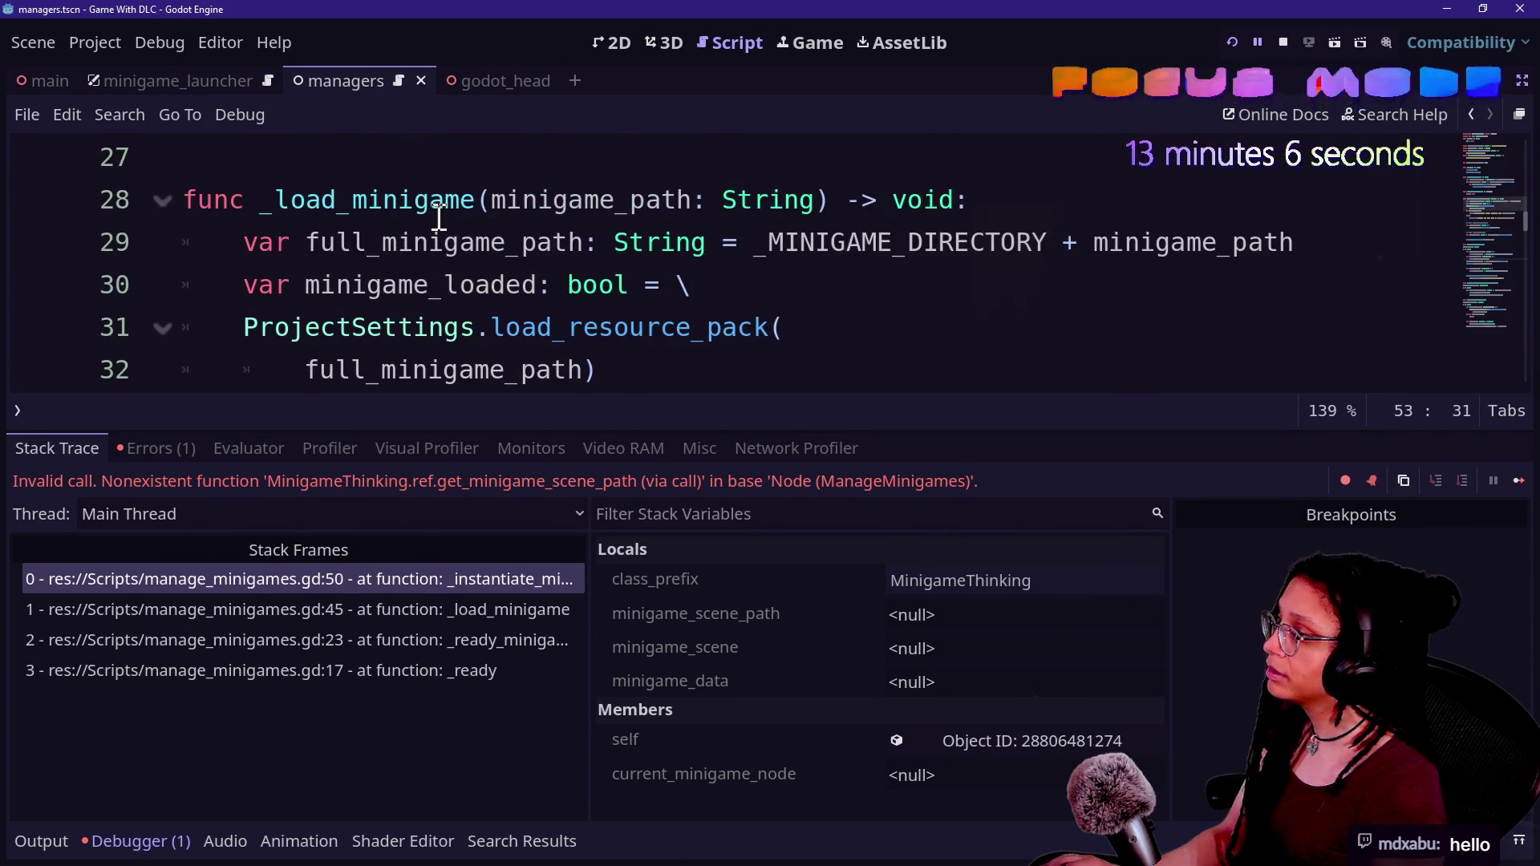
scroll(180, 240, down, 1)
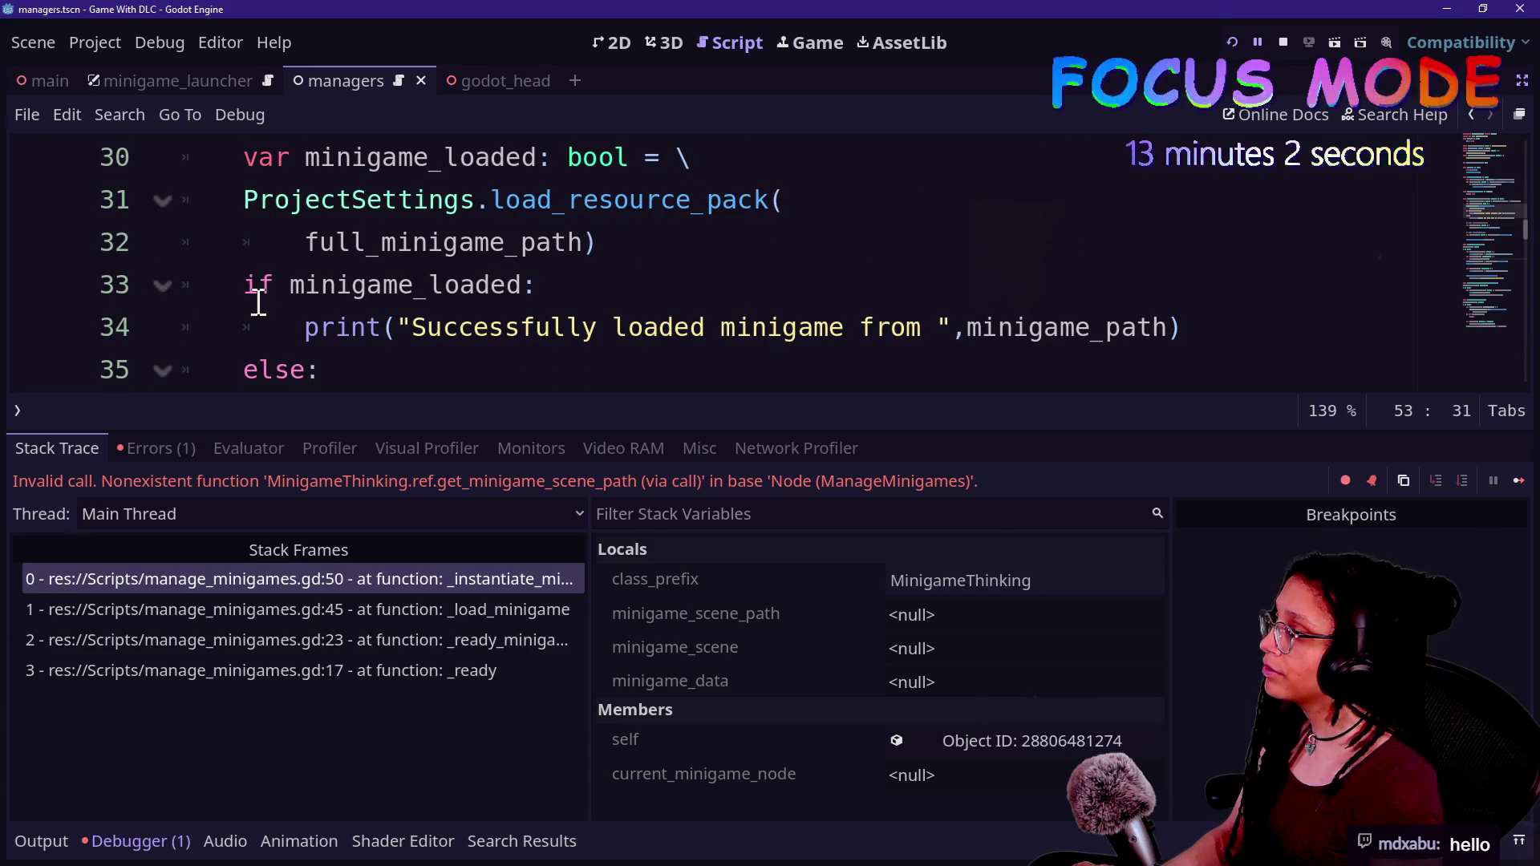
click(40, 841)
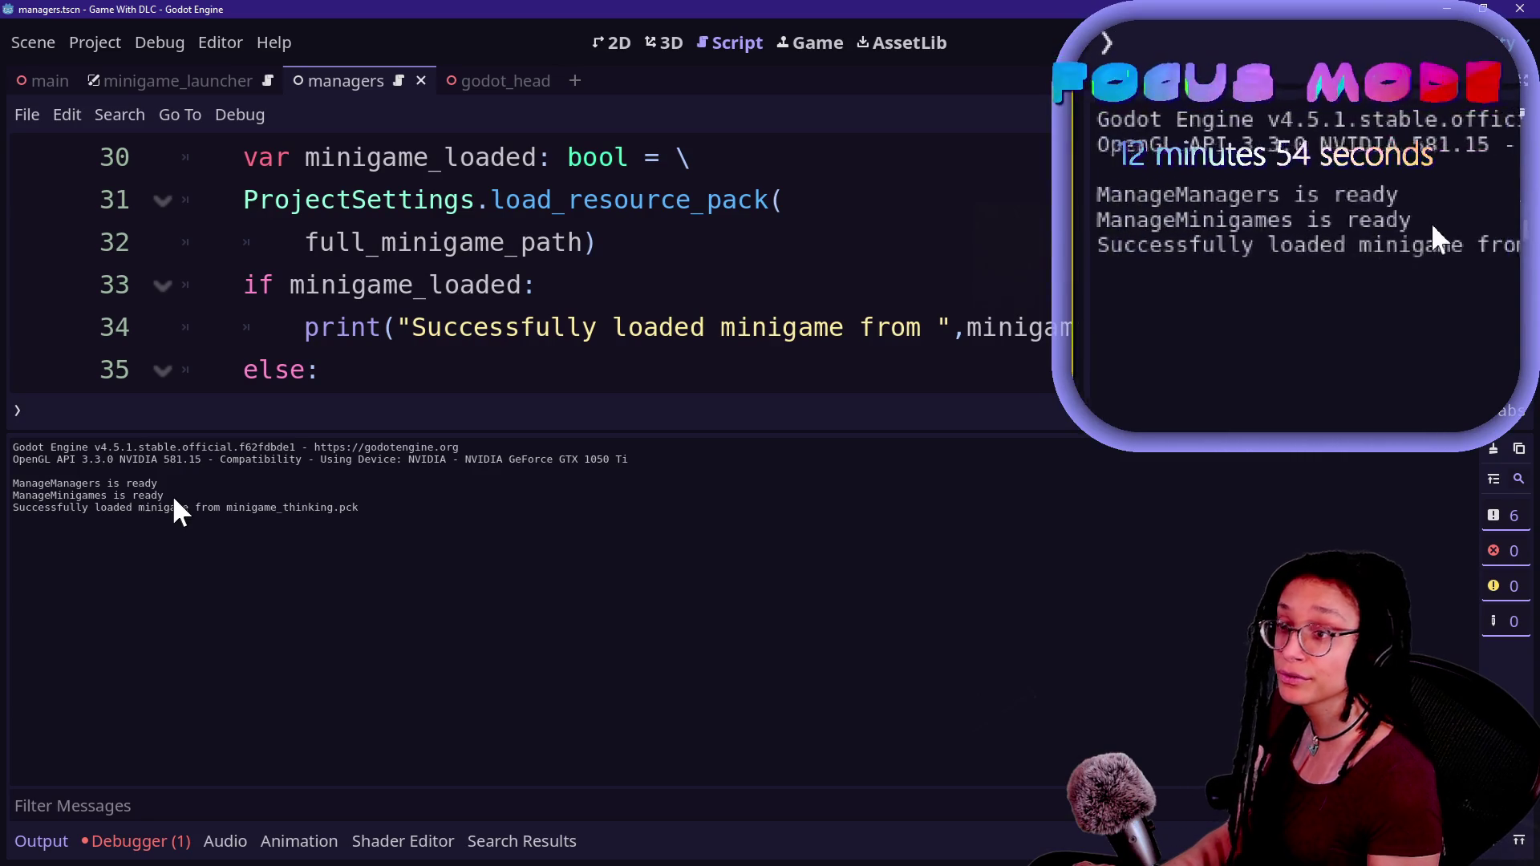
- Collapse the bottom panel to read the code, then reopen the Debugger's stack trace and variables
click(396, 276)
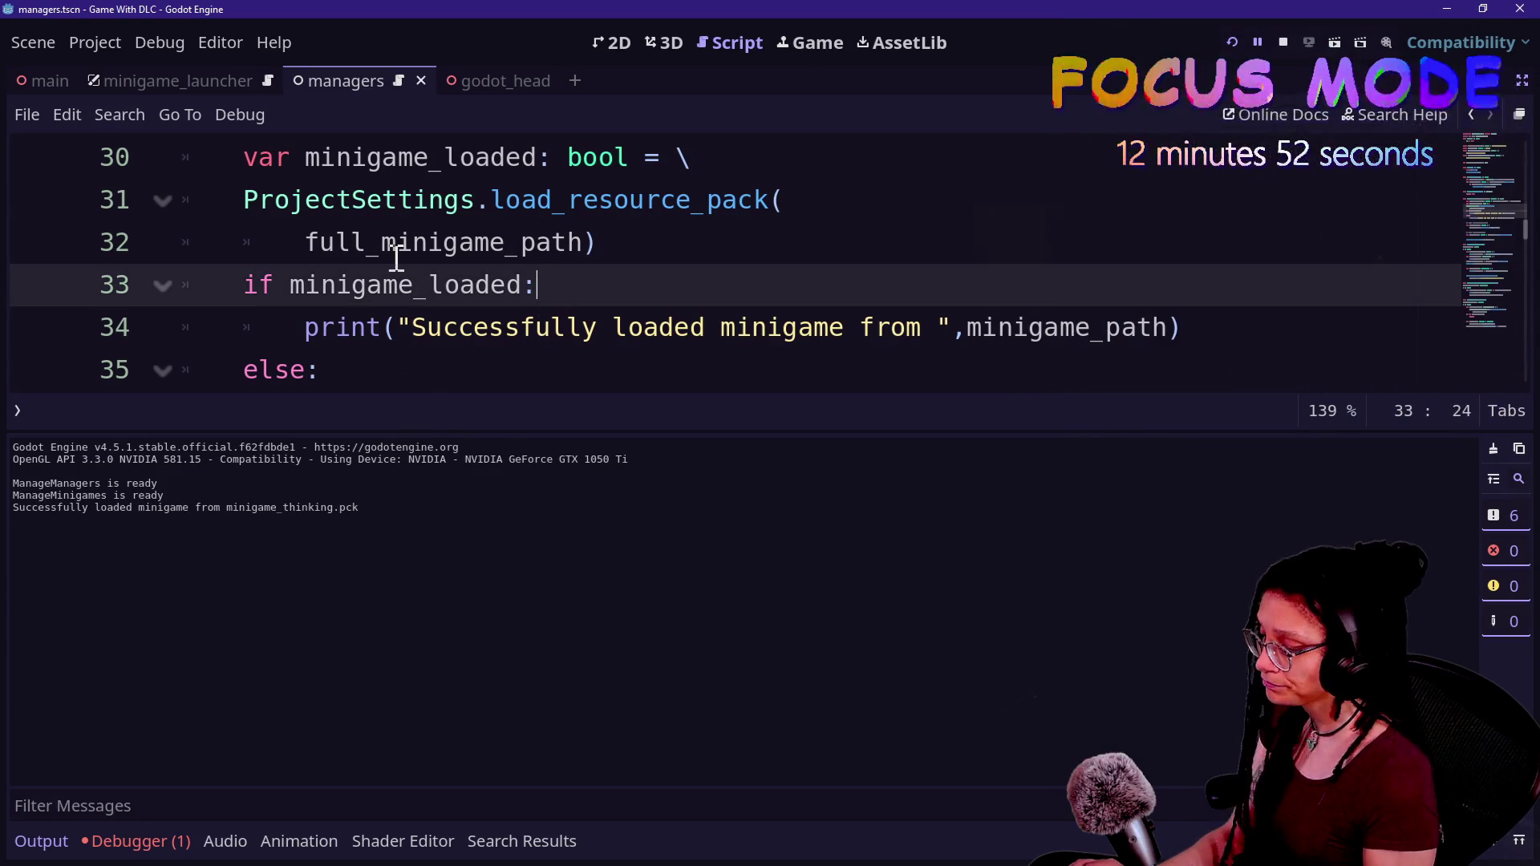
key(ctrl+j)
scroll(604, 393, down, 1)
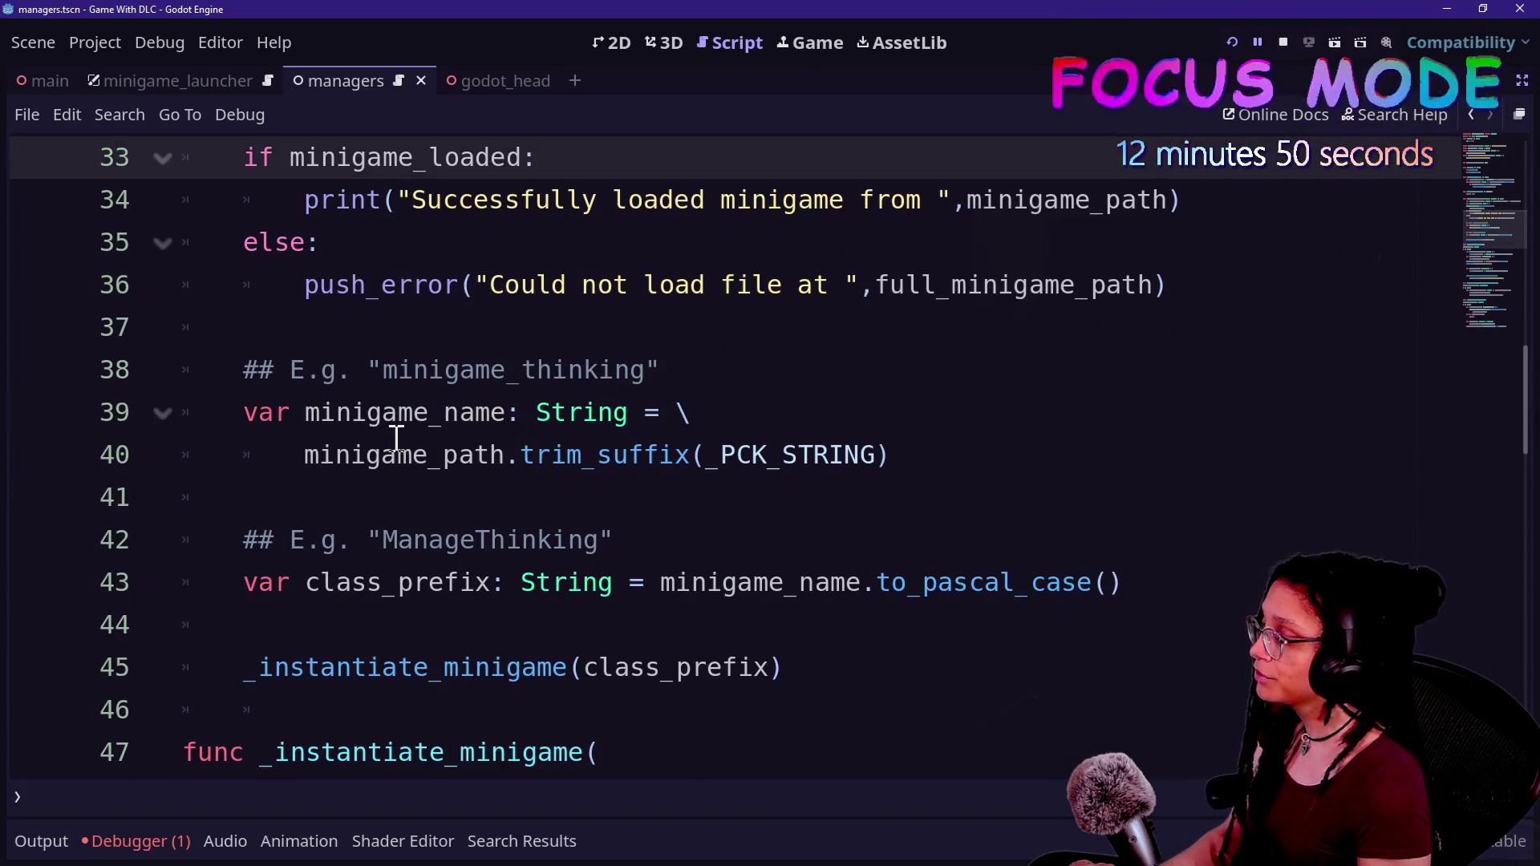
scroll(503, 533, down, 5)
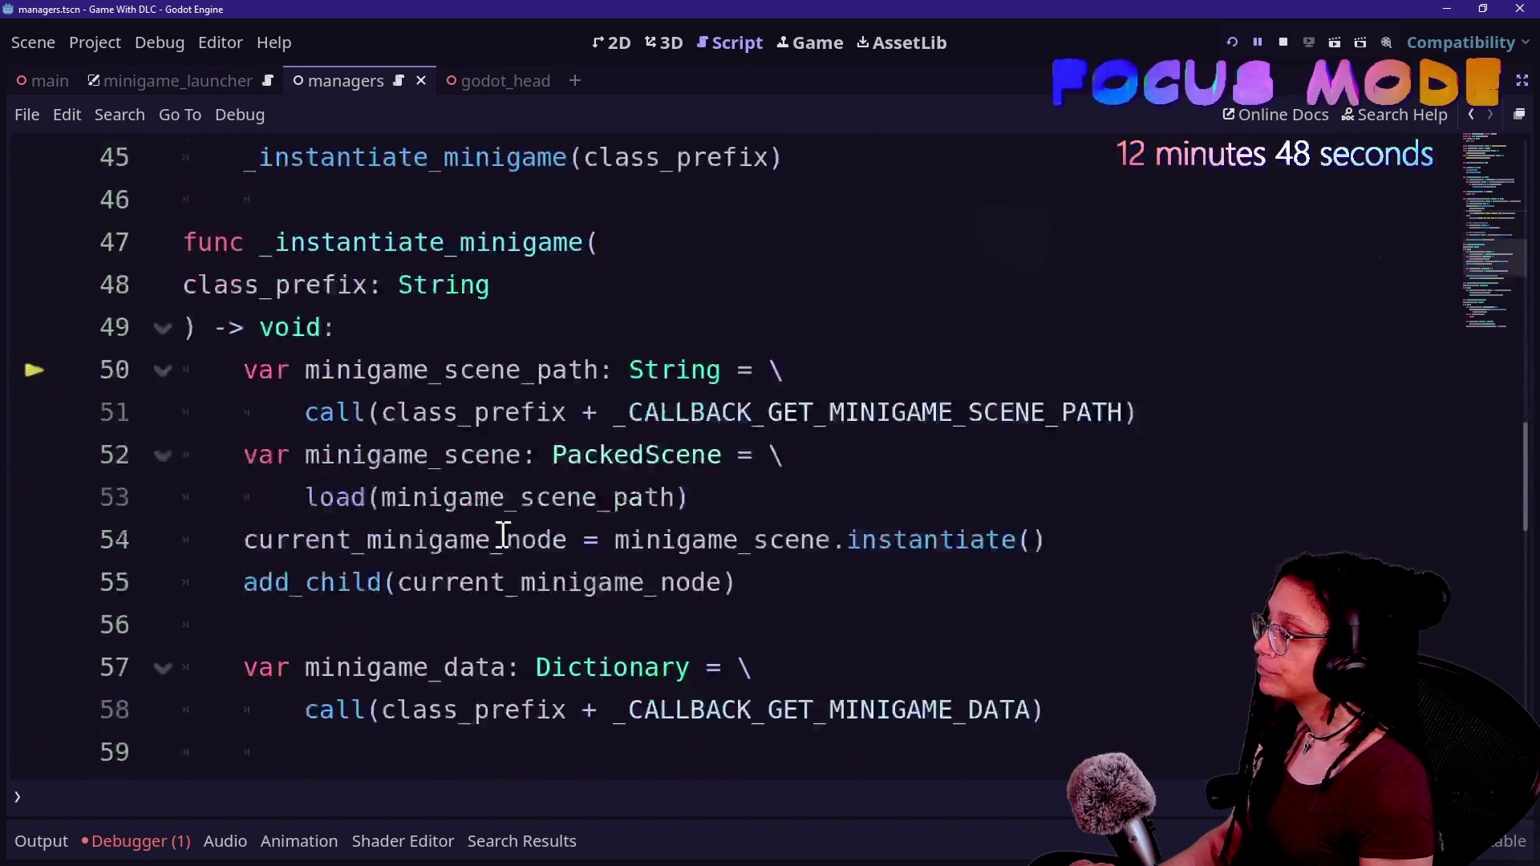
scroll(359, 495, up, 1)
click(140, 840)
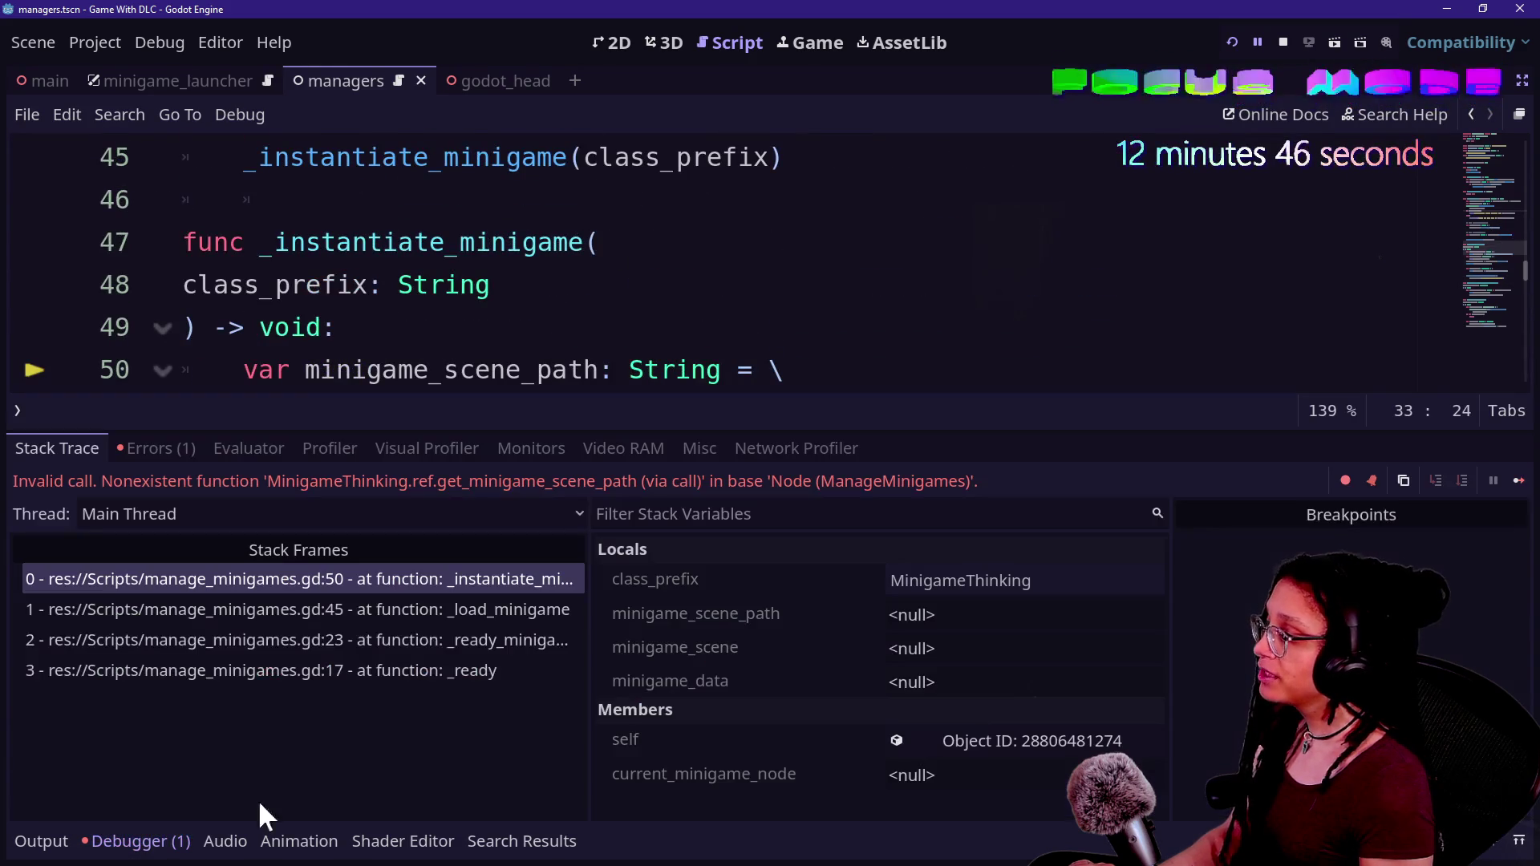
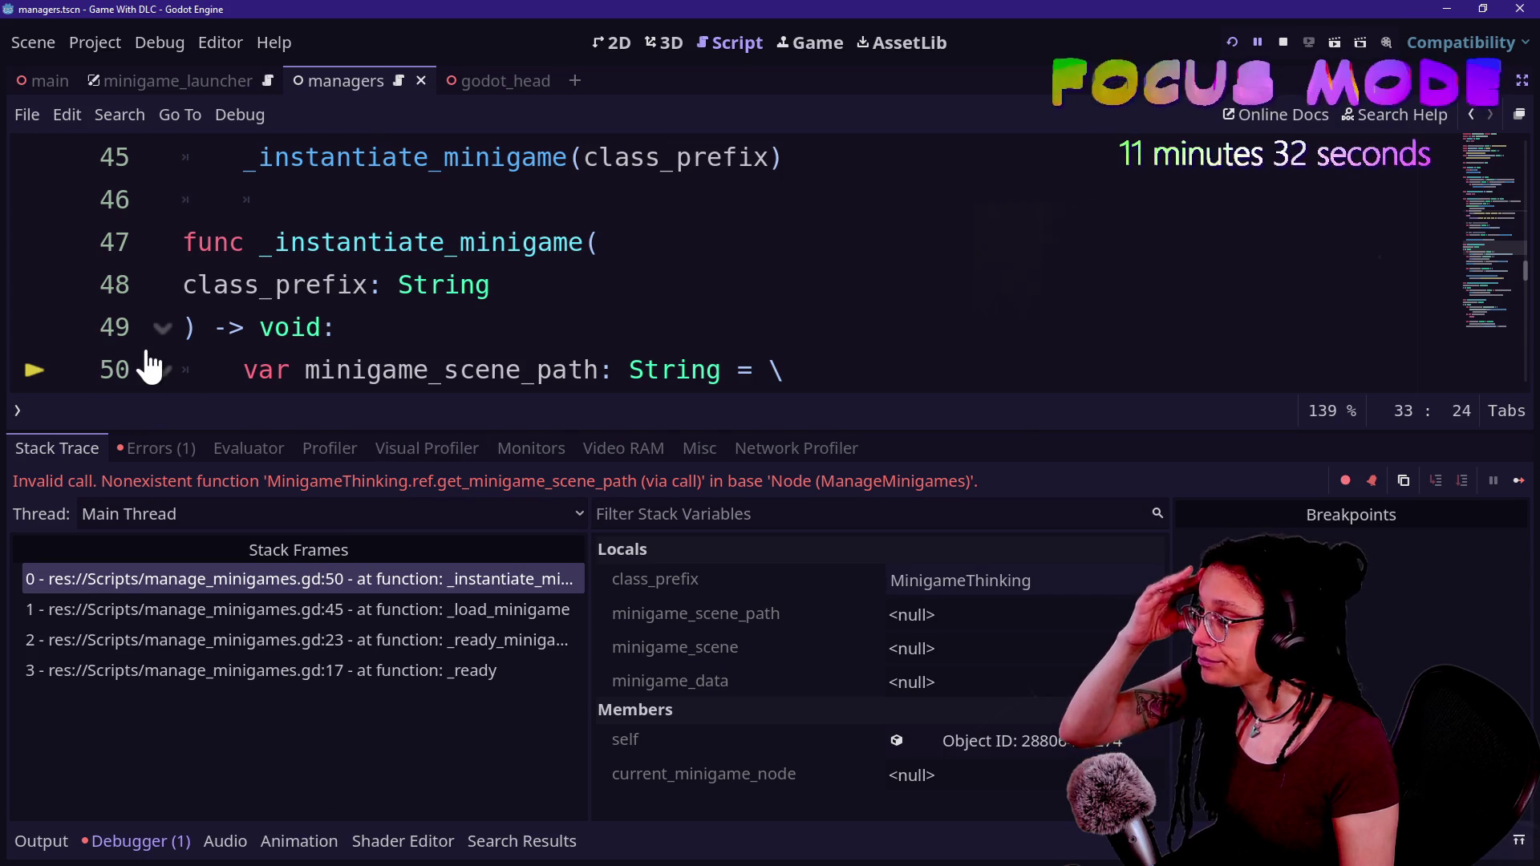
- Switch the Debugger panel to the Evaluator and start an expression in its input field
scroll(149, 367, down, 1)
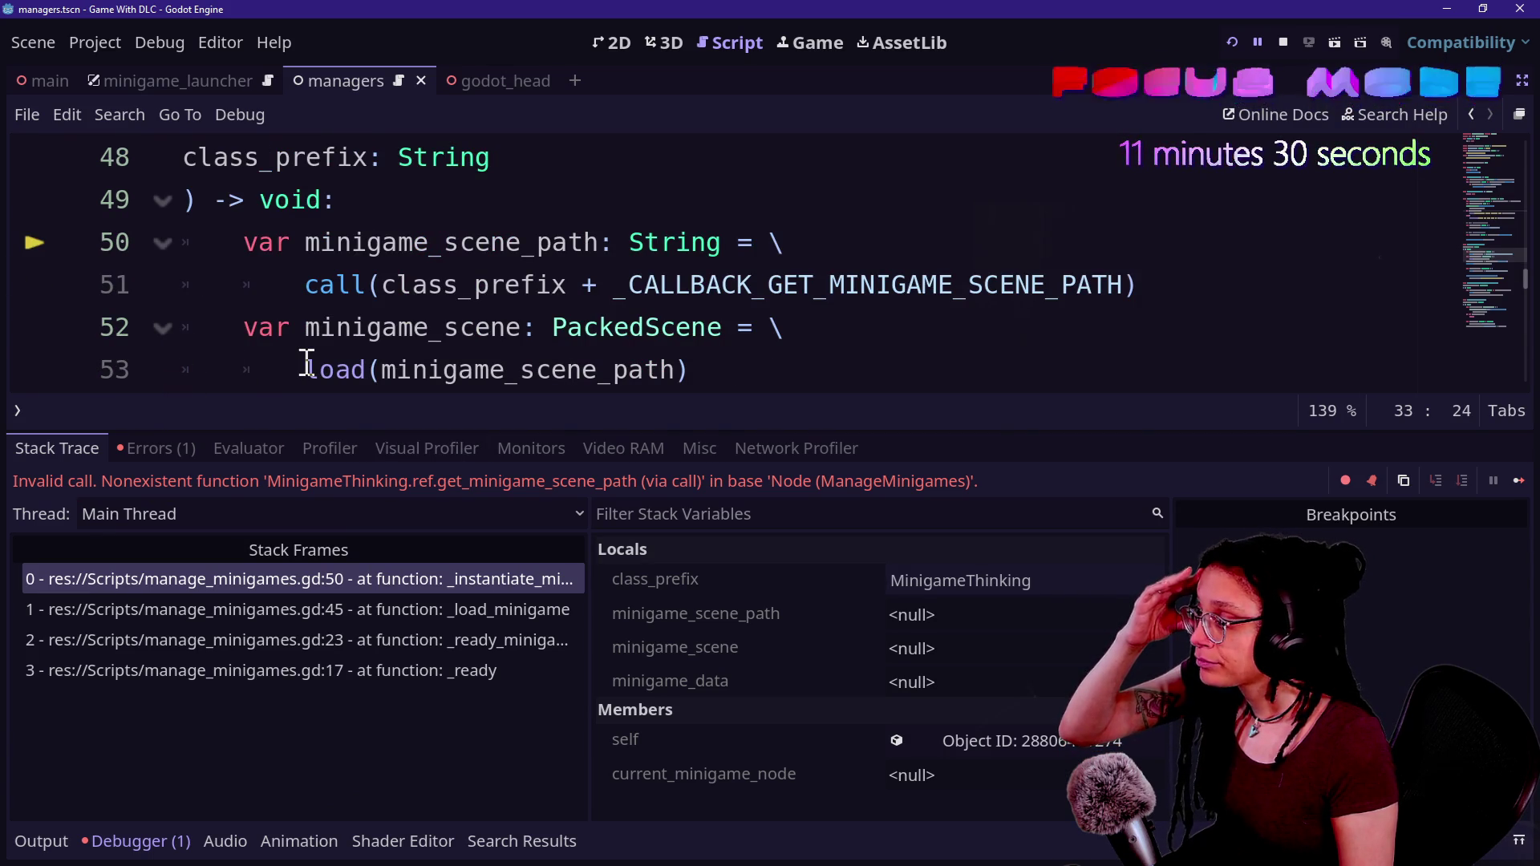
click(249, 449)
click(330, 491)
click(67, 448)
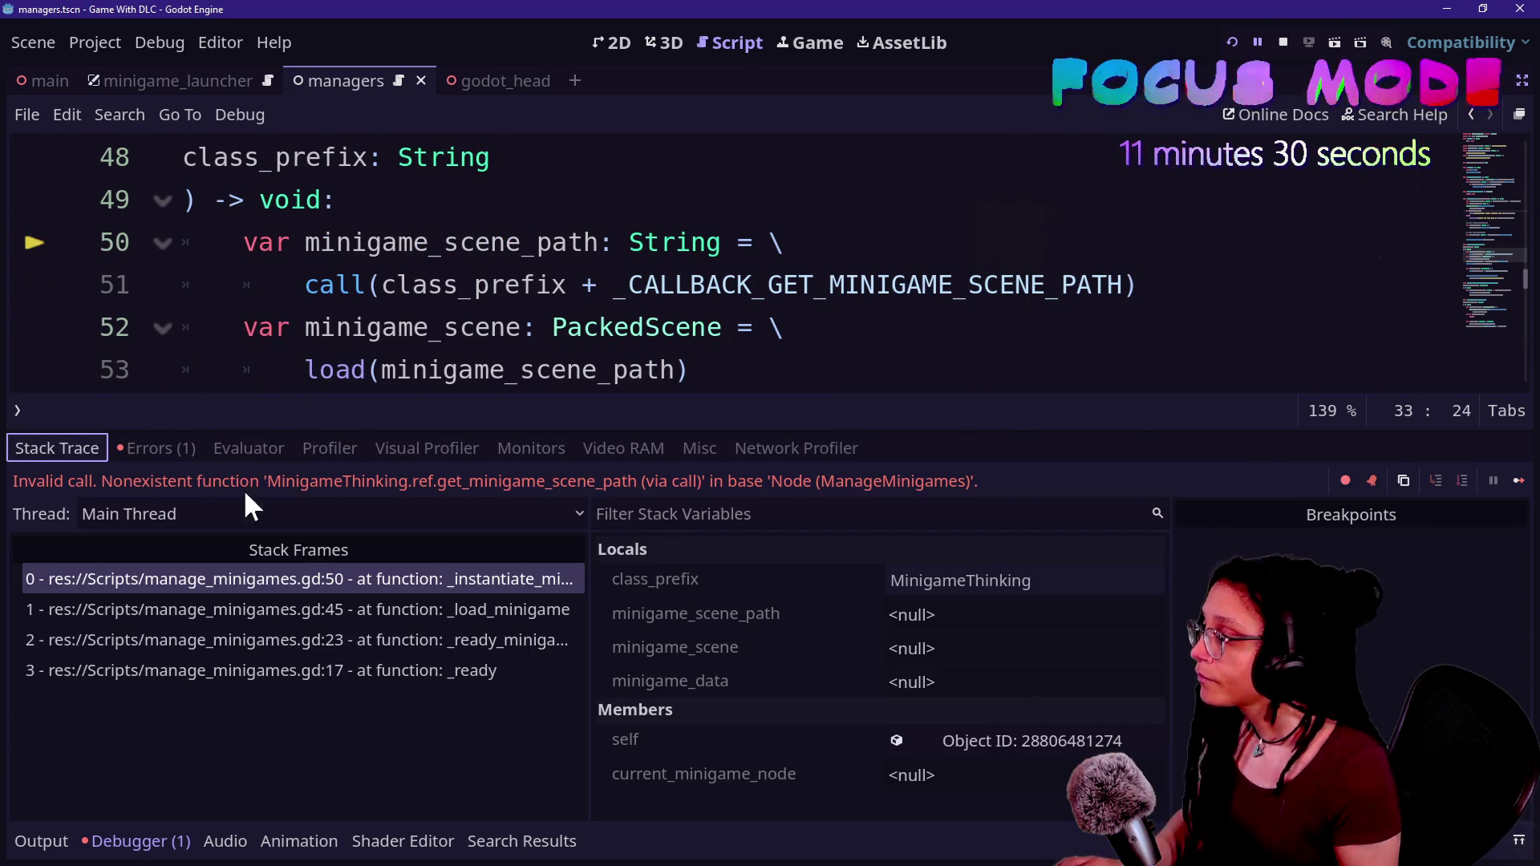
click(268, 447)
click(275, 483)
text(M)
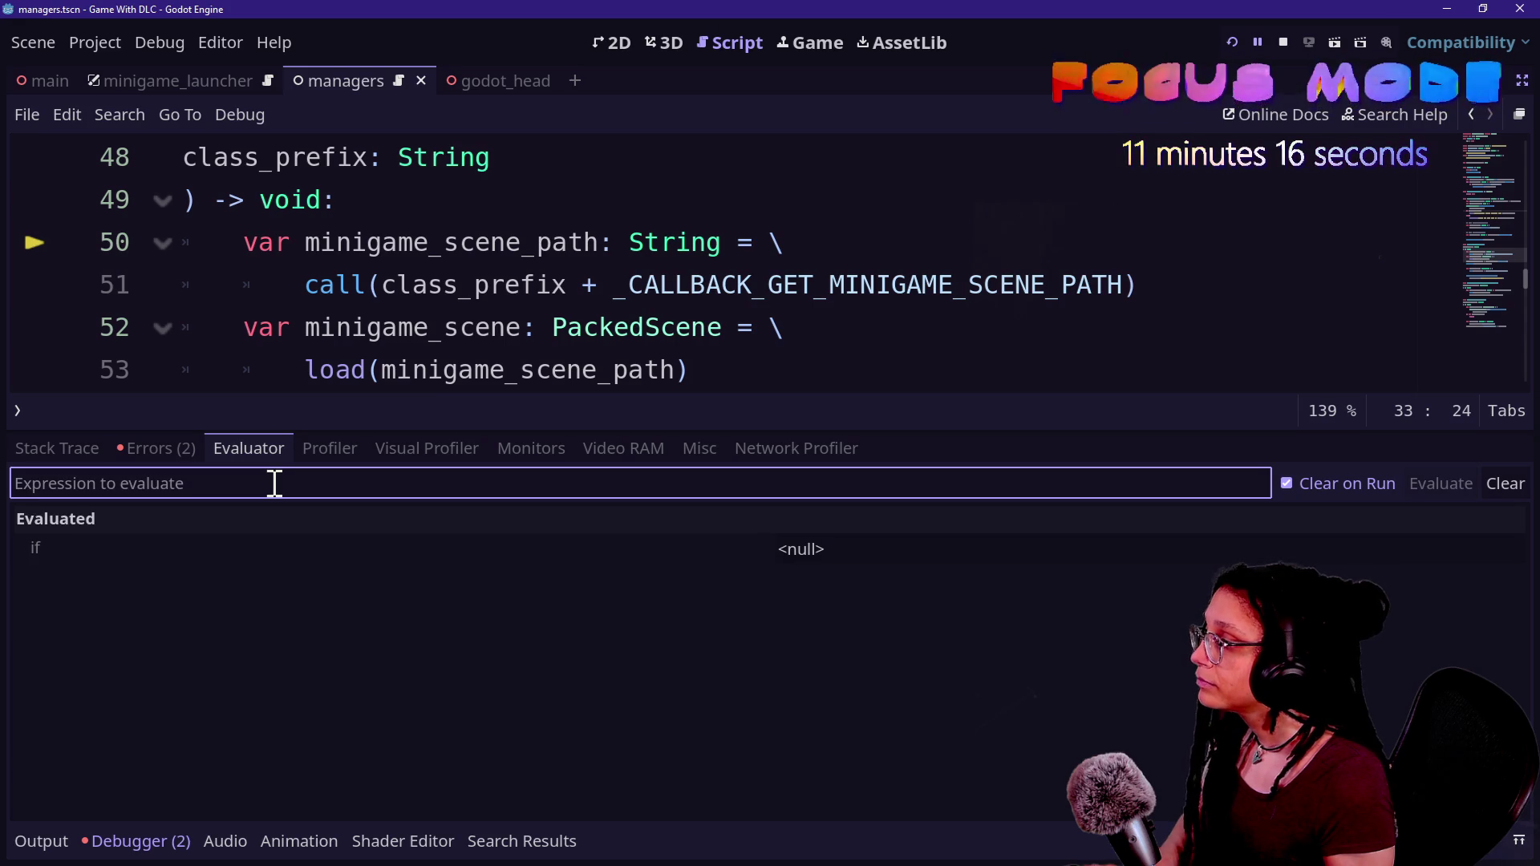
- Evaluate MinigameThinking.ref in the debugger Evaluator, which returns <null>
text(if Minigame_thinki)
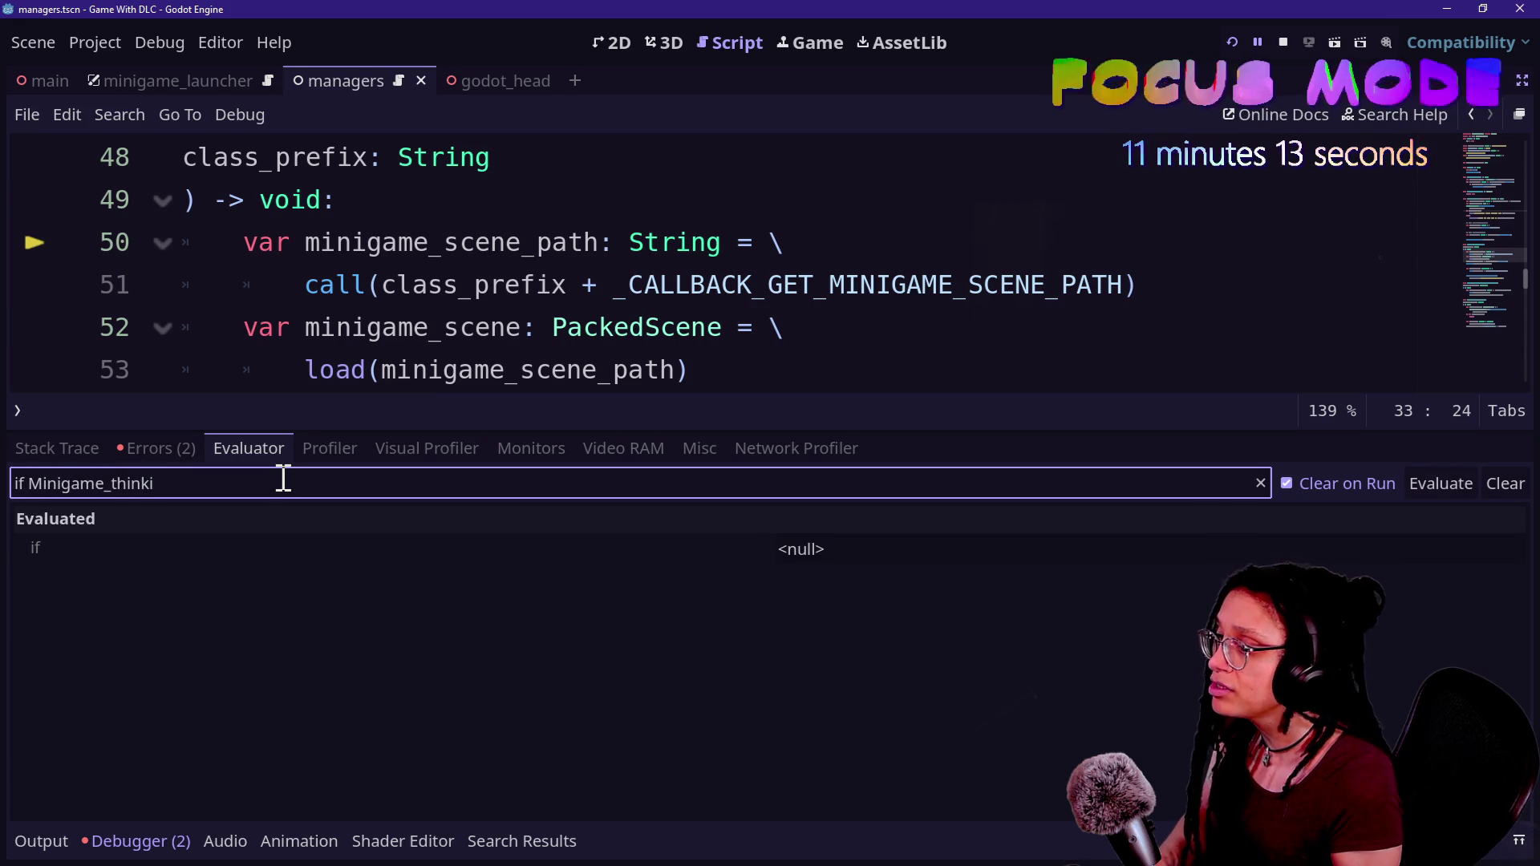
key(ctrl+BackSpace)
key(ctrl+BackSpace)
text(if)
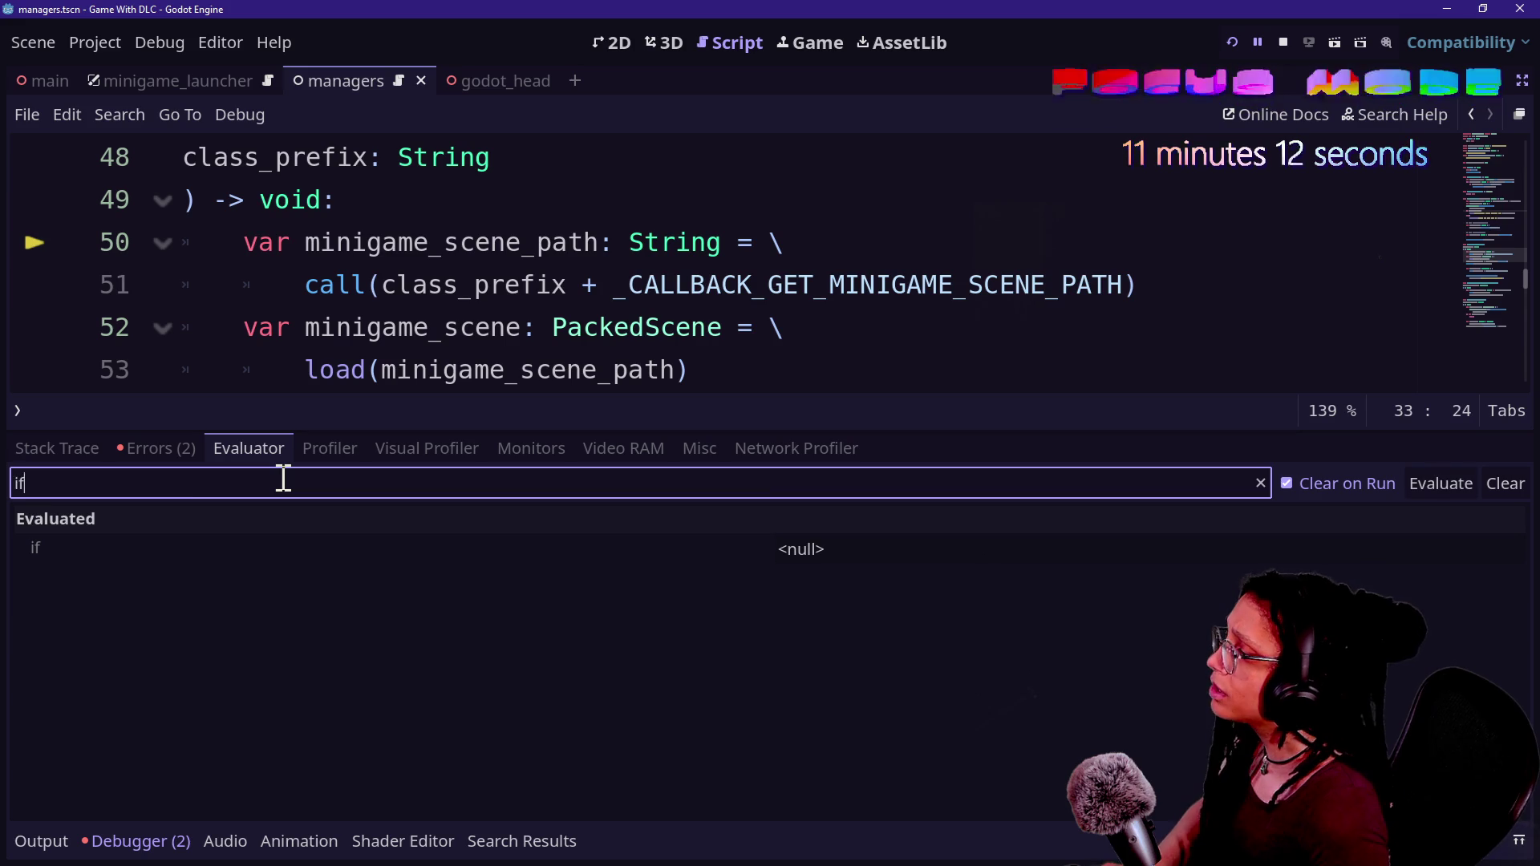
key(BackSpace)
key(BackSpace)
key(BackSpace)
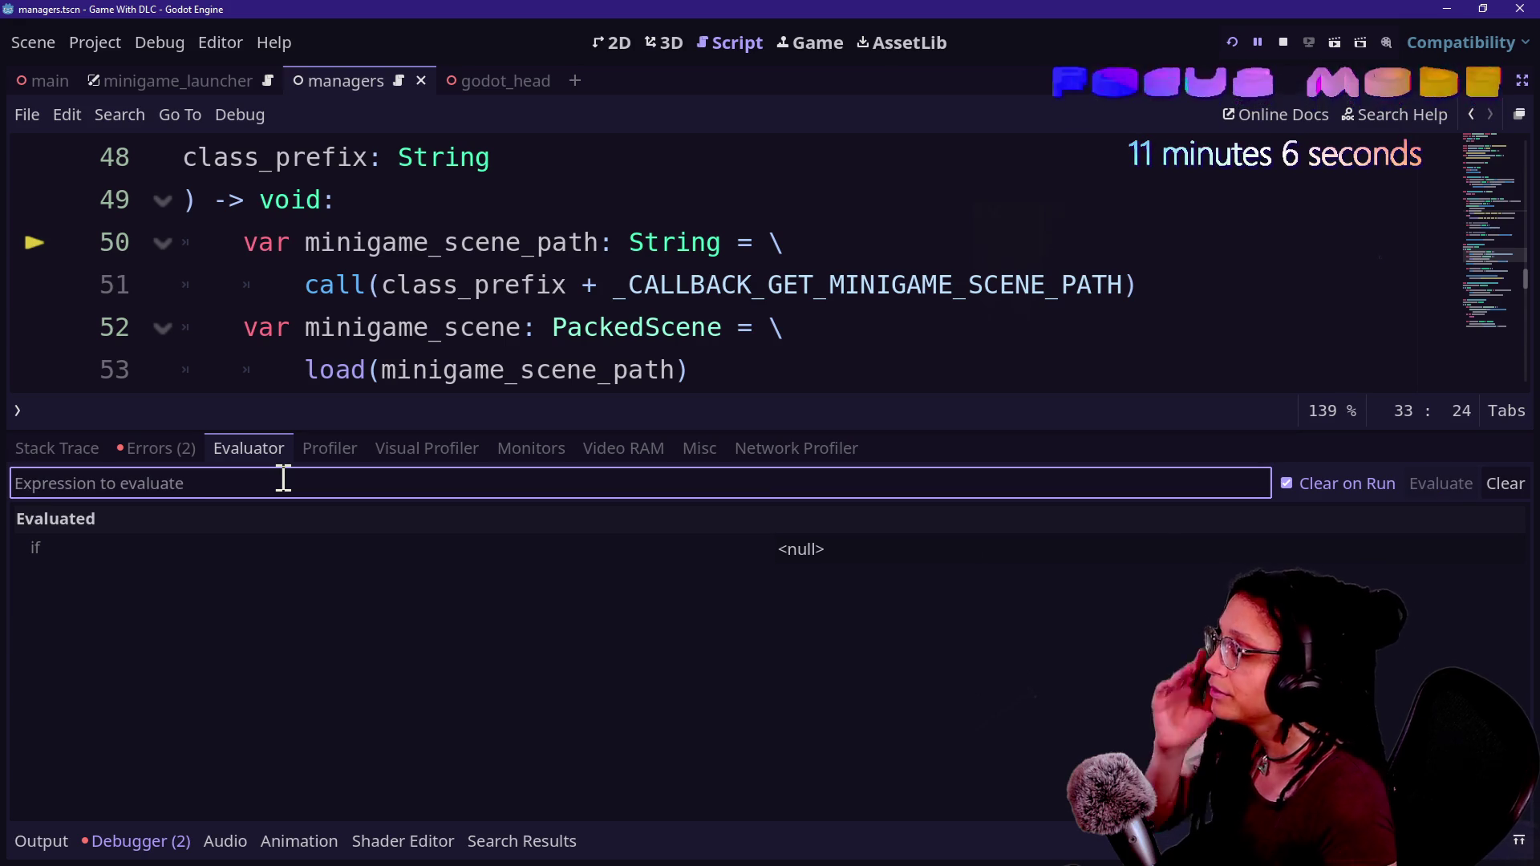
text(Minigame)
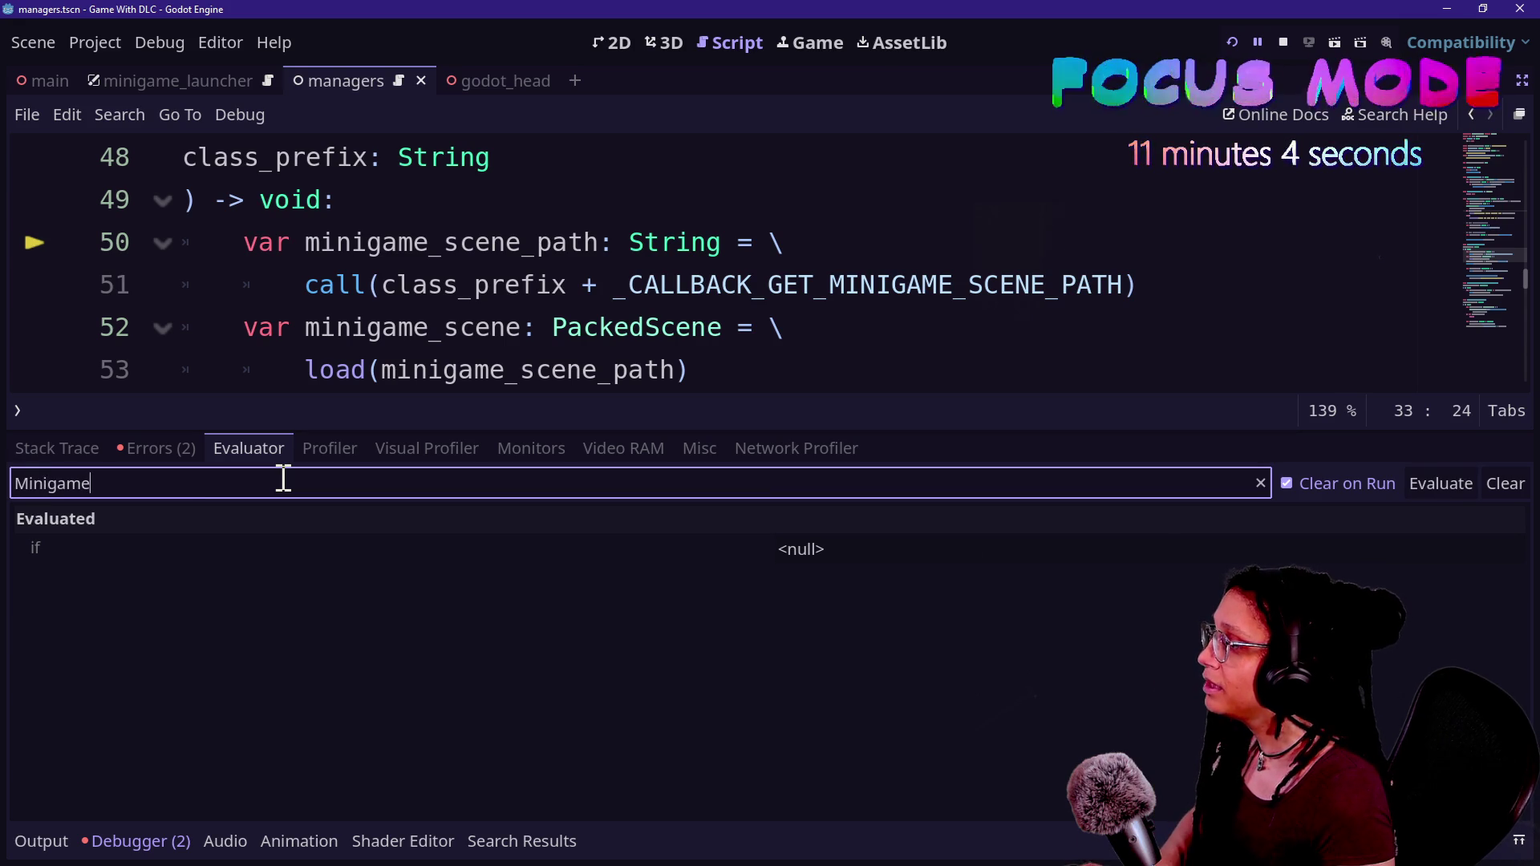
text(f)
key(Return)
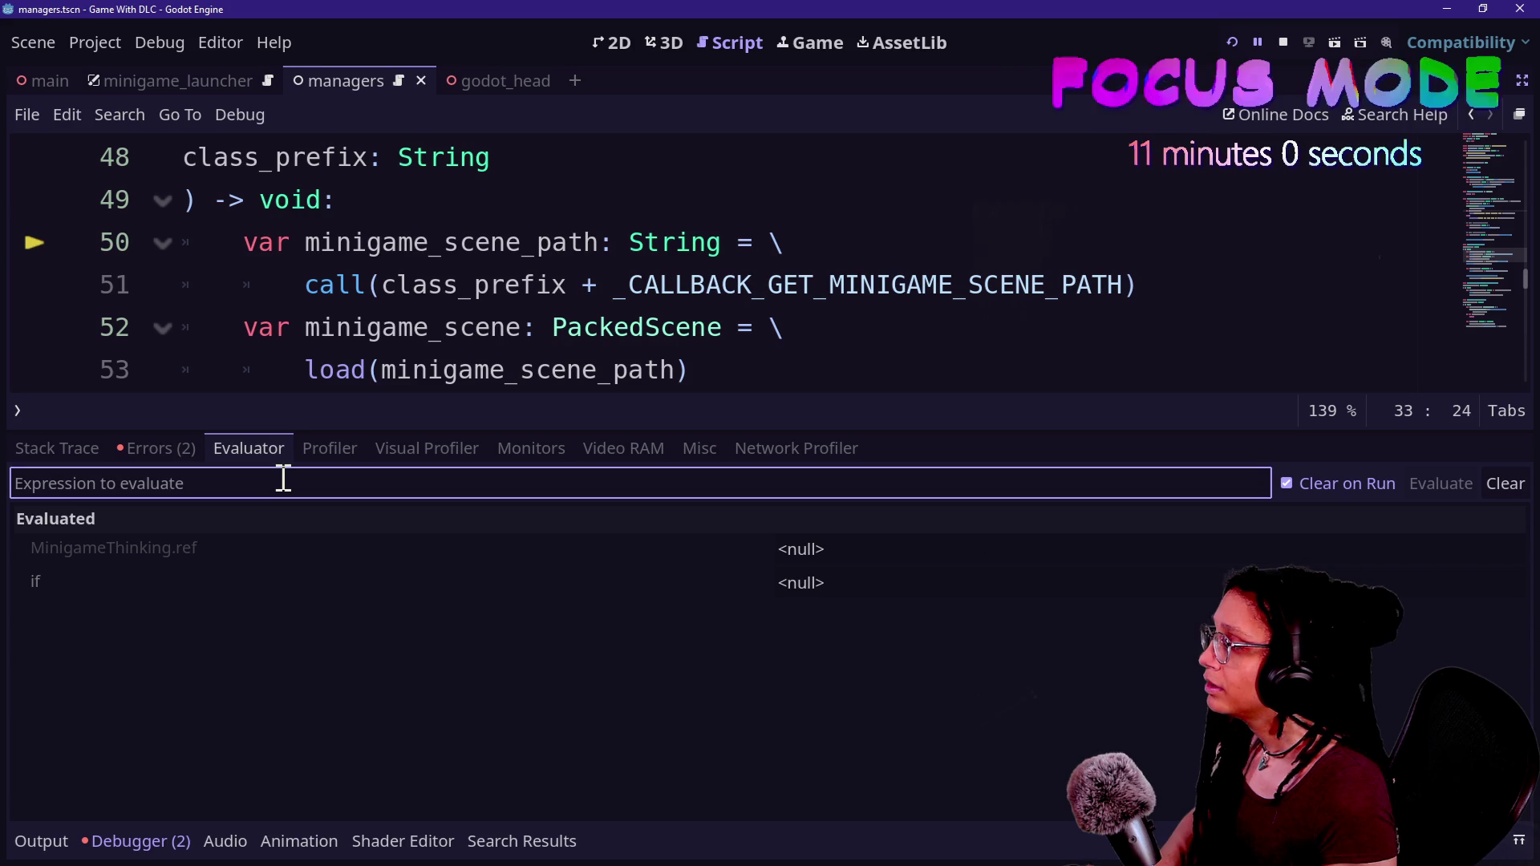
- Check the debugger Errors list, then switch to the DLC For Game editor window
text(MinigameThinking.ref.)
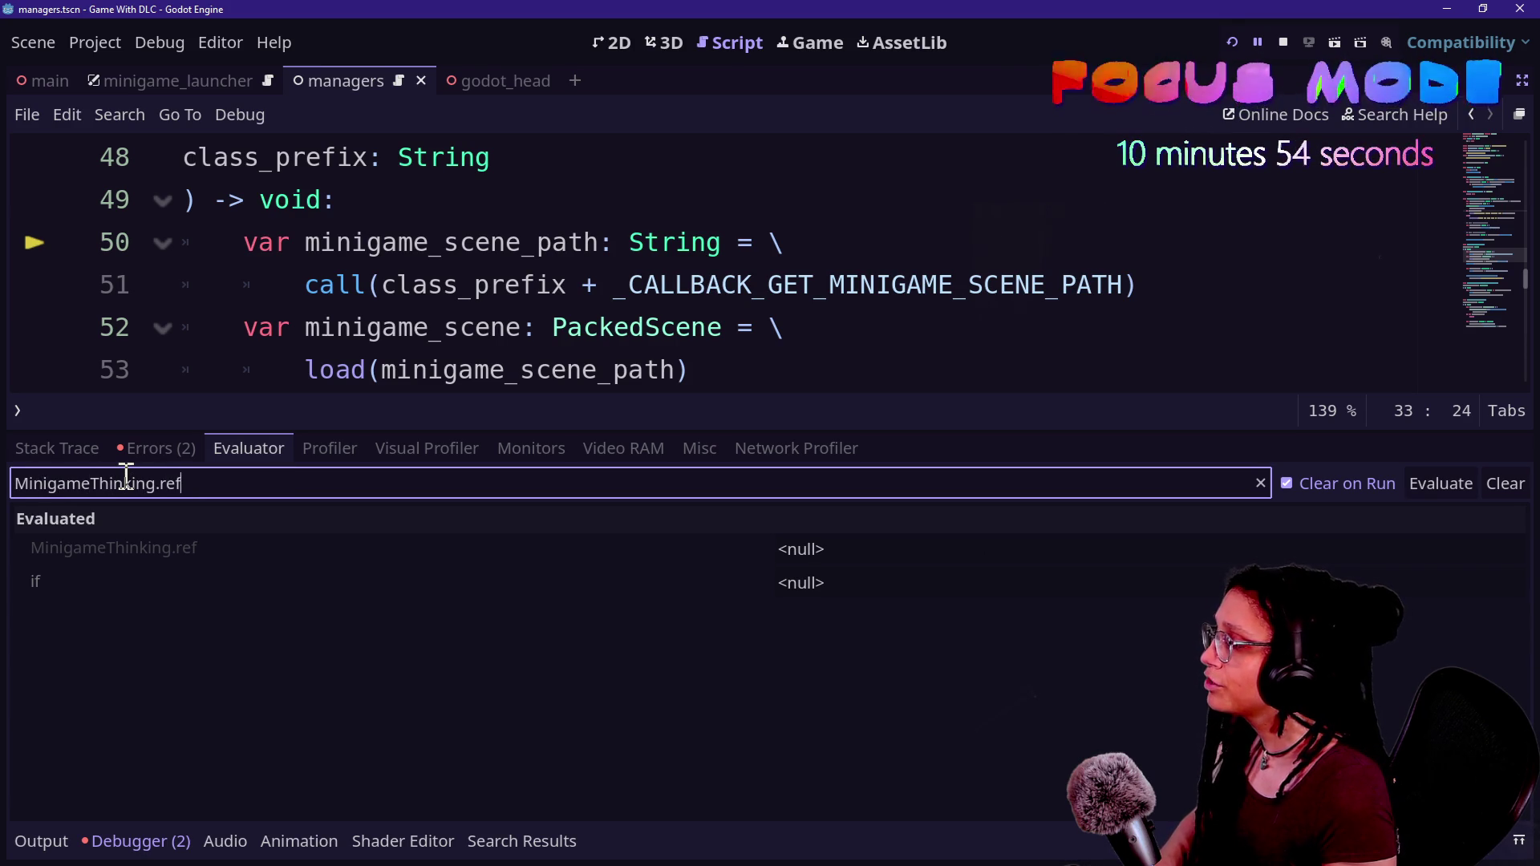
click(189, 453)
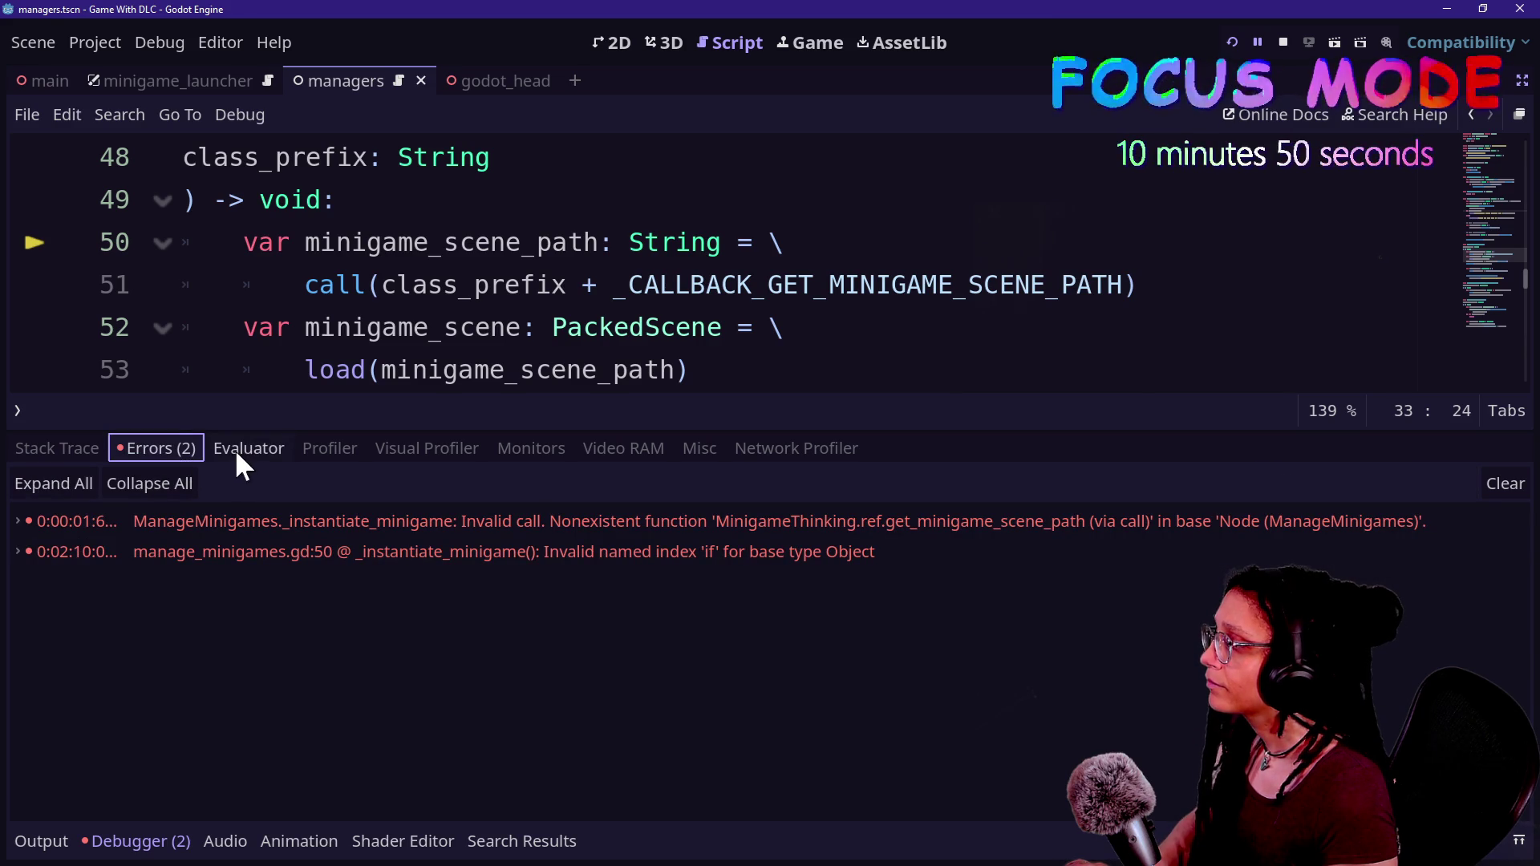
click(242, 452)
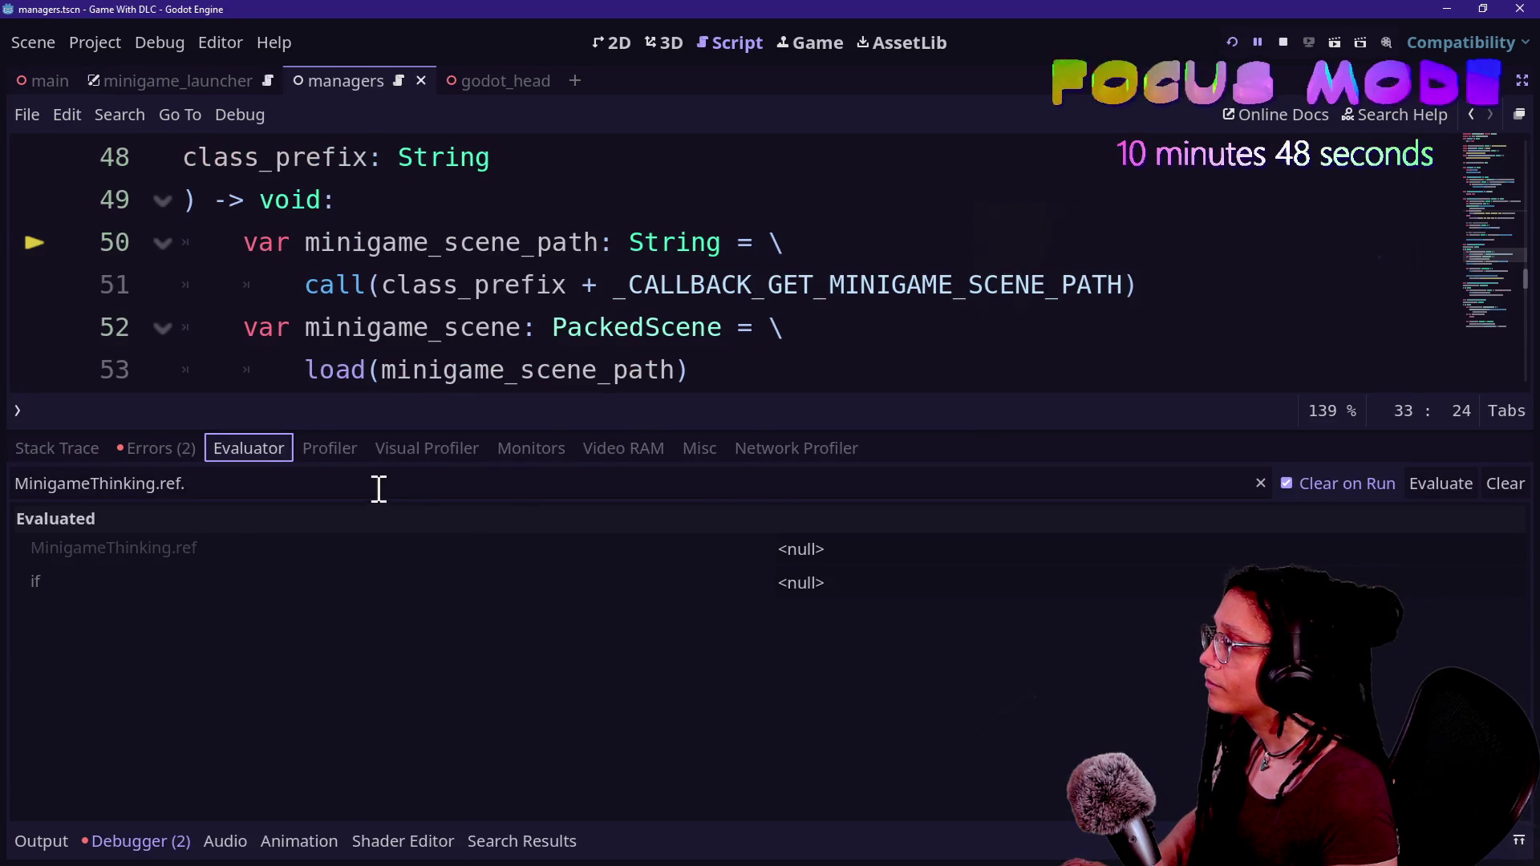
key(alt+Tab)
right_click(371, 276)
click(323, 149)
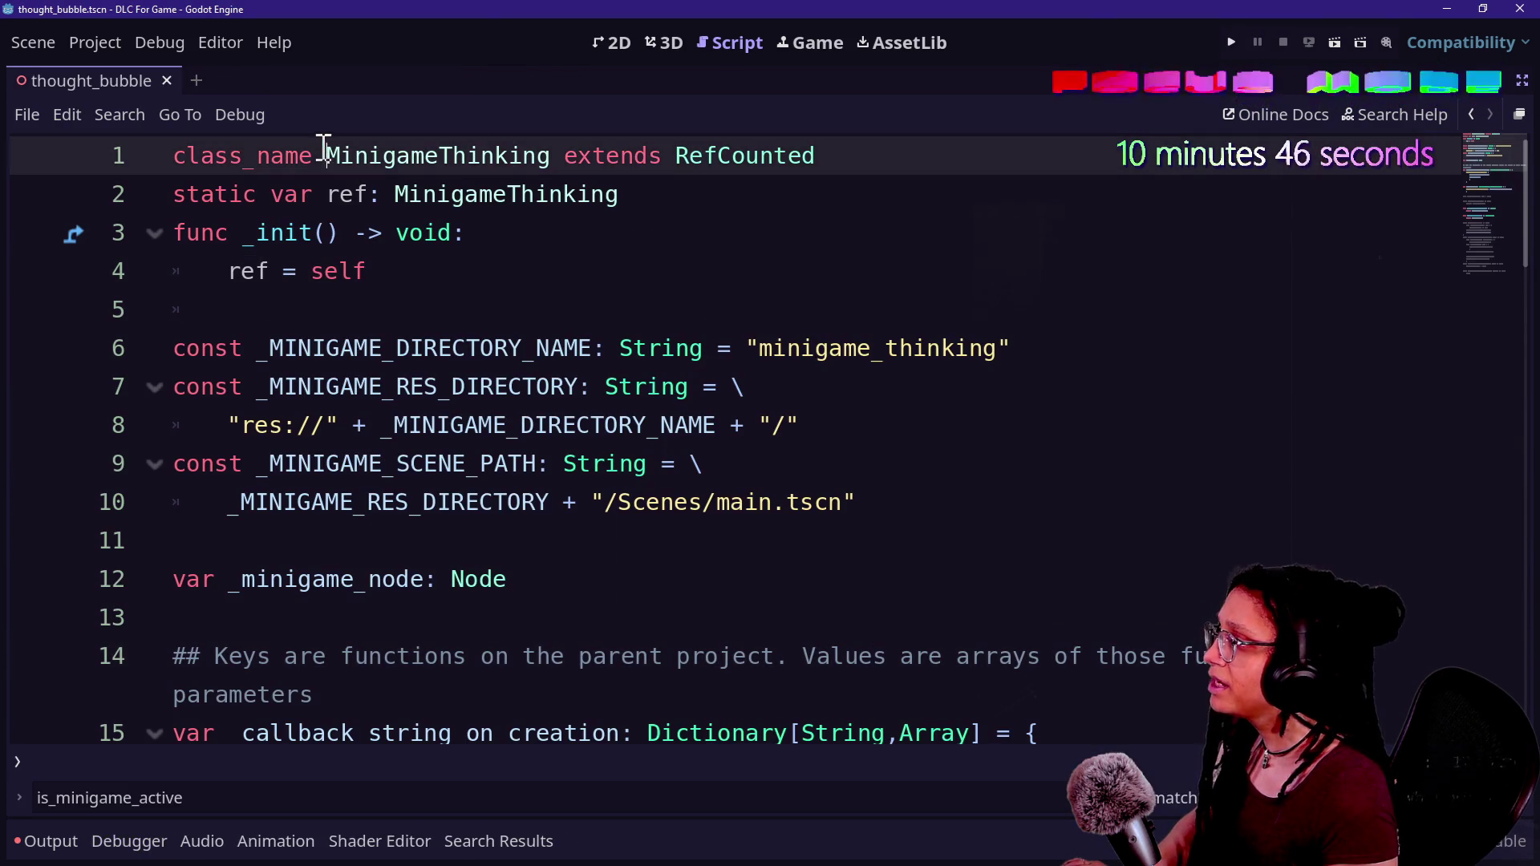
click(262, 281)
click(438, 305)
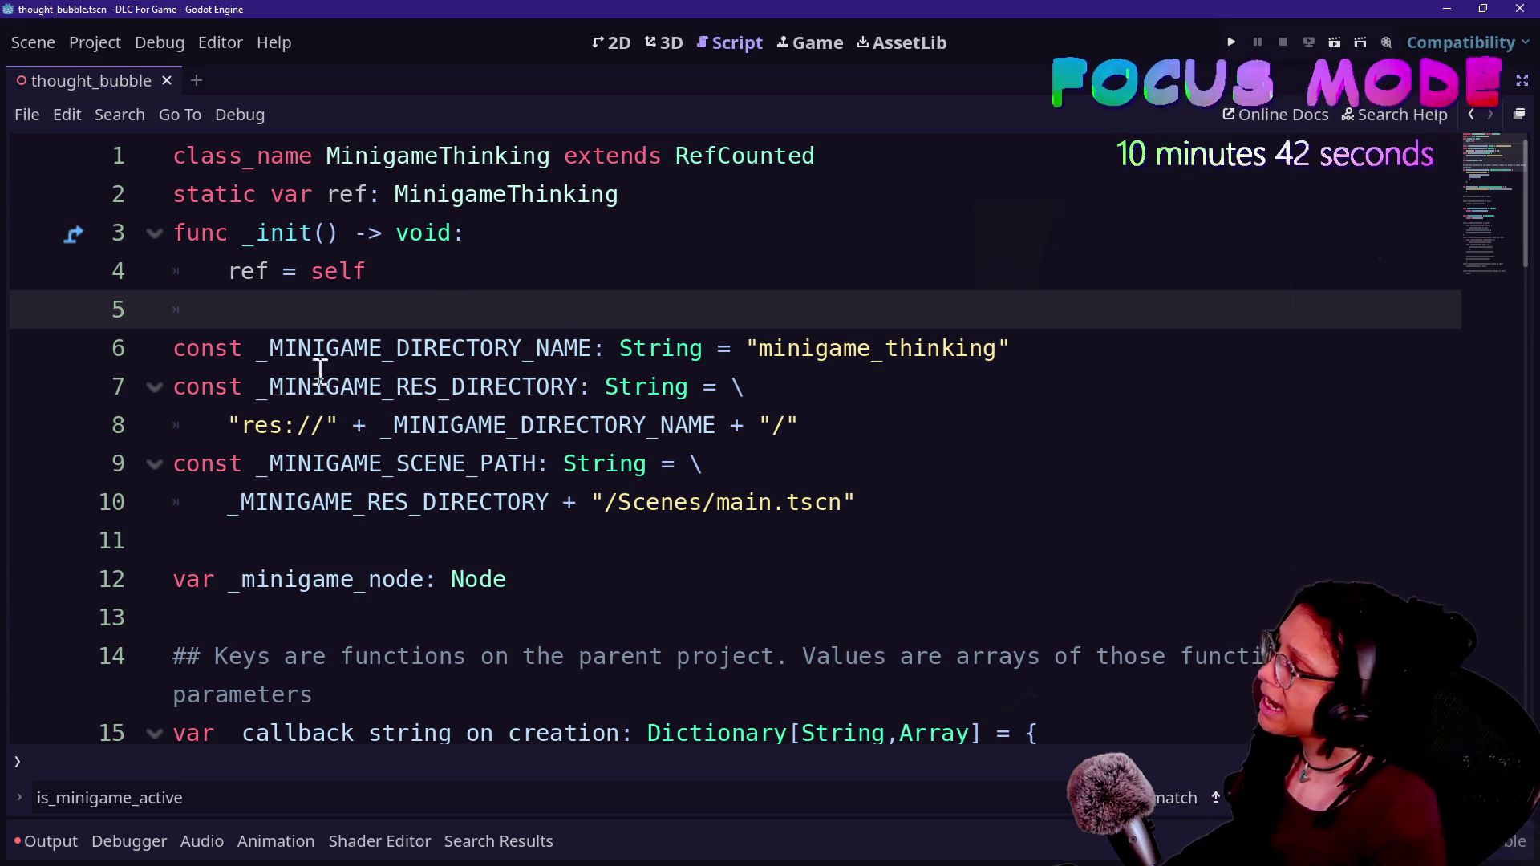
drag(317, 154, 452, 275)
click(354, 233)
drag(317, 154, 358, 232)
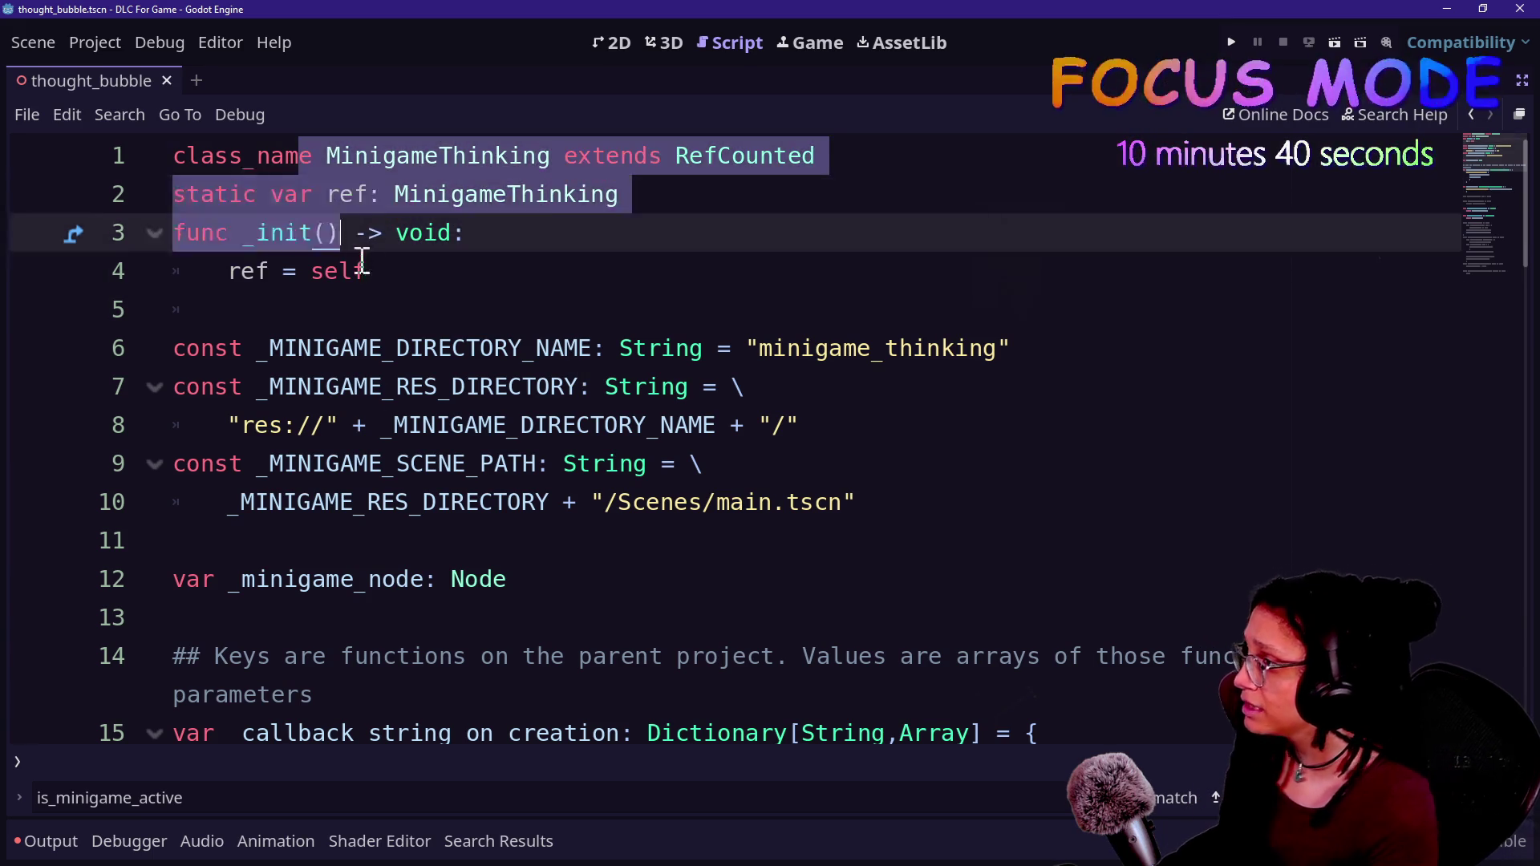
click(568, 234)
key(alt+Tab)
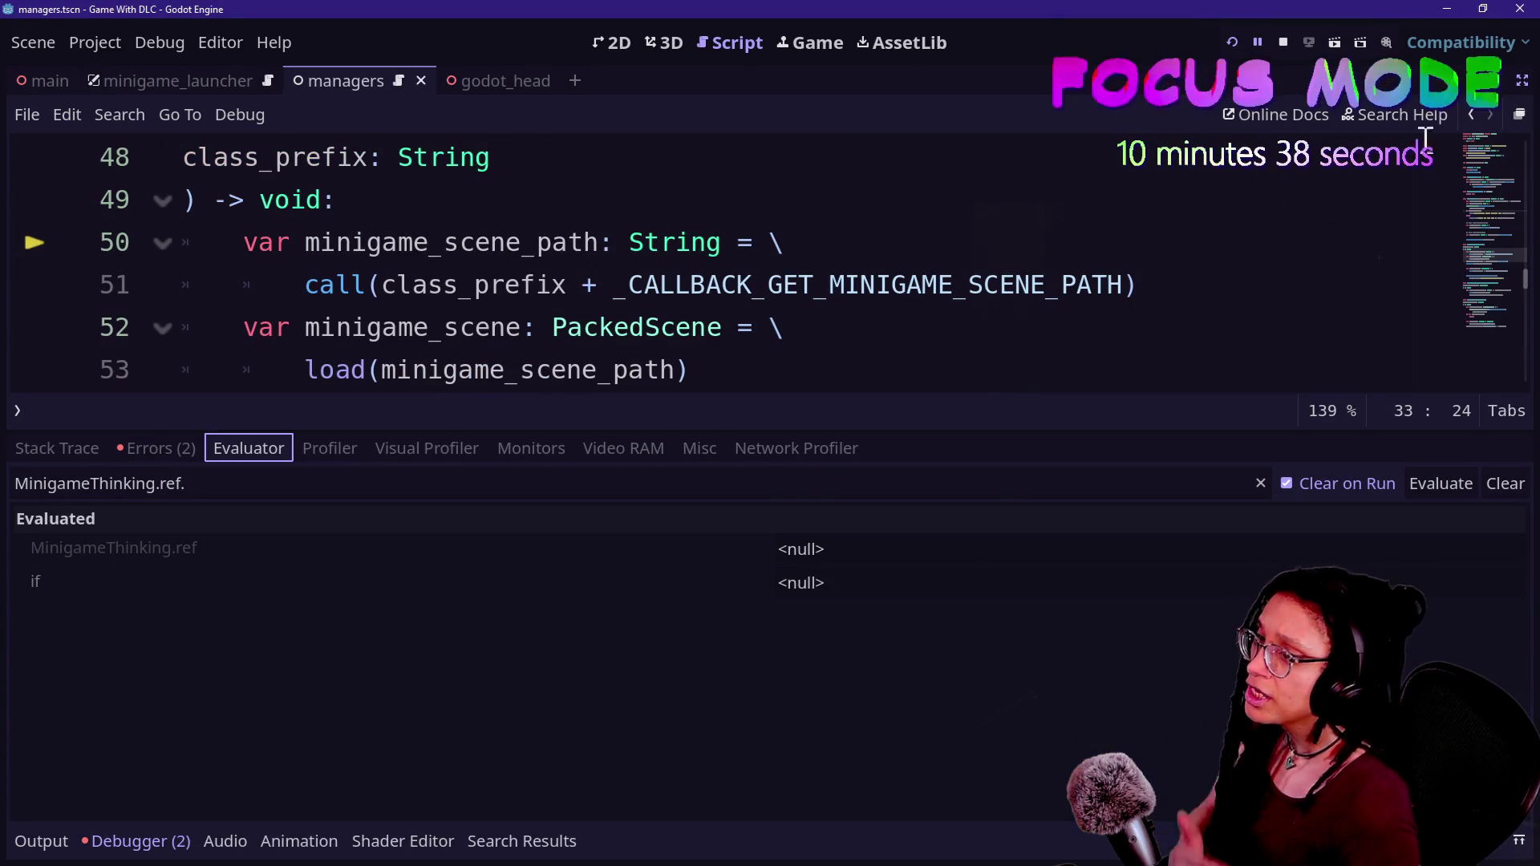
click(573, 489)
key(BackSpace)
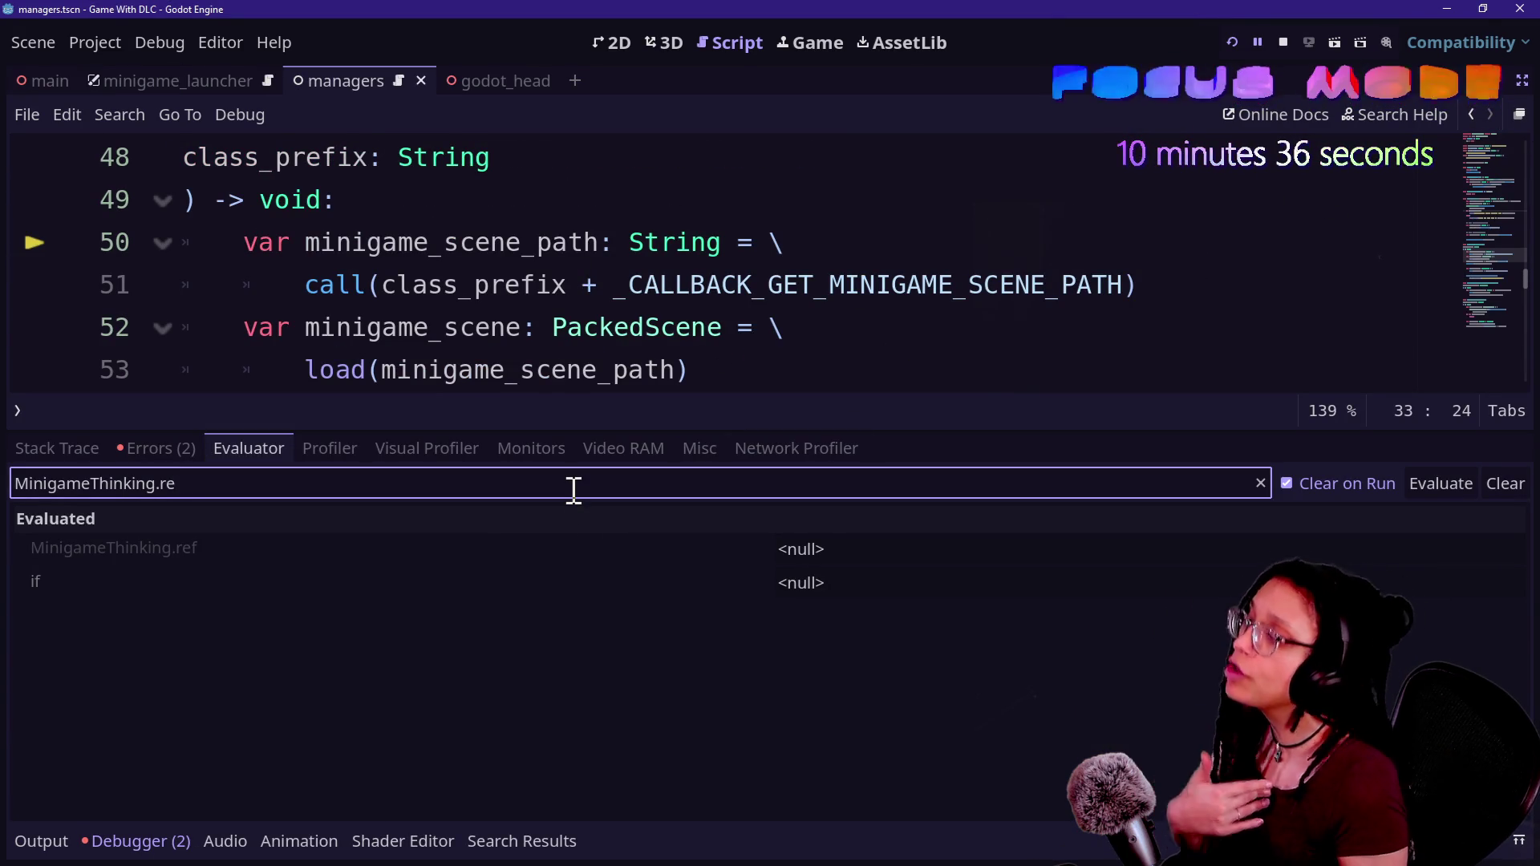
key(BackSpace)
key(BackSpace)
key(BackSpace)
click(693, 324)
mouse_move(695, 317)
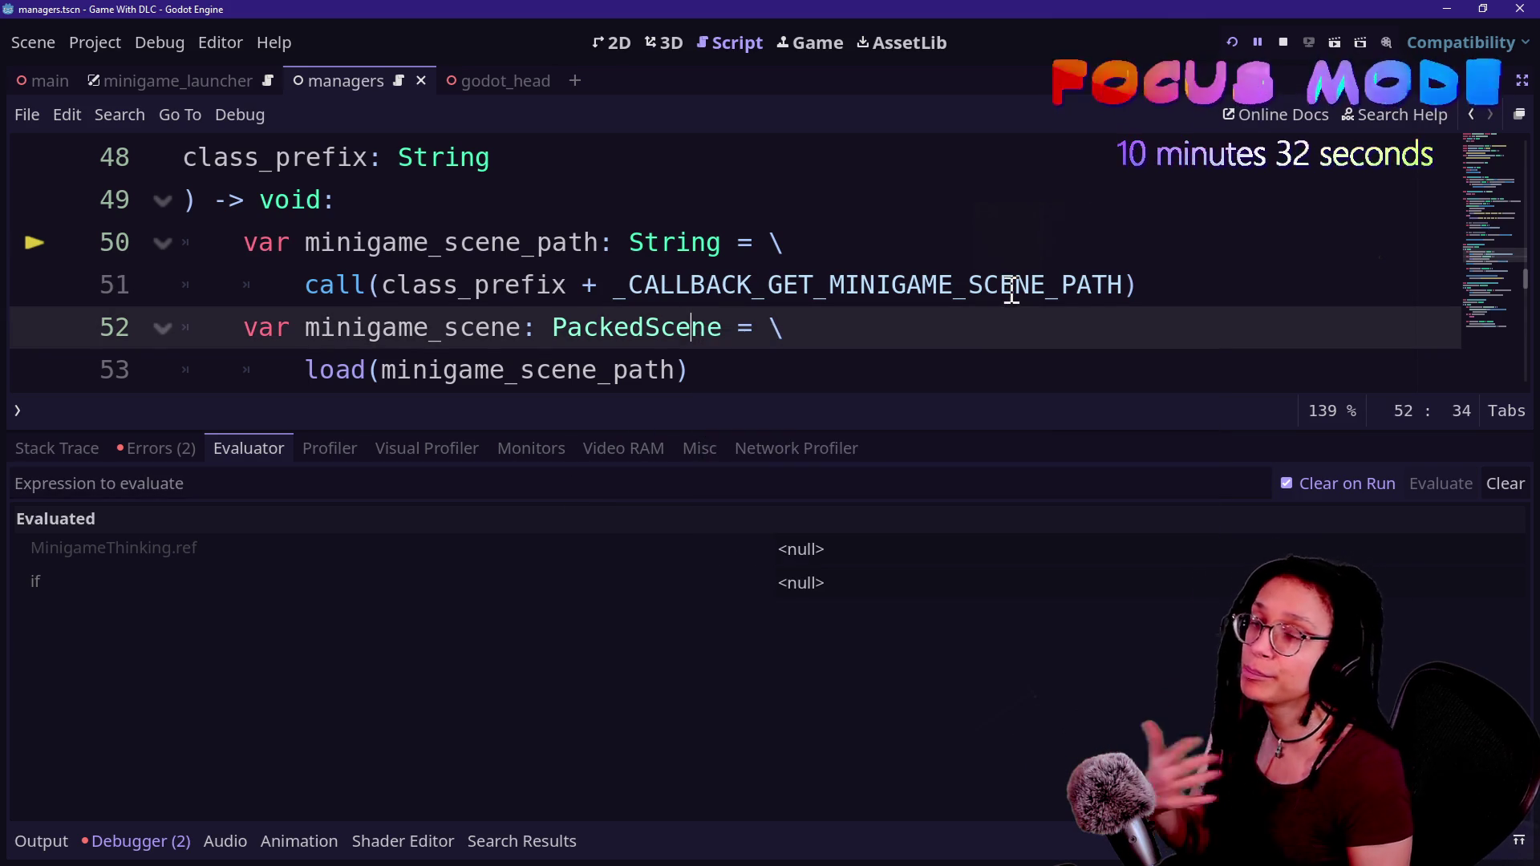
drag(1049, 431, 1056, 621)
click(1521, 114)
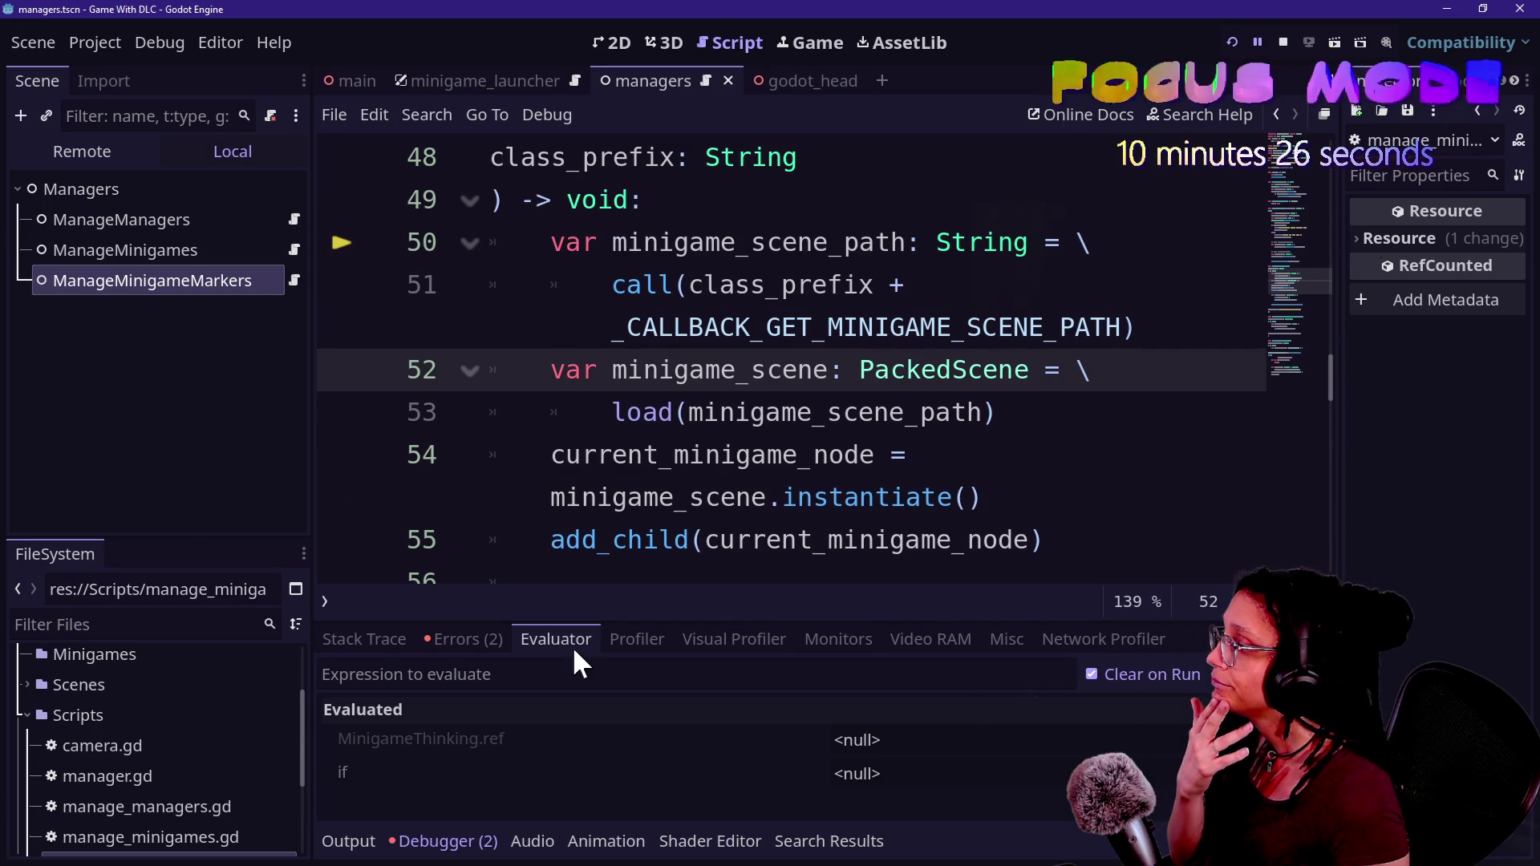
scroll(705, 557, down, 1)
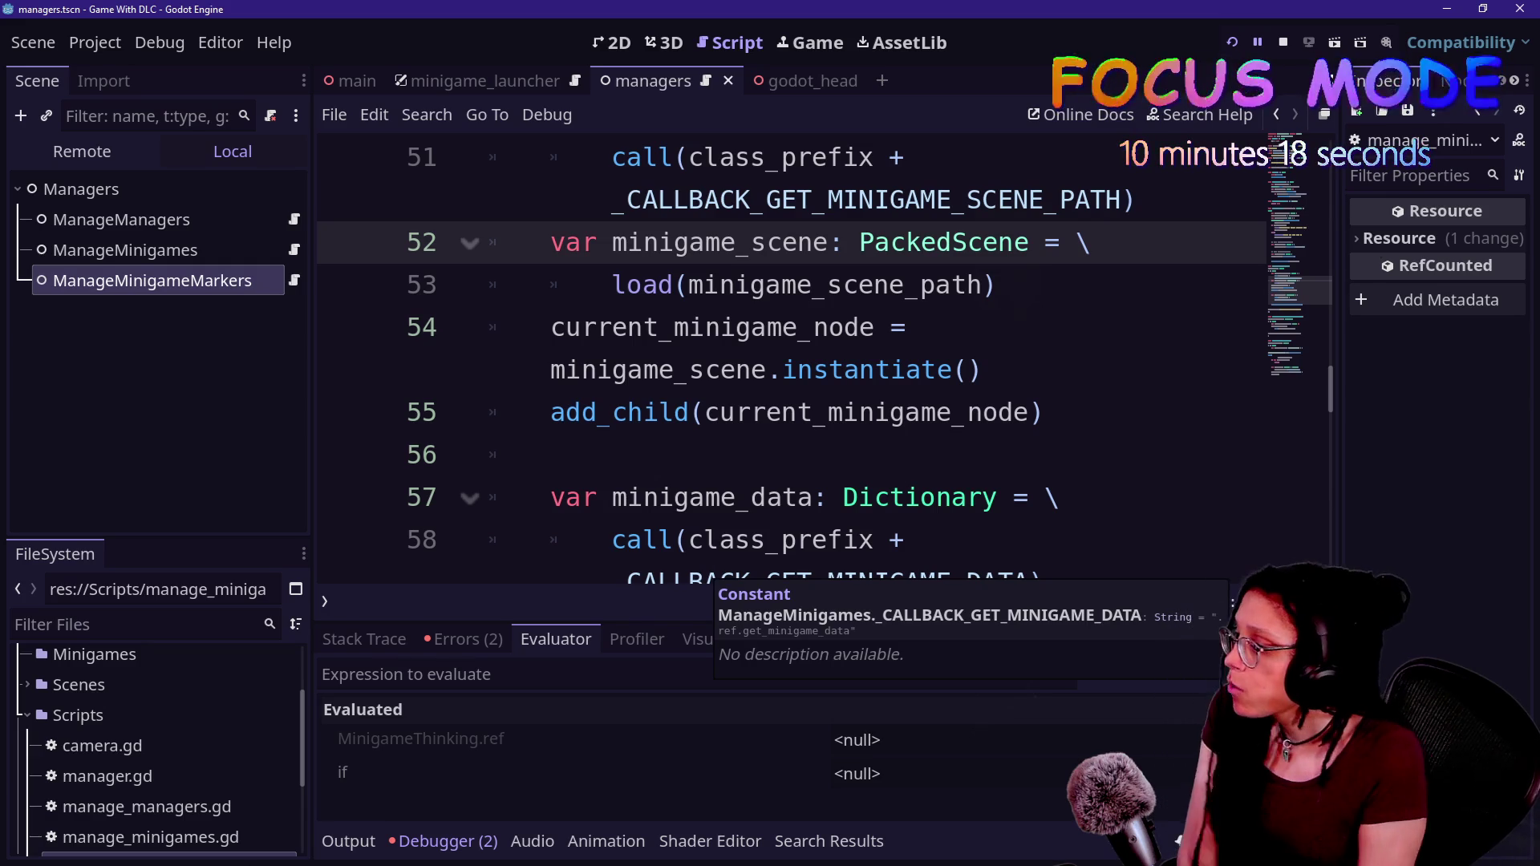
click(348, 841)
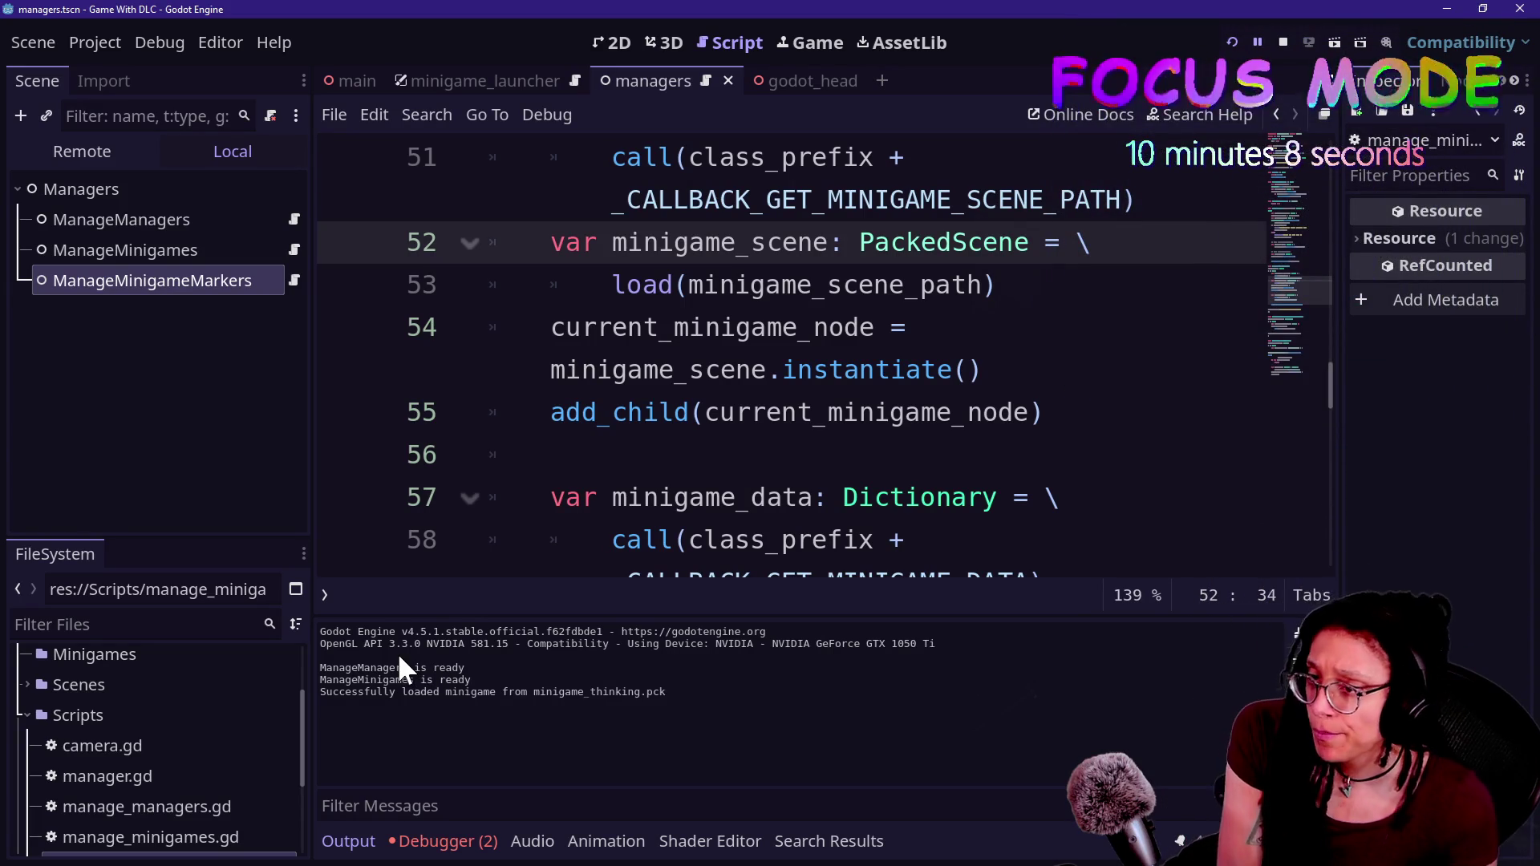
key(alt+Tab)
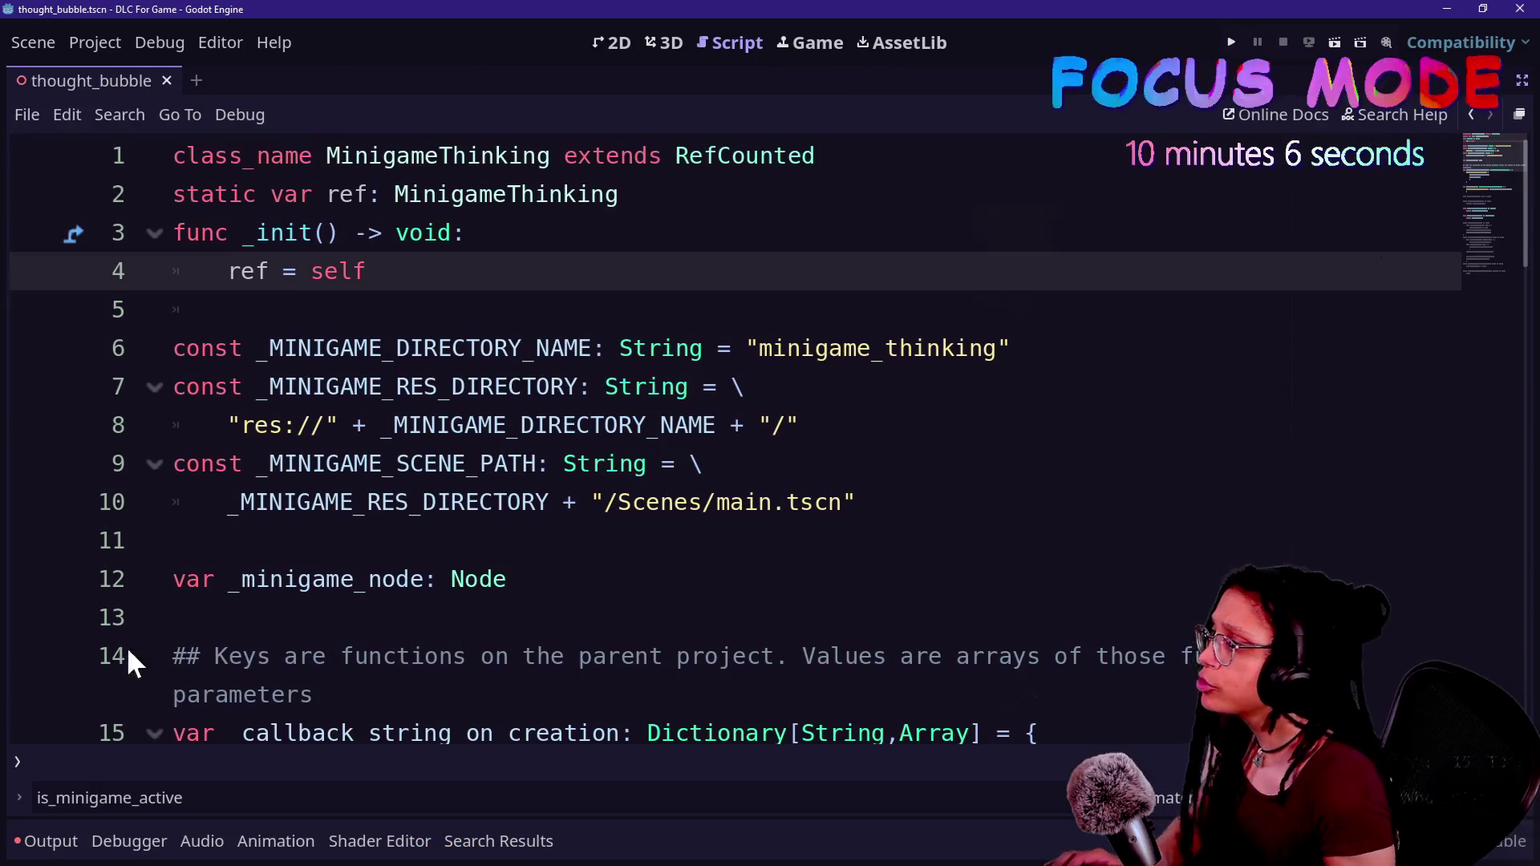
- Start attaching a script to thought_bubble with its path pointed at a Scripts folder
click(1518, 82)
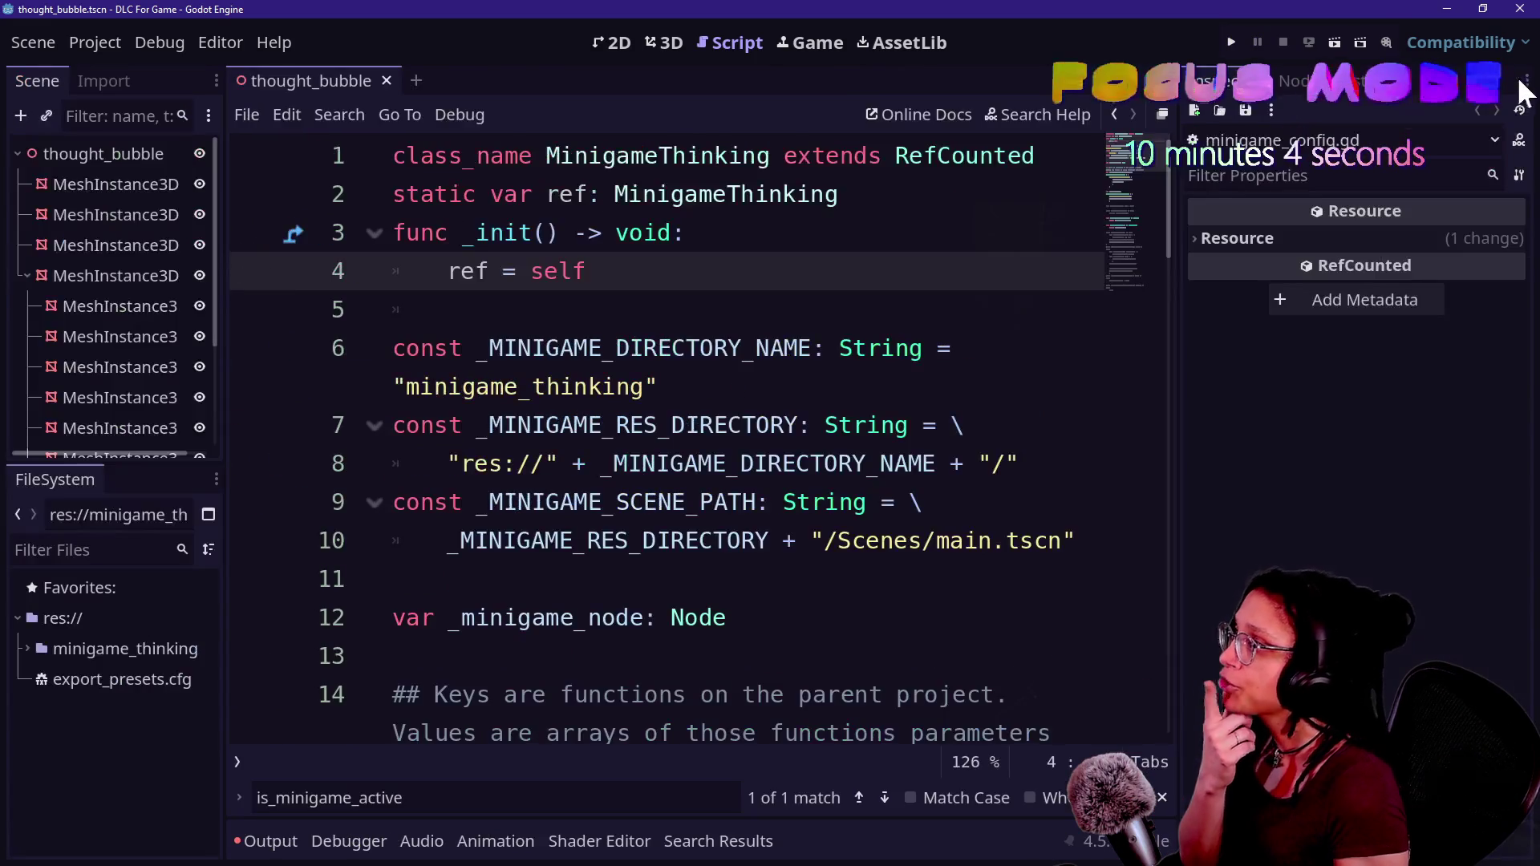
click(56, 180)
click(69, 159)
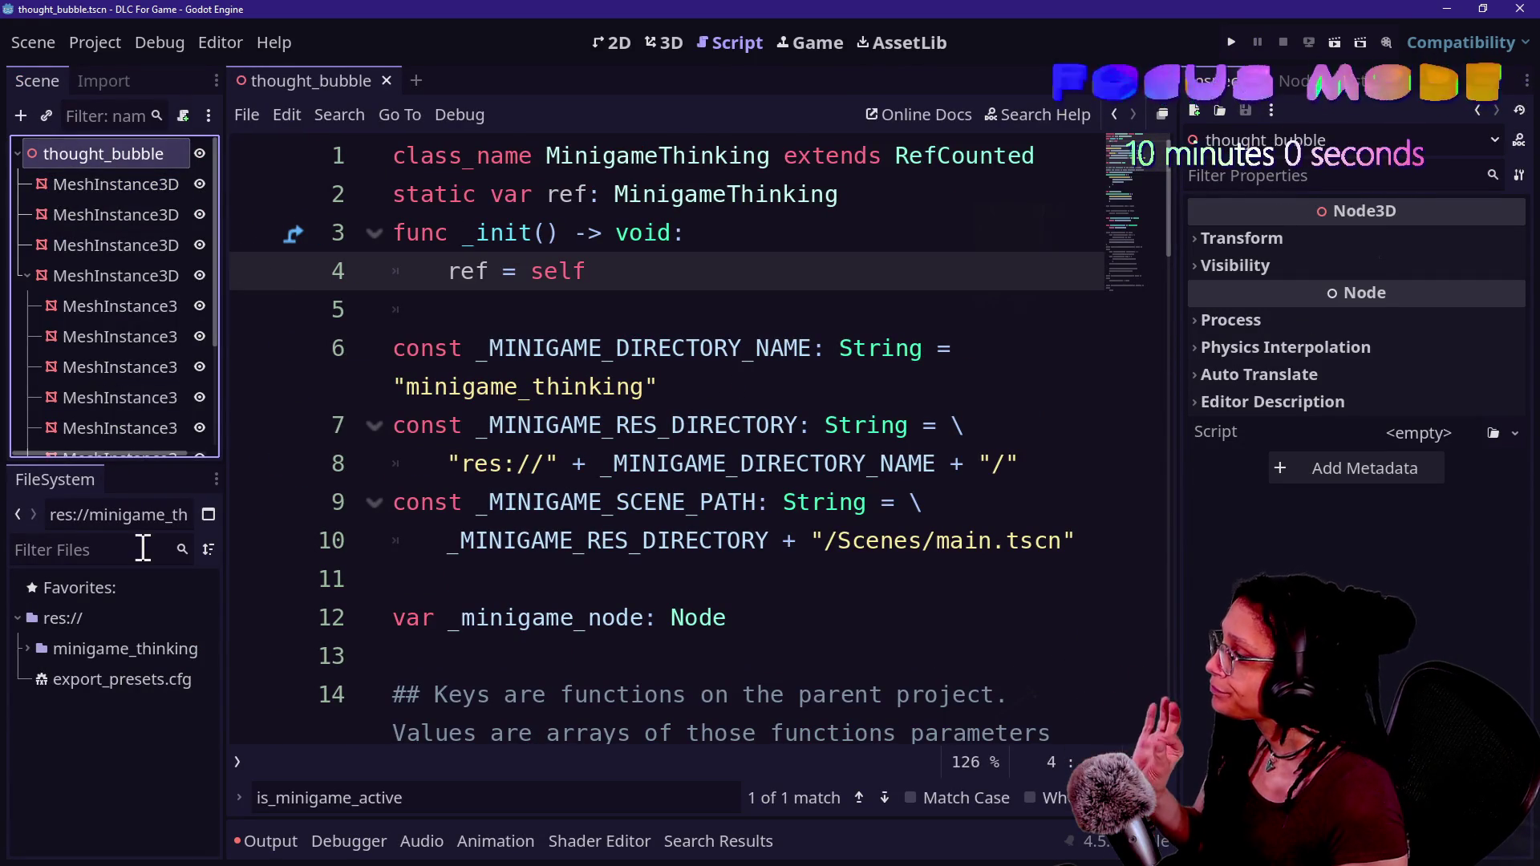
right_click(119, 152)
click(224, 334)
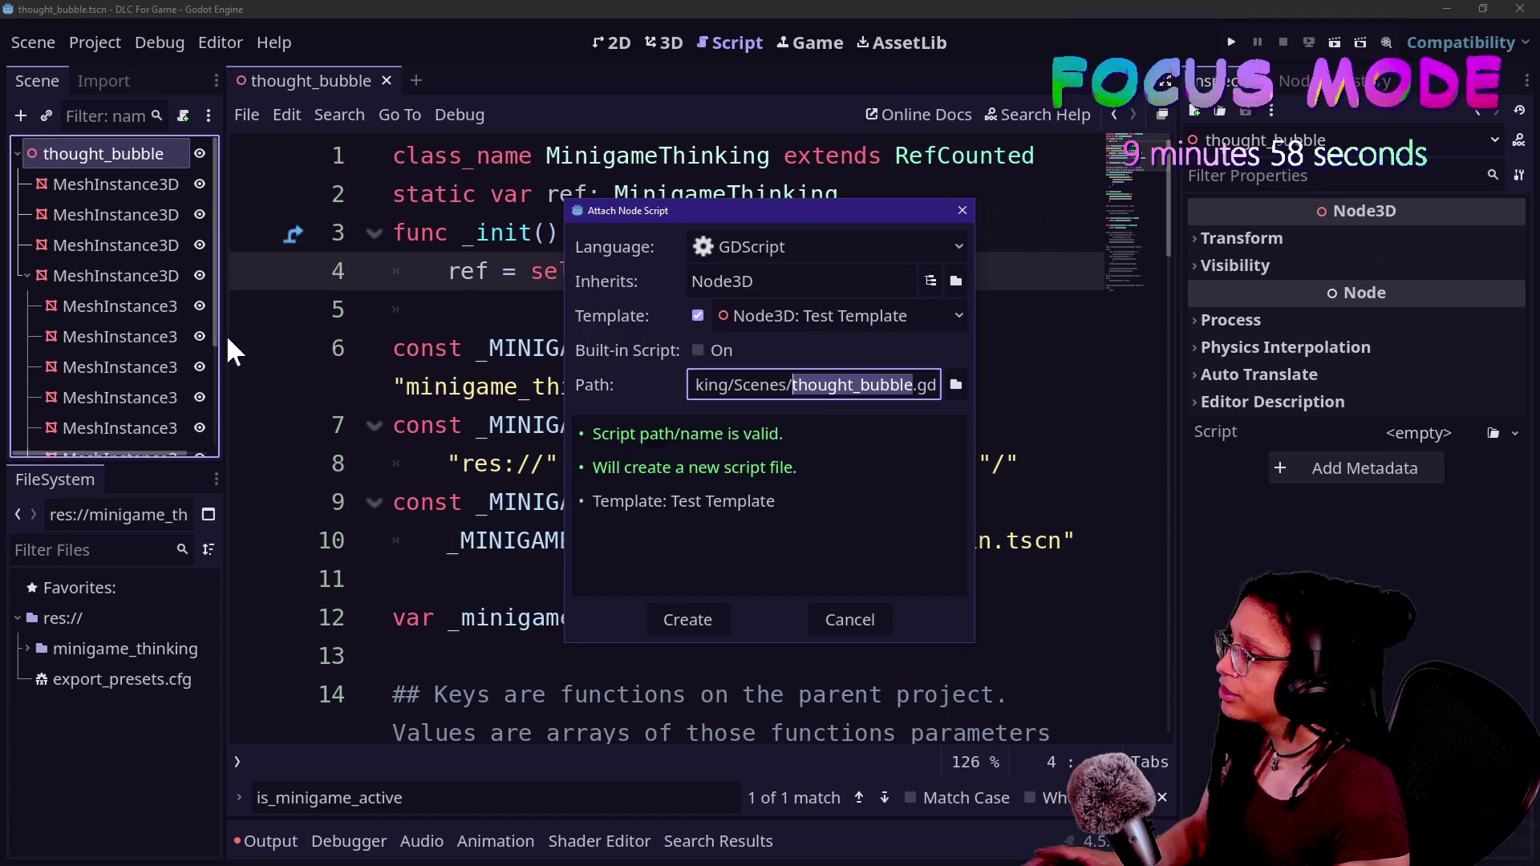
click(783, 385)
key(BackSpace)
key(BackSpace)
key(BackSpace)
text(ripts)
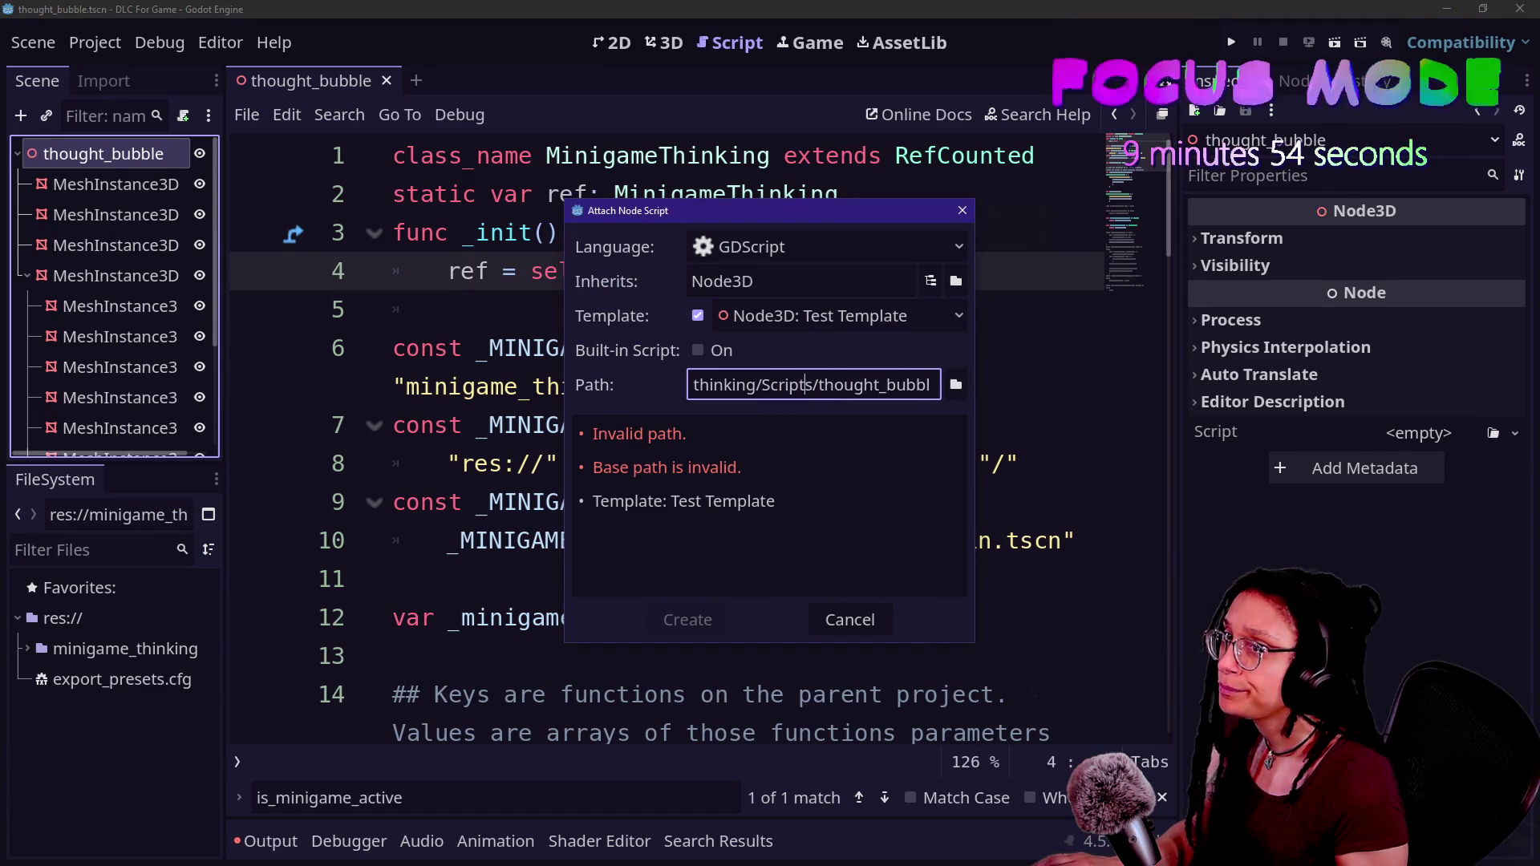
click(705, 622)
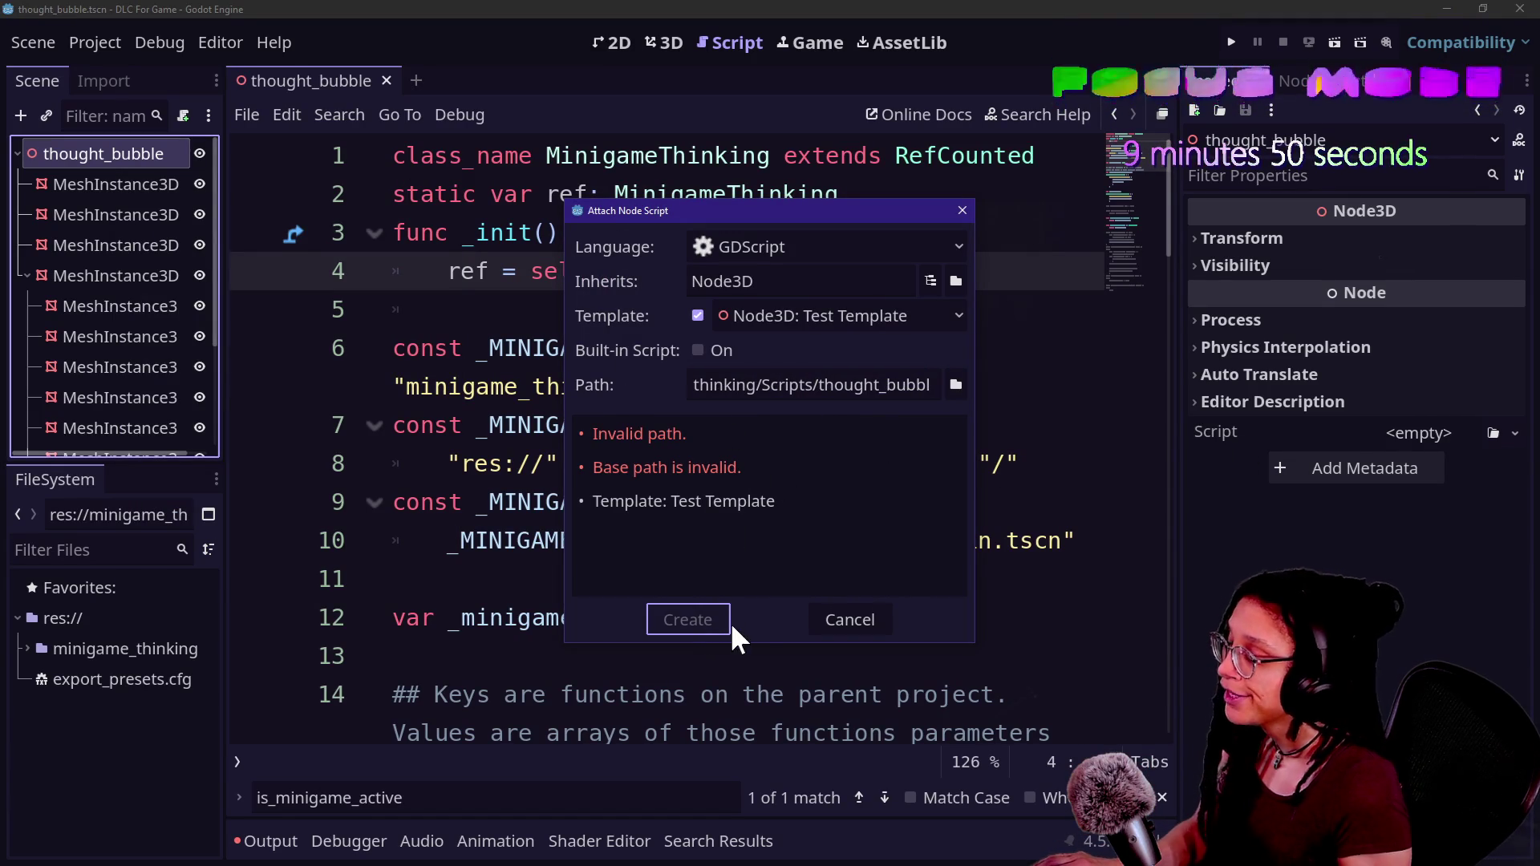
- Browse for a save folder, then back out and cancel the Attach Node Script dialog
click(864, 385)
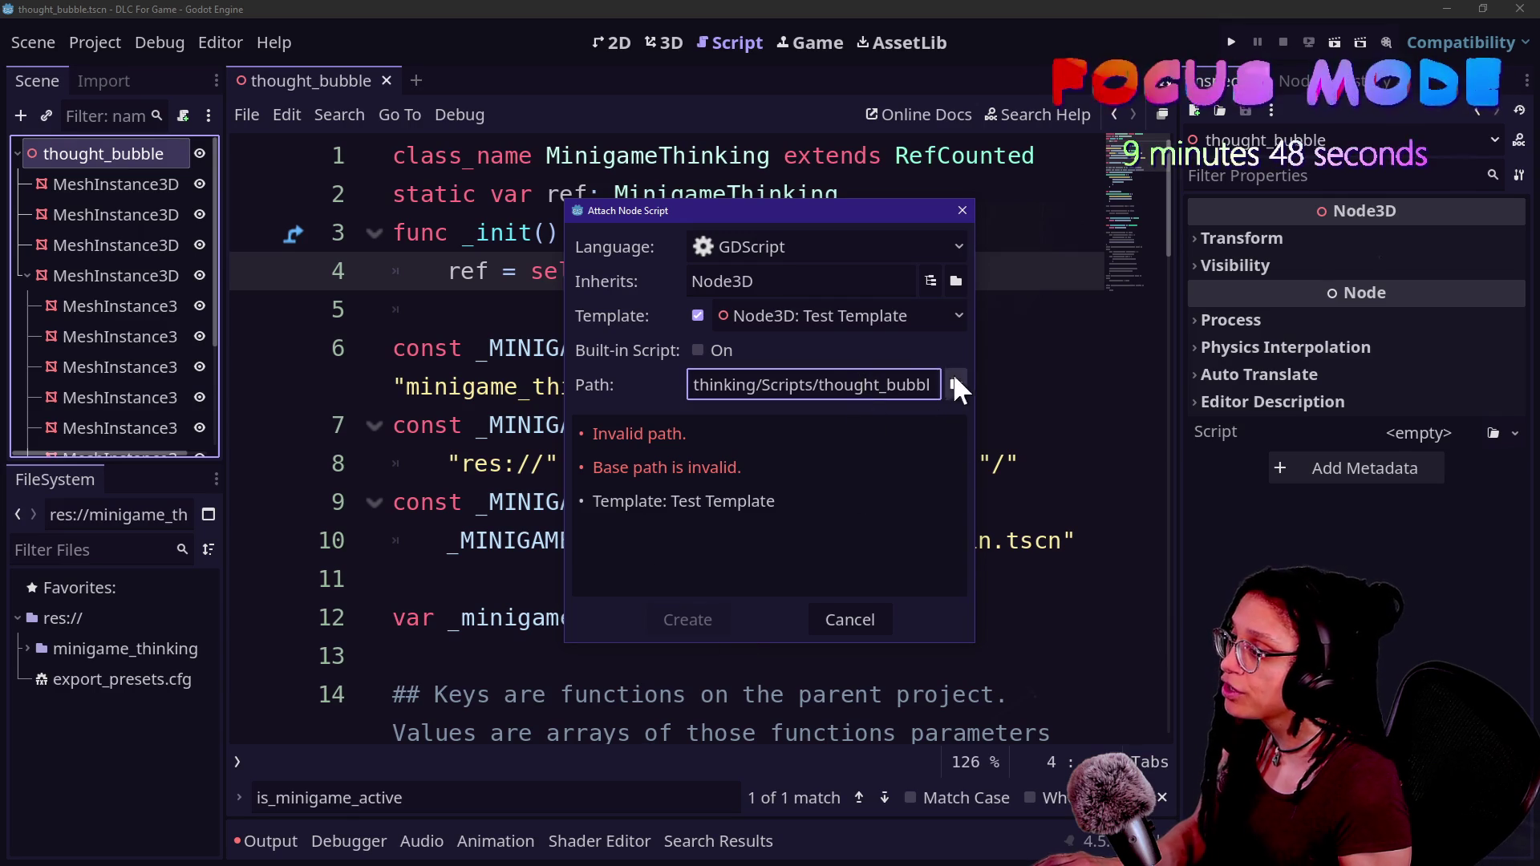
key(Left)
key(Left)
key(Left)
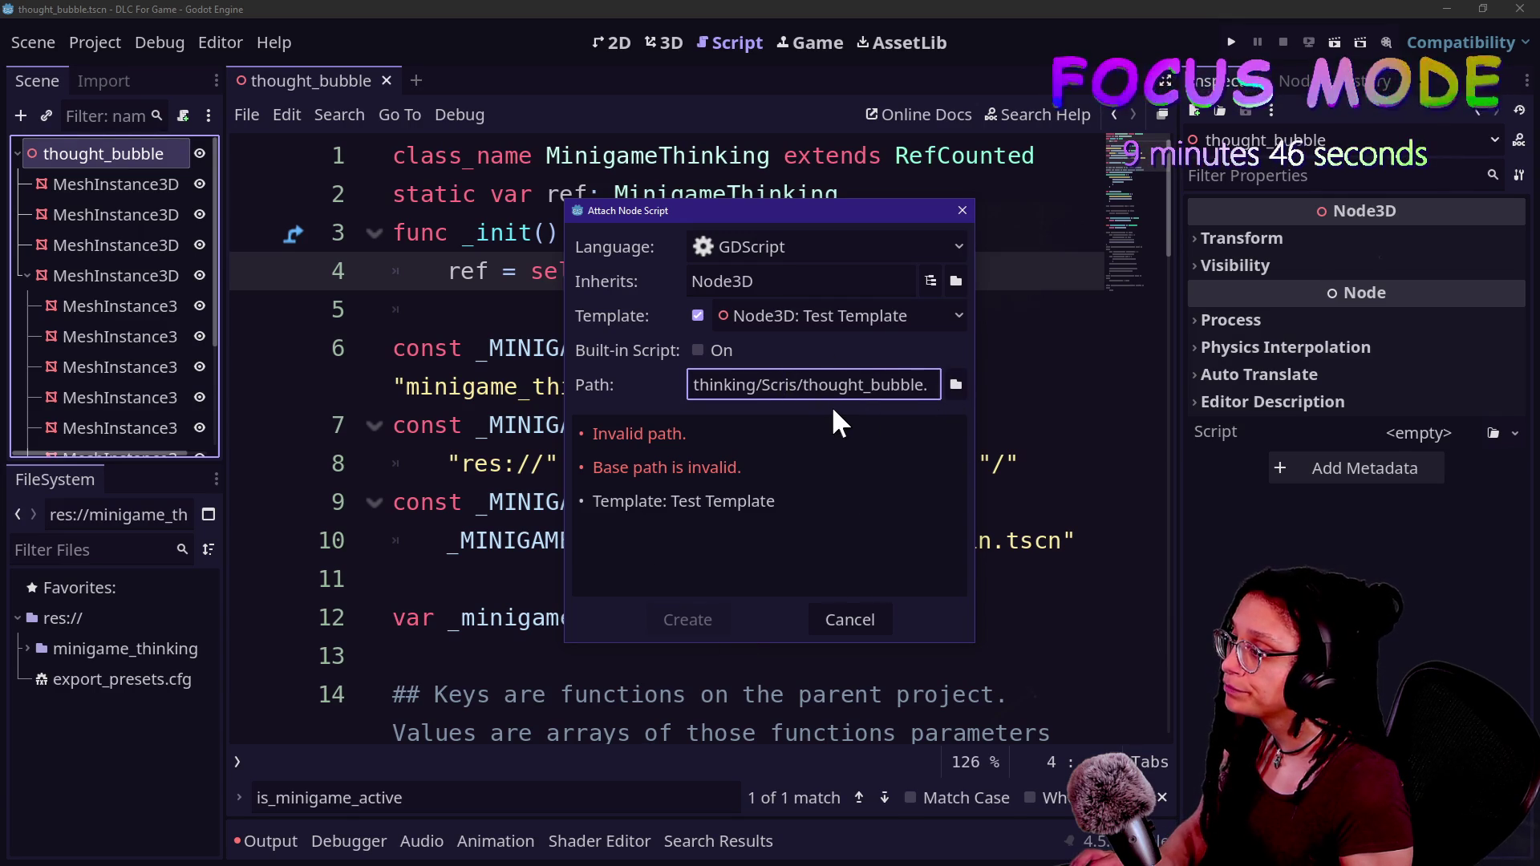
key(End)
click(954, 387)
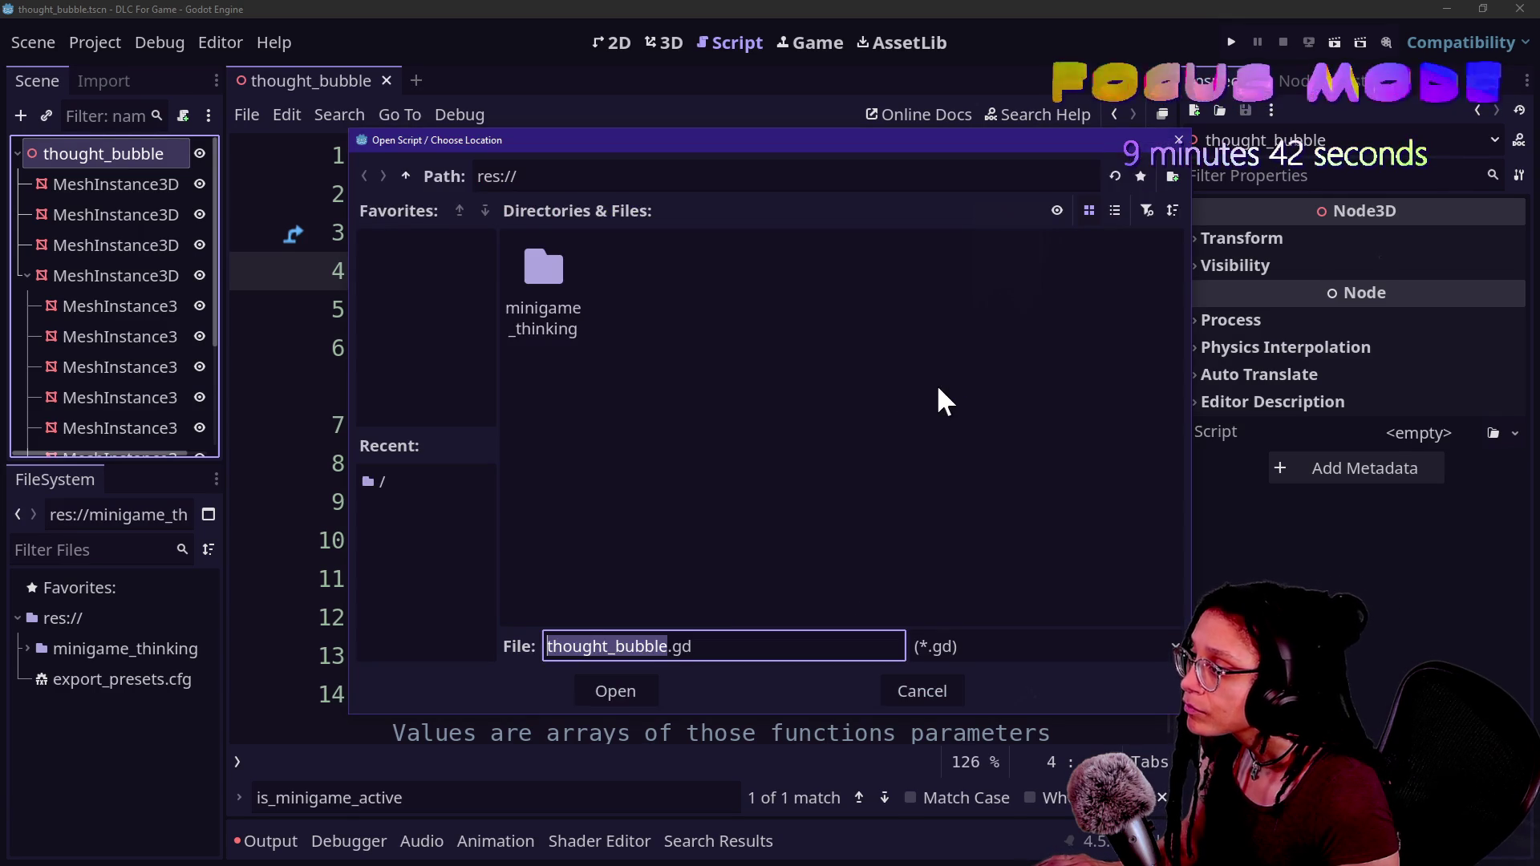
click(406, 173)
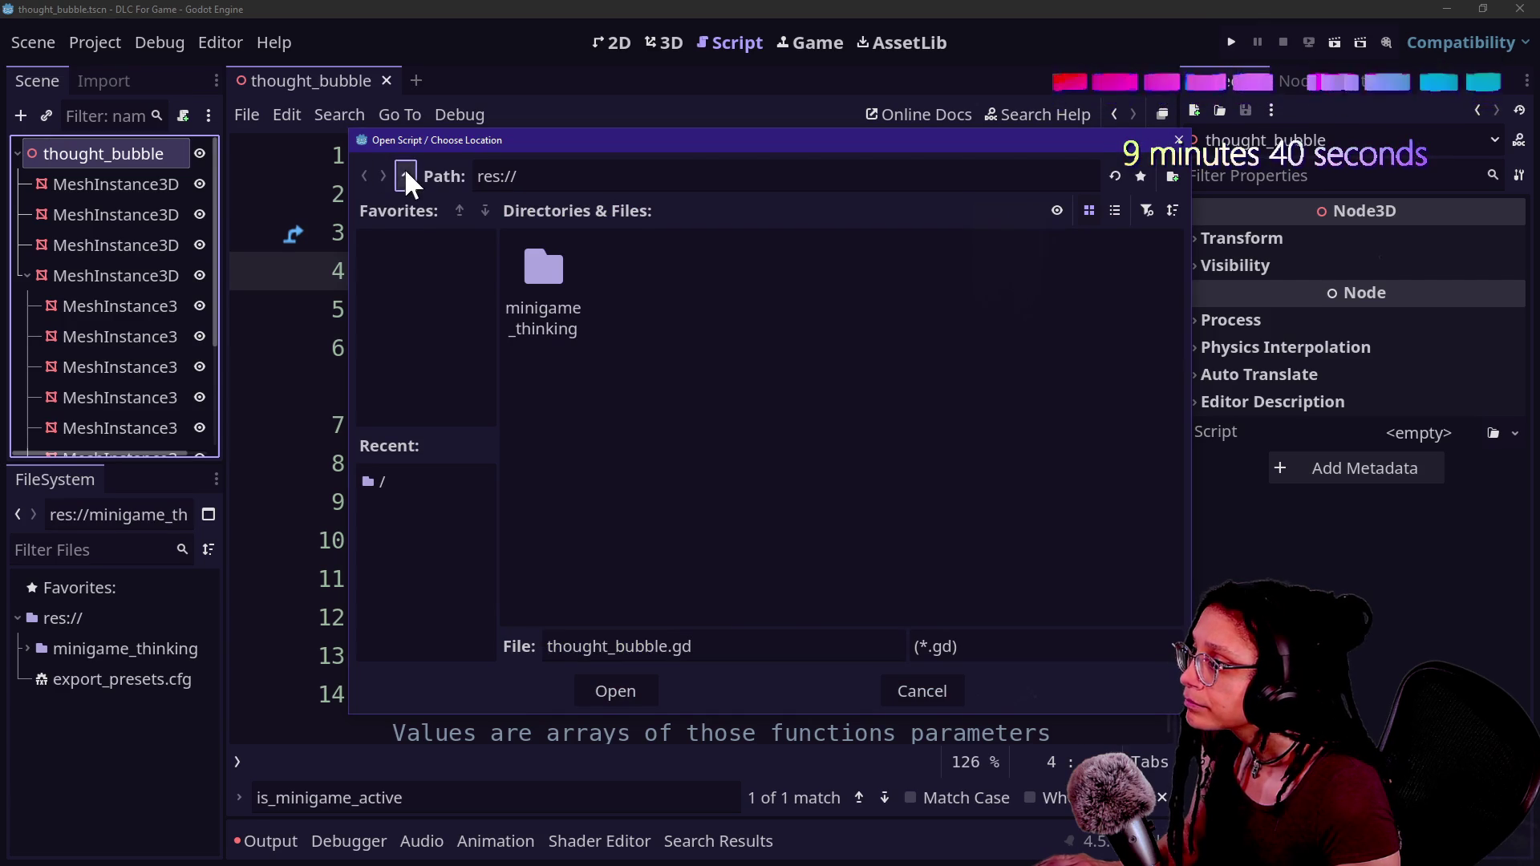
key(Escape)
click(880, 627)
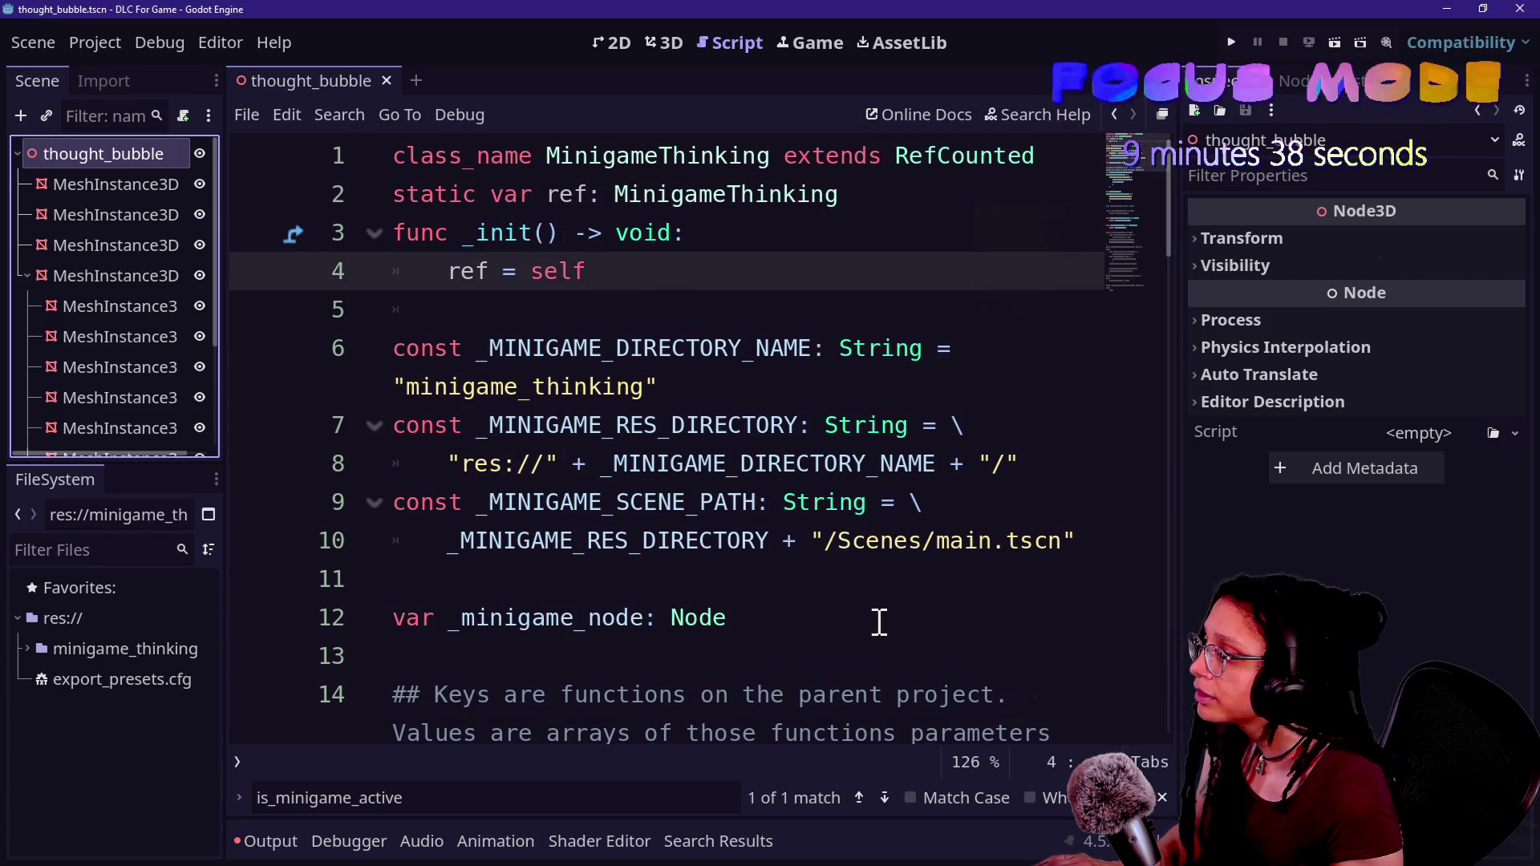
- Reload the DLC For Game project through Project > Reload Current Project
click(94, 41)
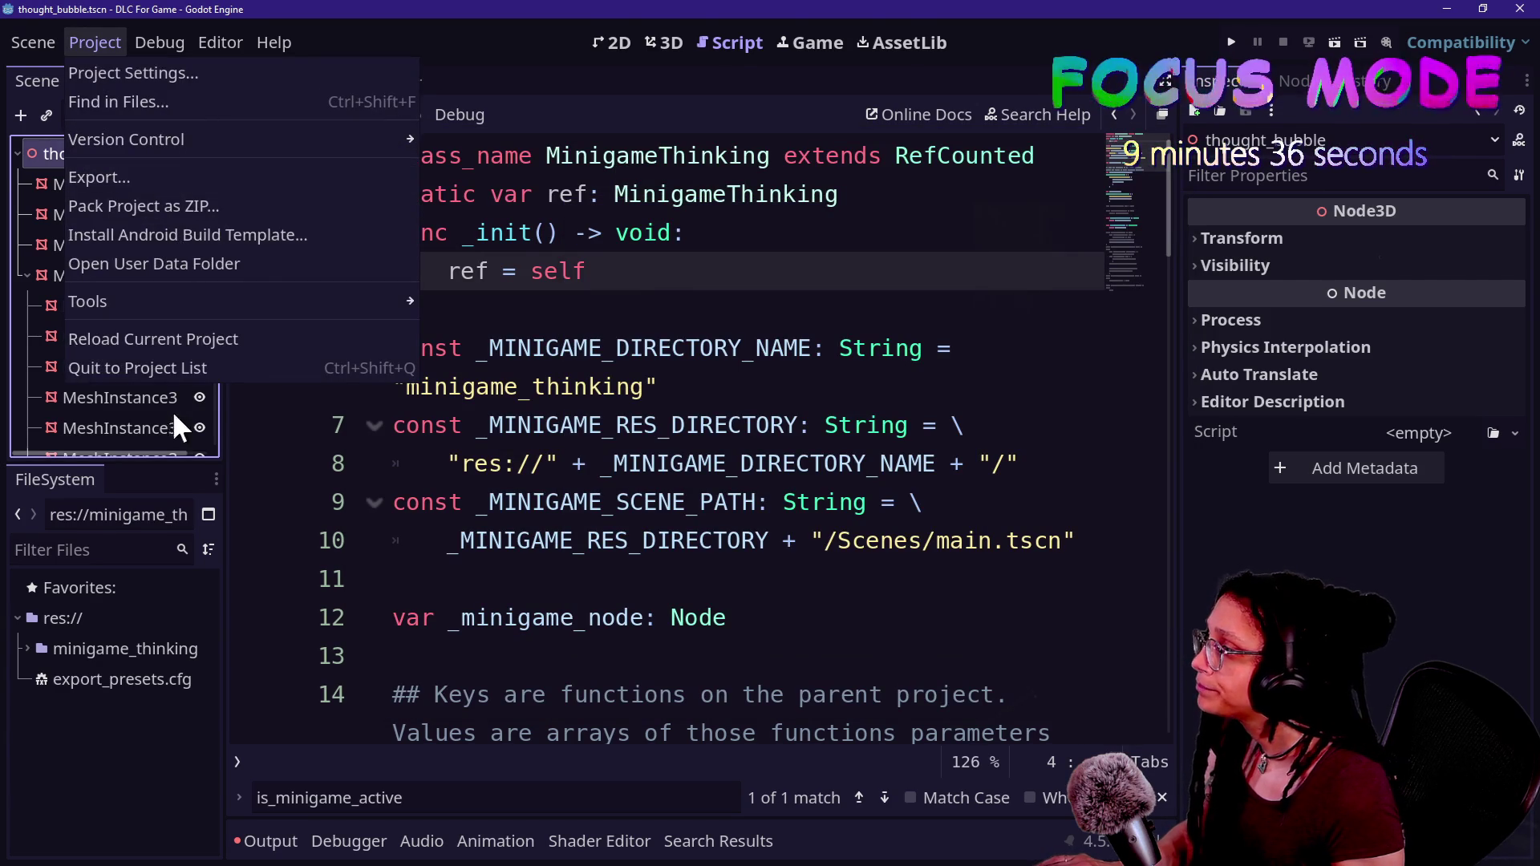
click(397, 356)
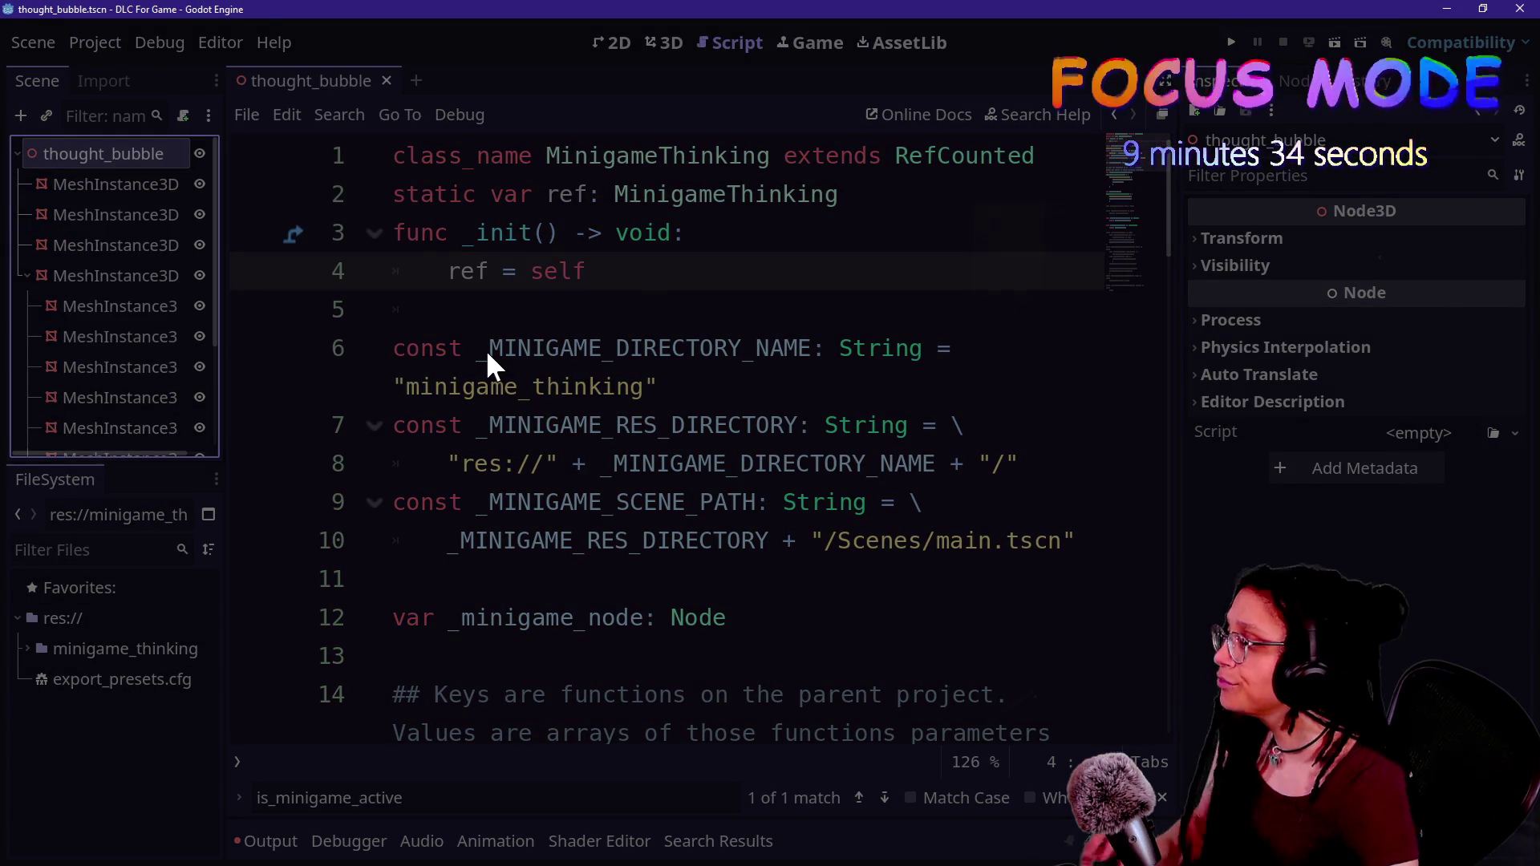
key(alt+Tab)
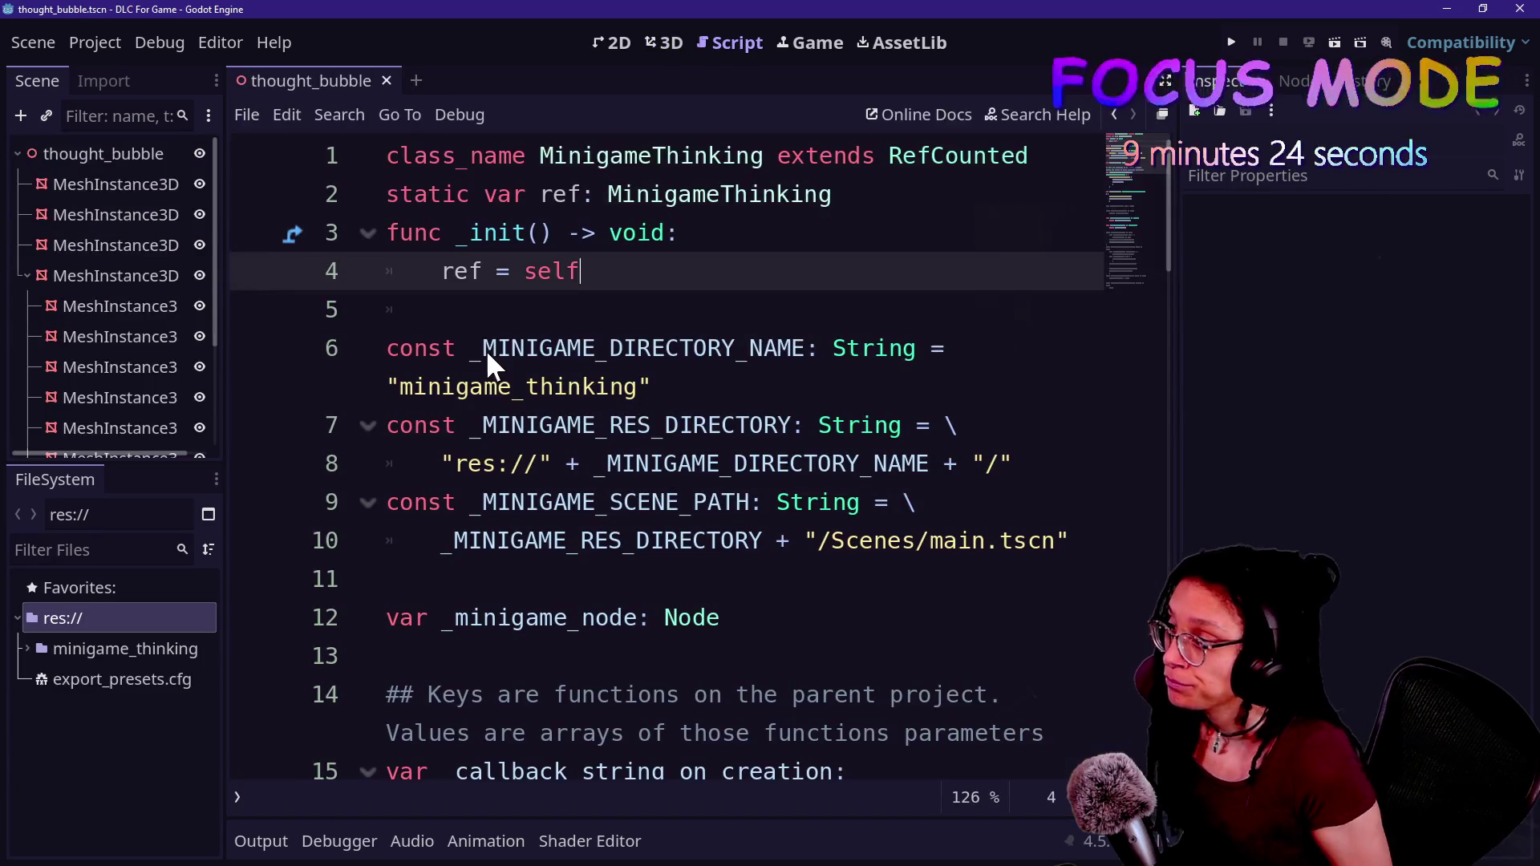
drag(485, 349, 633, 337)
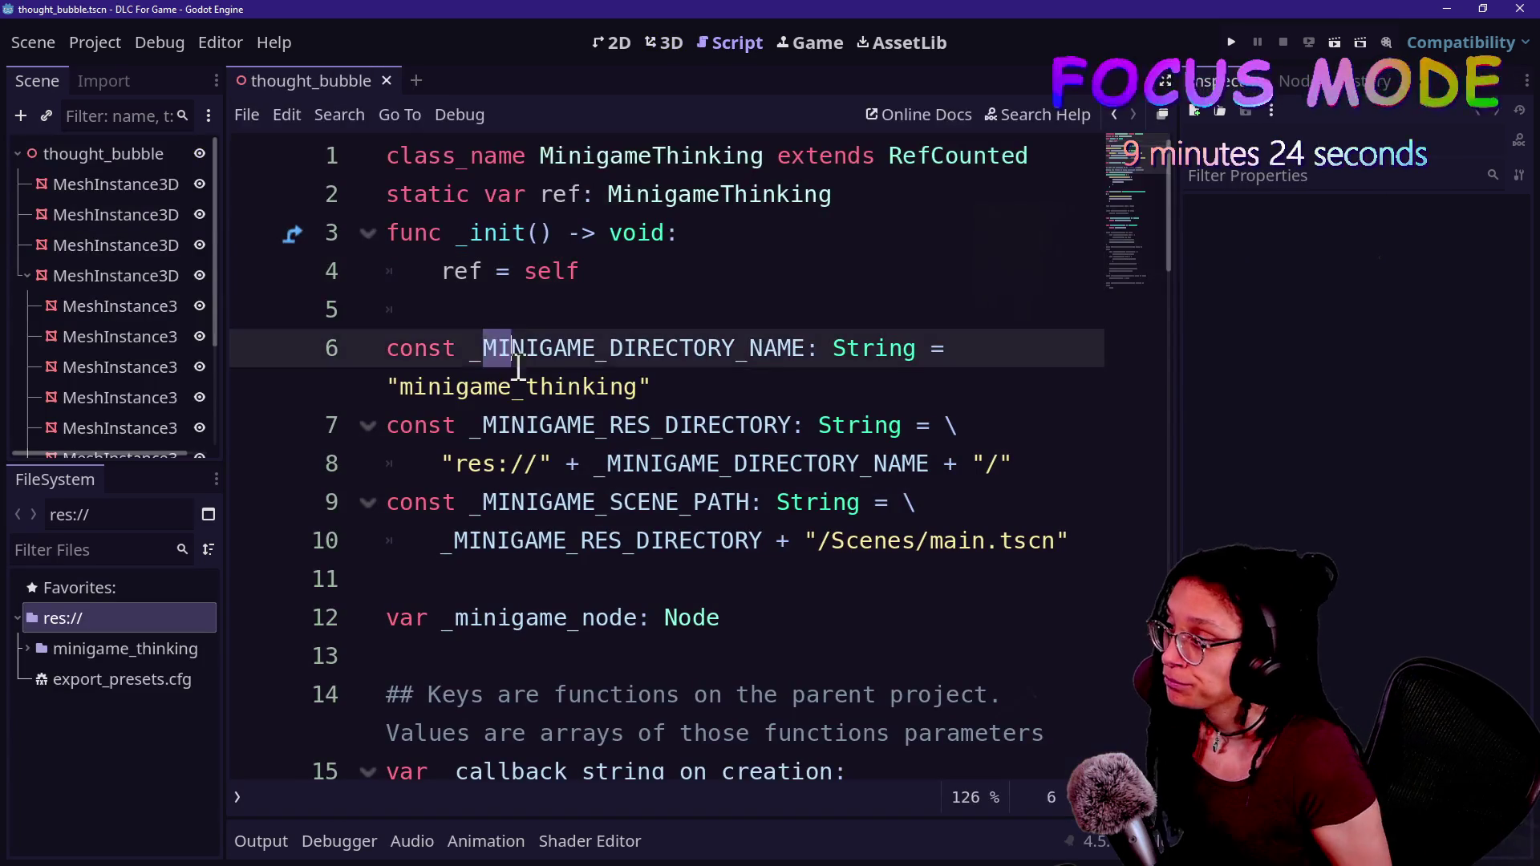
click(486, 317)
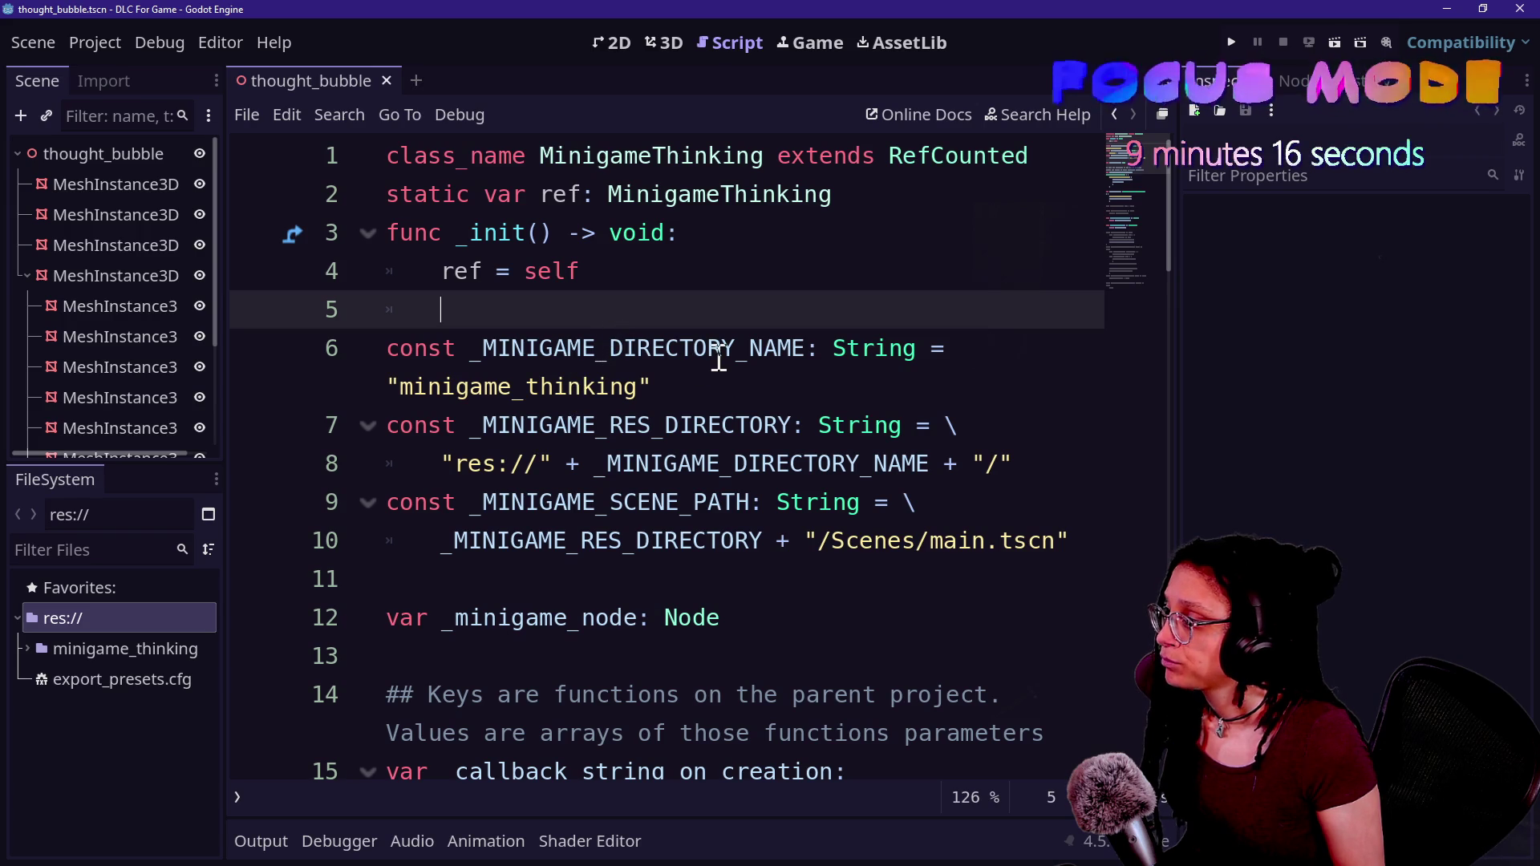
- Start attaching a script to thought_bubble, changing the path's folder from Scenes to Scripts
mouse_move(732, 305)
mouse_down()
mouse_move(612, 194)
mouse_move(539, 155)
mouse_up()
click(634, 233)
right_click(144, 156)
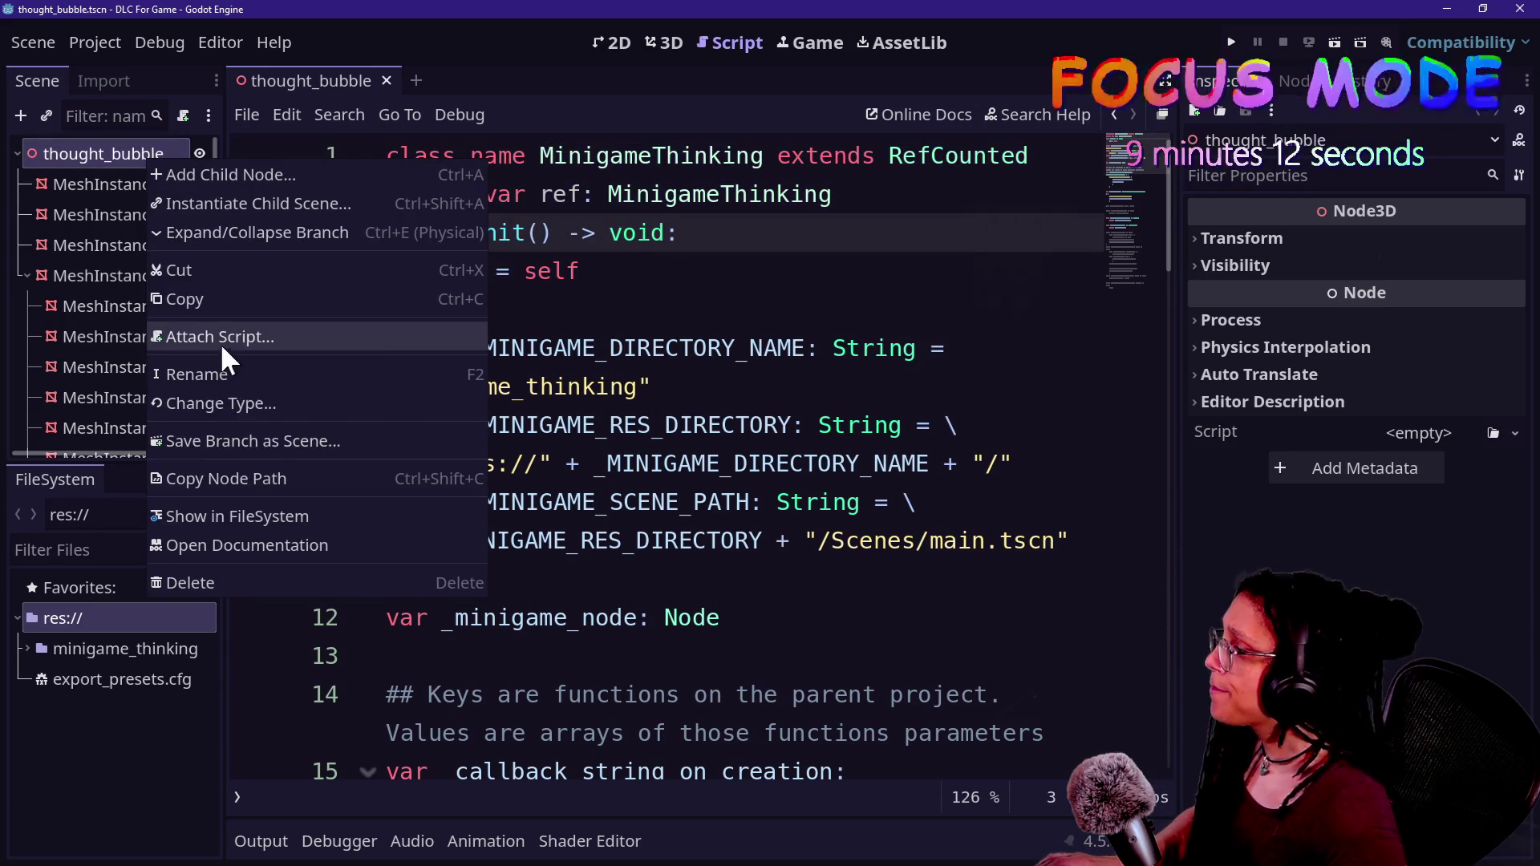
click(219, 337)
click(783, 412)
key(BackSpace)
key(BackSpace)
key(BackSpace)
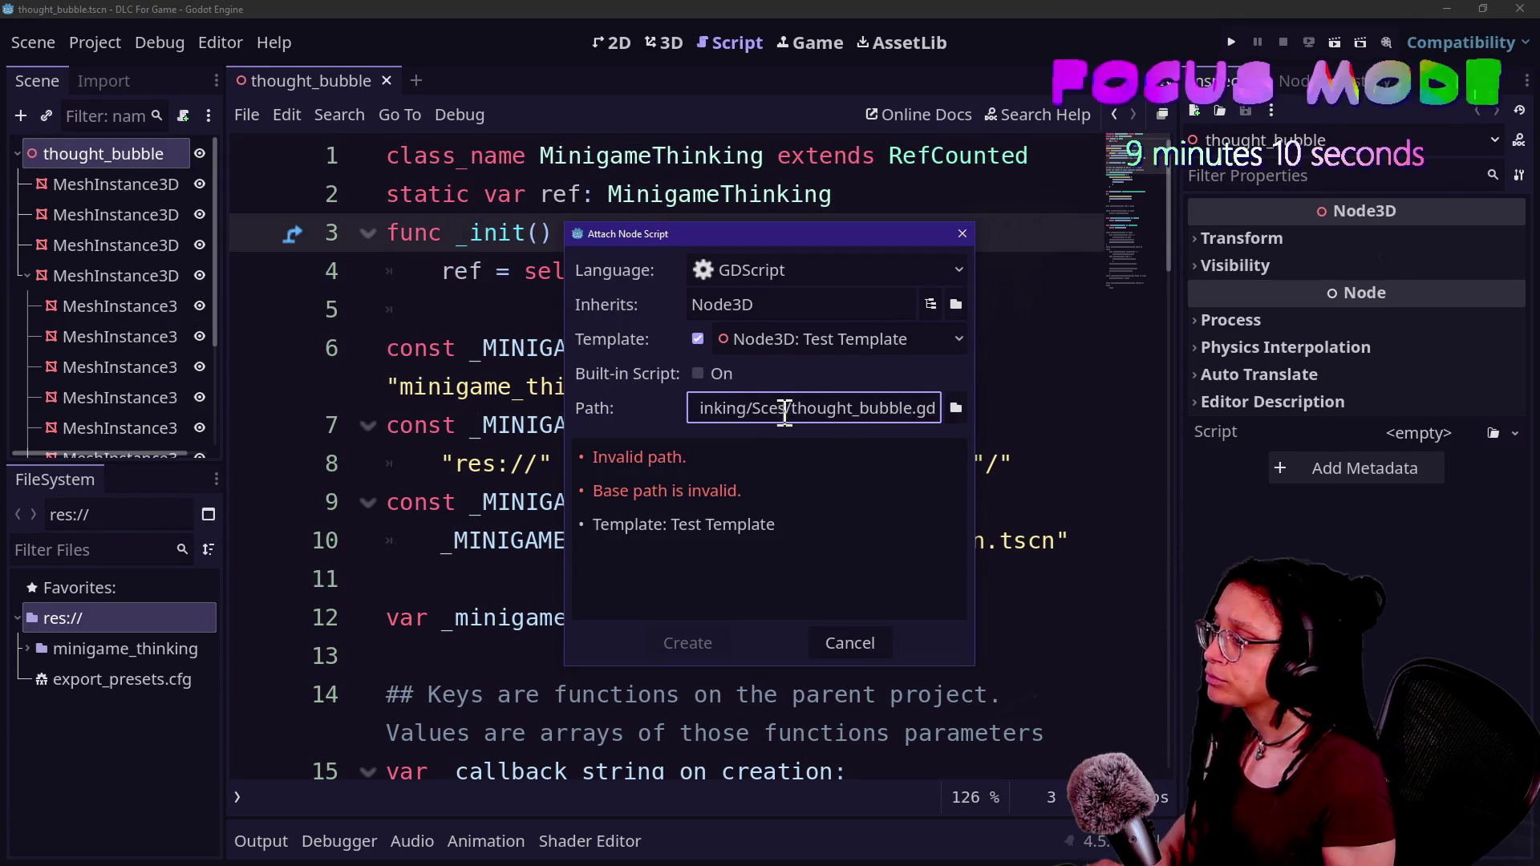
text(ript)
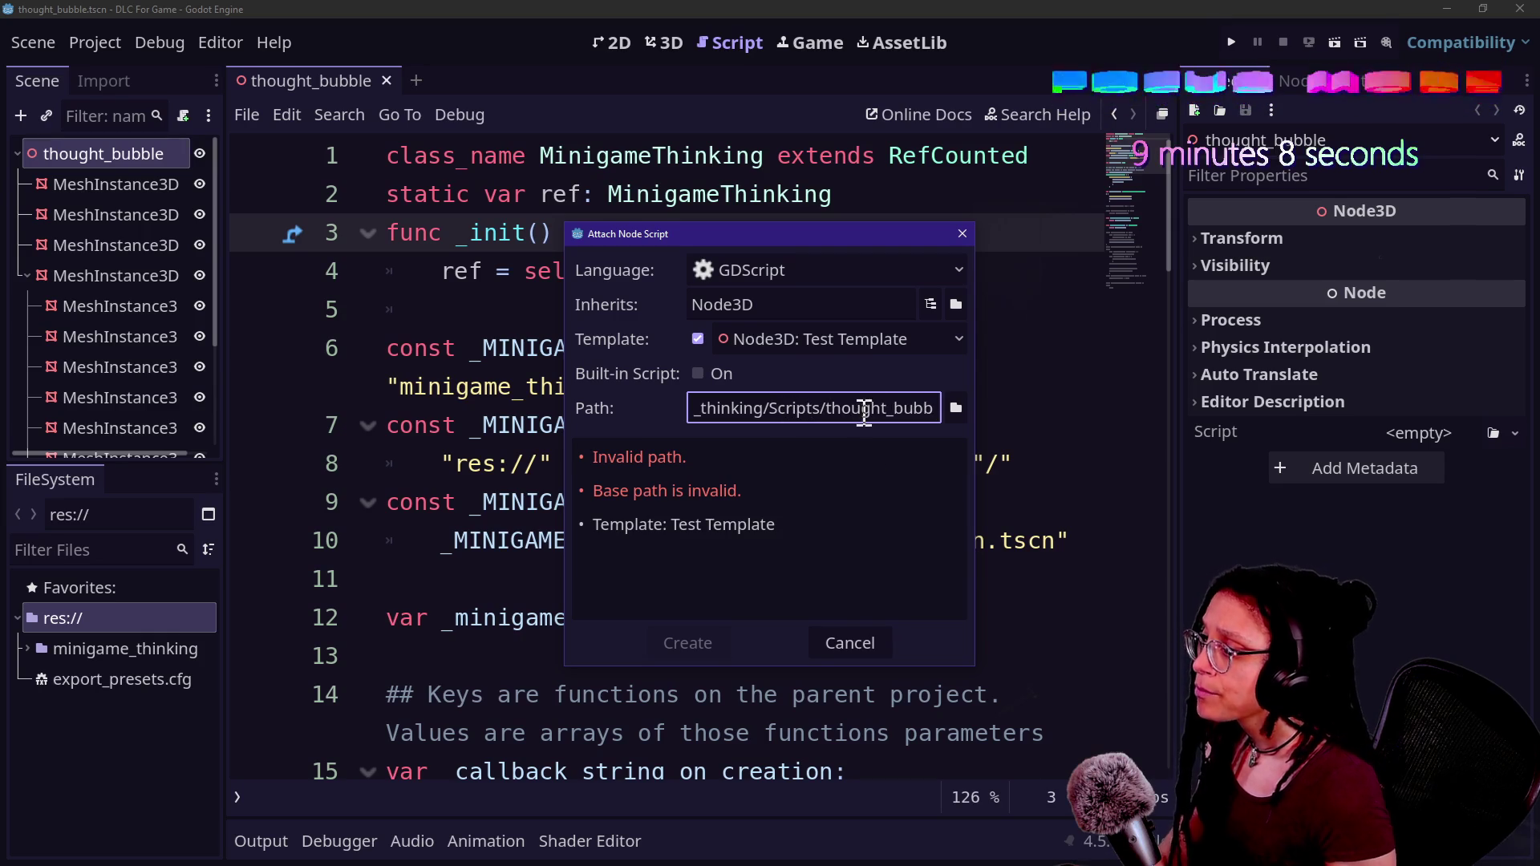
- Create a Scripts folder inside minigame_thinking and choose it as the script's save location
click(956, 409)
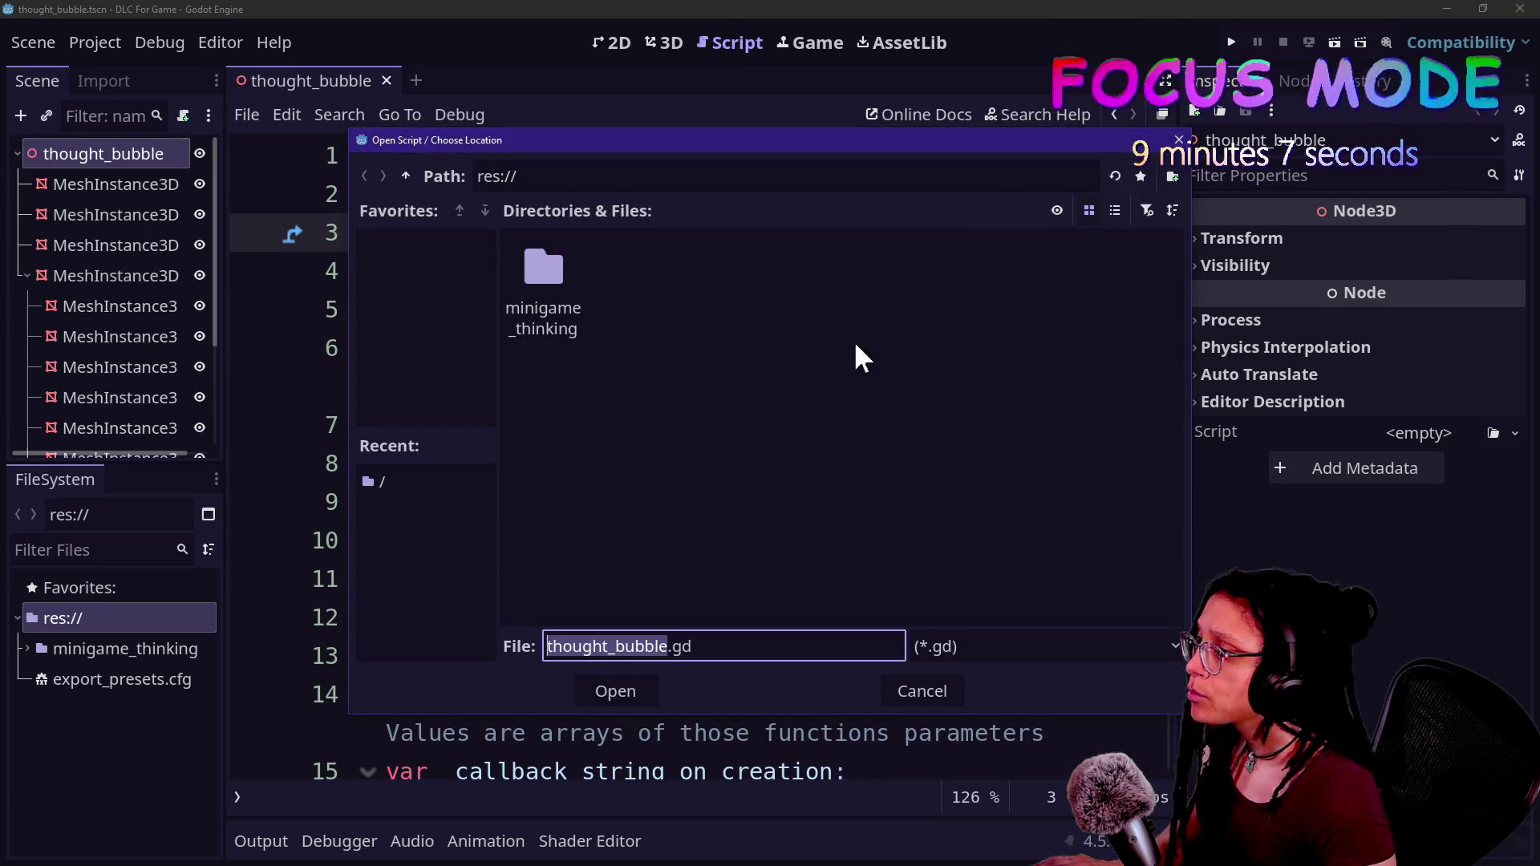
double_click(576, 293)
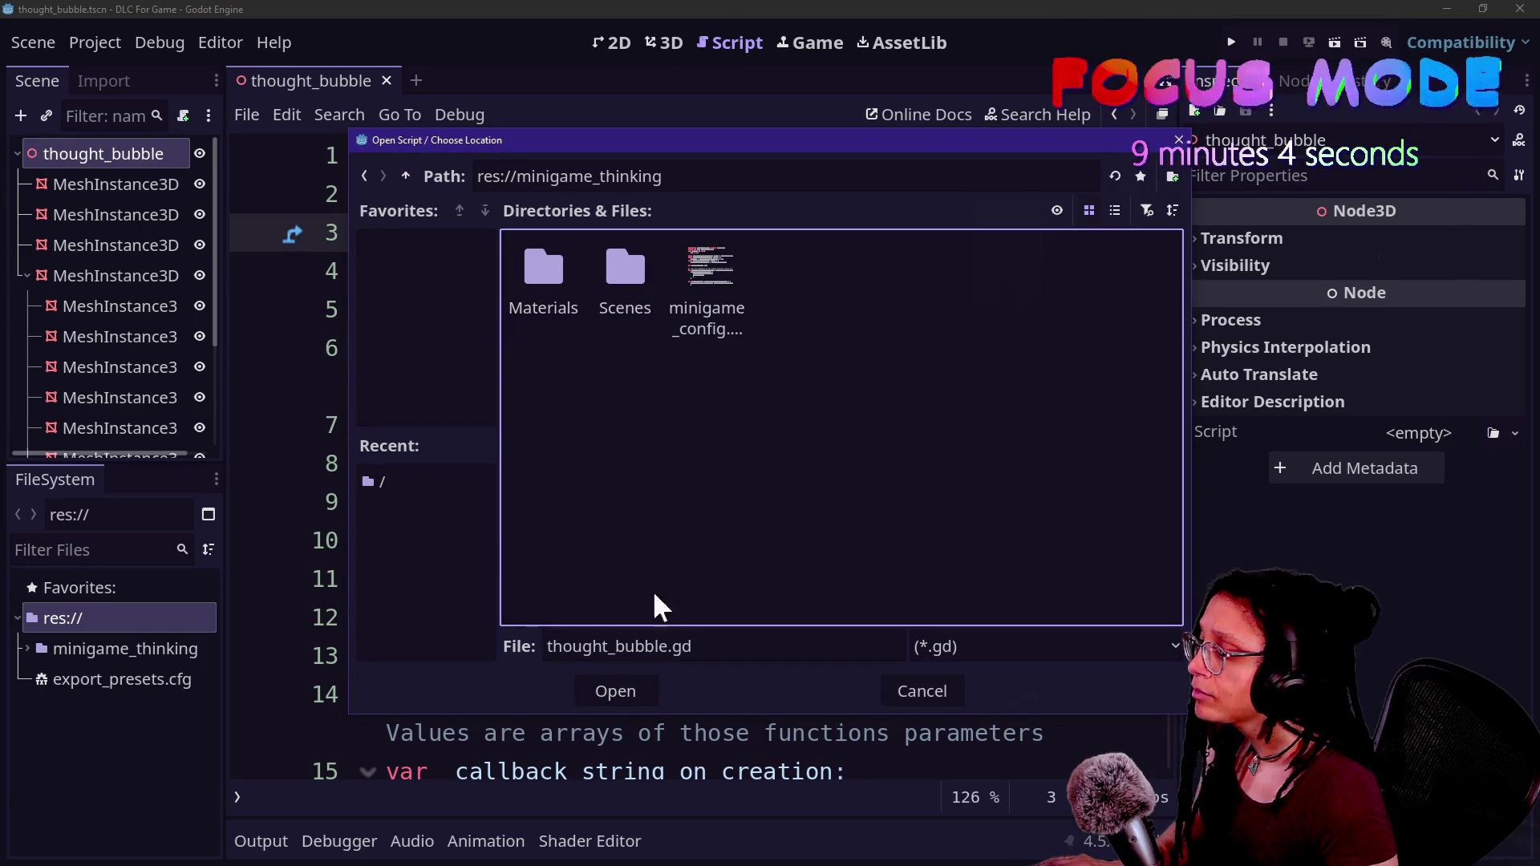
click(1173, 176)
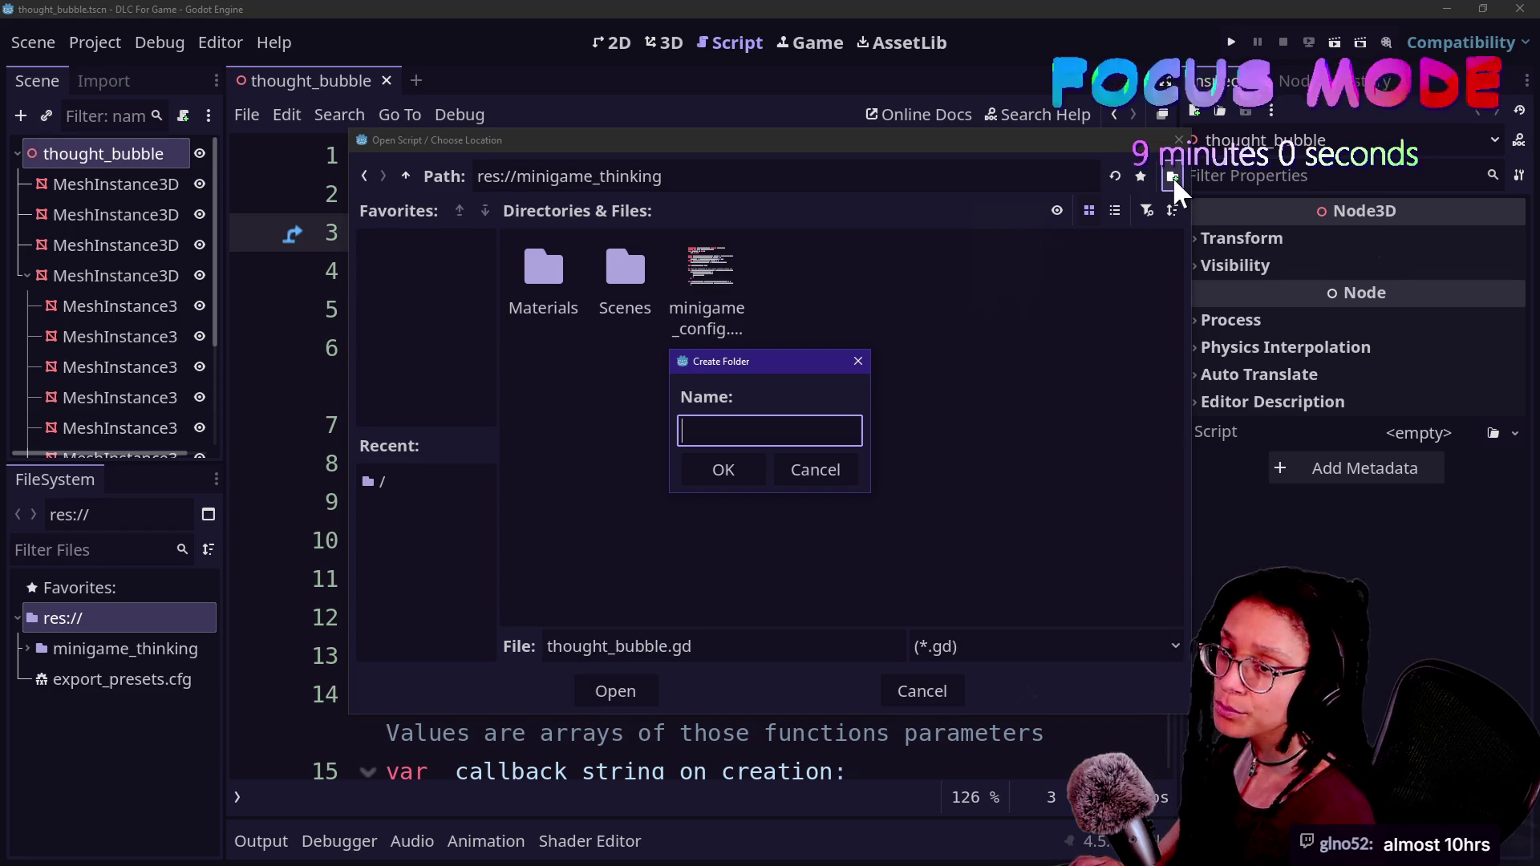
text(Scrip)
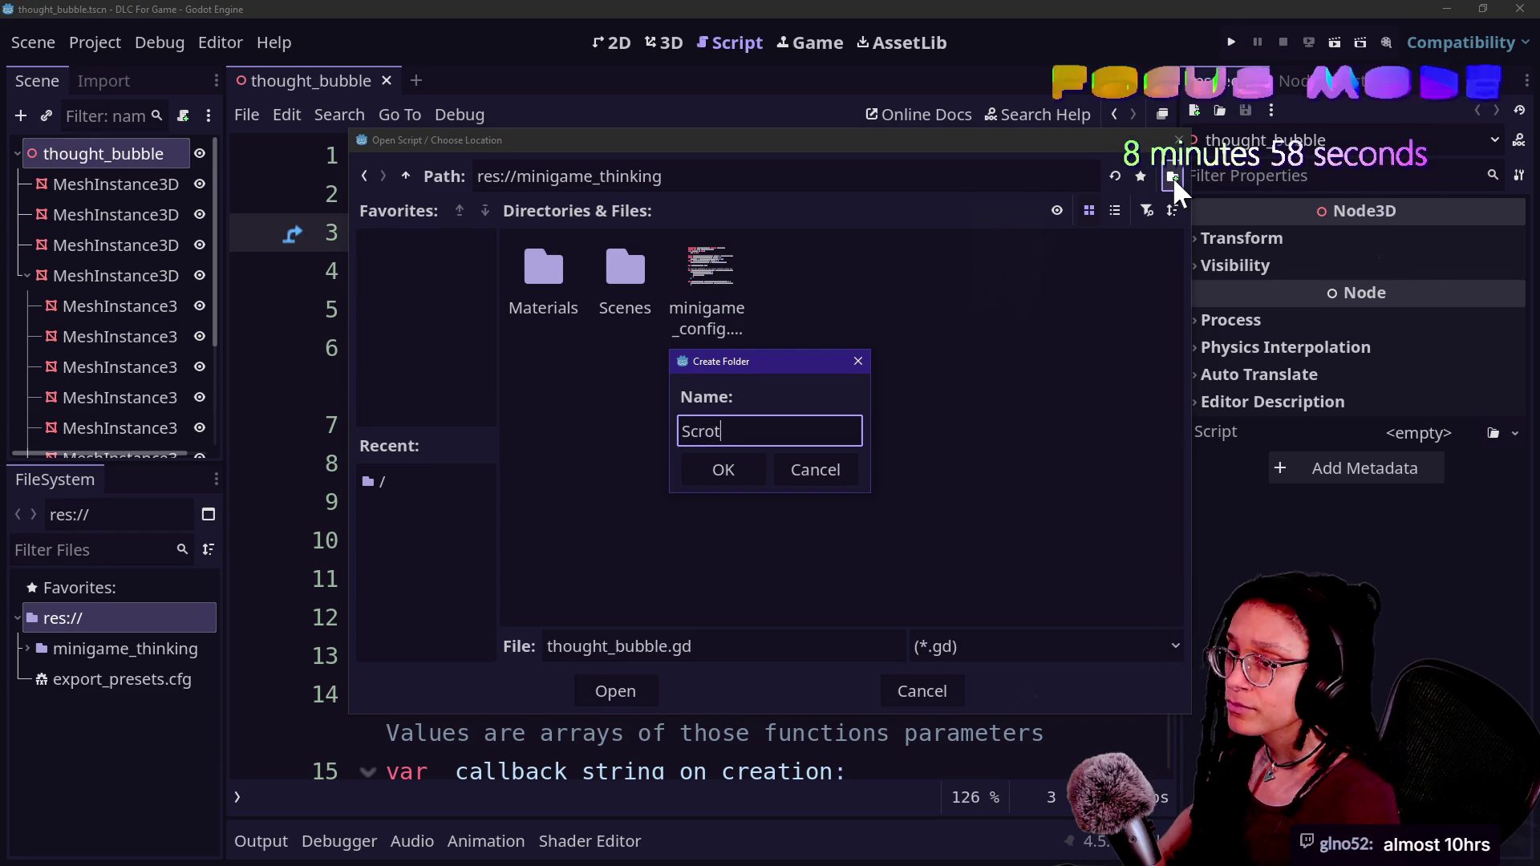
text(ts)
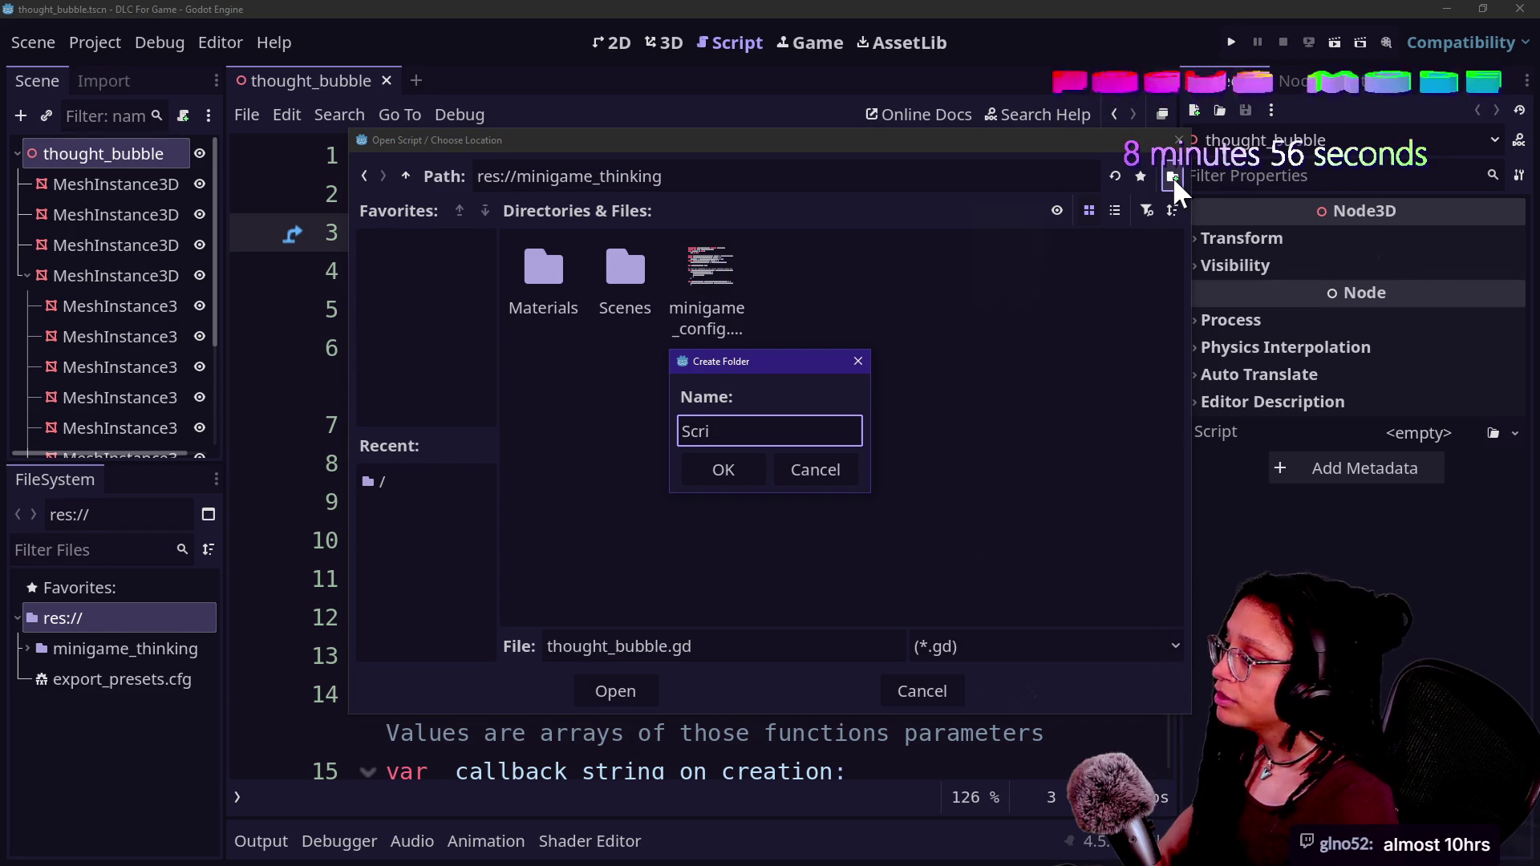
key(Return)
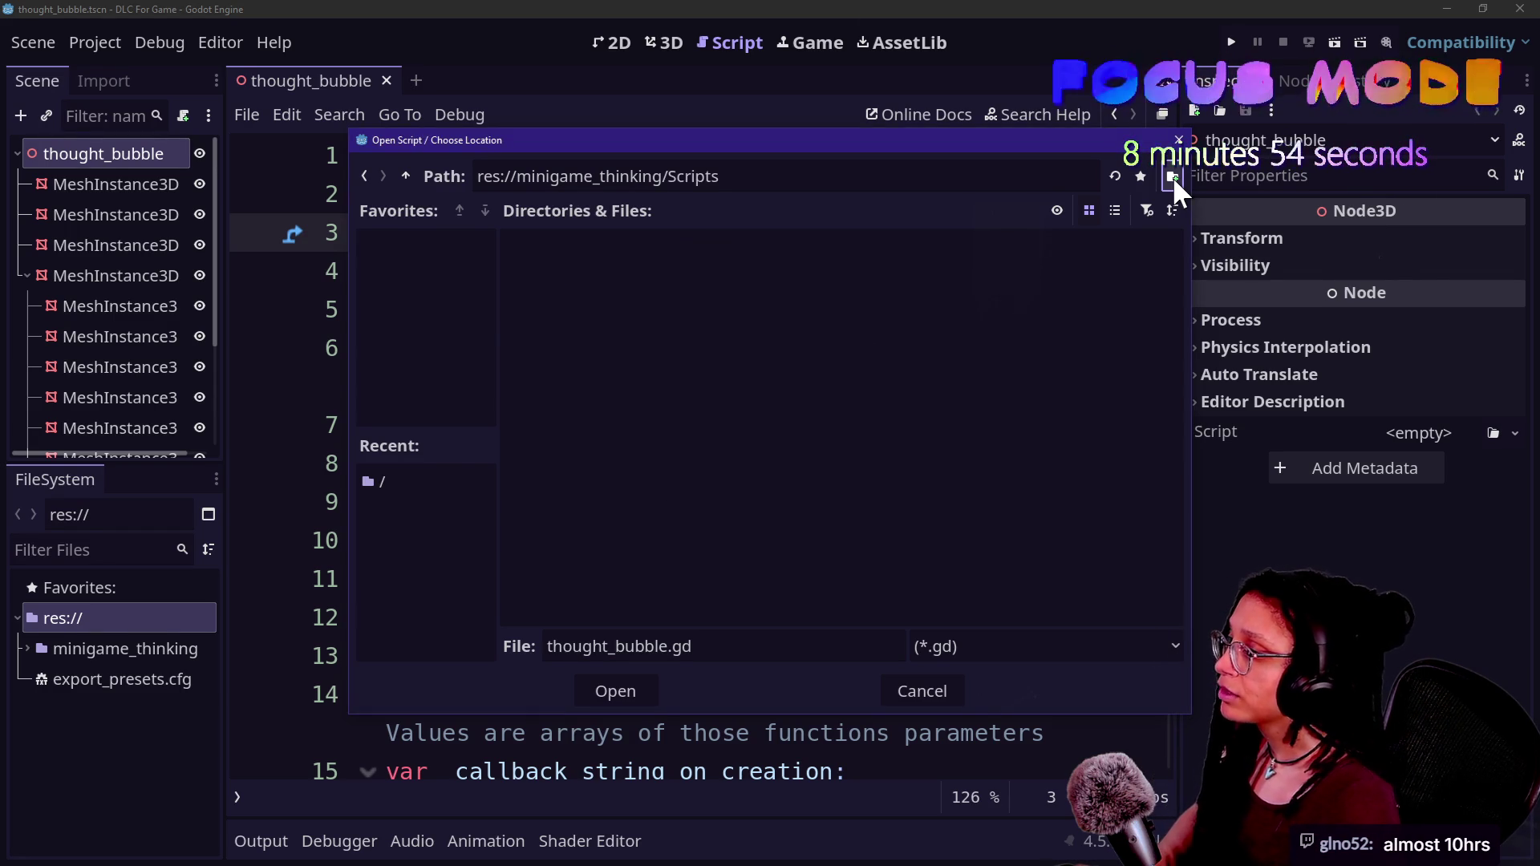
click(627, 689)
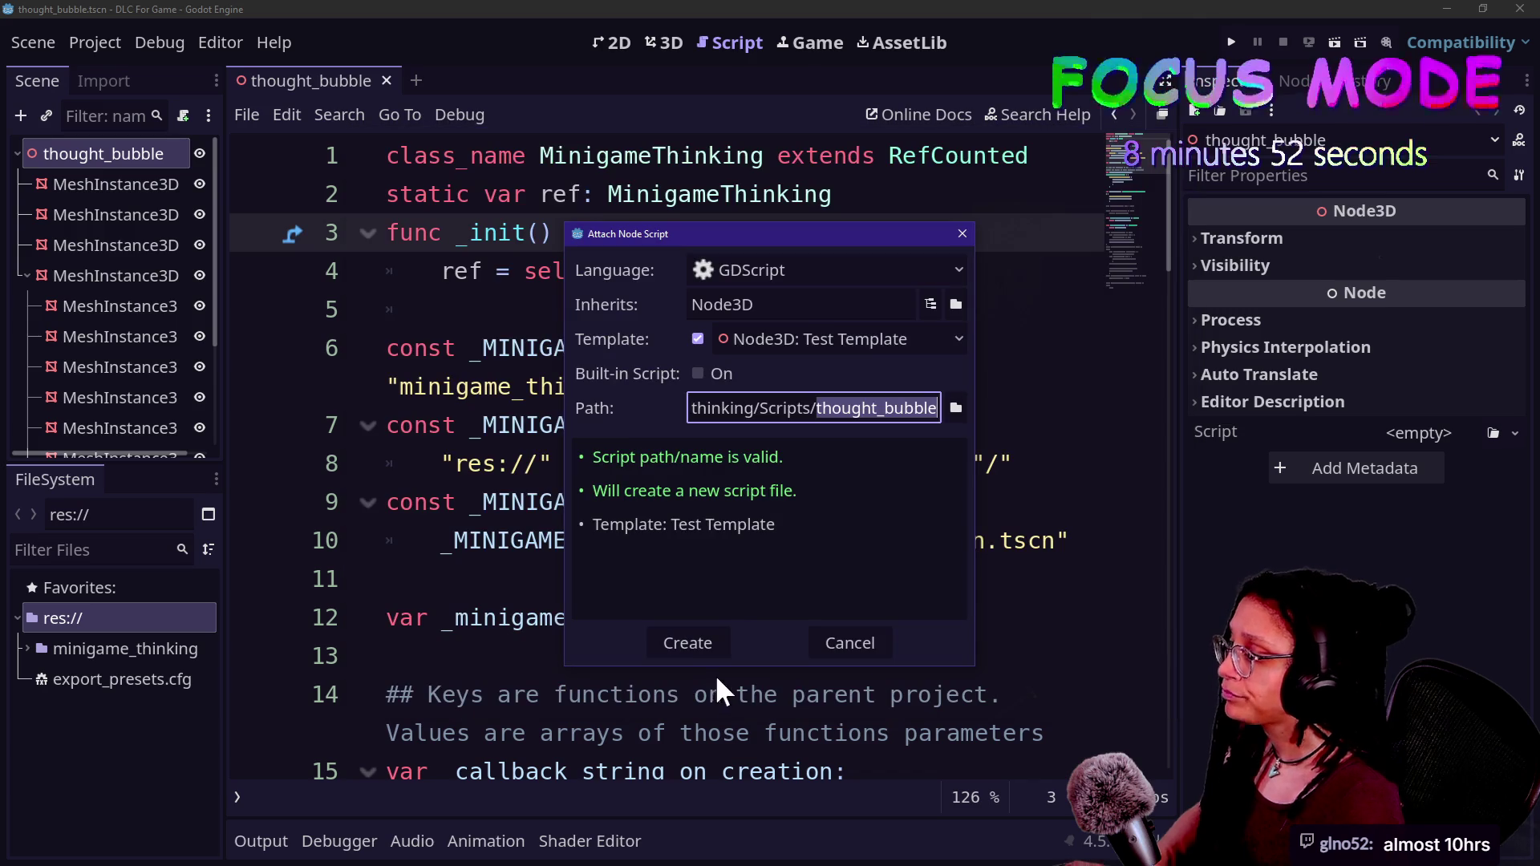
click(684, 640)
- Create thought_bubble.gd and delete the template's _ready function, leaving only extends Node3D
click(890, 449)
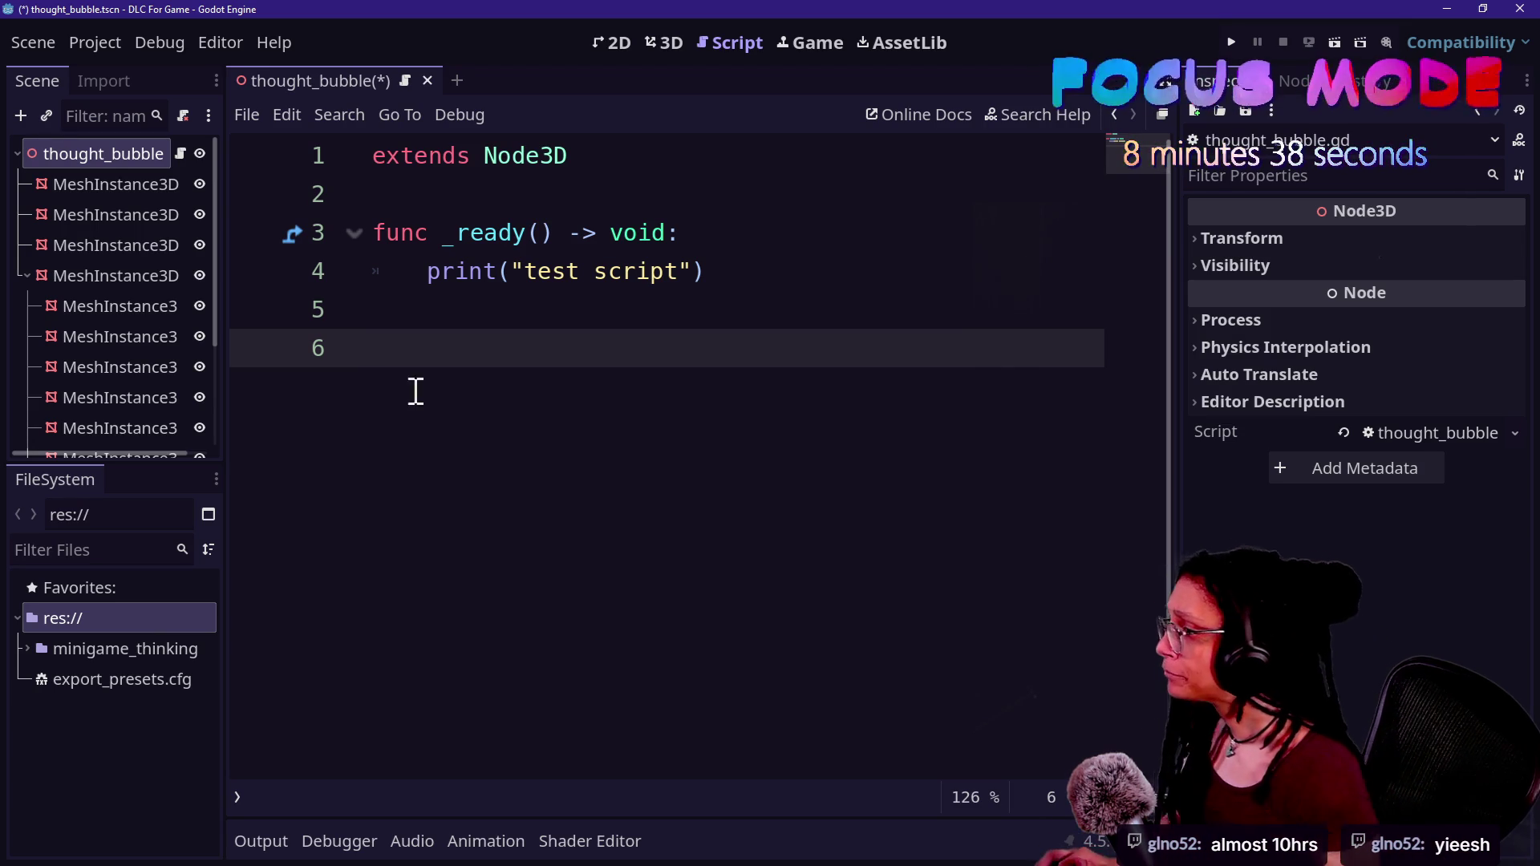
click(457, 224)
drag(377, 348, 601, 206)
key(BackSpace)
key(BackSpace)
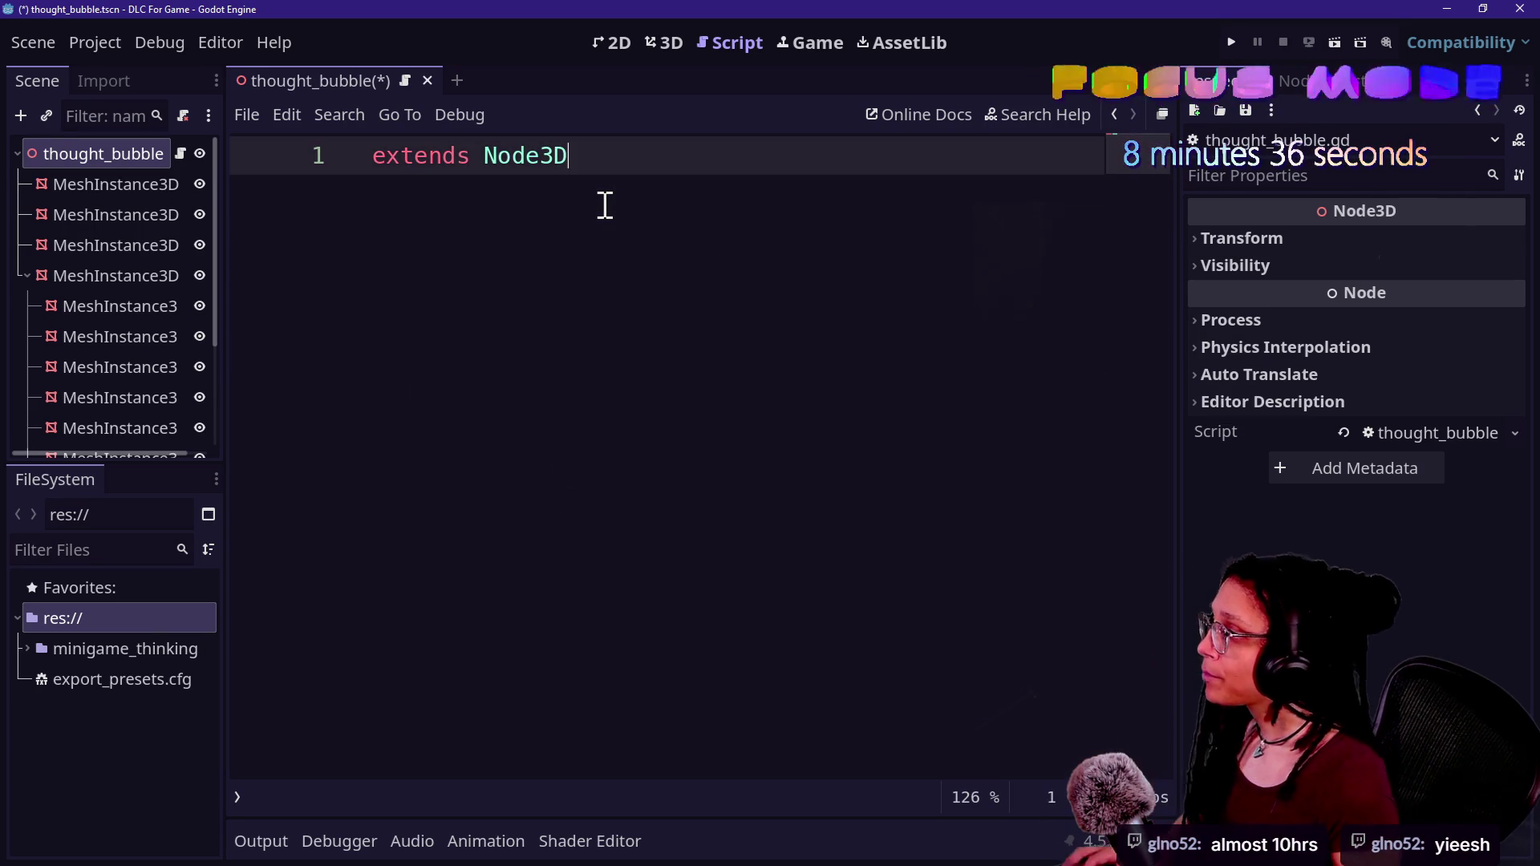
- Add a _ready function with a print() call below extends Node3D
key(Return)
key(Return)
text(fimc +r)
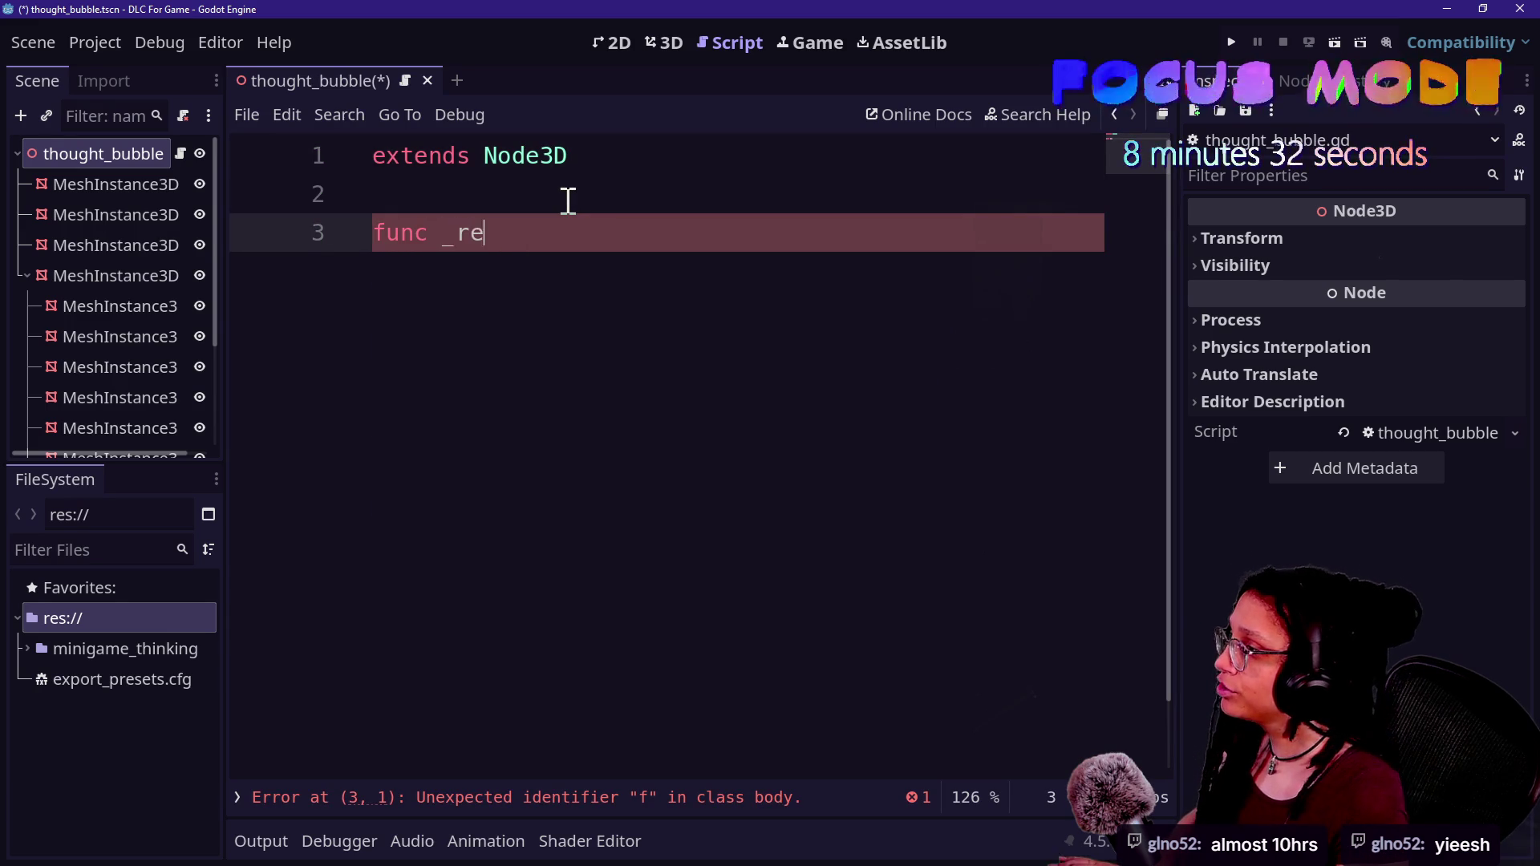
text(ead)
key(Return)
key(Return)
text(pr)
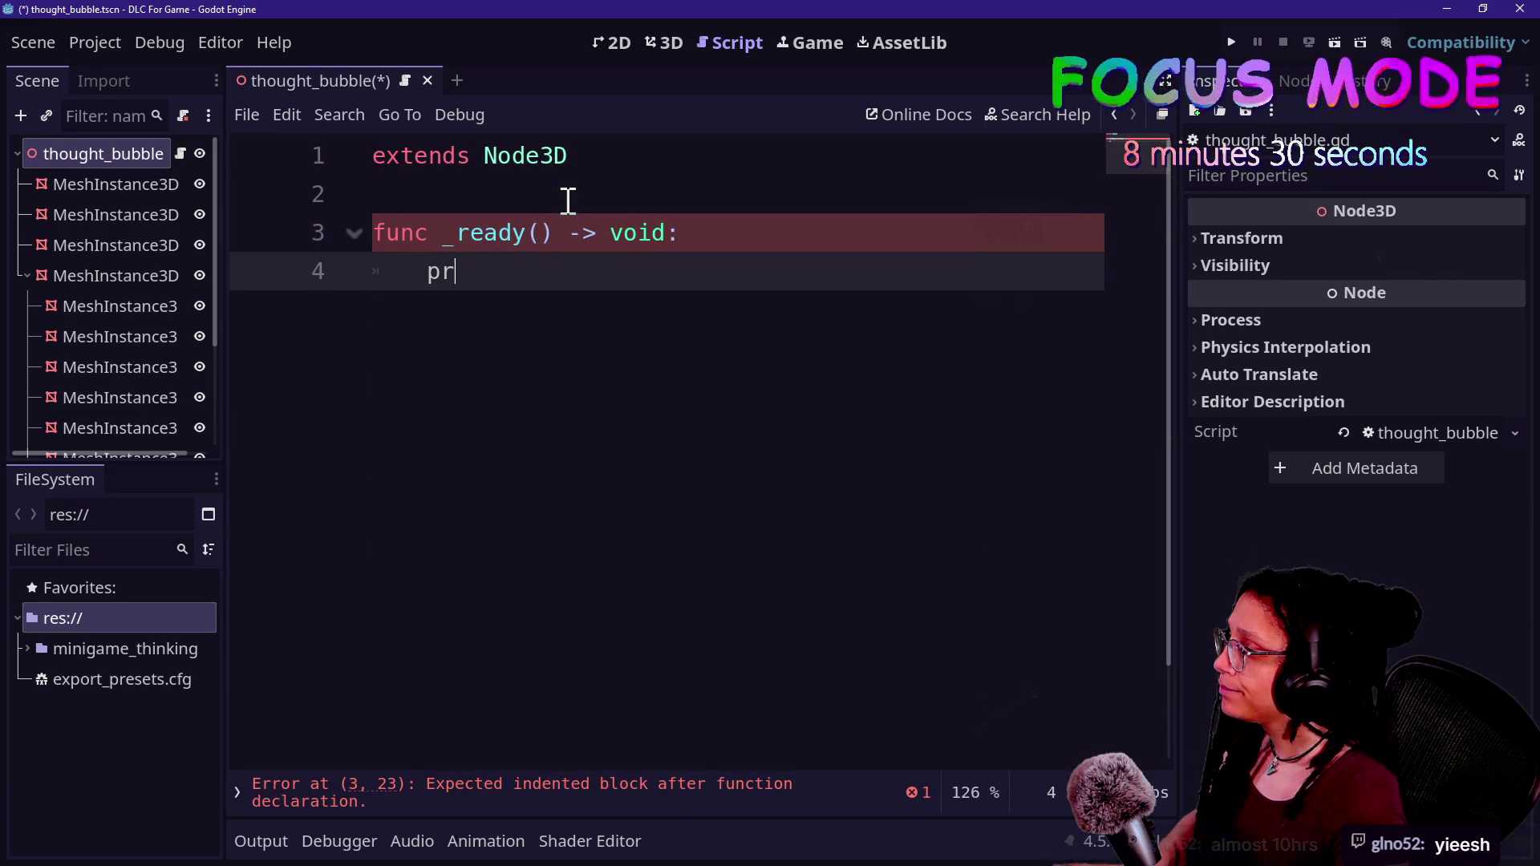
text(int()
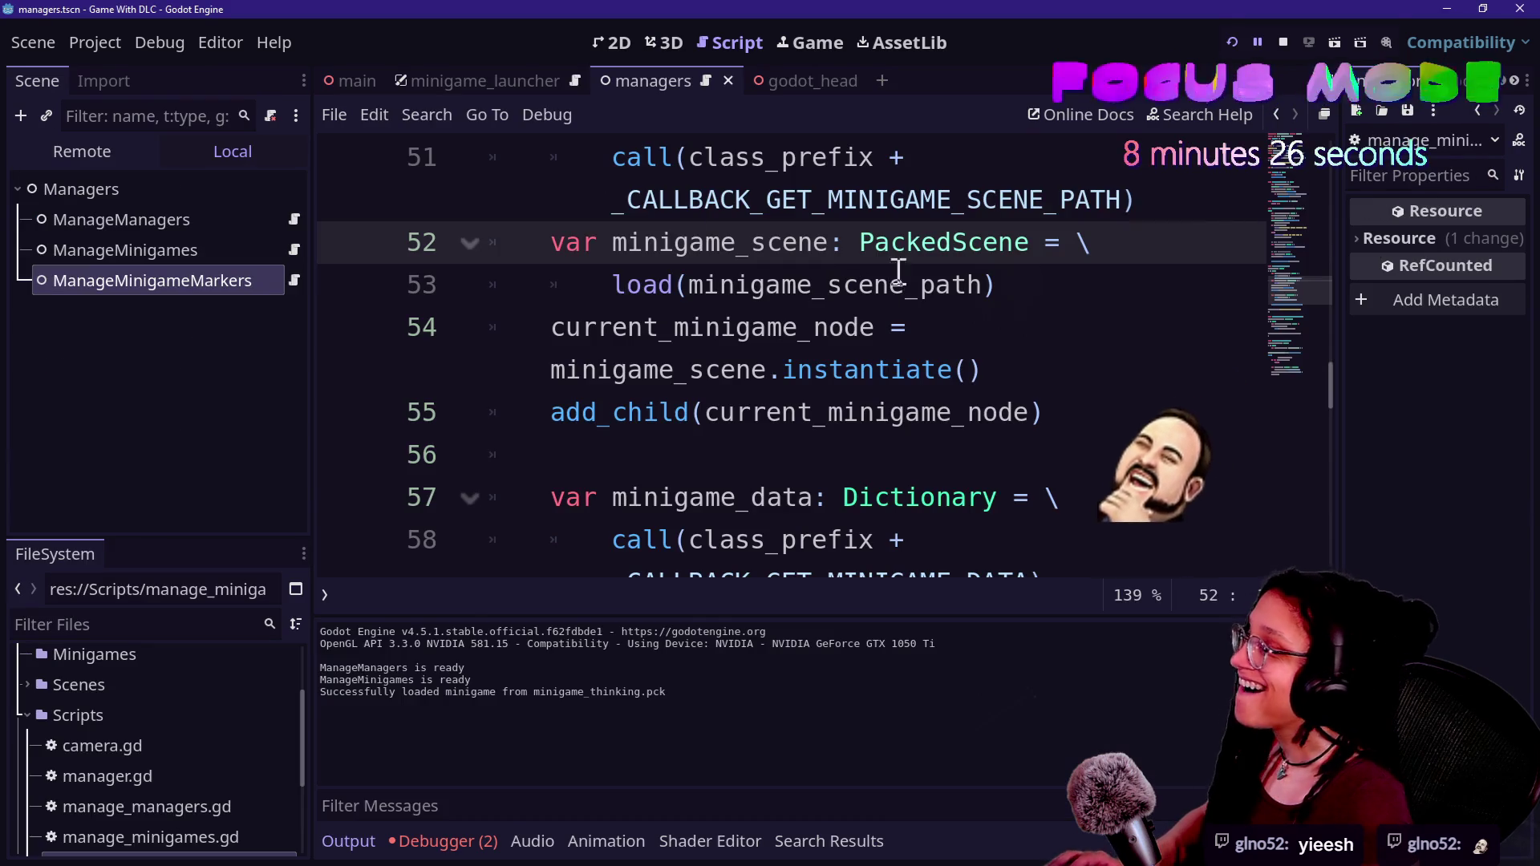
scroll(836, 328, up, 20)
scroll(836, 328, down, 2)
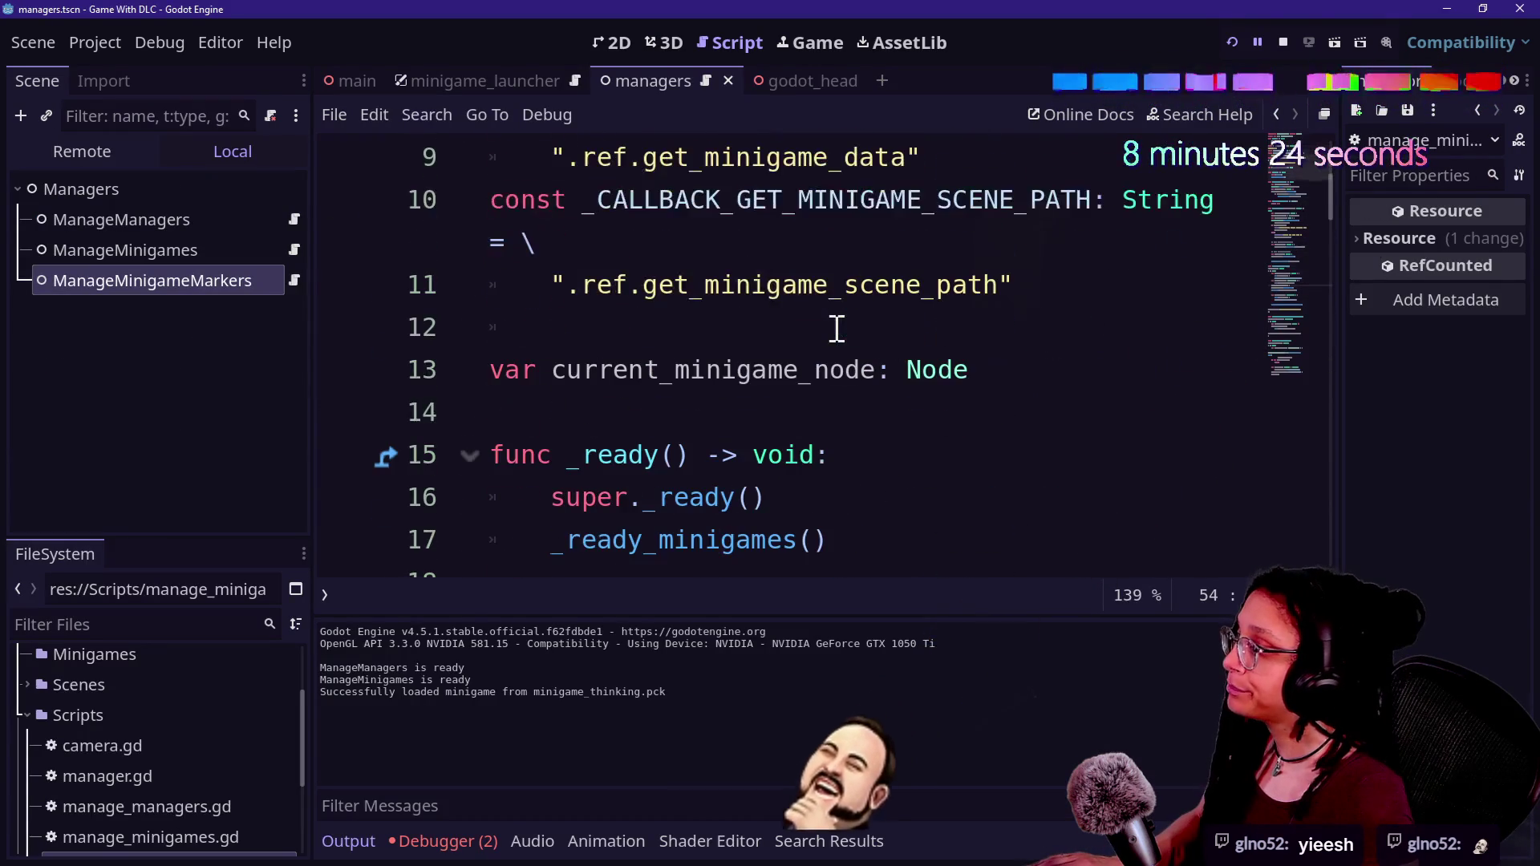
scroll(836, 328, down, 4)
scroll(862, 325, up, 2)
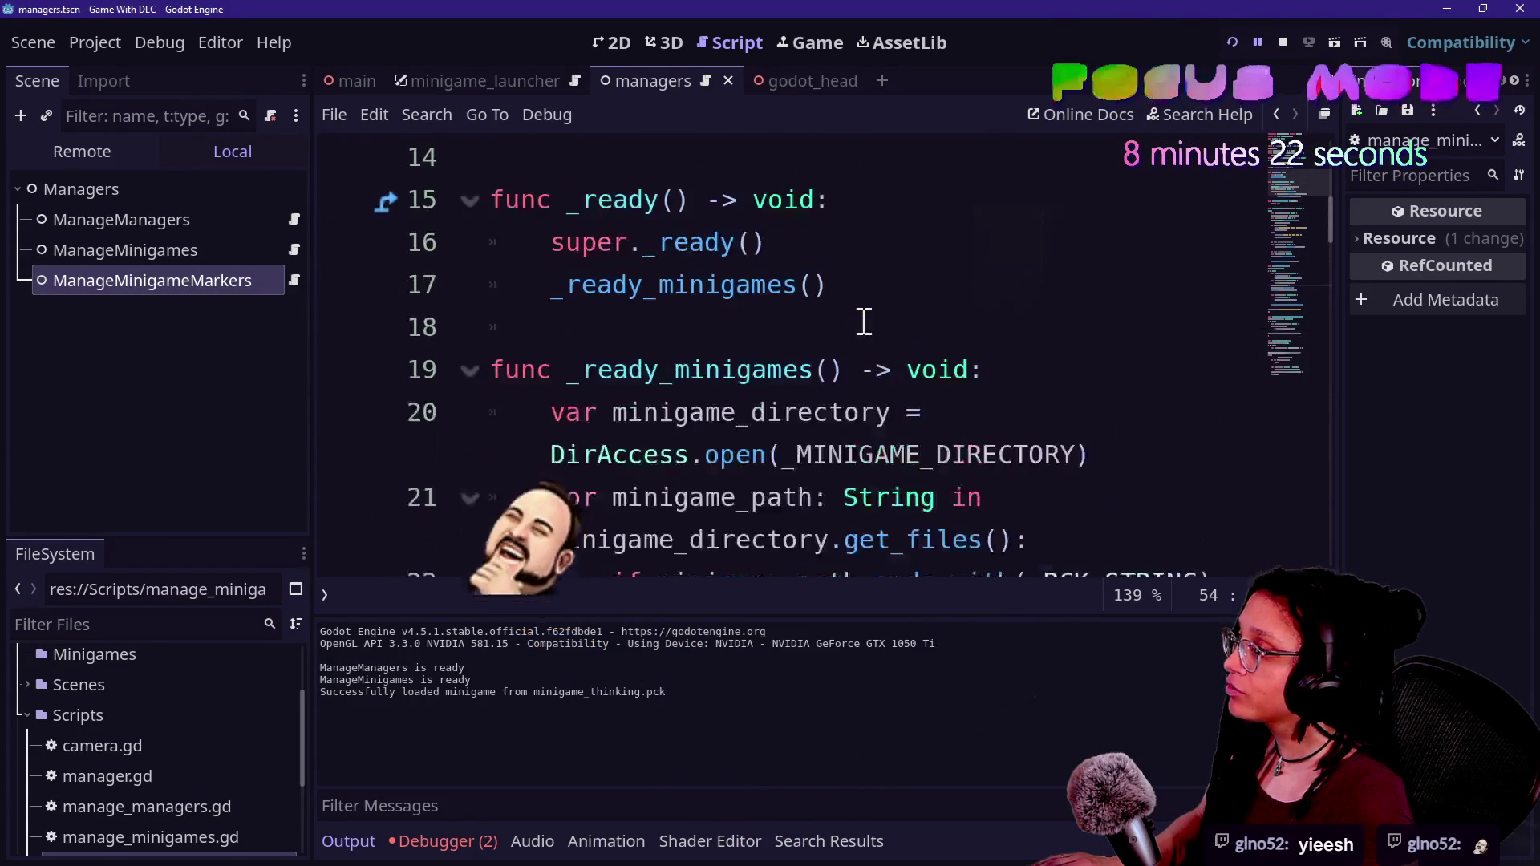
scroll(887, 330, down, 3)
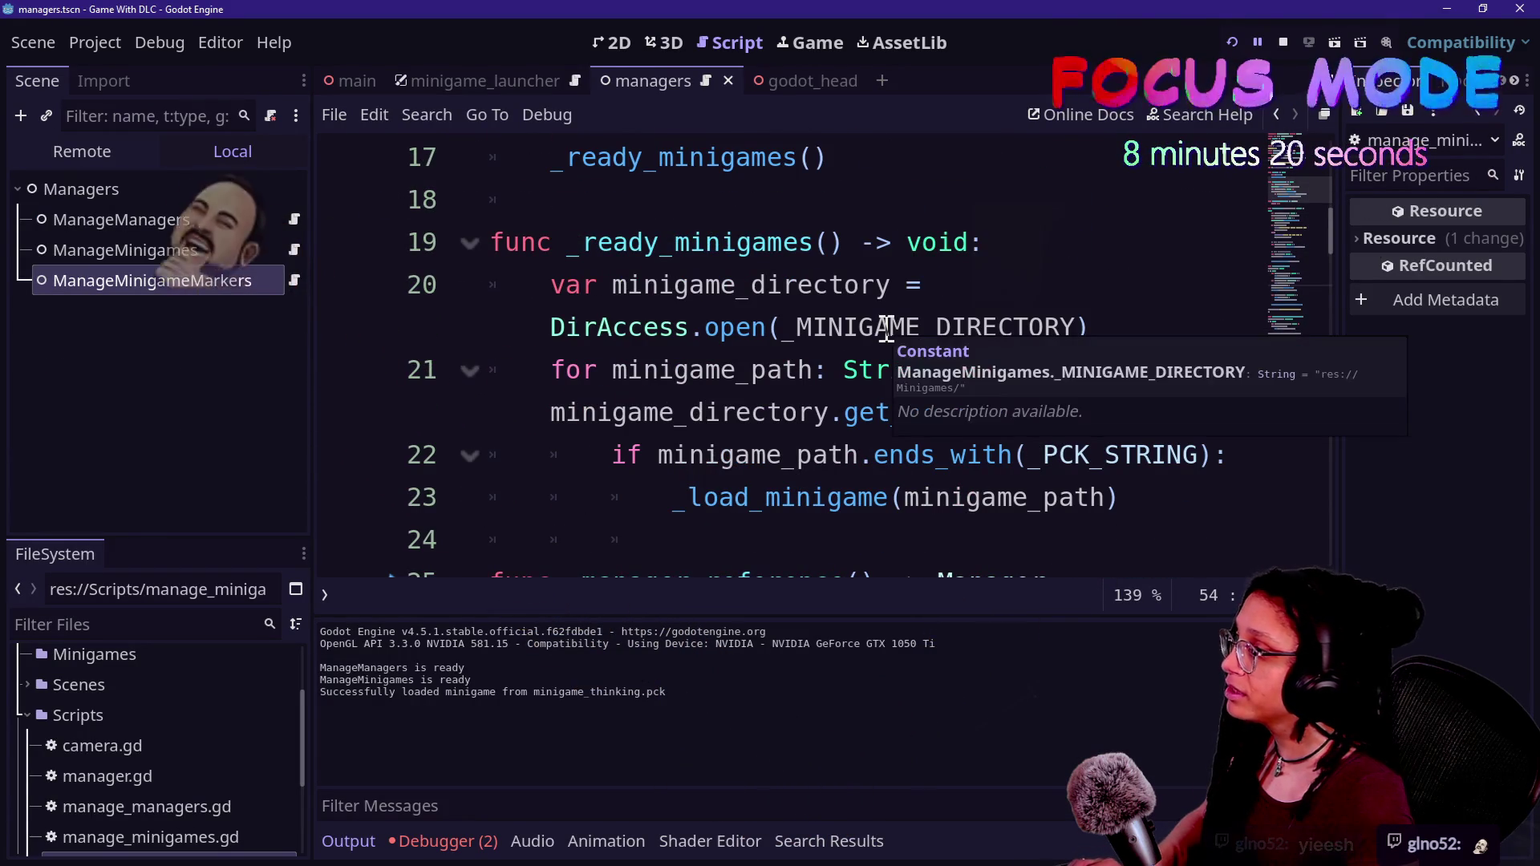
scroll(679, 210, up, 10)
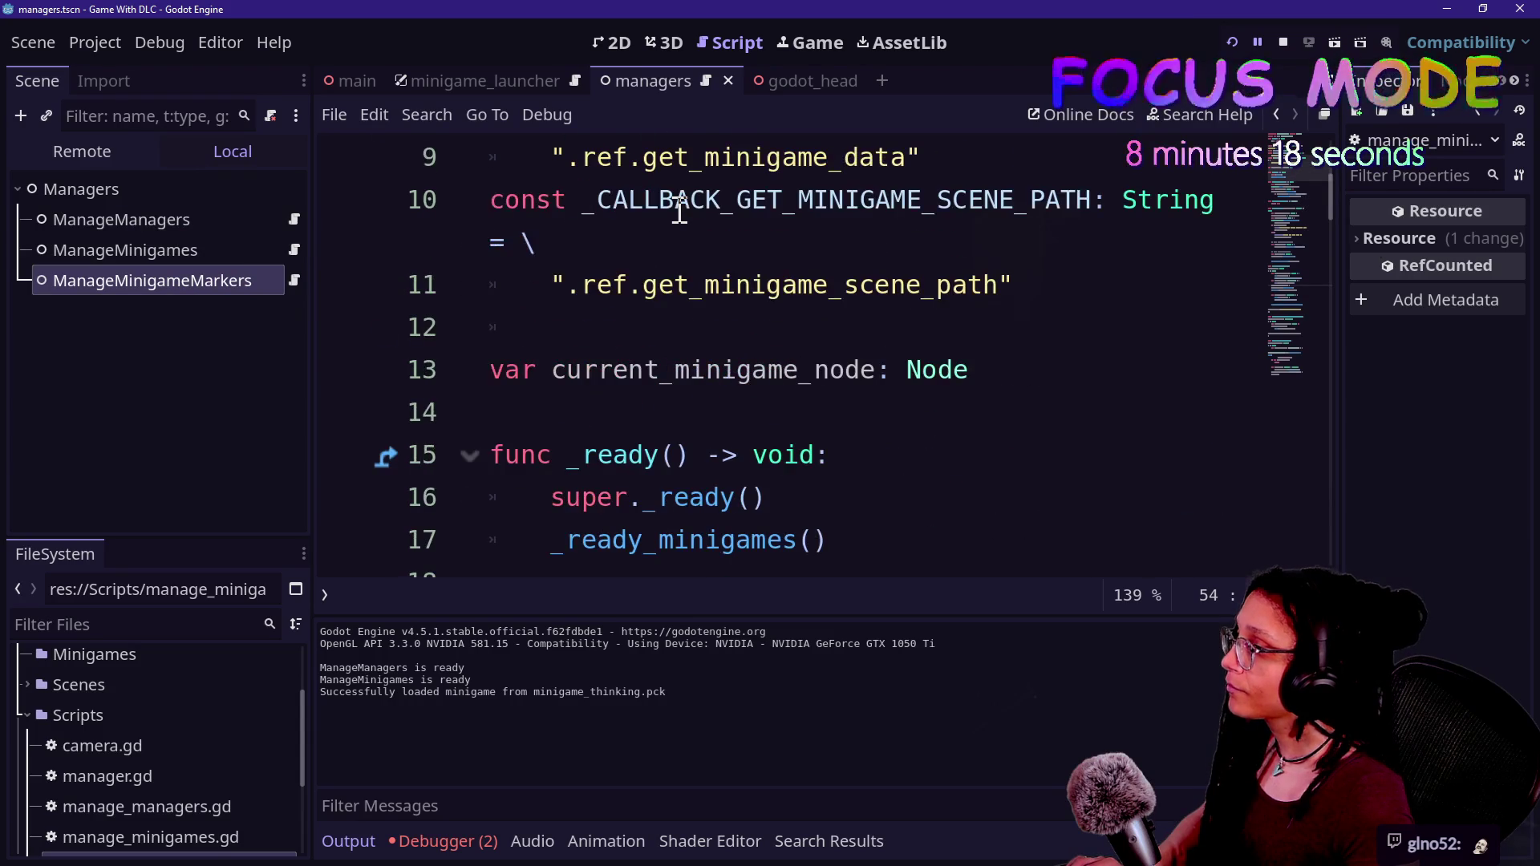
- Reuse manager.gd's ready-message print so it prints self.name plus " is ready (from minigame)", then save
ctrl+click(1058, 156)
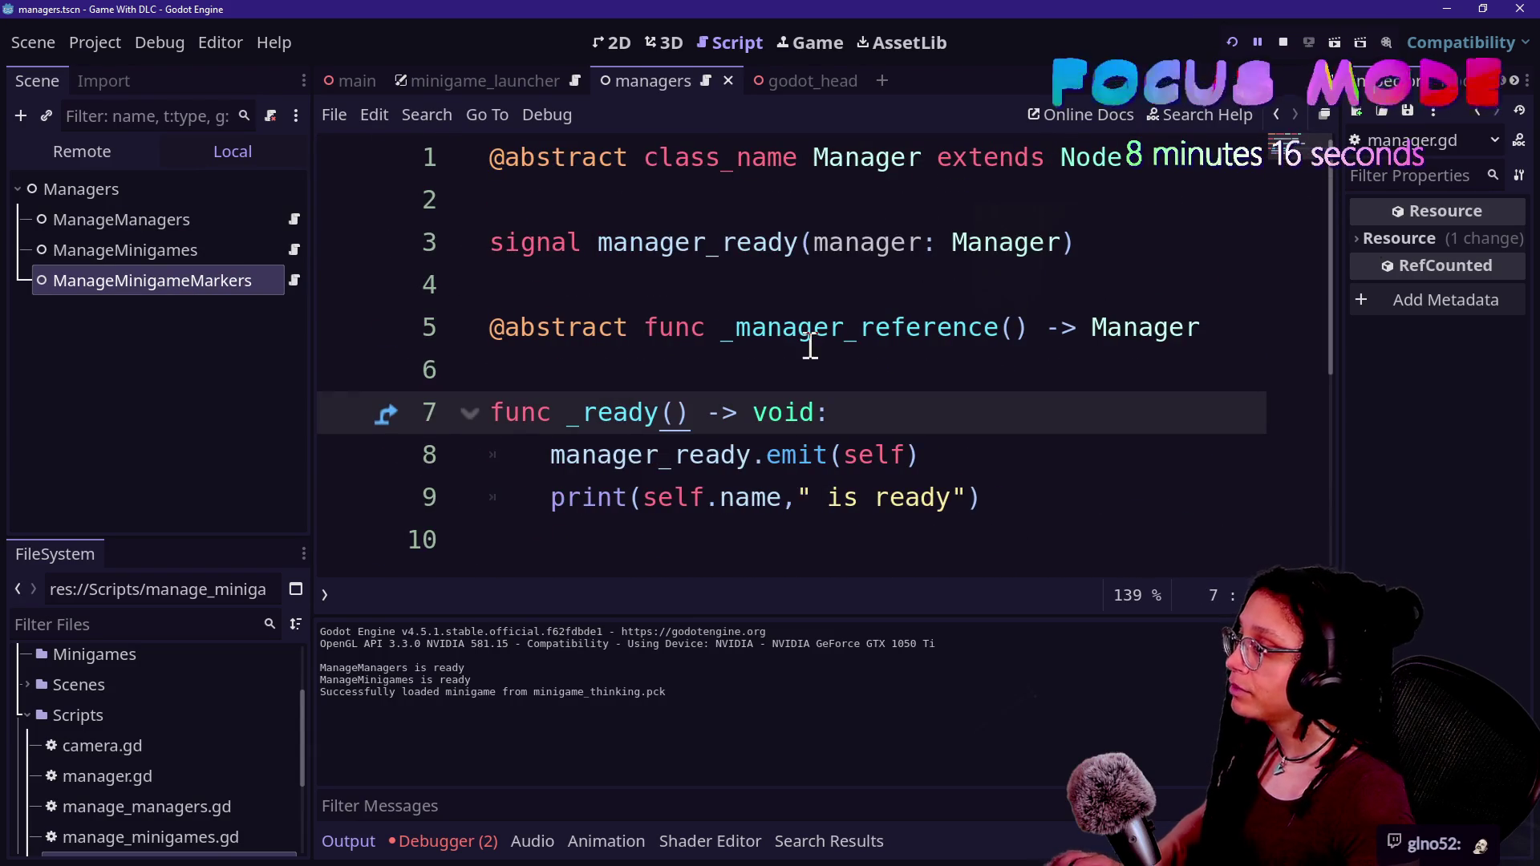
drag(1018, 481, 1021, 455)
key(ctrl+c)
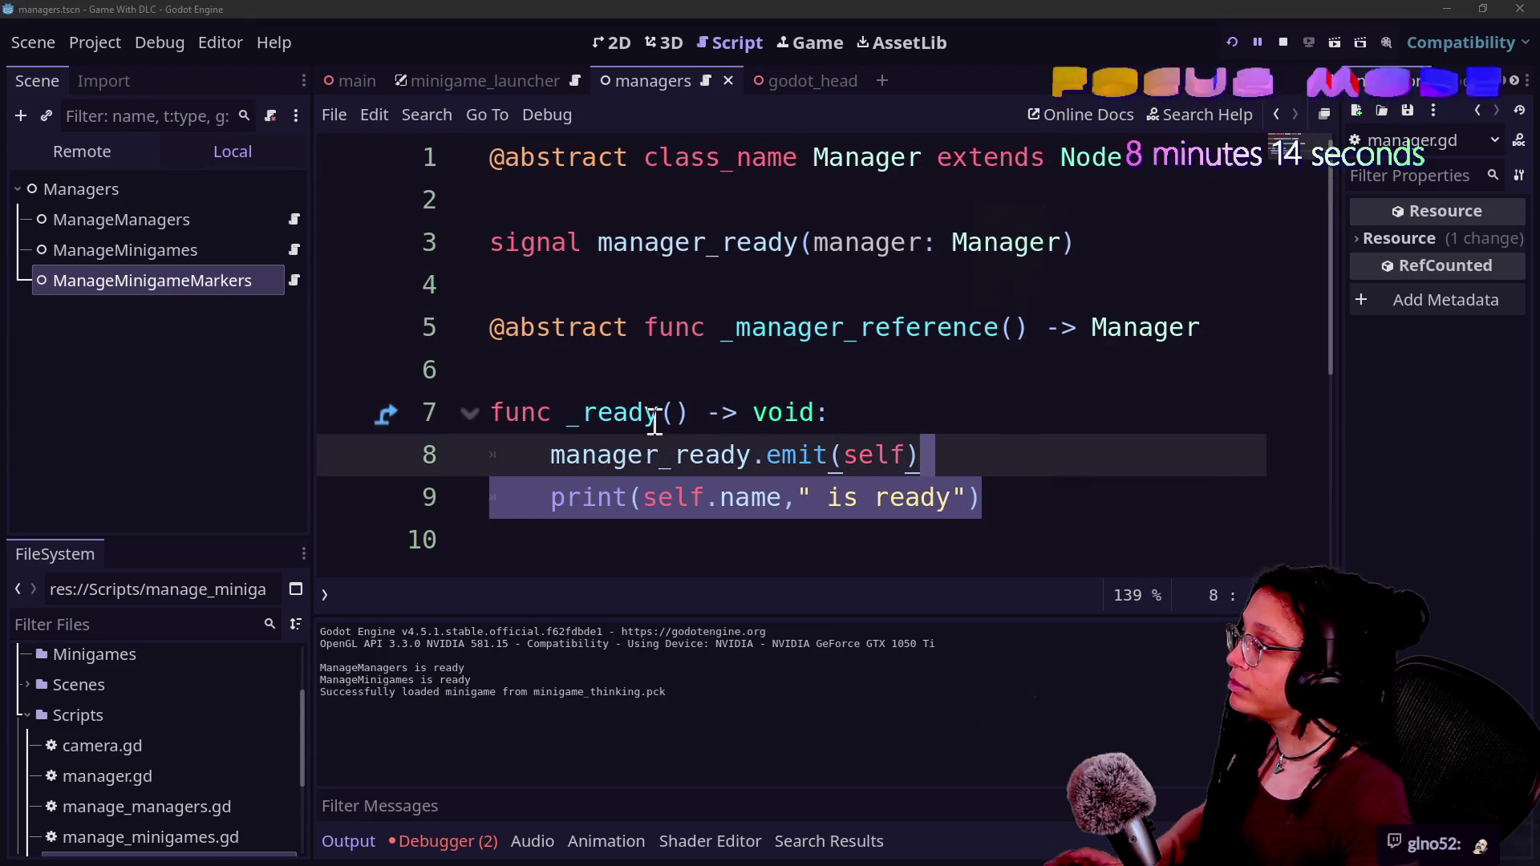
drag(753, 275, 753, 238)
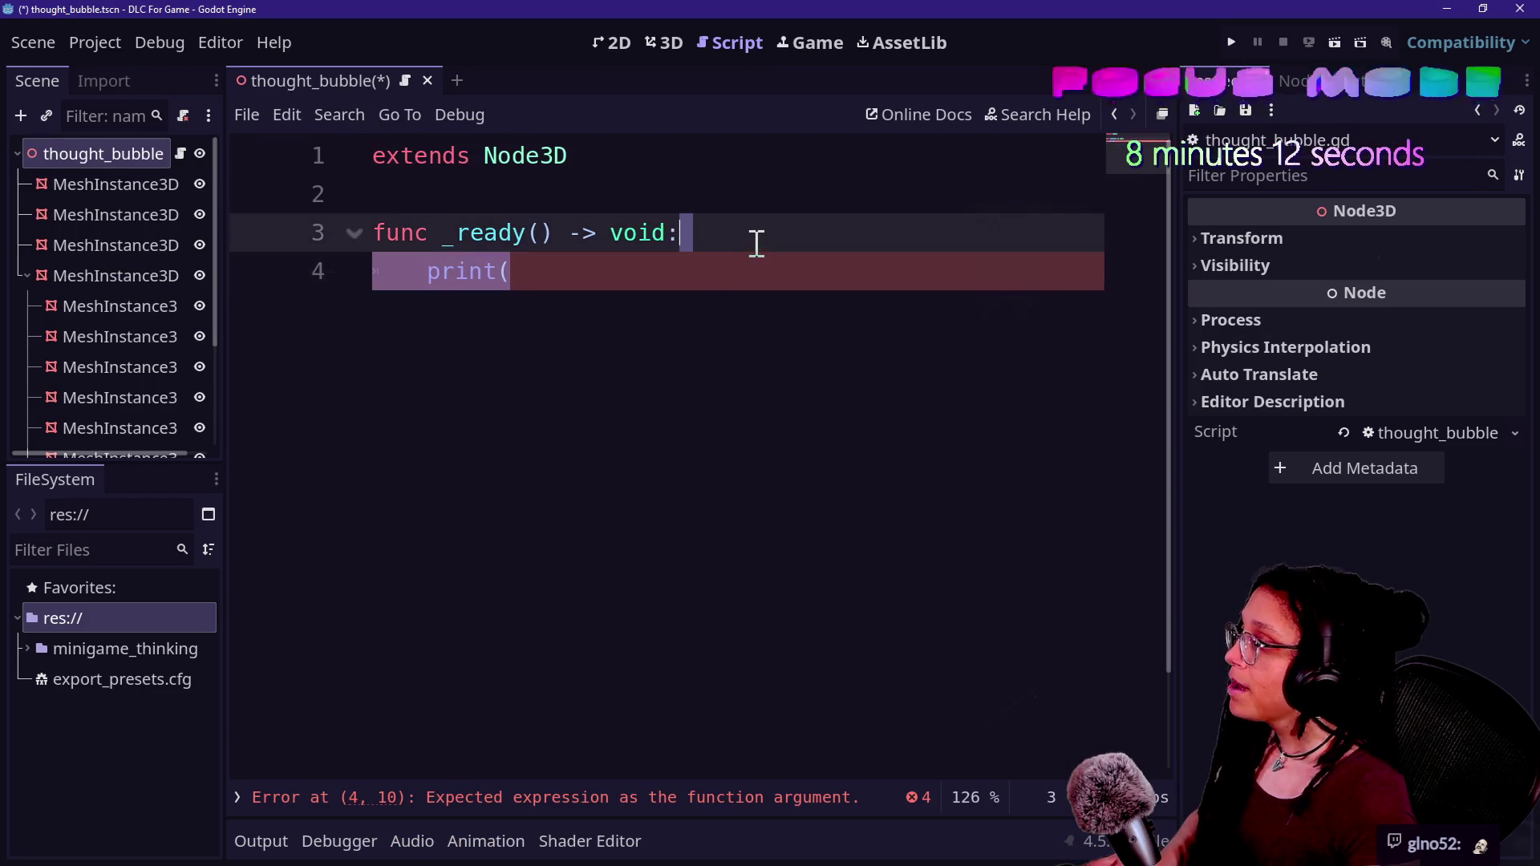
key(ctrl+v)
click(826, 287)
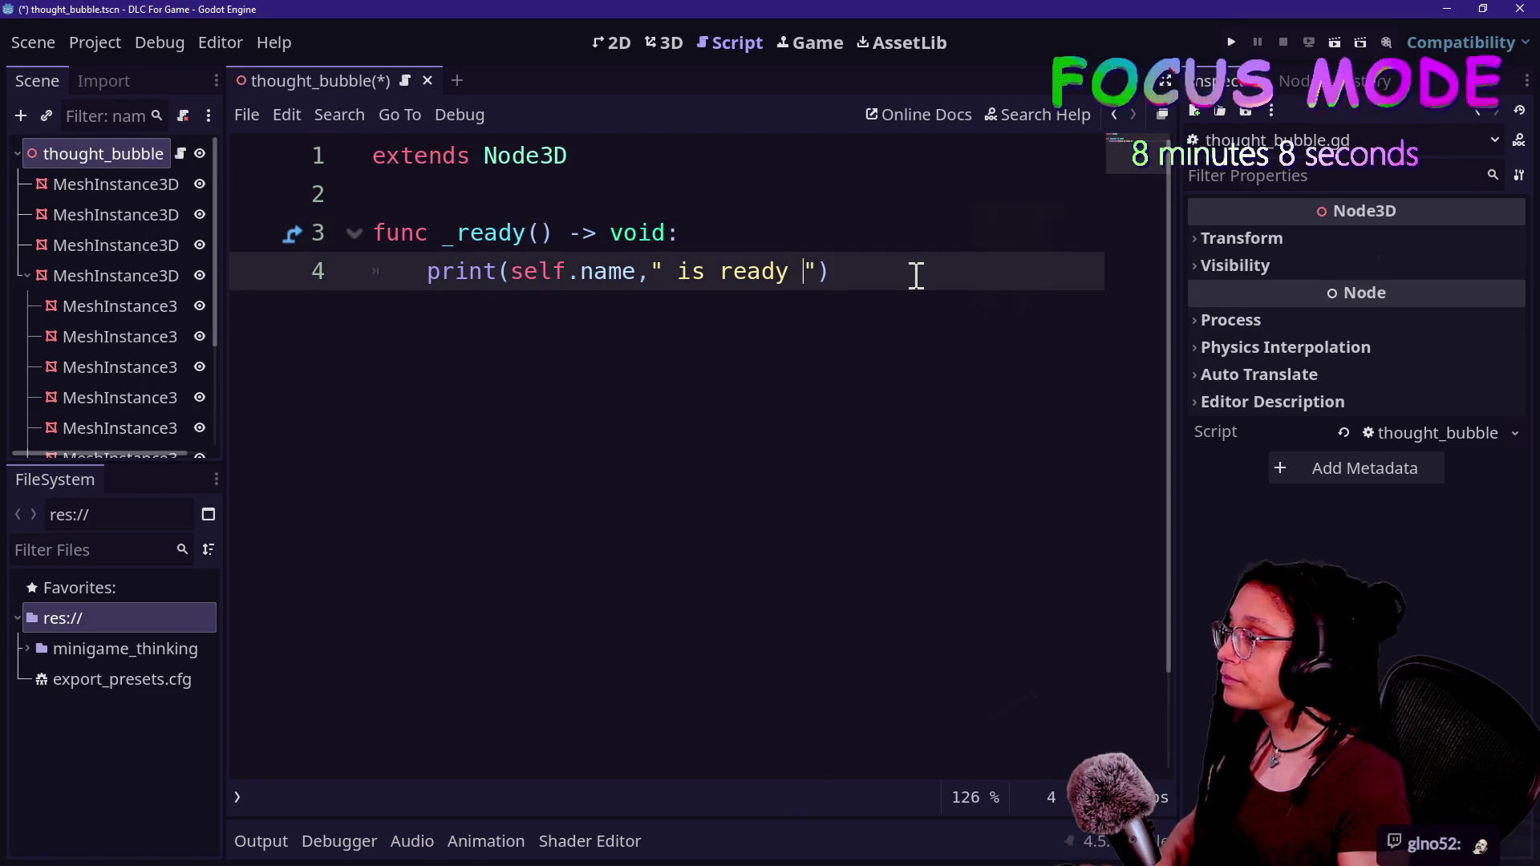
text((from minig)
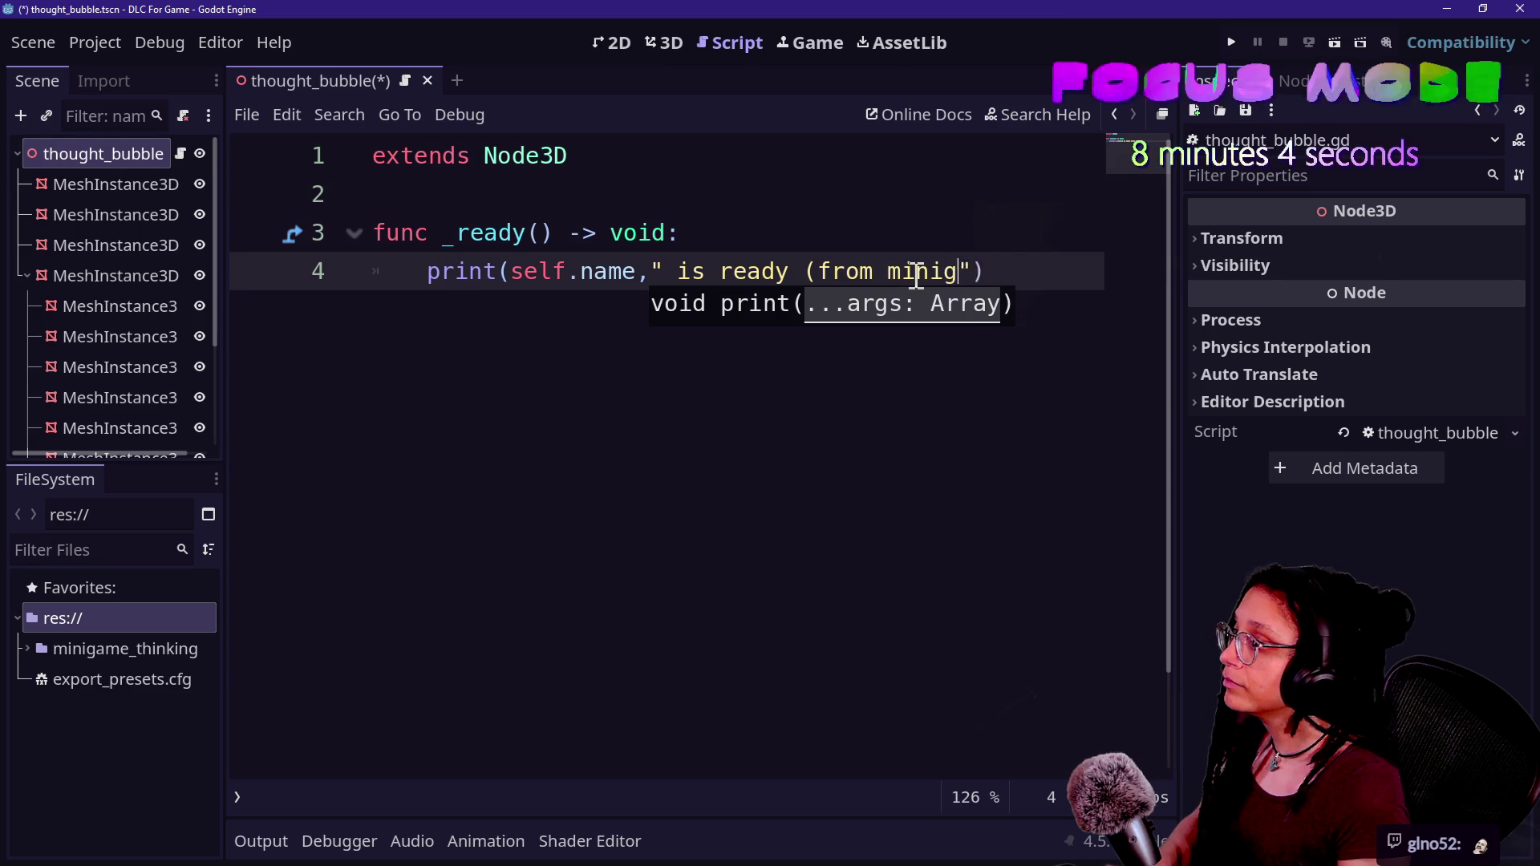
text(me))
key(ctrl+s)
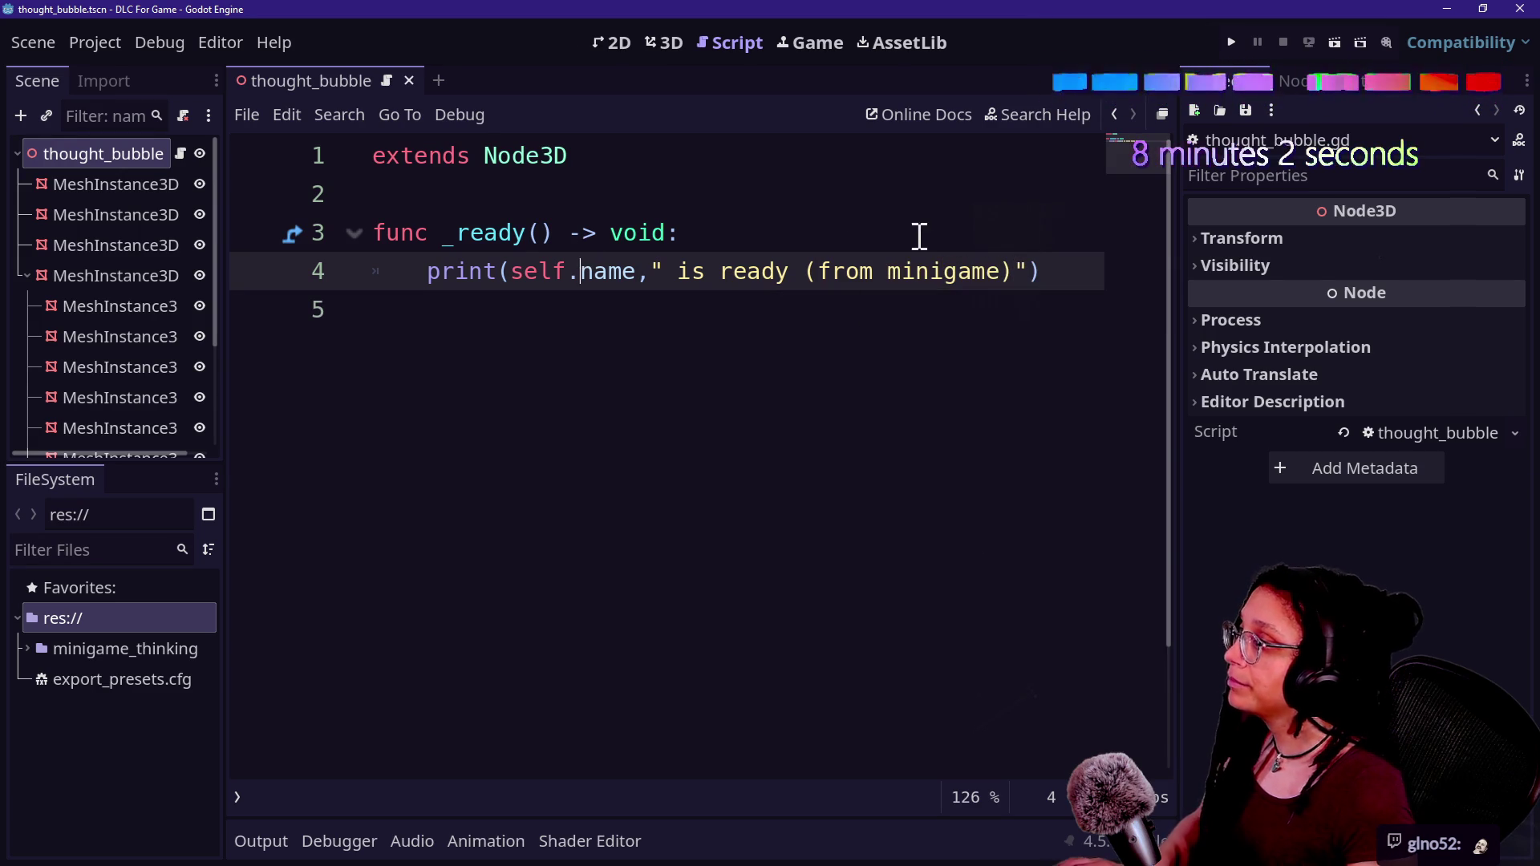
click(94, 42)
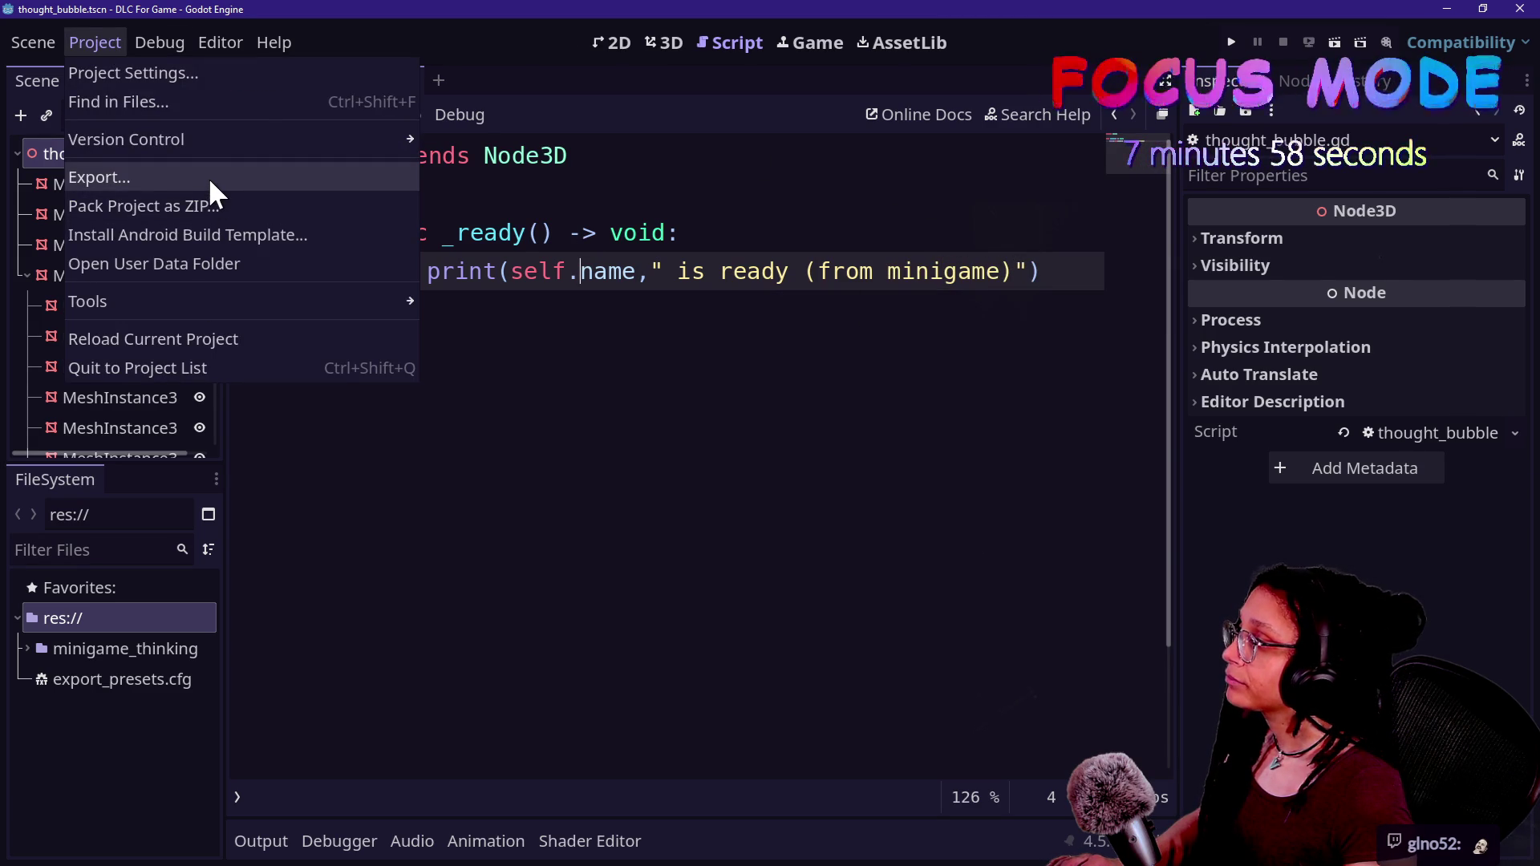
- Start exporting the project via Export PCK/ZIP as minigame_thinking.pck in the Minigames folder
click(209, 176)
key(Escape)
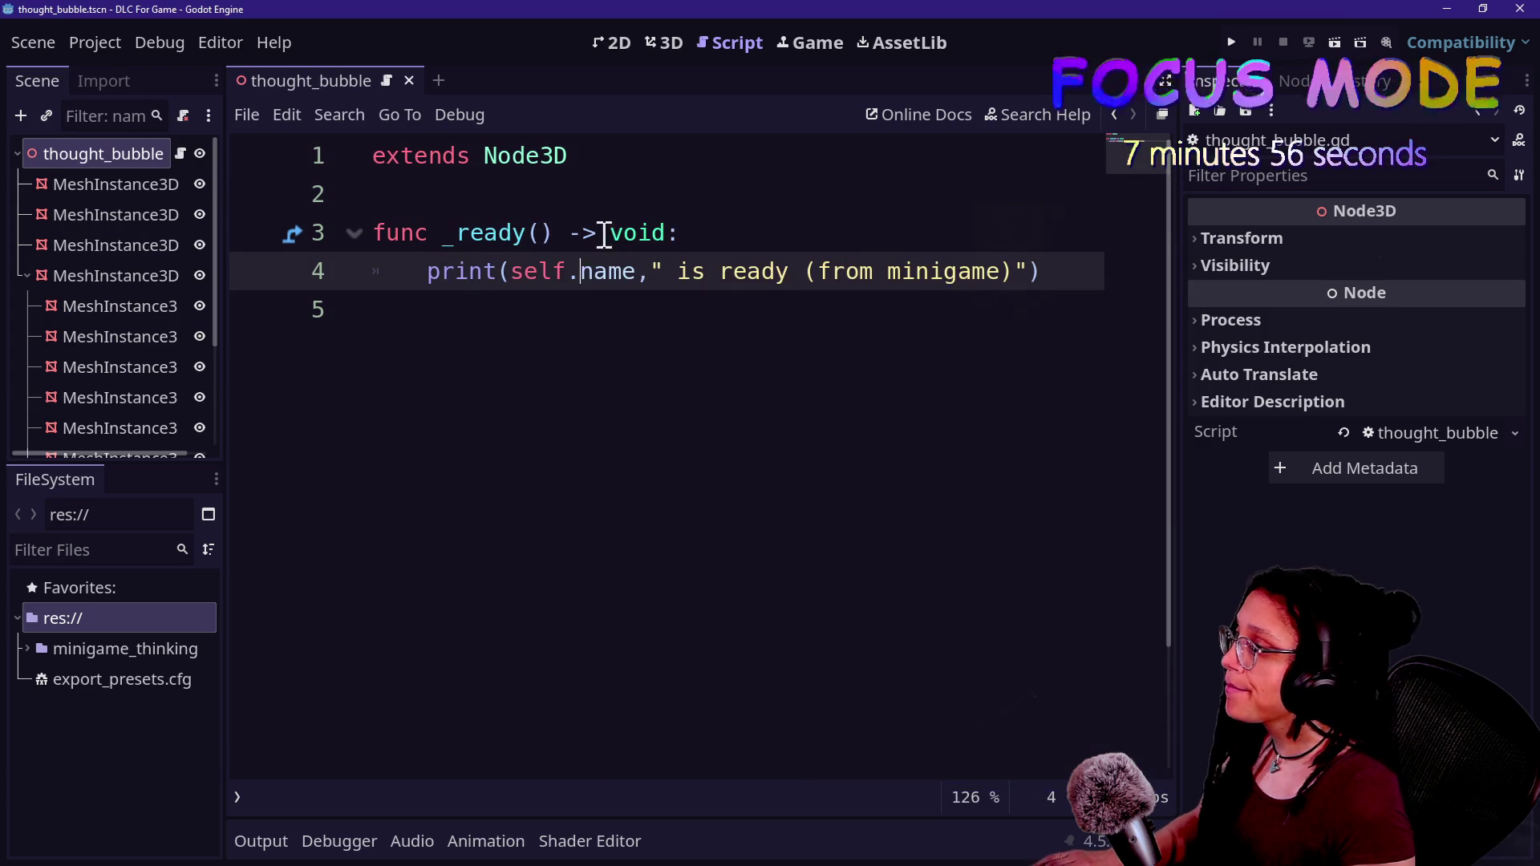
ctrl+click(487, 232)
click(91, 46)
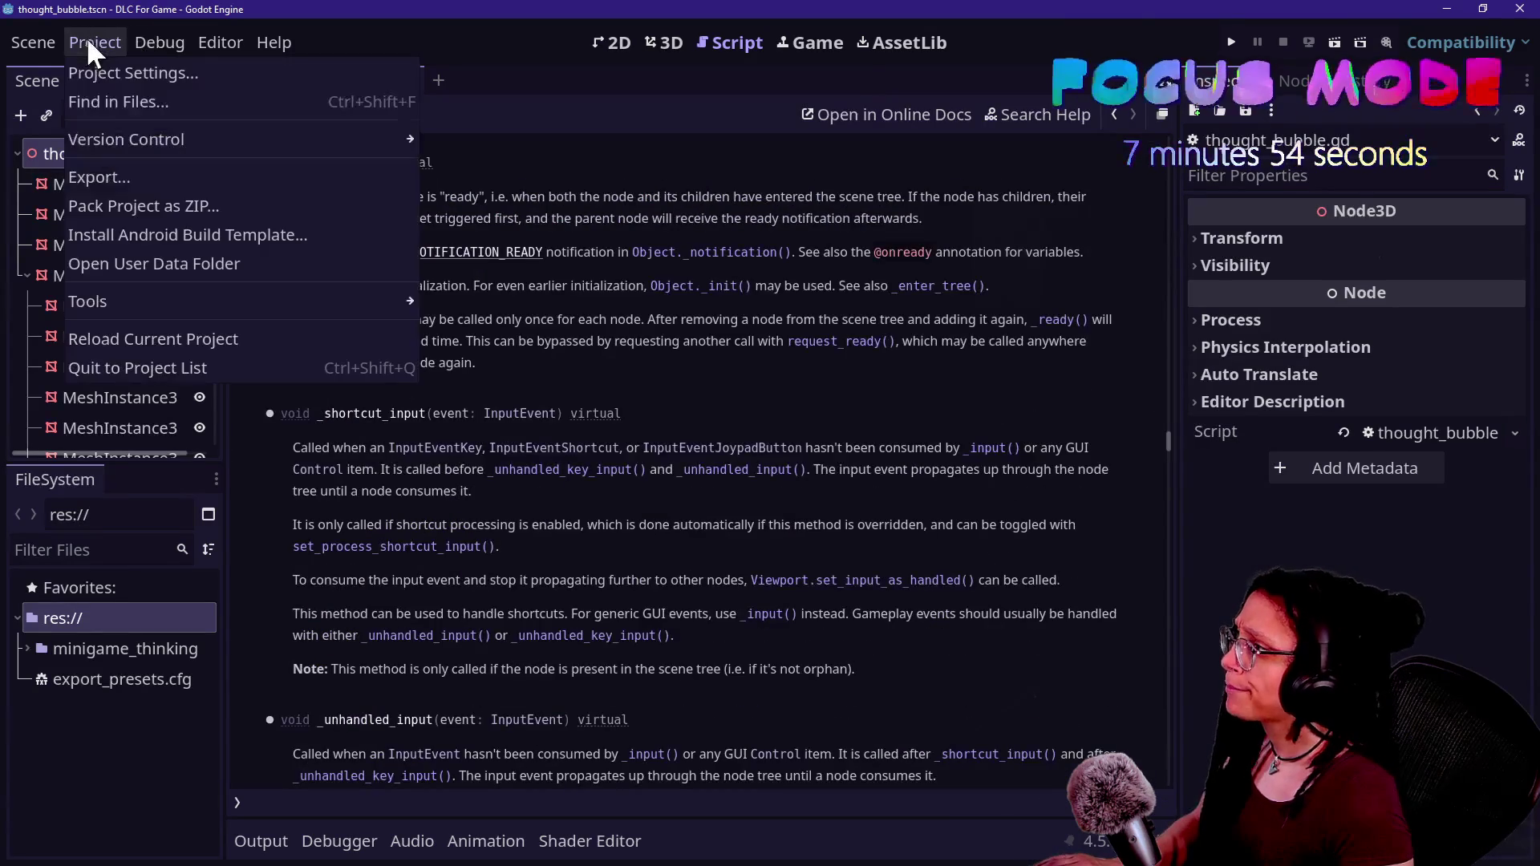
click(249, 186)
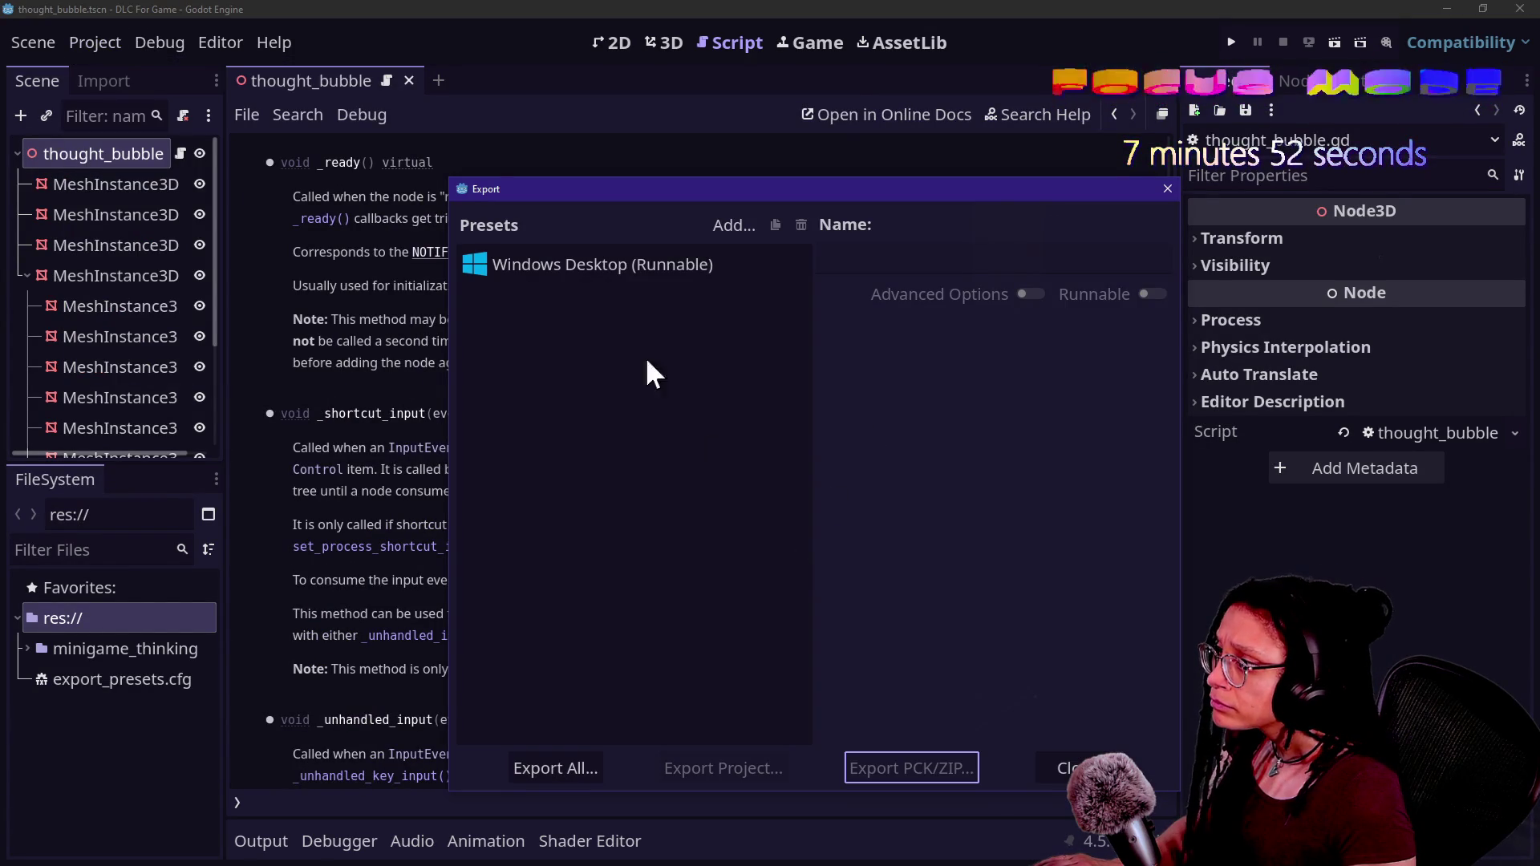
click(899, 764)
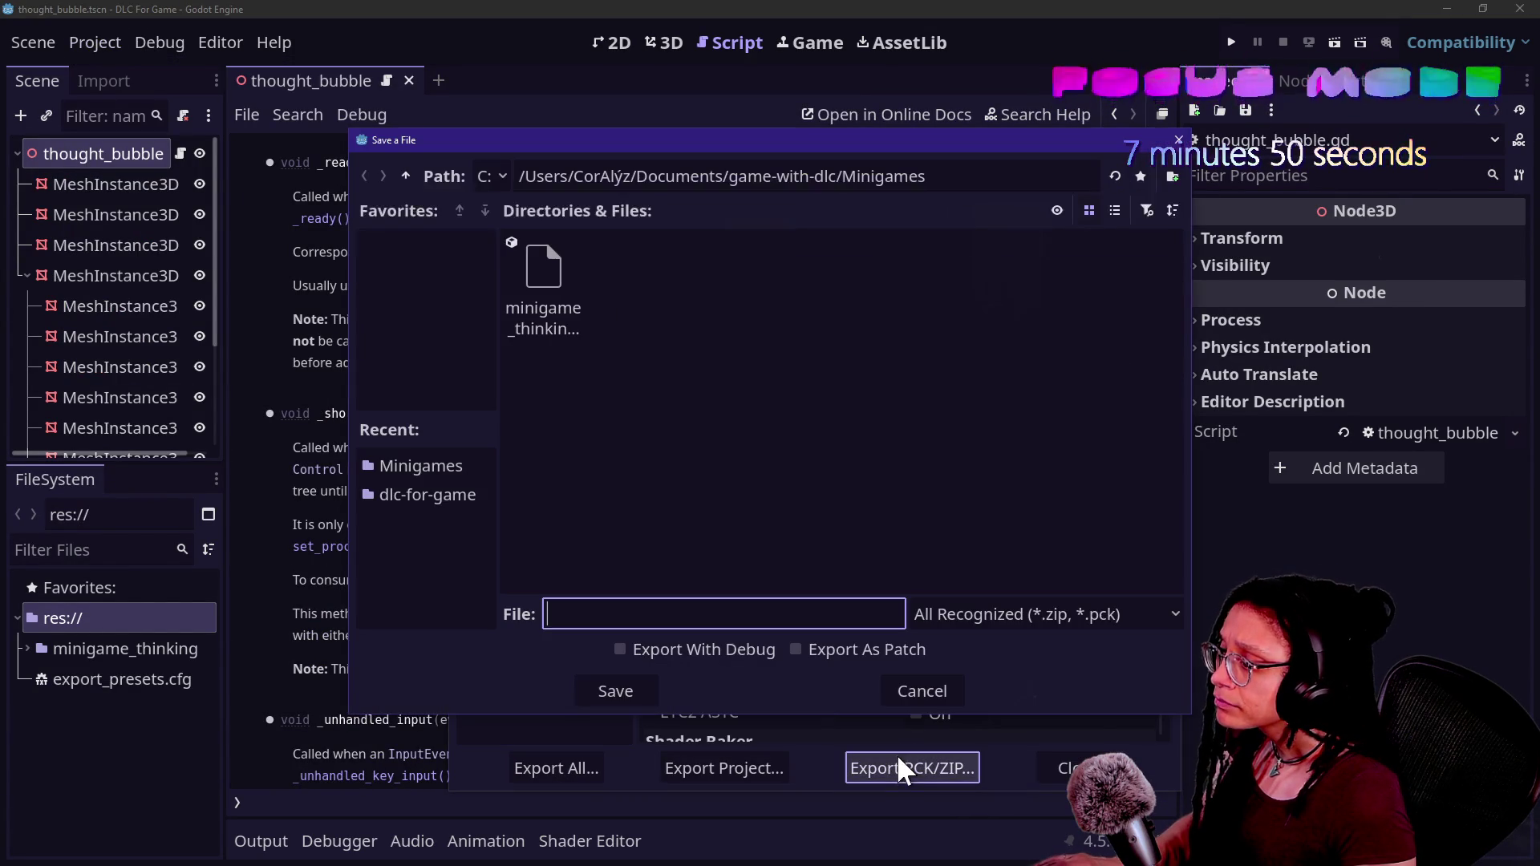
click(519, 298)
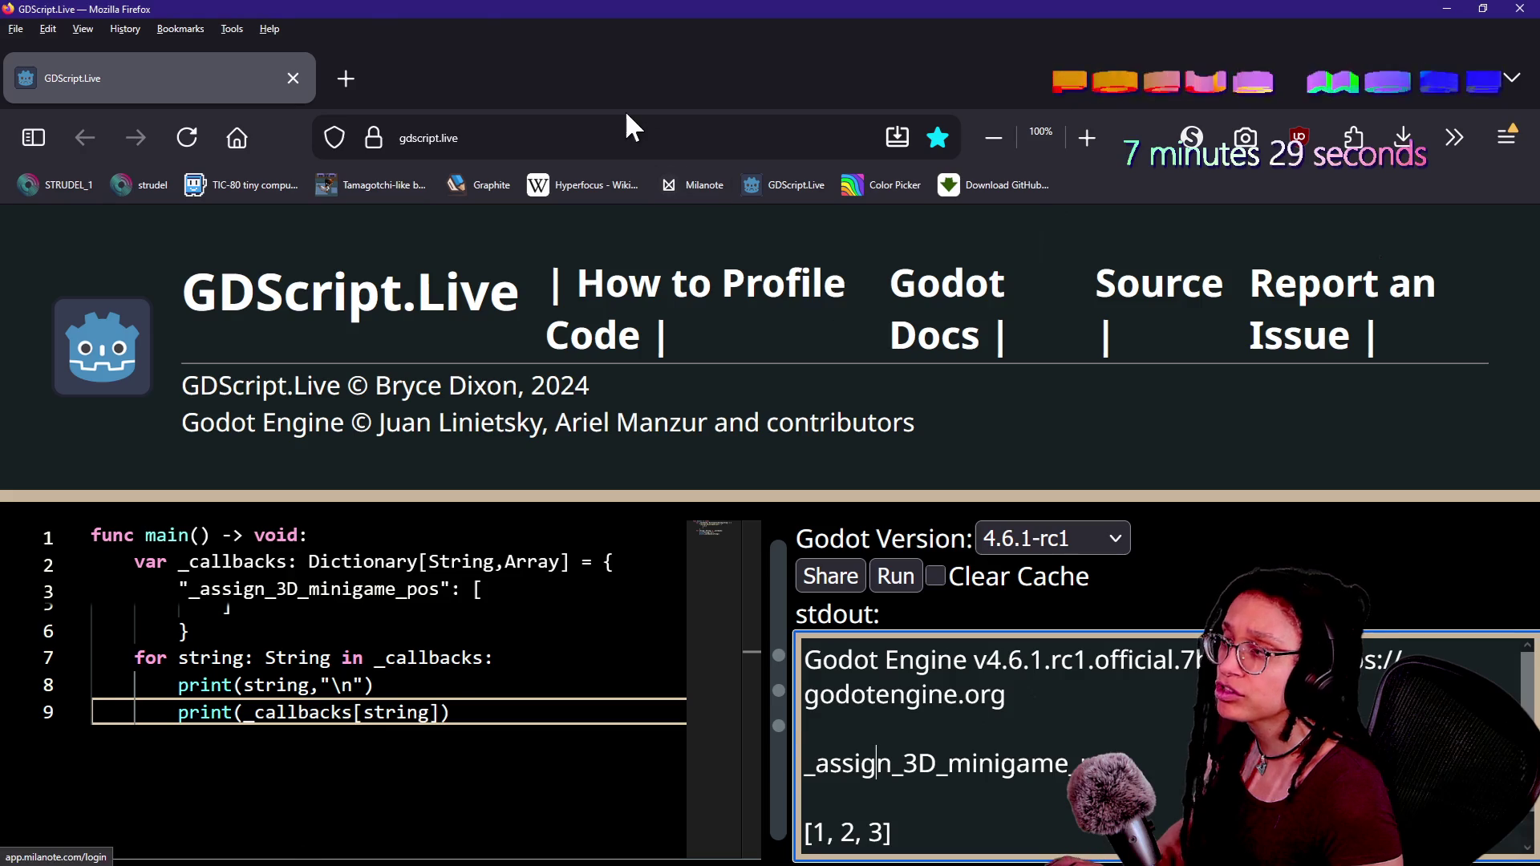
- Search the web for godot "export as patch" and open the EditorExportPlatformExtension docs result
click(345, 76)
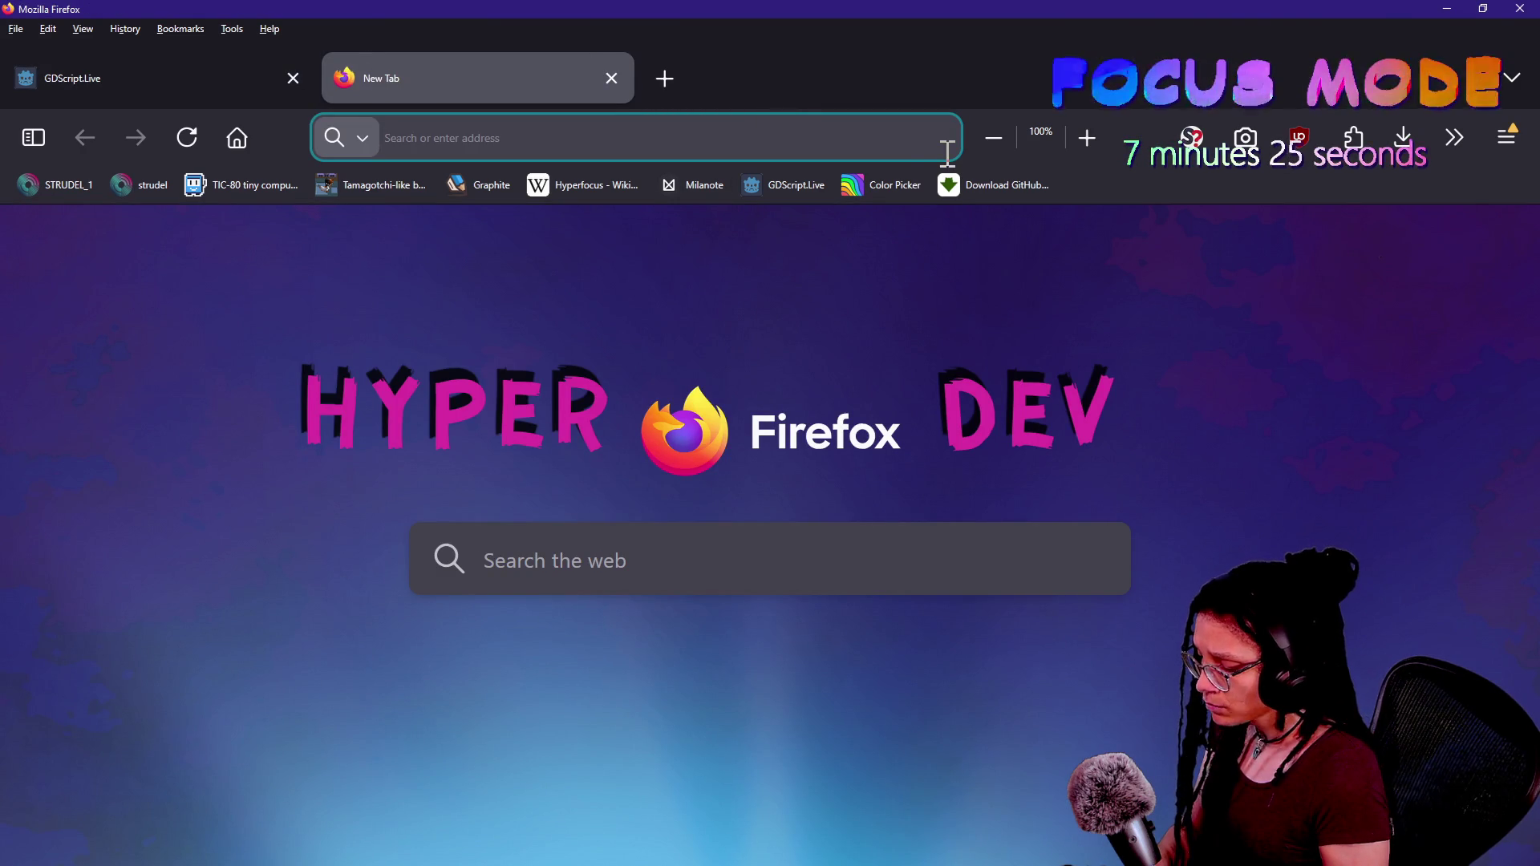
text(godot exprot ")
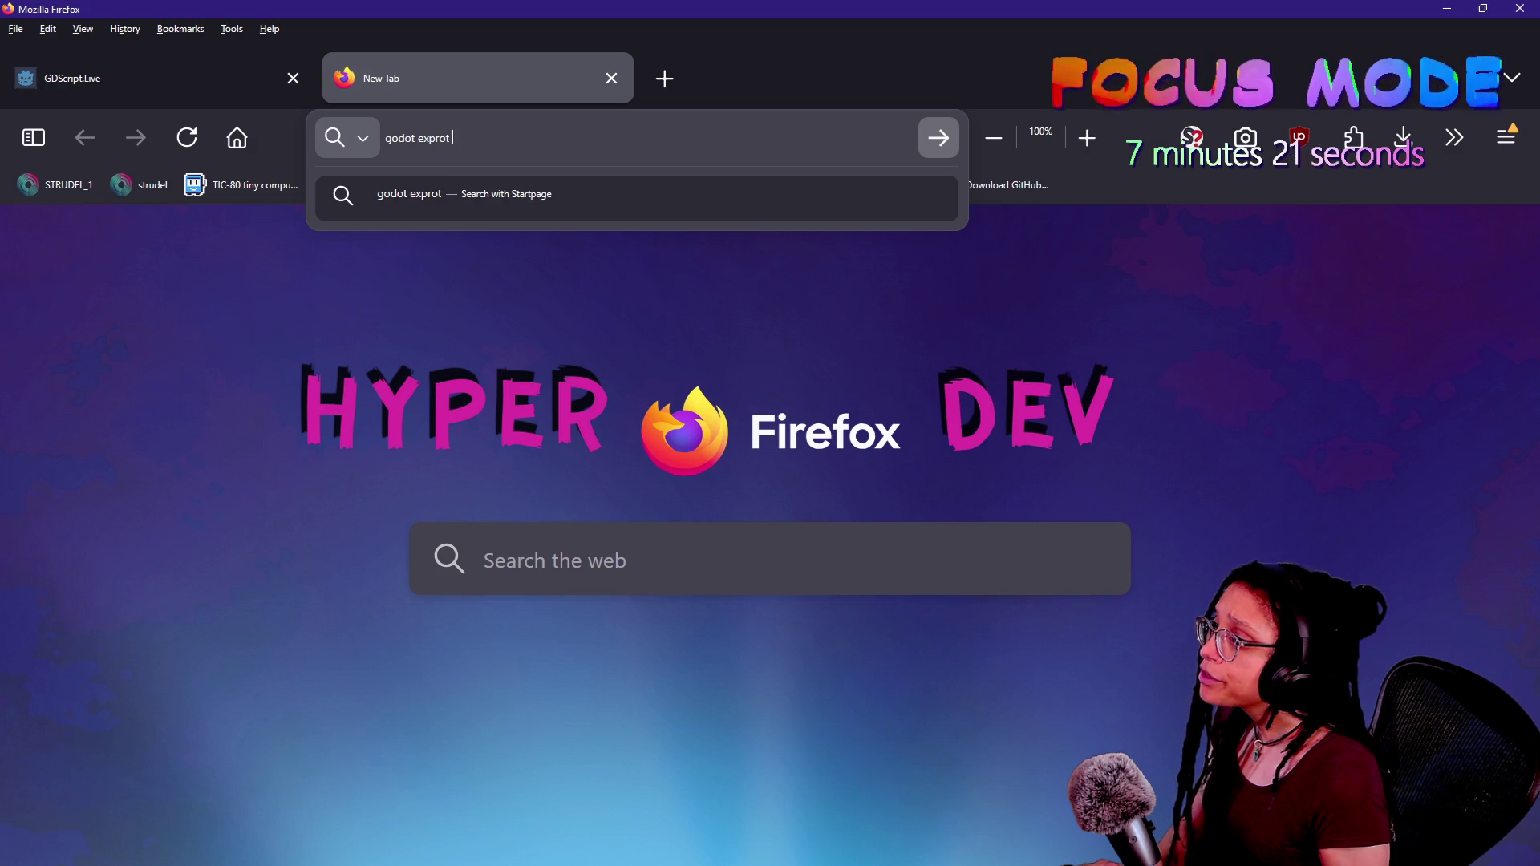
key(BackSpace)
key(BackSpace)
key(BackSpace)
text("ex)
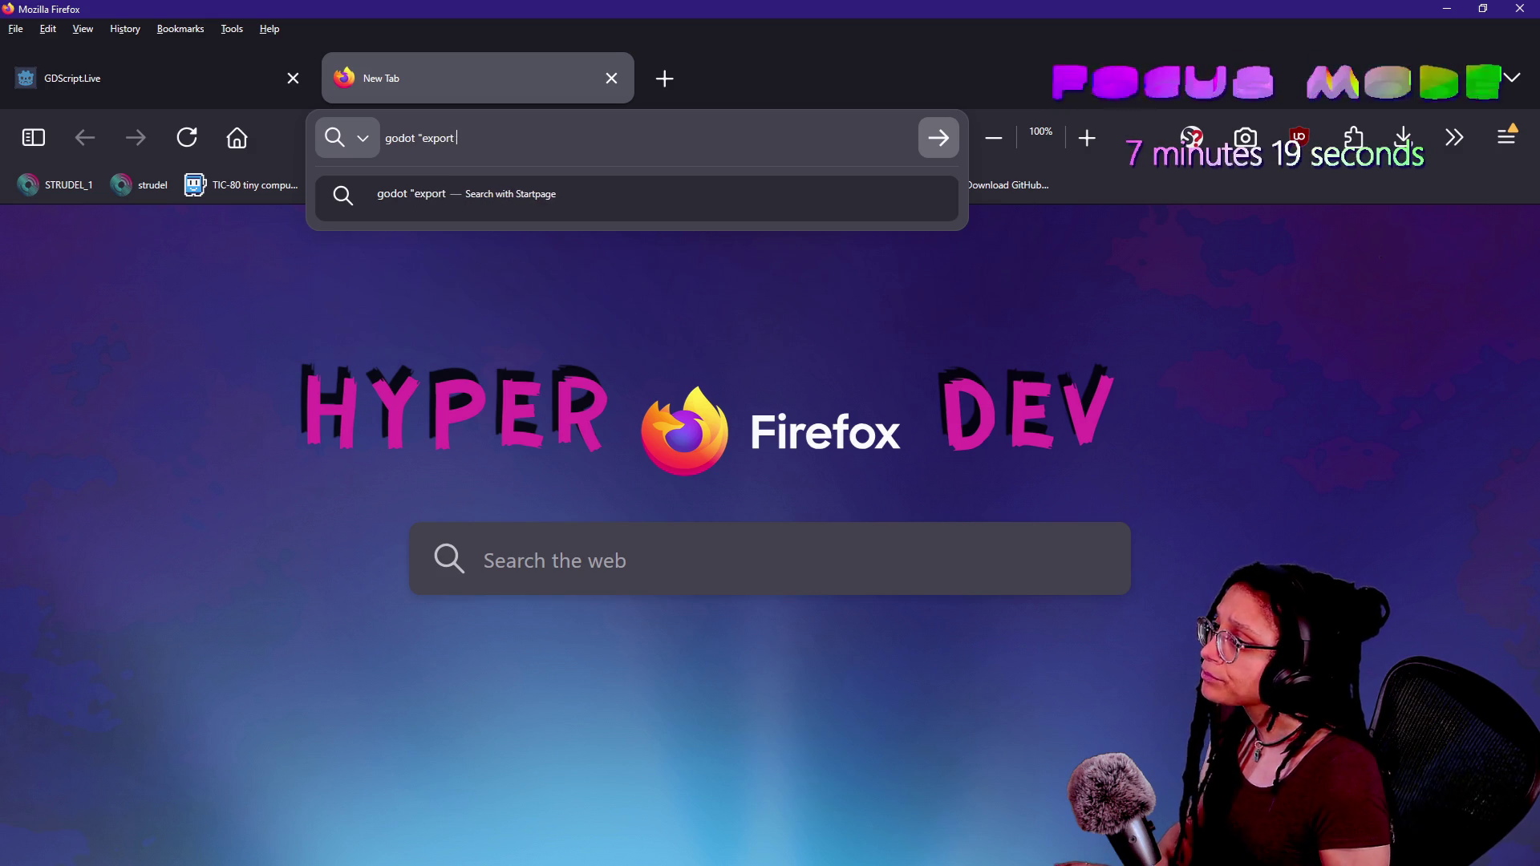
text(atch")
key(Return)
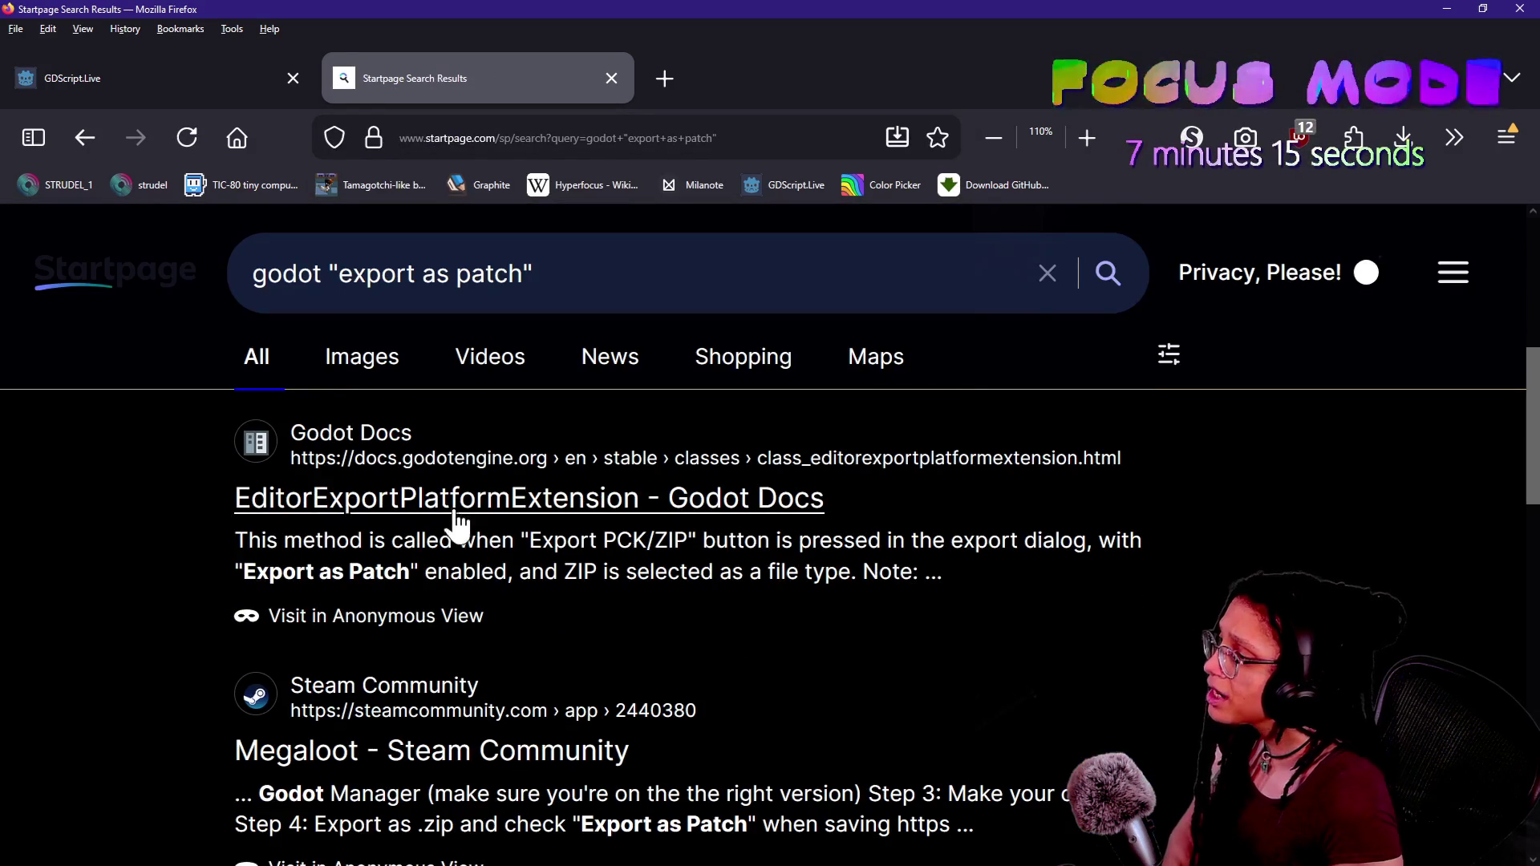
click(449, 521)
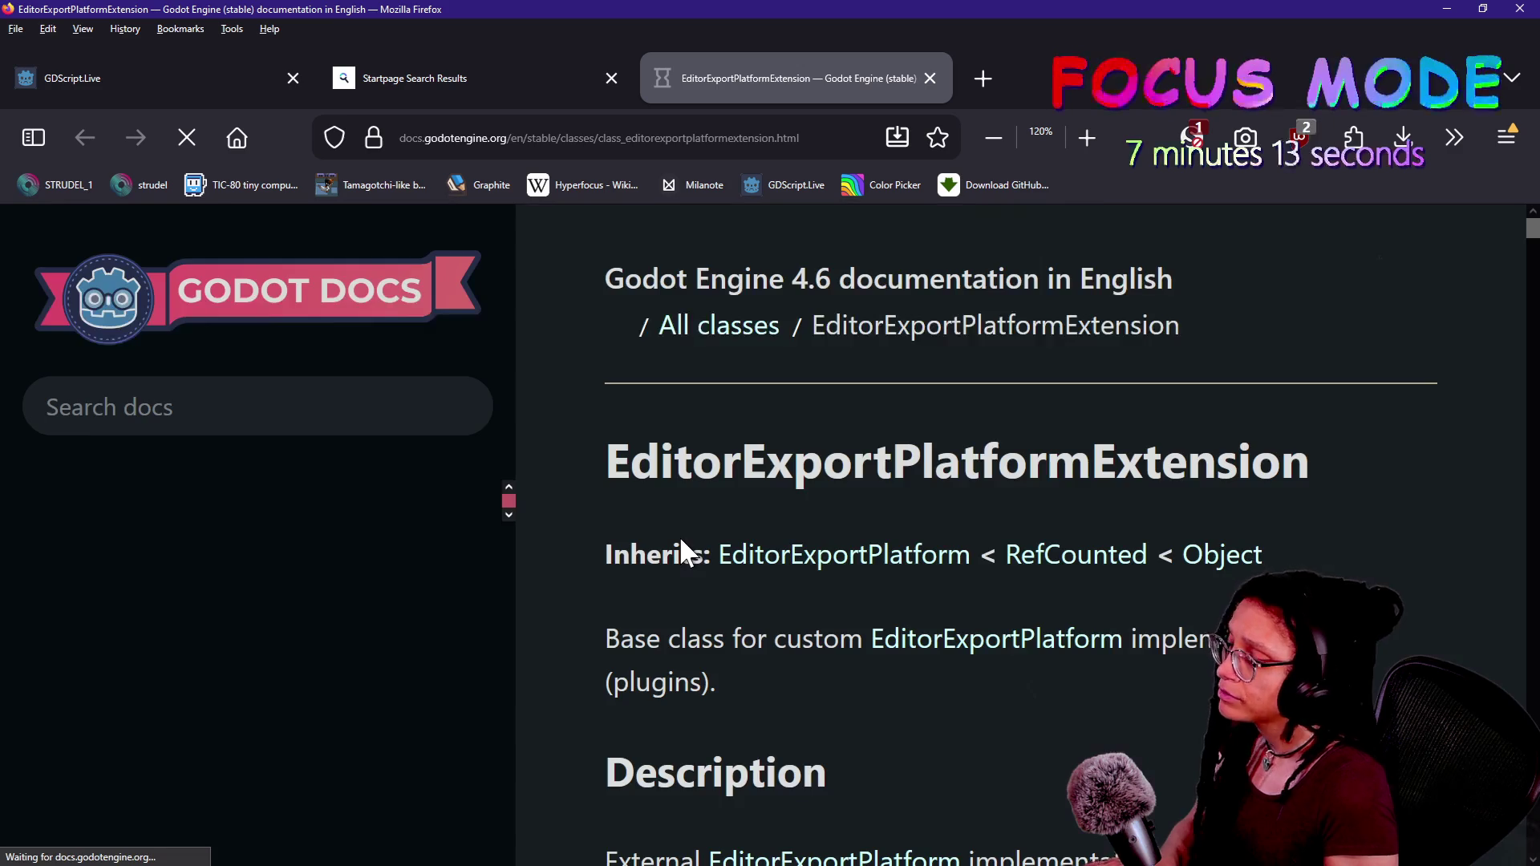
- Find and read the Export as Patch mentions on the docs page, then close it
key(ctrl+f)
text(export_as)
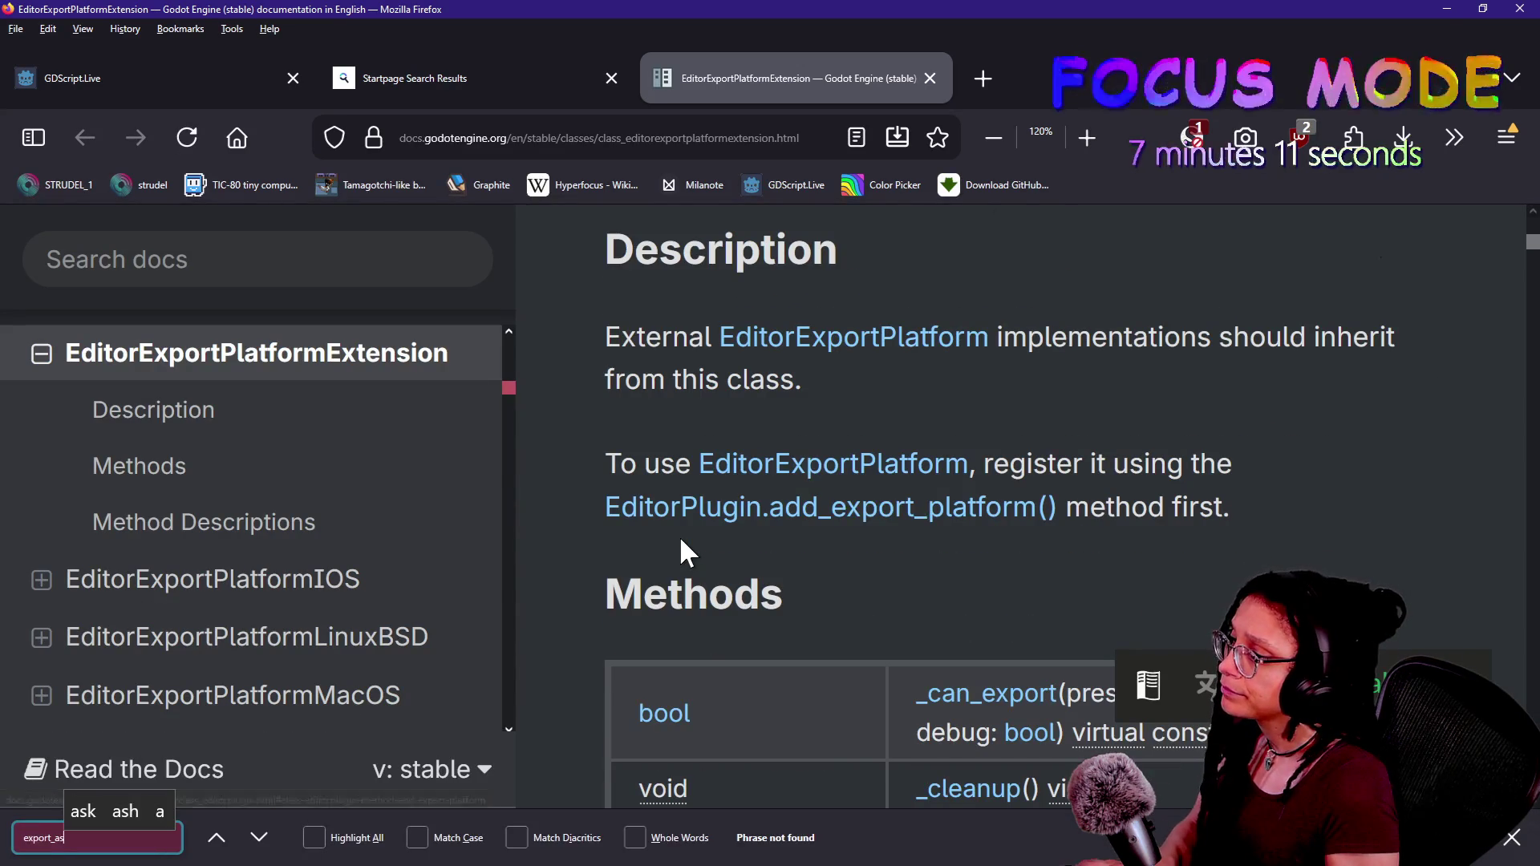
key(BackSpace)
key(BackSpace)
key(BackSpace)
text( as pat)
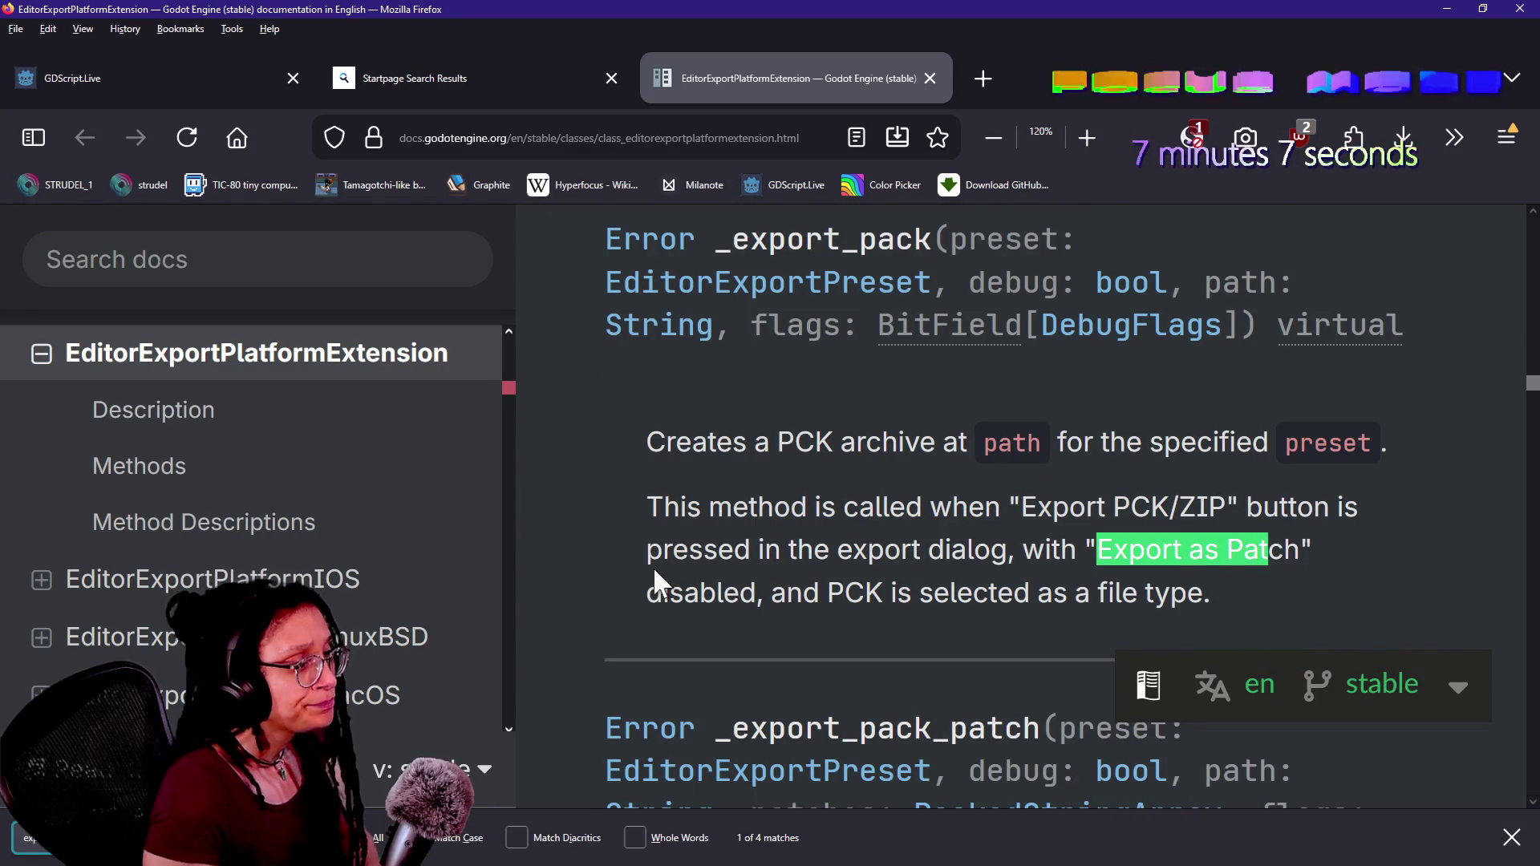
click(842, 461)
drag(900, 549, 1139, 568)
click(887, 537)
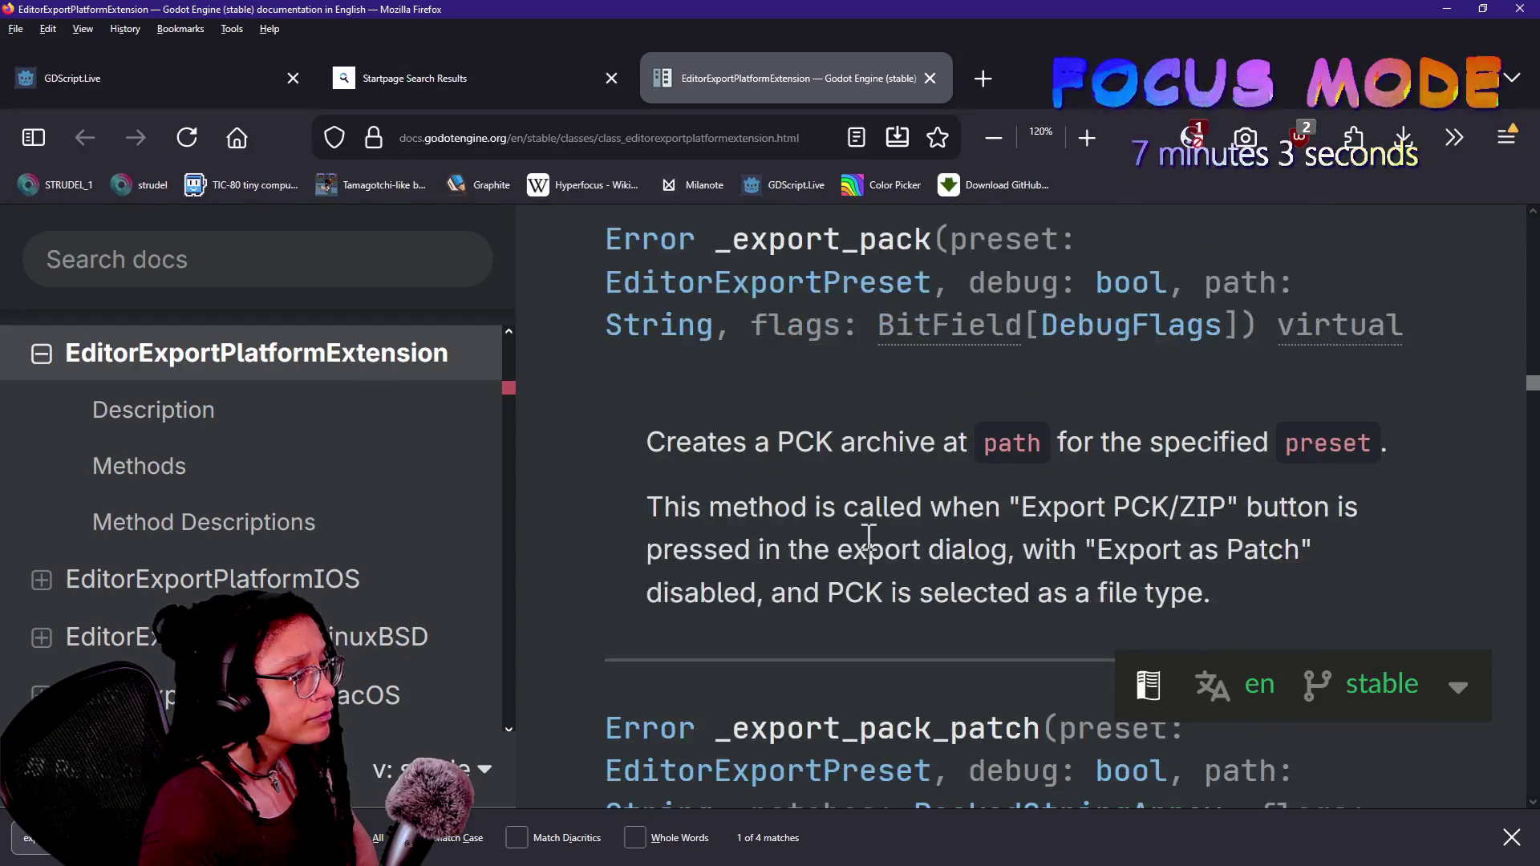
drag(779, 442, 998, 443)
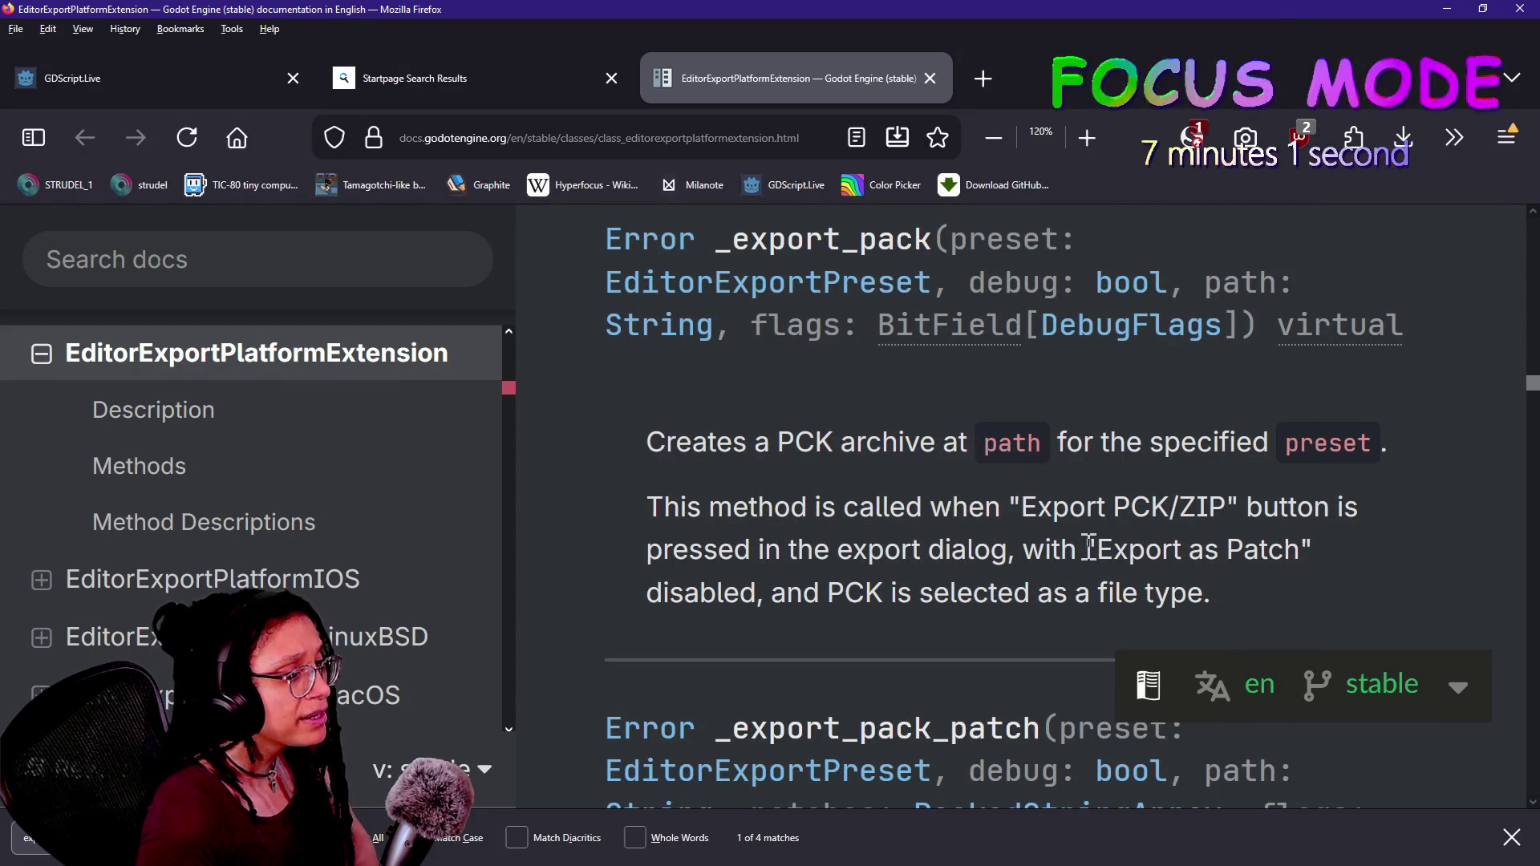
key(Return)
key(Return)
key(Return)
key(Return)
key(Return)
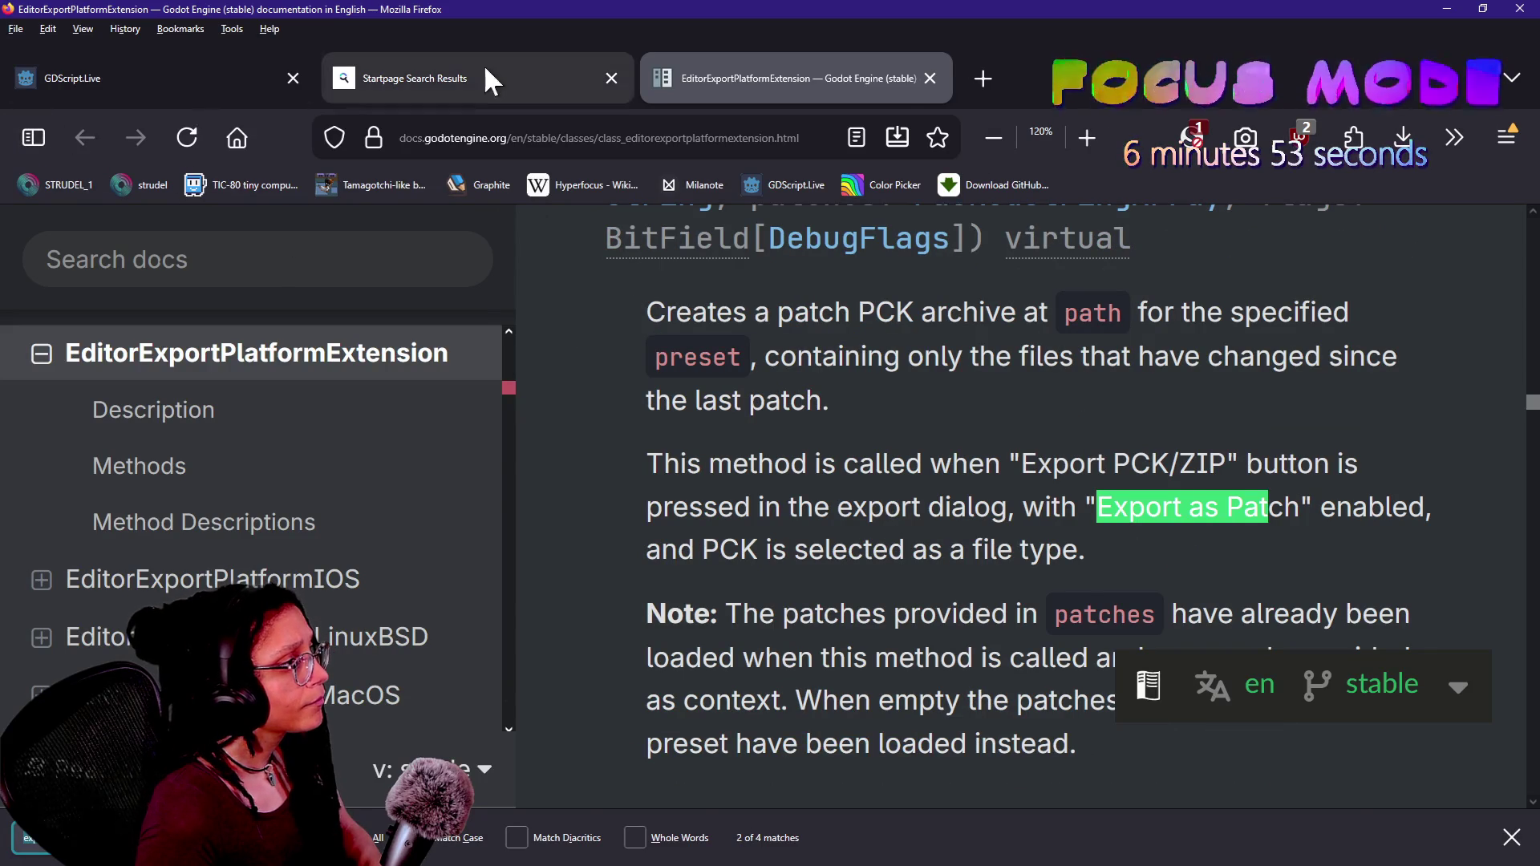
click(929, 78)
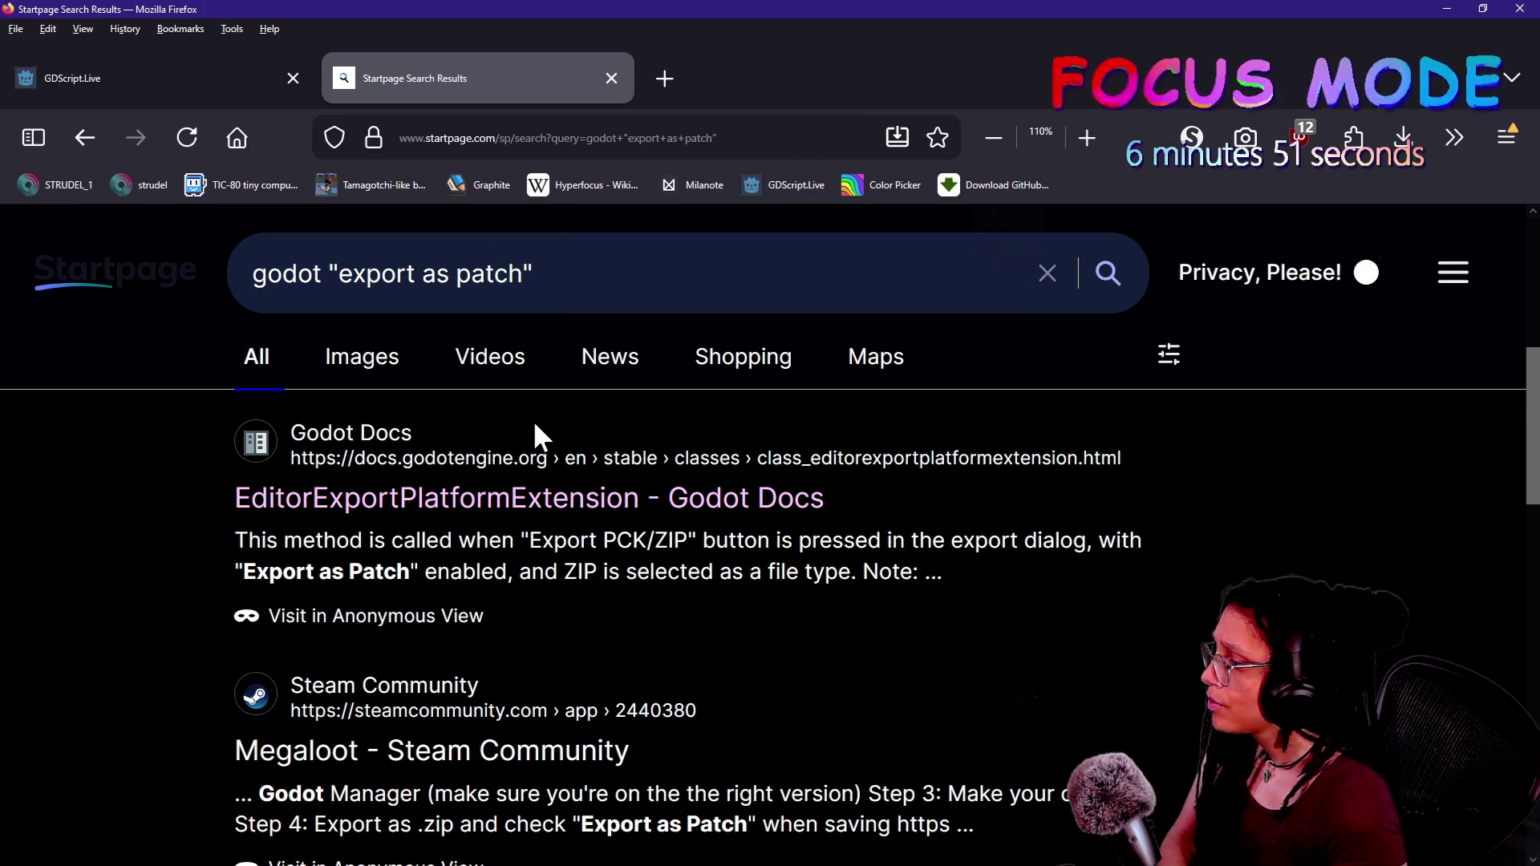
- Open the Megaloot Steam Community result and translate the German page into English
scroll(529, 546, down, 5)
scroll(529, 551, down, 3)
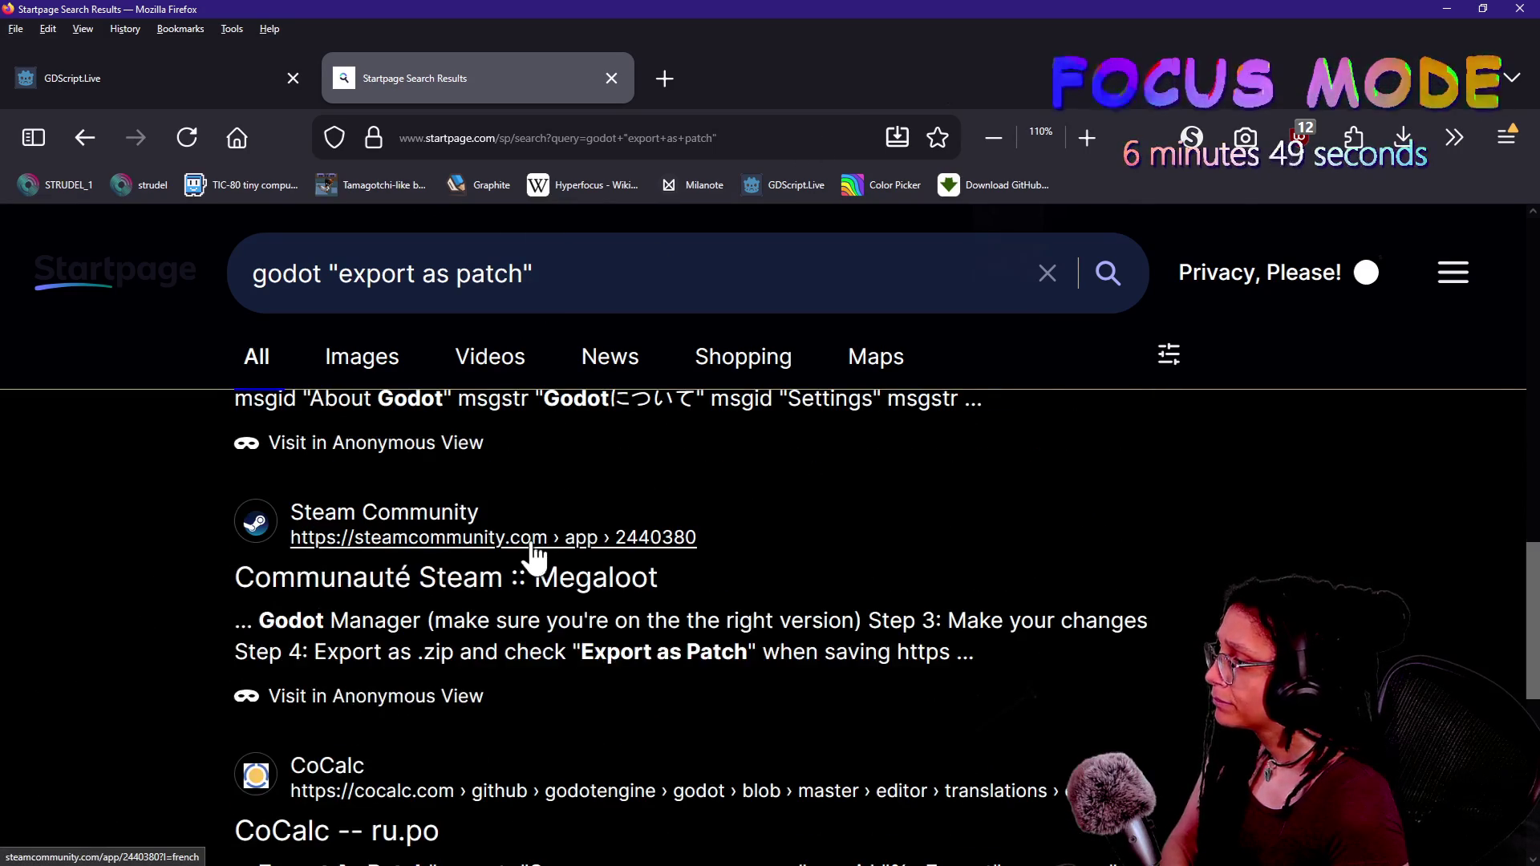
scroll(701, 553, down, 5)
scroll(703, 548, up, 8)
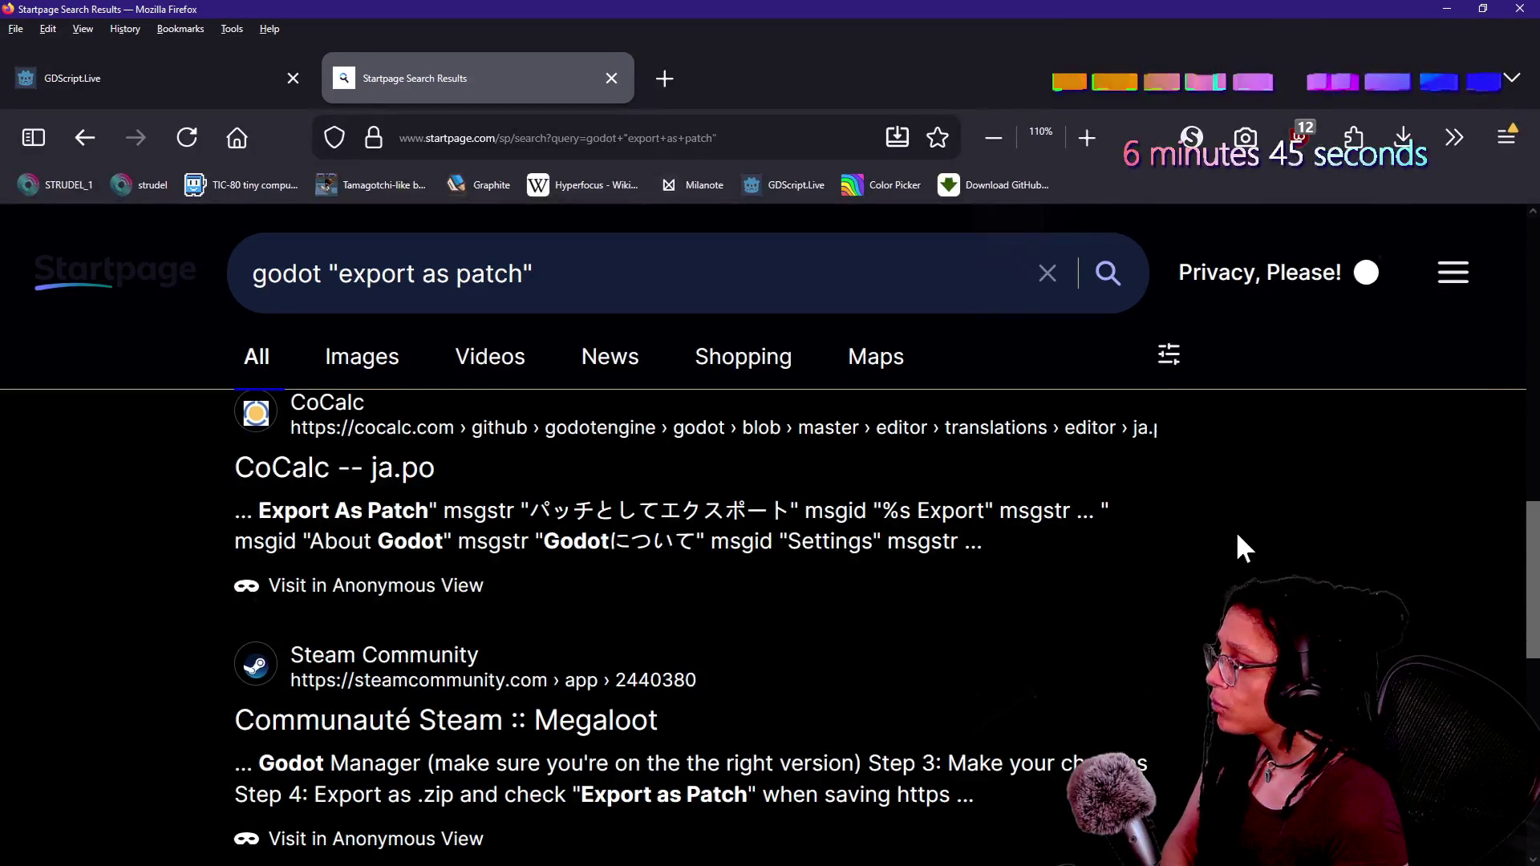
mouse_move(1523, 562)
mouse_down()
mouse_move(1524, 509)
mouse_move(1505, 492)
mouse_up()
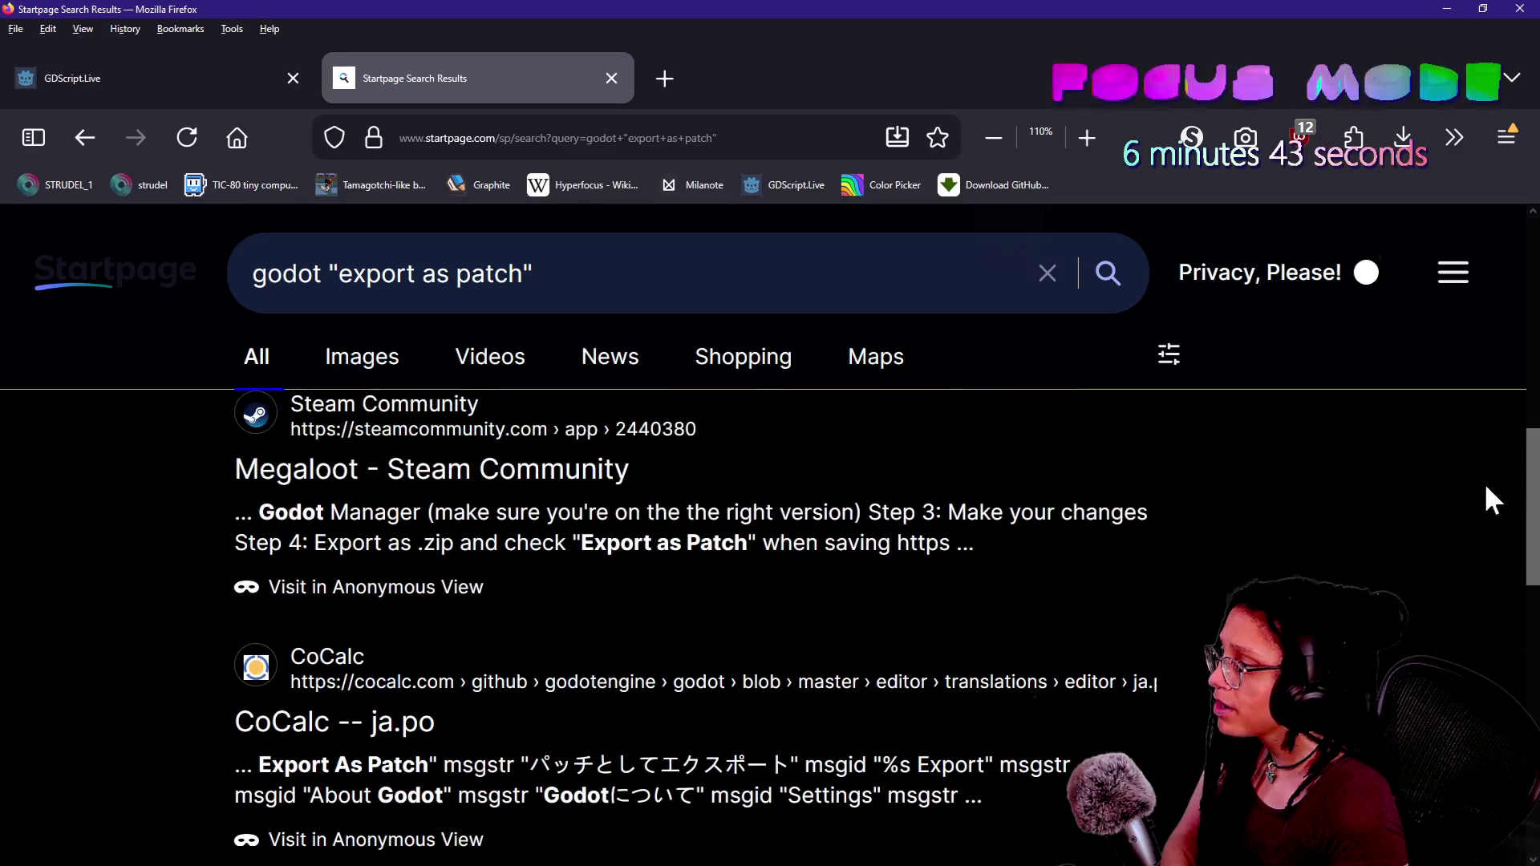
click(345, 480)
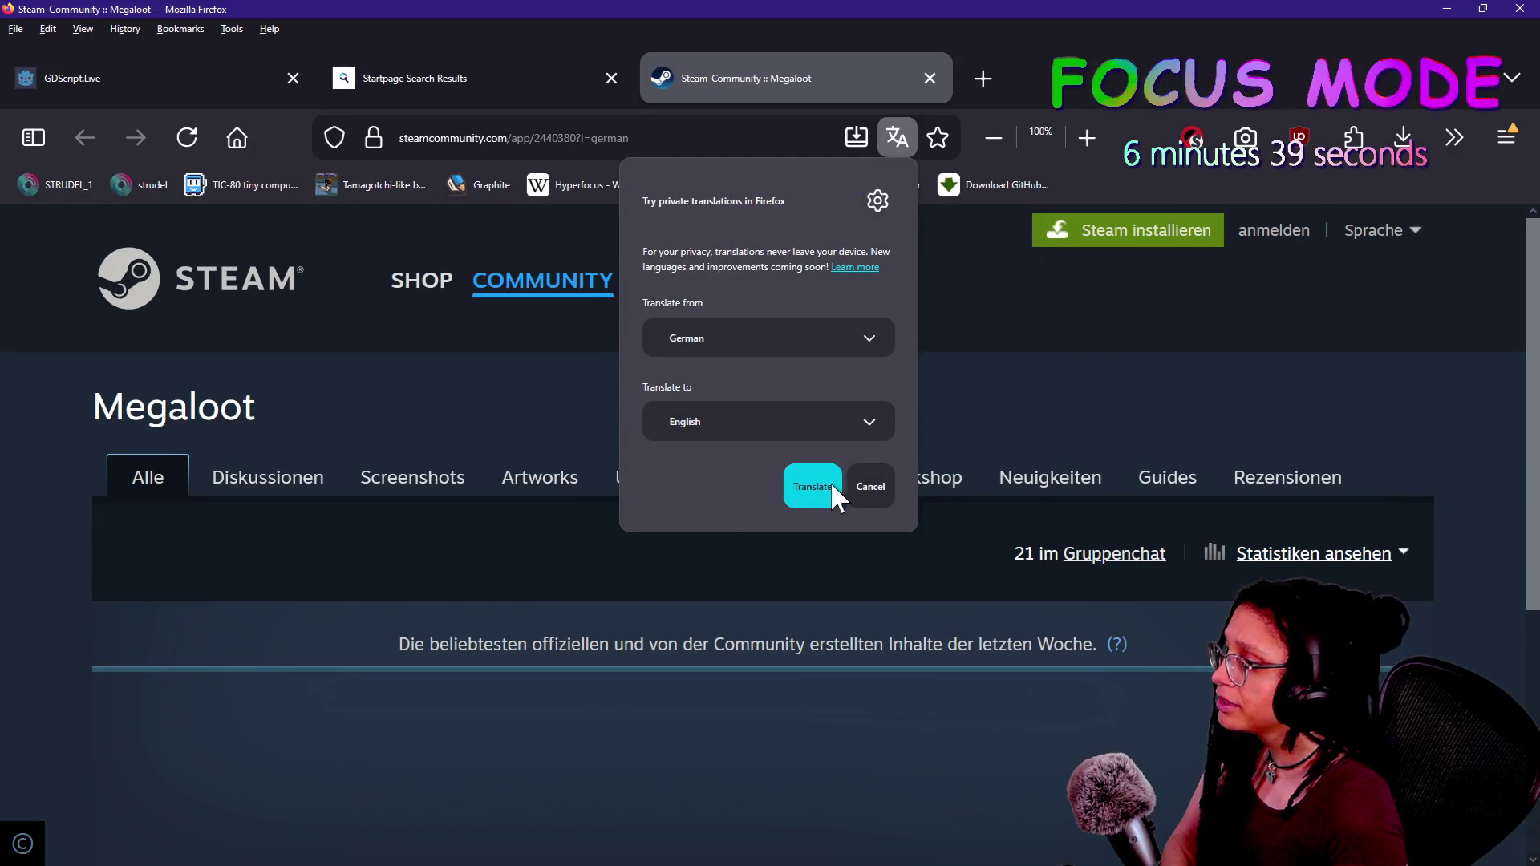
click(812, 485)
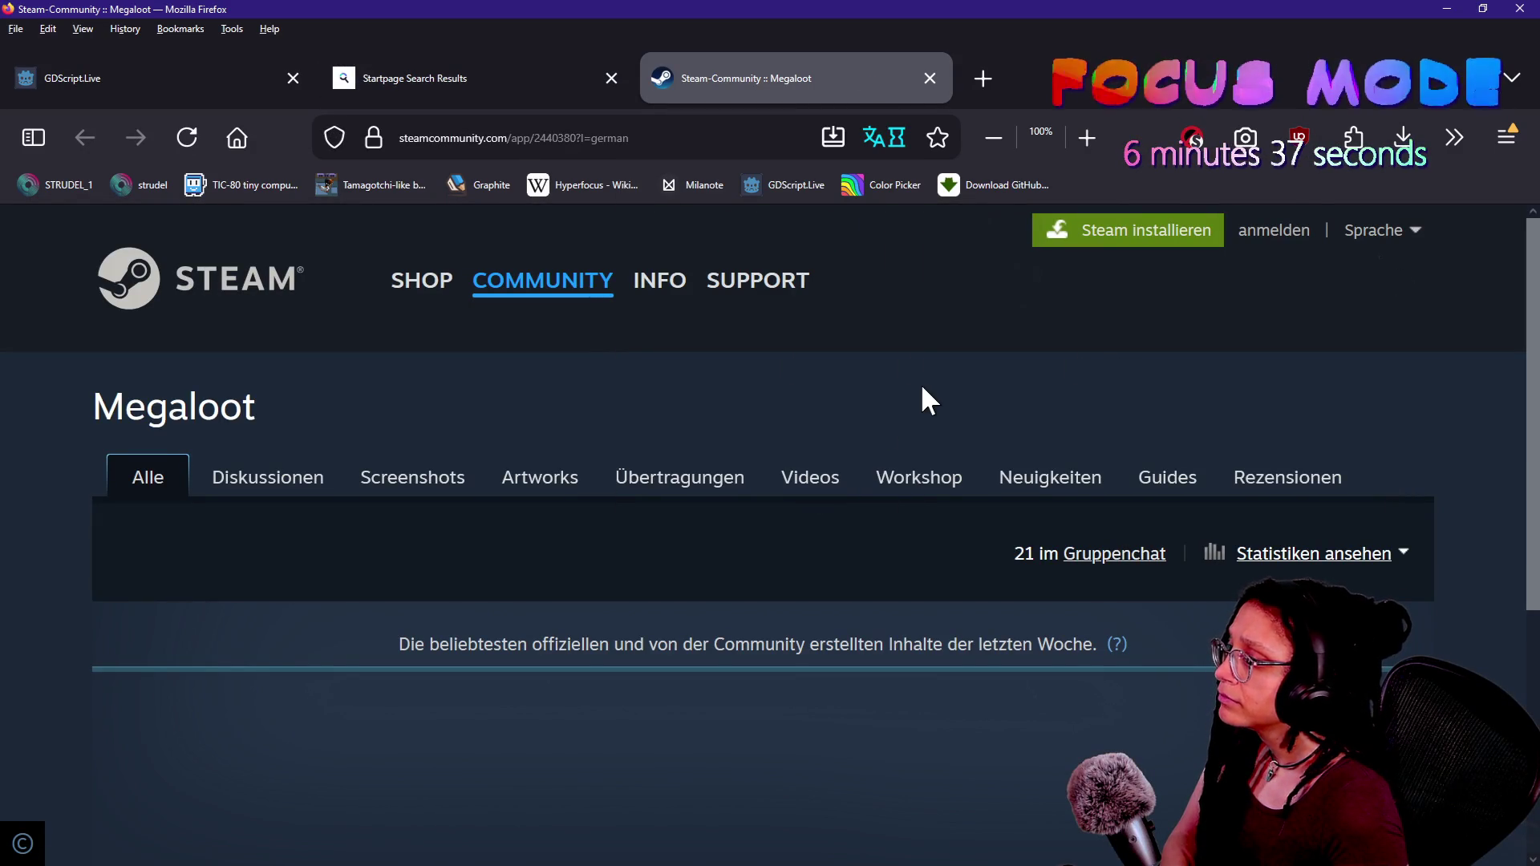
scroll(922, 388, down, 2)
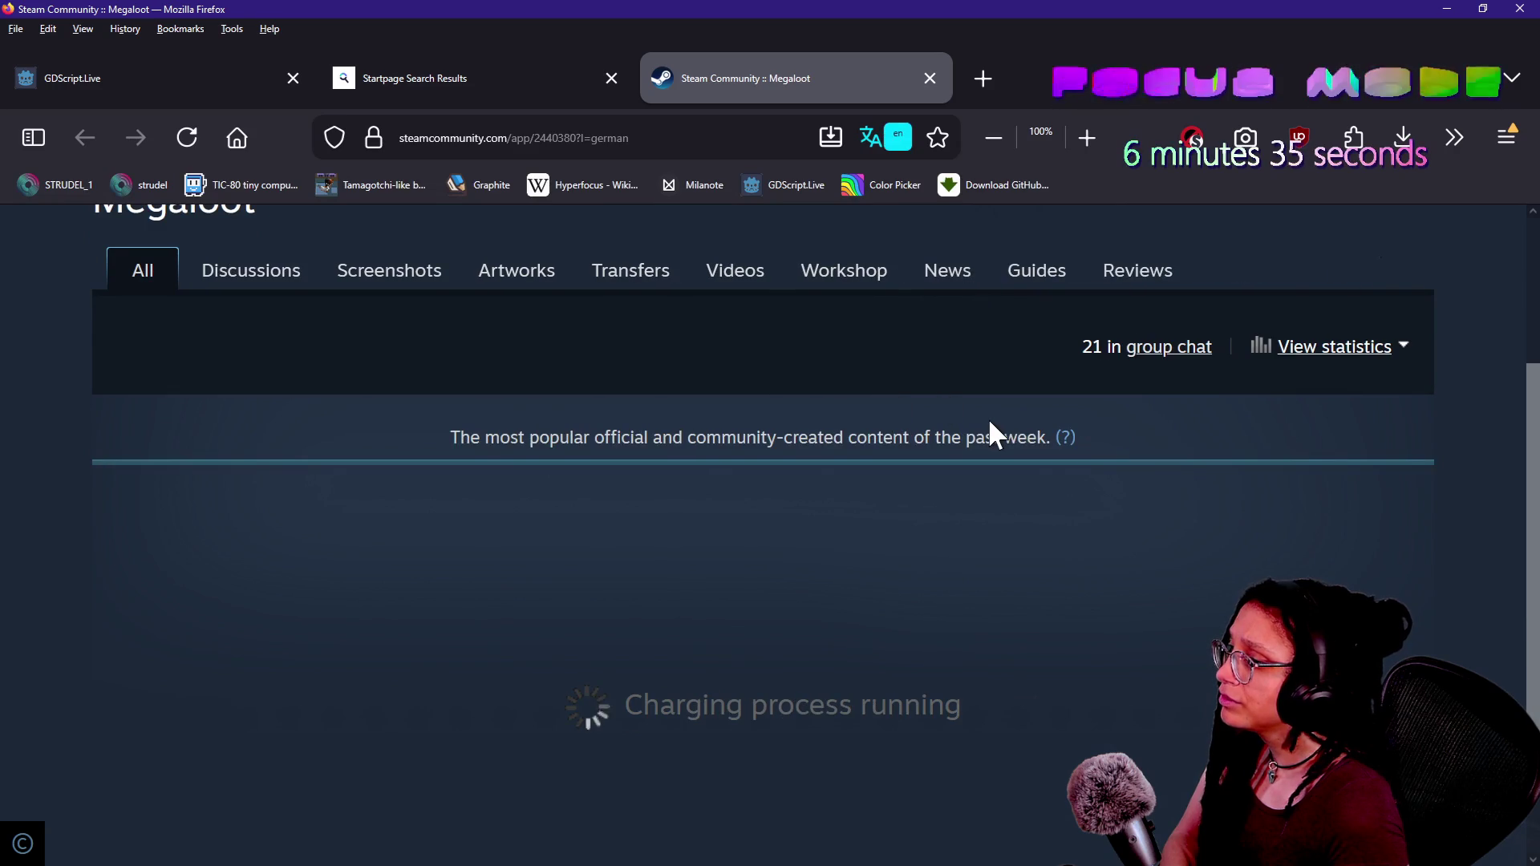
scroll(995, 433, down, 2)
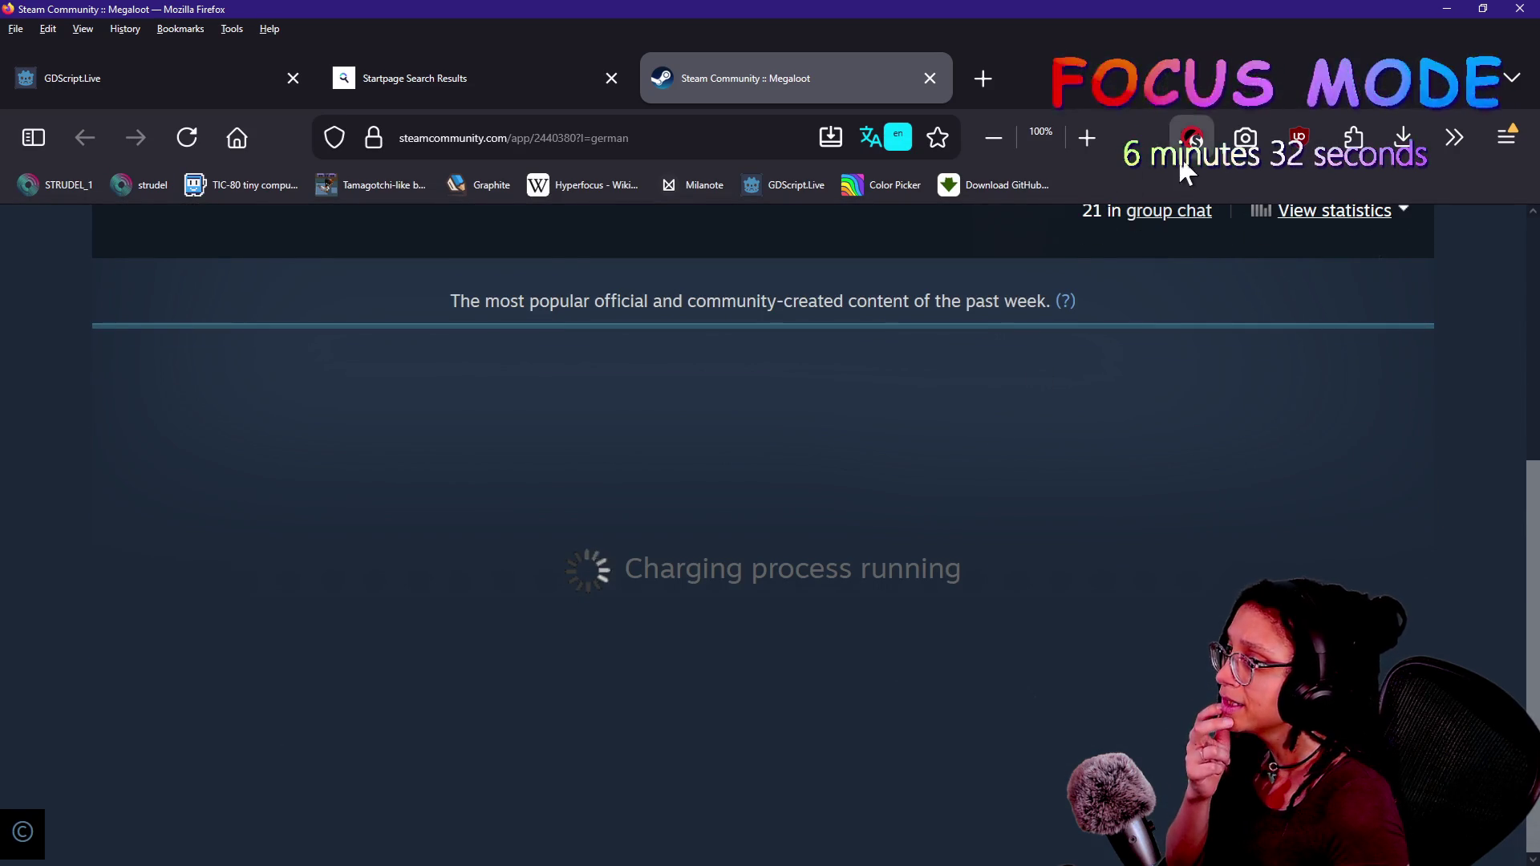
- Trust steamcommunity.com in NoScript, find "export as pat", and open the Megaloot Modding Process post
click(1183, 153)
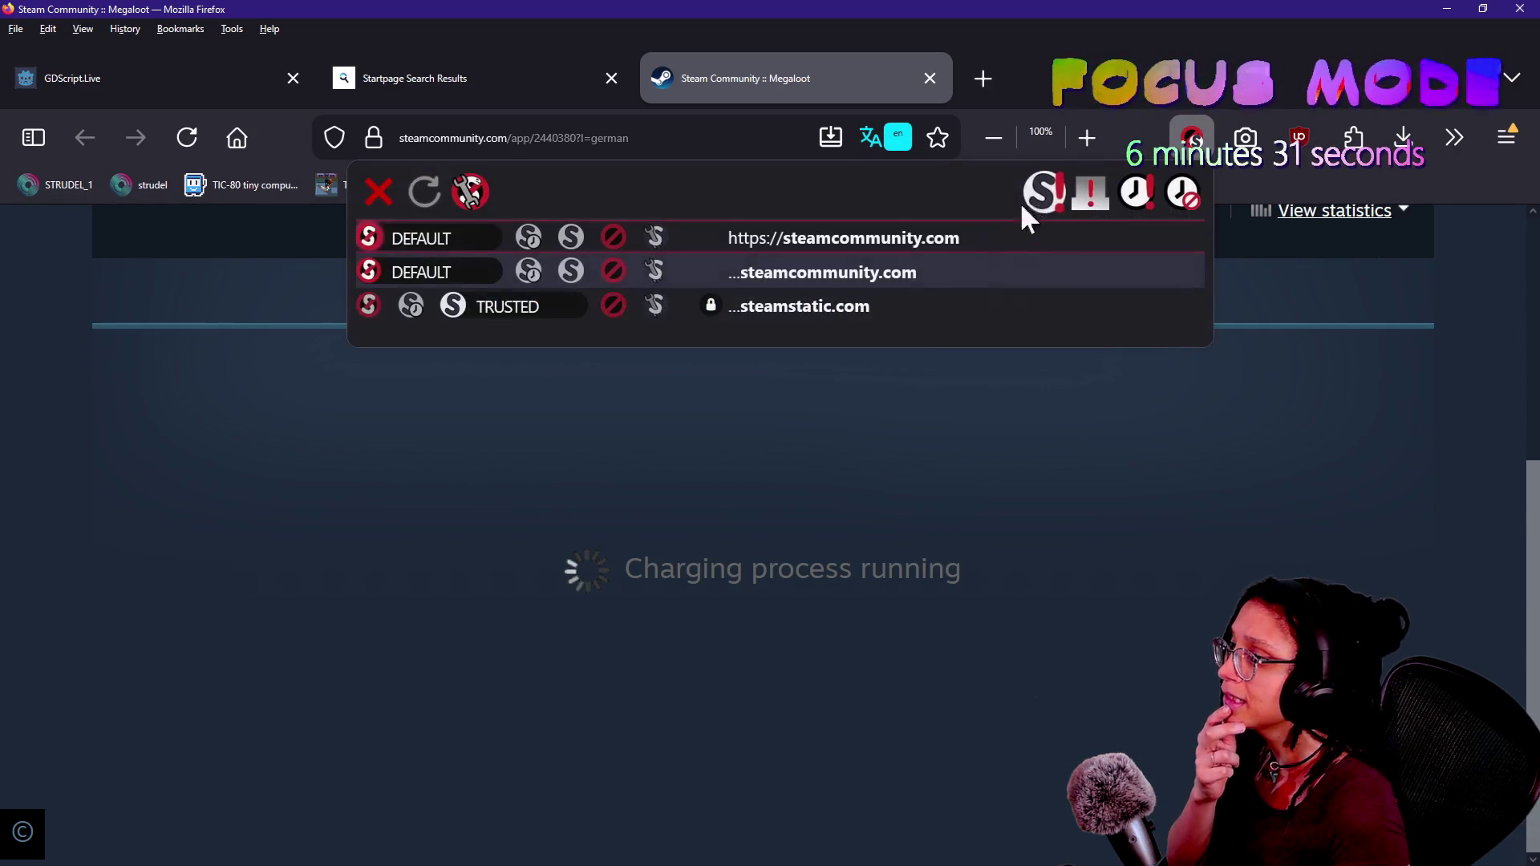
click(565, 236)
click(570, 271)
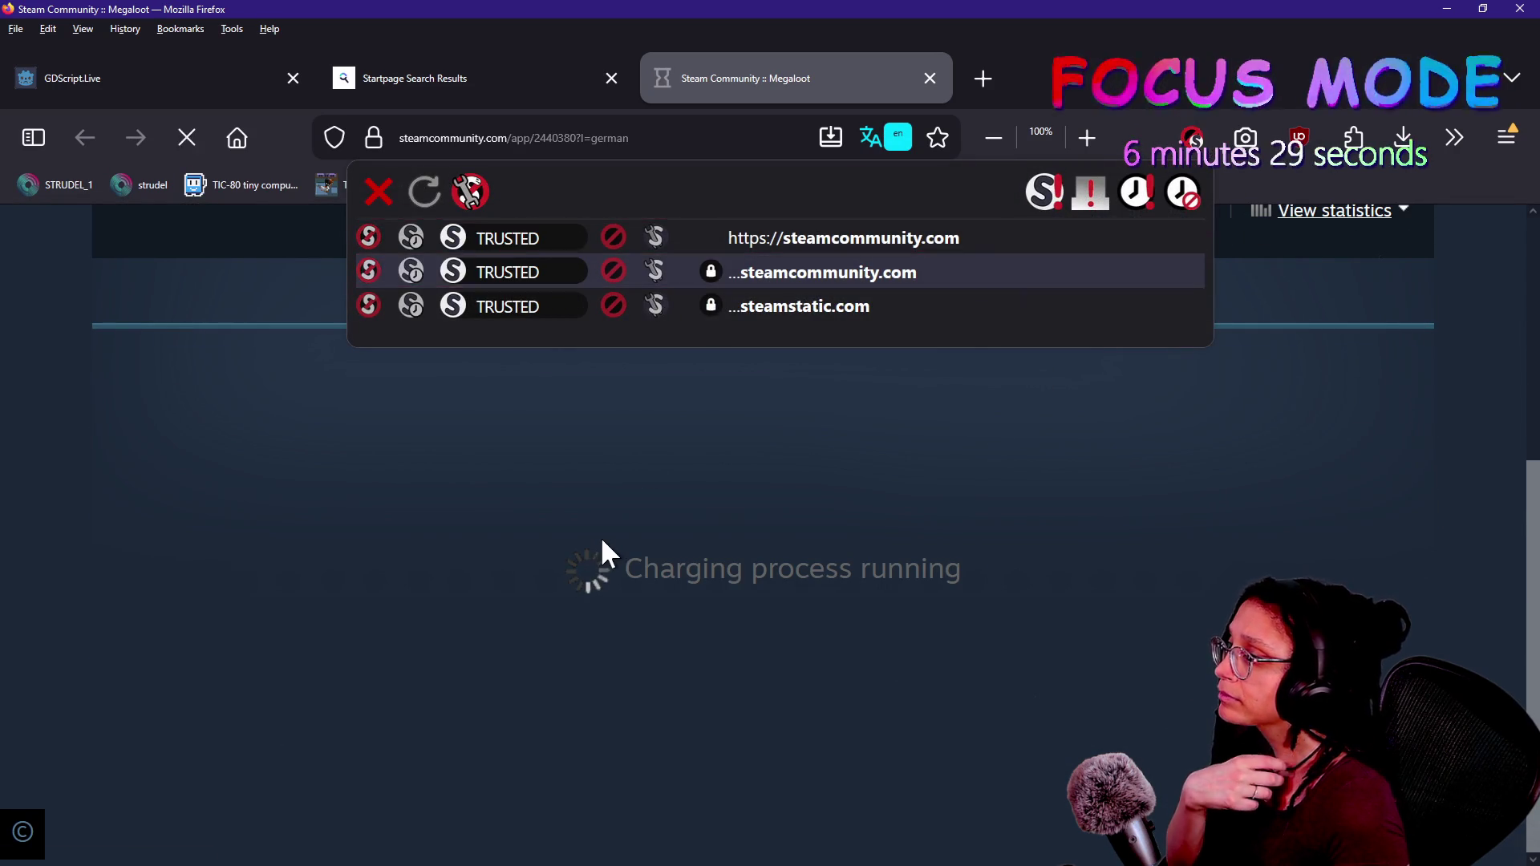
click(600, 535)
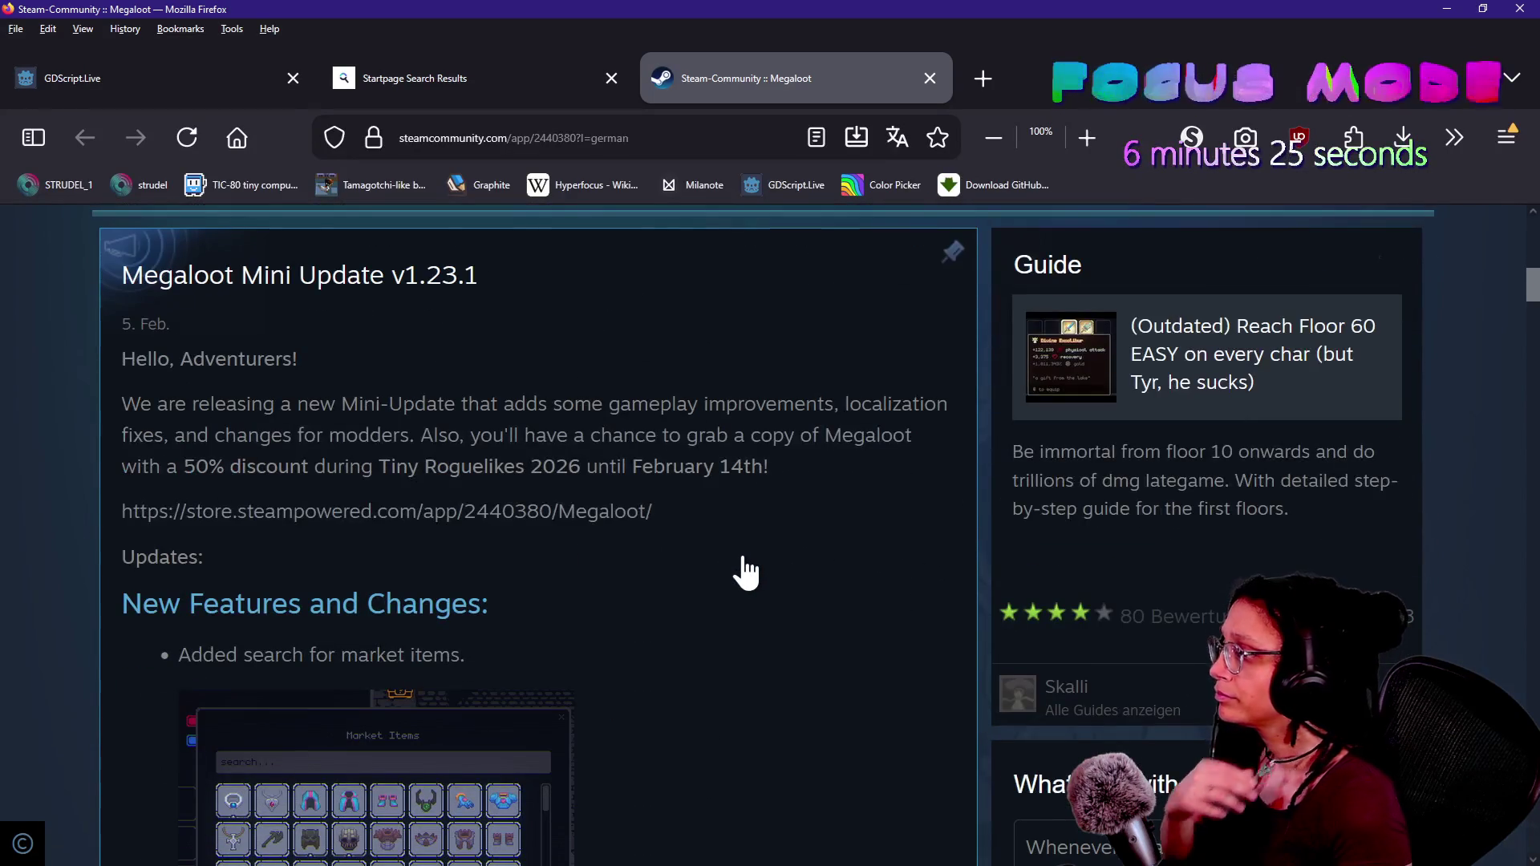
key(ctrl+f)
text(export as pat)
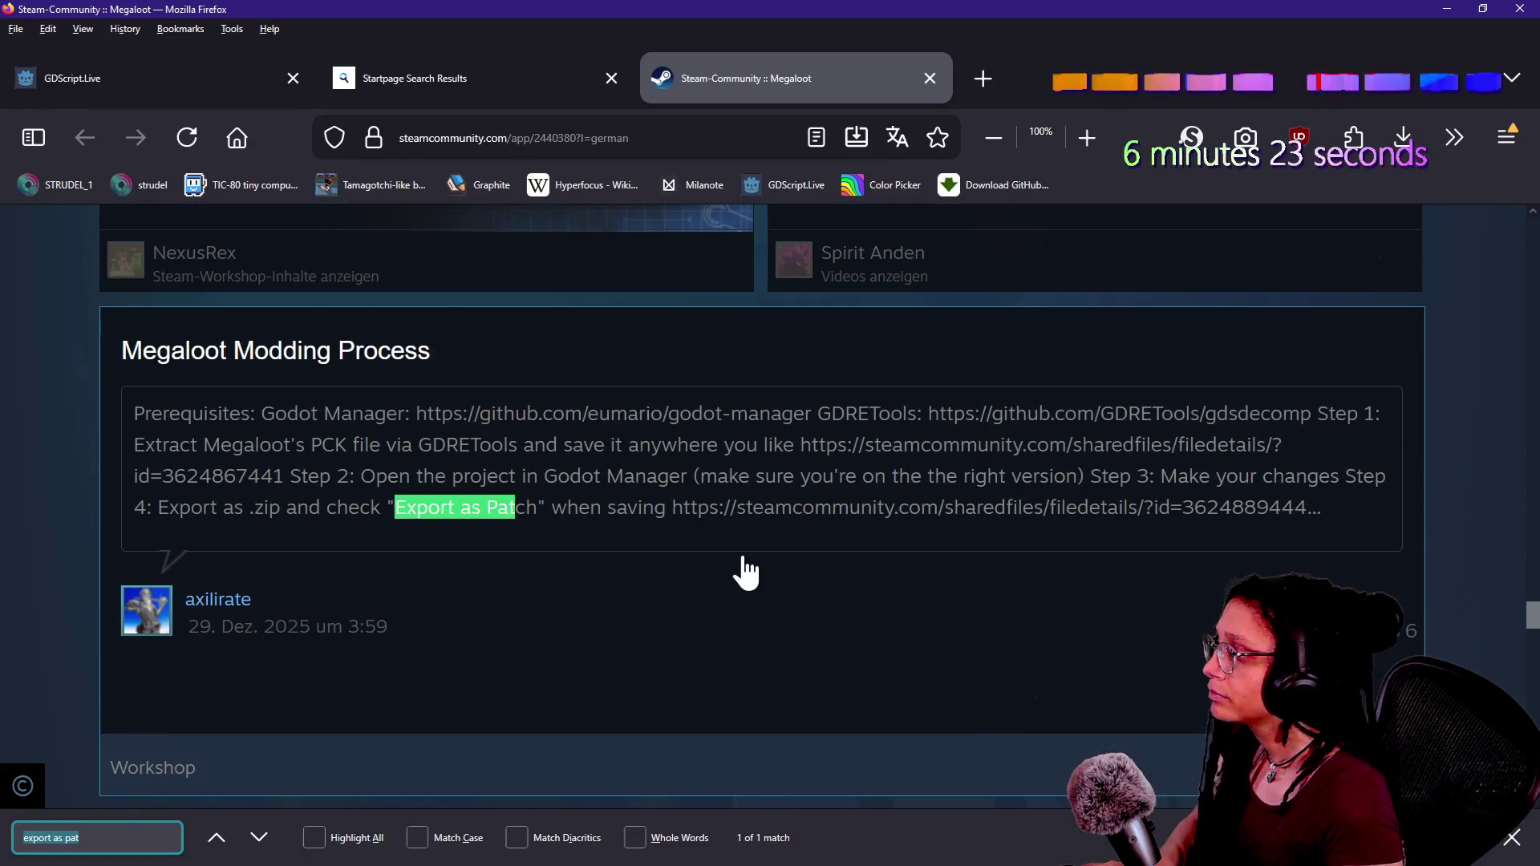
click(662, 527)
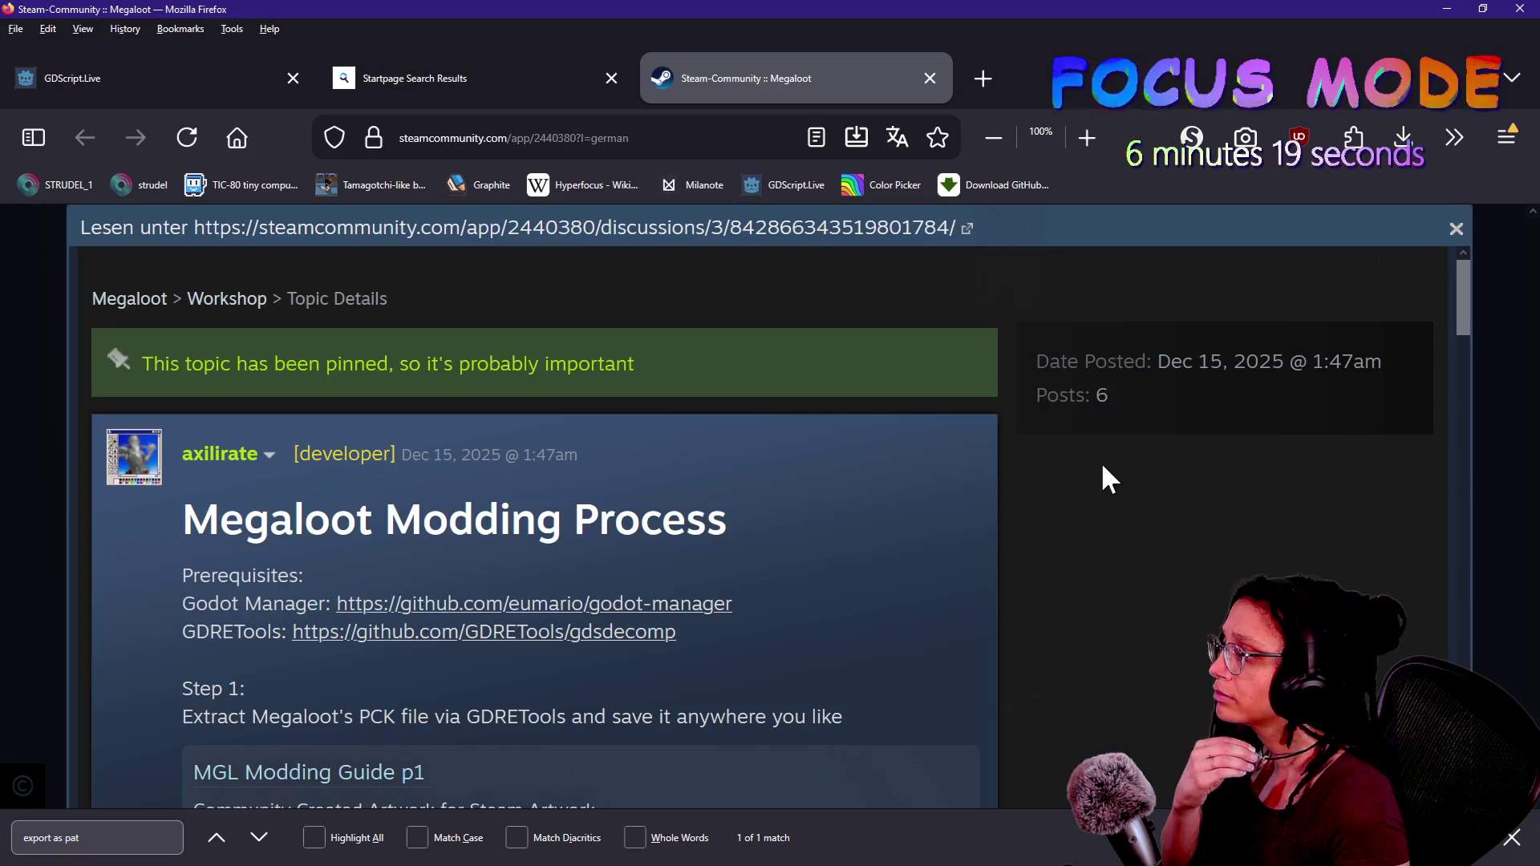
- Scroll the Steam discussion guide down through Steps 2–4 and back up
scroll(1107, 474, down, 3)
scroll(882, 501, down, 4)
scroll(879, 490, down, 2)
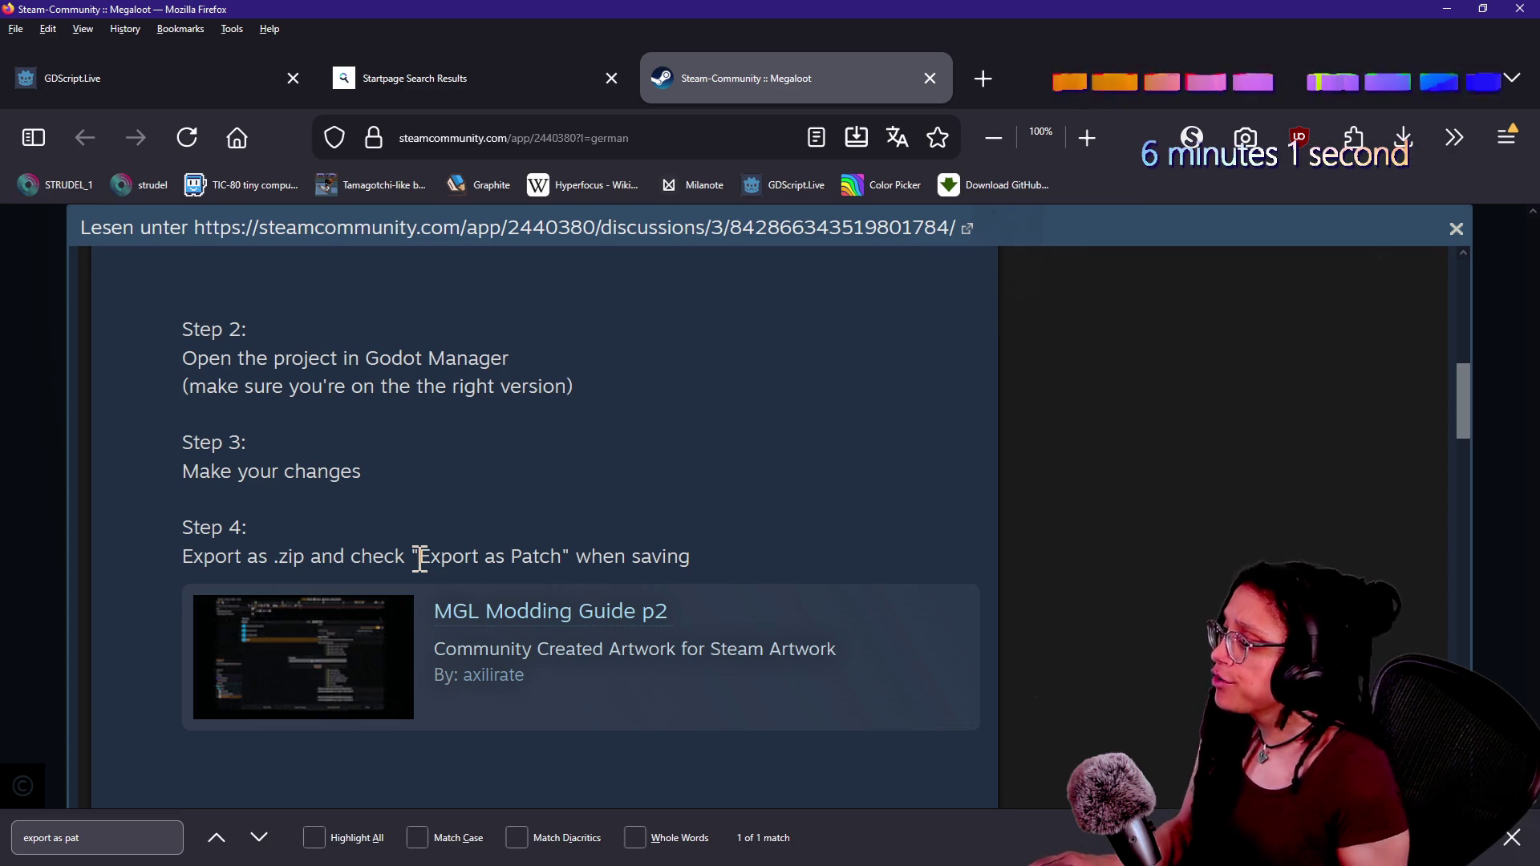
scroll(436, 557, up, 8)
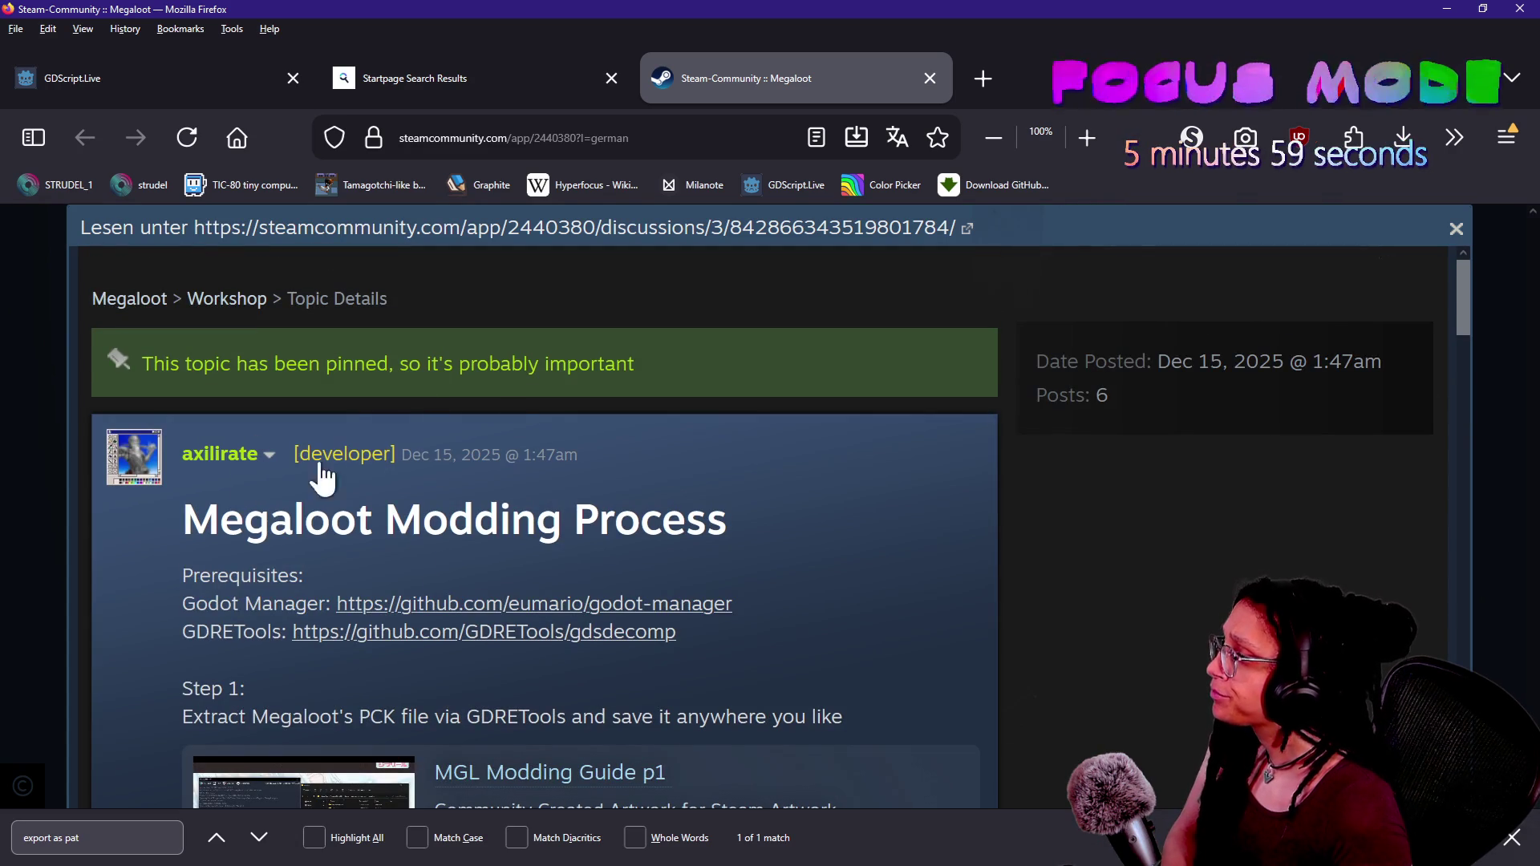
- Copy 'Megaloot' from the post title and paste it as a search in the other browser
double_click(265, 517)
key(ctrl+c)
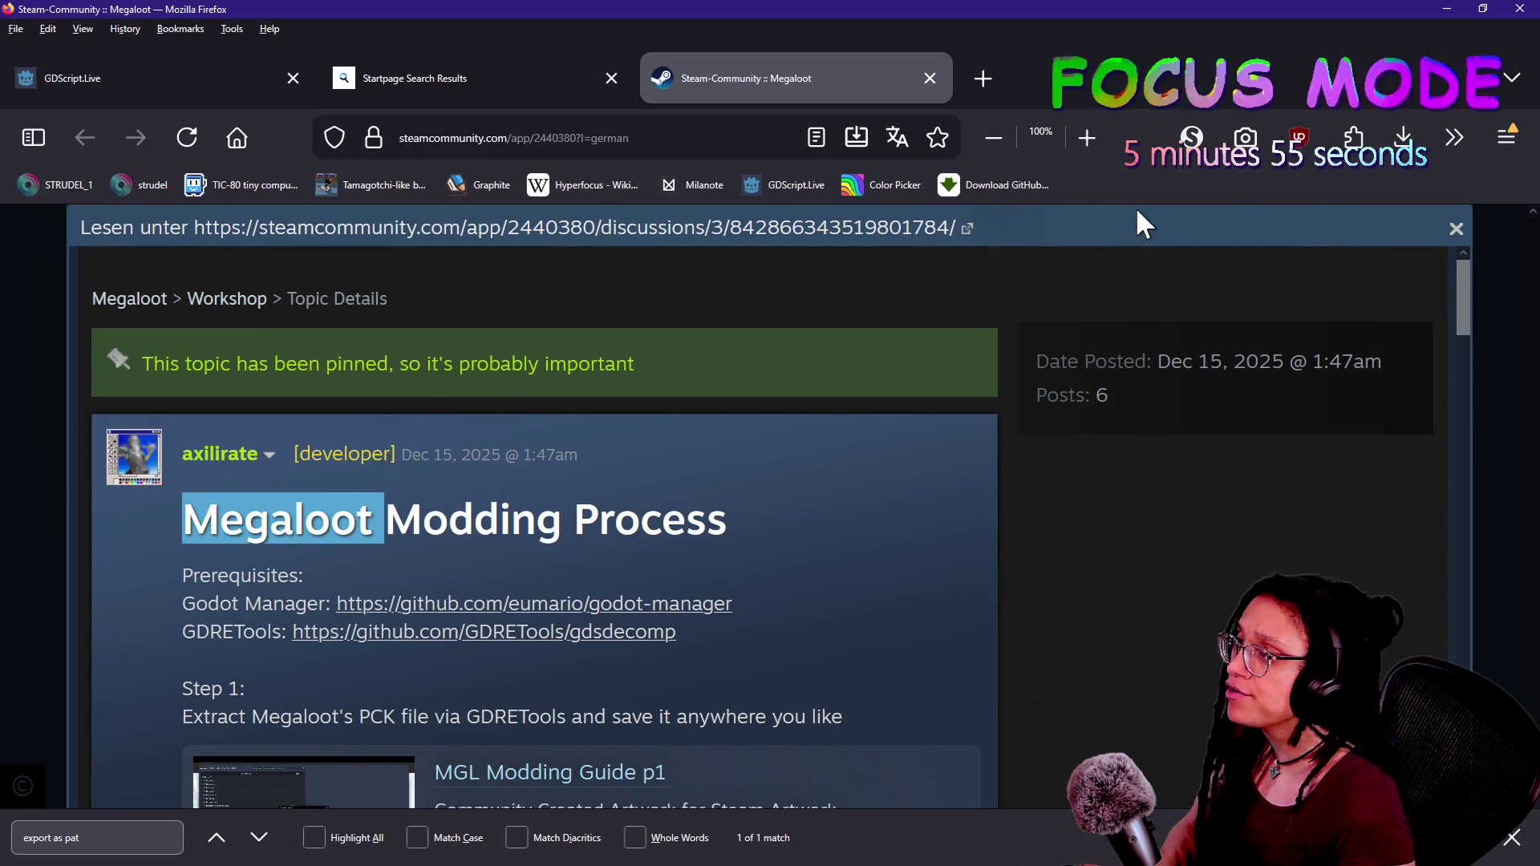
drag(561, 138, 834, 144)
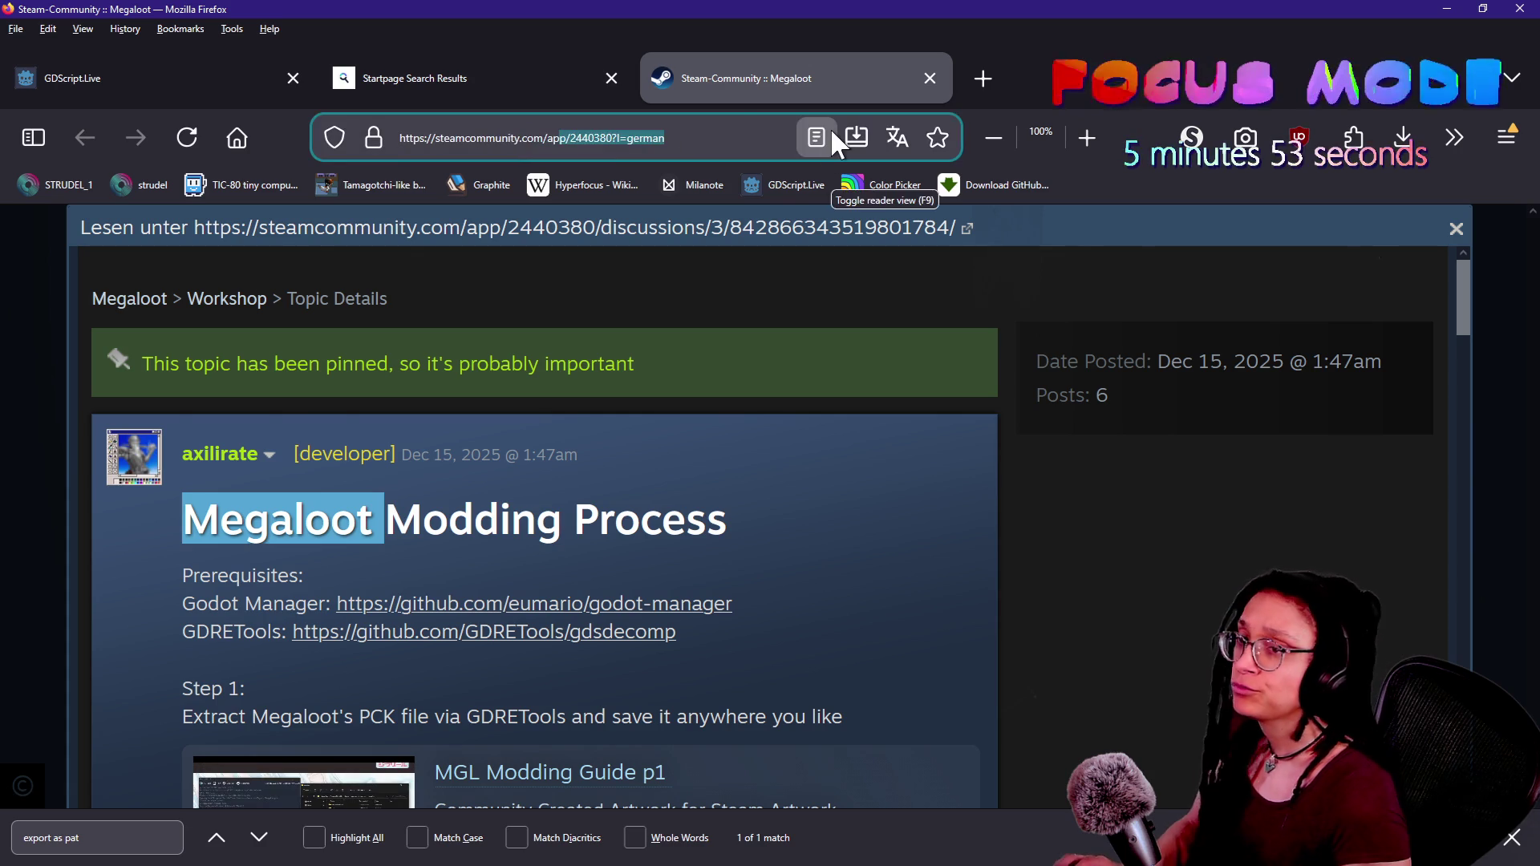
key(alt+Tab)
key(alt+Tab)
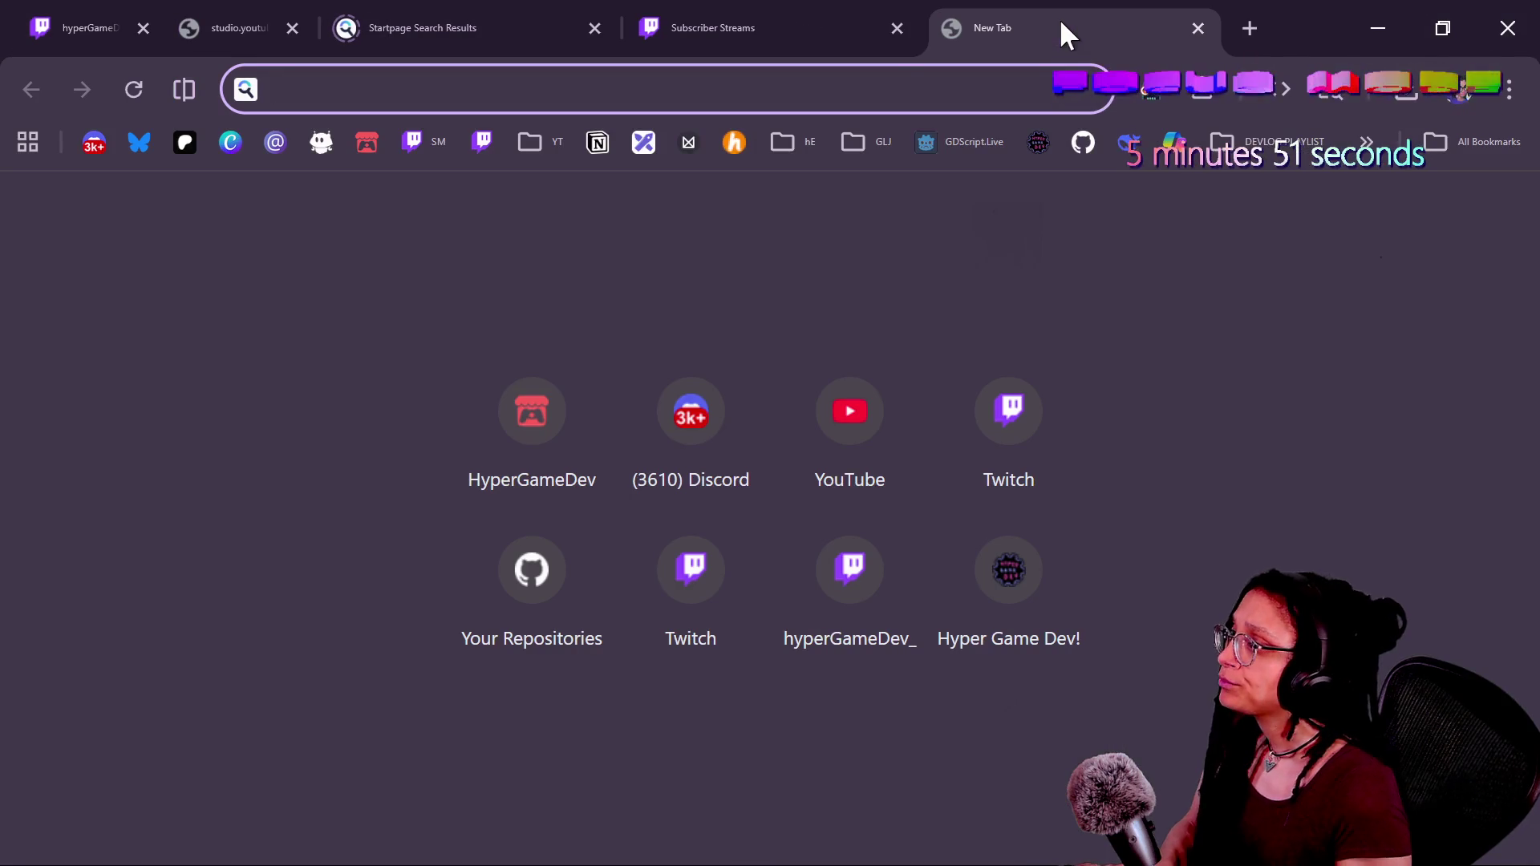
key(ctrl+v)
- Search Startpage for 'Megaloot strea,' and open the Megaloot Steam store result
text(strea,)
key(Return)
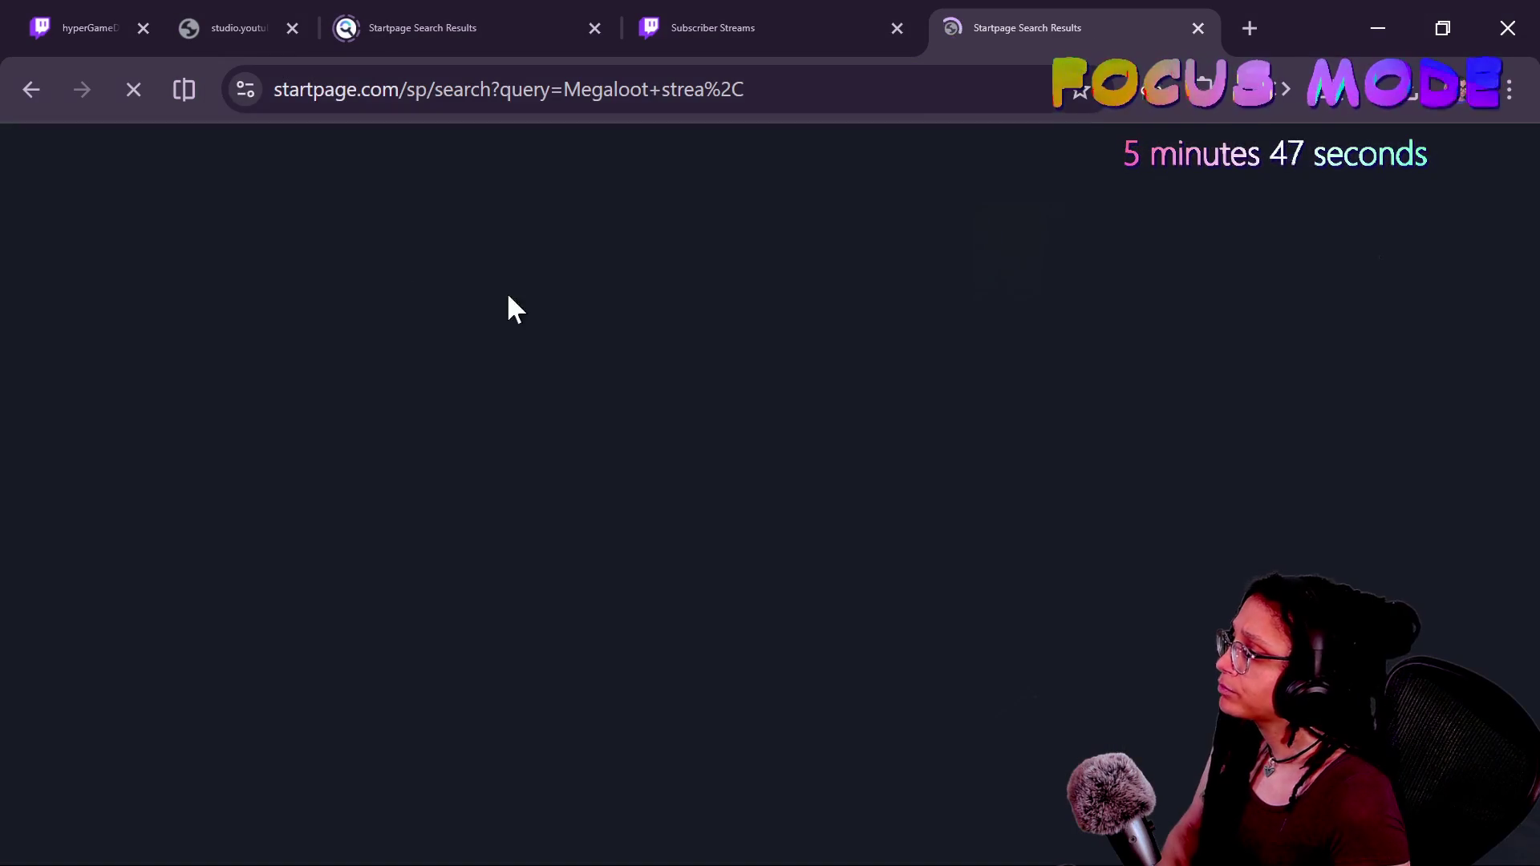
click(353, 550)
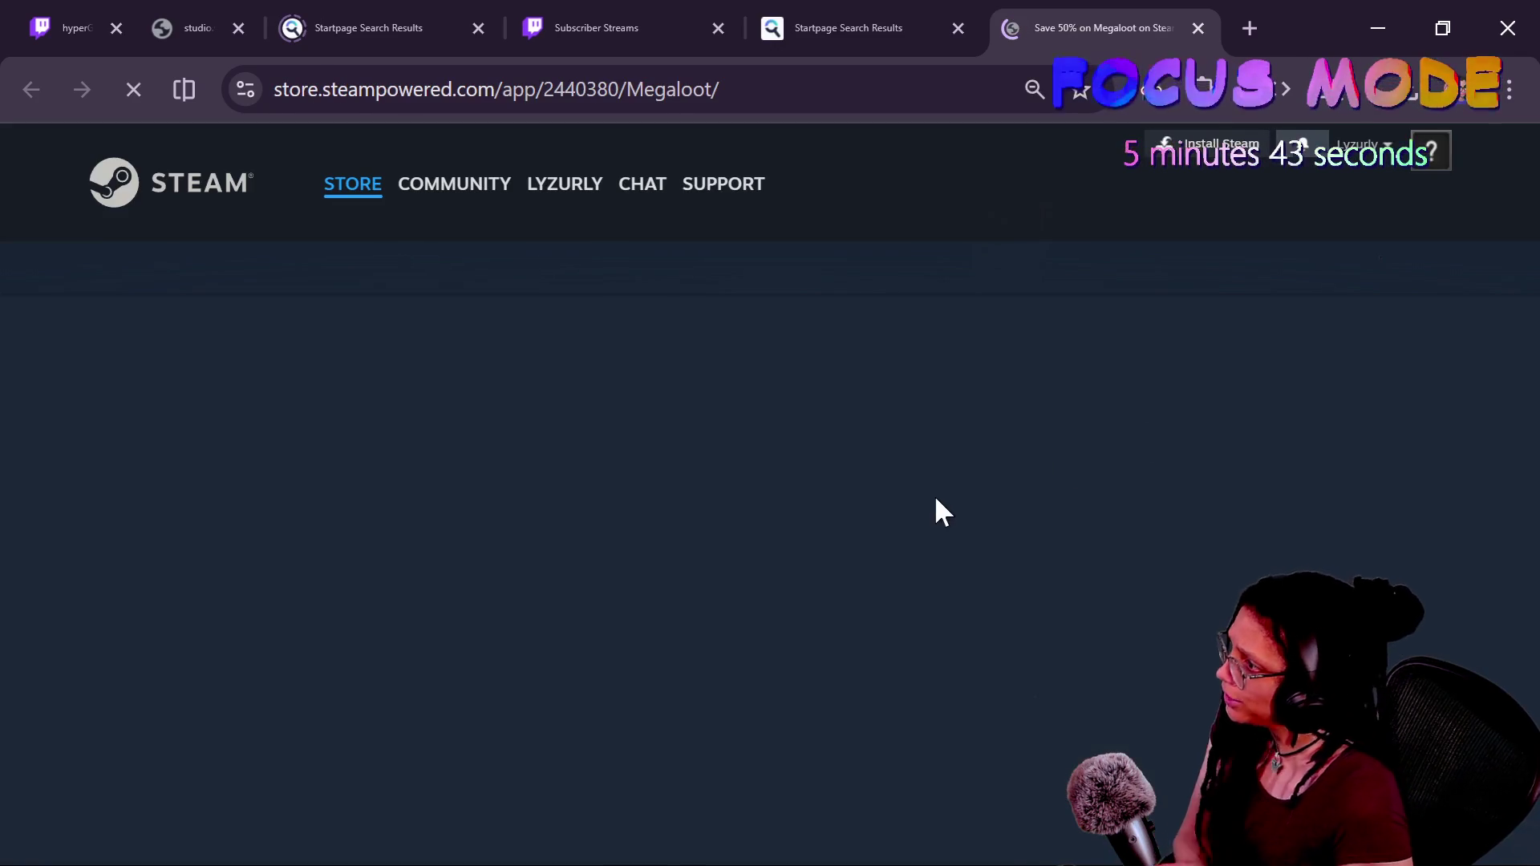
- Add Megaloot to the Steam wishlist and follow it for updates
scroll(1129, 505, down, 2)
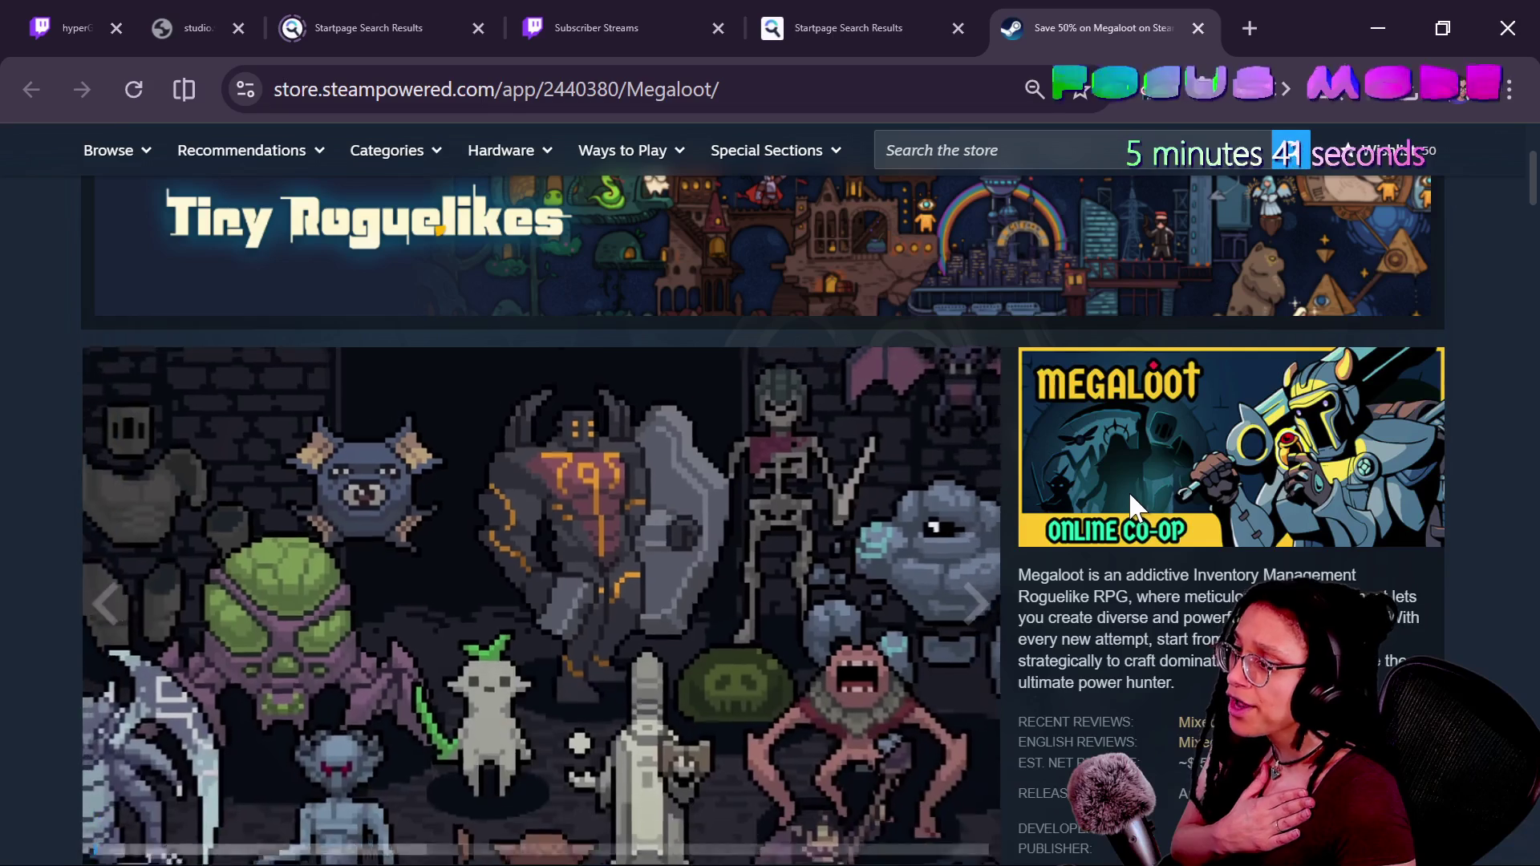
scroll(1025, 607, down, 2)
scroll(1025, 607, down, 2)
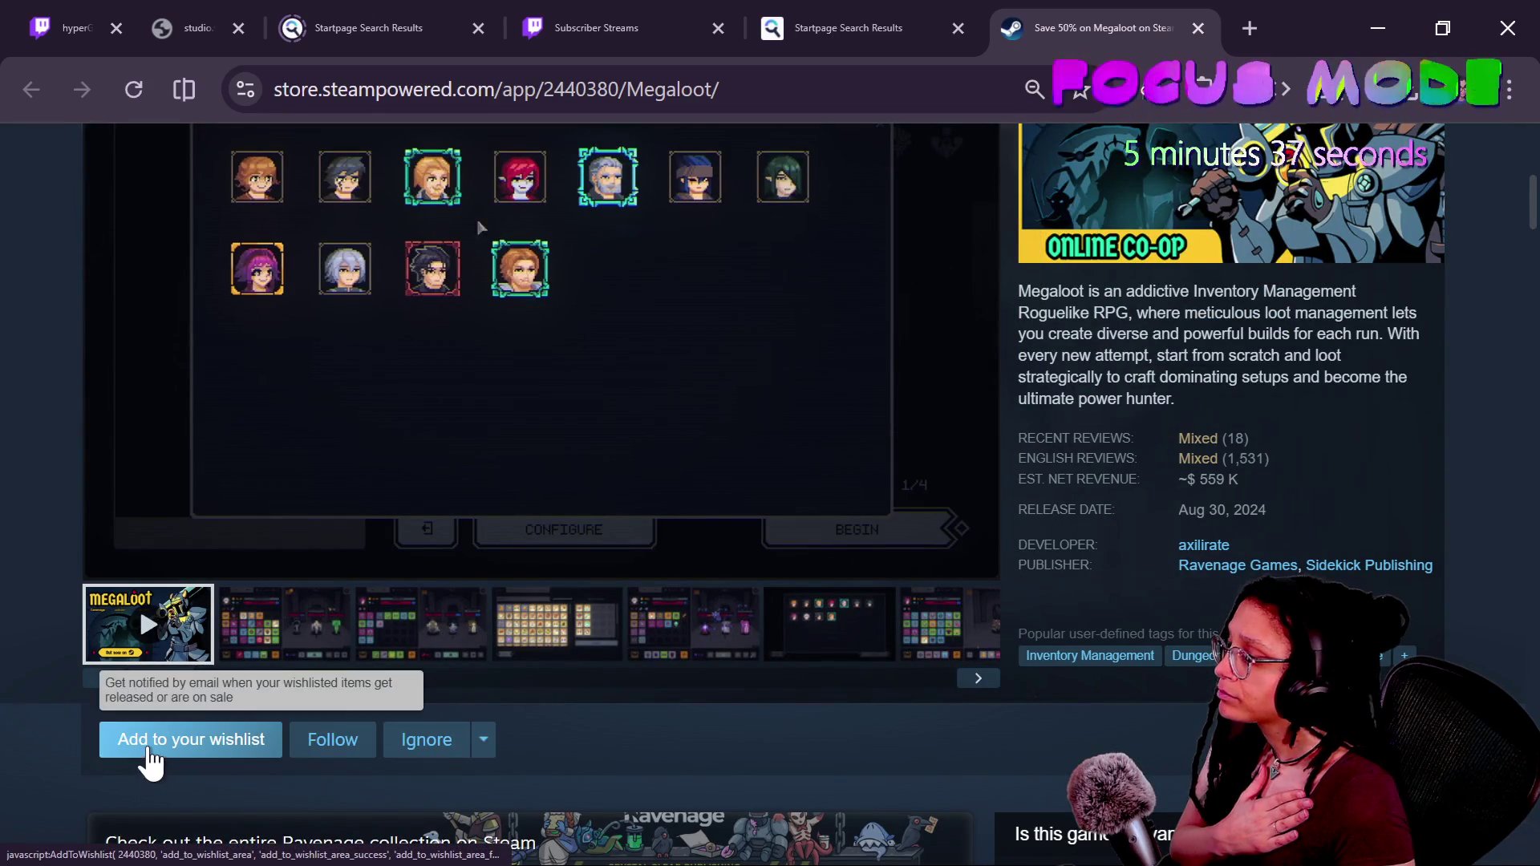
click(148, 746)
click(327, 741)
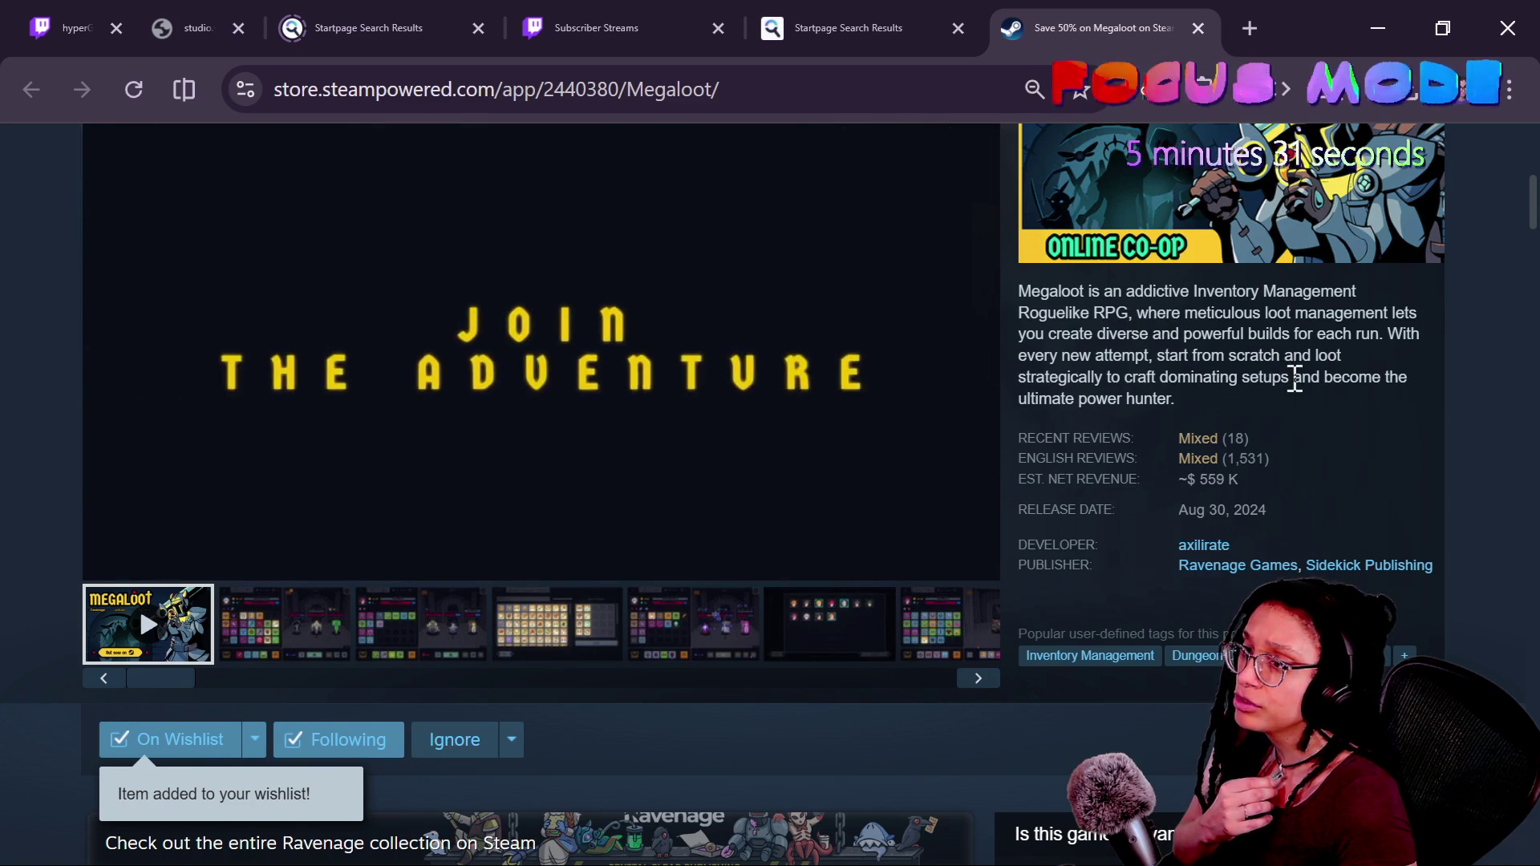
- View the second screenshot, then jump to Megaloot's Mixed customer reviews
scroll(1071, 442, up, 1)
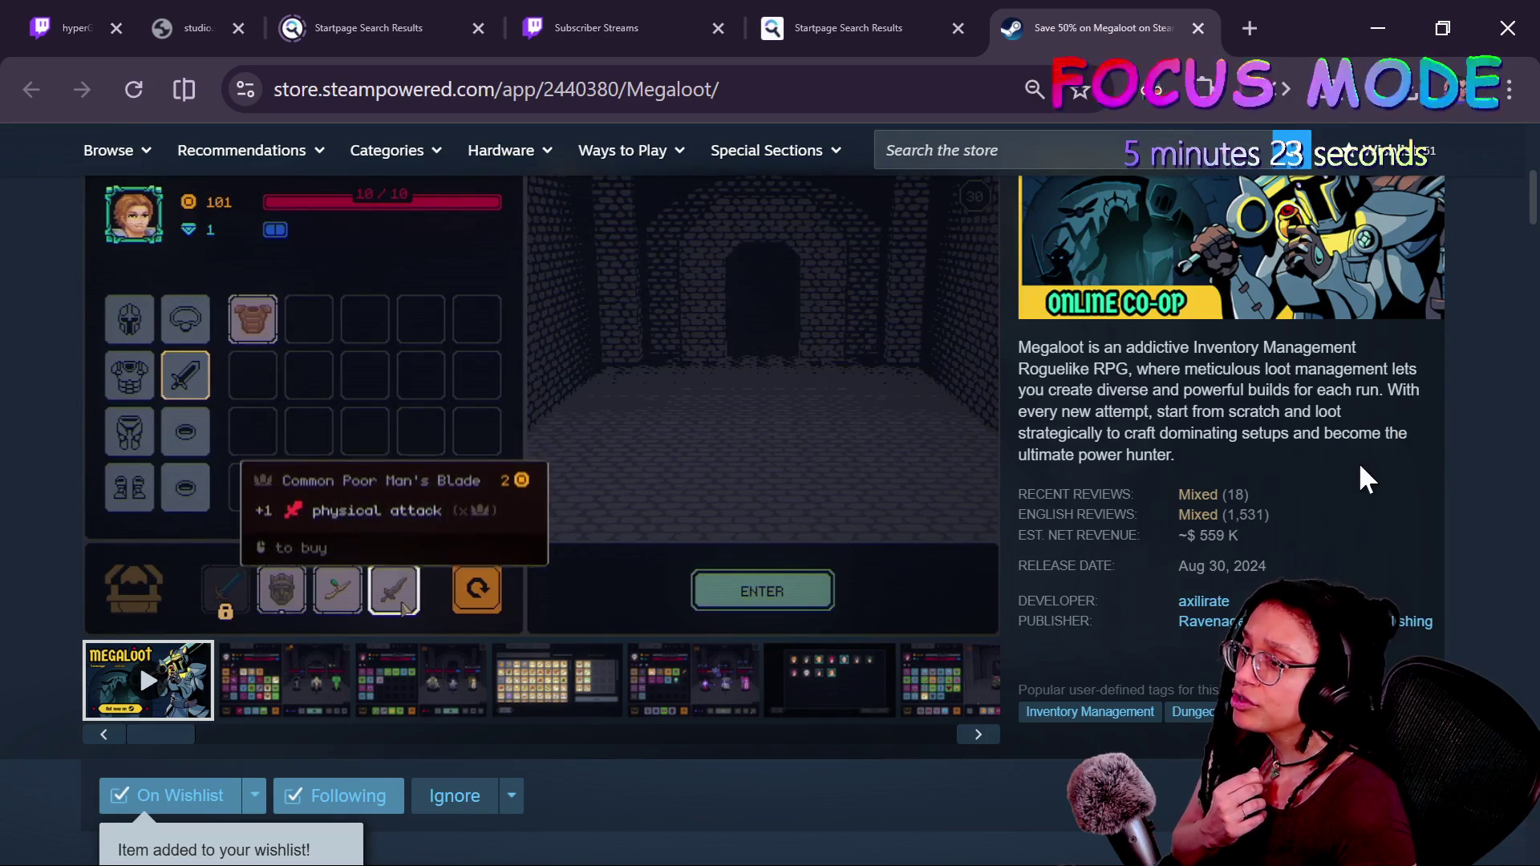
scroll(1366, 463, up, 2)
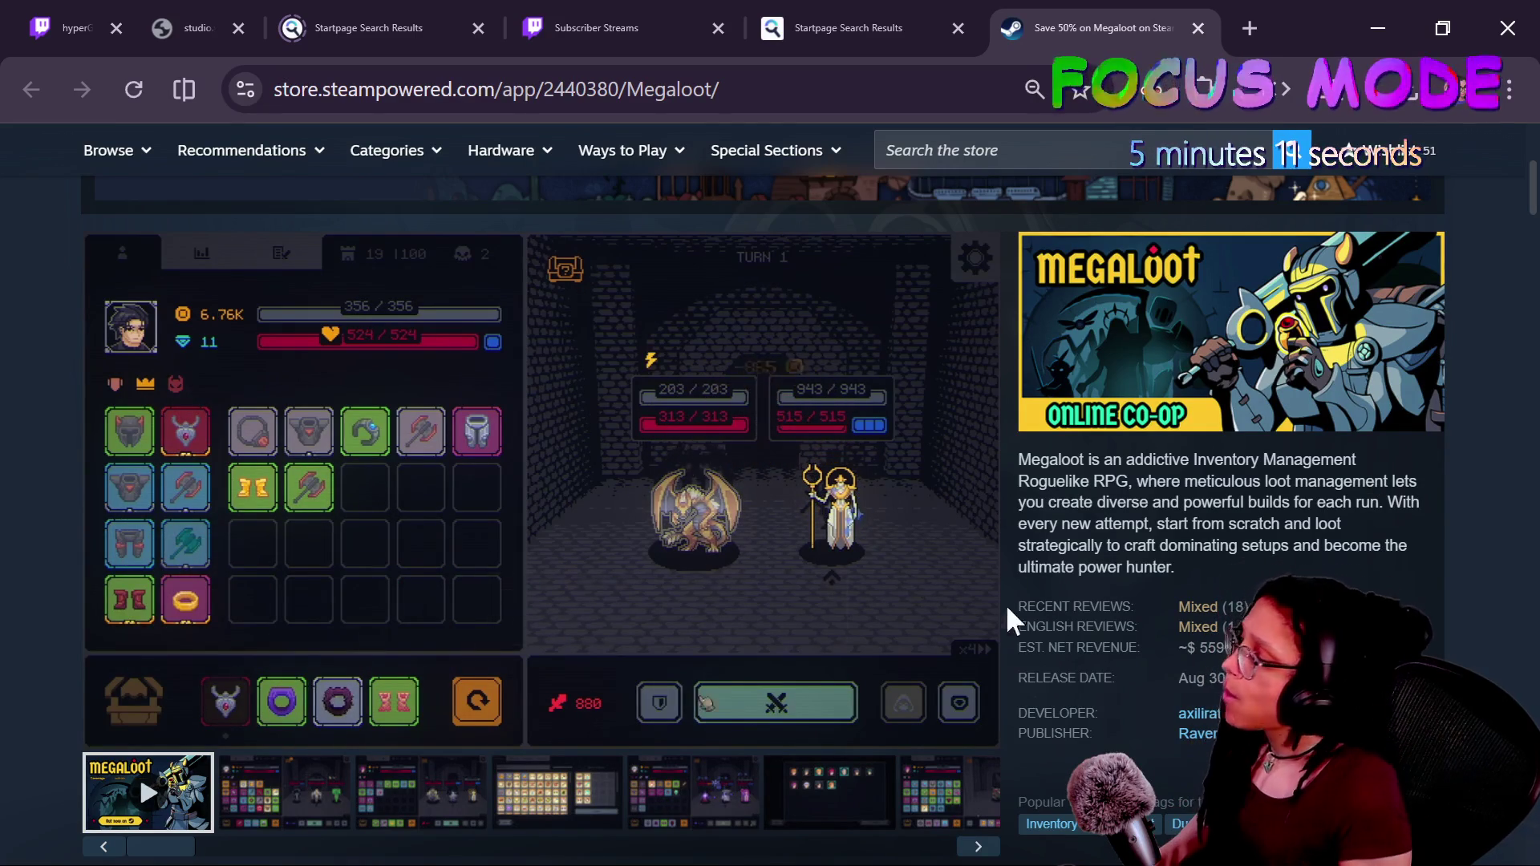
click(333, 806)
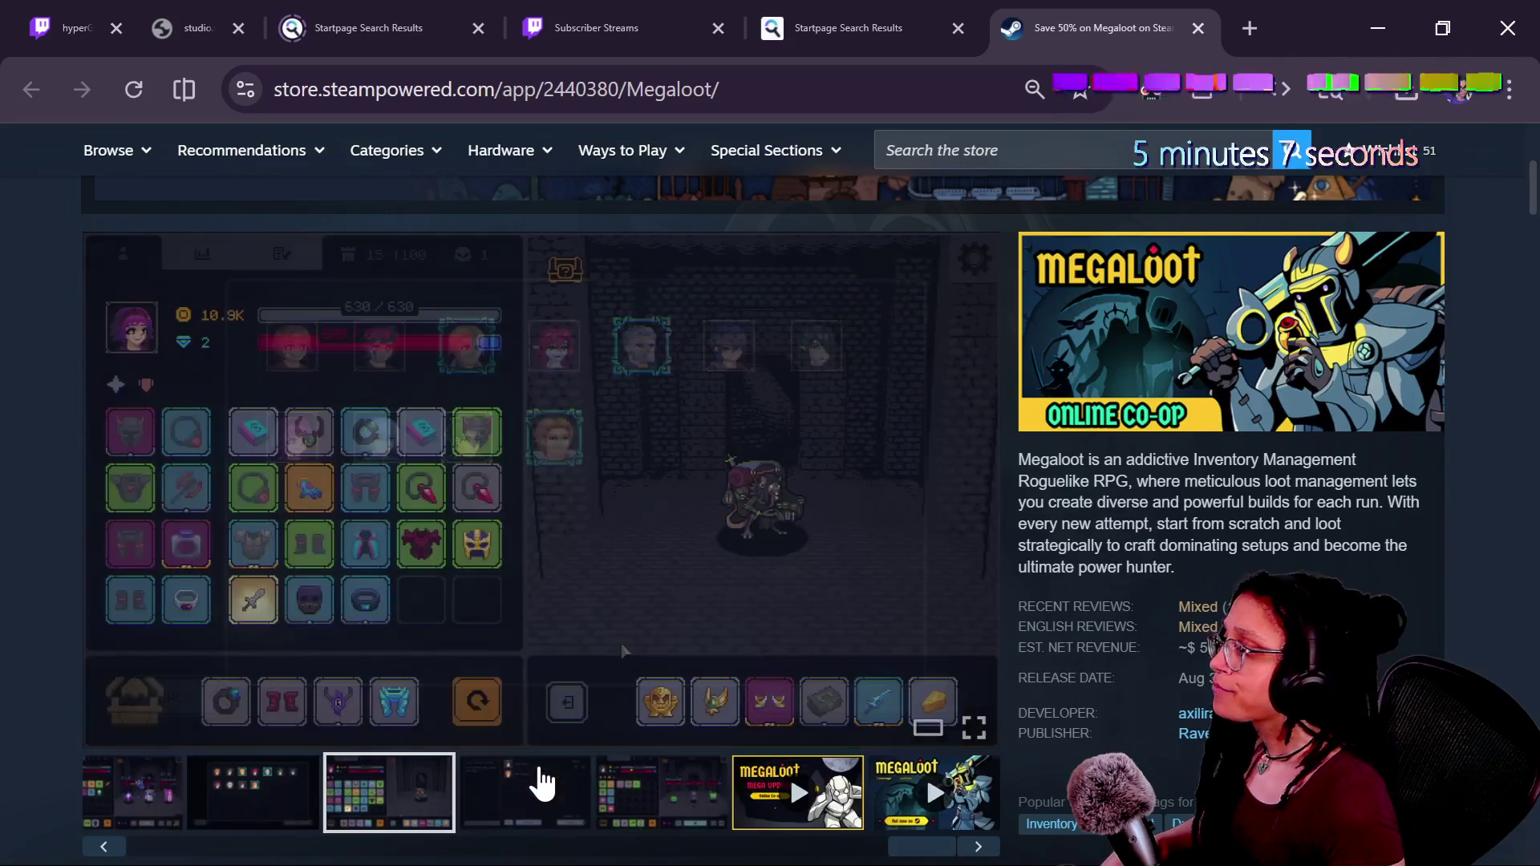
scroll(1082, 429, down, 2)
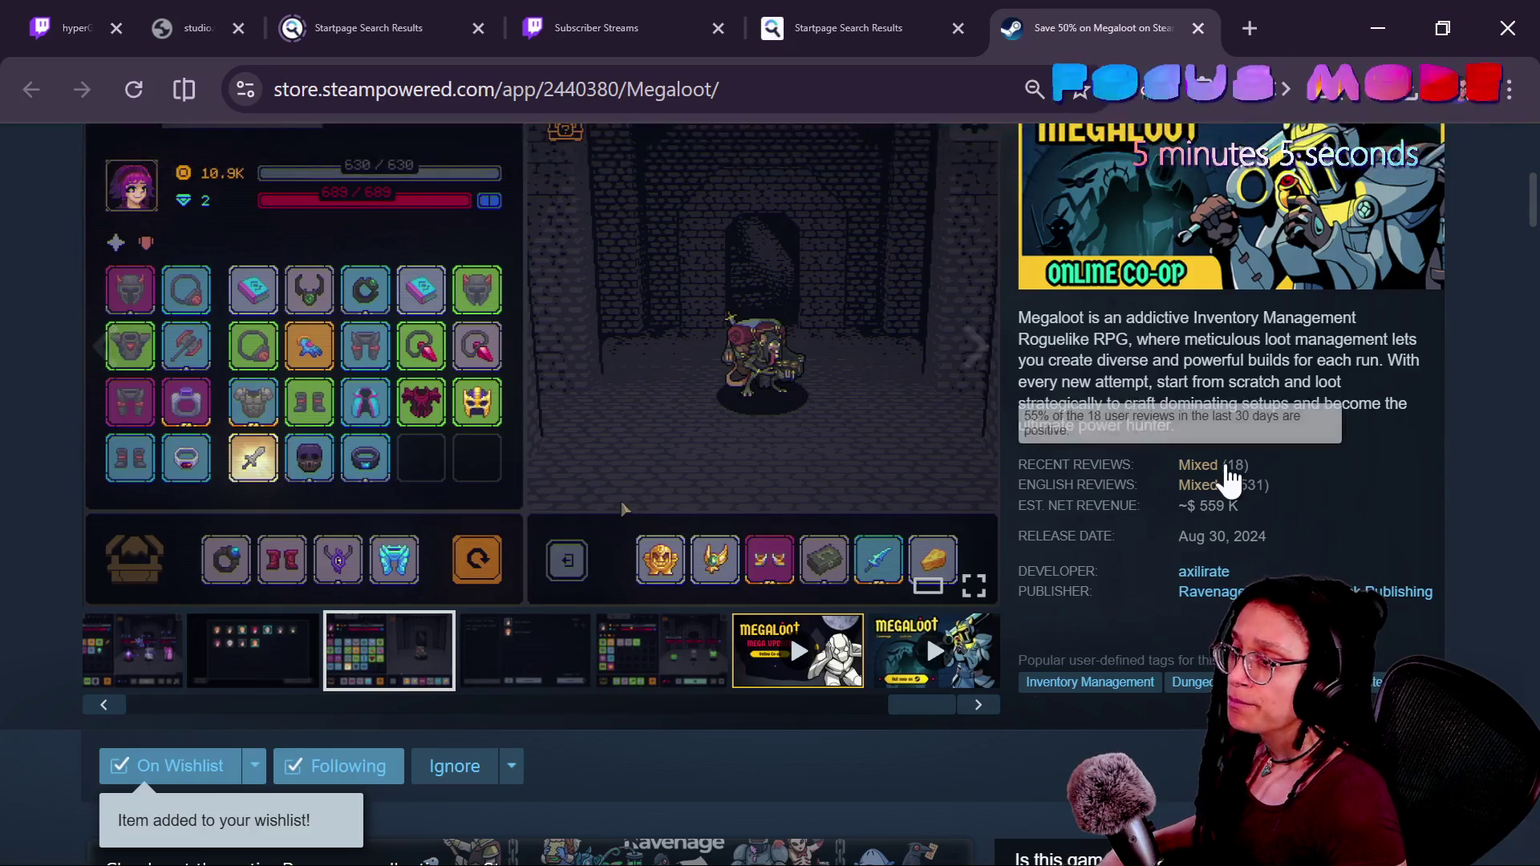
click(1215, 474)
scroll(1305, 433, down, 2)
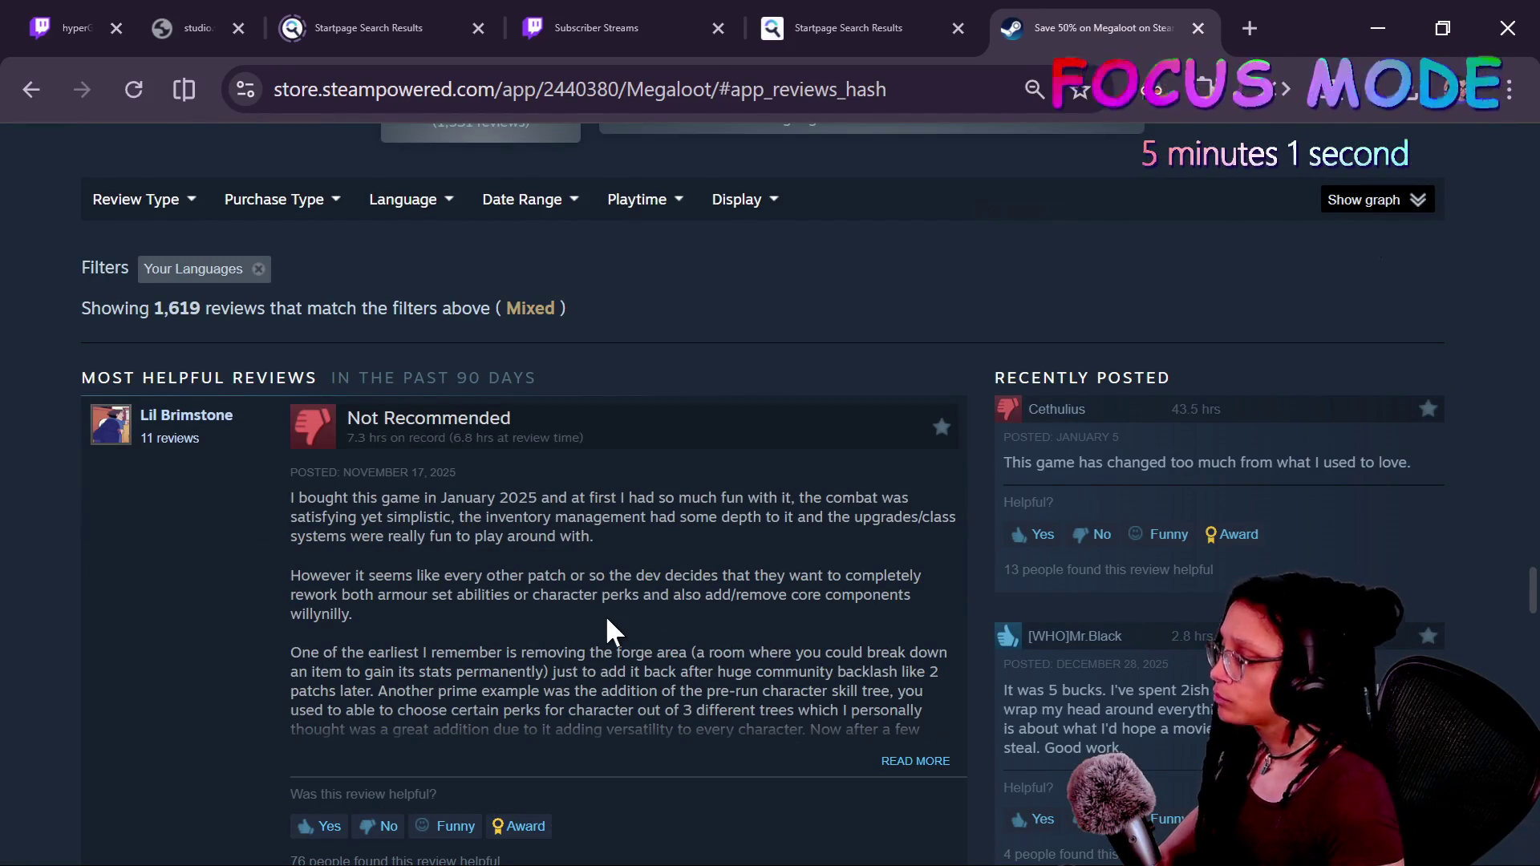
key(ctrl+plus)
scroll(609, 619, down, 2)
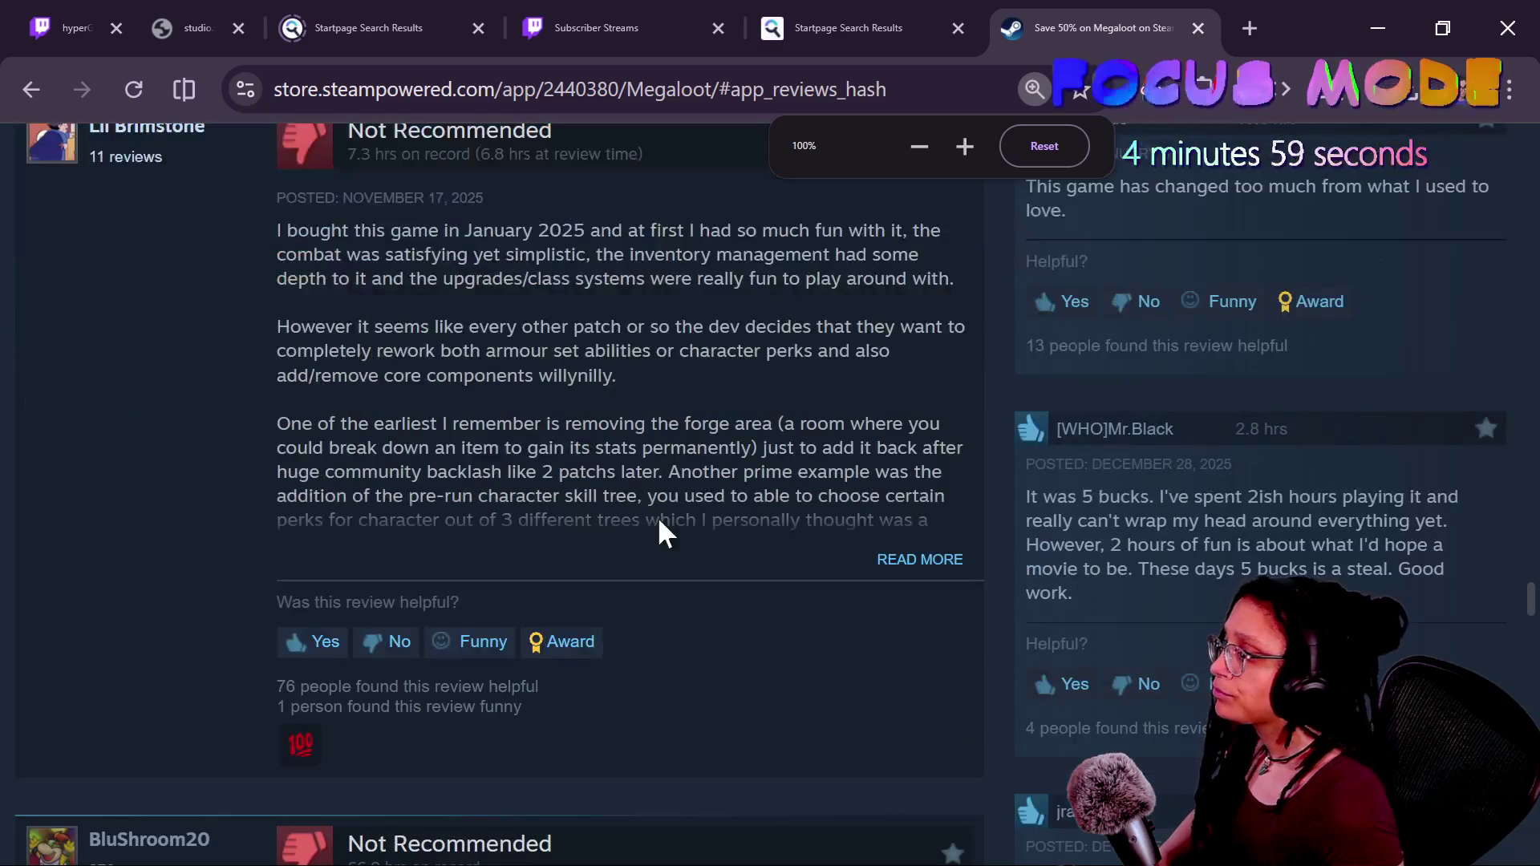
drag(603, 310, 822, 396)
click(819, 394)
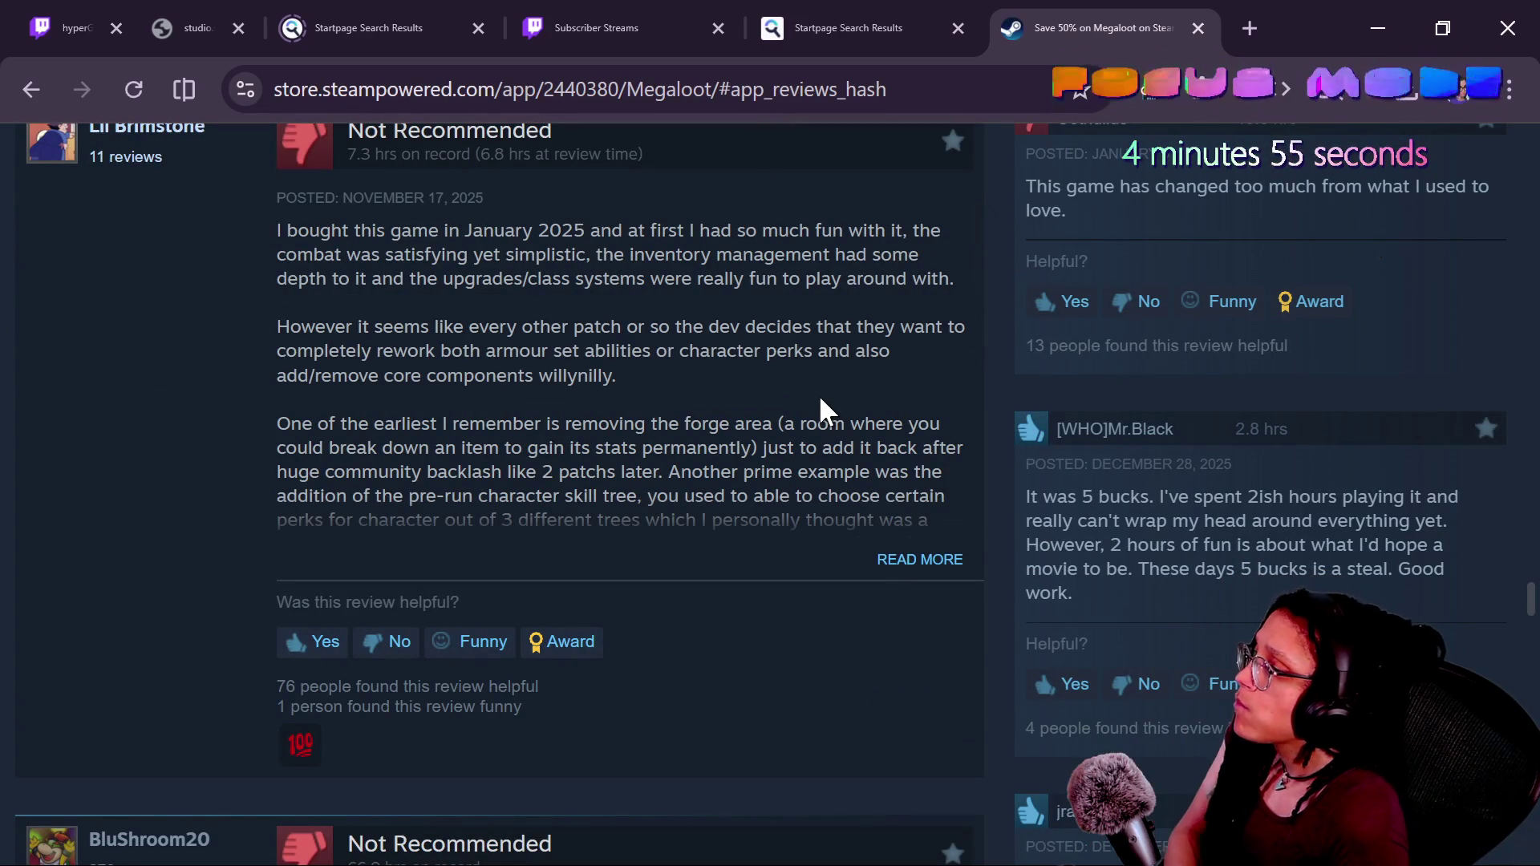
click(888, 559)
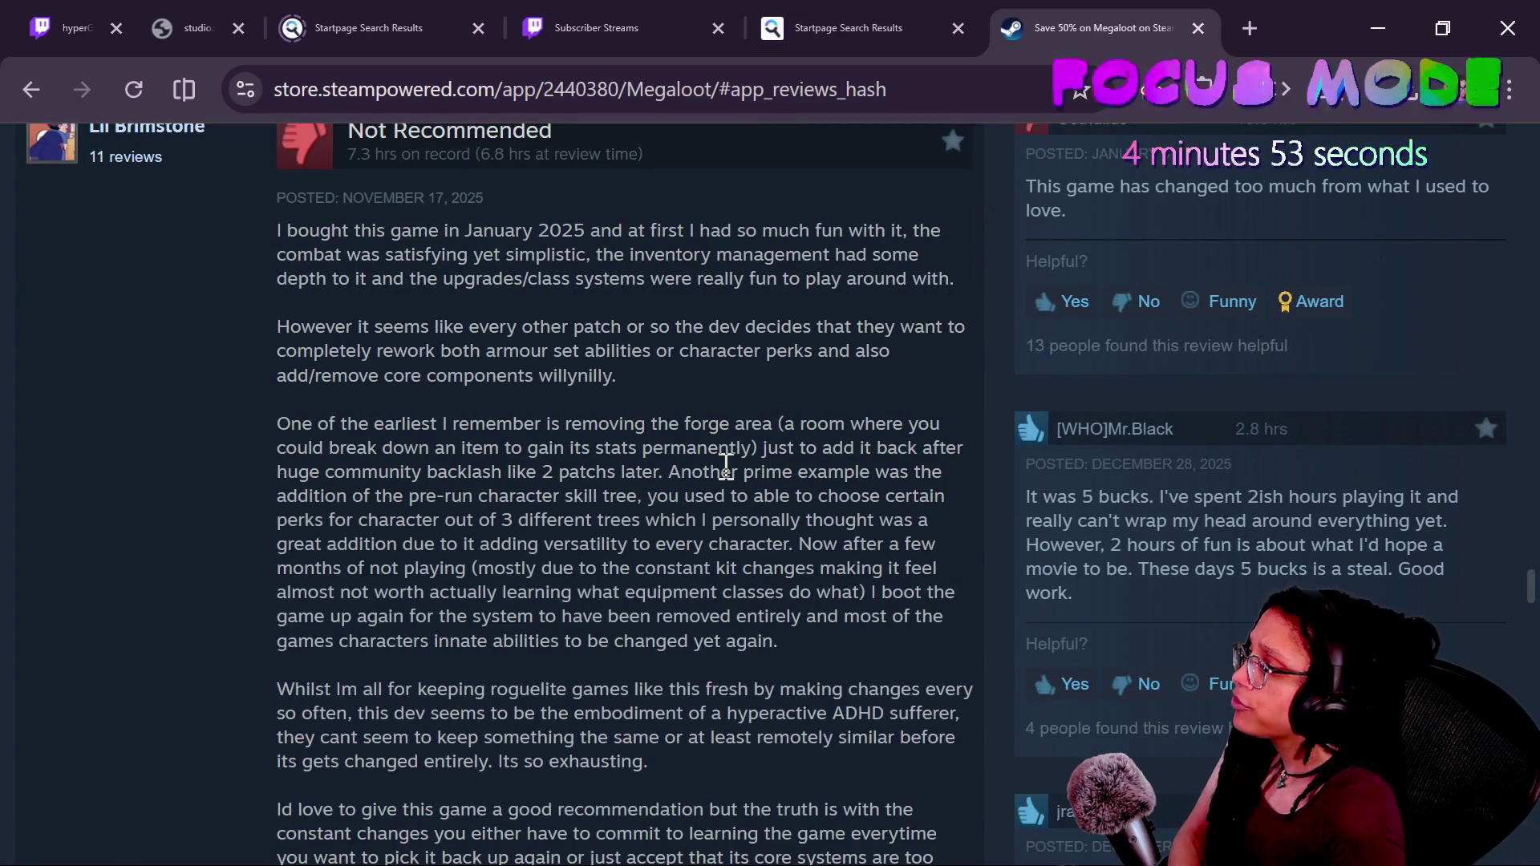
scroll(727, 504, down, 3)
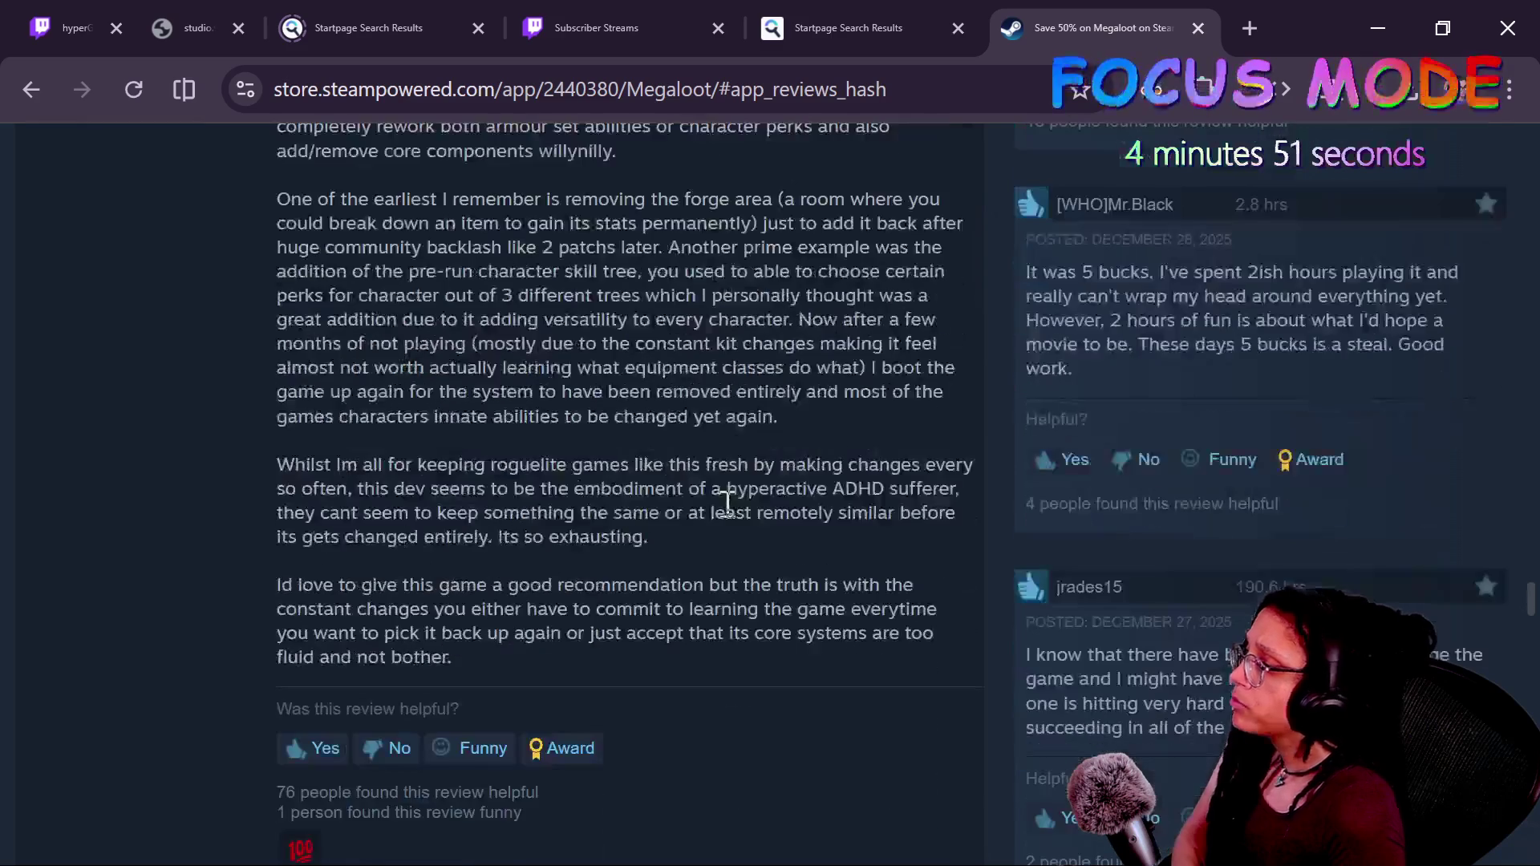
scroll(726, 503, down, 2)
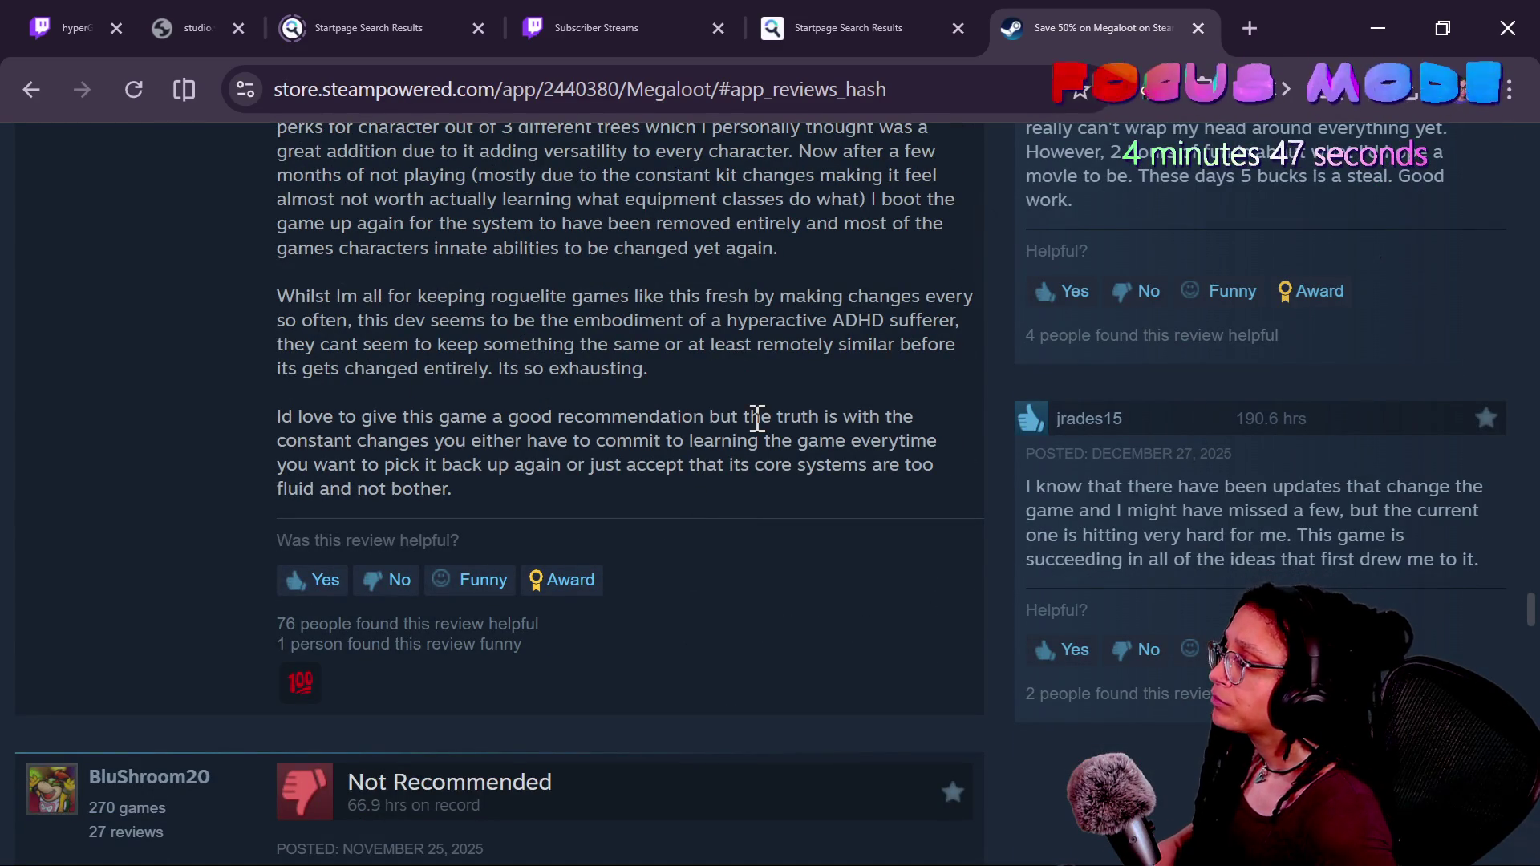
drag(438, 416, 667, 505)
scroll(657, 478, down, 5)
scroll(660, 481, down, 1)
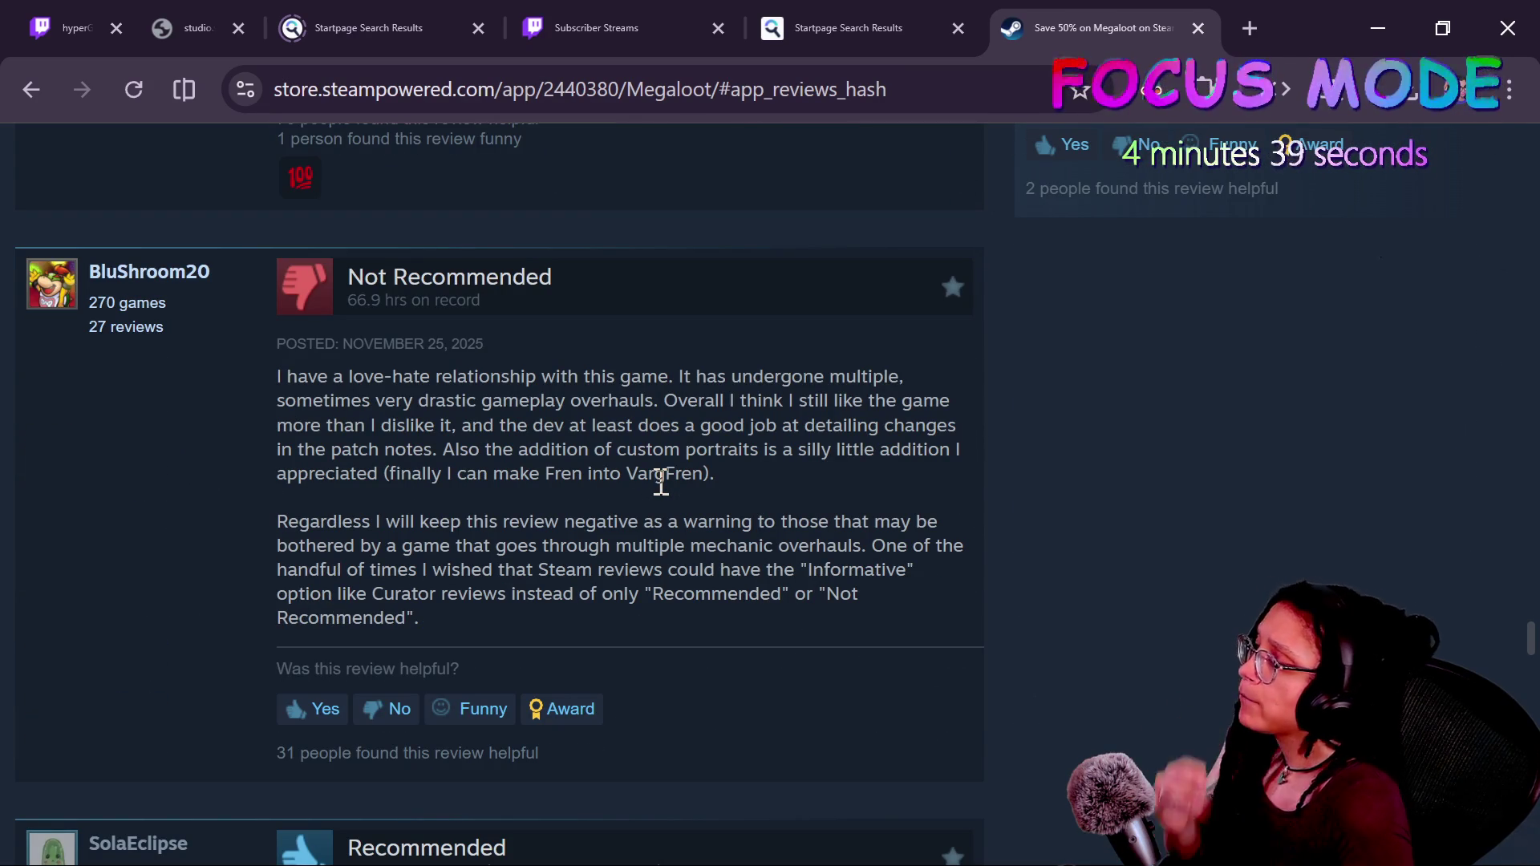
mouse_move(445, 395)
mouse_down()
mouse_move(618, 373)
mouse_move(623, 398)
mouse_up()
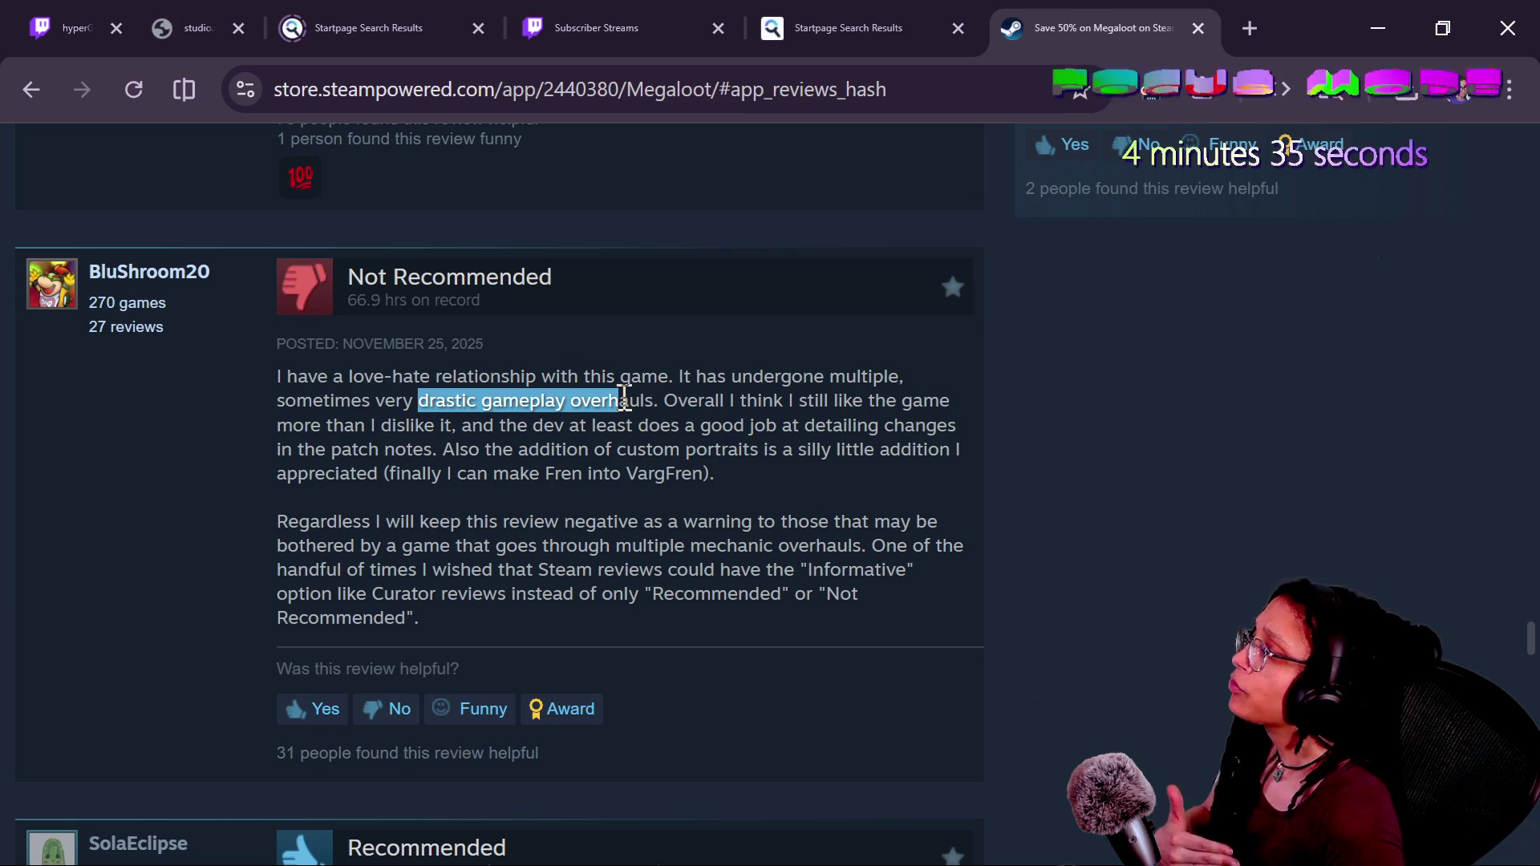
click(646, 399)
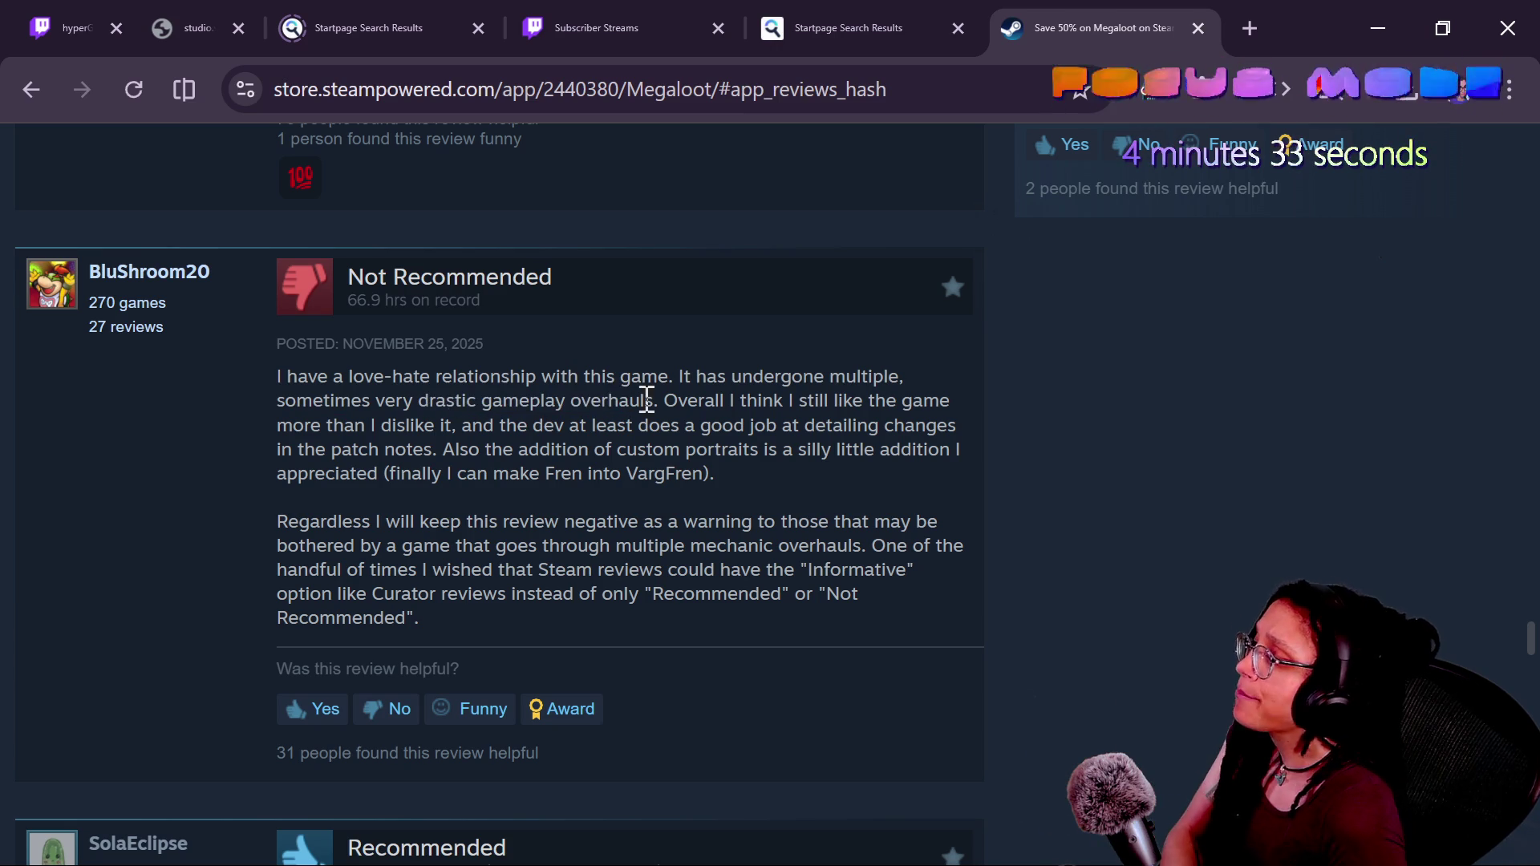
mouse_move(682, 398)
mouse_down()
mouse_move(257, 344)
mouse_move(472, 425)
mouse_move(645, 425)
mouse_move(668, 406)
mouse_up()
click(420, 405)
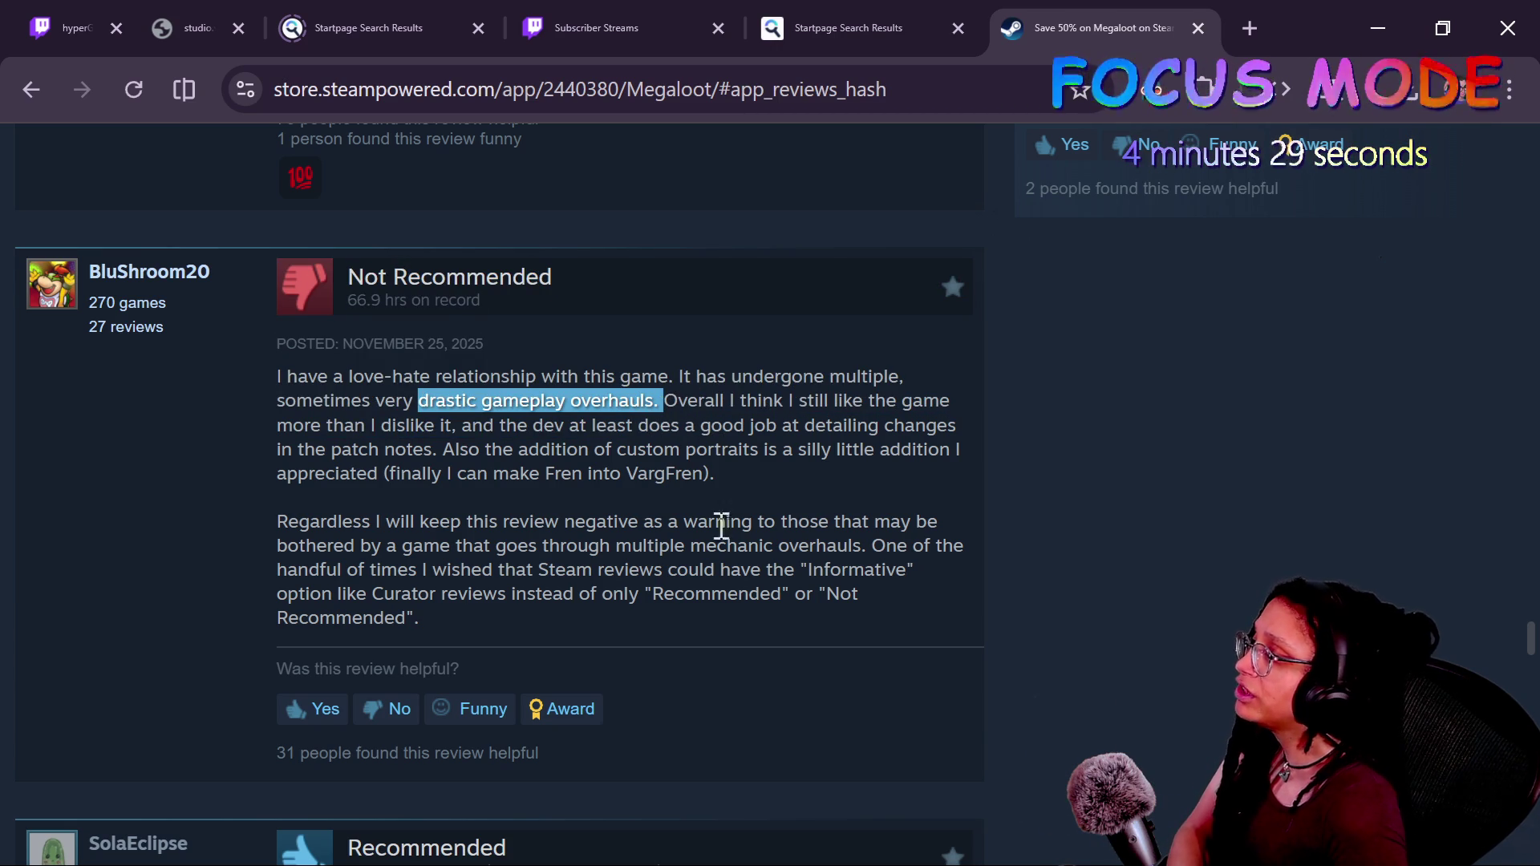
scroll(732, 539, down, 2)
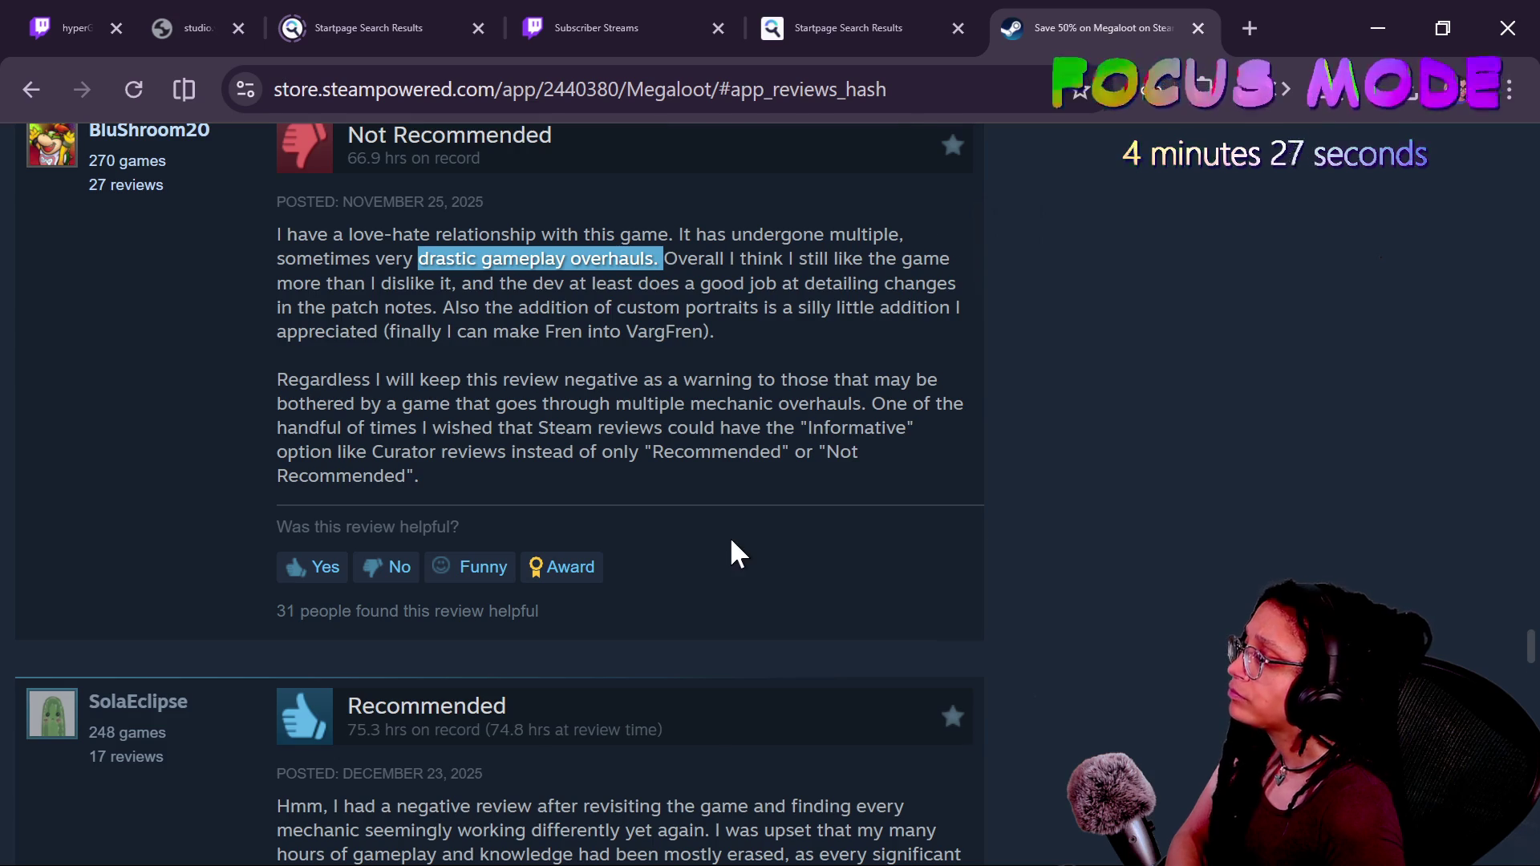
scroll(732, 550, down, 3)
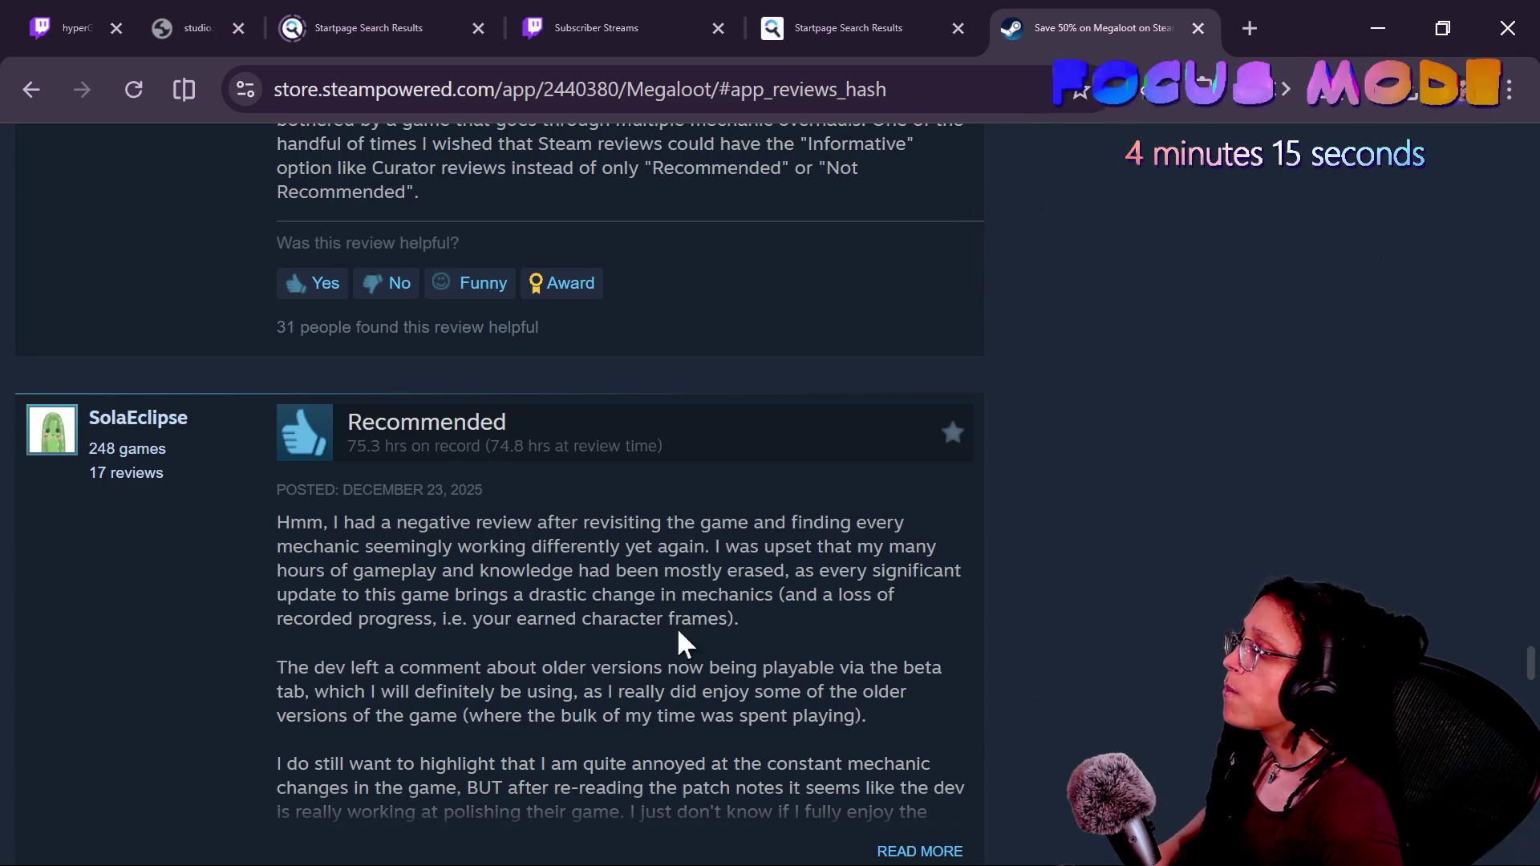
scroll(406, 653, down, 2)
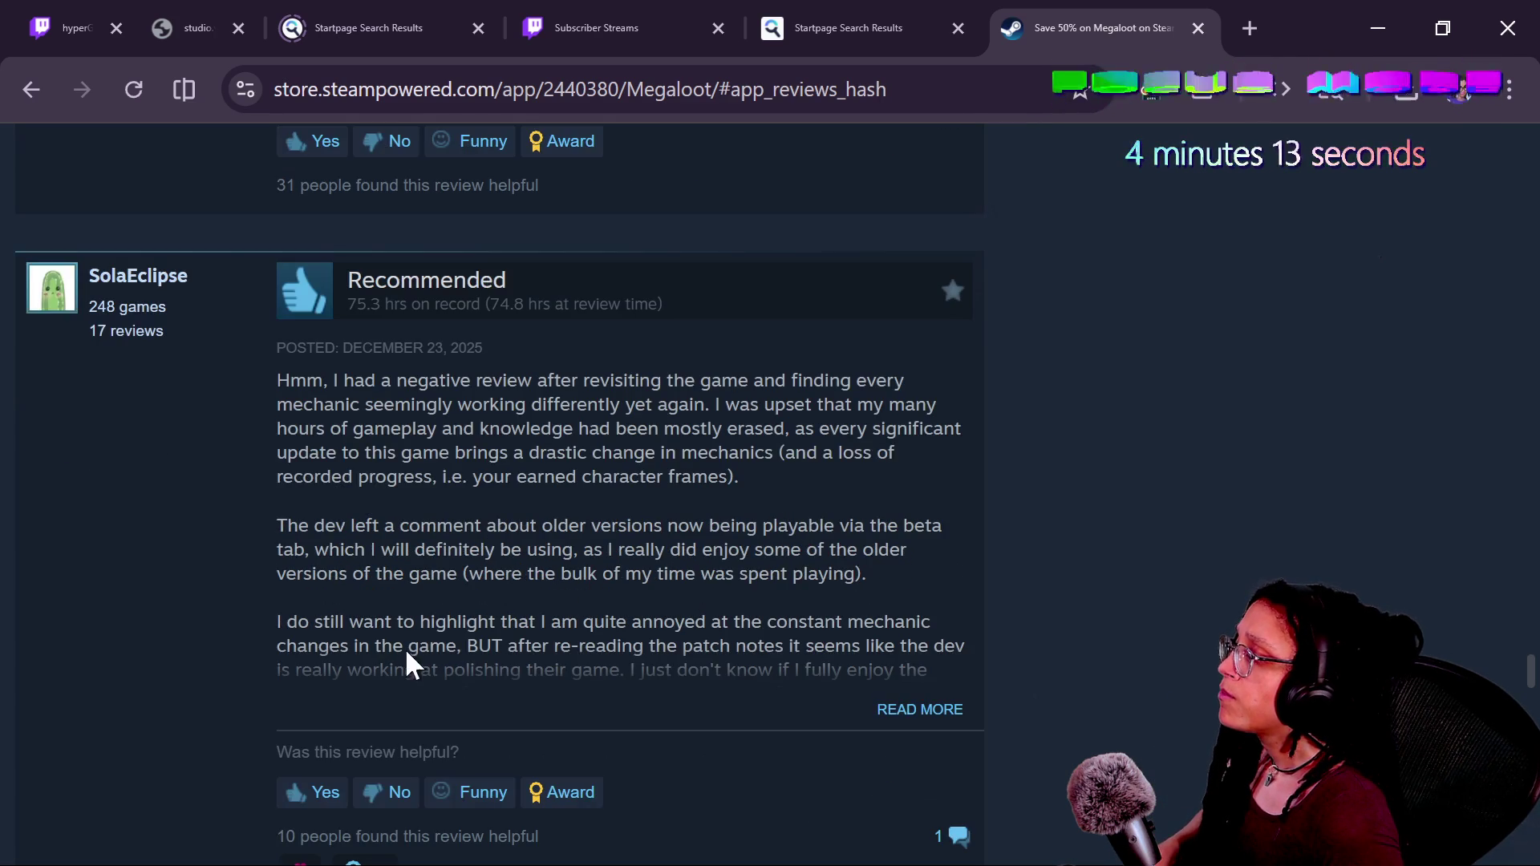
click(906, 706)
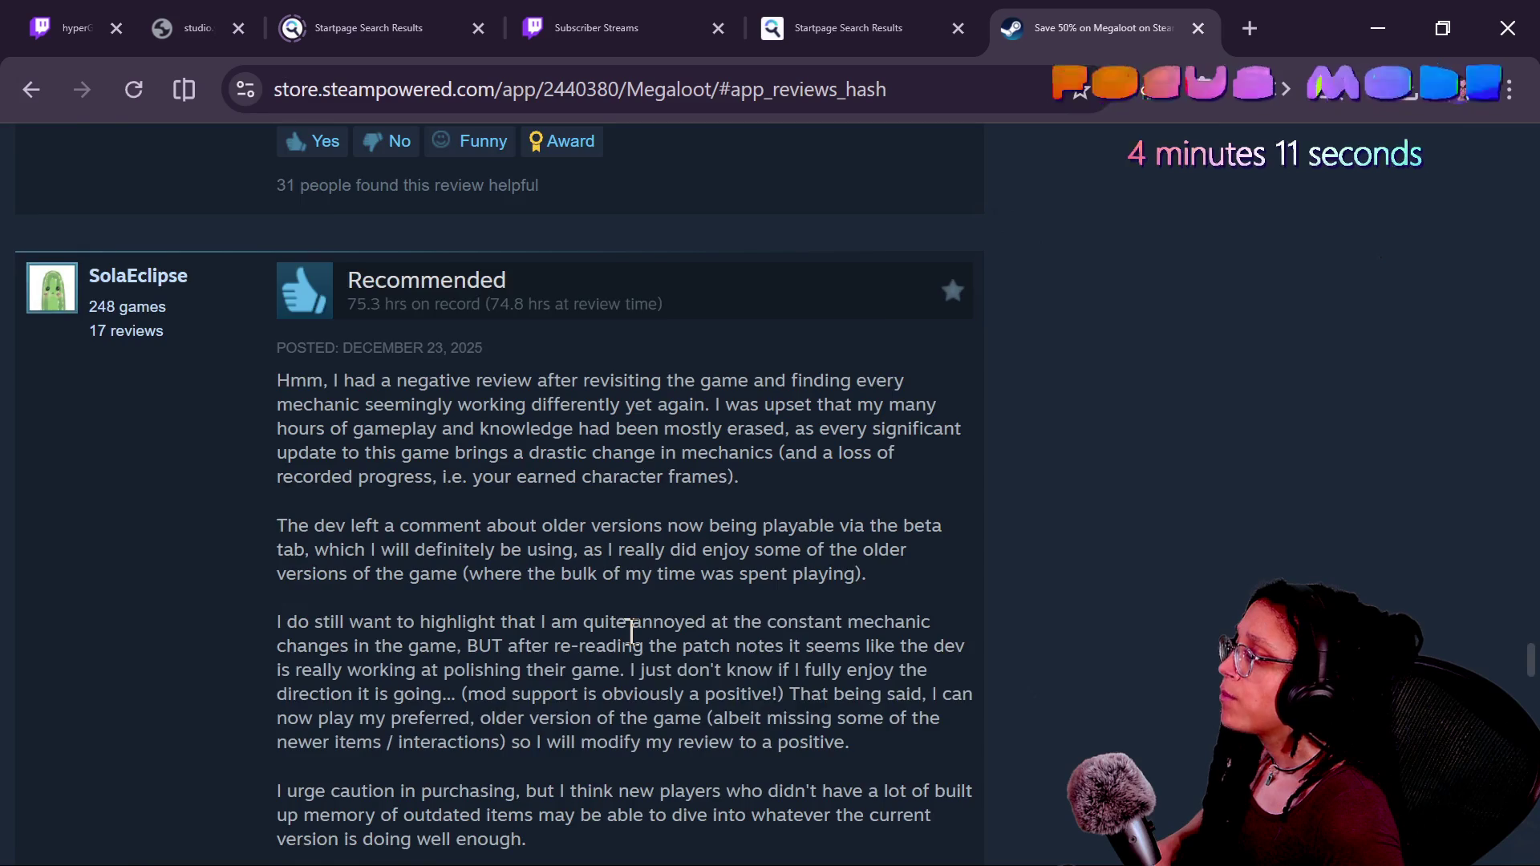
scroll(631, 633, down, 2)
mouse_move(505, 497)
mouse_down()
mouse_move(522, 525)
mouse_move(600, 525)
mouse_up()
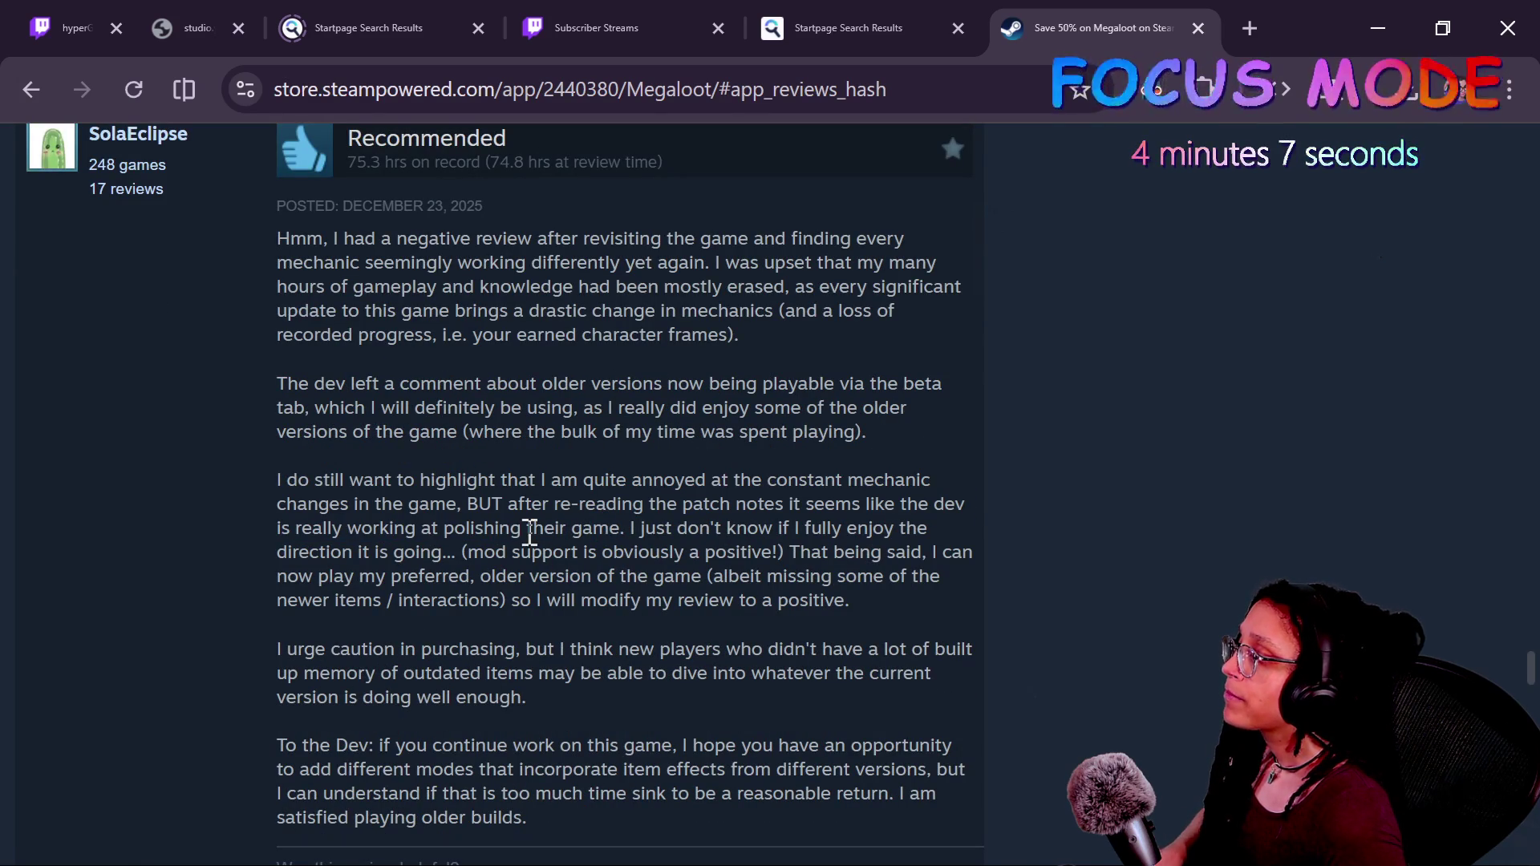
scroll(531, 534, down, 2)
mouse_move(641, 386)
mouse_down()
mouse_move(409, 434)
mouse_move(451, 415)
mouse_up()
click(467, 408)
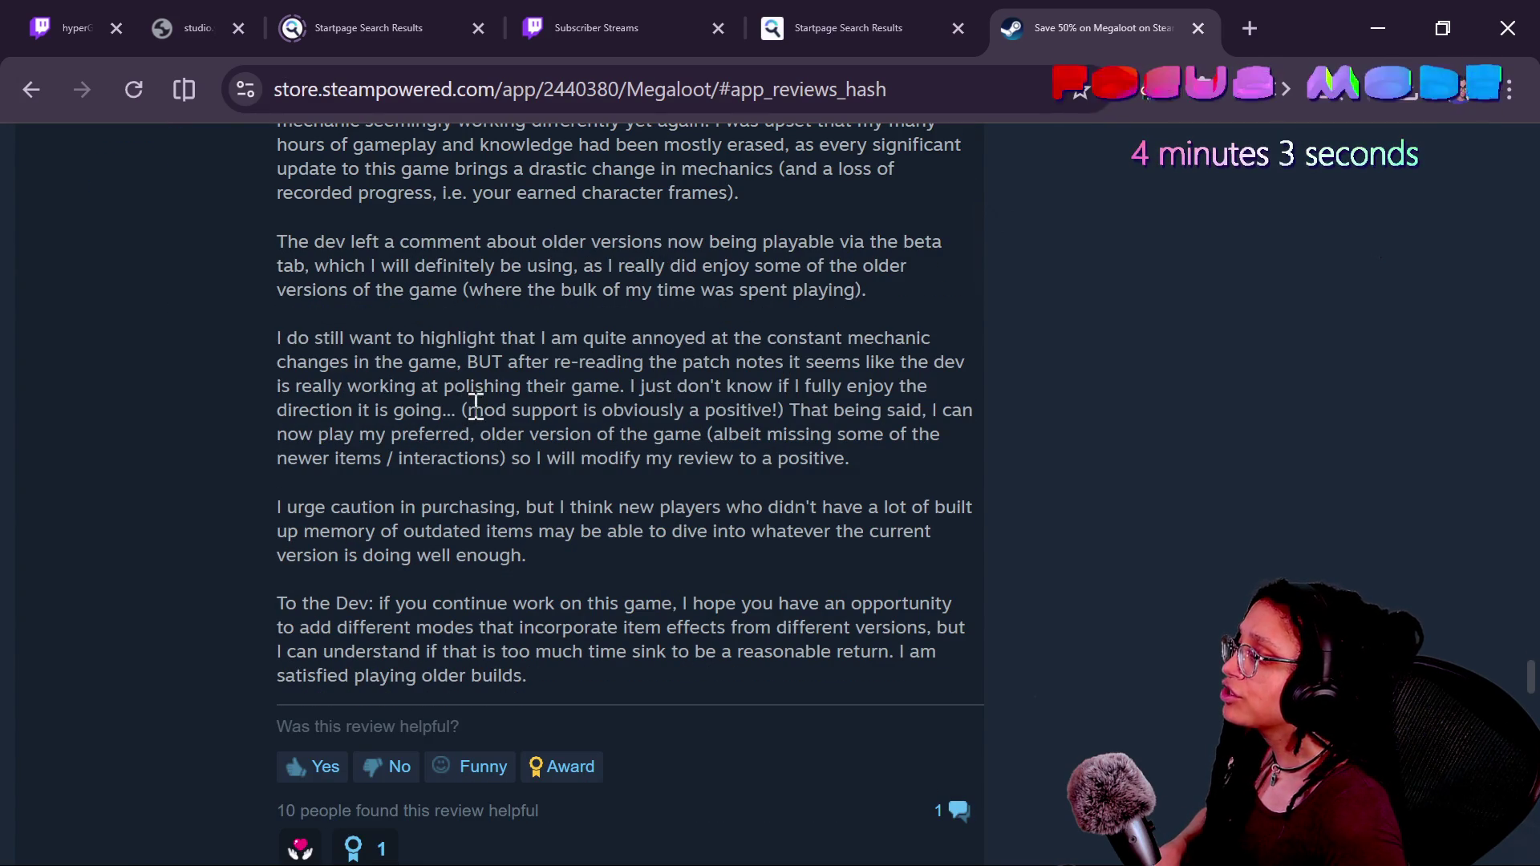
scroll(592, 455, down, 2)
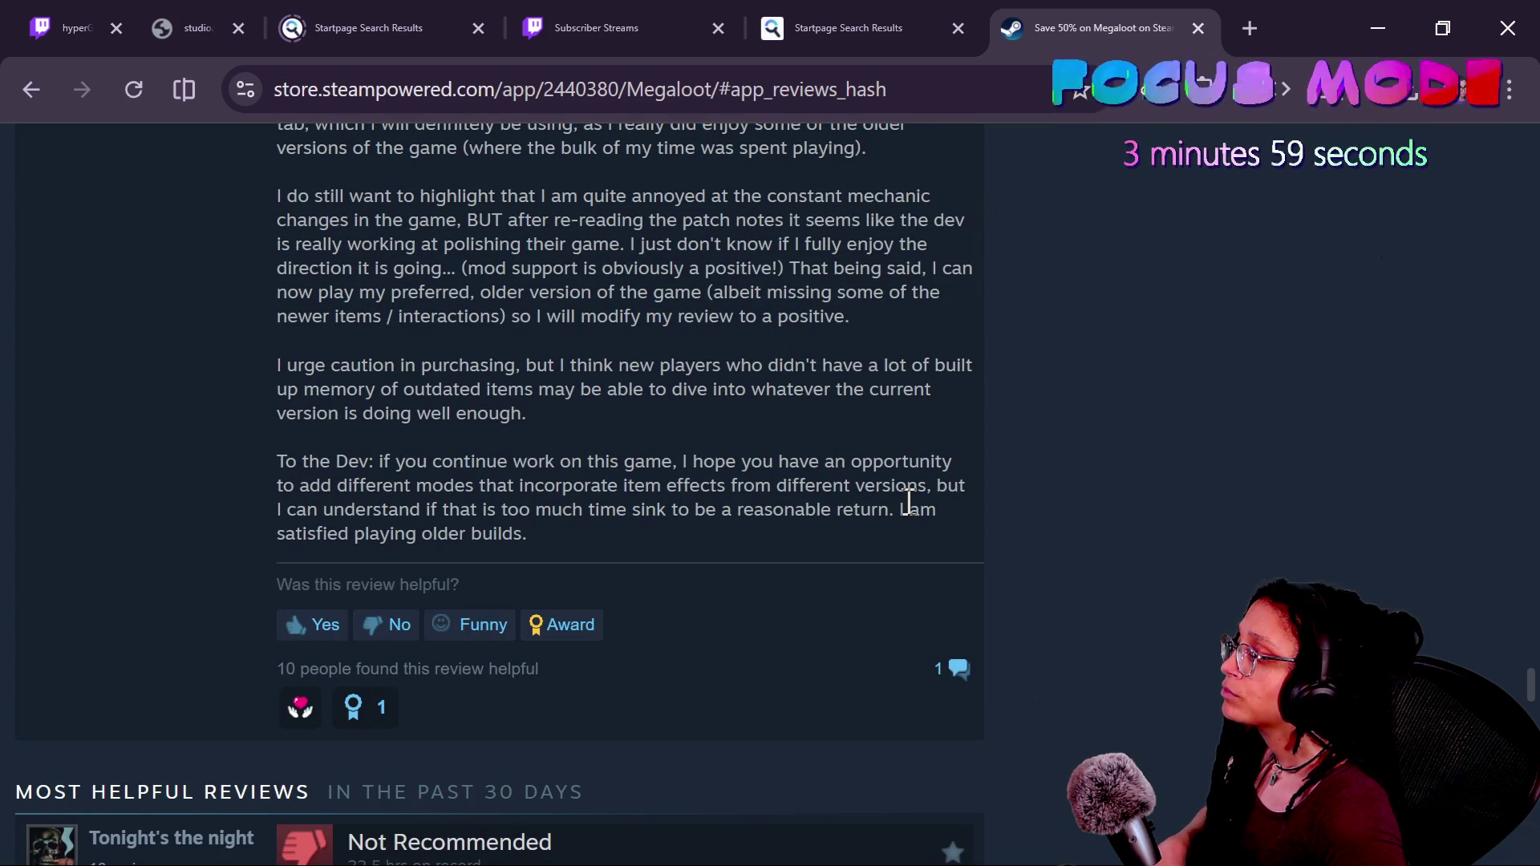
scroll(909, 505, down, 4)
scroll(657, 561, down, 2)
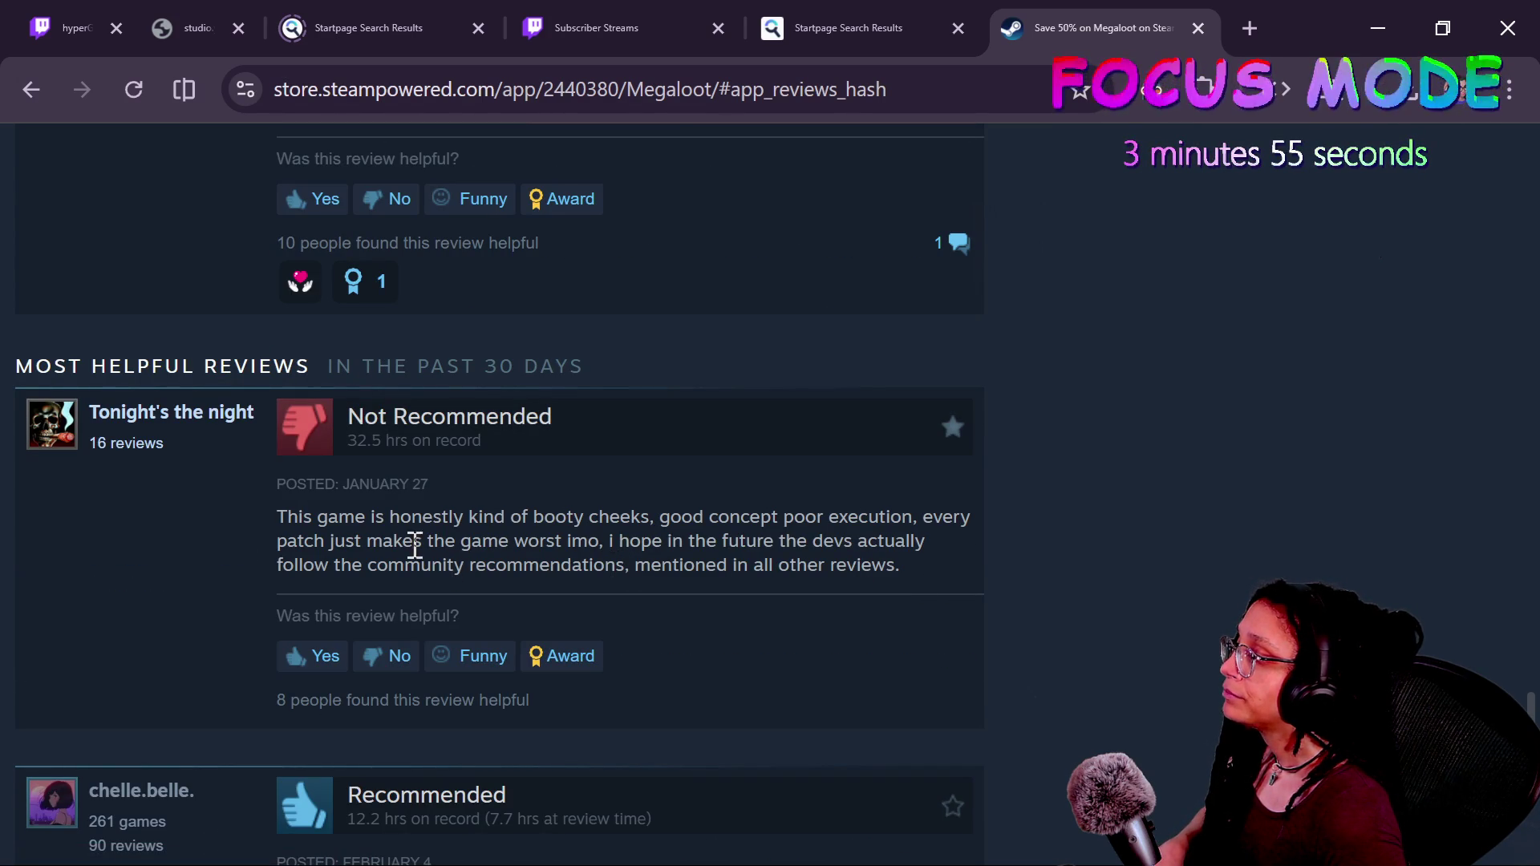
click(609, 515)
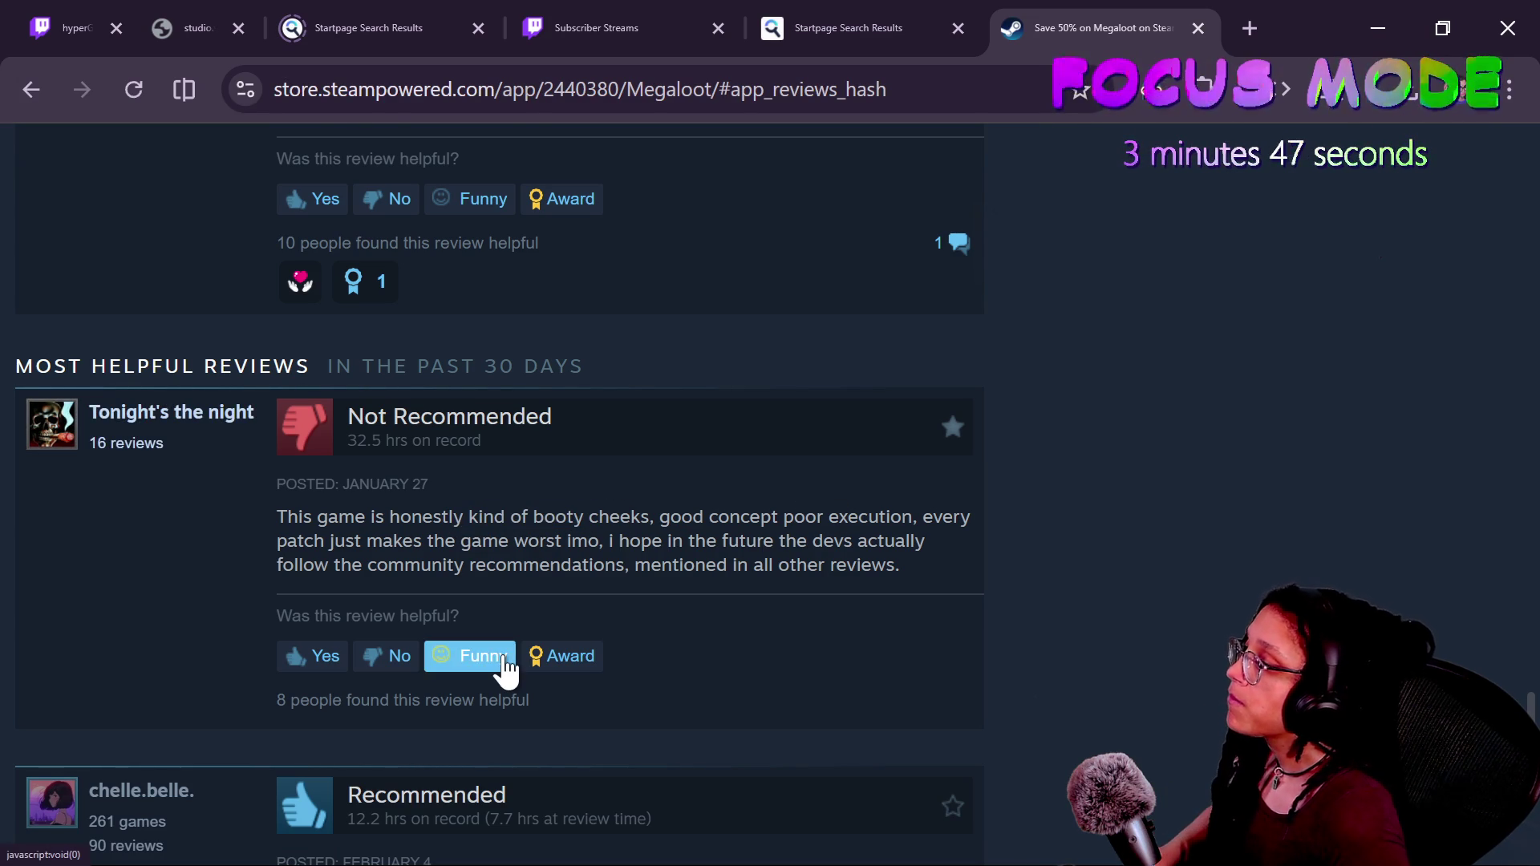
scroll(506, 663, down, 3)
scroll(842, 637, down, 2)
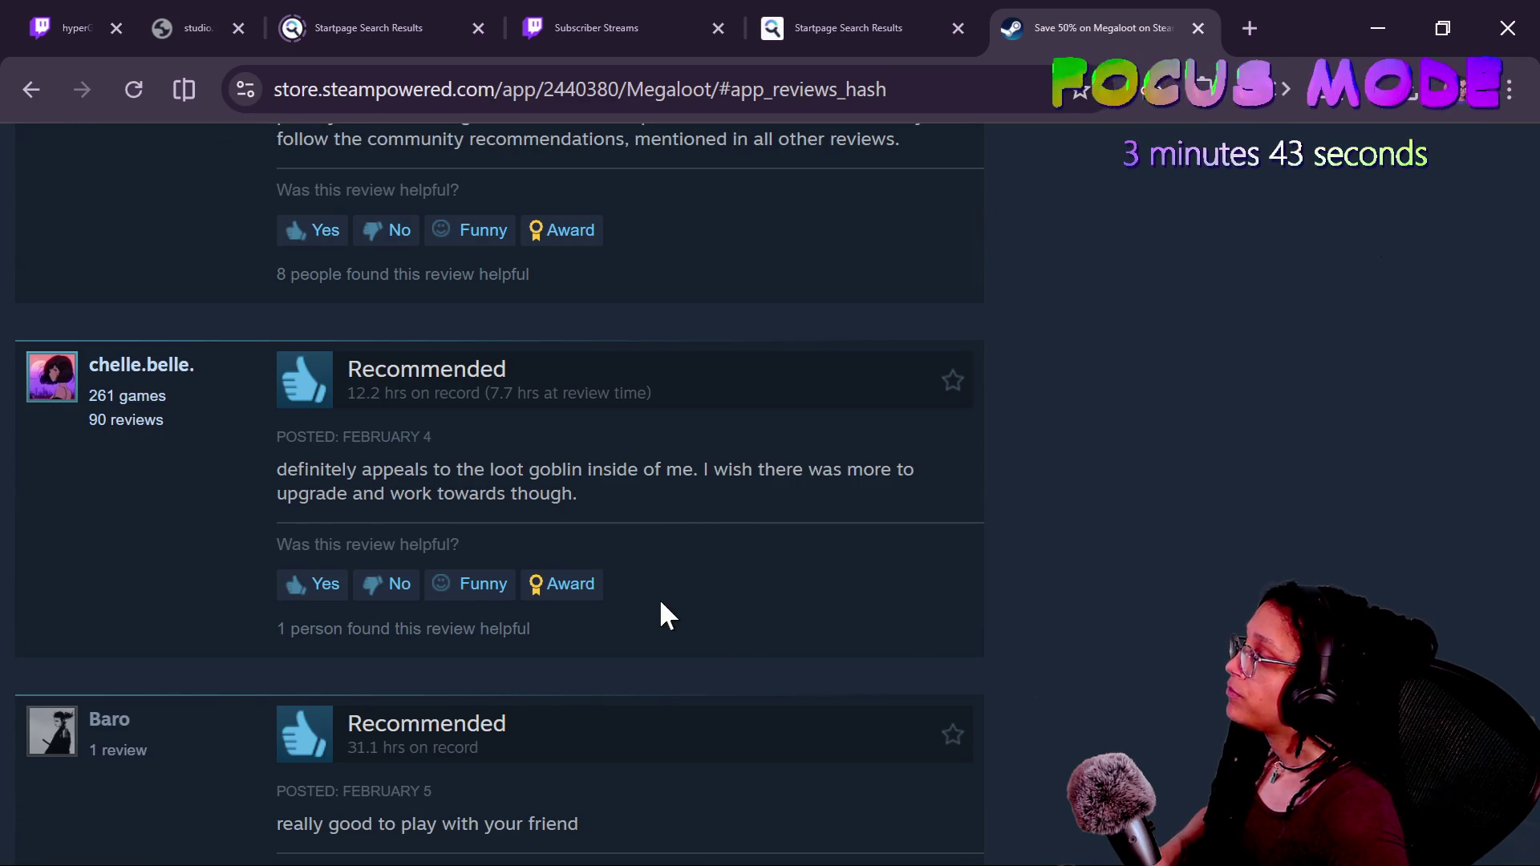
scroll(611, 437, up, 3)
scroll(611, 447, down, 5)
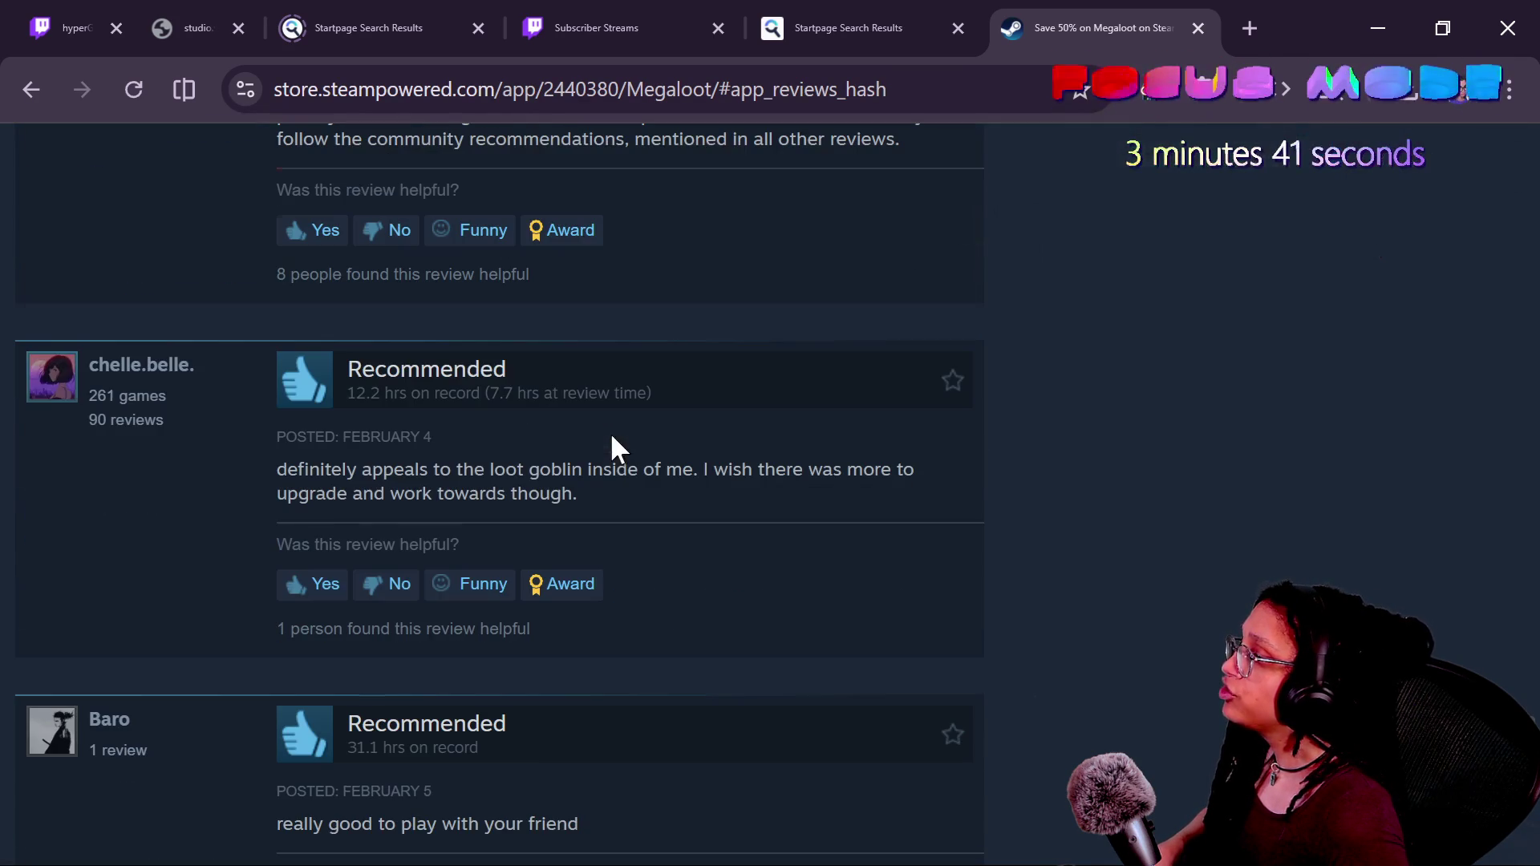
drag(258, 474, 559, 461)
scroll(569, 469, down, 3)
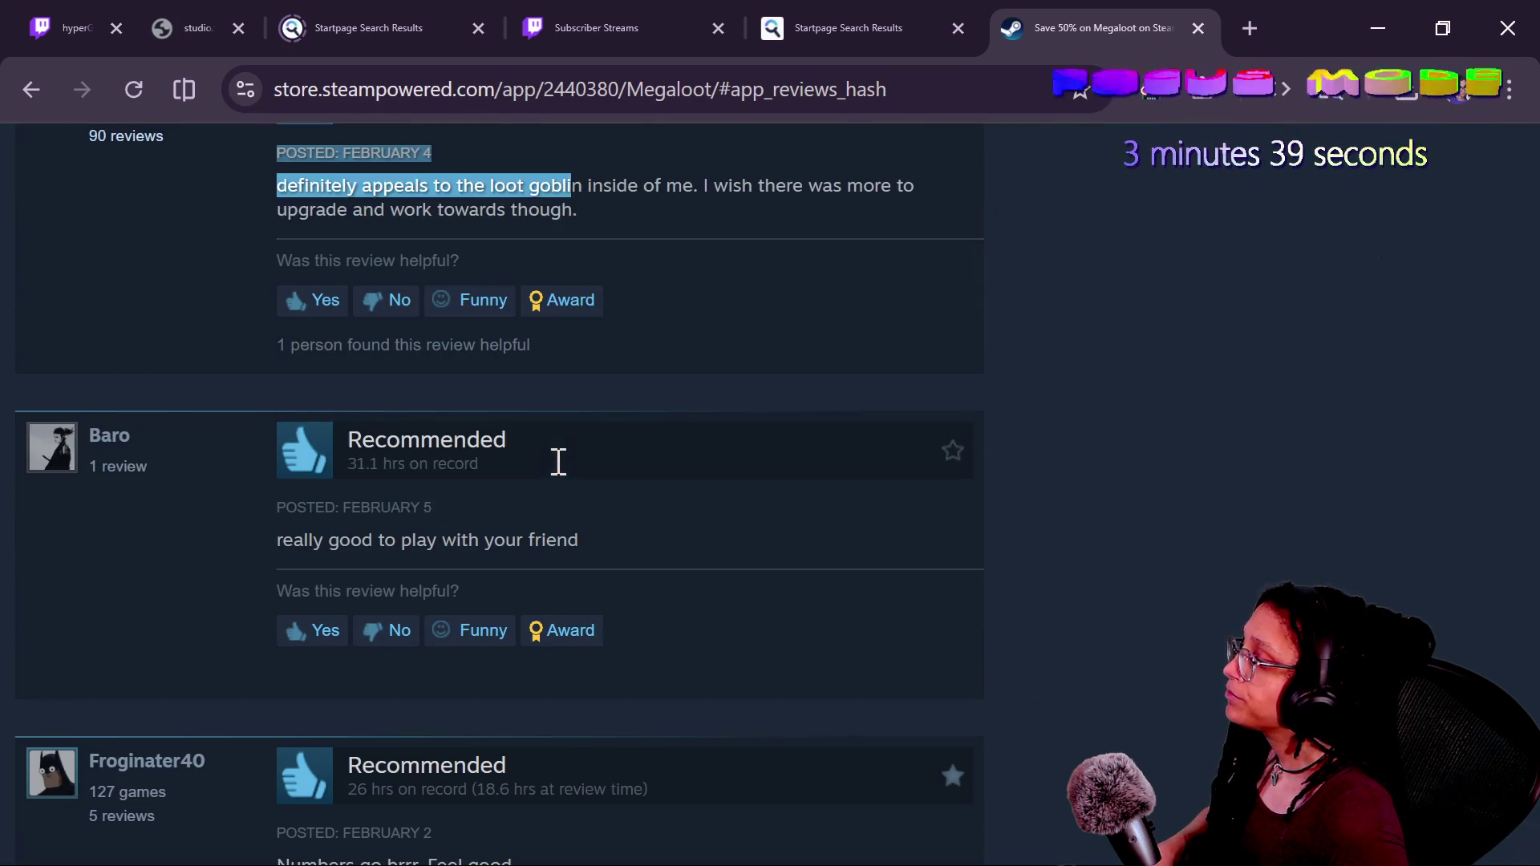
drag(155, 601, 525, 509)
scroll(524, 509, down, 5)
scroll(286, 439, down, 2)
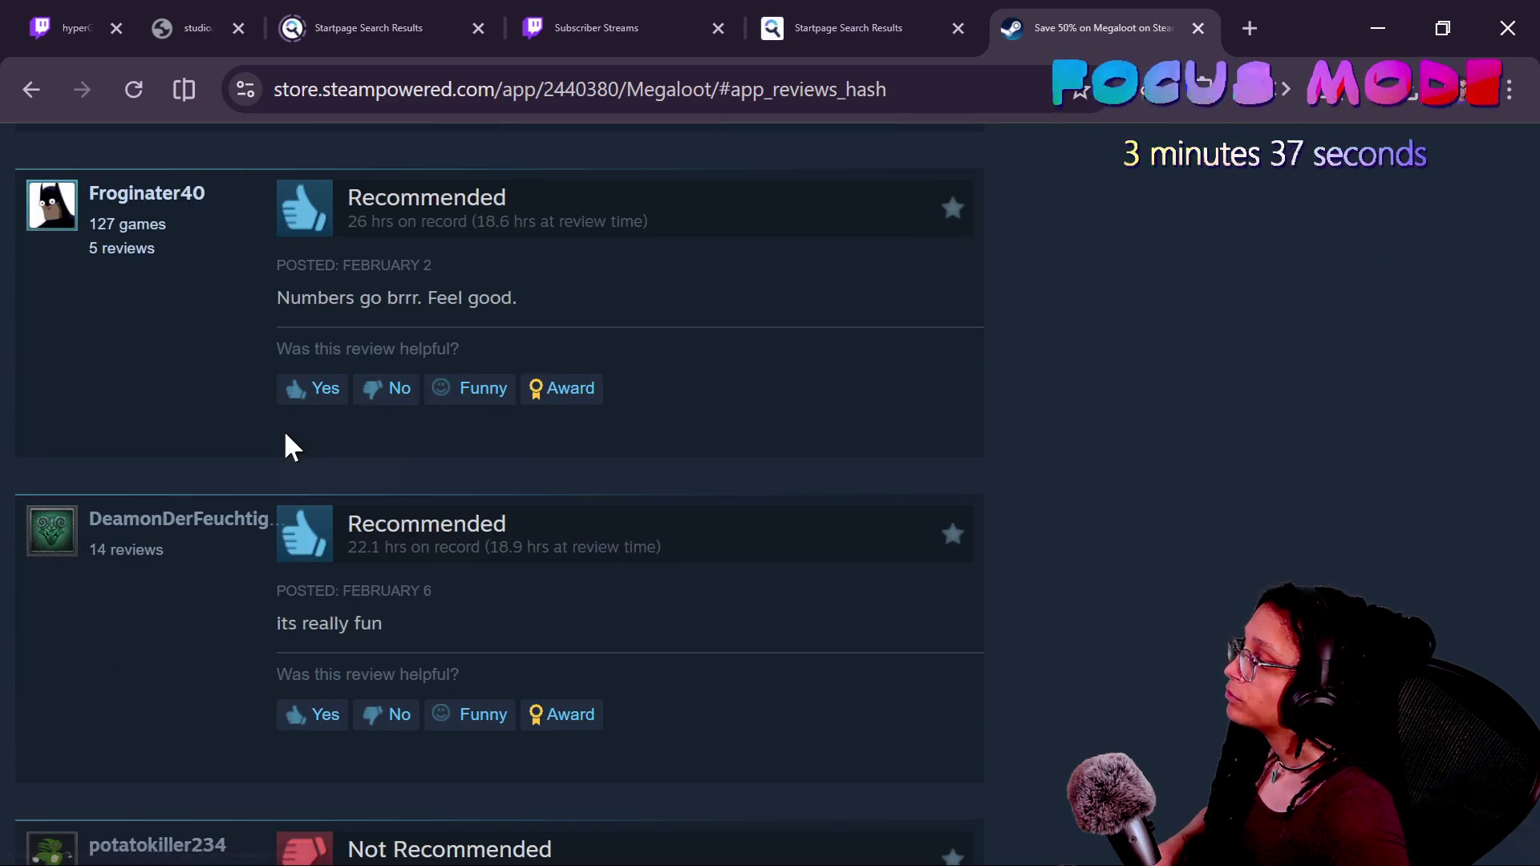
scroll(279, 445, down, 4)
scroll(273, 469, down, 2)
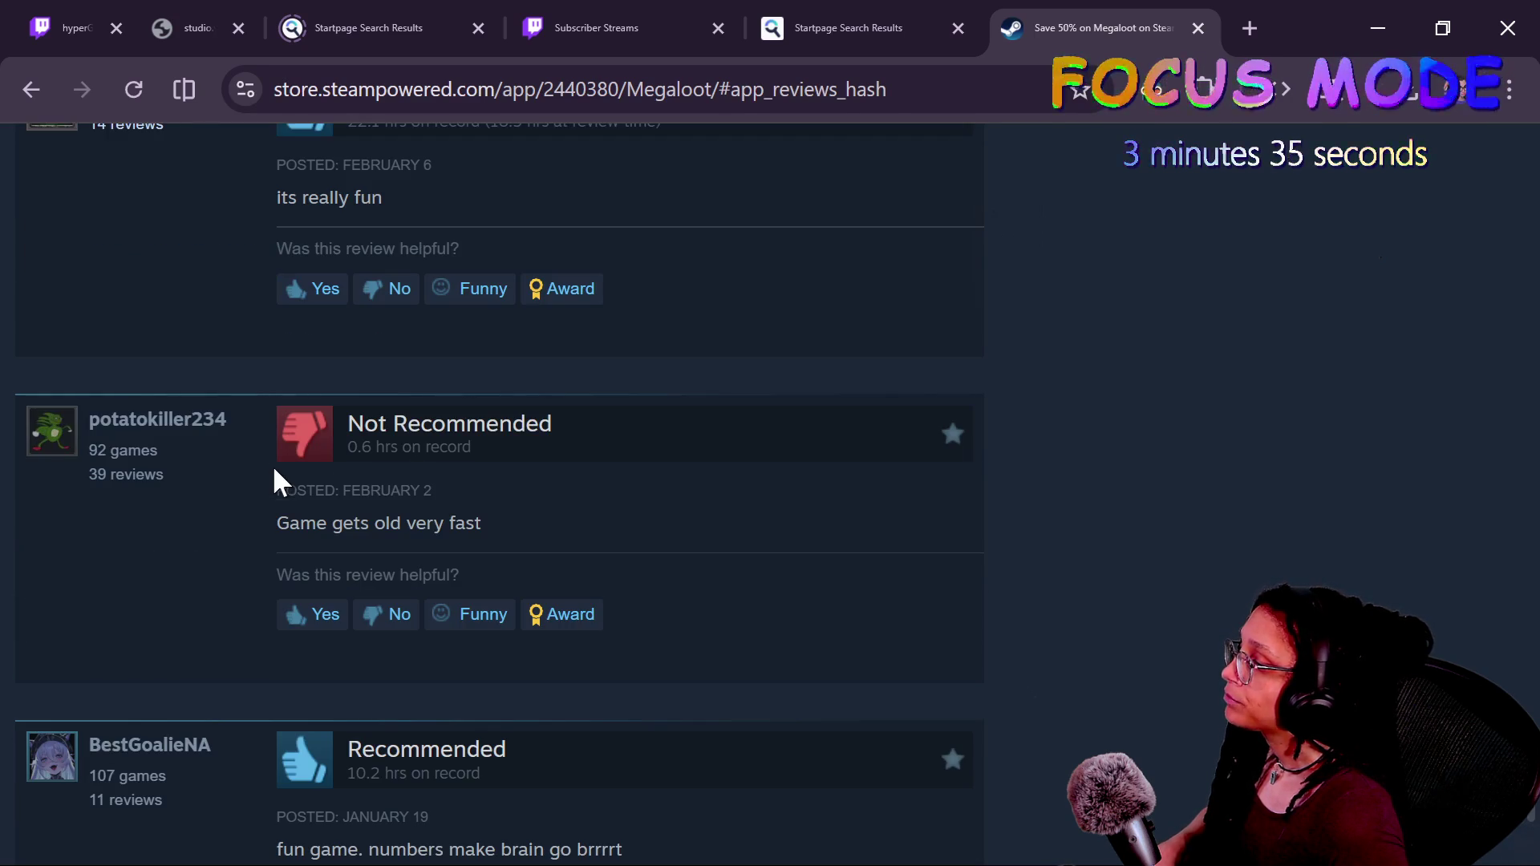
scroll(265, 531, down, 8)
scroll(263, 526, up, 20)
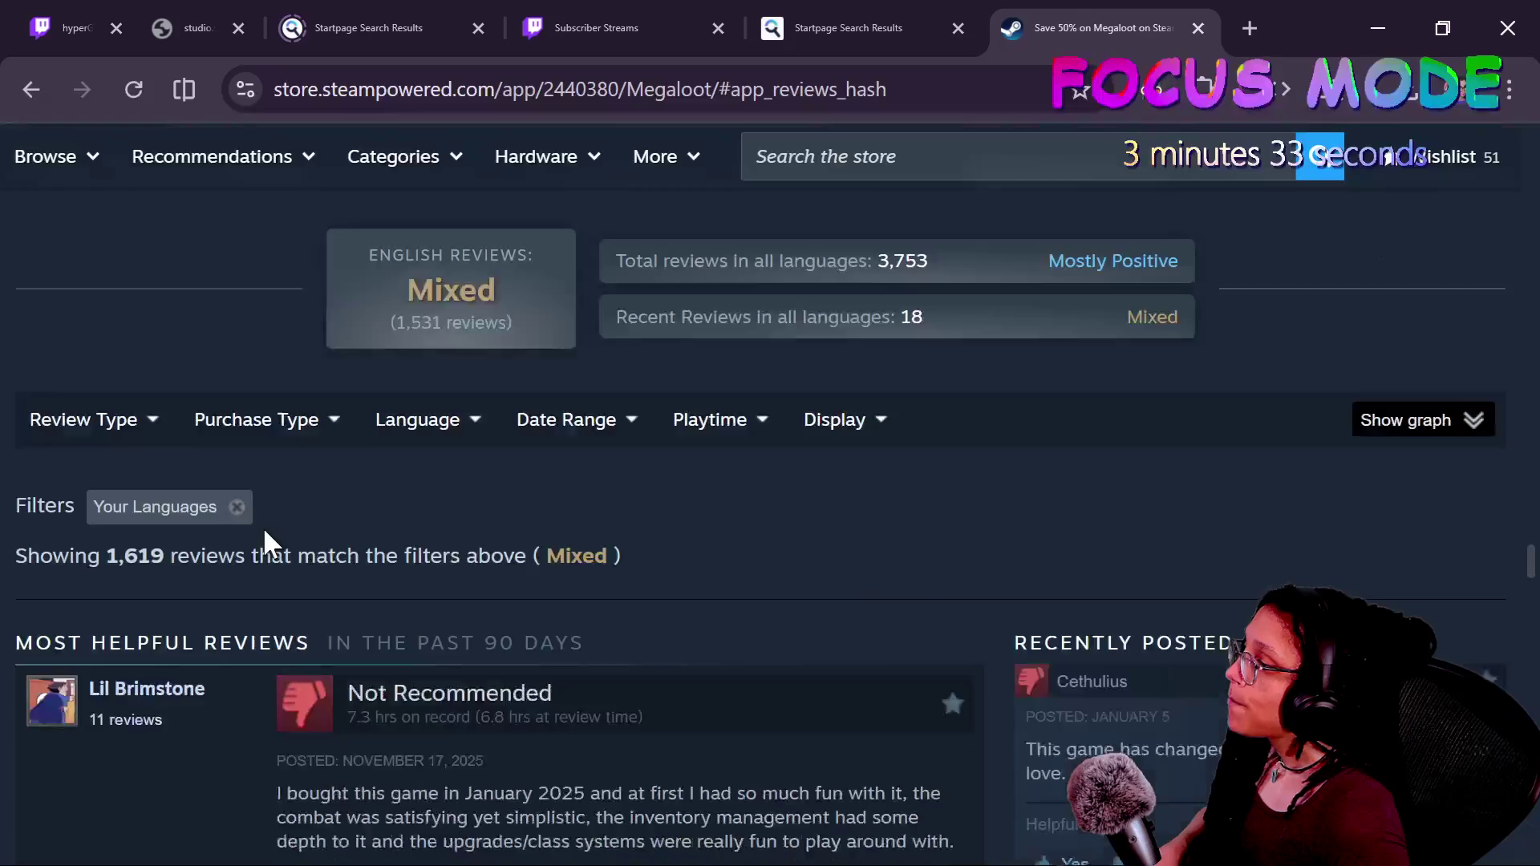
scroll(265, 533, up, 10)
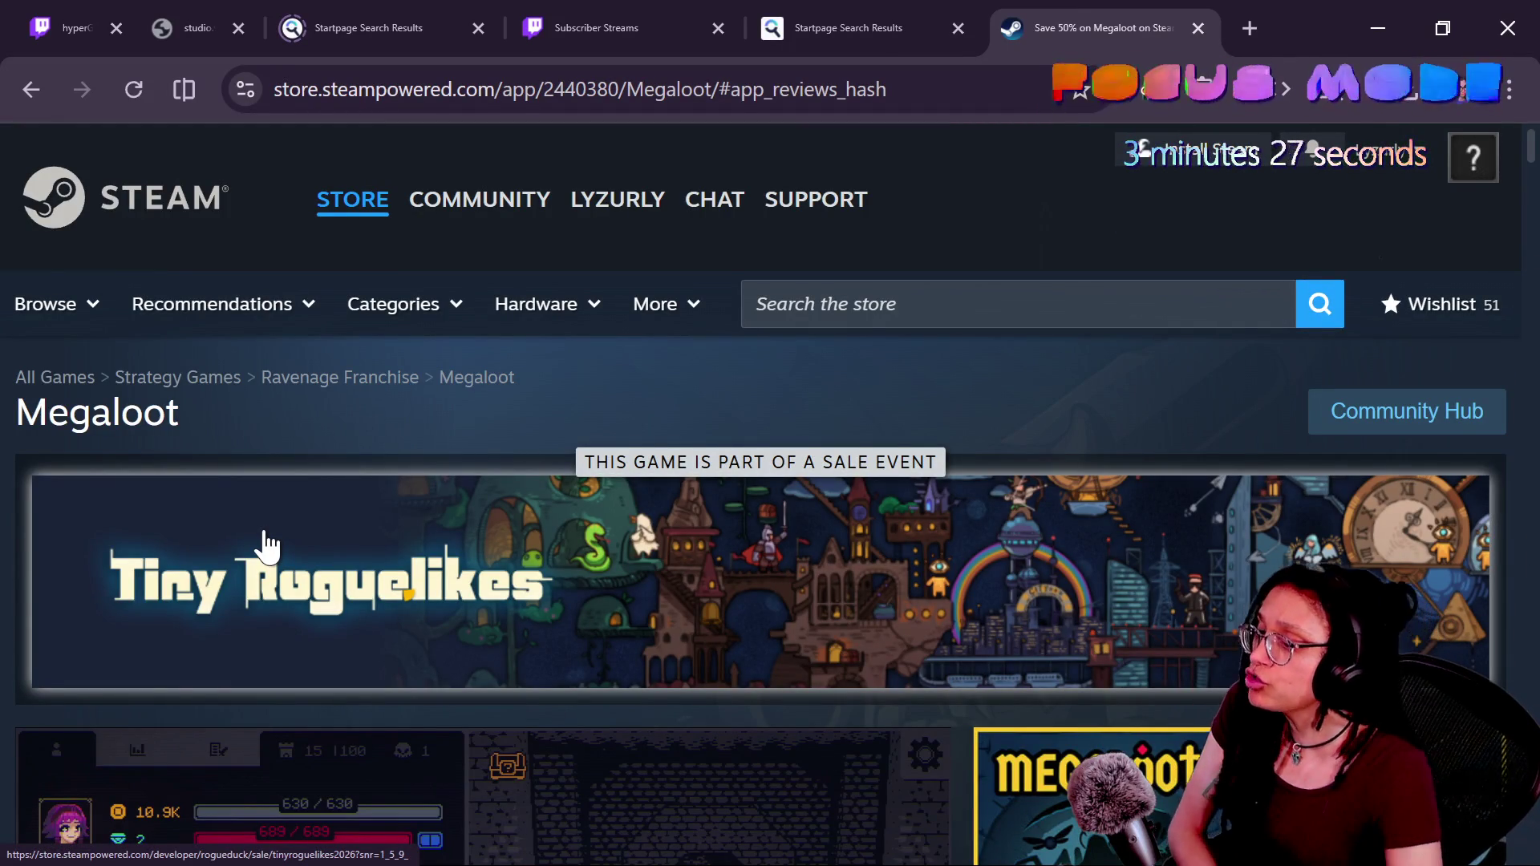
- Open Megaloot's developer page and follow Designed by axilirate
scroll(267, 545, down, 5)
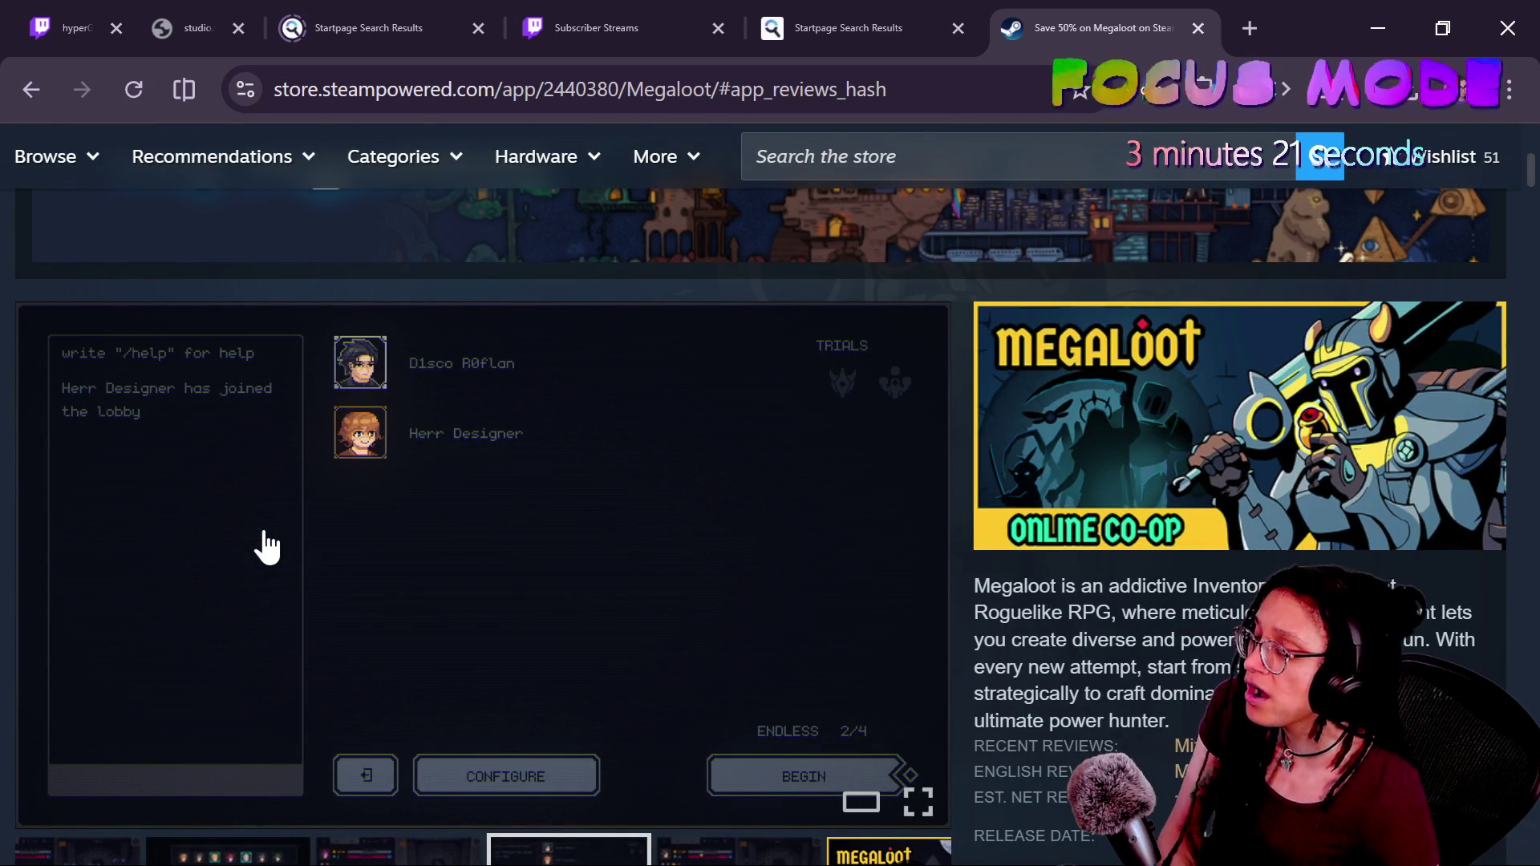
scroll(1017, 687, down, 2)
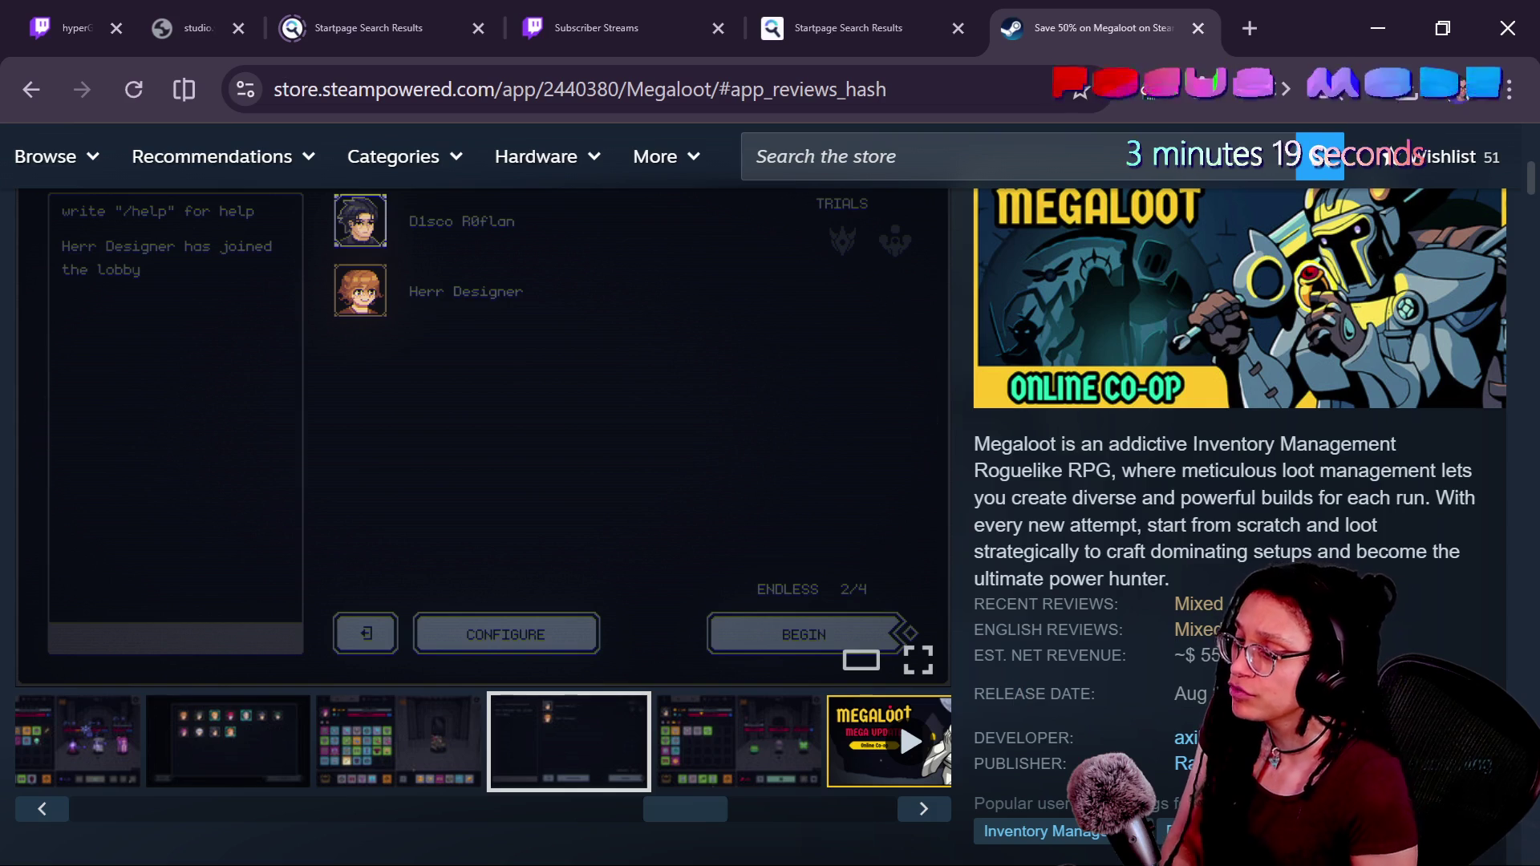
click(1190, 737)
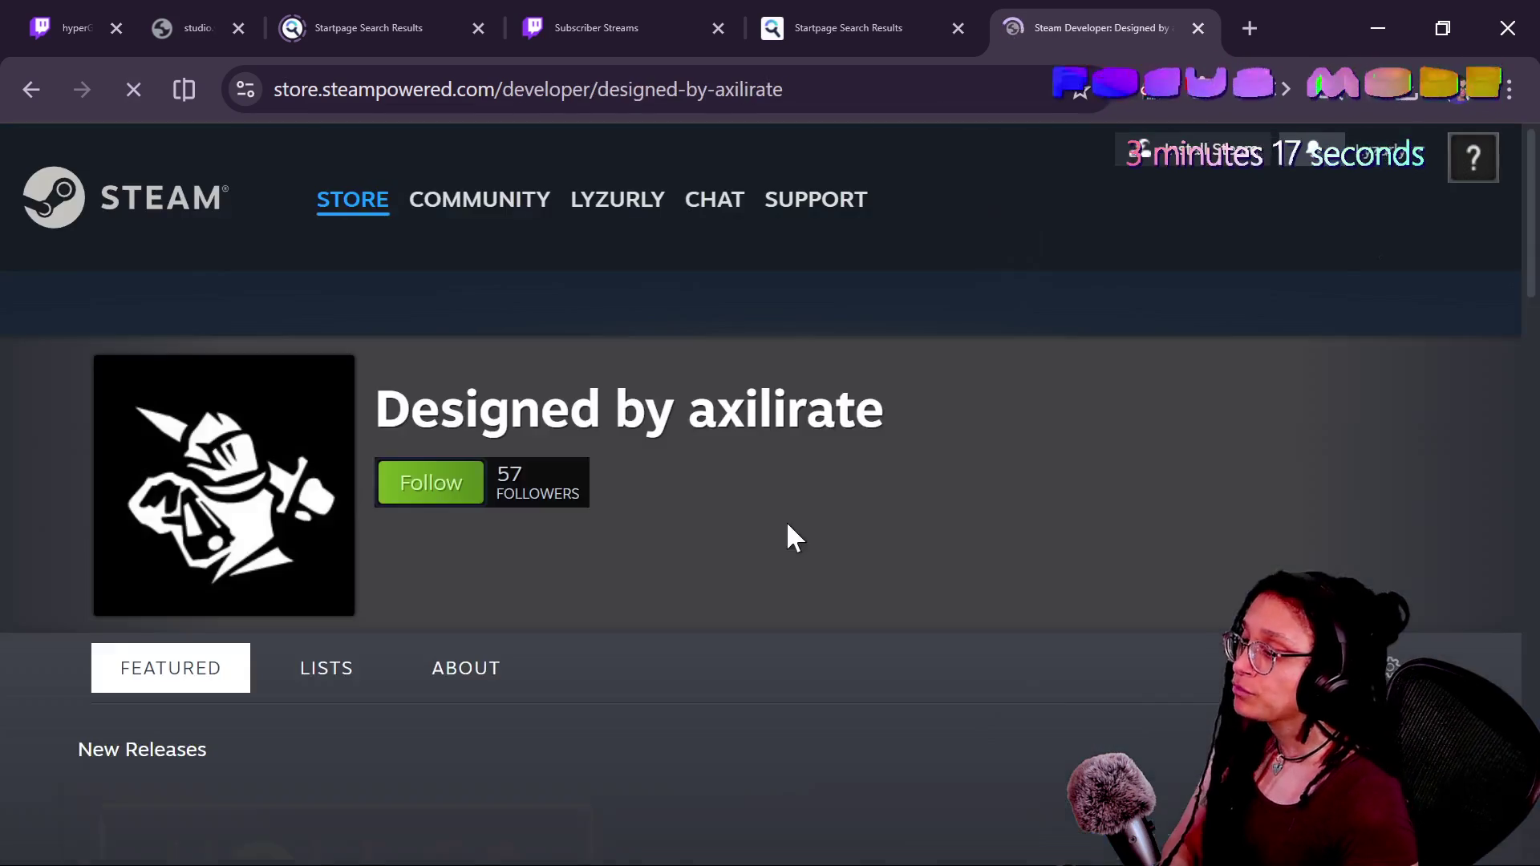
scroll(794, 533, down, 2)
click(444, 353)
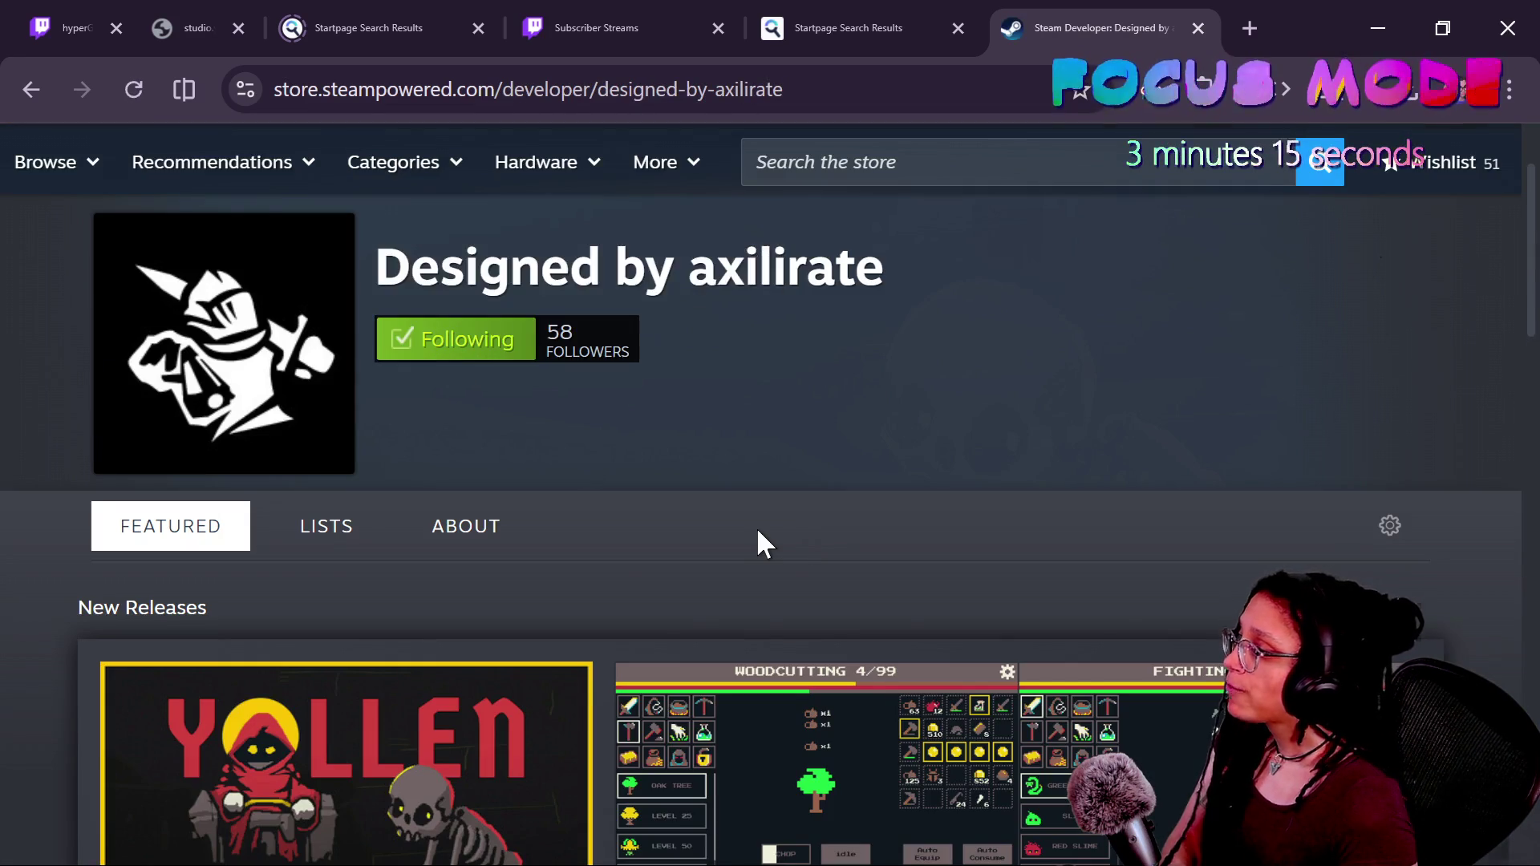
- Browse the developer page, then close it to return to the Megaloot search results
scroll(757, 533, down, 8)
scroll(713, 557, up, 8)
scroll(714, 558, down, 2)
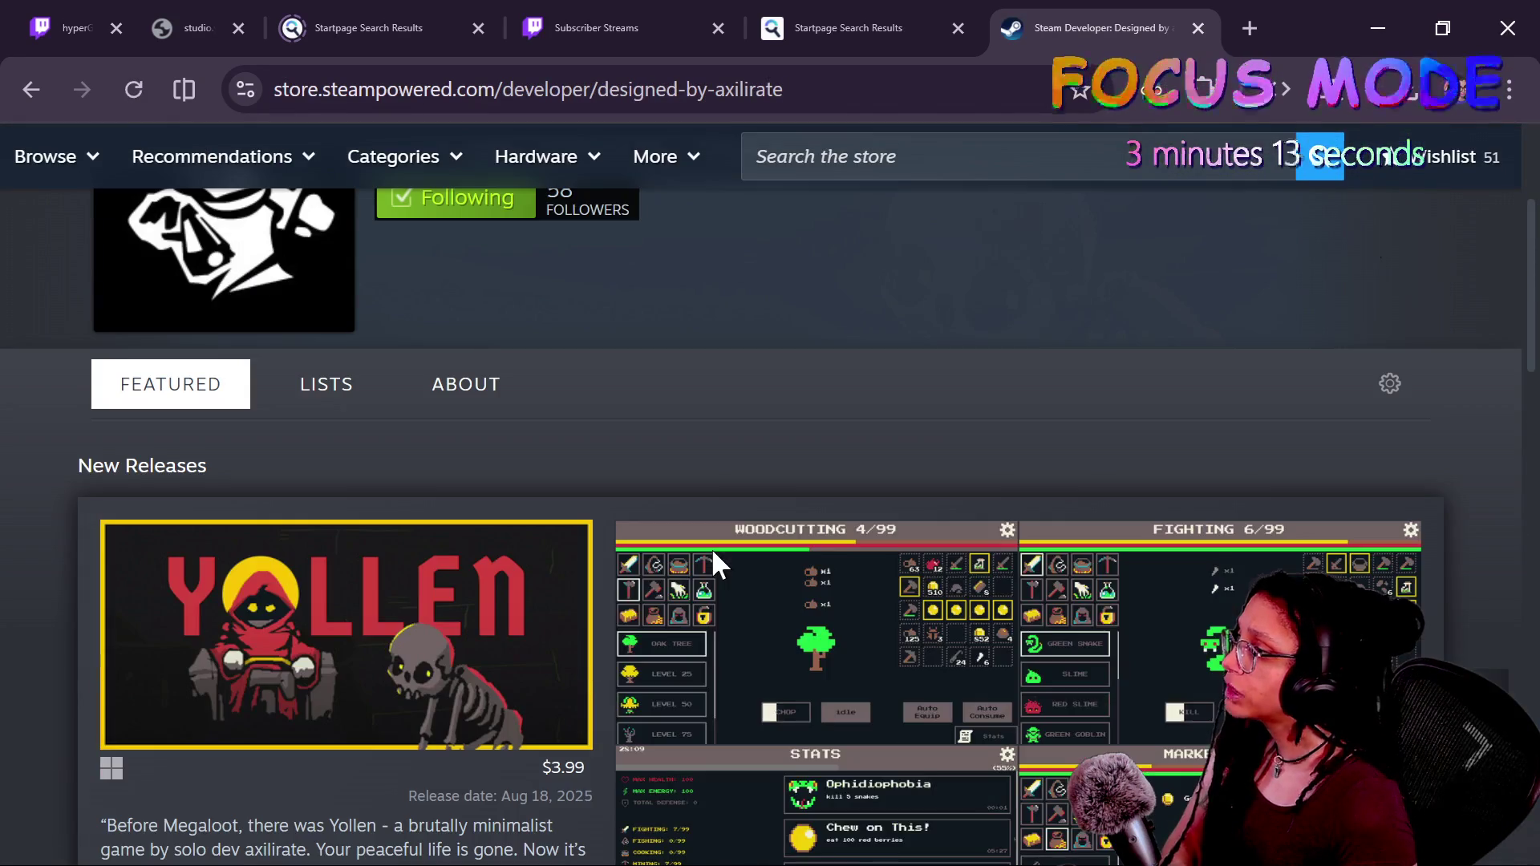
scroll(412, 649, down, 3)
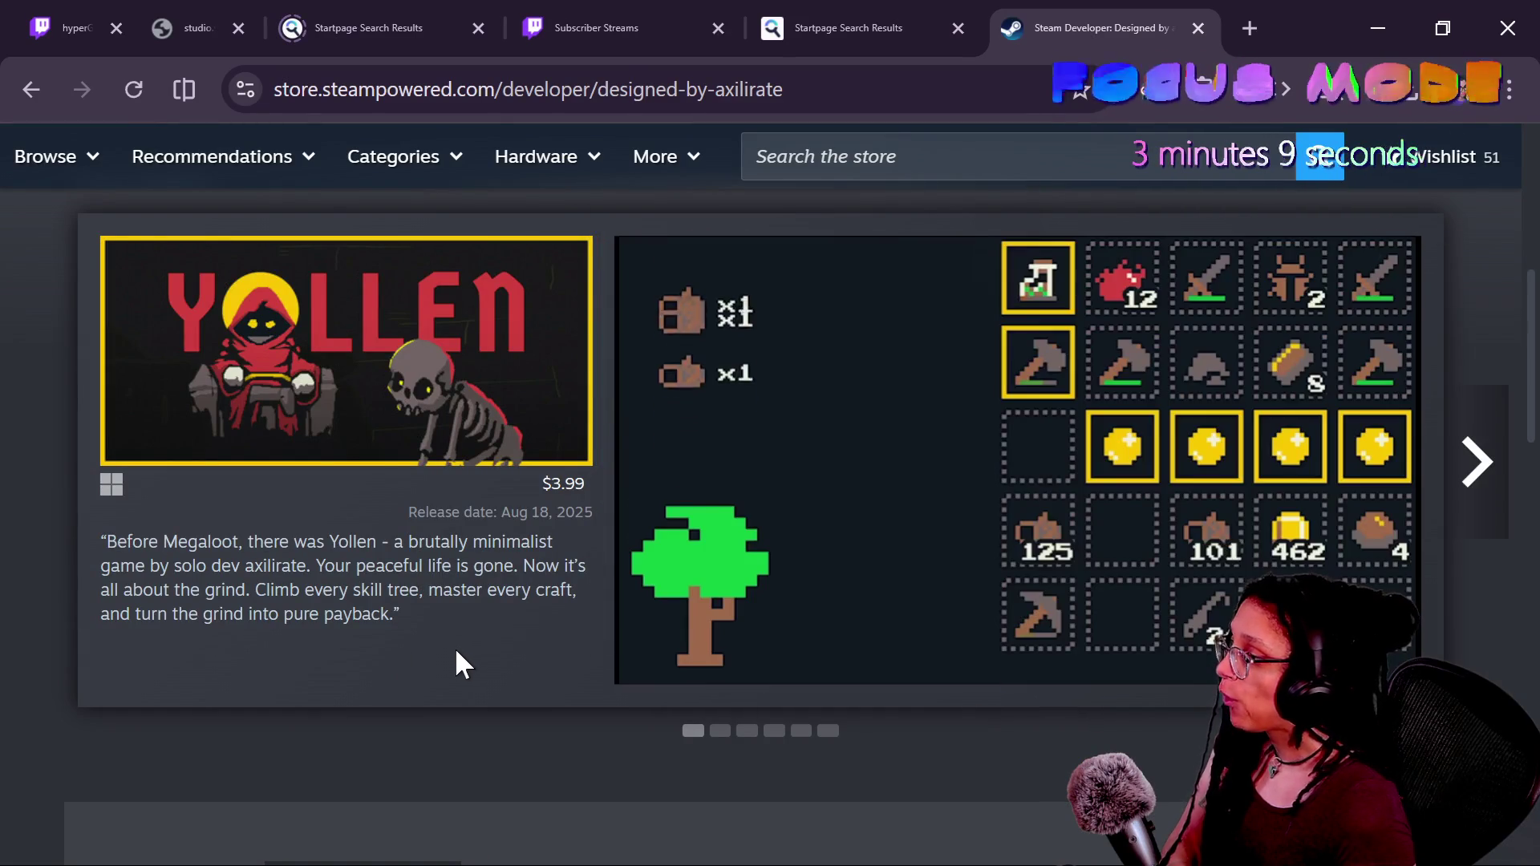
scroll(456, 650, up, 3)
scroll(455, 647, down, 7)
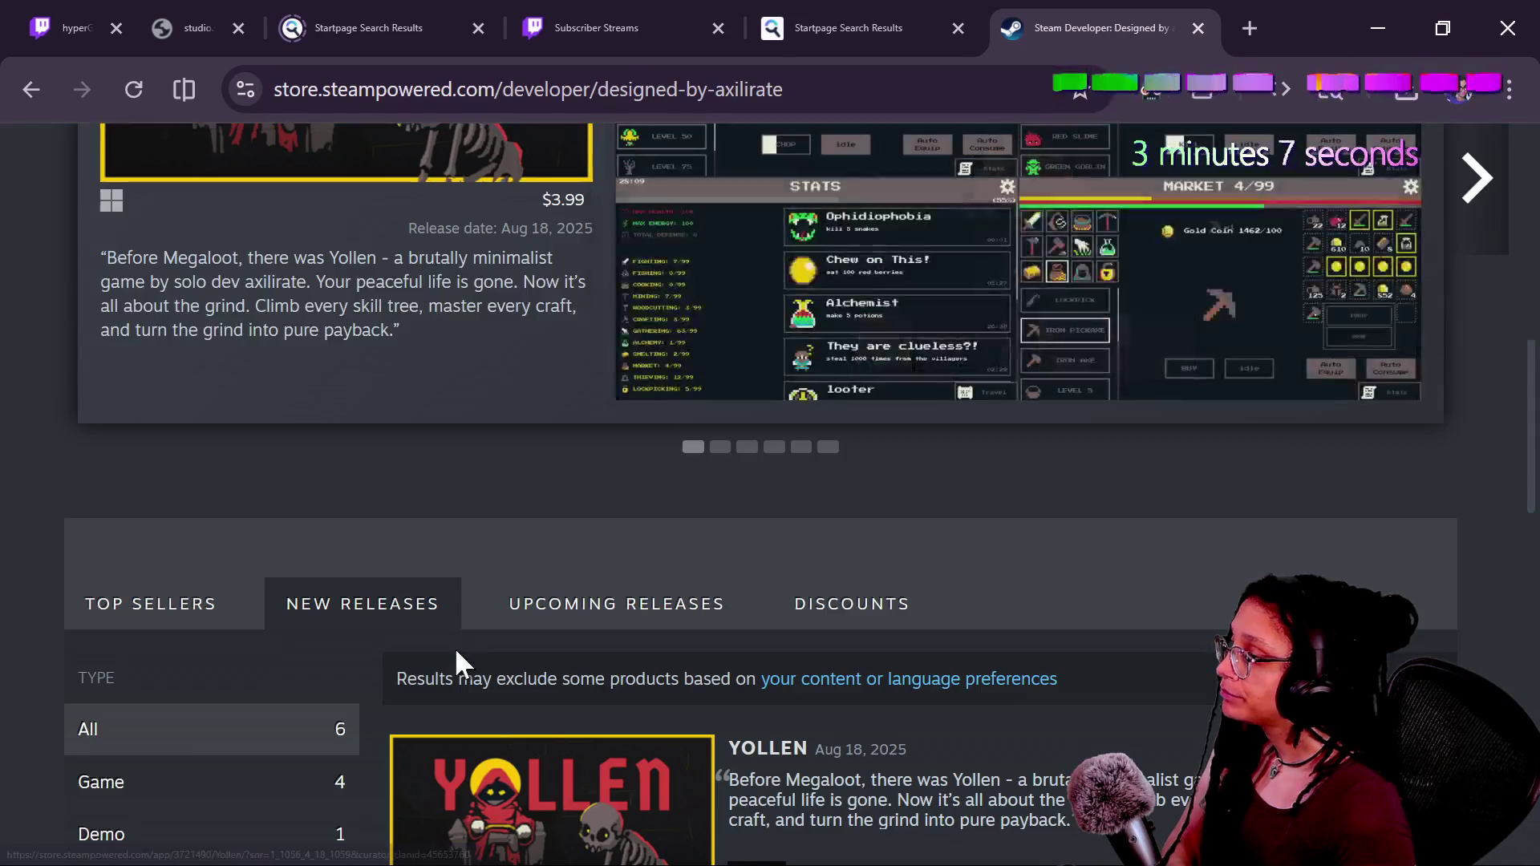
click(1197, 28)
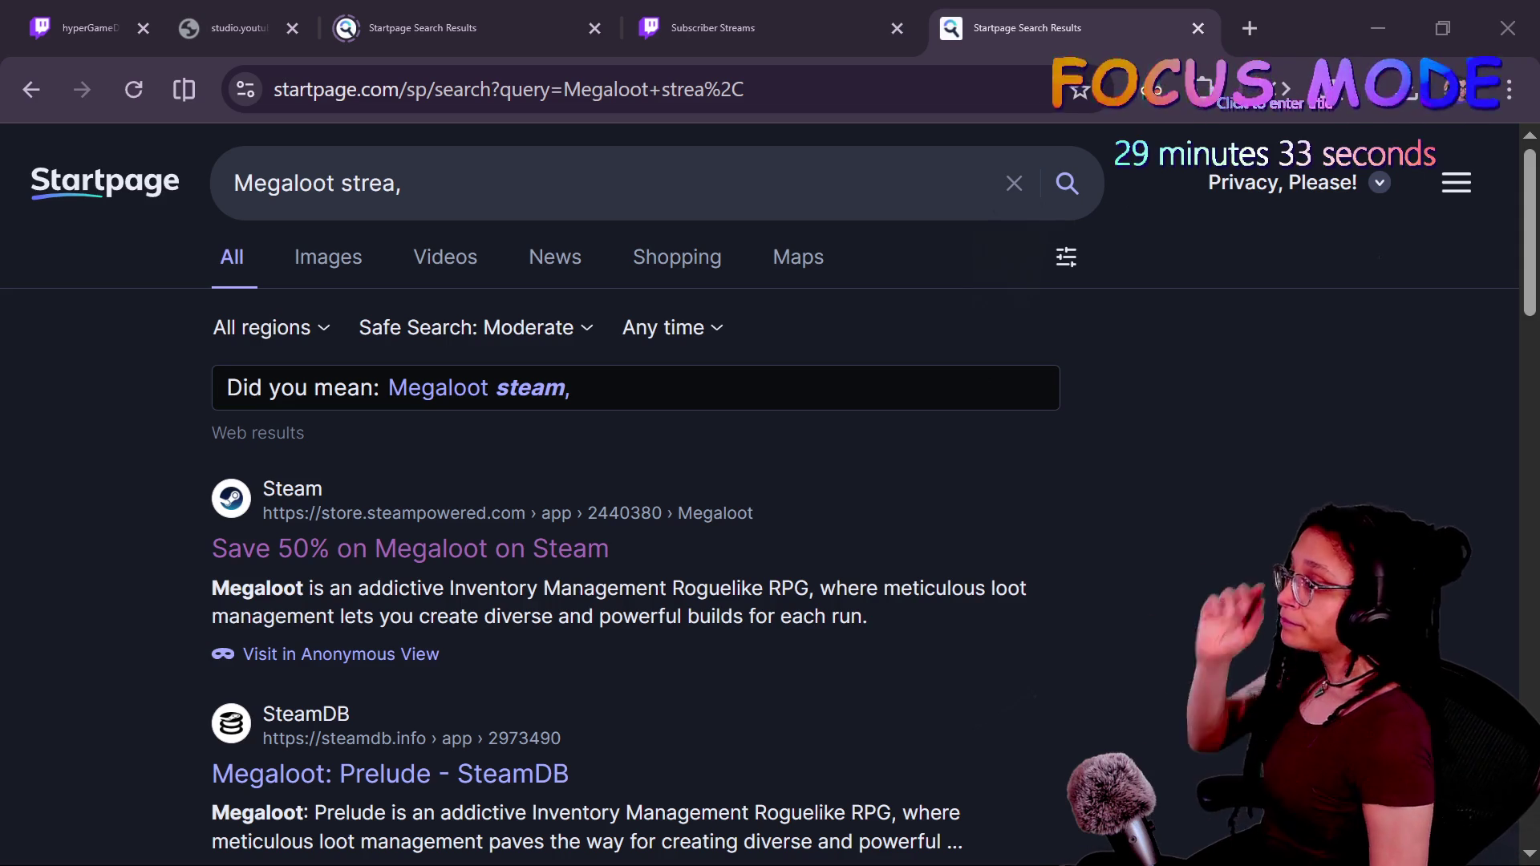
- Close the Megaloot search, Twitch Subscriber Streams, Steam discussion and Startpage tabs
click(1021, 550)
key(ctrl+w)
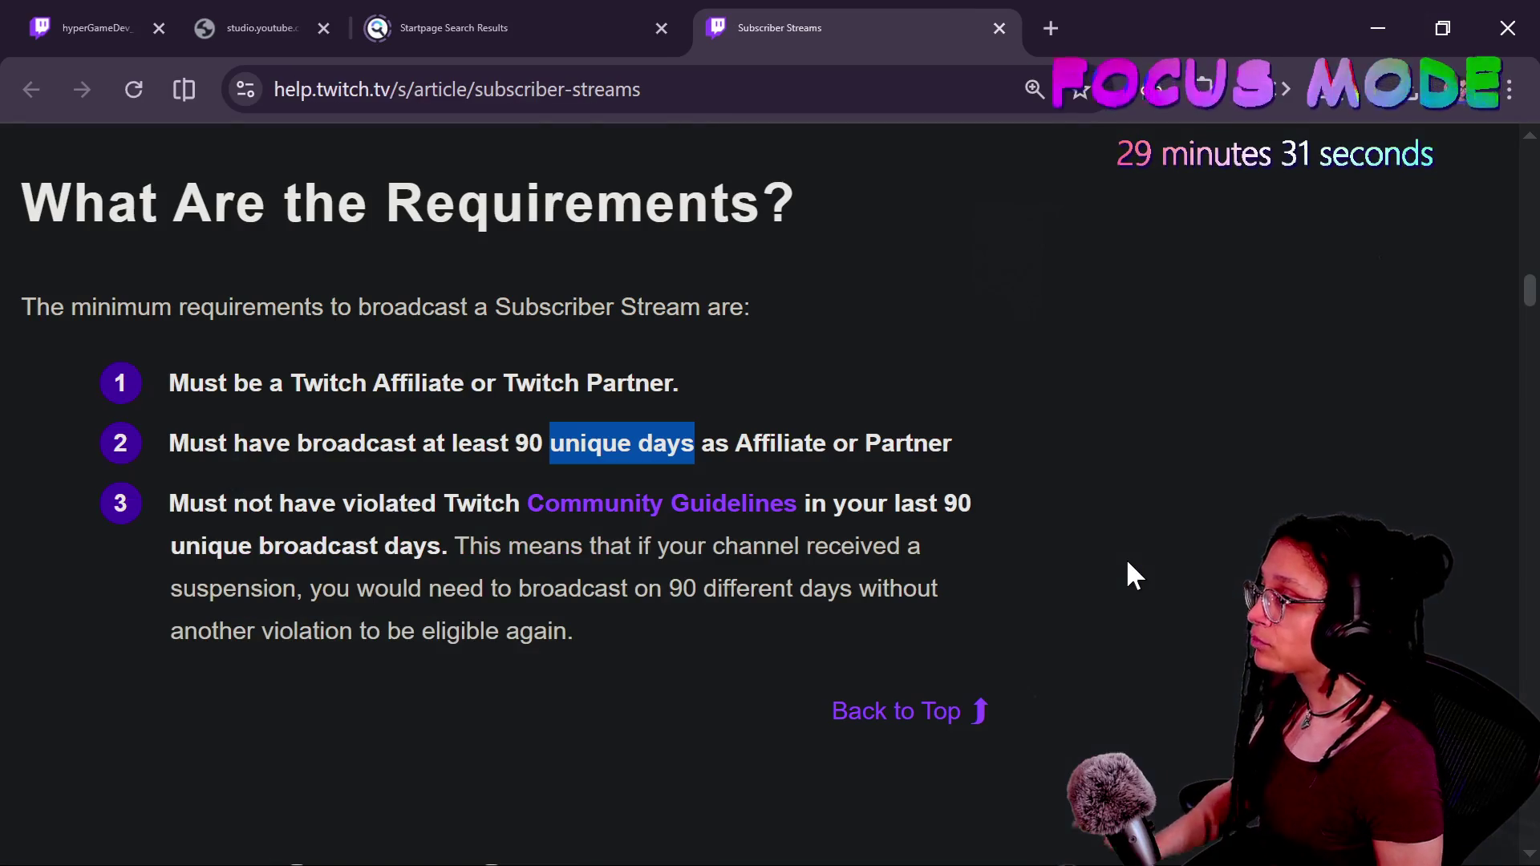
key(ctrl+w)
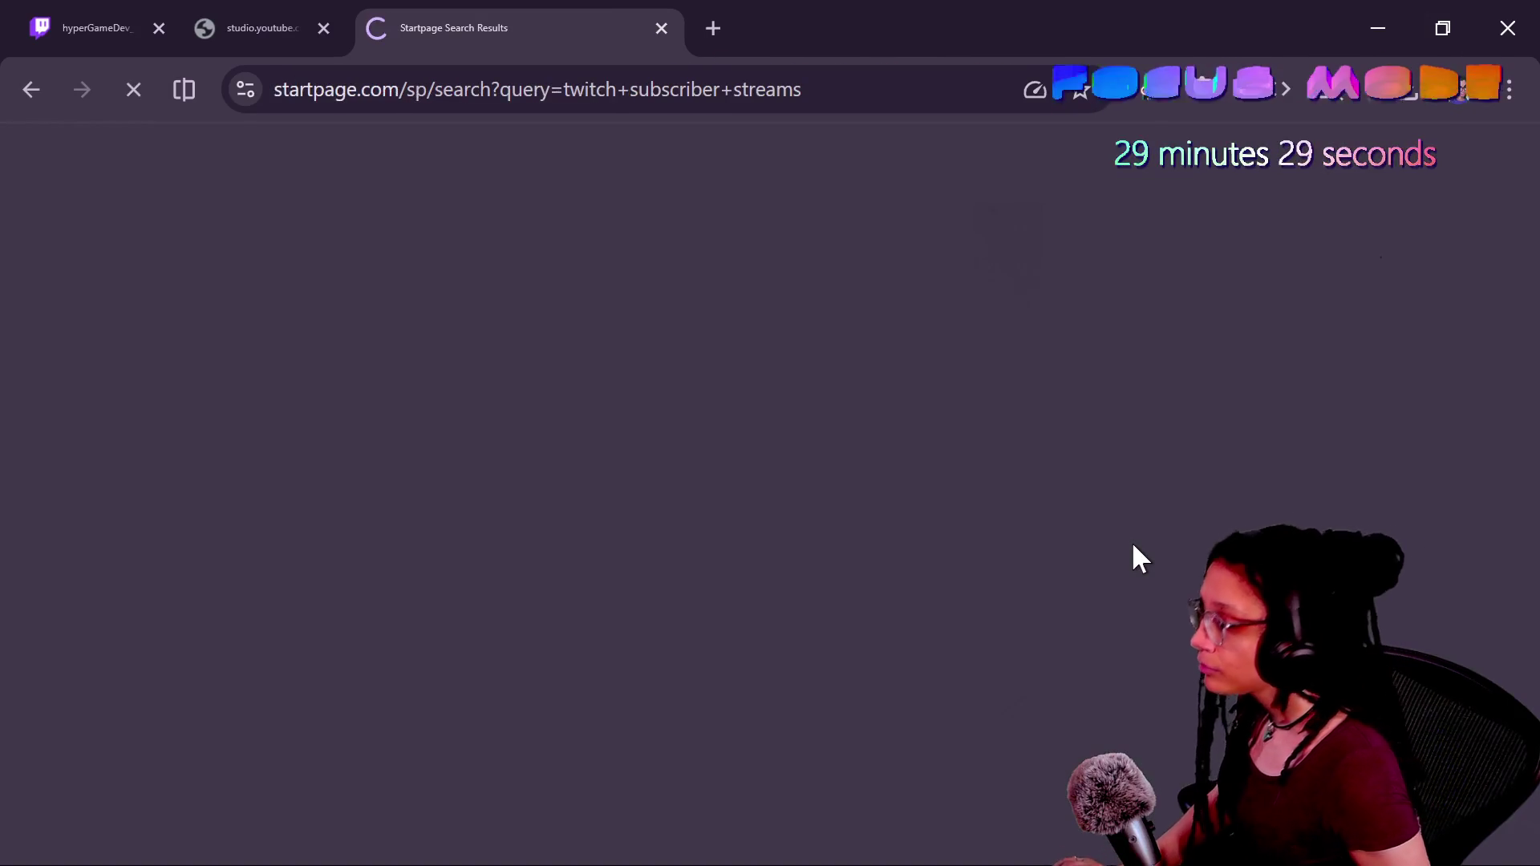
scroll(1131, 540, up, 5)
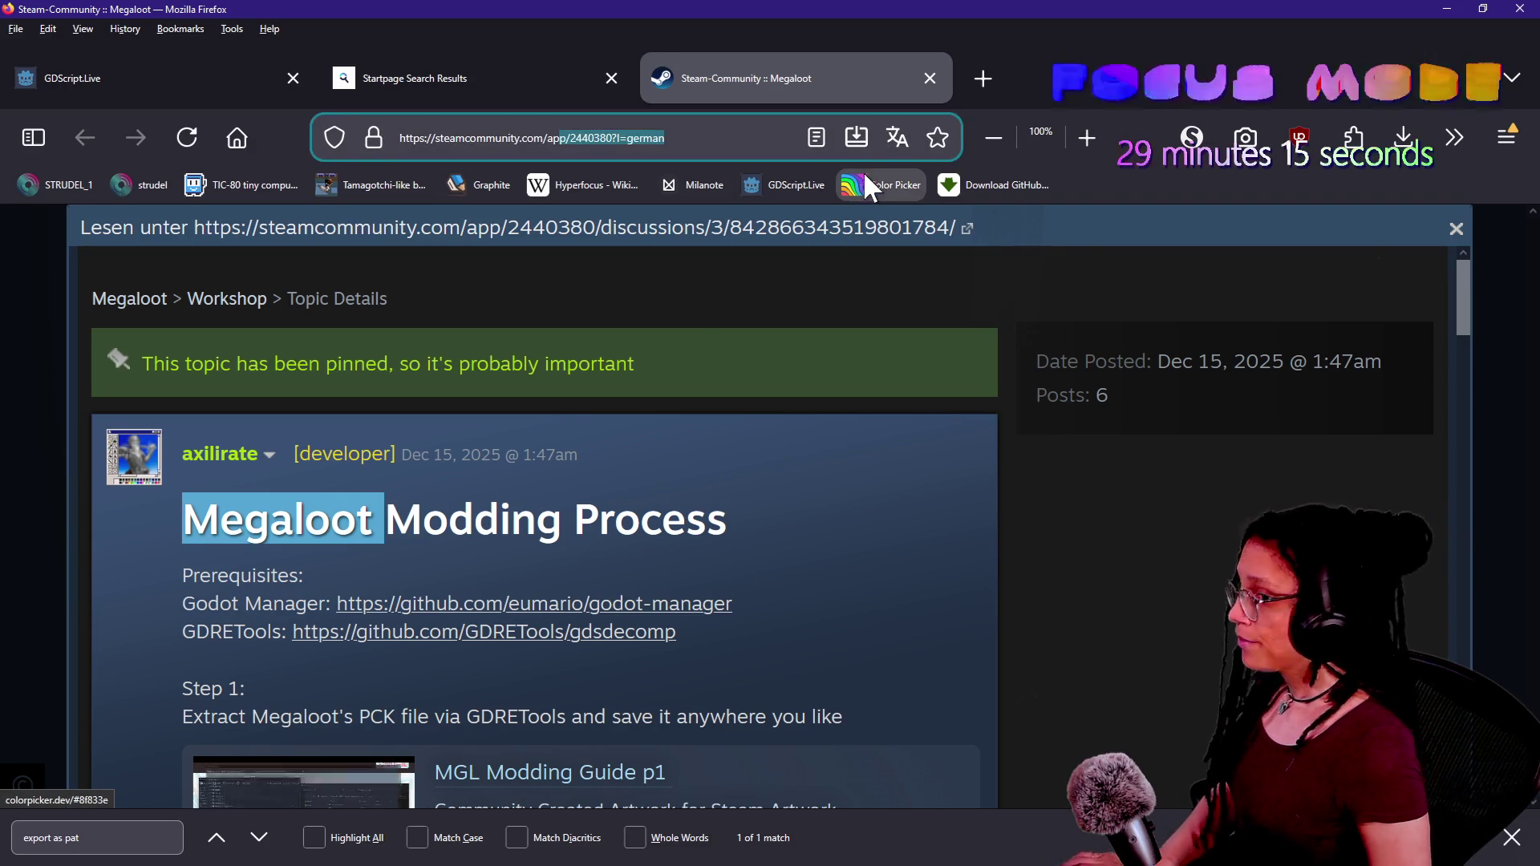
key(ctrl+w)
key(ctrl+w)
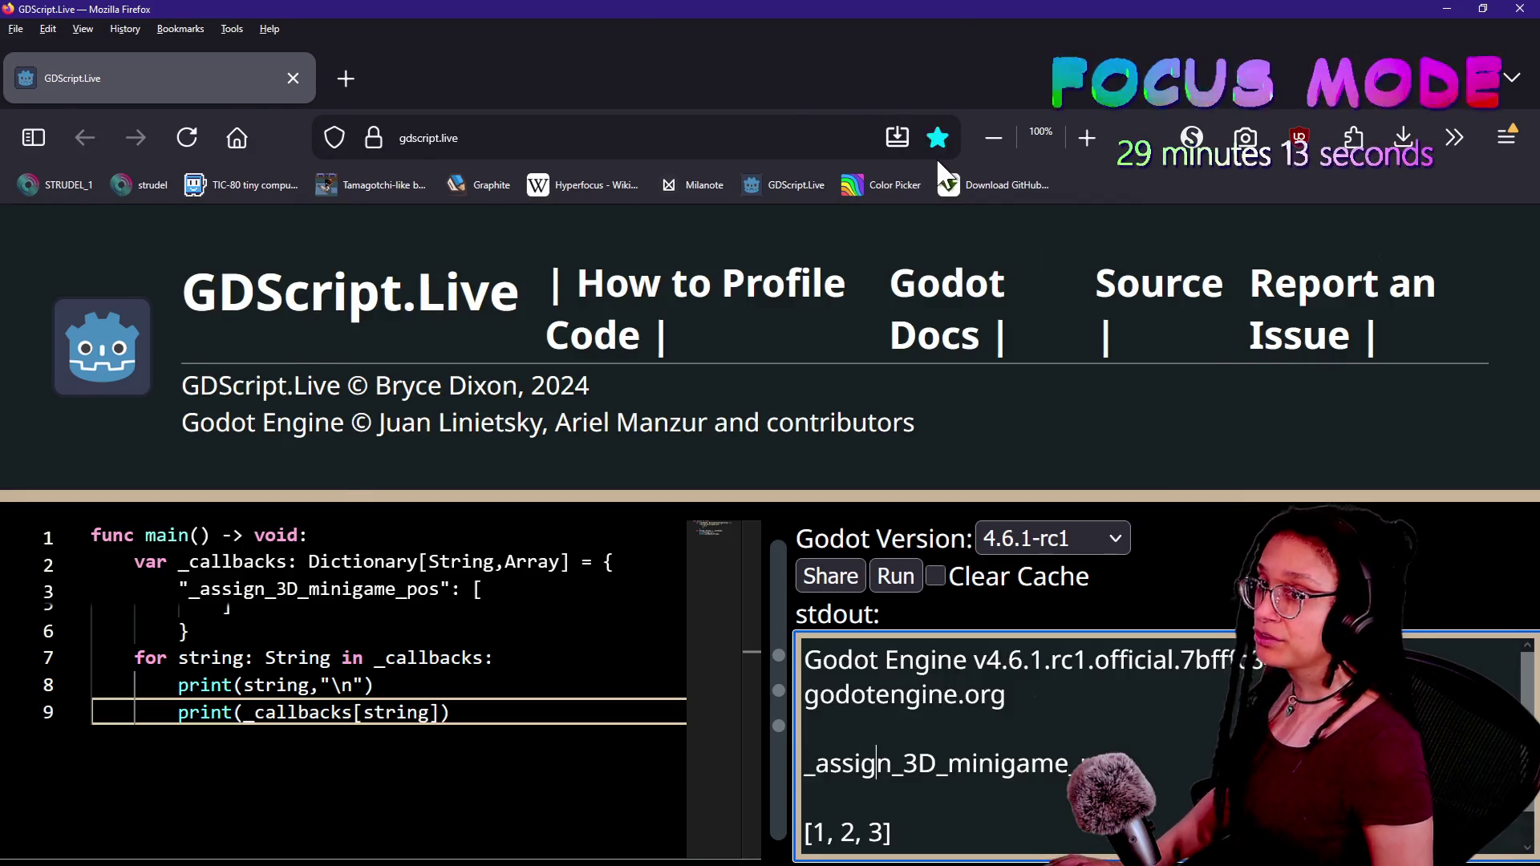
key(ctrl+w)
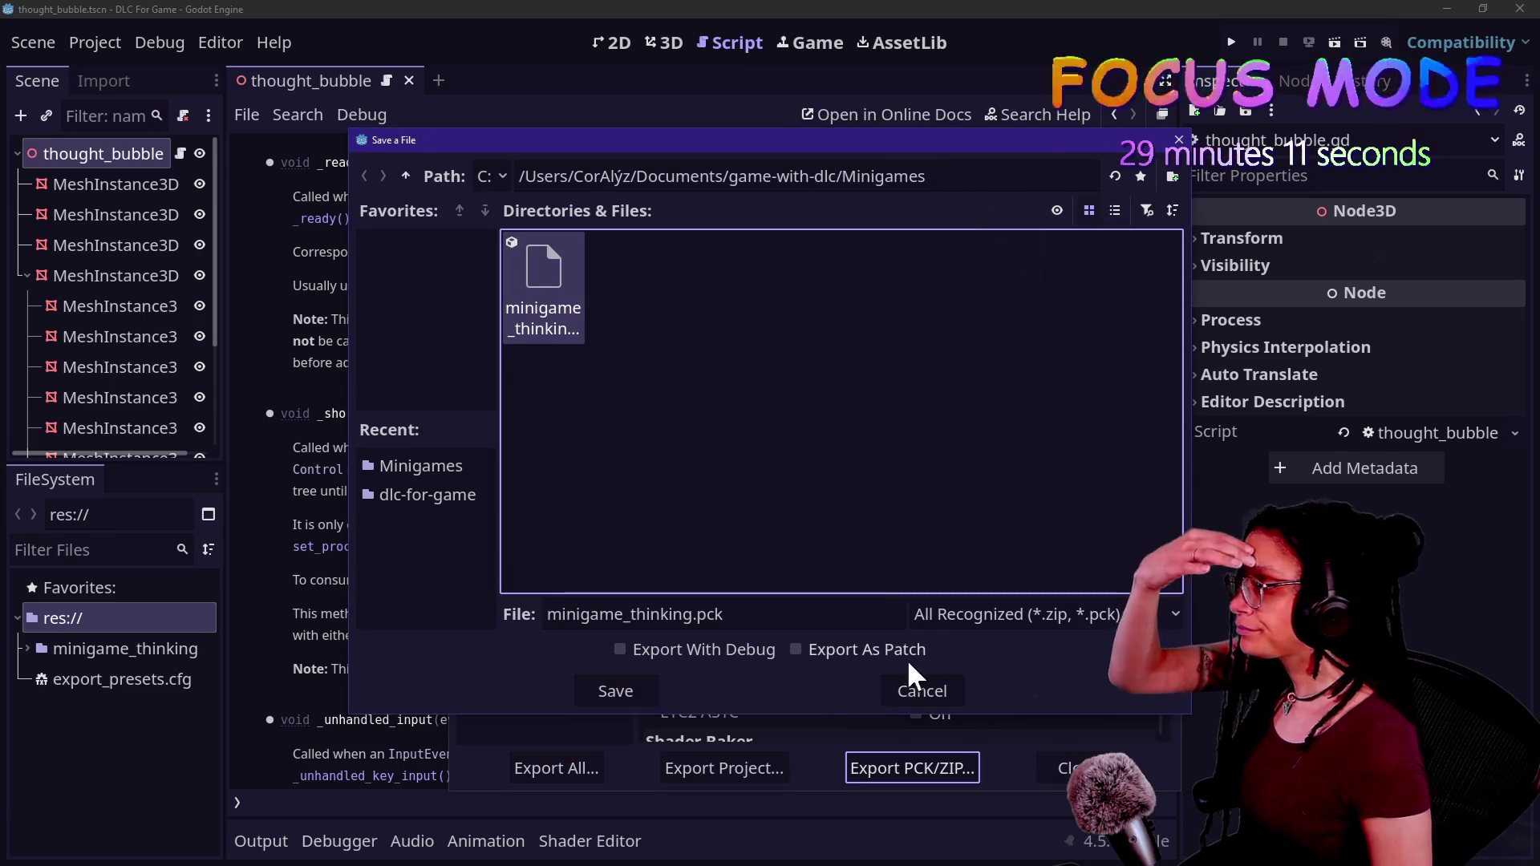
- Save the PCK as minigame_thinking.pck, confirm the overwrite, and close the Export window
click(641, 687)
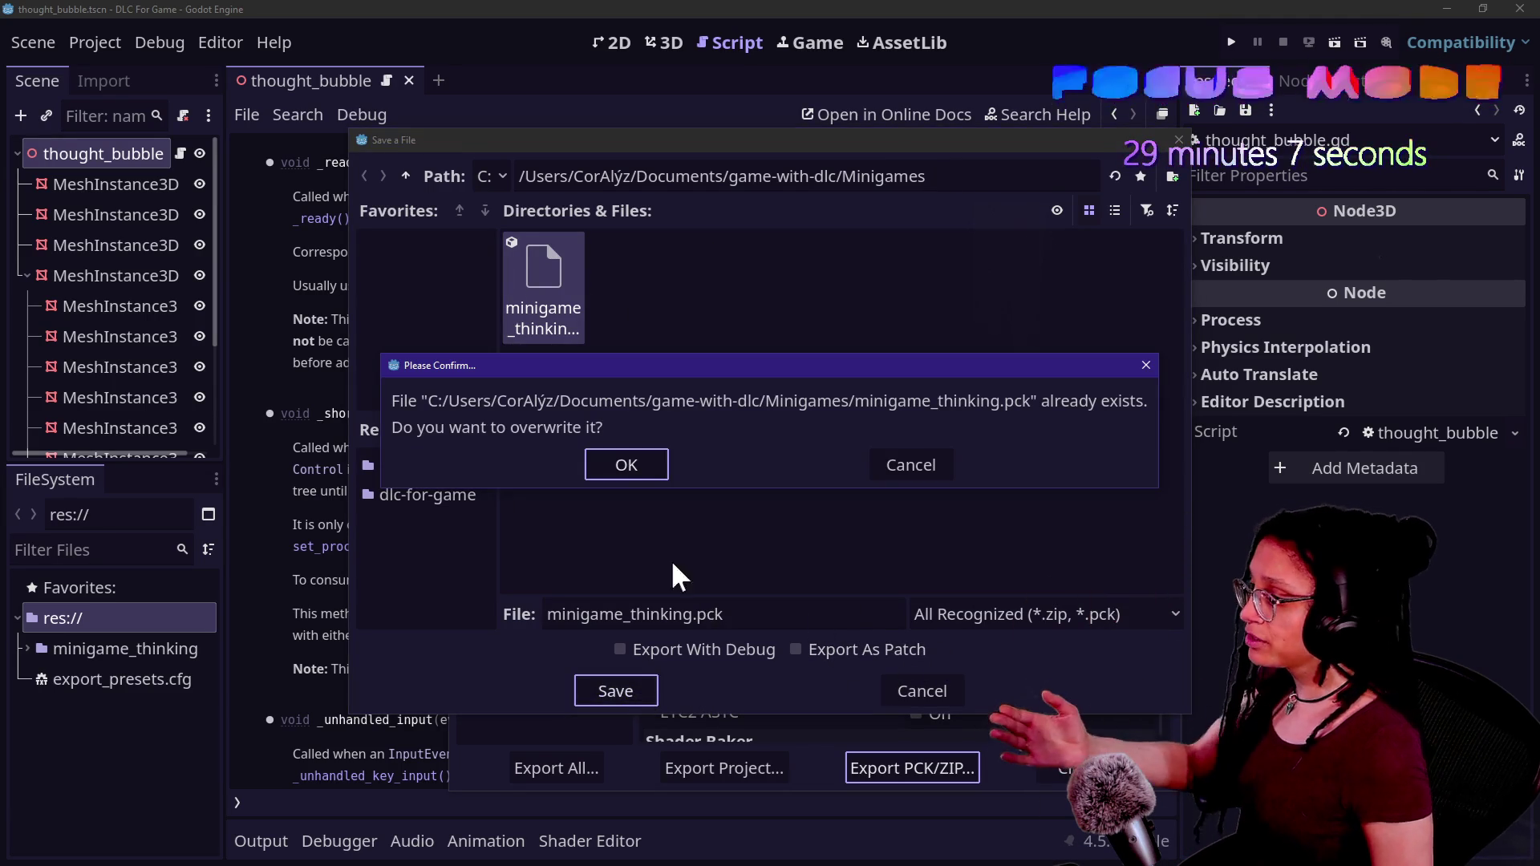
click(633, 467)
click(1057, 770)
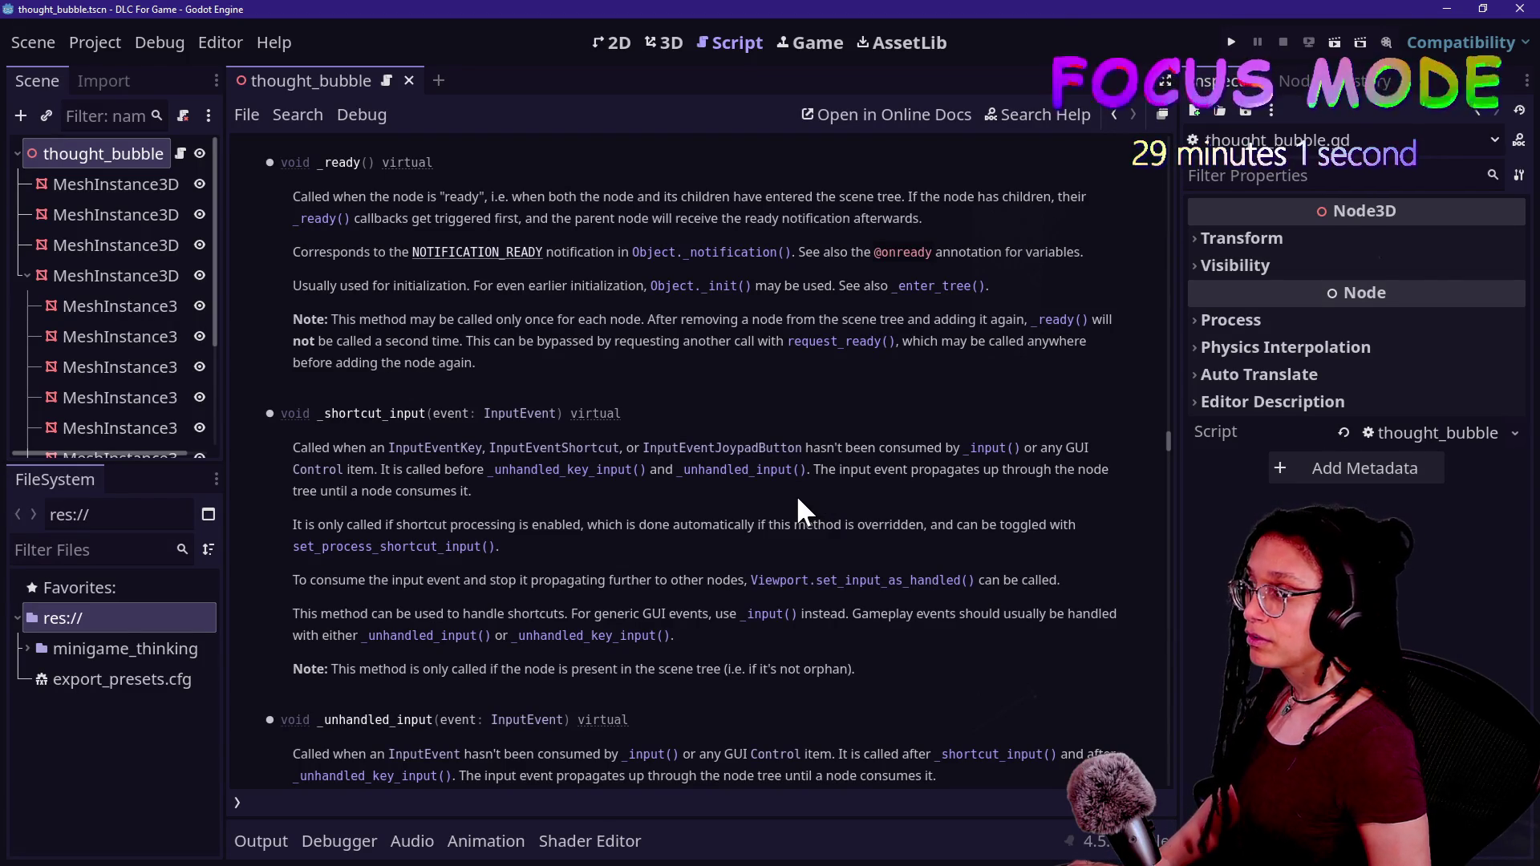
- Run the base game and show its output log to test loading the PCK
key(alt+Tab)
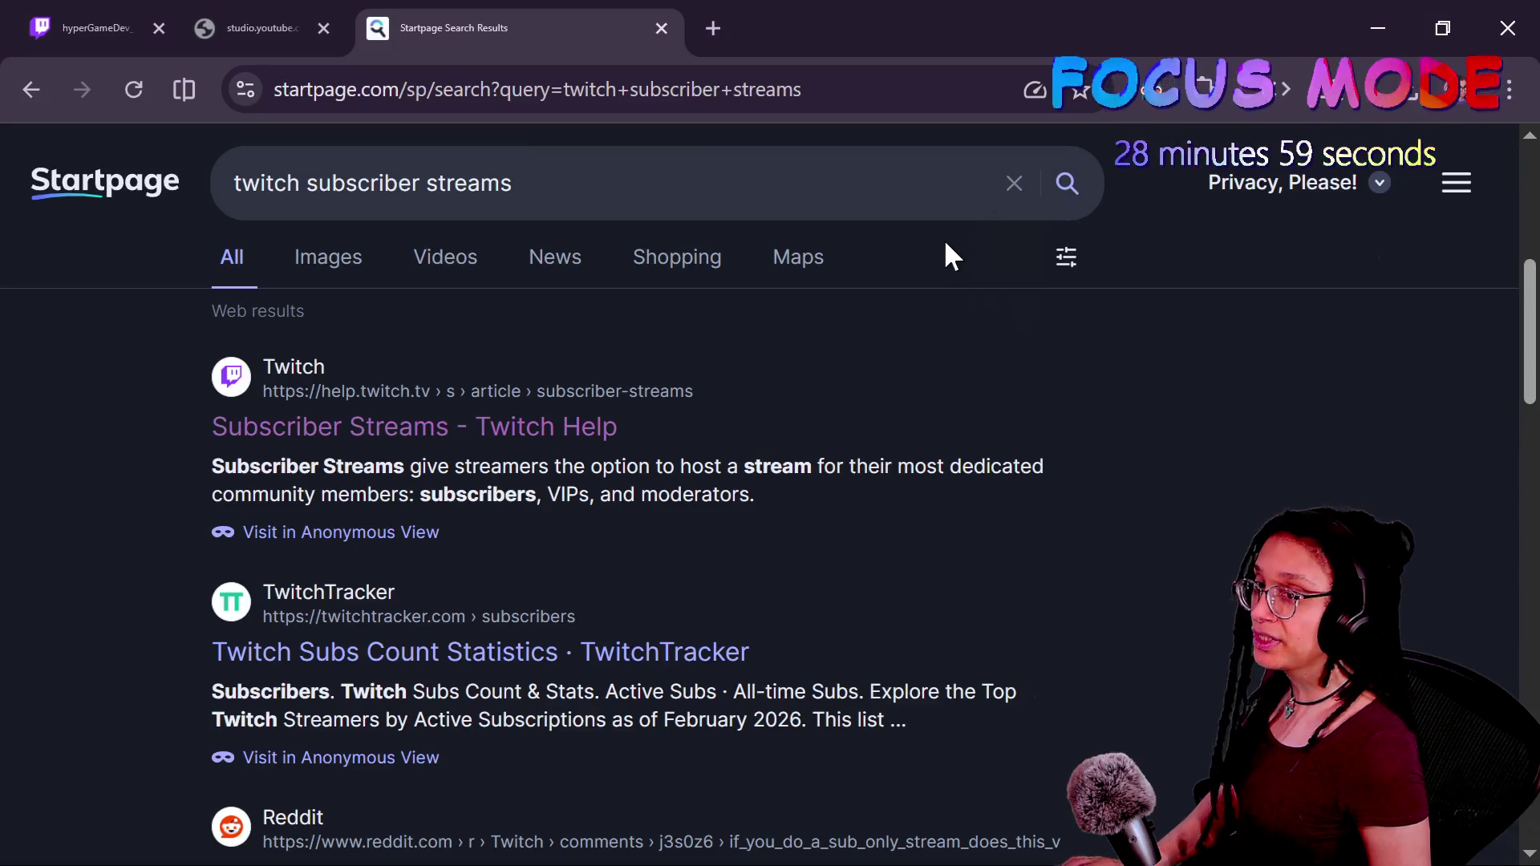
key(alt+Tab)
click(1230, 44)
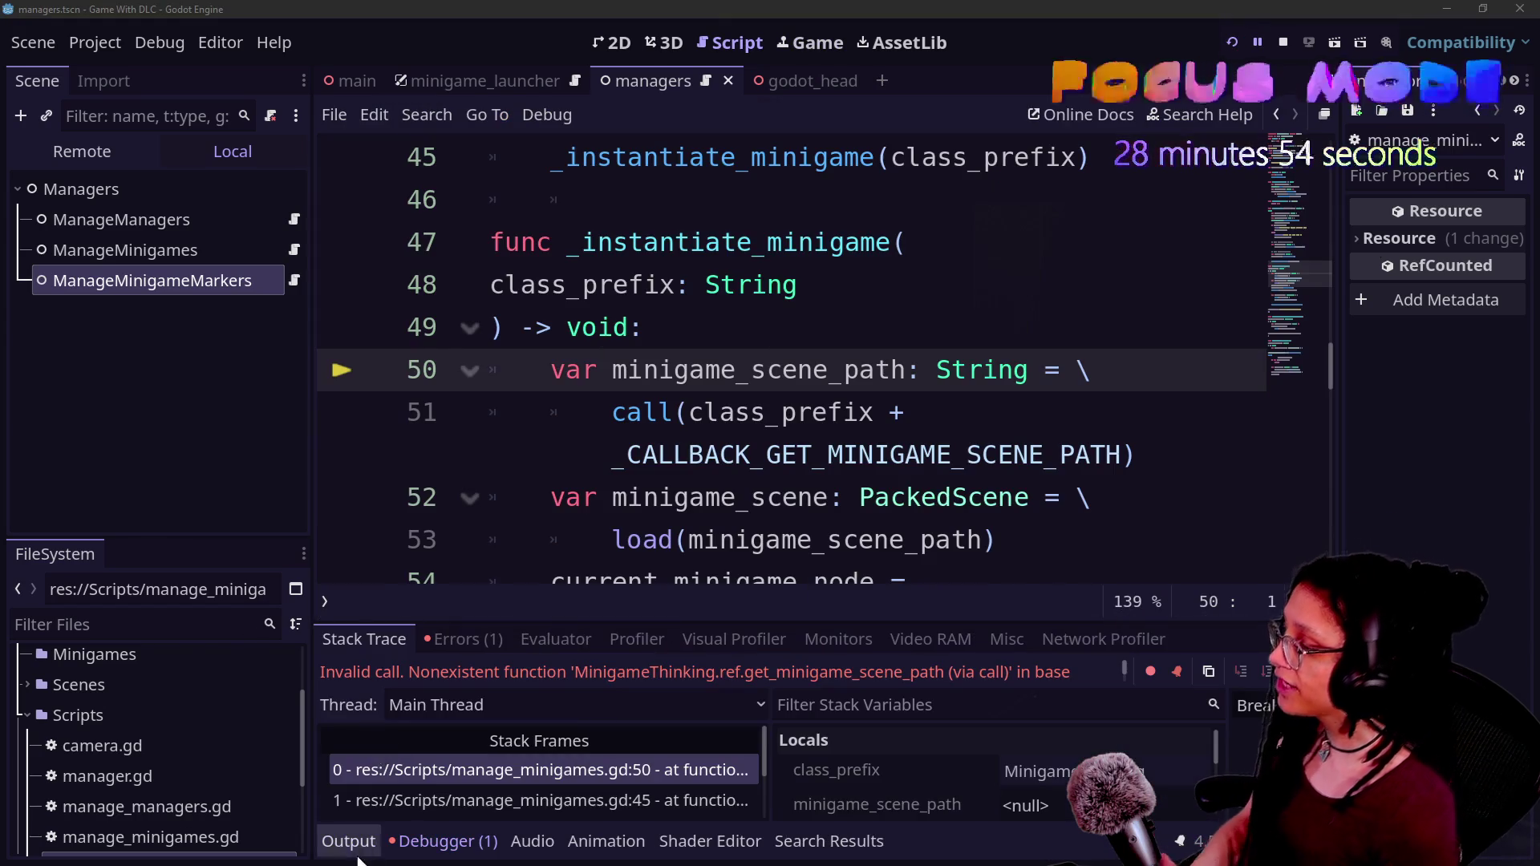
click(352, 842)
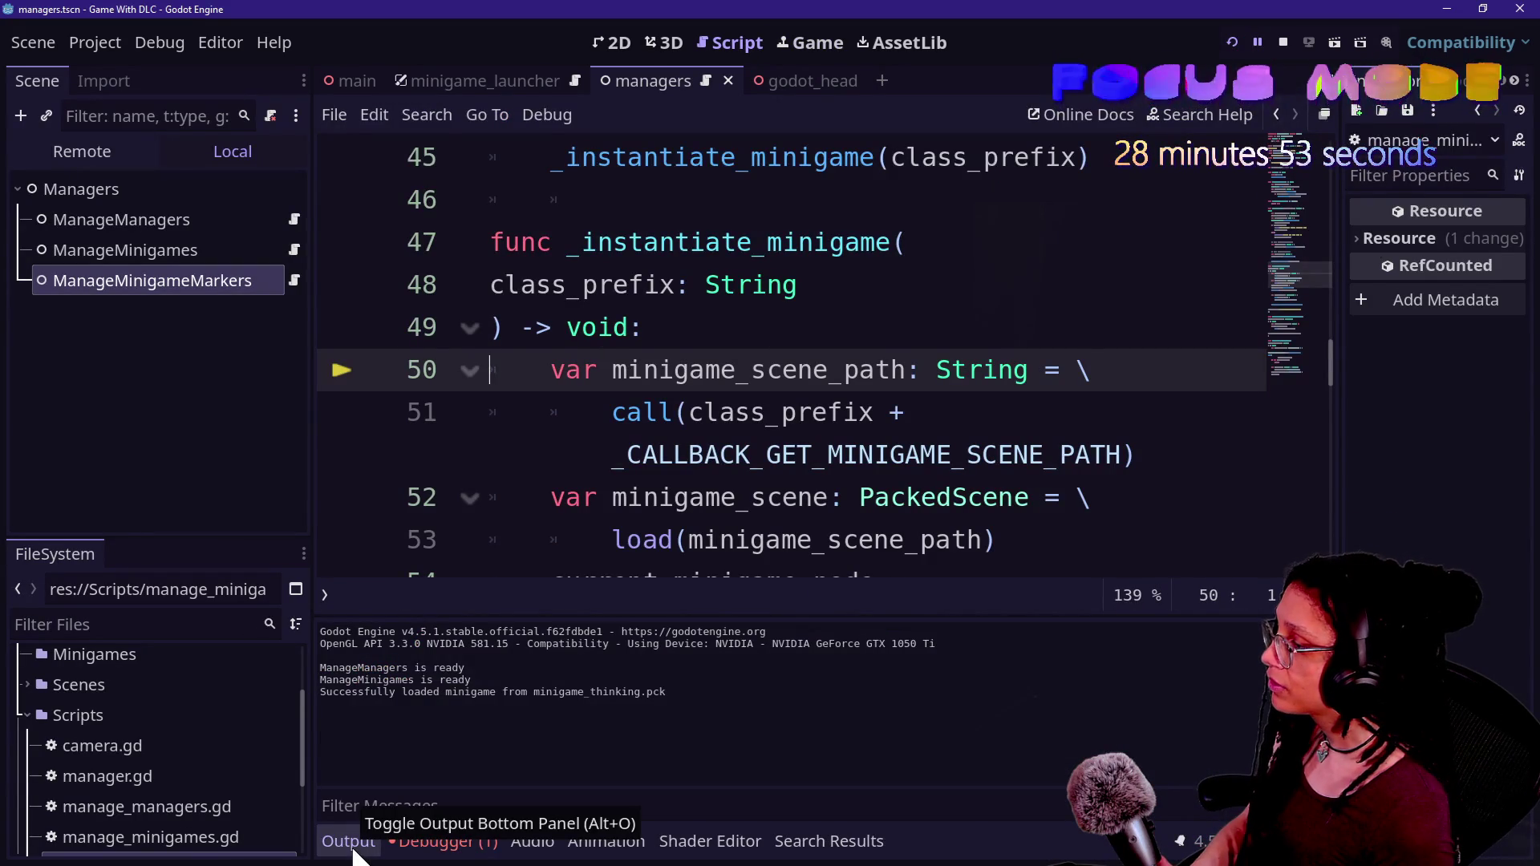
- Open the thought_bubble script at its _ready function
key(alt+Tab)
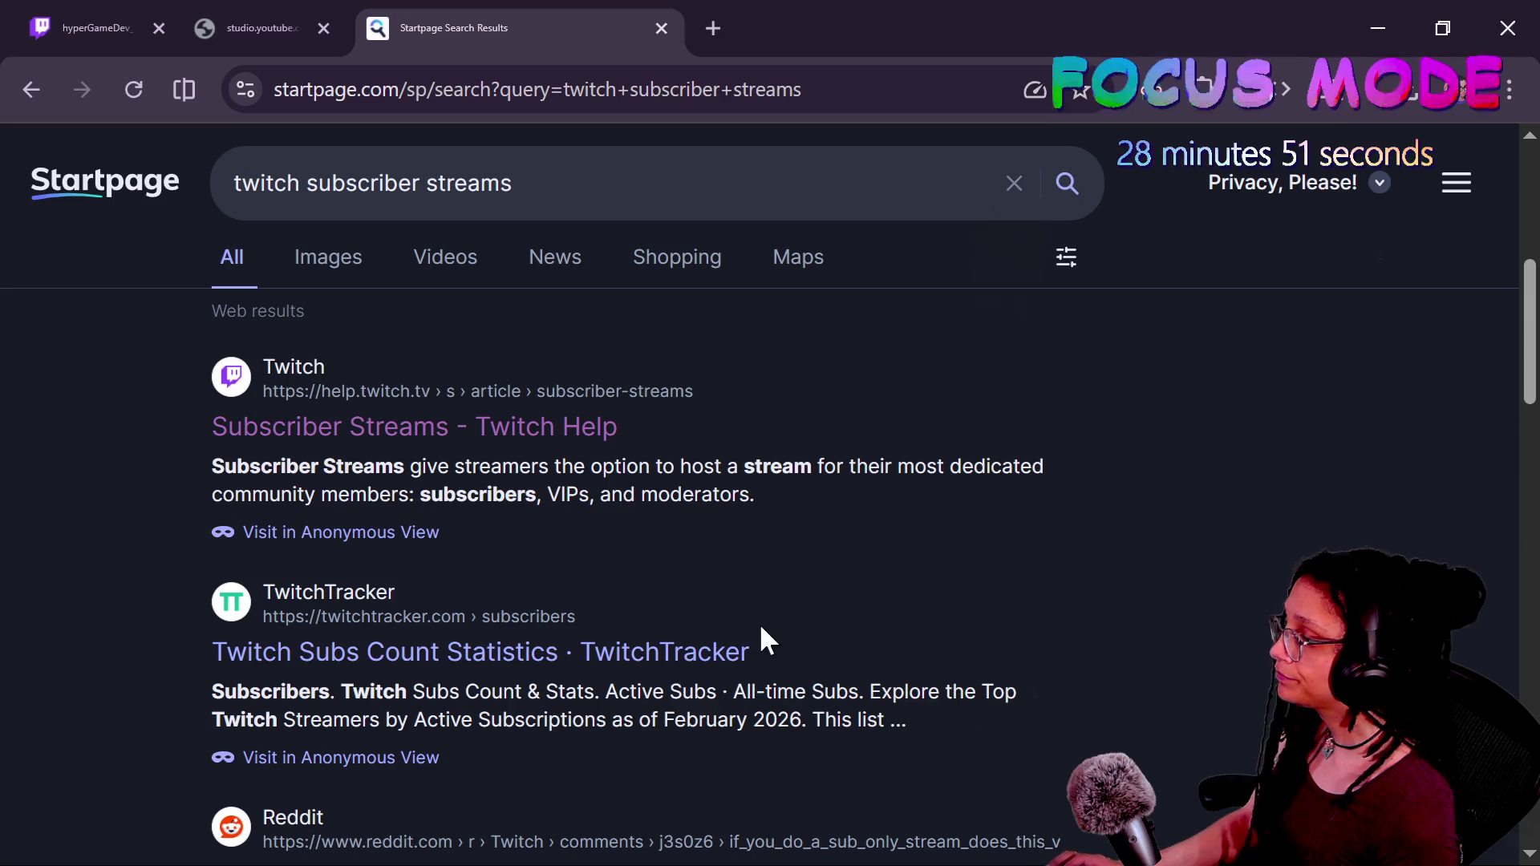
key(alt+Tab)
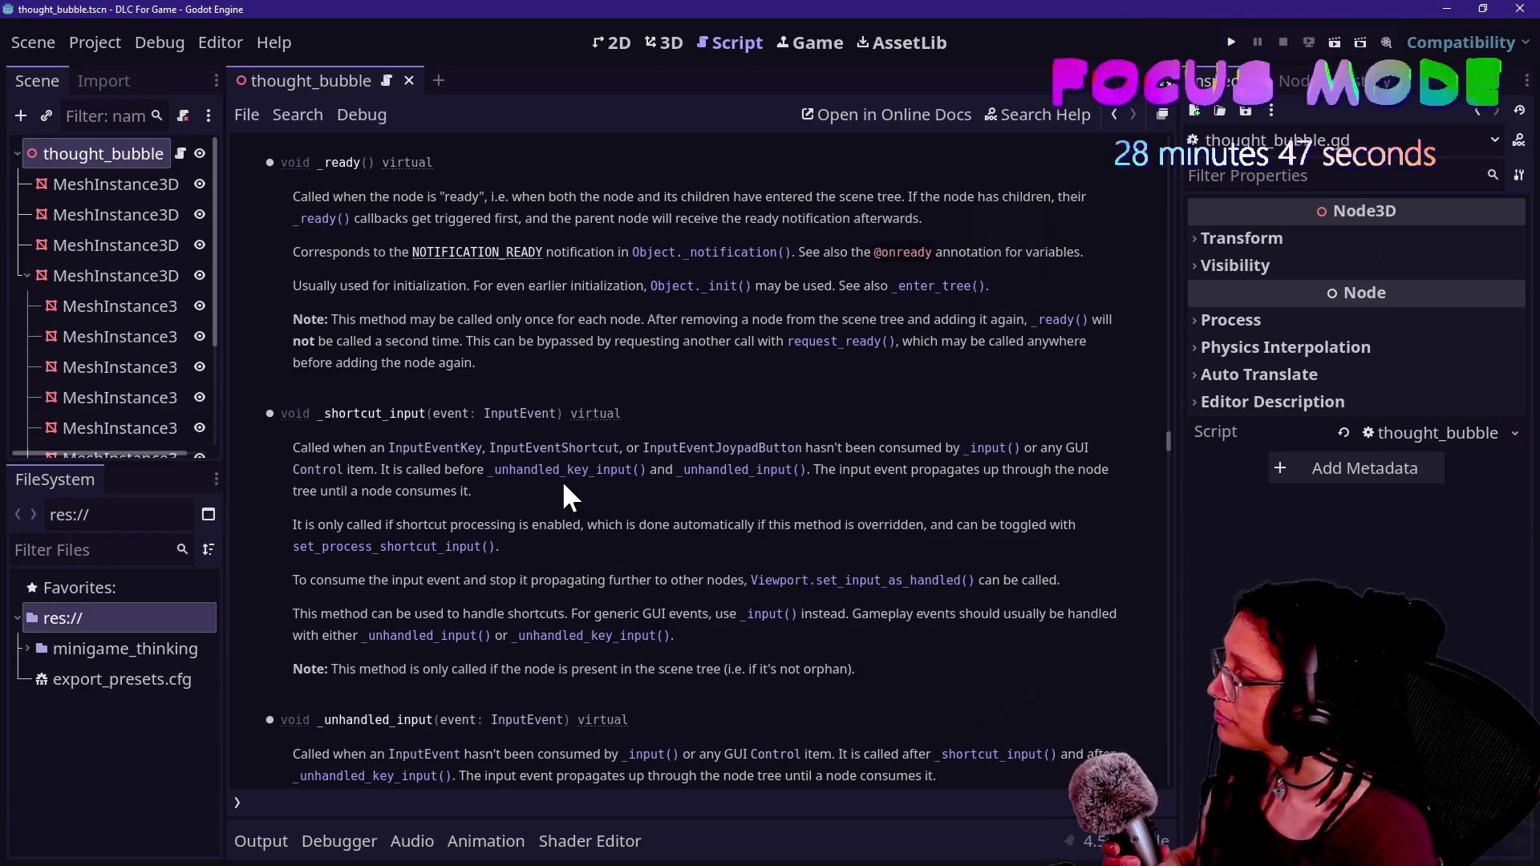
click(180, 153)
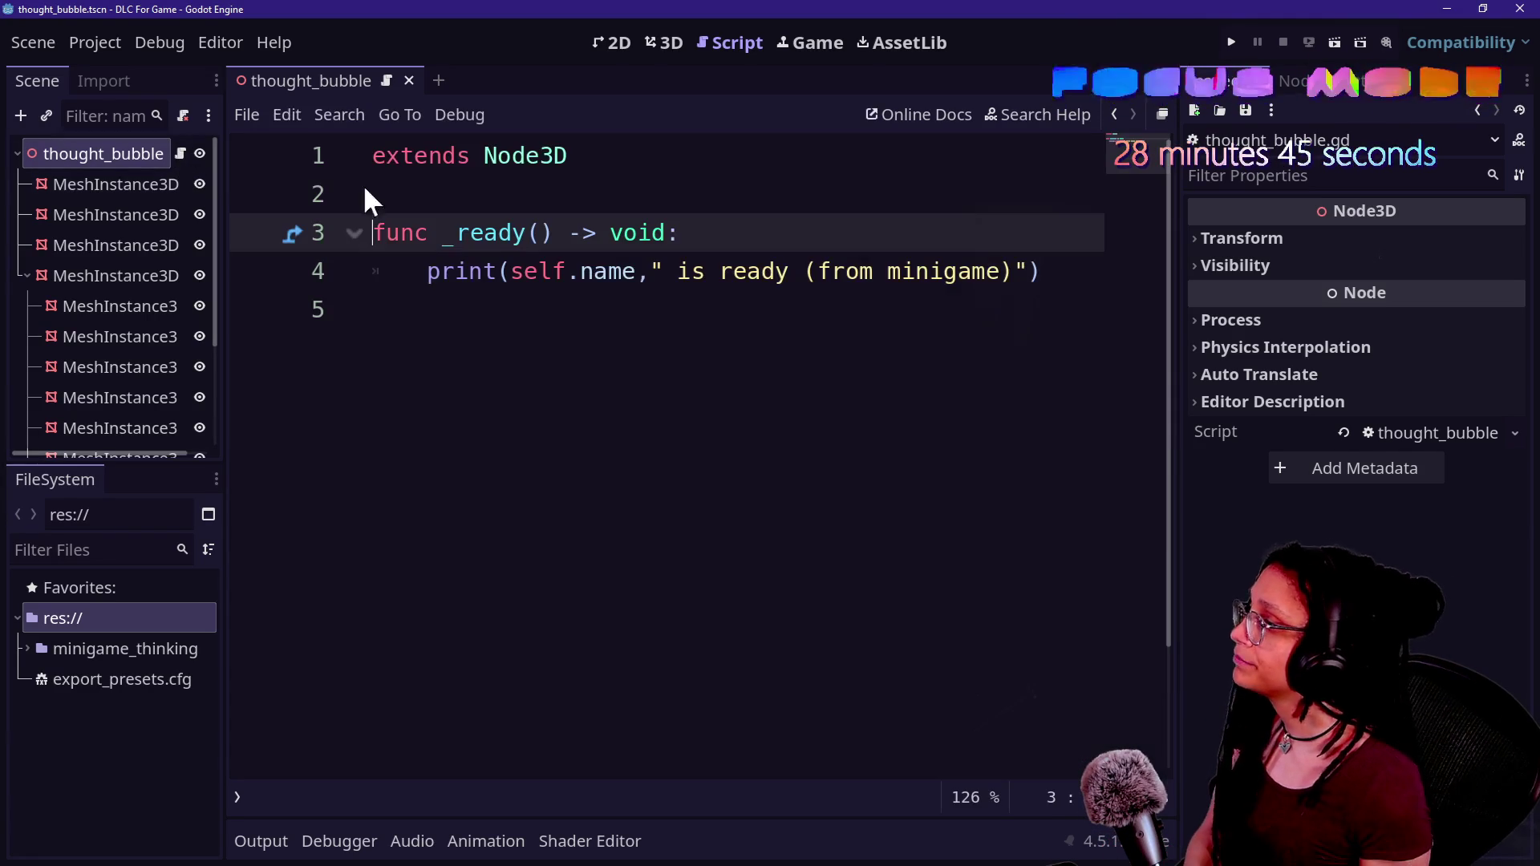
click(739, 269)
- In distraction-free mode, comment out the _instantiate_minigame(class_prefix) call on line 45 and save
key(alt+Tab)
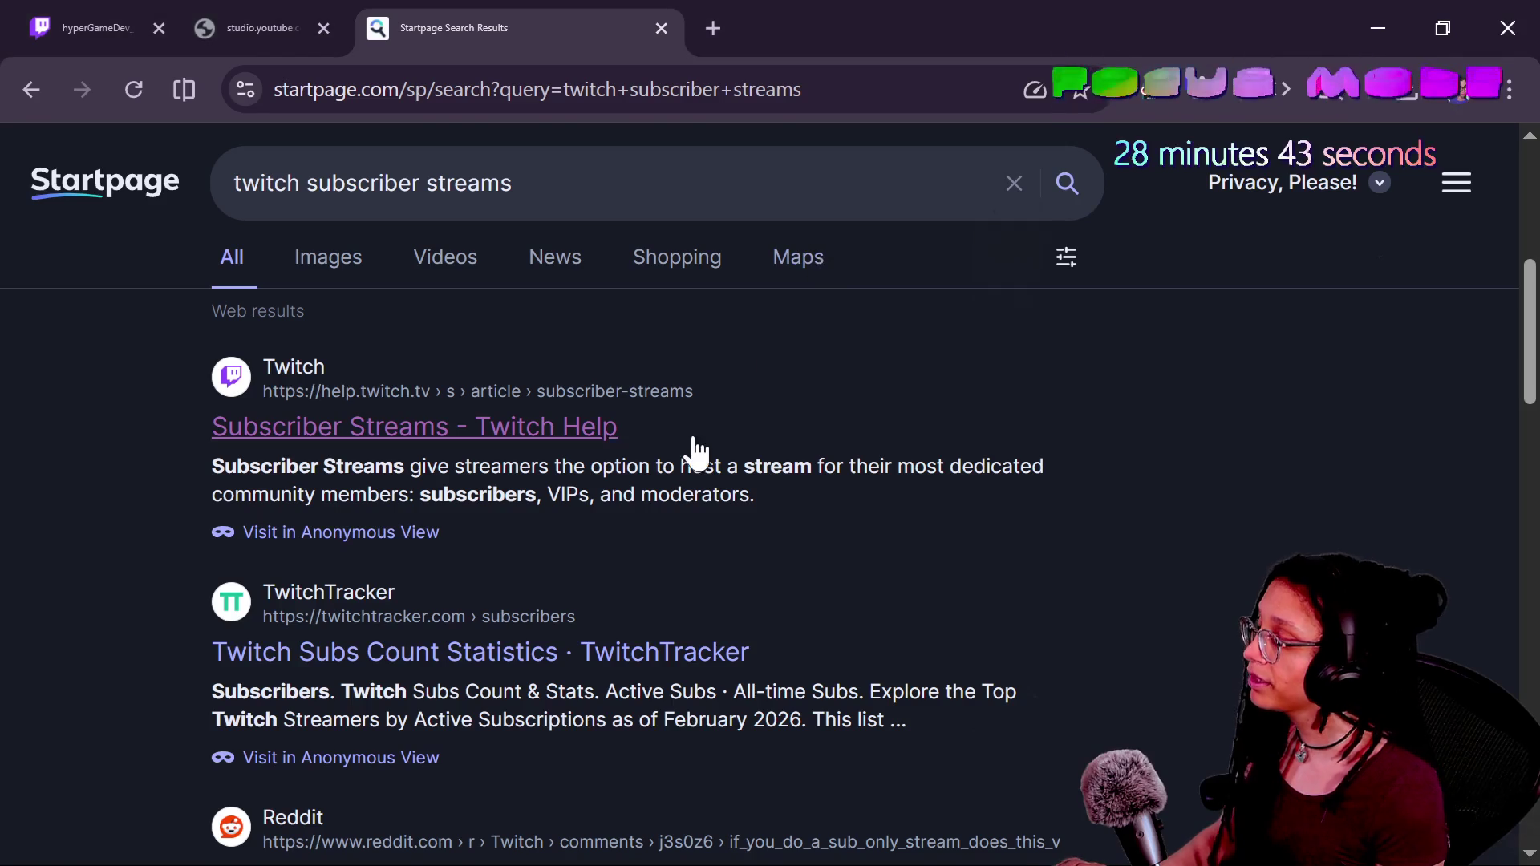
key(alt+Tab)
key(ctrl+shift+F11)
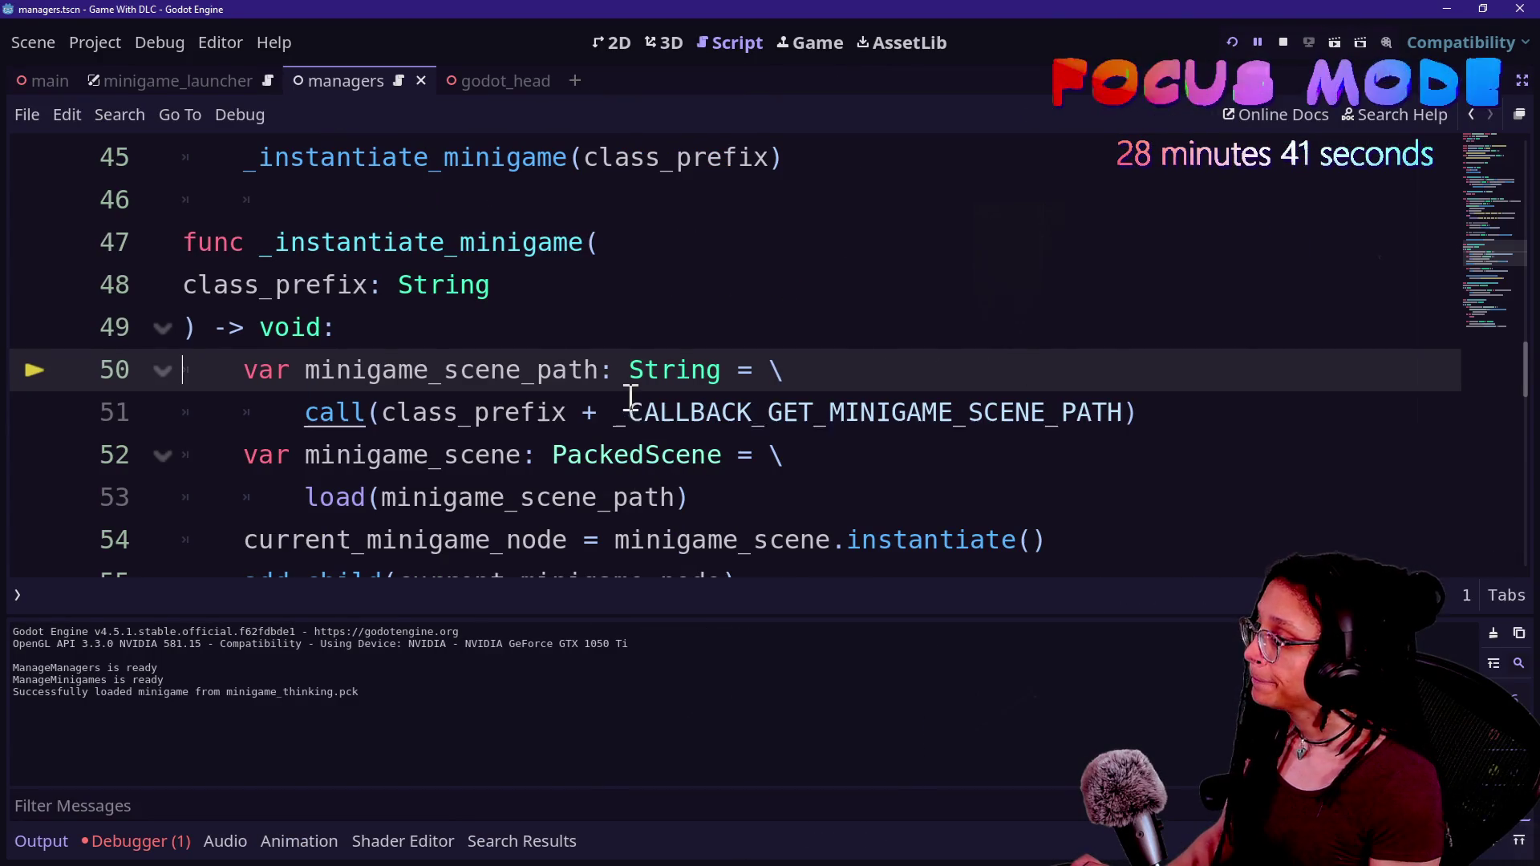
scroll(441, 282, up, 1)
click(448, 286)
key(ctrl+k)
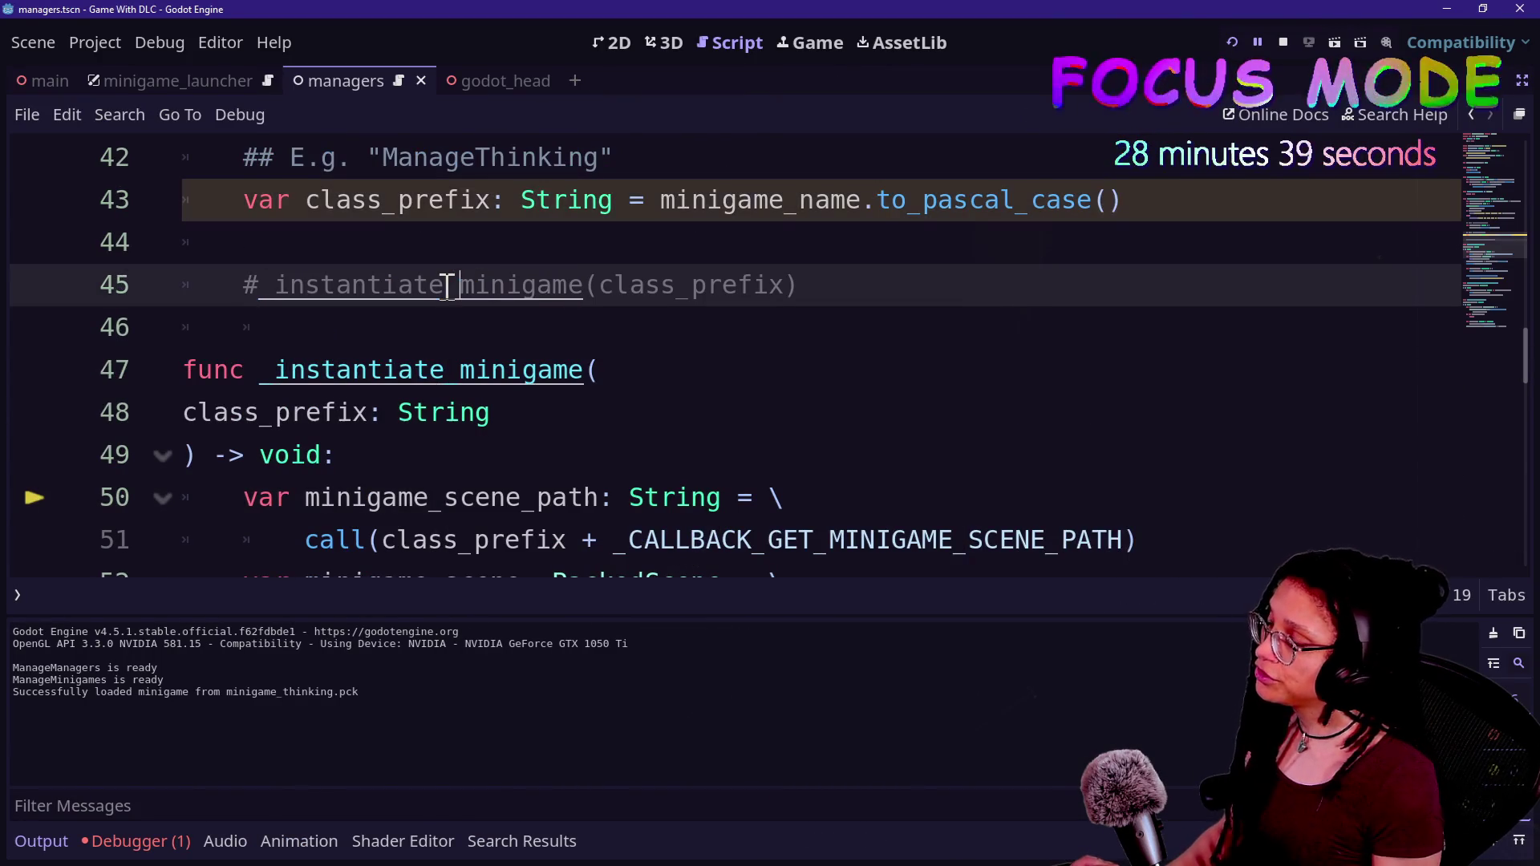
key(ctrl+s)
scroll(1073, 237, up, 1)
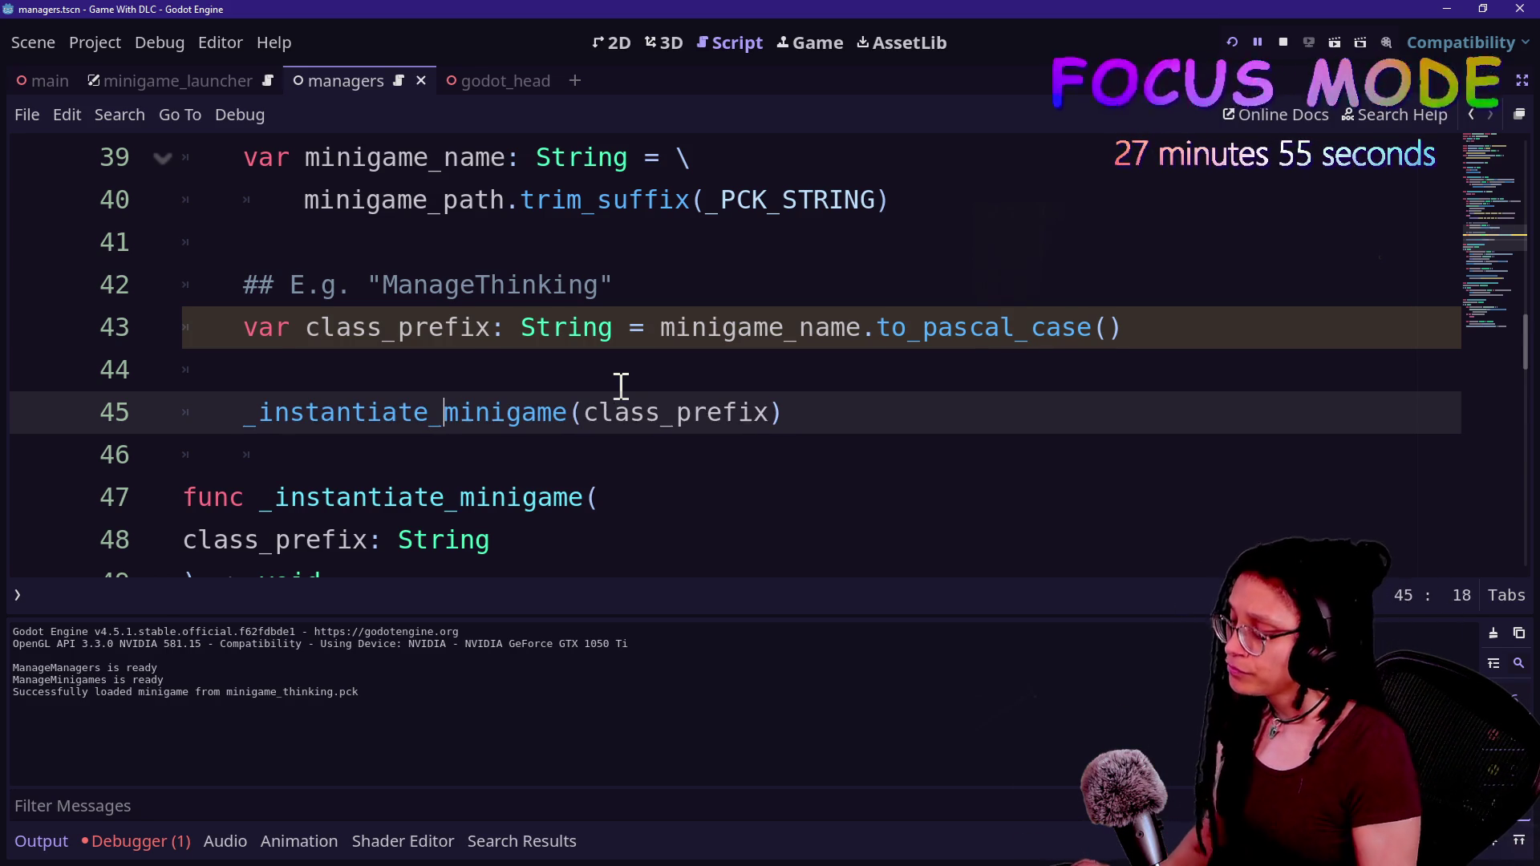
- Uncomment the _instantiate_minigame call on line 45 and save the managers script
key(ctrl+k)
key(ctrl+s)
key(alt+Tab)
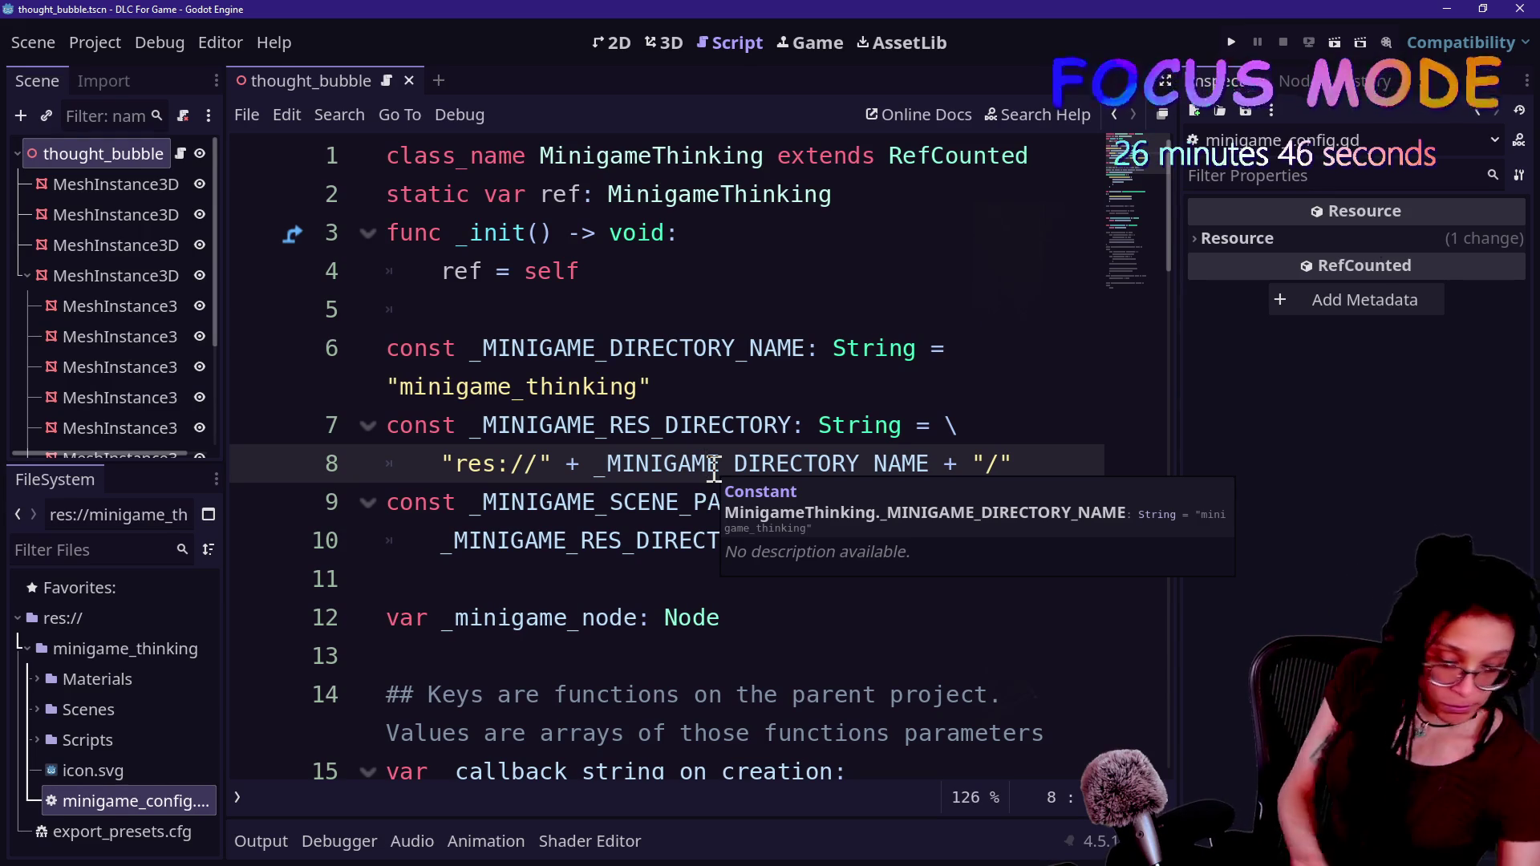
- Rename minigame_config.gd to minigame_thinking.gd
right_click(112, 812)
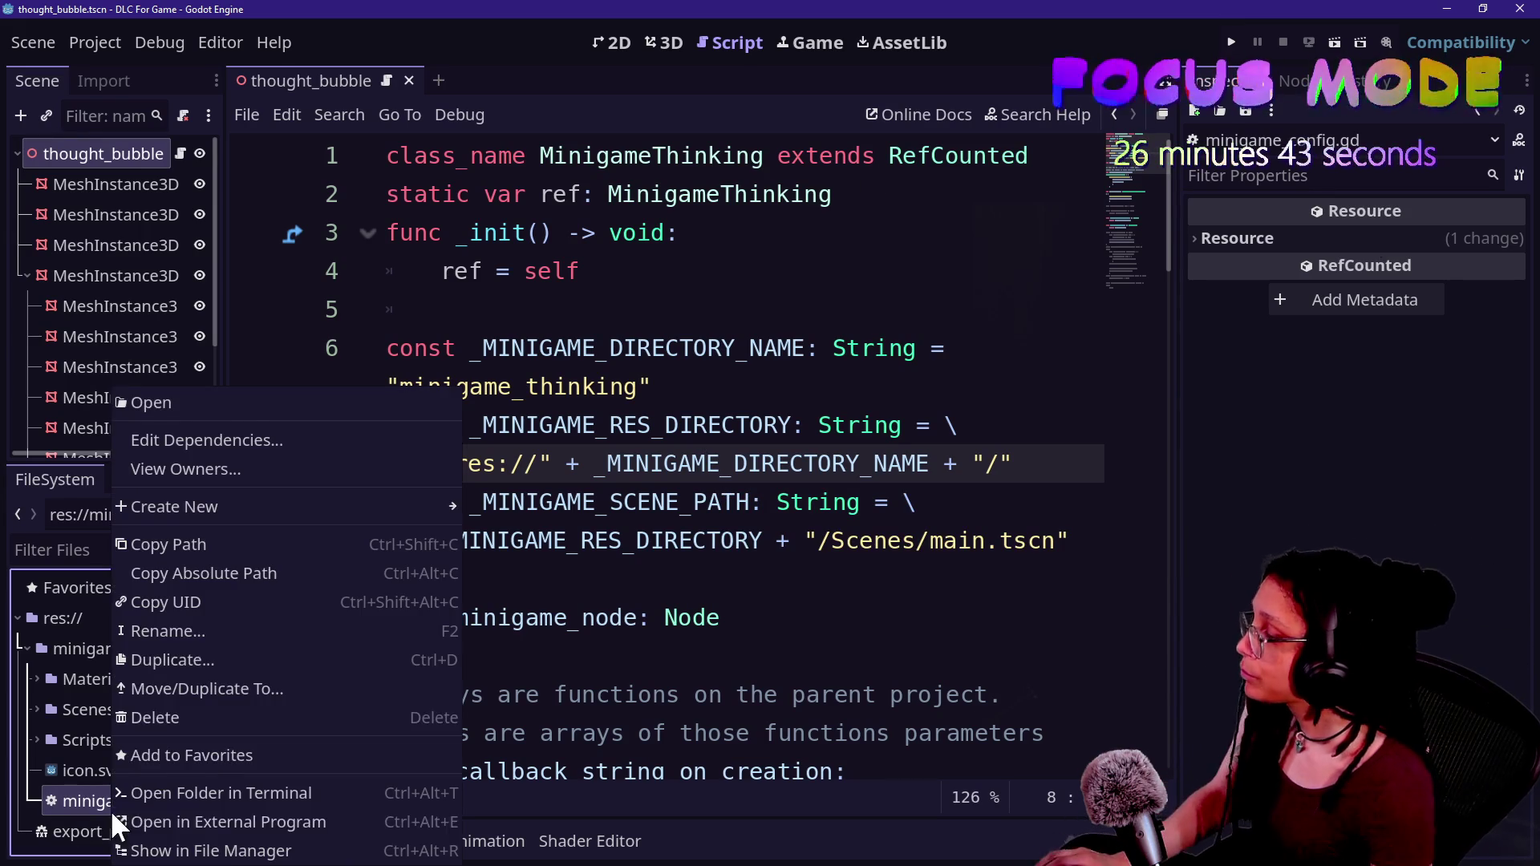
click(180, 629)
key(Right)
key(BackSpace)
key(BackSpace)
key(BackSpace)
text(thinking)
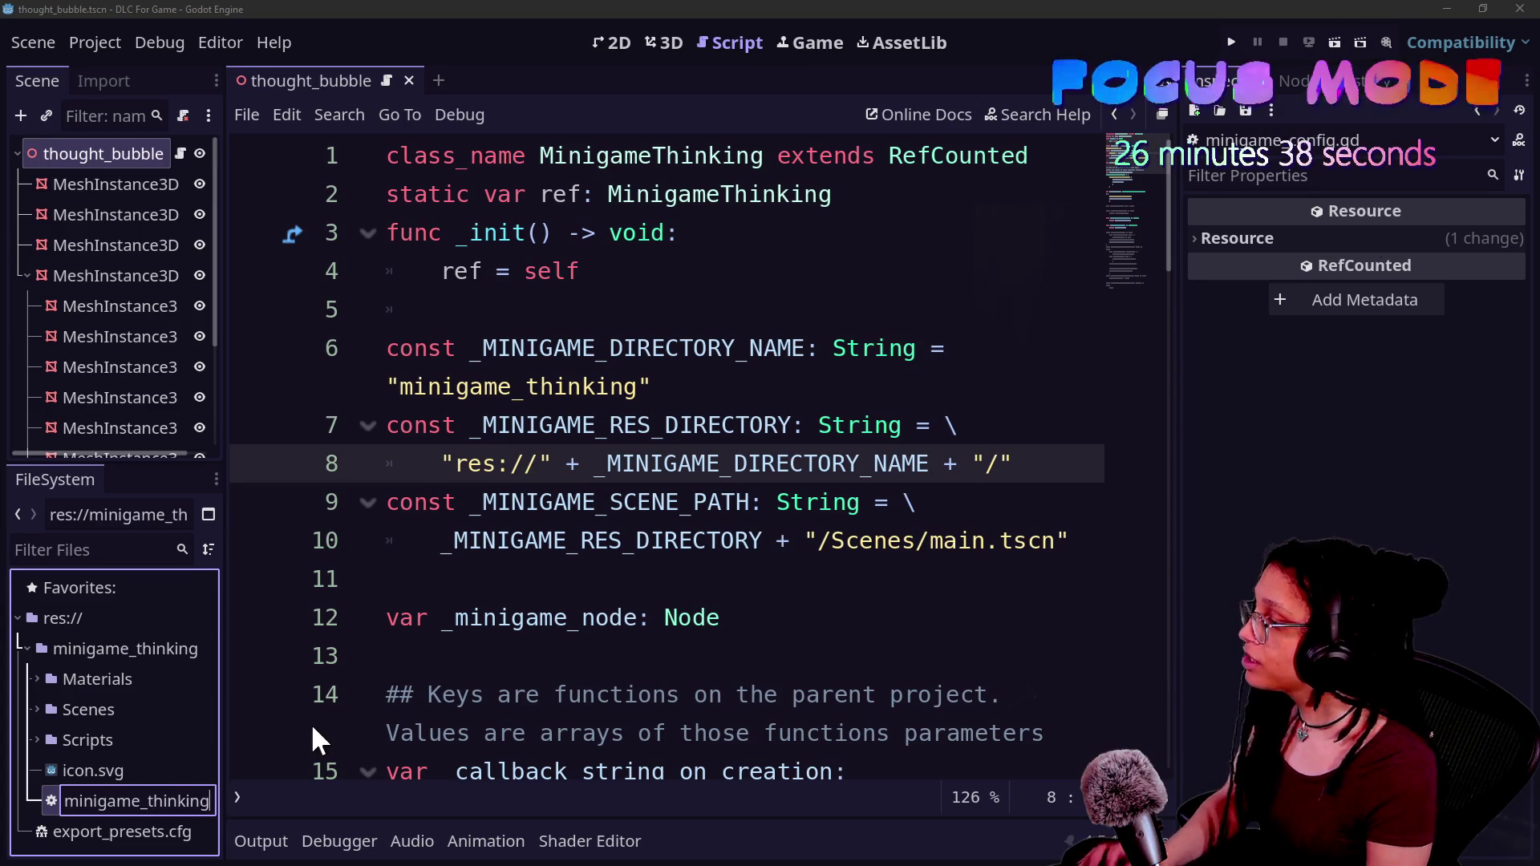
key(Return)
- Change the script's base class from RefCounted to Node and save
click(412, 616)
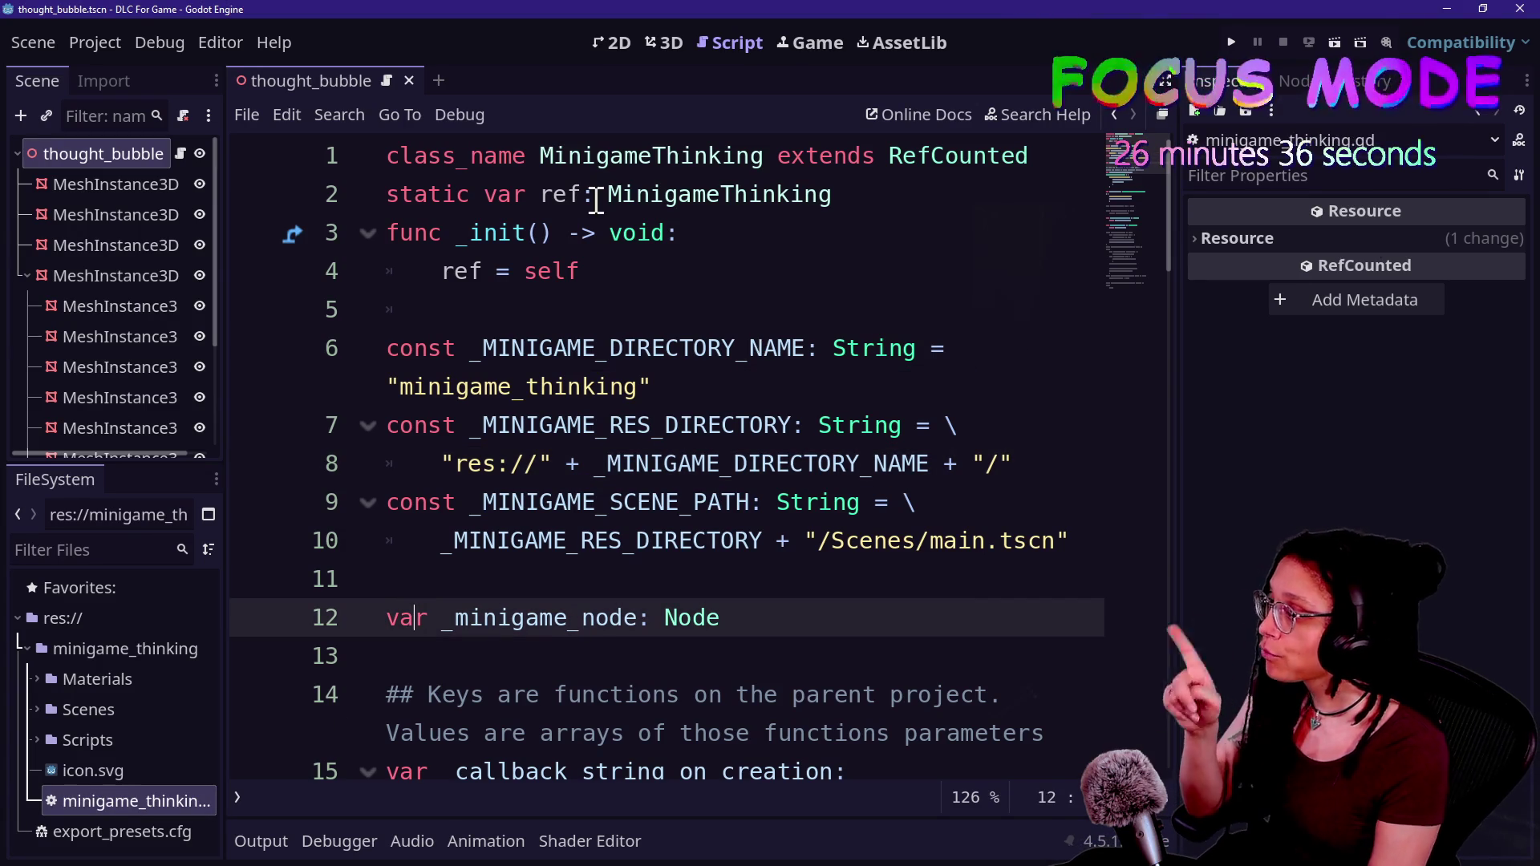
click(585, 232)
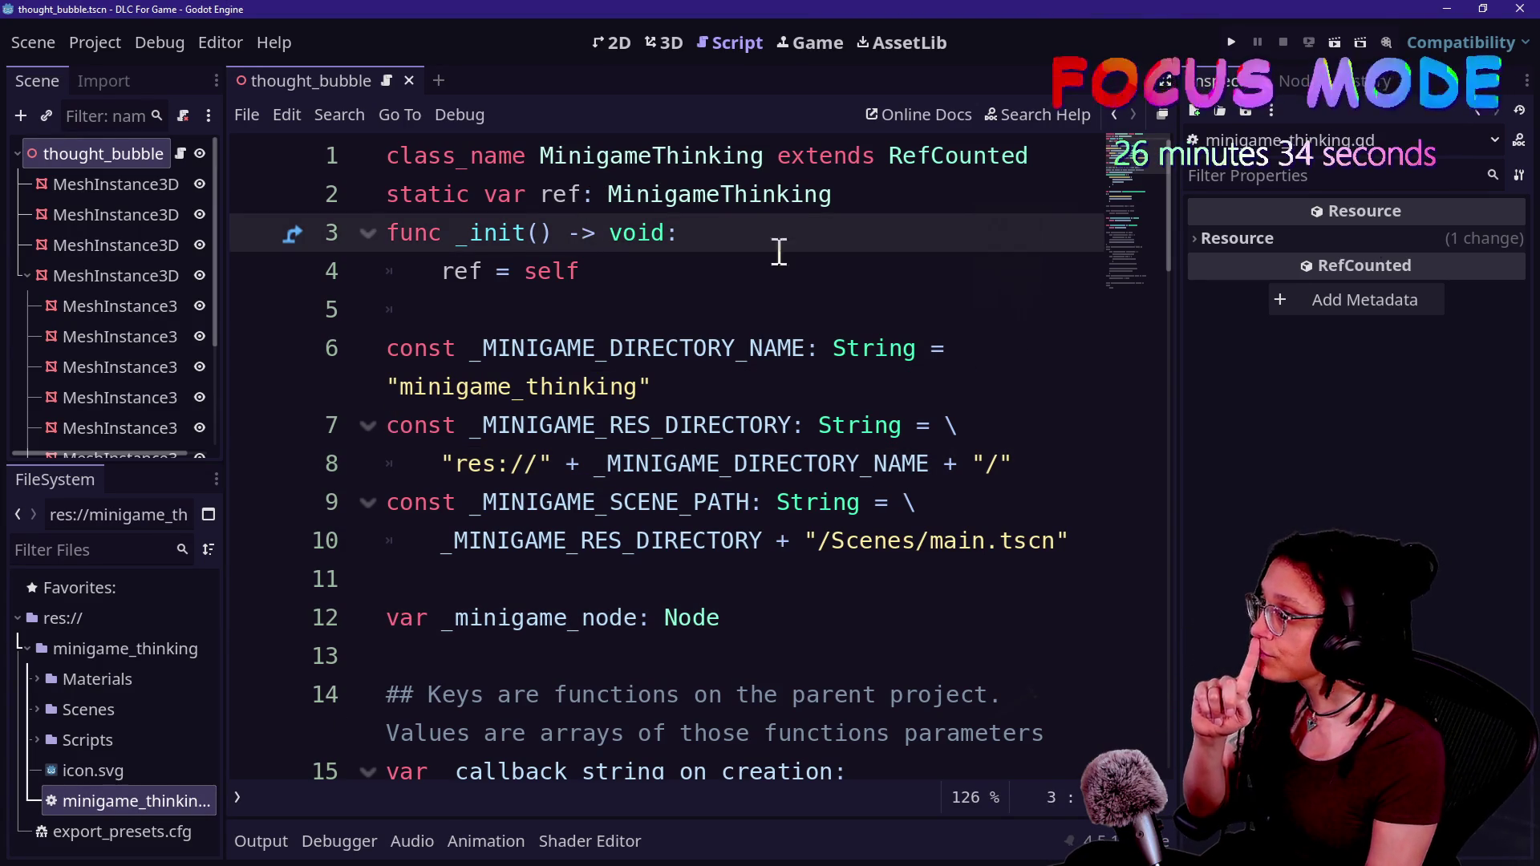
double_click(951, 158)
text(Node)
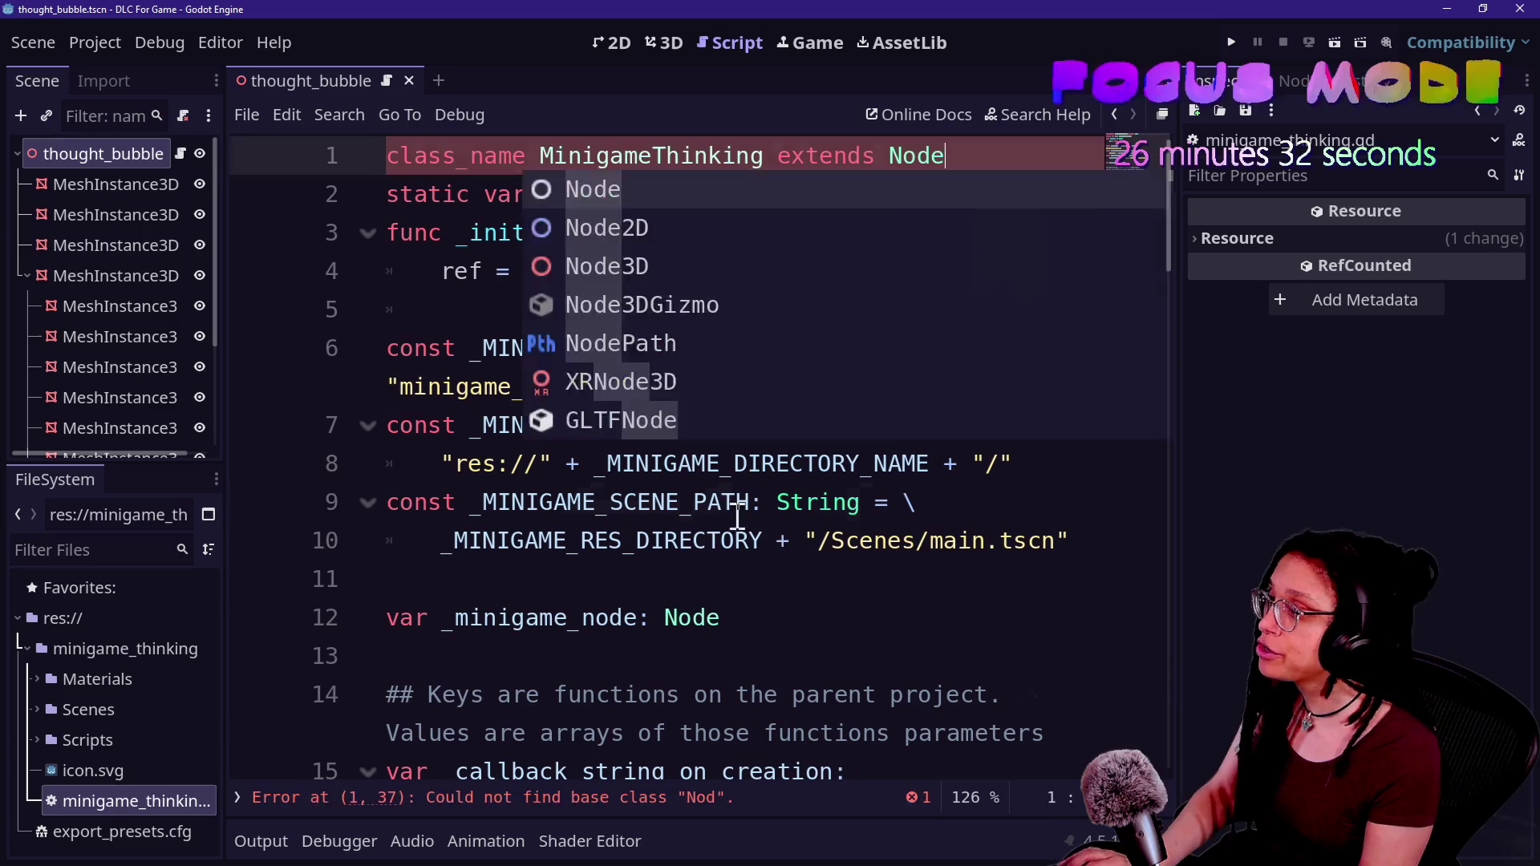
click(736, 513)
key(ctrl+s)
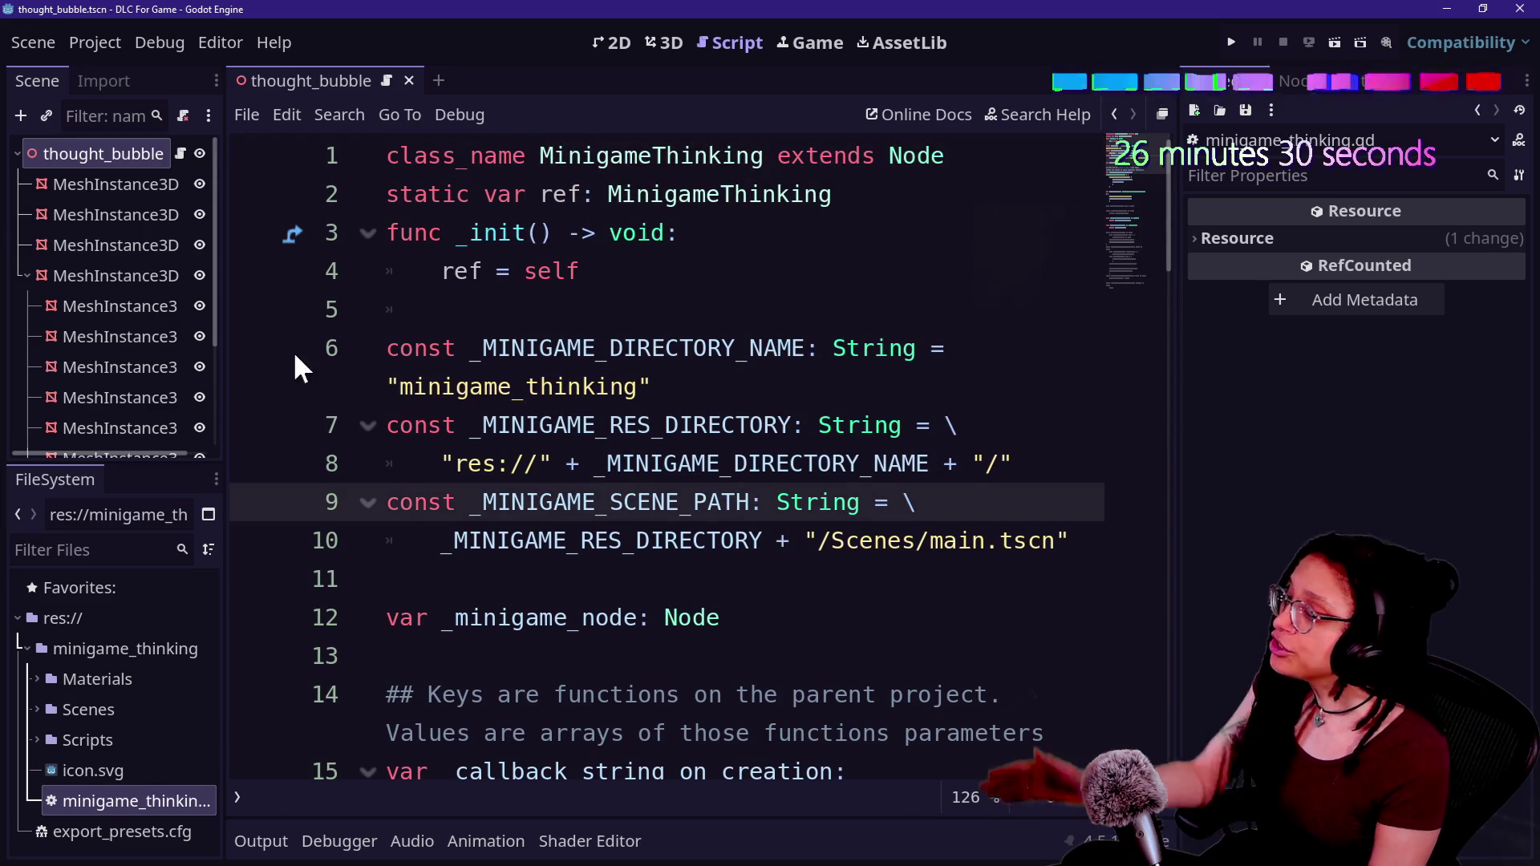
- Re-export only the PCK as minigame_thinking.pck, overwriting the old file
click(88, 46)
click(165, 176)
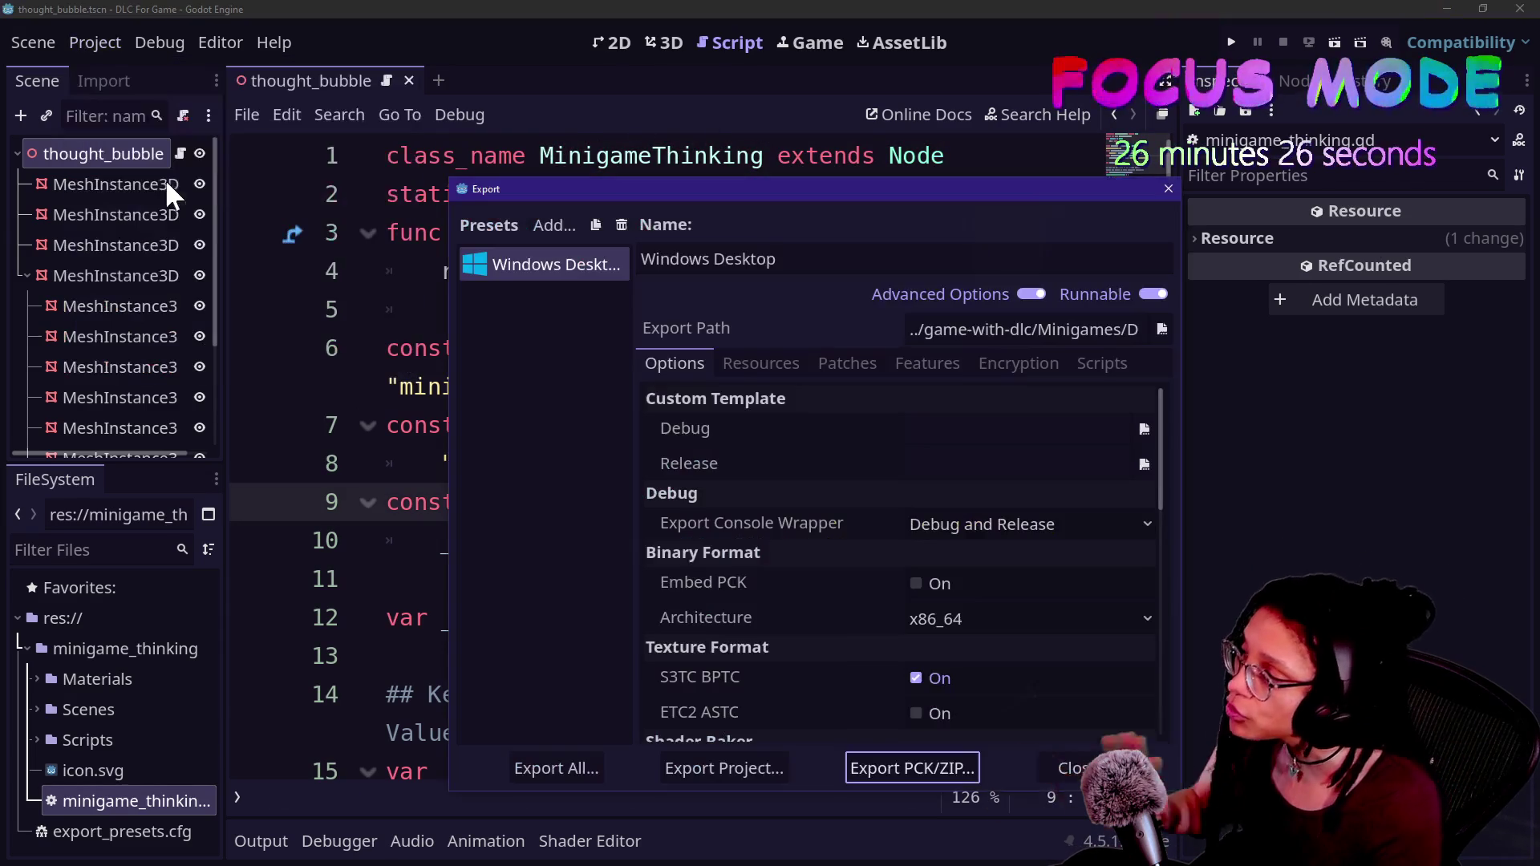
click(724, 768)
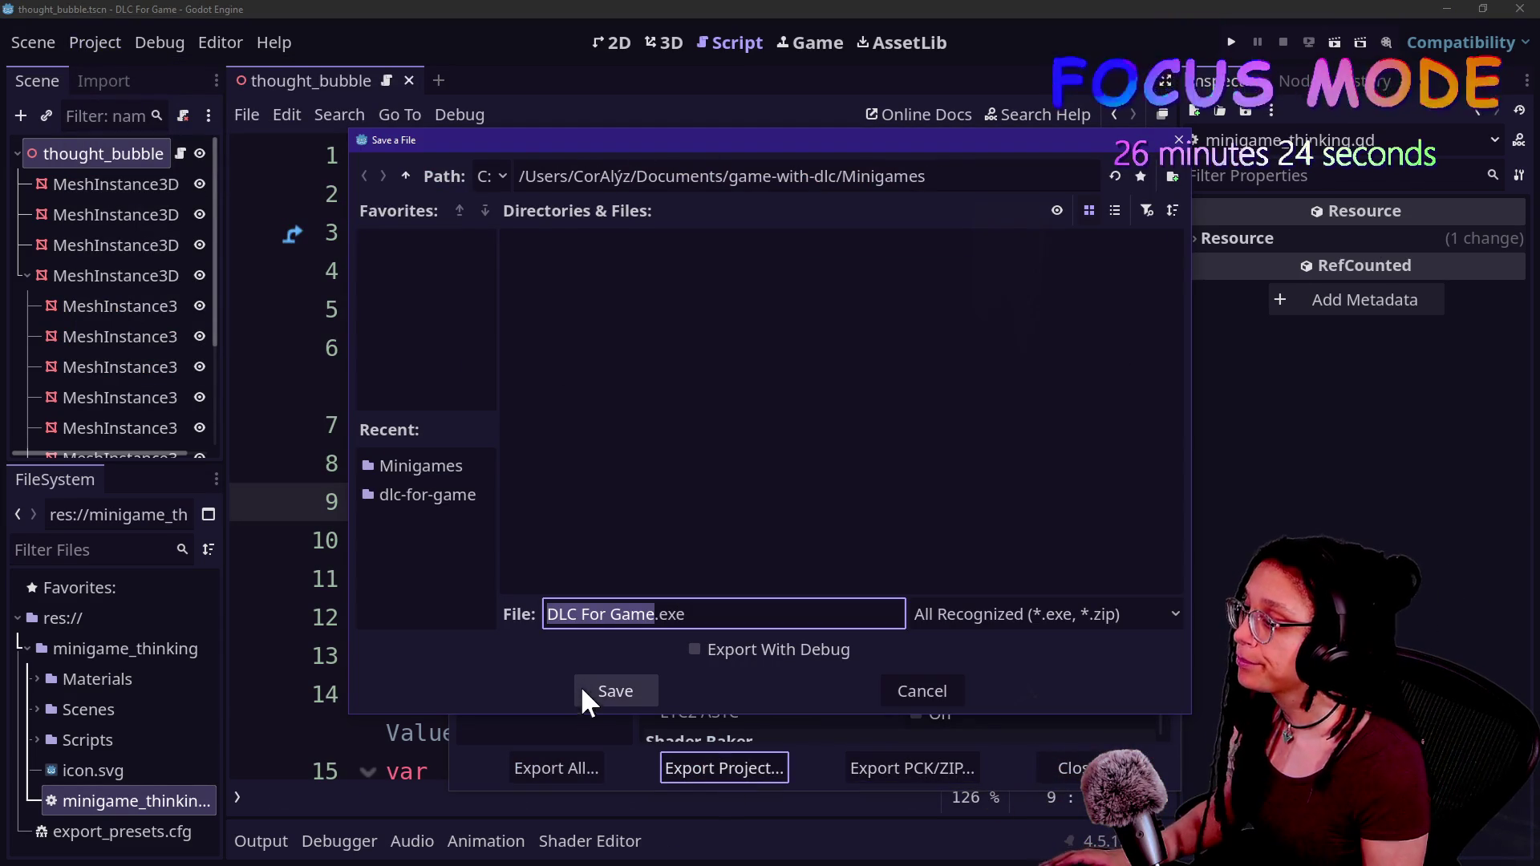
click(902, 691)
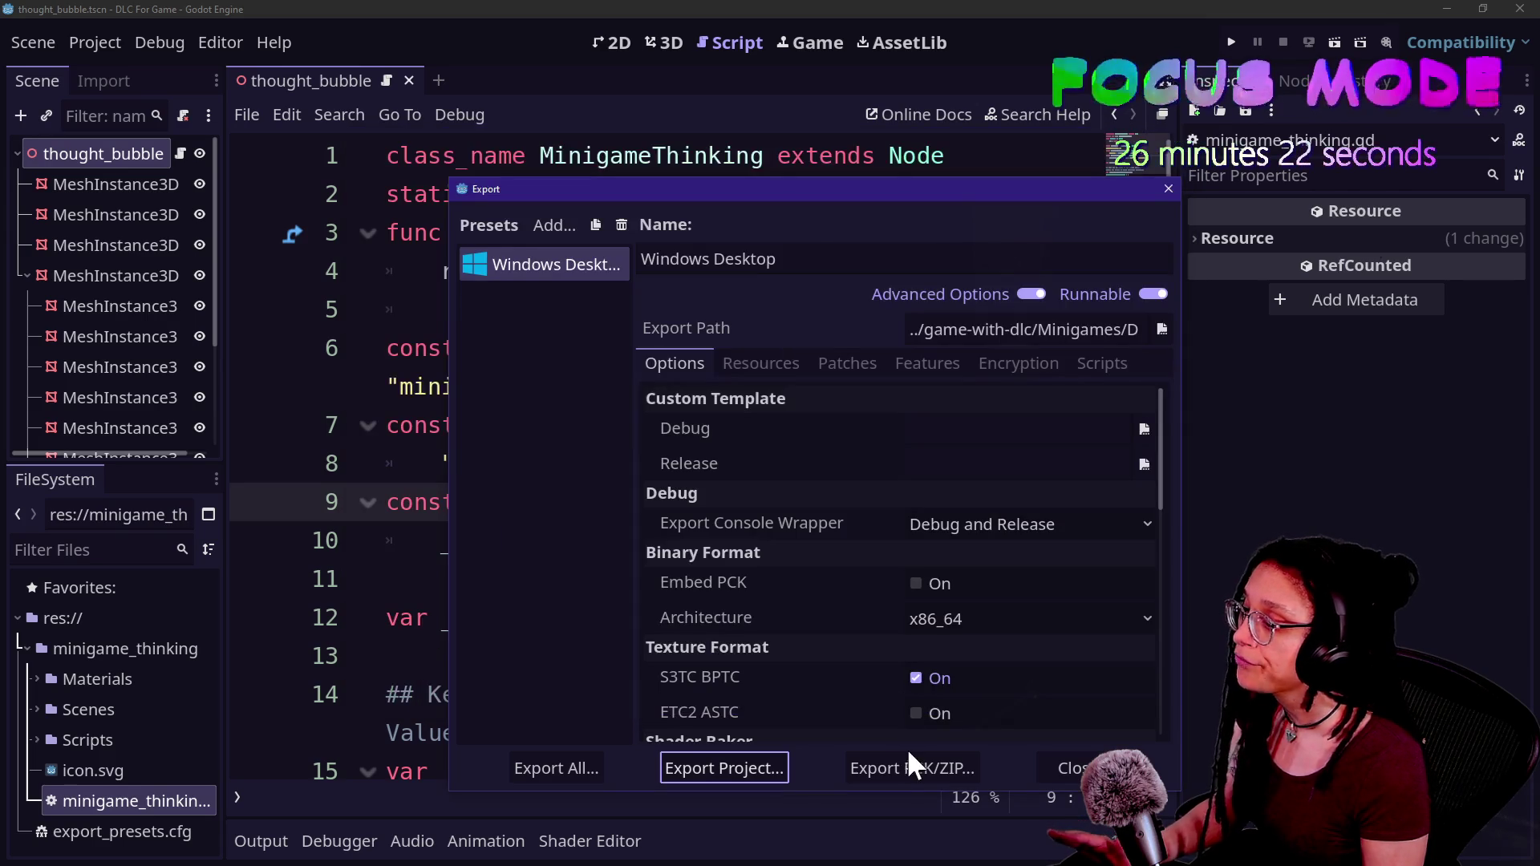
click(909, 758)
click(642, 687)
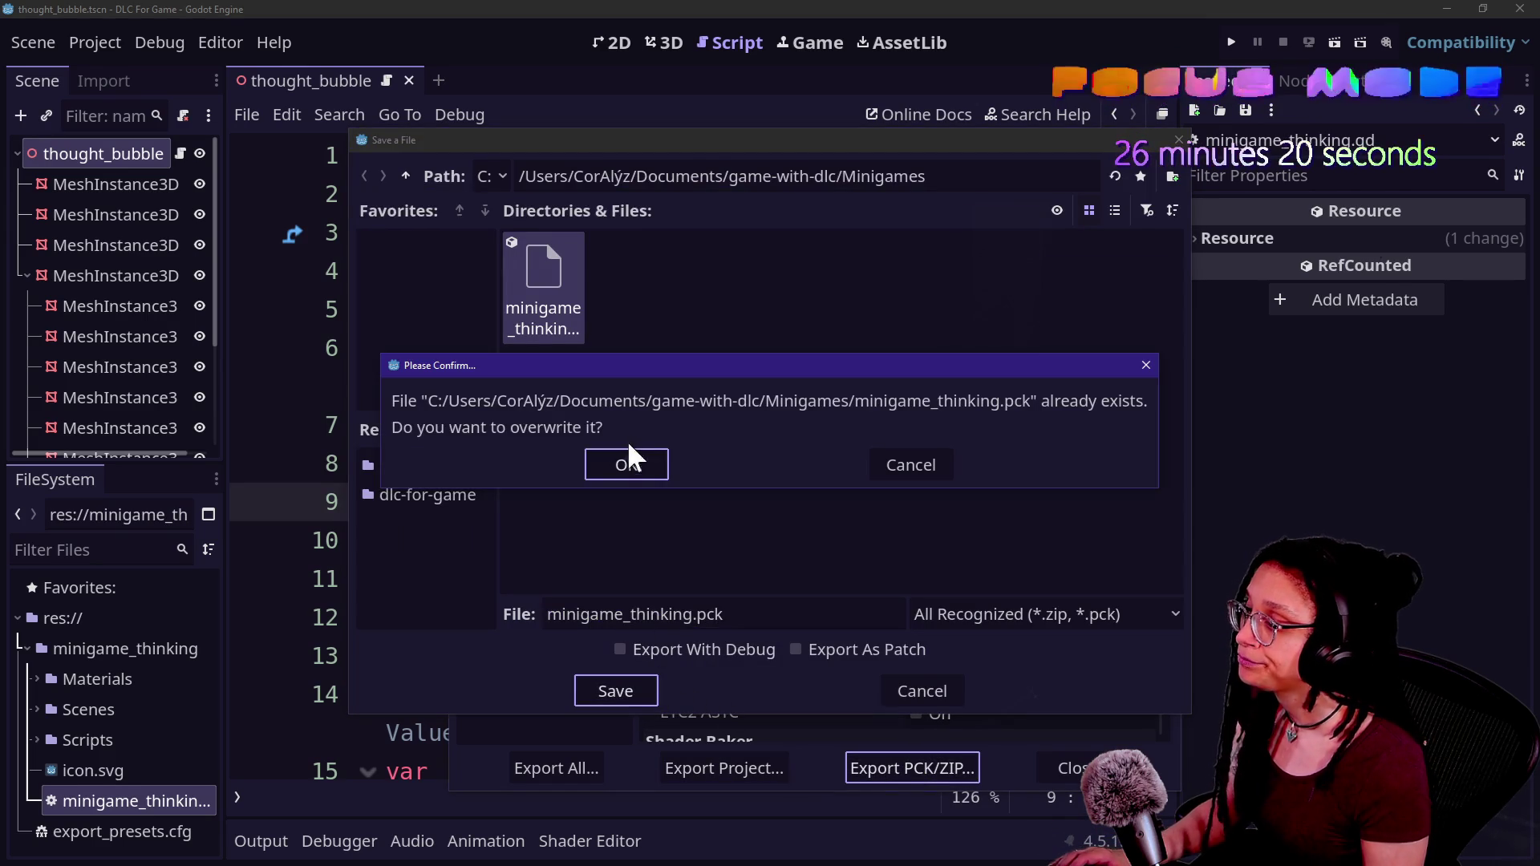
click(631, 459)
key(alt+Tab)
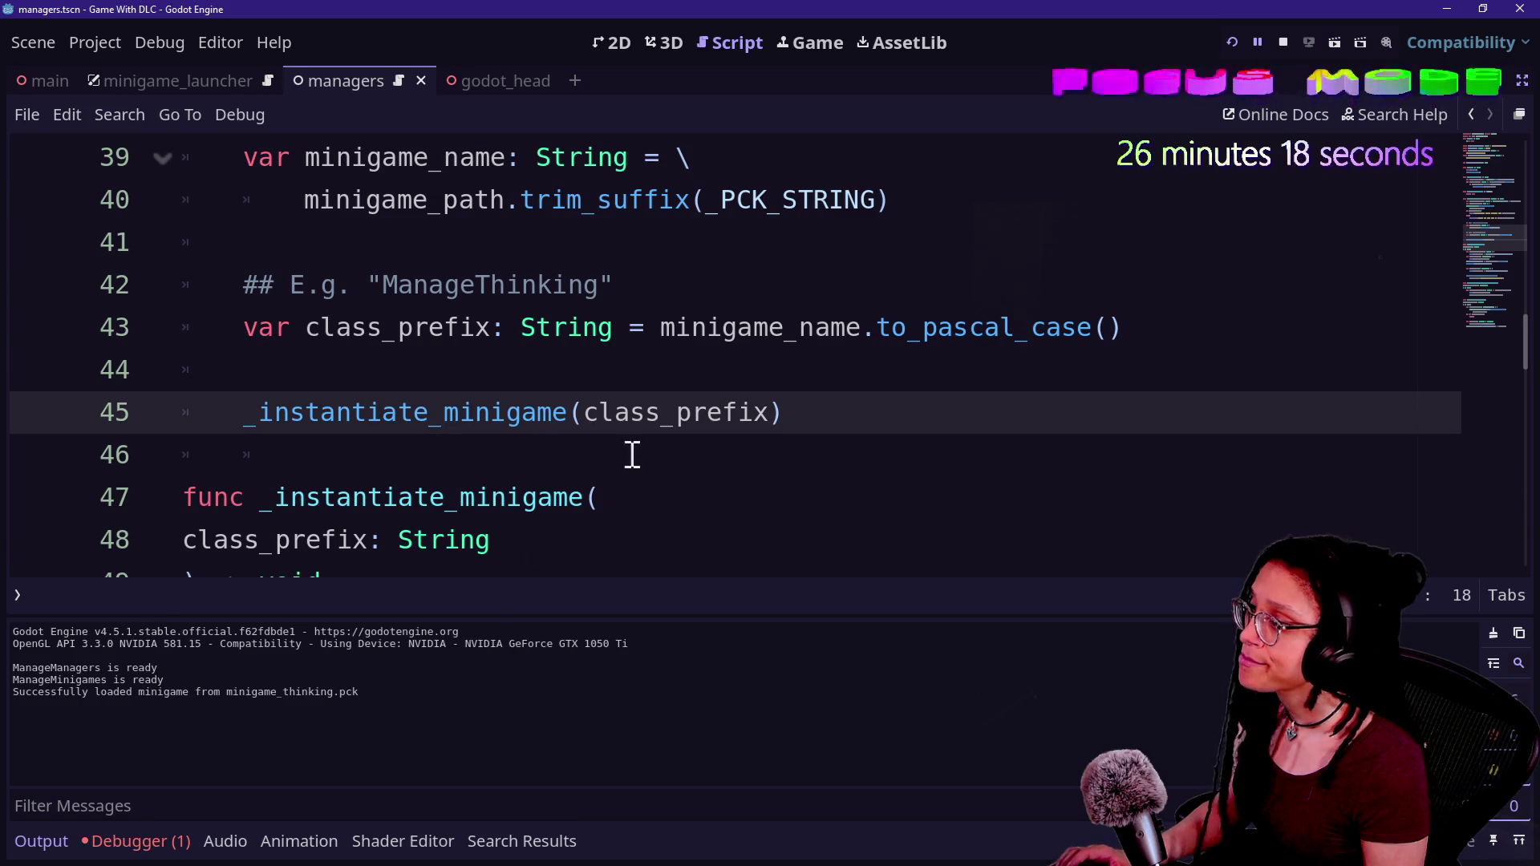
- Rerun the base game, restore the side docks, and expand Node3D in the Remote scene tree
click(1238, 35)
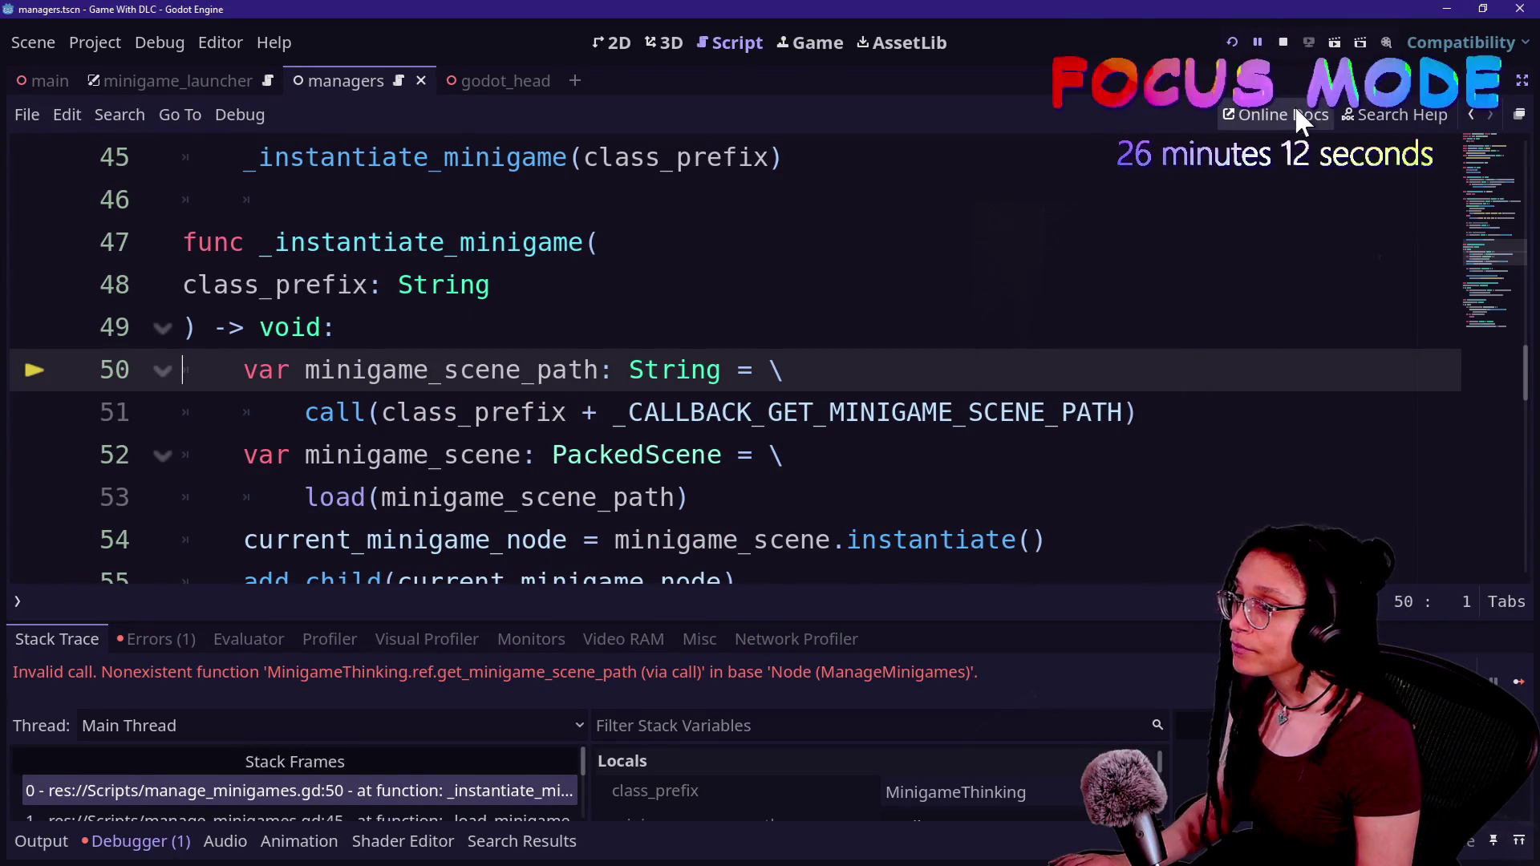
click(1514, 80)
click(120, 151)
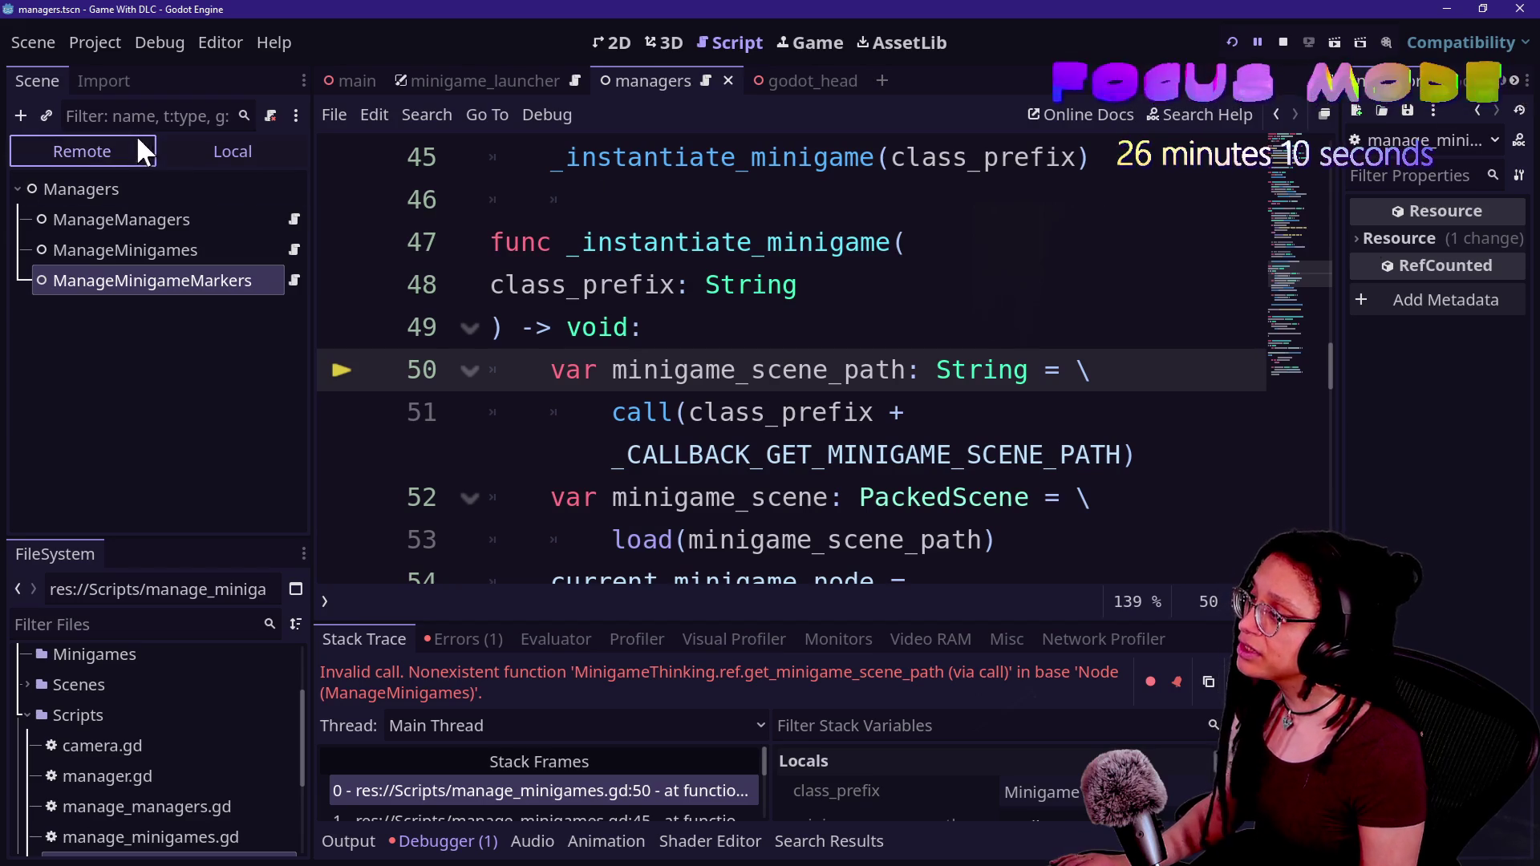
click(29, 219)
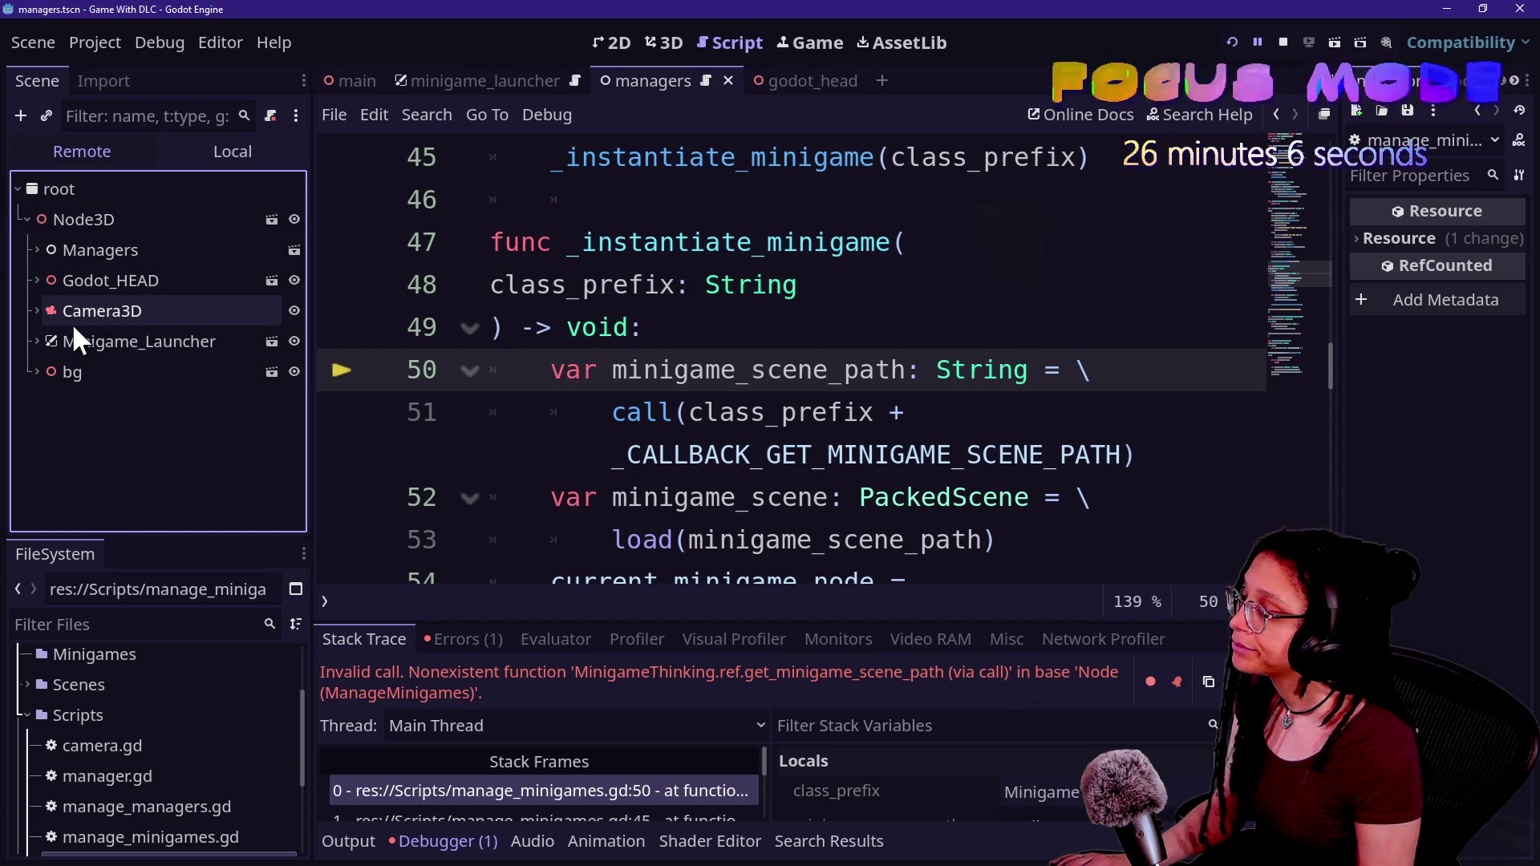
mouse_move(72, 353)
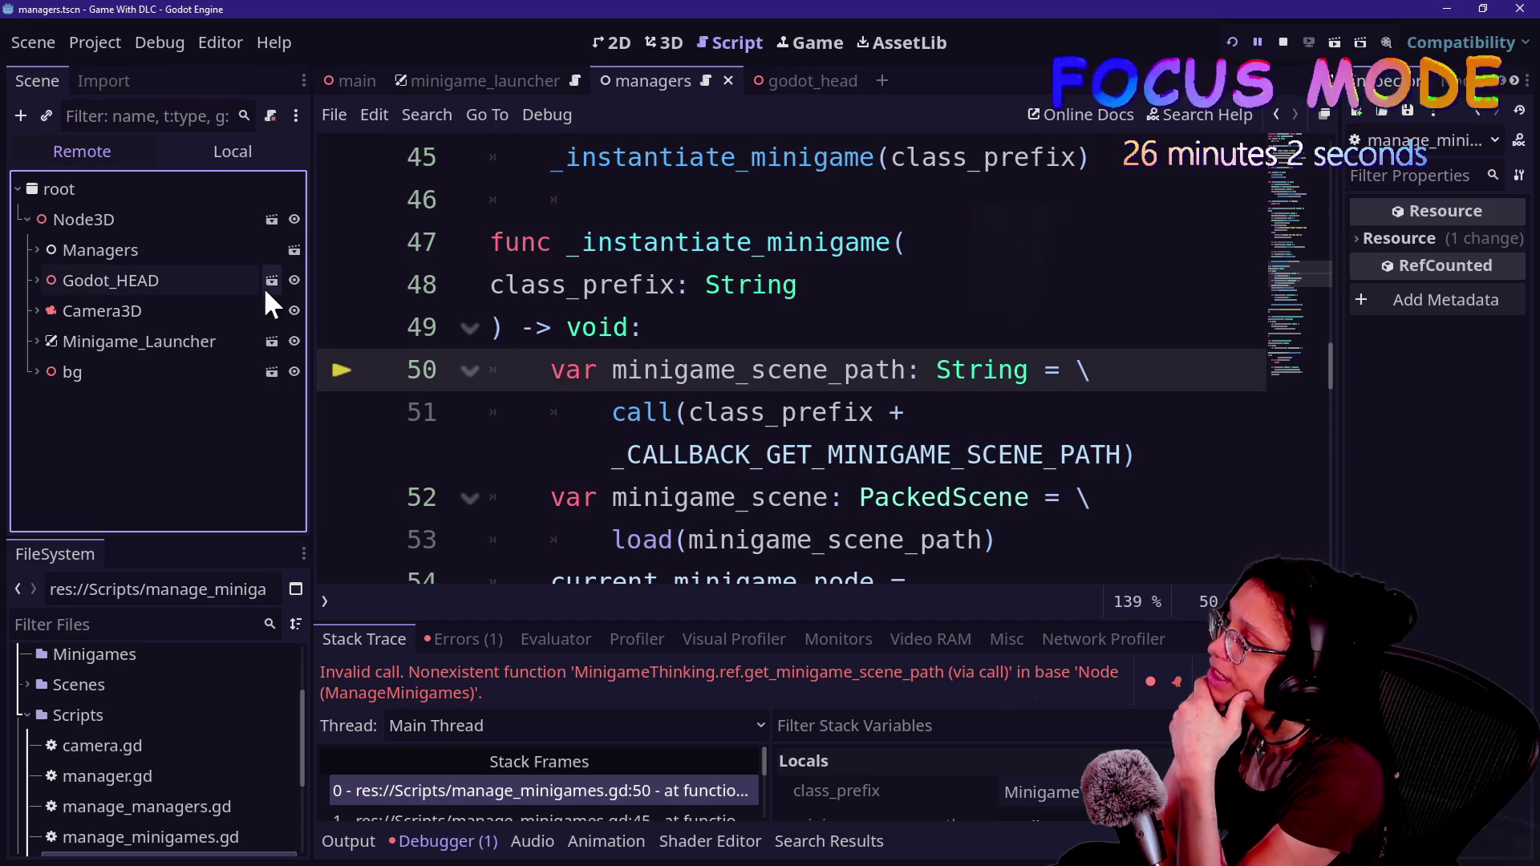
scroll(689, 361, up, 3)
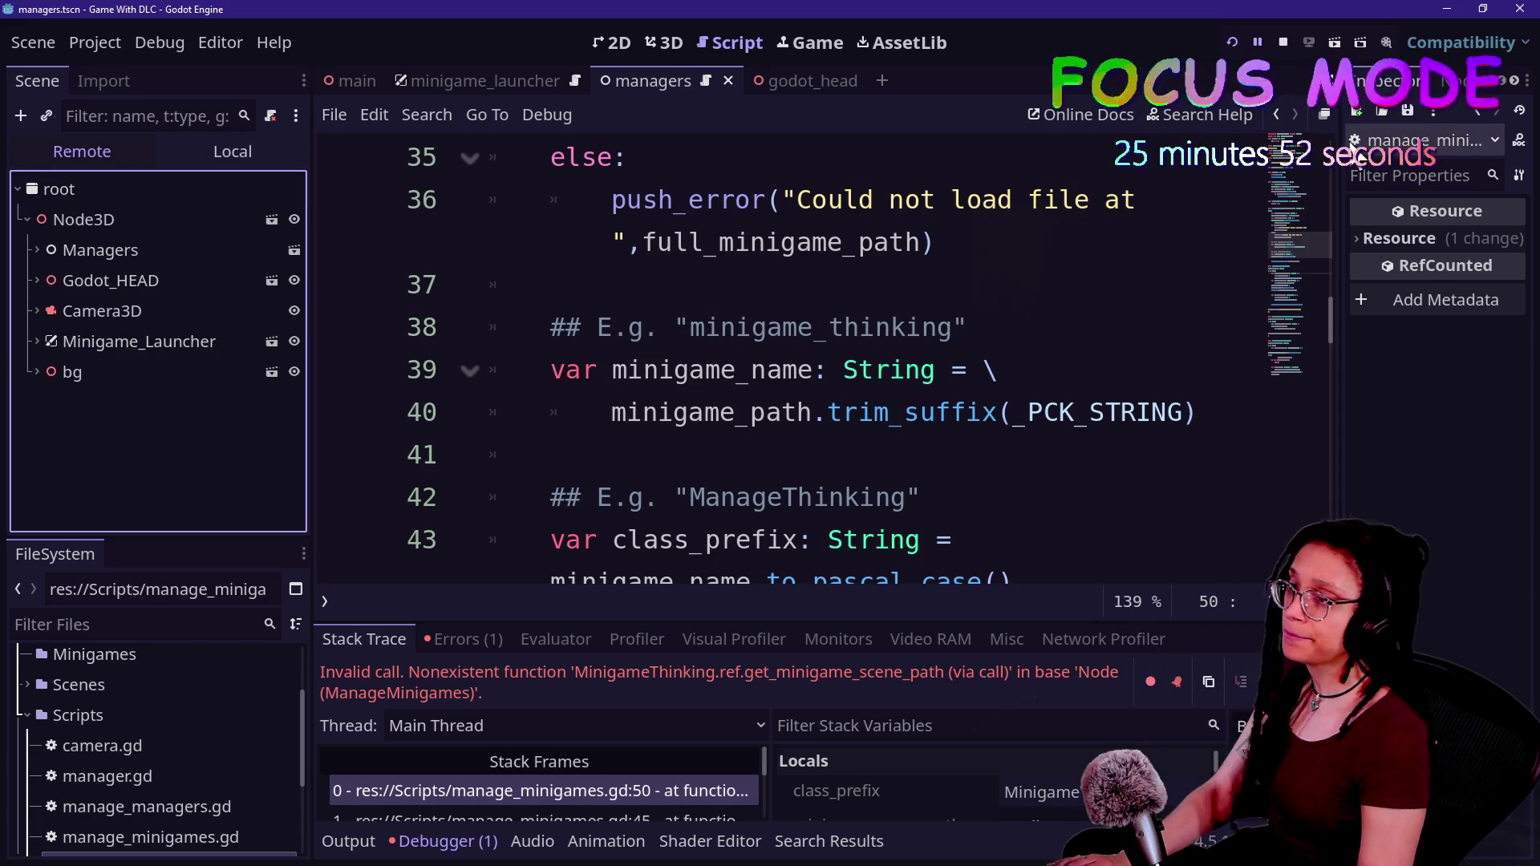
- Stop the base game, close the DLC project's Export window, and return to the base game editor
click(1281, 42)
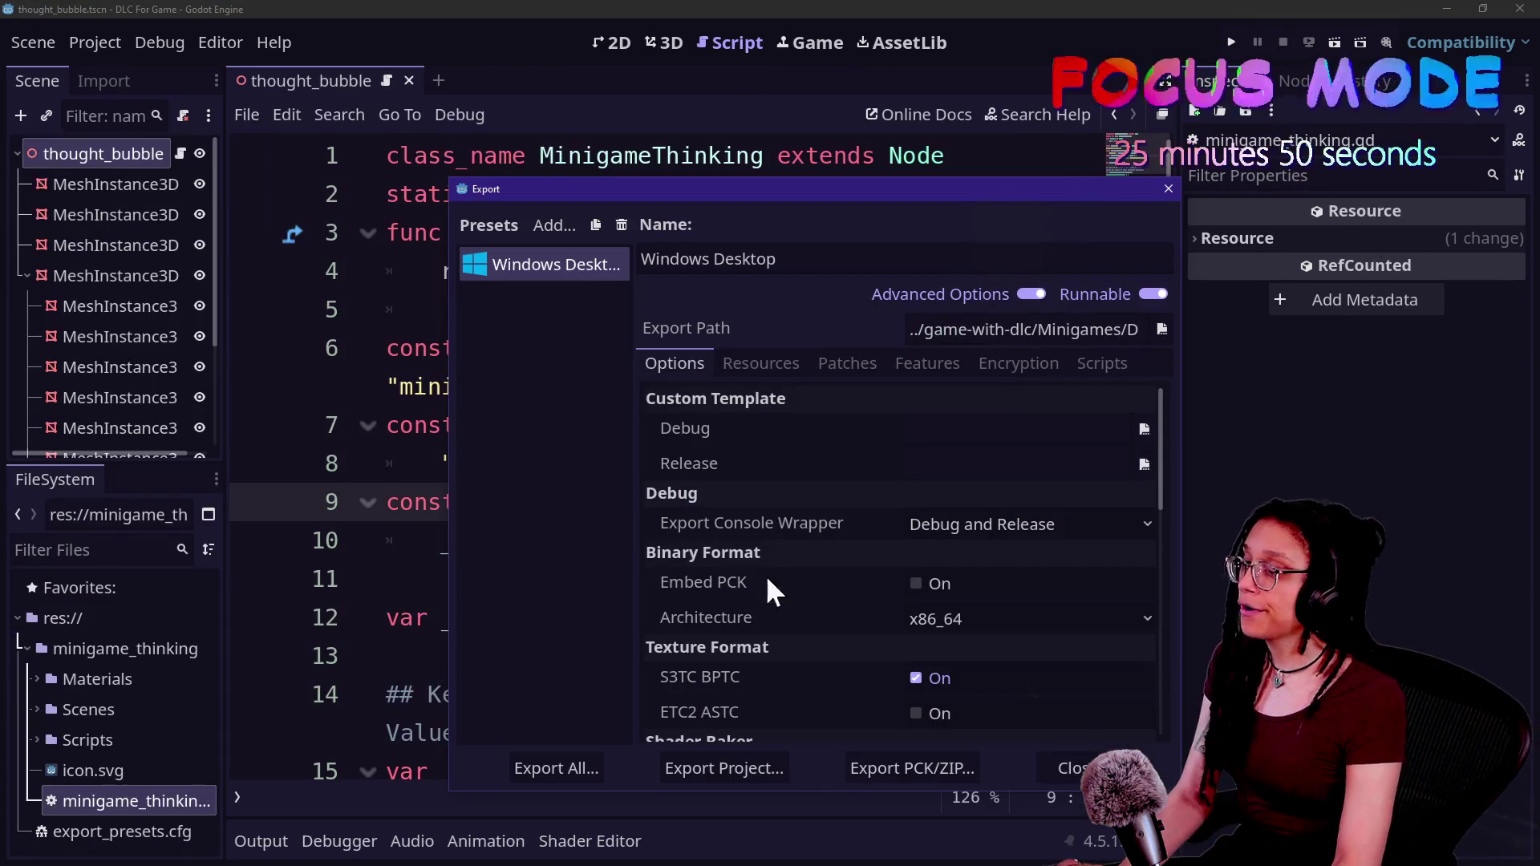
click(1042, 770)
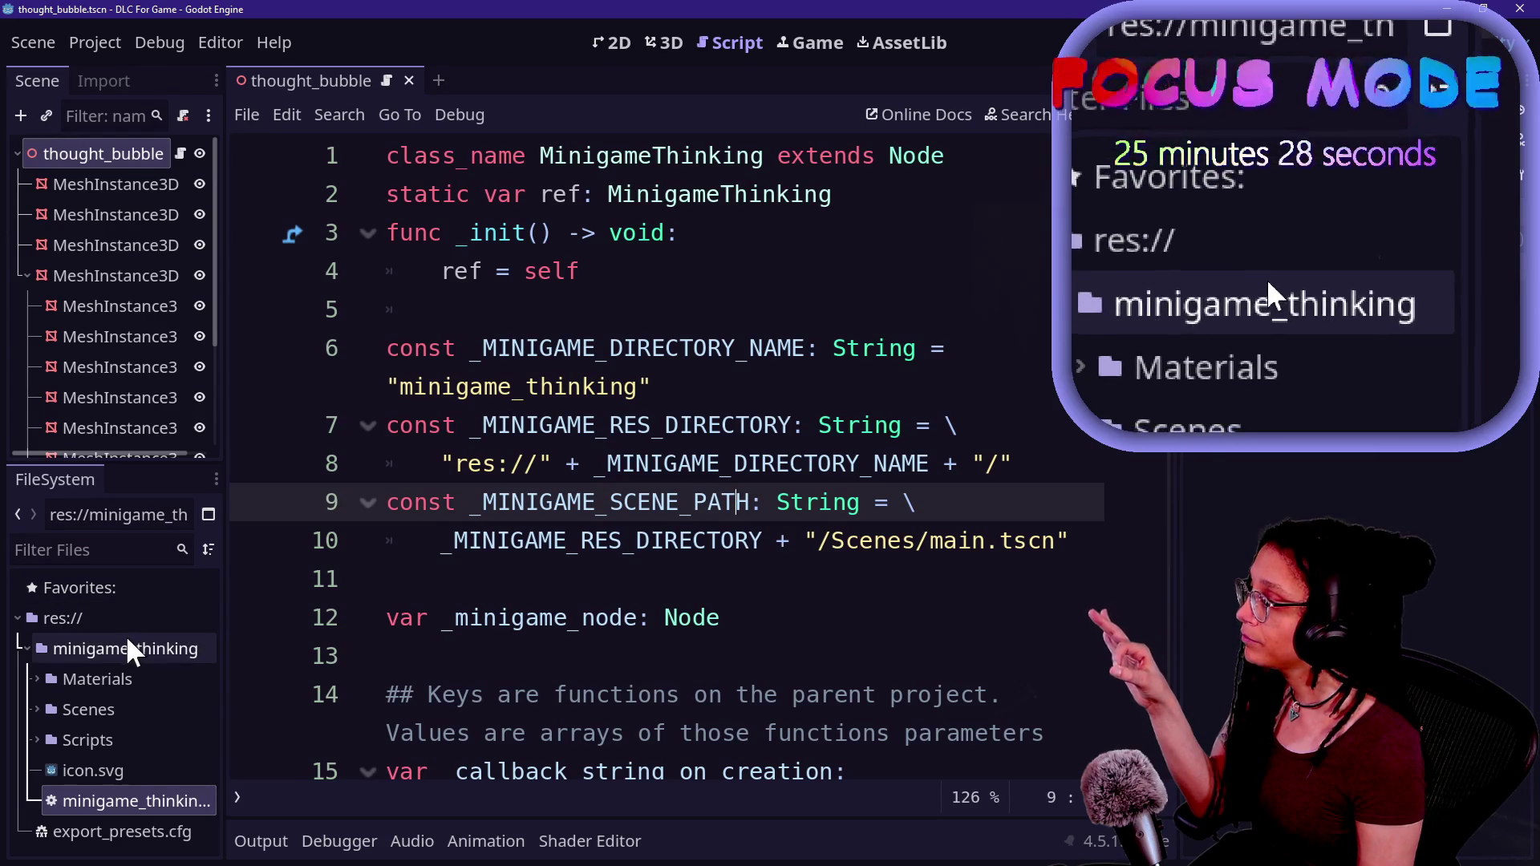
key(alt+Tab)
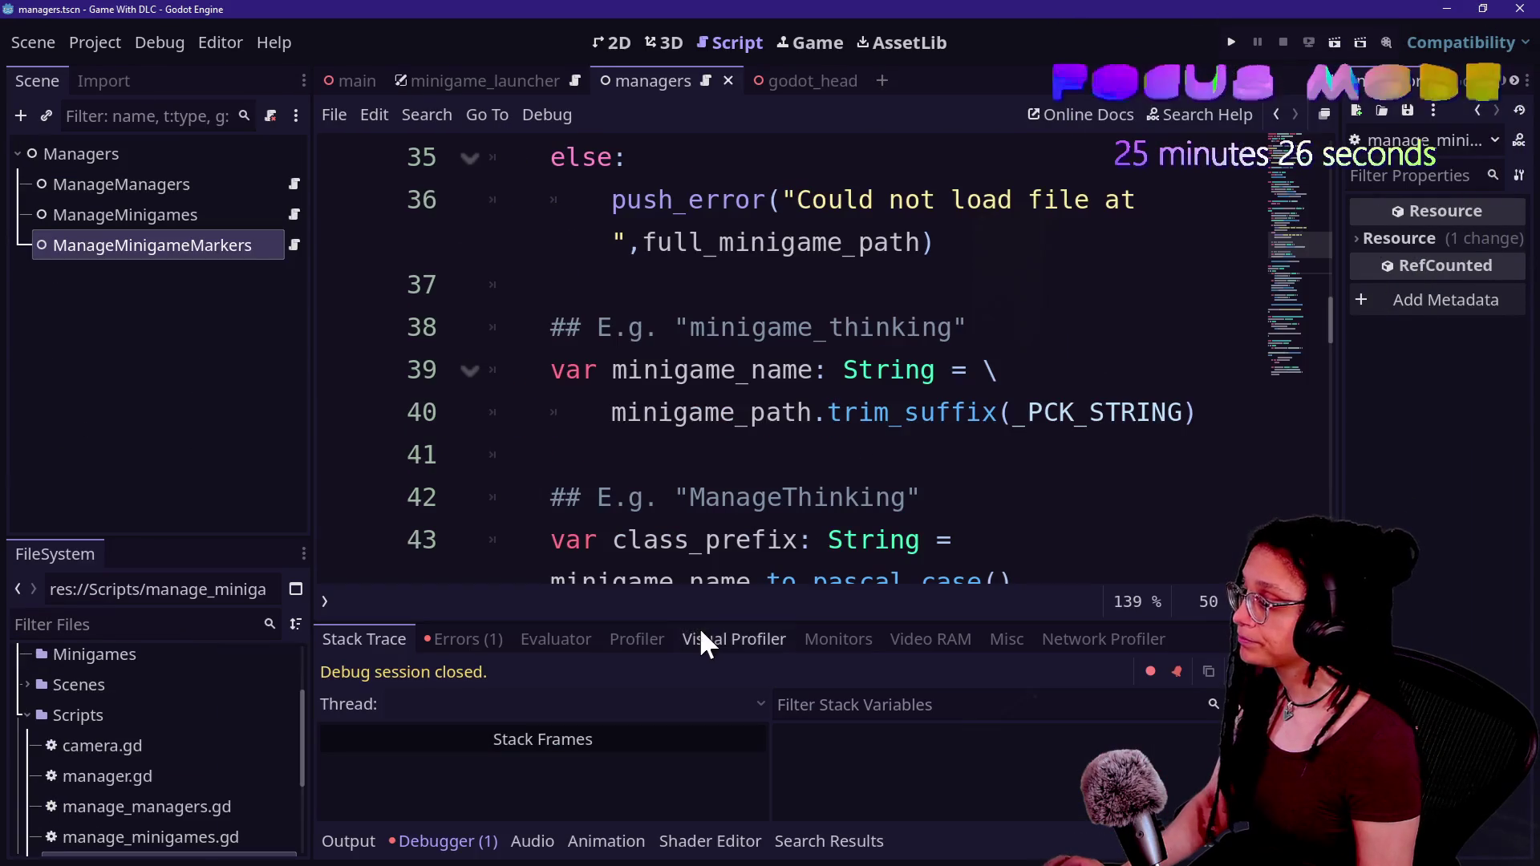
- Replace the line 42 example comment with a res:// path ending in /minigame_thinking.gd
click(800, 411)
key(ctrl+shift+F11)
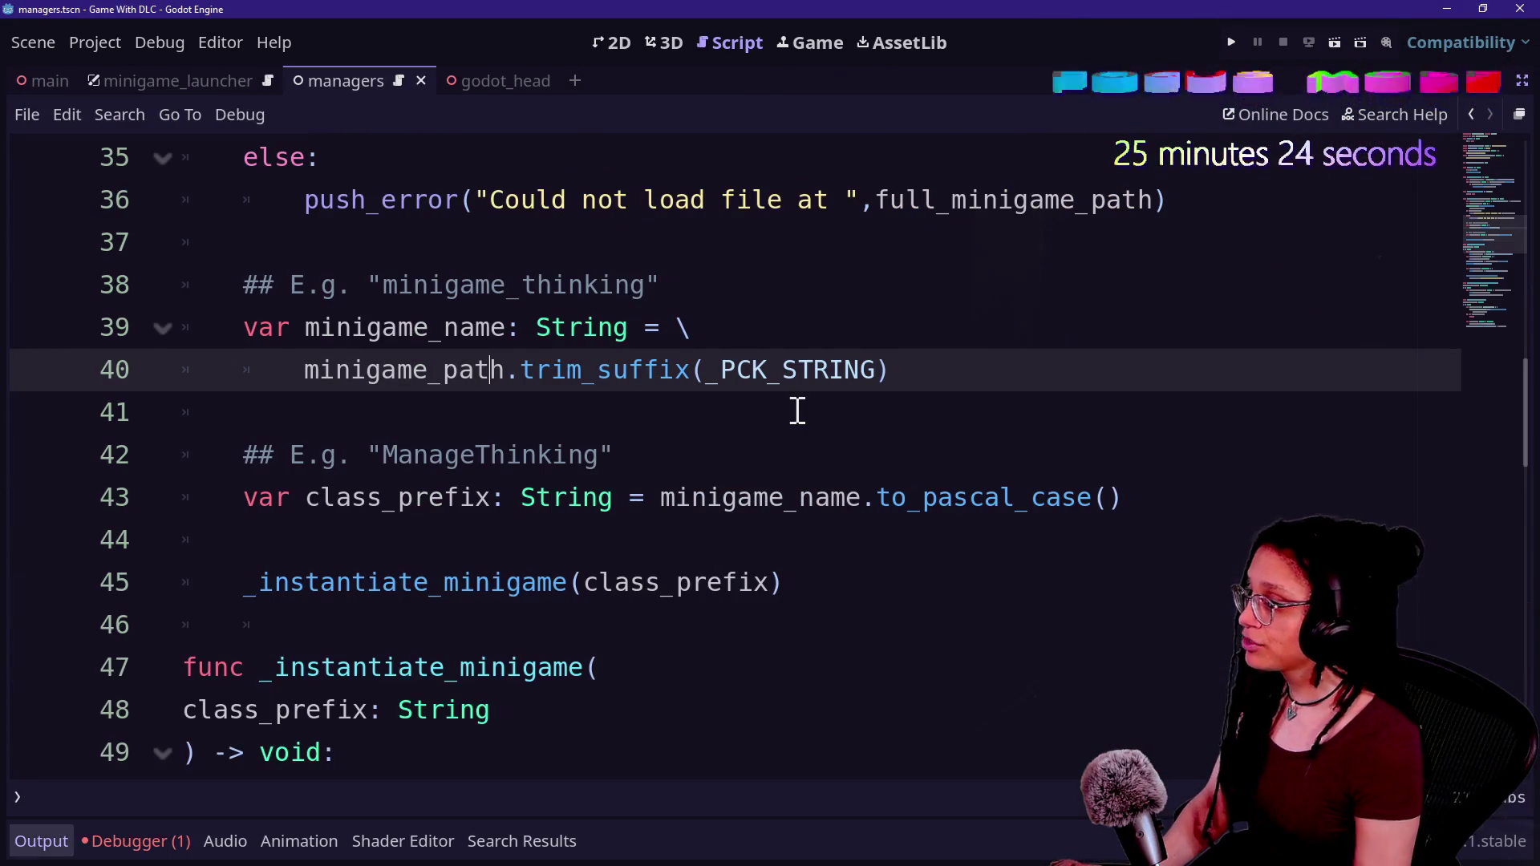
click(1176, 526)
click(1166, 496)
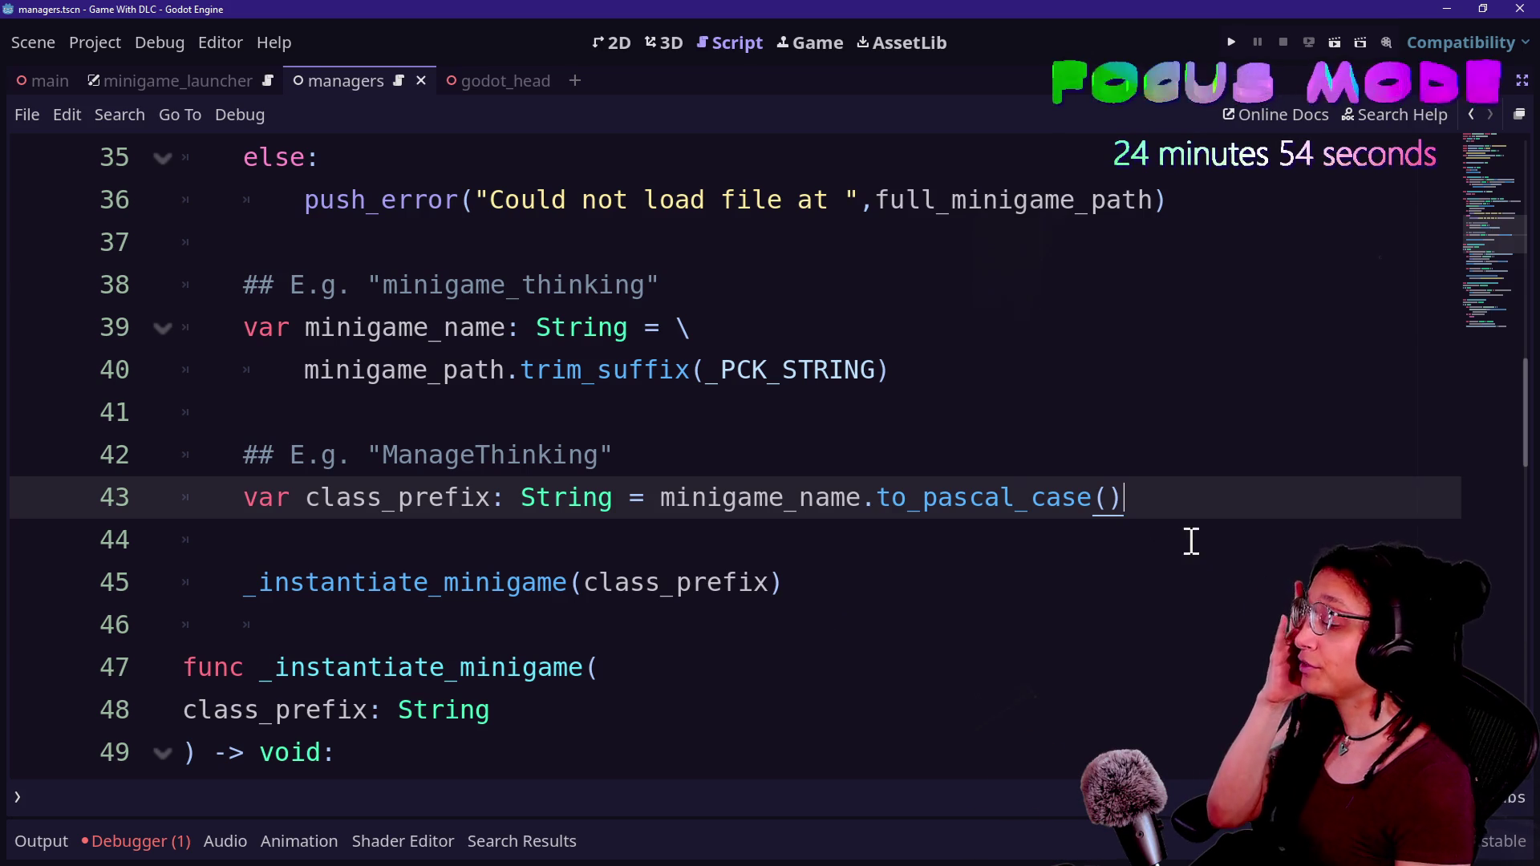
click(767, 453)
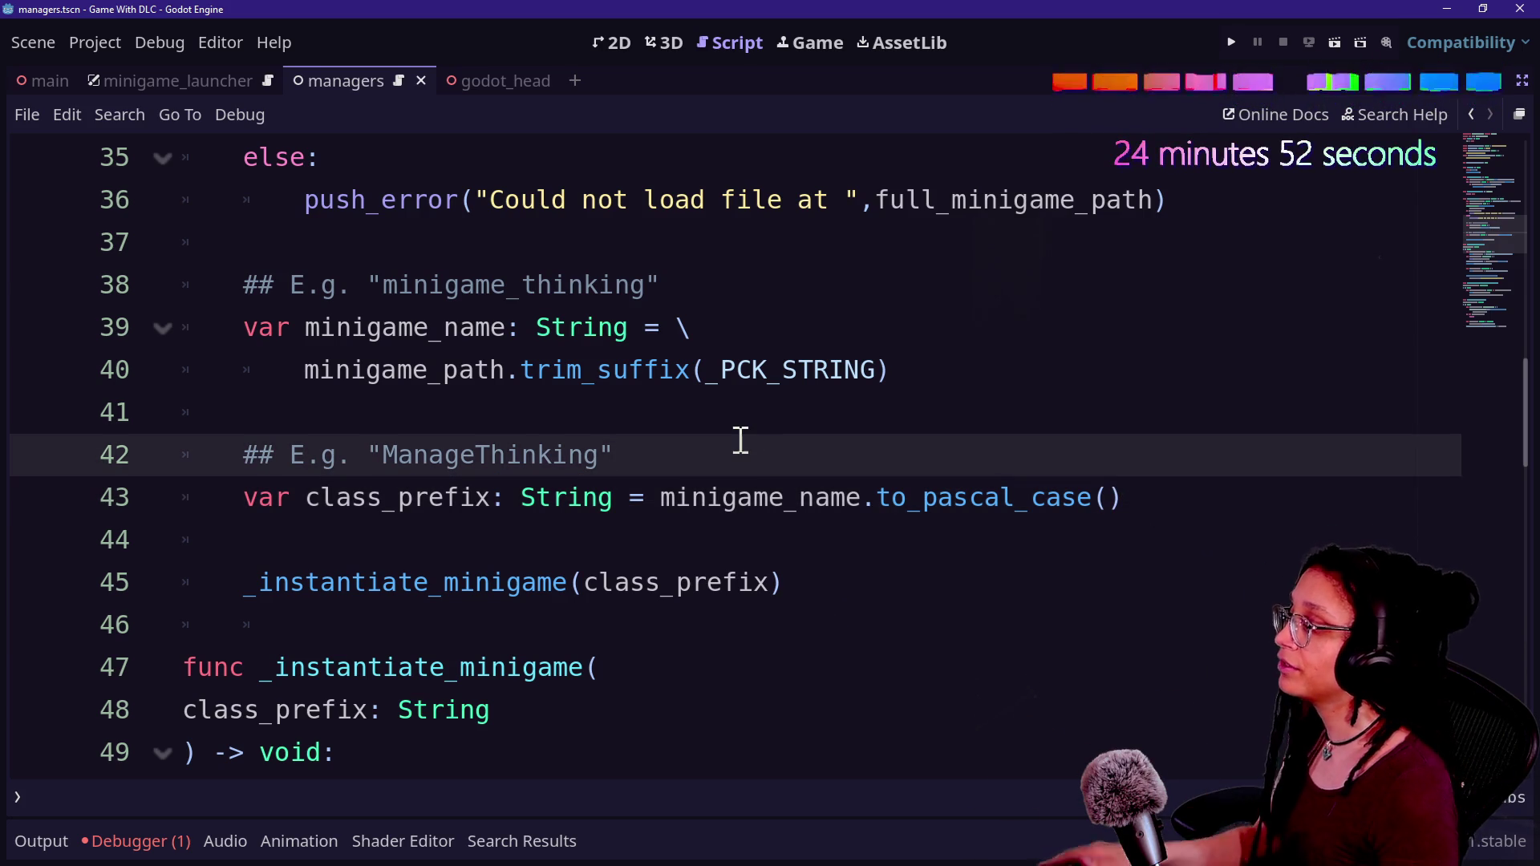
drag(740, 441, 407, 455)
key(BackSpace)
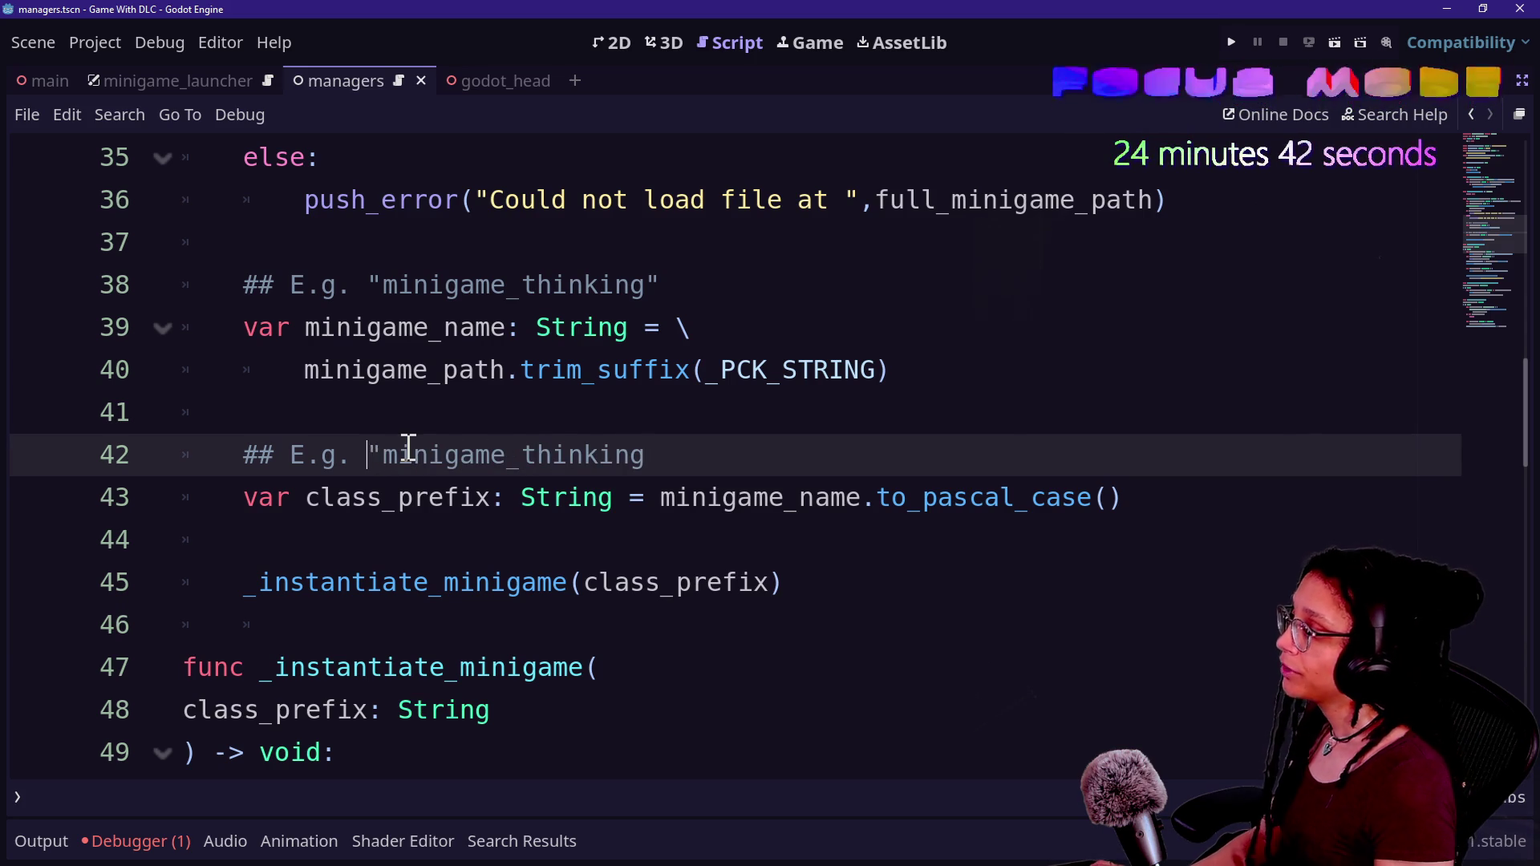
text(res://)
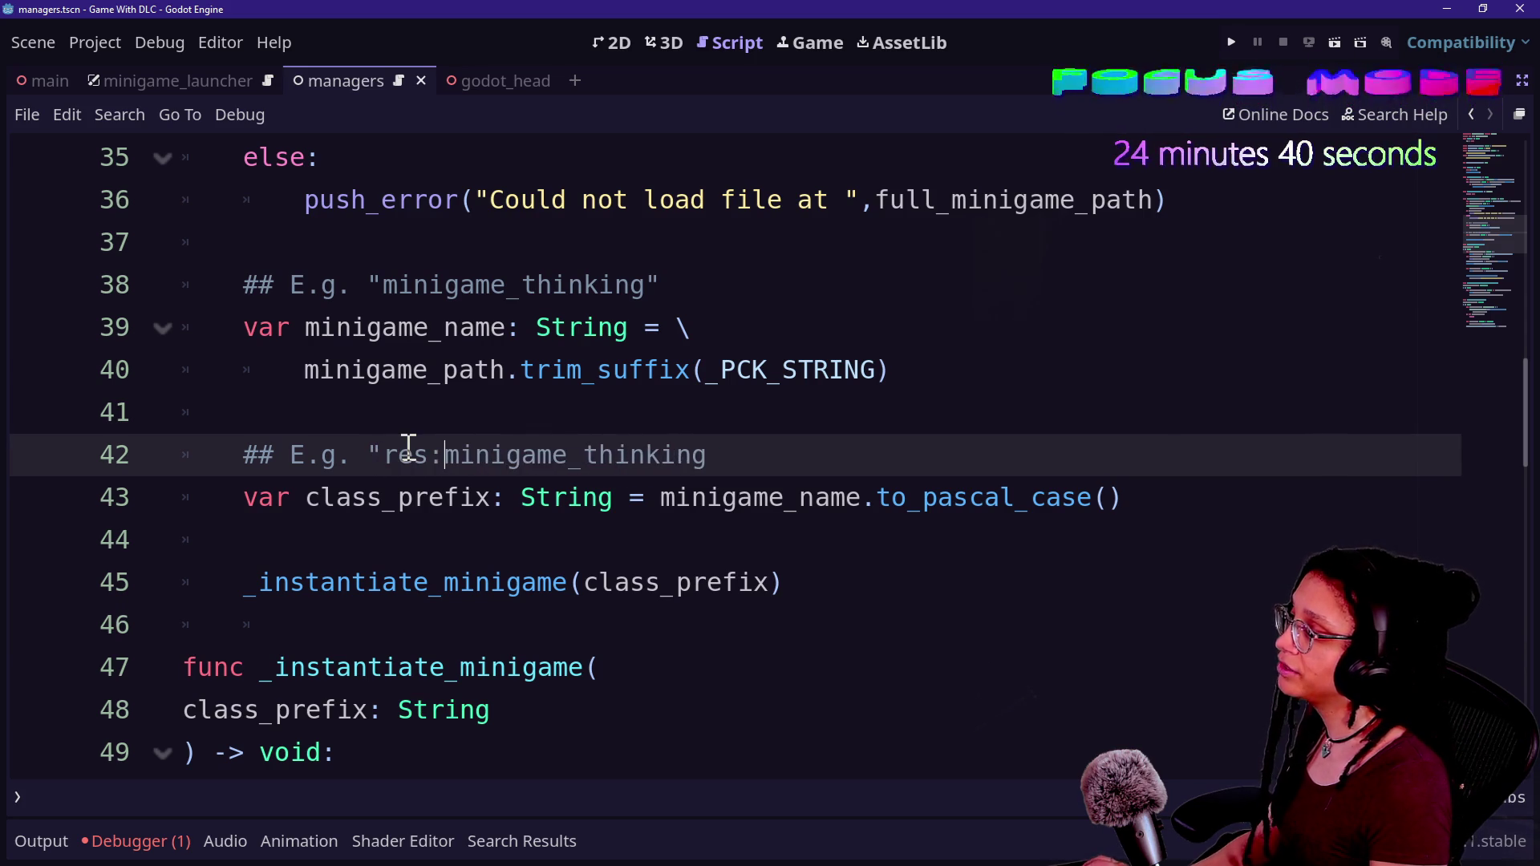
click(764, 454)
text(/minigame_thin)
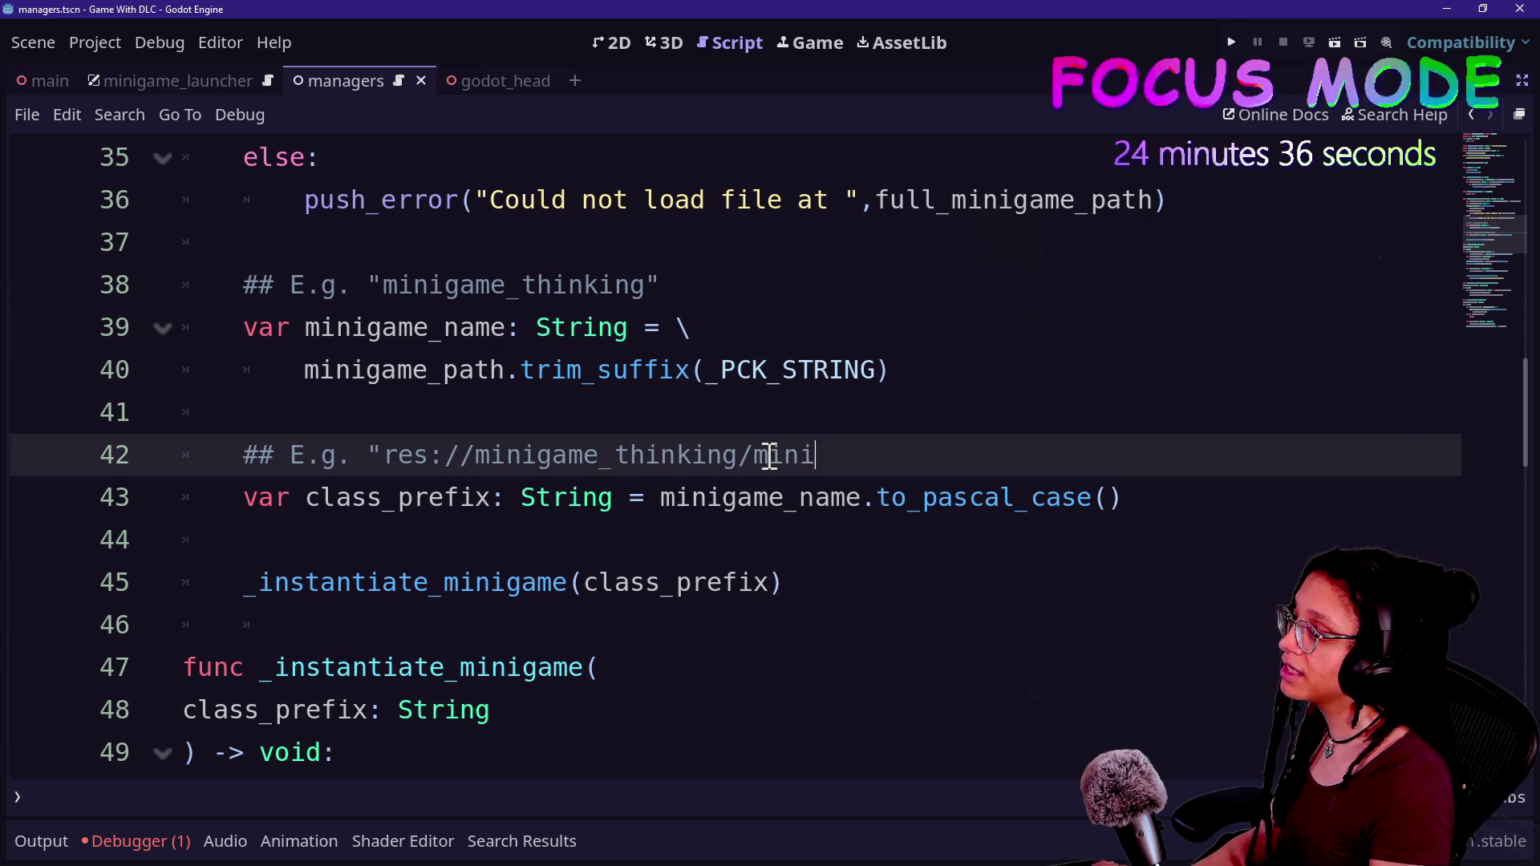
text(king.gd)
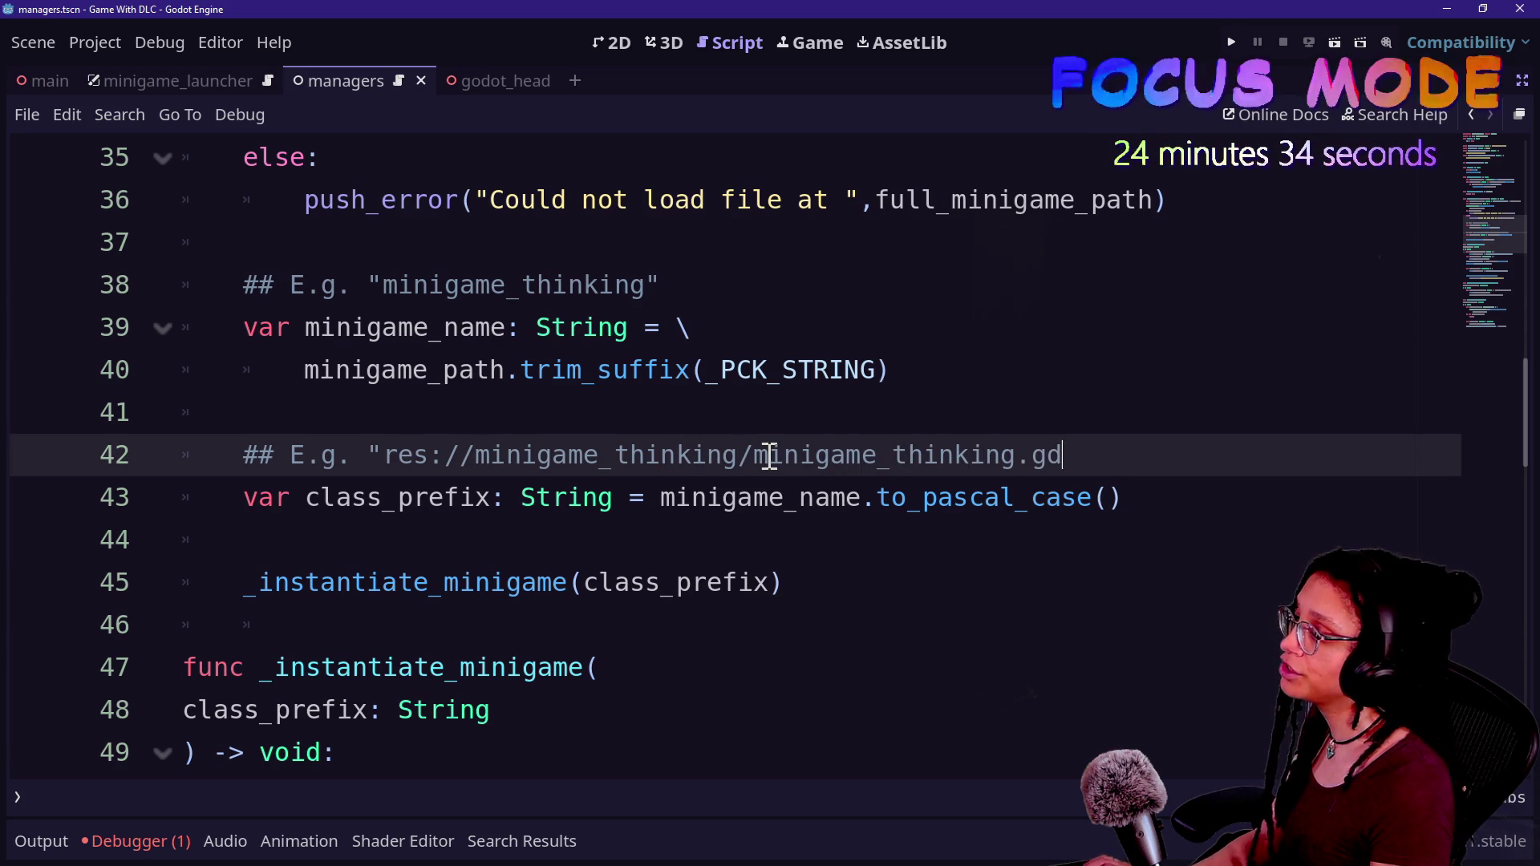
drag(335, 449, 892, 455)
click(892, 455)
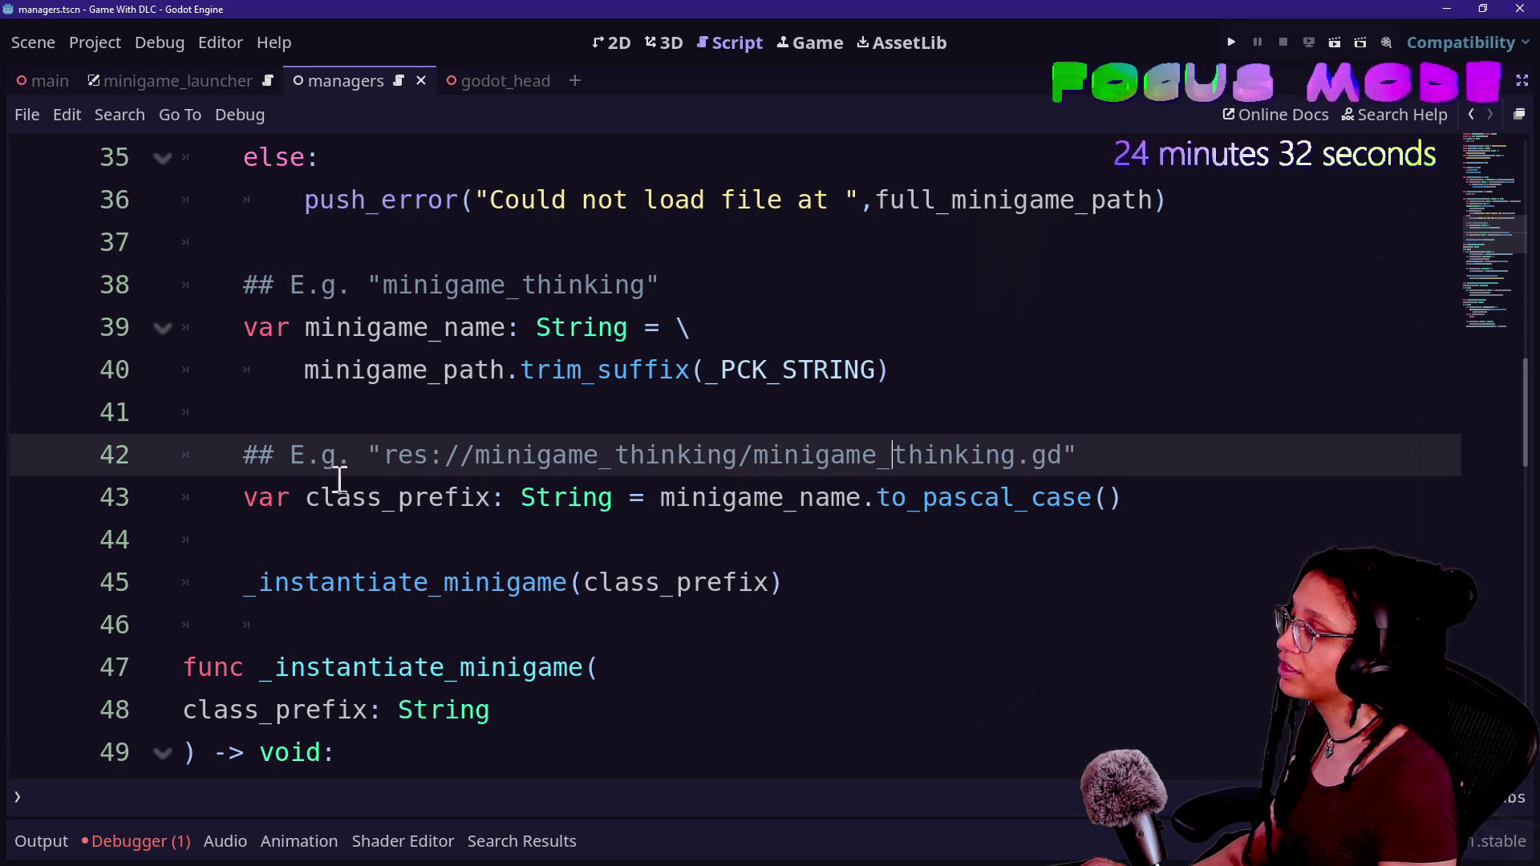
- Rename the class_prefix variable on line 43 to minigame_script_path
drag(313, 497, 499, 492)
text(c)
key(BackSpace)
text(minigame_)
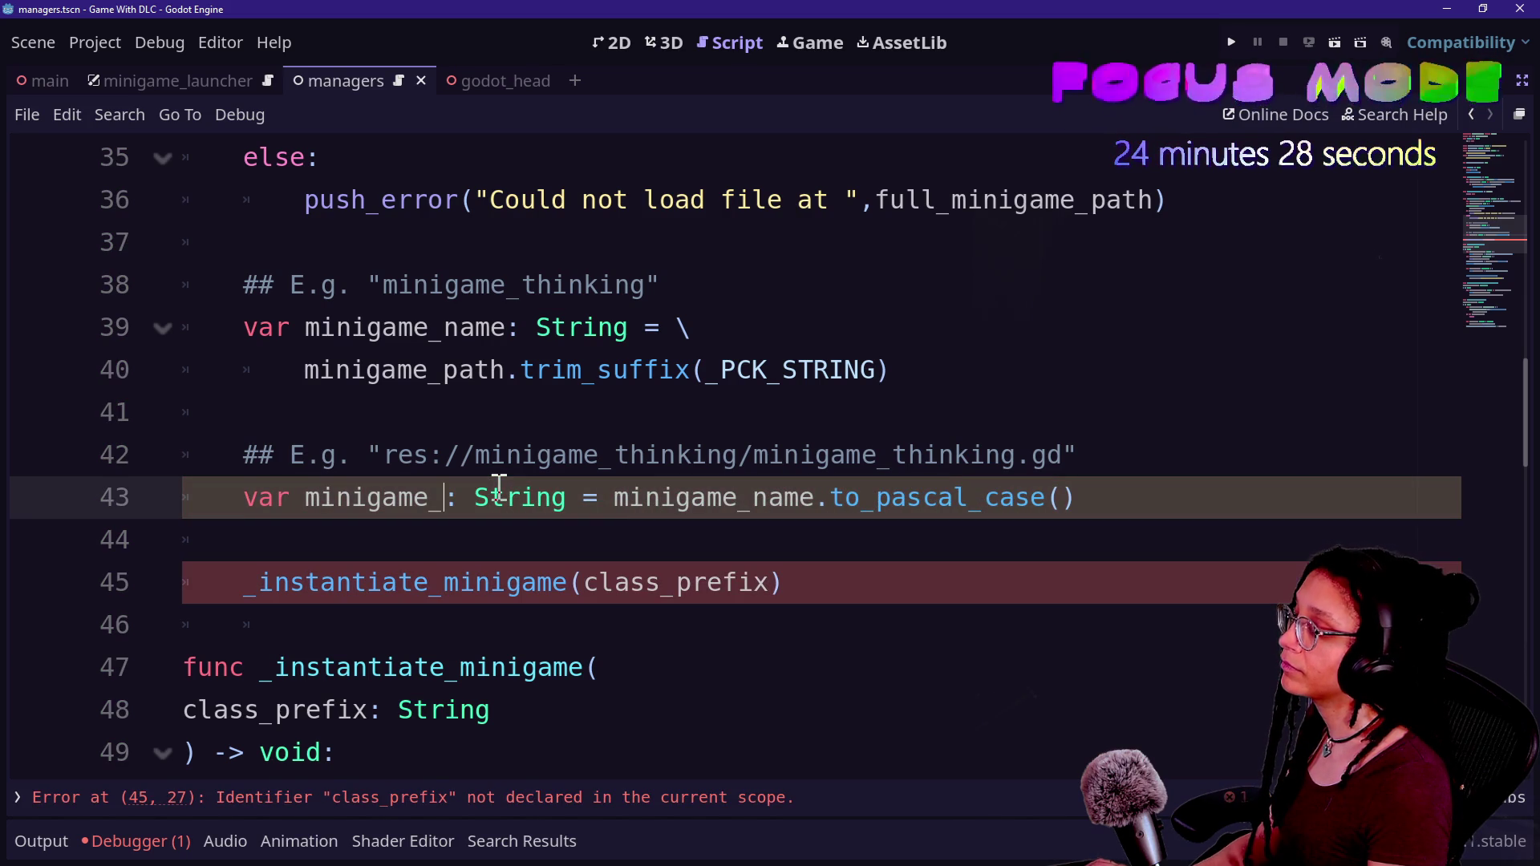
text(script)
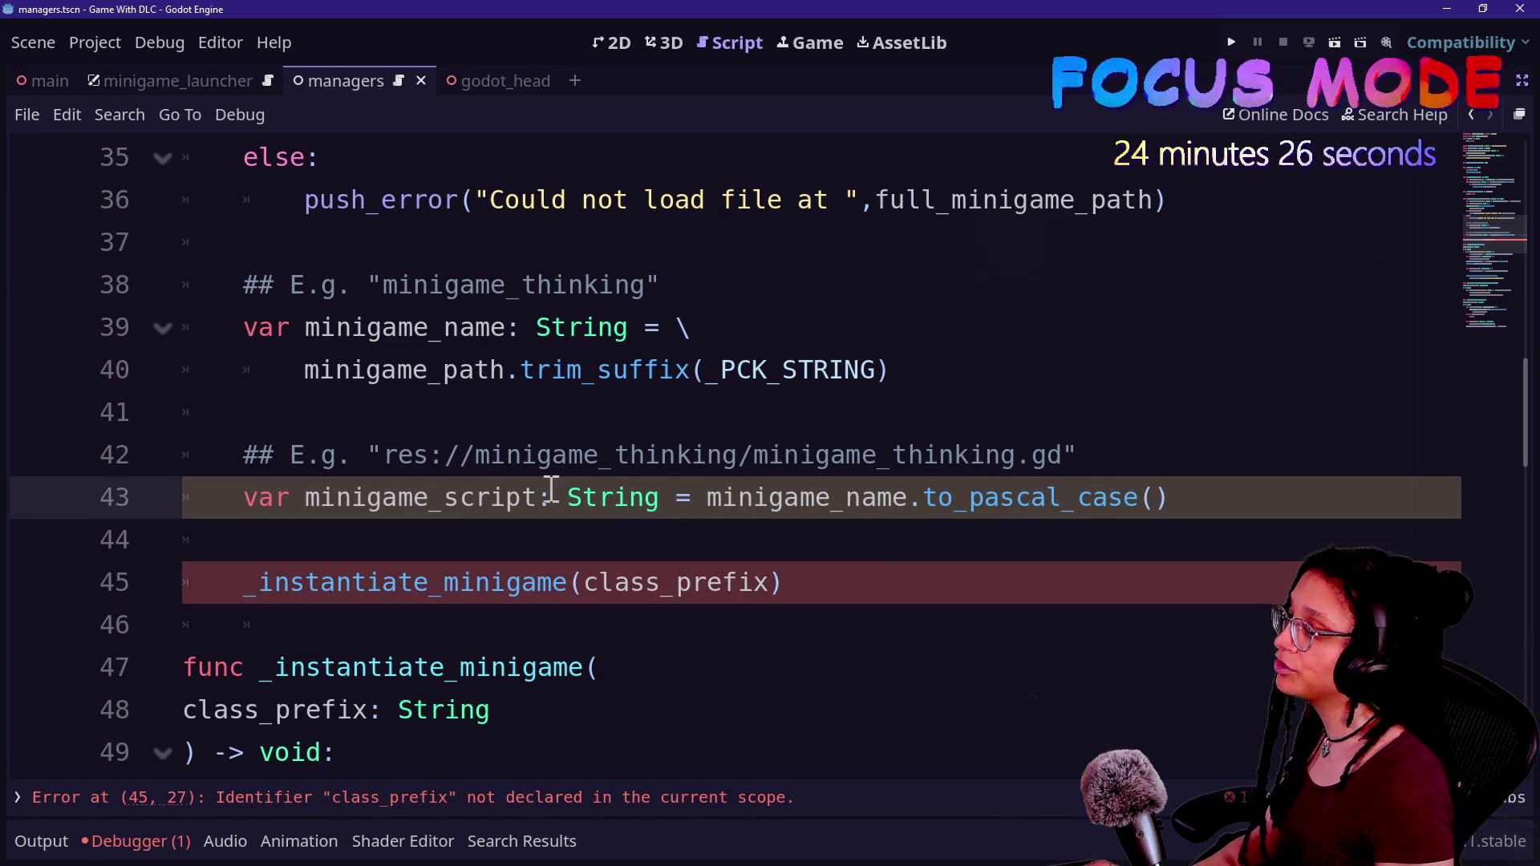
double_click(620, 497)
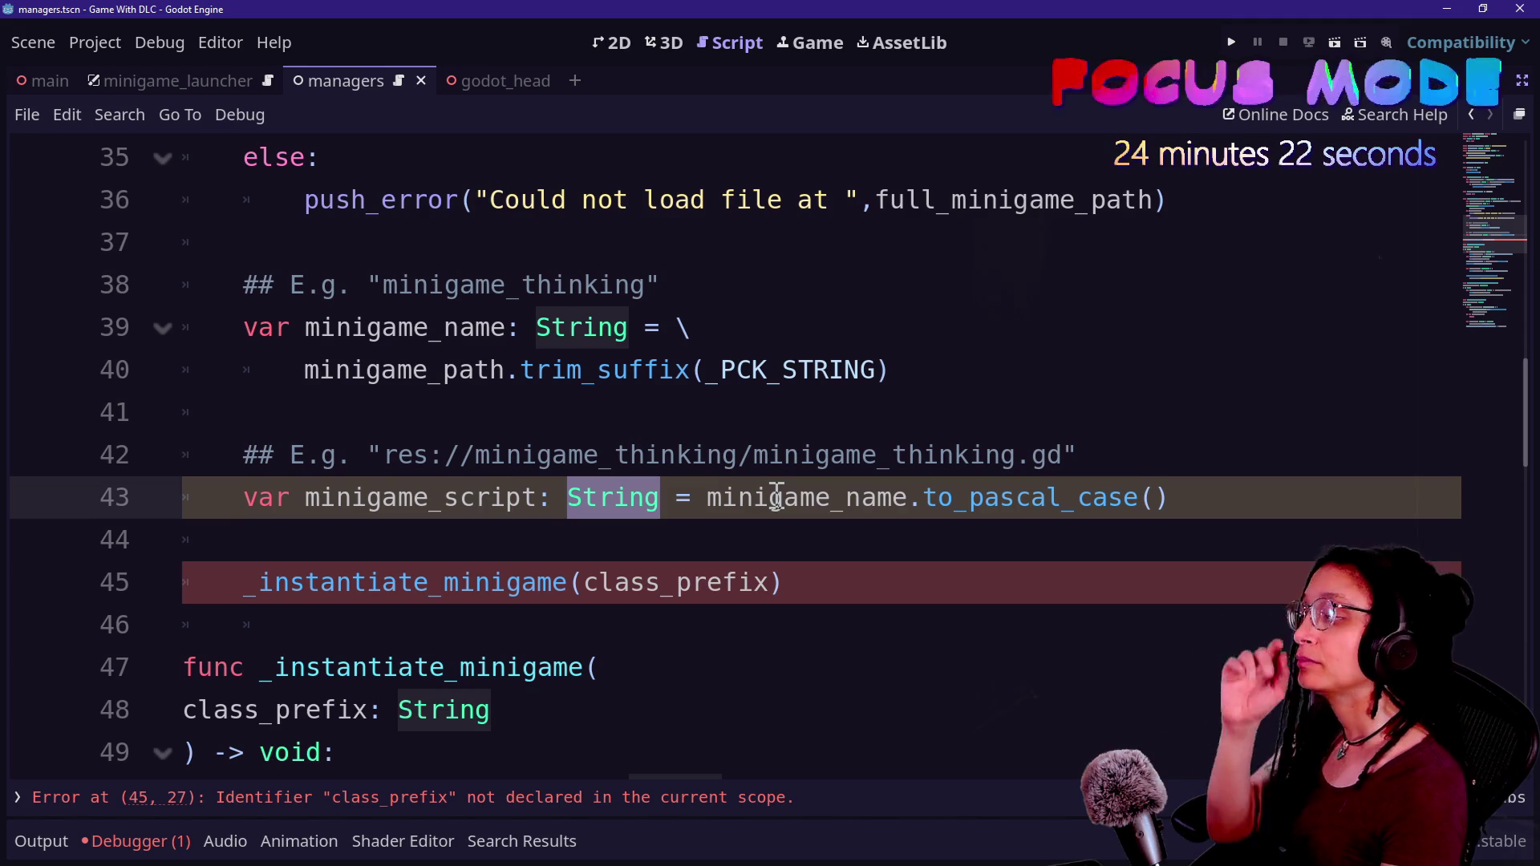
click(533, 498)
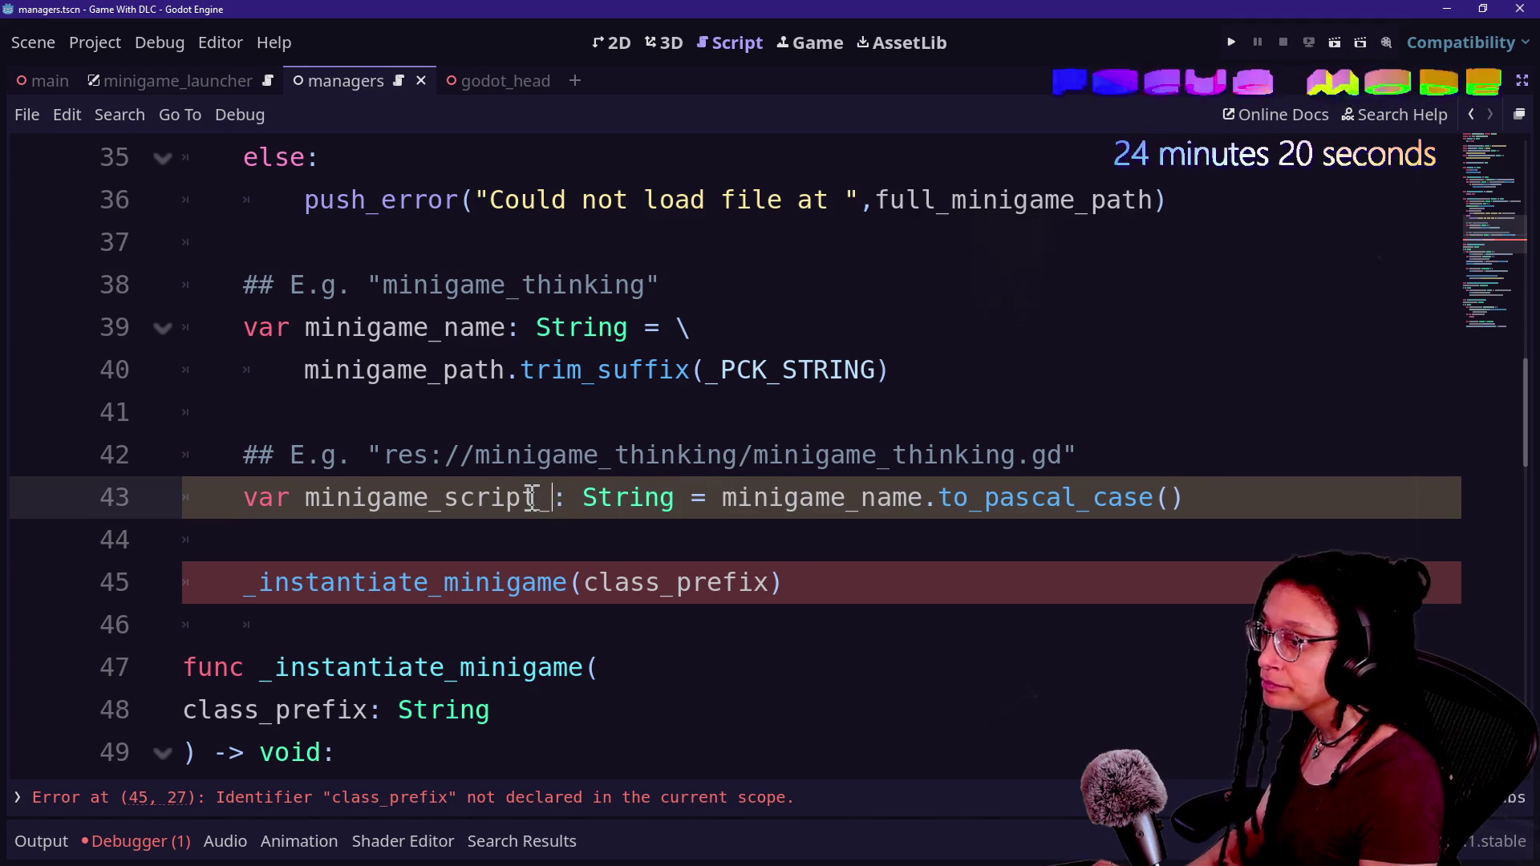
text(_path)
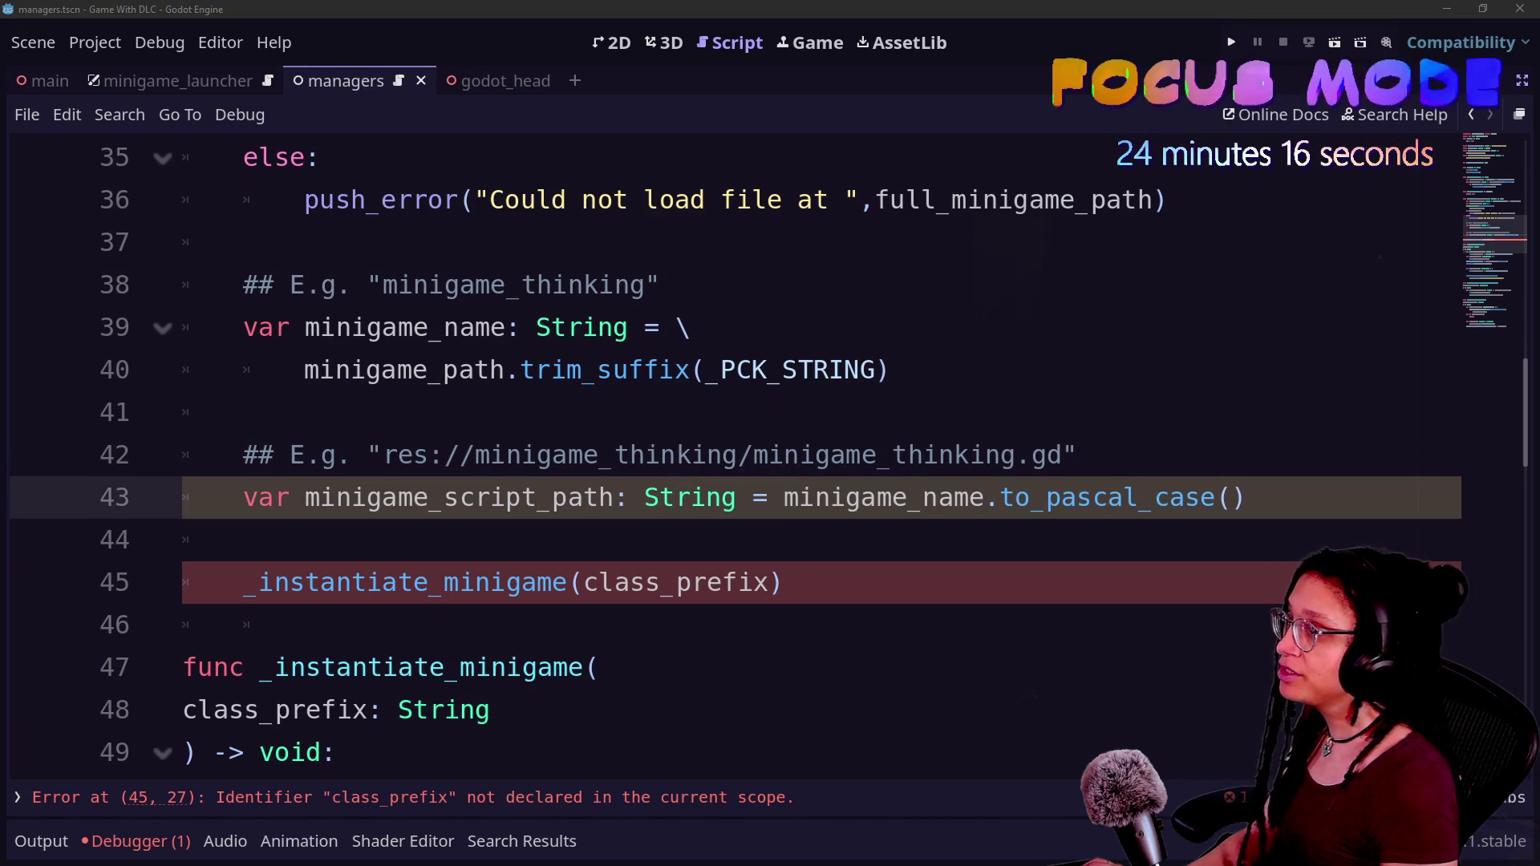
click(646, 600)
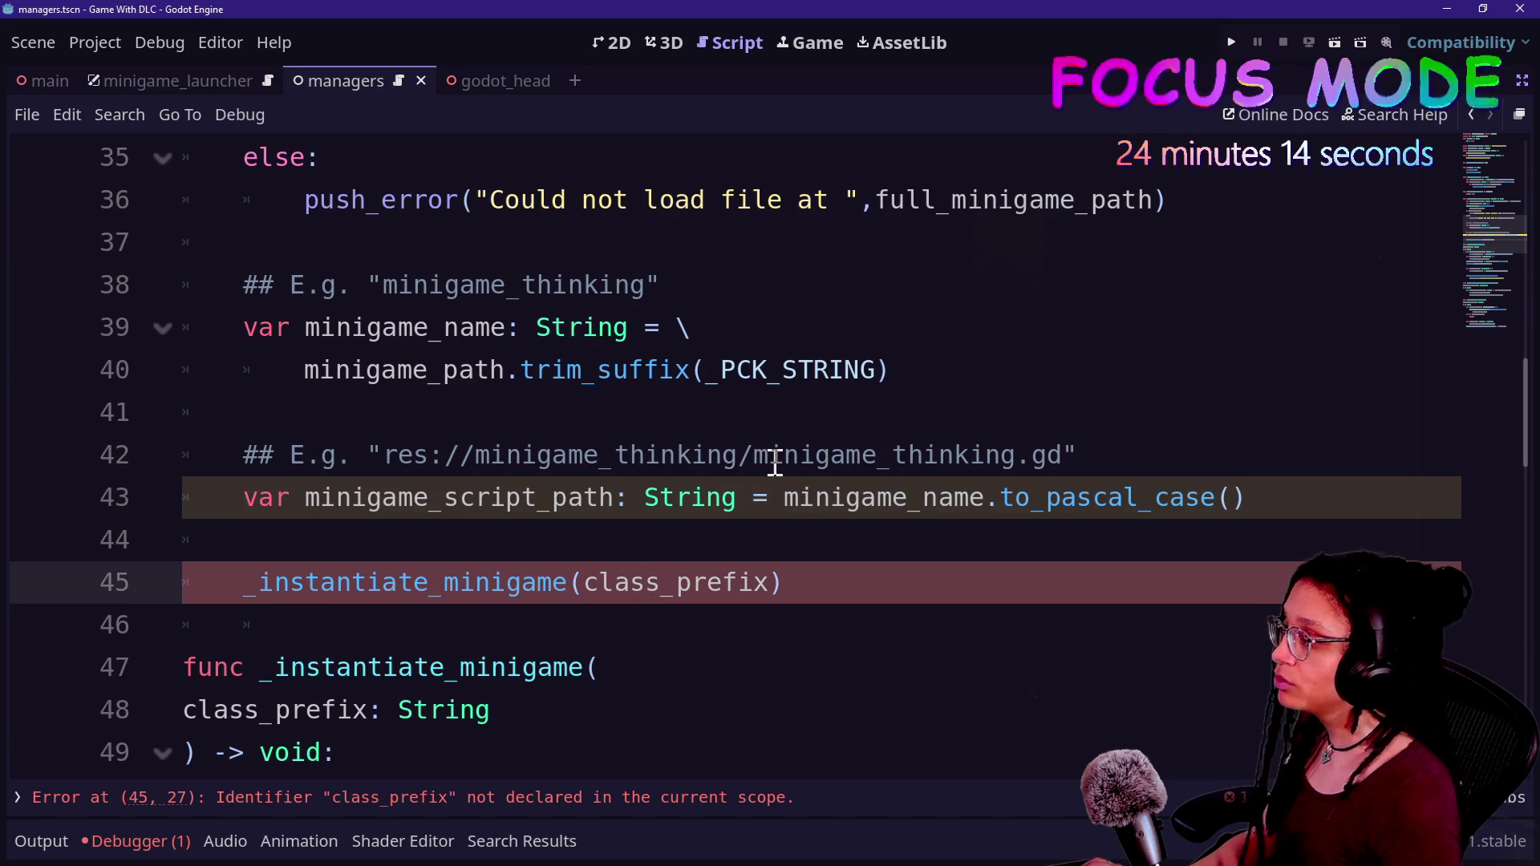
scroll(626, 453, up, 2)
click(448, 461)
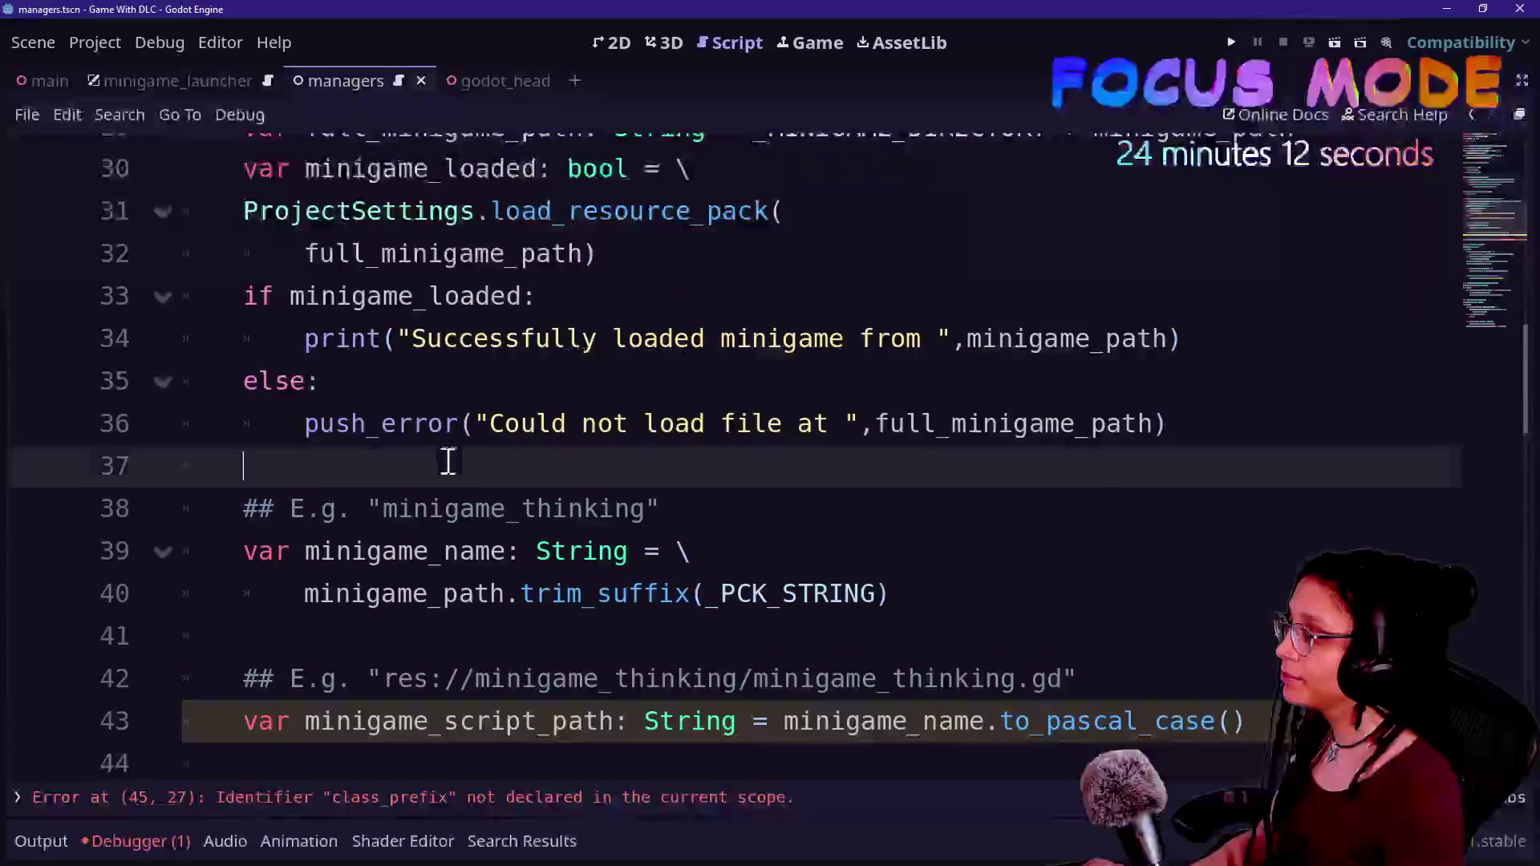
drag(384, 501, 640, 554)
click(634, 552)
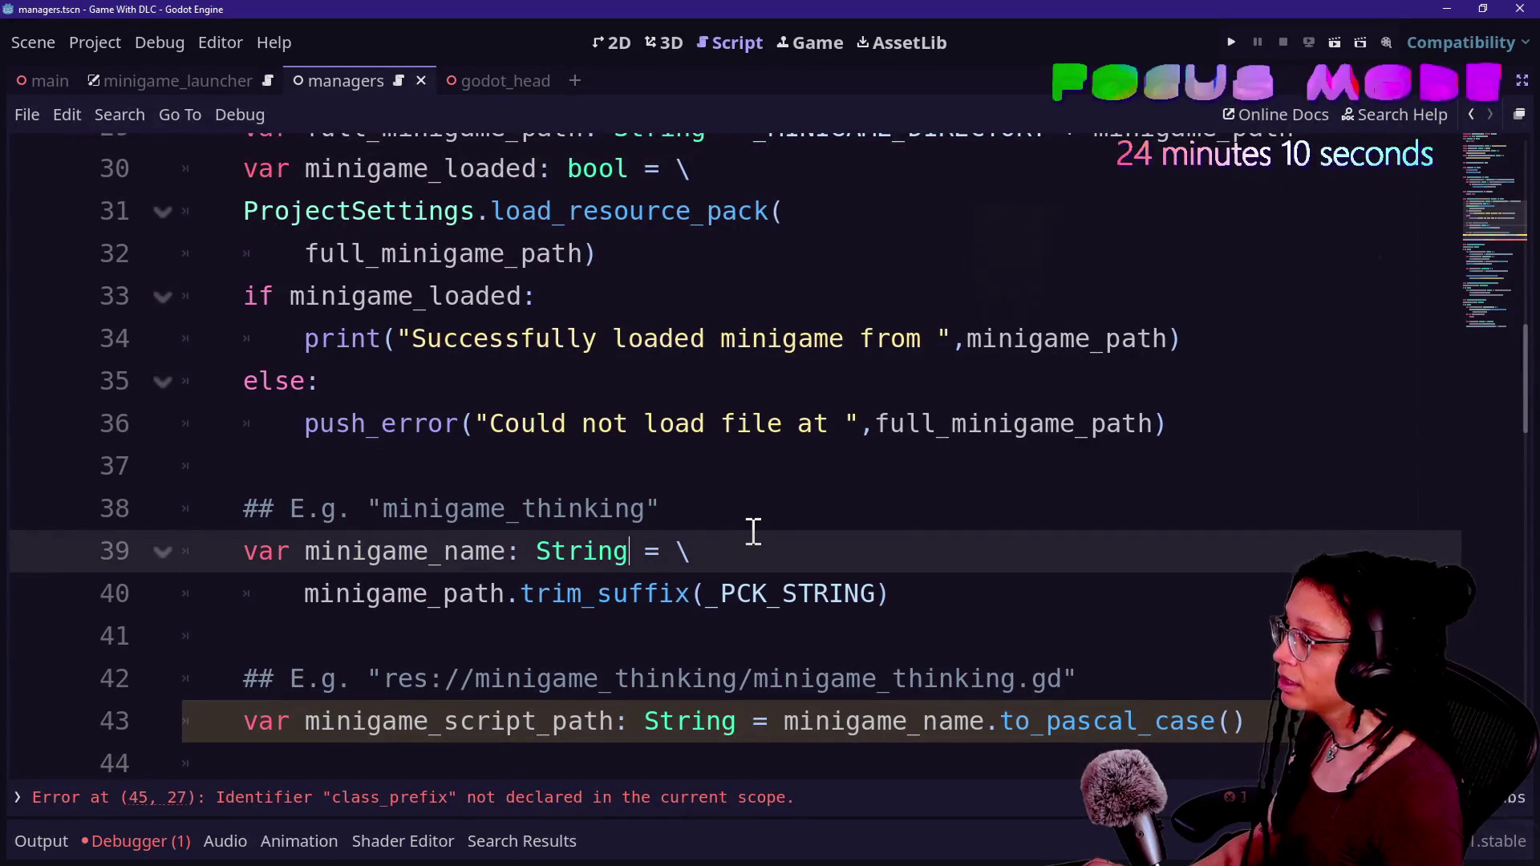
scroll(753, 532, up, 2)
scroll(754, 532, down, 3)
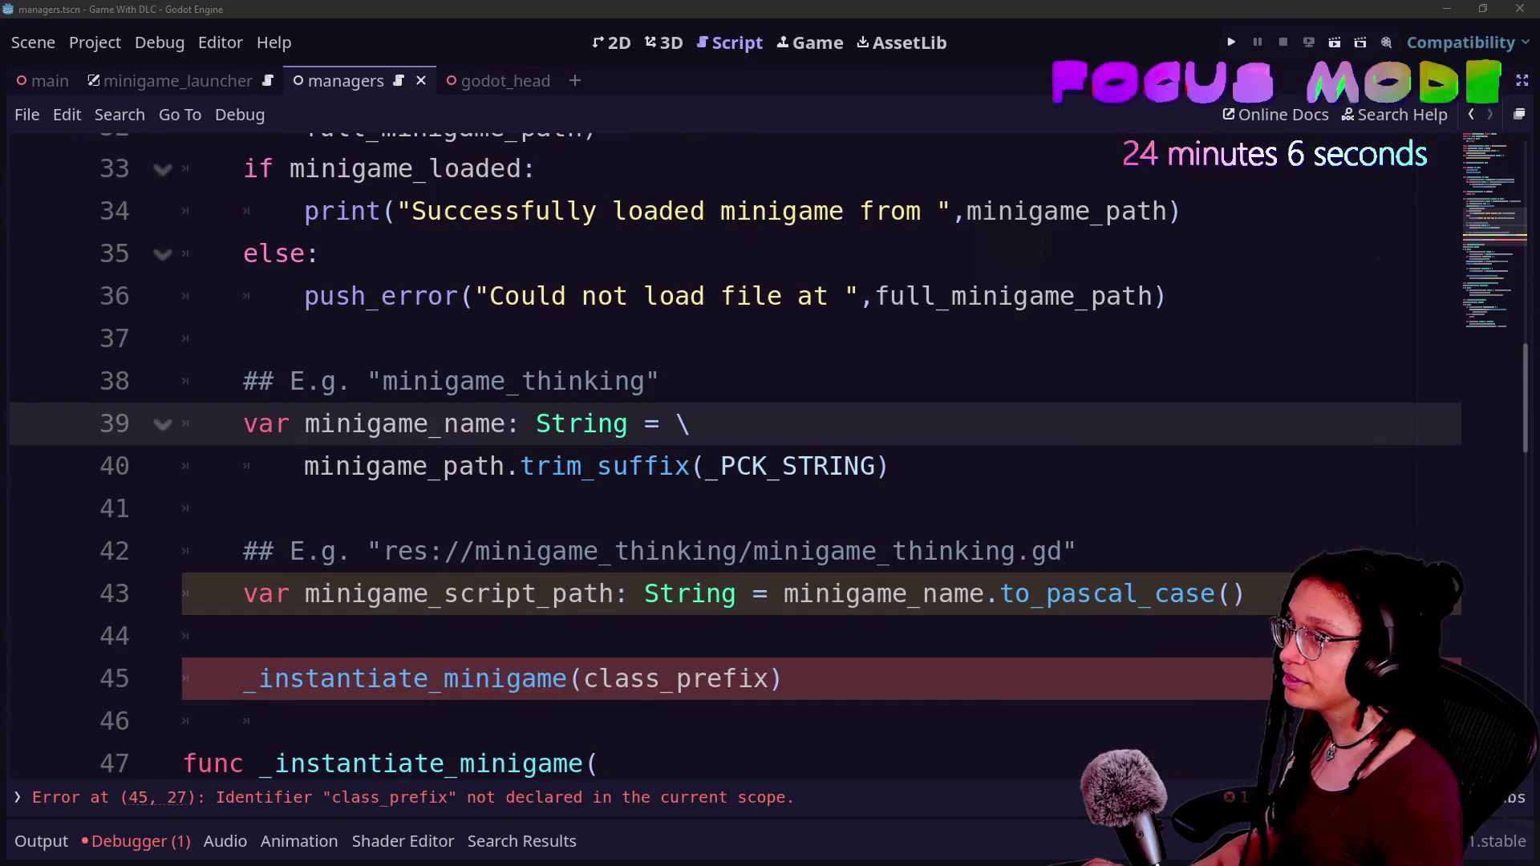
click(631, 424)
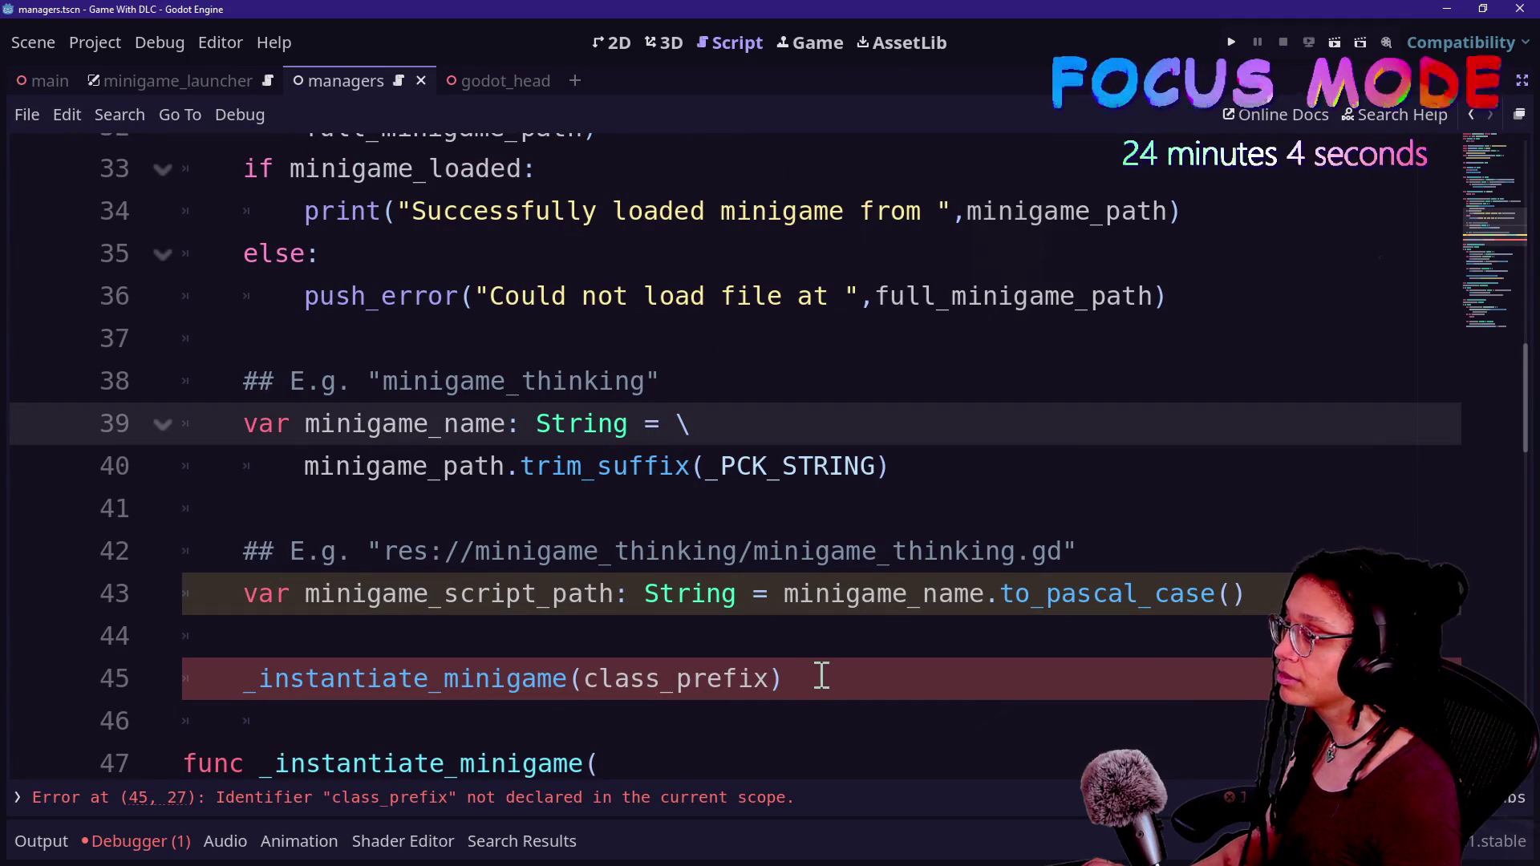
- Assign it "res://" + minigame_name + "/" + minigame_name + ".gd", then add a blank line below
click(784, 594)
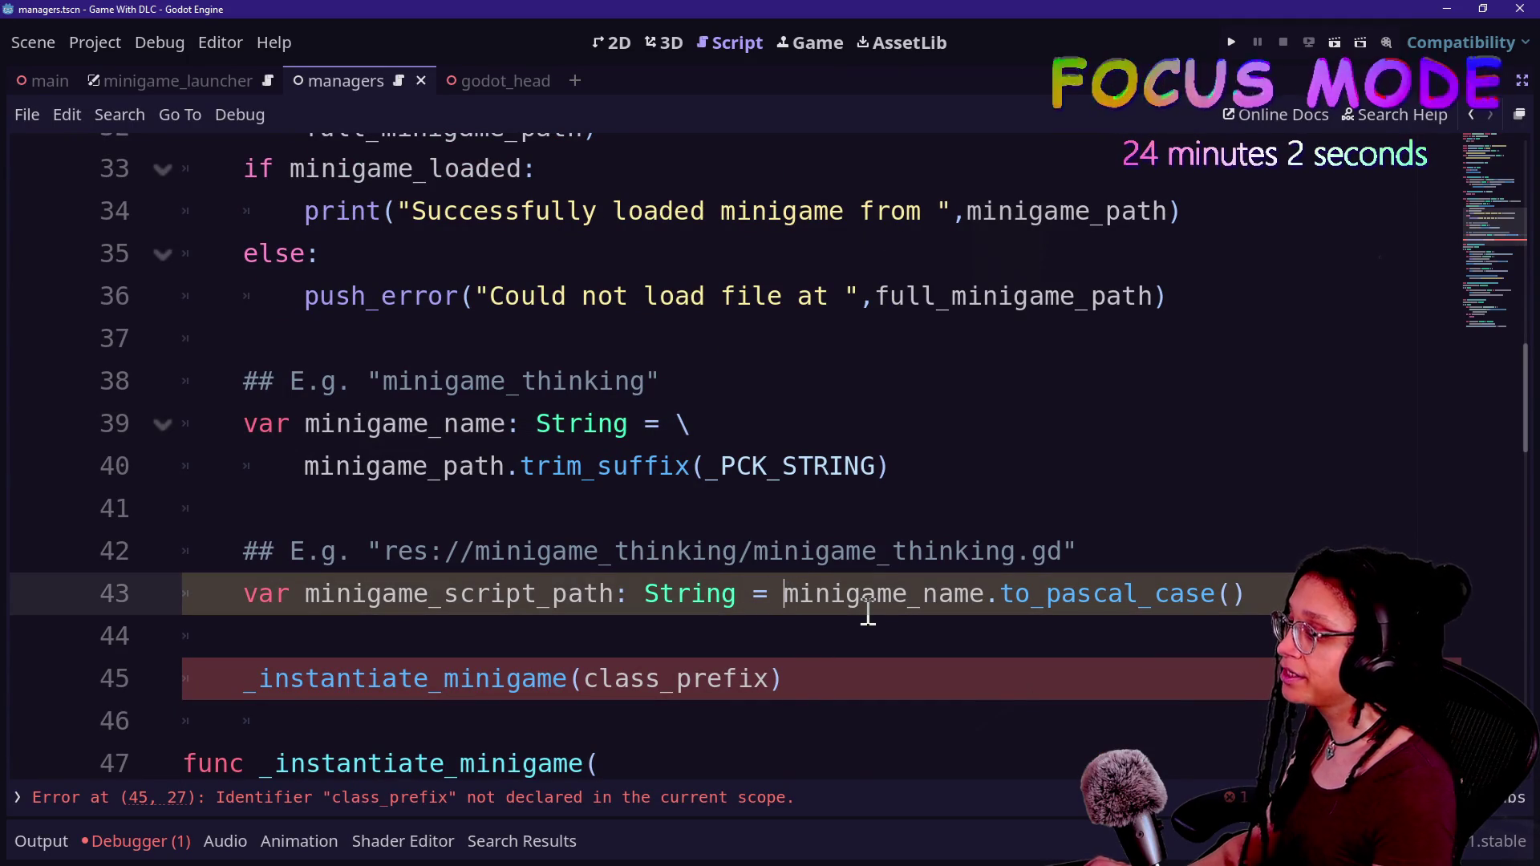
text(\)
key(Return)
text(")
text(res://)
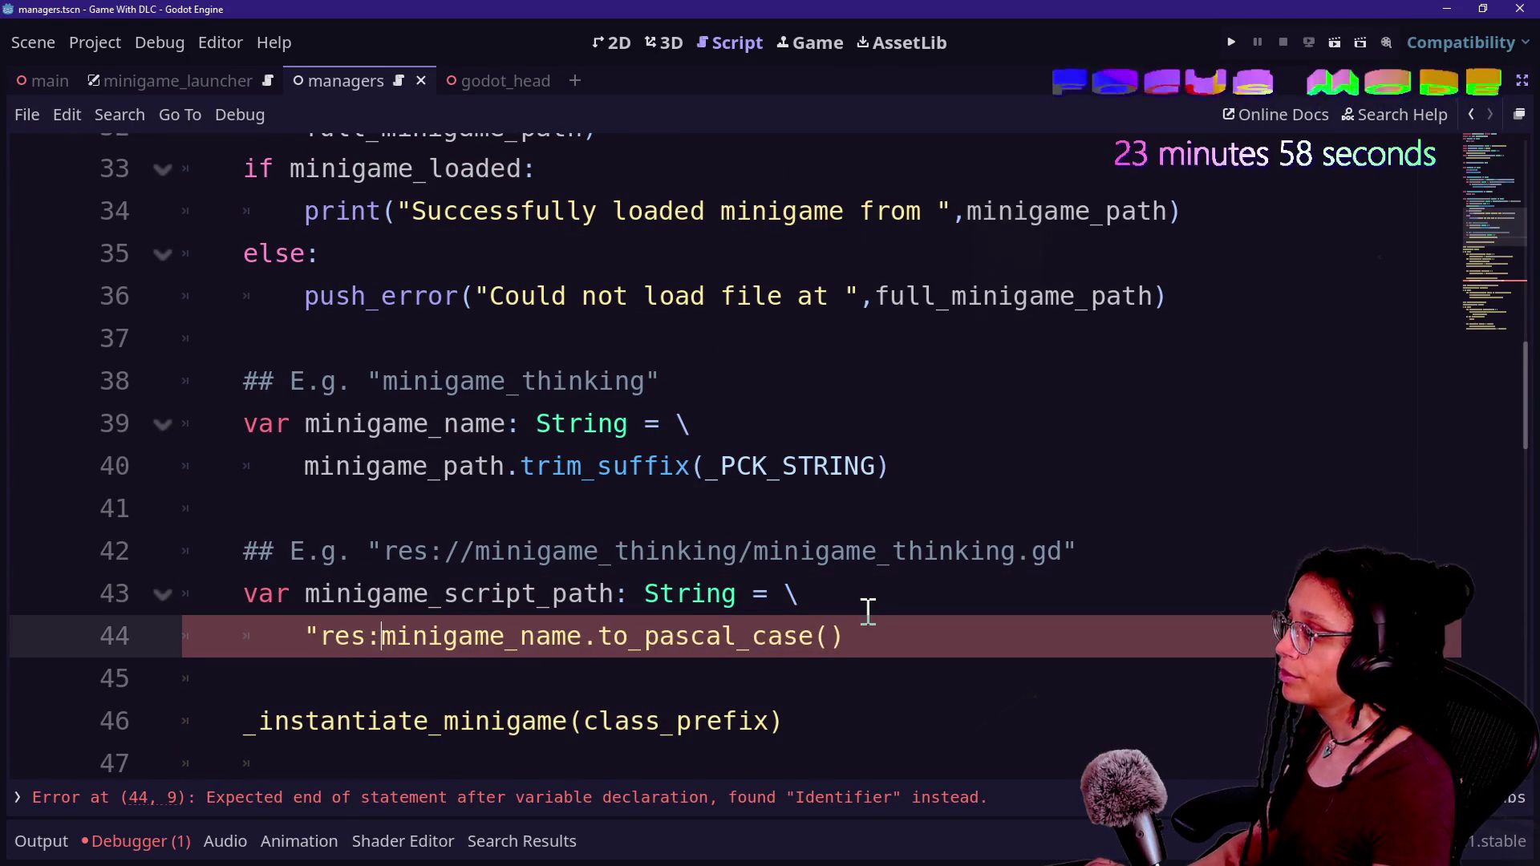
text(" +)
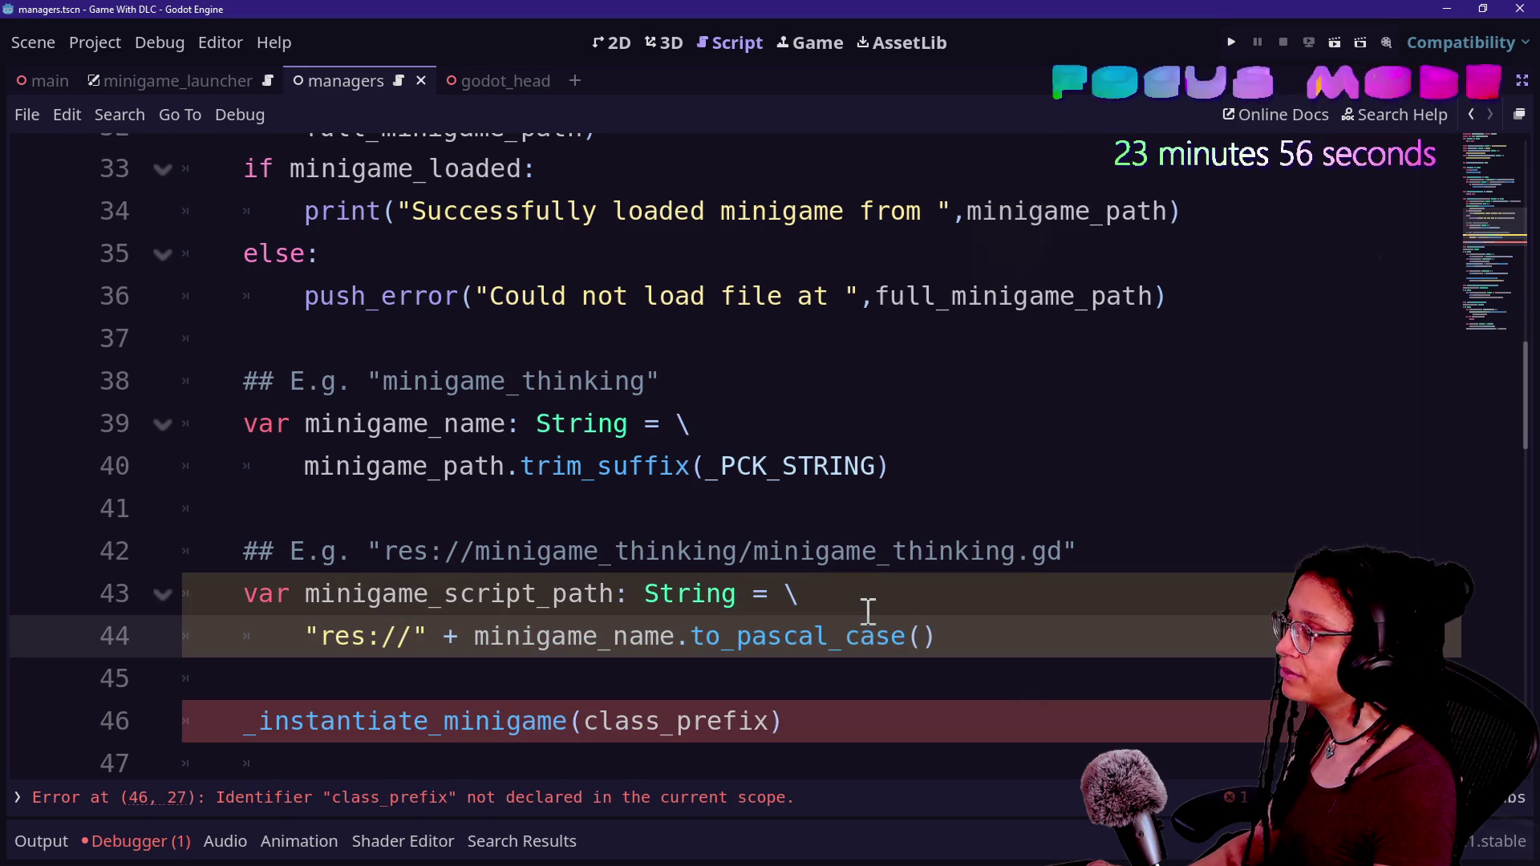
drag(935, 636, 476, 636)
key(BackSpace)
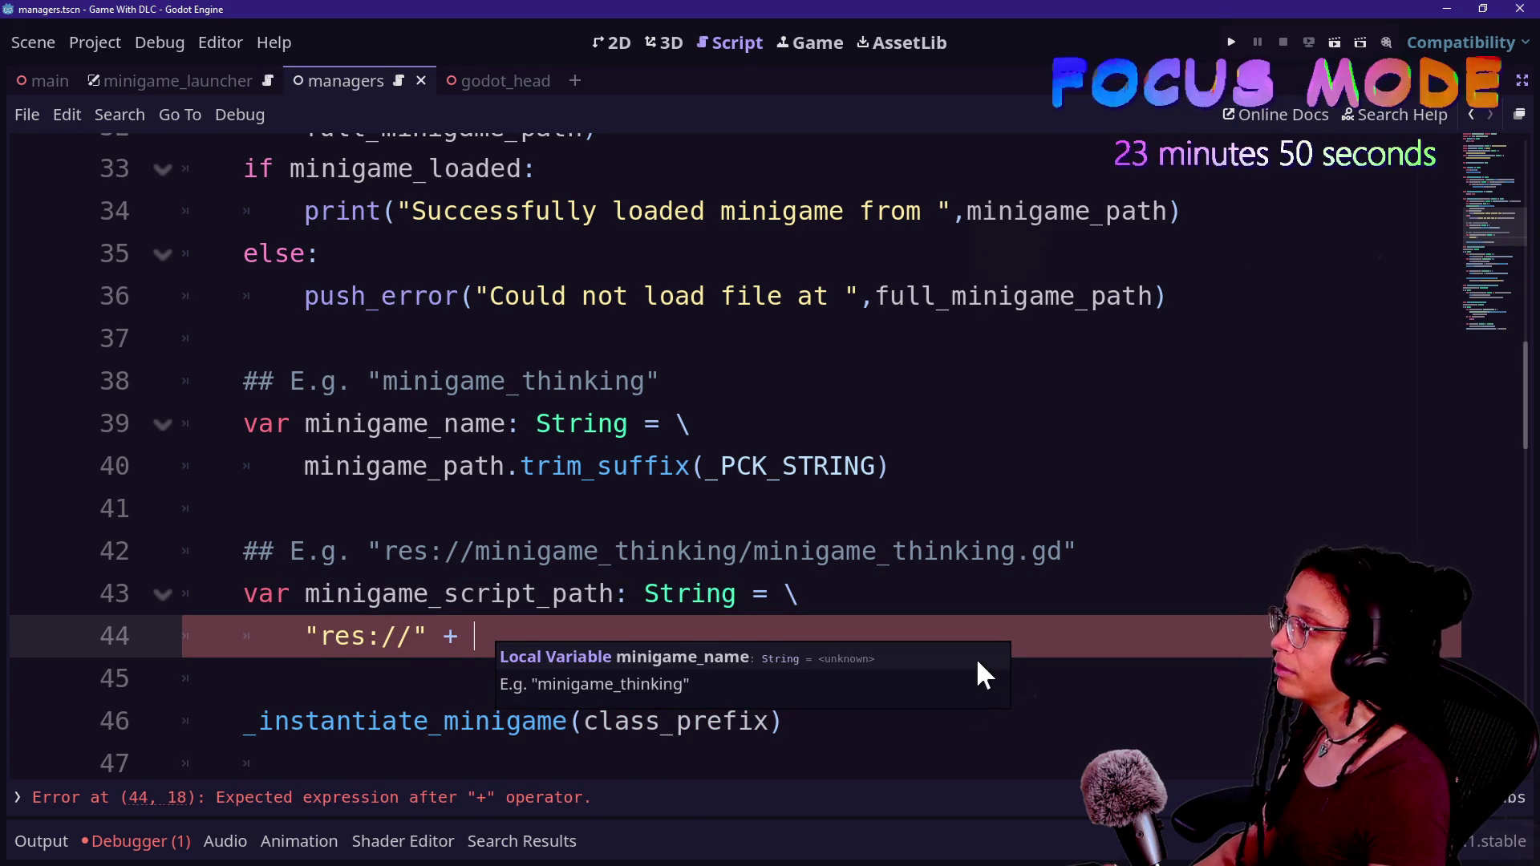
text(m)
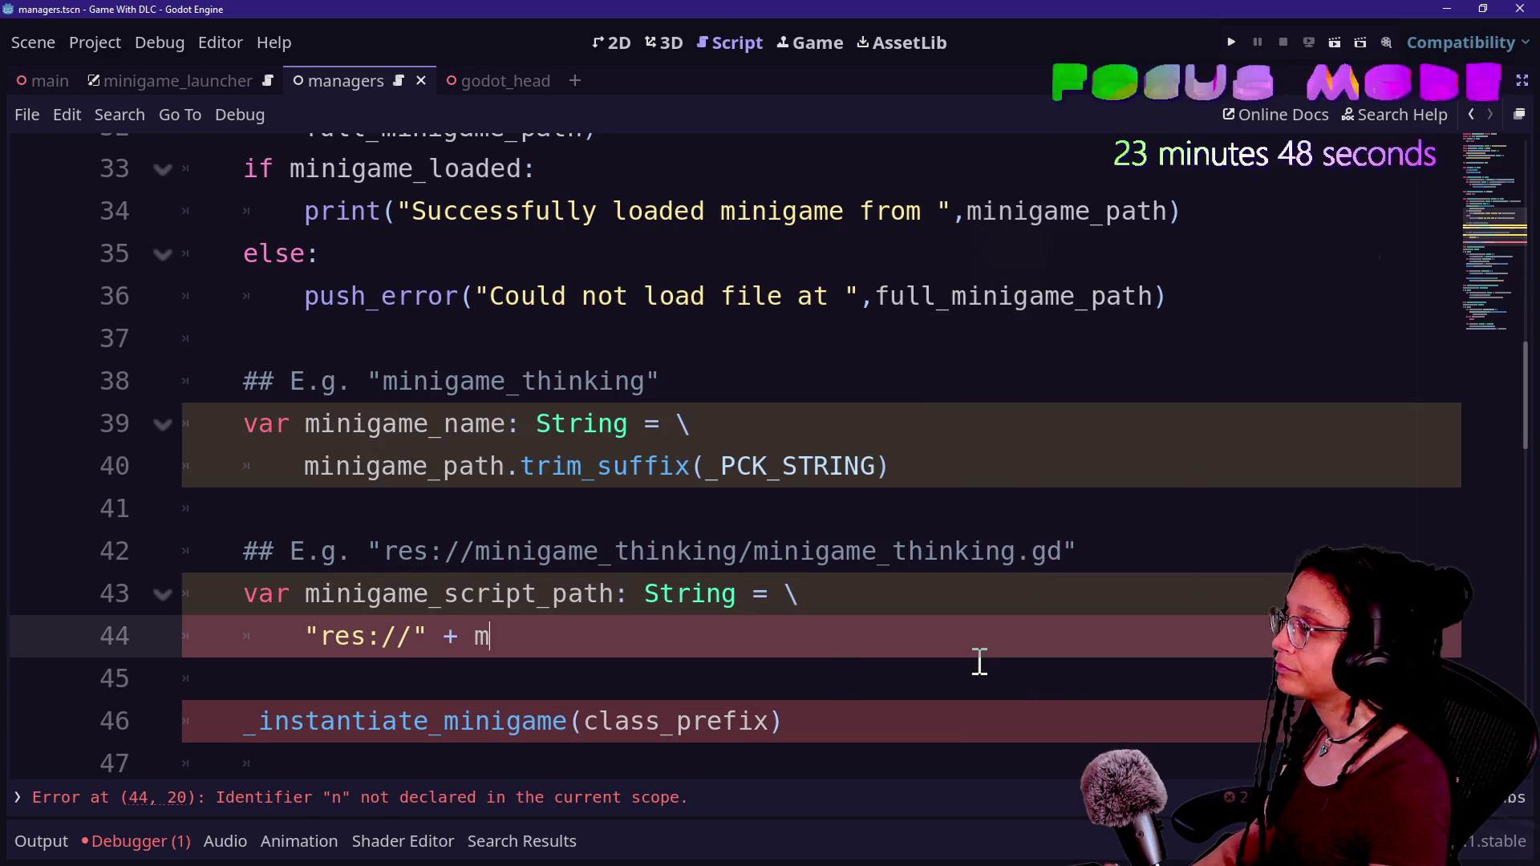
text(inigame_name )
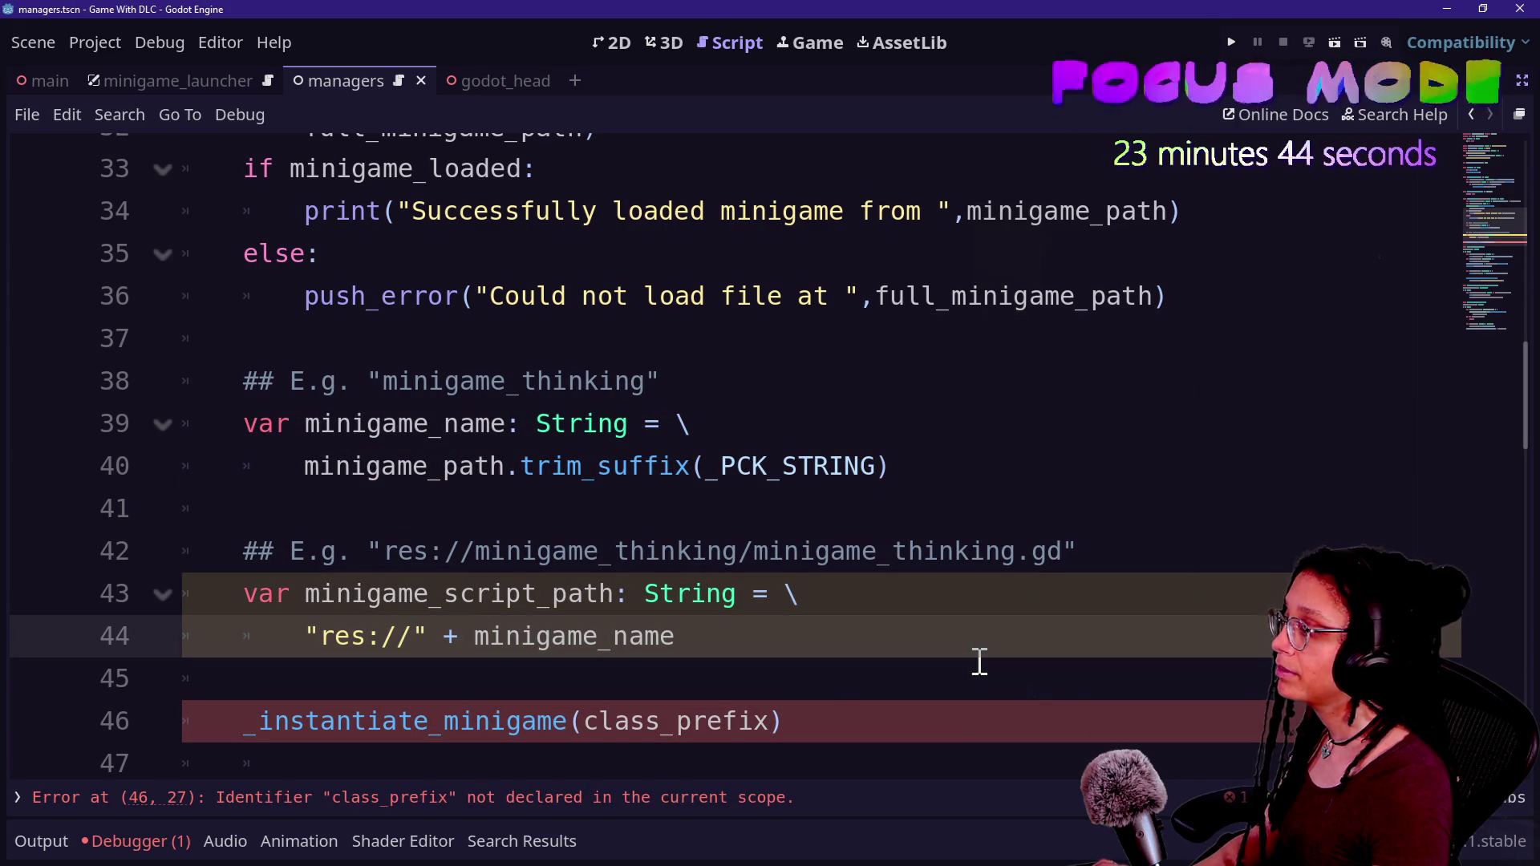
text(+ .)
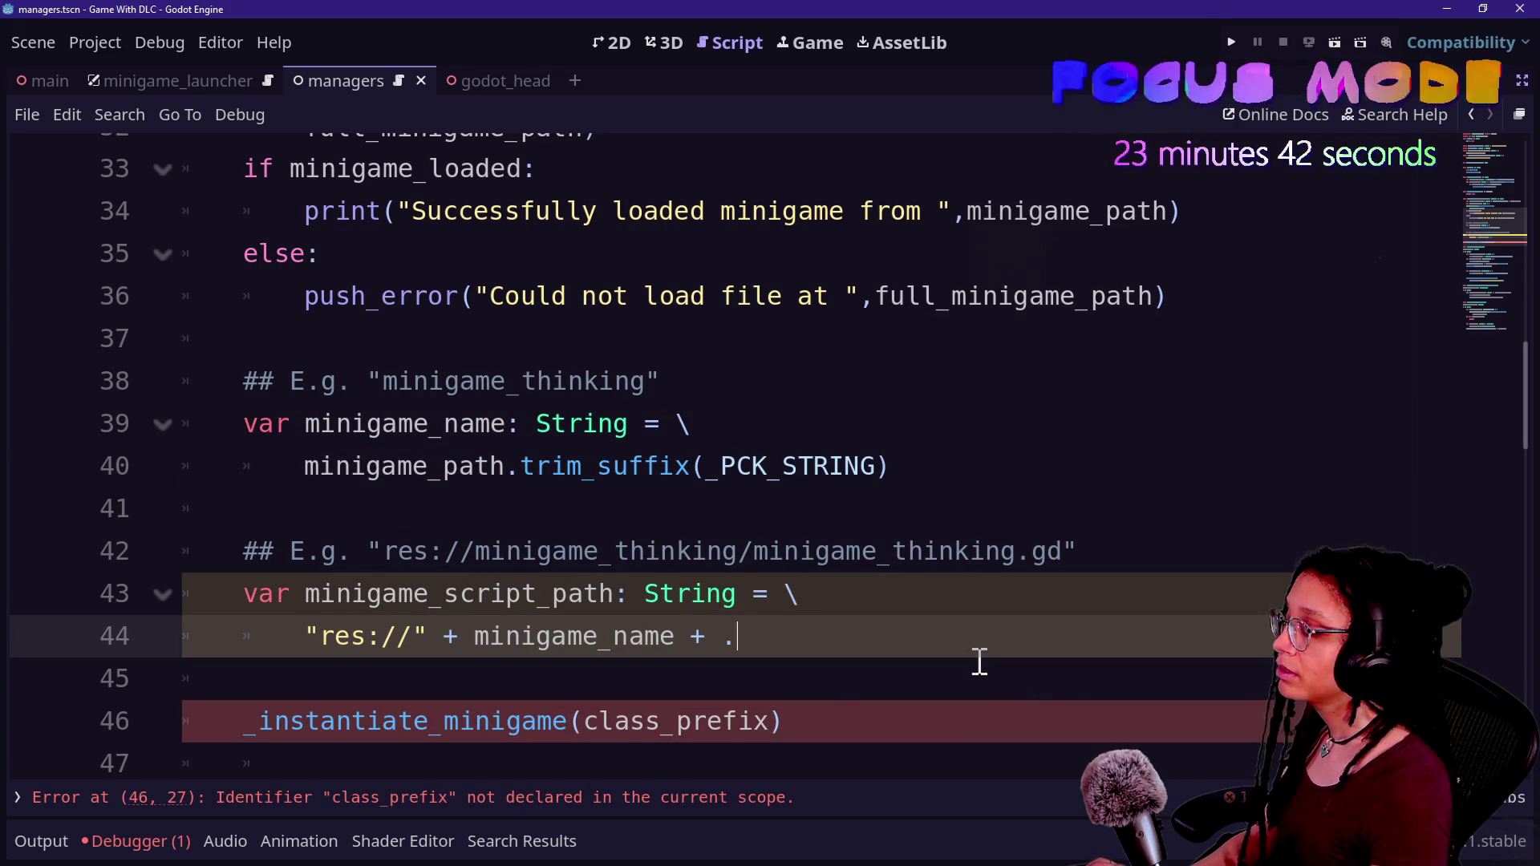
key(BackSpace)
text("/" + minig)
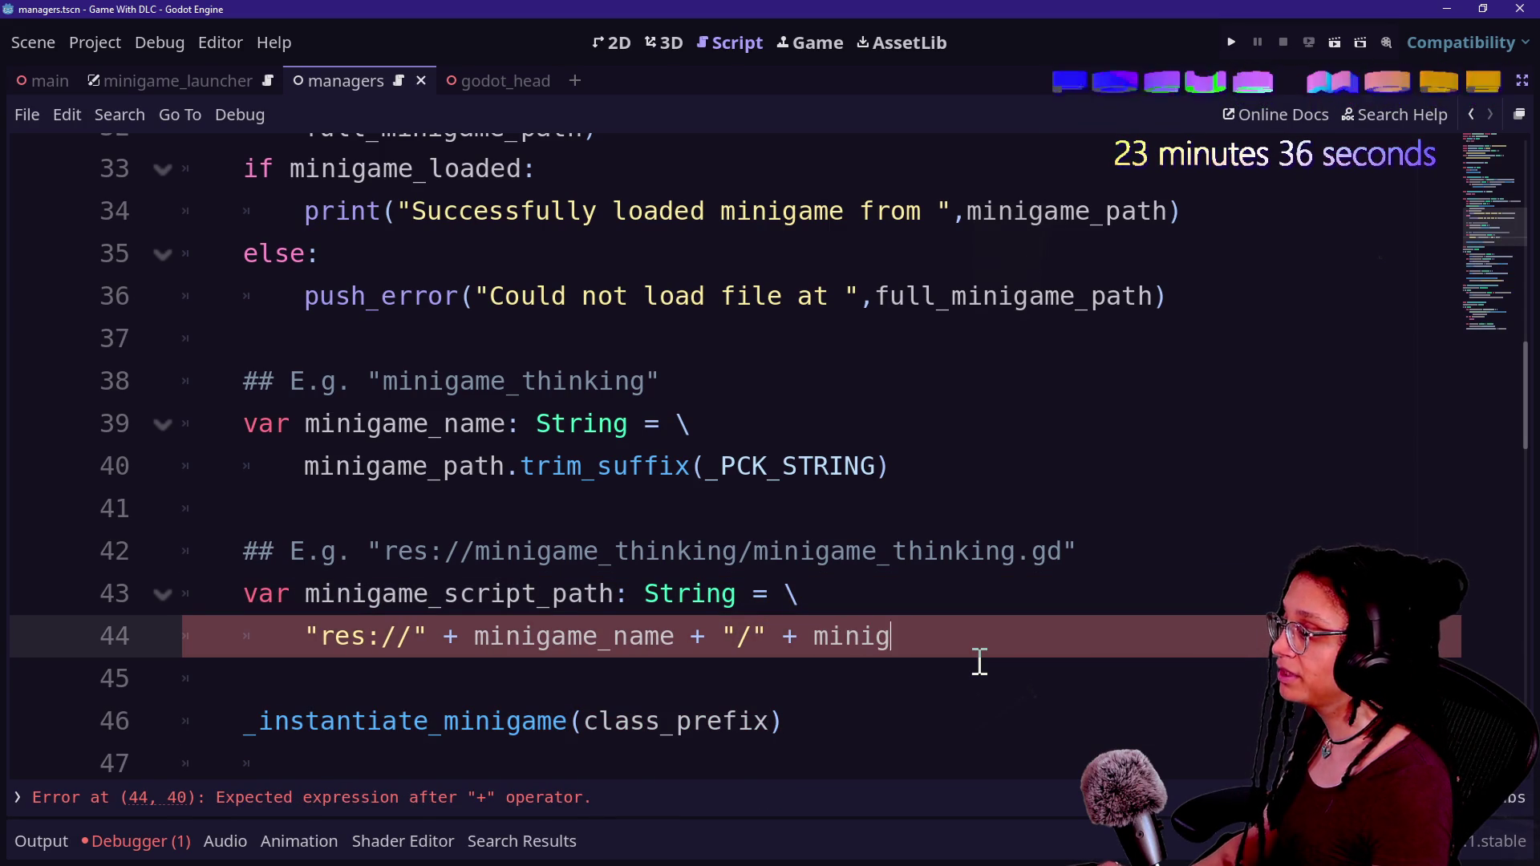
text(ame_name + )
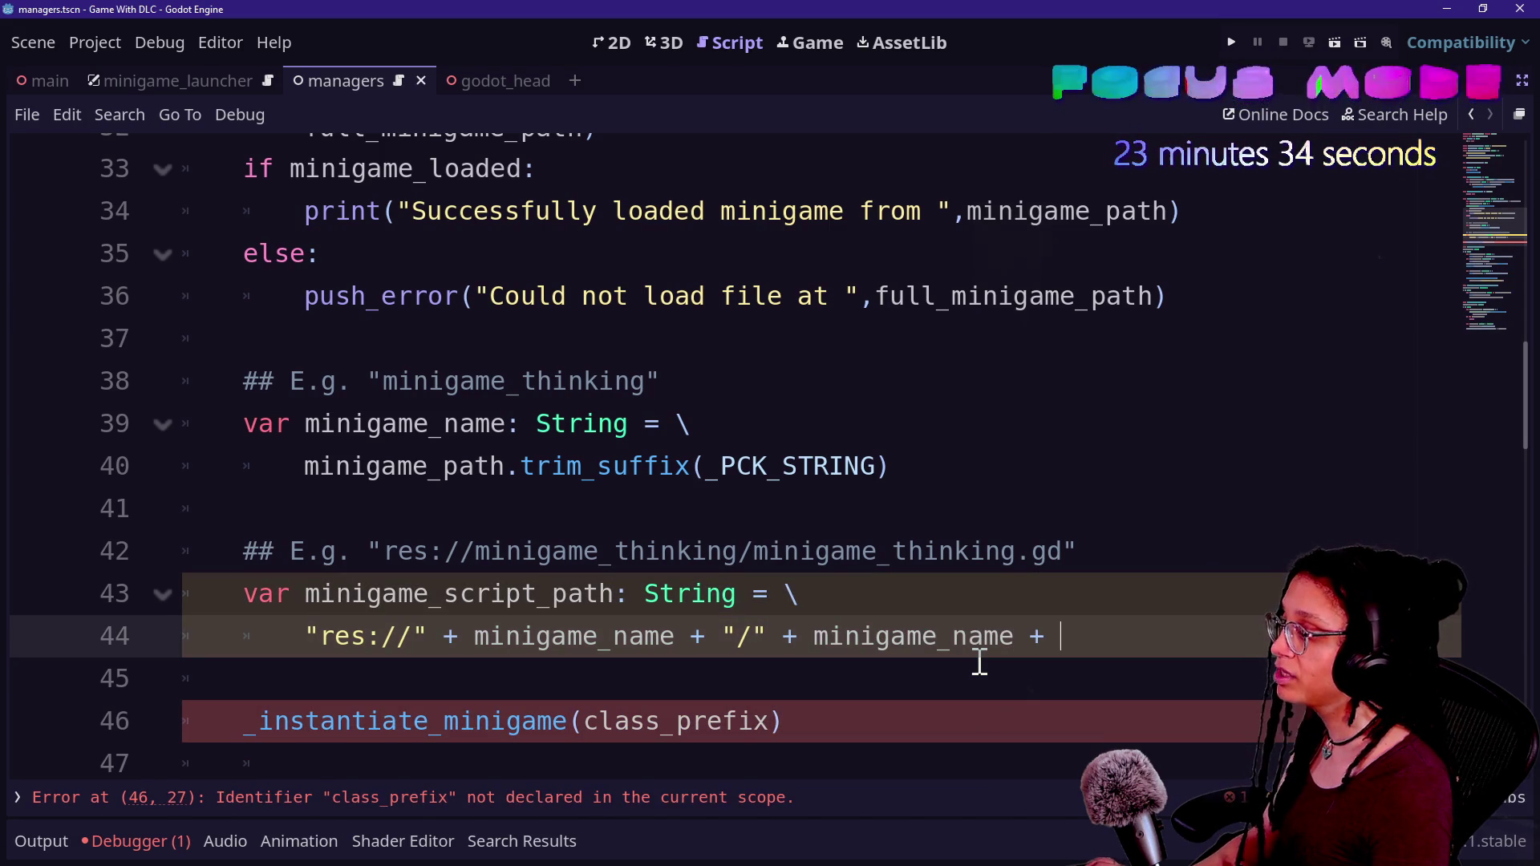
text(".gd")
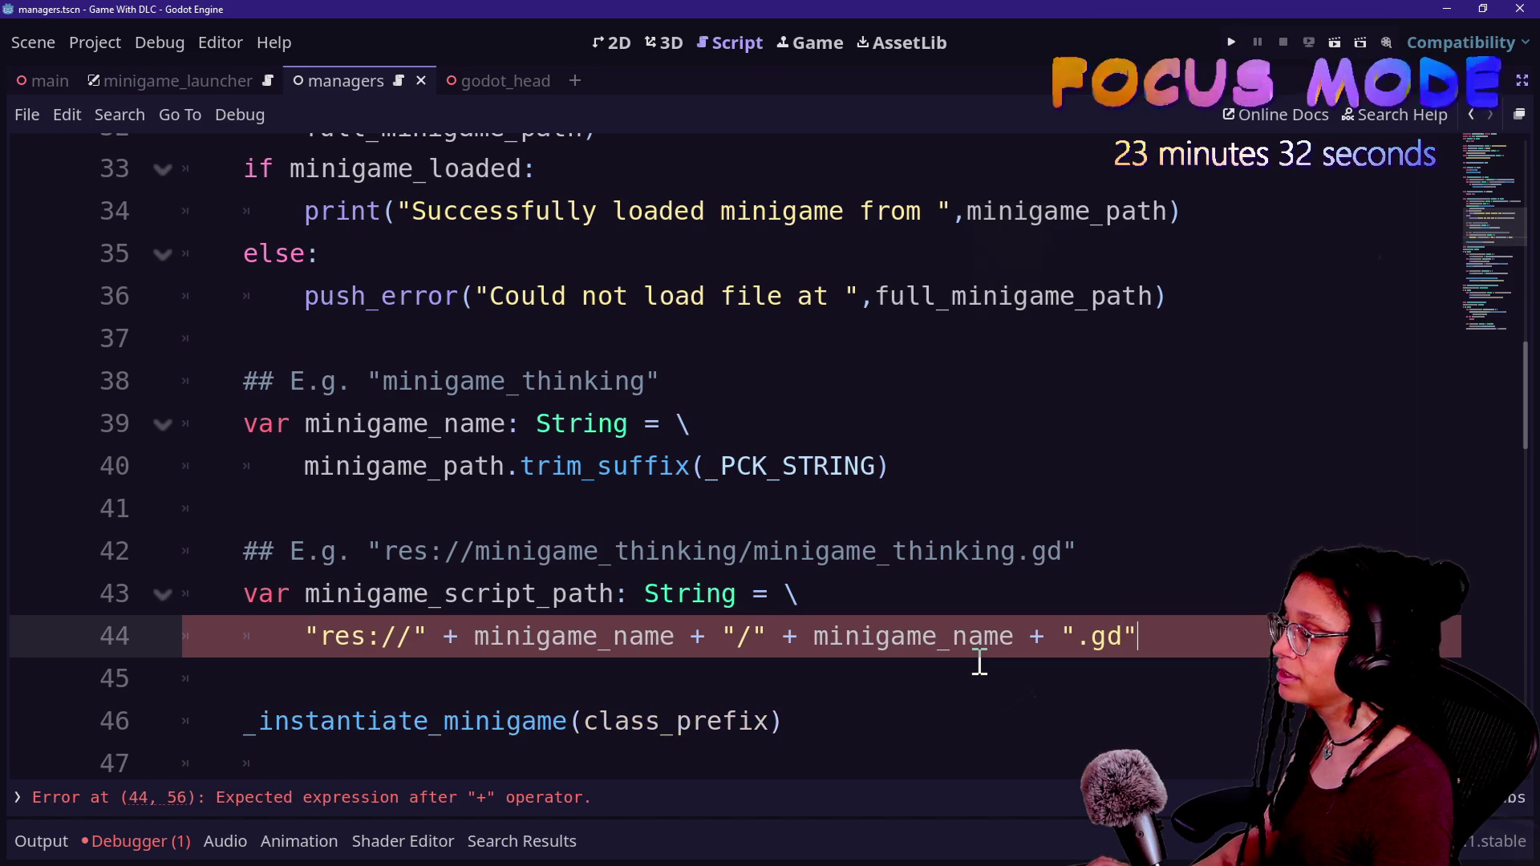
click(943, 674)
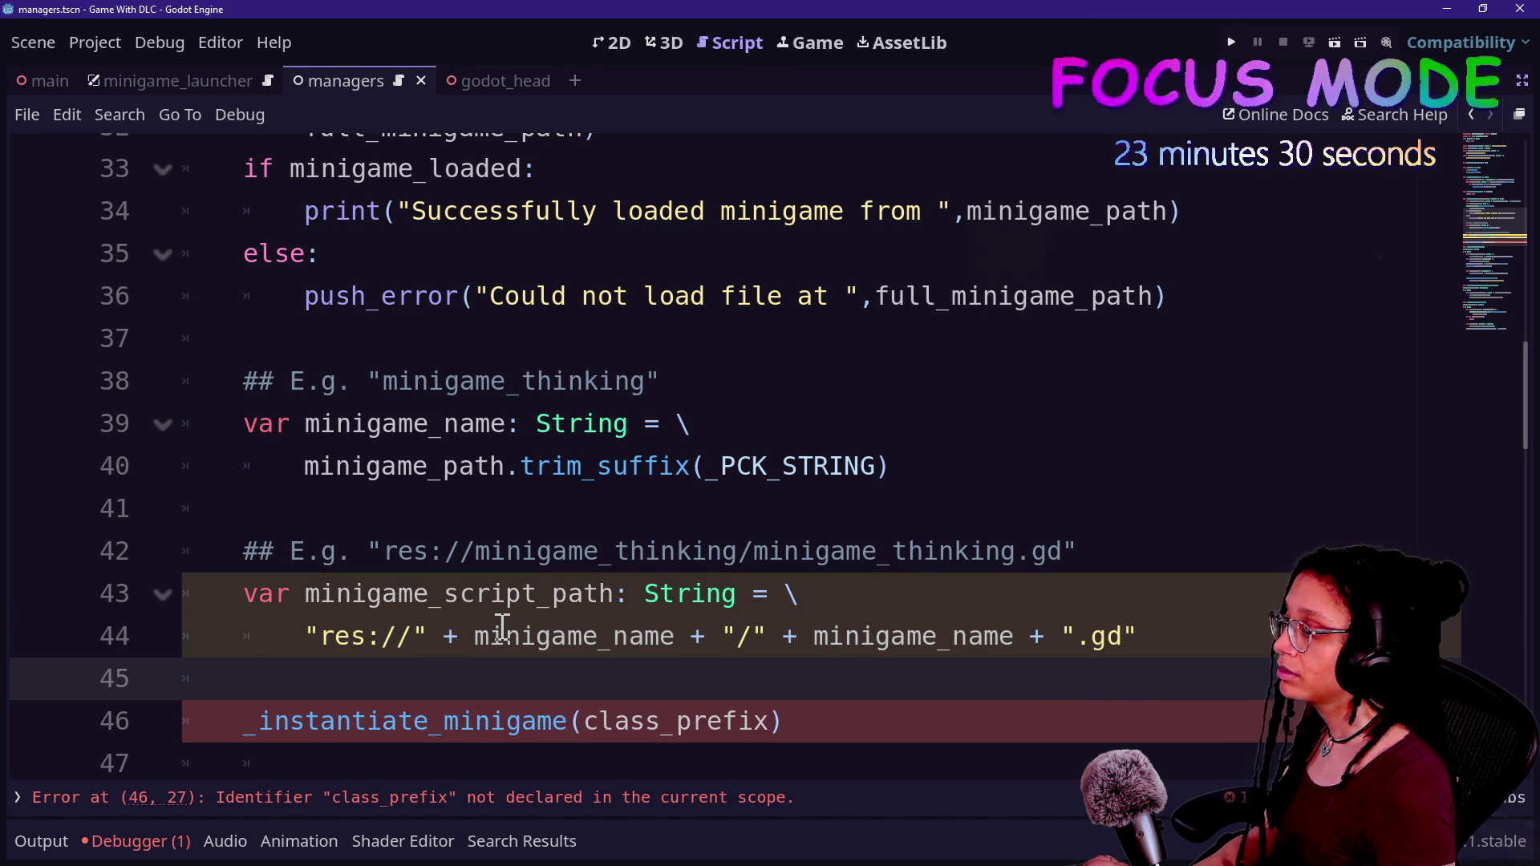
key(Up)
key(End)
key(Return)
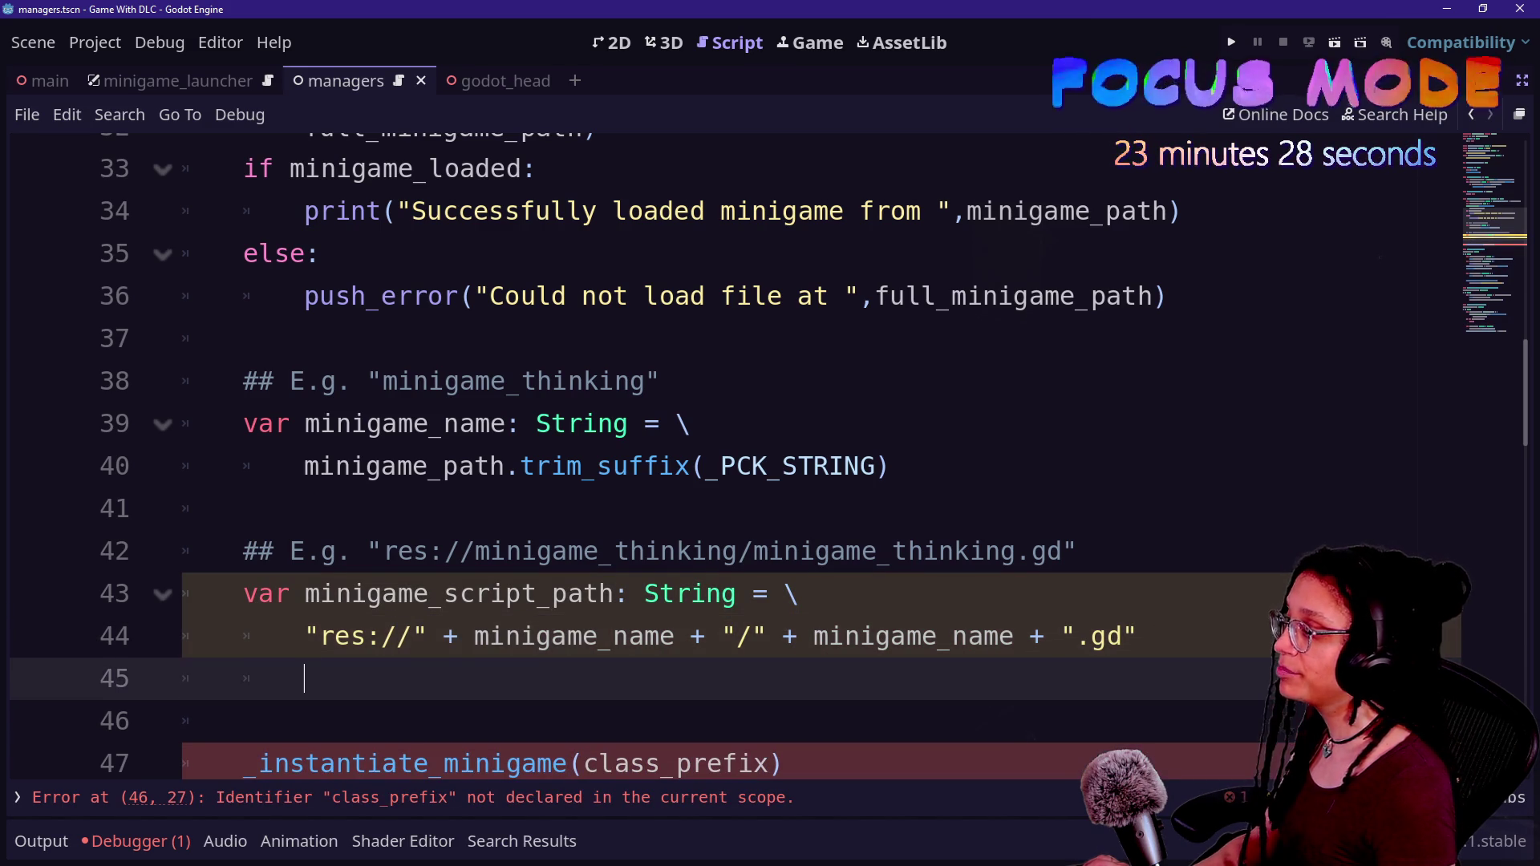
scroll(790, 577, down, 1)
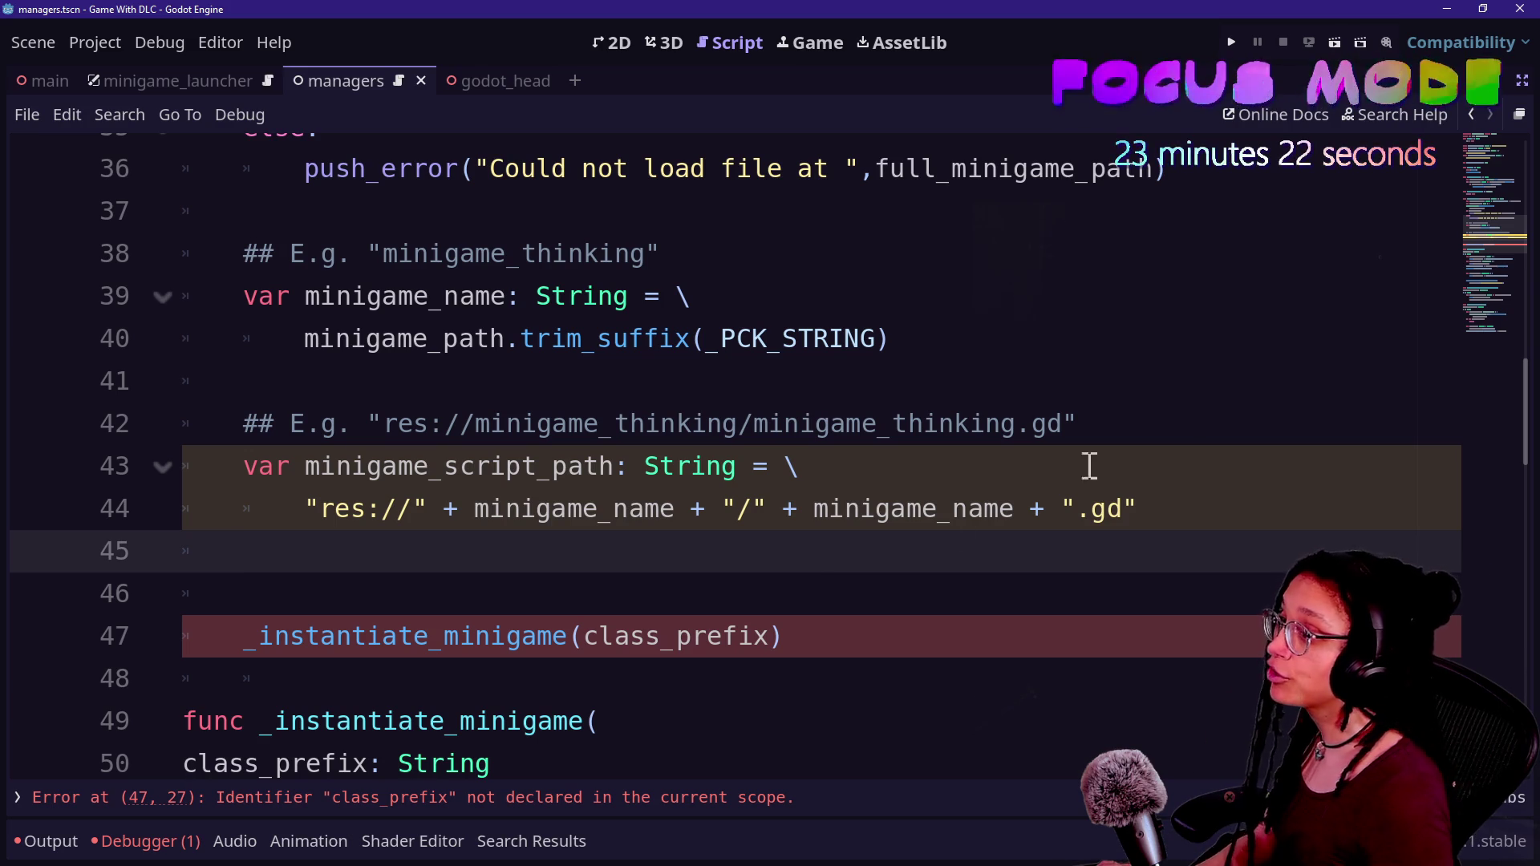
- Search the built-in documentation for autoload, then close the search
click(1392, 119)
text(auti)
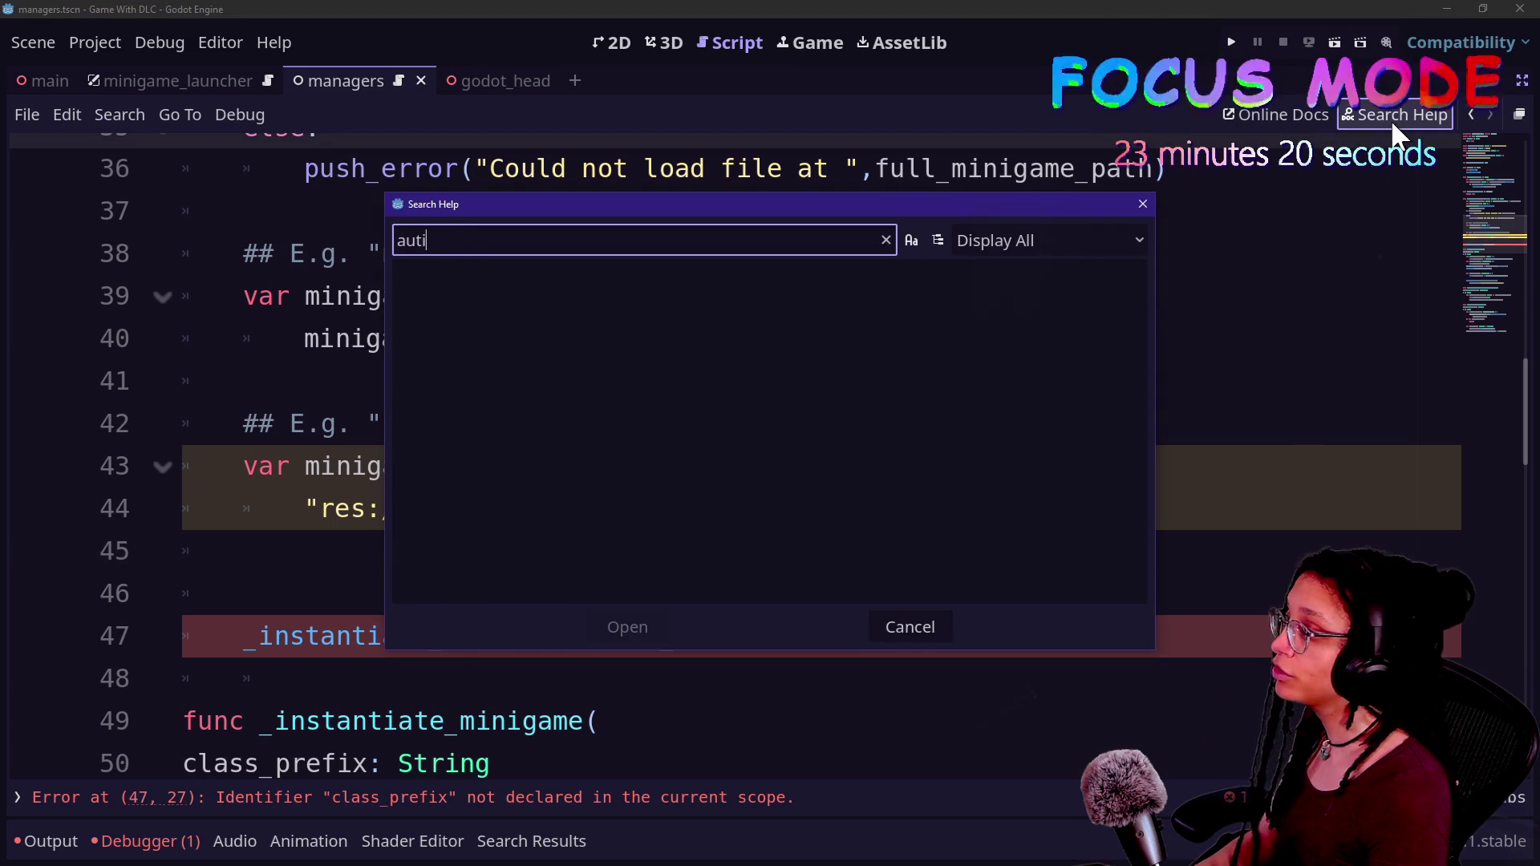
key(BackSpace)
text(oload)
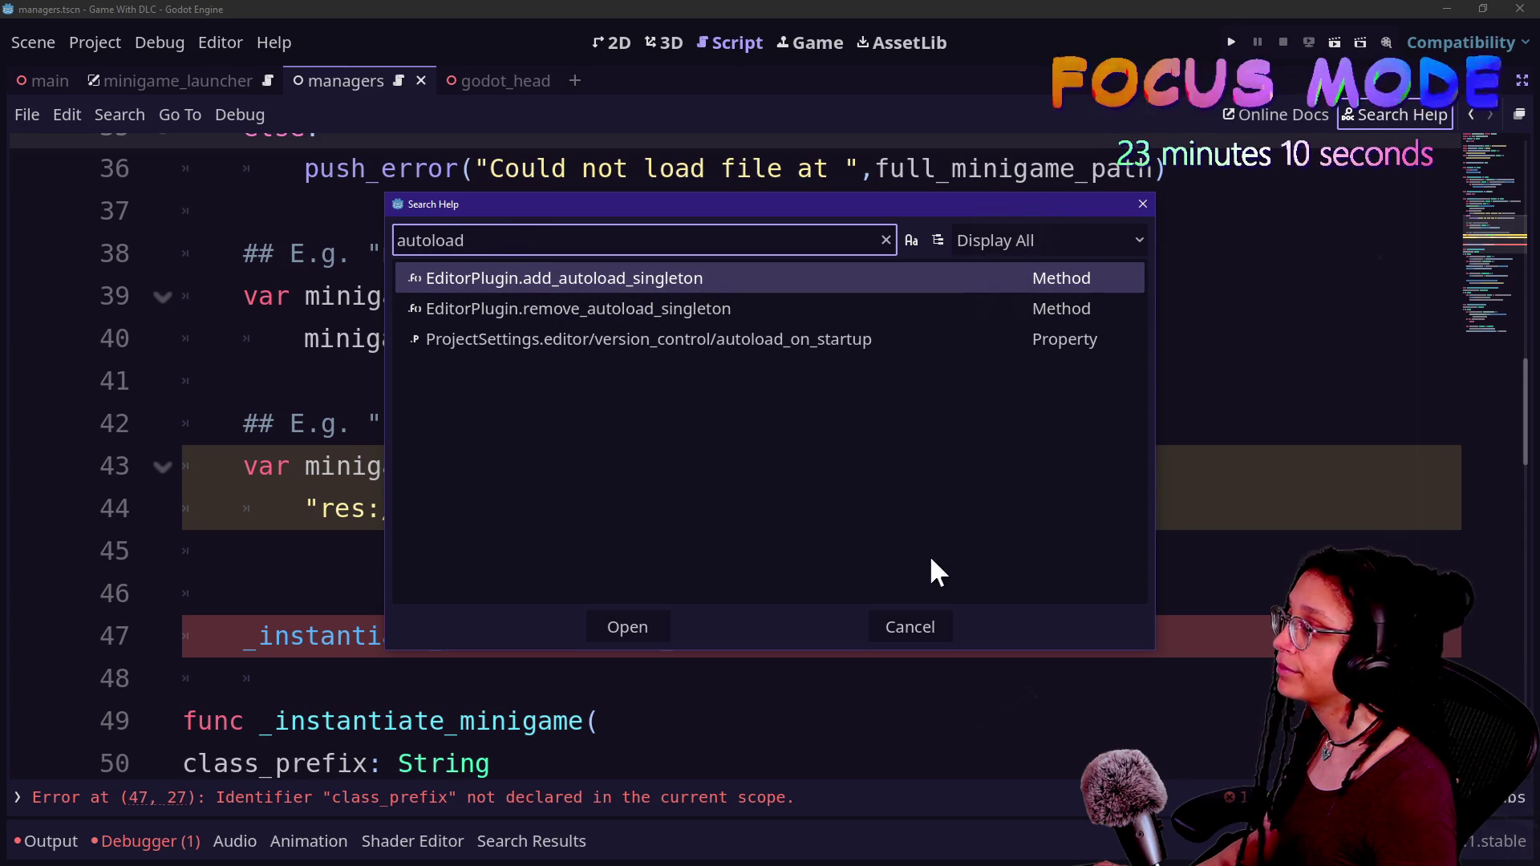
click(911, 625)
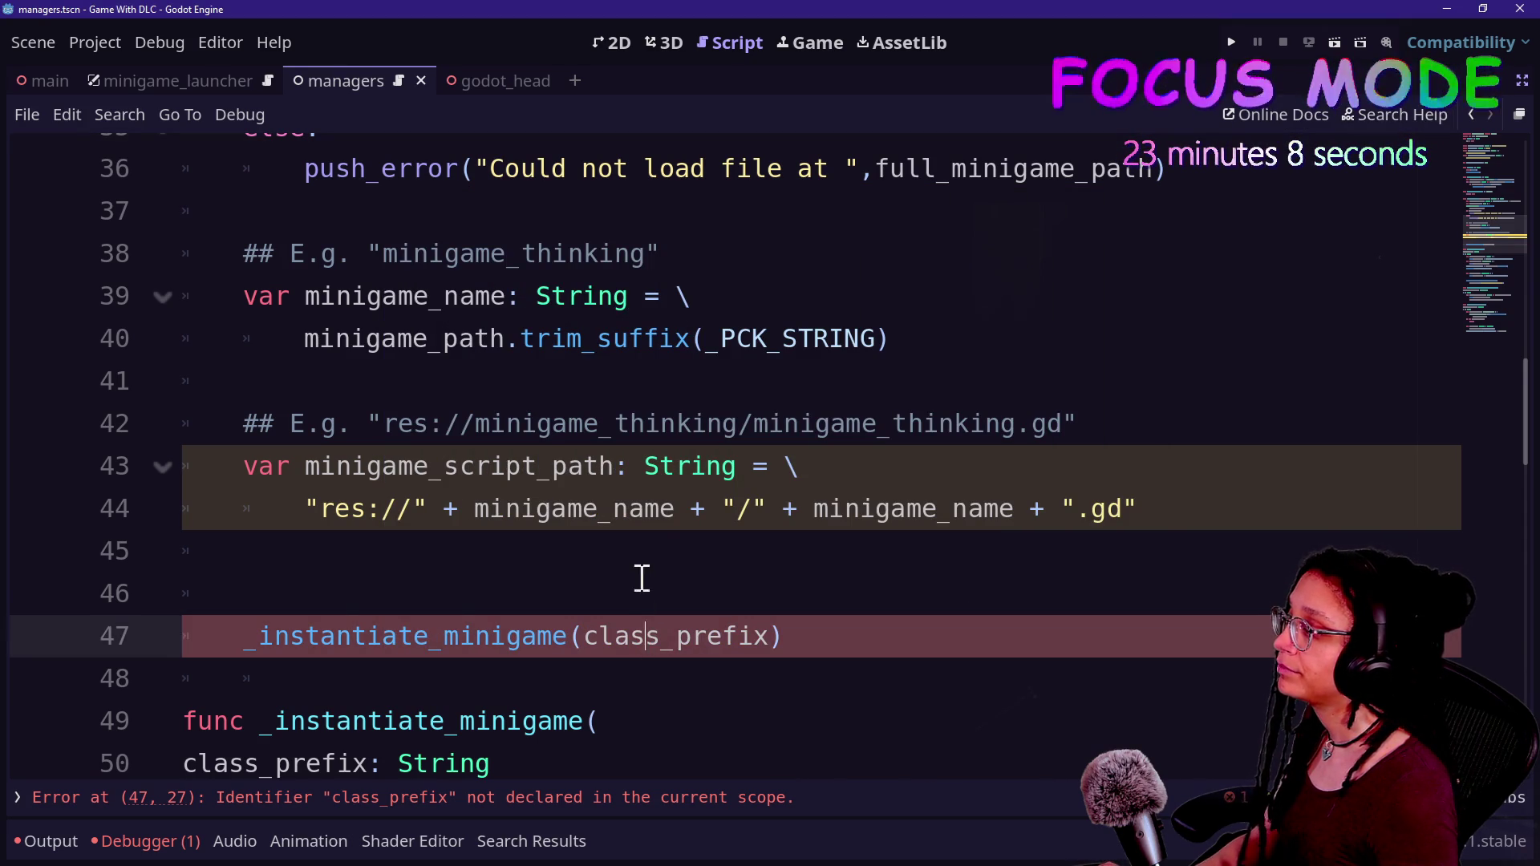
- Begin line 45 with EditorPlugin.add, correcting the misspelled class name
click(650, 548)
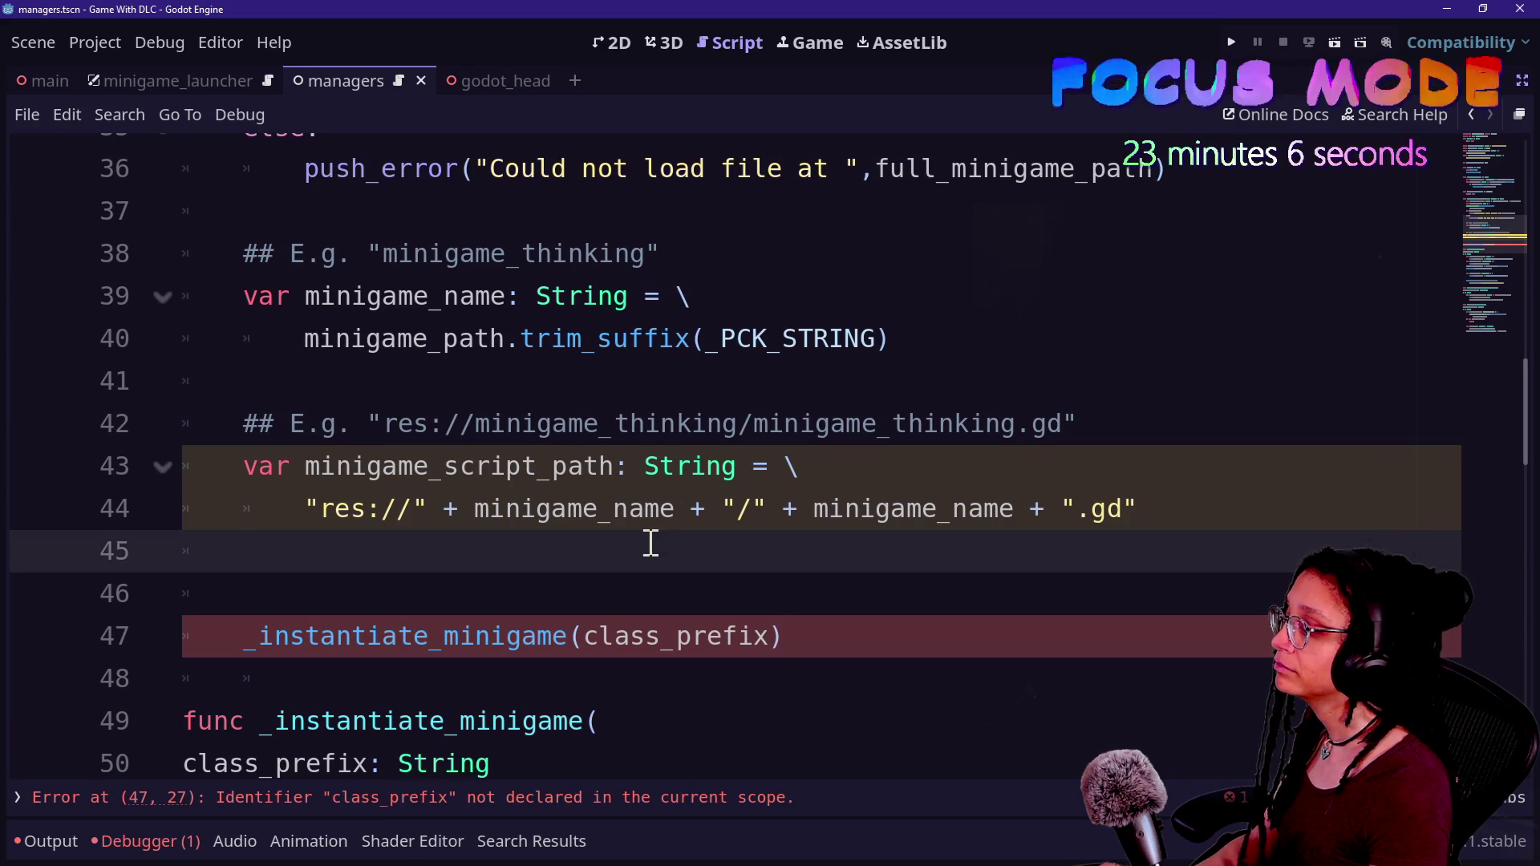
text(EdutirO=)
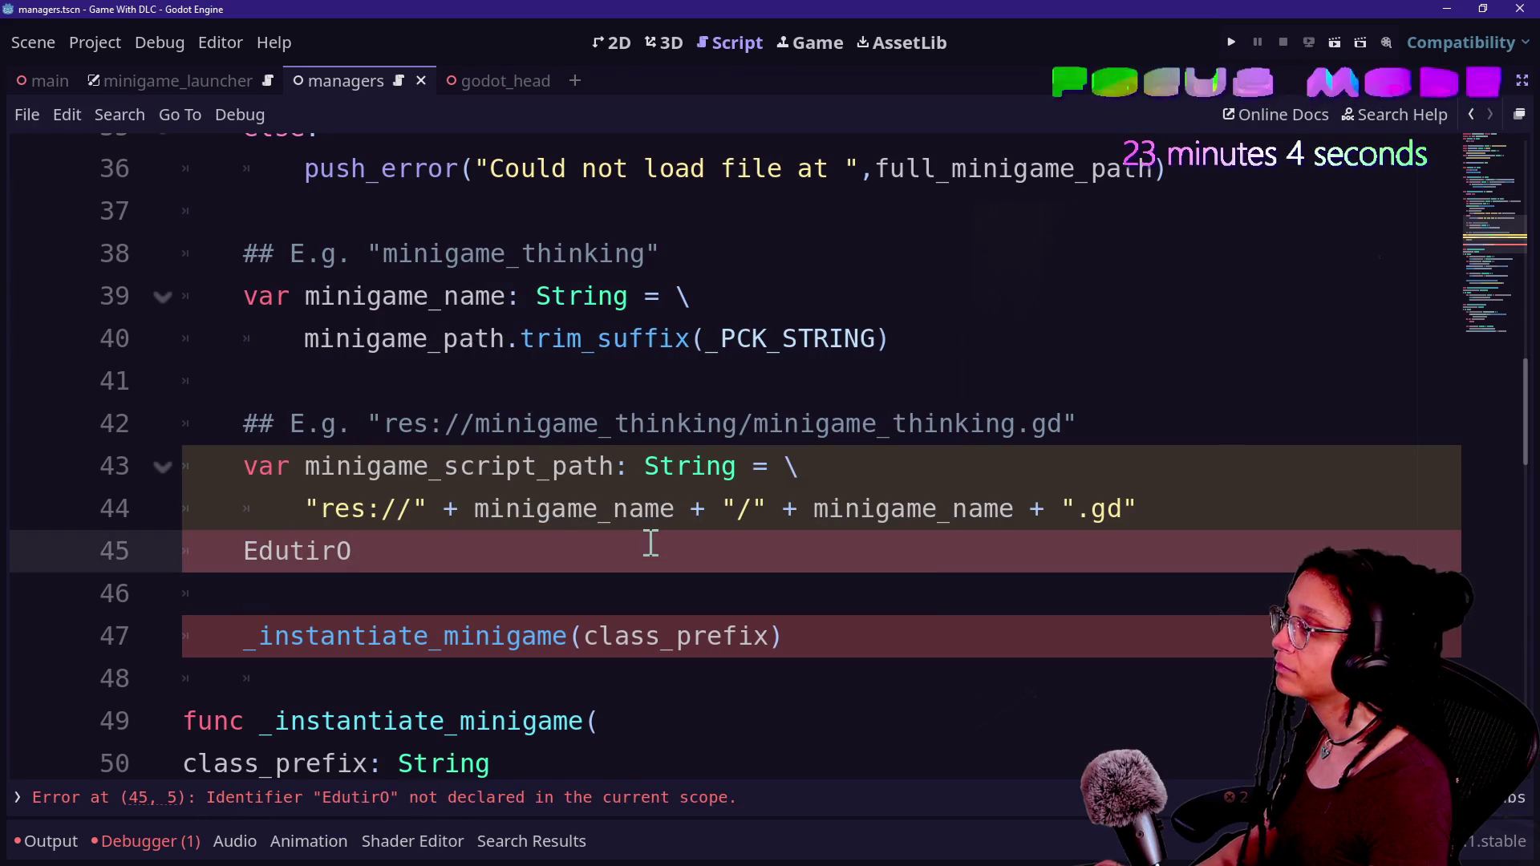
key(BackSpace)
key(BackSpace)
key(BackSpace)
text(or)
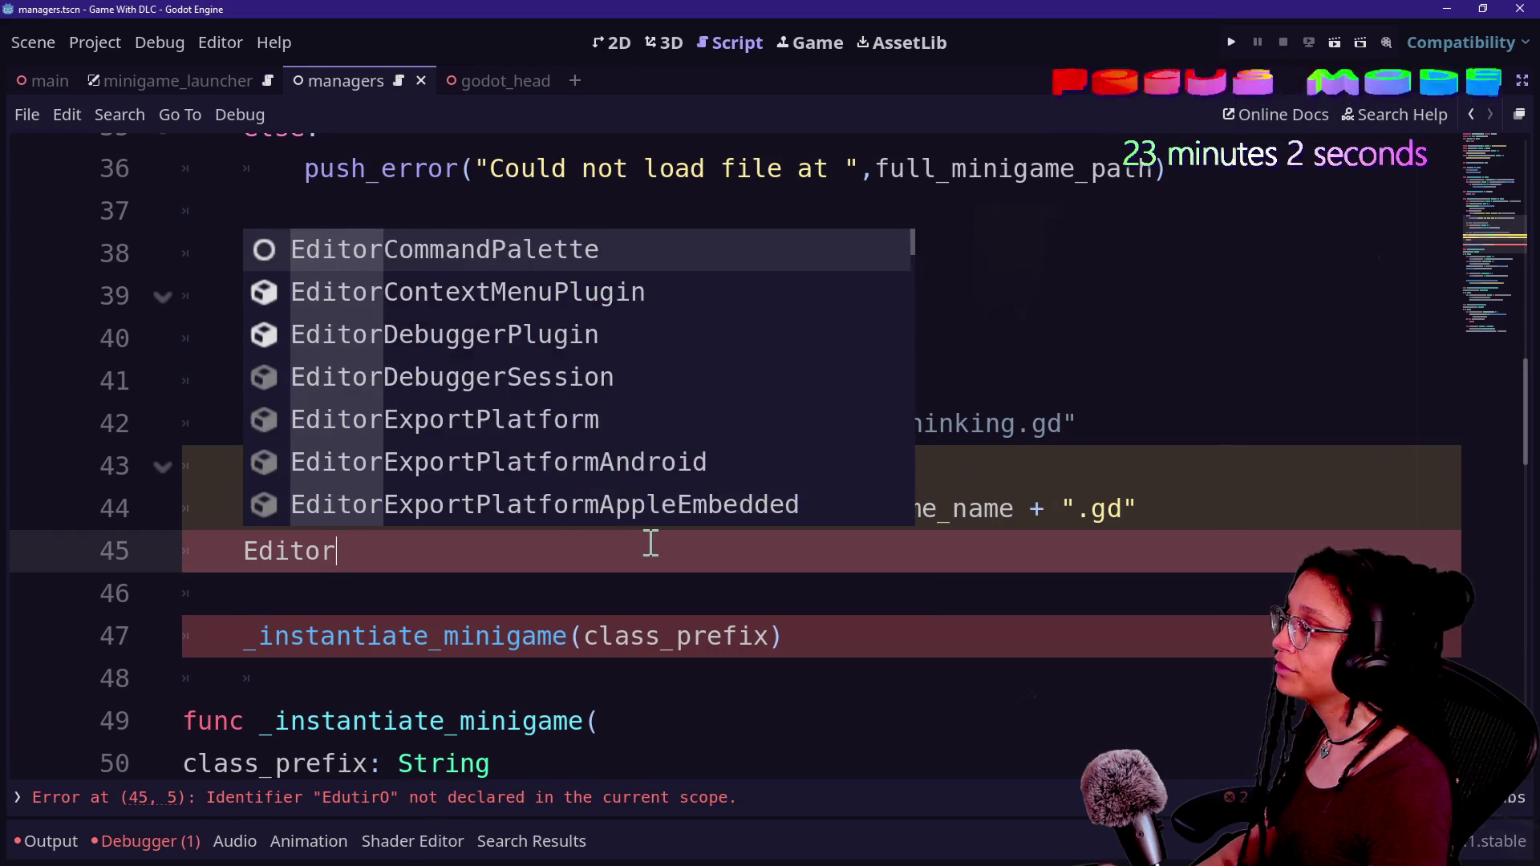
text(Plugin.add)
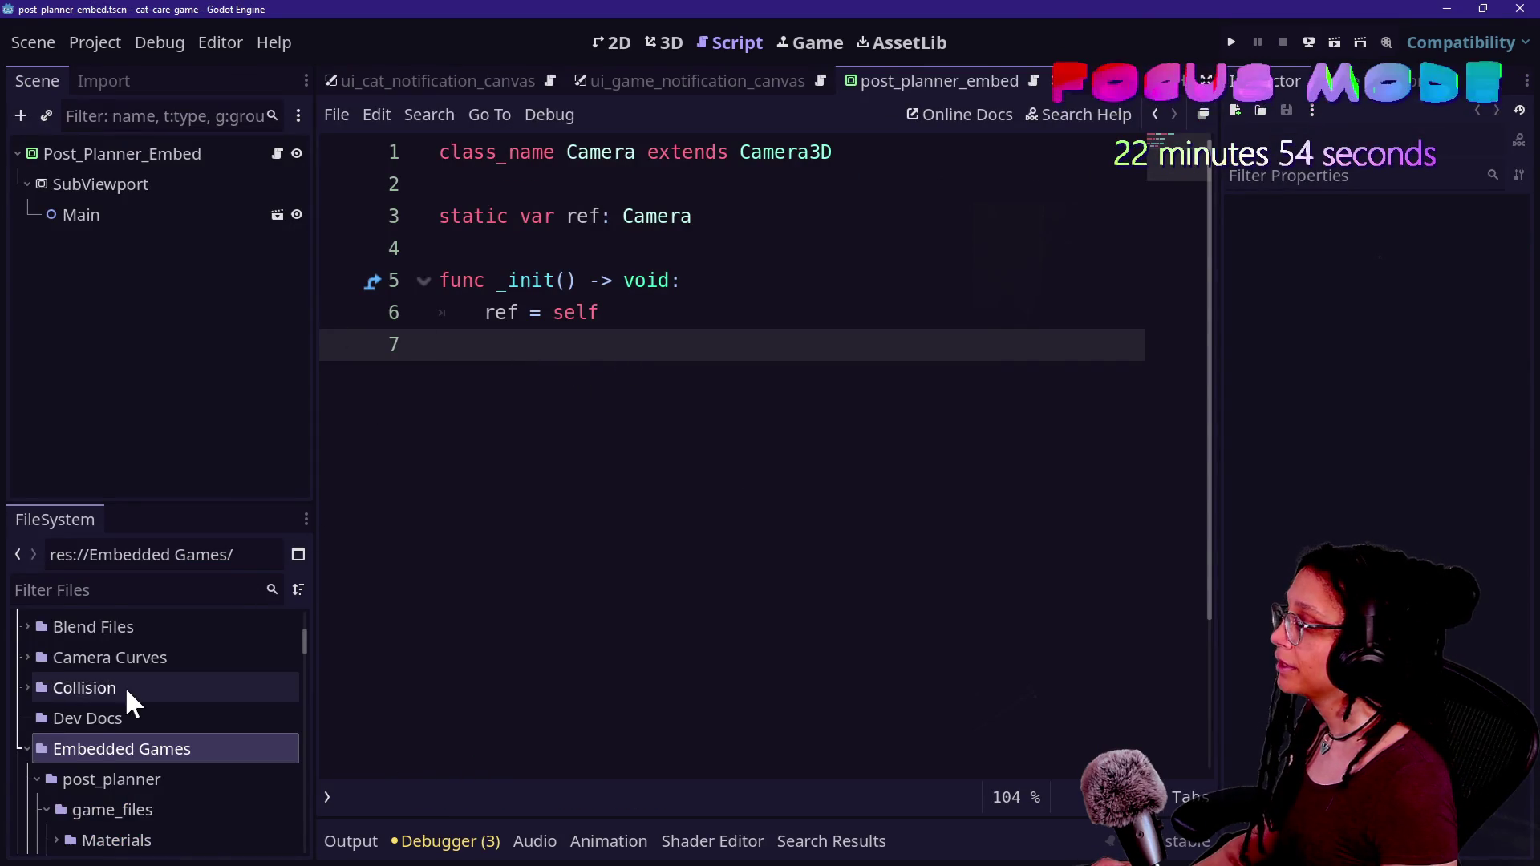
- Expand addons > fancy_prints and open its plugin.cfg and plugin.gd files
scroll(124, 686, up, 5)
click(27, 719)
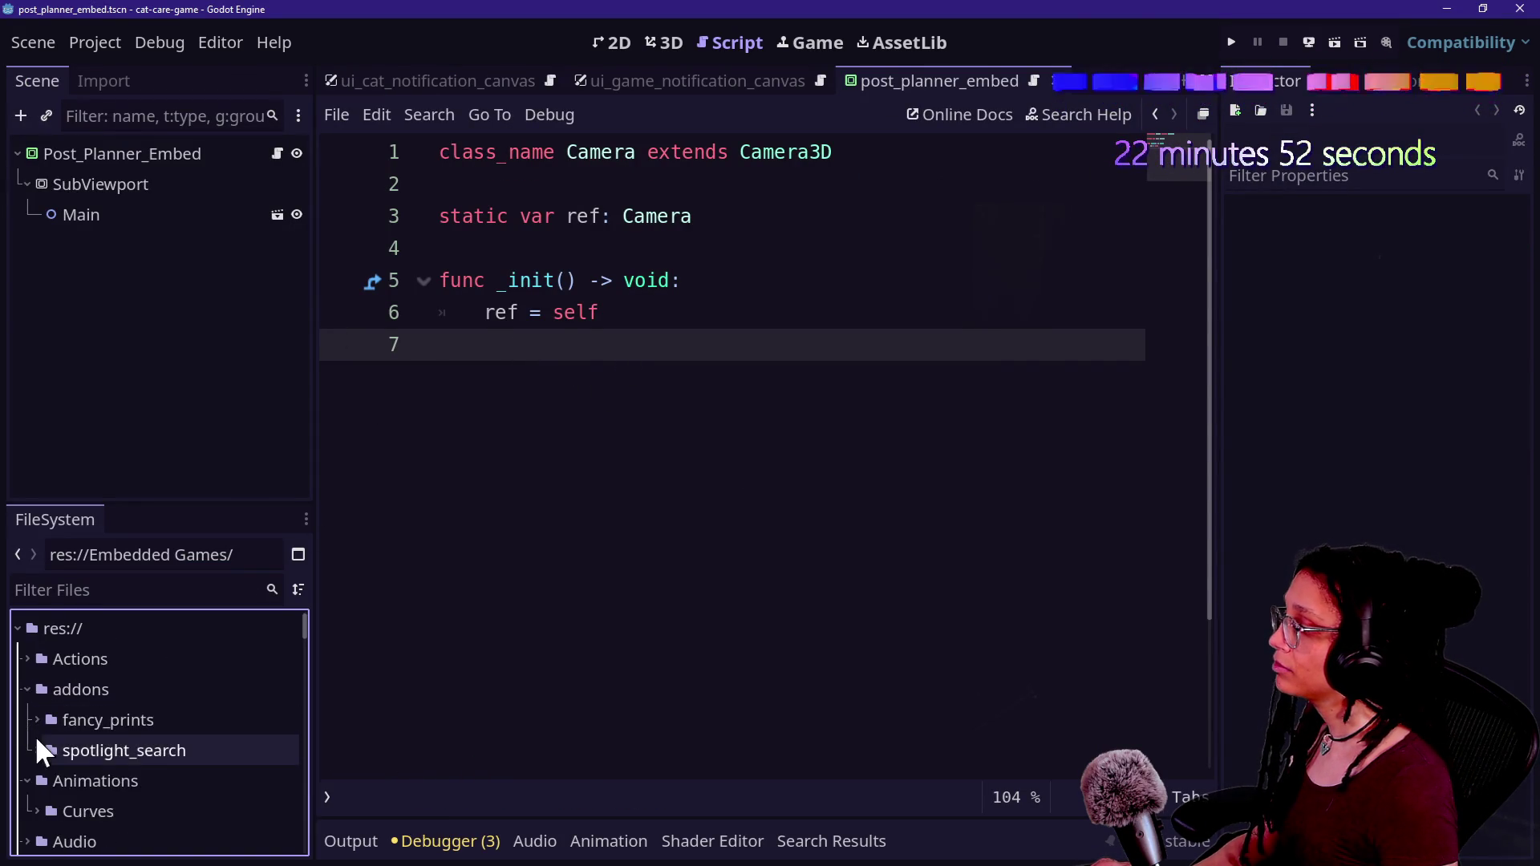
click(36, 720)
scroll(133, 766, down, 2)
click(171, 784)
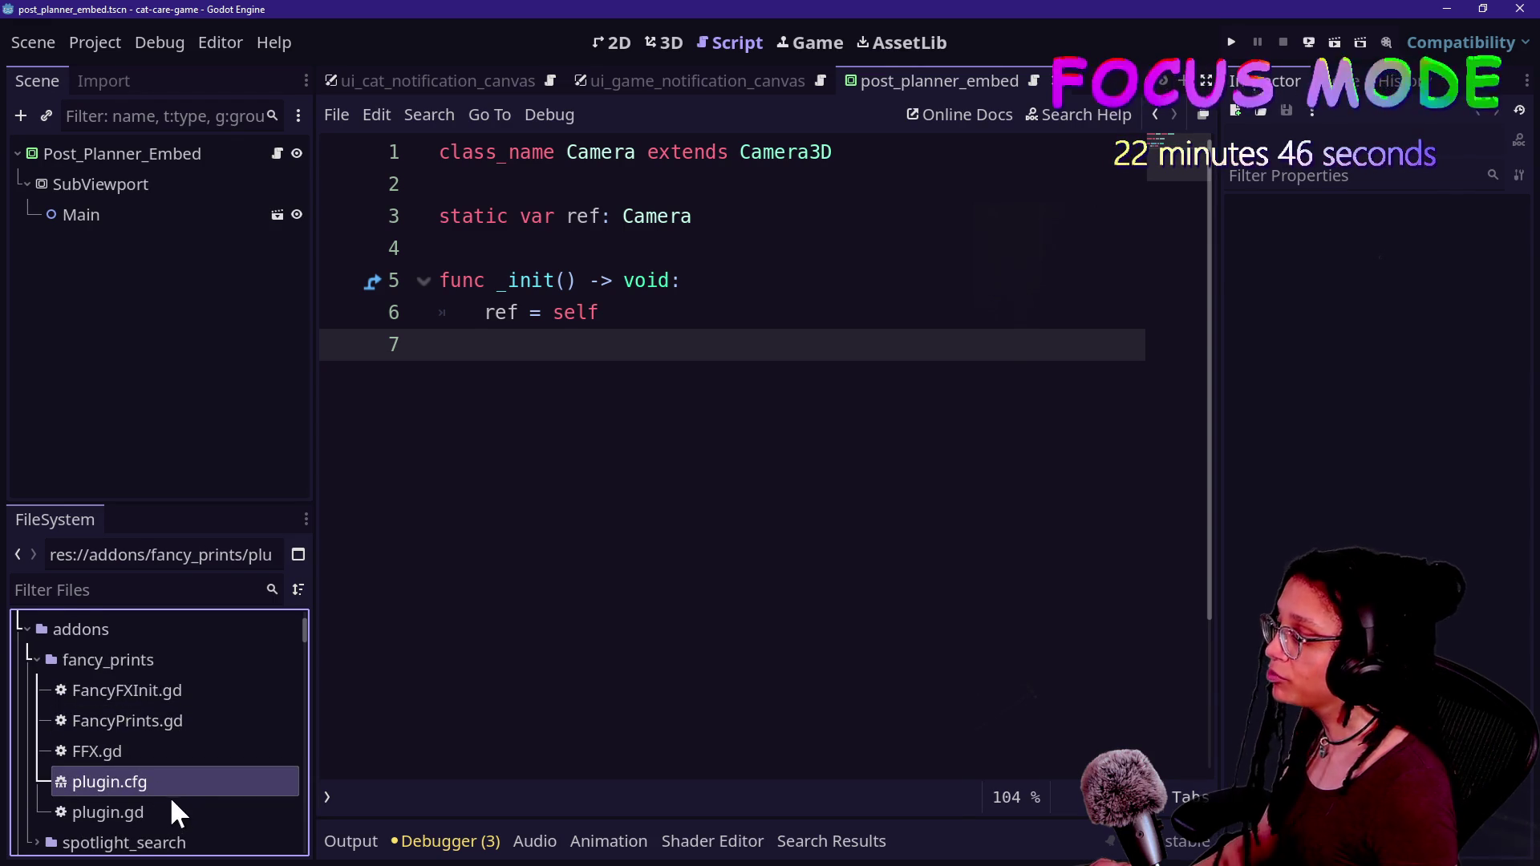
double_click(173, 794)
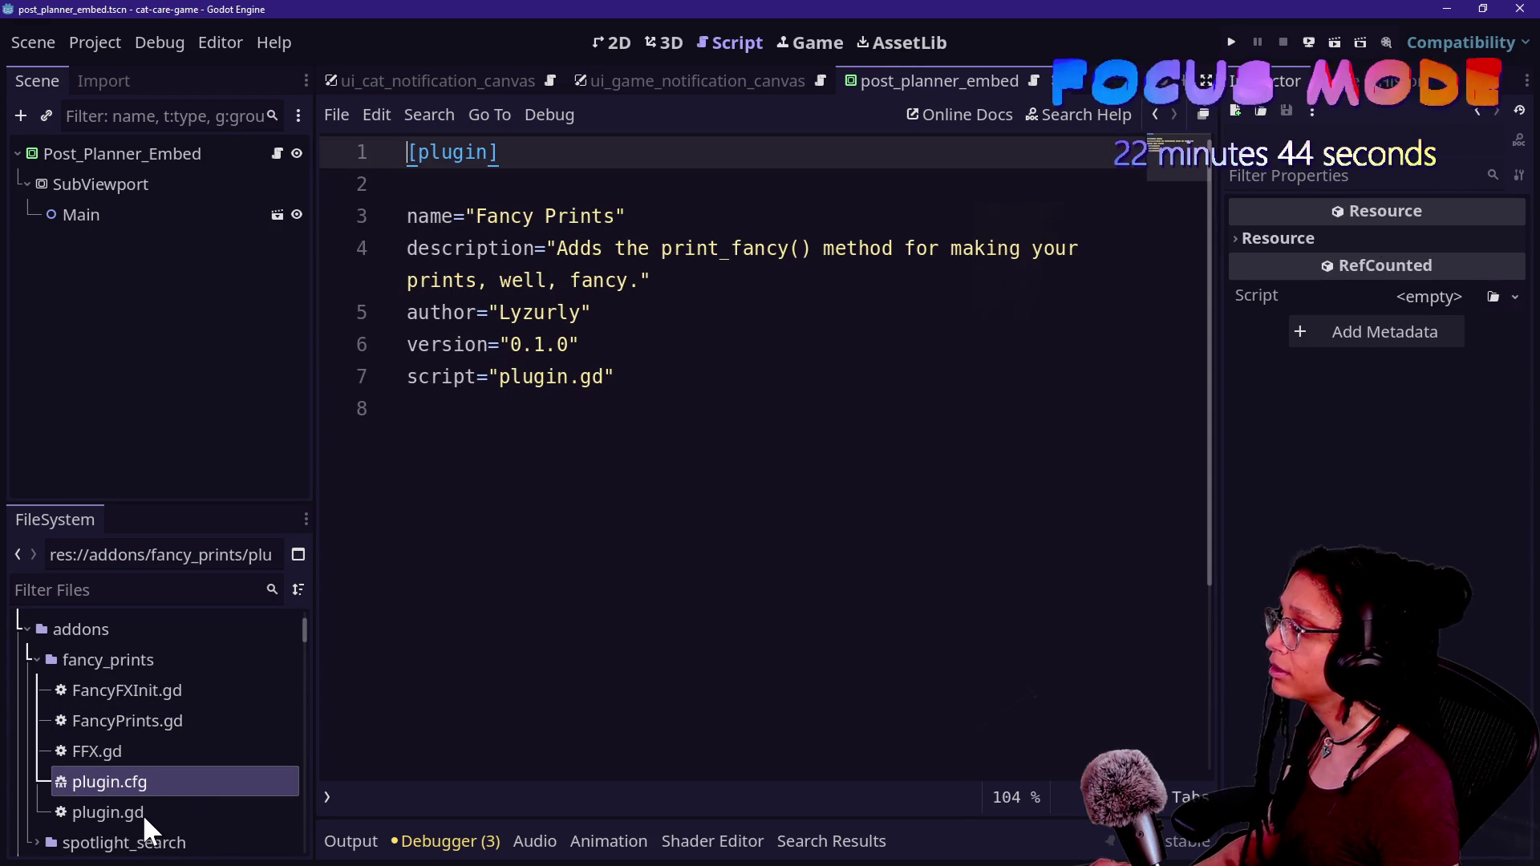
double_click(142, 814)
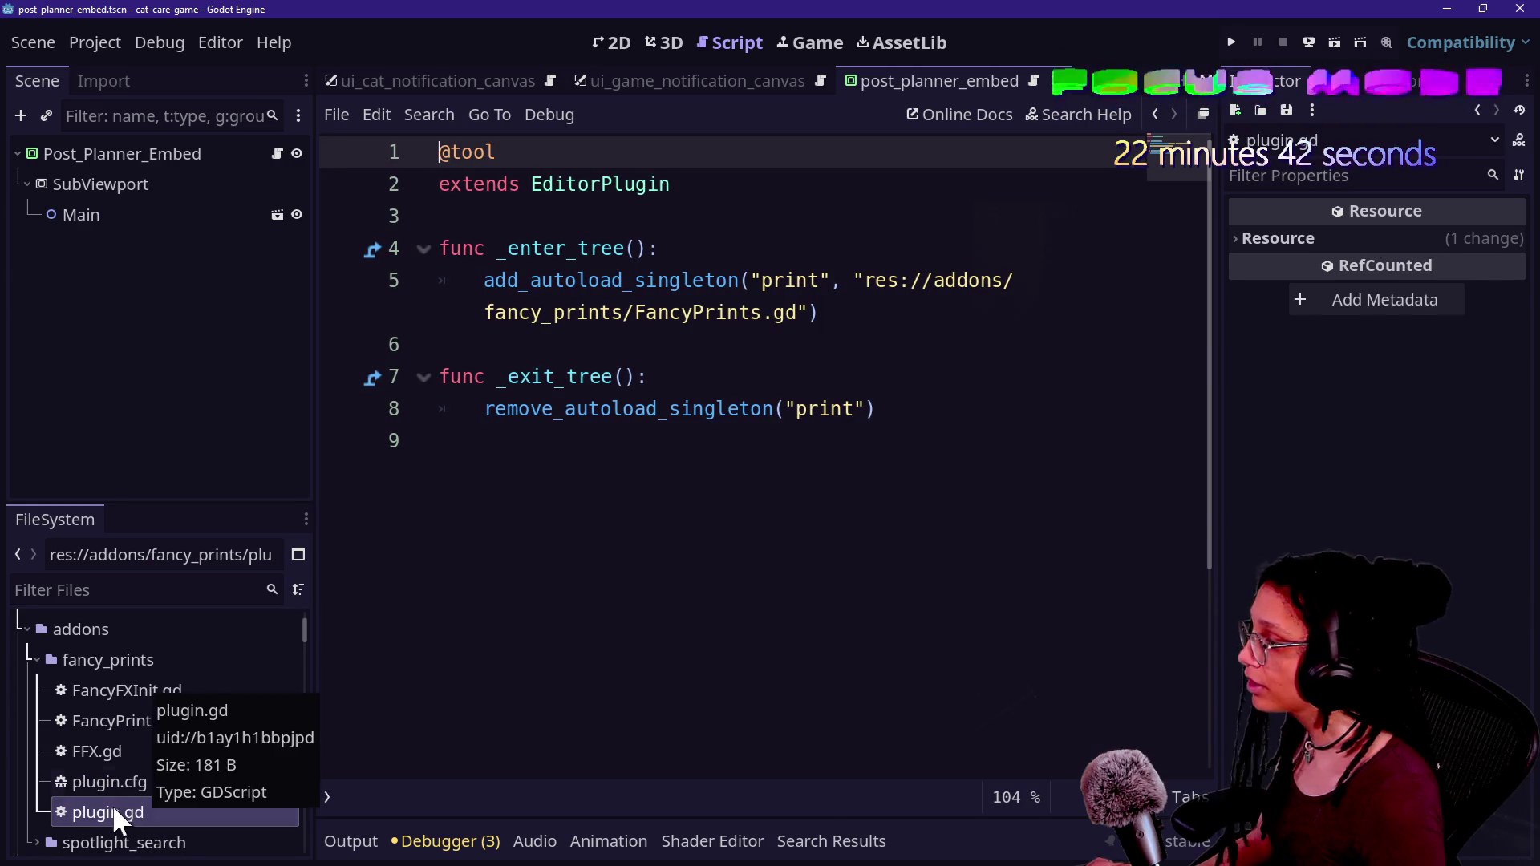
- Examine plugin.gd's add_autoload_singleton call, its FancyPrints.gd path and the remove_autoload_singleton line
click(612, 312)
click(481, 277)
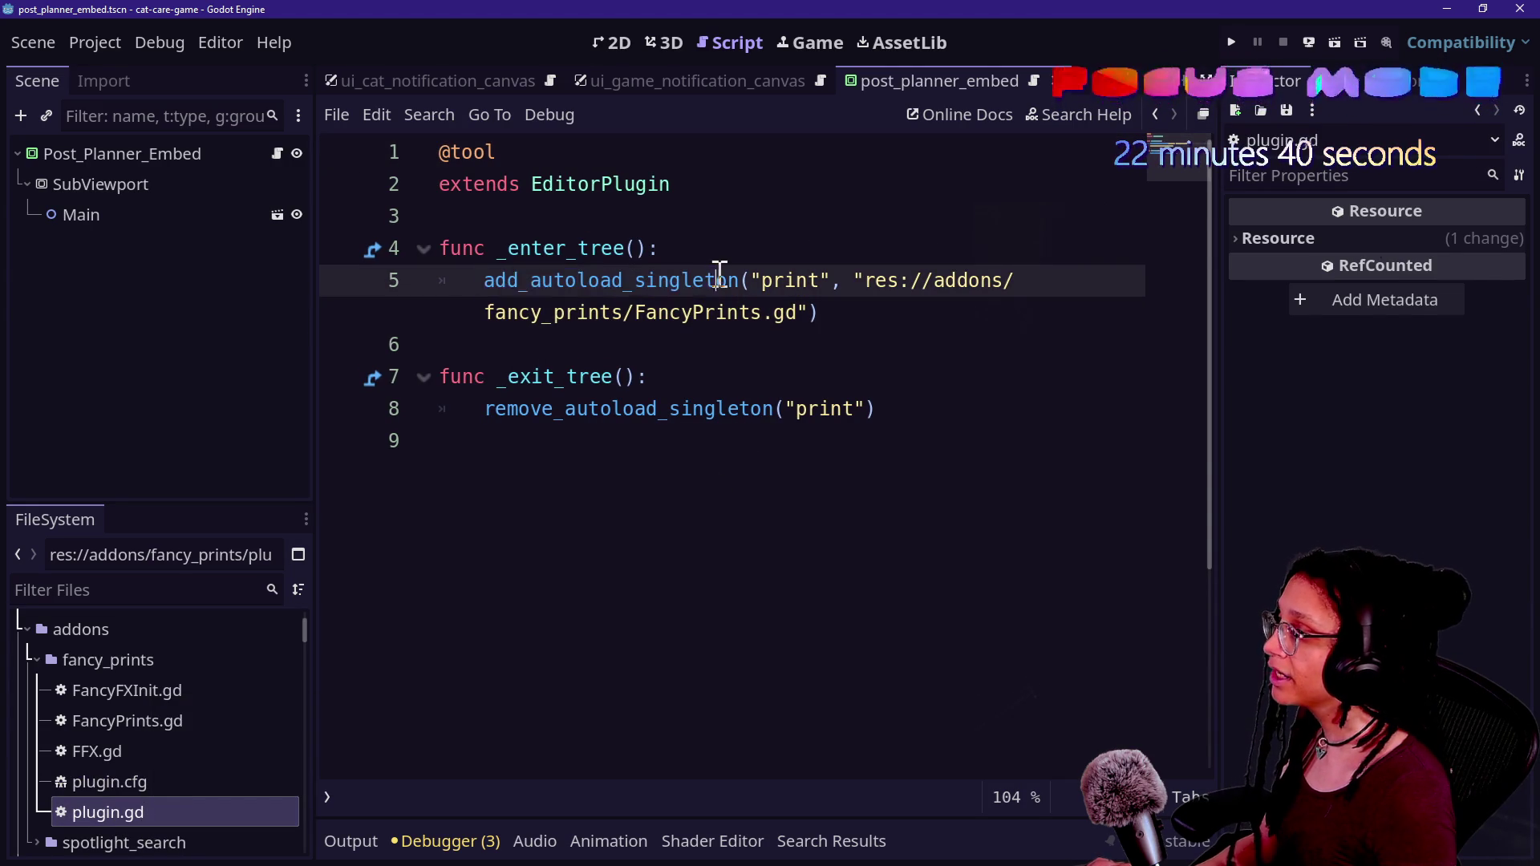
mouse_move(493, 179)
mouse_down()
mouse_move(684, 190)
mouse_move(574, 182)
mouse_up()
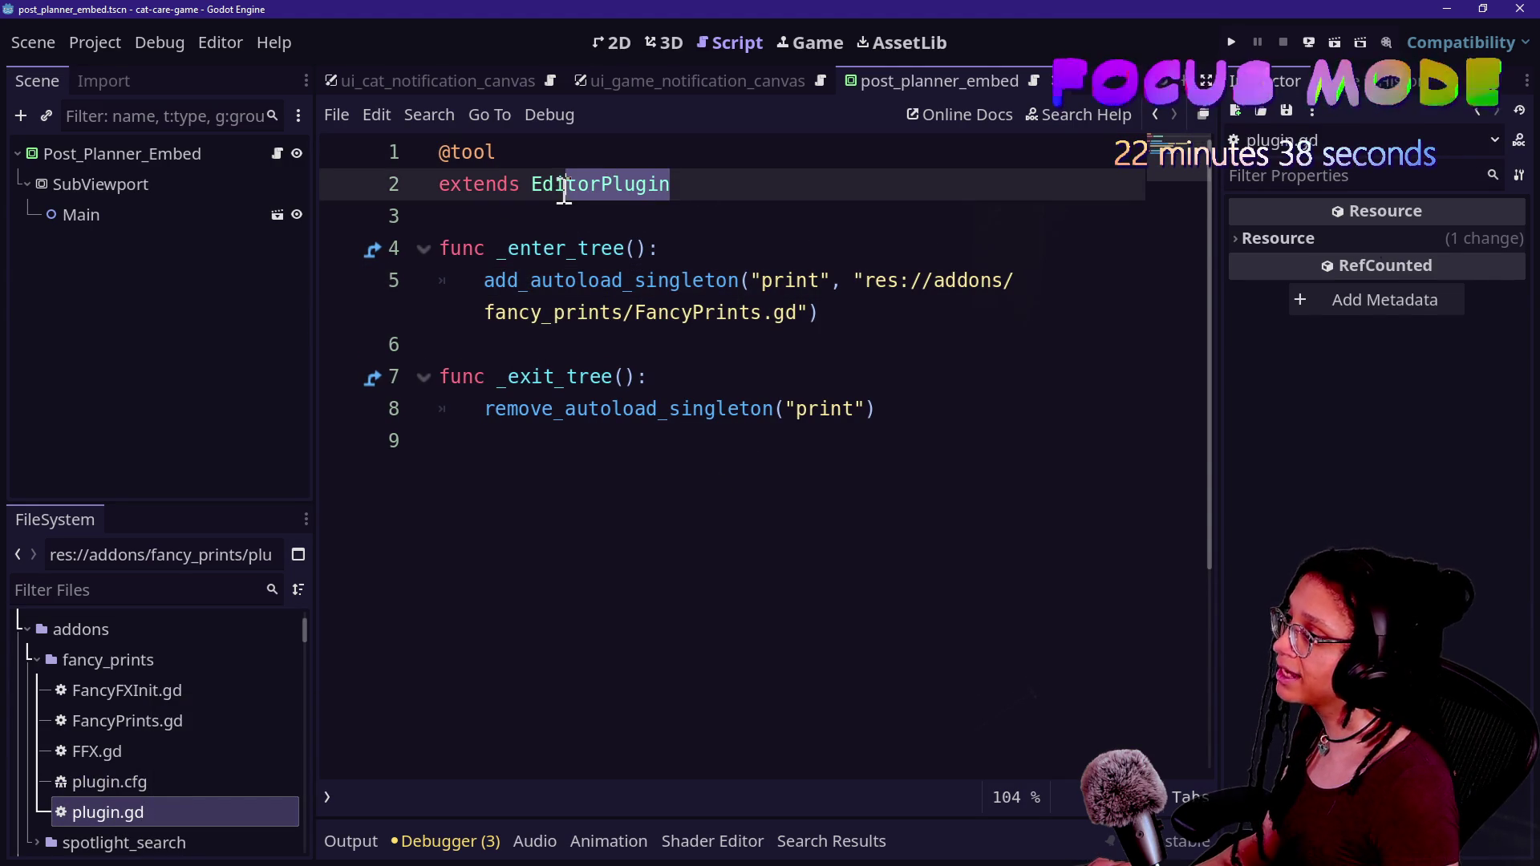
click(566, 185)
click(474, 286)
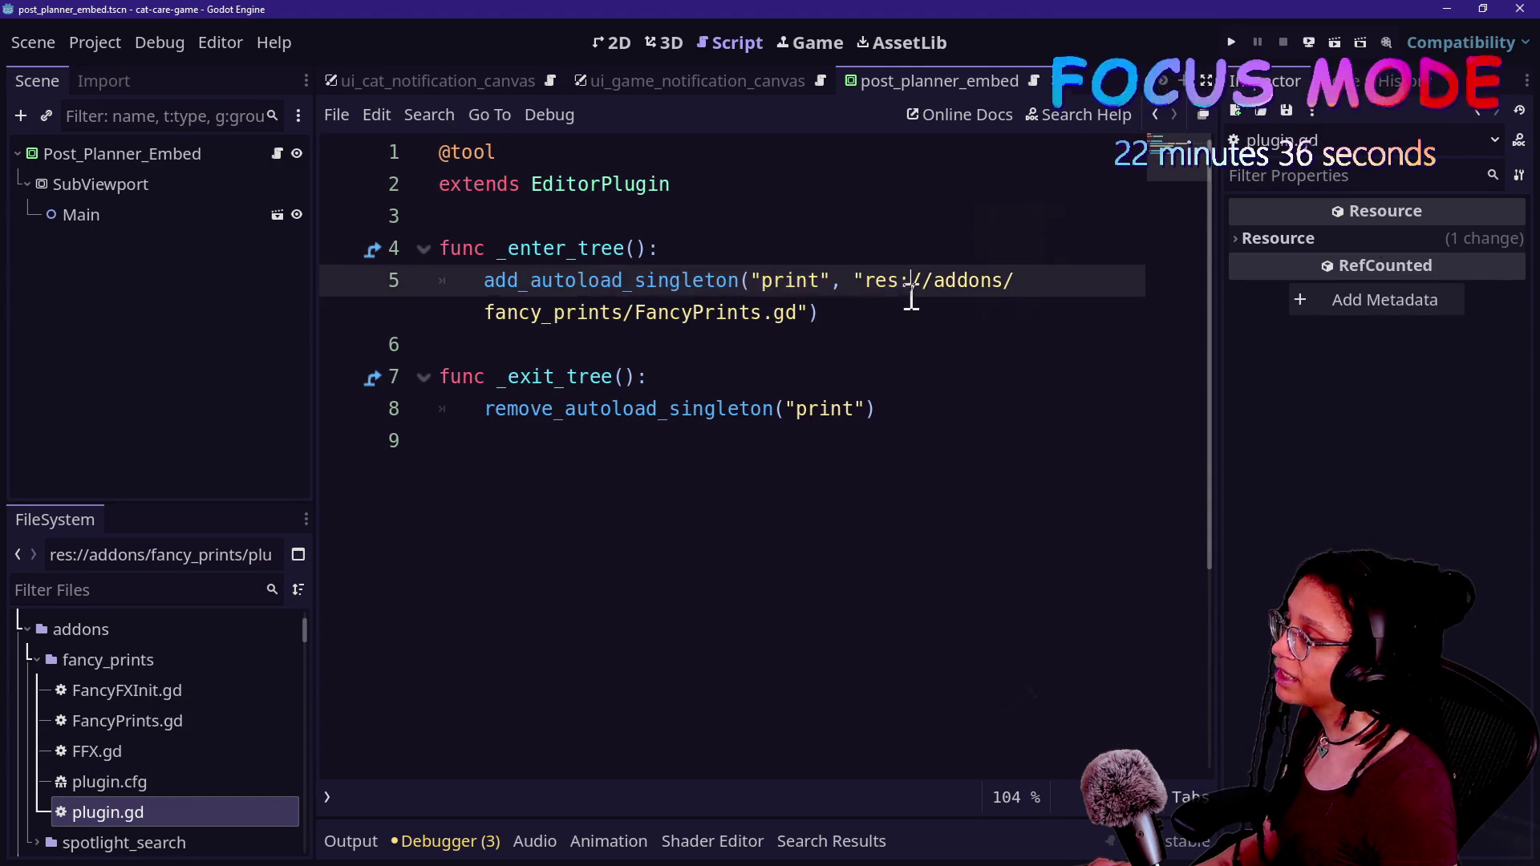
drag(870, 321, 485, 289)
click(479, 285)
click(789, 314)
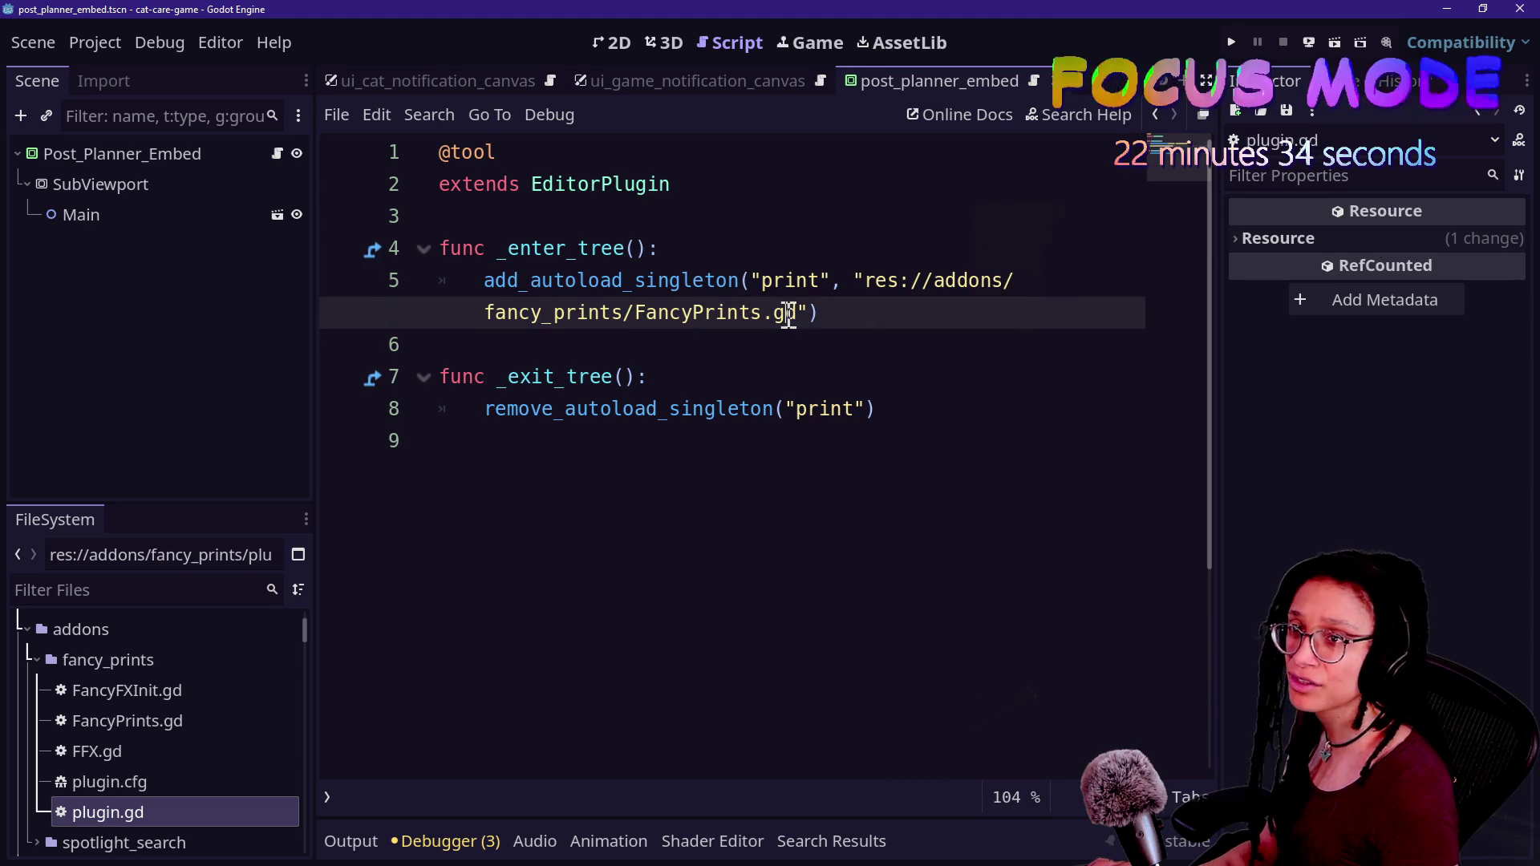
drag(830, 314, 606, 305)
click(605, 298)
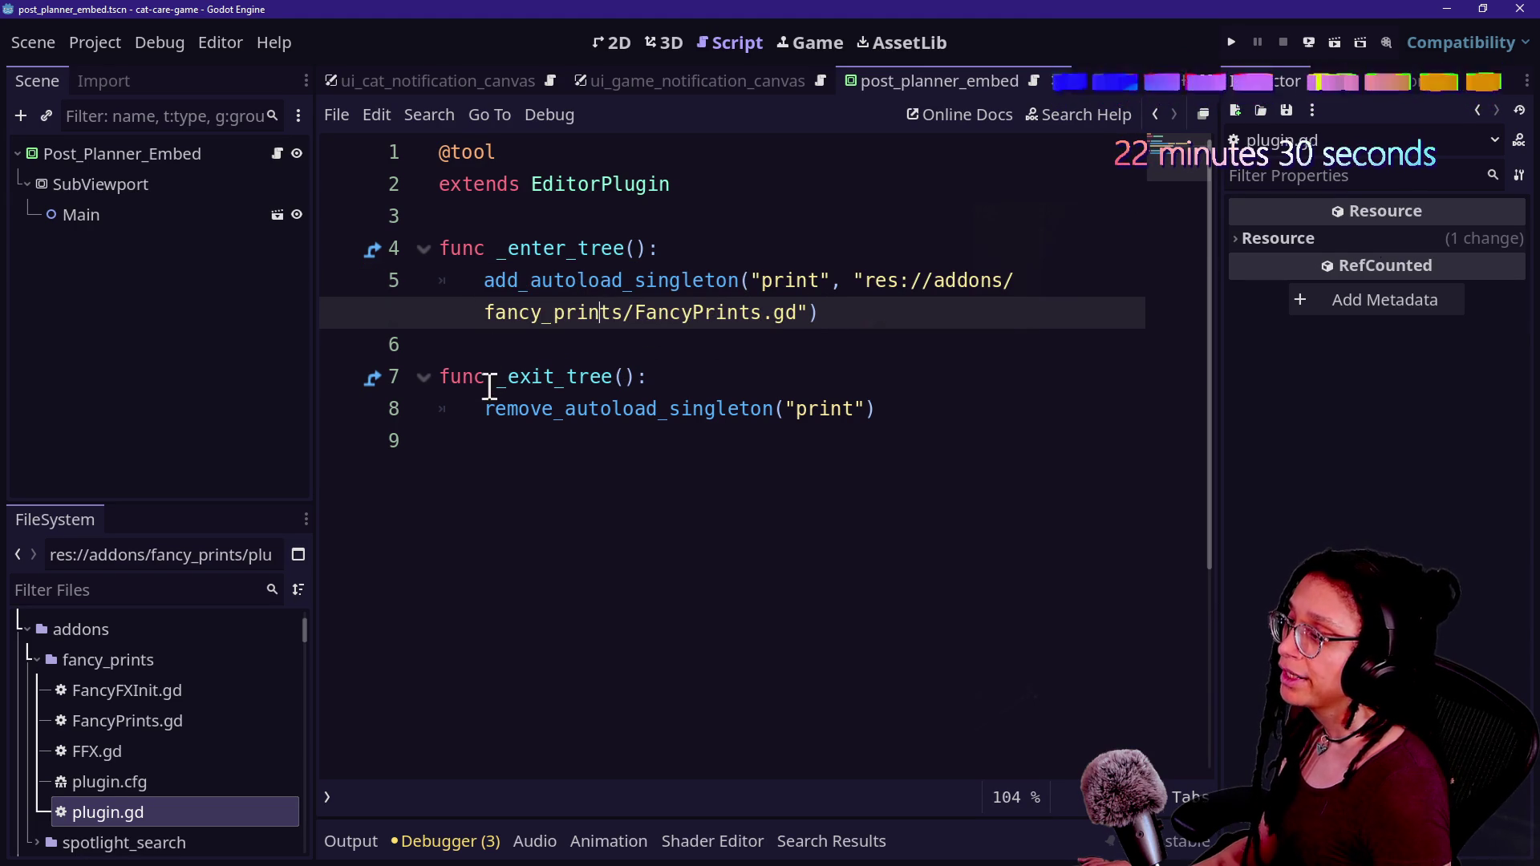
drag(482, 409, 845, 405)
click(903, 398)
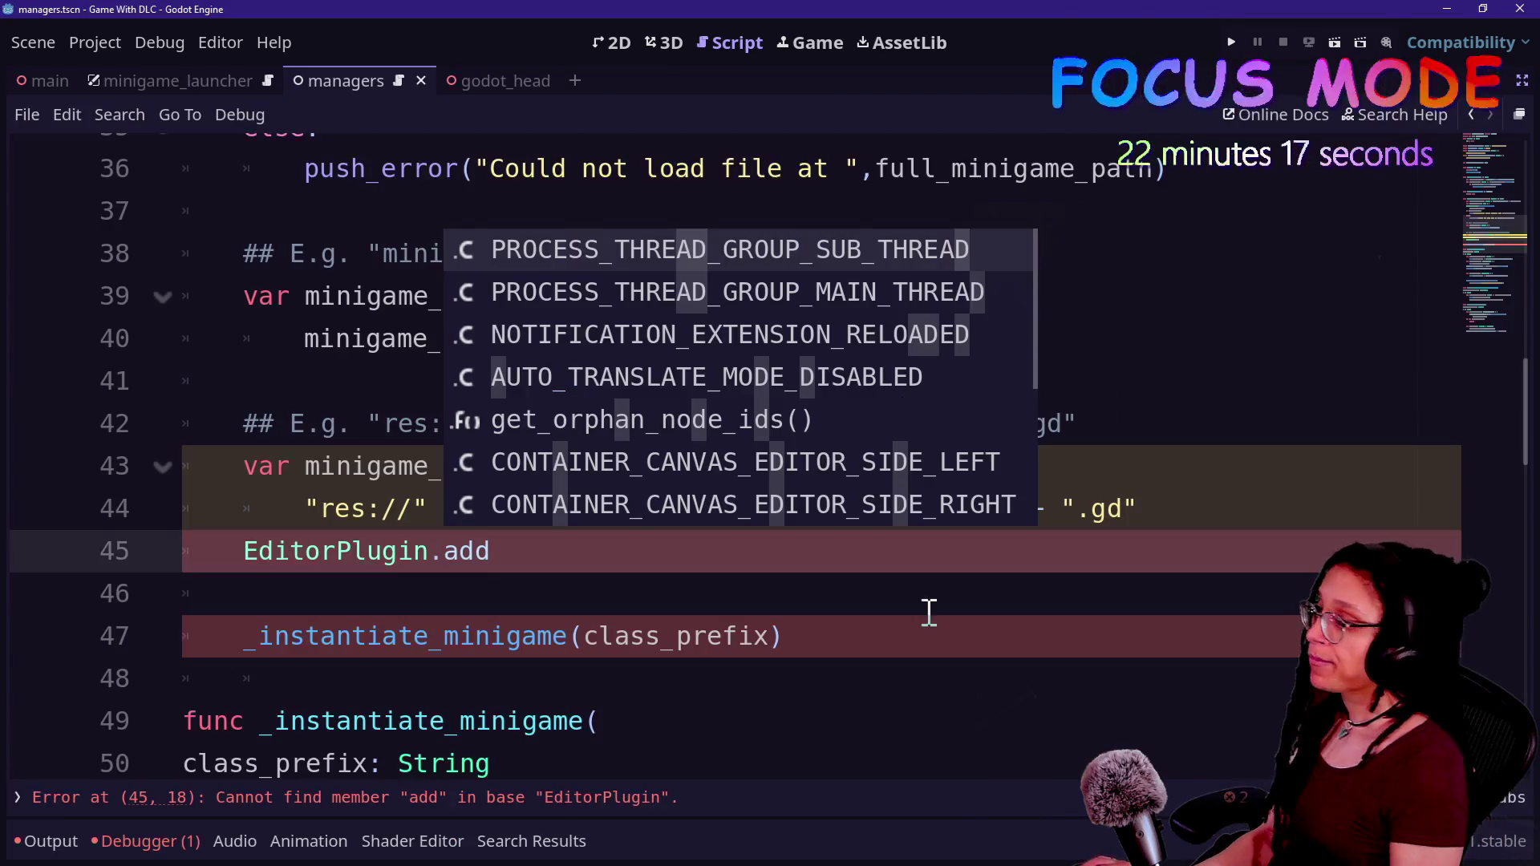
key(Escape)
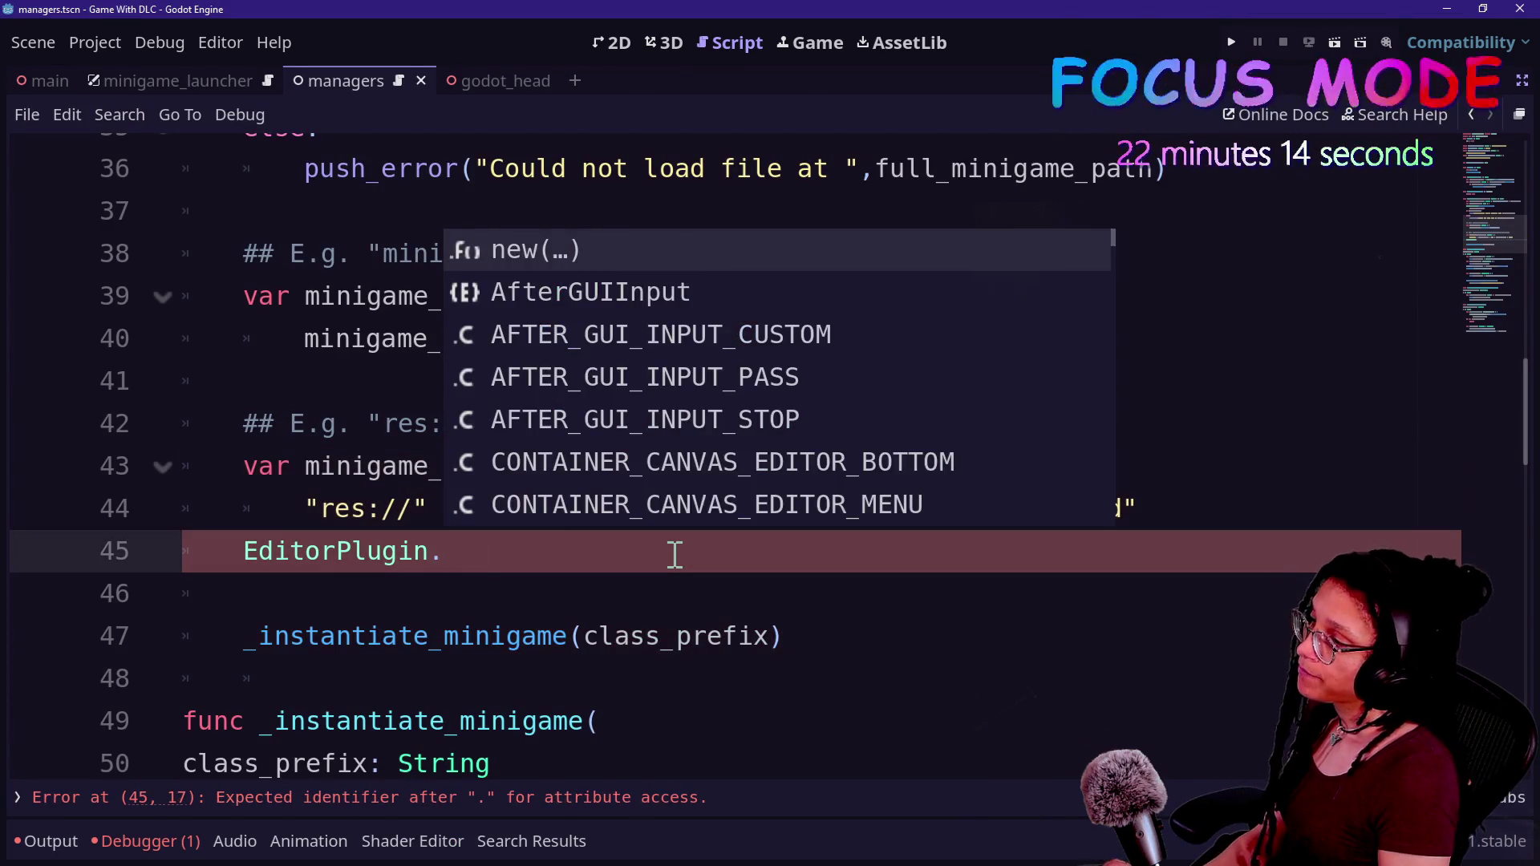
- Recheck plugin.gd in the cat-care-game window, then return to line 45 of managers.gd
text(add))
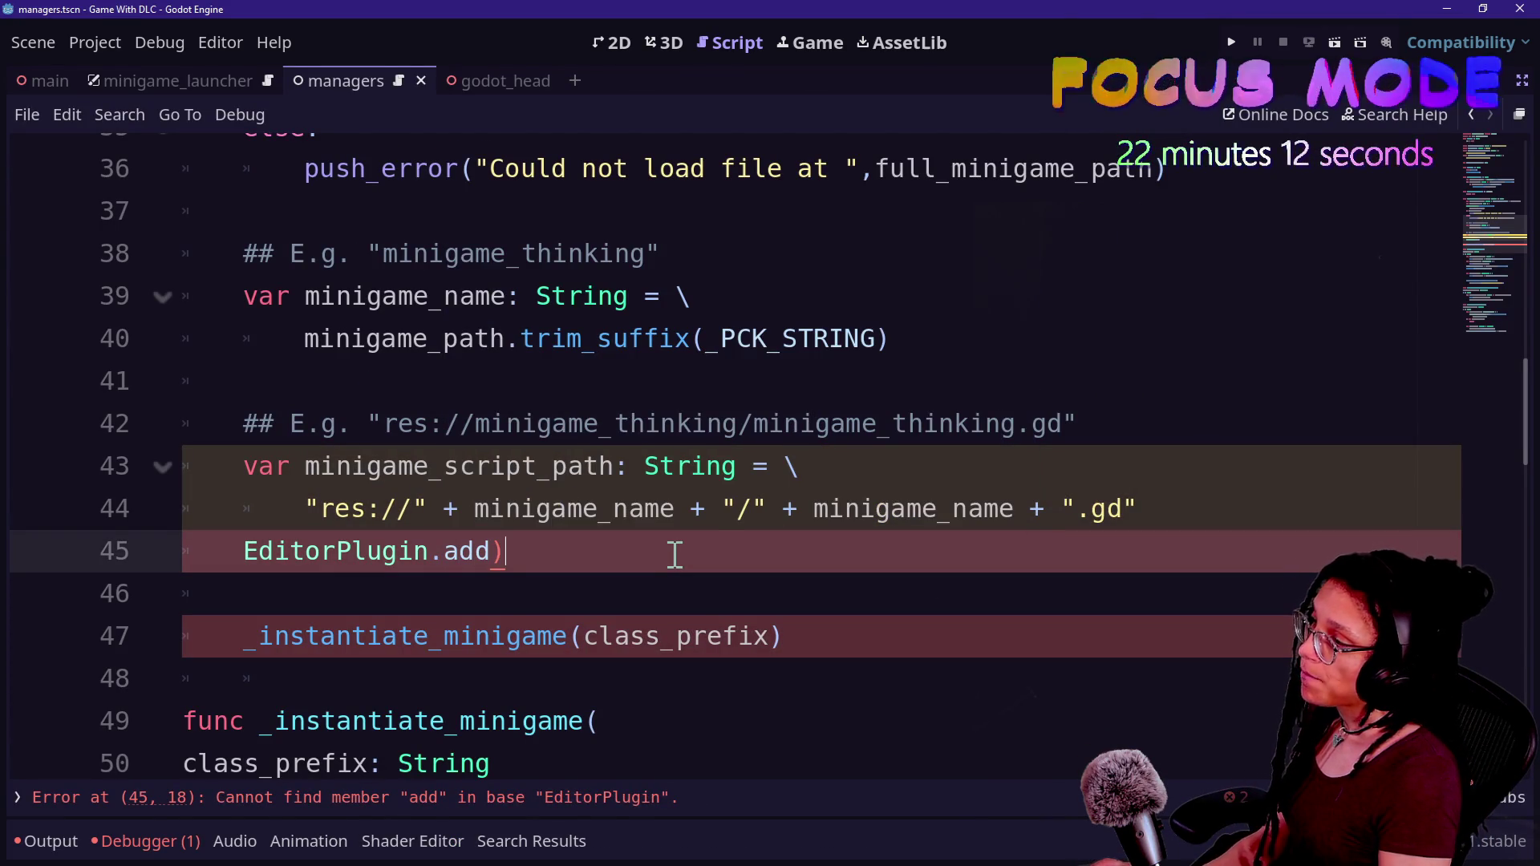
text(au)
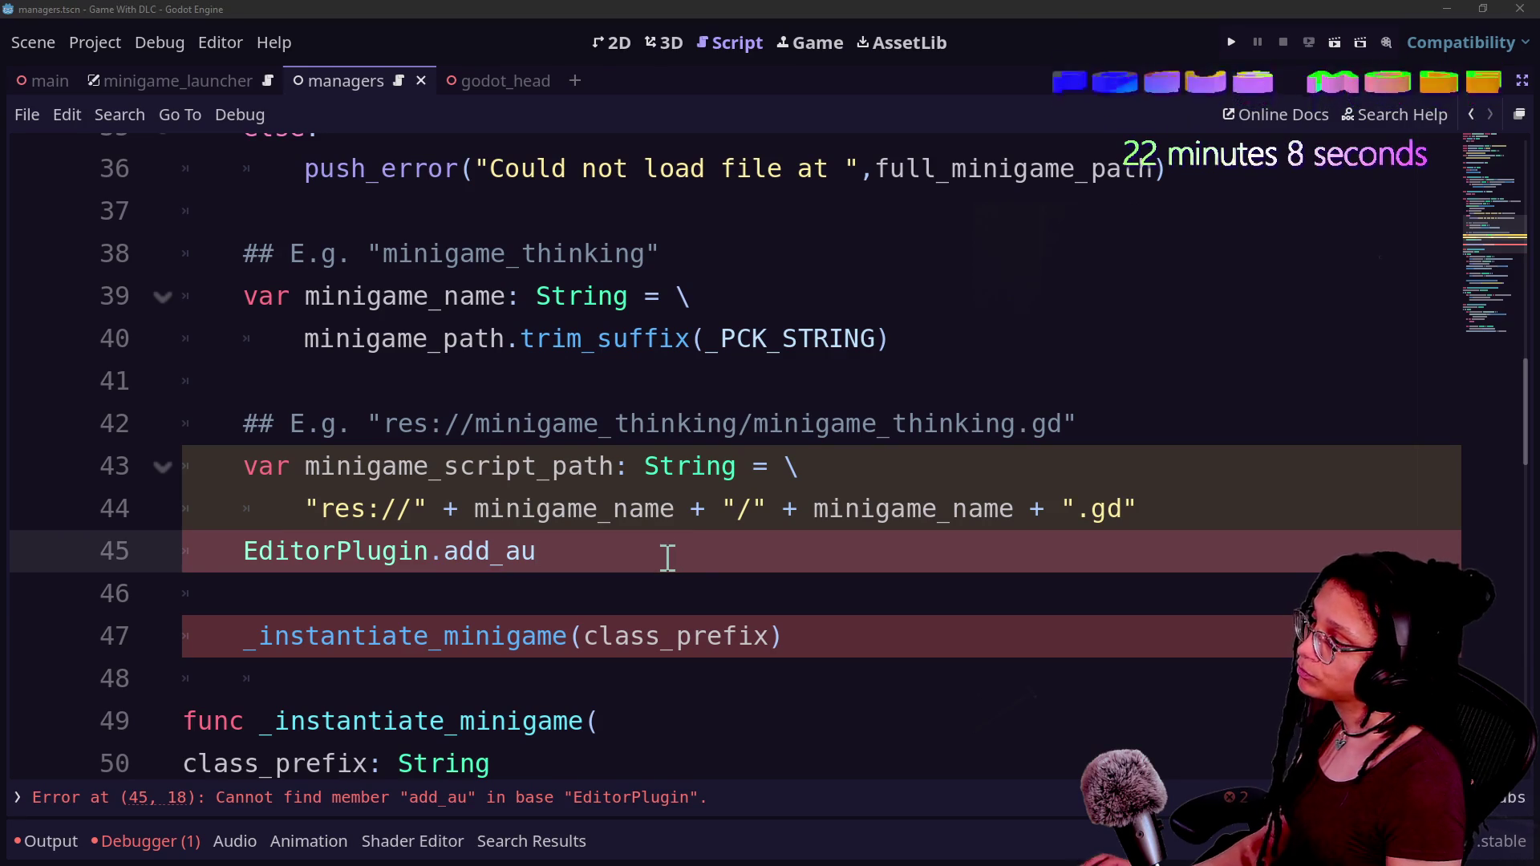
key(alt+Tab)
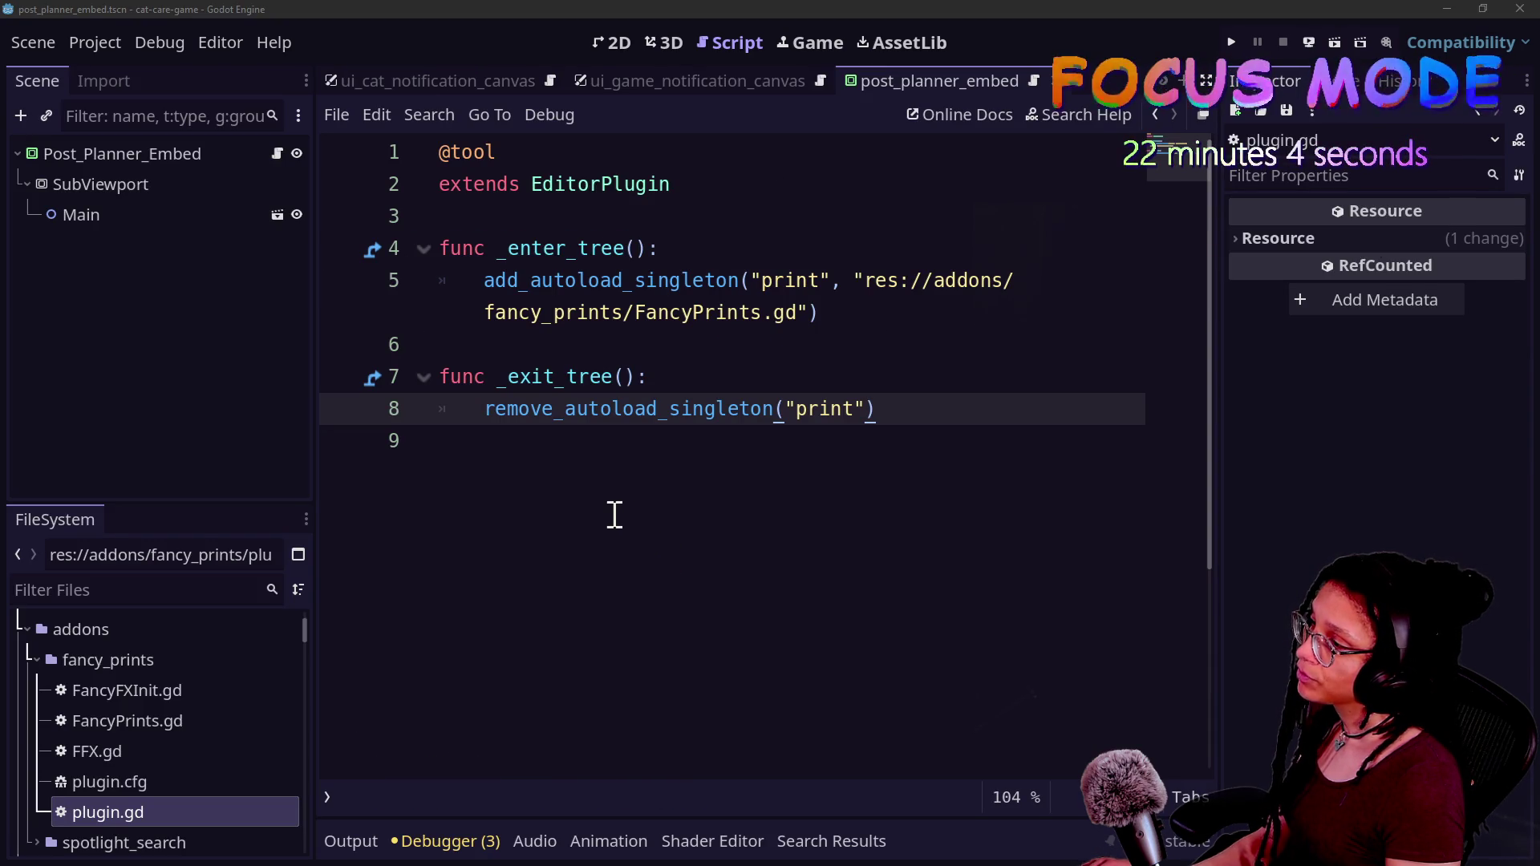
key(alt+Tab)
drag(588, 508, 275, 574)
click(320, 552)
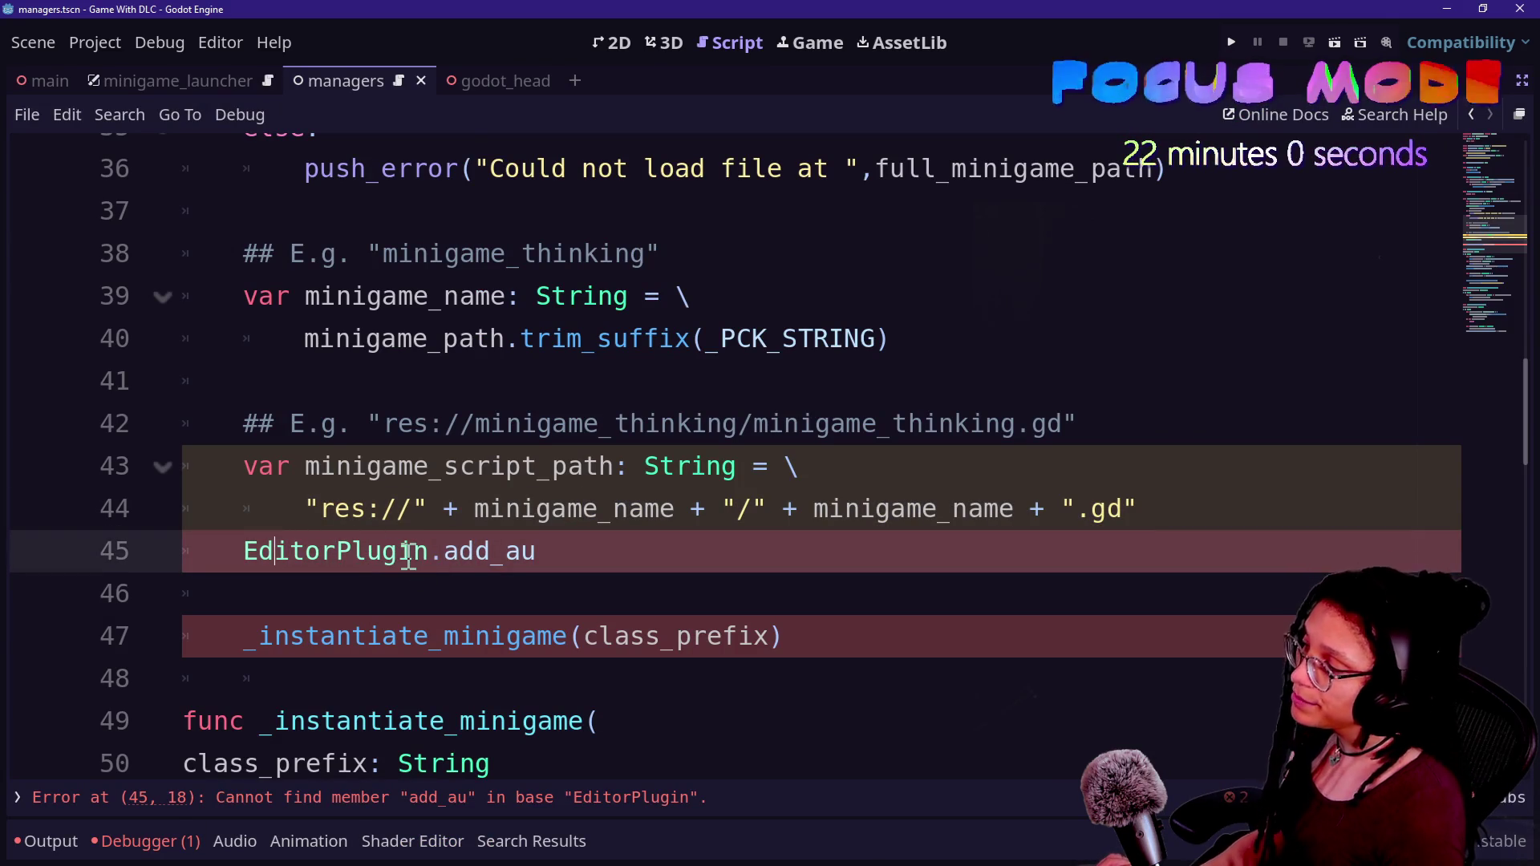
mouse_move(411, 552)
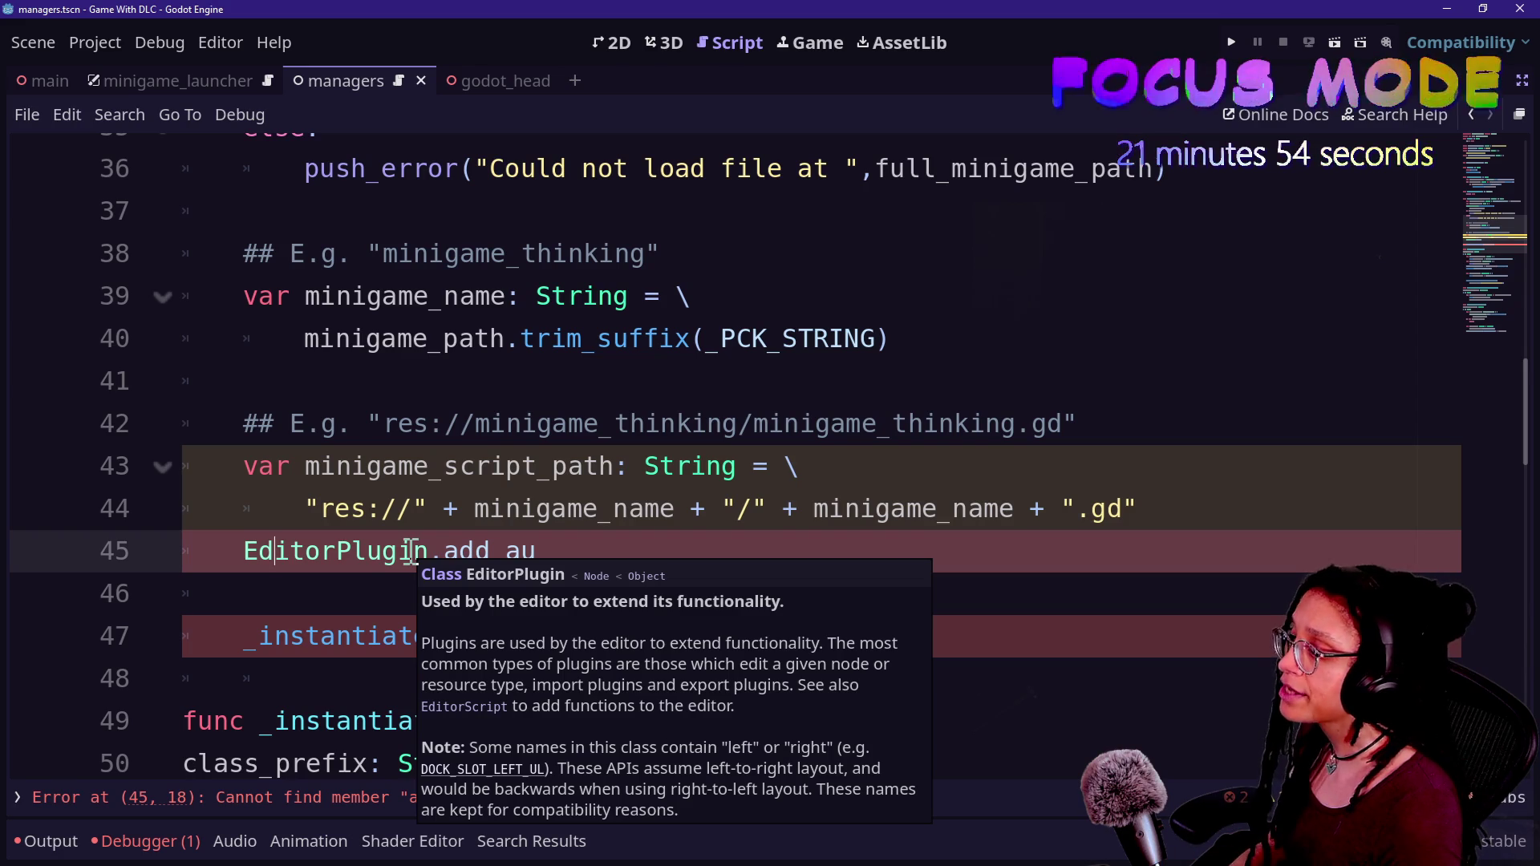
click(405, 552)
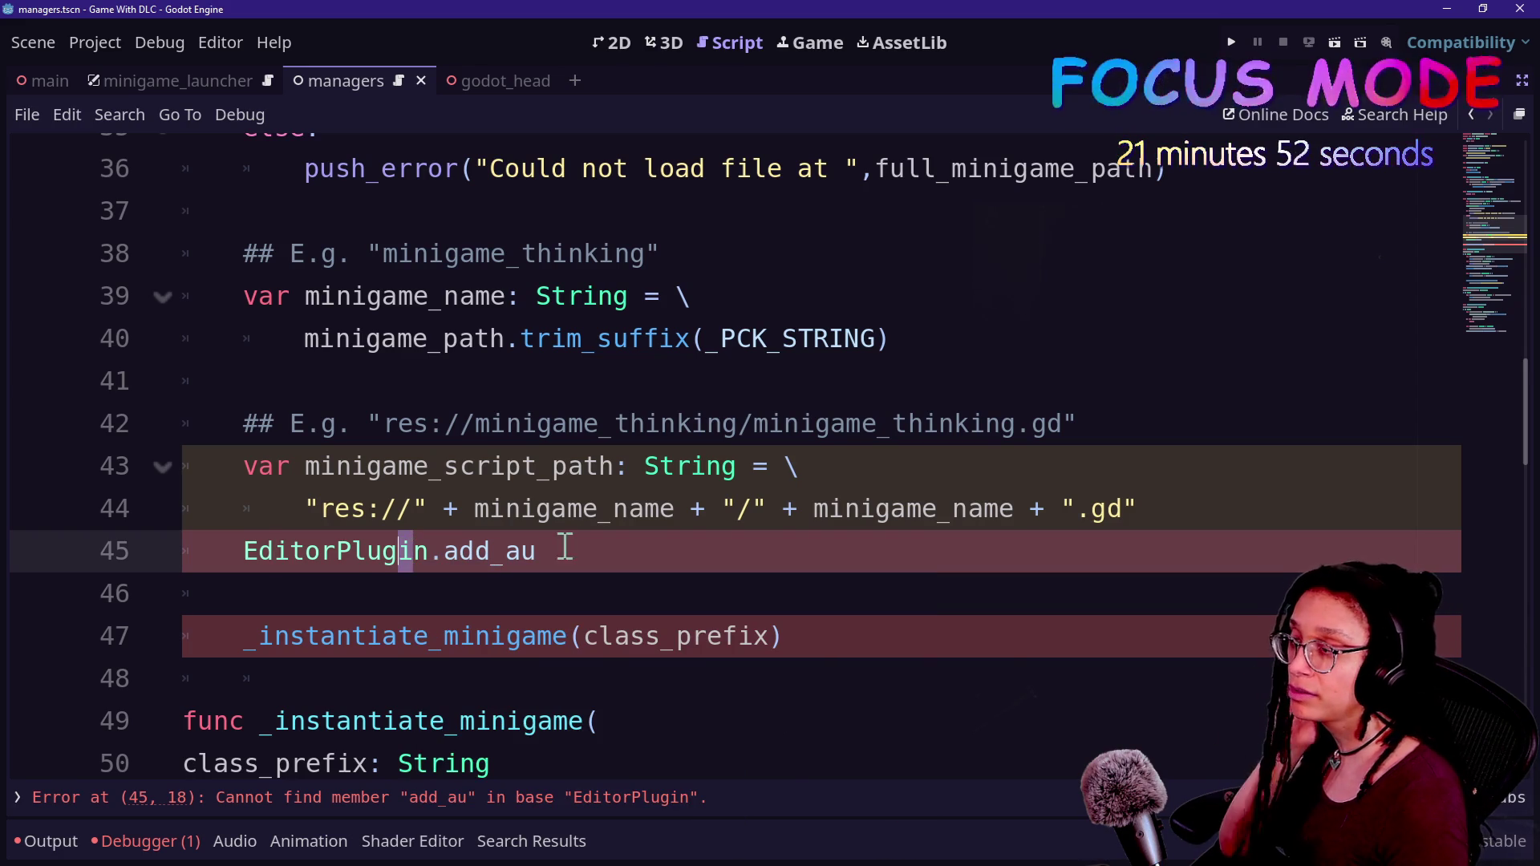
- Replace the partial add_au text so line 45 reads EditorPlugin.new() from autocomplete
click(587, 543)
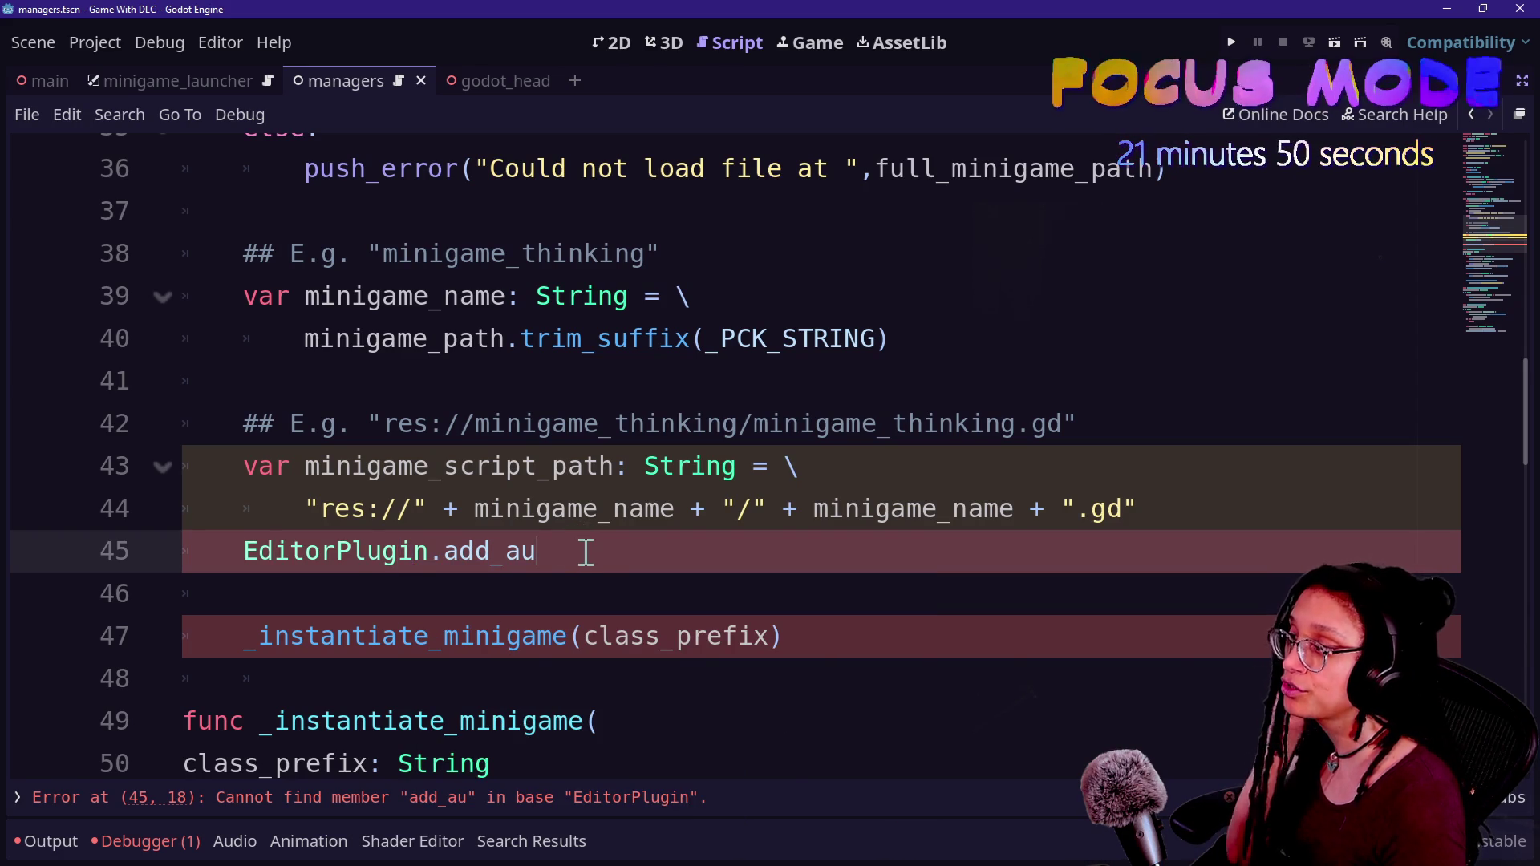
drag(567, 553, 258, 553)
click(517, 552)
key(BackSpace)
key(BackSpace)
key(BackSpace)
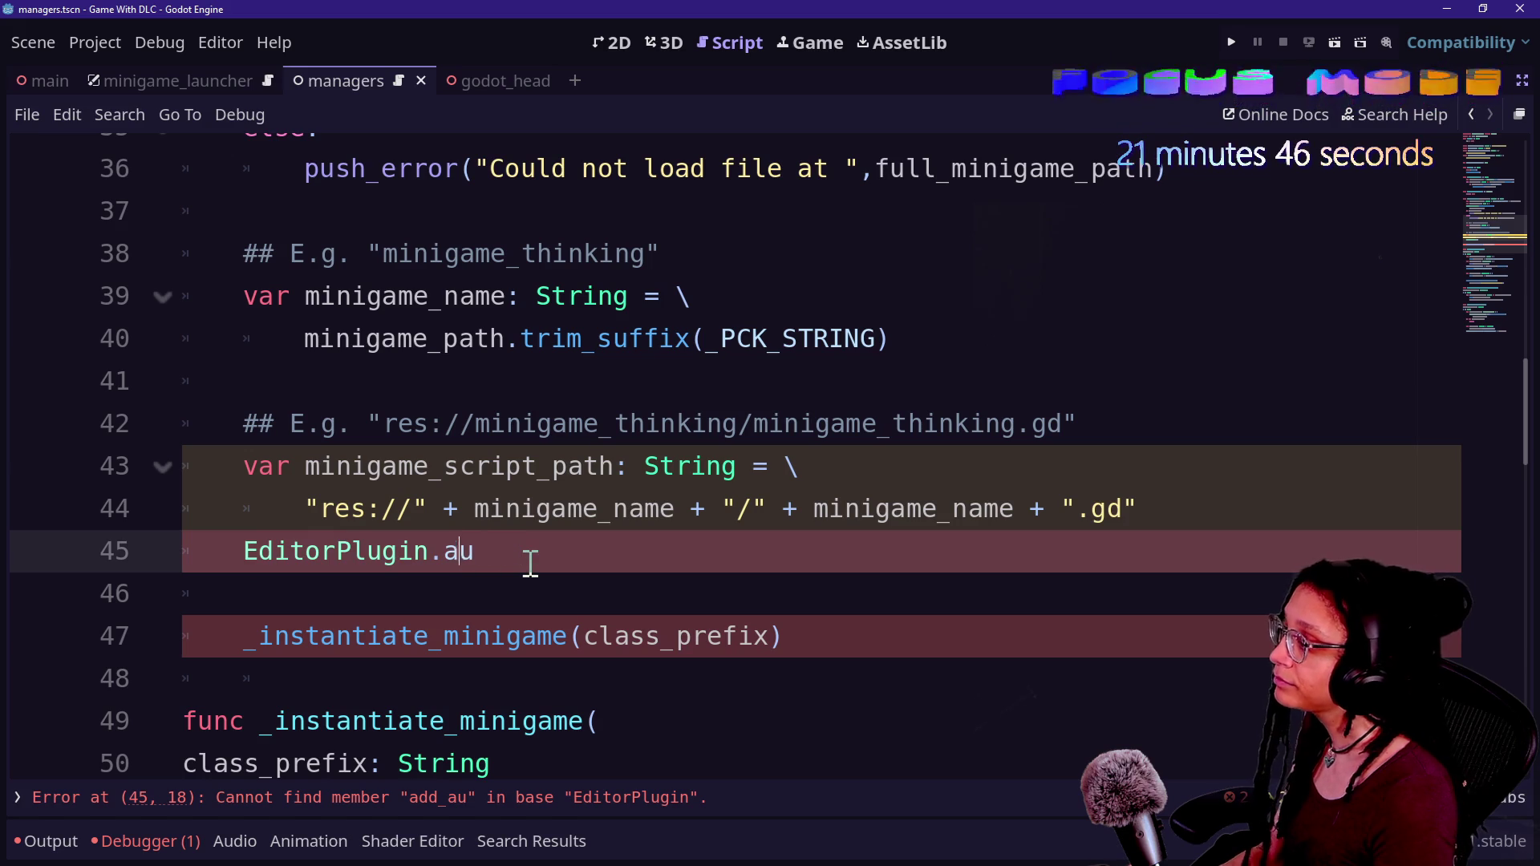
key(Delete)
text(.)
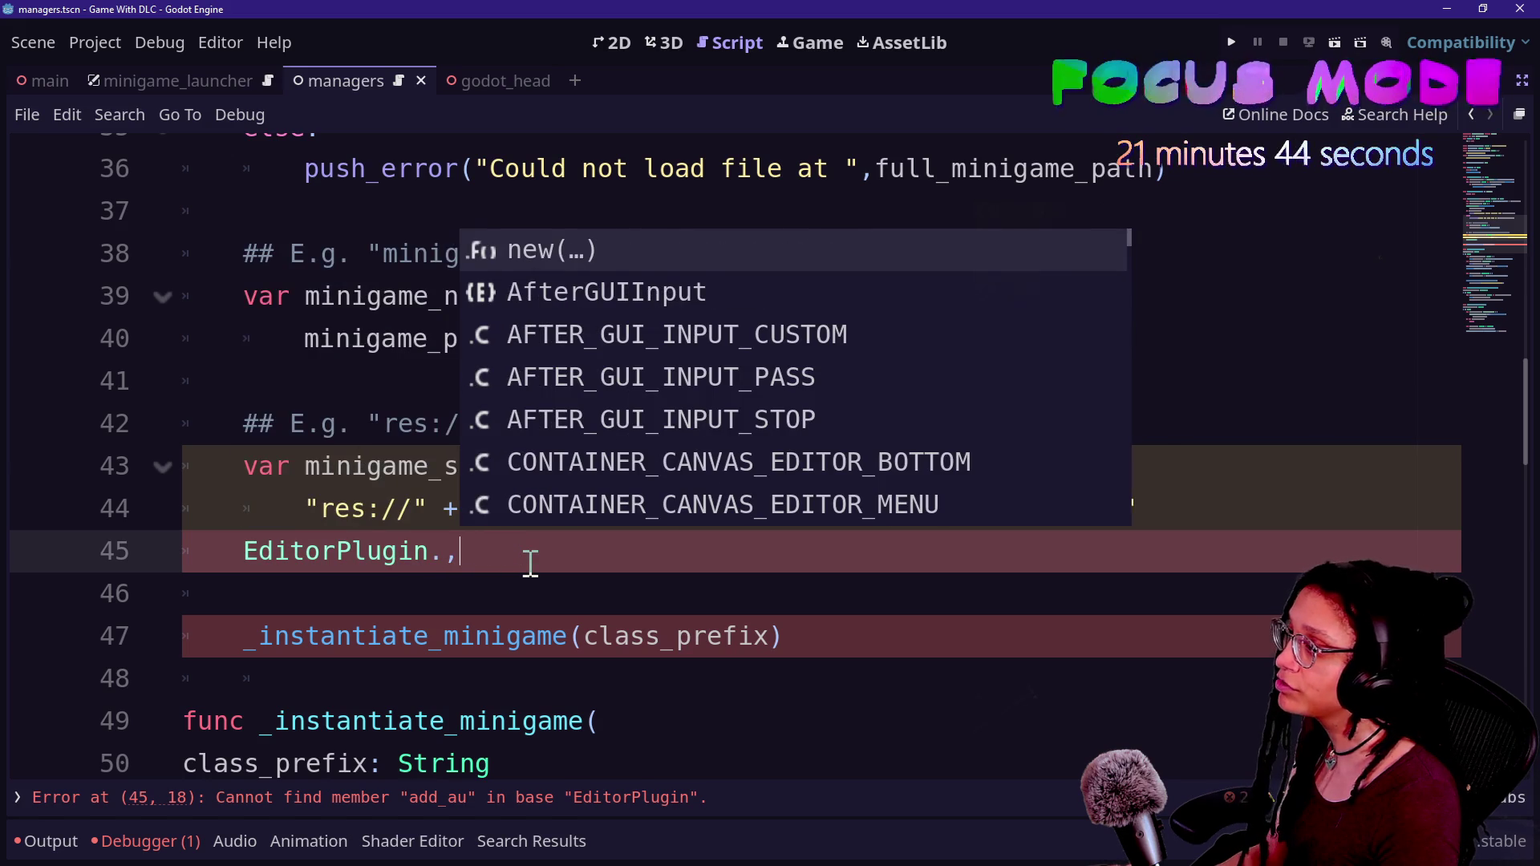
key(BackSpace)
key(BackSpace)
key(ctrl+space)
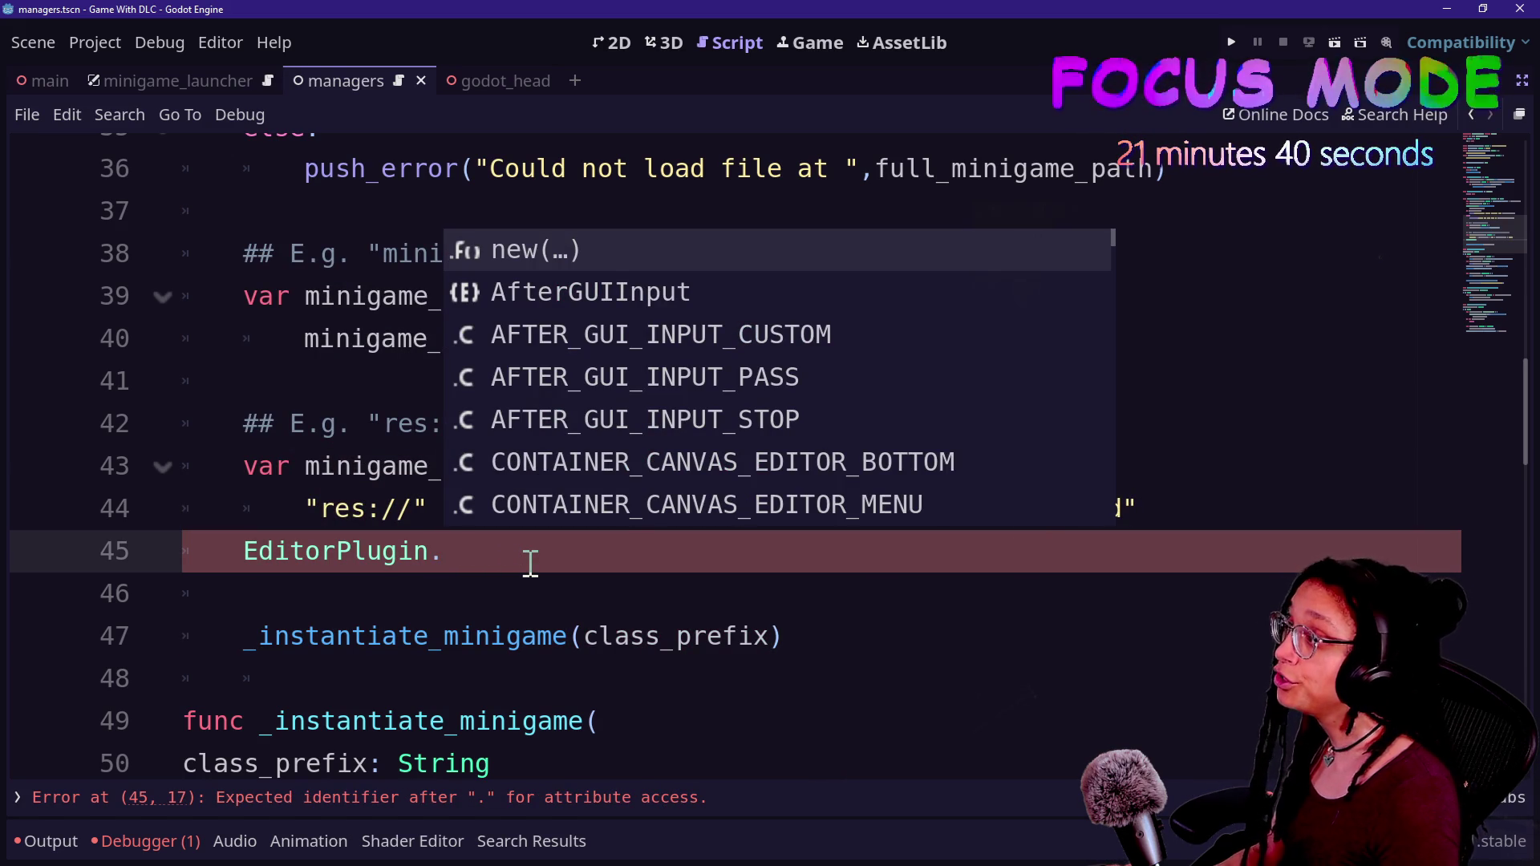
key(Return)
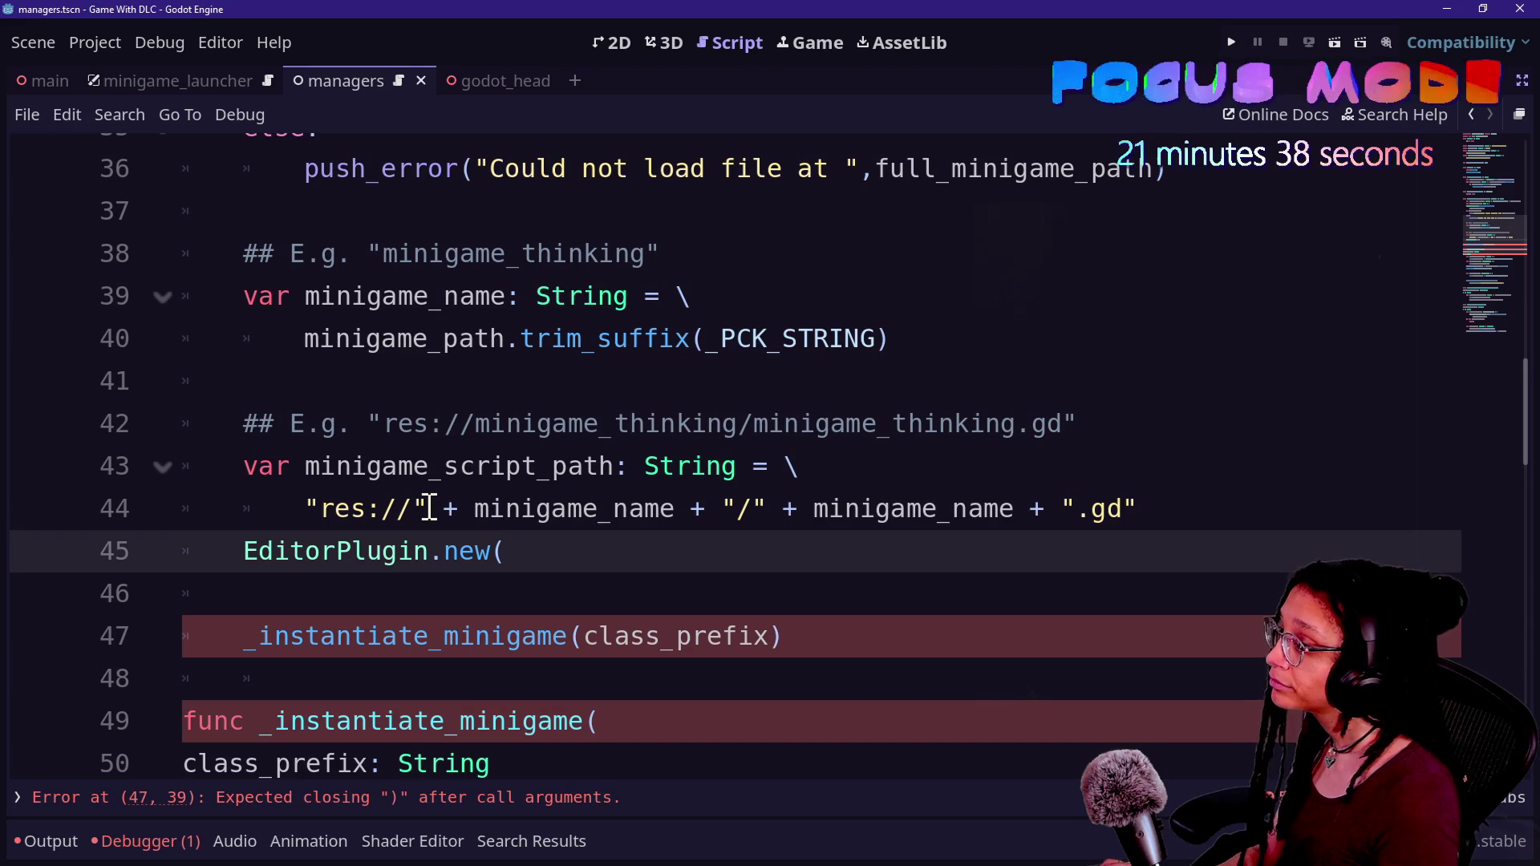
mouse_move(356, 542)
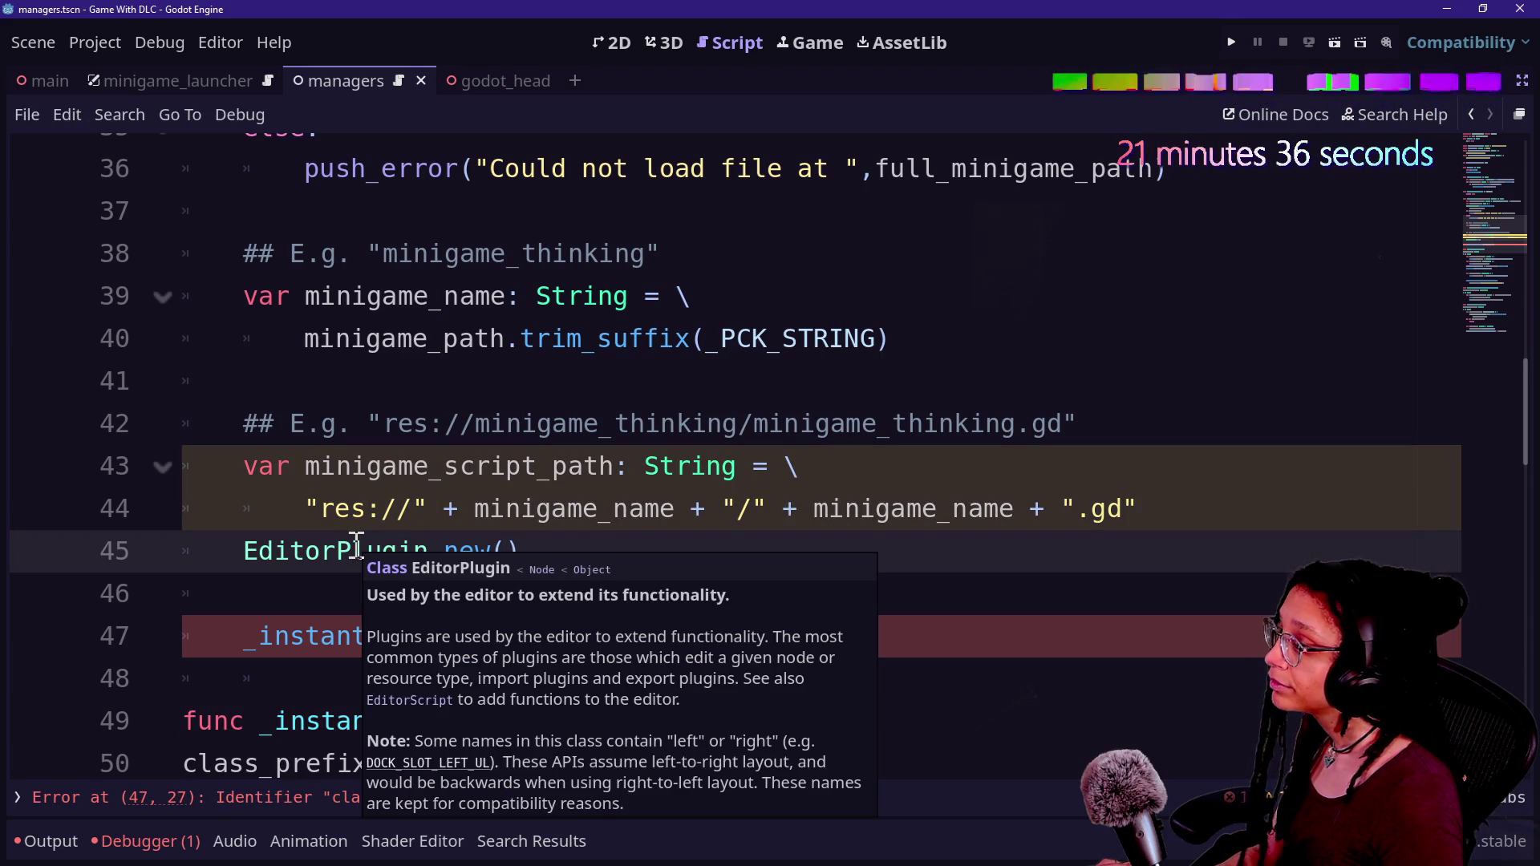
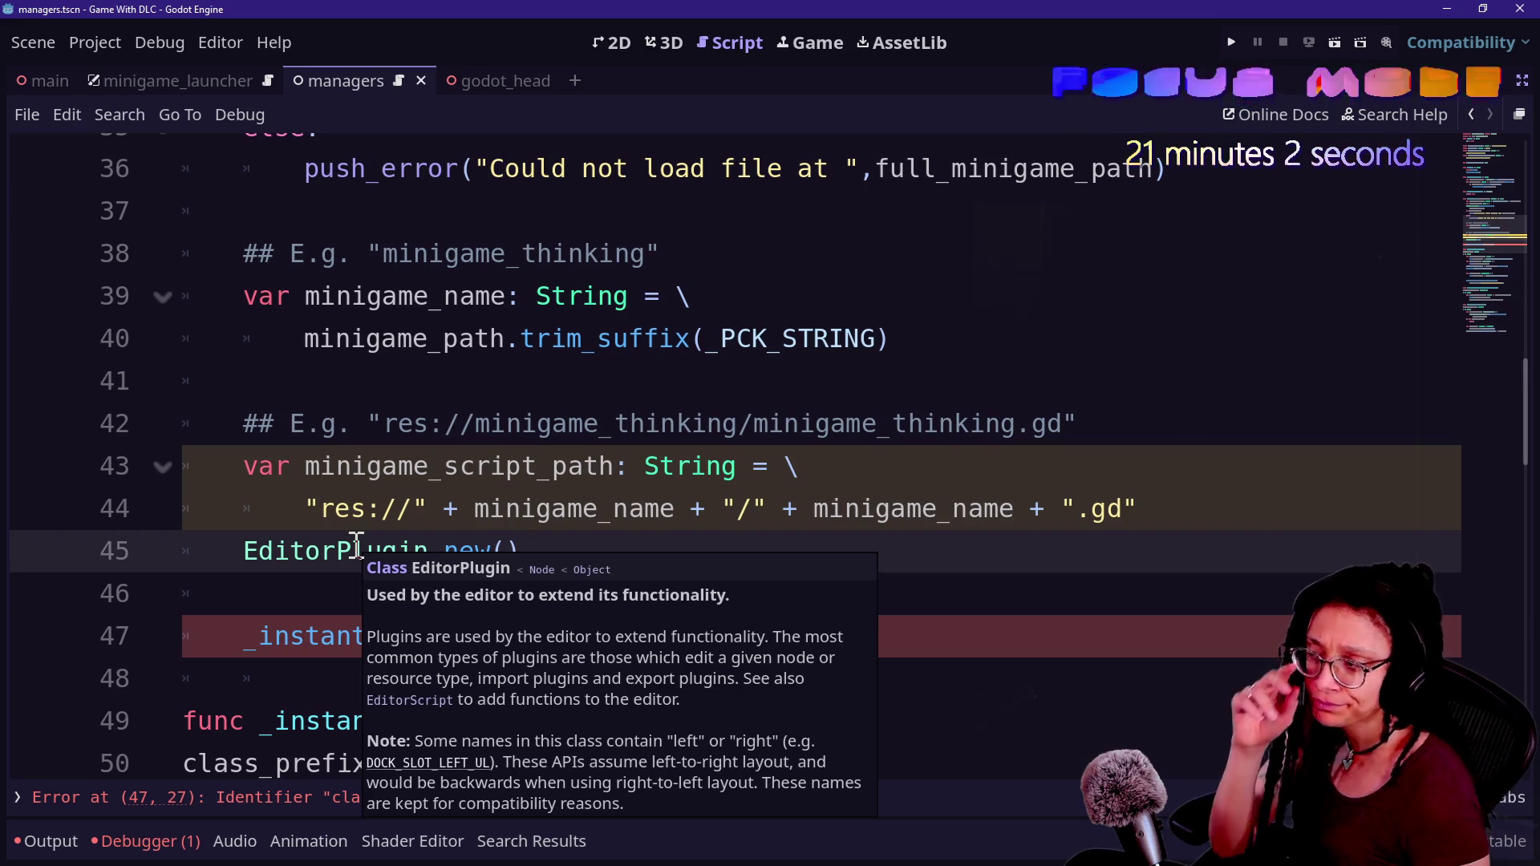
- Declare var minigame_as_plugin: EditorPlugin = EditorPlugin.new() on line 45 and open a new line below
key(Return)
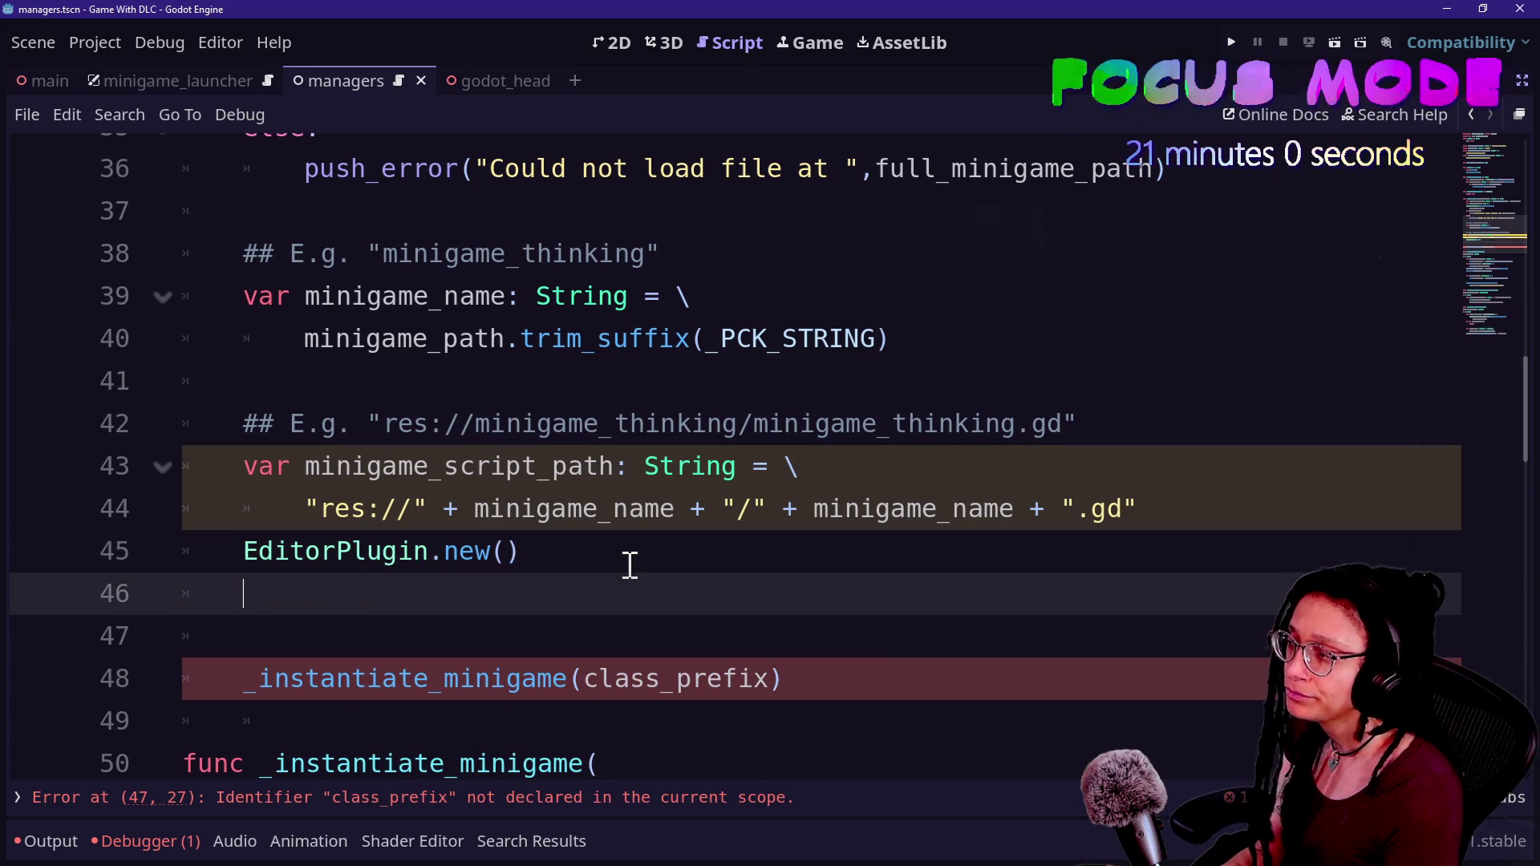
click(238, 551)
text(var m)
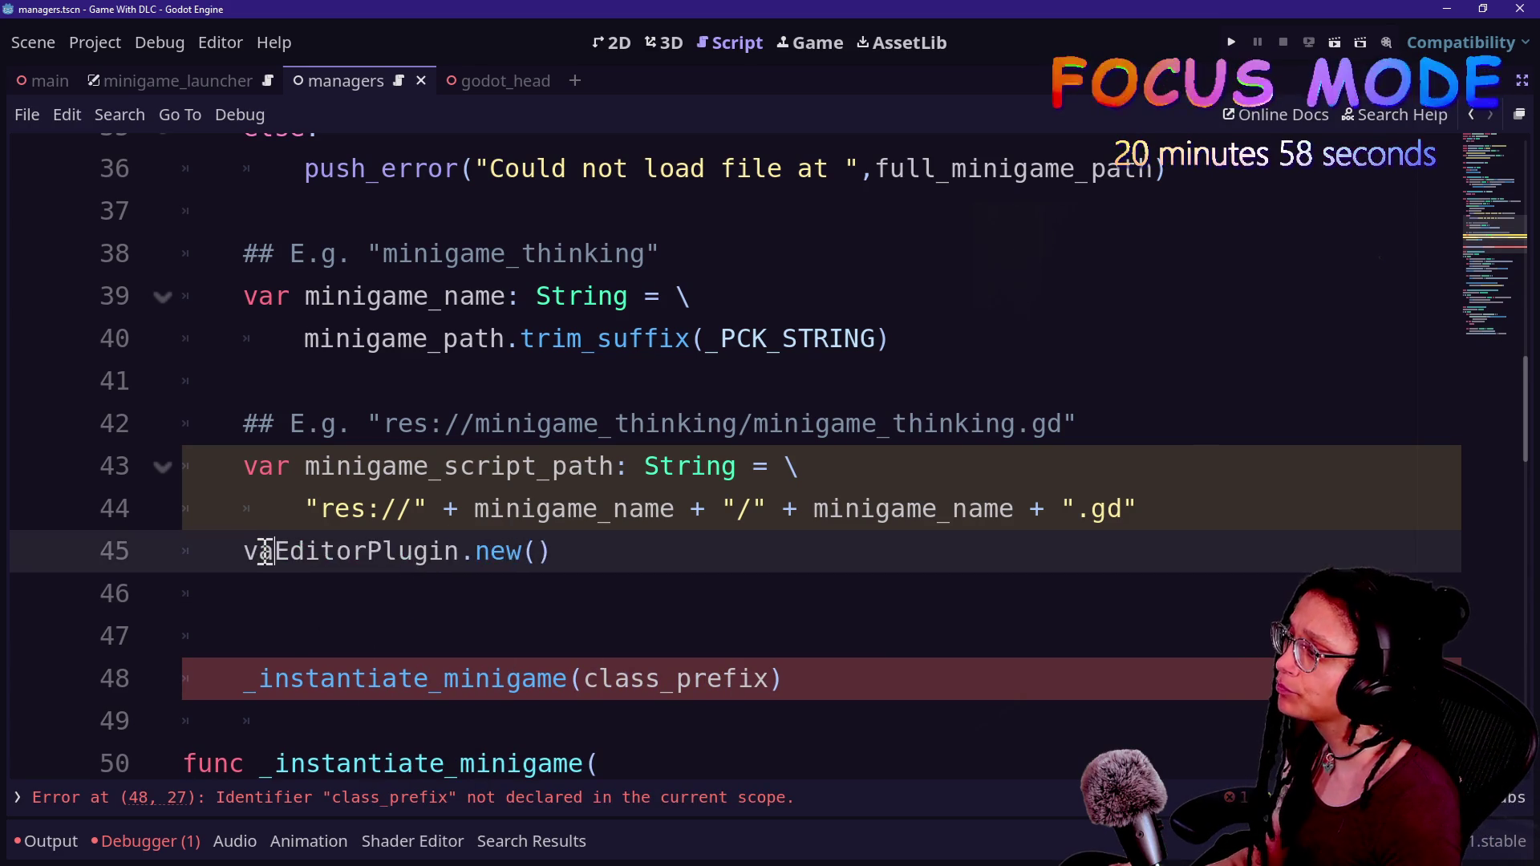
text(inigame_as)
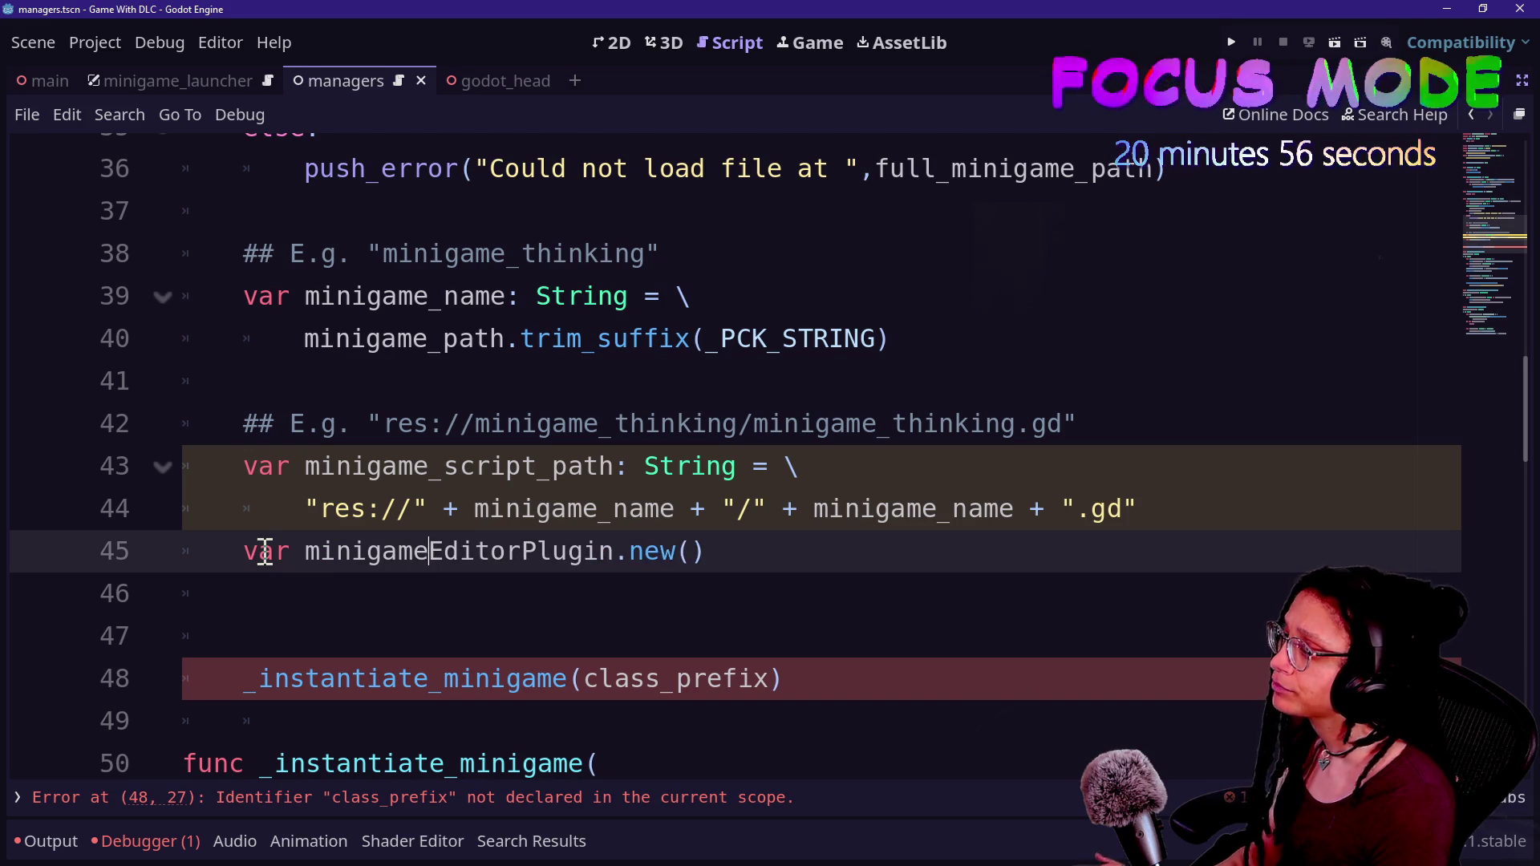
text(_plugin: )
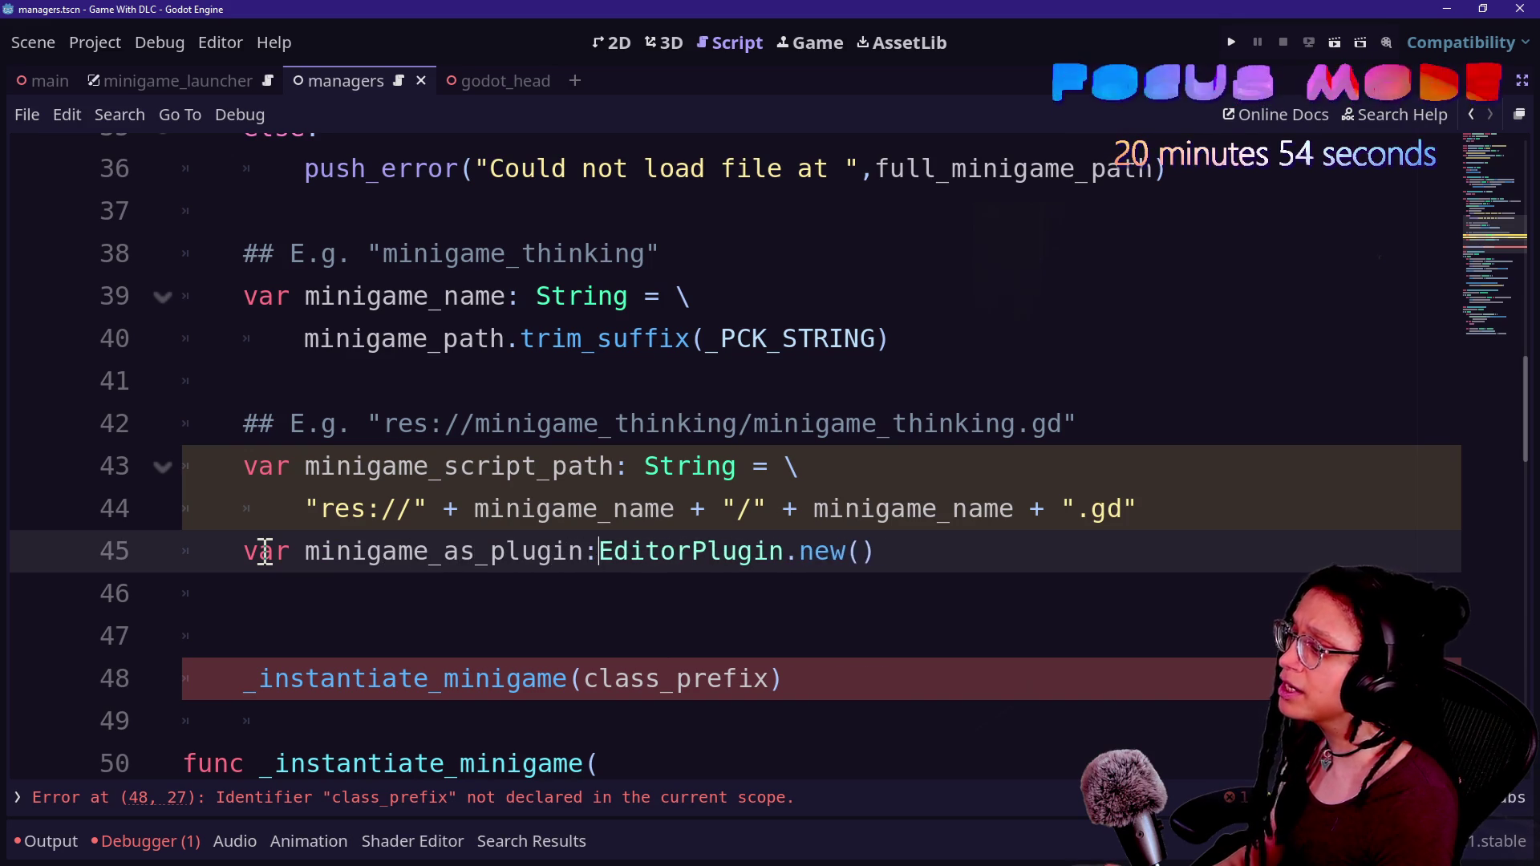
text(EditorPlugin )
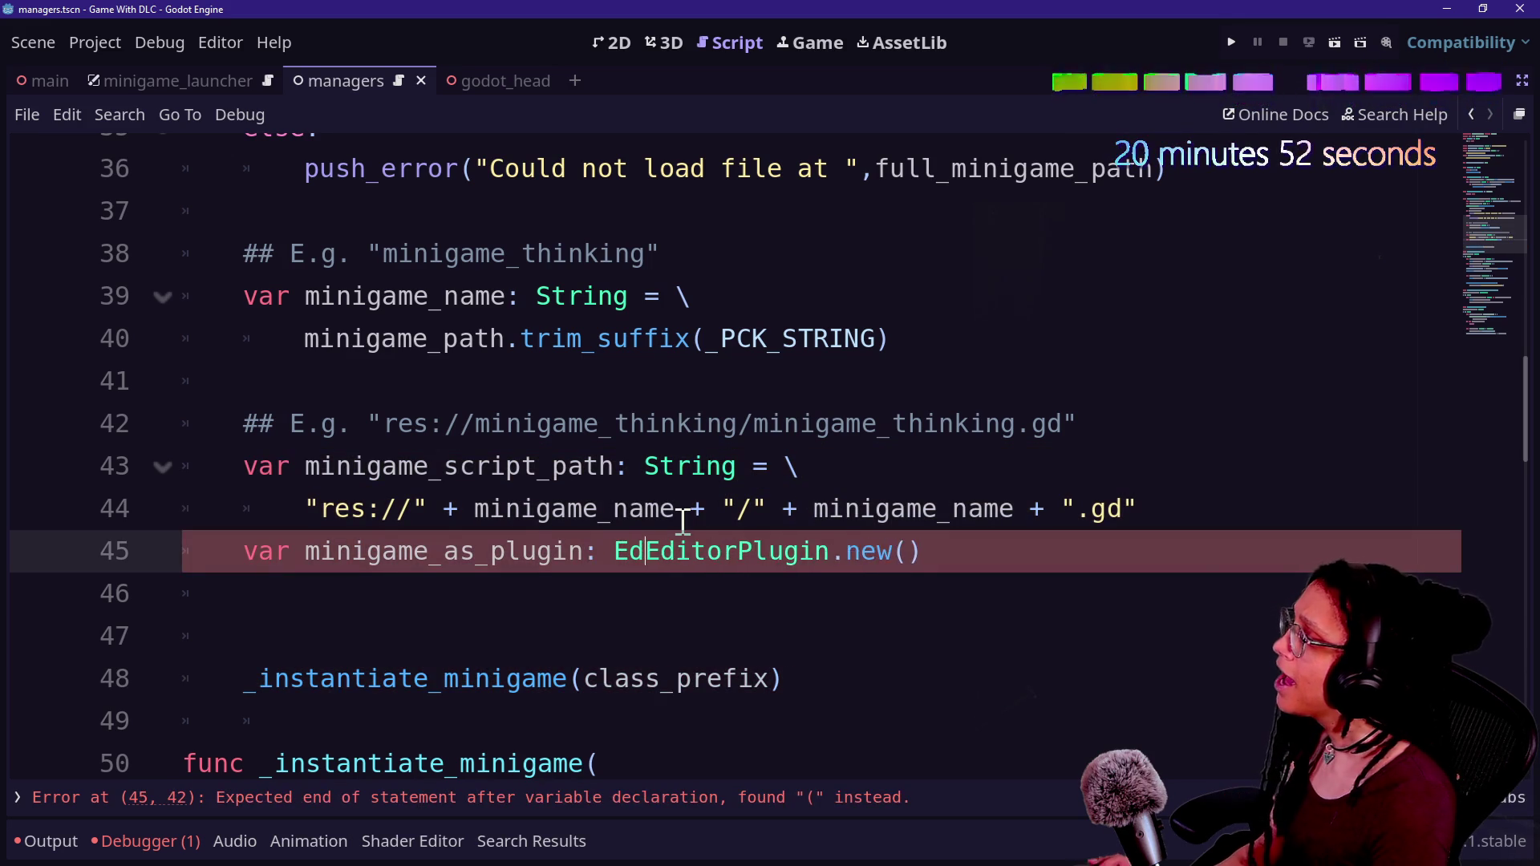
text(=)
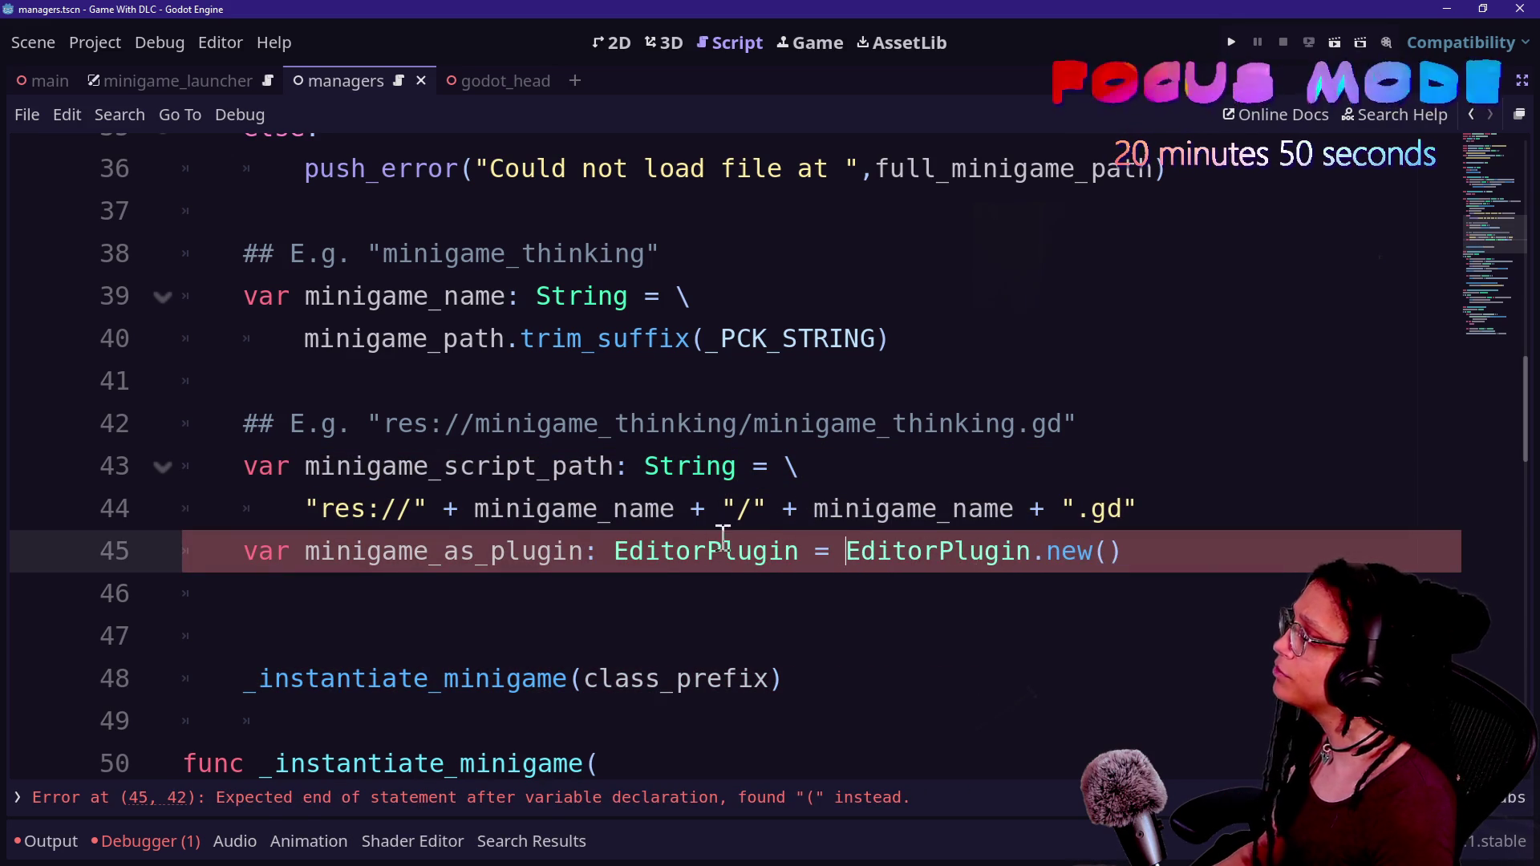
click(1214, 567)
key(Return)
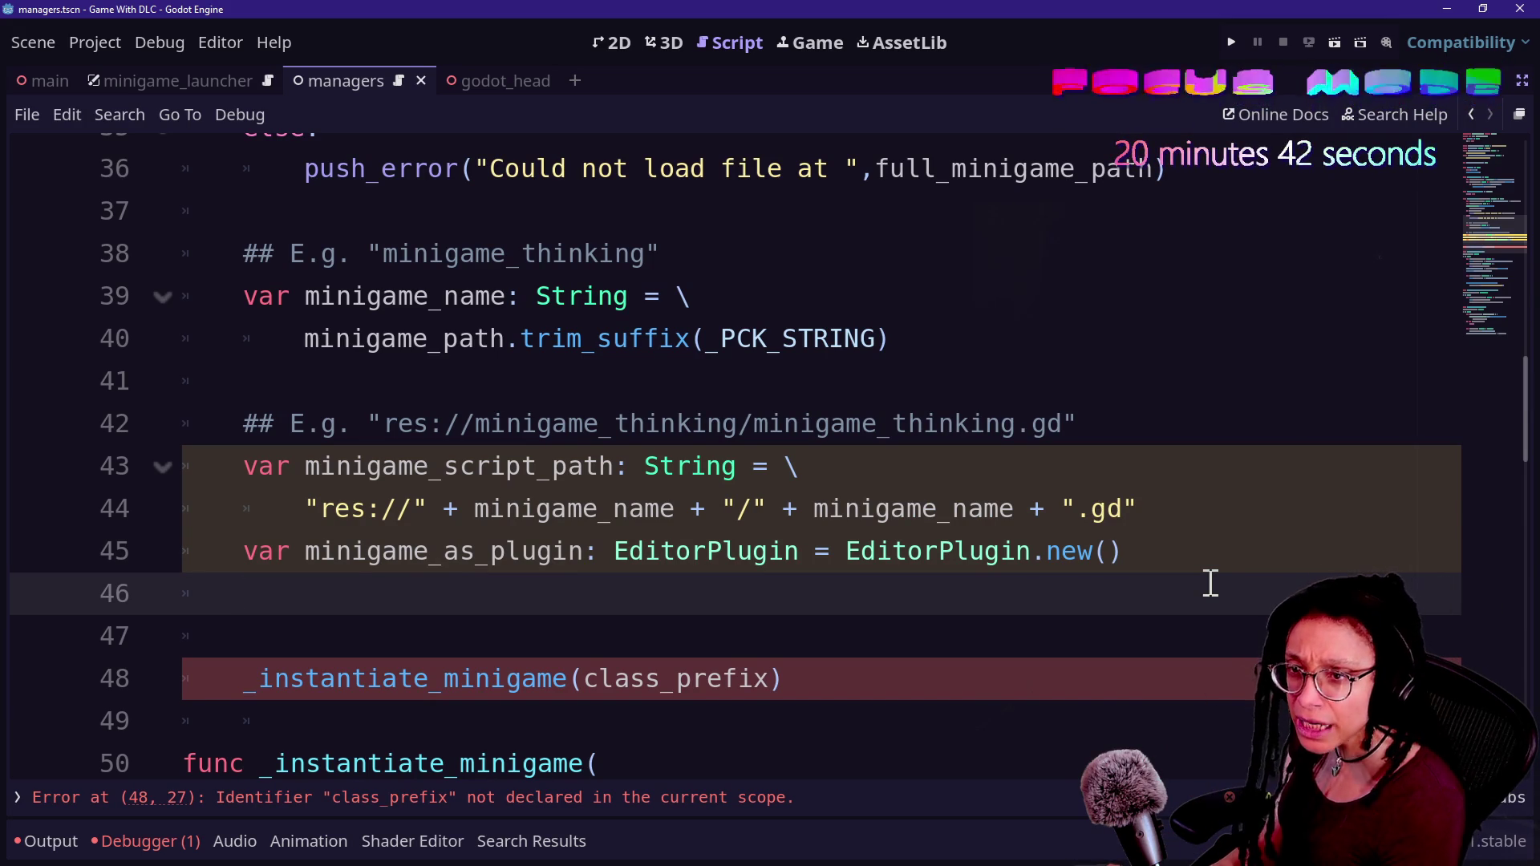
- Write minigame_as_plugin.add_autoload_singleton( on line 46 using autocomplete
text(Editor)
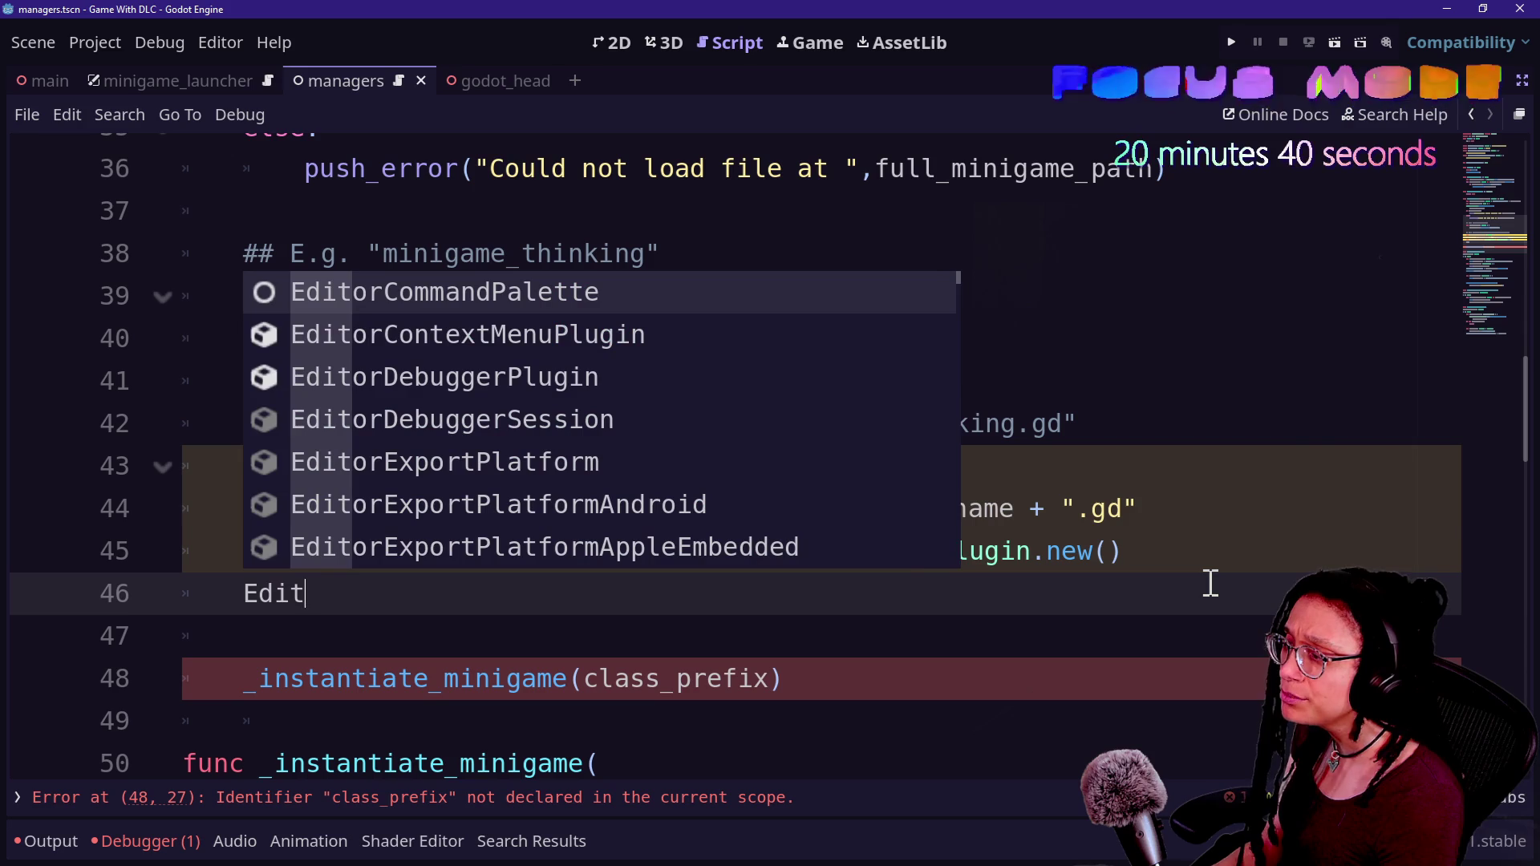
key(BackSpace)
key(BackSpace)
key(BackSpace)
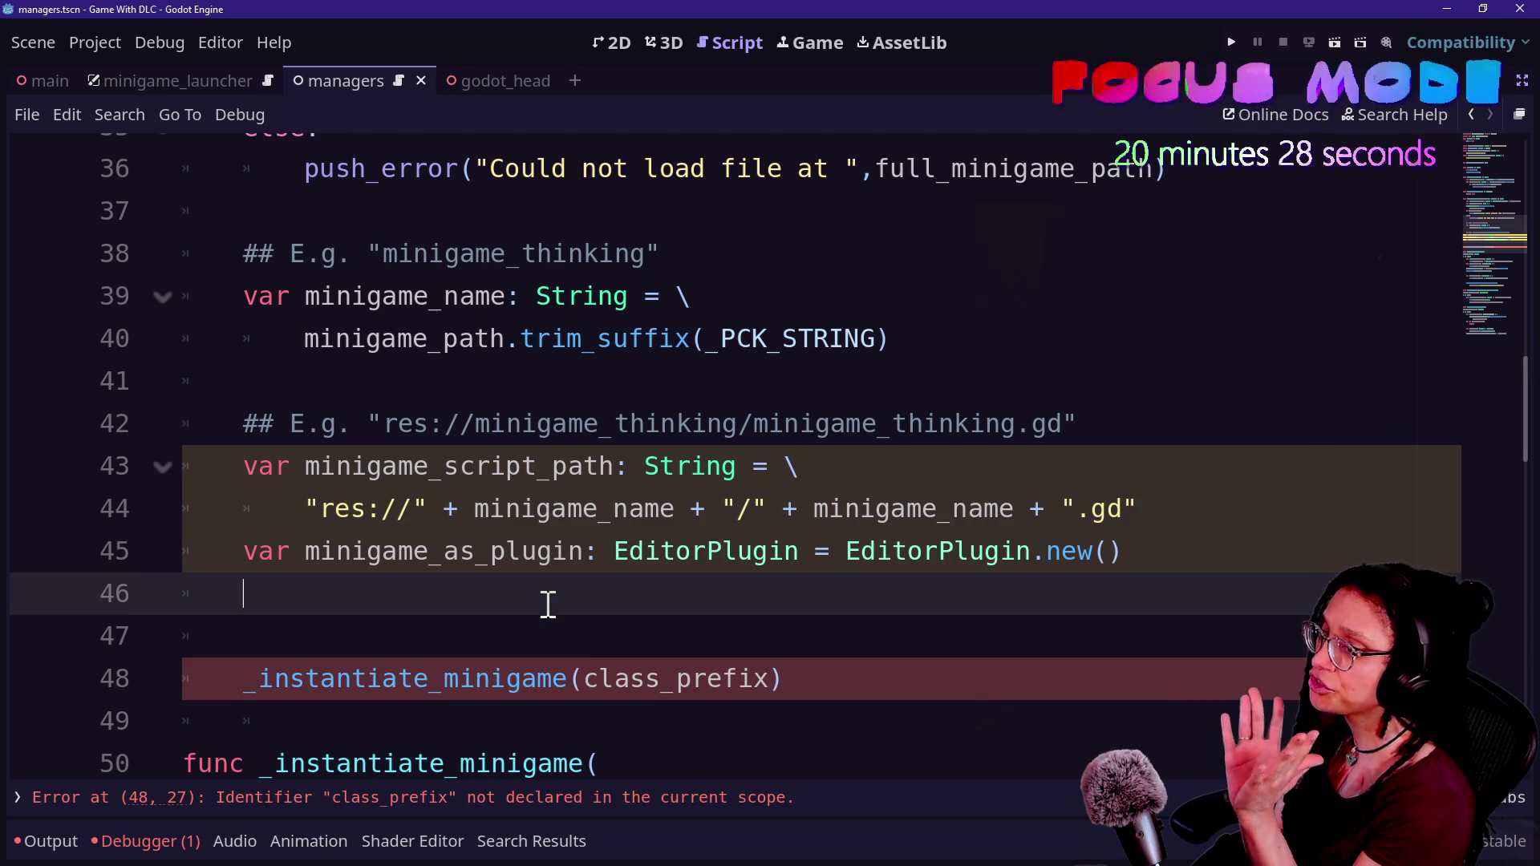
text(fminigame_)
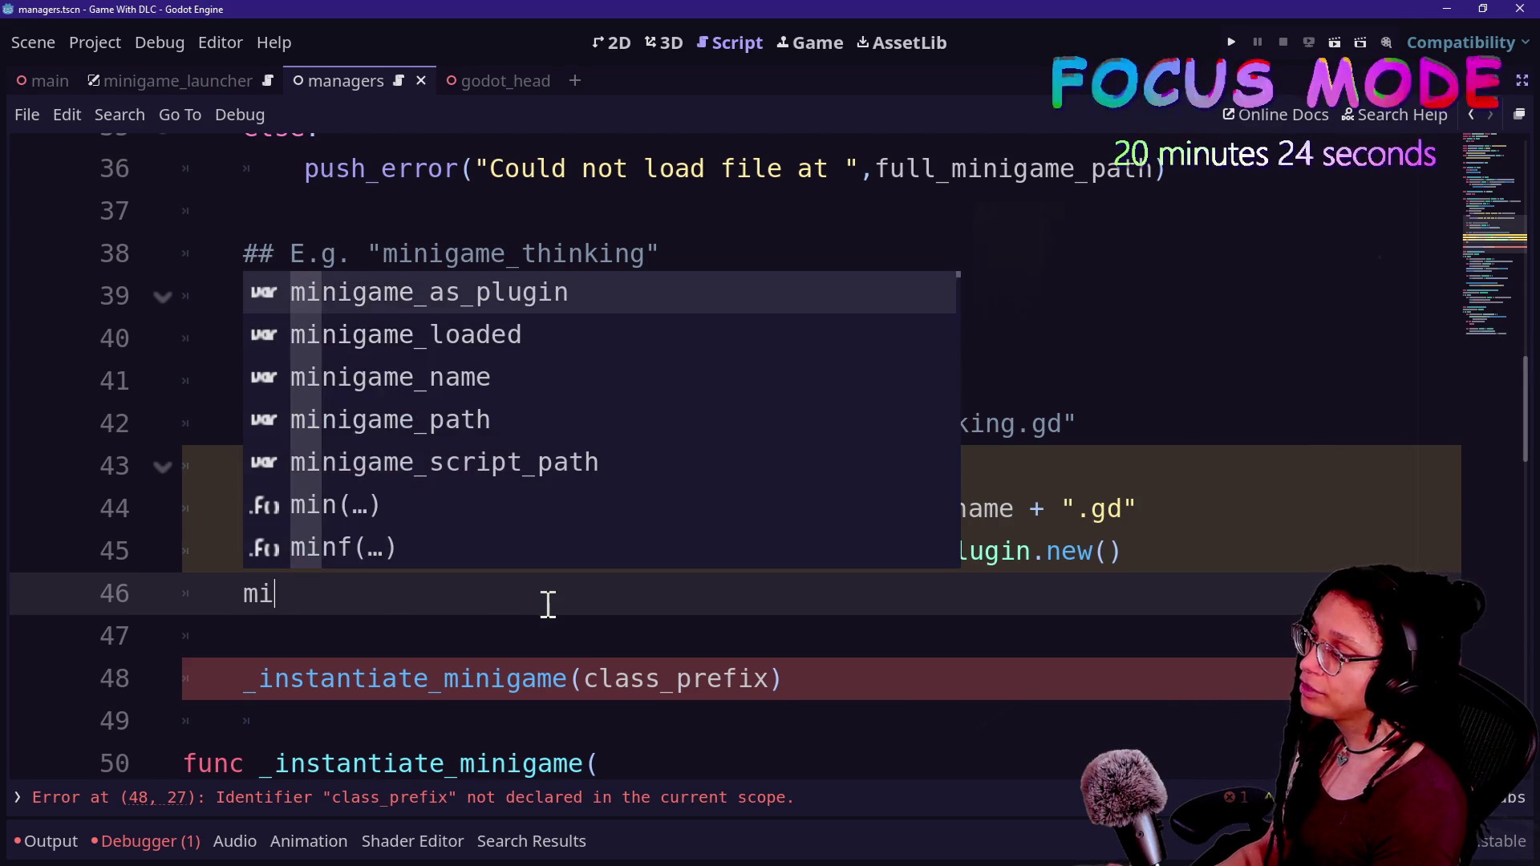
key(BackSpace)
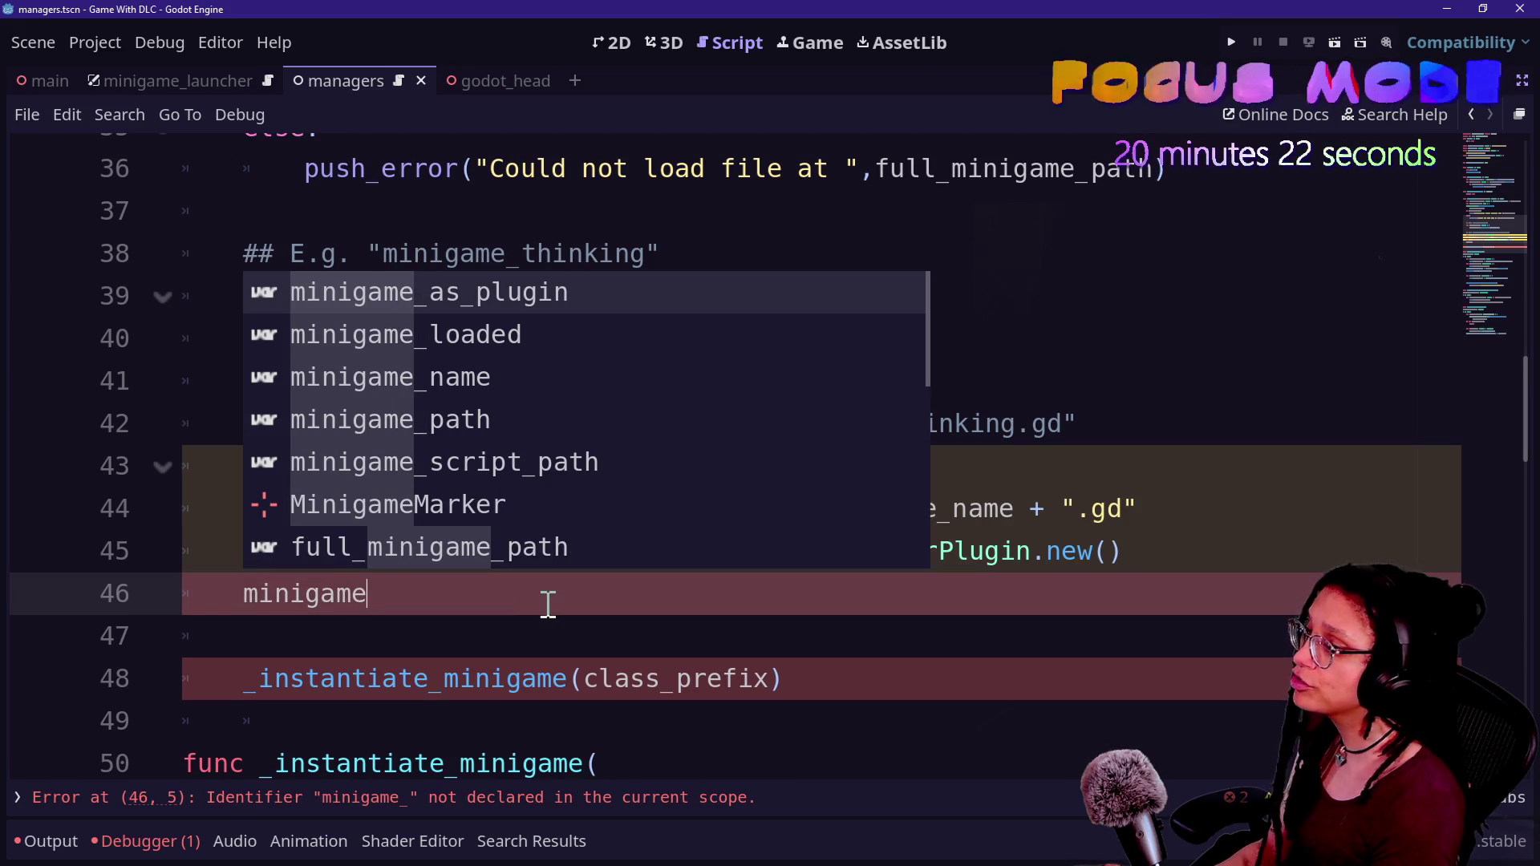
key(BackSpace)
key(BackSpace)
key(BackSpace)
key(BackSpace)
key(BackSpace)
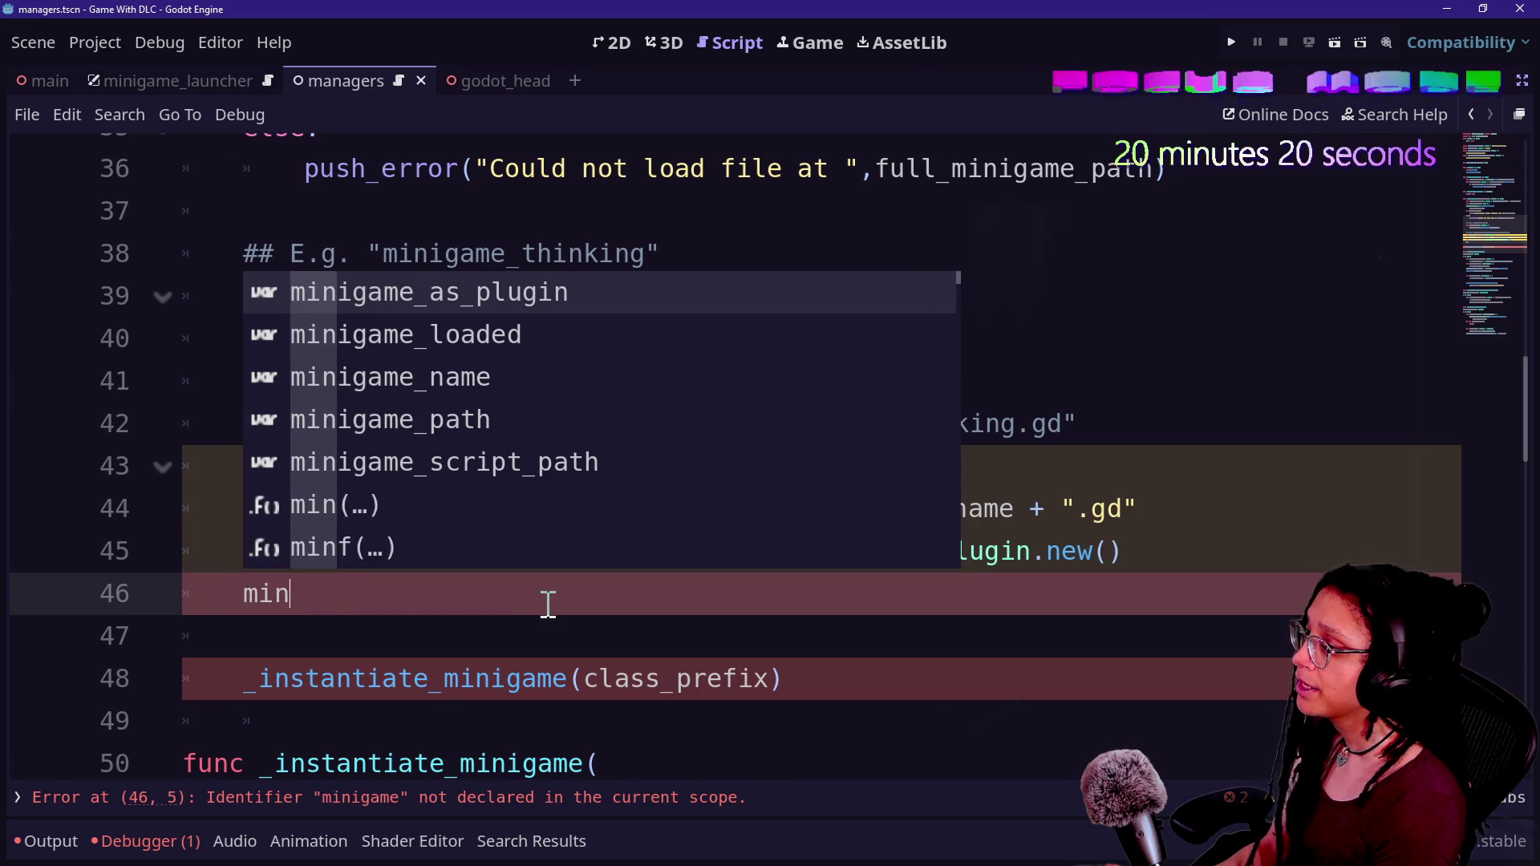
text(igame_)
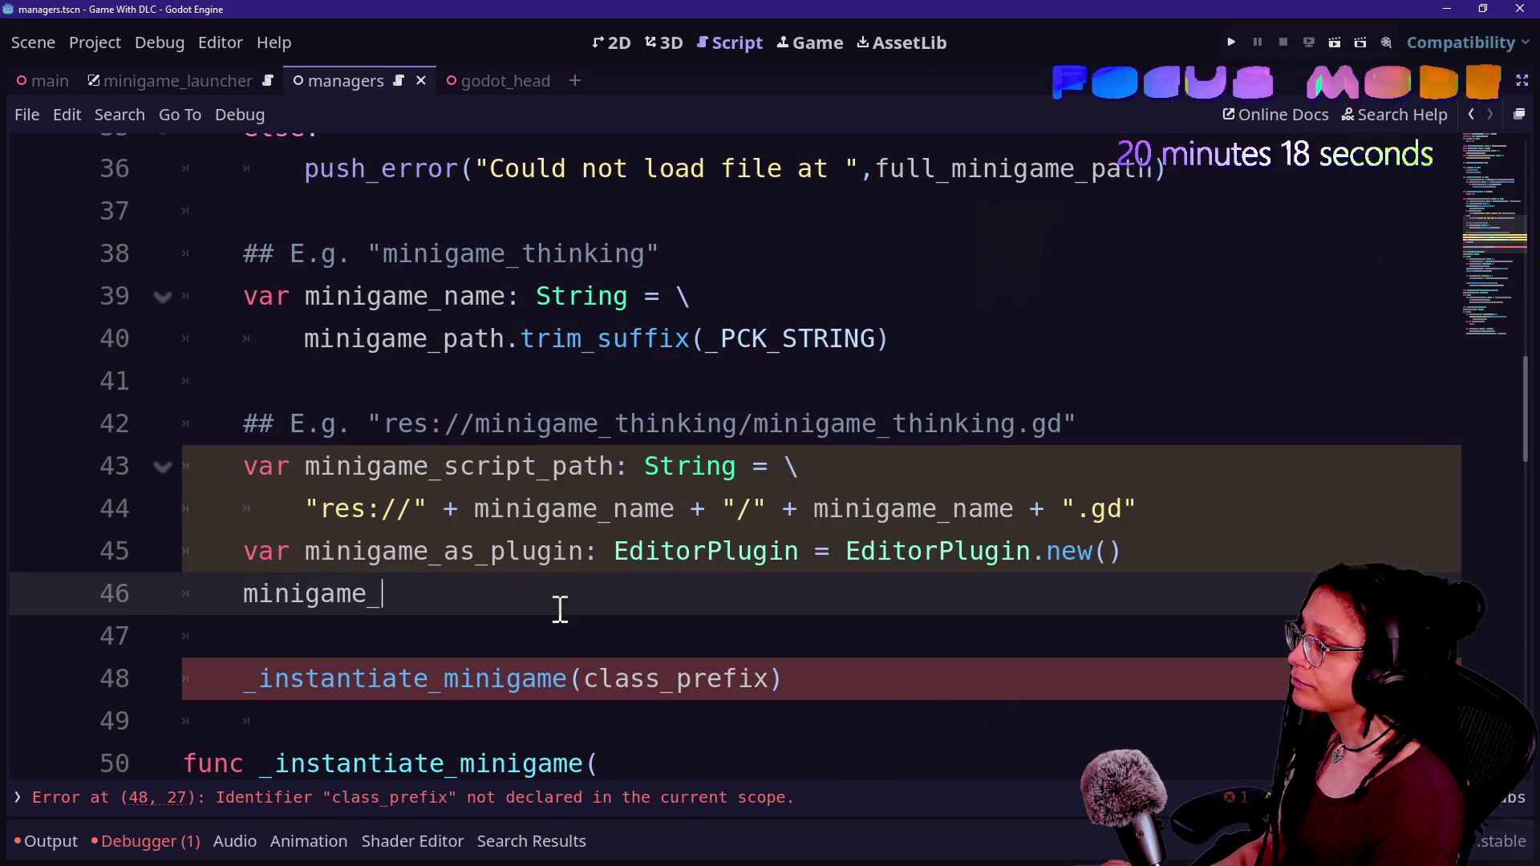
key(Return)
text(.)
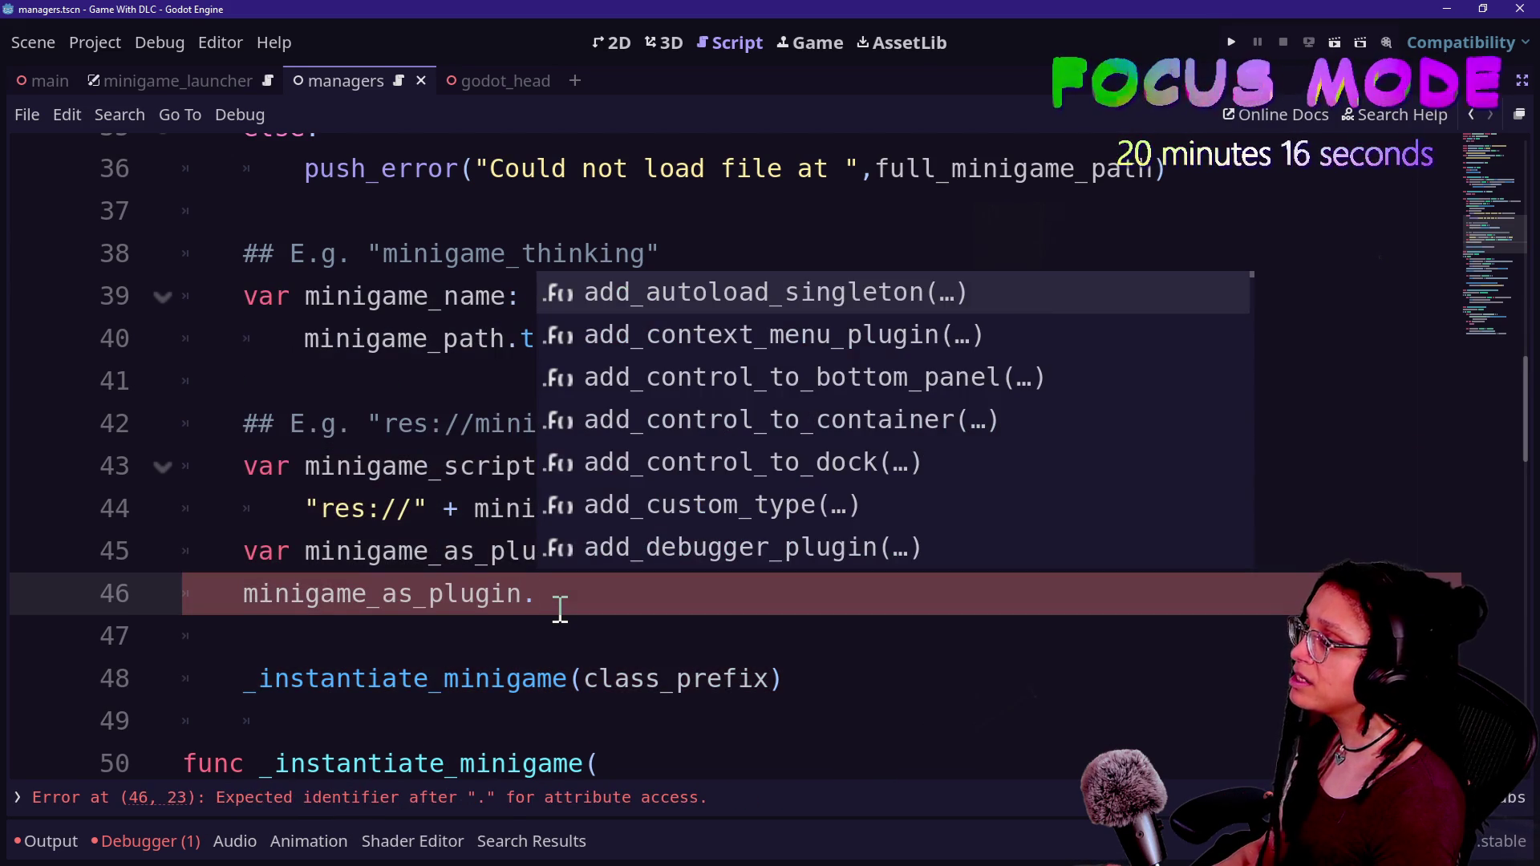
key(Return)
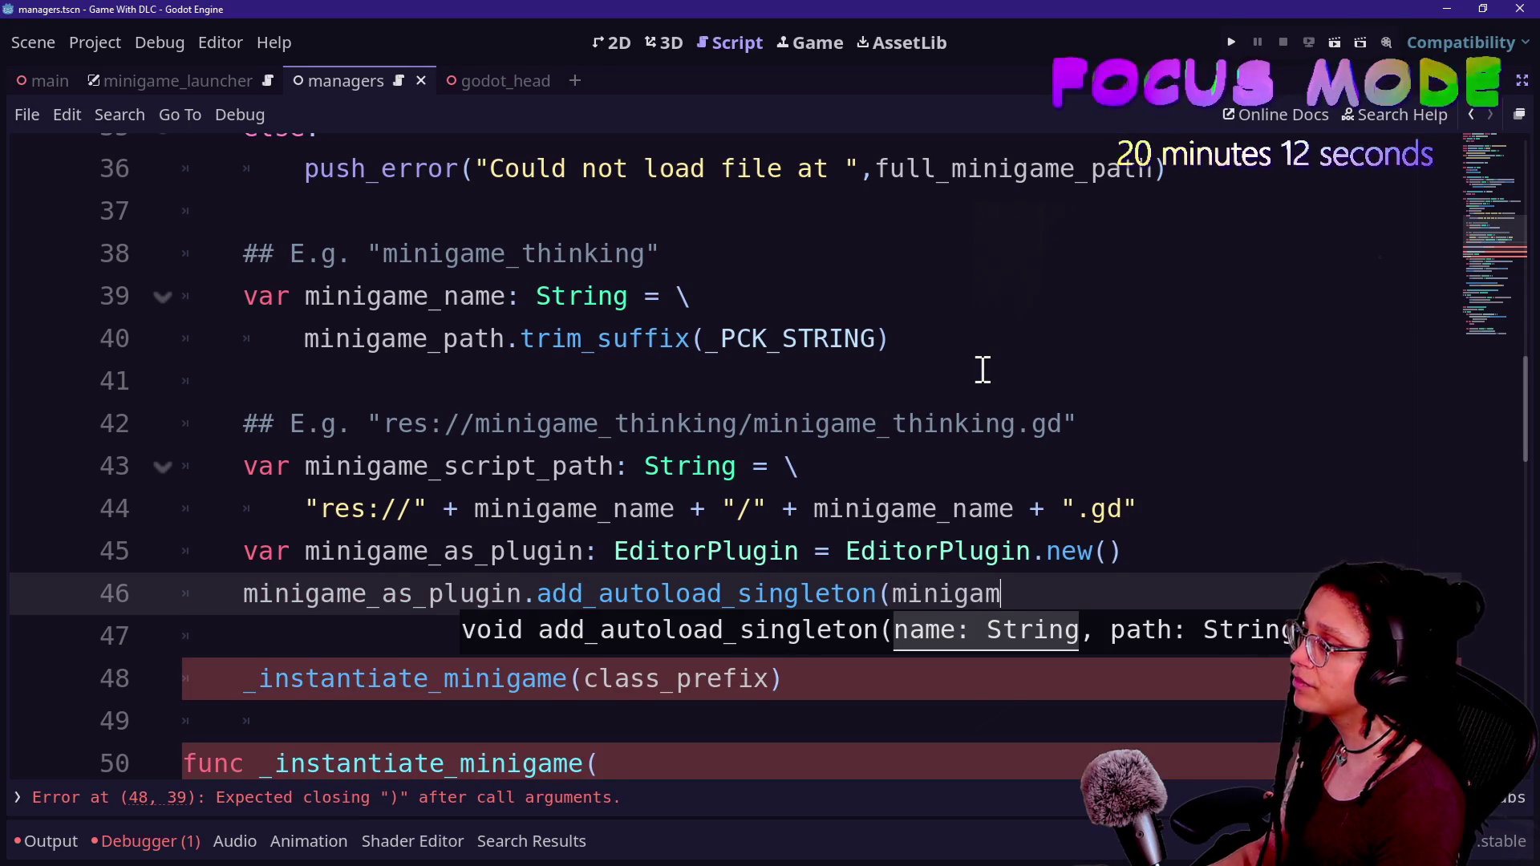
- Pass minigame_name and minigame_script_path as the add_autoload_singleton arguments
text(e_na)
key(Return)
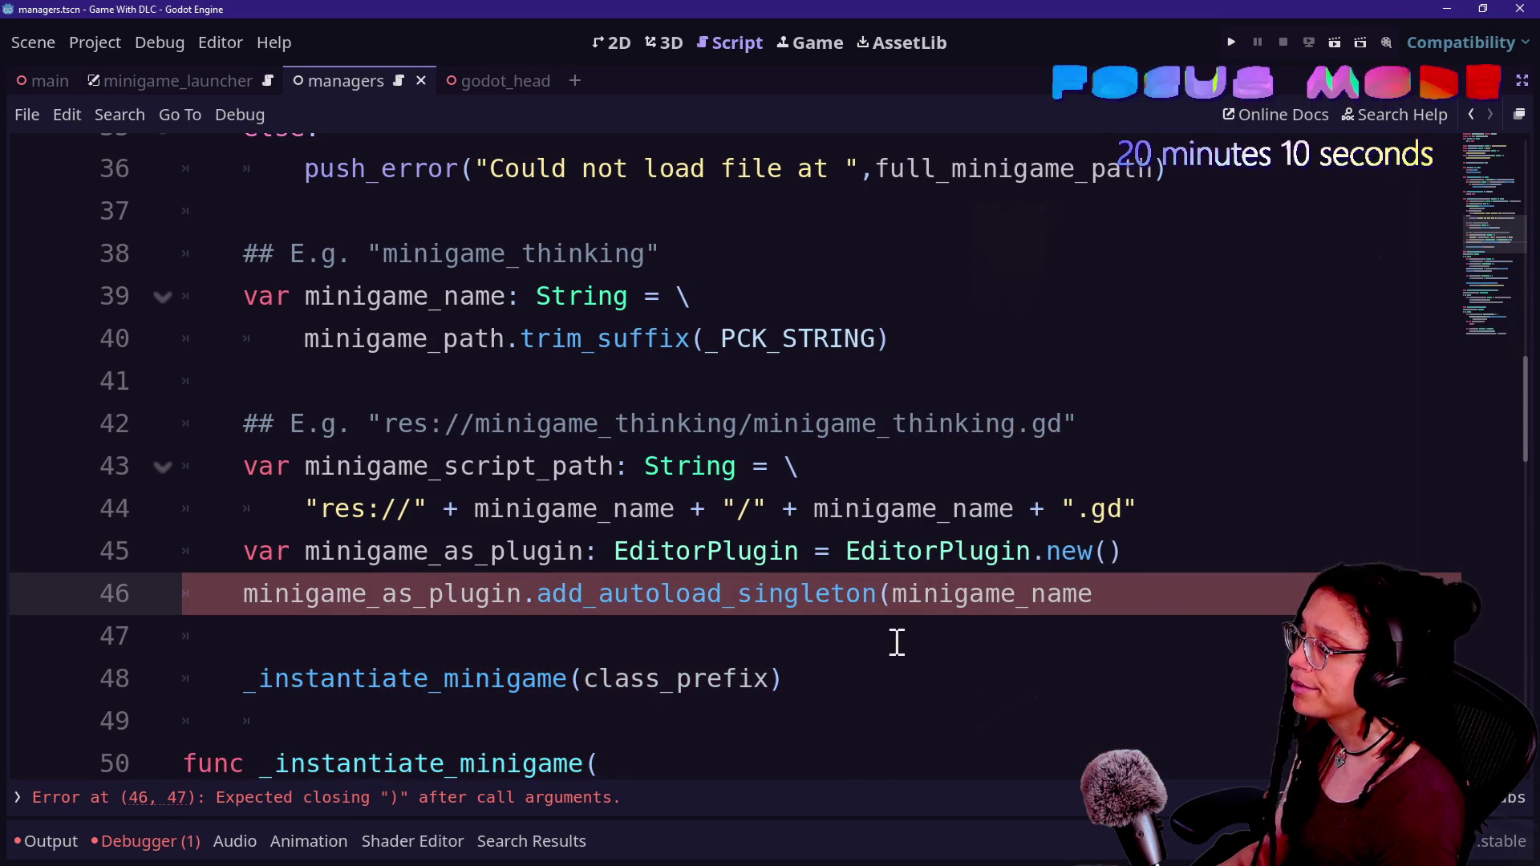
key(Return)
click(791, 637)
text(,minigame_script_path)
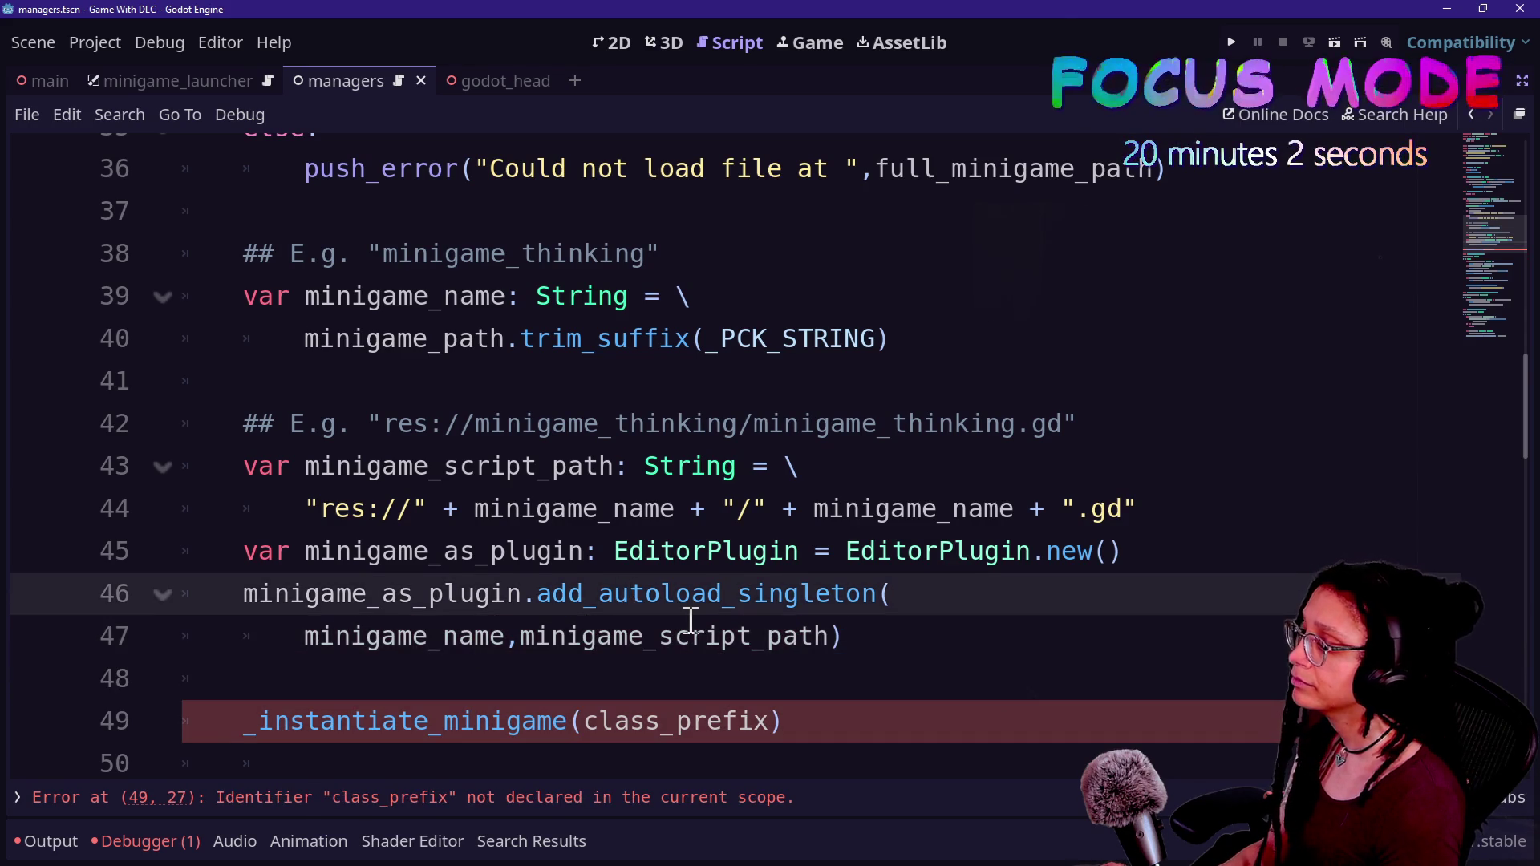
scroll(688, 623, down, 1)
click(277, 592)
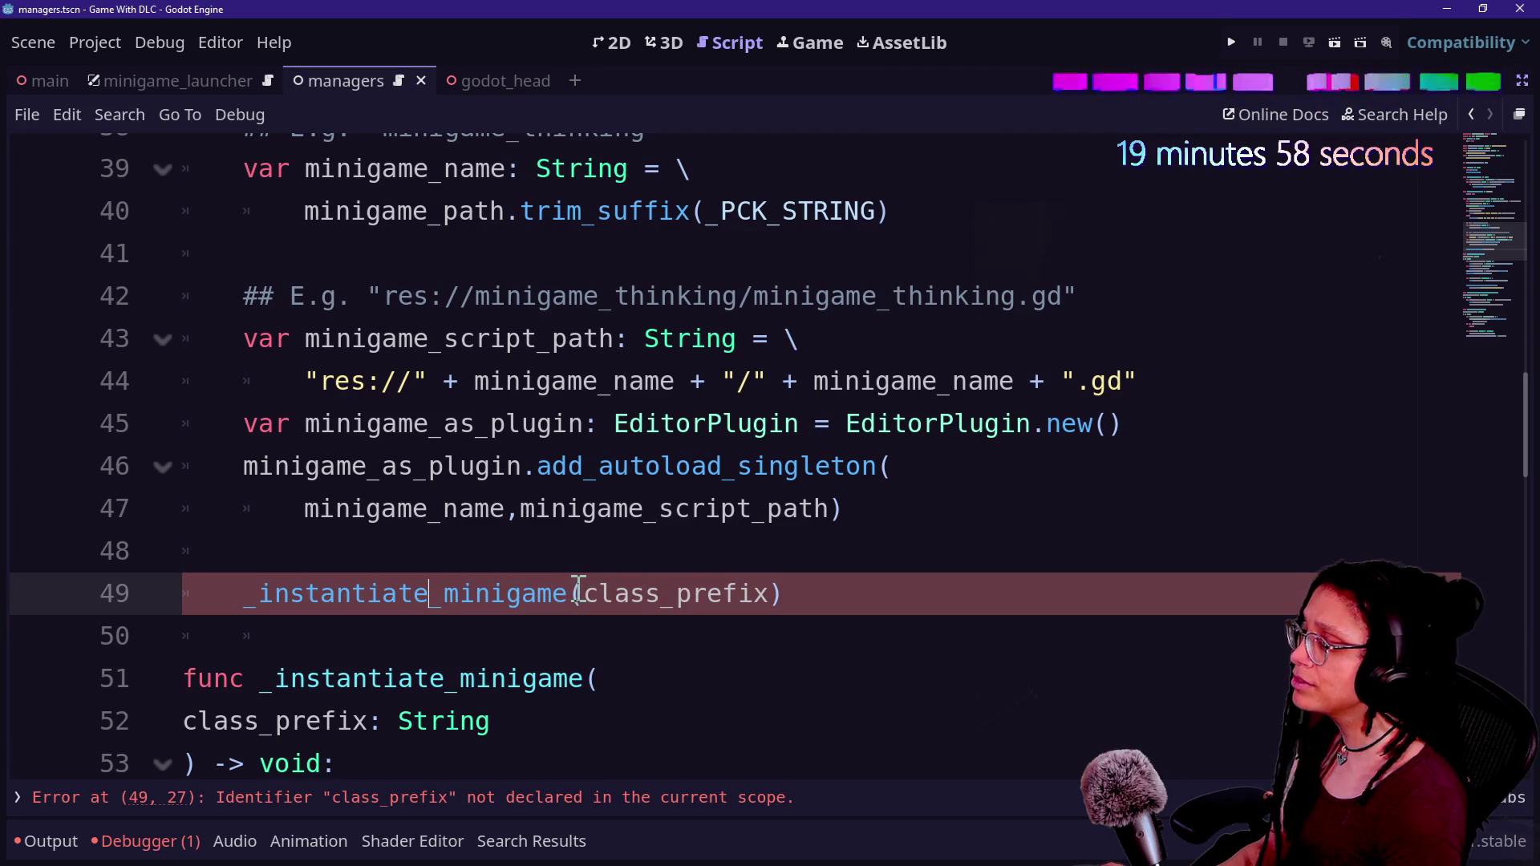
- Inspect the class_prefix parameter of _instantiate_minigame and its usage on line 55
scroll(577, 589, down, 1)
click(554, 591)
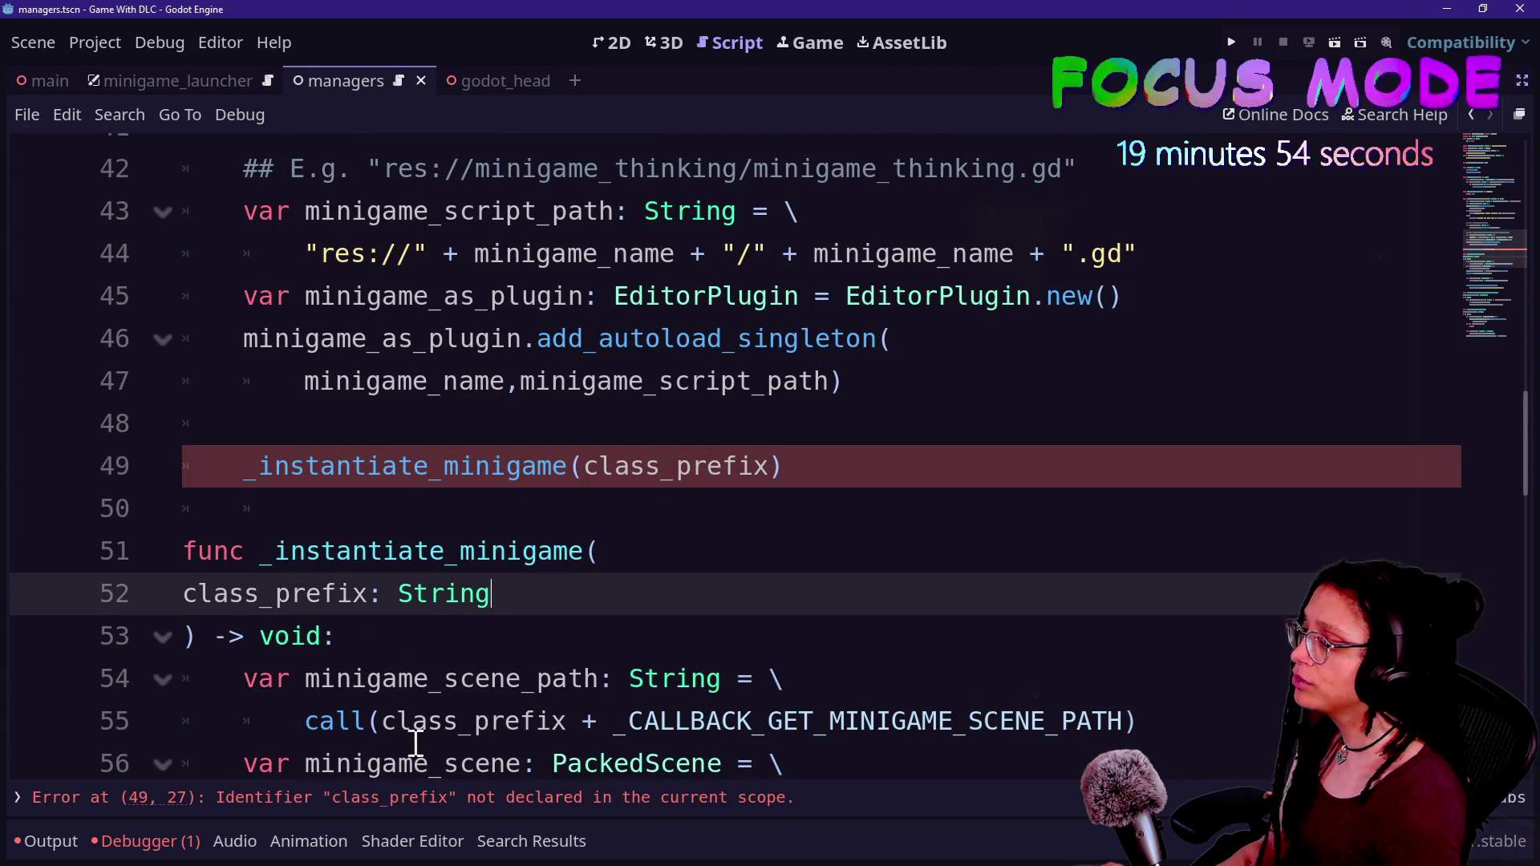
double_click(408, 706)
click(568, 680)
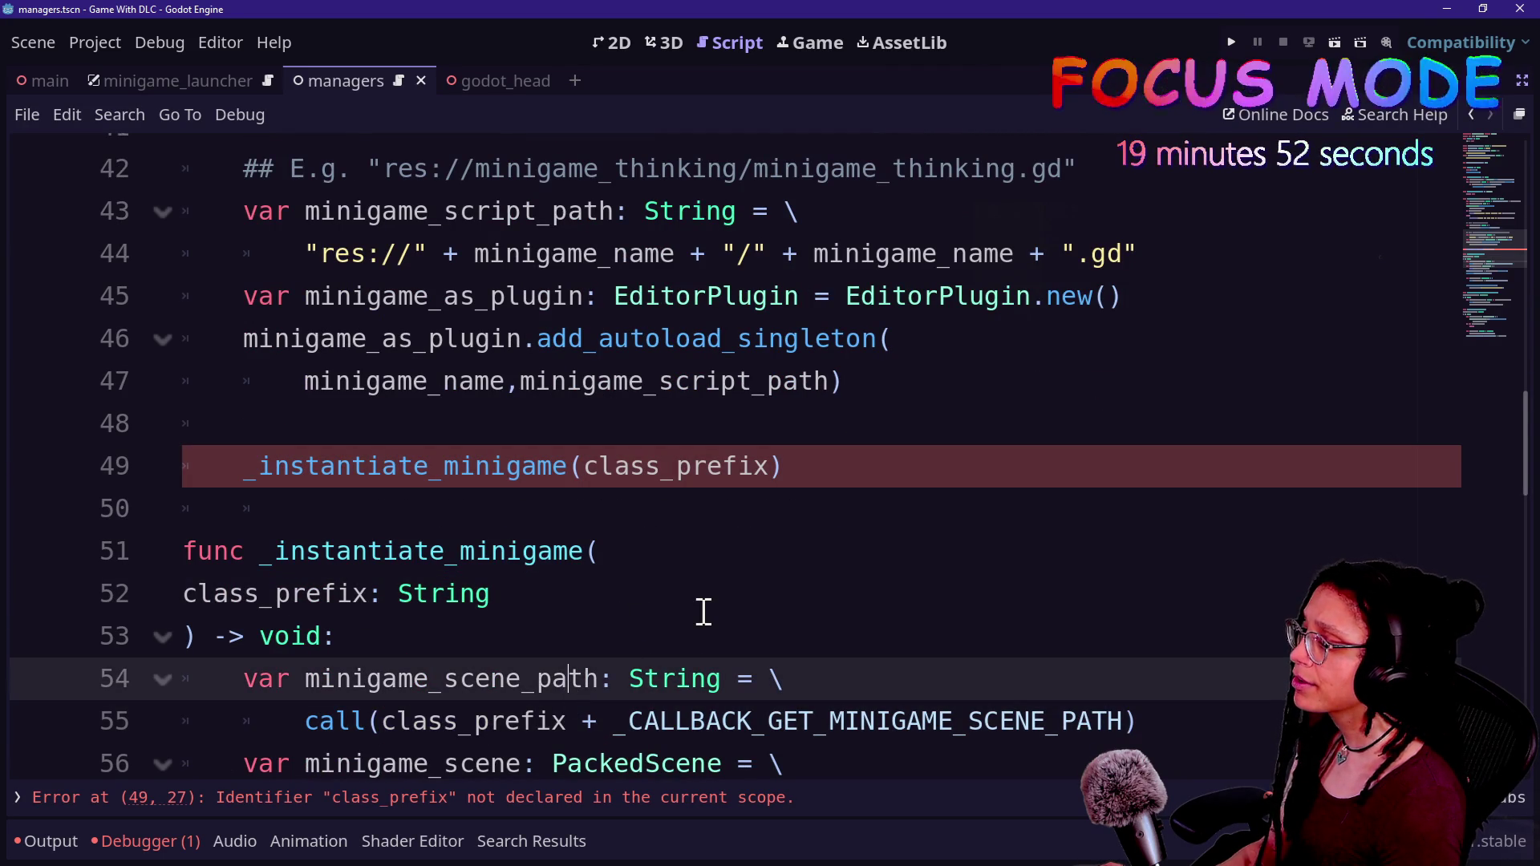
scroll(510, 594, up, 1)
click(556, 553)
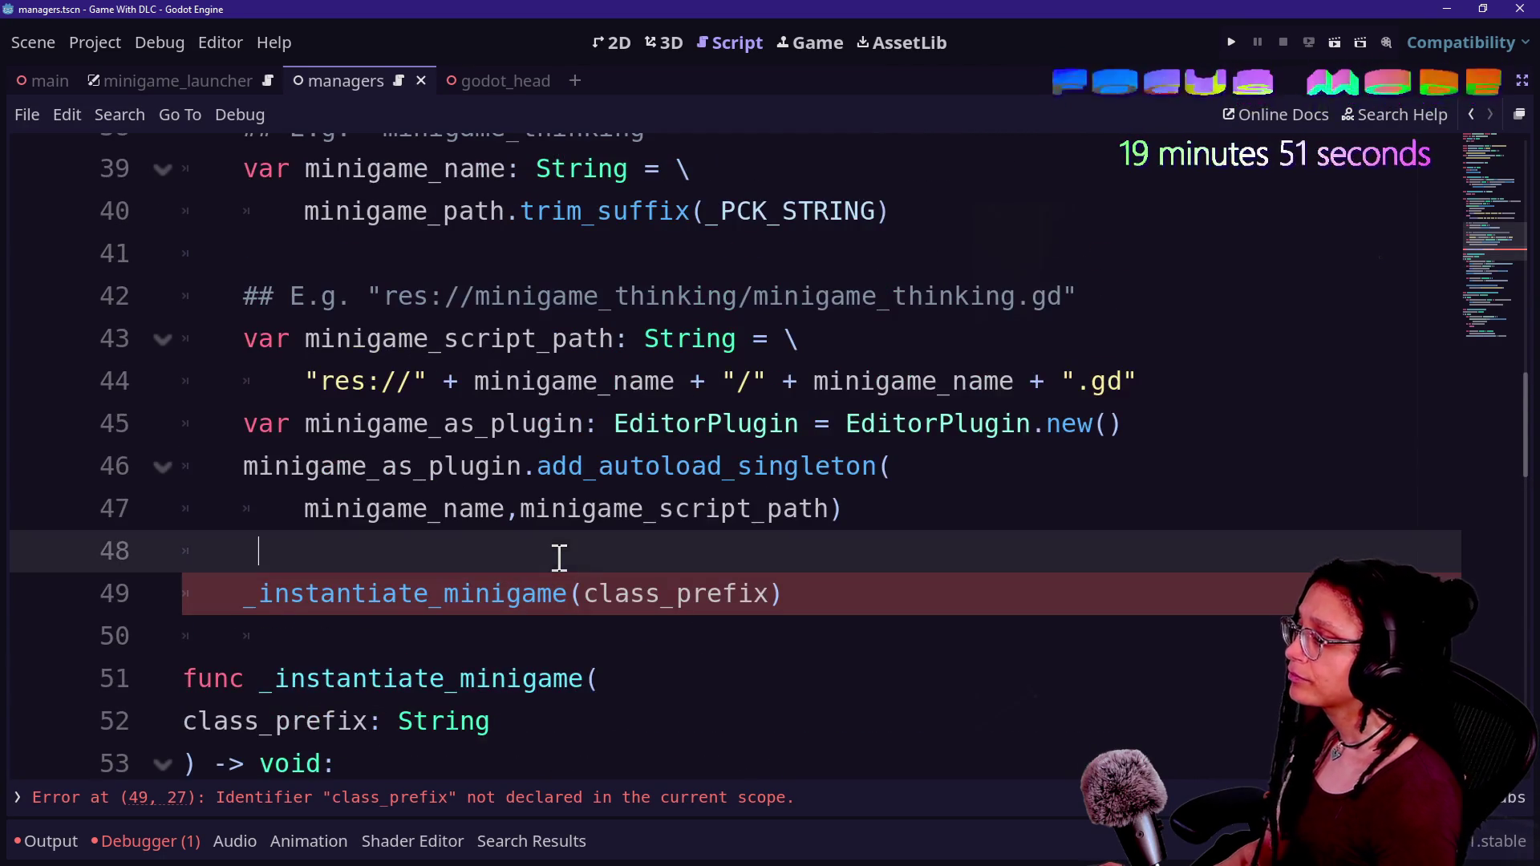
click(601, 583)
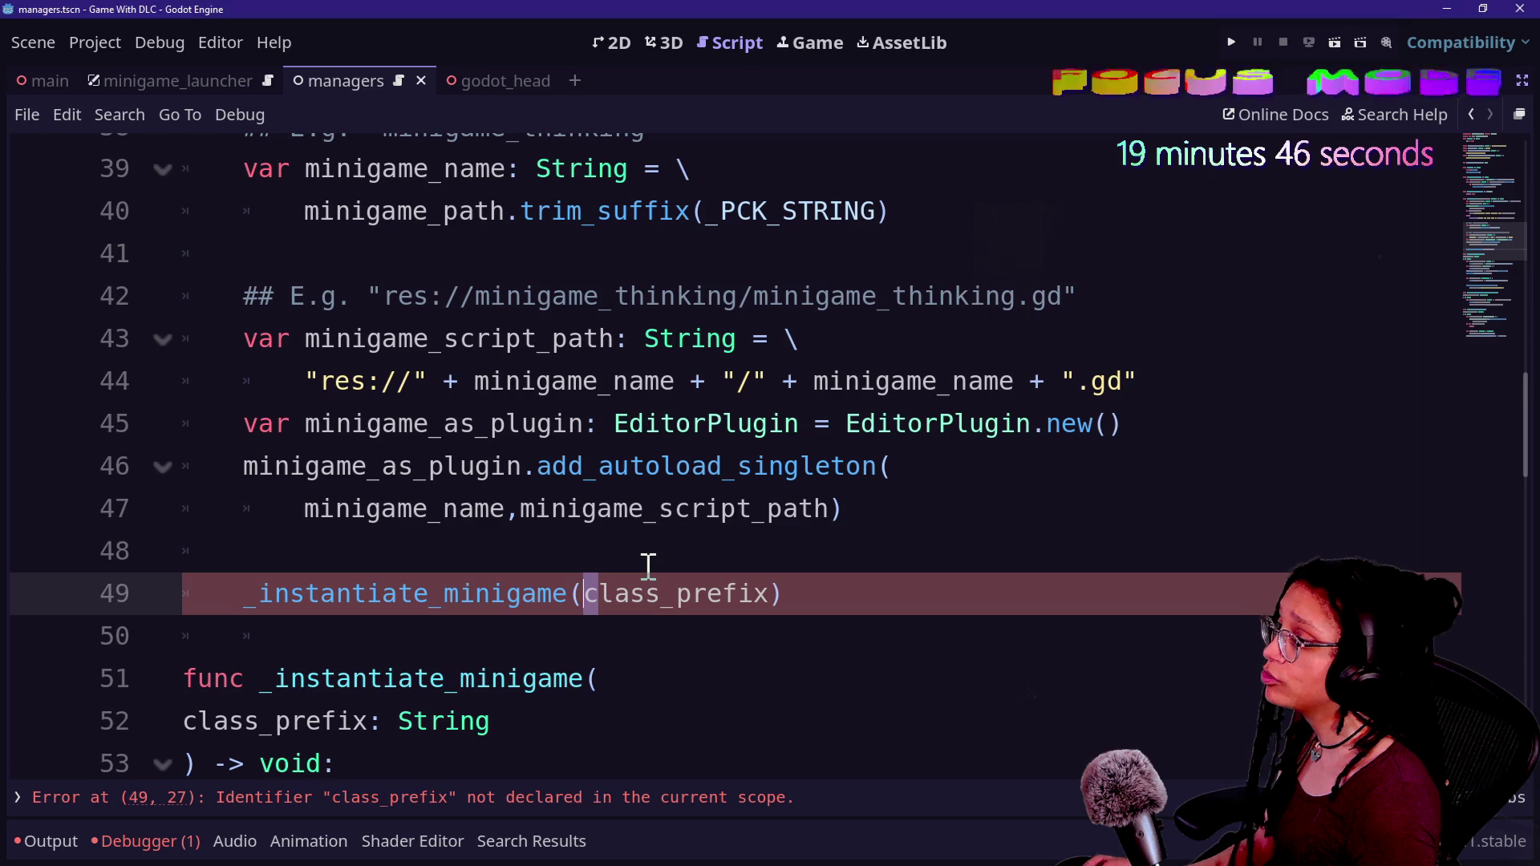
scroll(567, 583, down, 1)
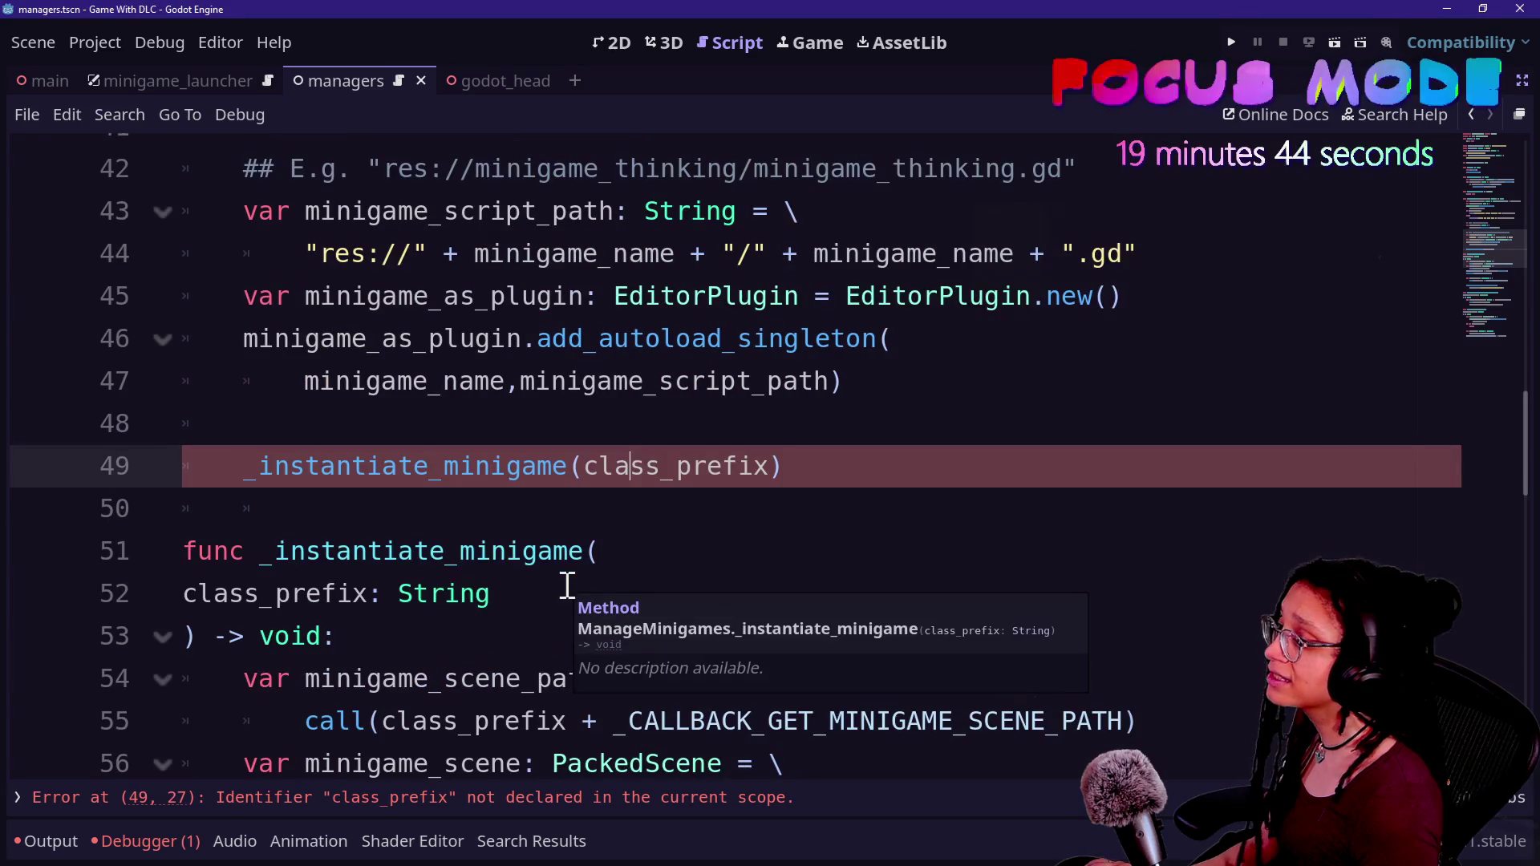
- Replace class_prefix with minigame_name in the _instantiate_minigame call on line 49
drag(599, 468, 822, 481)
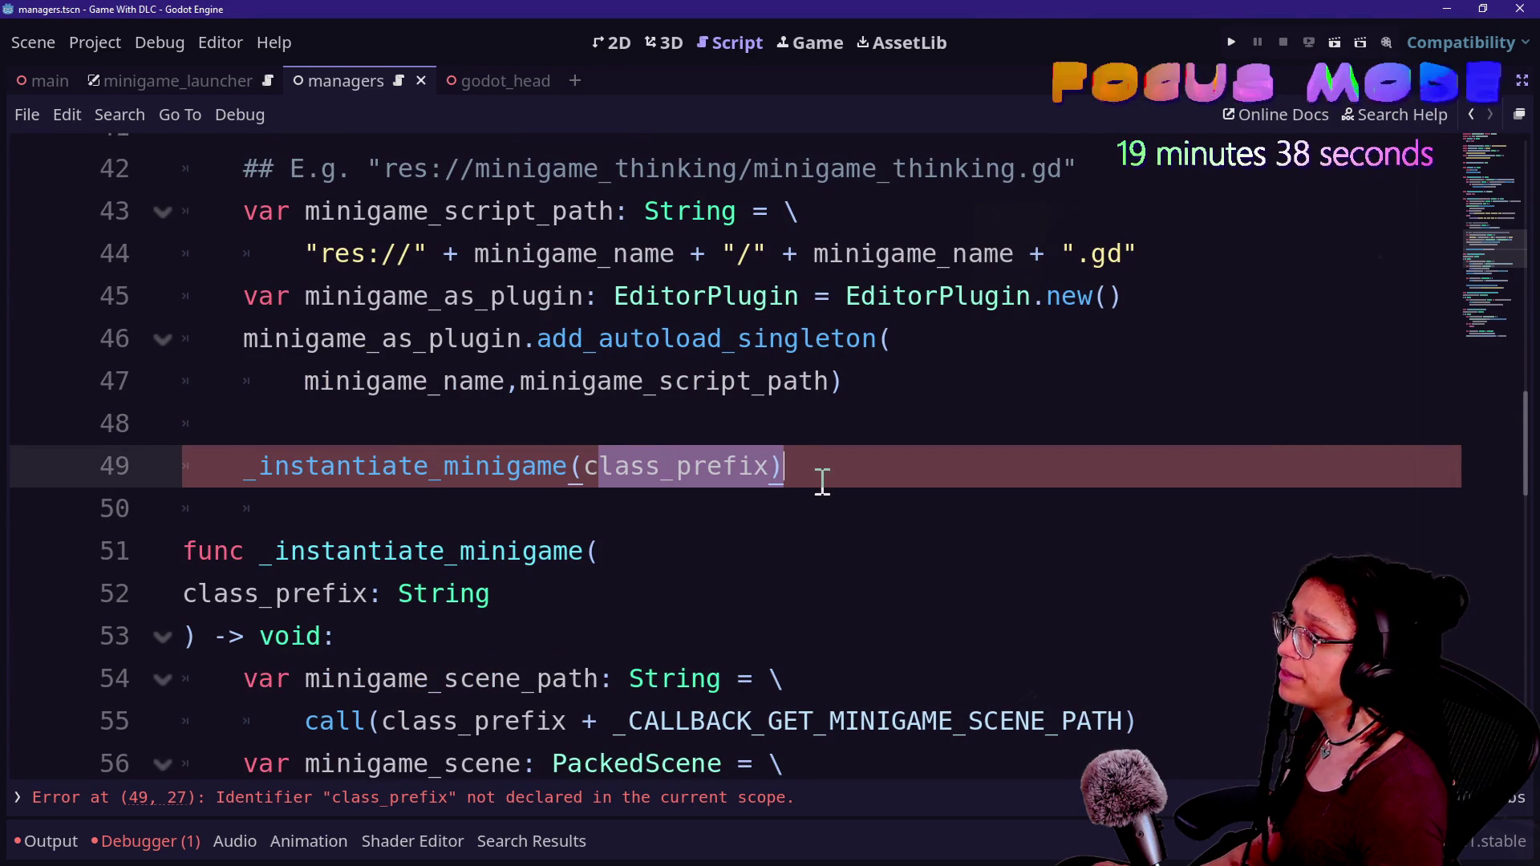
key(BackSpace)
text(n)
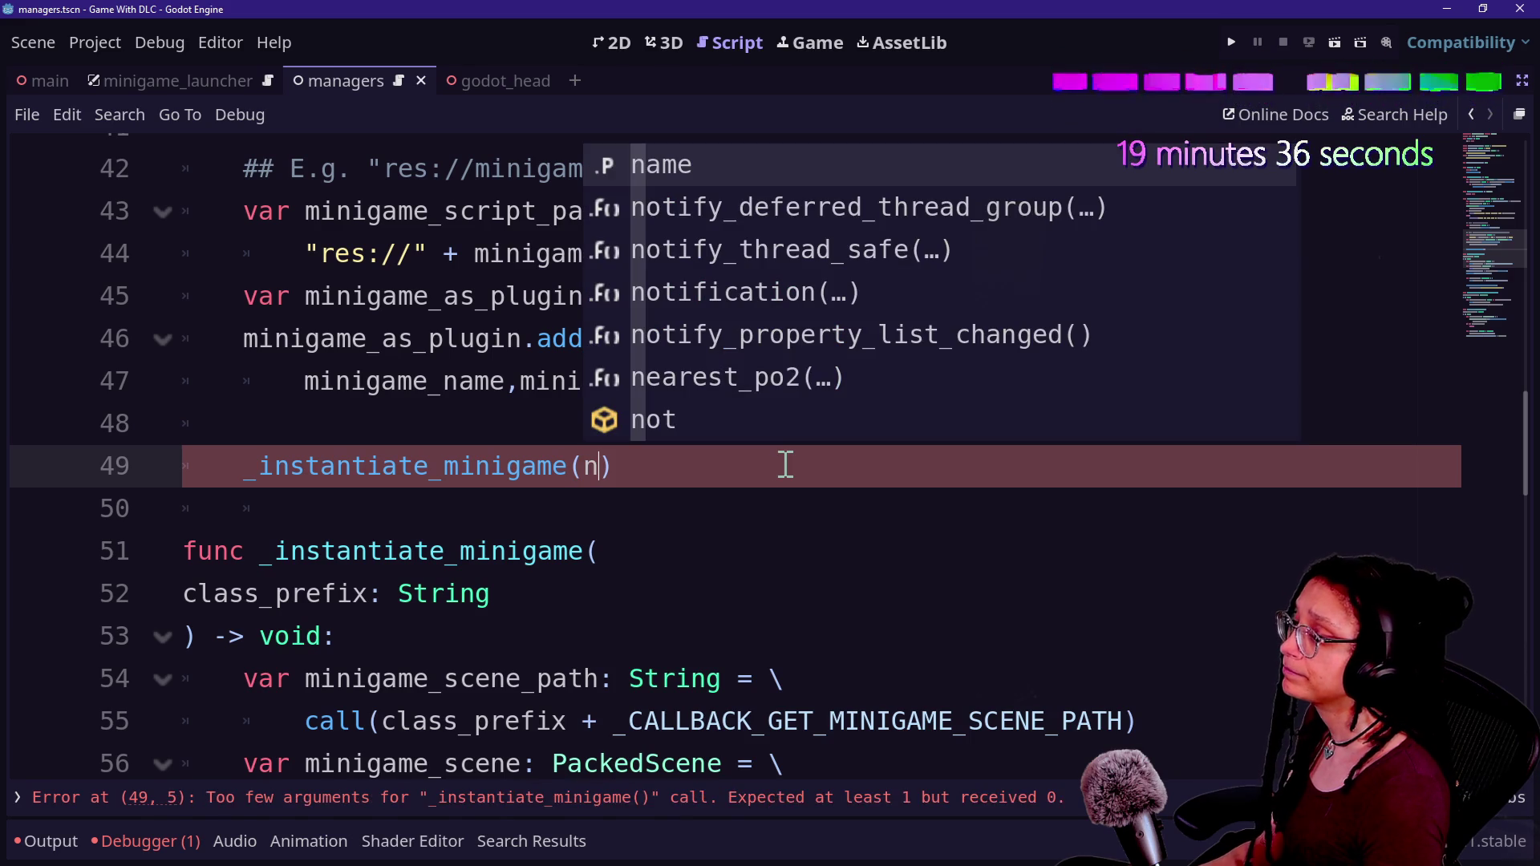
key(BackSpace)
key(BackSpace)
text((minigame)
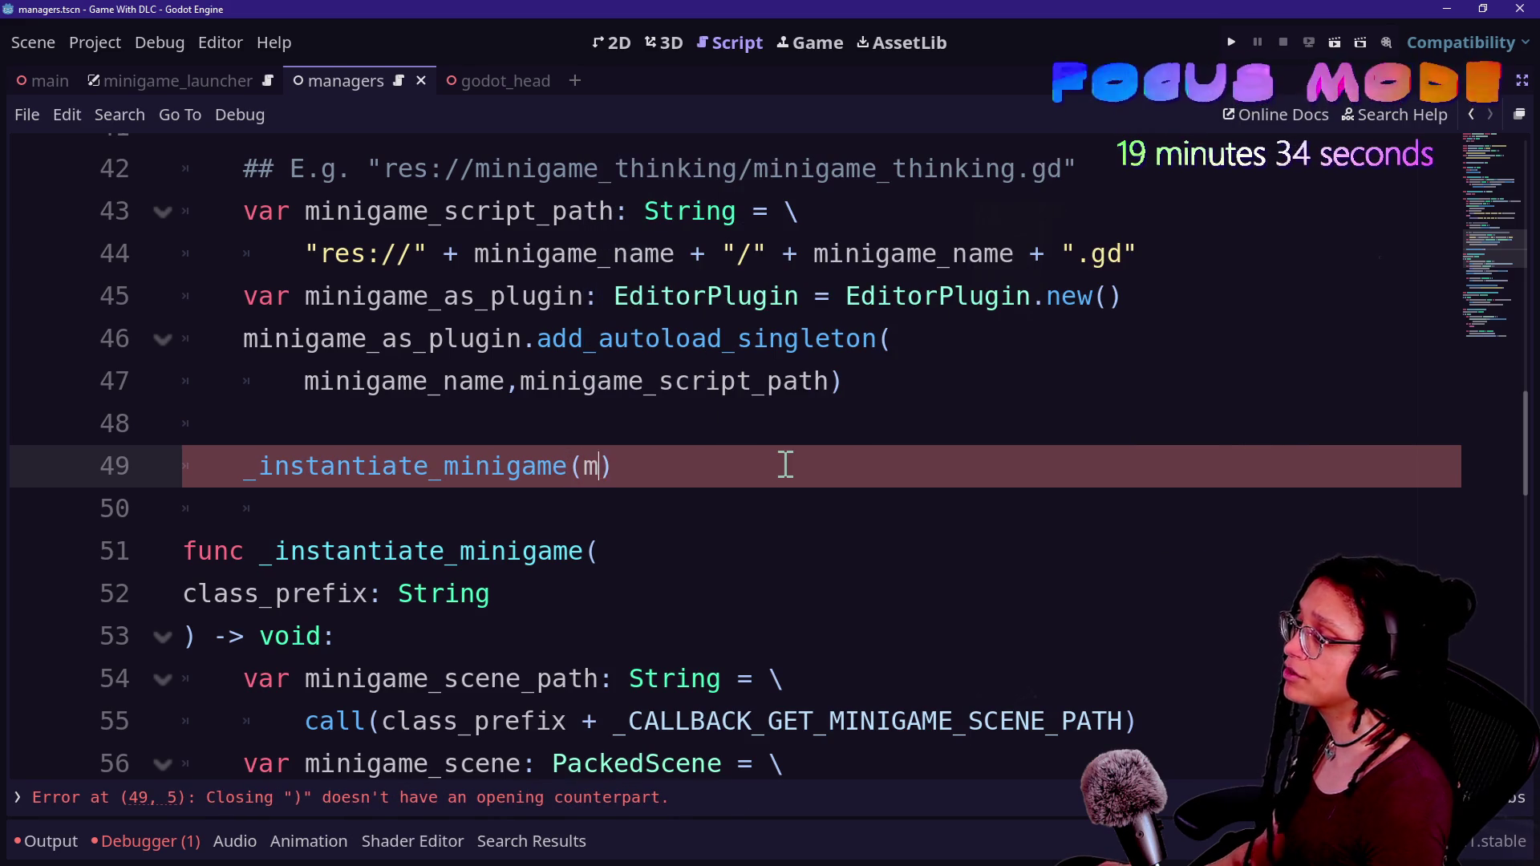
text(_na)
key(Return)
click(454, 493)
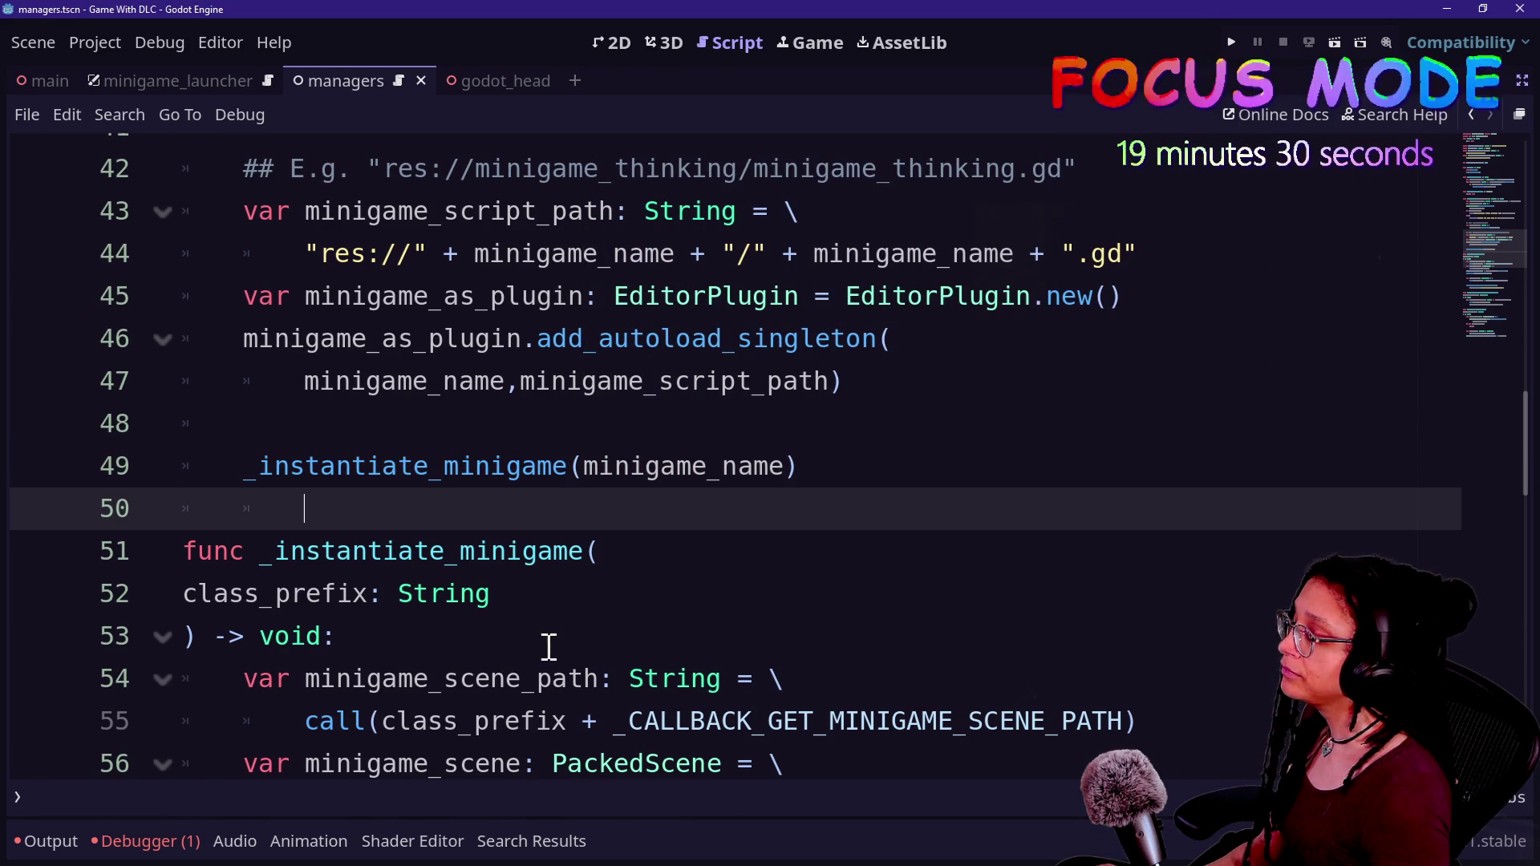
scroll(351, 584, down, 1)
- Rename the class_prefix parameter to minigame_name
shift+click(344, 468)
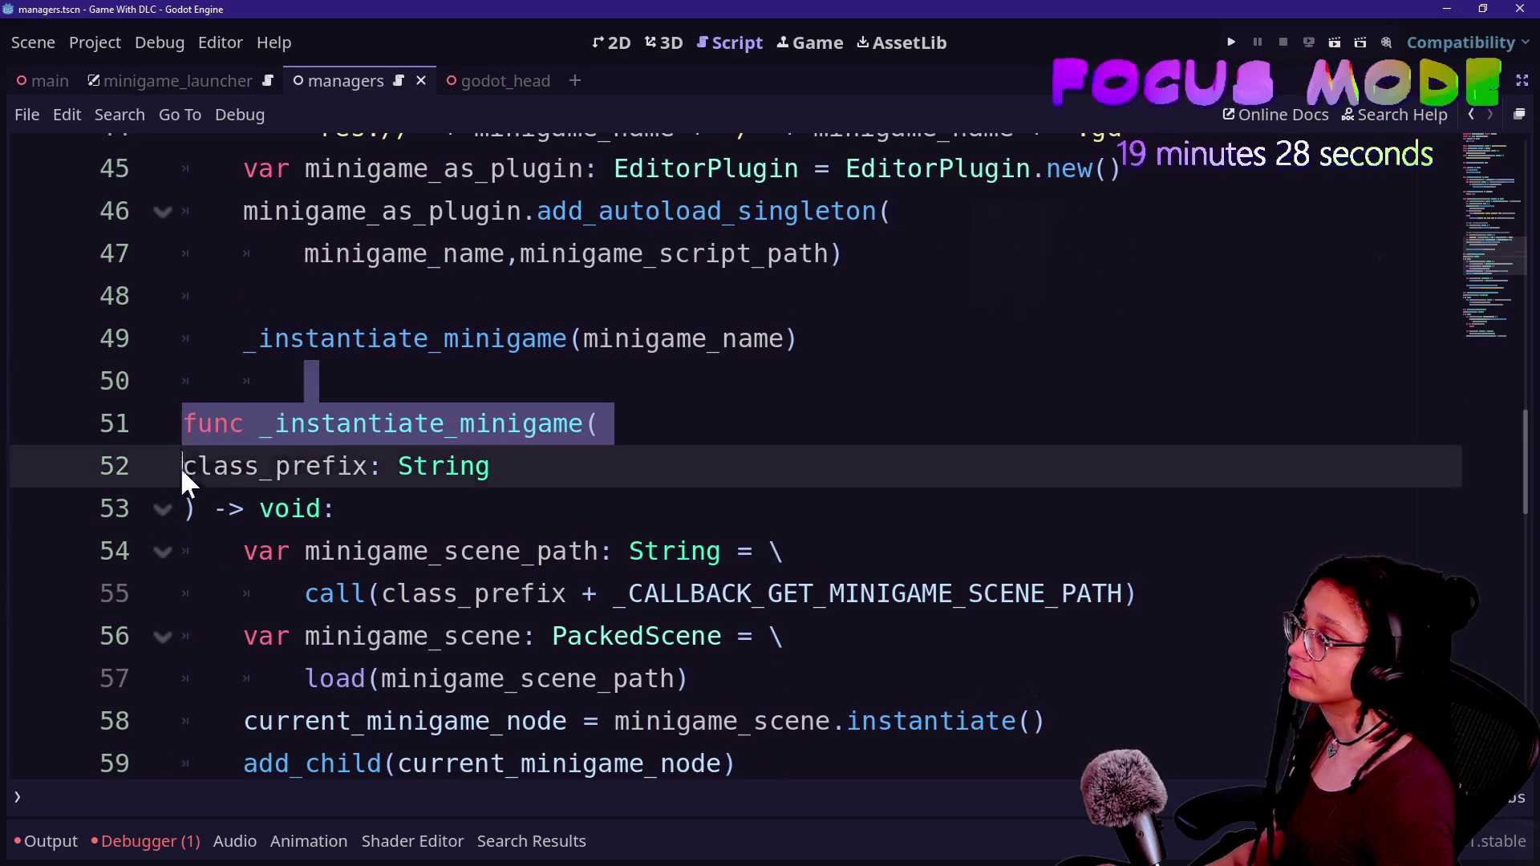
drag(367, 468, 172, 468)
text(minig)
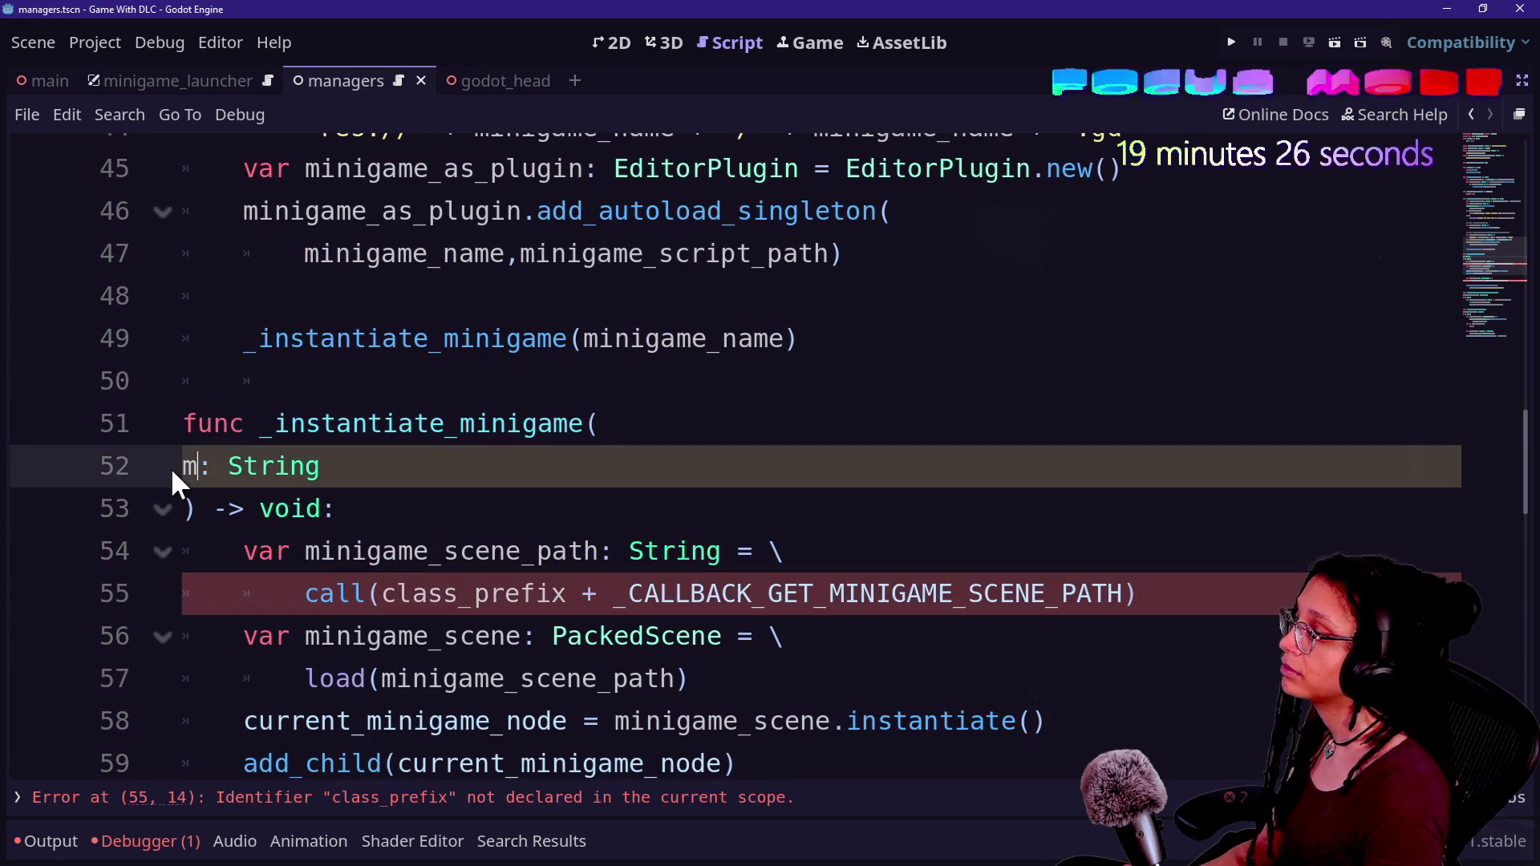
text(ame_name)
click(492, 678)
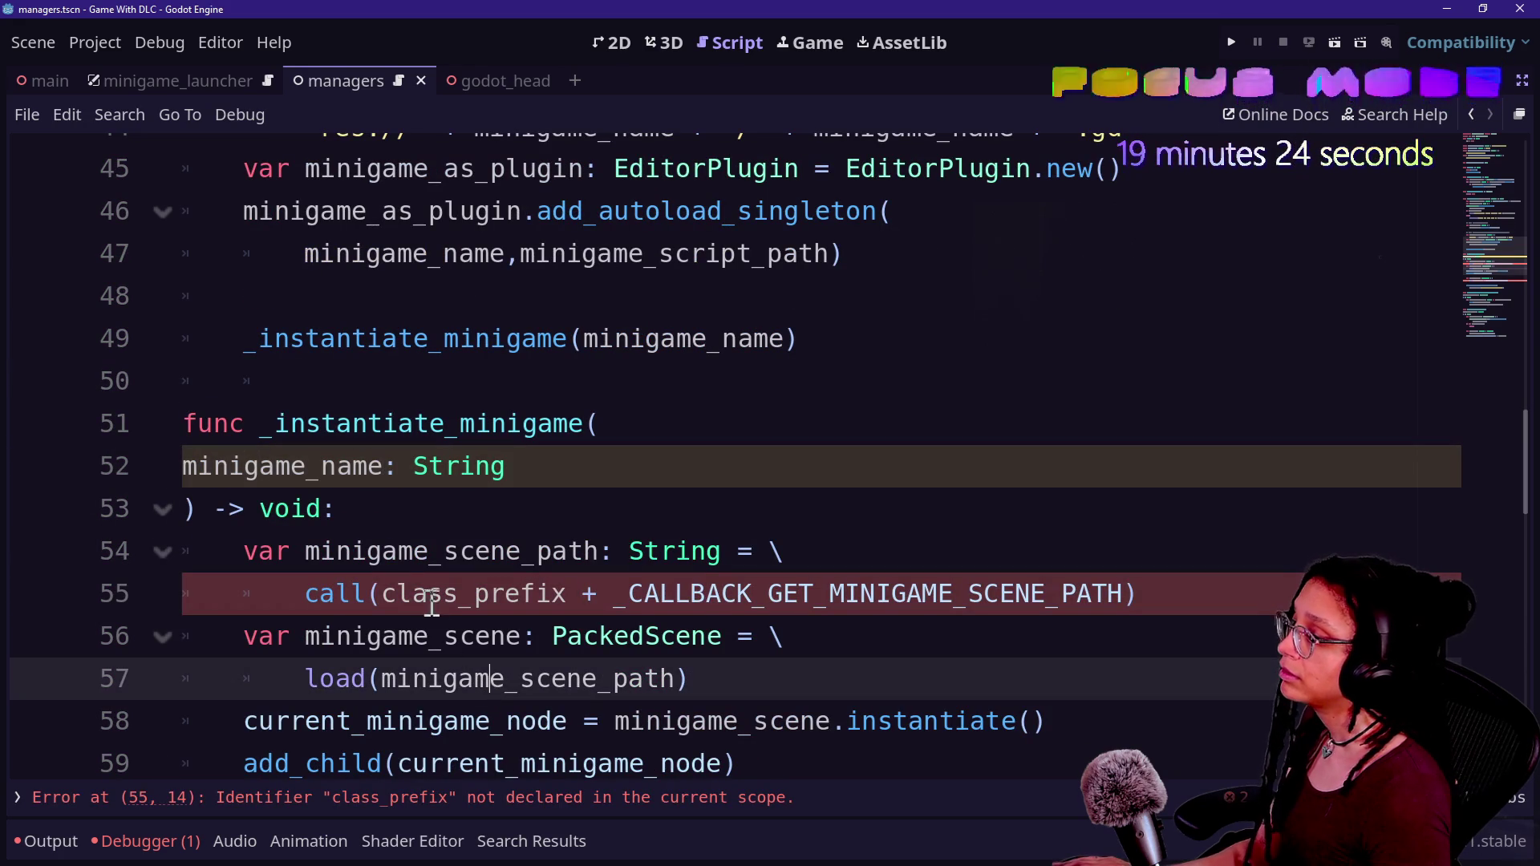
- Replace class_prefix with minigame_name in the call() expression on line 55
click(383, 595)
mouse_move(381, 595)
mouse_down()
mouse_move(571, 595)
mouse_move(385, 600)
mouse_up()
text(mini)
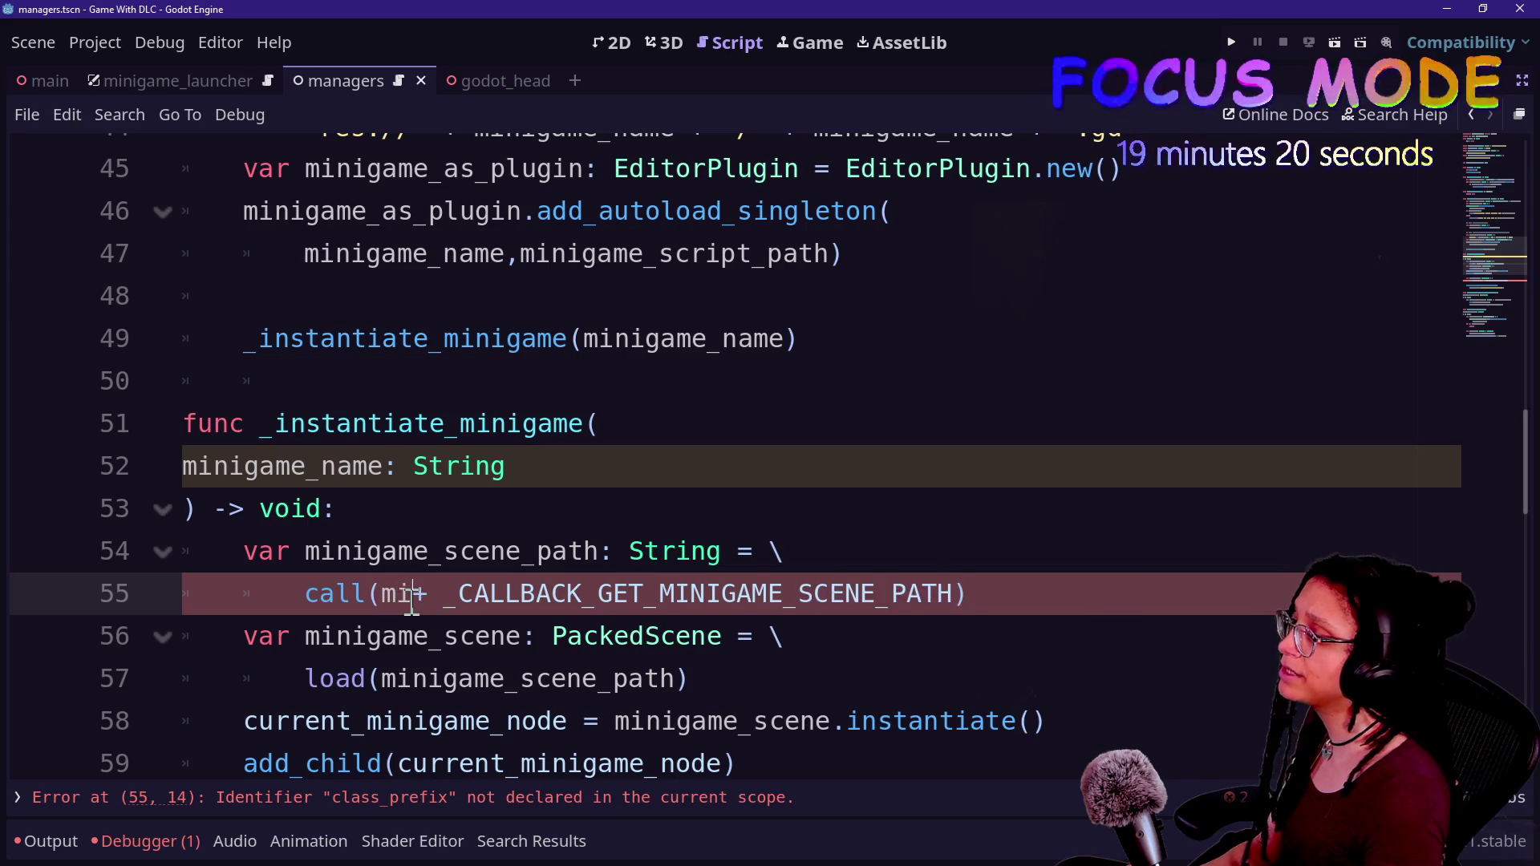
key(BackSpace)
text(nigame_n)
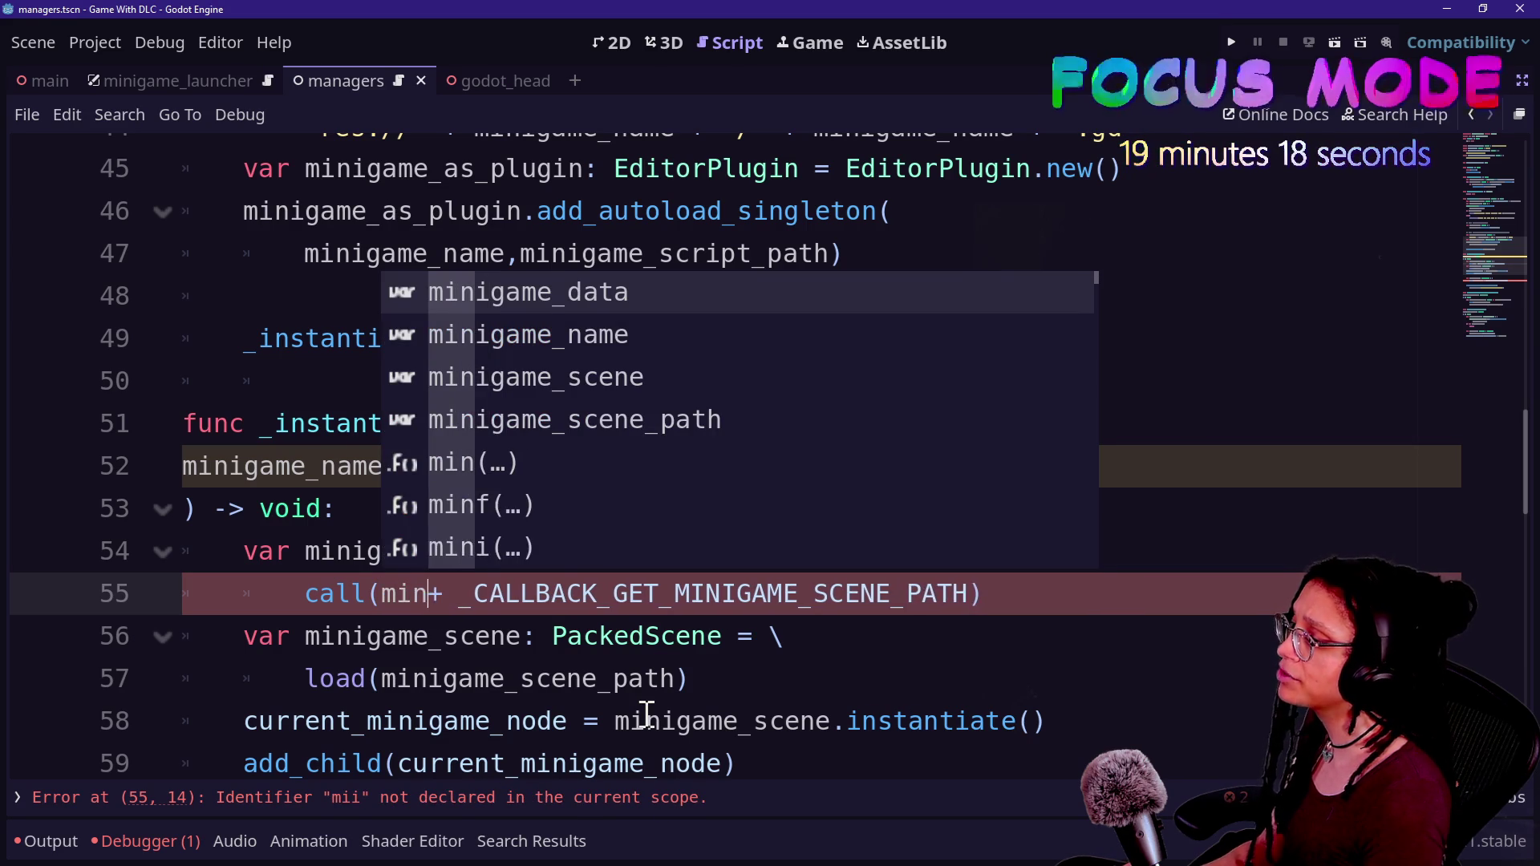
key(Return)
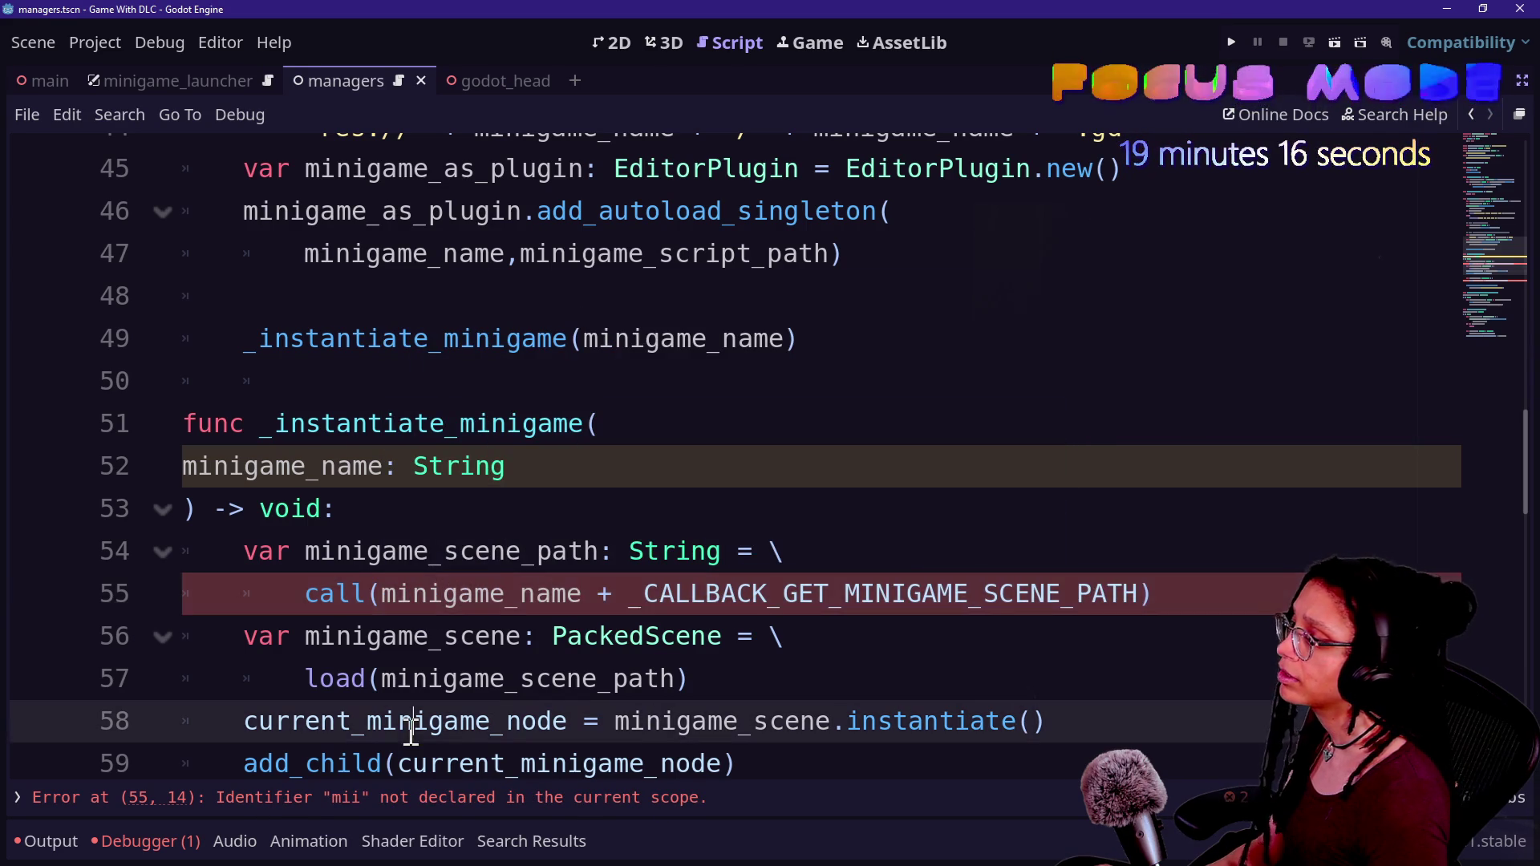
click(410, 725)
- Replace class_prefix with minigame_name in the call() expression on line 62
scroll(601, 688, down, 1)
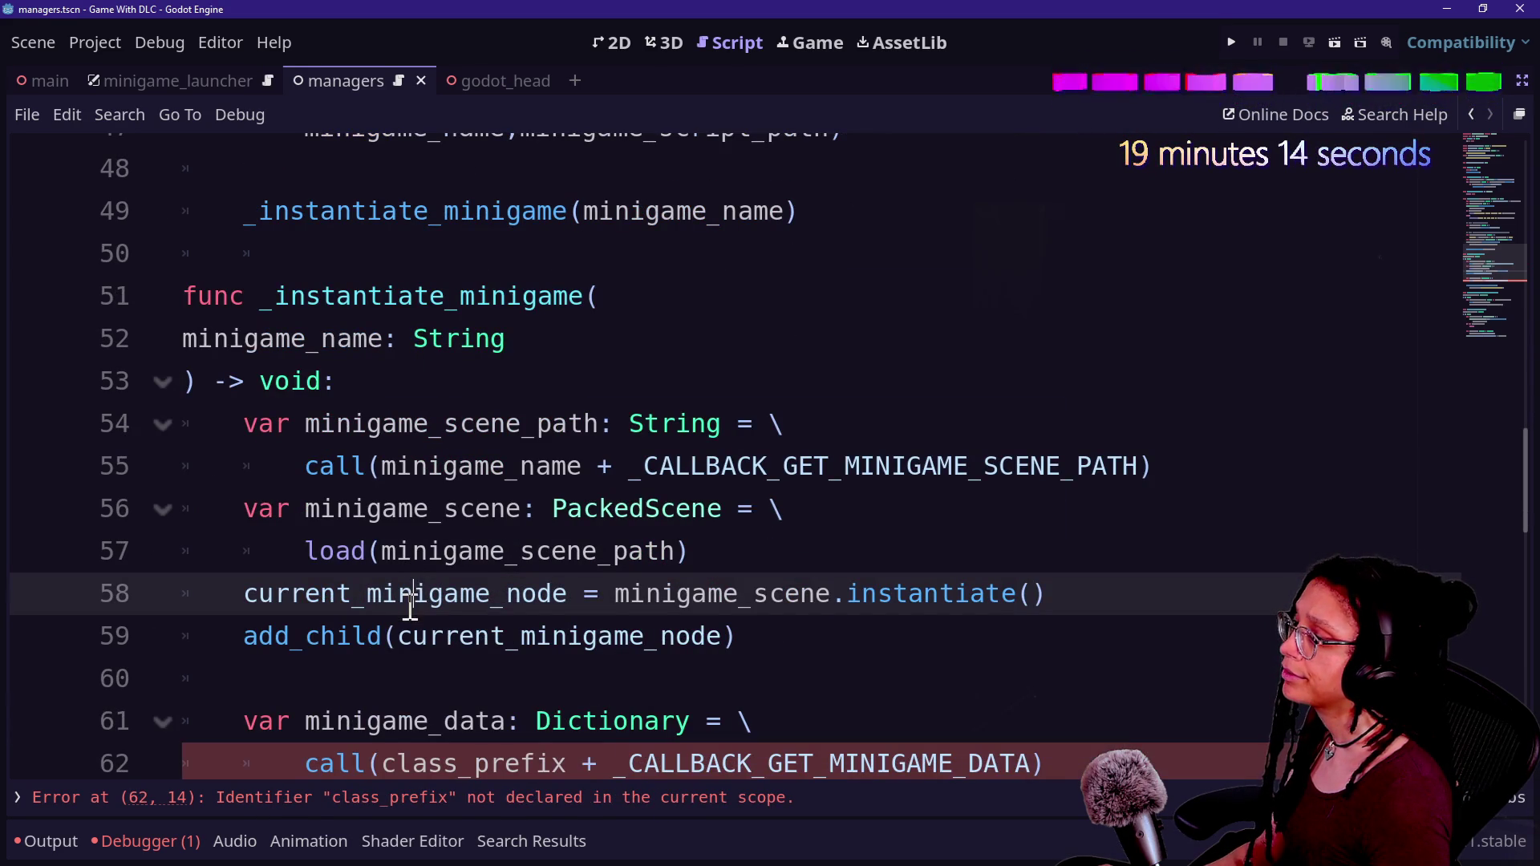
scroll(469, 584, down, 1)
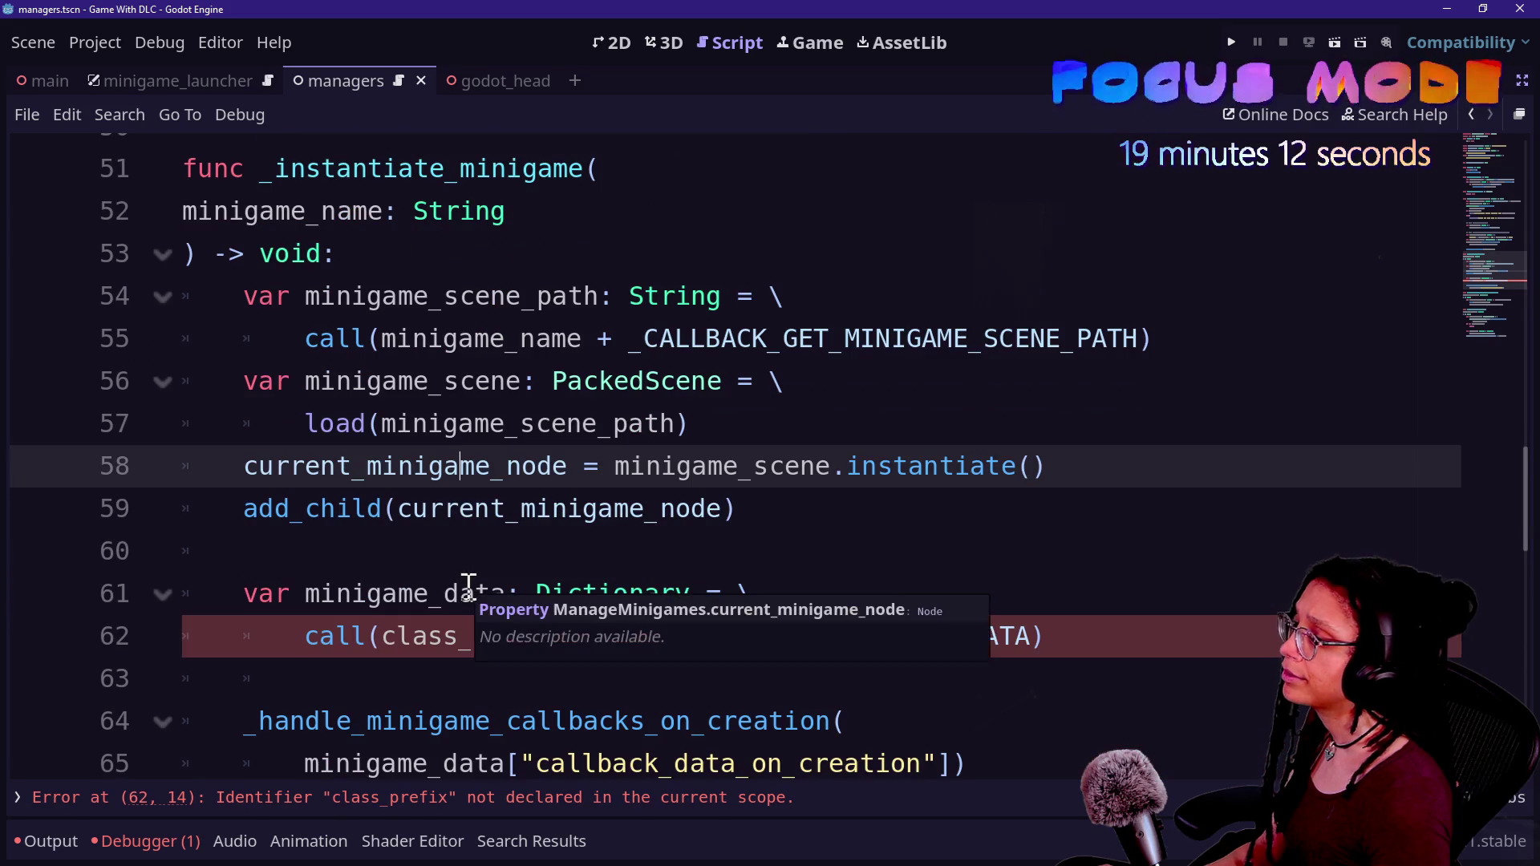
drag(382, 636, 553, 636)
text(m)
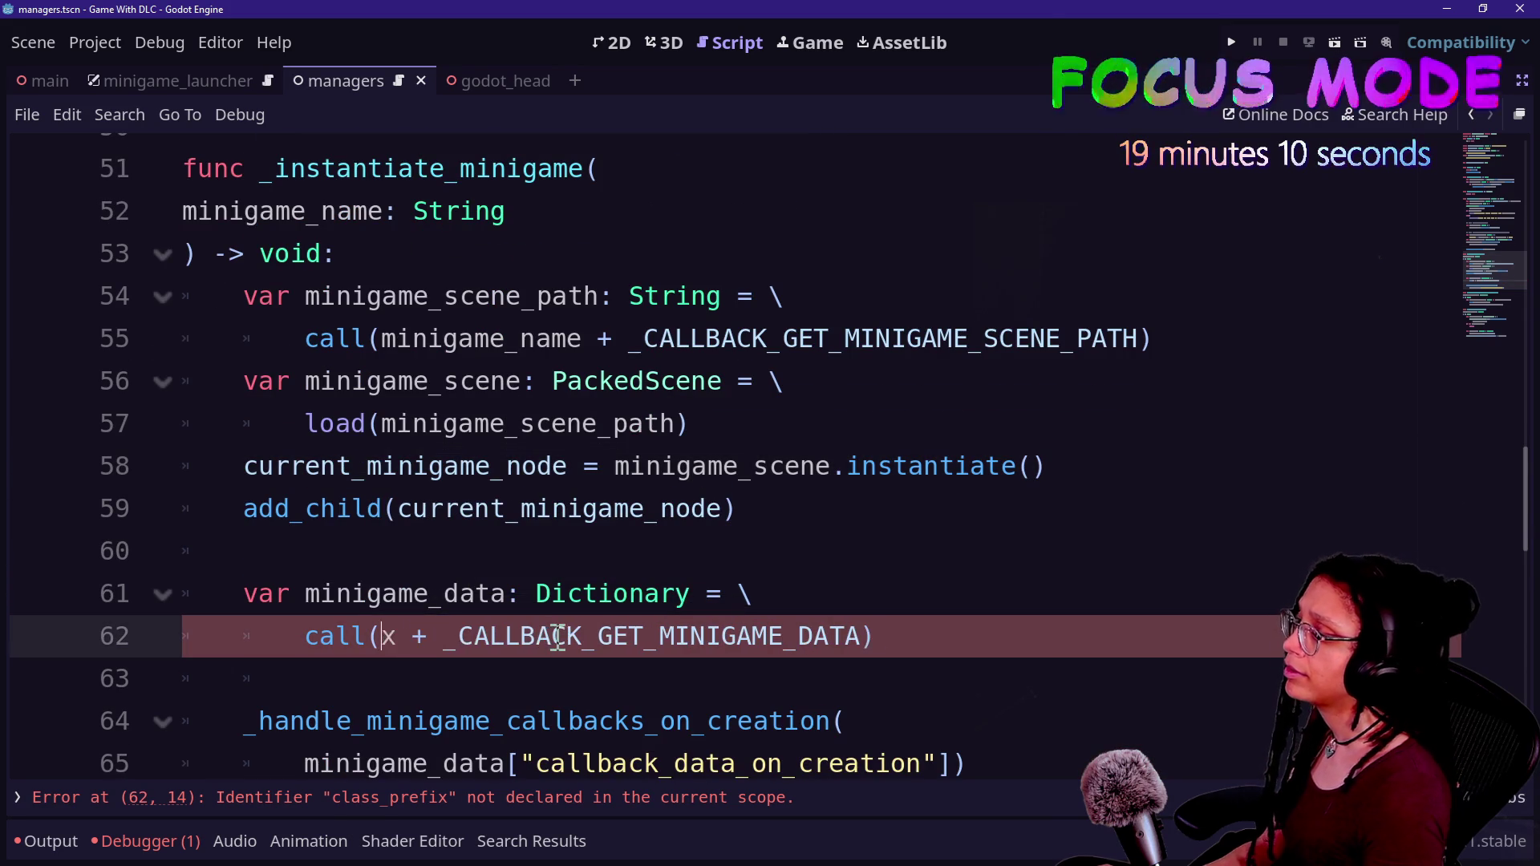
text(inigame_)
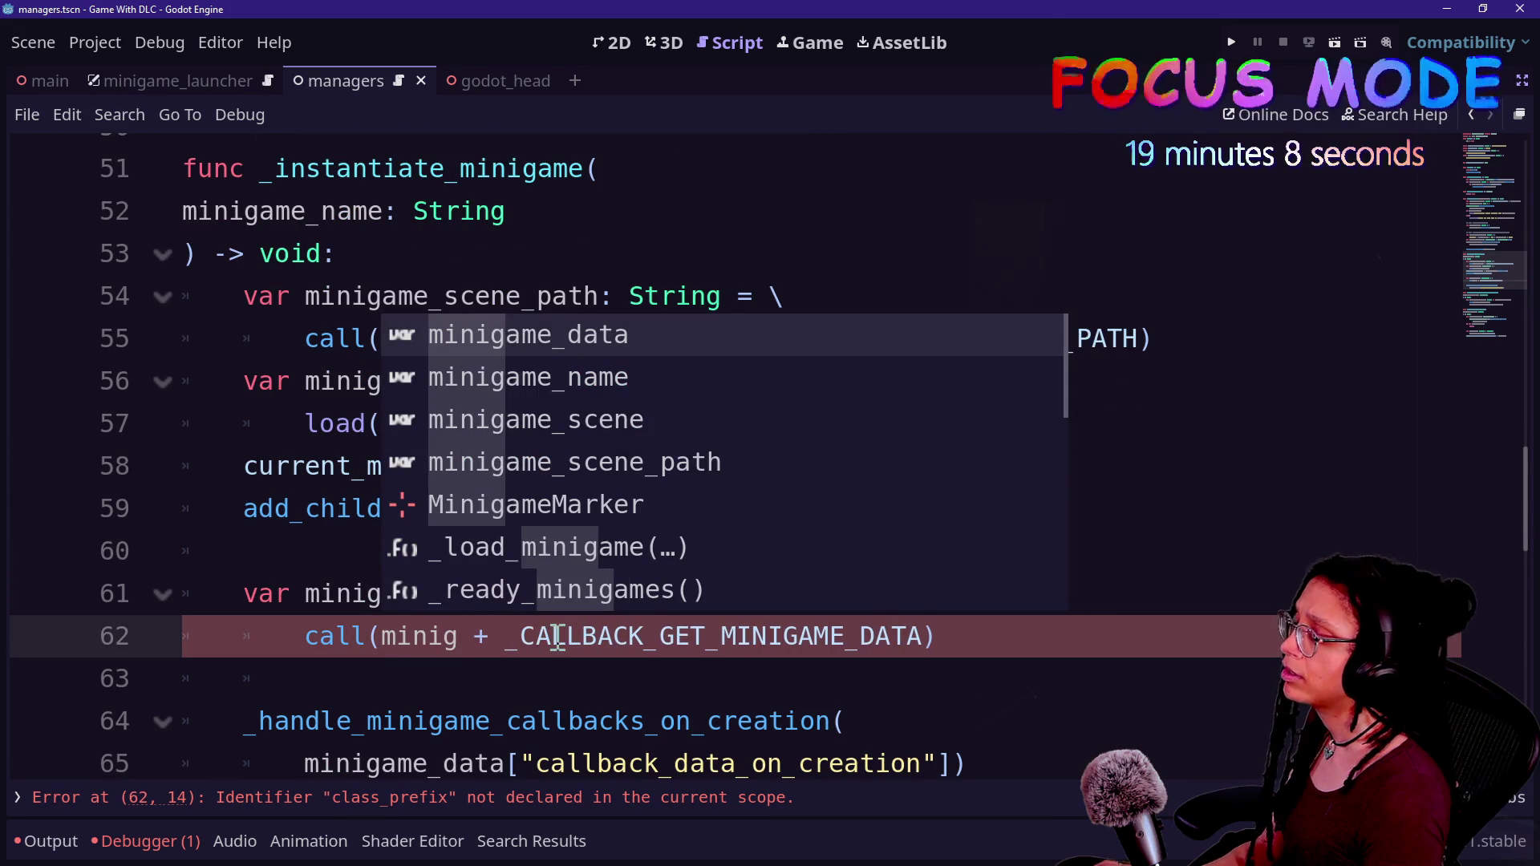
text(name)
click(510, 477)
scroll(514, 513, down, 3)
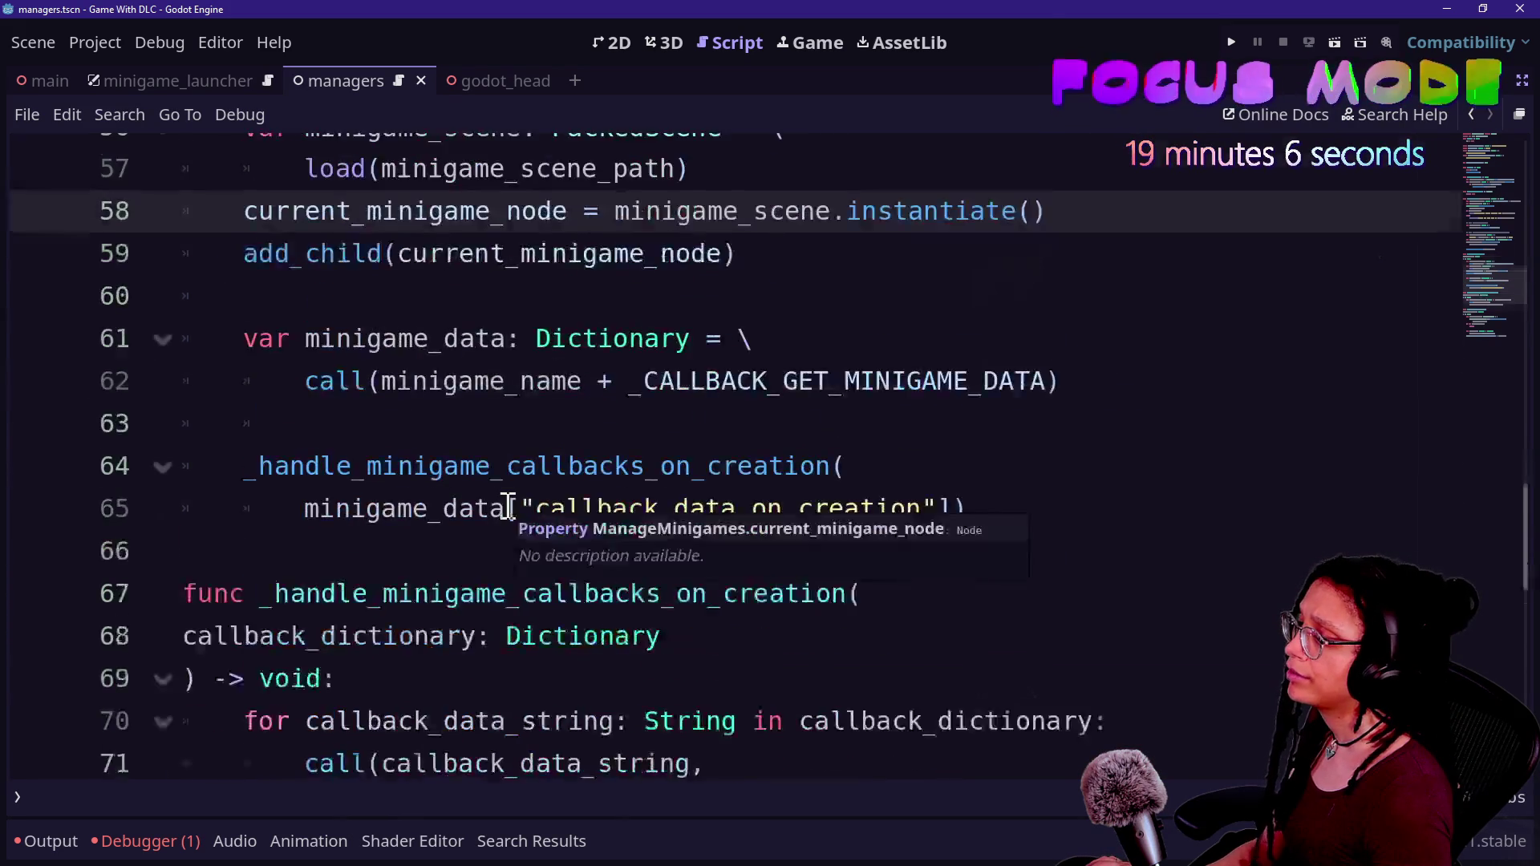
- Remove "ref." from the callback strings on lines 9 and 11 and save the script
scroll(508, 510, up, 20)
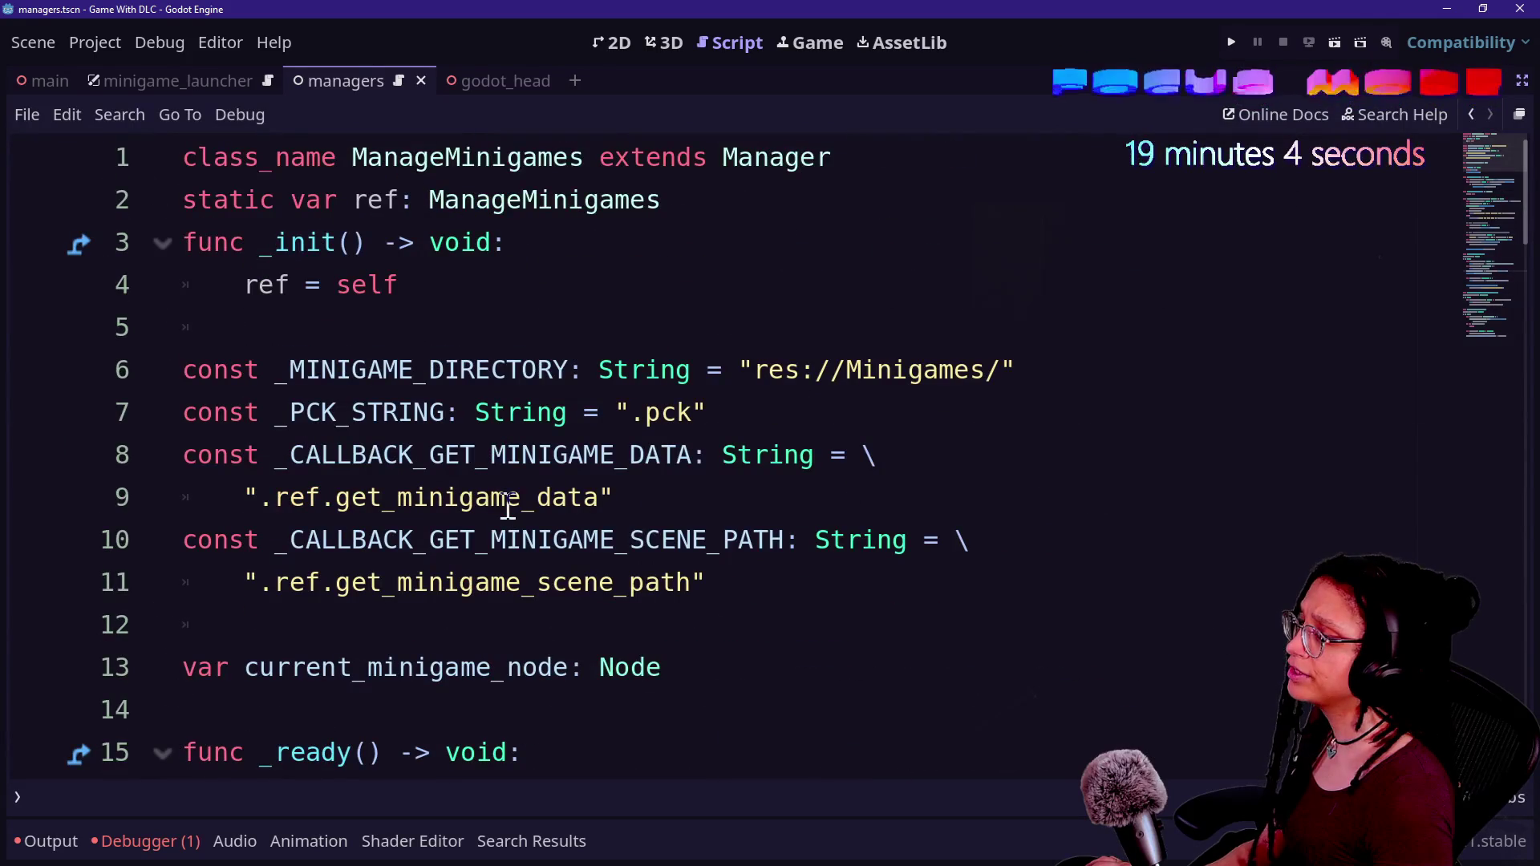
click(335, 498)
key(BackSpace)
key(BackSpace)
key(BackSpace)
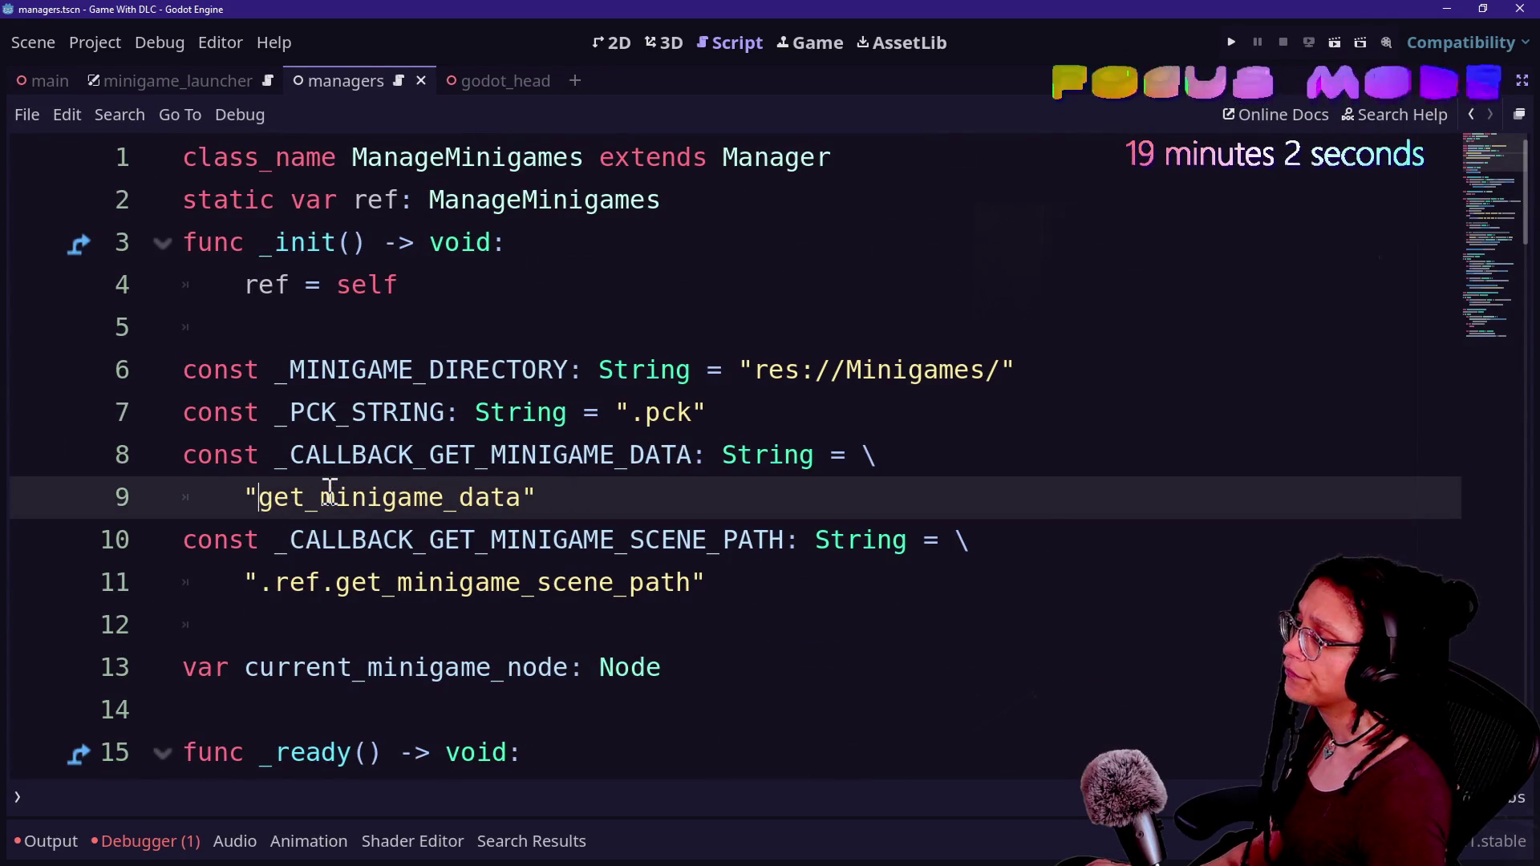
click(333, 582)
key(BackSpace)
key(BackSpace)
key(BackSpace)
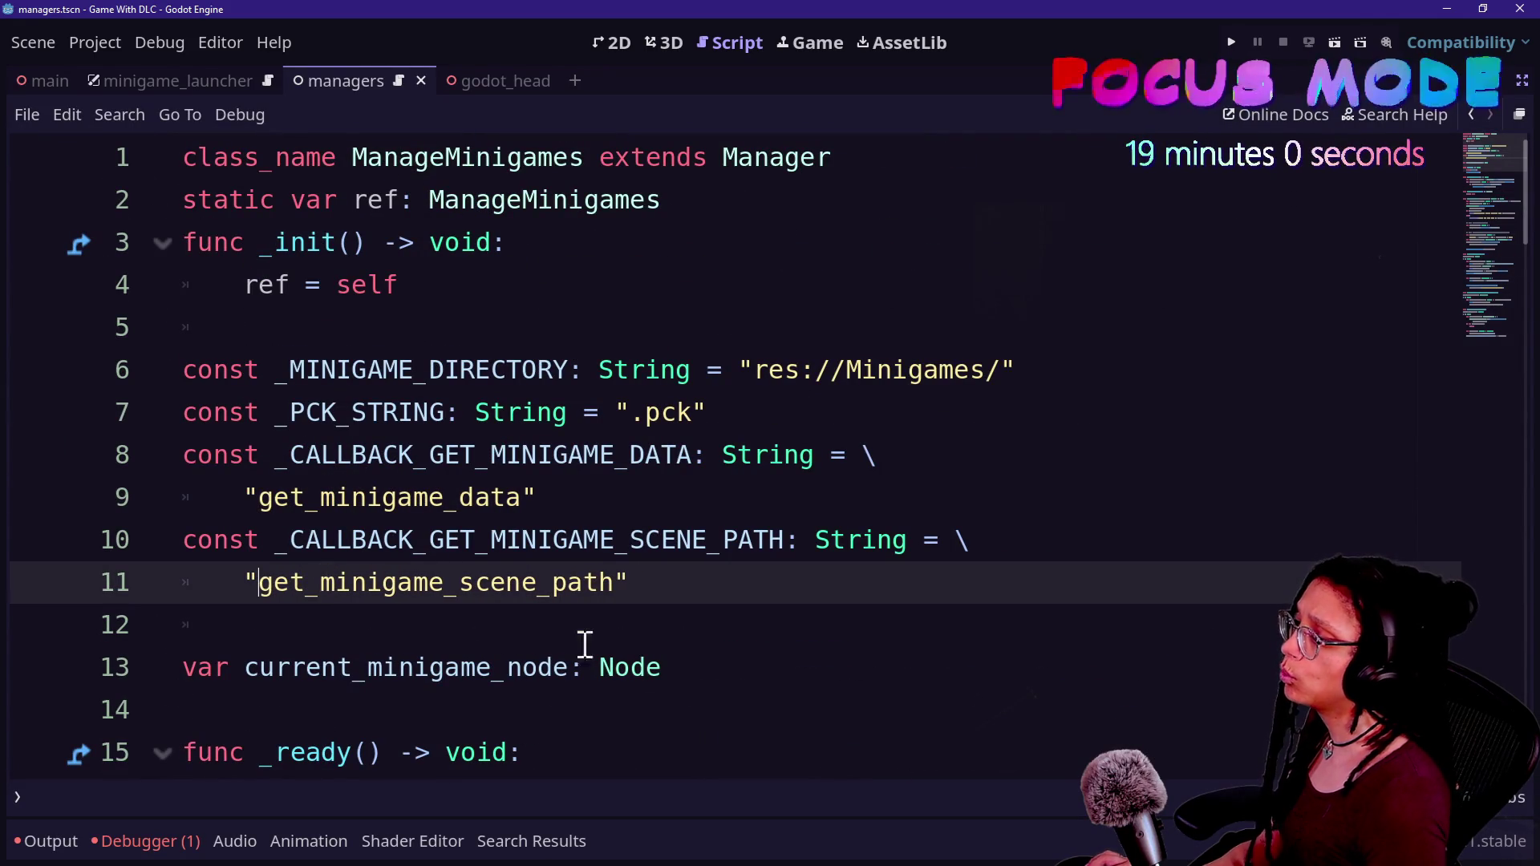
key(ctrl+s)
- Review the edited constants on lines 9 and 11, then return to the instantiation code
scroll(354, 399, down, 2)
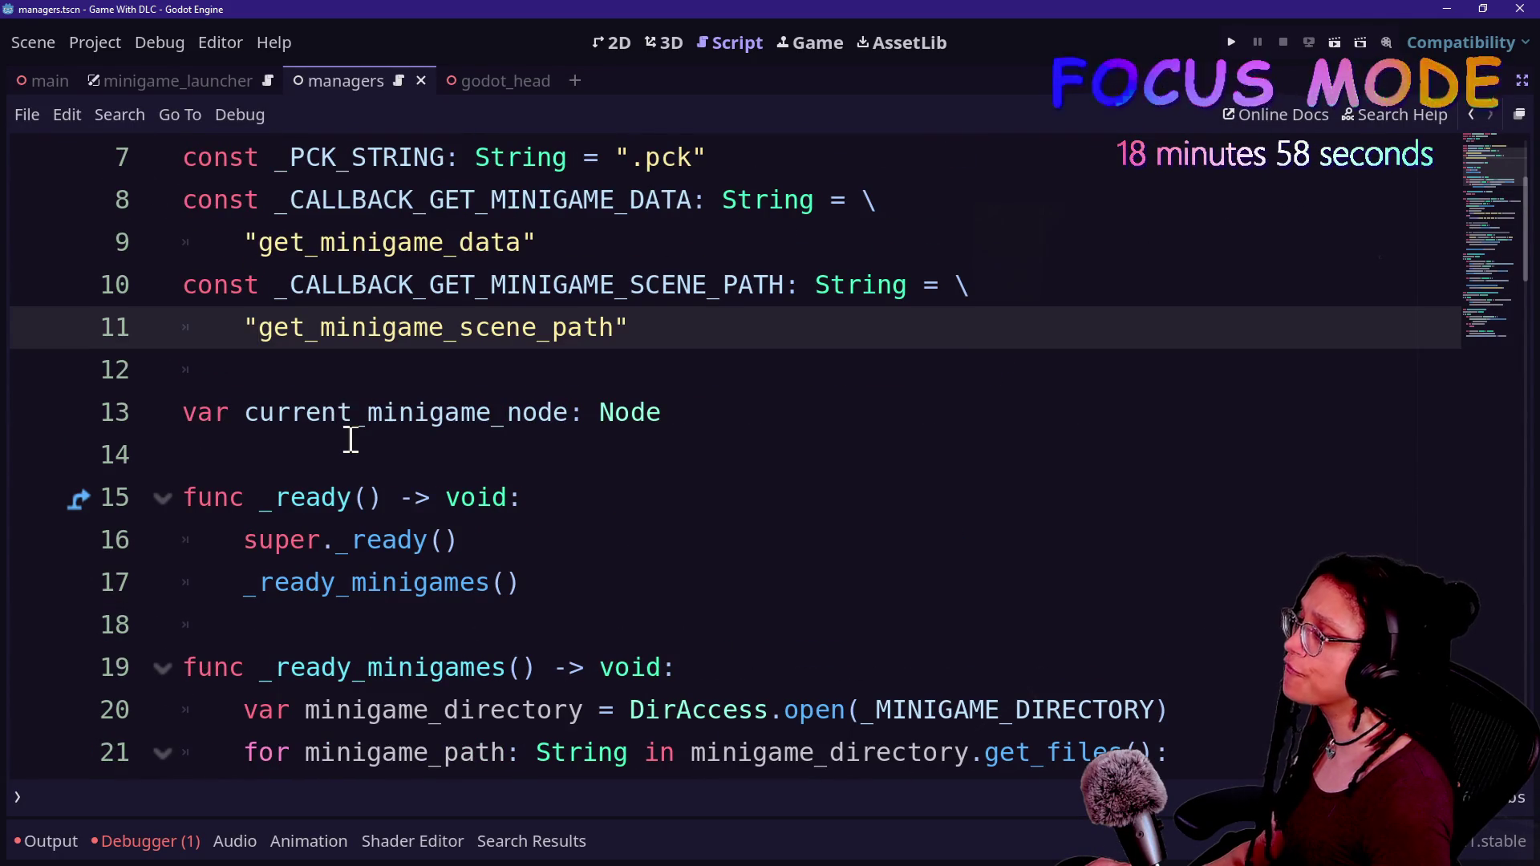
scroll(350, 439, down, 15)
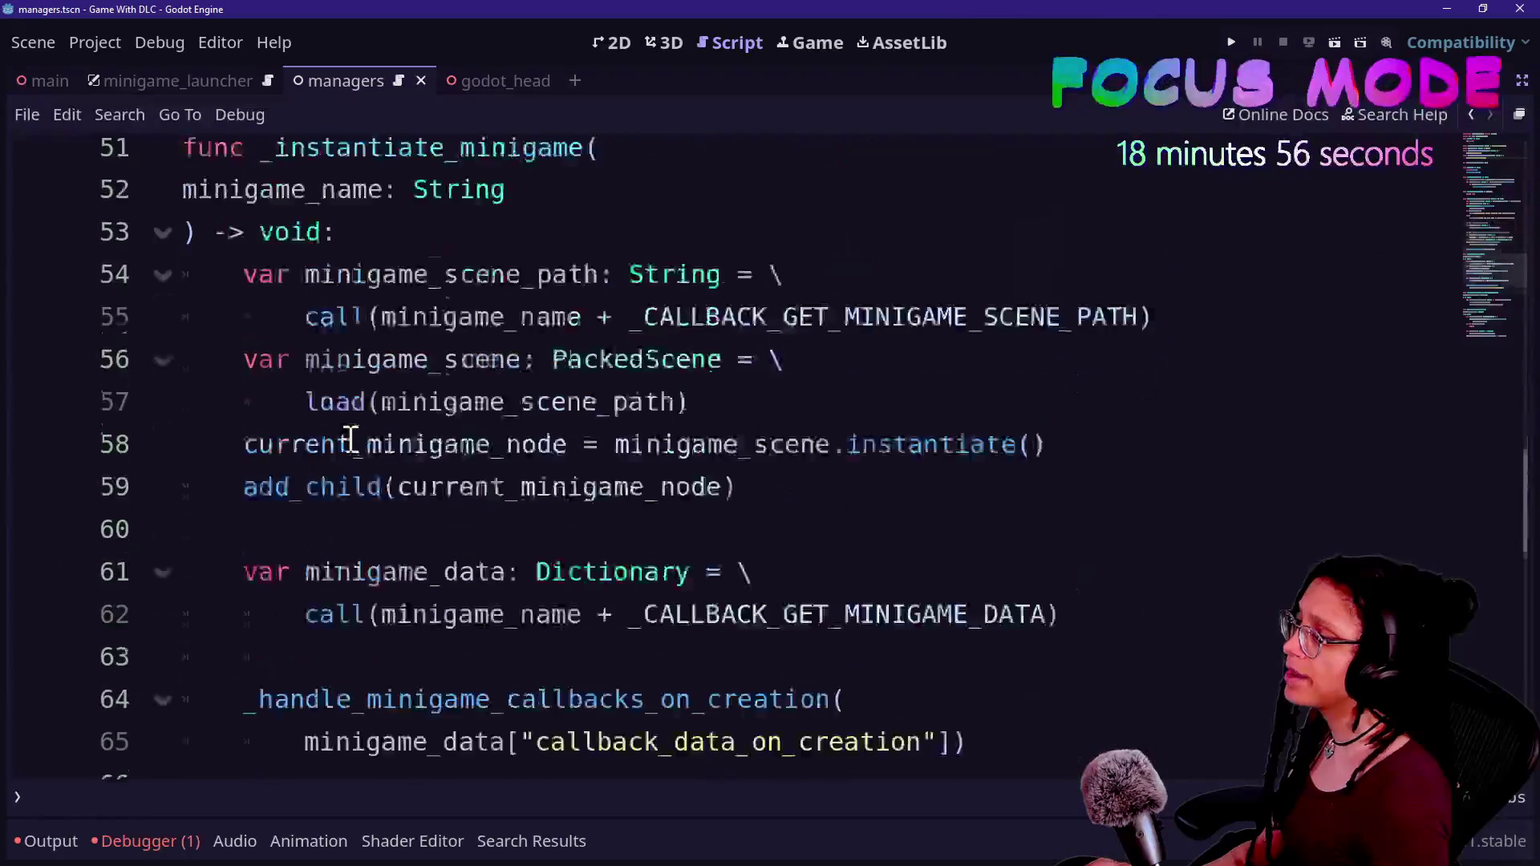
scroll(351, 439, up, 19)
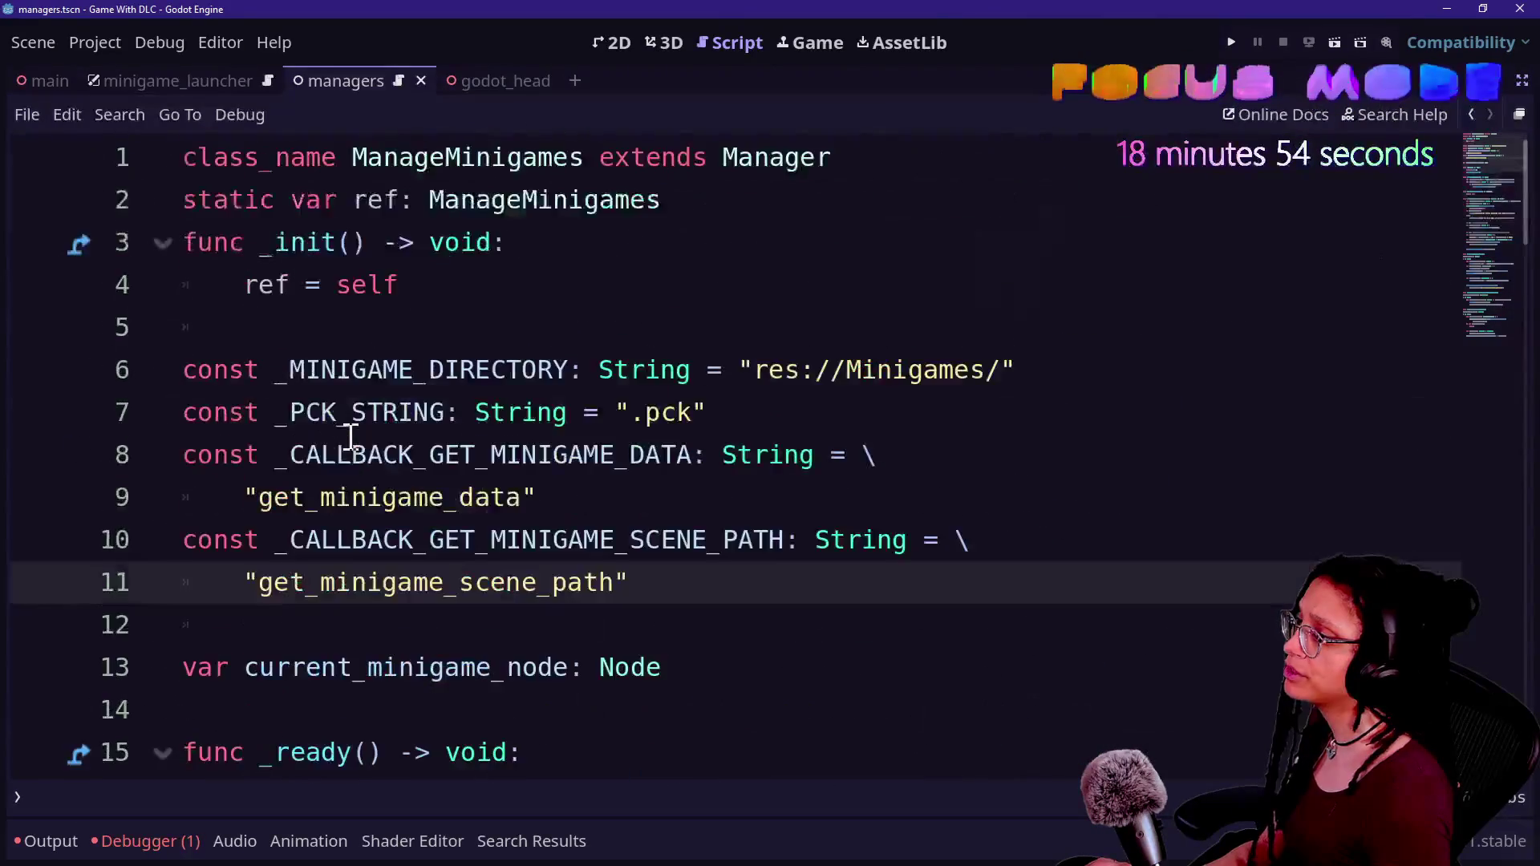
scroll(351, 438, down, 1)
click(245, 455)
click(258, 370)
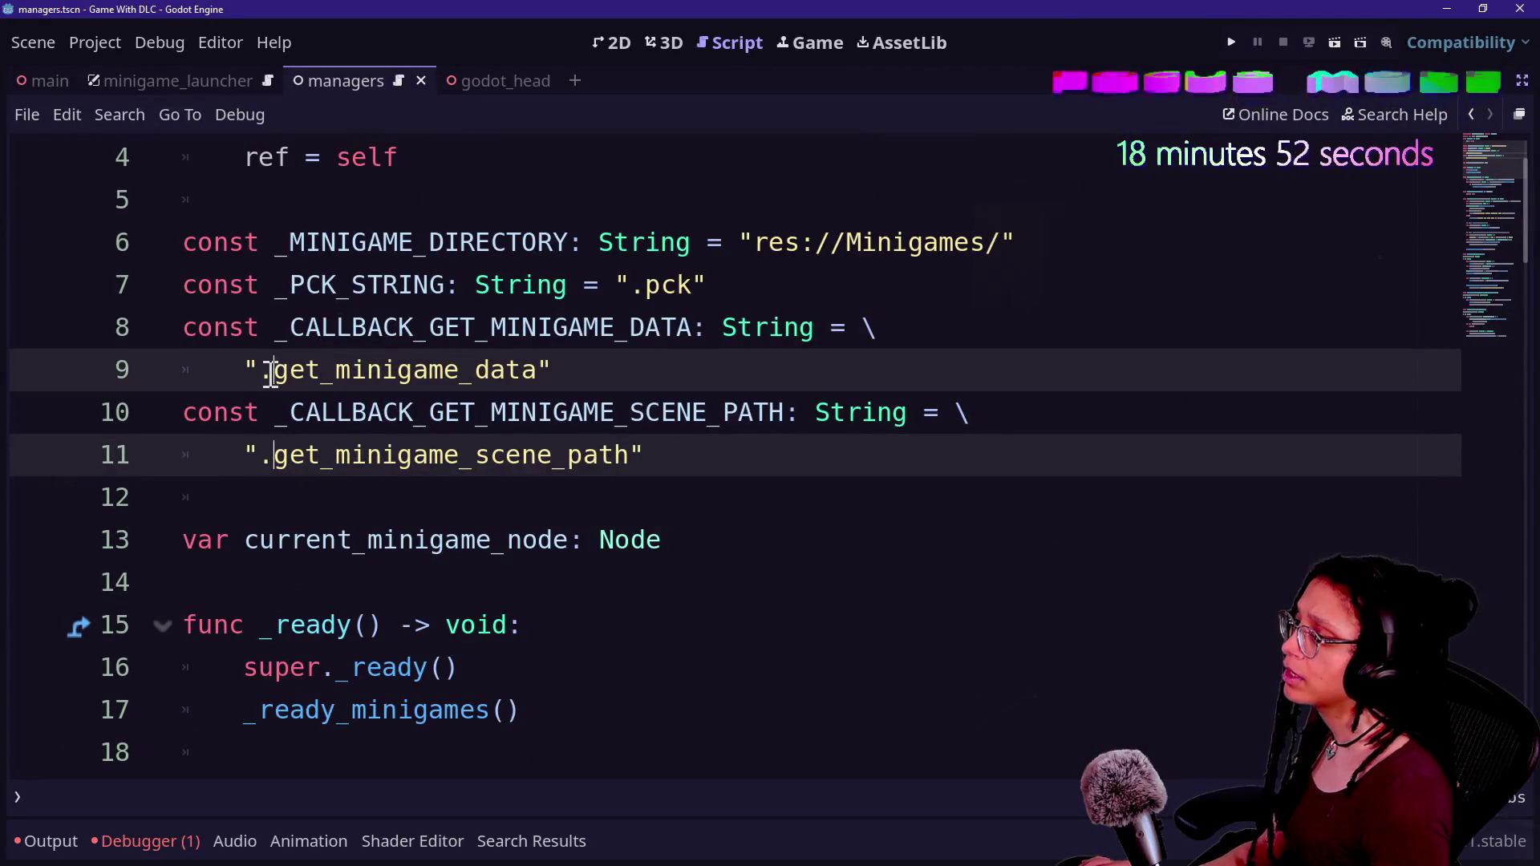
scroll(591, 758, down, 5)
scroll(591, 749, down, 10)
click(584, 543)
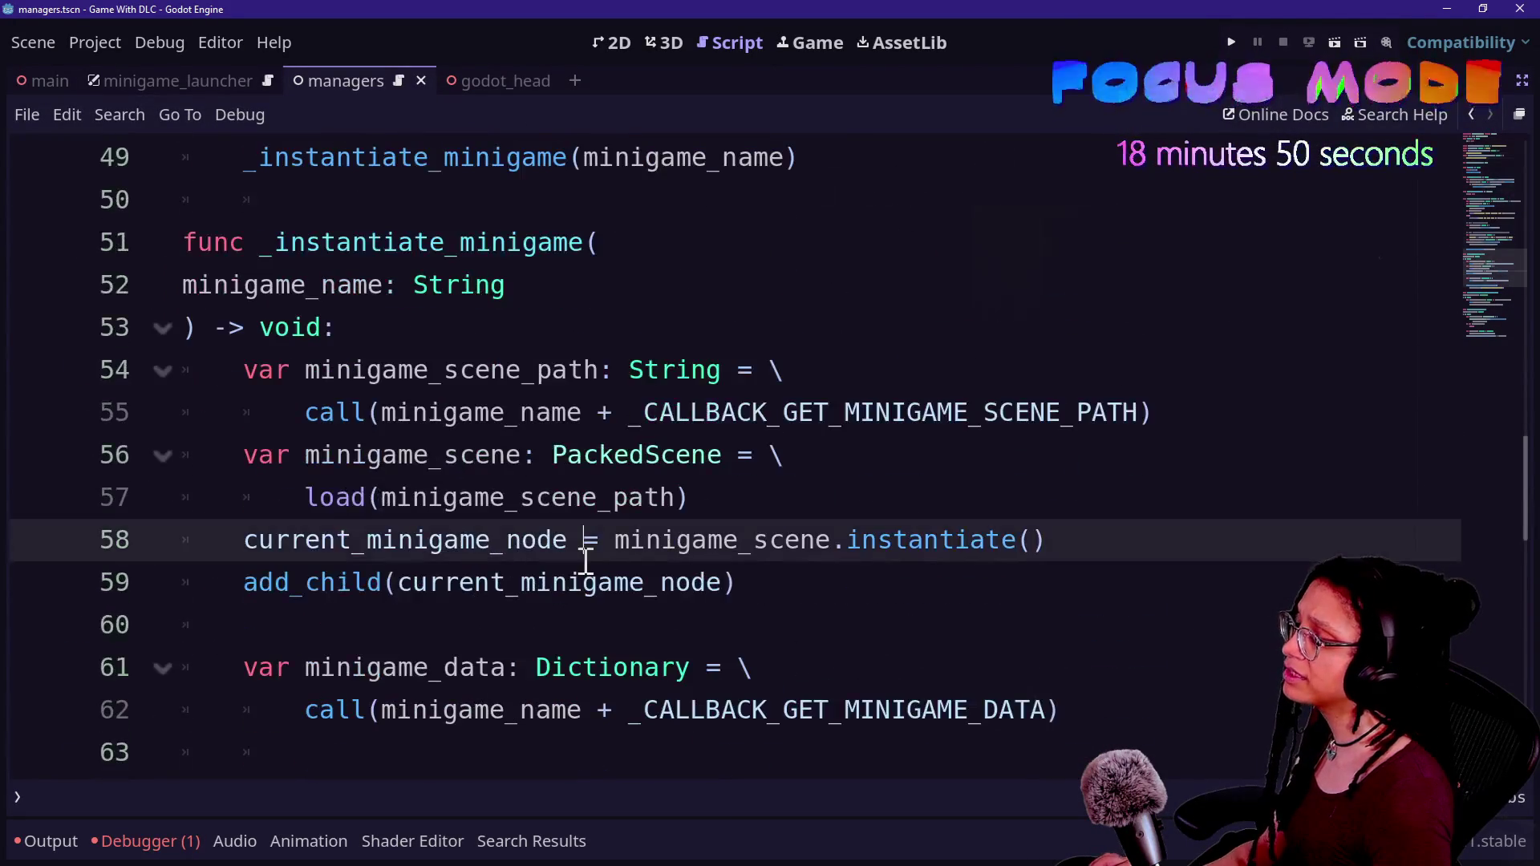
scroll(585, 559, down, 4)
scroll(541, 506, down, 3)
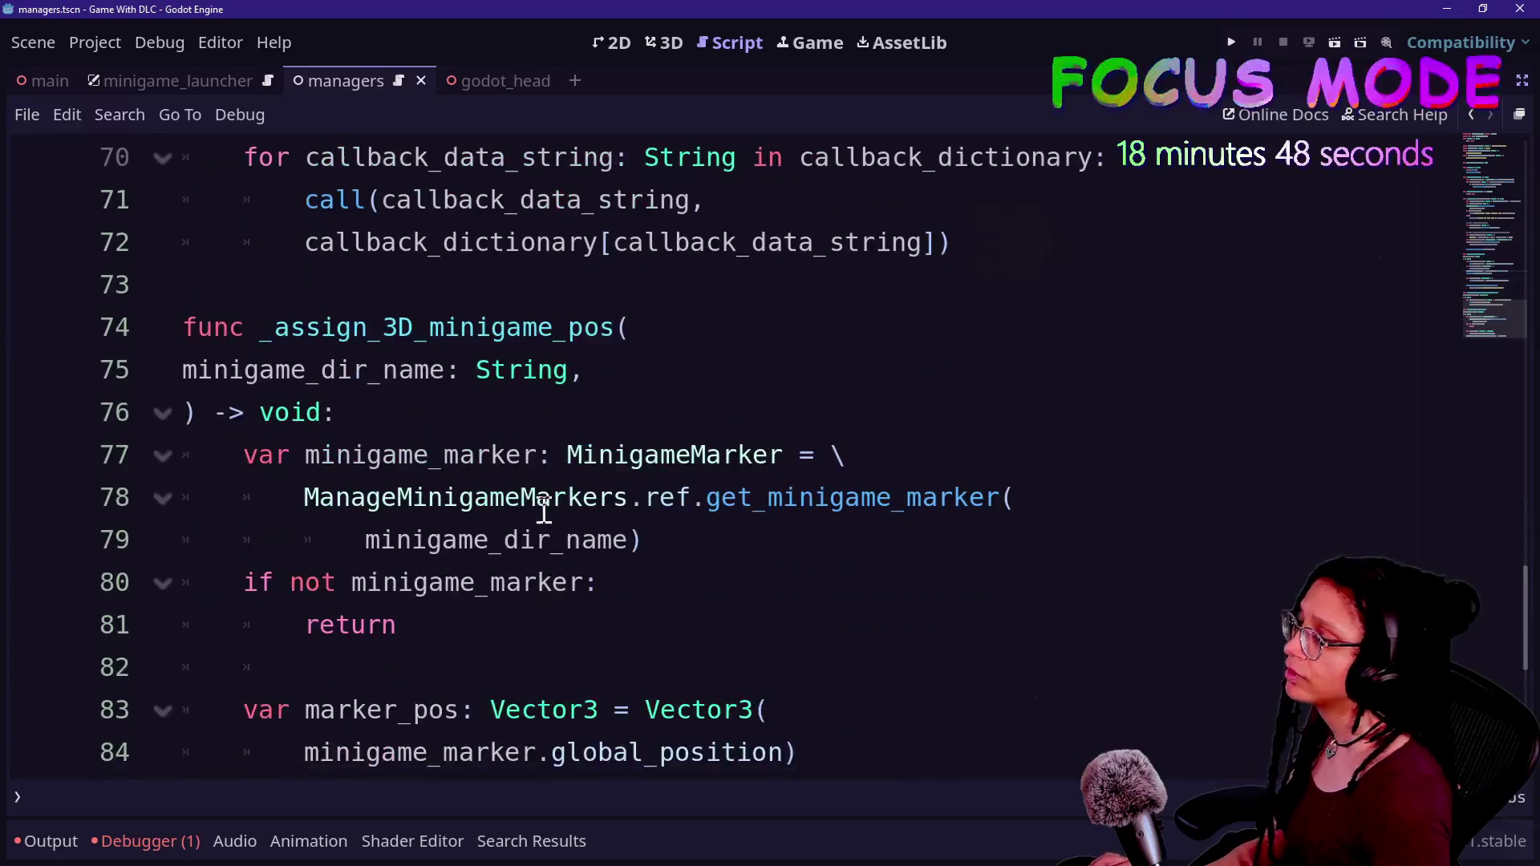
scroll(437, 541, down, 3)
scroll(511, 491, up, 3)
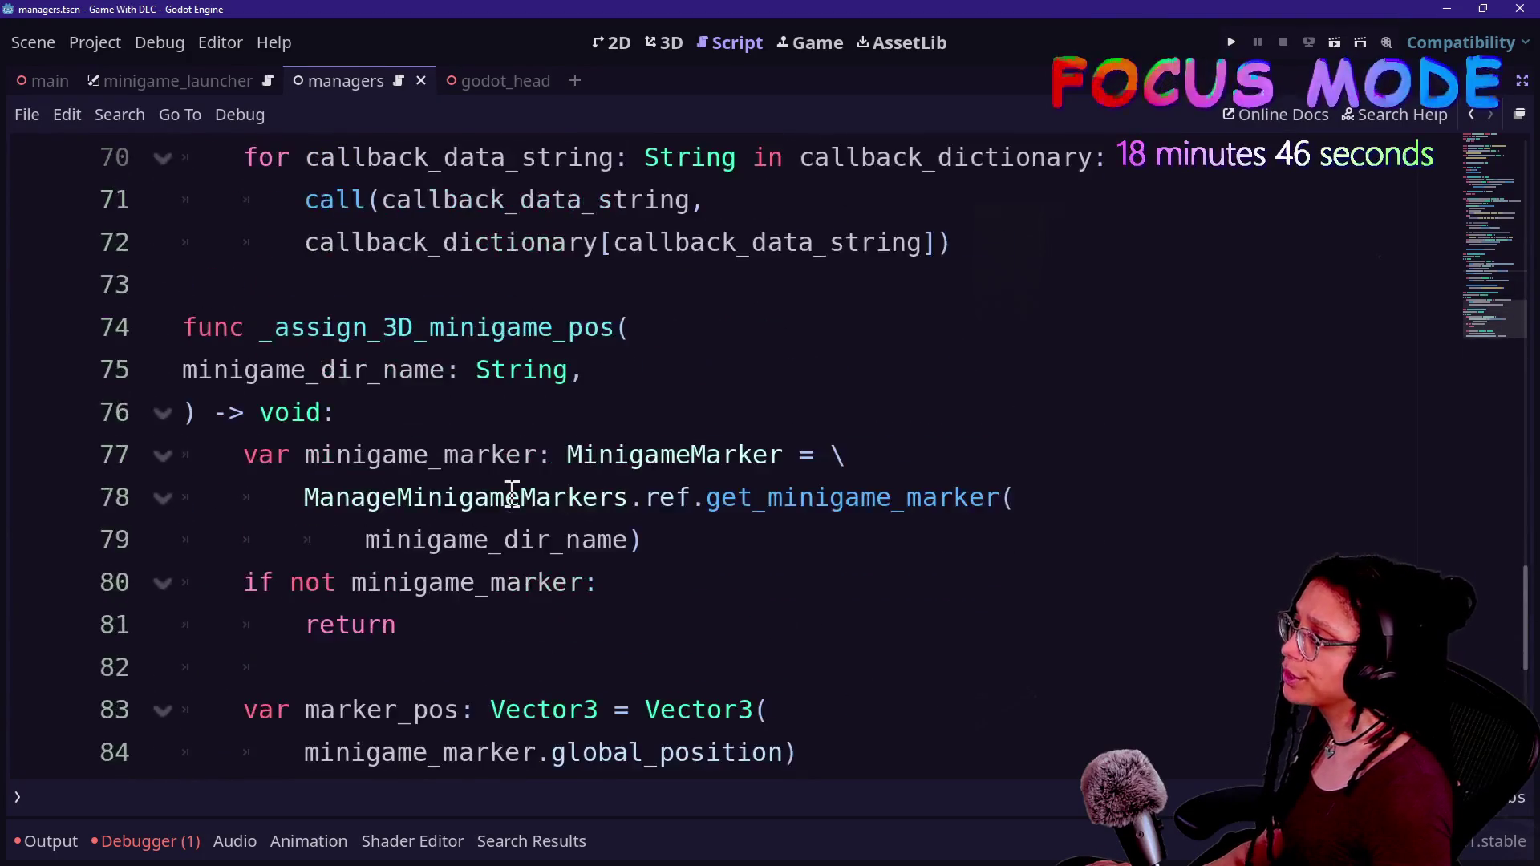
scroll(521, 505, up, 2)
scroll(533, 510, down, 3)
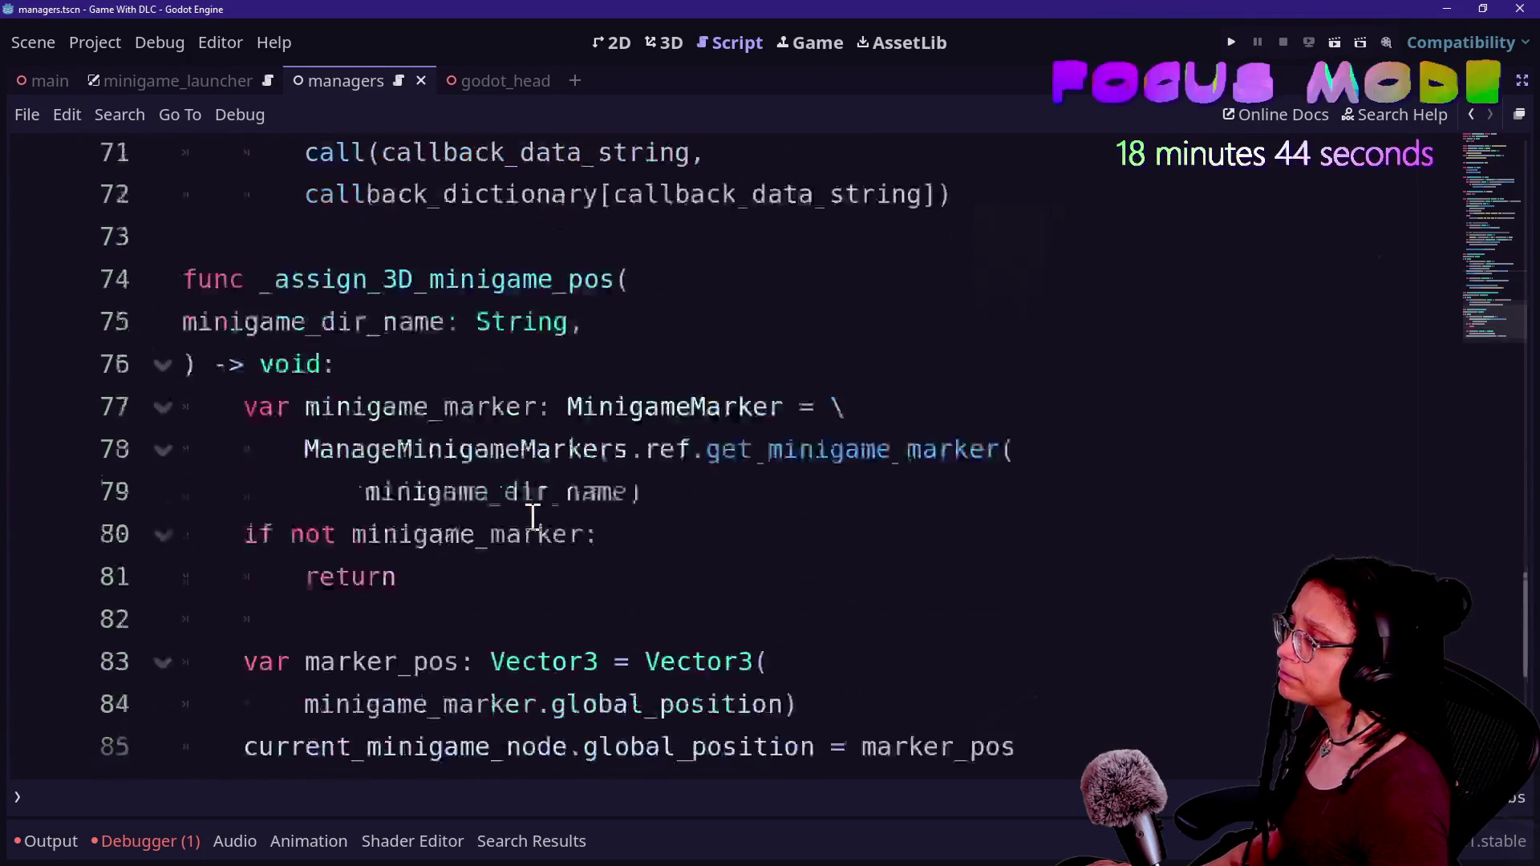
scroll(533, 517, up, 7)
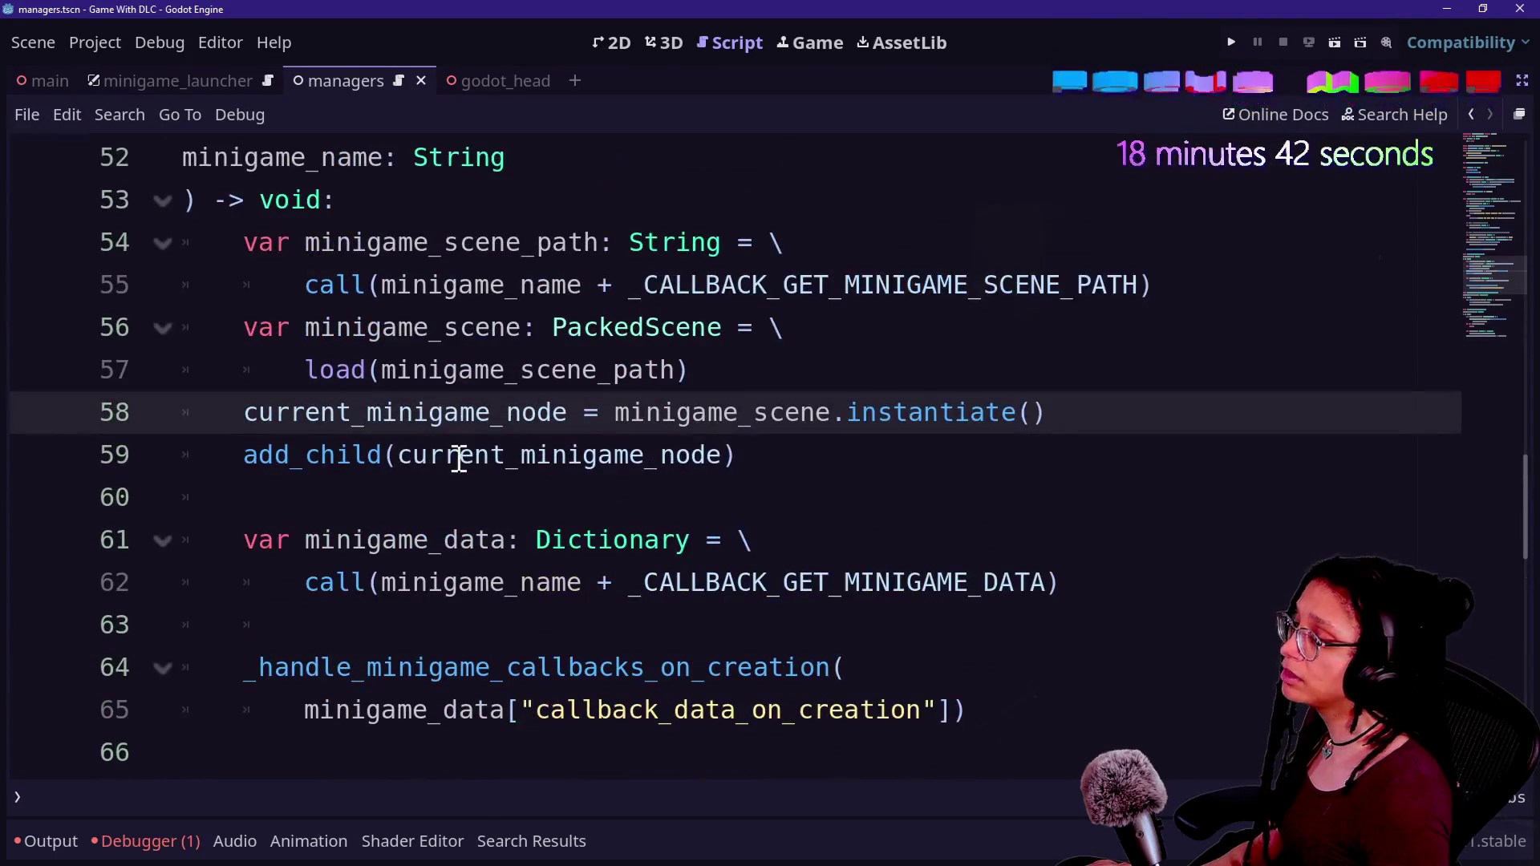
scroll(660, 549, up, 4)
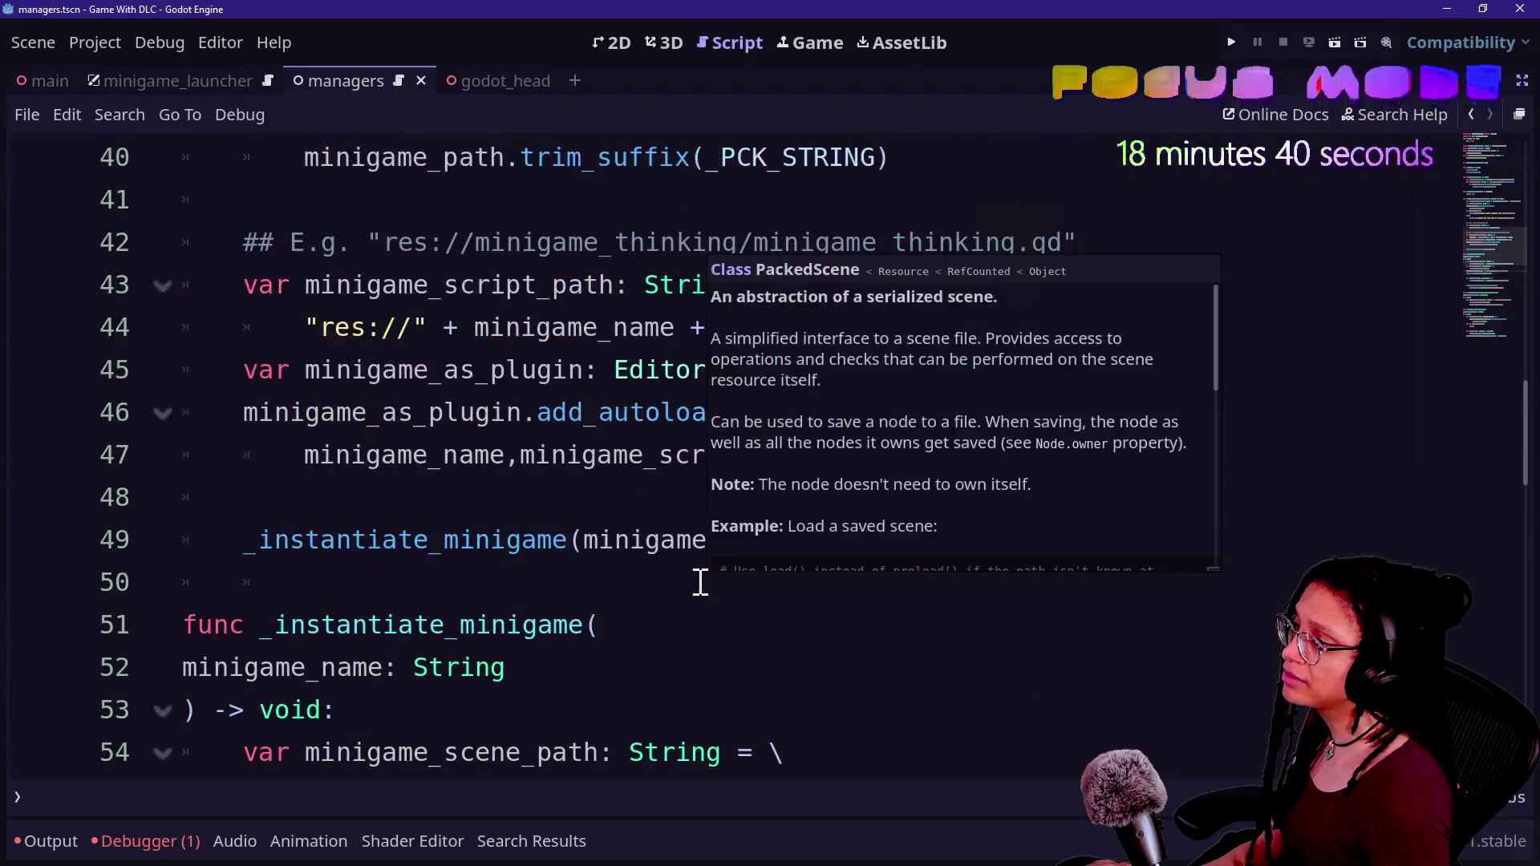
drag(572, 387, 1030, 387)
click(1030, 386)
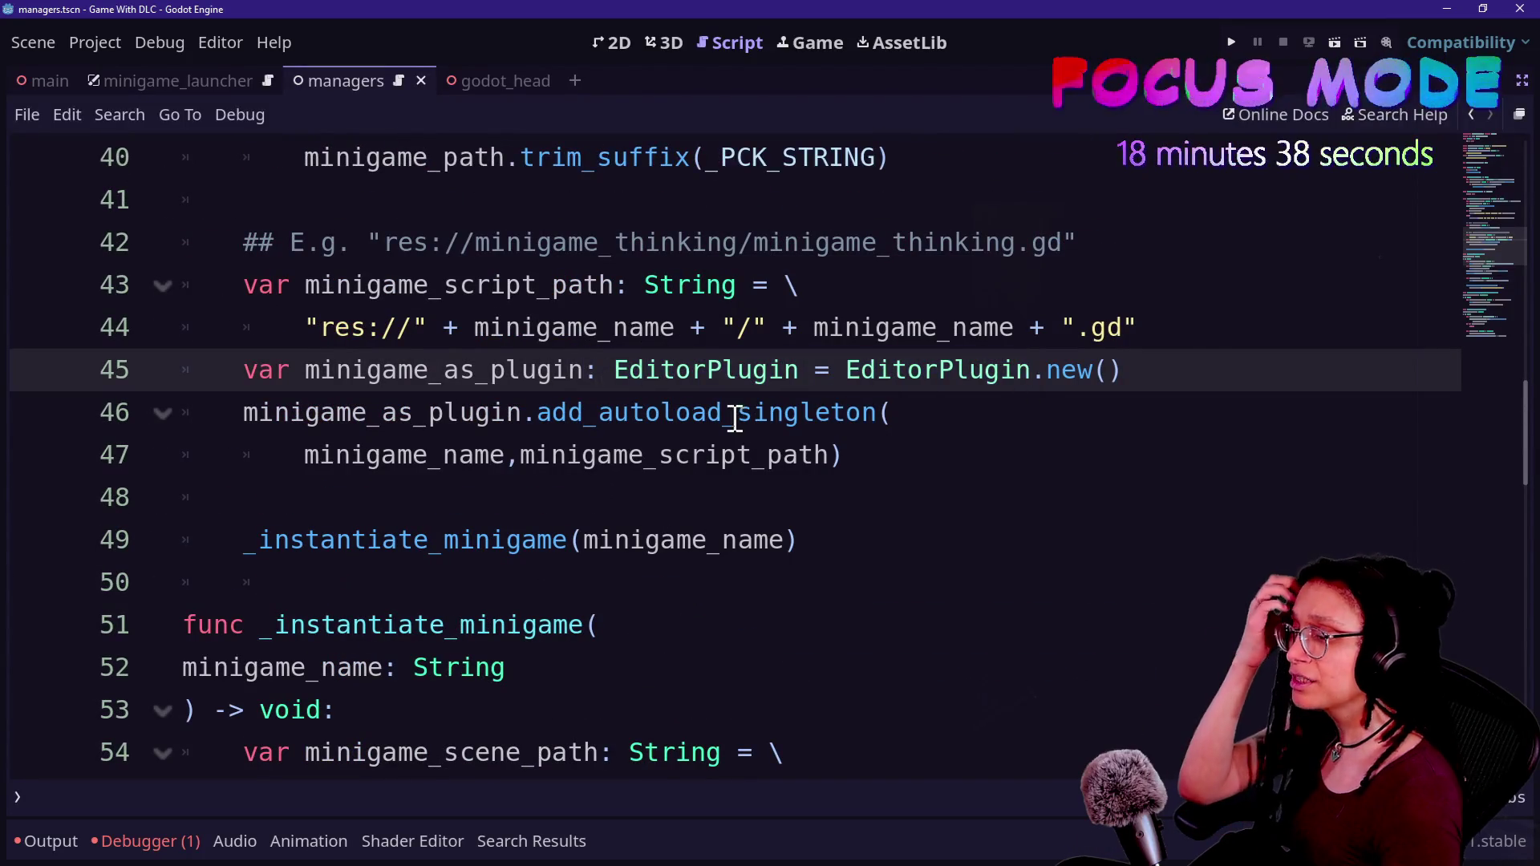
click(1174, 367)
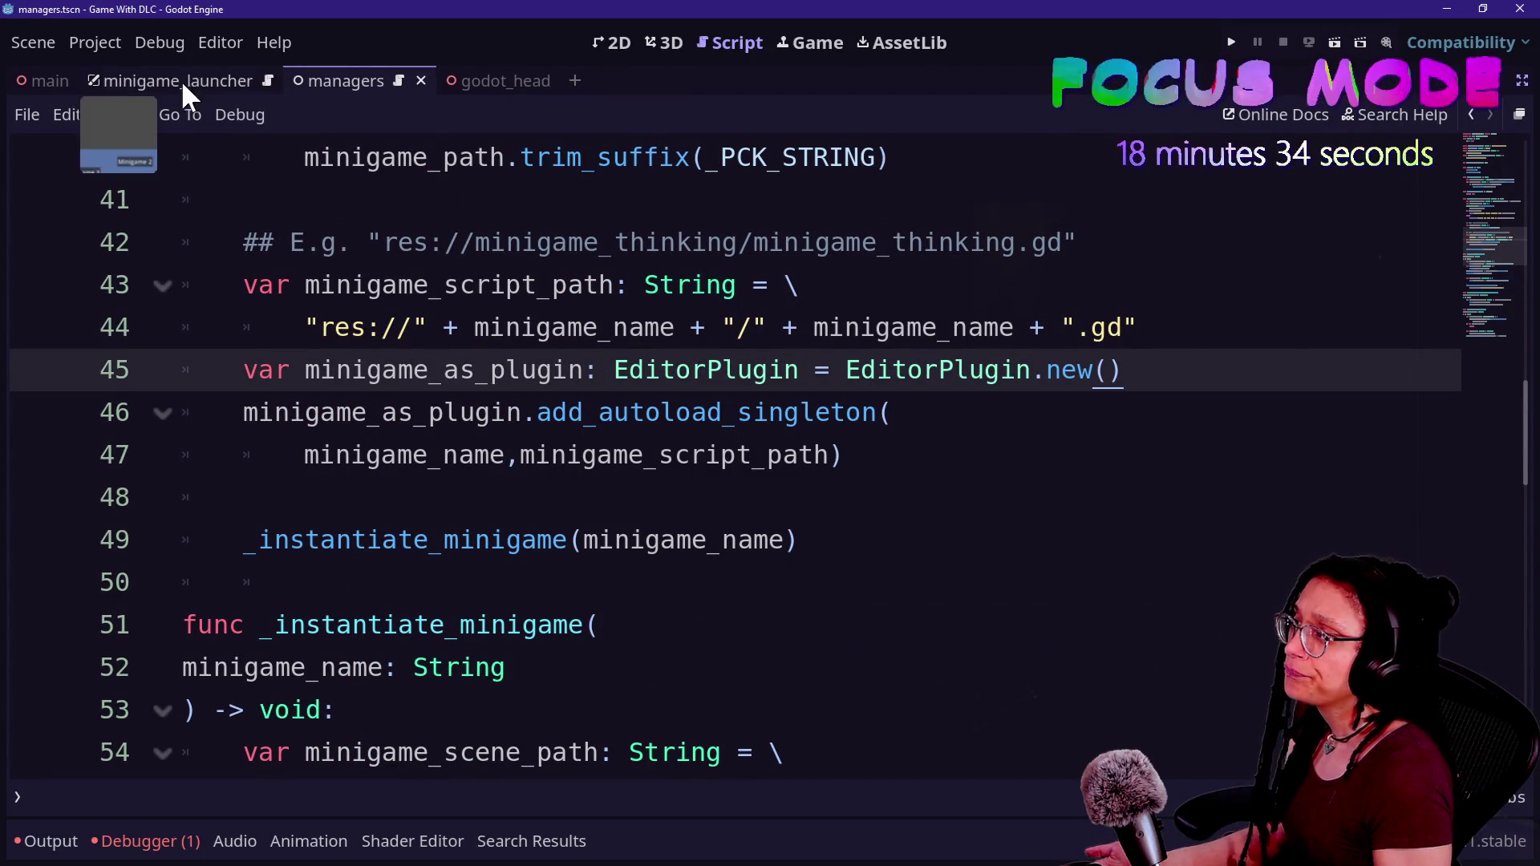
click(81, 39)
shift+click(1018, 305)
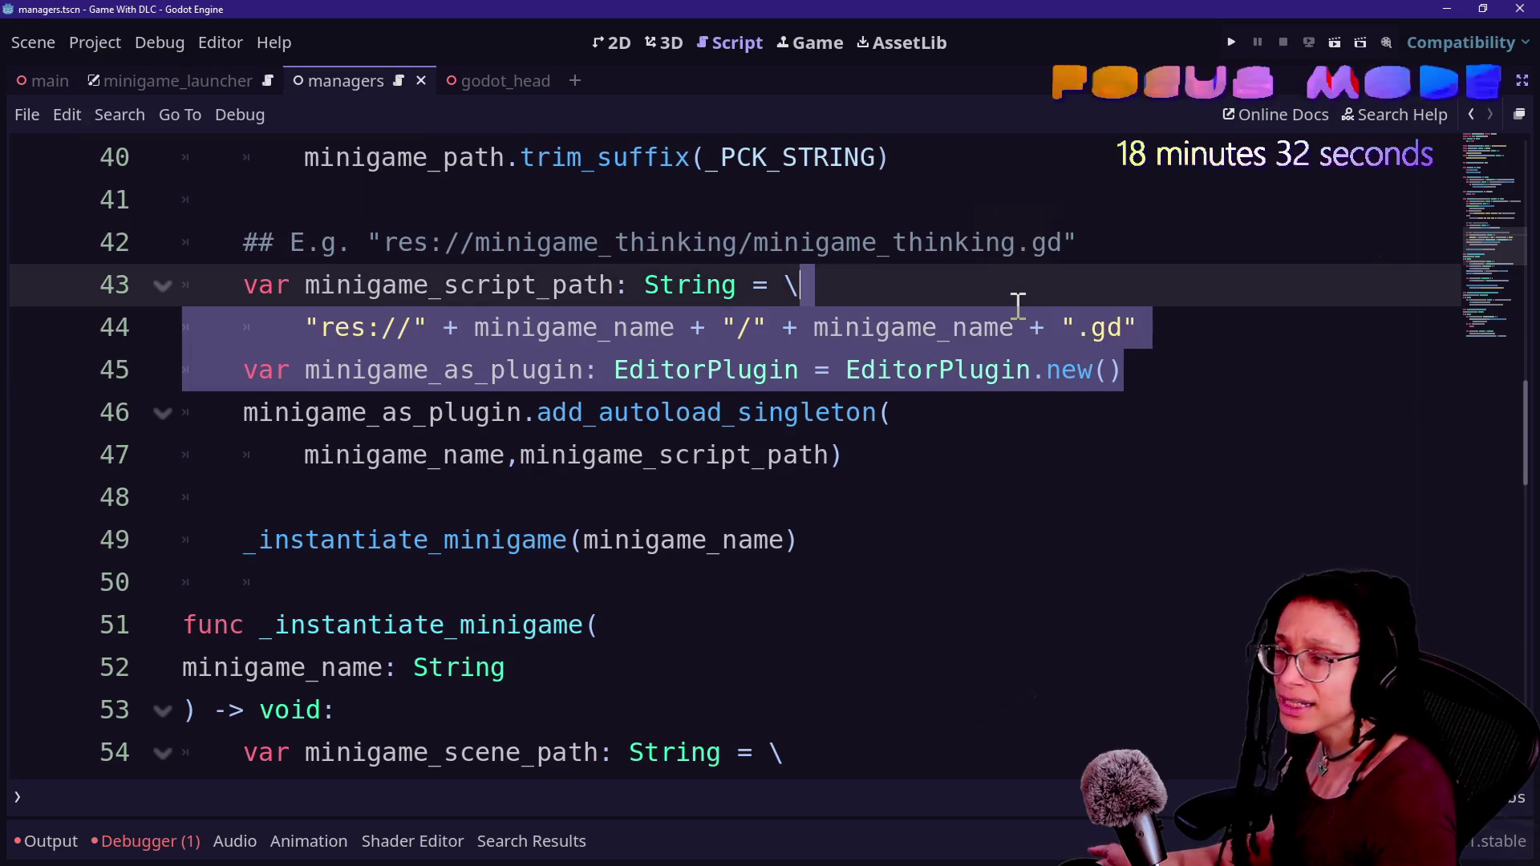
click(1062, 405)
click(1093, 373)
key(shift+Left)
key(shift+Left)
key(shift+Left)
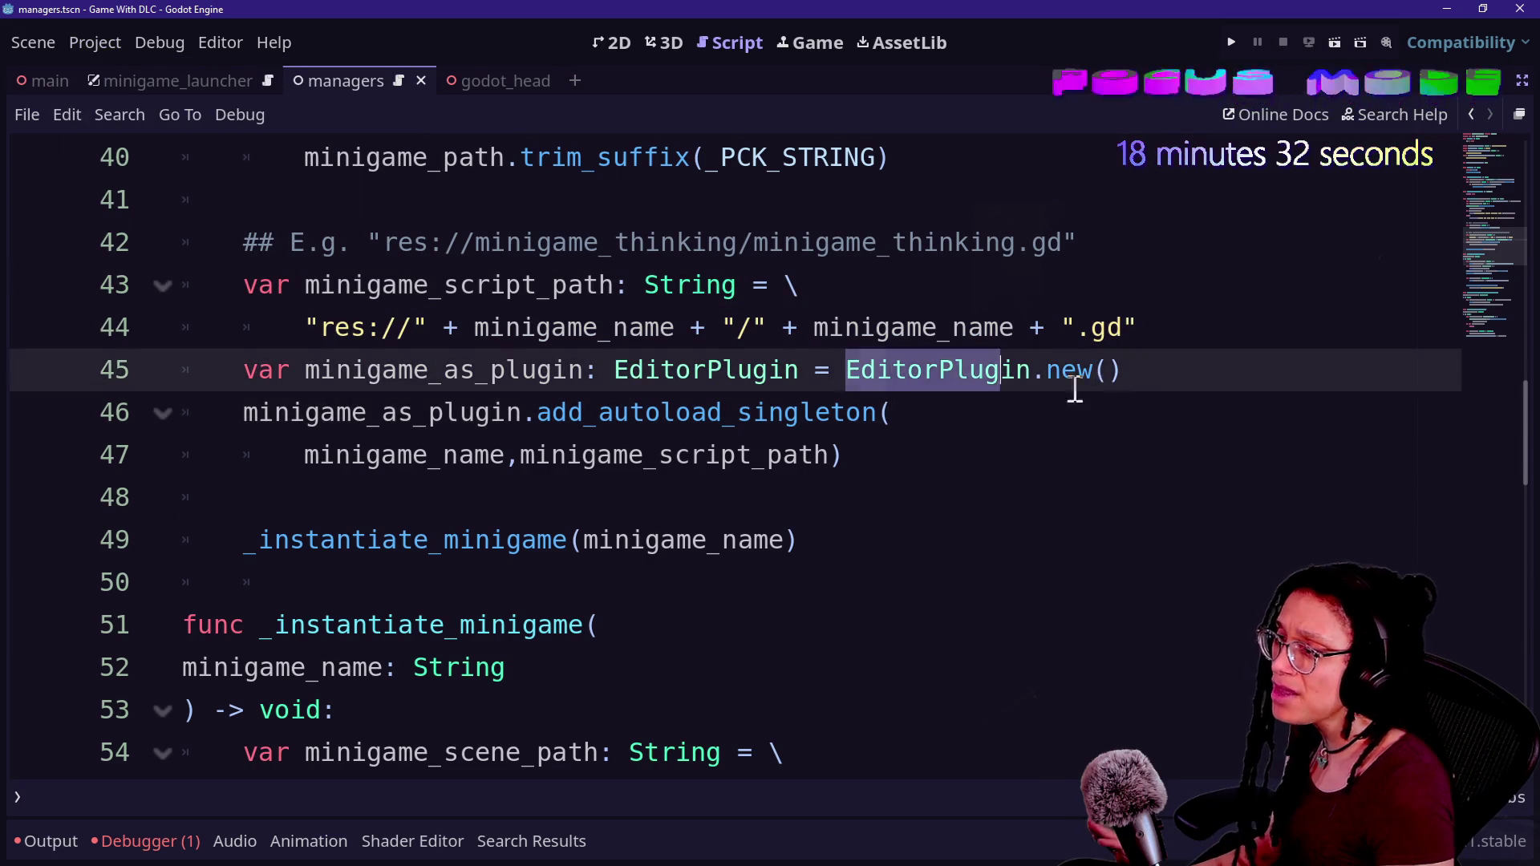
click(622, 332)
click(860, 371)
key(Down)
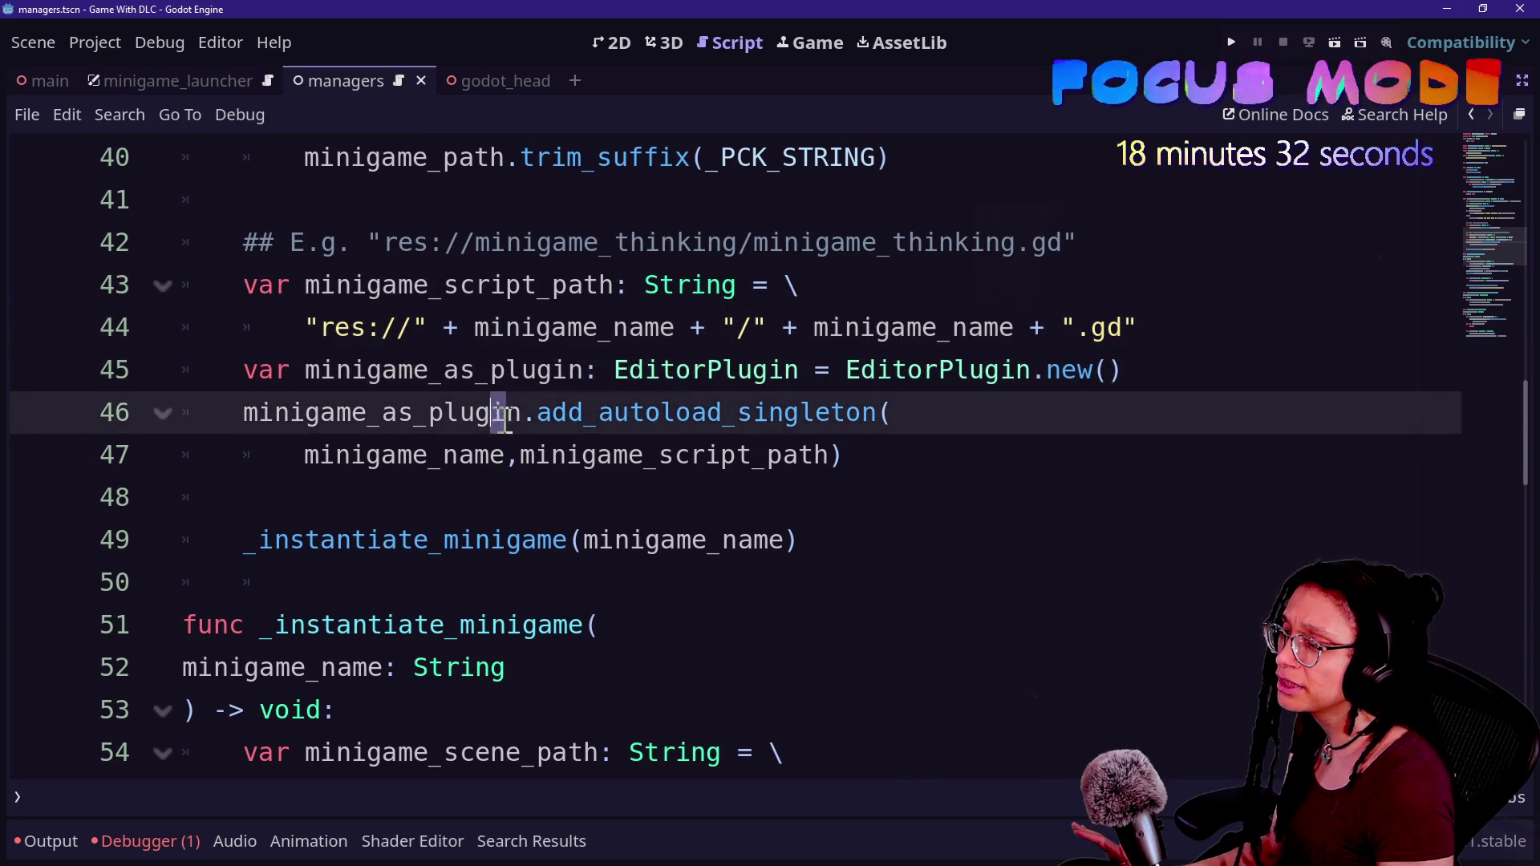
click(982, 407)
click(1084, 437)
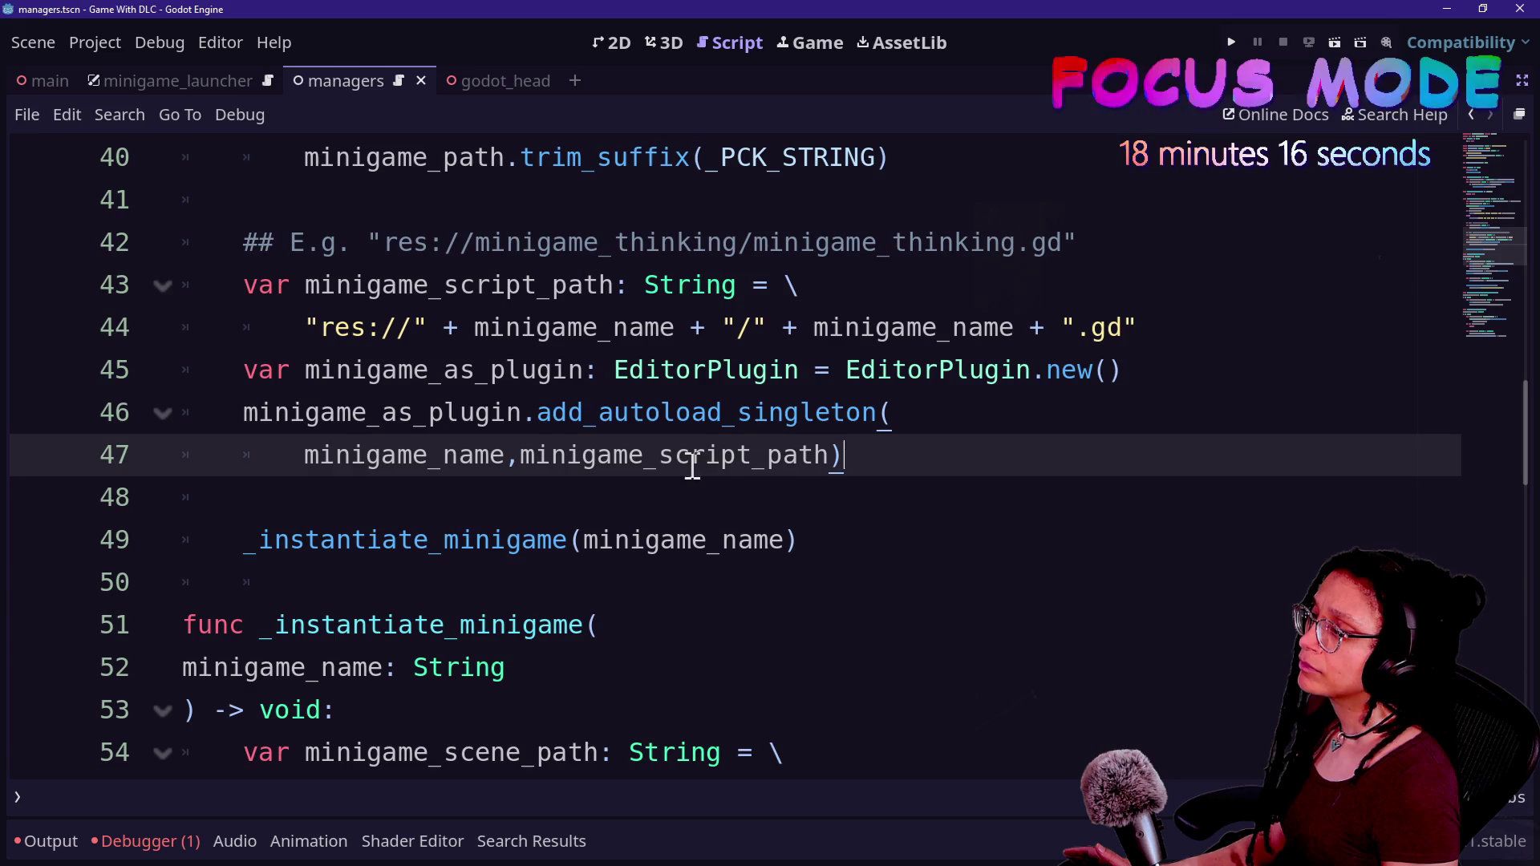
scroll(440, 496, down, 4)
scroll(476, 479, up, 2)
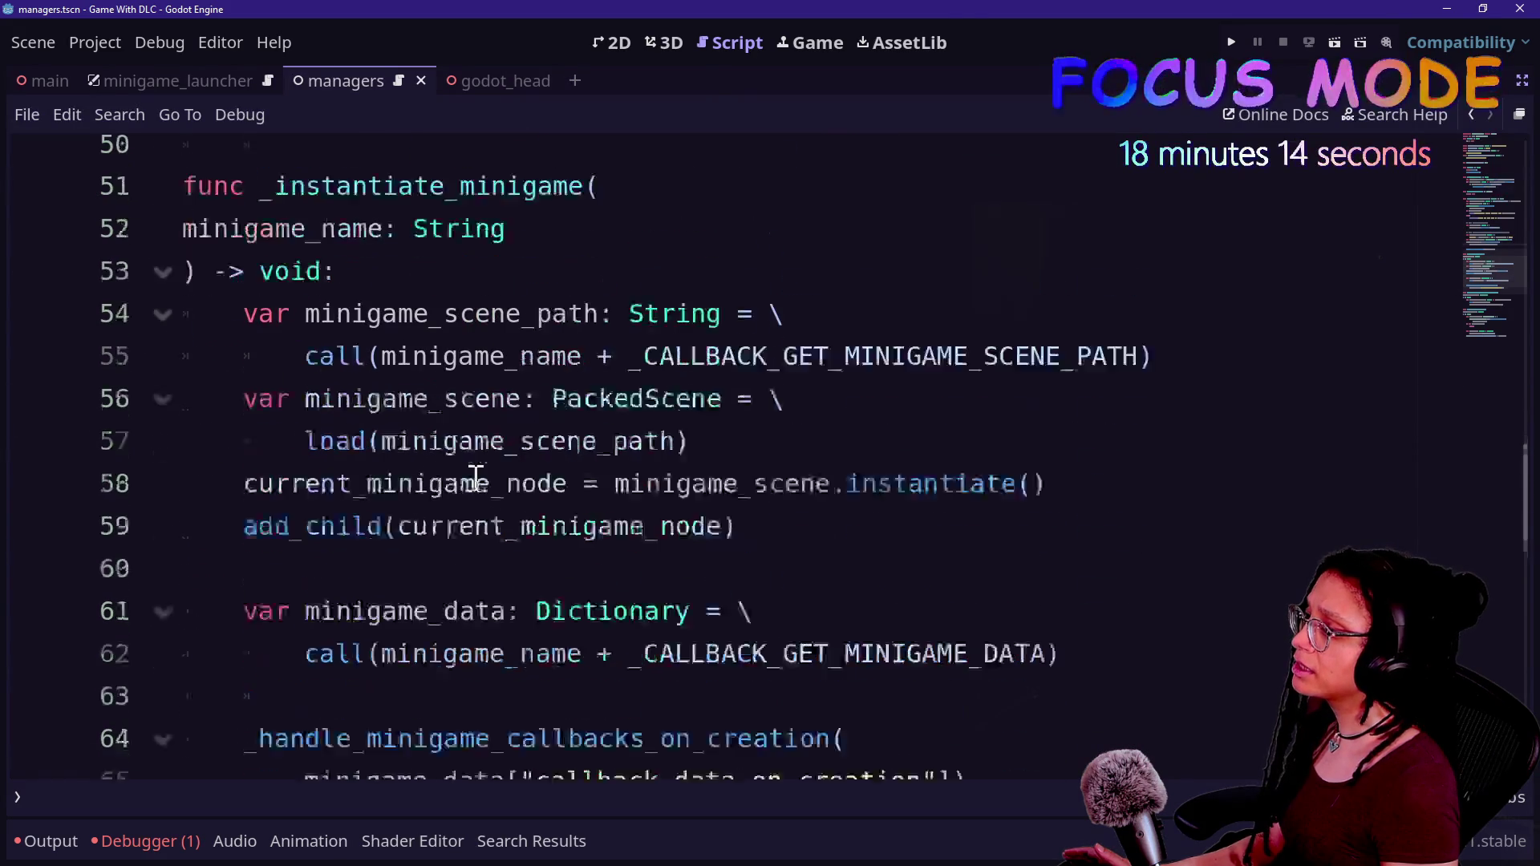
scroll(475, 479, up, 2)
scroll(475, 479, down, 3)
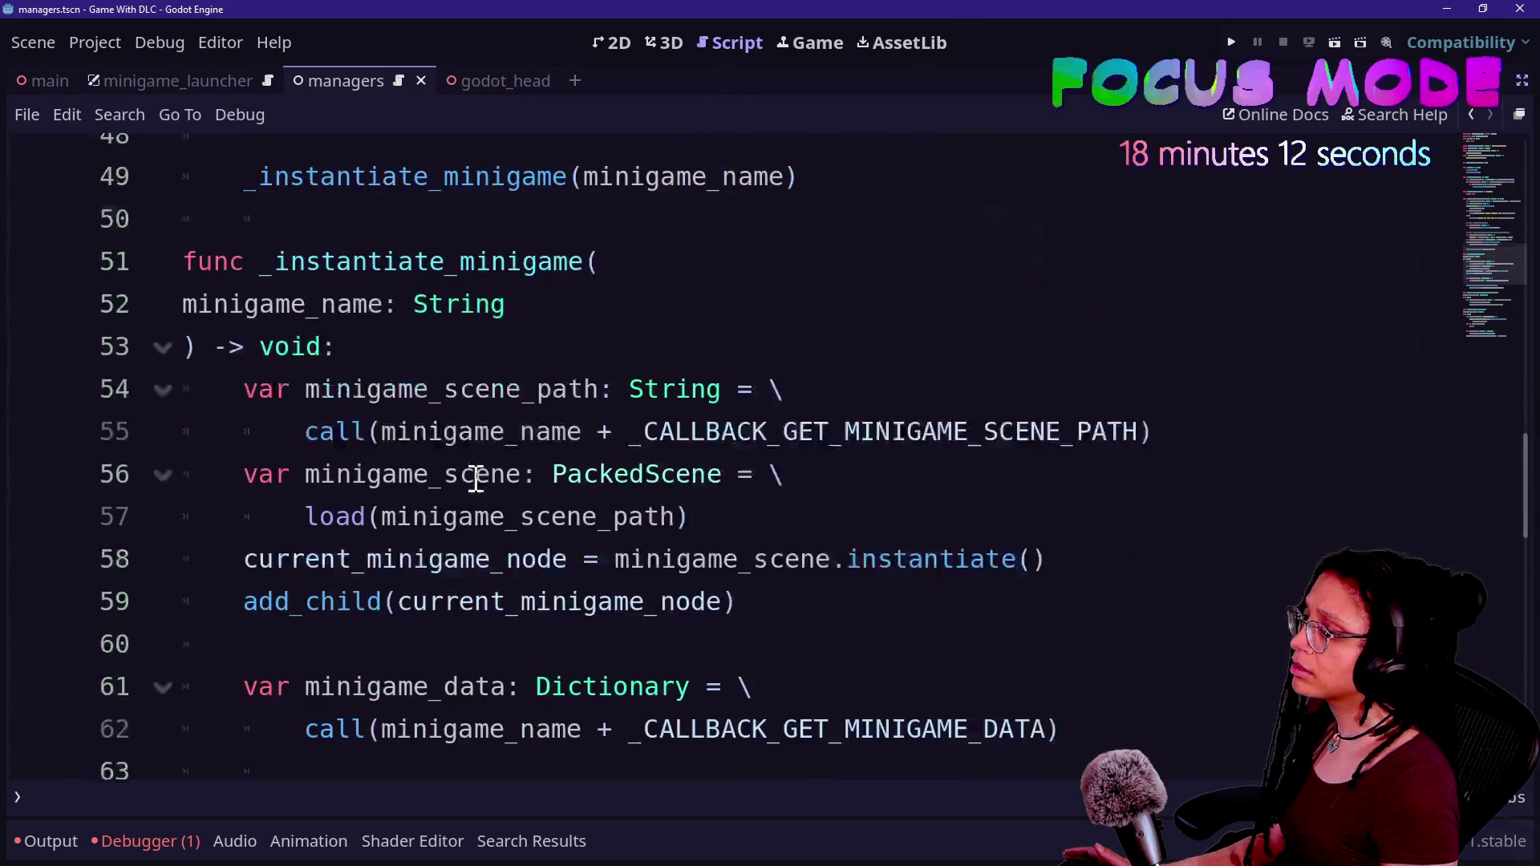
click(629, 425)
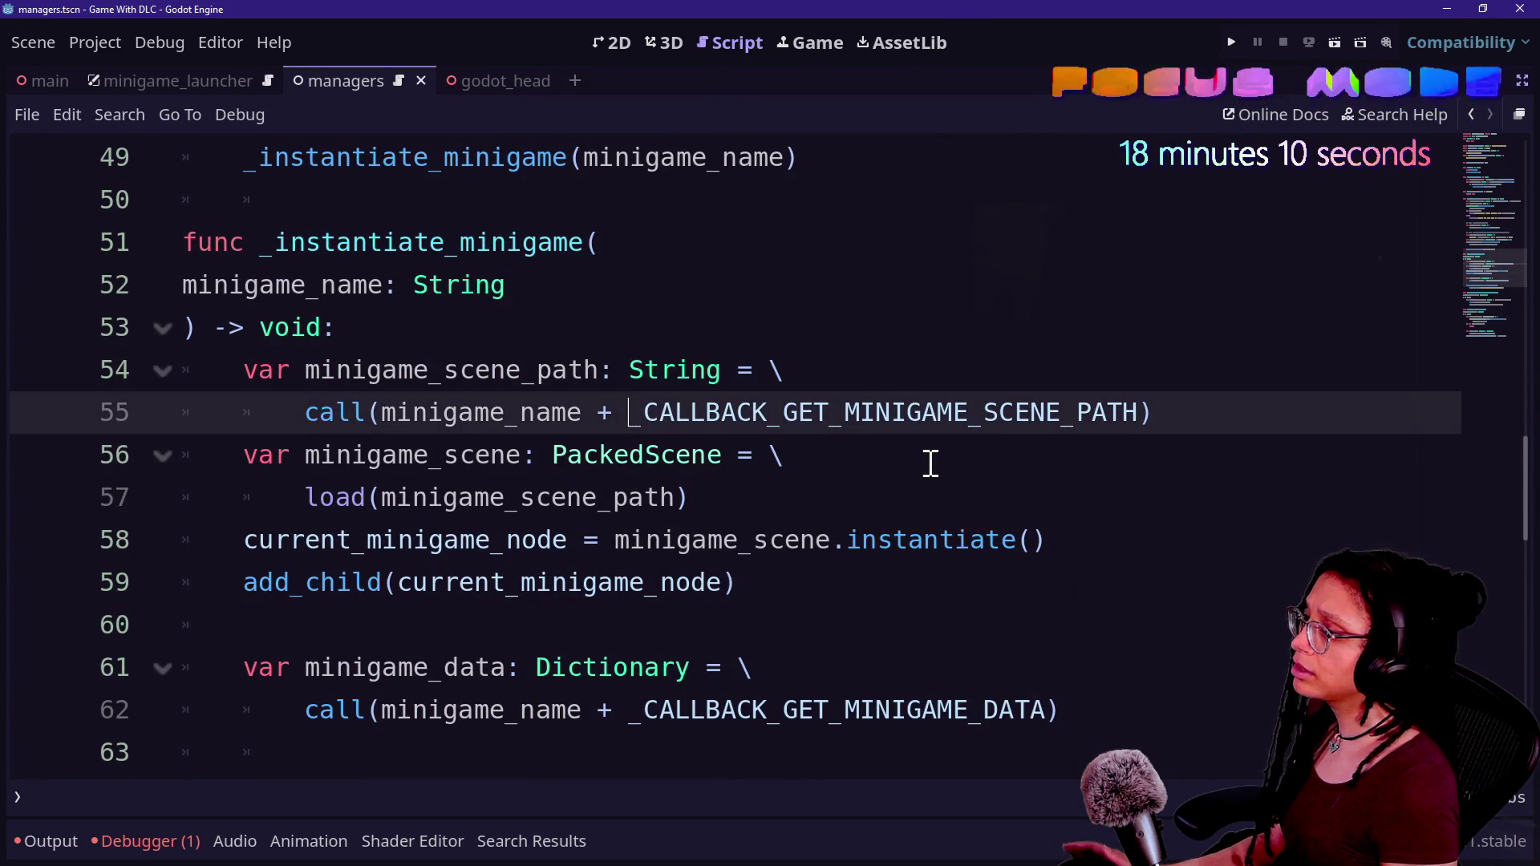
- Join minigame_name to the callback constant with + "." + on line 55
text(".")
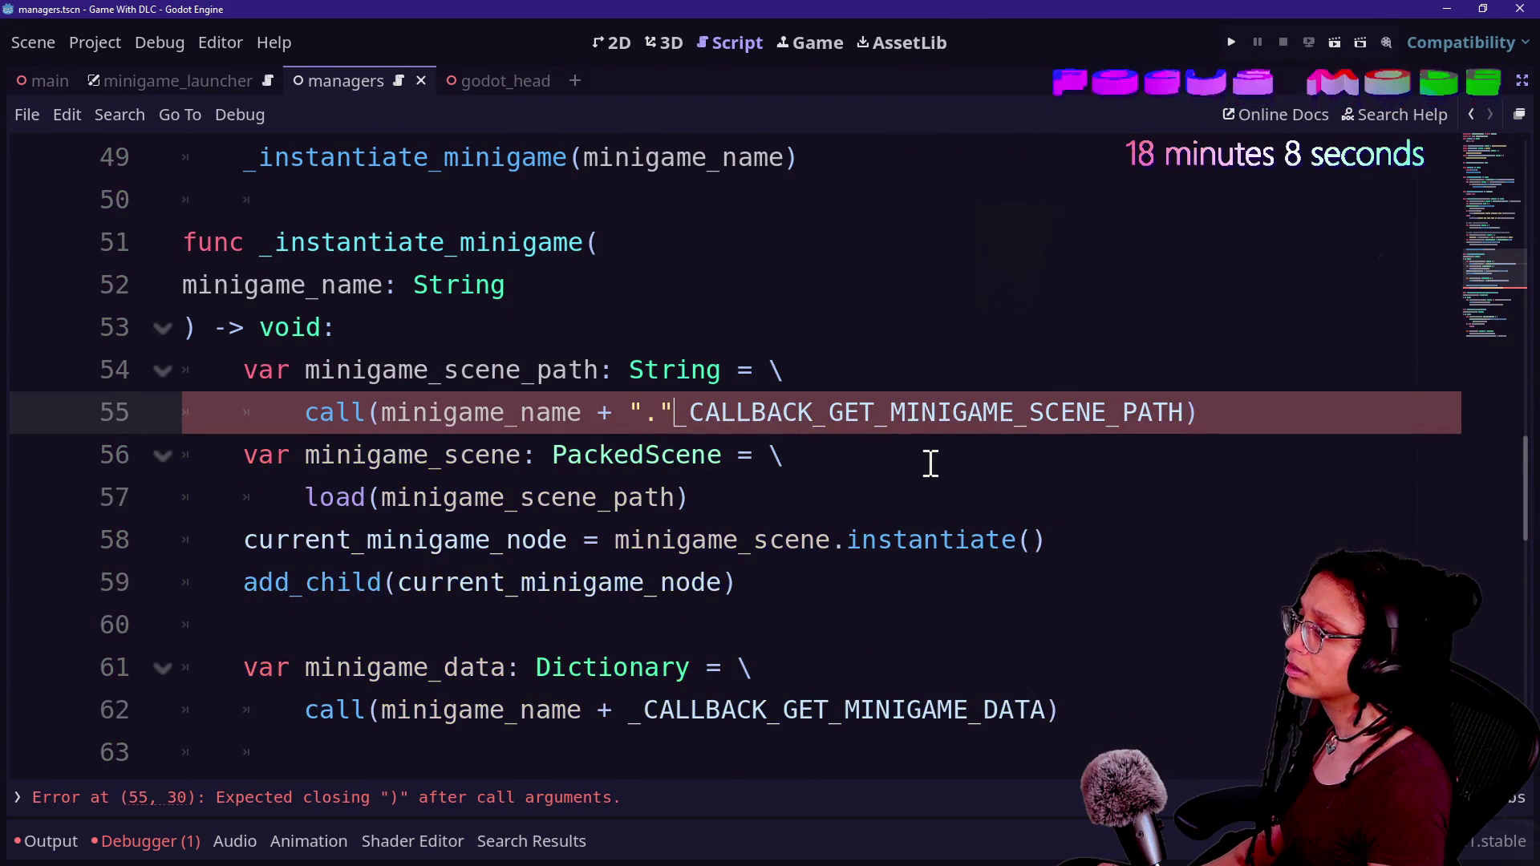
key(ctrl+shift+F11)
key(ctrl+shift+F11)
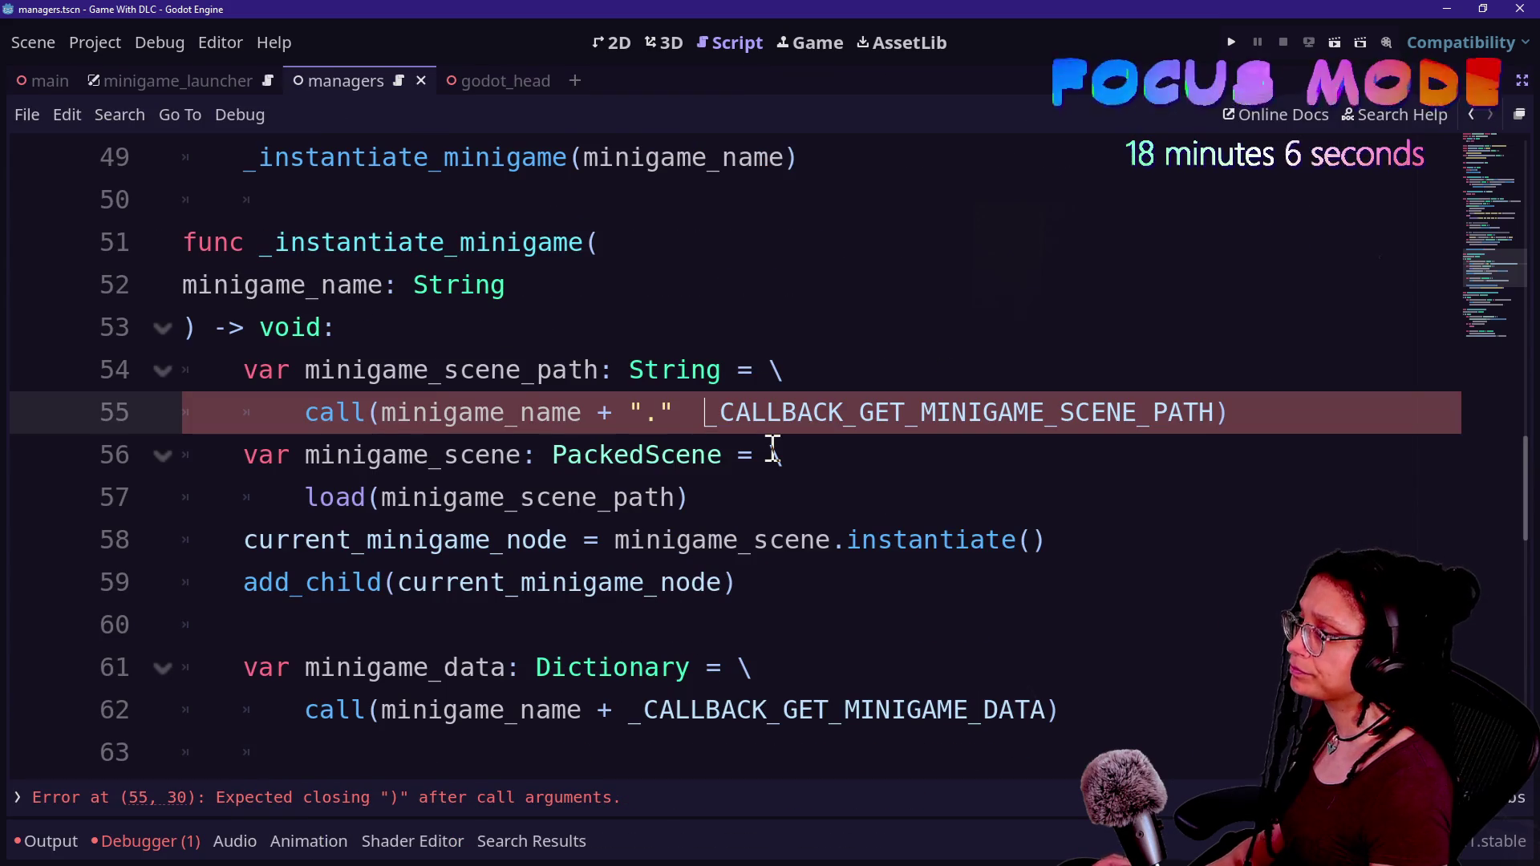
text(+)
click(602, 578)
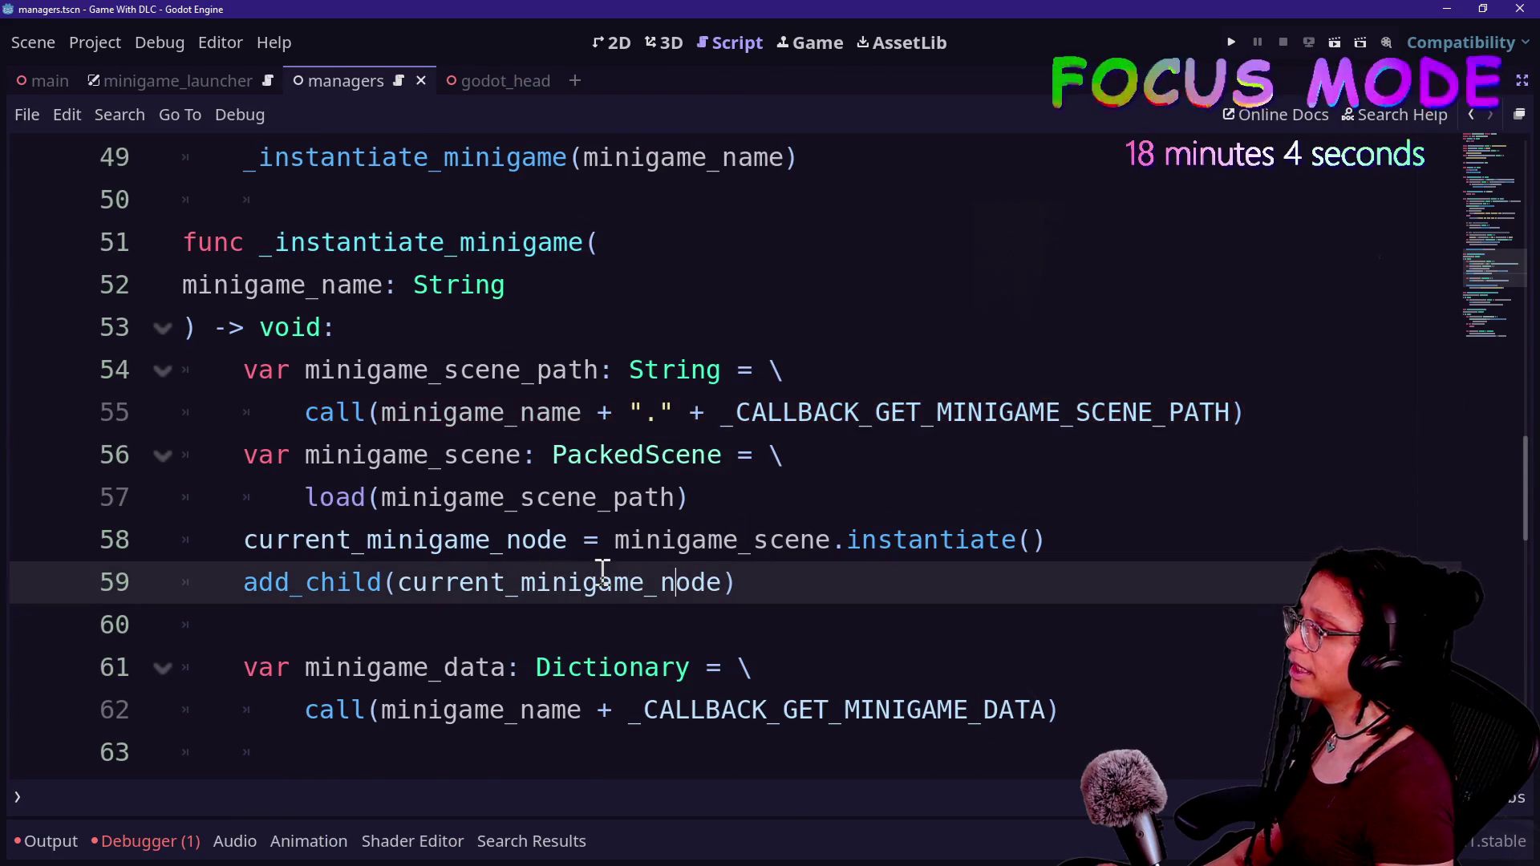
- Apply the same + "." + join on line 62 and run the project with F5
drag(582, 412, 724, 413)
key(ctrl+c)
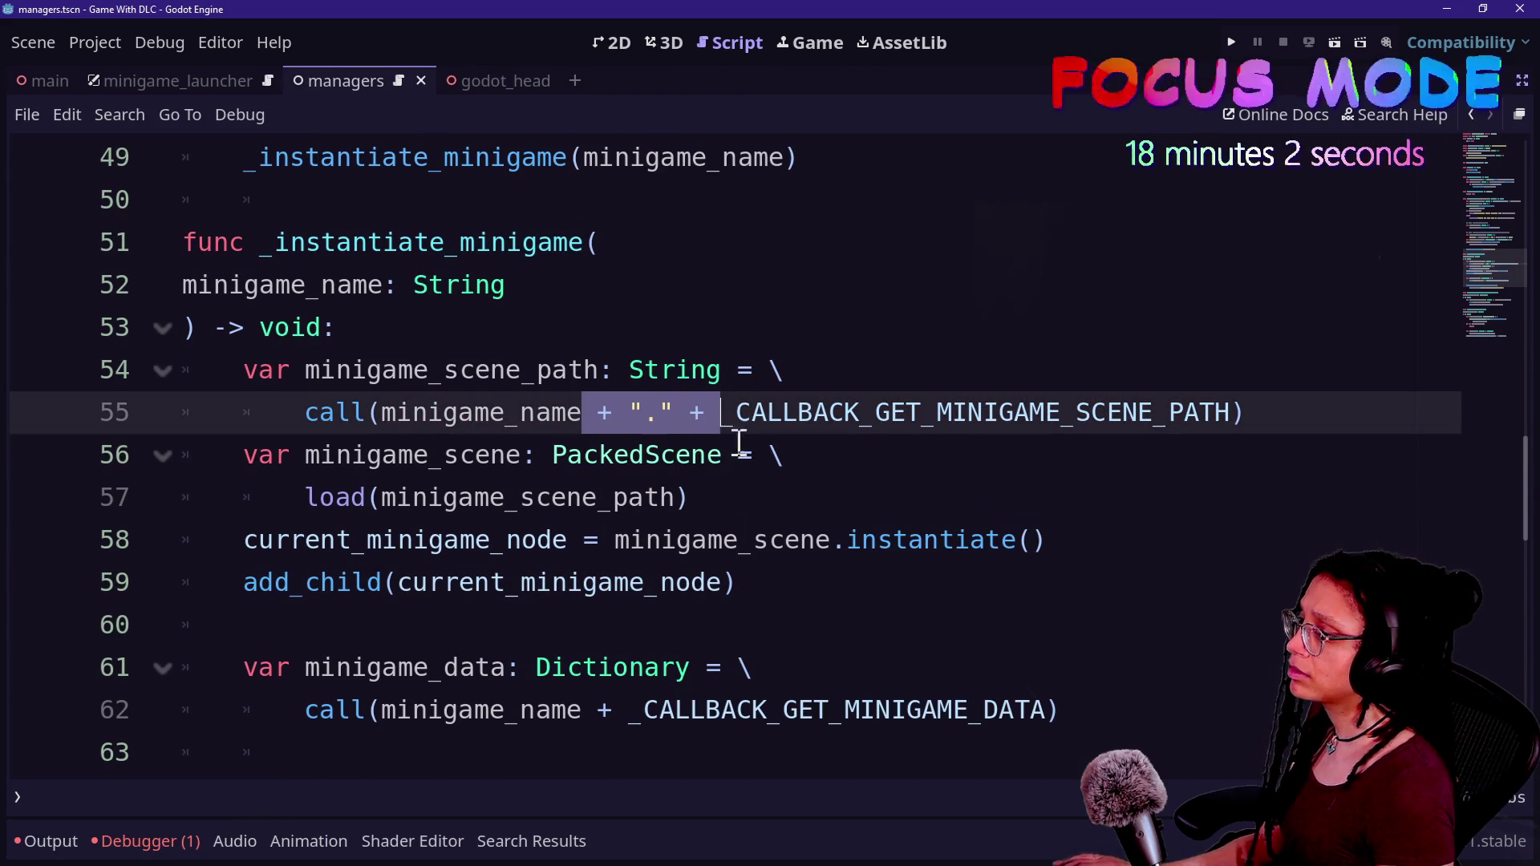
scroll(728, 485, down, 1)
drag(579, 584, 629, 584)
key(ctrl+v)
click(479, 472)
key(F5)
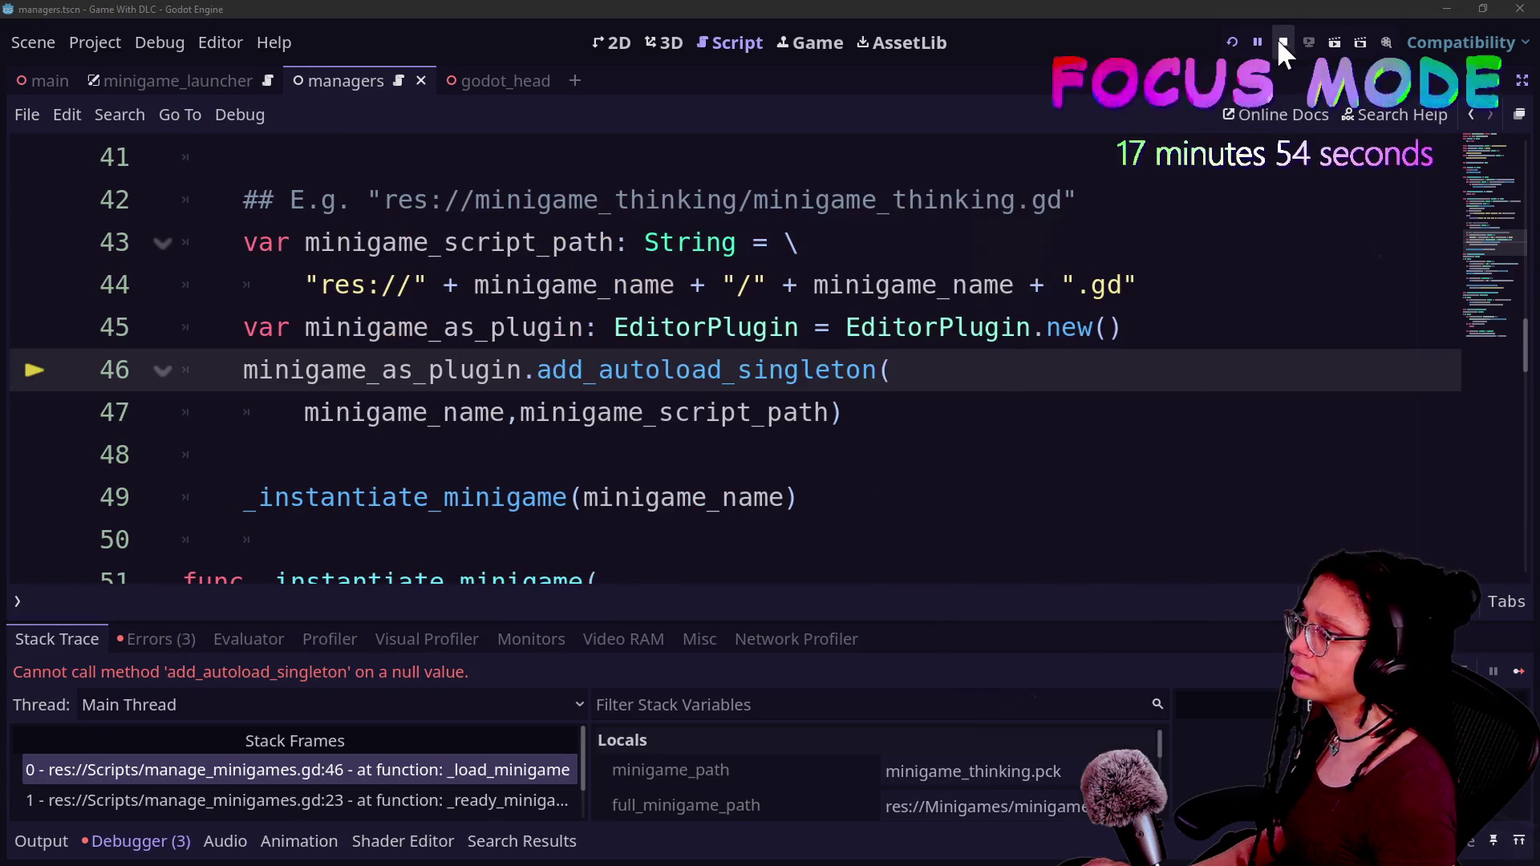
- Stop the game and save the scene in the cat-care-game editor window
click(1281, 40)
key(alt+Tab)
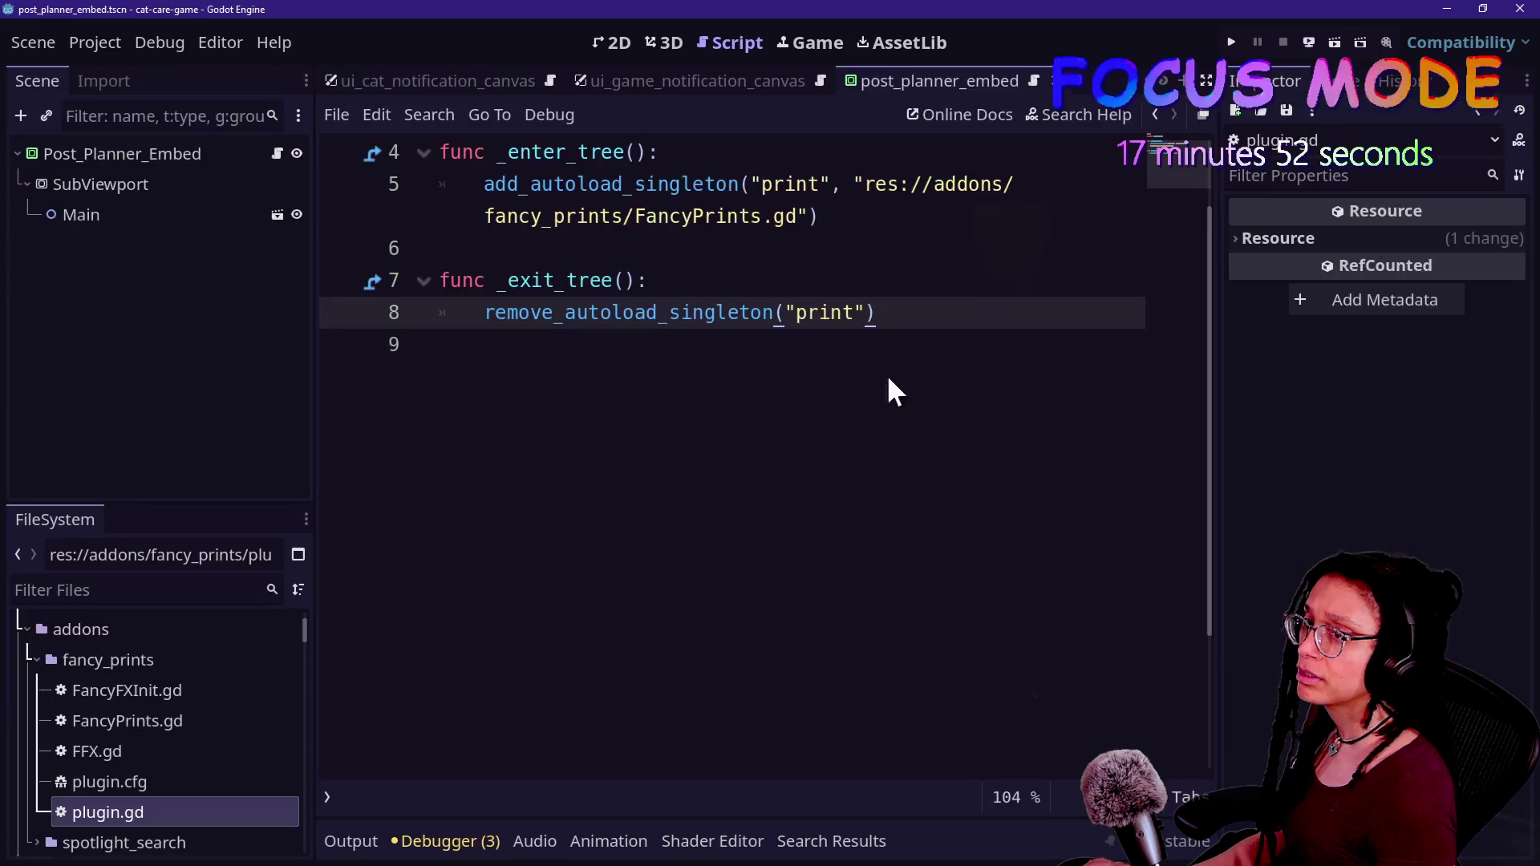
click(505, 248)
key(ctrl+s)
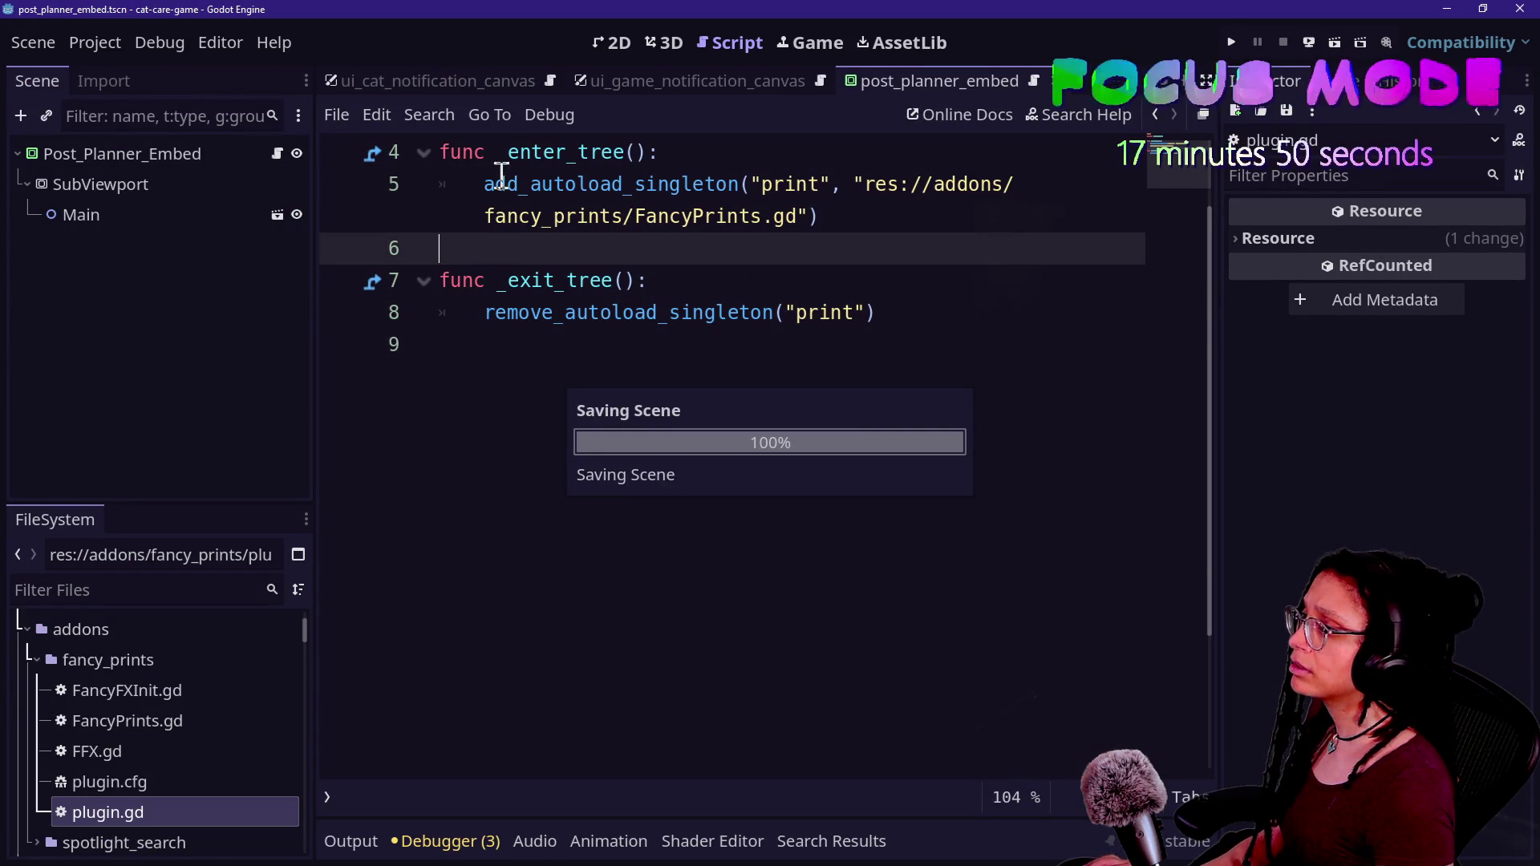
key(alt+Tab)
key(alt+Tab)
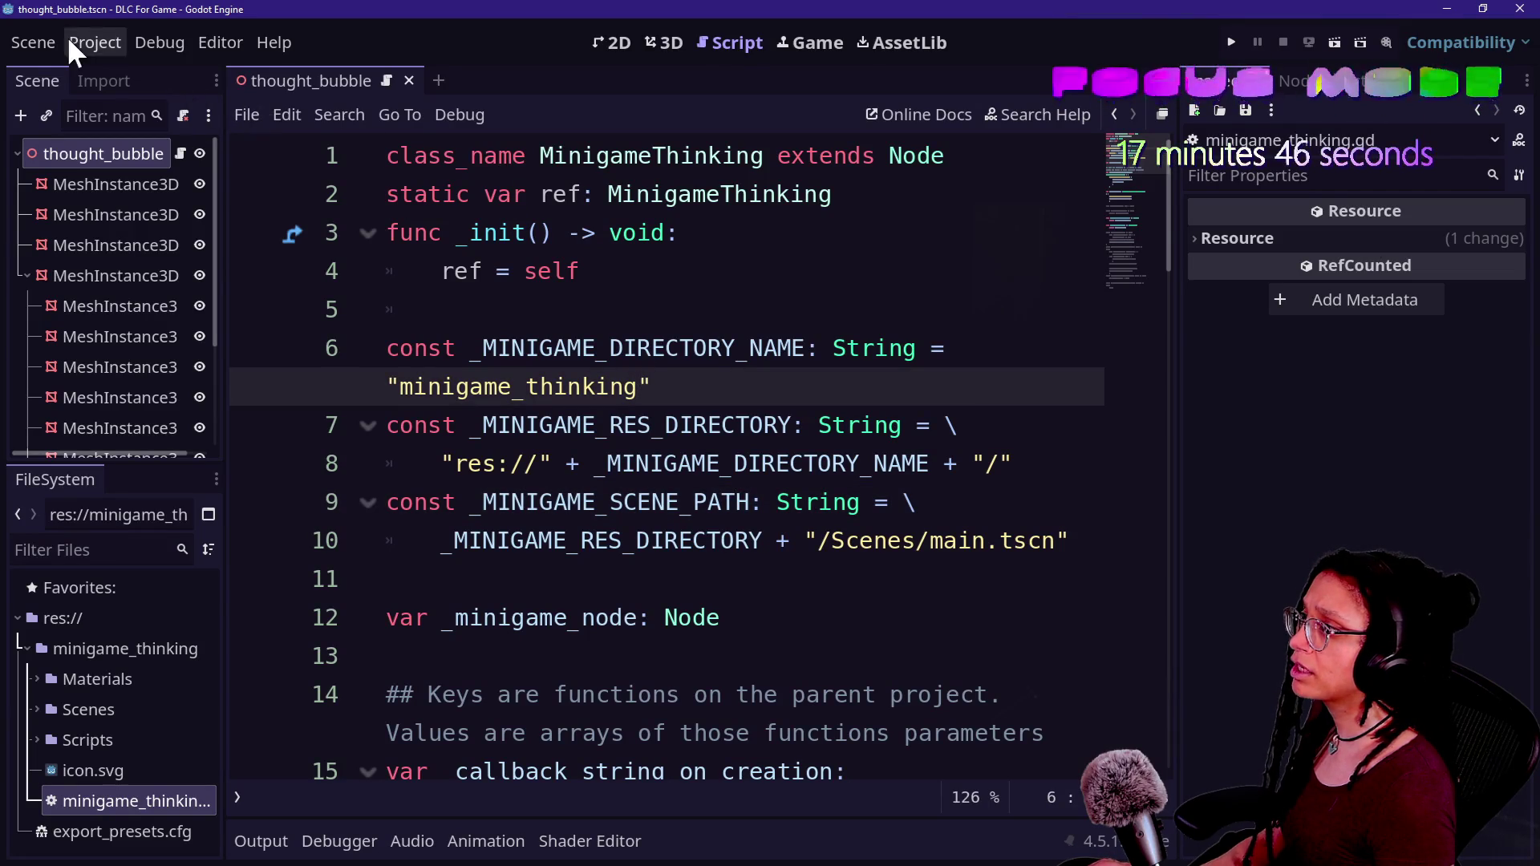
- Export the pack over the existing minigame_thinking.pck, then reload the minigame project
click(95, 41)
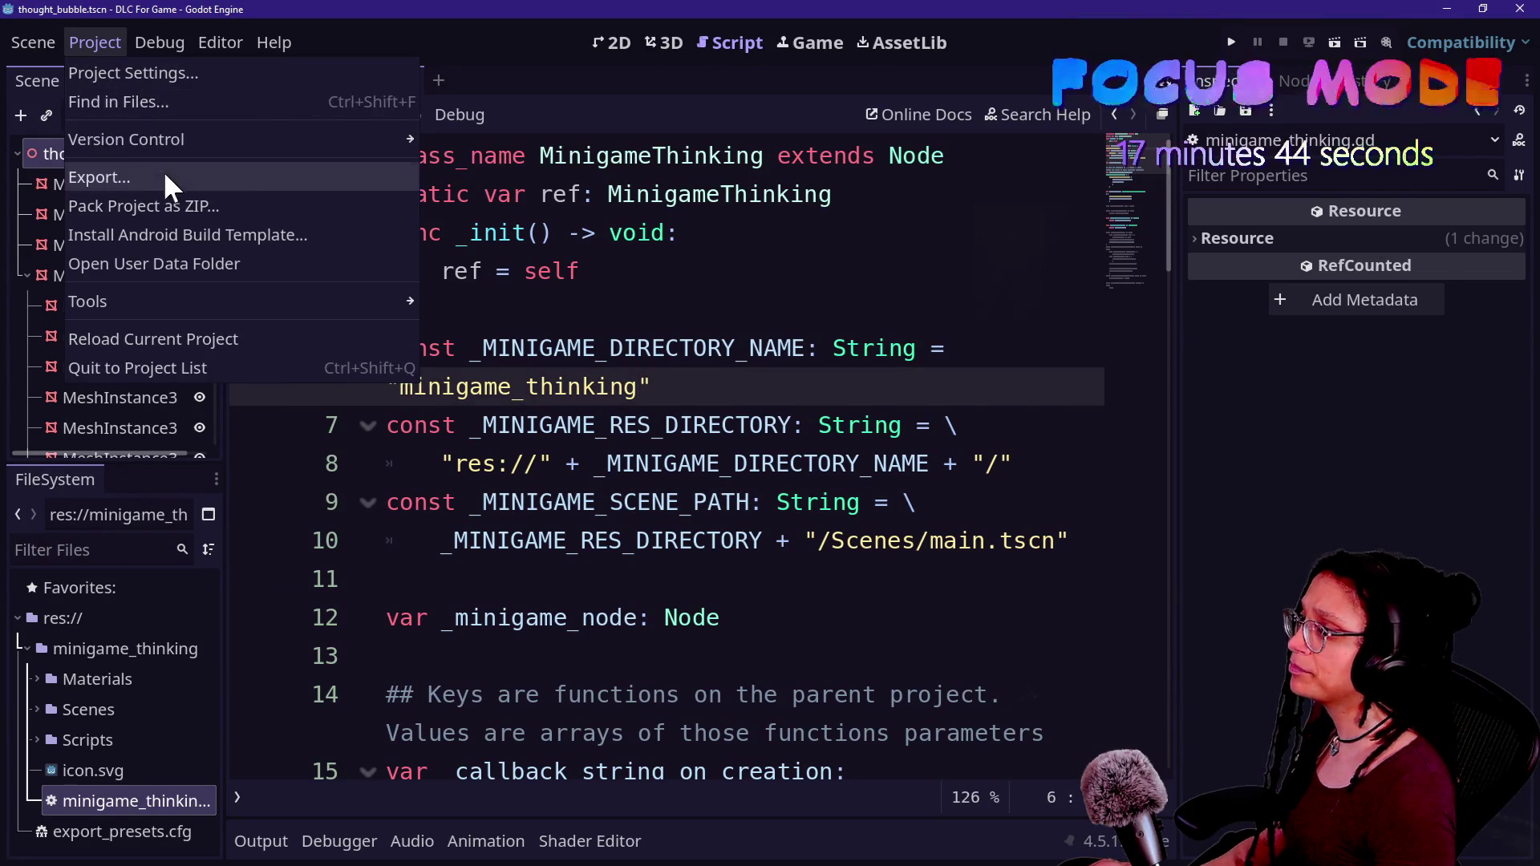
click(162, 172)
click(858, 767)
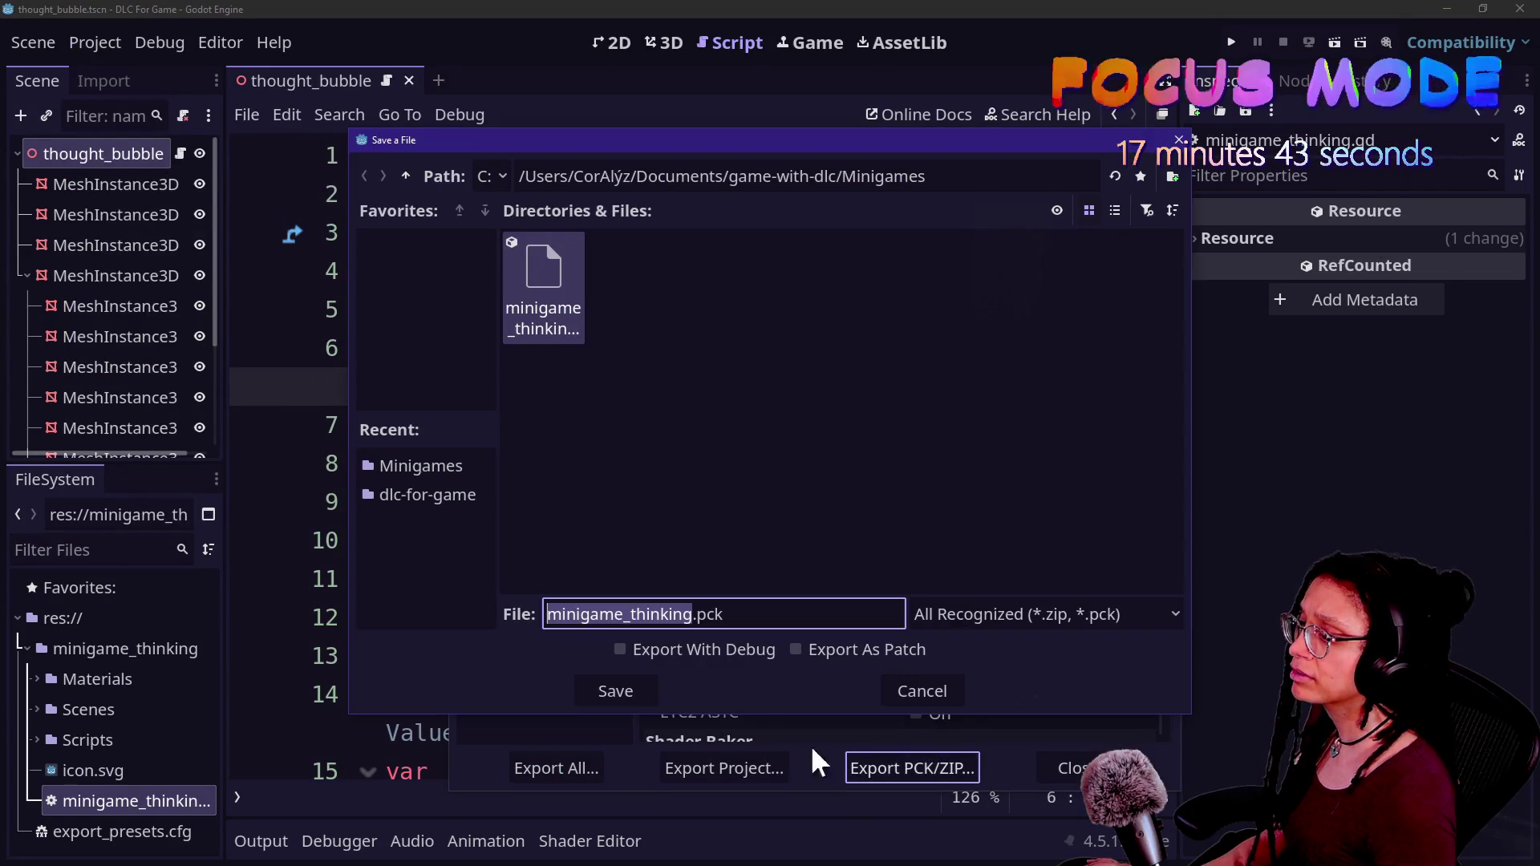
click(615, 689)
click(621, 461)
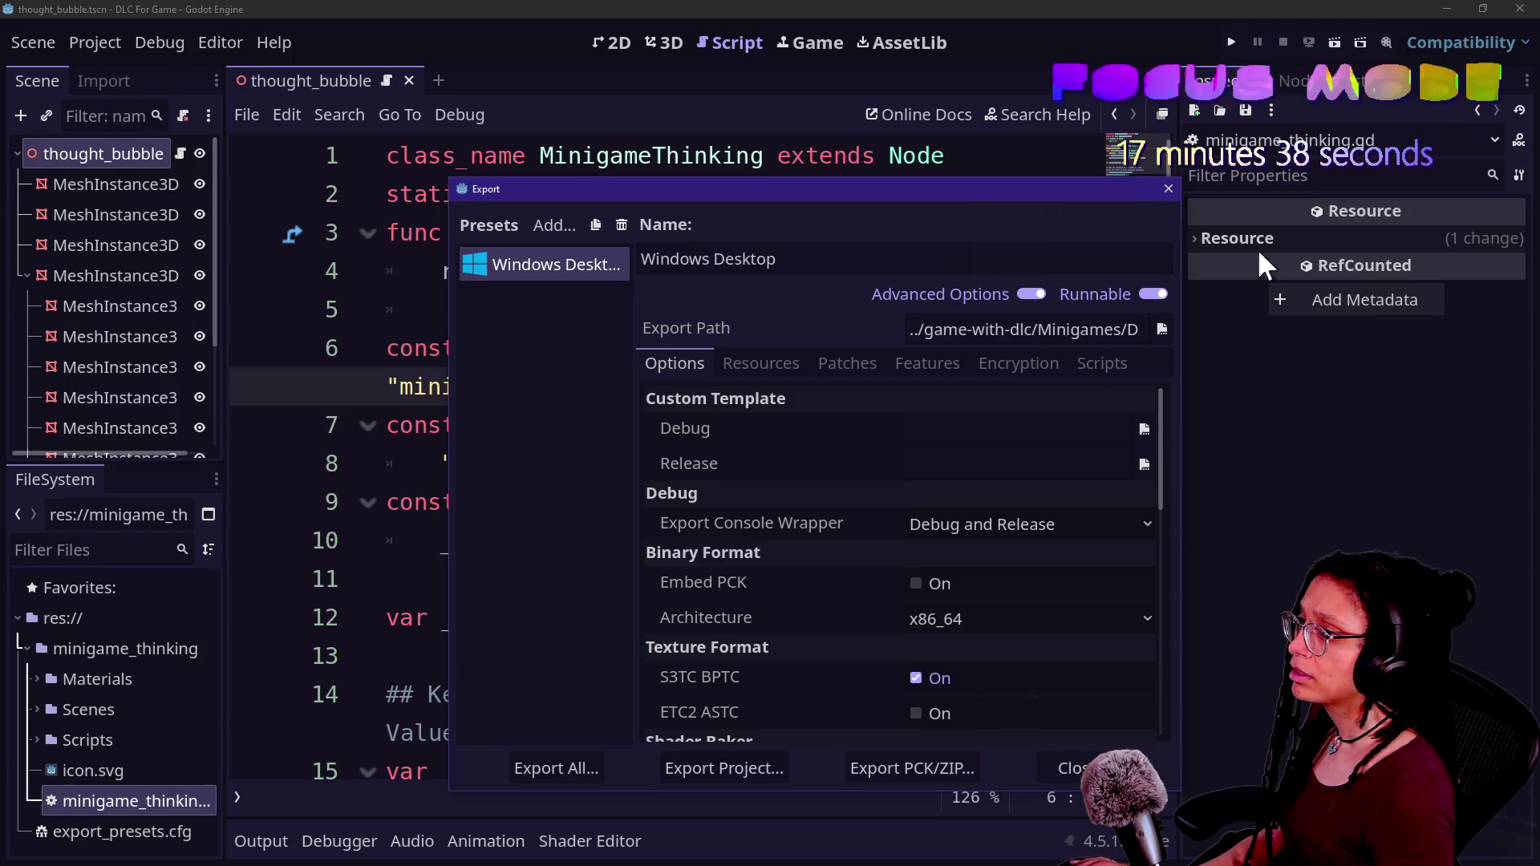
click(1165, 189)
click(95, 43)
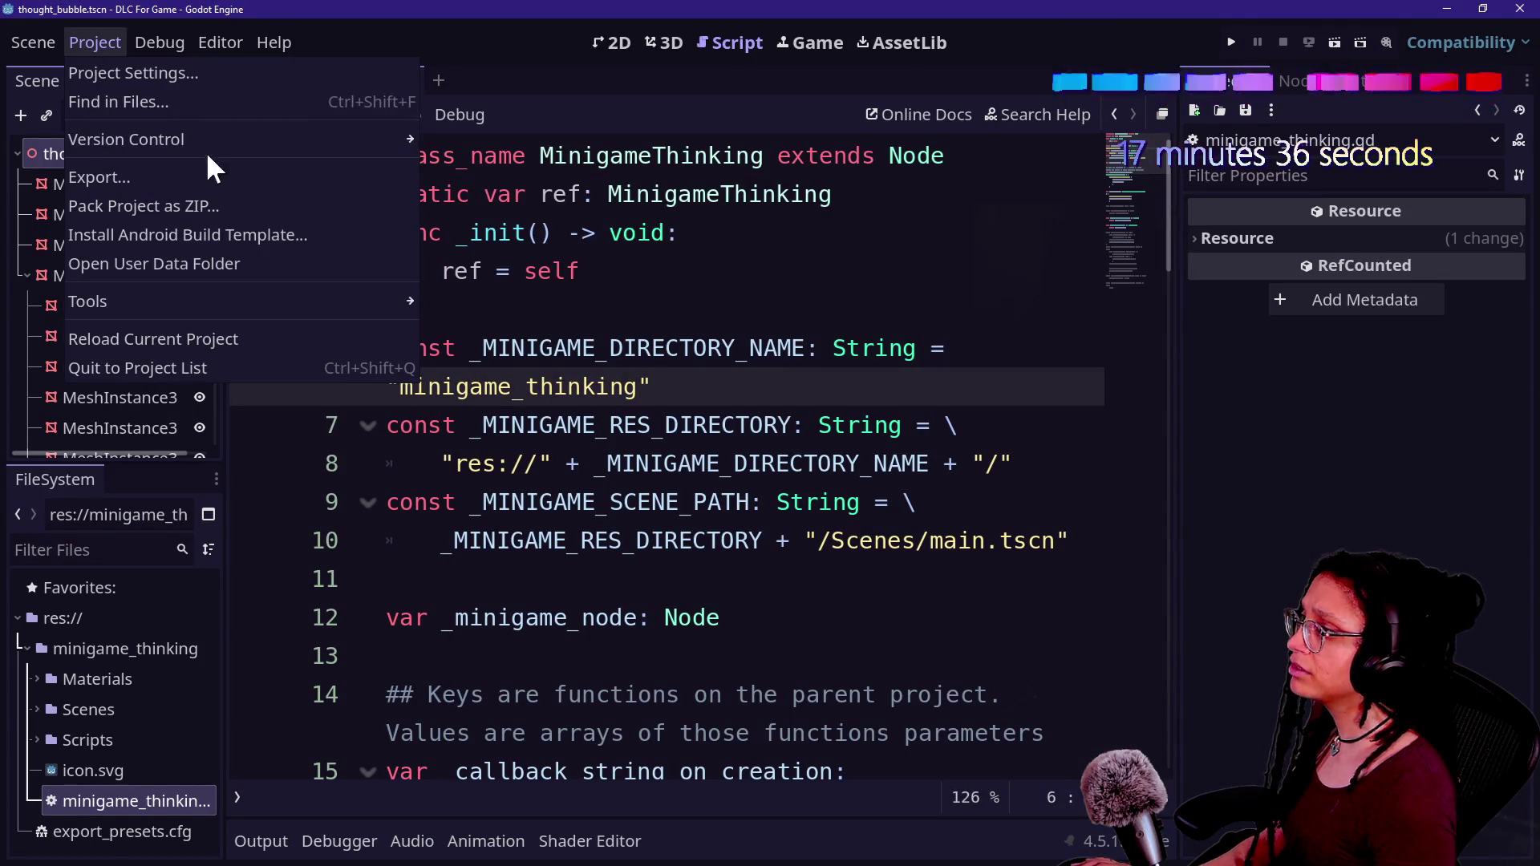
click(210, 342)
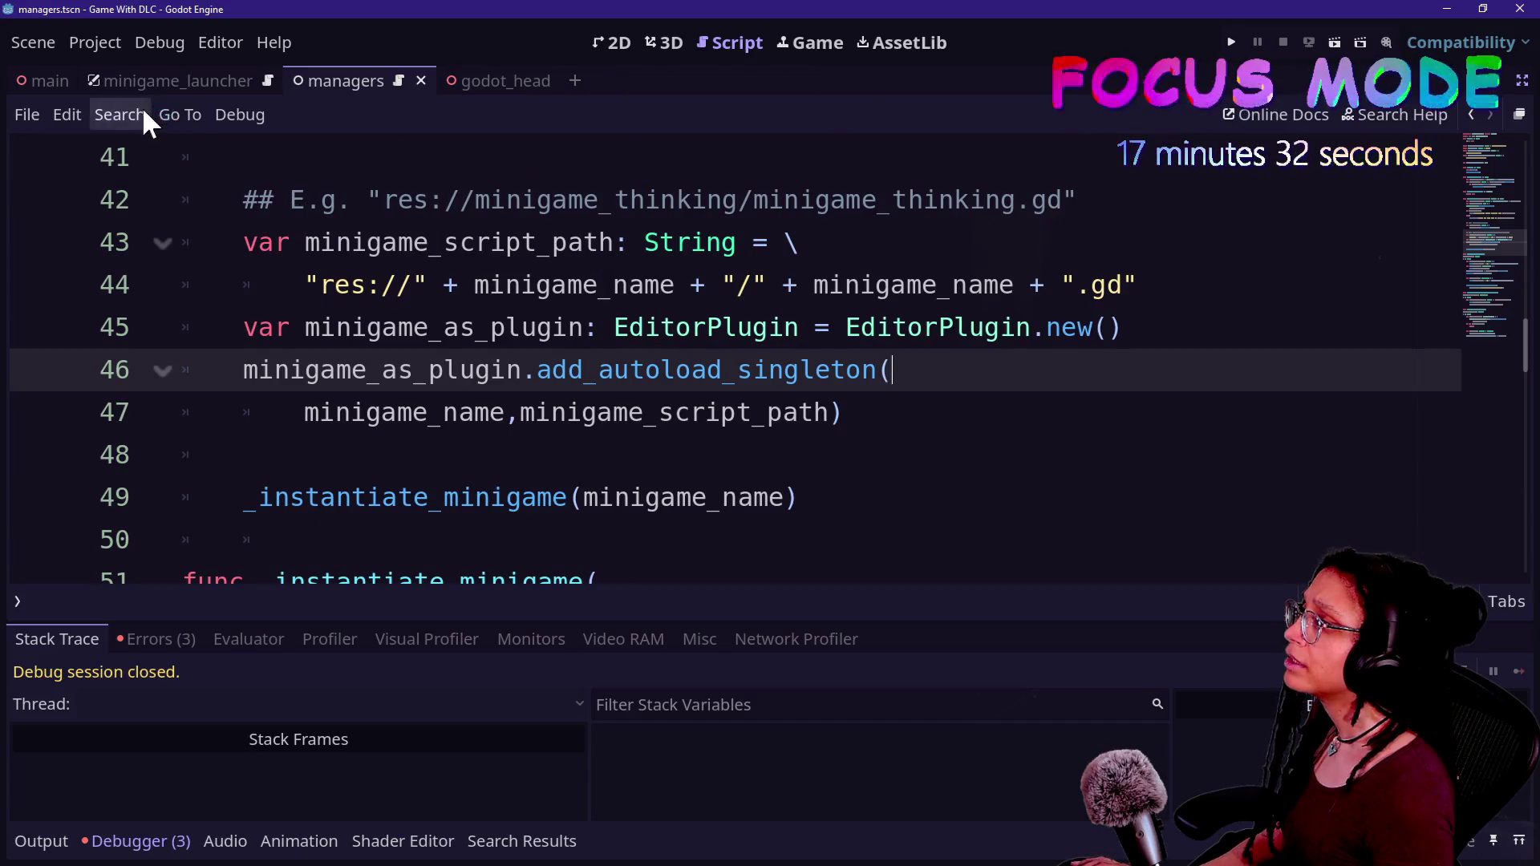
- Reload Game With DLC via Project > Reload Current Project and run it with F5
click(65, 42)
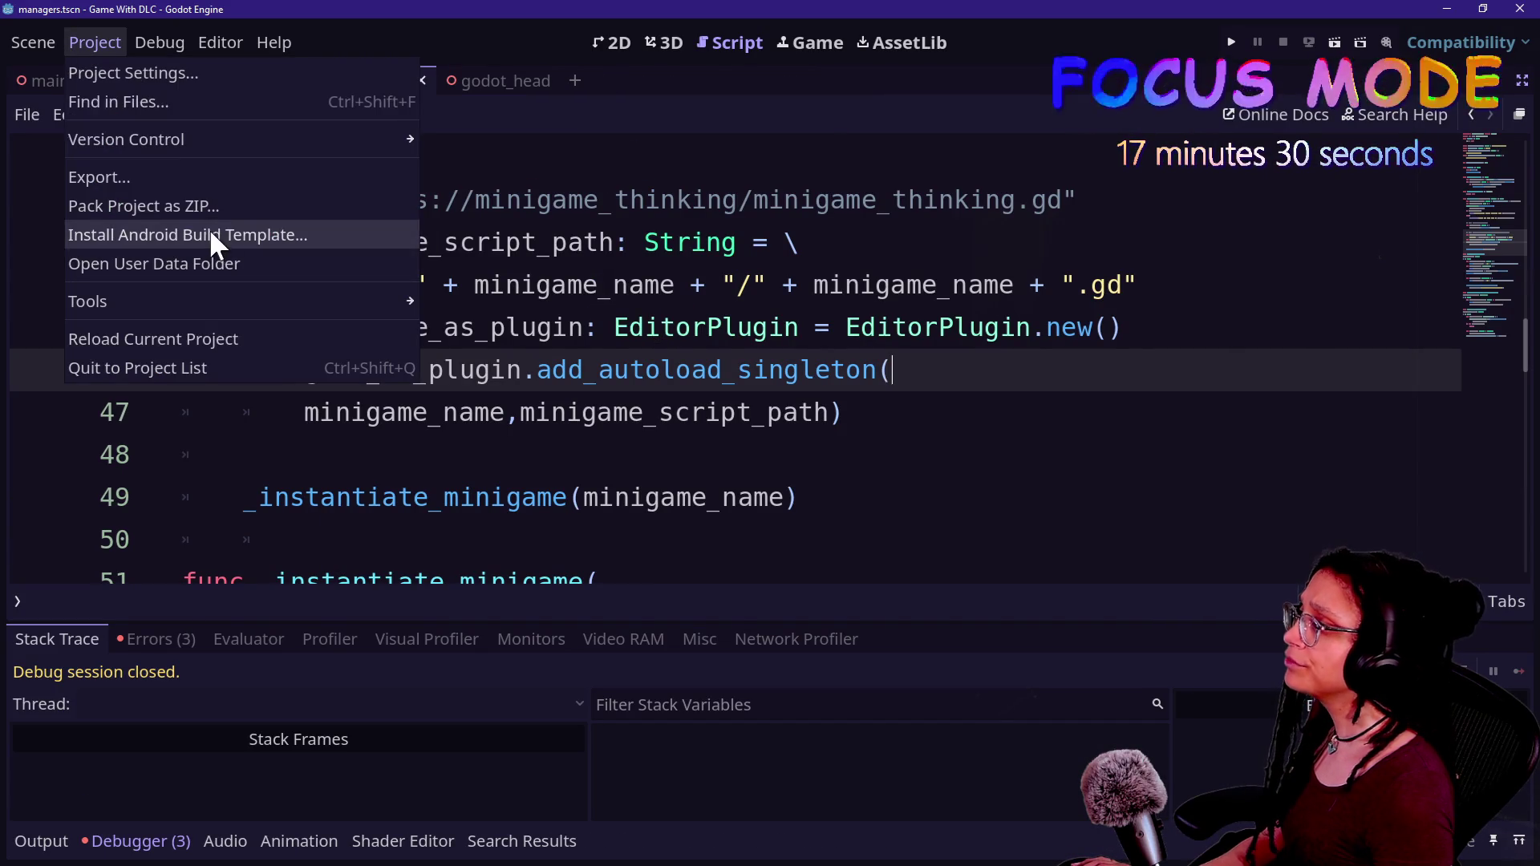
click(210, 343)
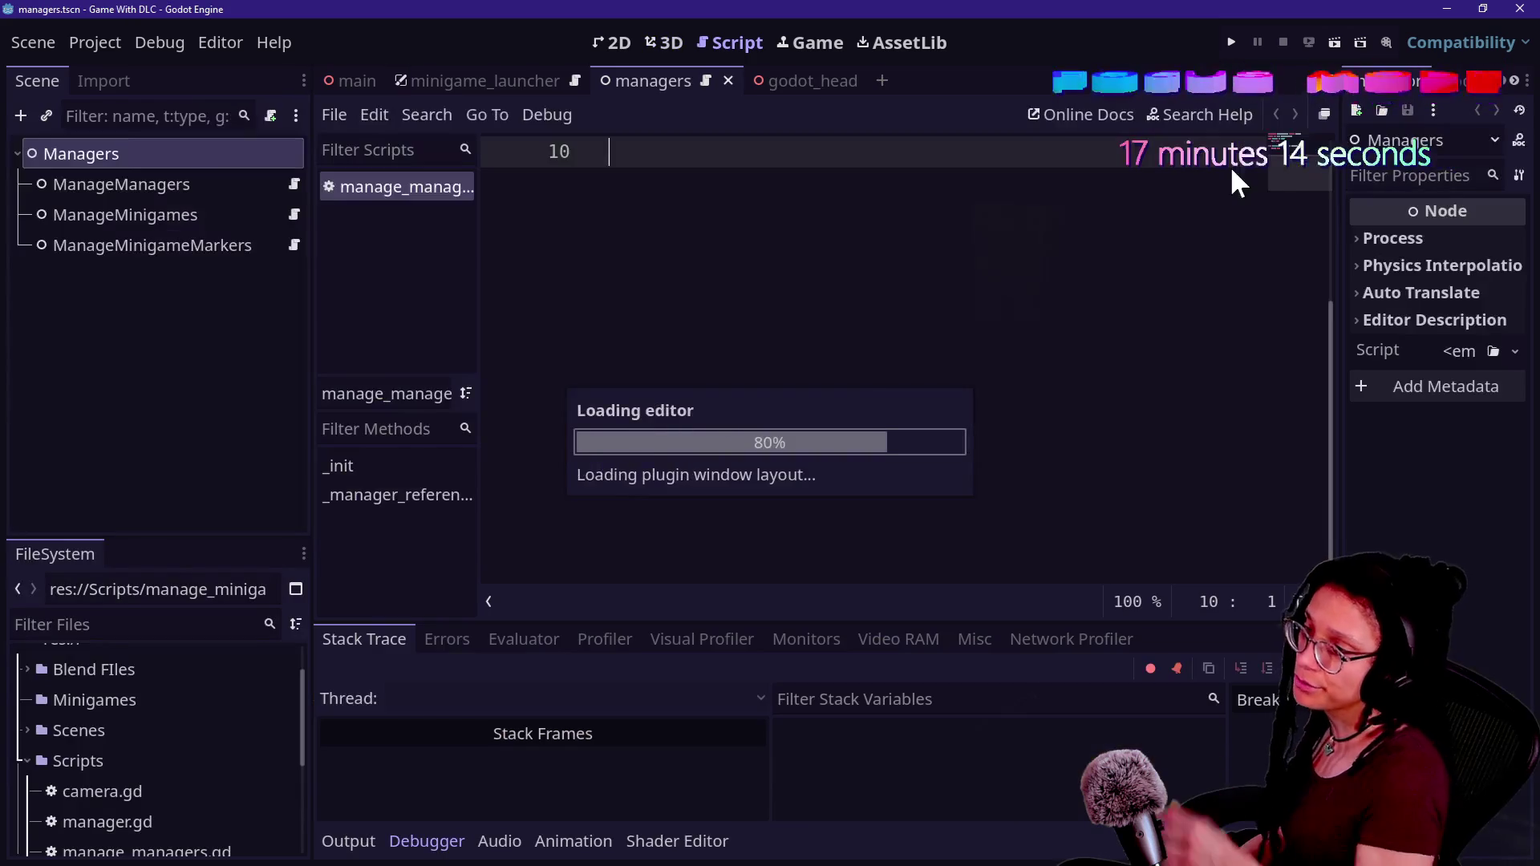
key(F5)
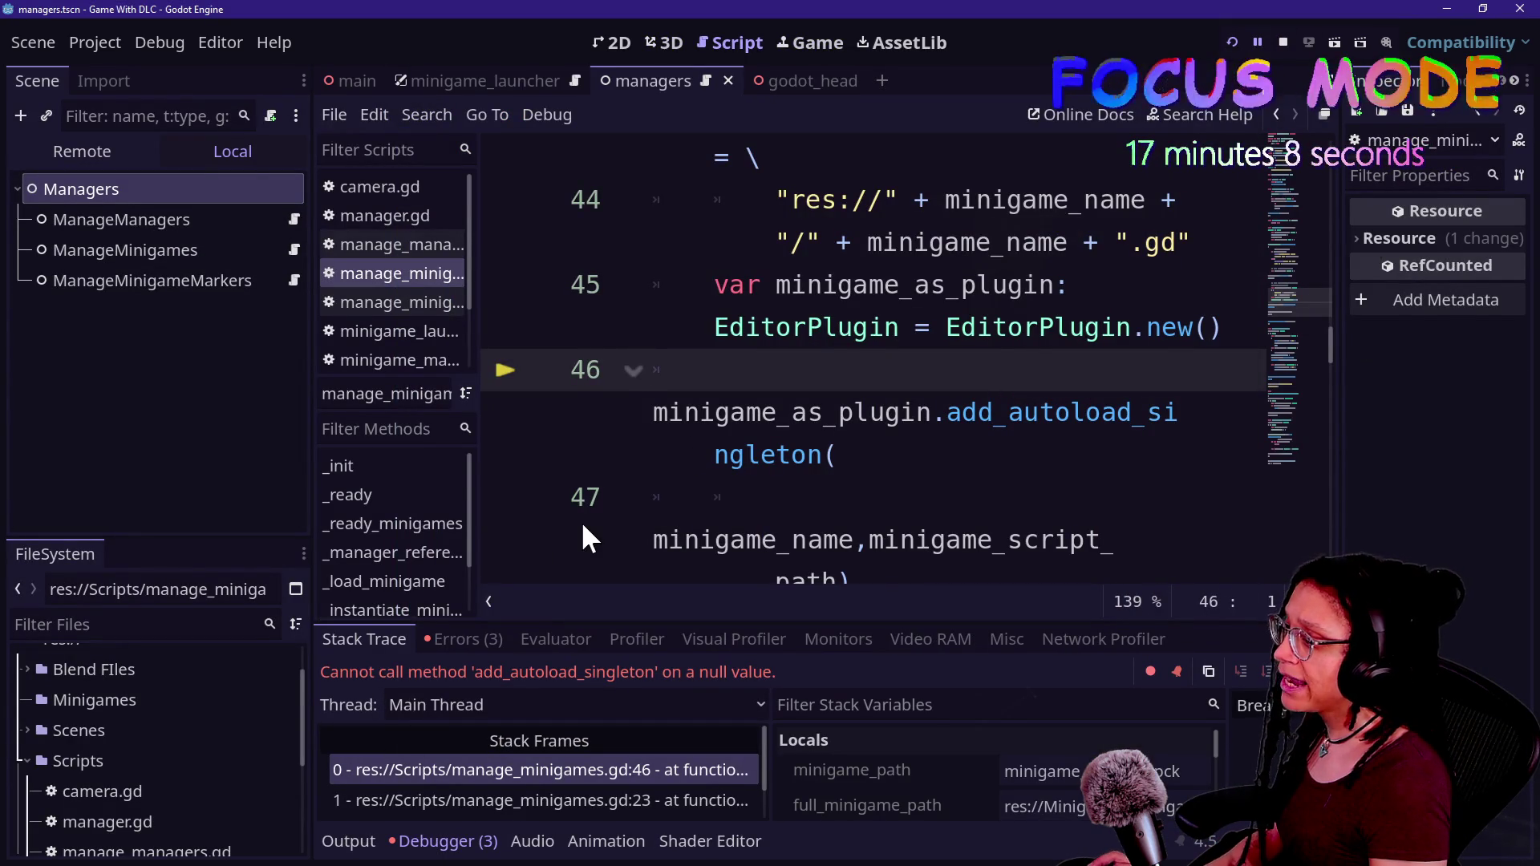
- Enlarge the debugger in distraction-free mode and look up the EditorPlugin type on line 45
key(ctrl+shift+F11)
click(636, 382)
key(Up)
key(Up)
key(Up)
key(Up)
key(Up)
key(Up)
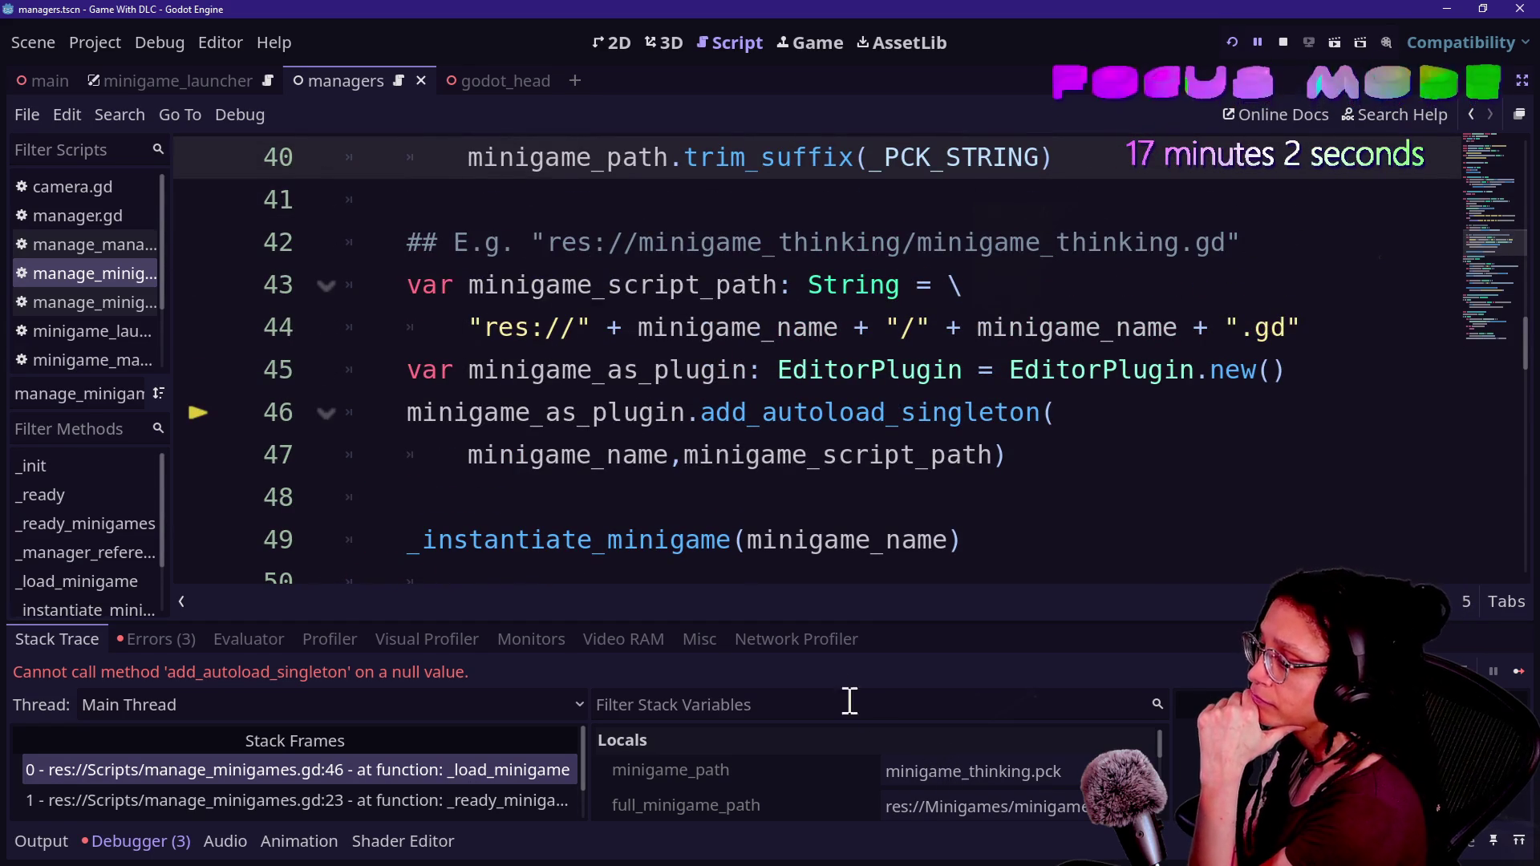
mouse_move(803, 622)
mouse_down()
mouse_move(757, 340)
mouse_move(783, 553)
mouse_move(818, 460)
mouse_up()
drag(1288, 362, 1056, 369)
click(1055, 369)
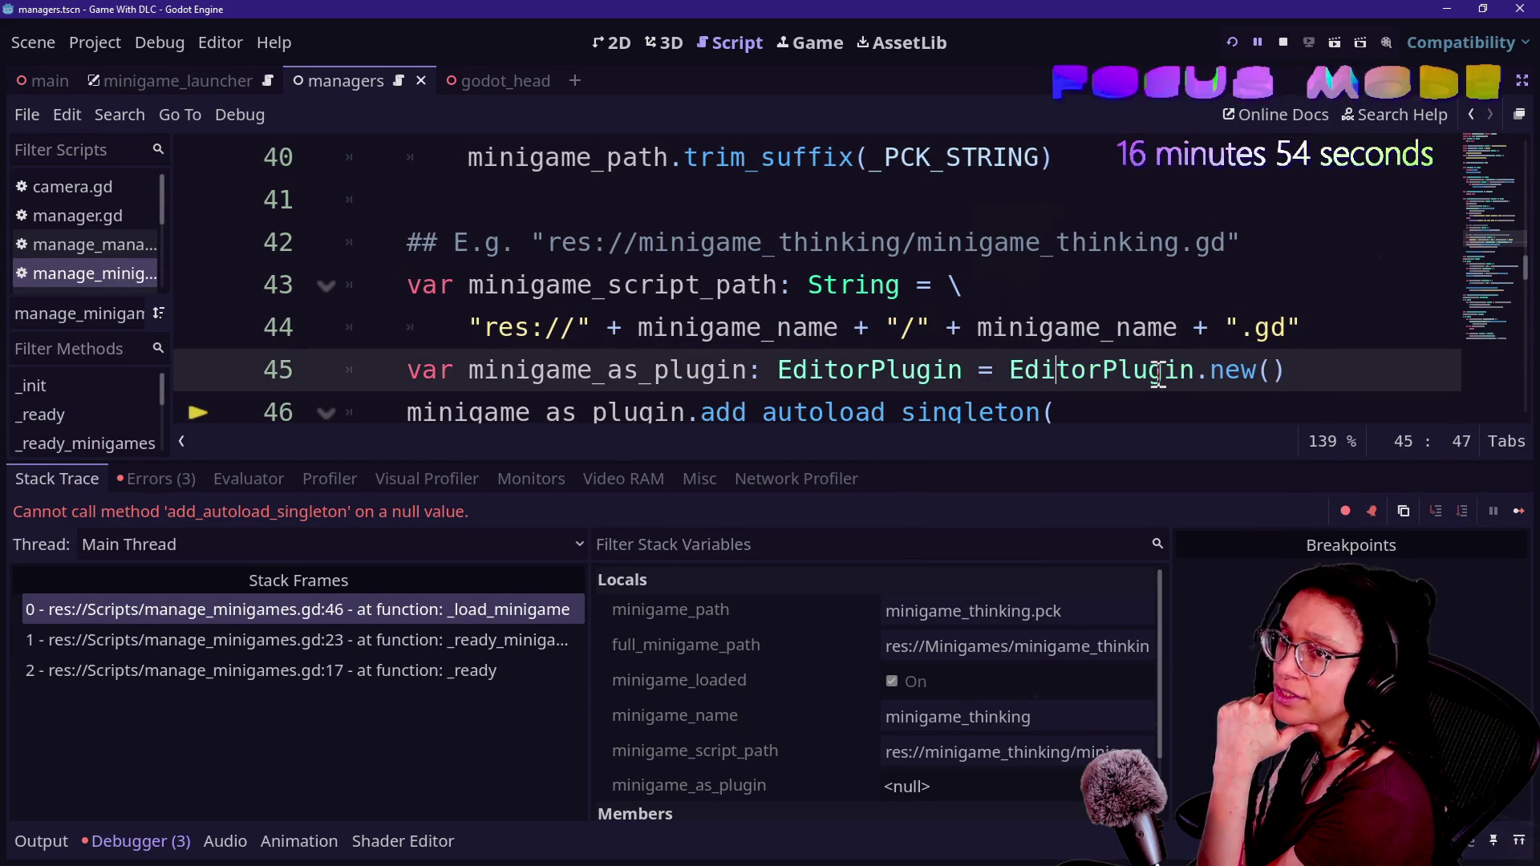
double_click(1034, 367)
mouse_move(1035, 365)
key(Up)
key(Up)
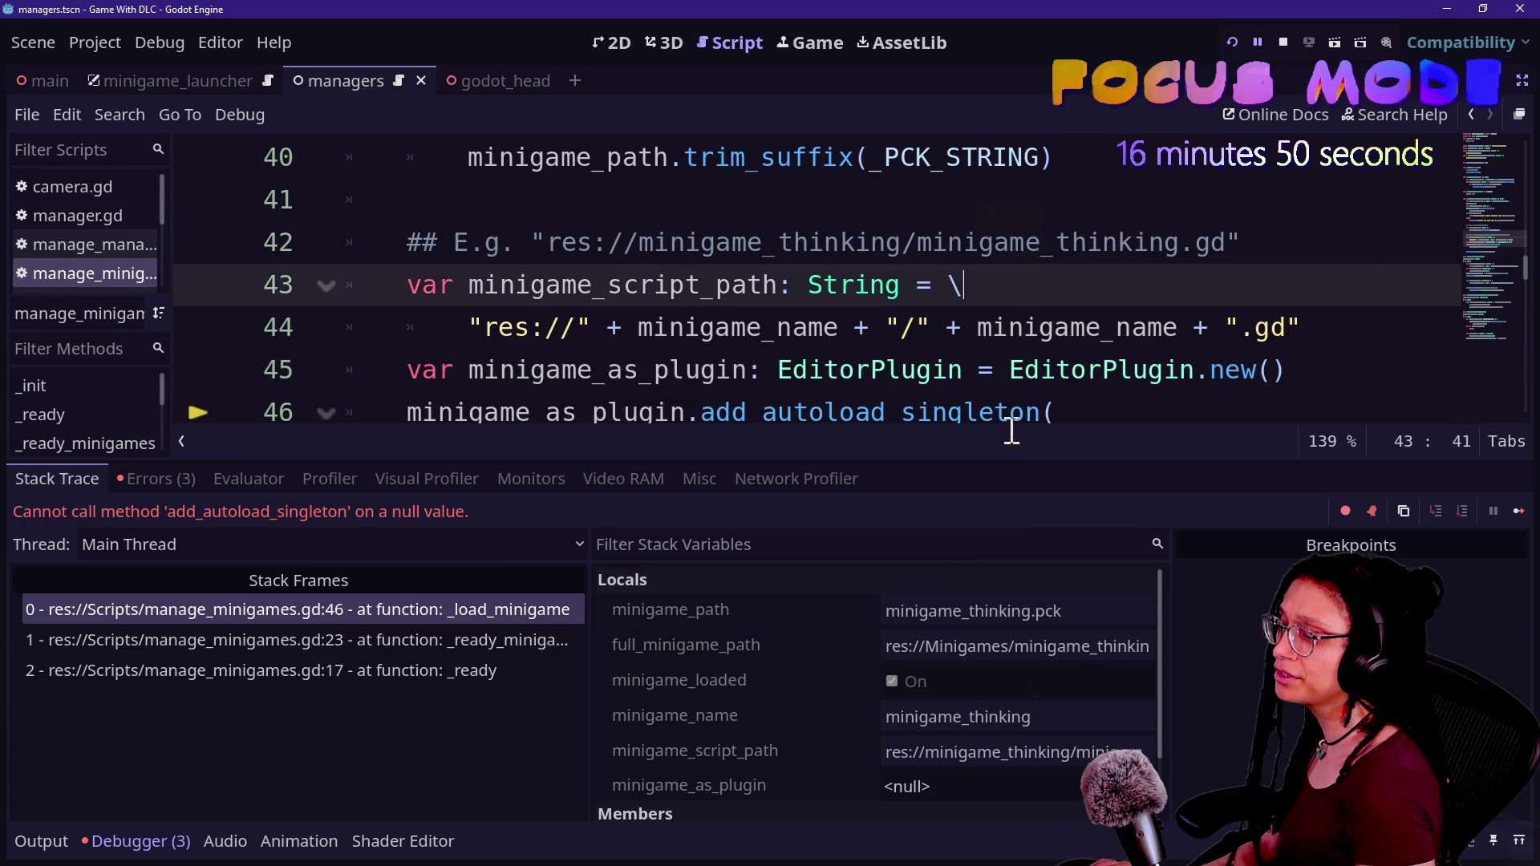
- Inspect the minigame_name, minigame_script_path and full_minigame_path locals in the stack trace
click(895, 741)
click(895, 716)
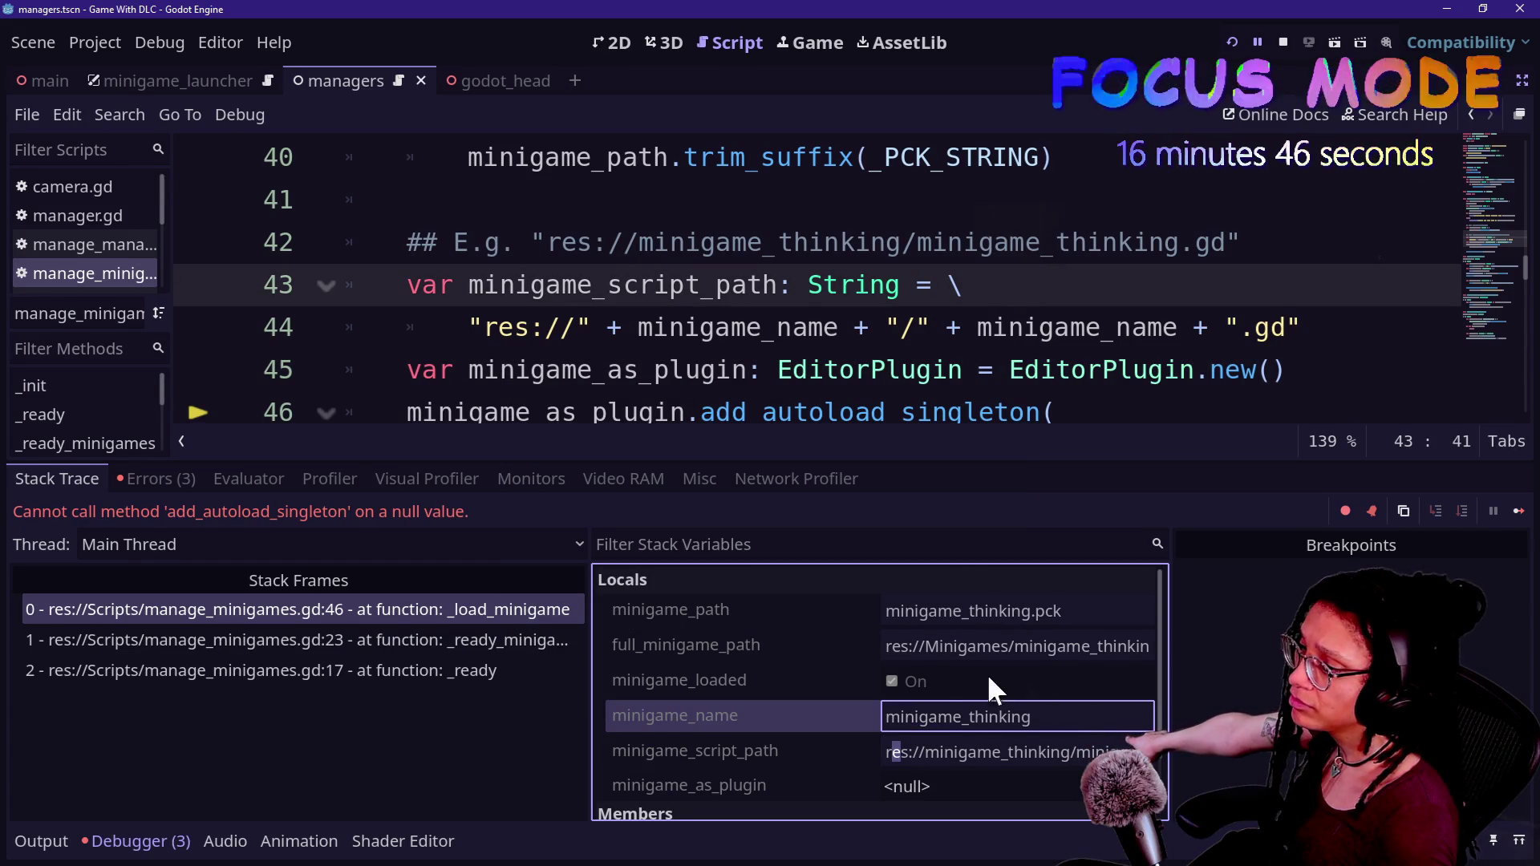
click(966, 651)
click(908, 754)
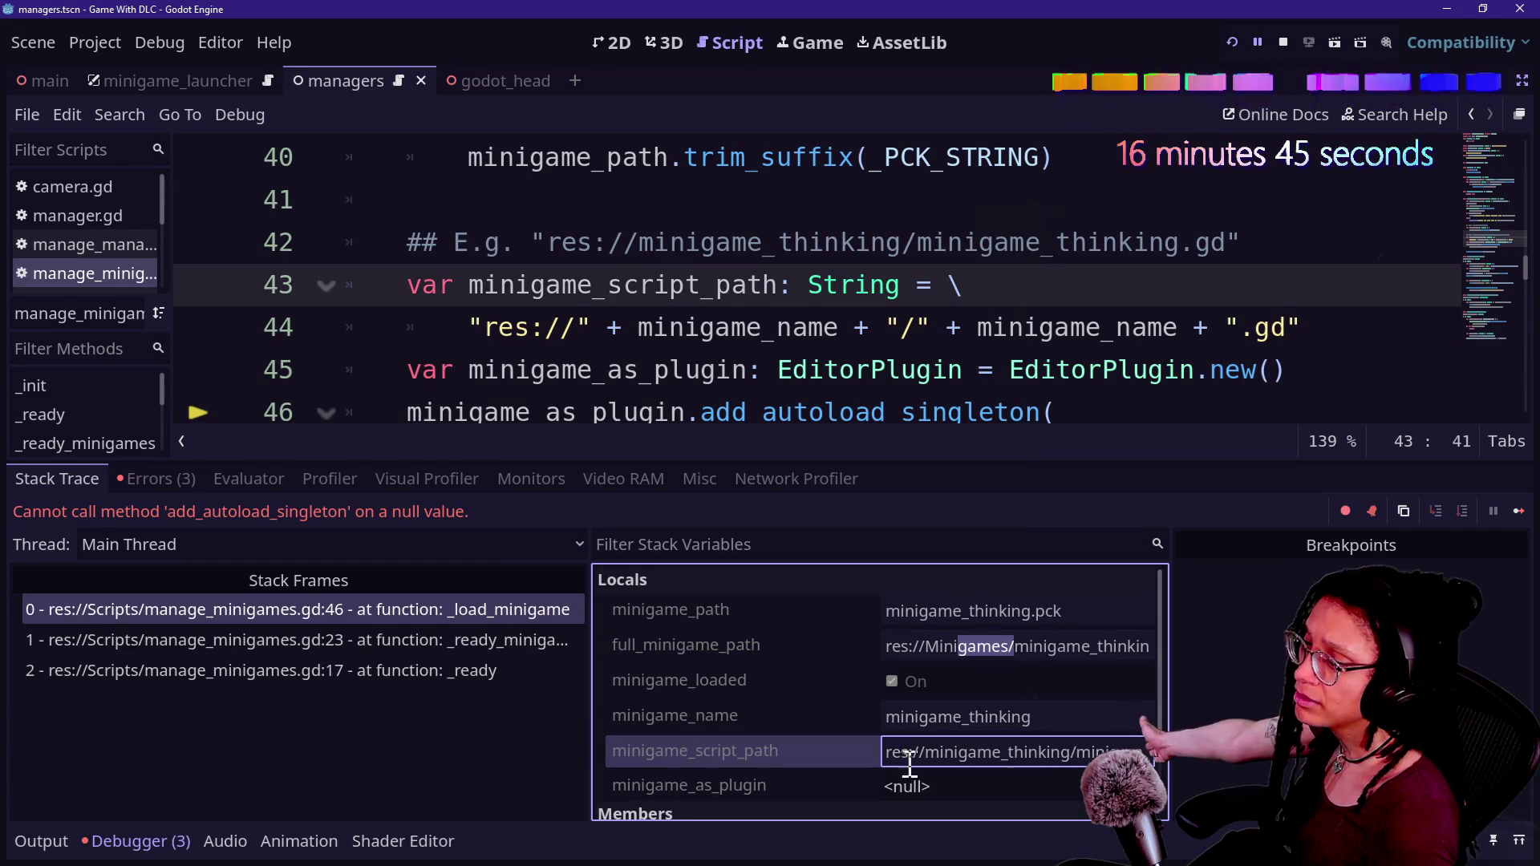
click(1013, 752)
click(1048, 336)
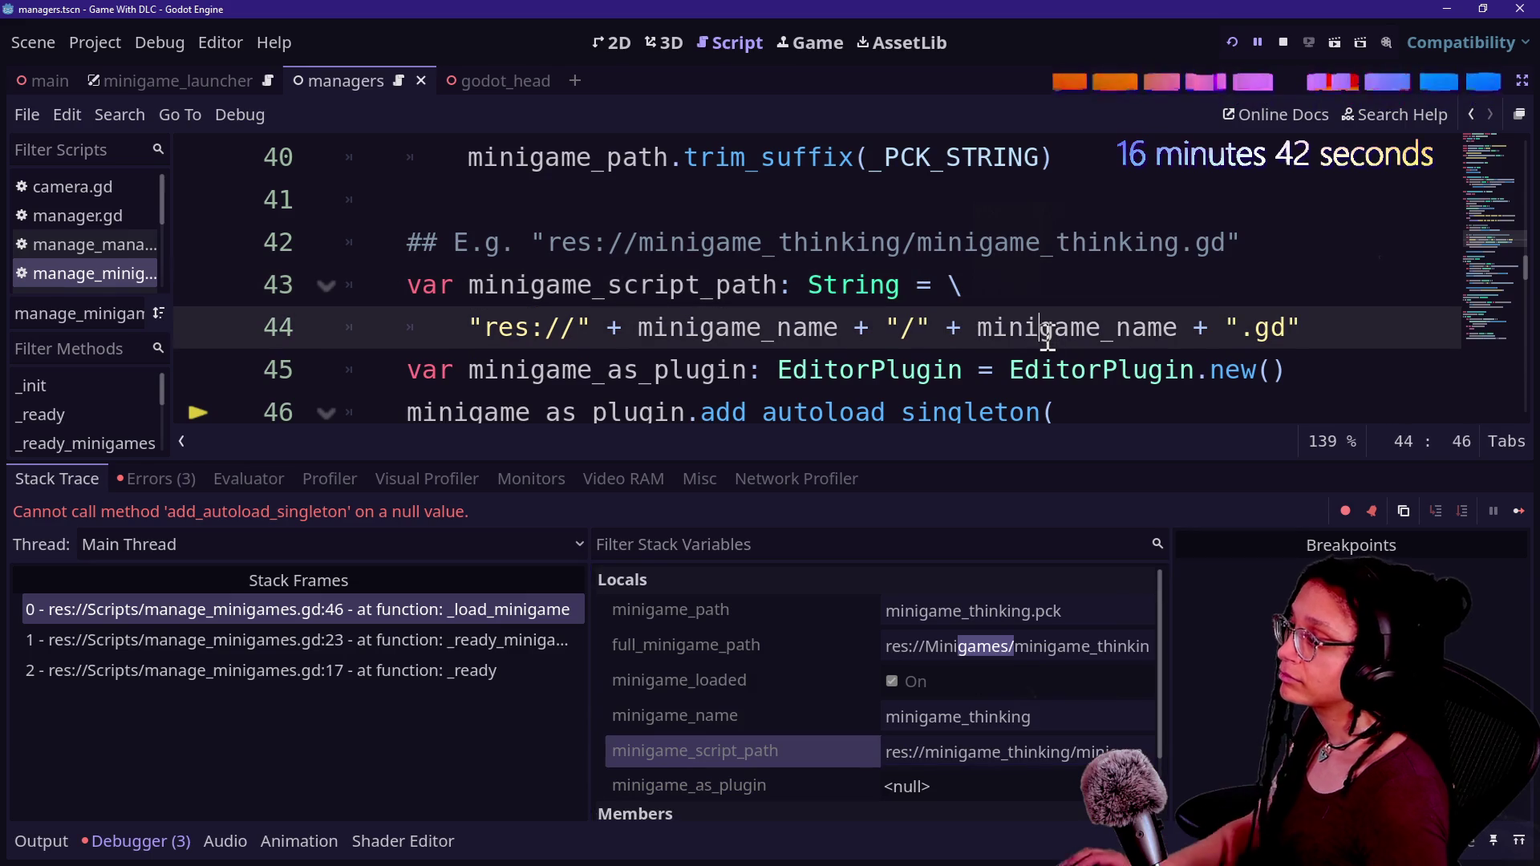
- Check the Output log, then show the Debugger's Errors (3) list
key(F8)
key(ctrl+shift+F11)
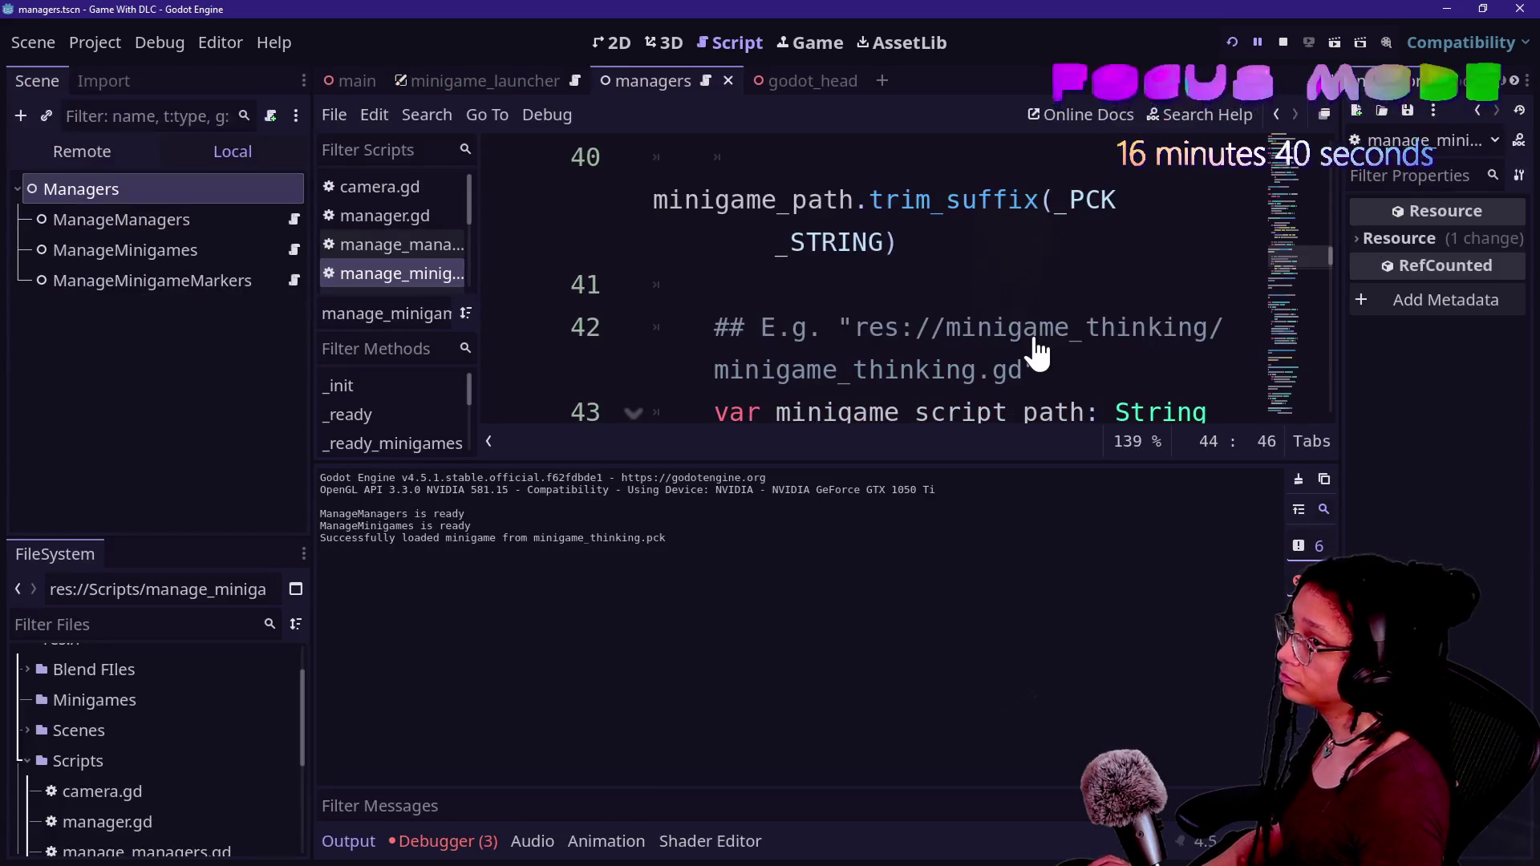
click(437, 841)
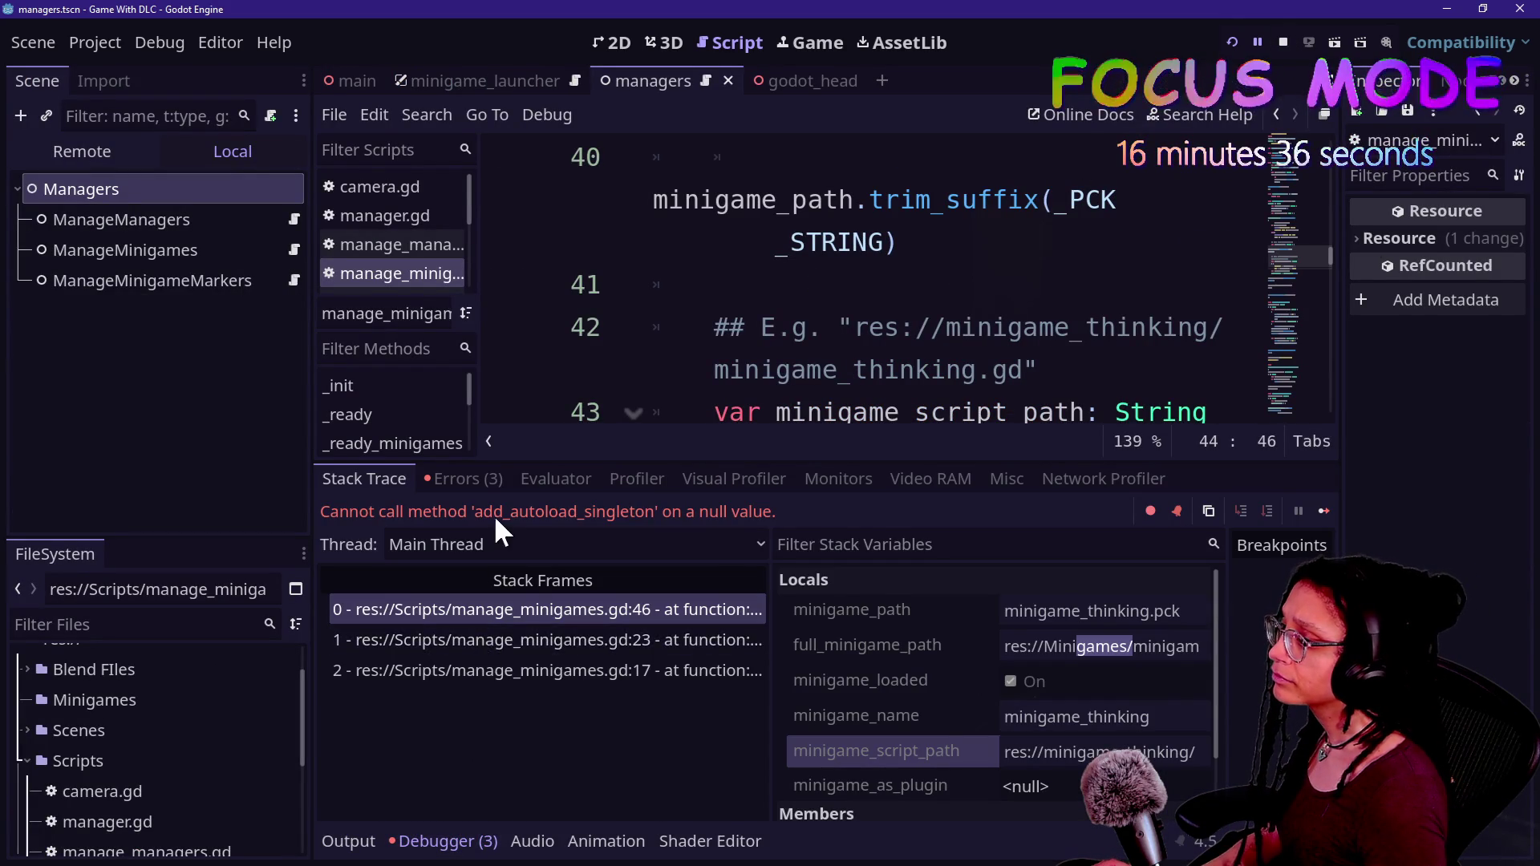
click(465, 478)
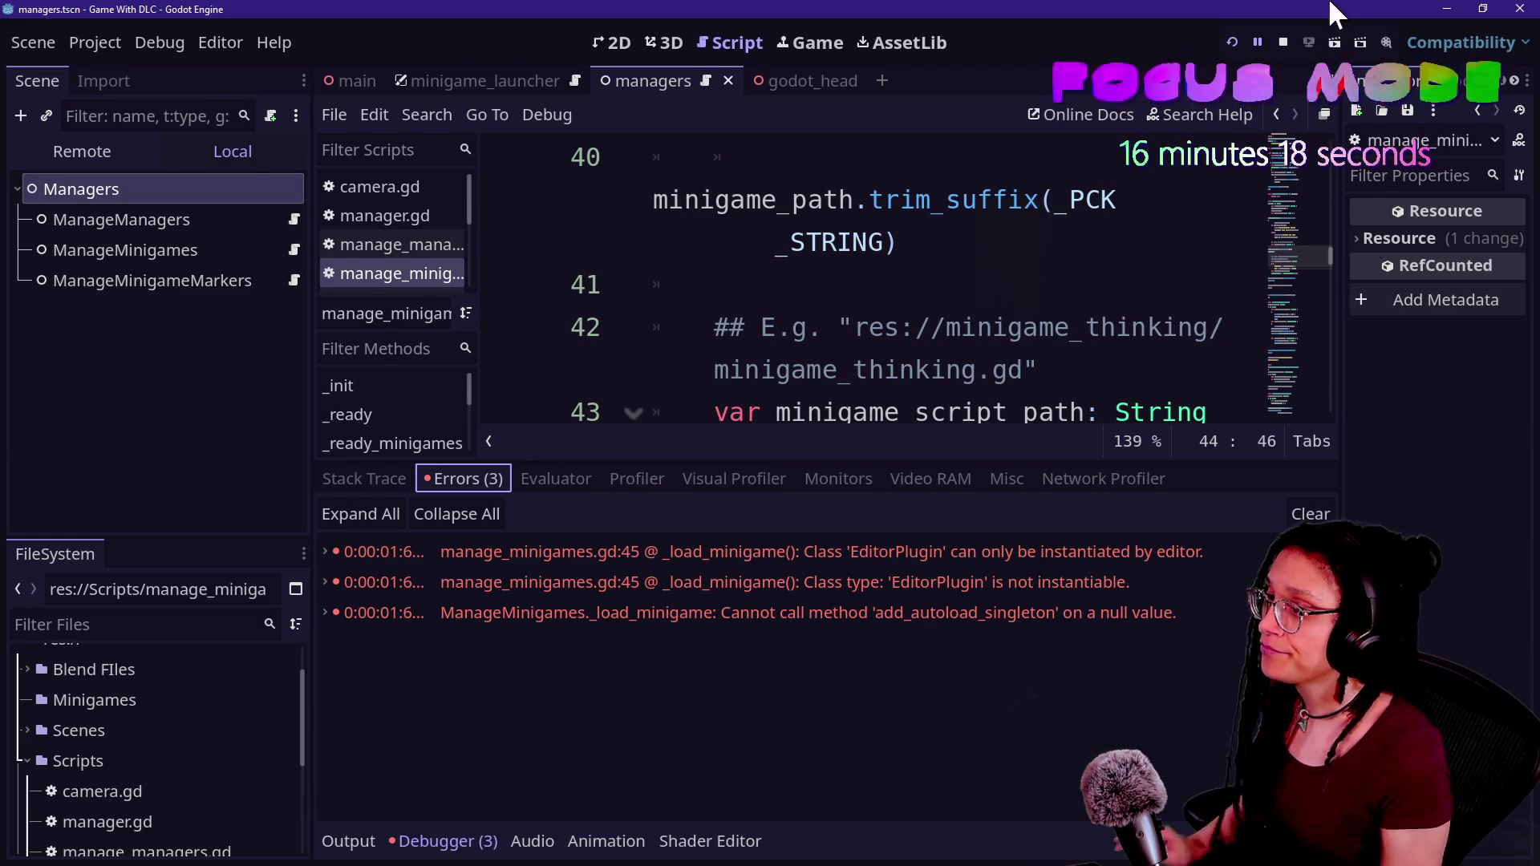
- Stop the running game and select the EditorPlugin.new() line 45 with docks restored
click(921, 193)
key(ctrl+shift+F11)
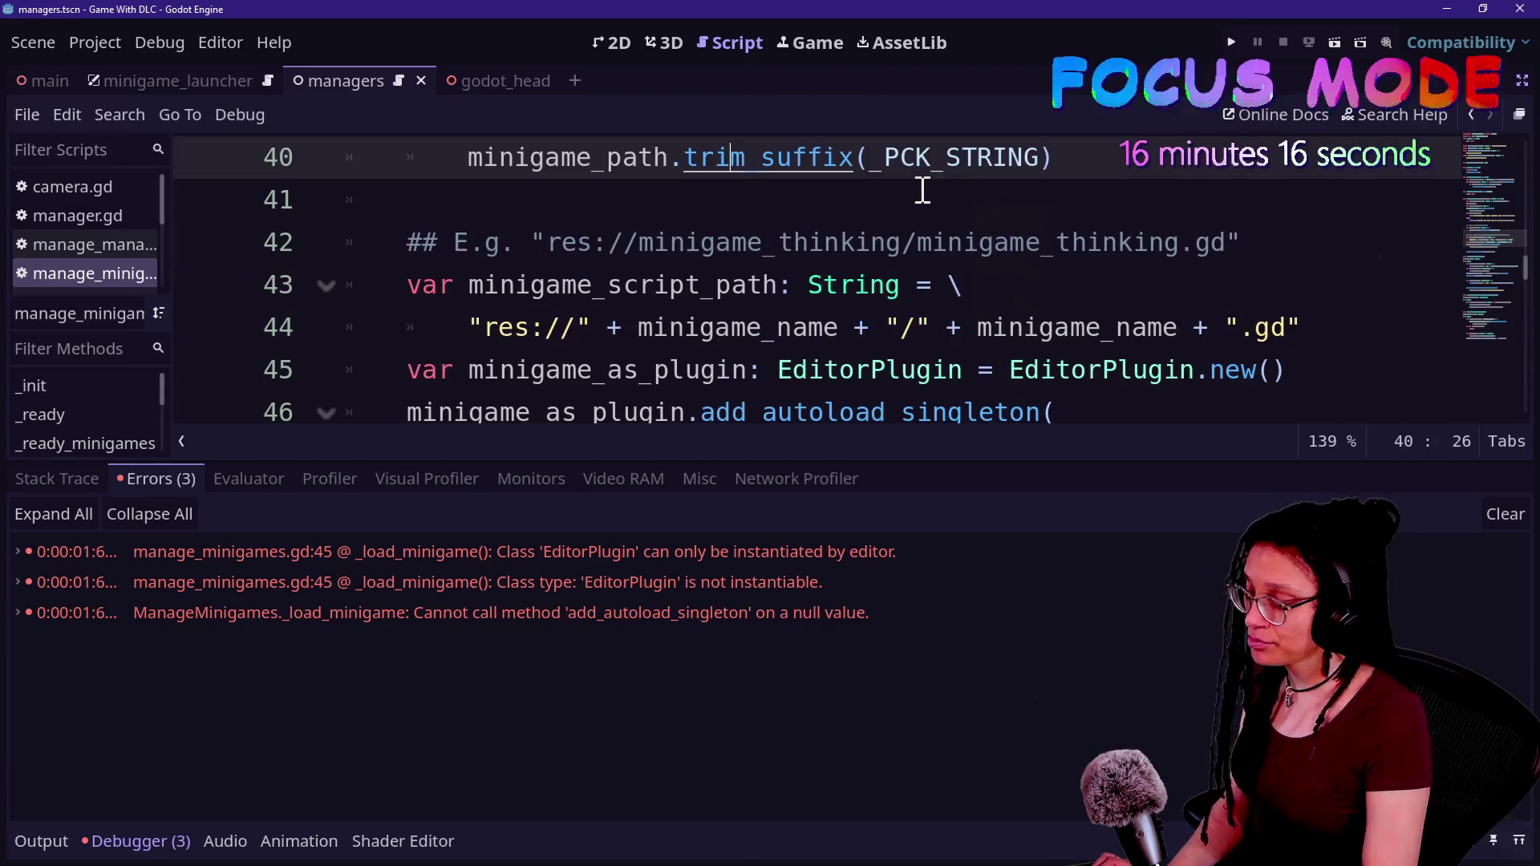
key(alt+o)
key(alt+o)
click(949, 370)
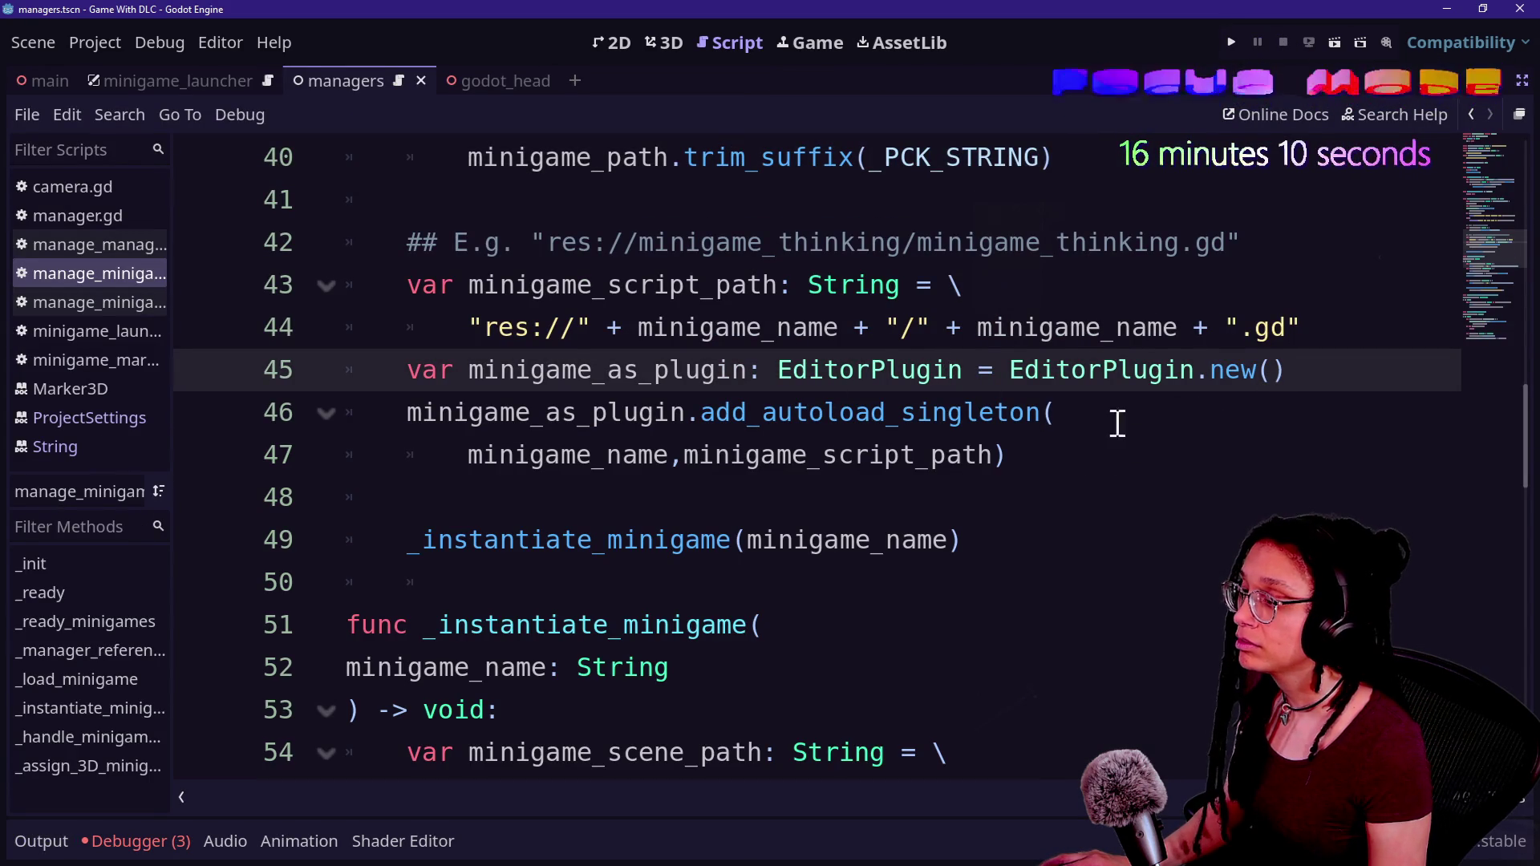
drag(1308, 373, 403, 369)
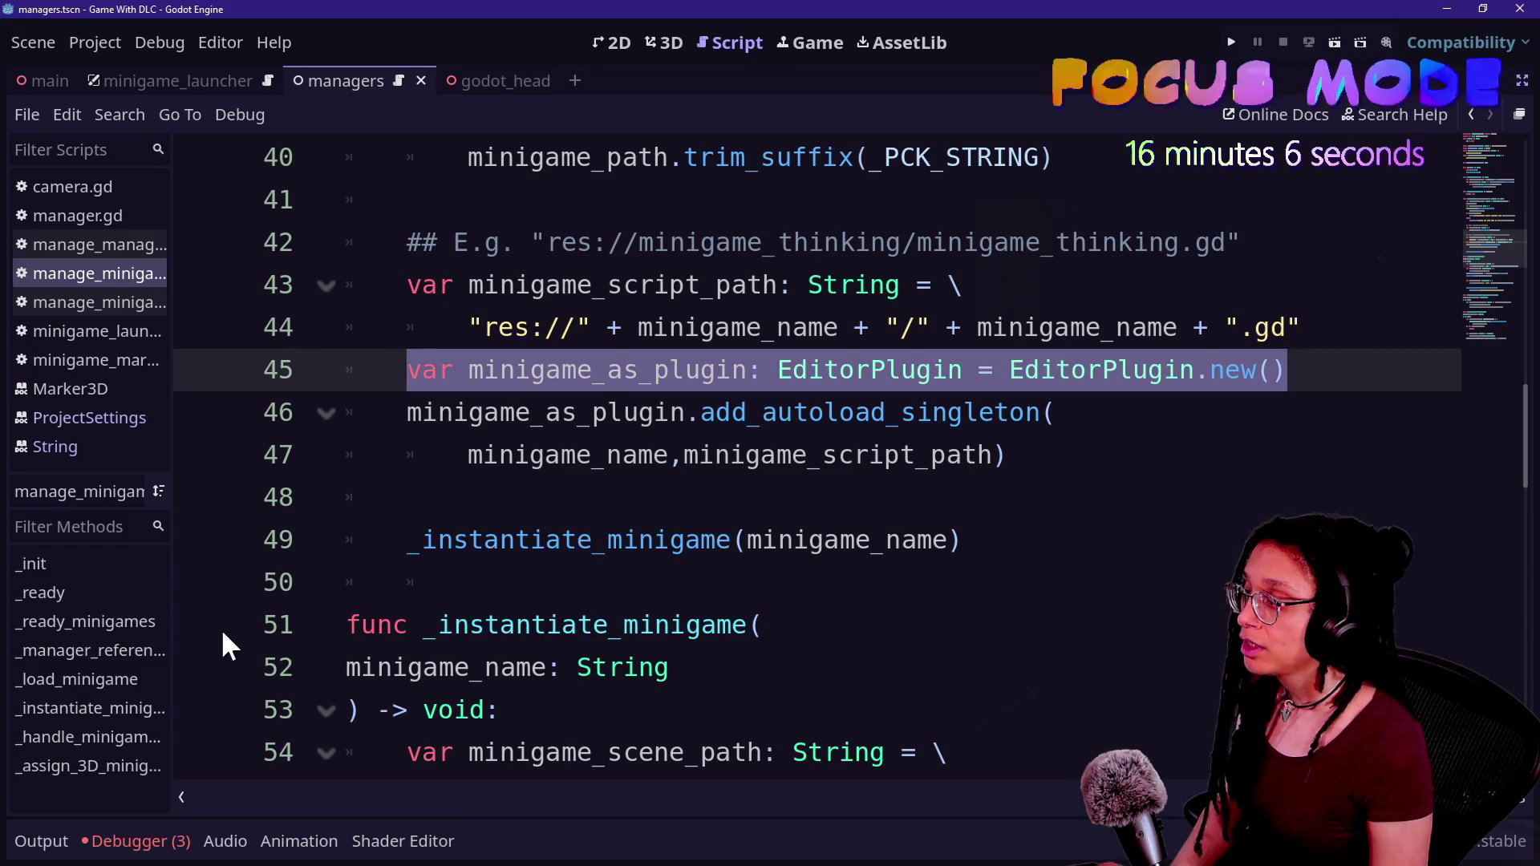
key(ctrl+shift+F11)
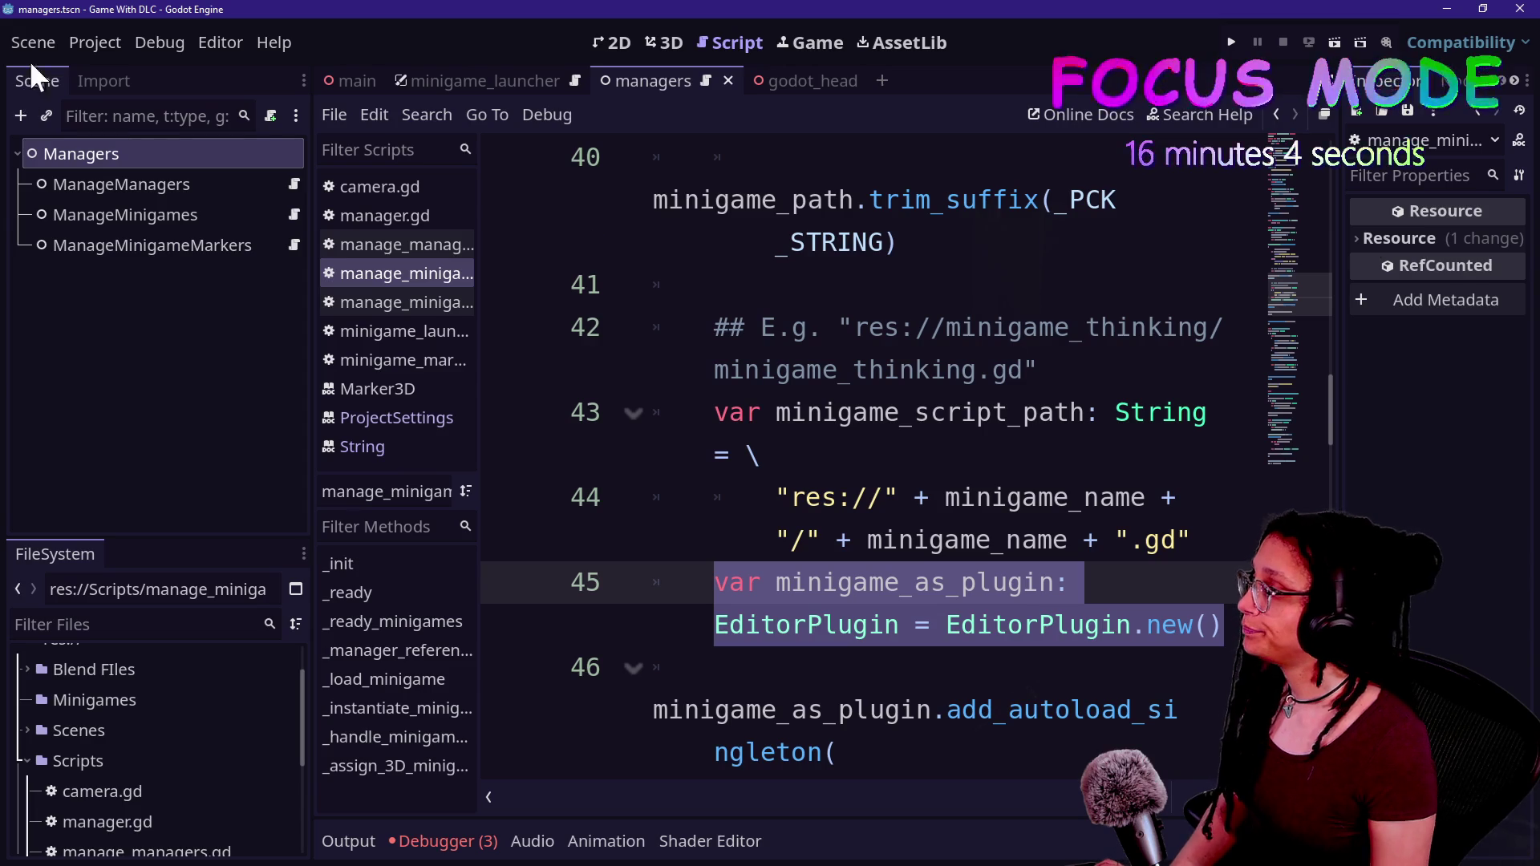
- Open the create-new context menu for the res:// root folder in the FileSystem dock
click(94, 42)
click(79, 755)
scroll(79, 754, up, 2)
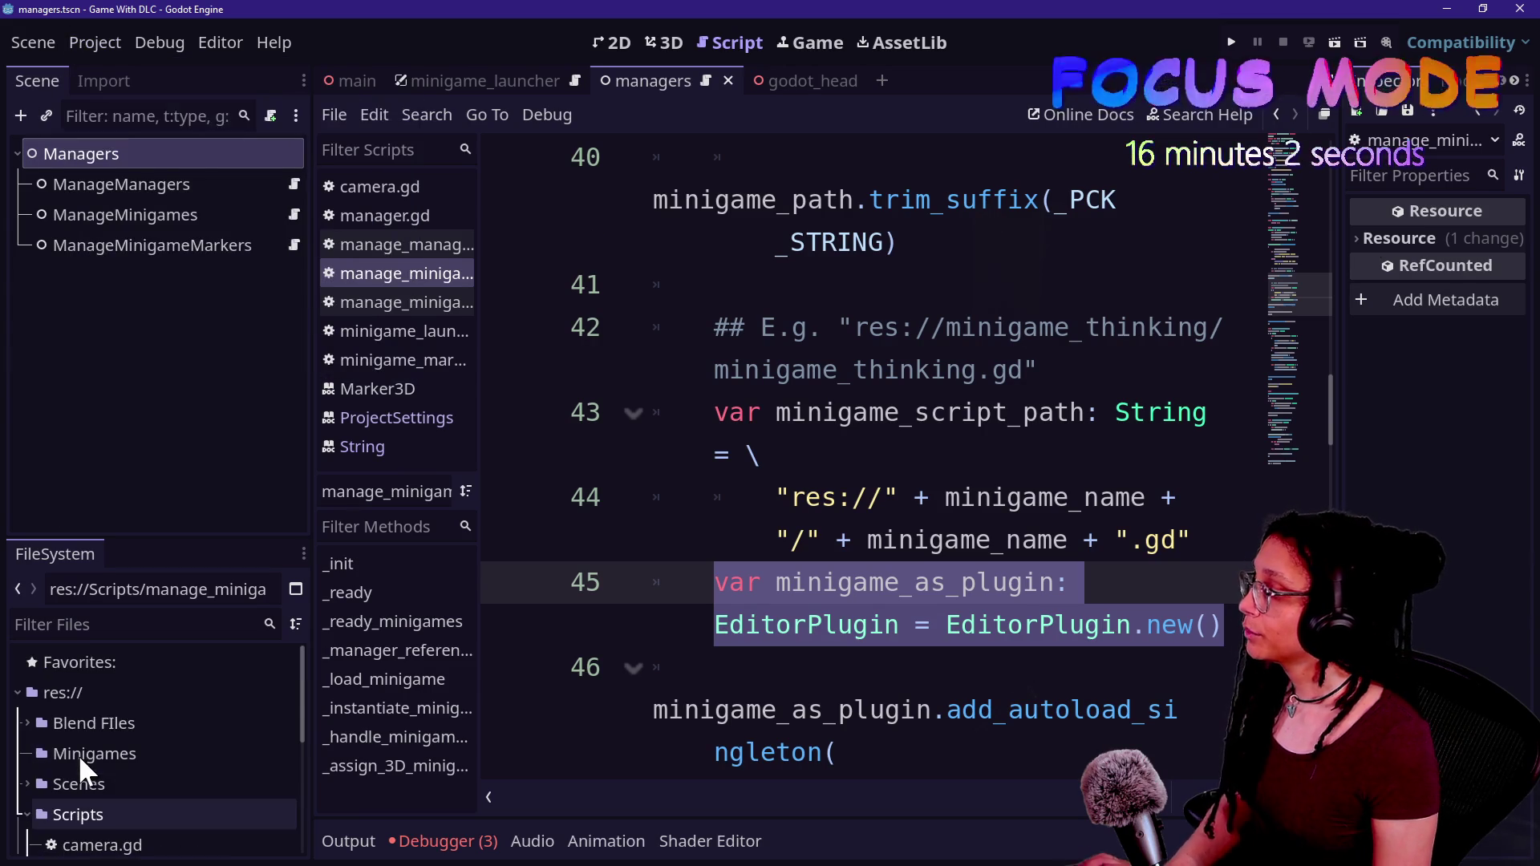
click(72, 691)
right_click(72, 688)
- Create an addons folder in res:// and select it
mouse_move(166, 588)
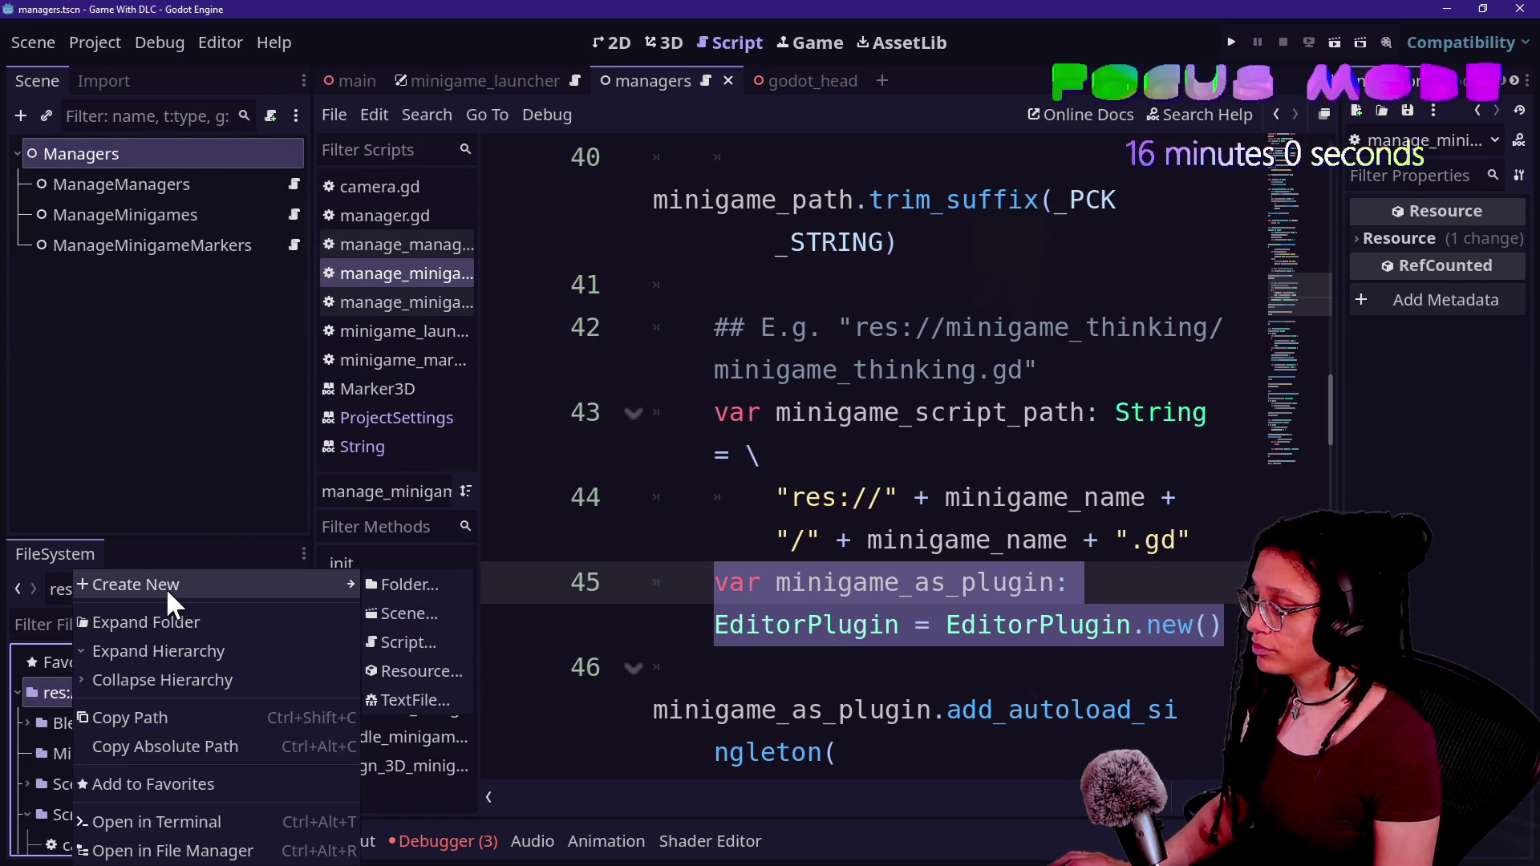
click(434, 584)
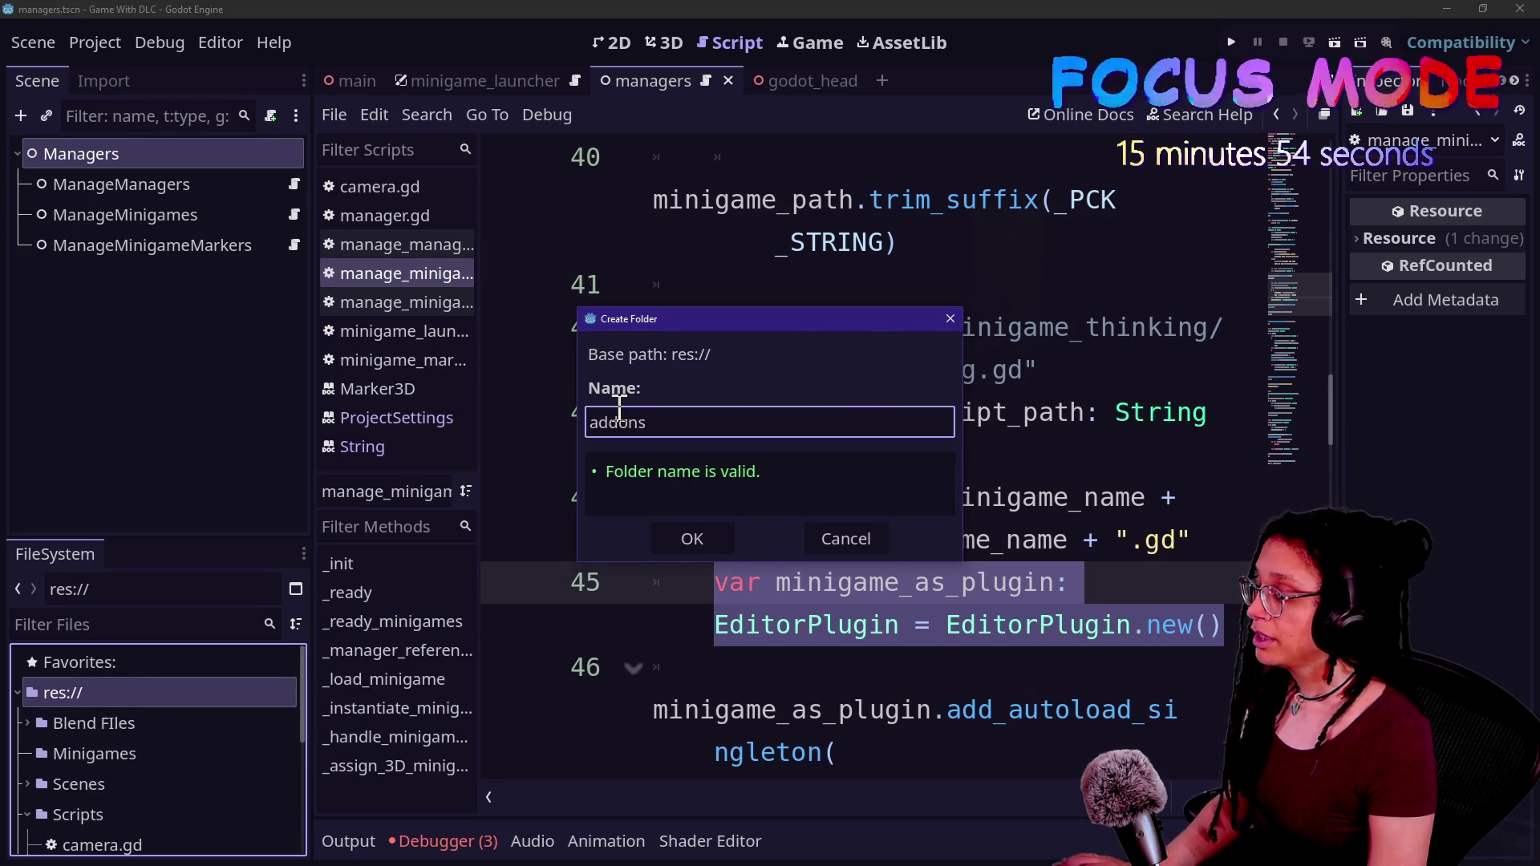
key(Return)
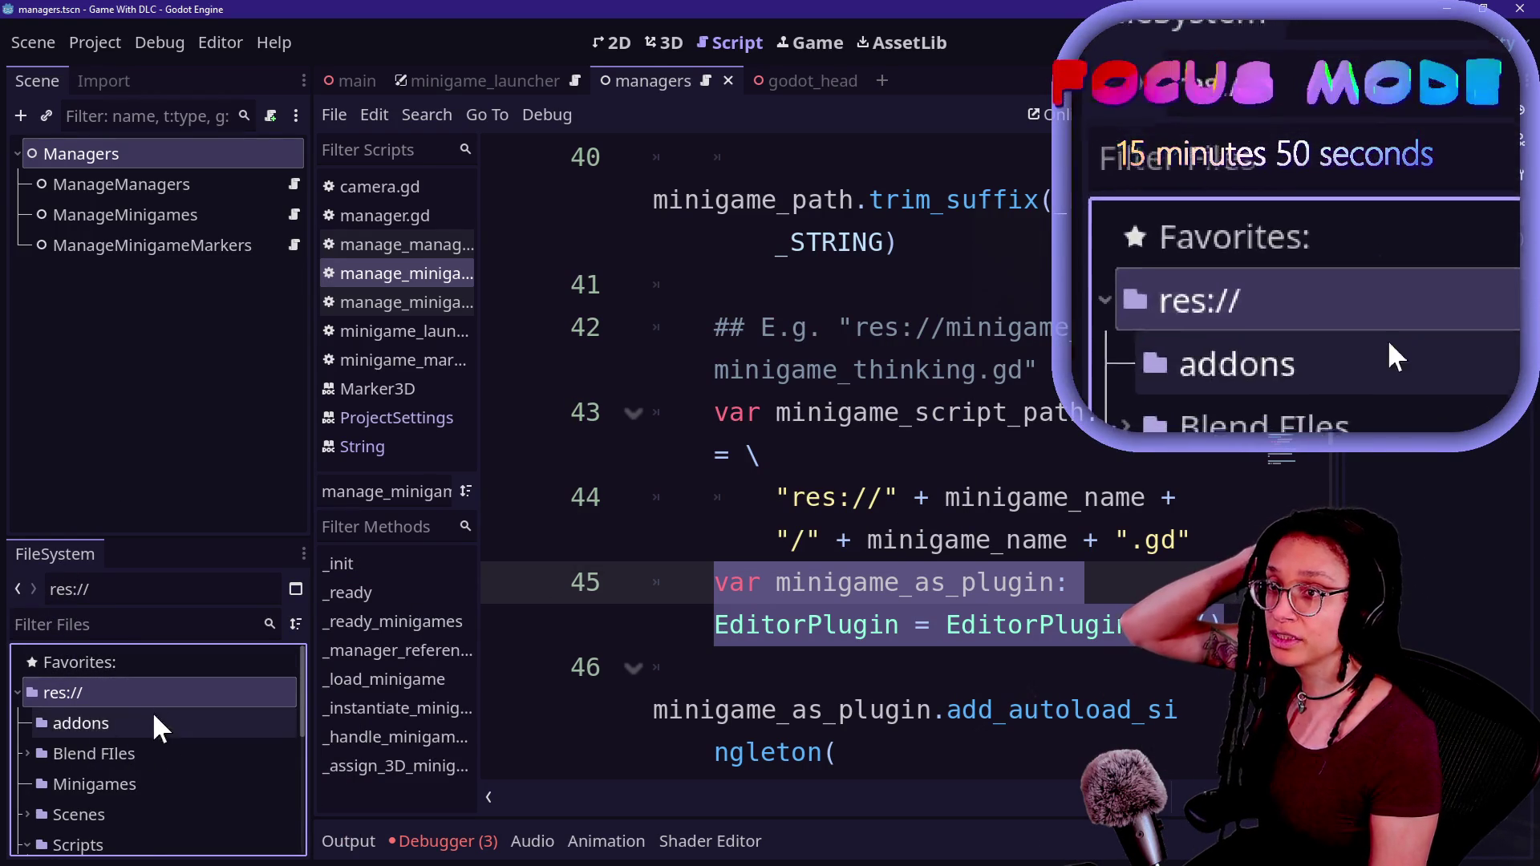
click(100, 718)
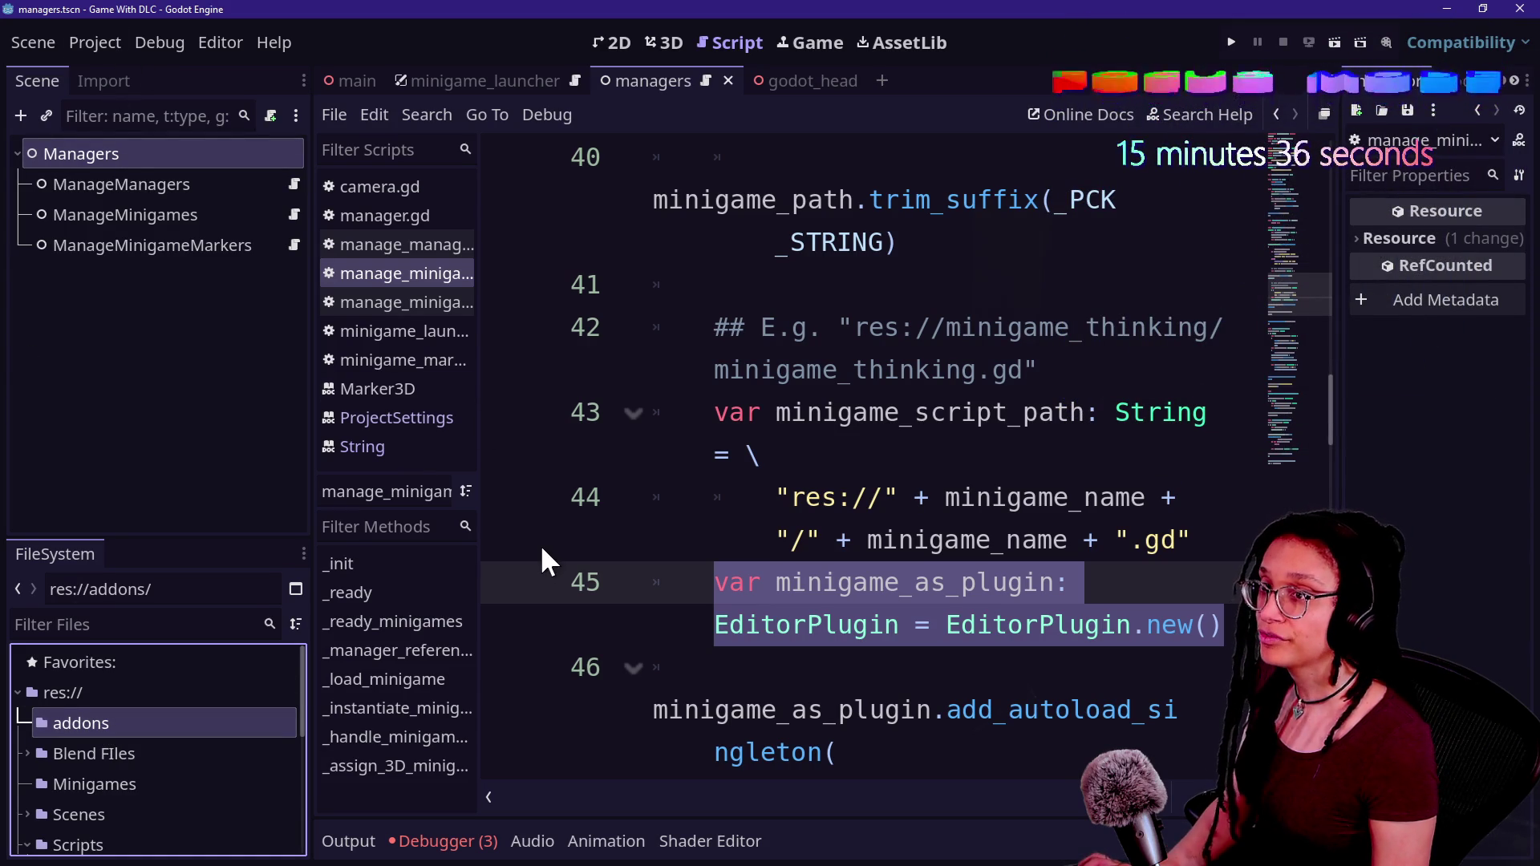
- In the cat-care-game project, collapse the fancy_prints folder
key(alt+Tab)
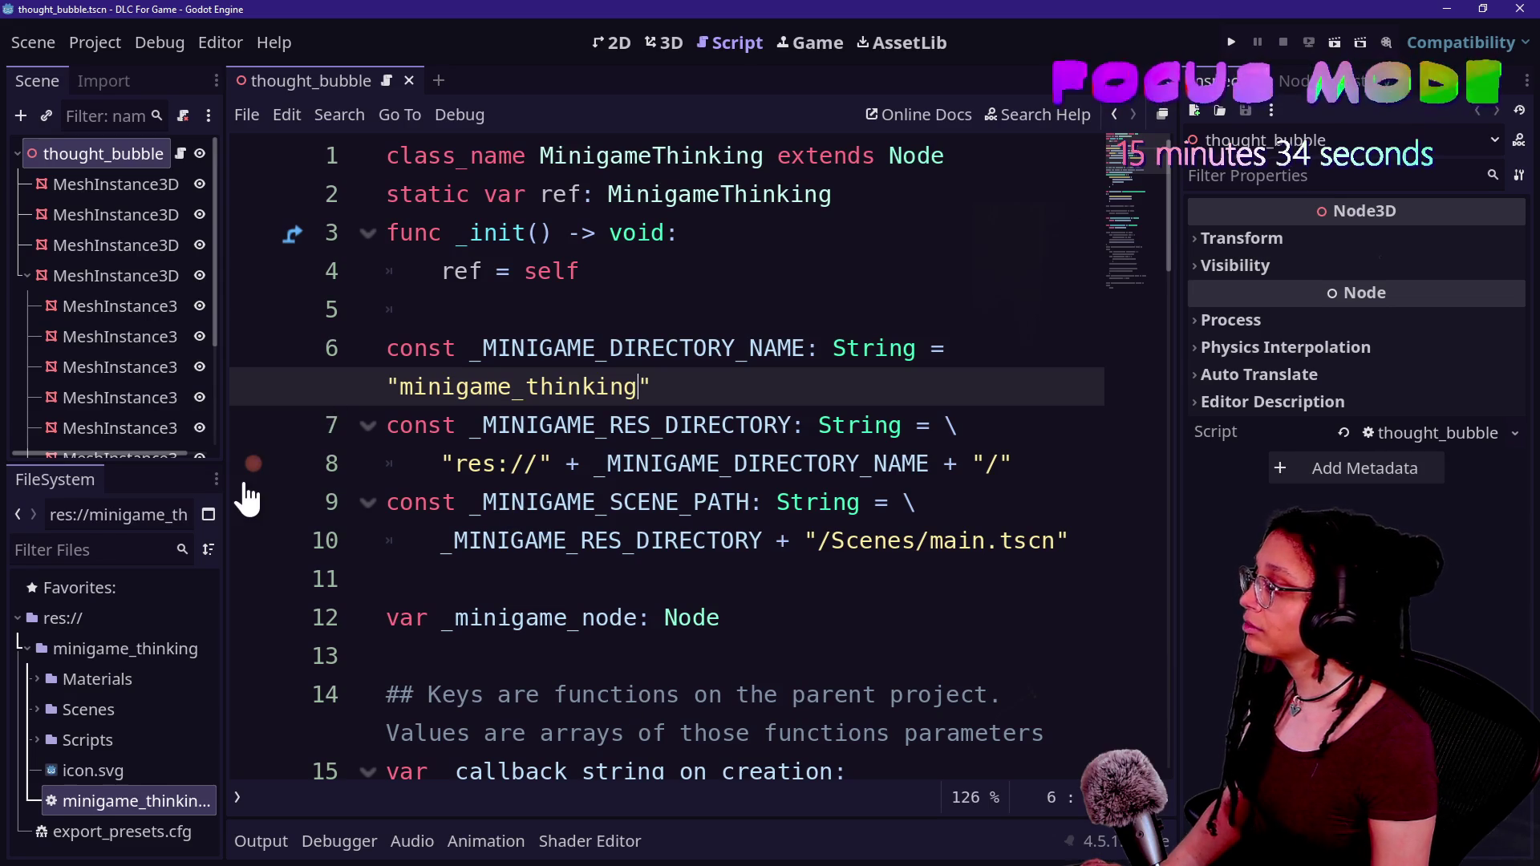
key(alt+Tab)
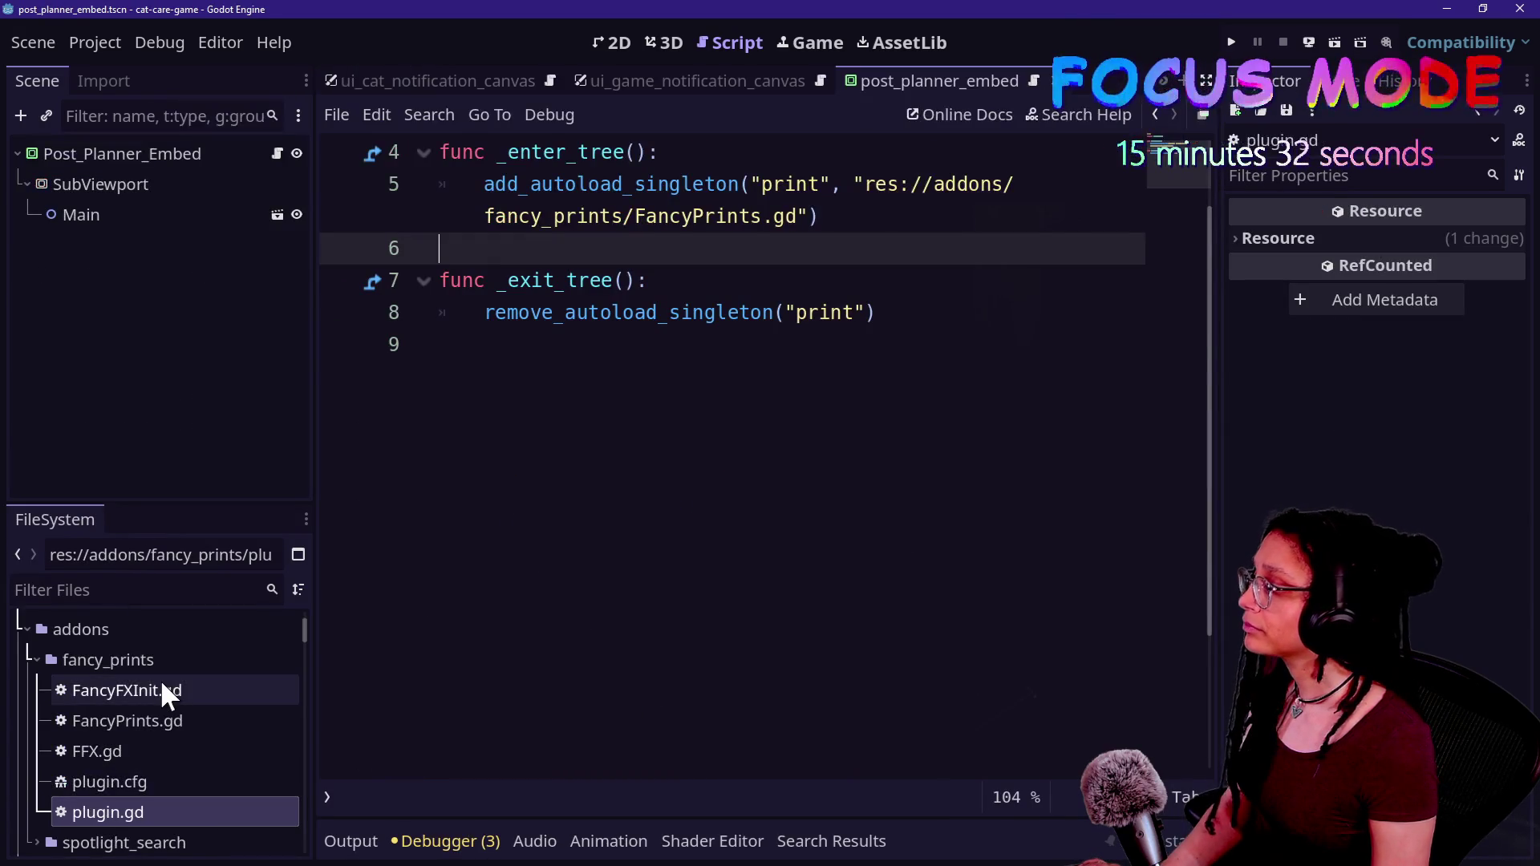
scroll(161, 679, up, 3)
click(42, 749)
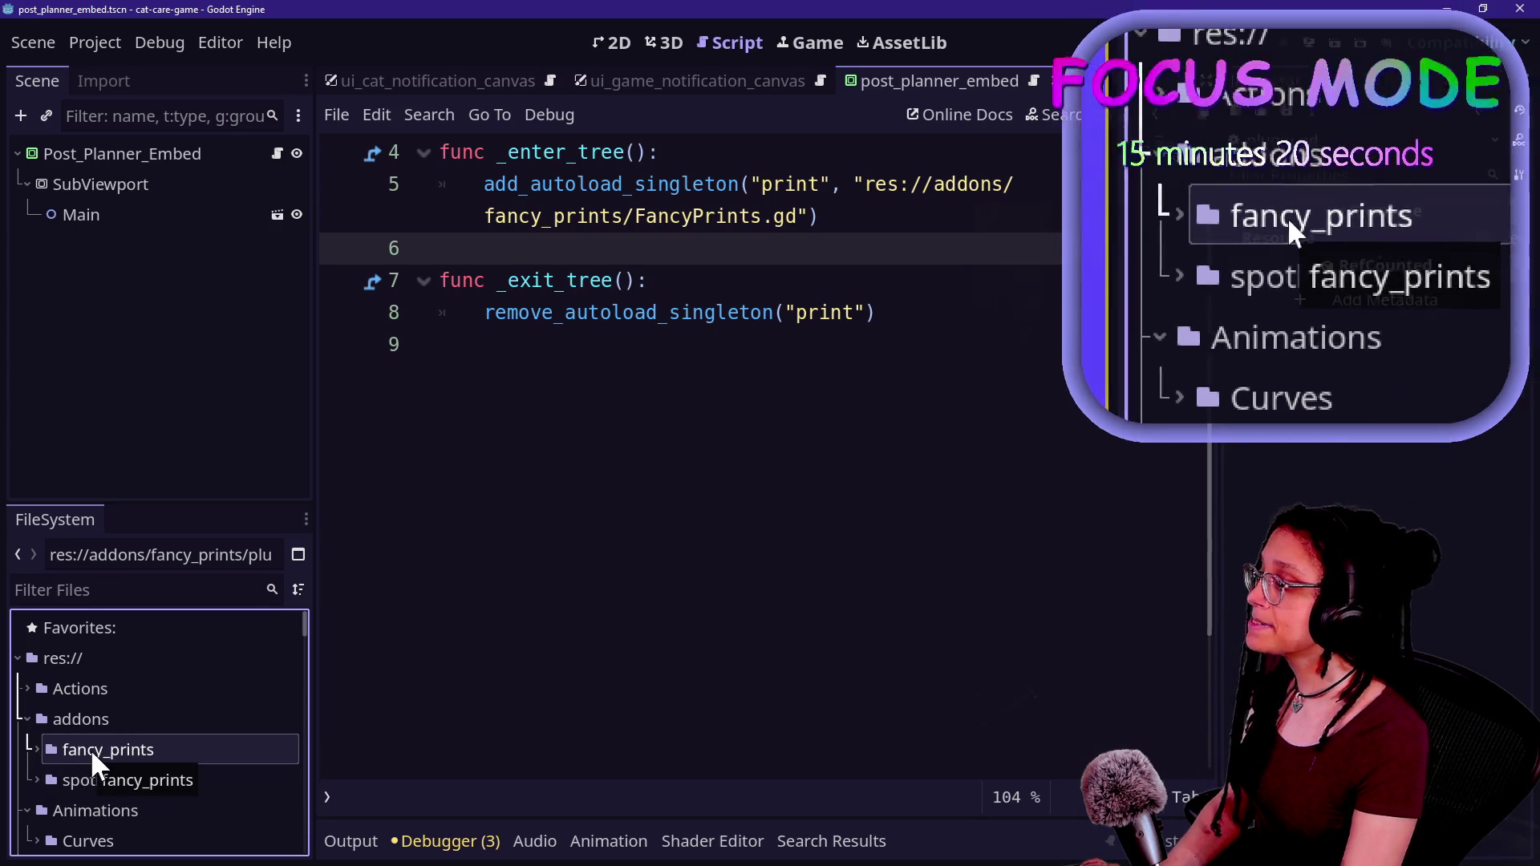
- Back in Game With DLC, add a folder named minigame_handler inside addons
key(alt+Tab)
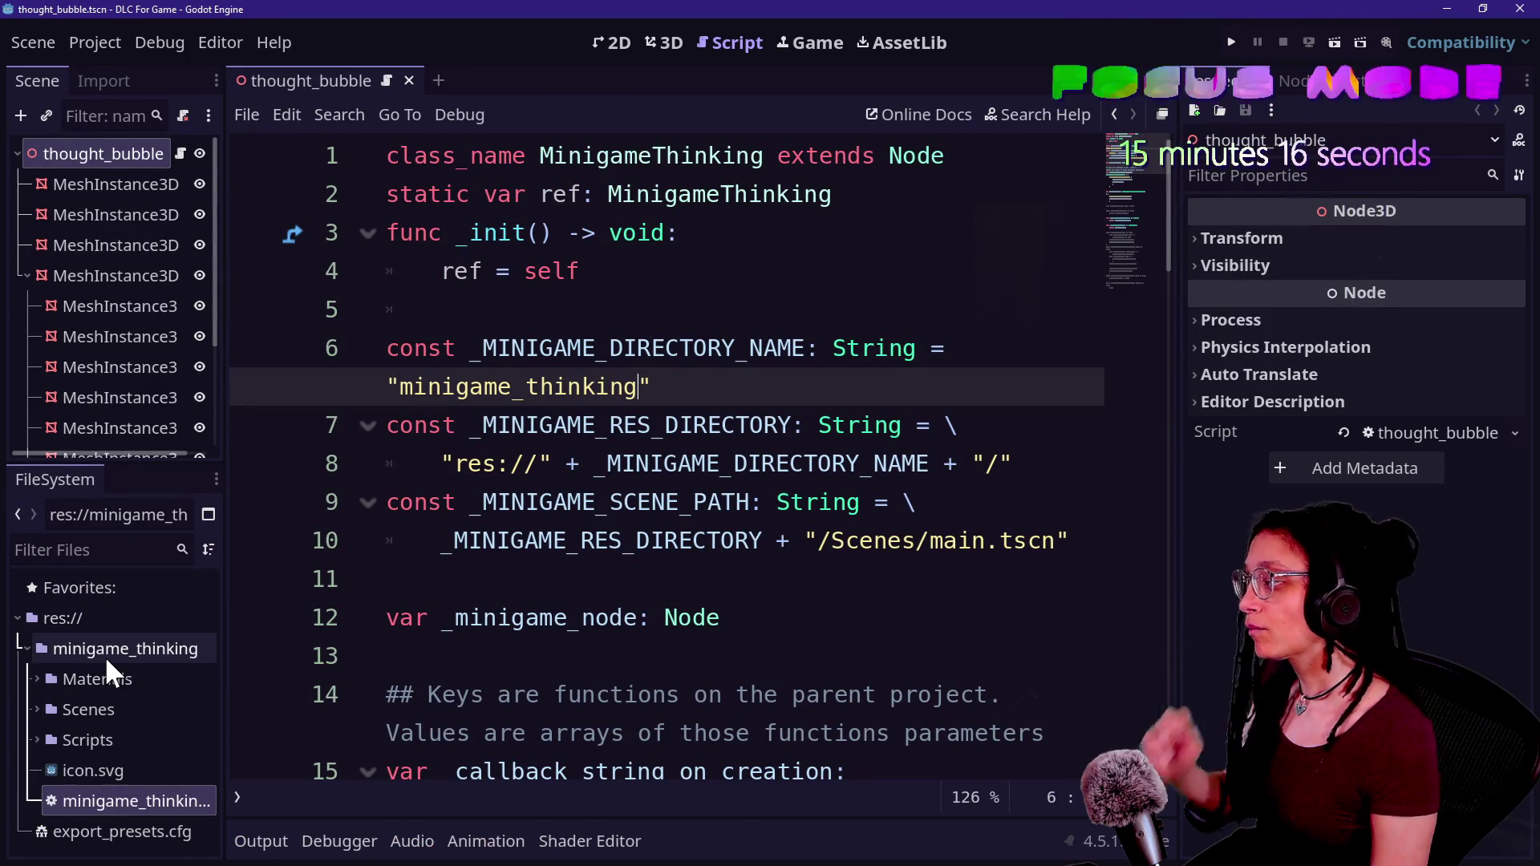
key(alt+Tab)
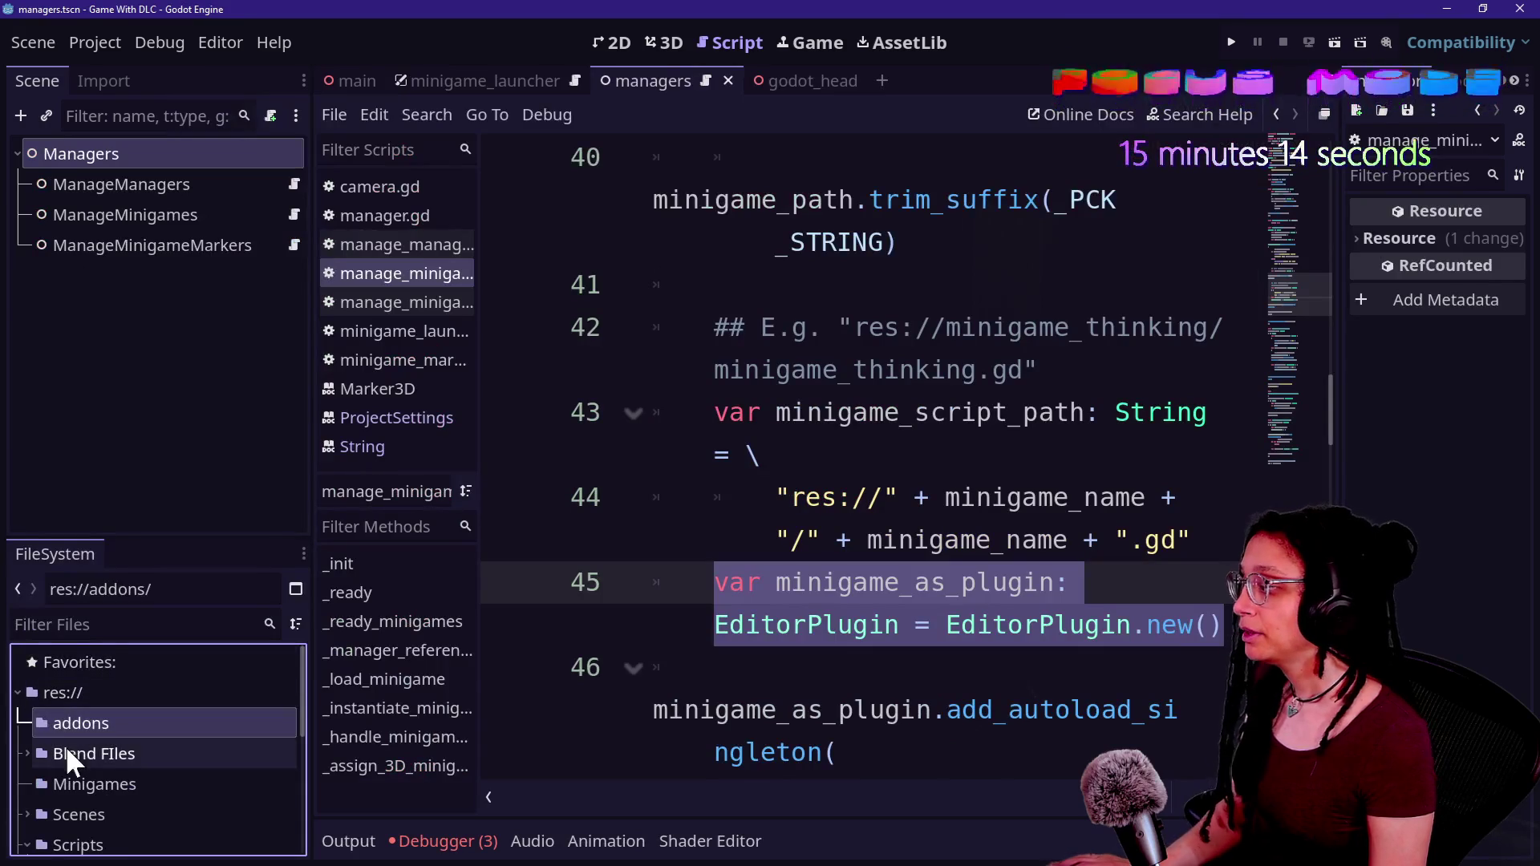
right_click(63, 731)
mouse_move(149, 452)
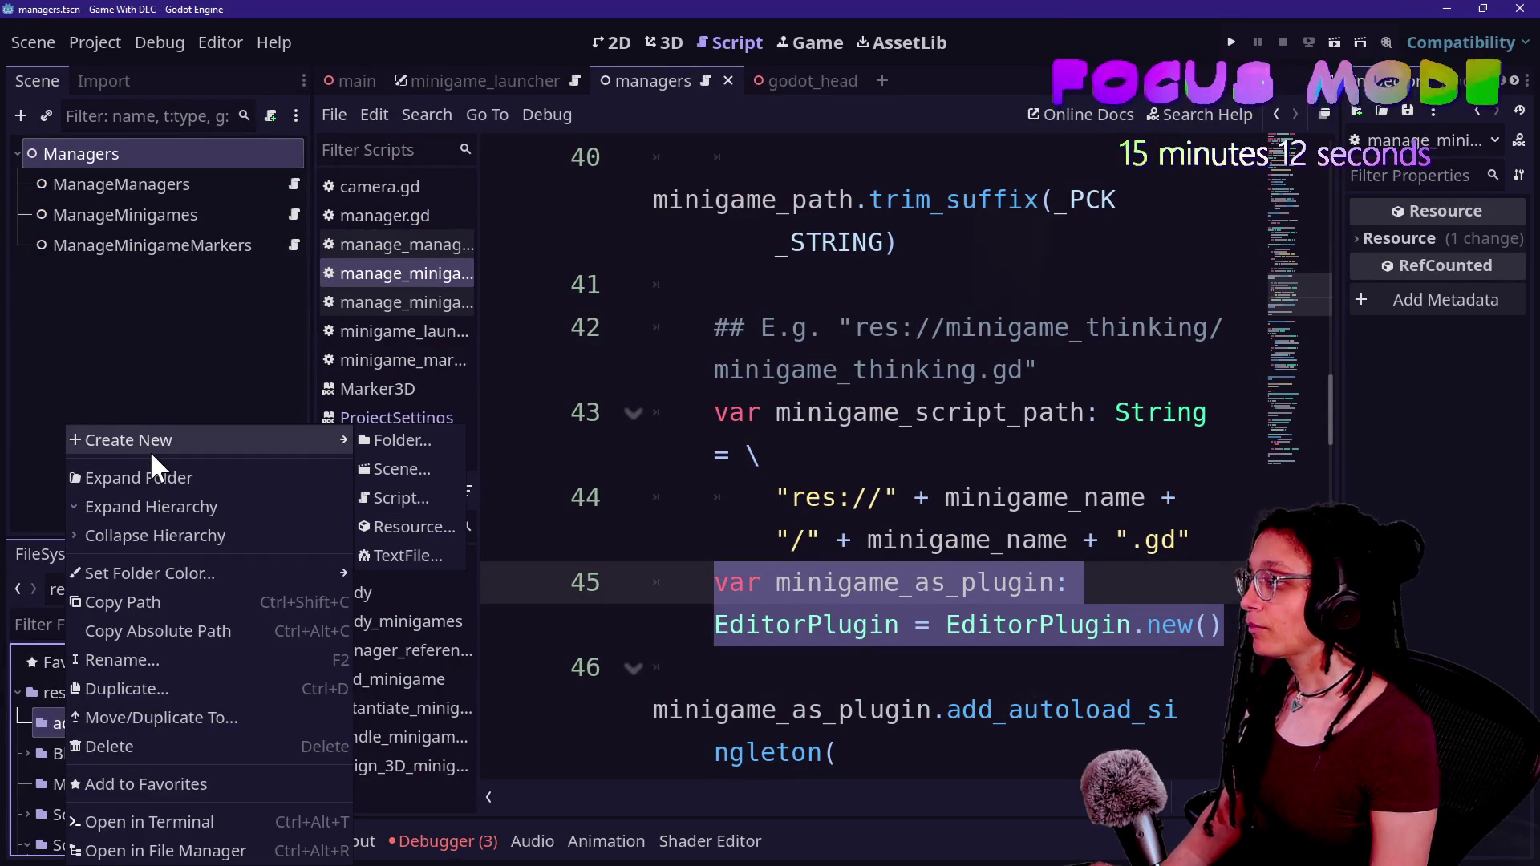
click(421, 440)
text(minigame_)
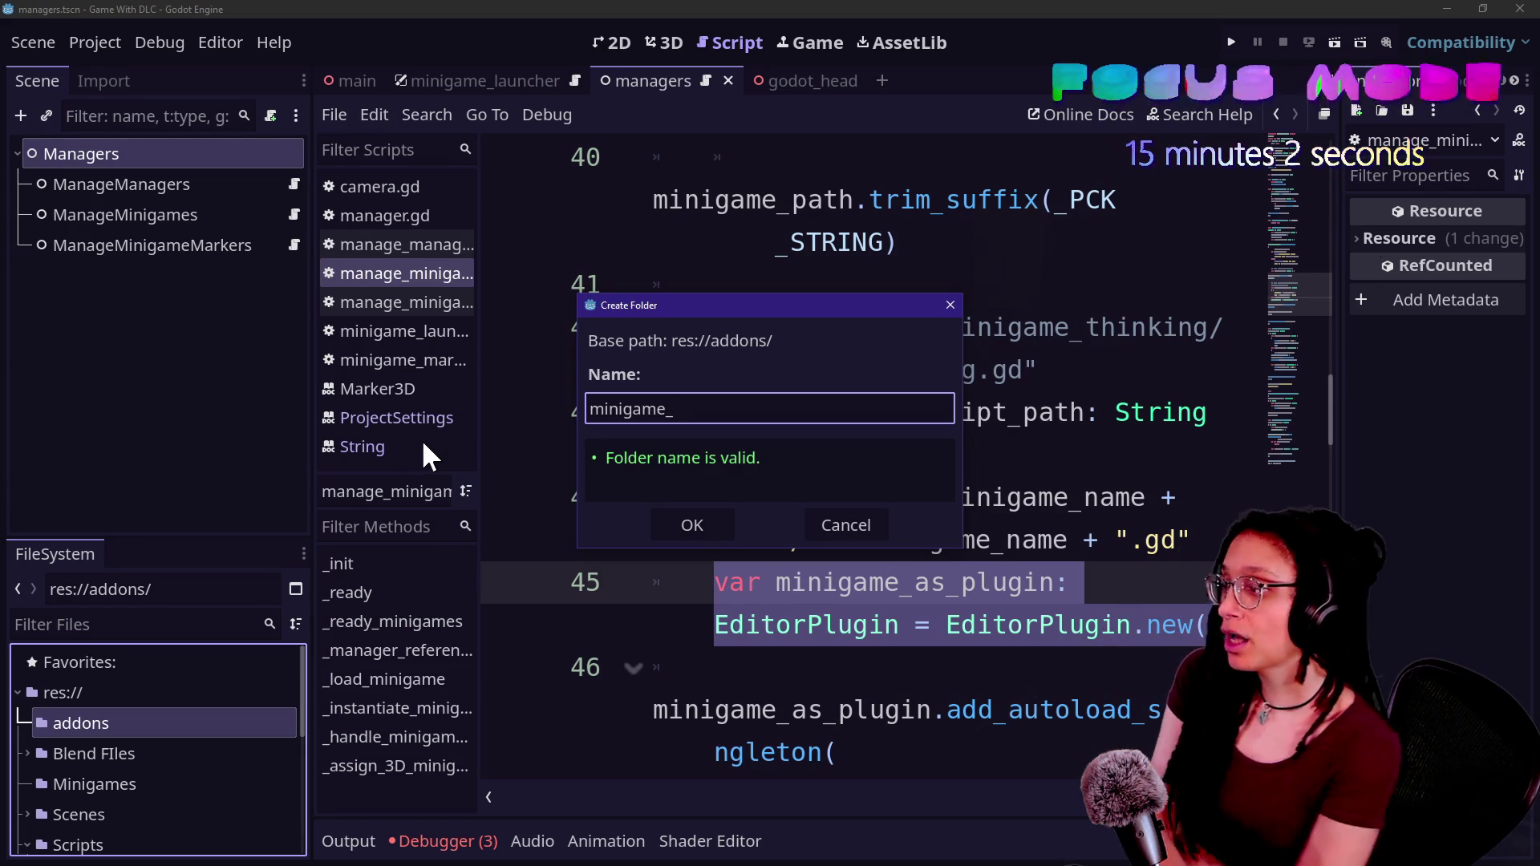
text(andle)
key(Return)
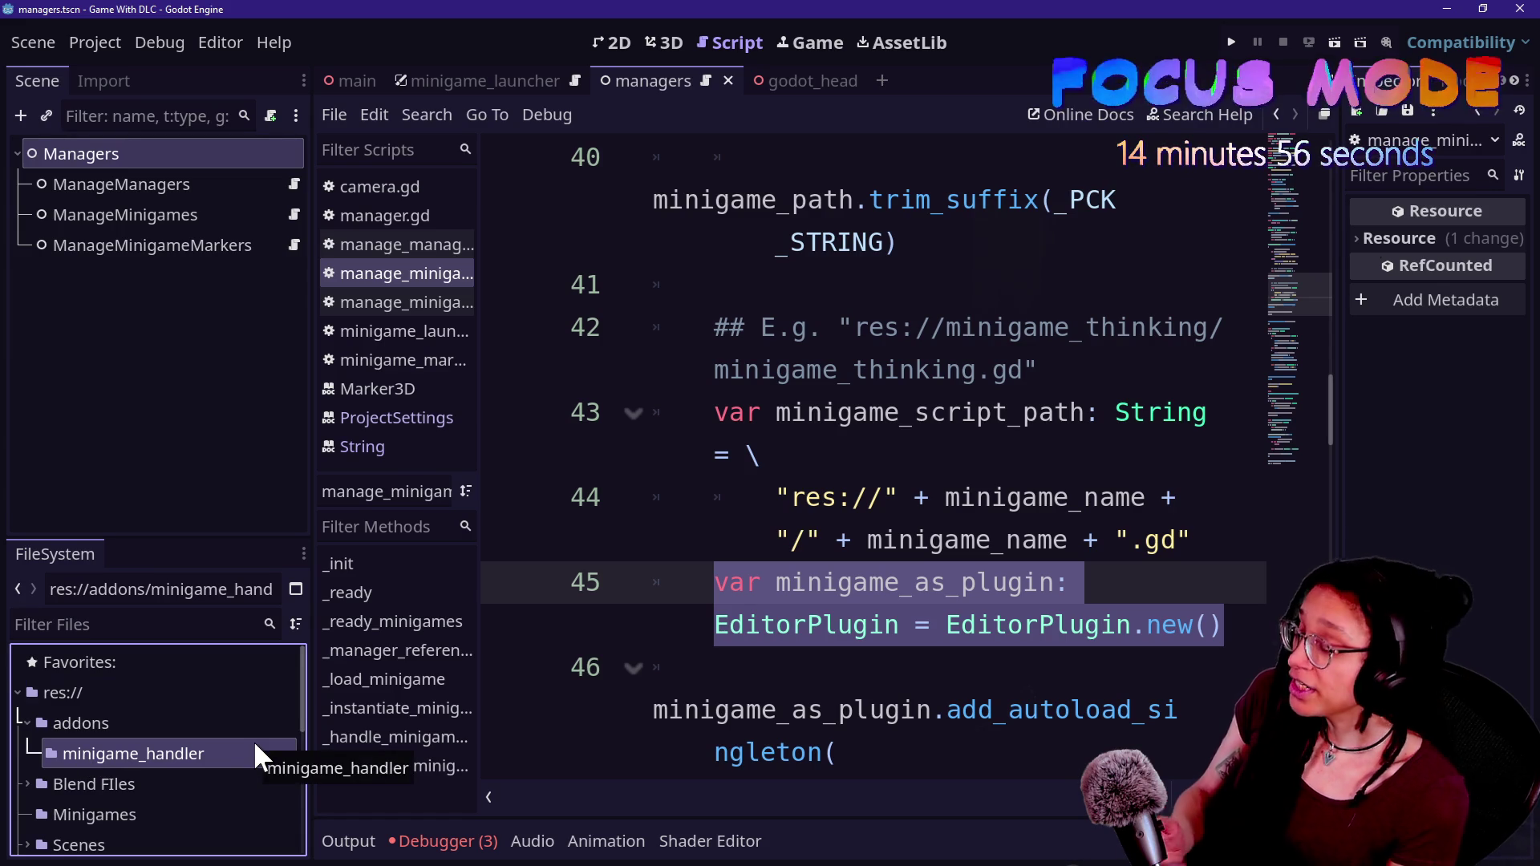
- Expand fancy_prints in cat-care-game to reveal its plugin files
key(alt+Tab)
key(alt+Tab)
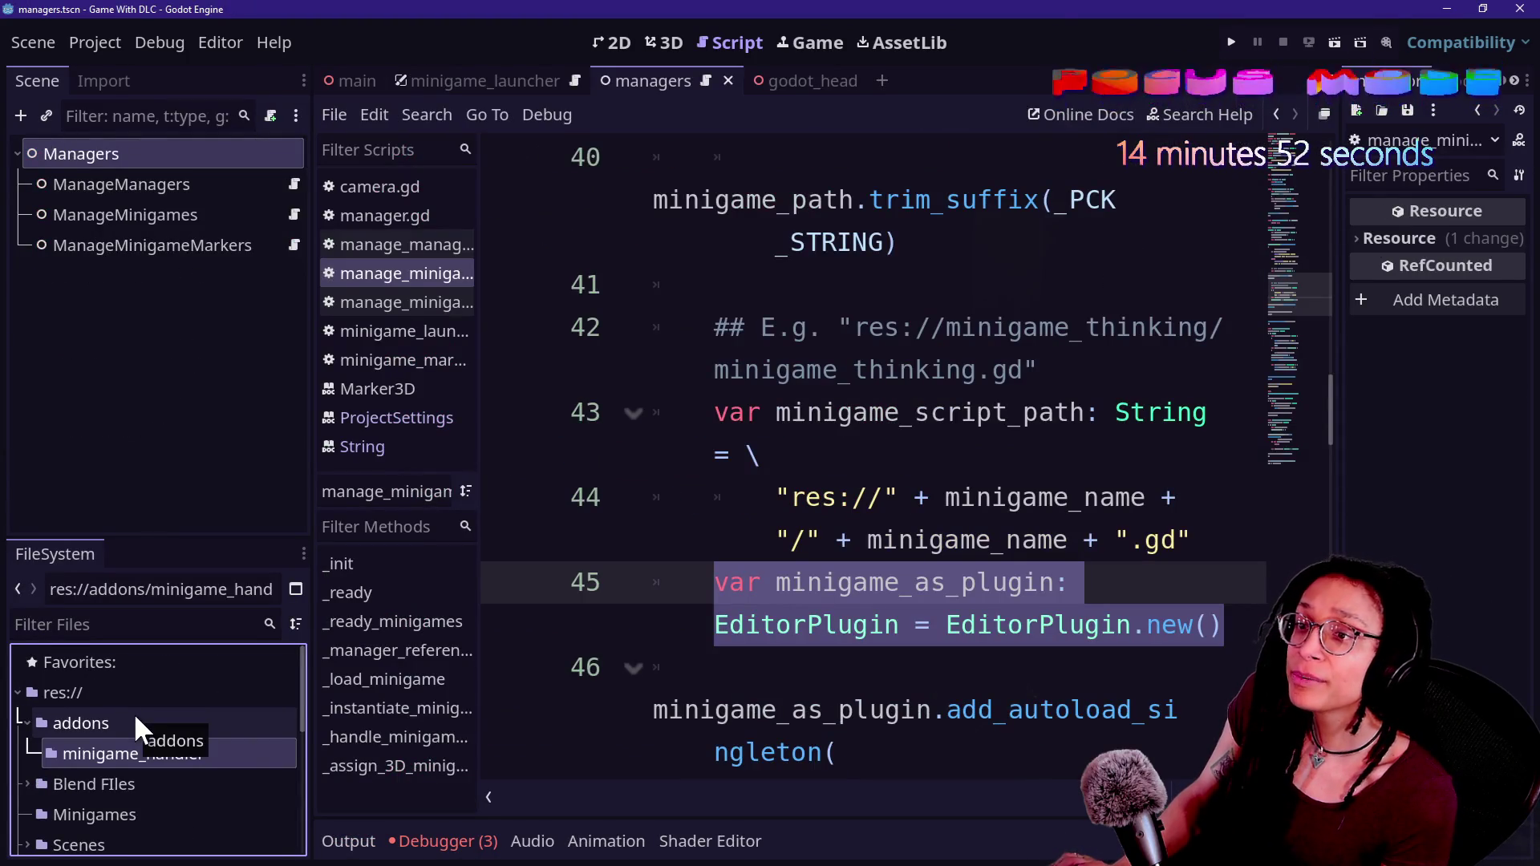
key(alt+Tab)
click(37, 747)
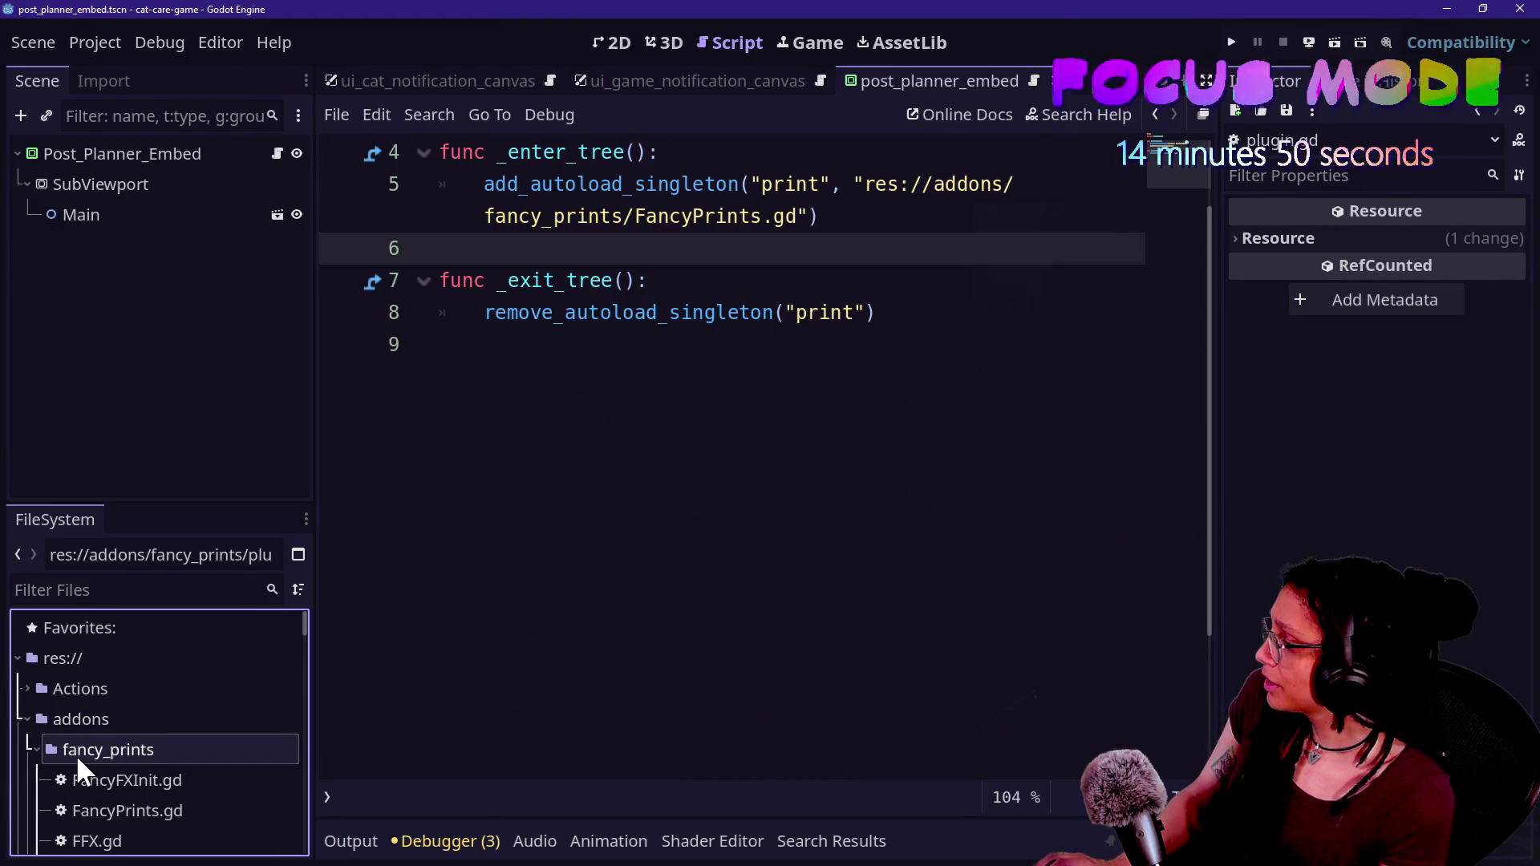
- Open fancy_prints' plugin.cfg and copy its entire contents
scroll(75, 754, down, 5)
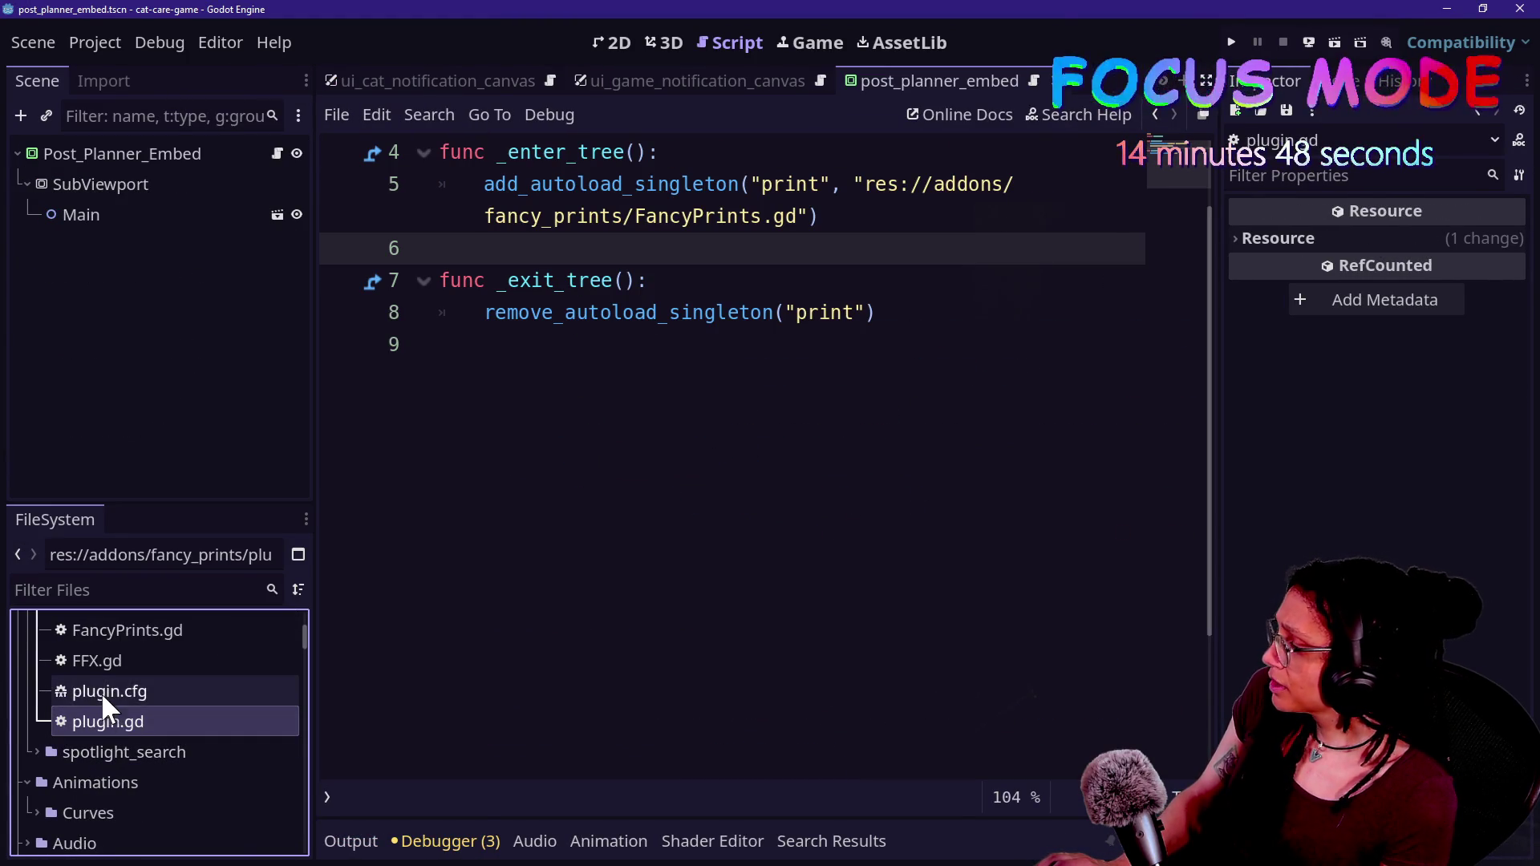
click(101, 695)
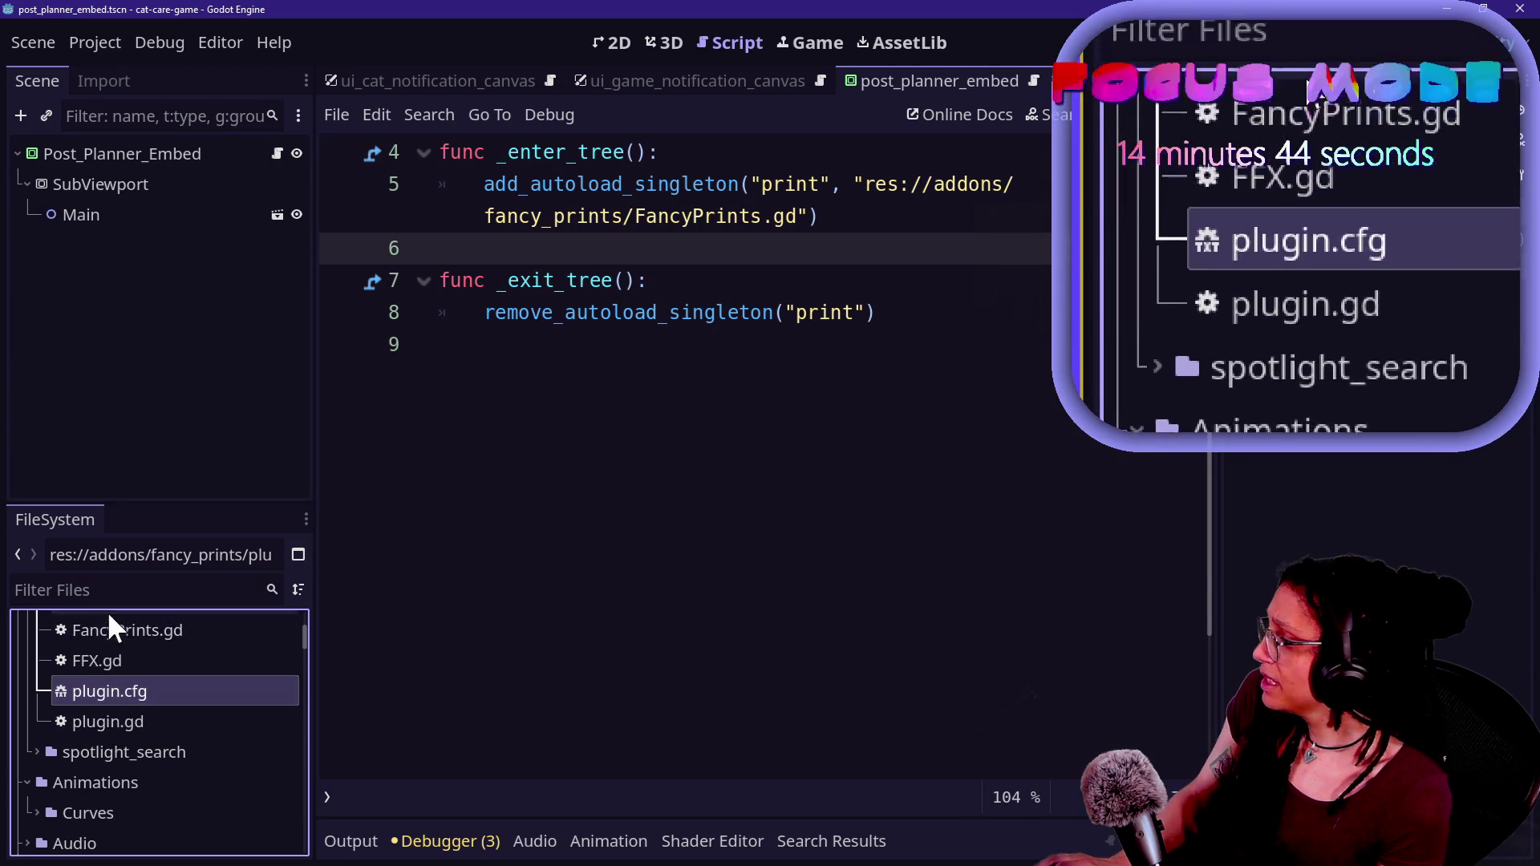
scroll(121, 710, up, 2)
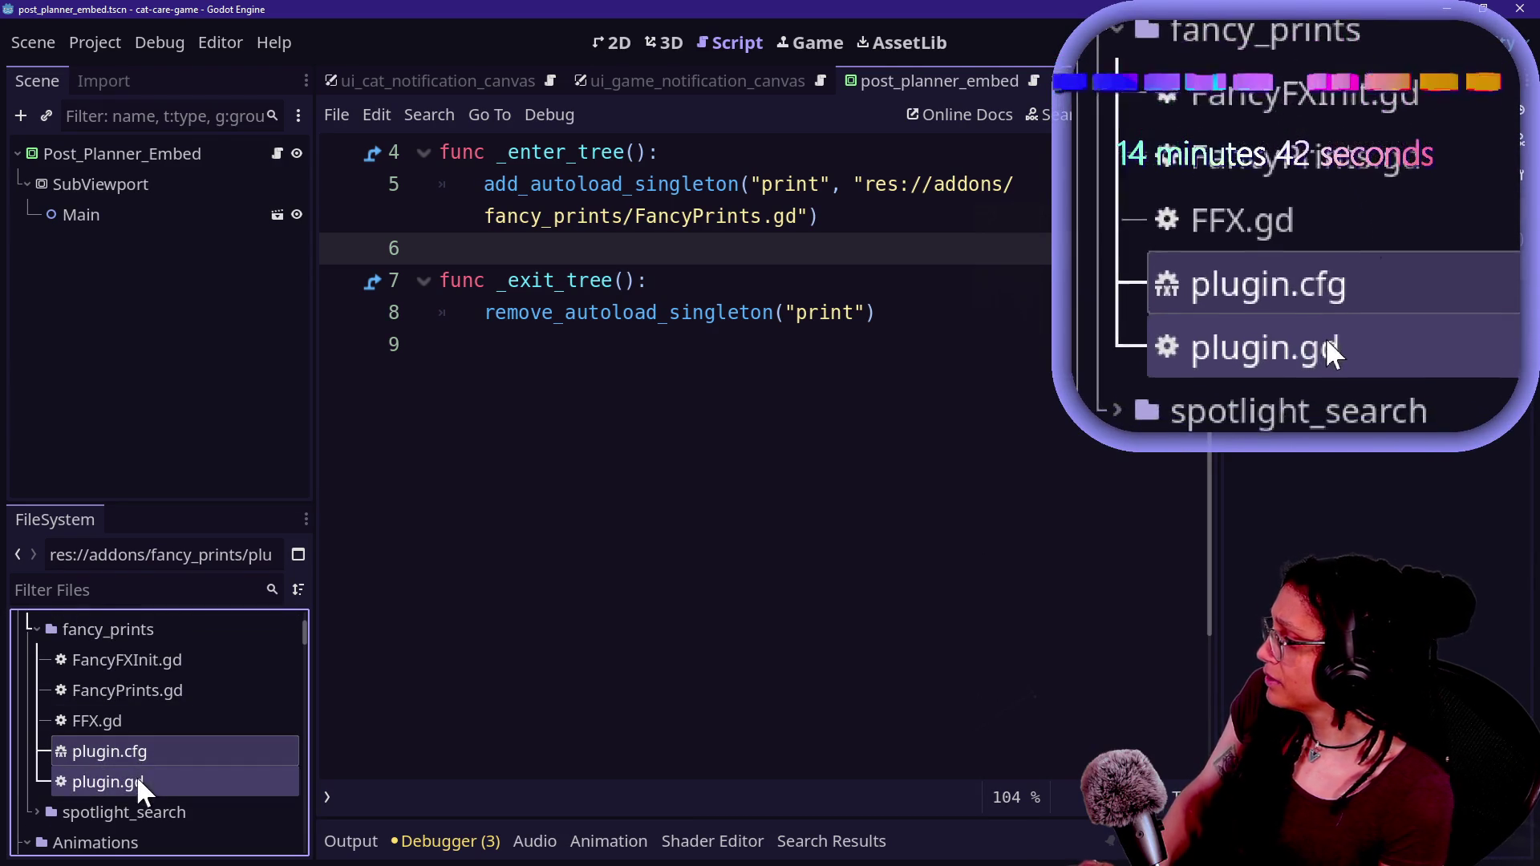
double_click(141, 752)
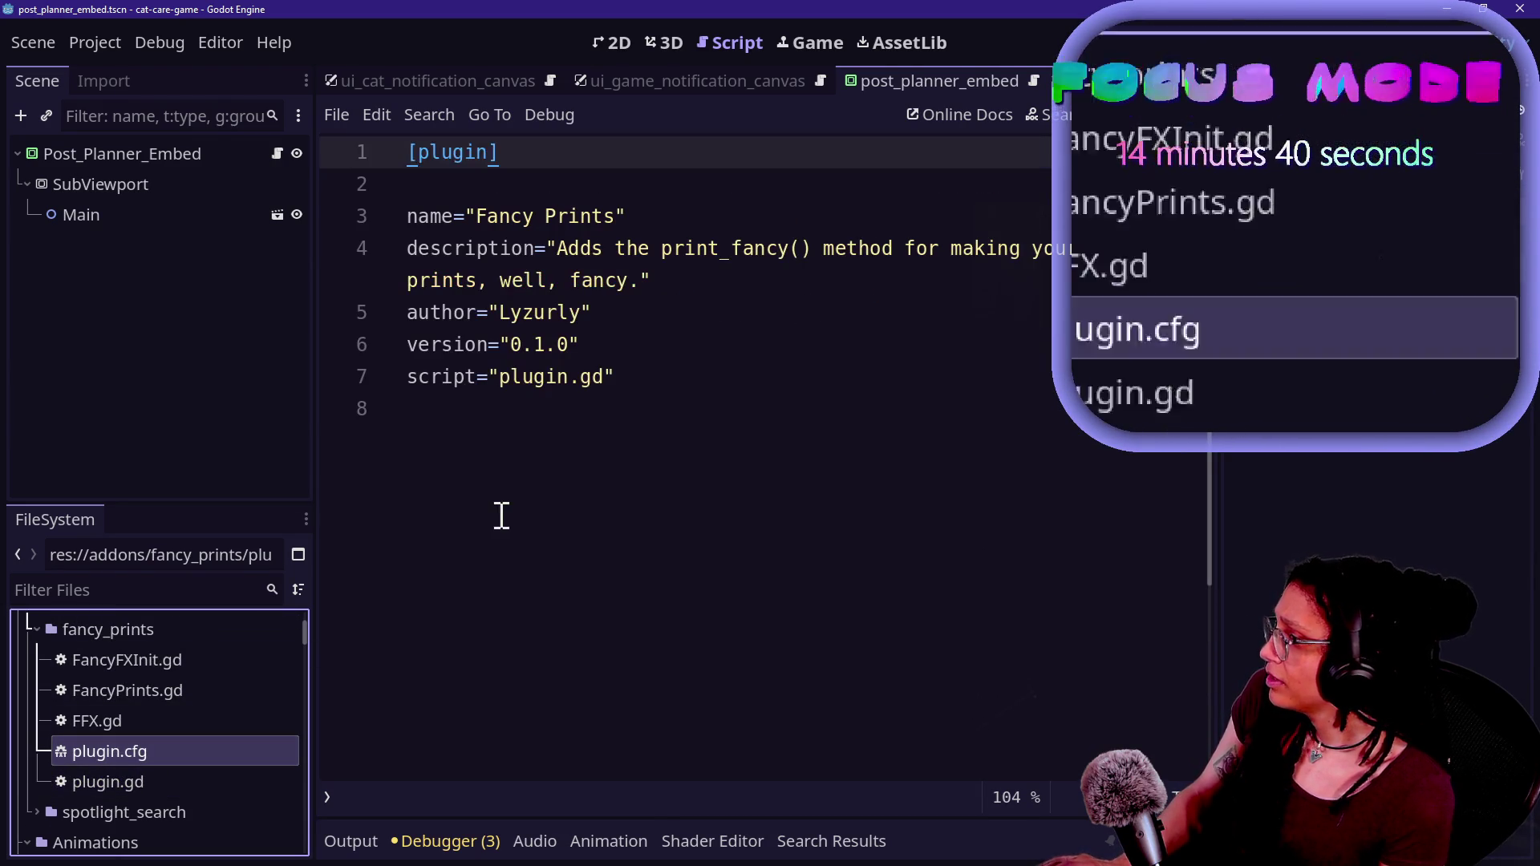
click(523, 443)
key(ctrl+a)
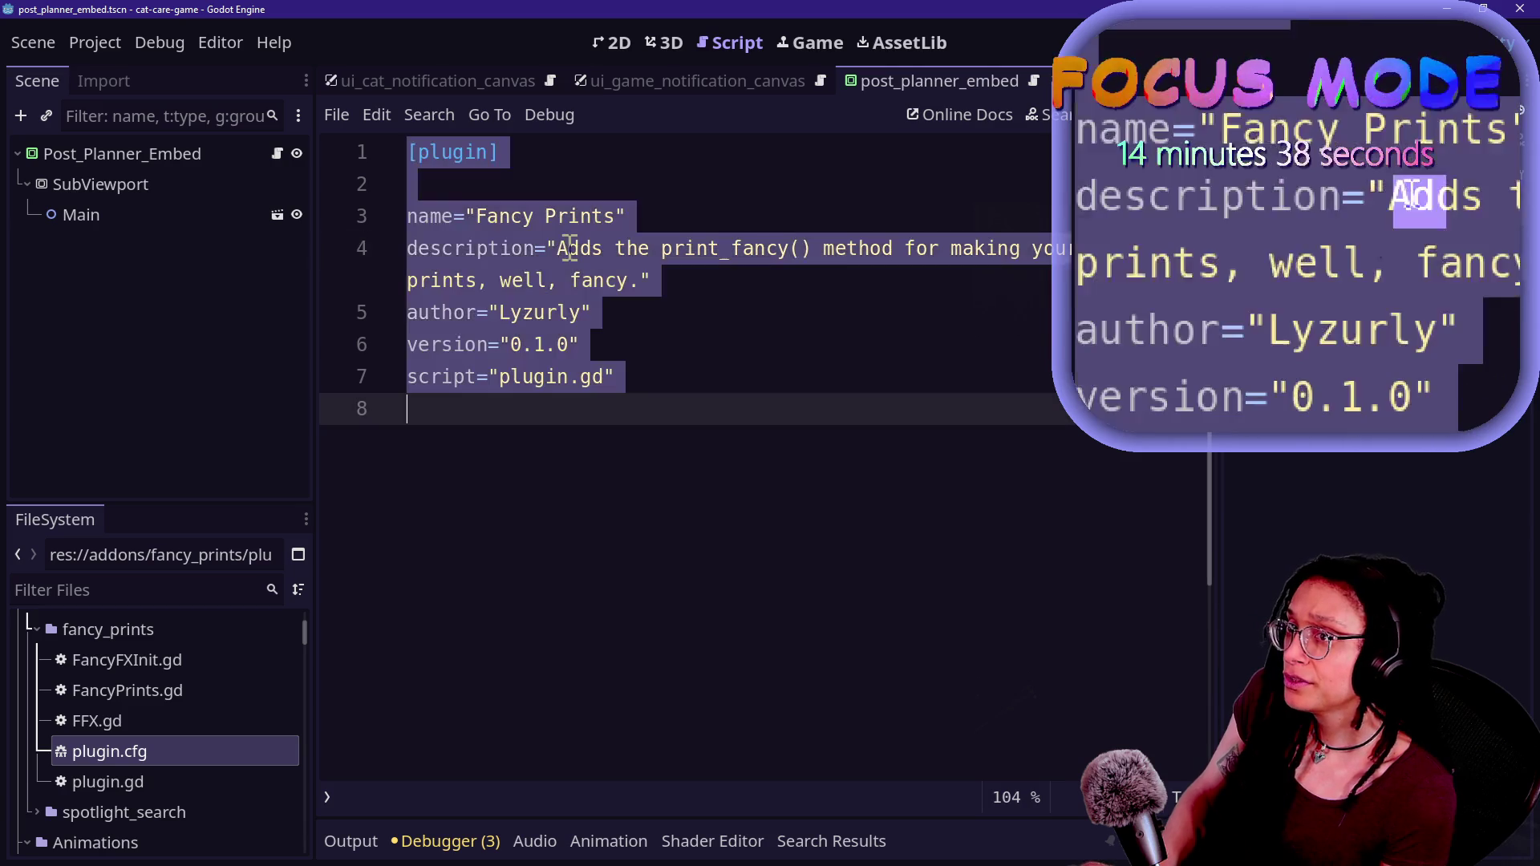
- In Game With DLC, create an empty plugin.cfg text file in minigame_handler and open it
key(alt+Tab)
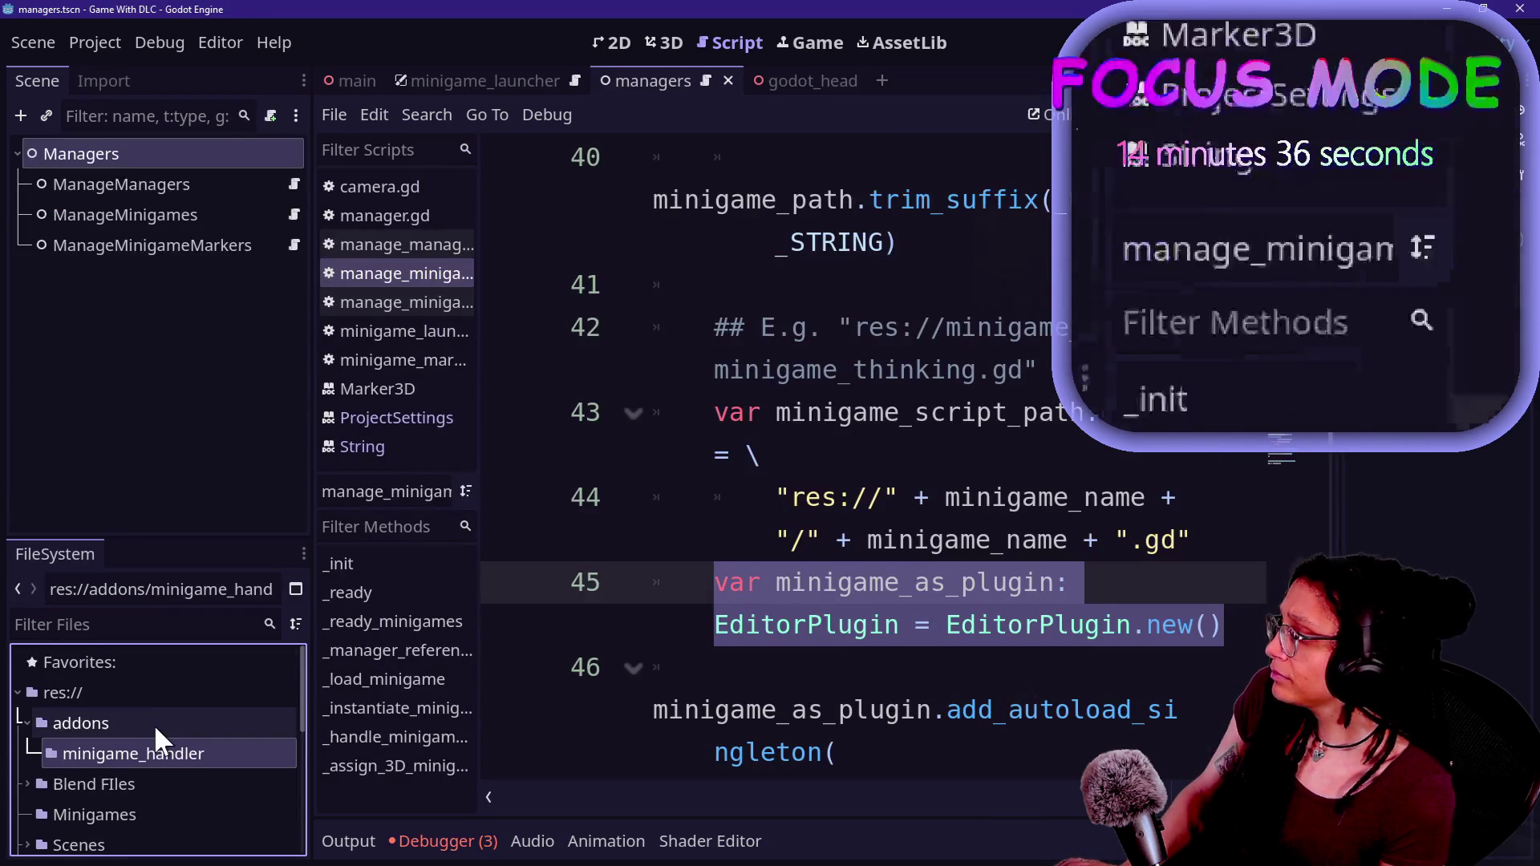
right_click(125, 750)
mouse_move(235, 445)
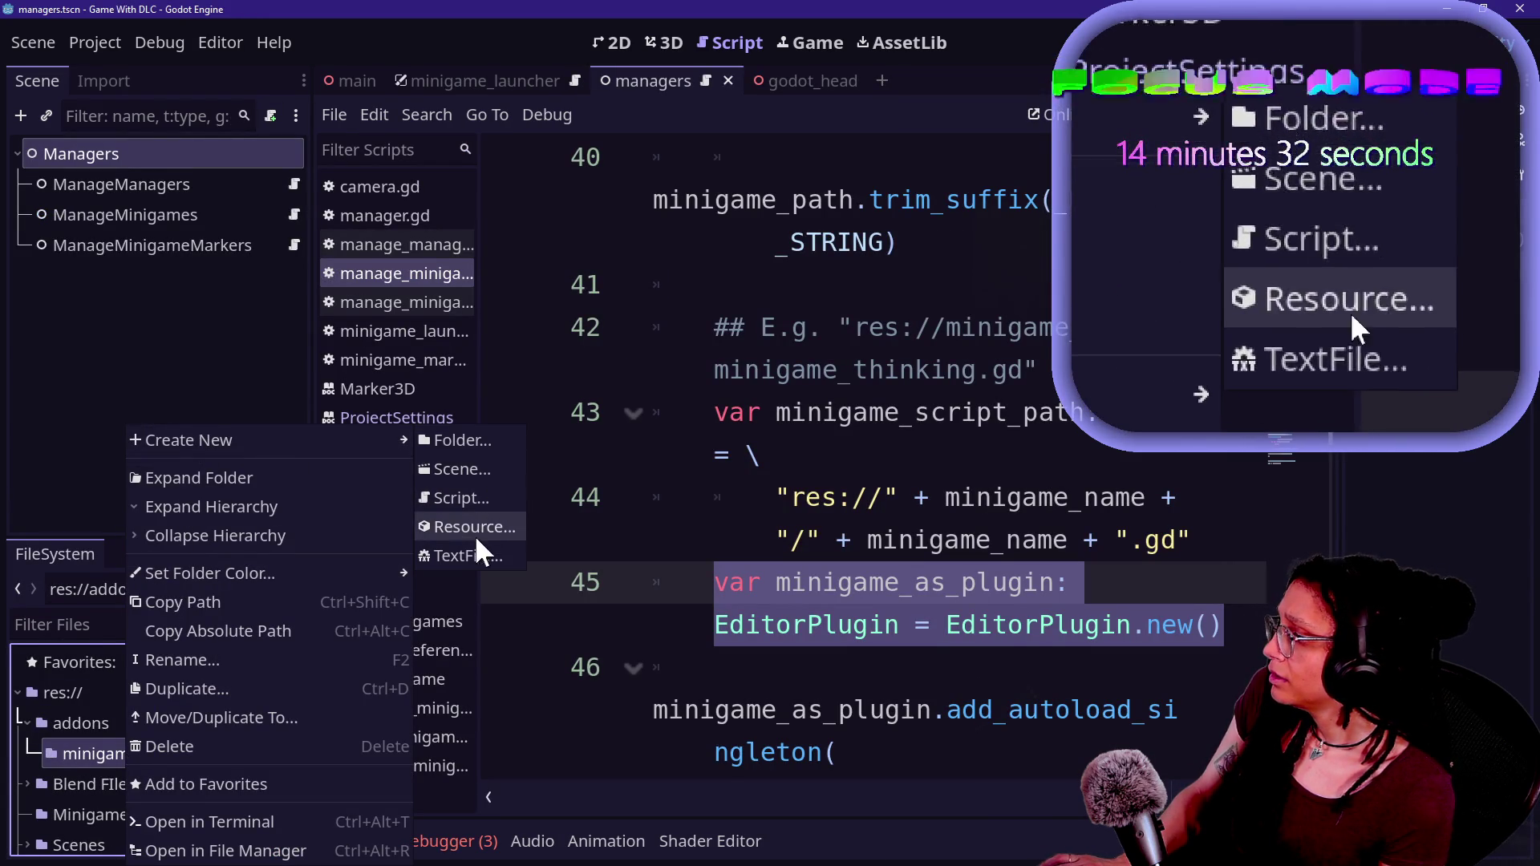
click(472, 555)
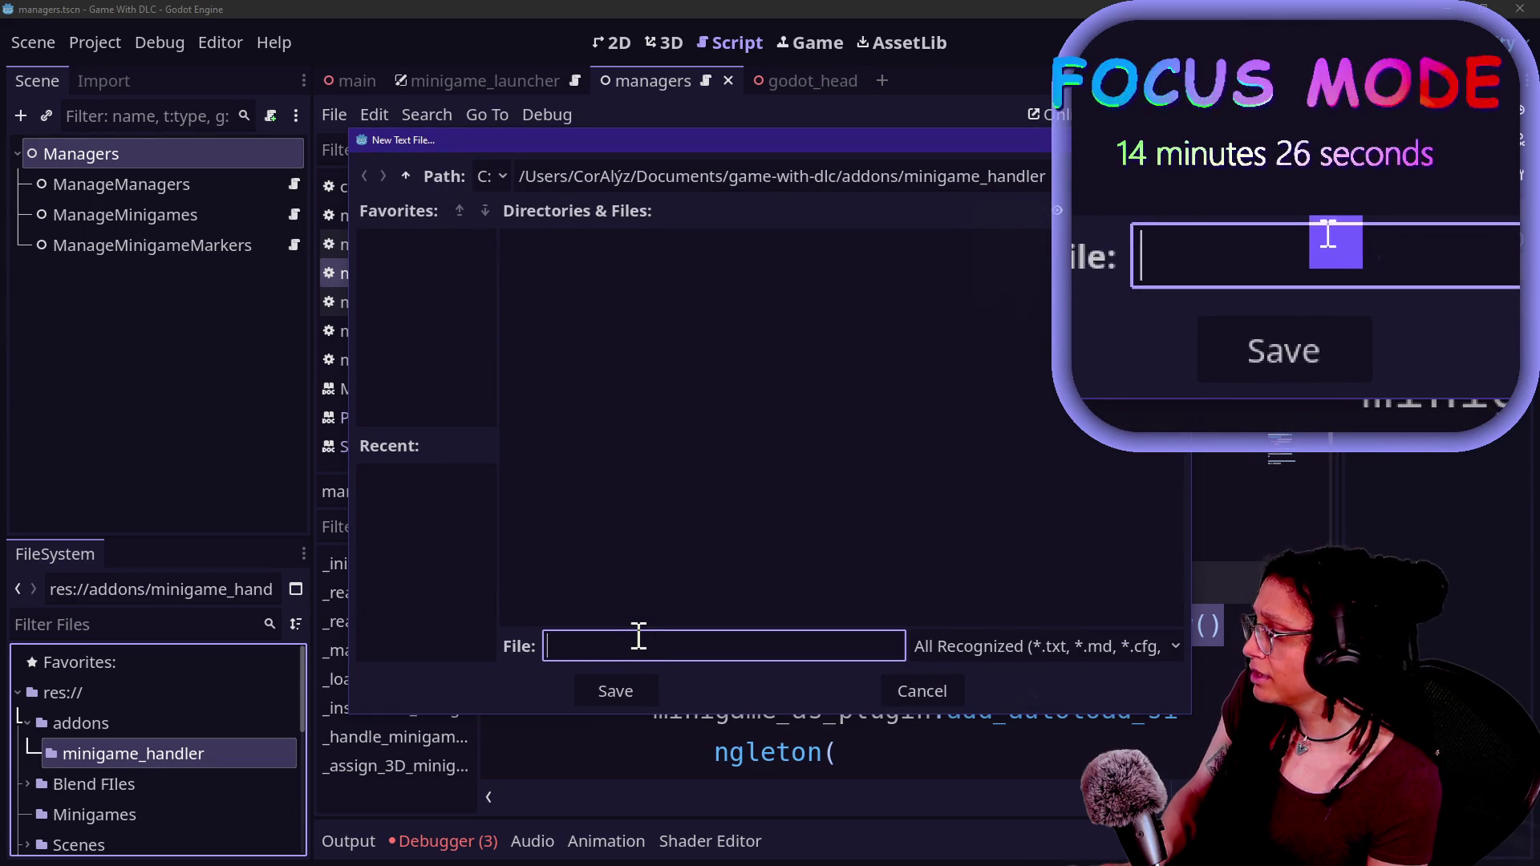
text(plugin.cfg)
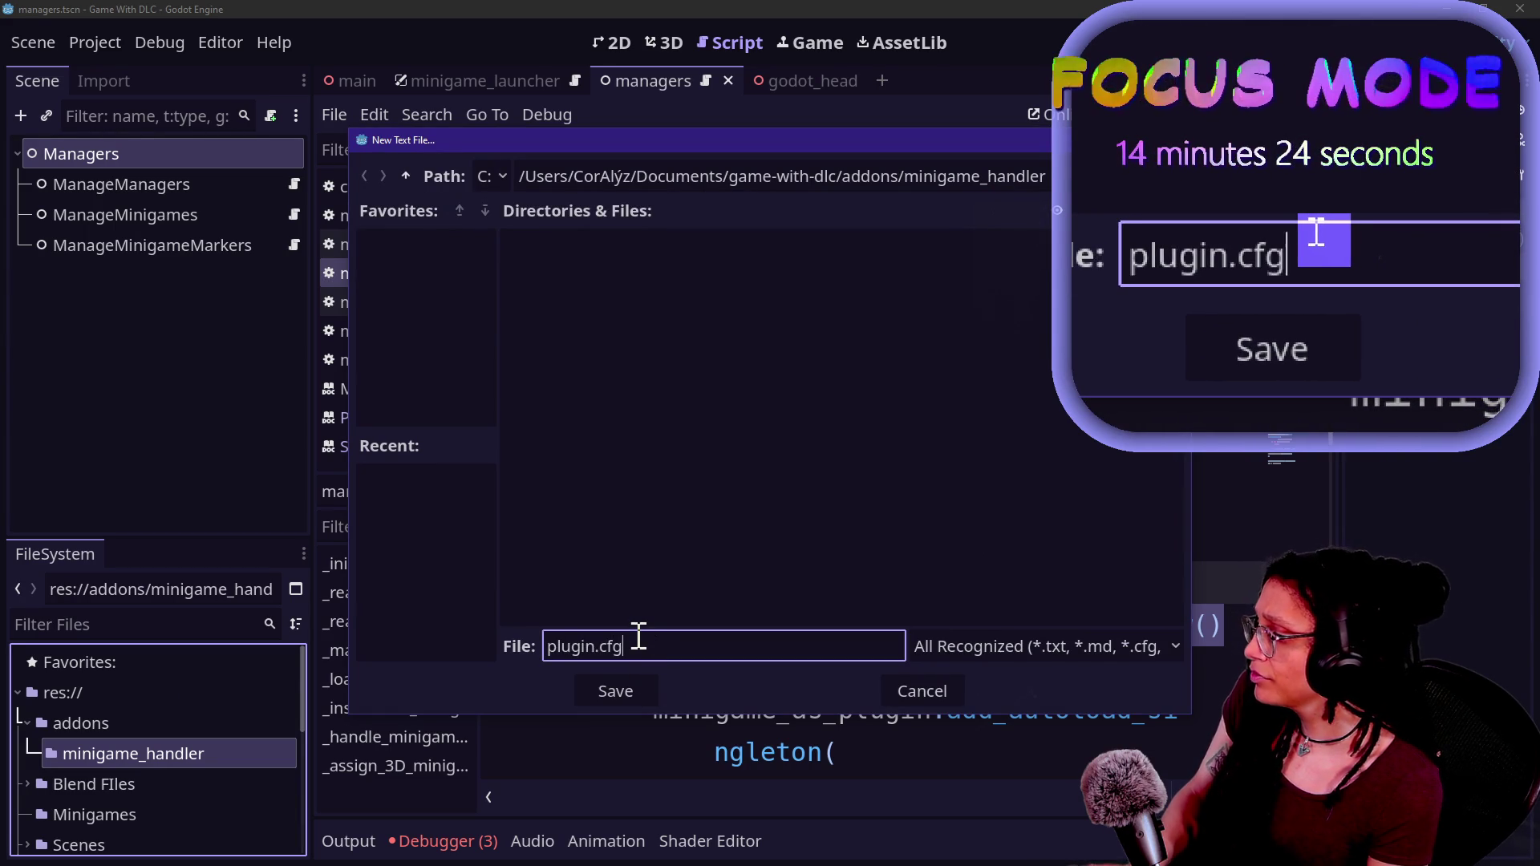
key(Return)
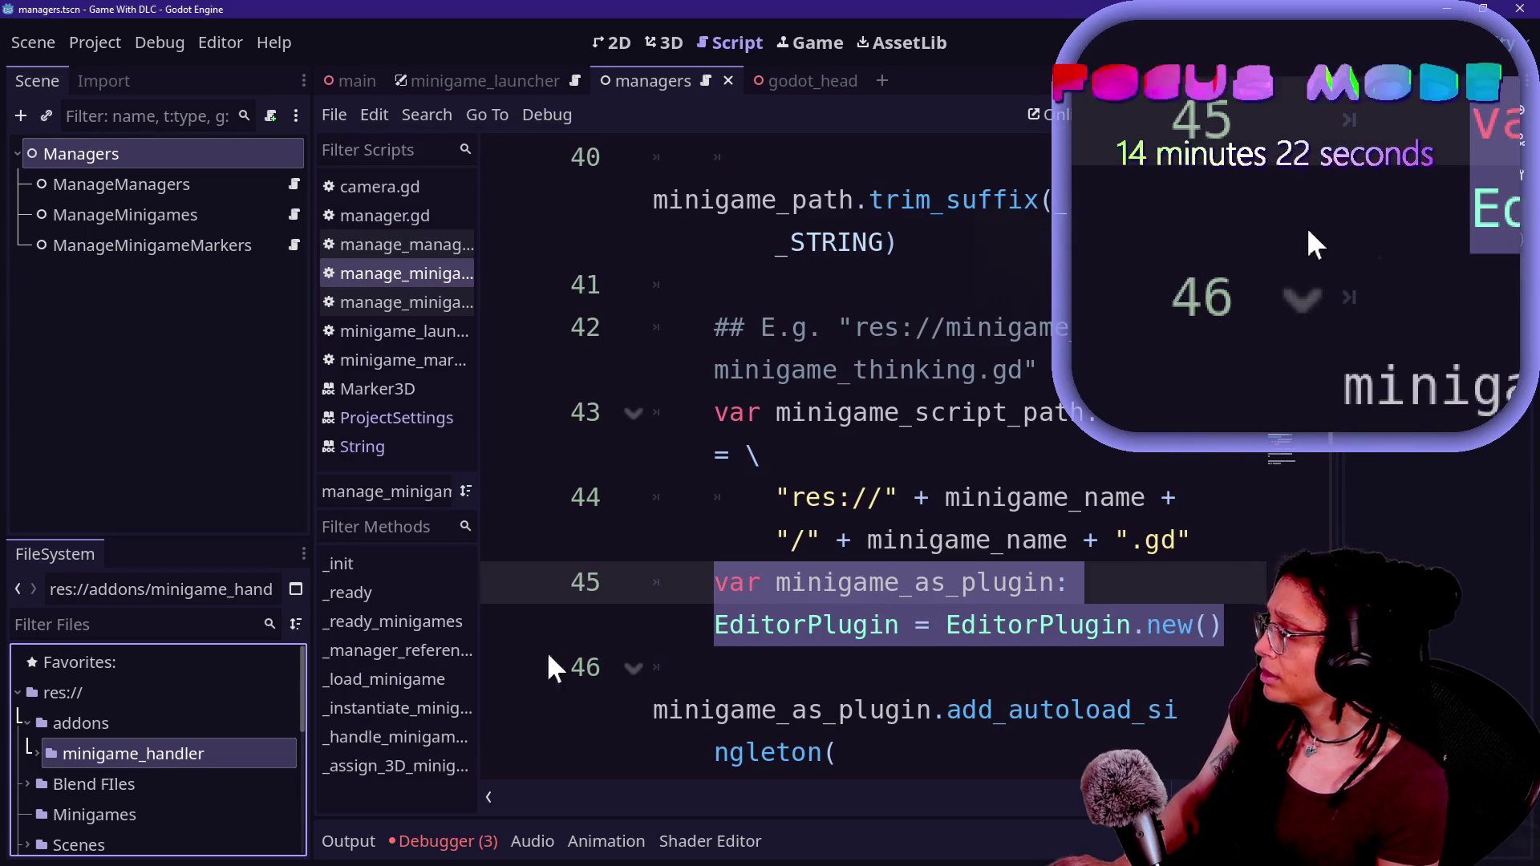
double_click(64, 754)
click(69, 777)
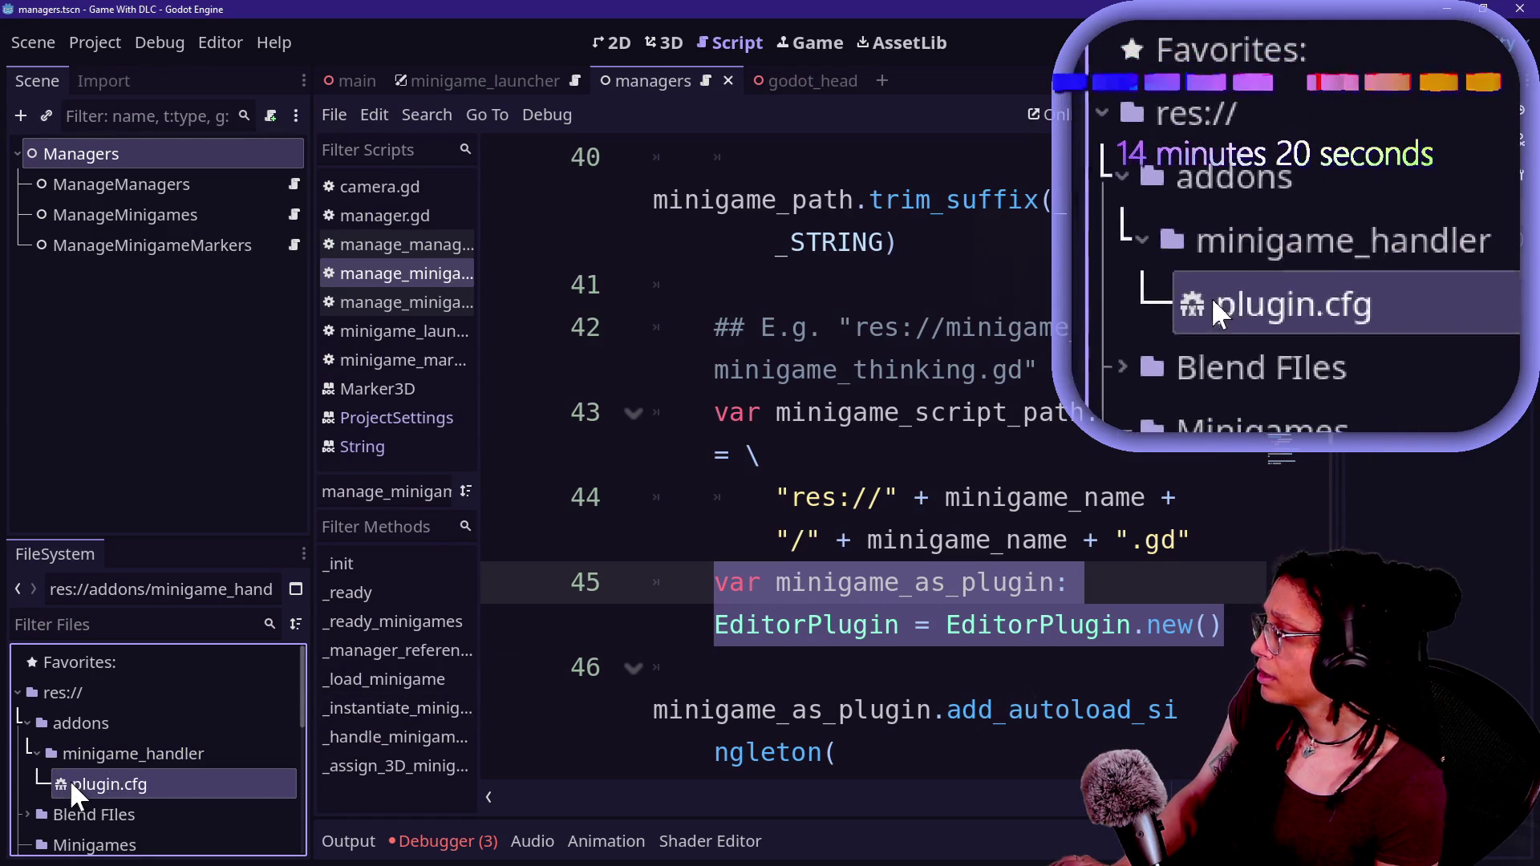
double_click(69, 778)
- Paste the config, rename it 'Minigame Handler', set description 'Handles minigames', and save
key(ctrl+v)
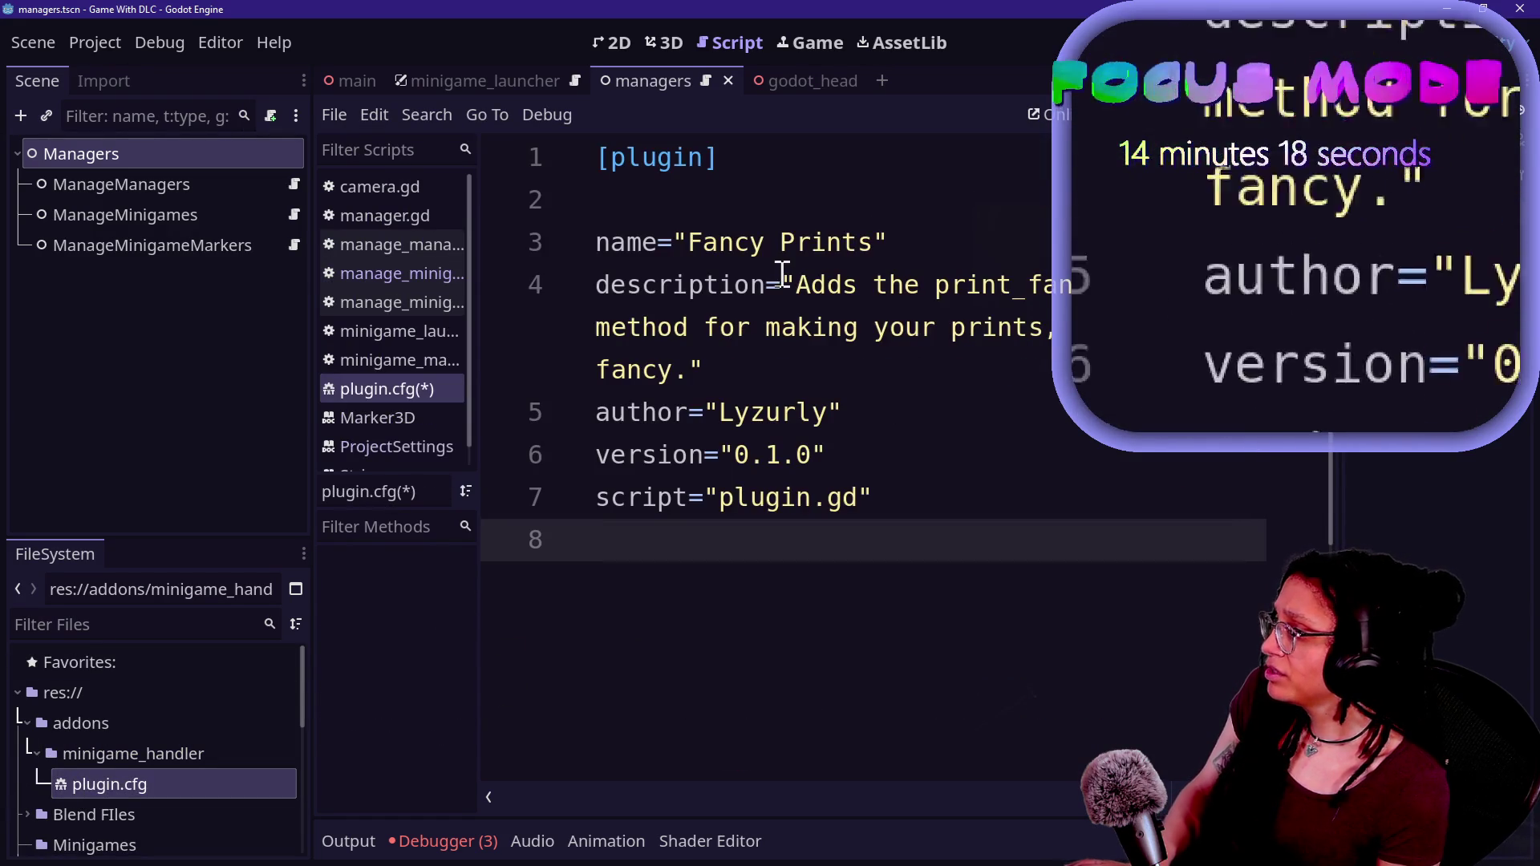
click(698, 239)
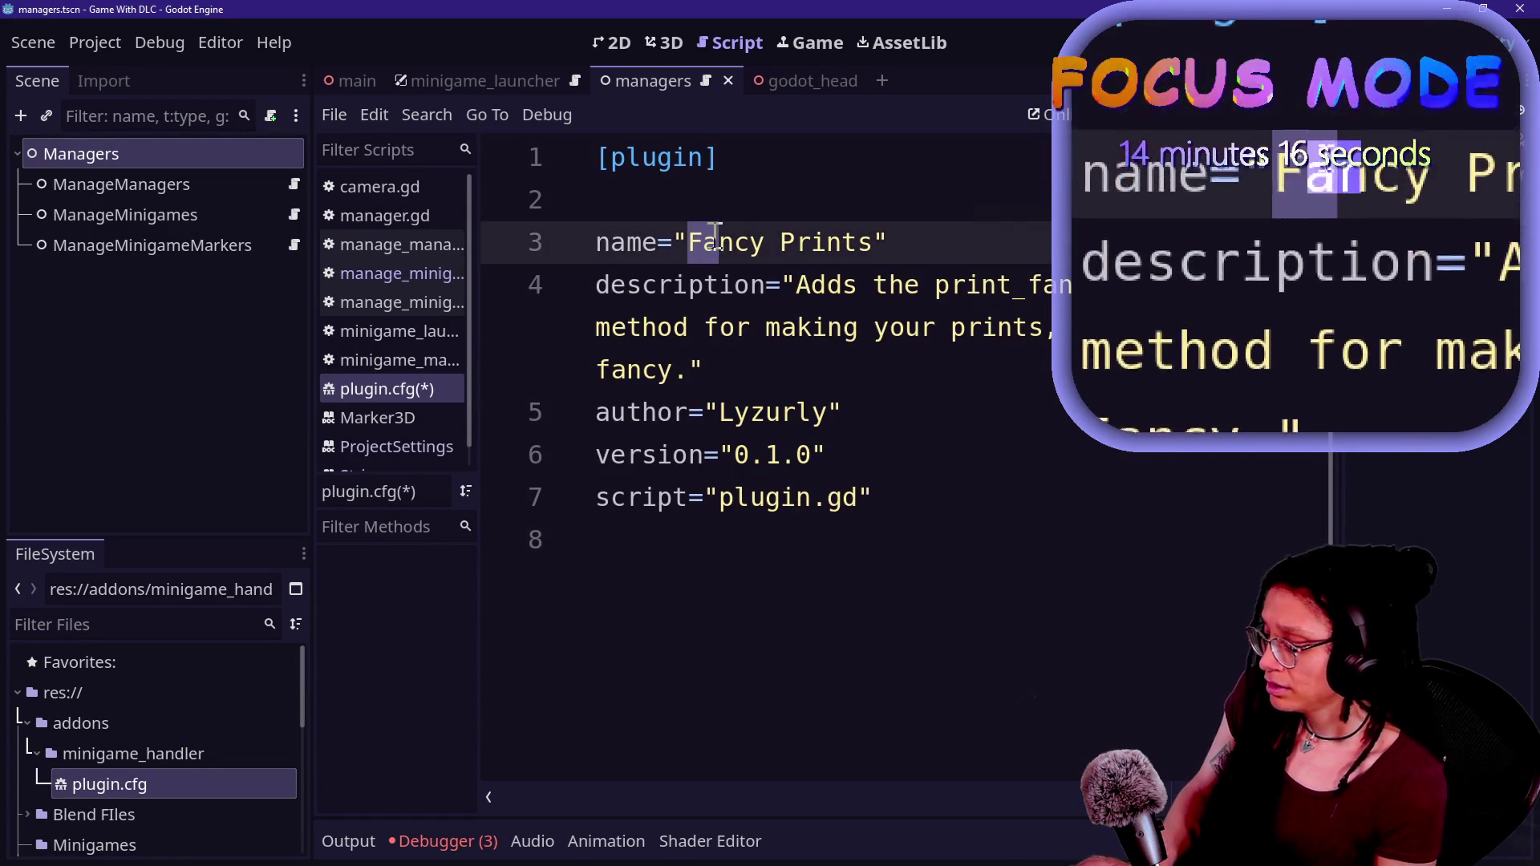
drag(715, 239, 870, 243)
key(BackSpace)
text(ame Handle)
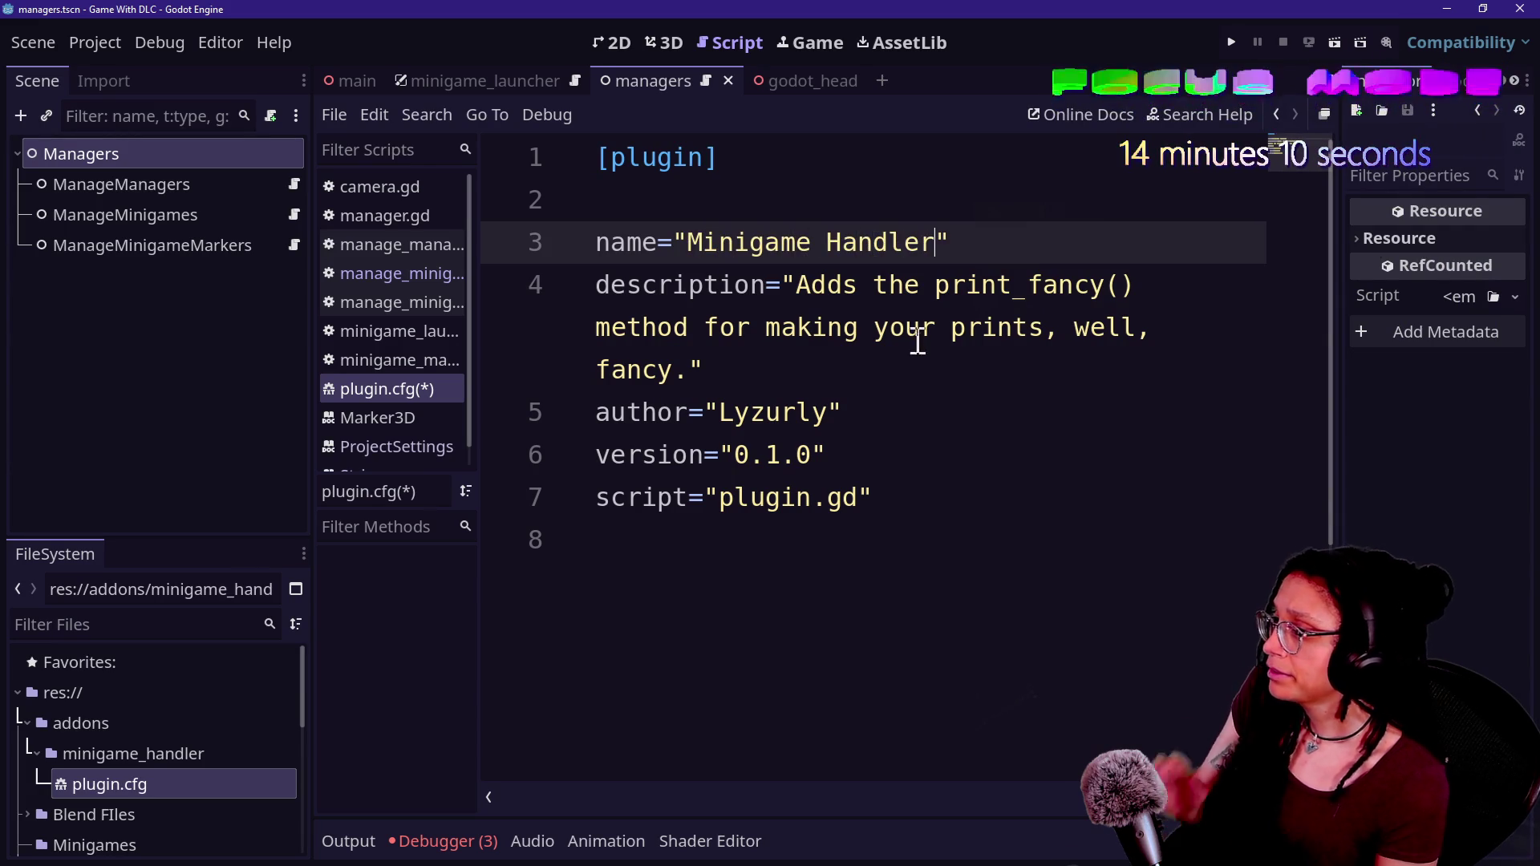
click(918, 329)
mouse_move(798, 289)
mouse_down()
mouse_move(716, 328)
mouse_move(693, 367)
mouse_up()
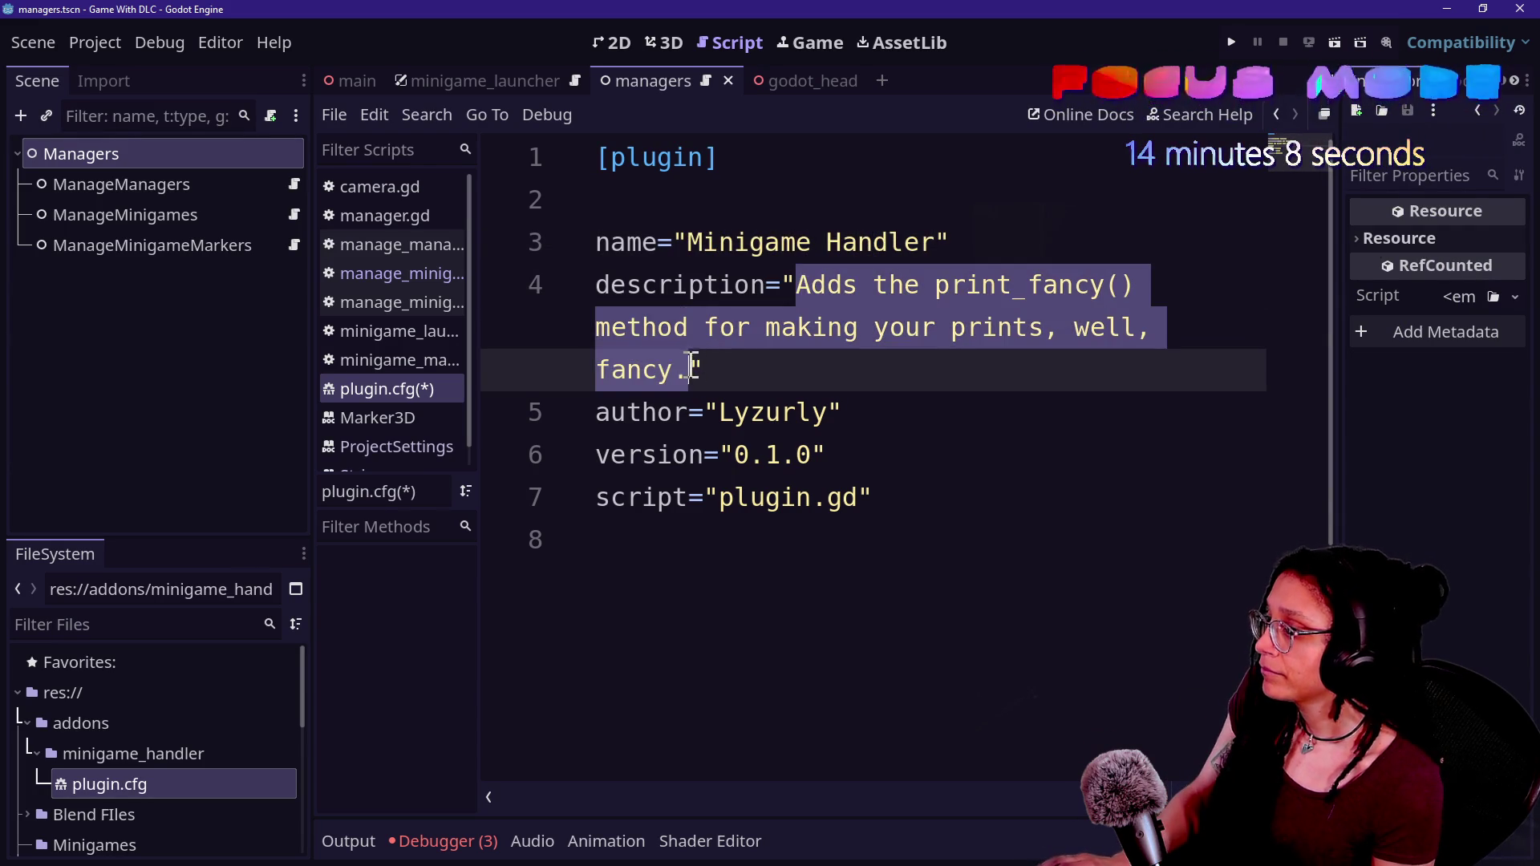
text(Handles m)
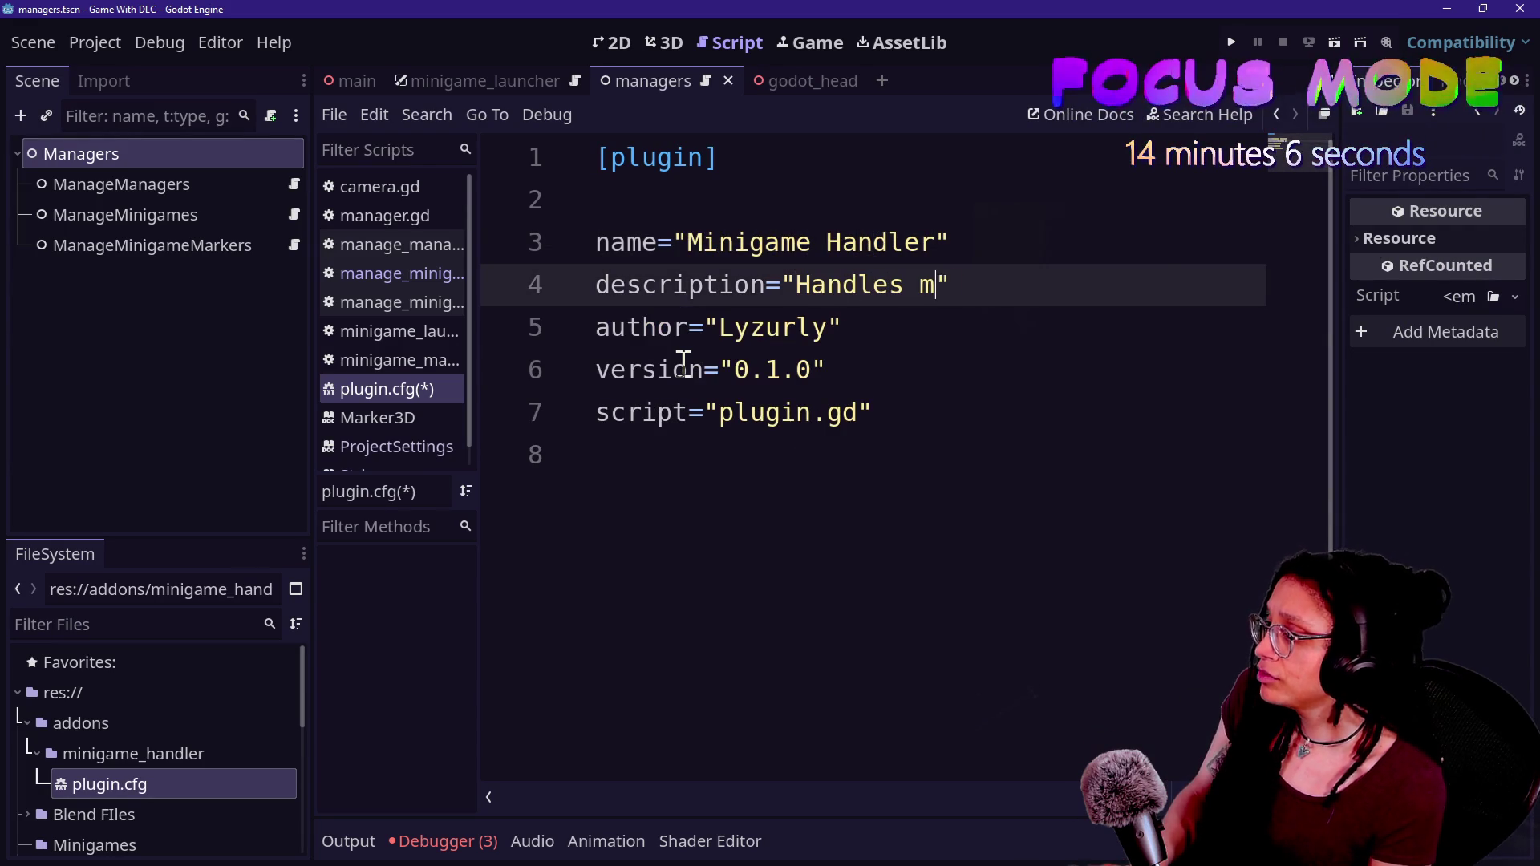
text(inigames.)
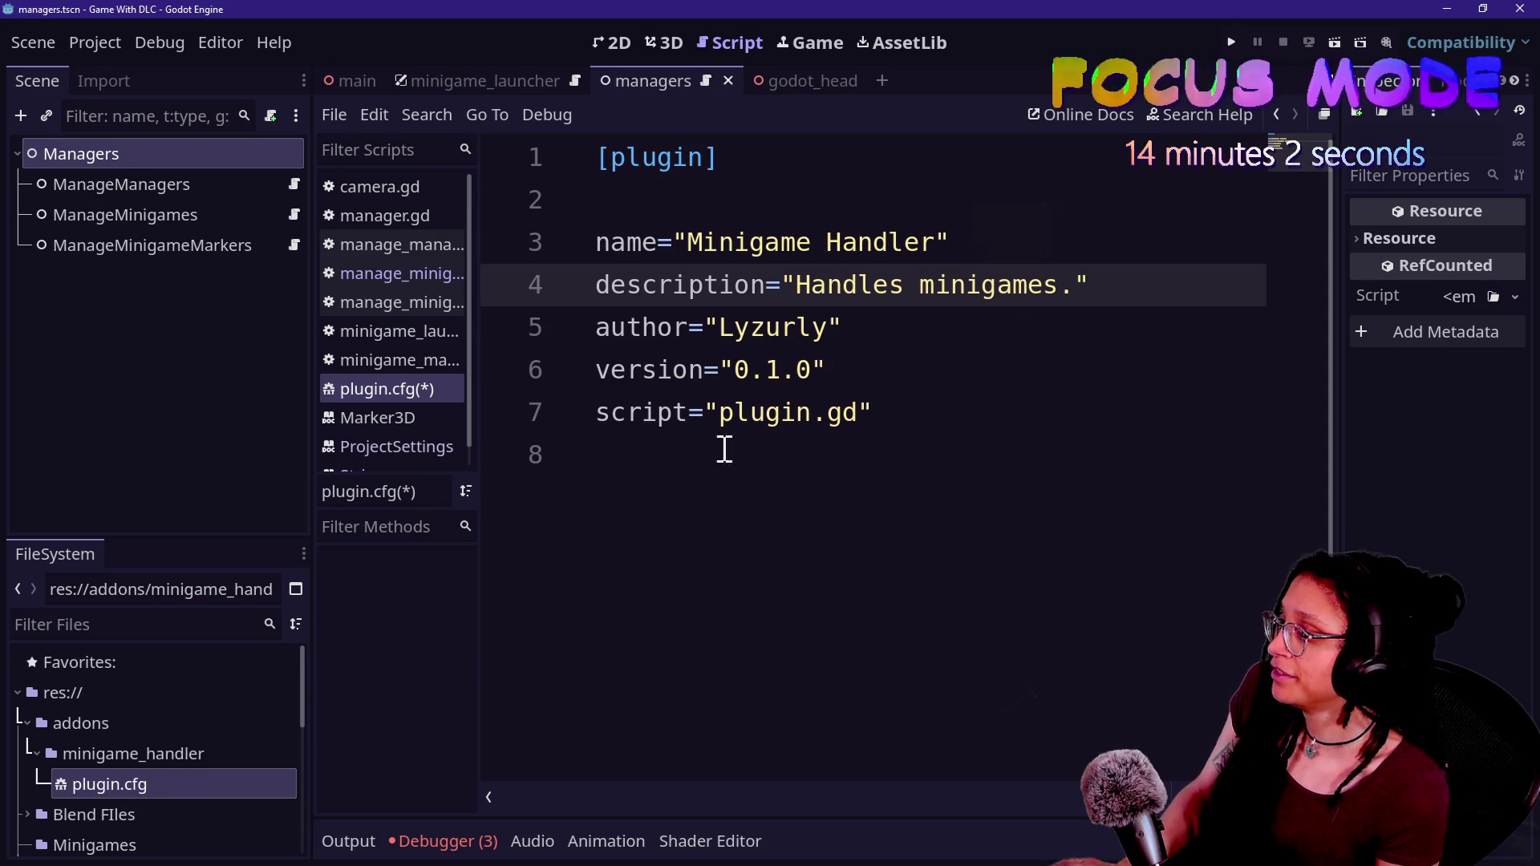
key(Down)
key(Down)
key(Down)
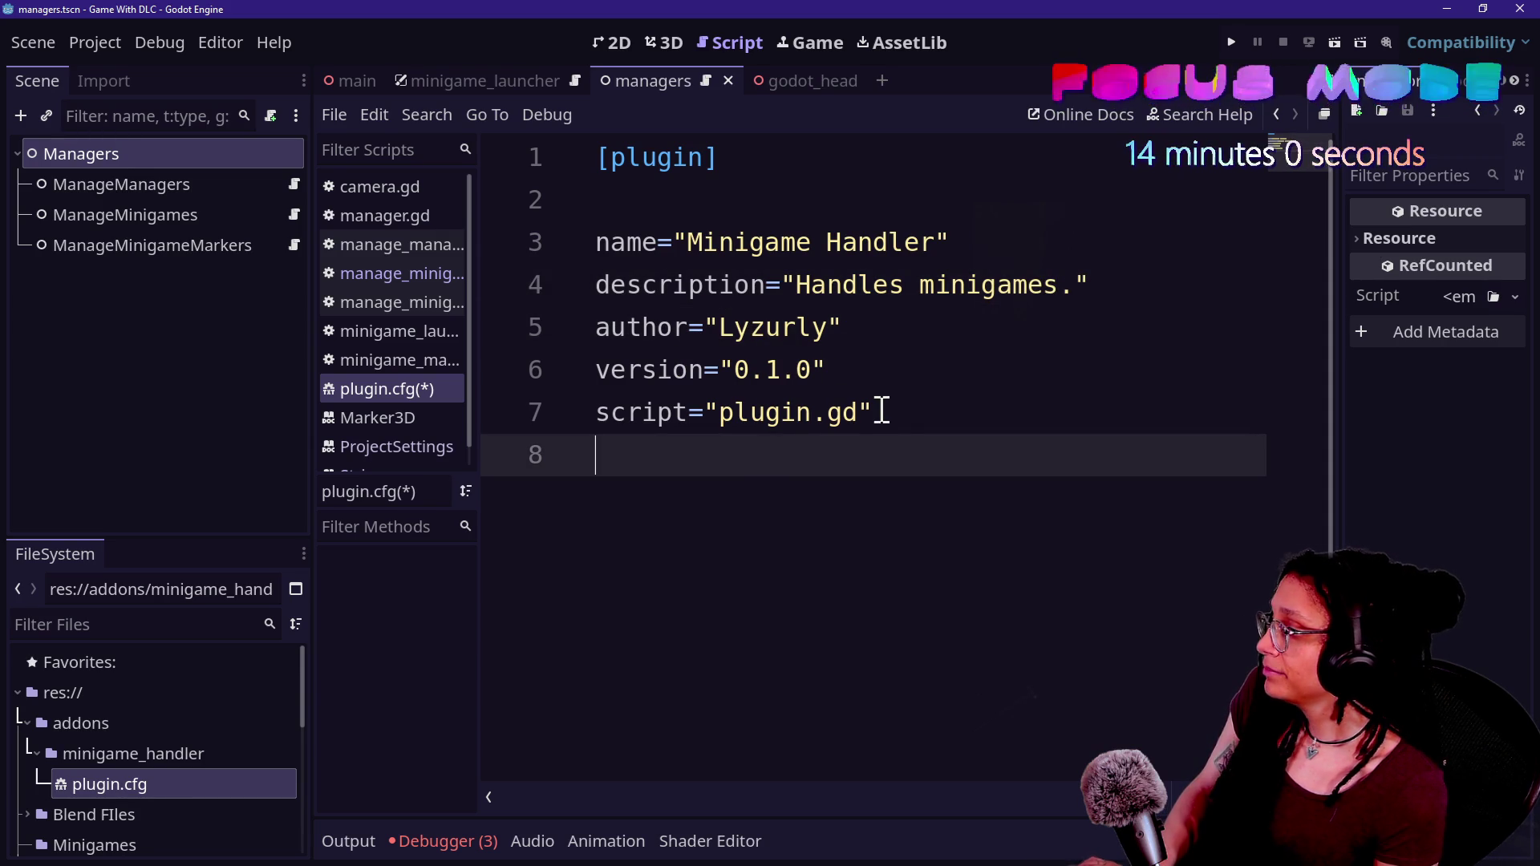
key(ctrl+s)
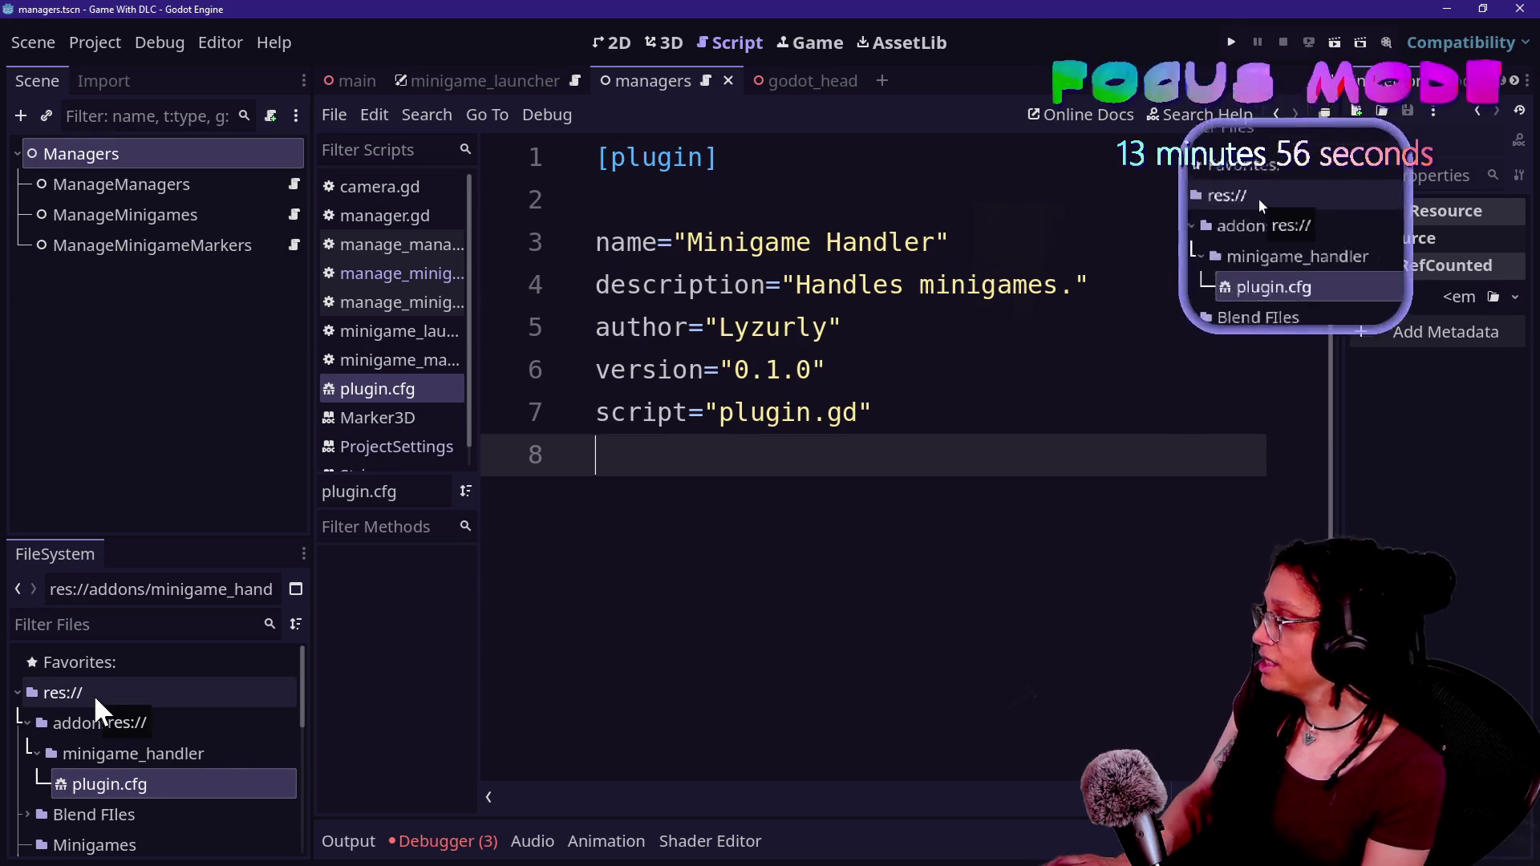
right_click(89, 732)
- Create a new script named plugin.gd in minigame_handler and open it in the script editor
right_click(81, 747)
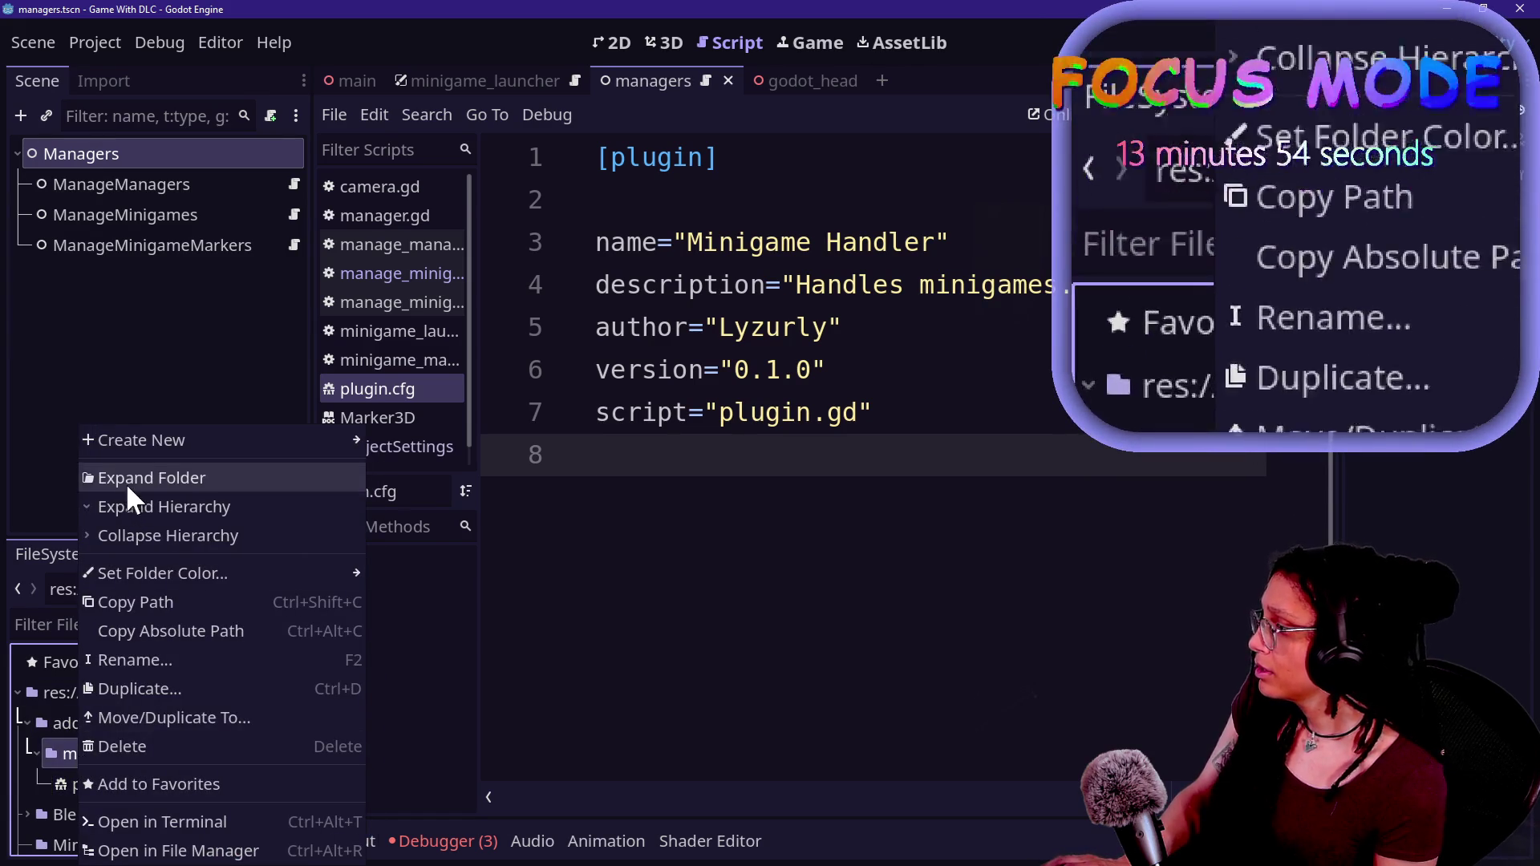
mouse_move(161, 440)
click(413, 498)
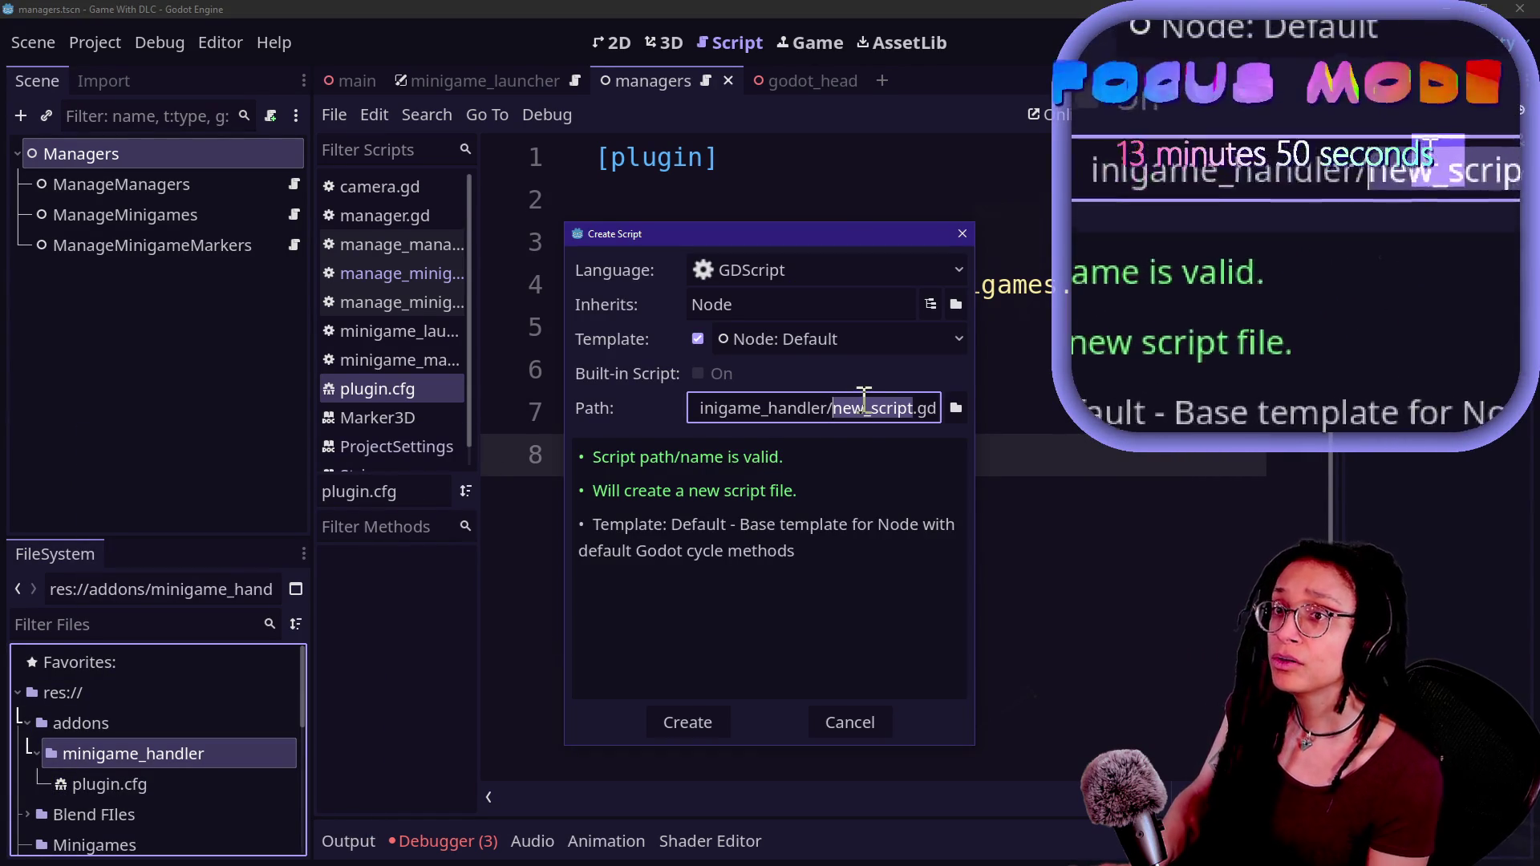
key(BackSpace)
text(plugin)
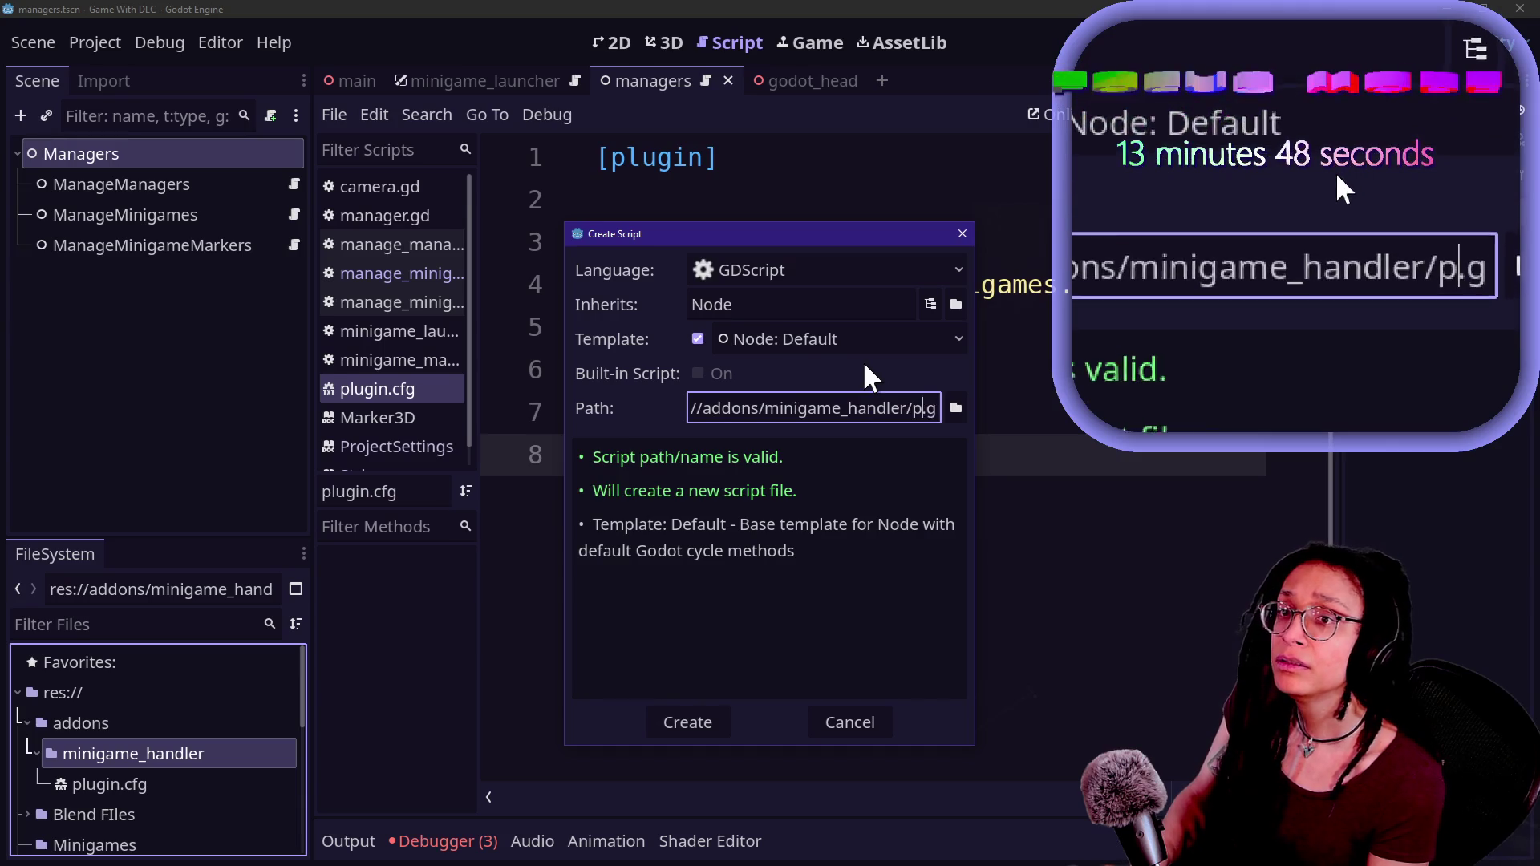
key(Return)
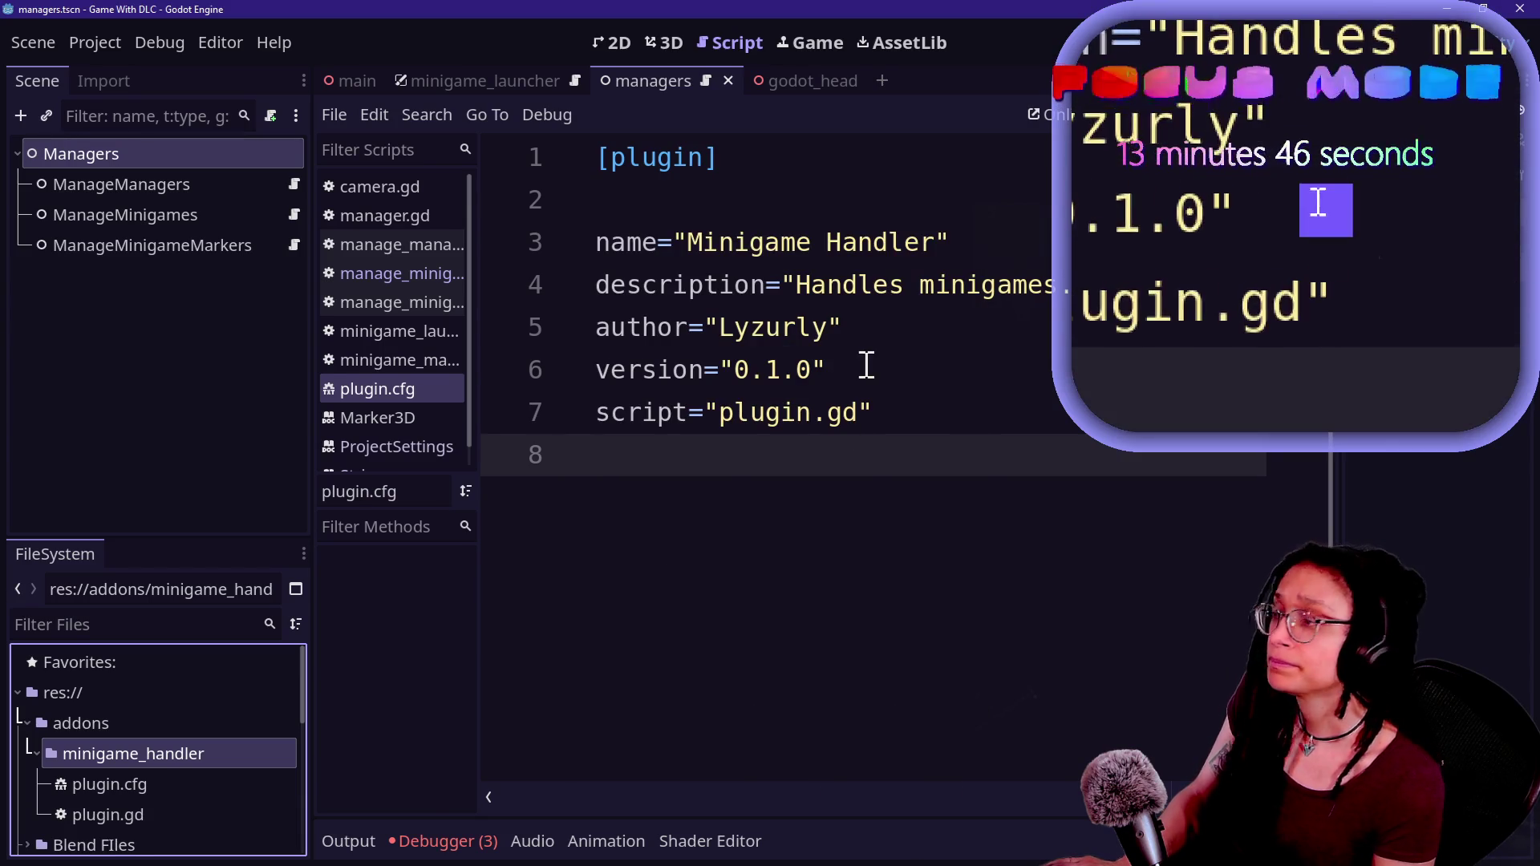
double_click(104, 802)
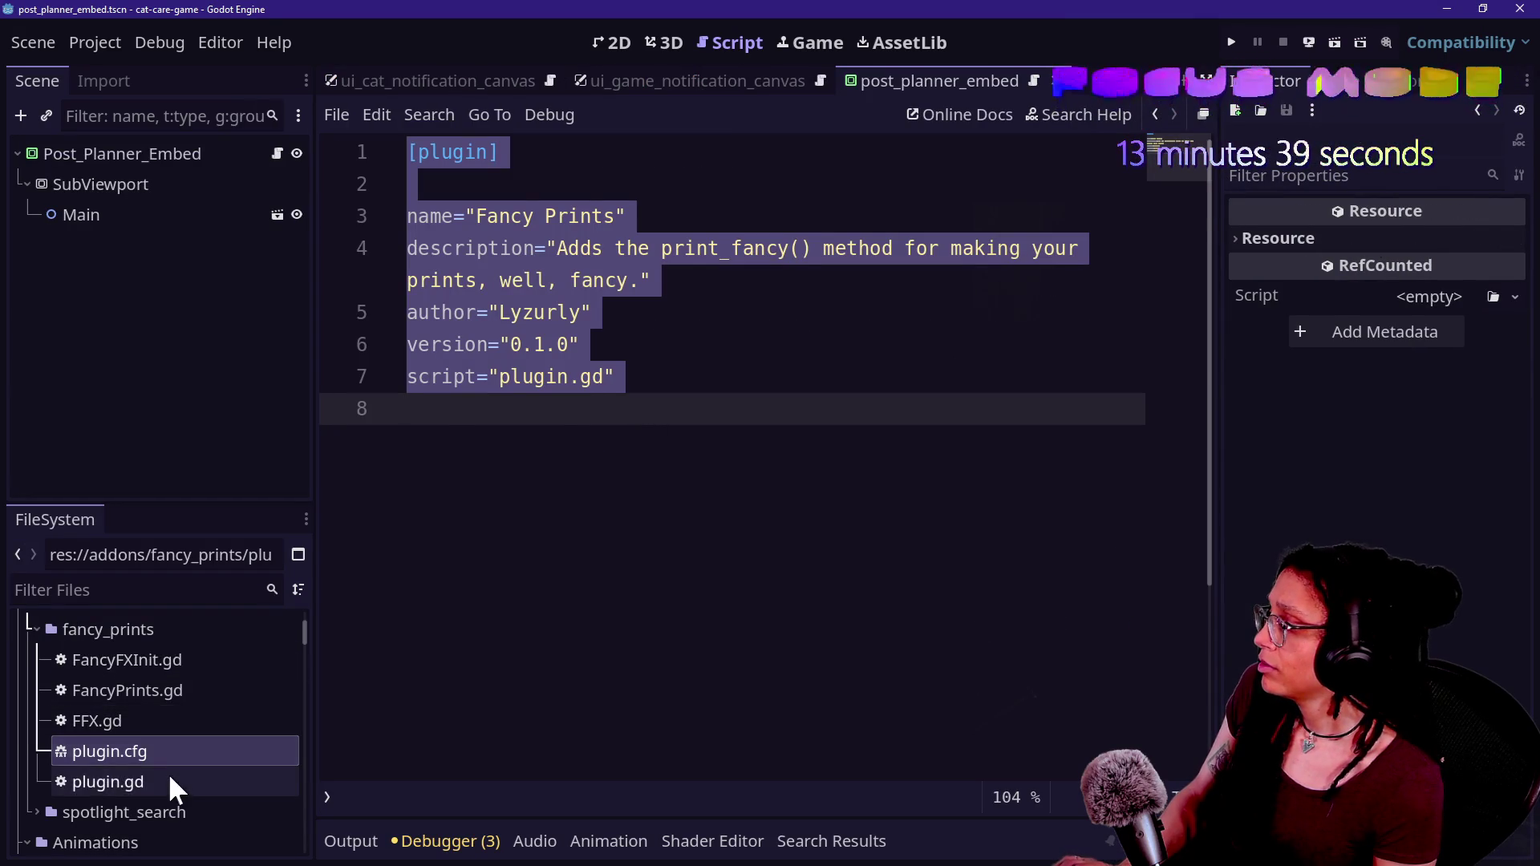
- Replace the plugin.gd template with the copied fancy_prints EditorPlugin code
double_click(168, 781)
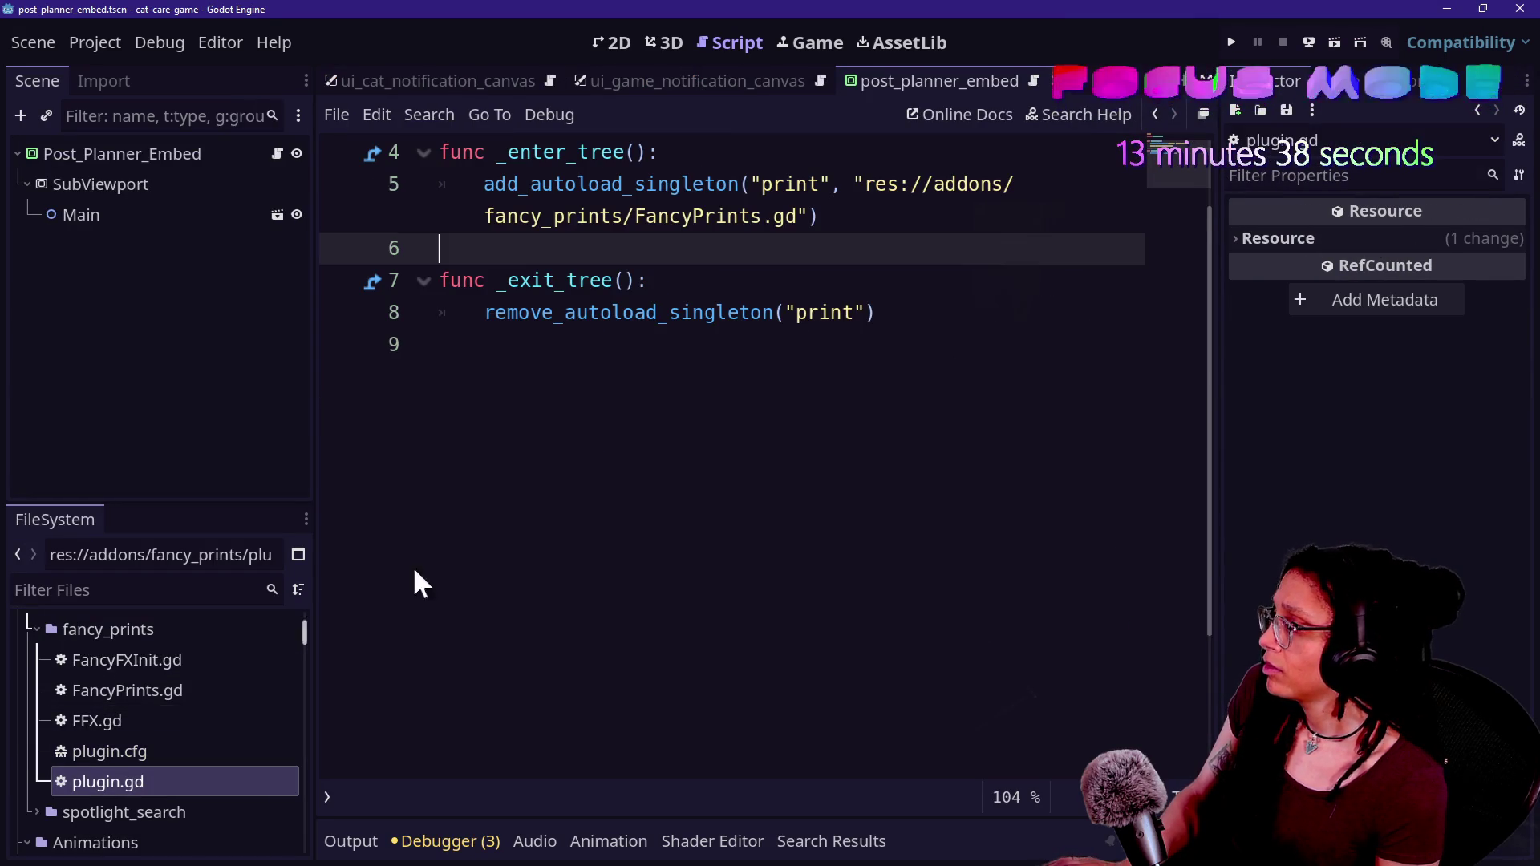
scroll(958, 332, up, 2)
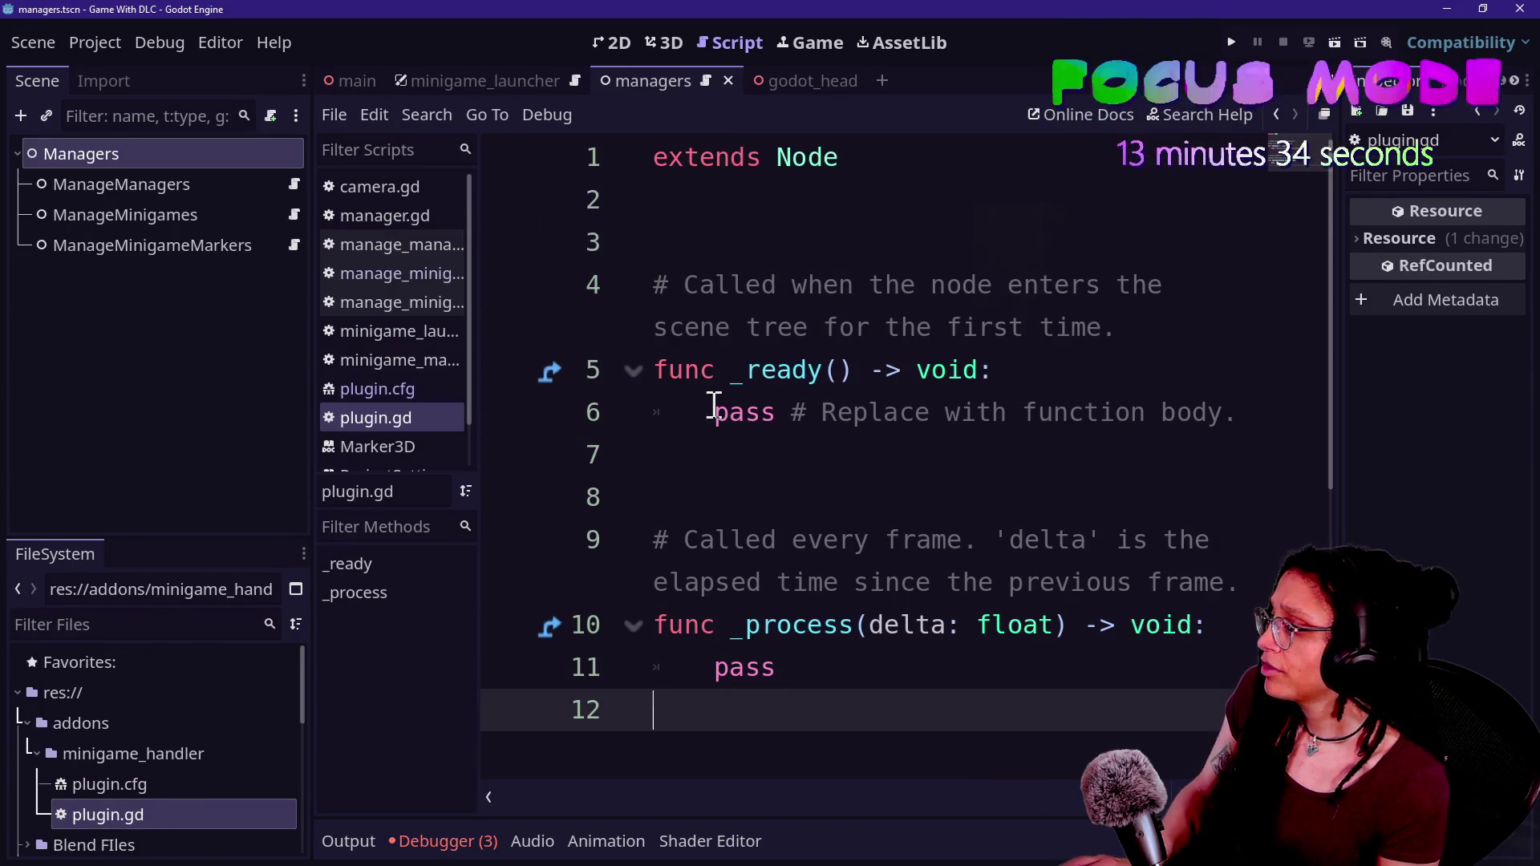
click(728, 411)
key(ctrl+a)
text(@tool extends EditorPlugin  func _enter_tree(): 	add_autoload_singleton("print", "res://addons/fancy_prints/FancyPrints.gd")  func _exit_tree(): 	remove_autoload_singleton("print"))
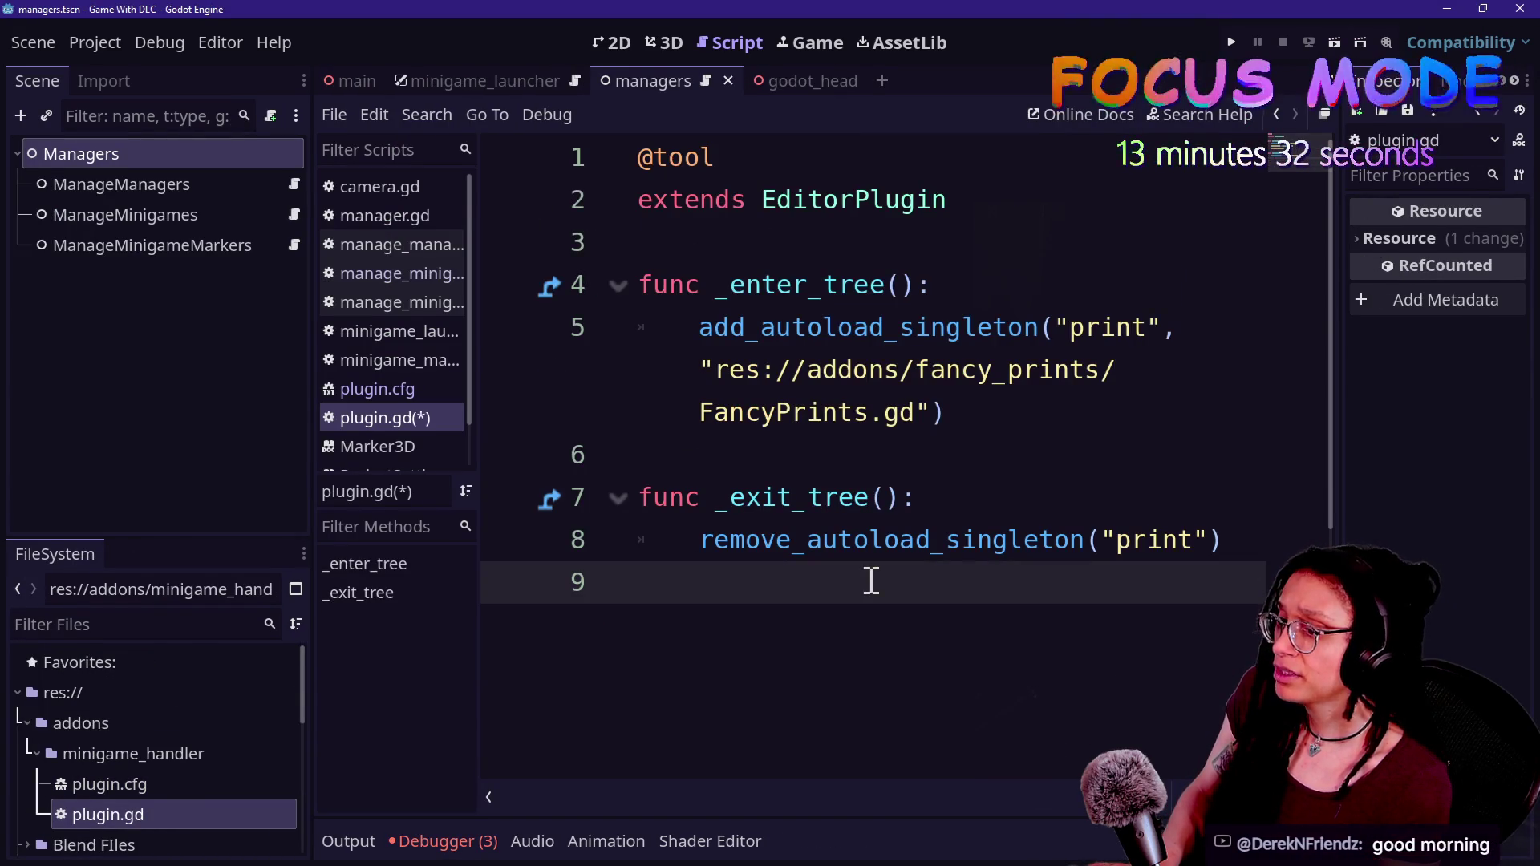
- Hide the side docks for more editing room and save the pasted script
click(728, 165)
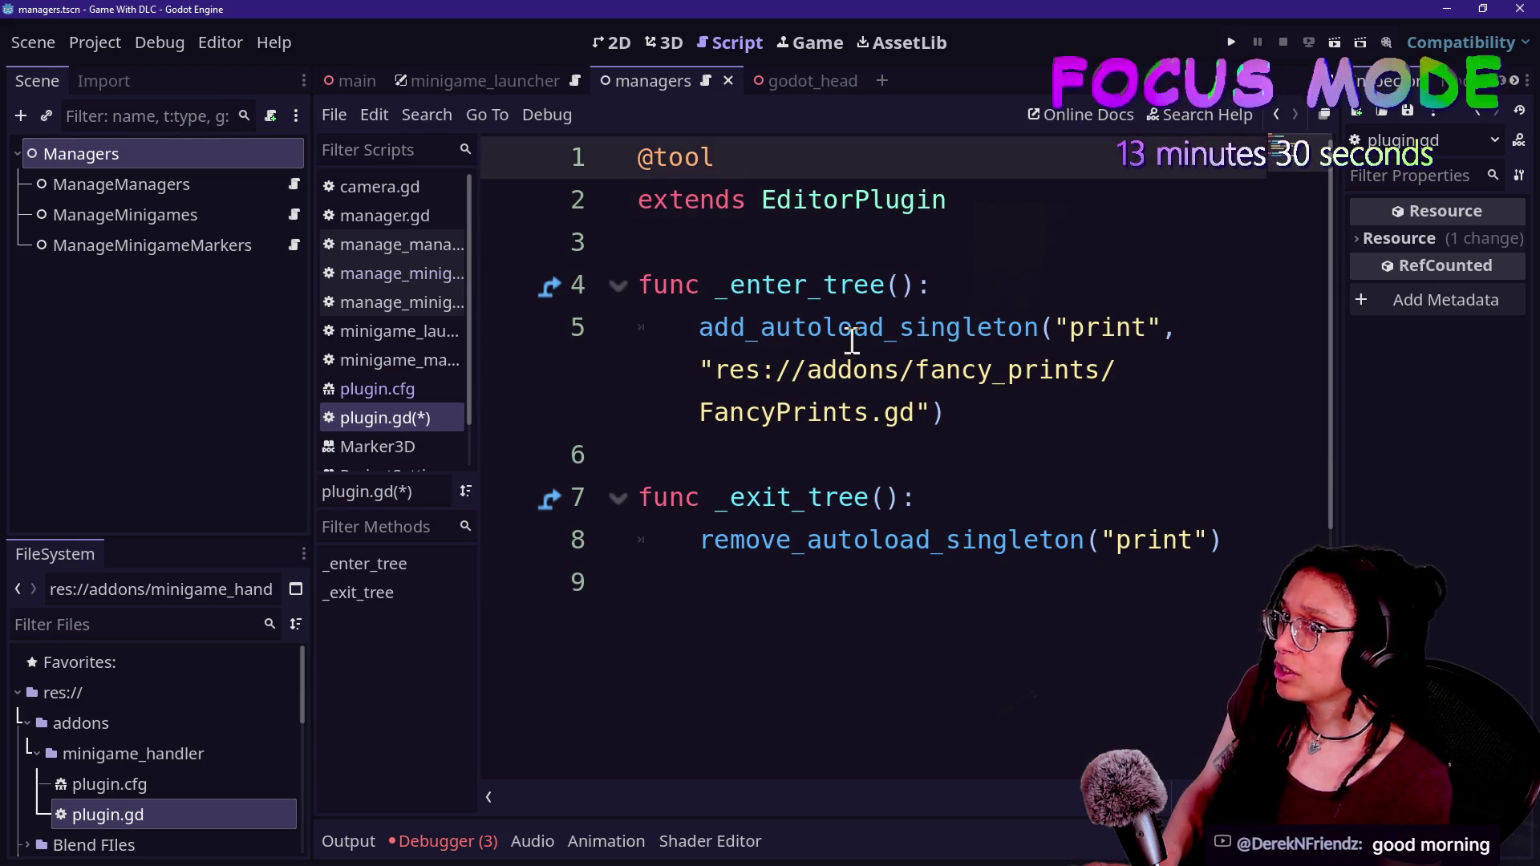
click(882, 492)
click(914, 205)
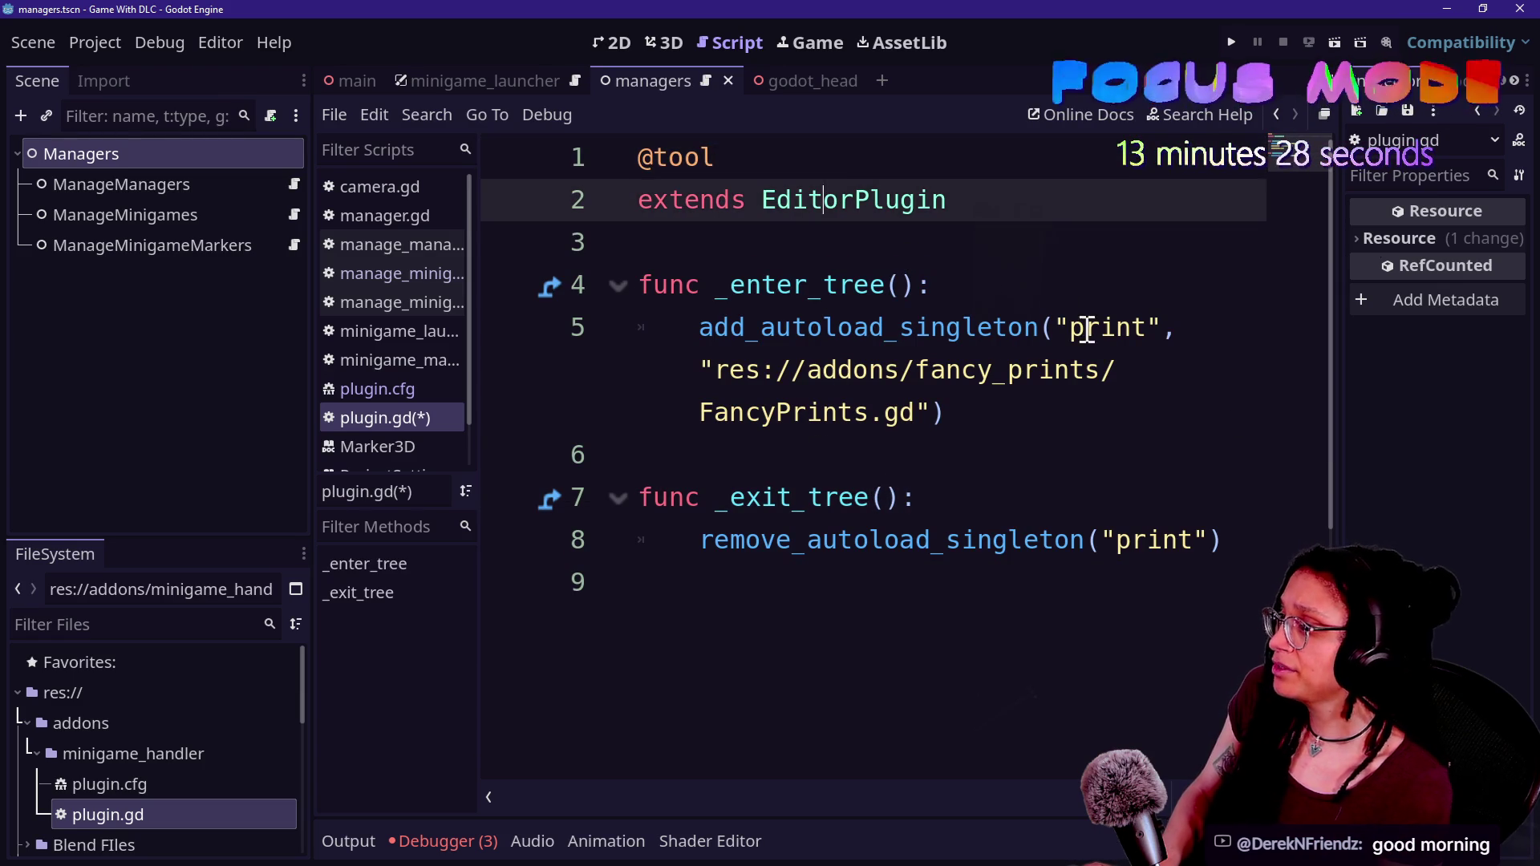
key(ctrl+shift+F11)
click(478, 229)
click(678, 289)
key(ctrl+s)
click(393, 326)
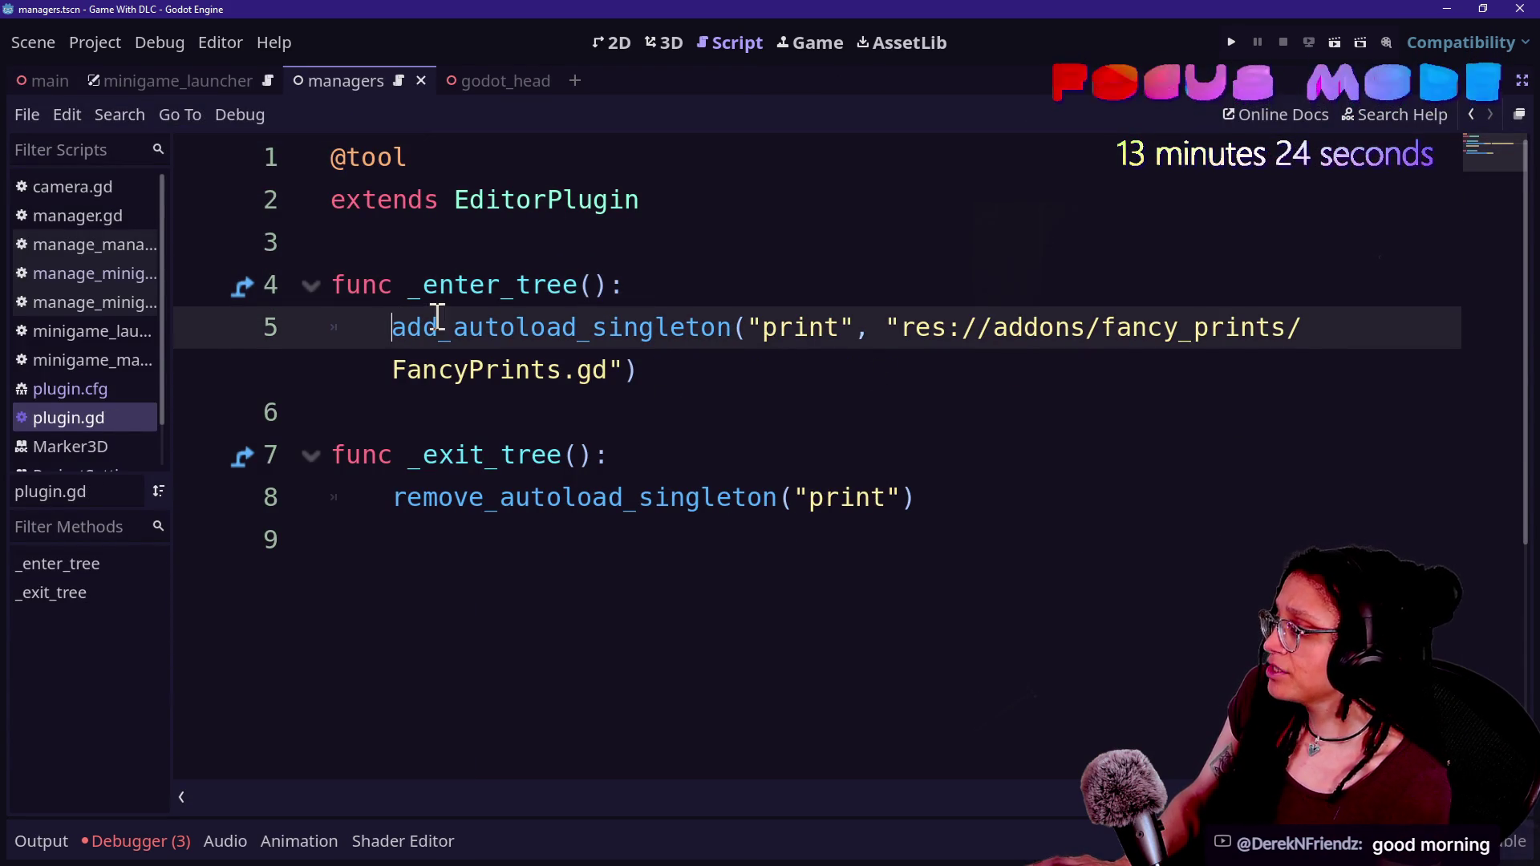
mouse_move(719, 346)
mouse_down()
mouse_move(310, 357)
mouse_move(357, 322)
mouse_up()
click(695, 367)
mouse_move(694, 367)
mouse_down()
mouse_move(690, 251)
mouse_move(594, 327)
mouse_up()
click(594, 327)
click(783, 385)
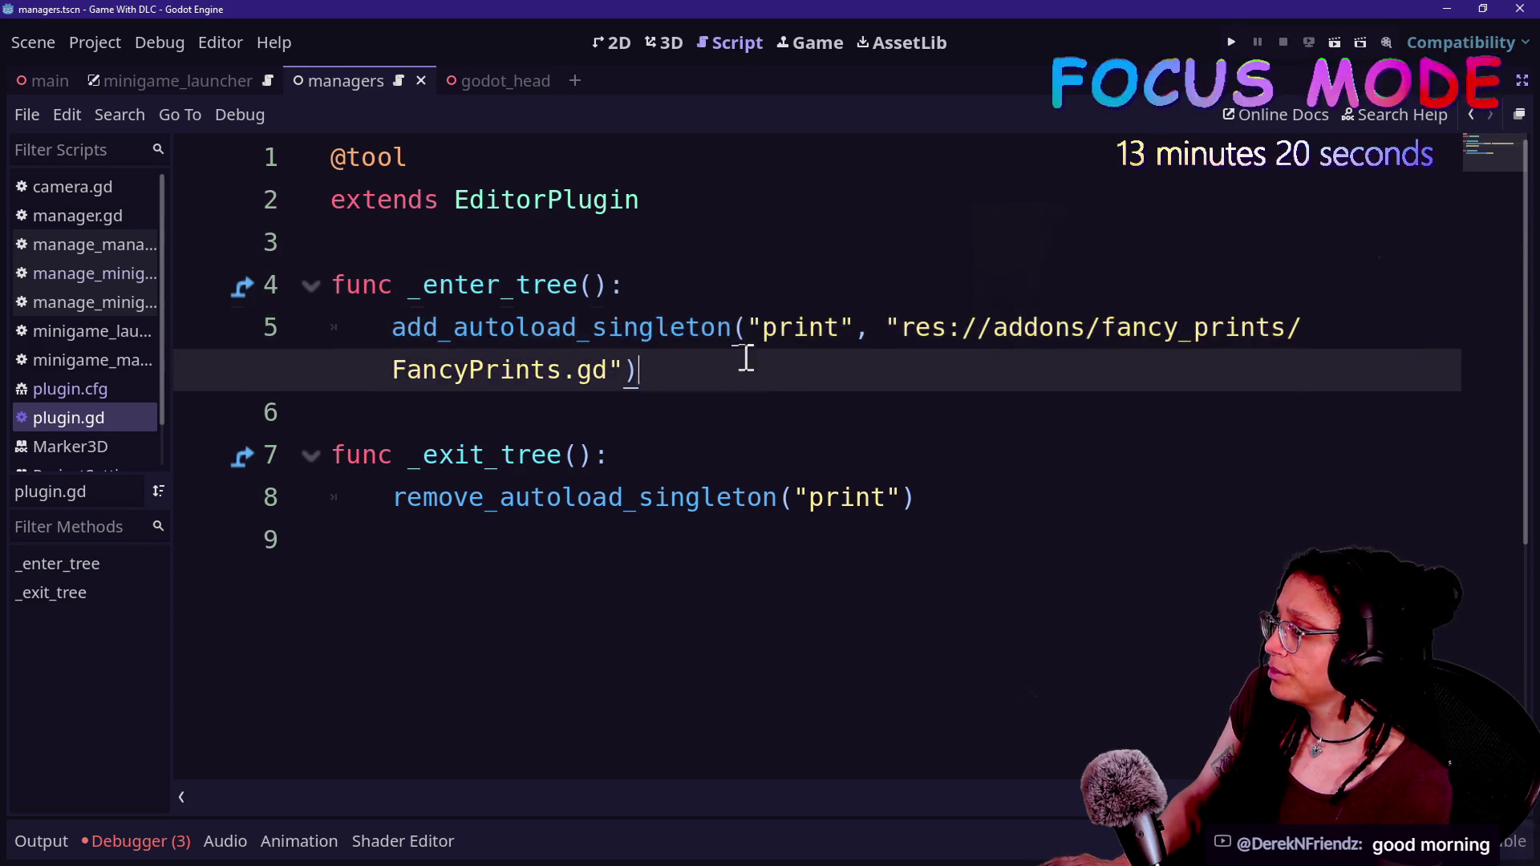
drag(784, 385, 633, 289)
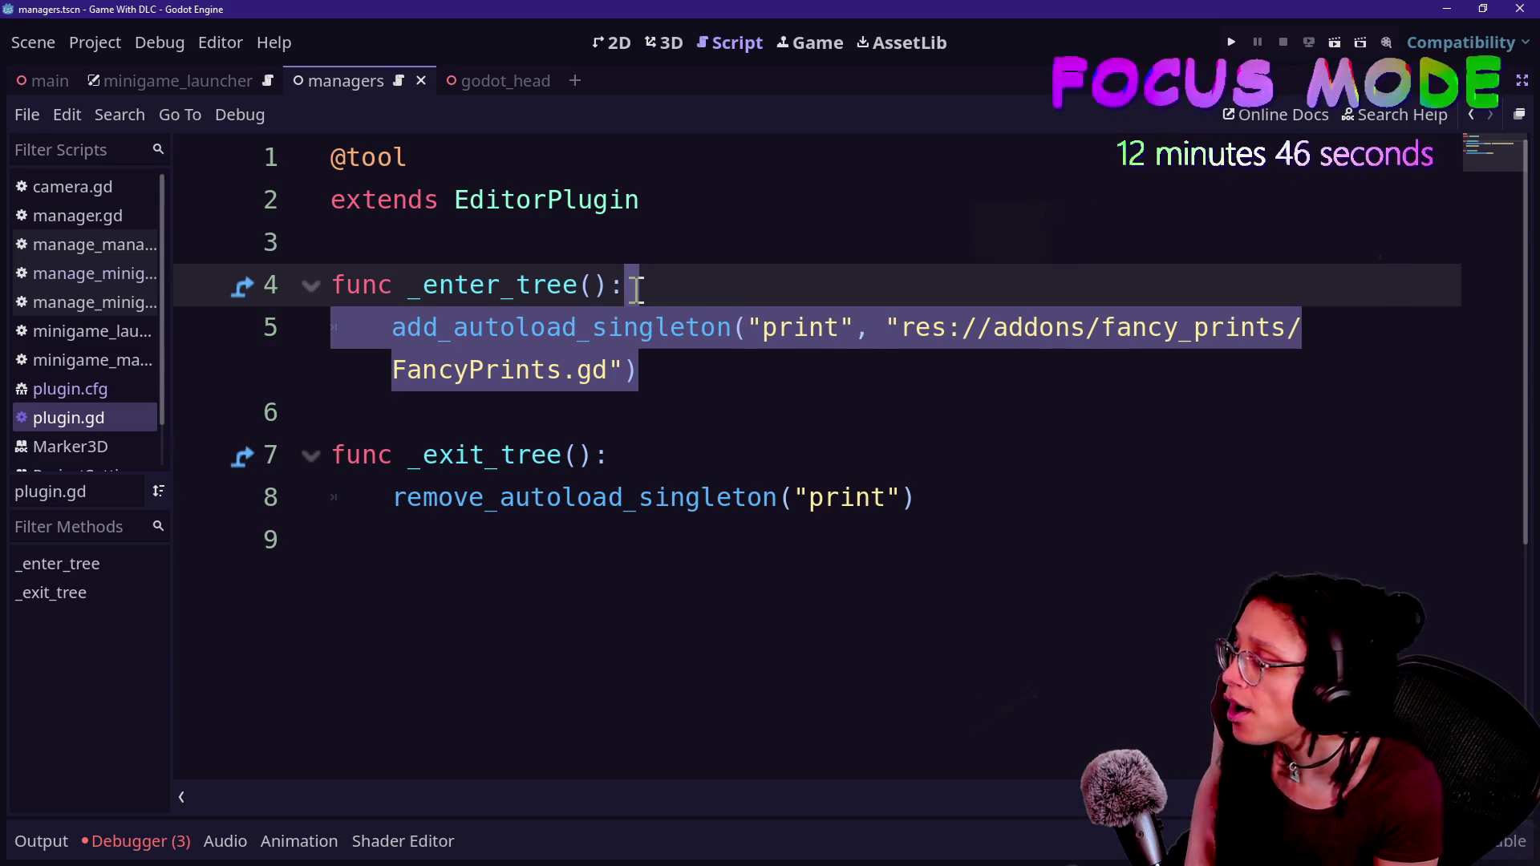
click(636, 287)
mouse_move(973, 492)
mouse_down()
mouse_move(846, 256)
mouse_move(845, 276)
mouse_up()
key(ctrl+k)
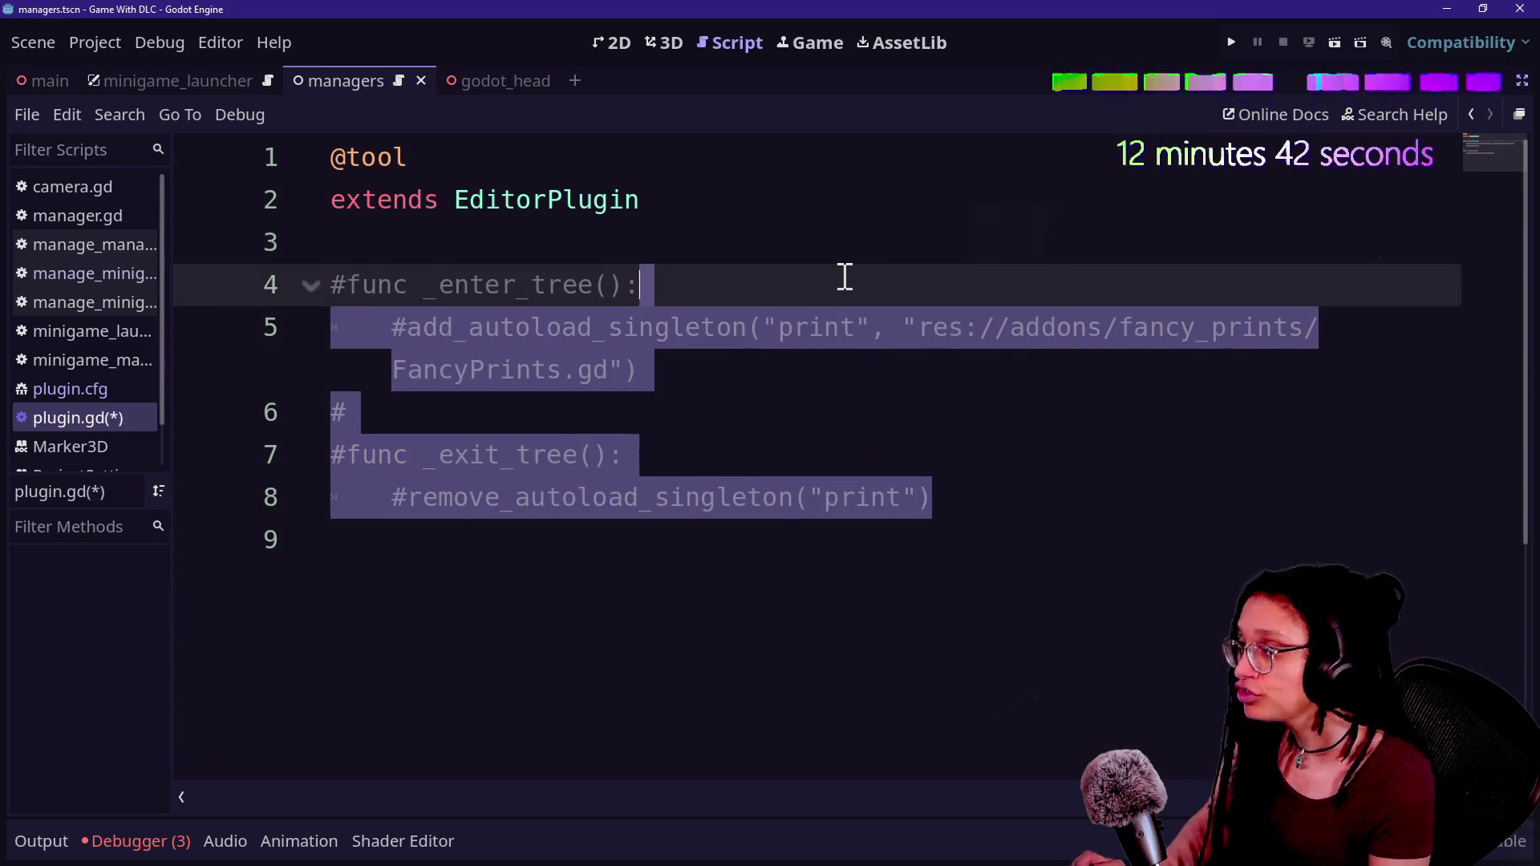
- Above the commented code, start a new function named add_minigame
click(842, 241)
key(Return)
key(Return)
text(func )
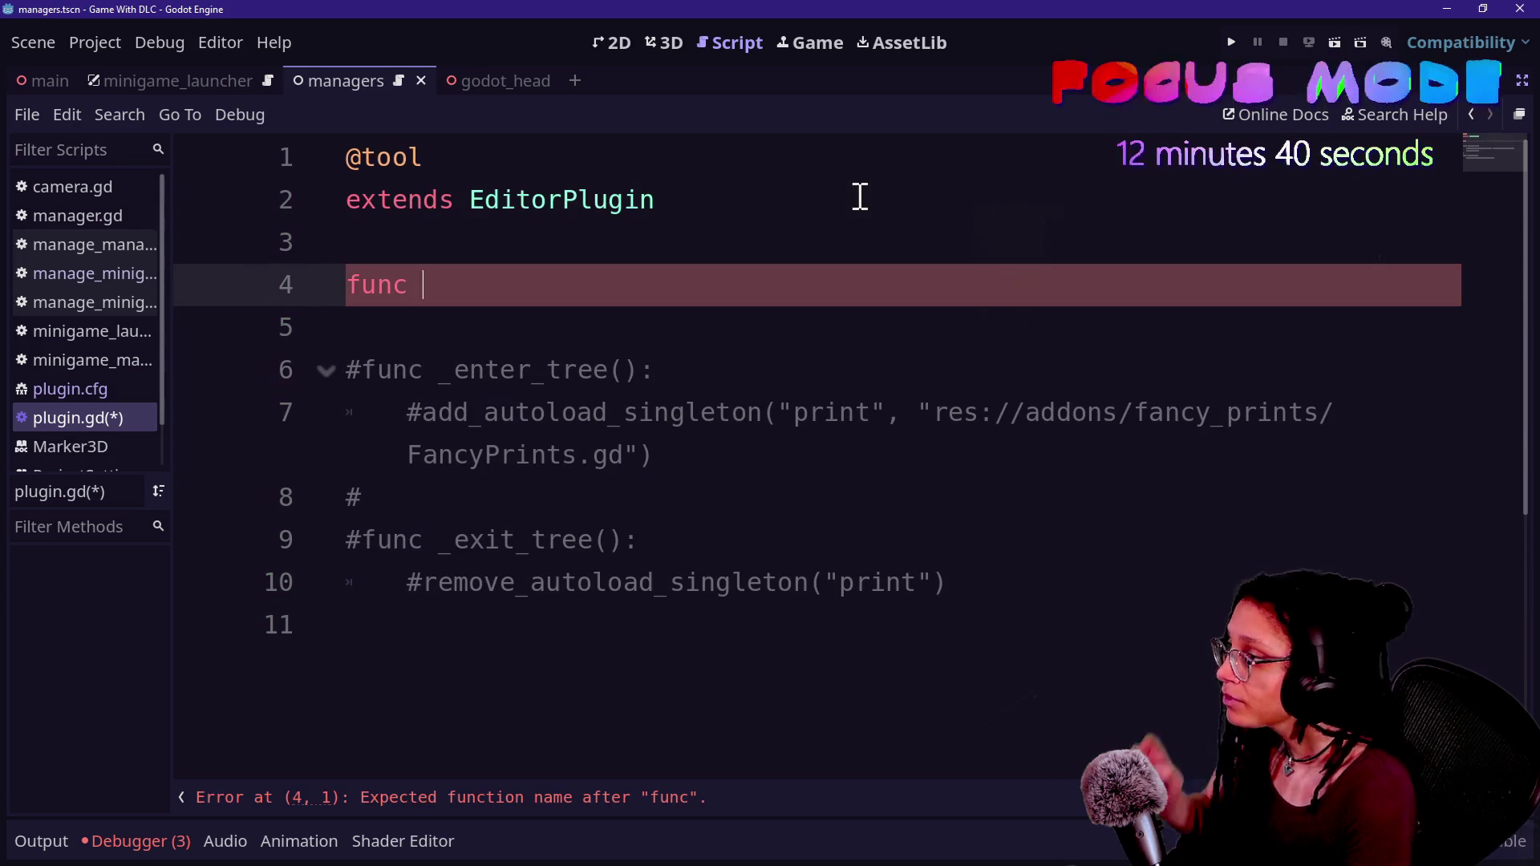
text(get)
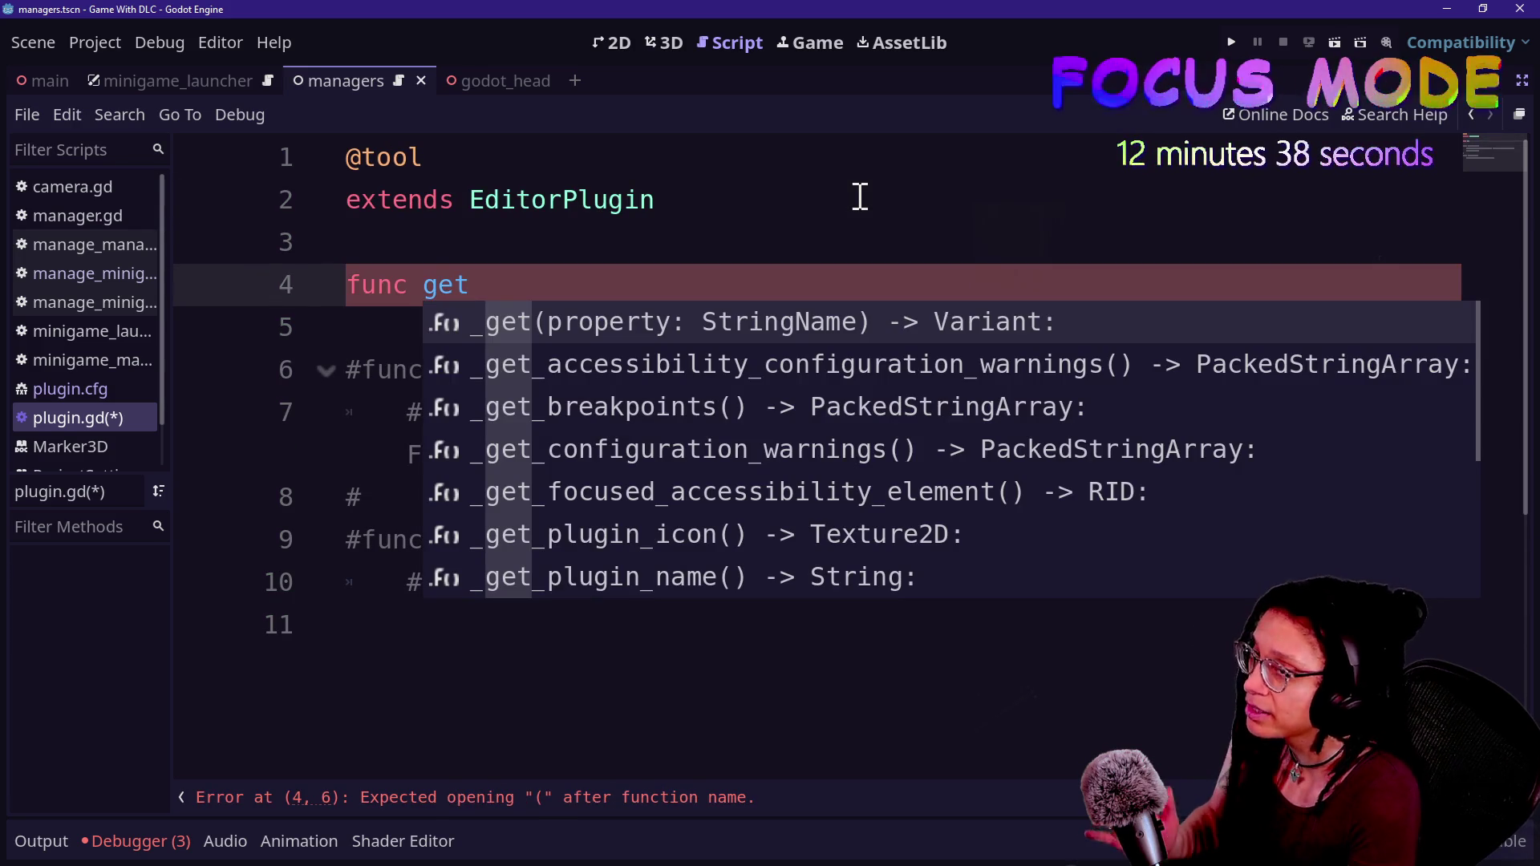
key(BackSpace)
key(BackSpace)
key(BackSpace)
text(add_)
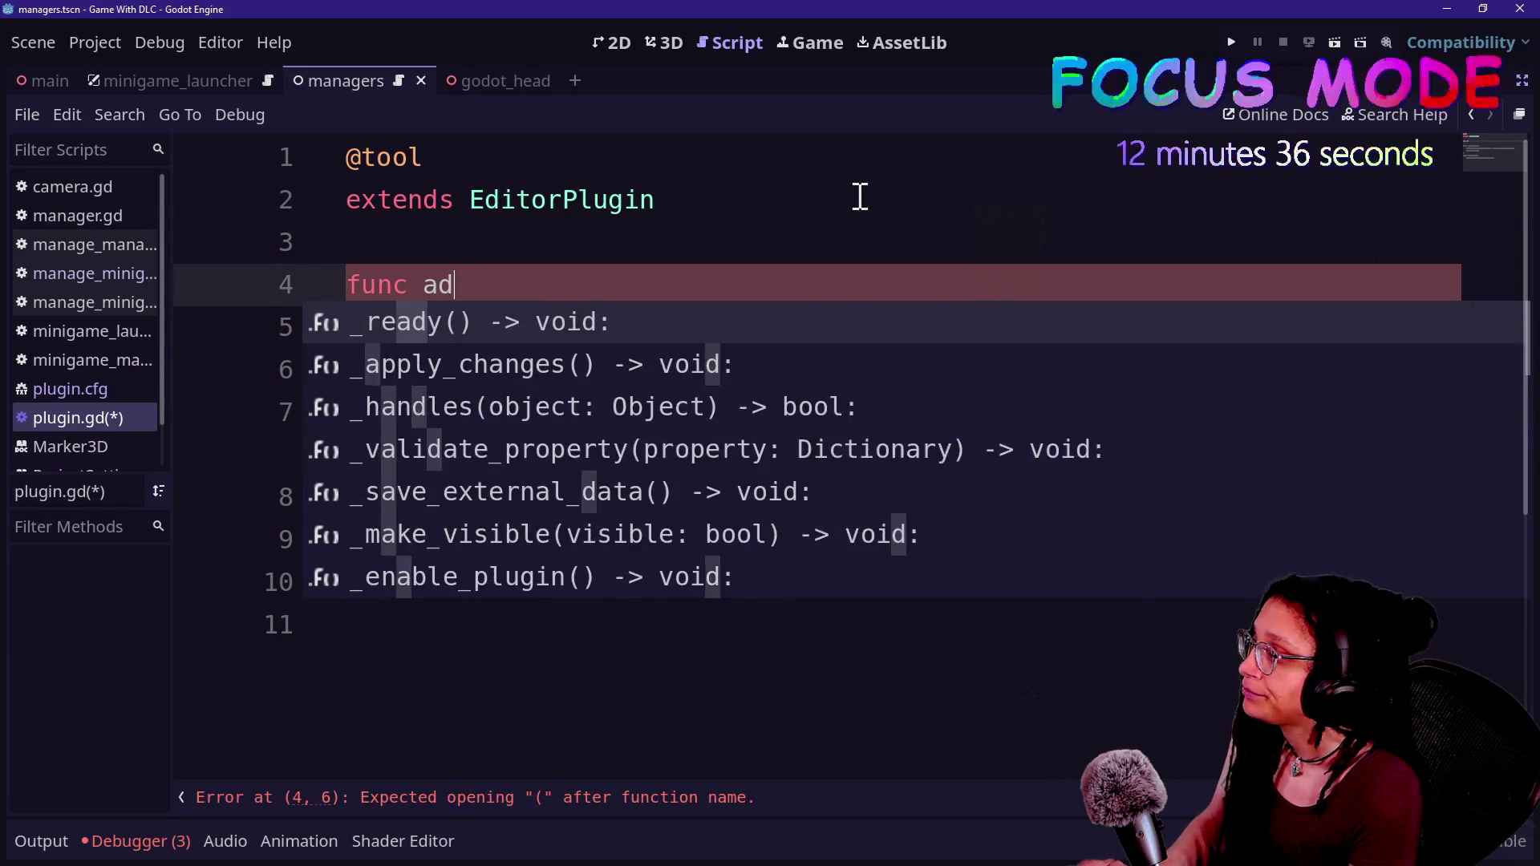
key(BackSpace)
key(BackSpace)
key(BackSpace)
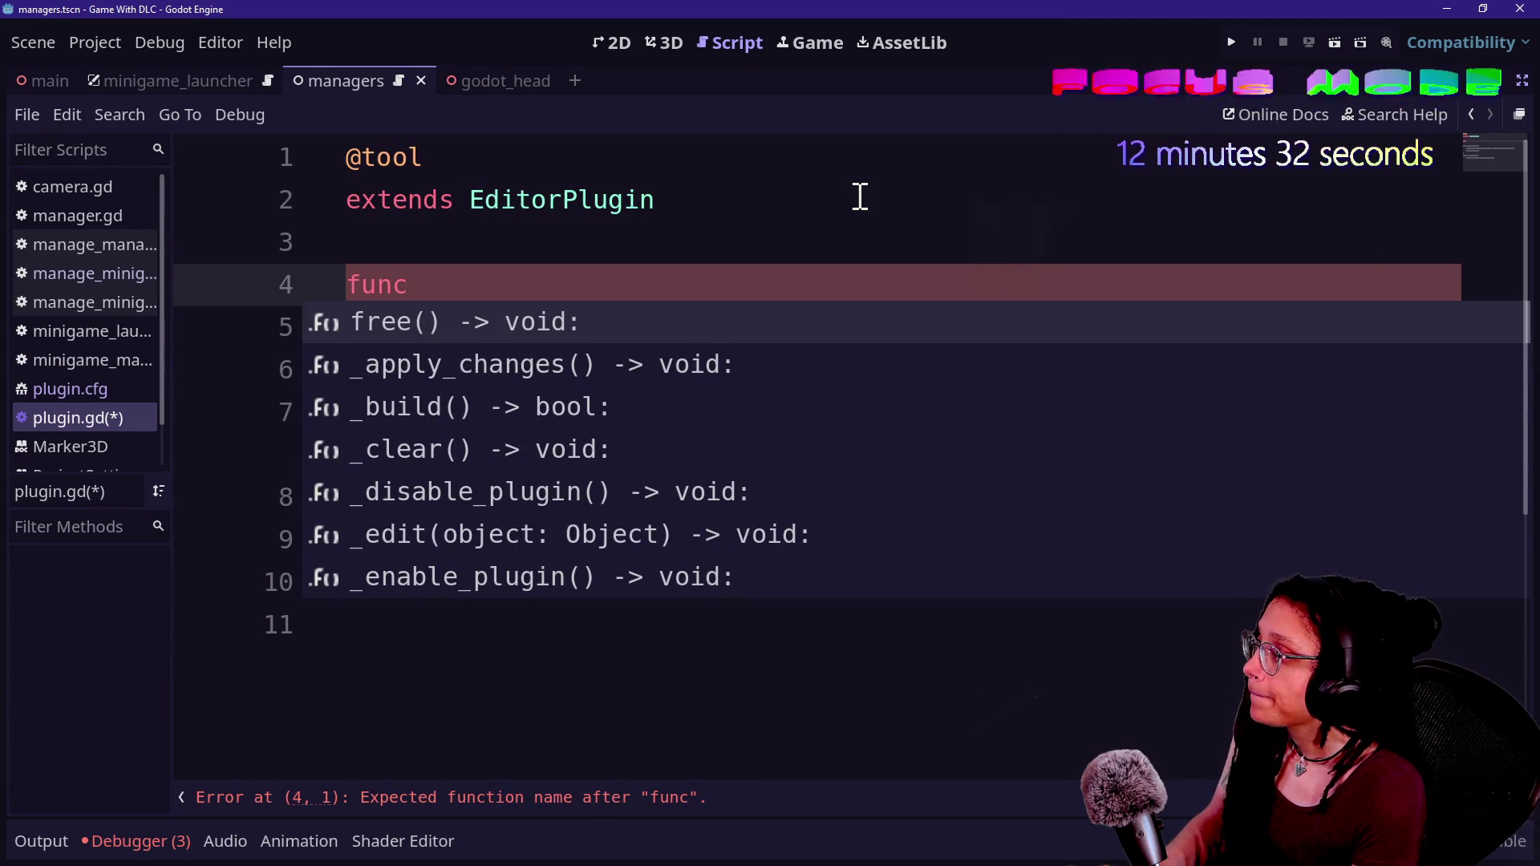
text(add_new_m)
text(ii)
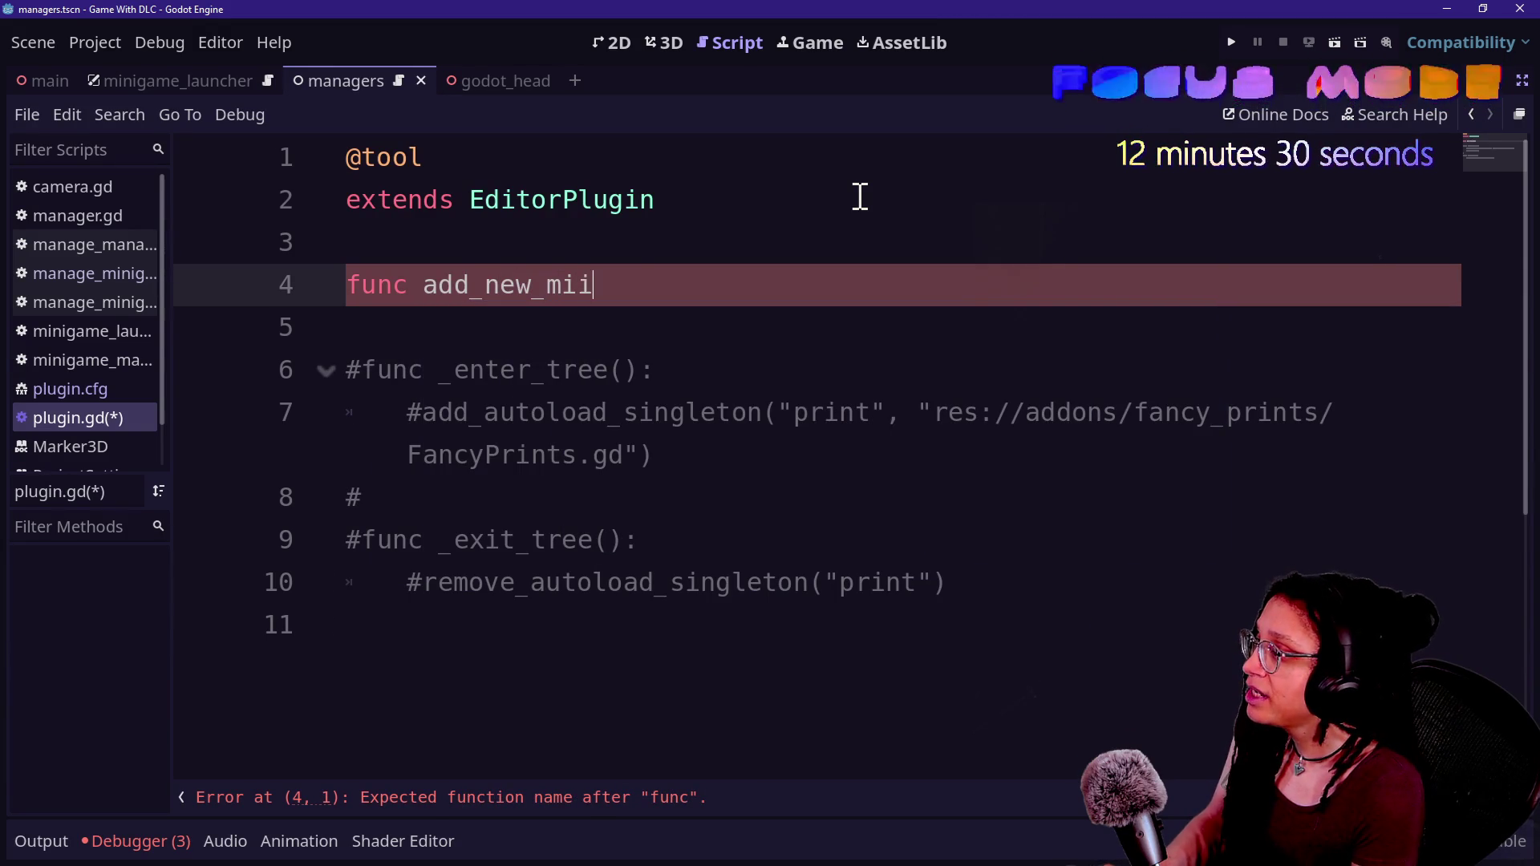
key(BackSpace)
text(nigame())
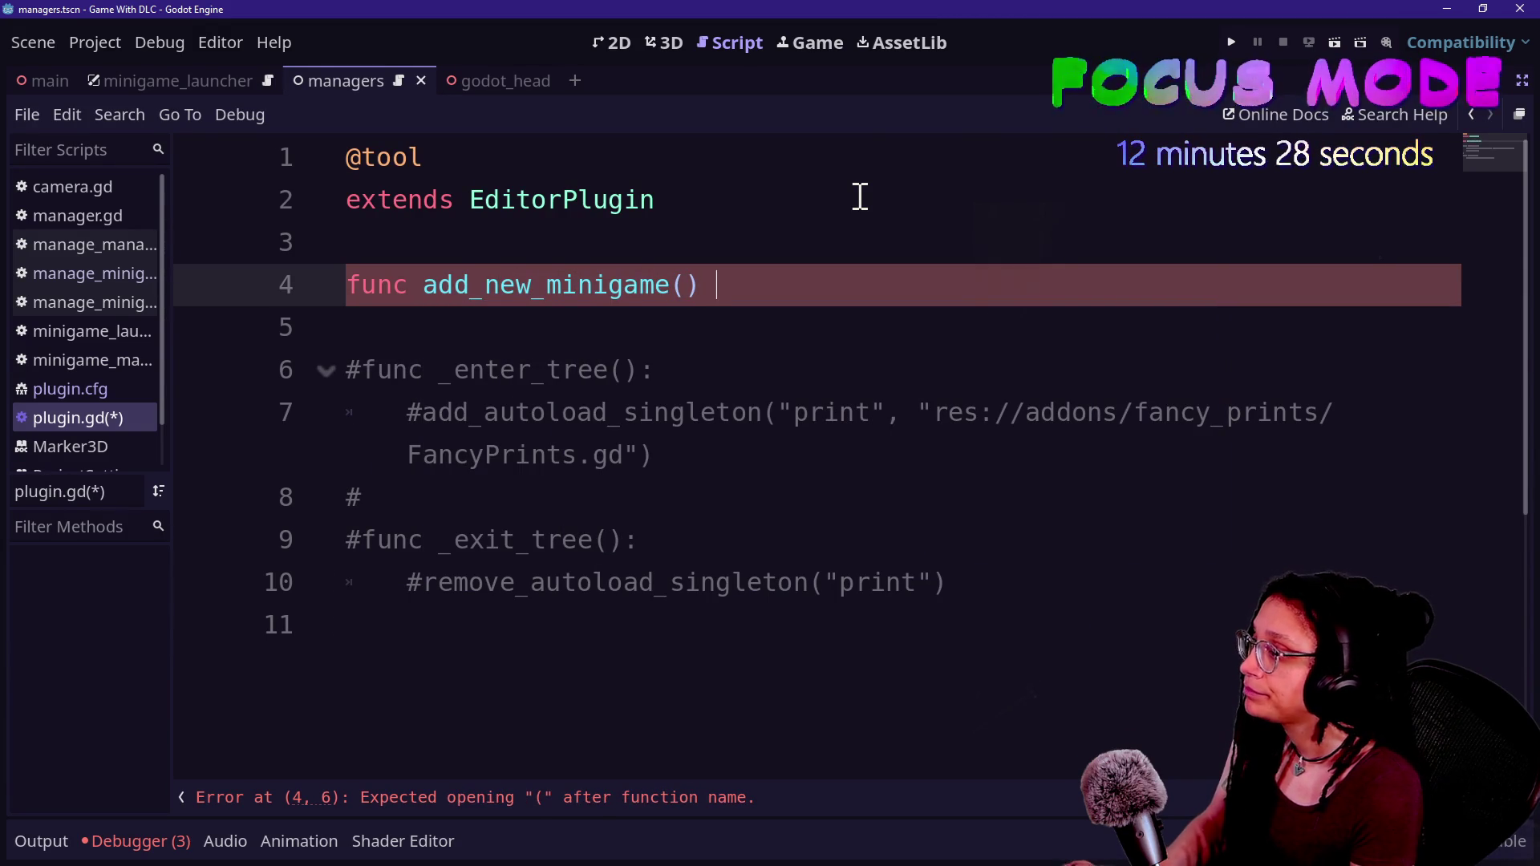
key(BackSpace)
key(BackSpace)
key(BackSpace)
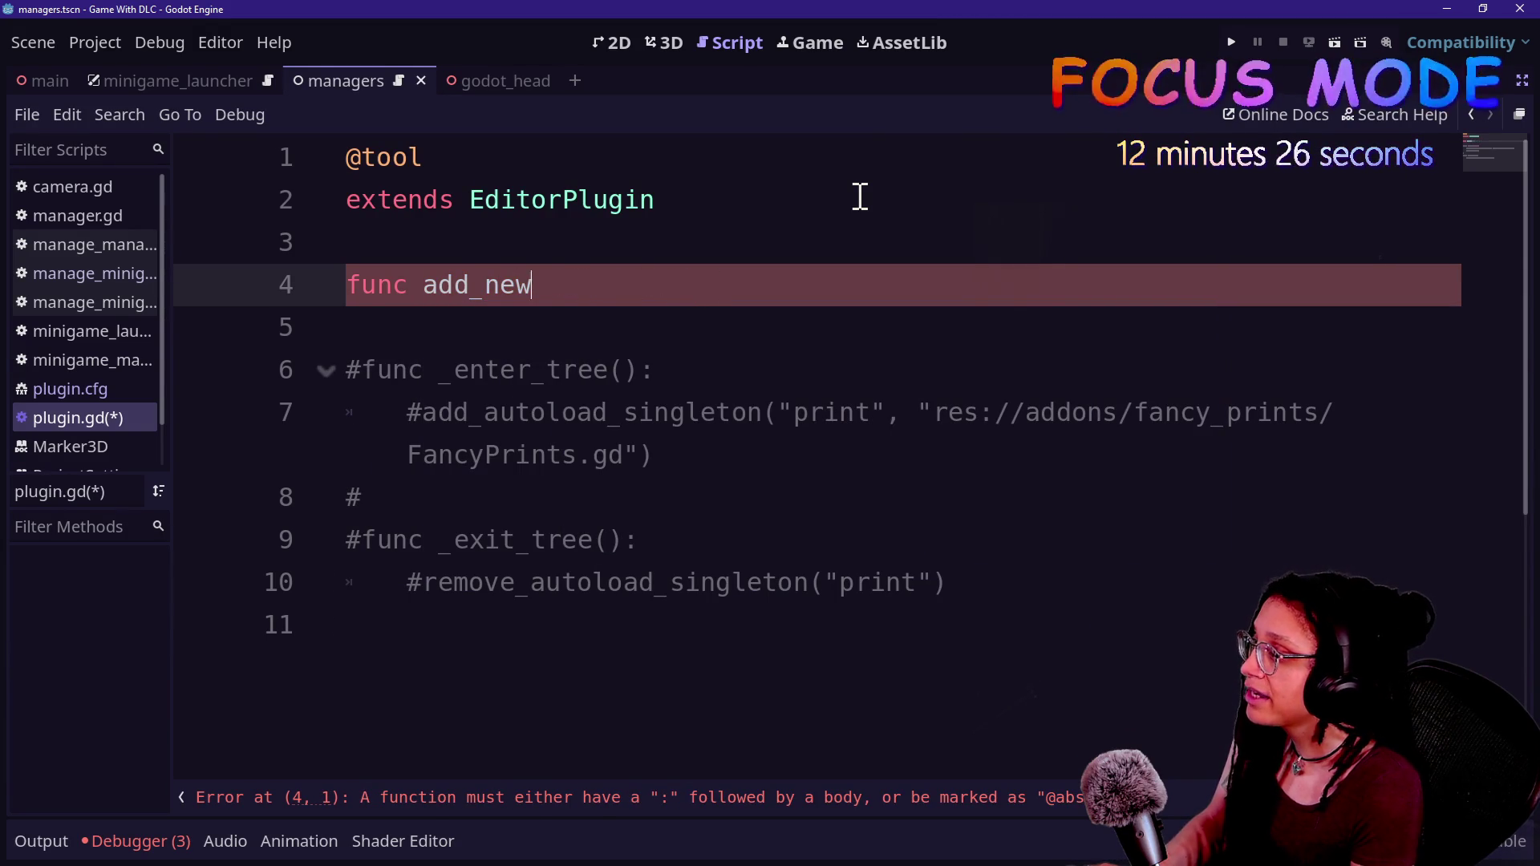
text(minigame()
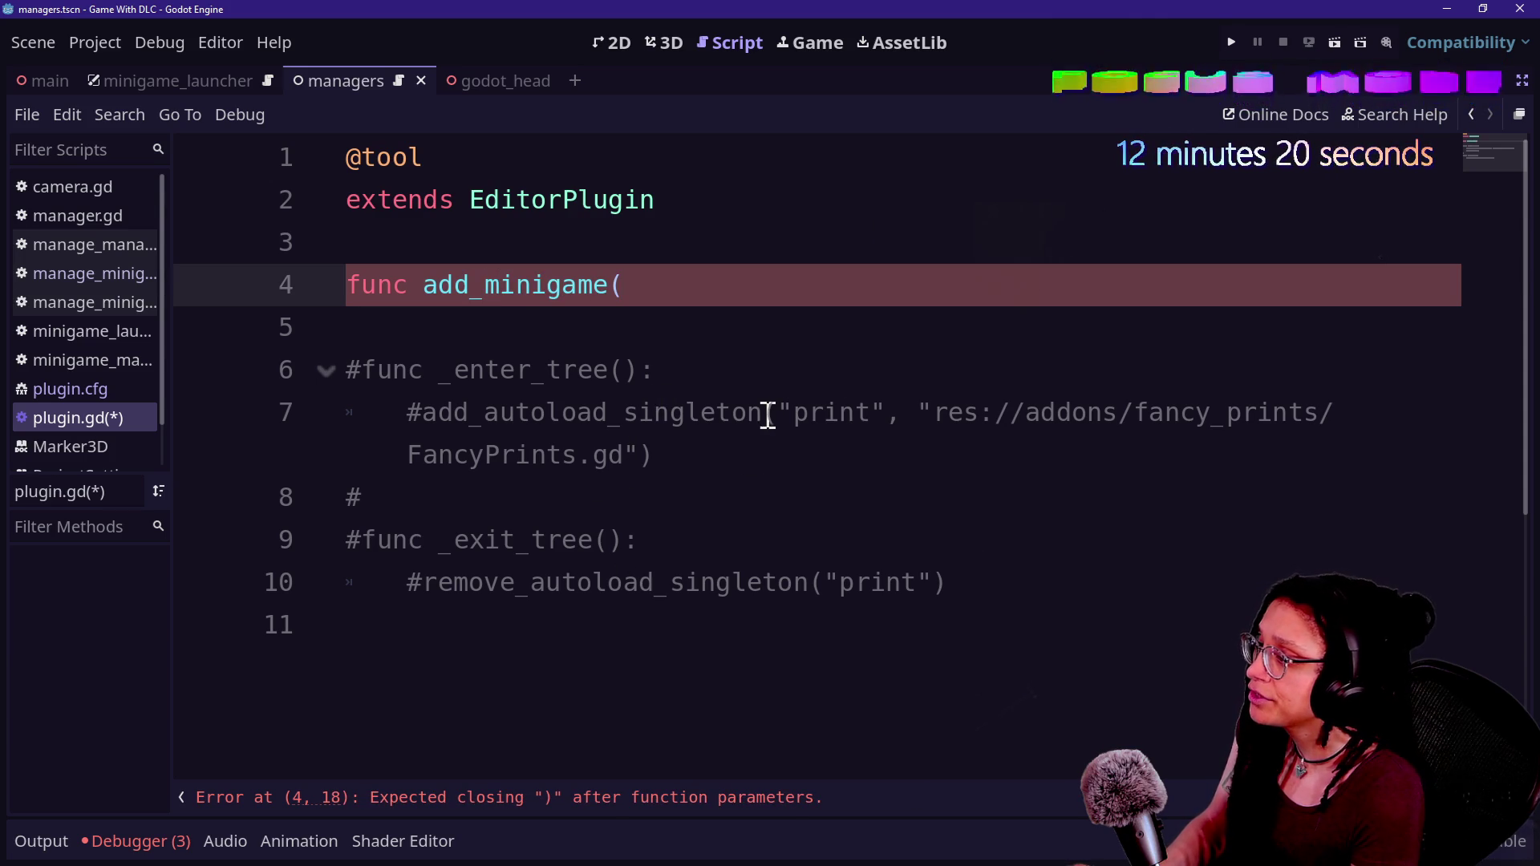
- Uncomment the _enter_tree function
click(640, 409)
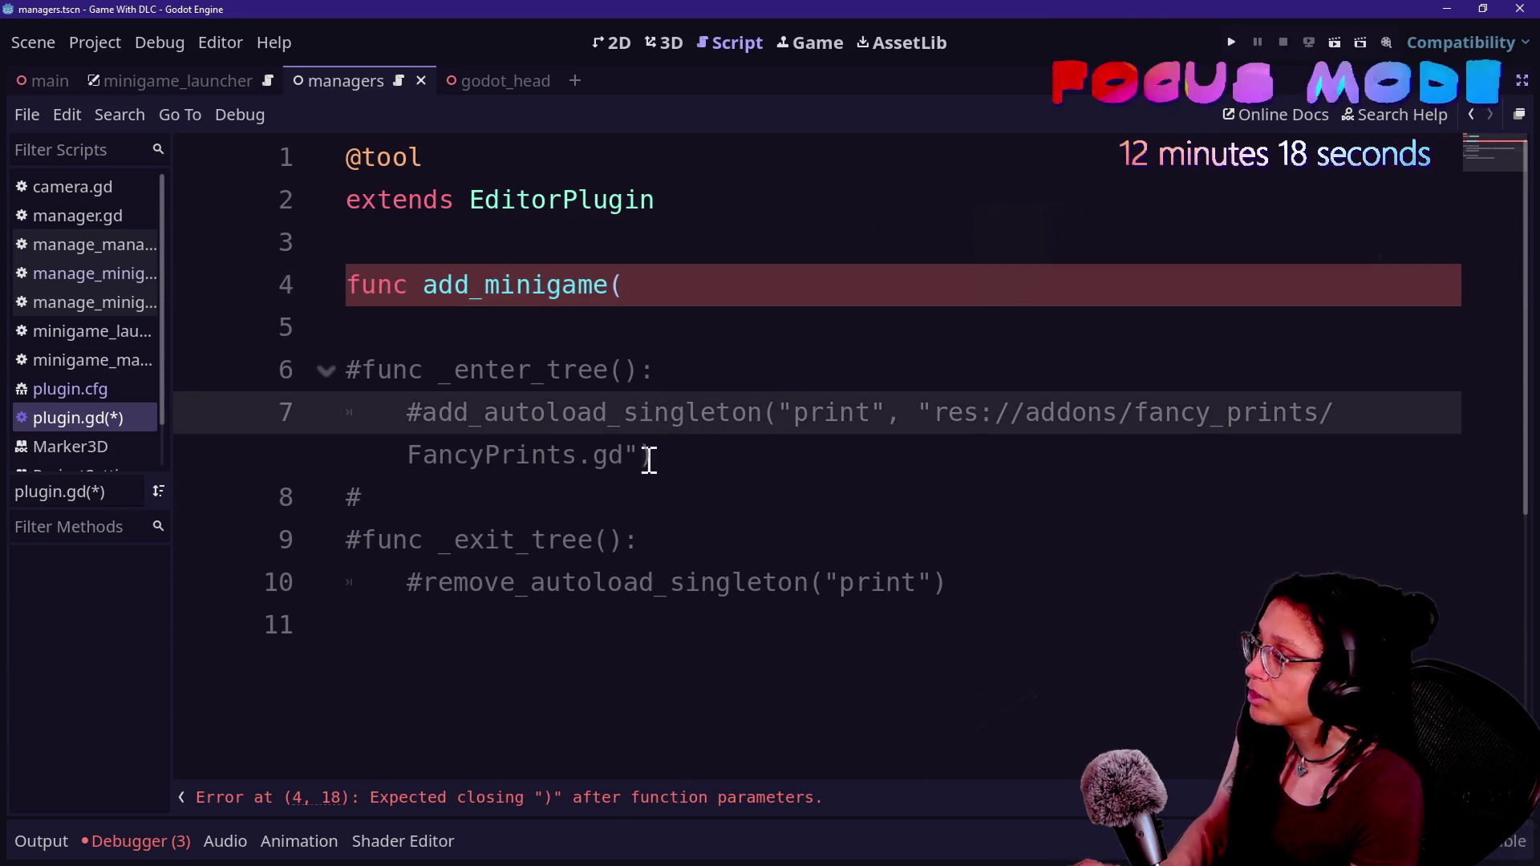
drag(642, 461, 646, 355)
key(ctrl+k)
click(658, 406)
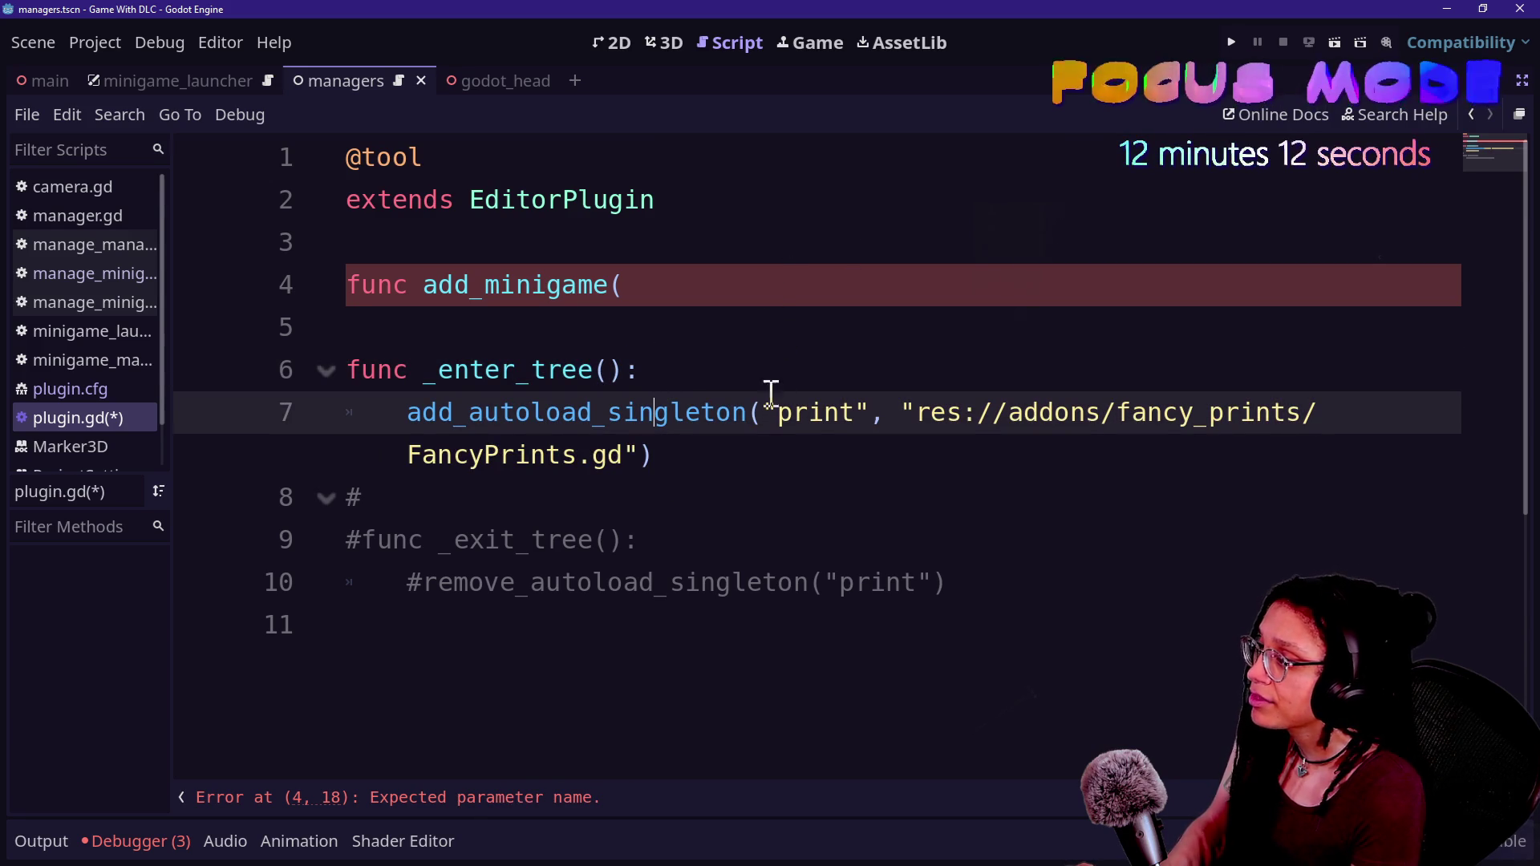
- Give add_minigame an autoload_name: String parameter on its own line
click(684, 296)
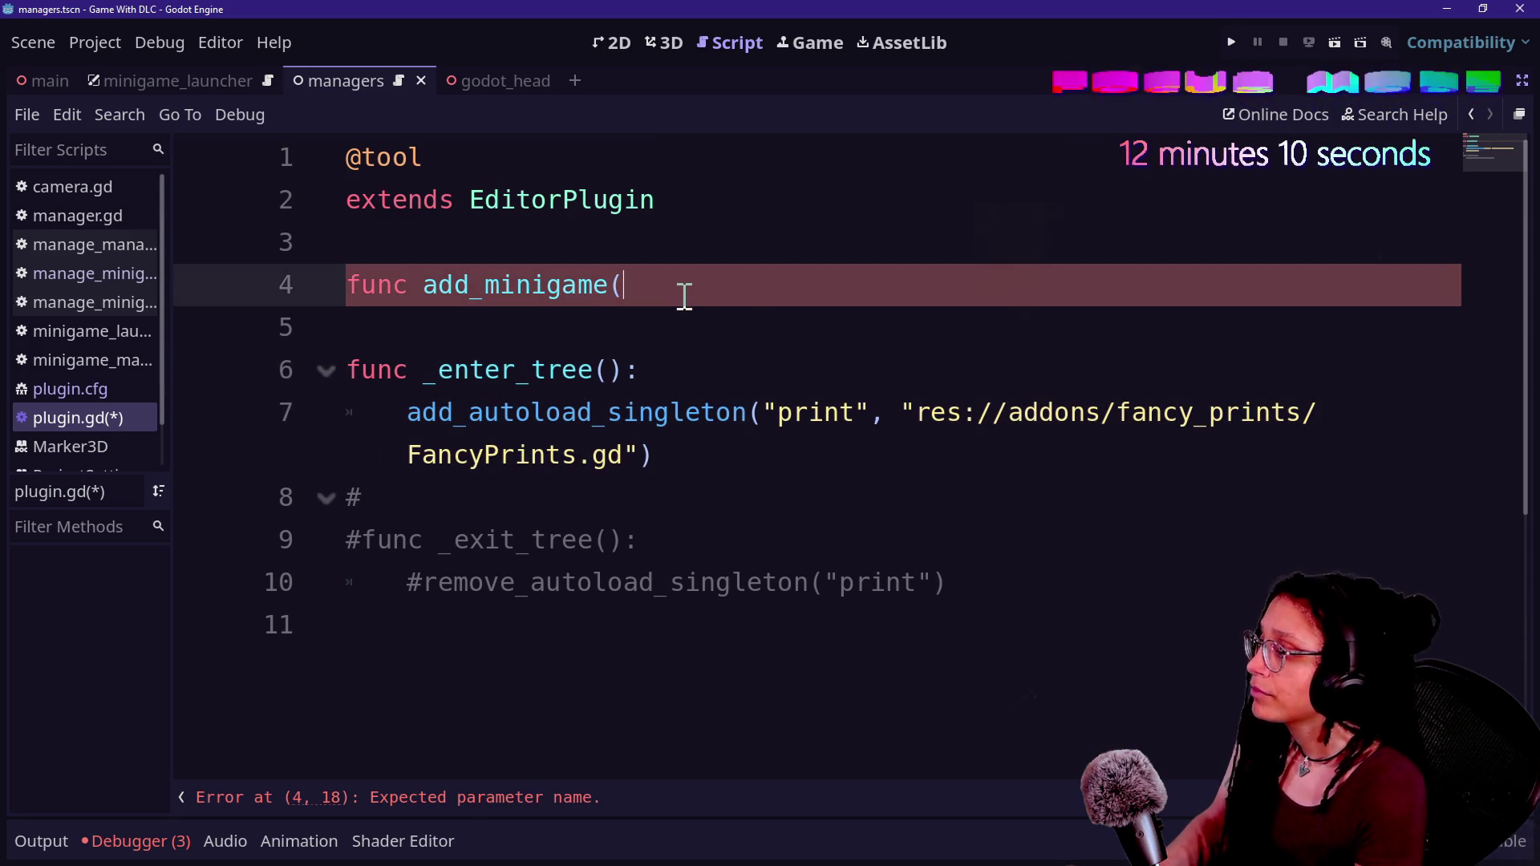
text(name()
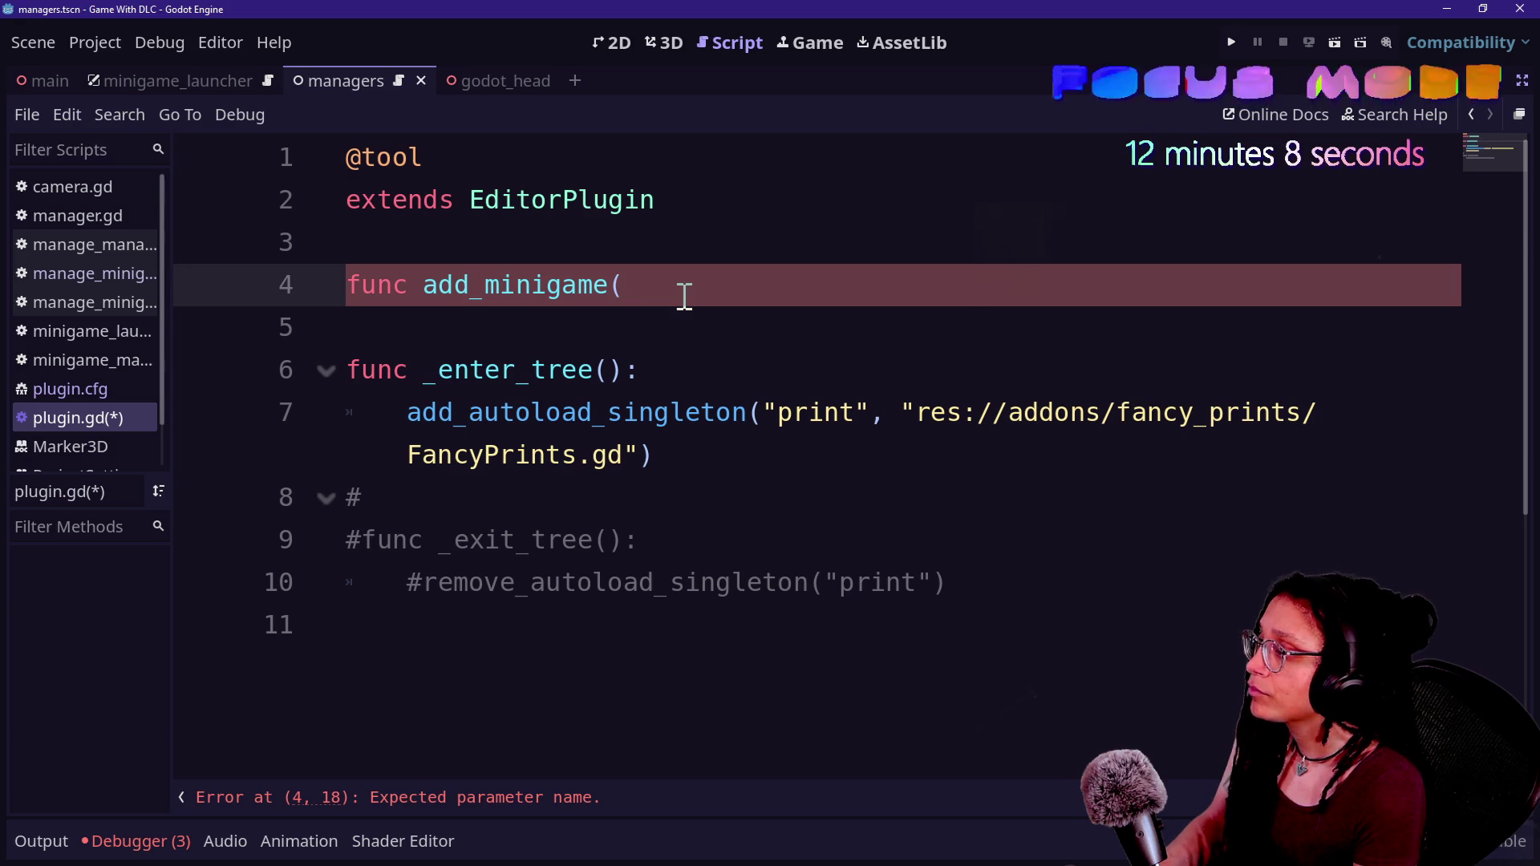
text(auto)
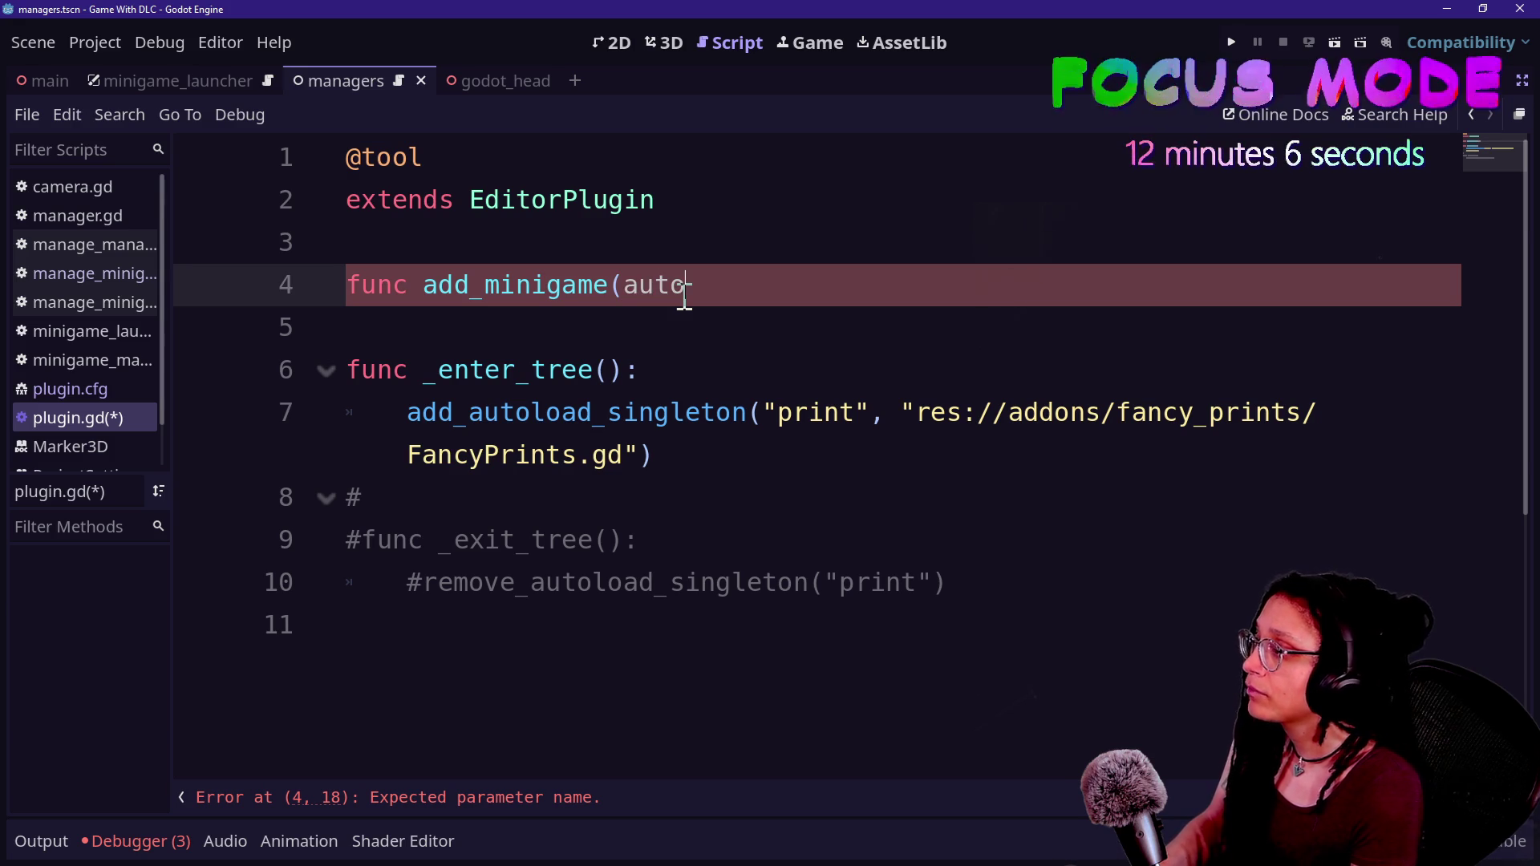
text(load_name: String,)
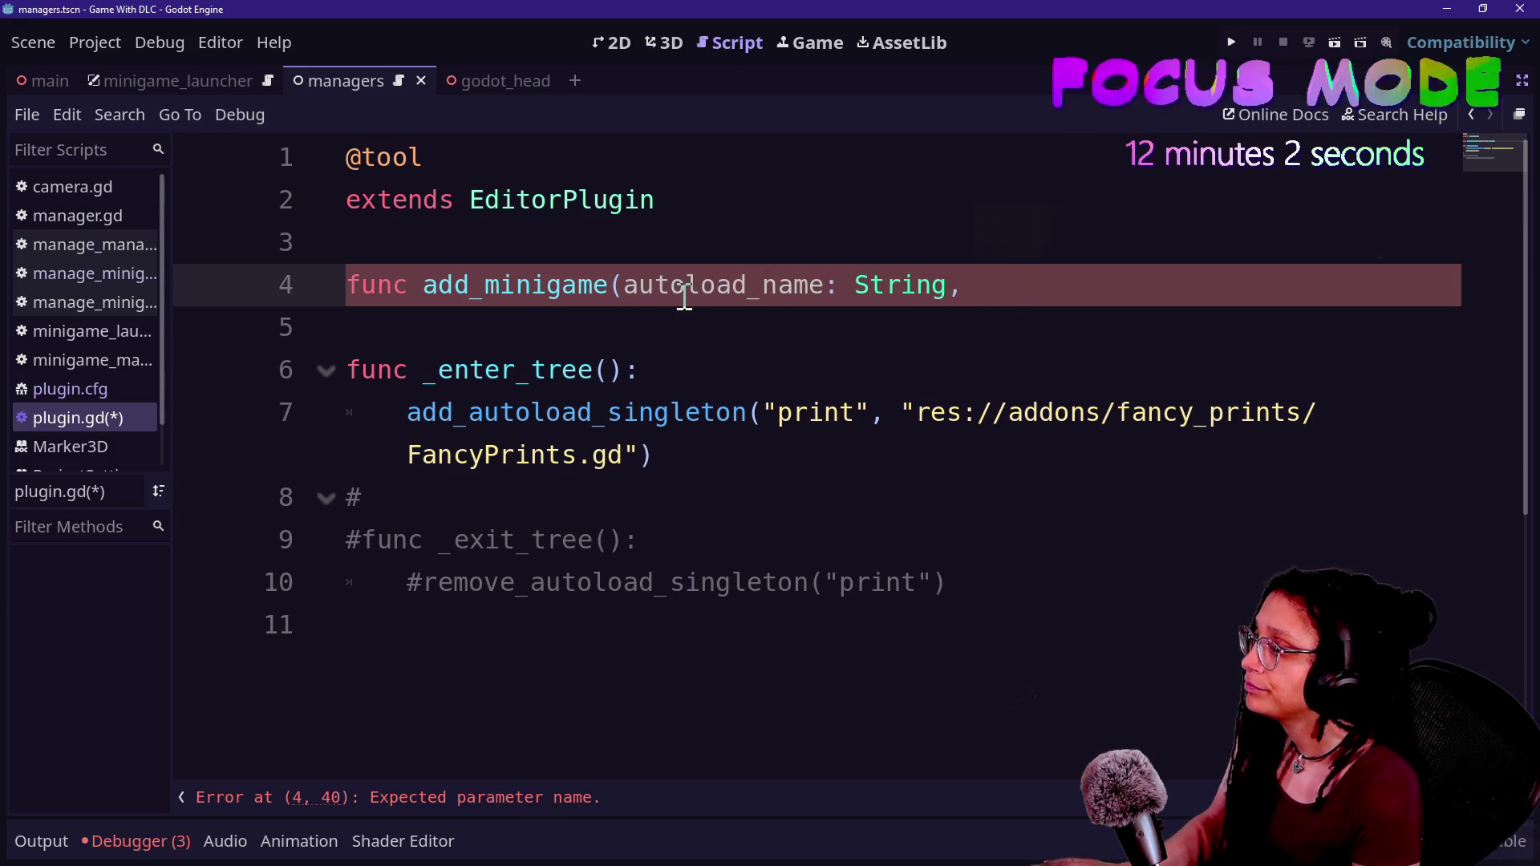
click(627, 295)
key(Return)
click(729, 328)
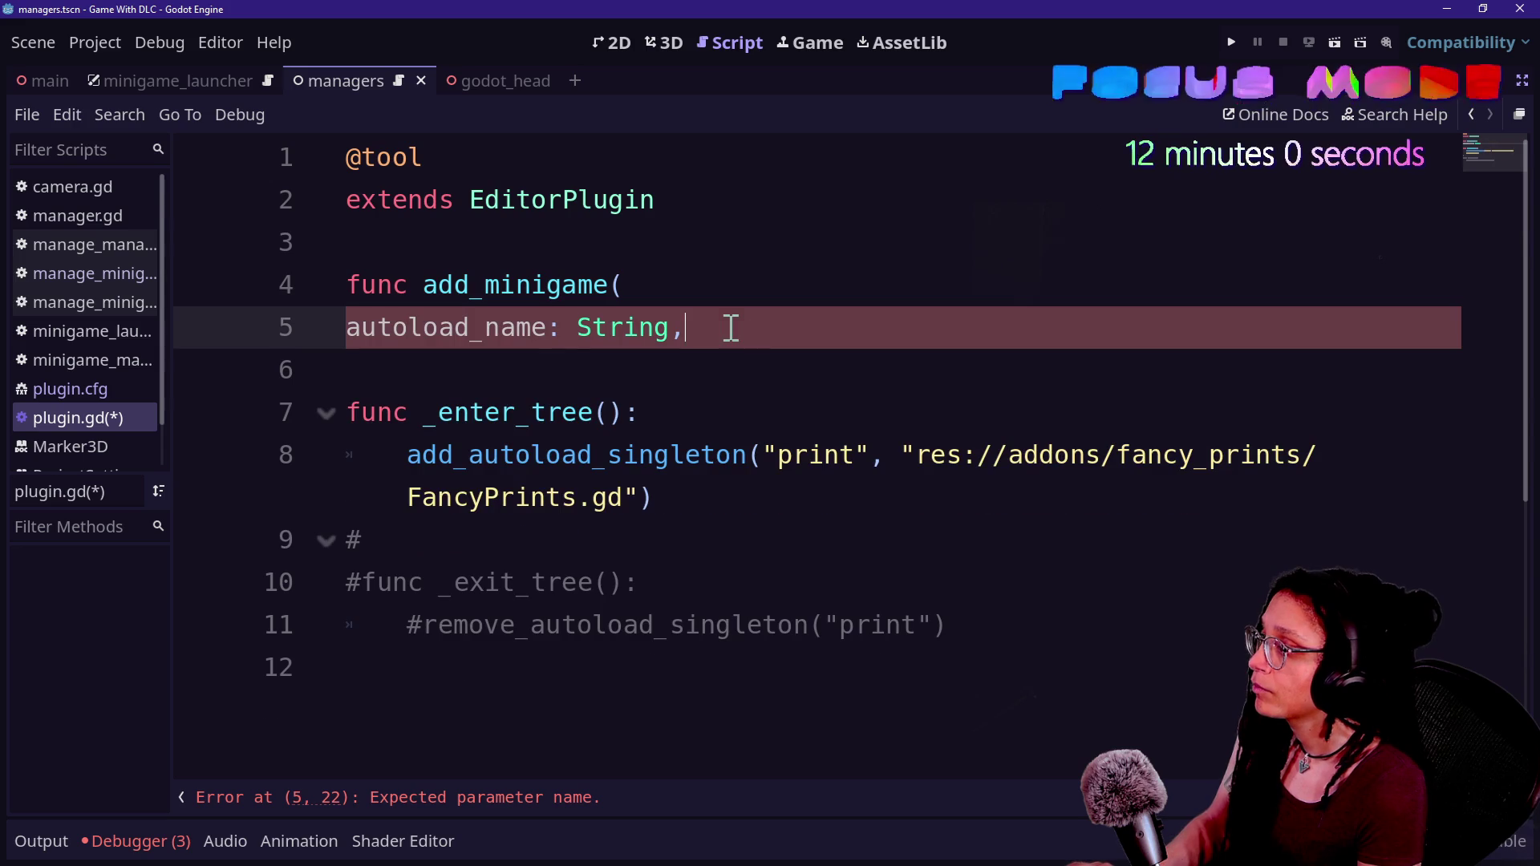